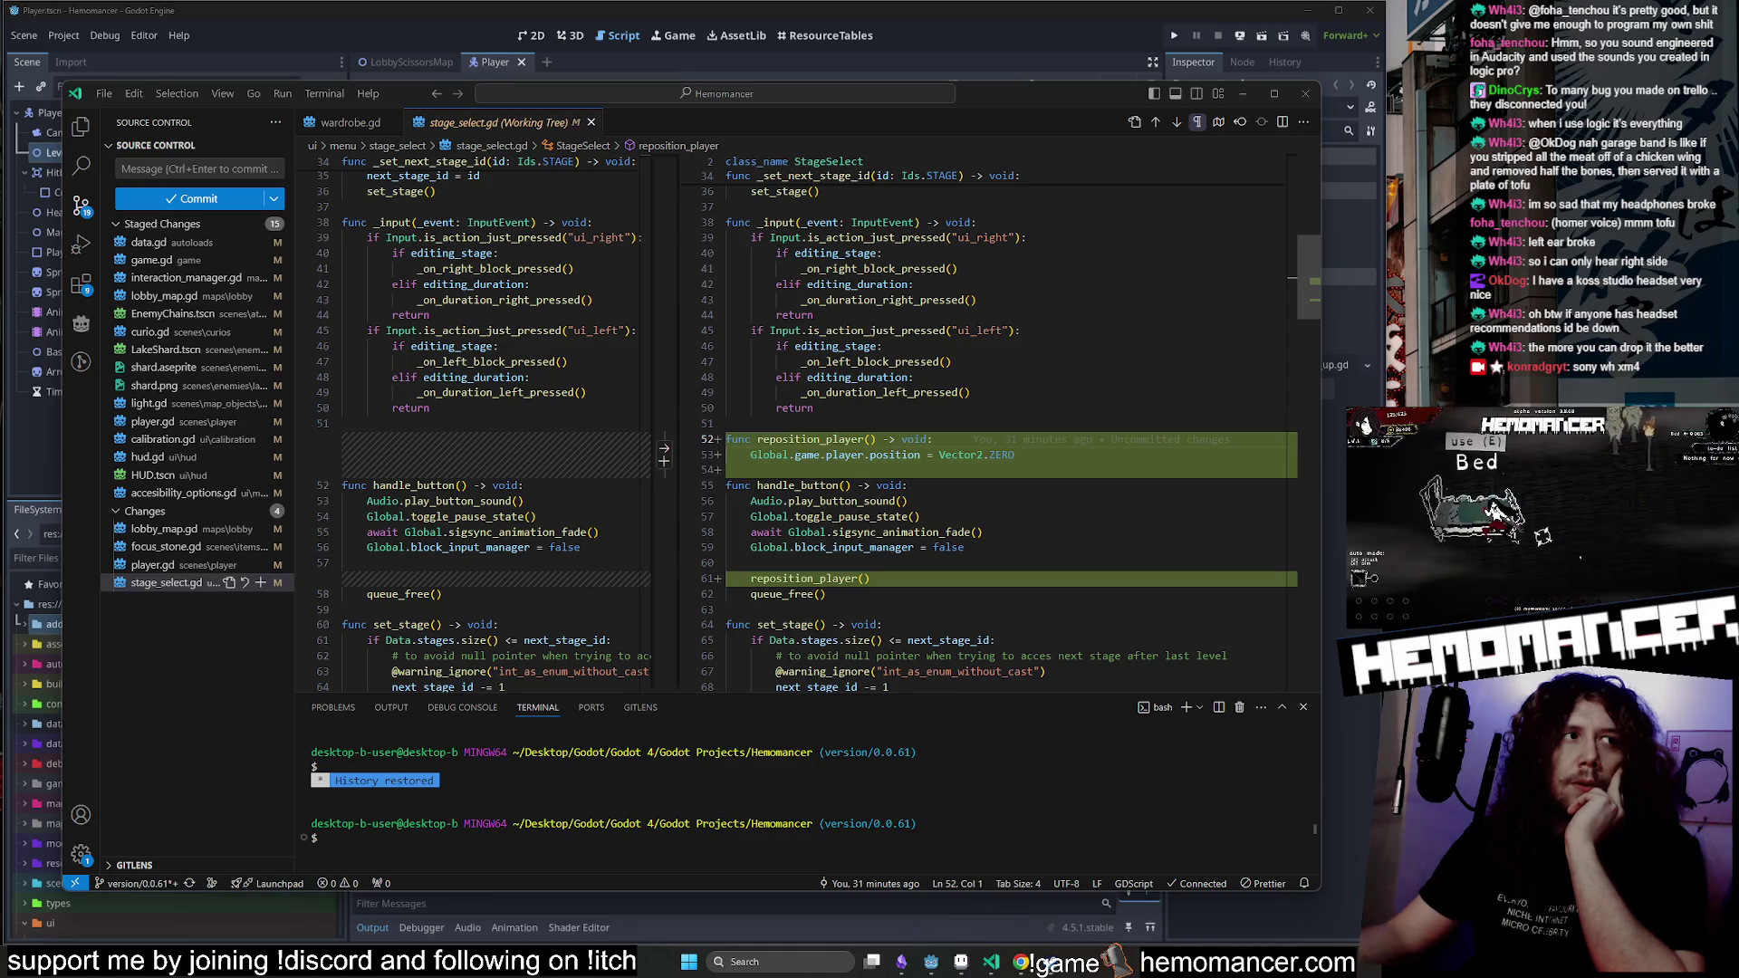
# Review the pending player.gd and stage_select.gd changes in Source Control.
pyautogui.click(833, 393)
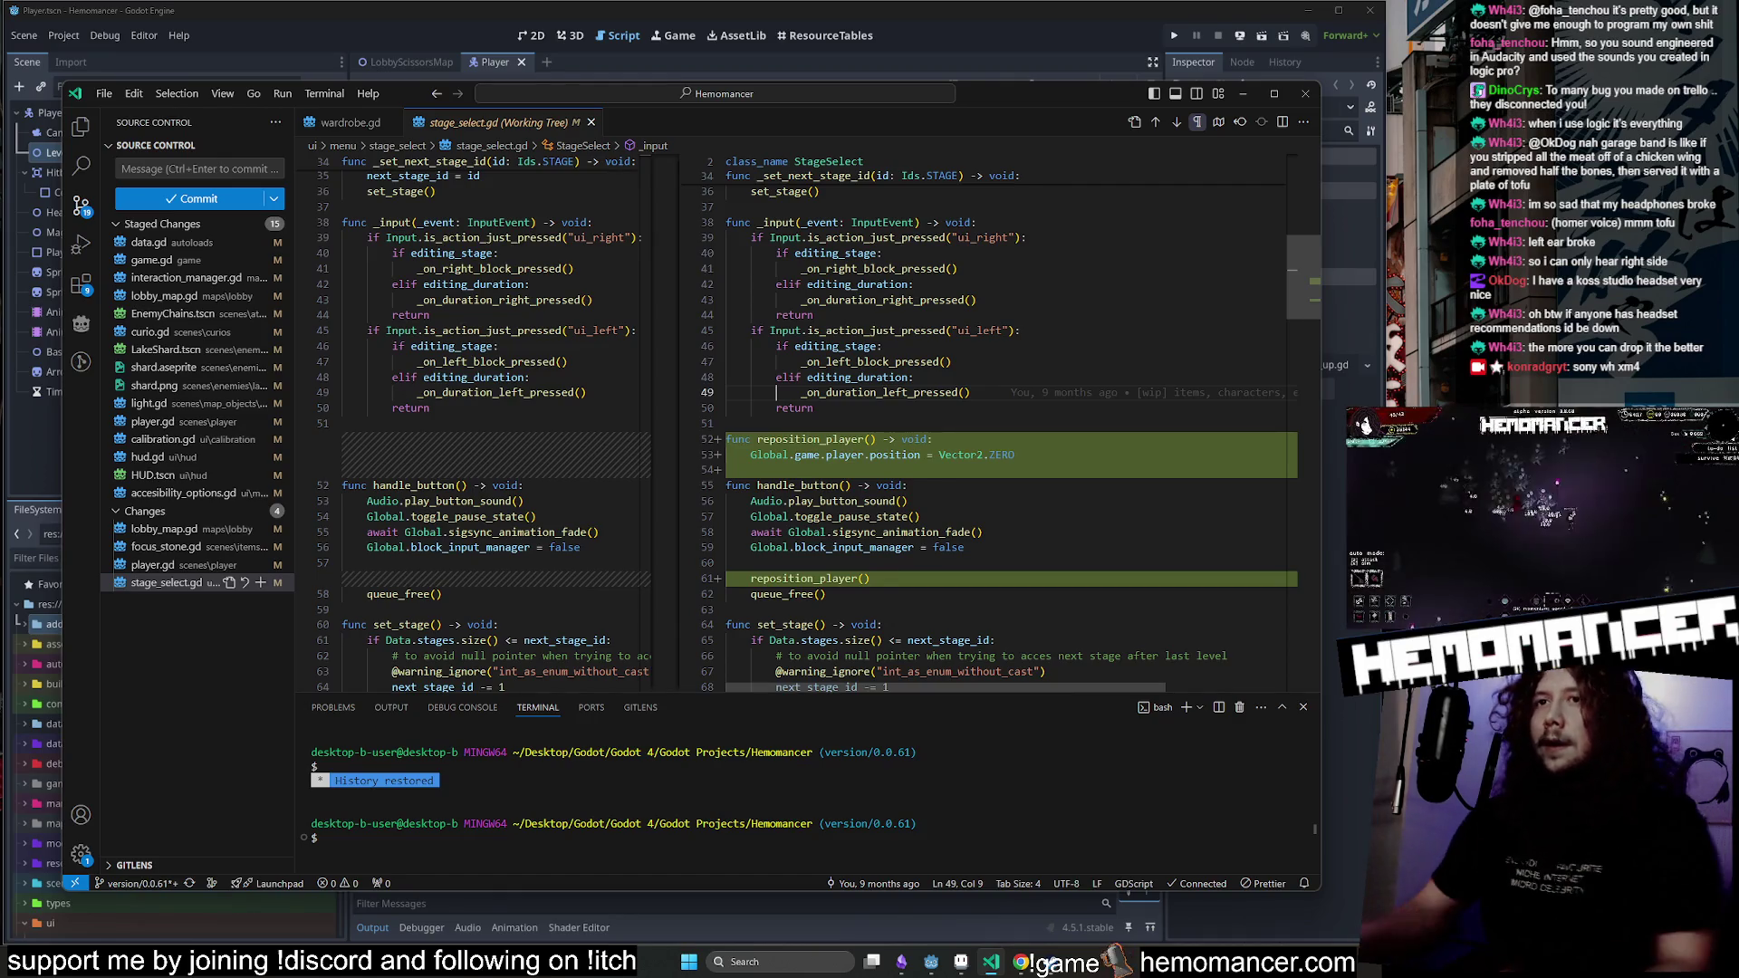
pyautogui.click(154, 565)
pyautogui.click(159, 582)
# Close the stage_select.gd comparison and minimise VS Code to reveal Godot.
pyautogui.click(350, 122)
pyautogui.click(591, 122)
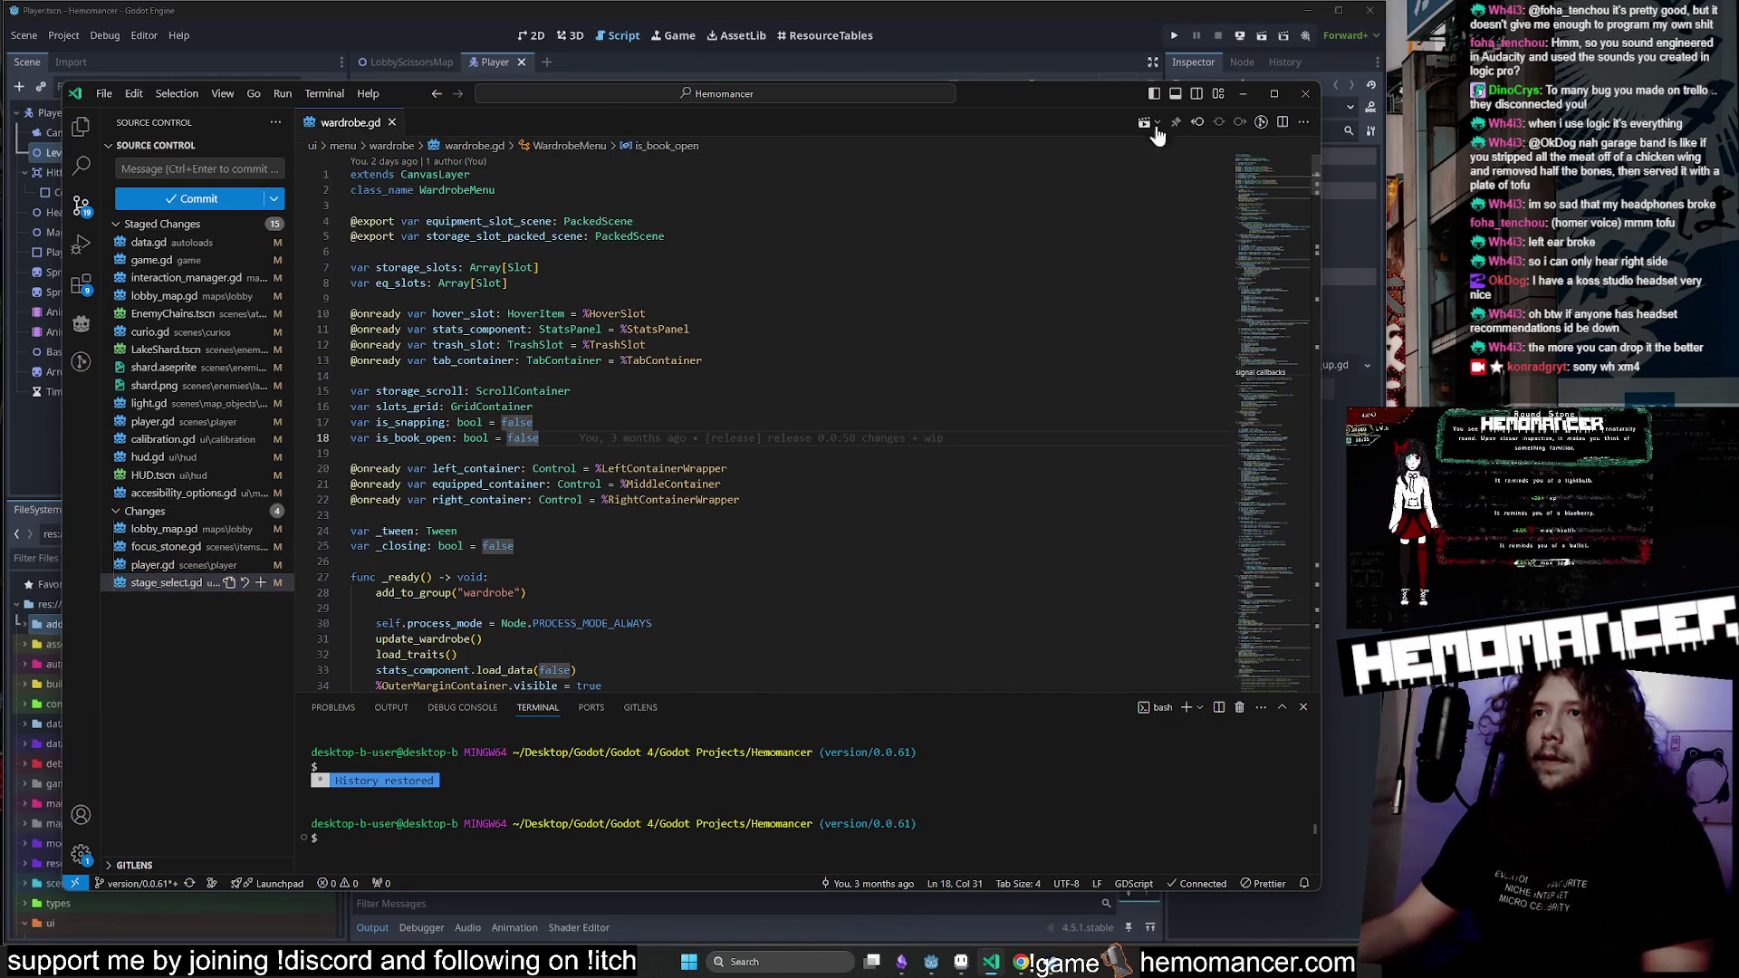
pyautogui.click(1251, 95)
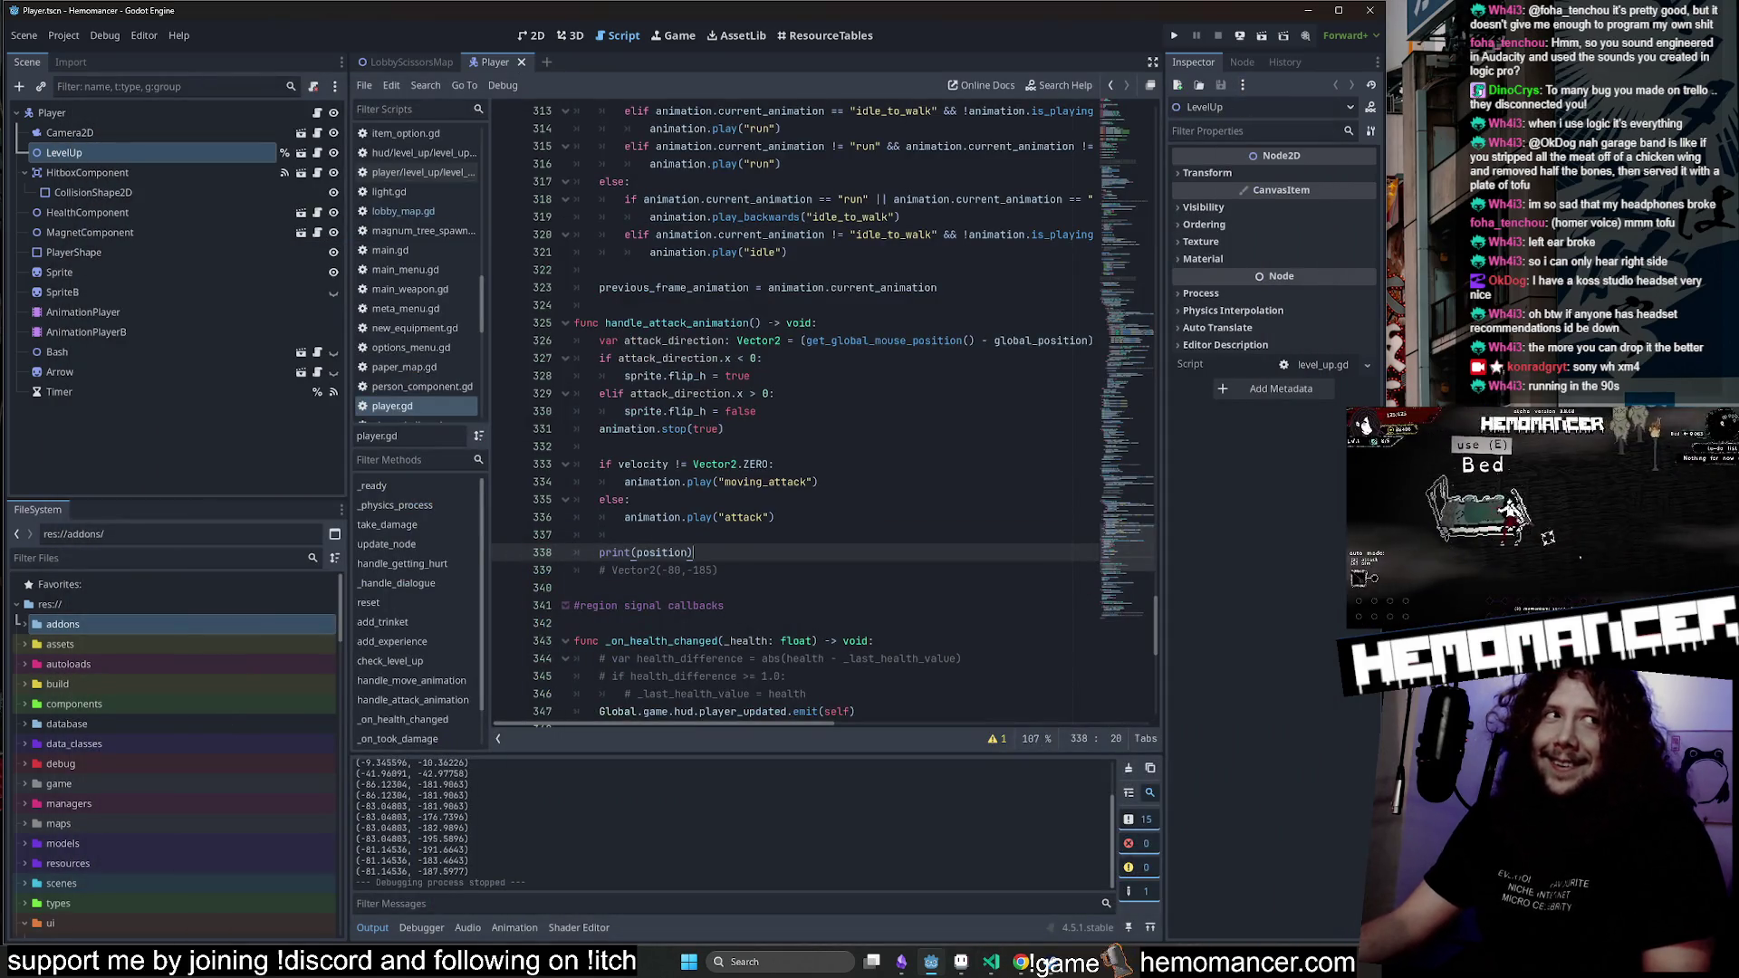
# Select the Vector2(-80,-185) coordinates in the comment on line 339 of player.gd.
pyautogui.click(718, 569)
pyautogui.moveTo(717, 570); pyautogui.dragTo(612, 570)
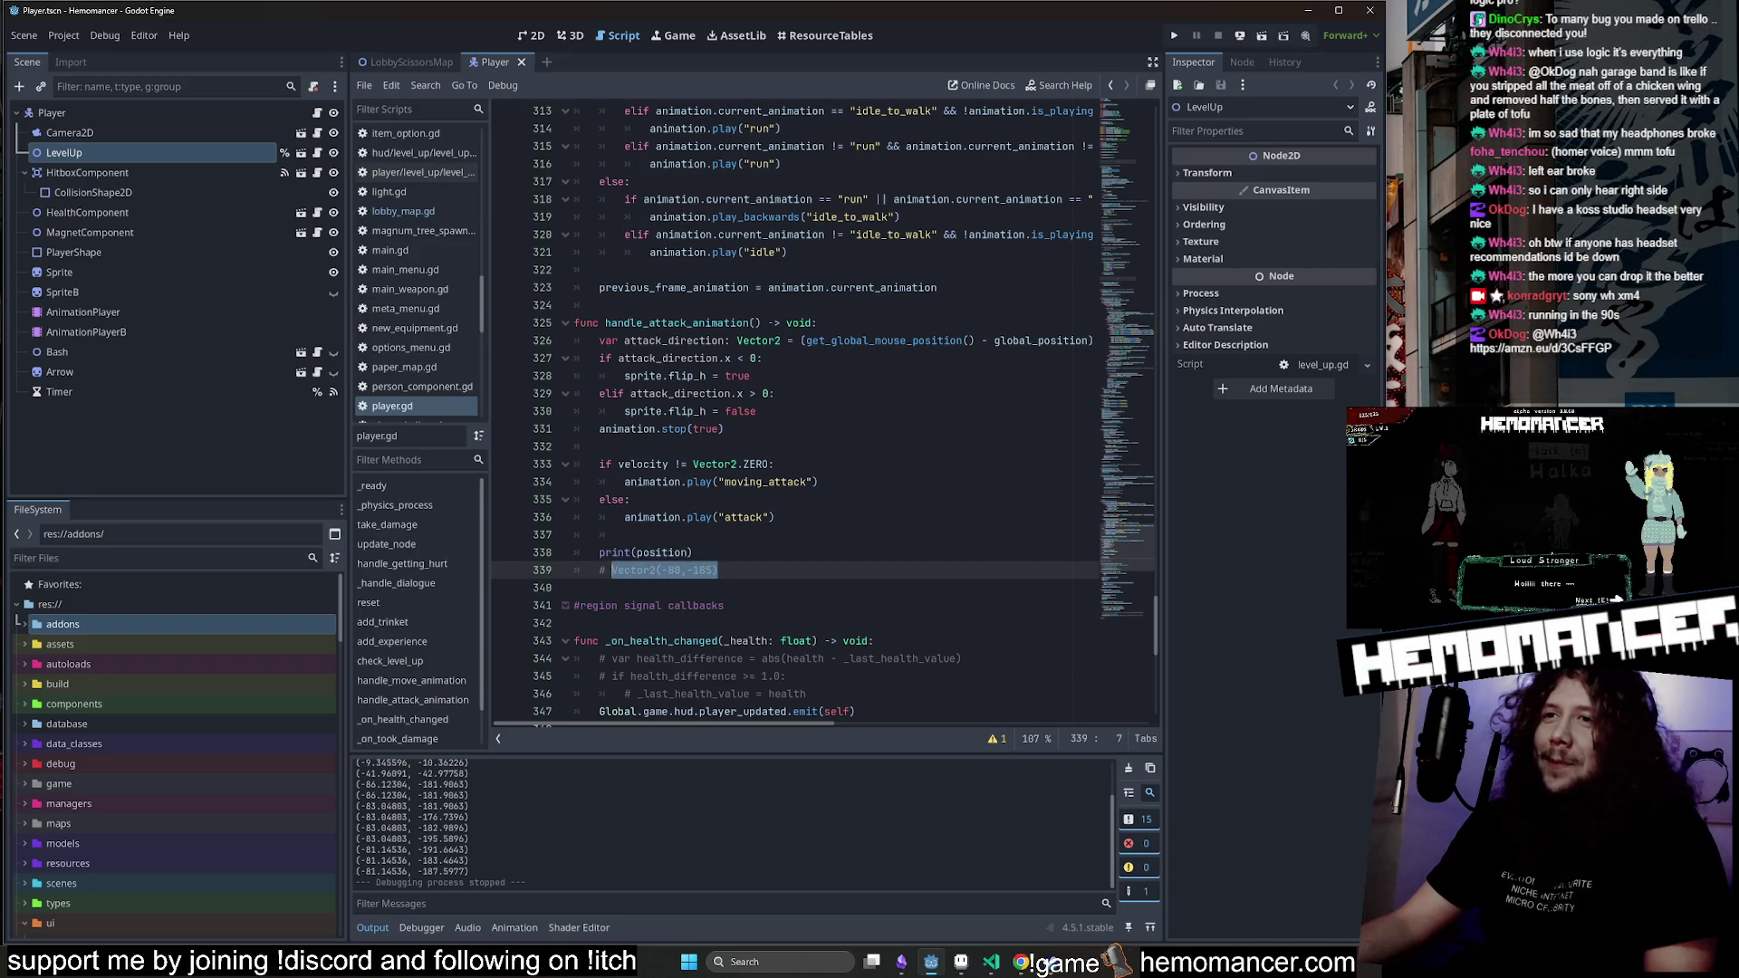
pyautogui.click(625, 534)
pyautogui.click(720, 570)
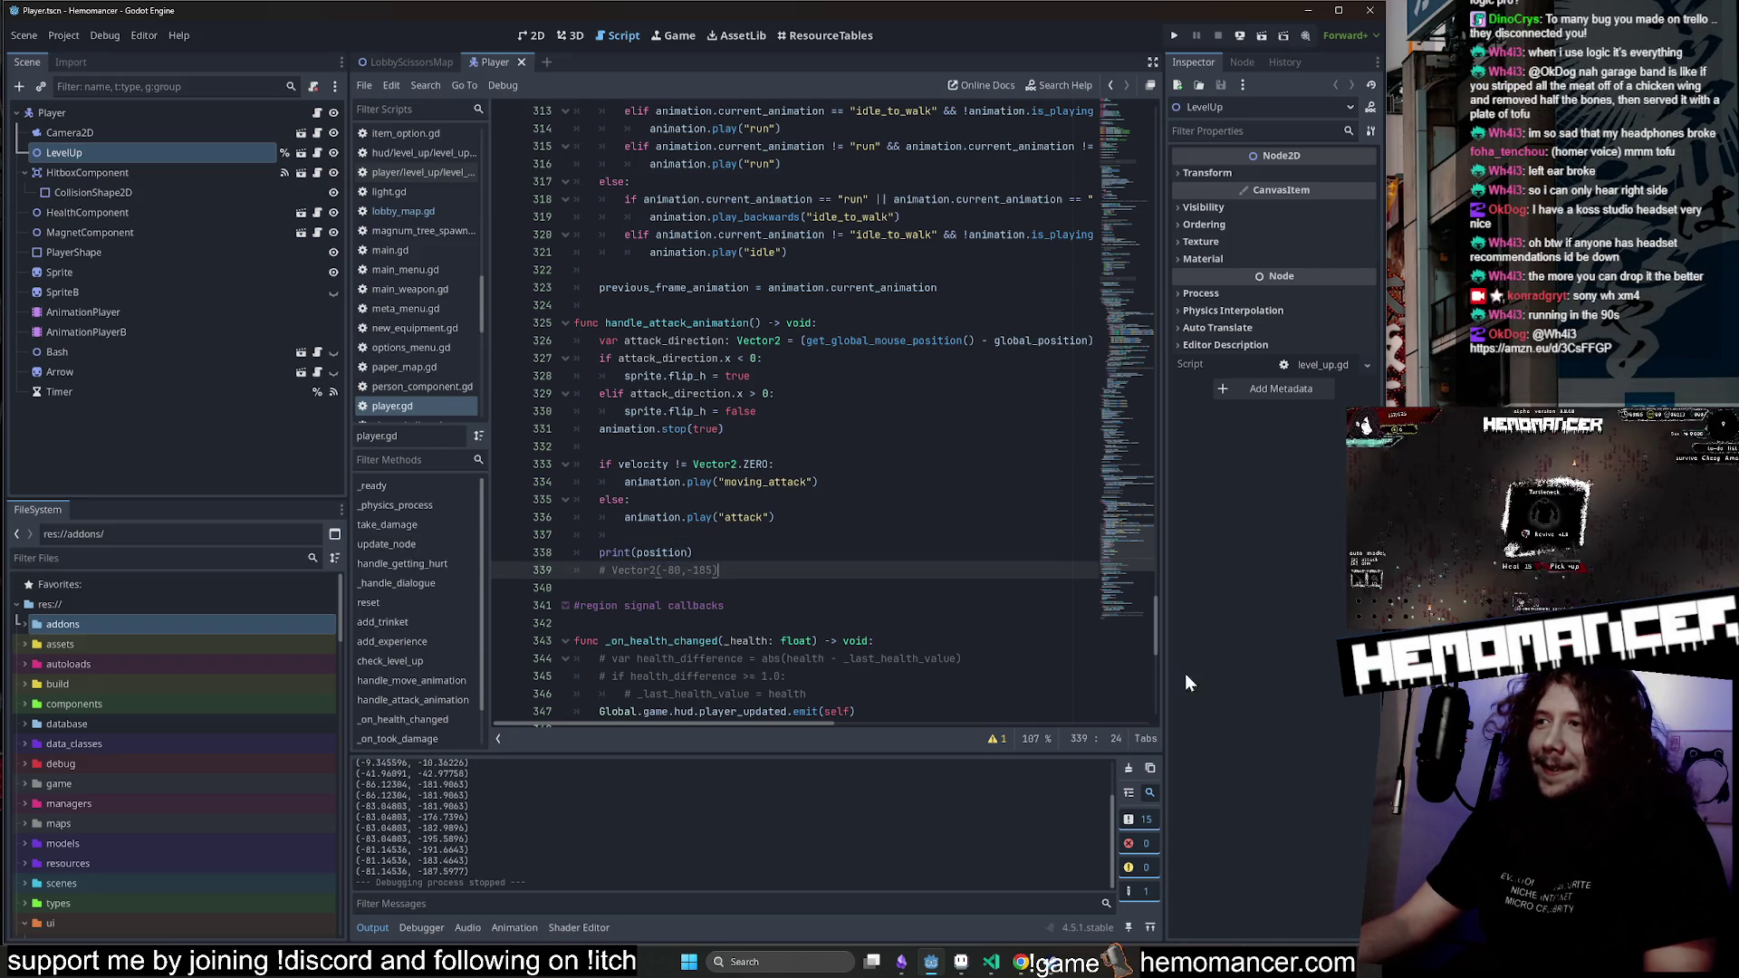
pyautogui.hotkey('alt', 'Tab')
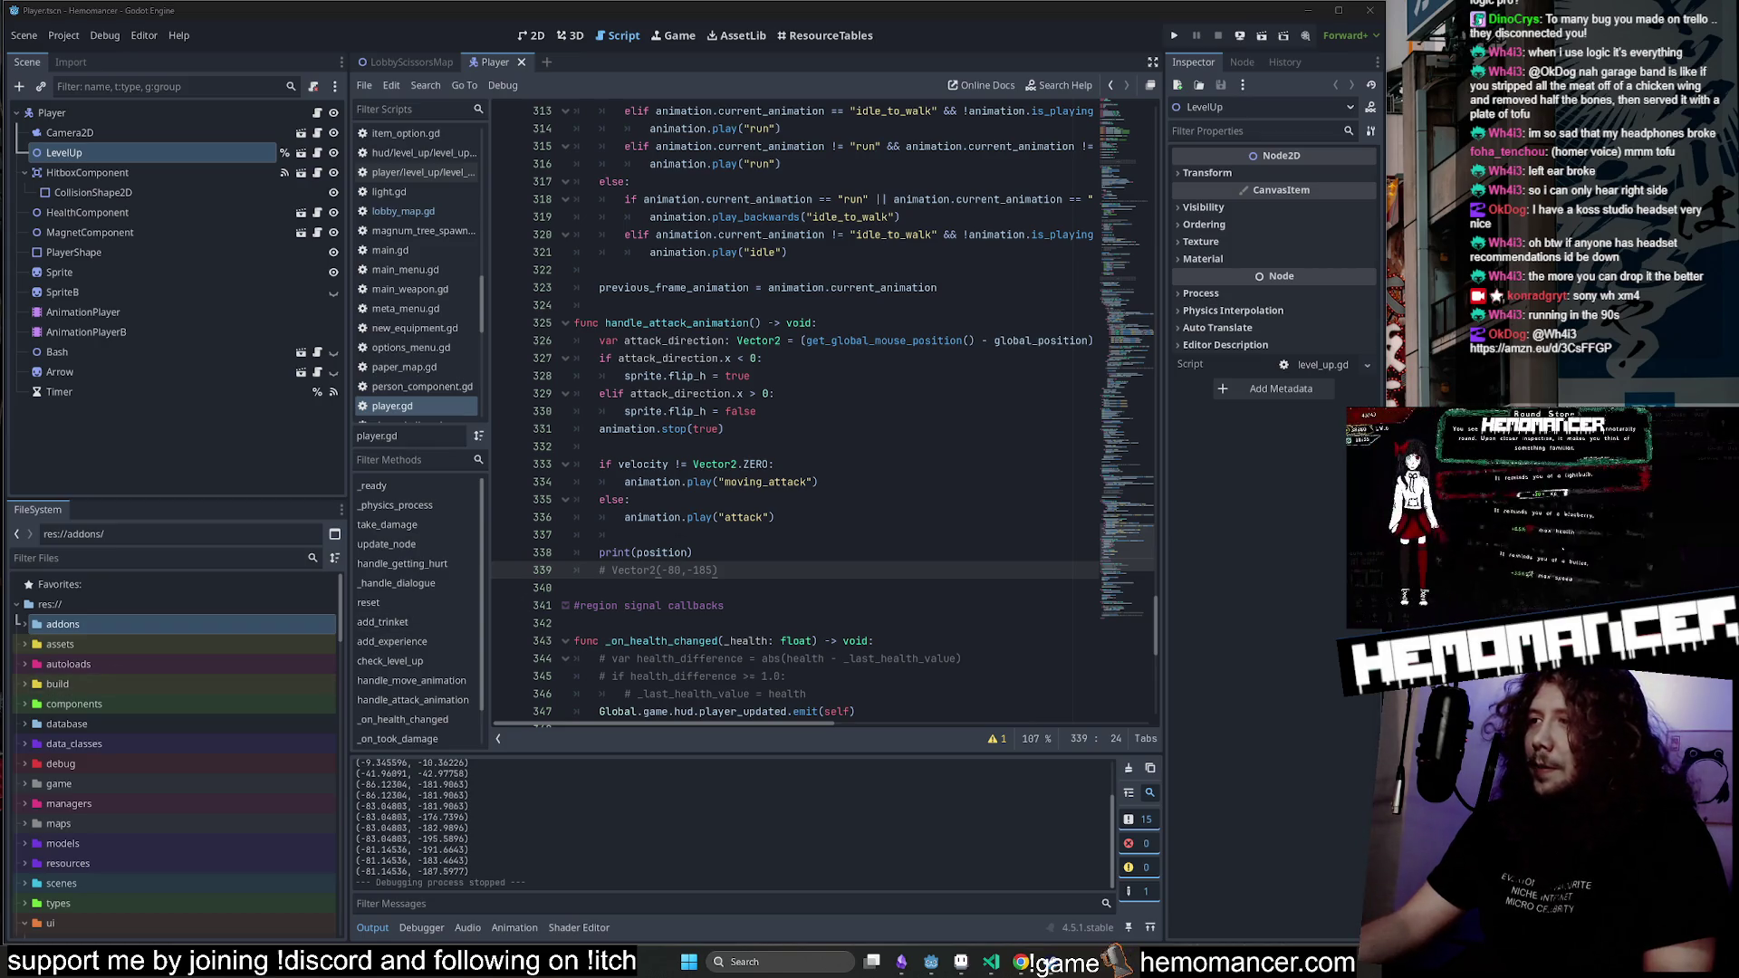
# Look over the print(position) and velocity check lines, then bring VS Code forward.
pyautogui.click(692, 553)
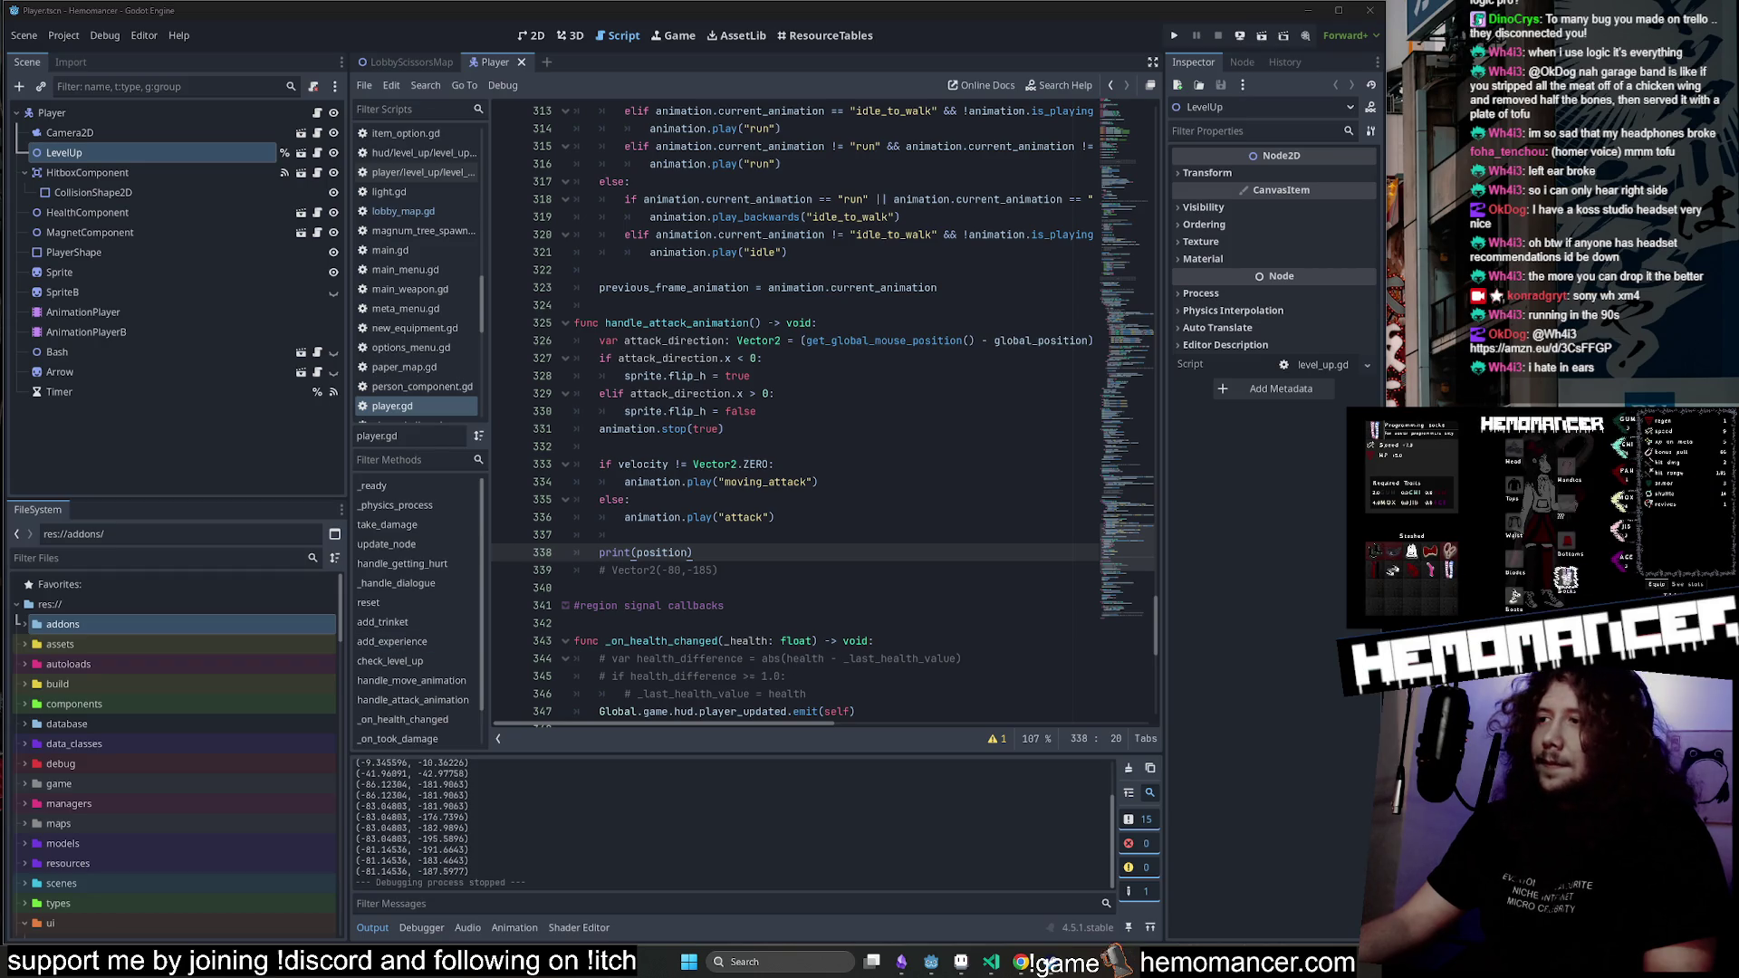
pyautogui.click(774, 464)
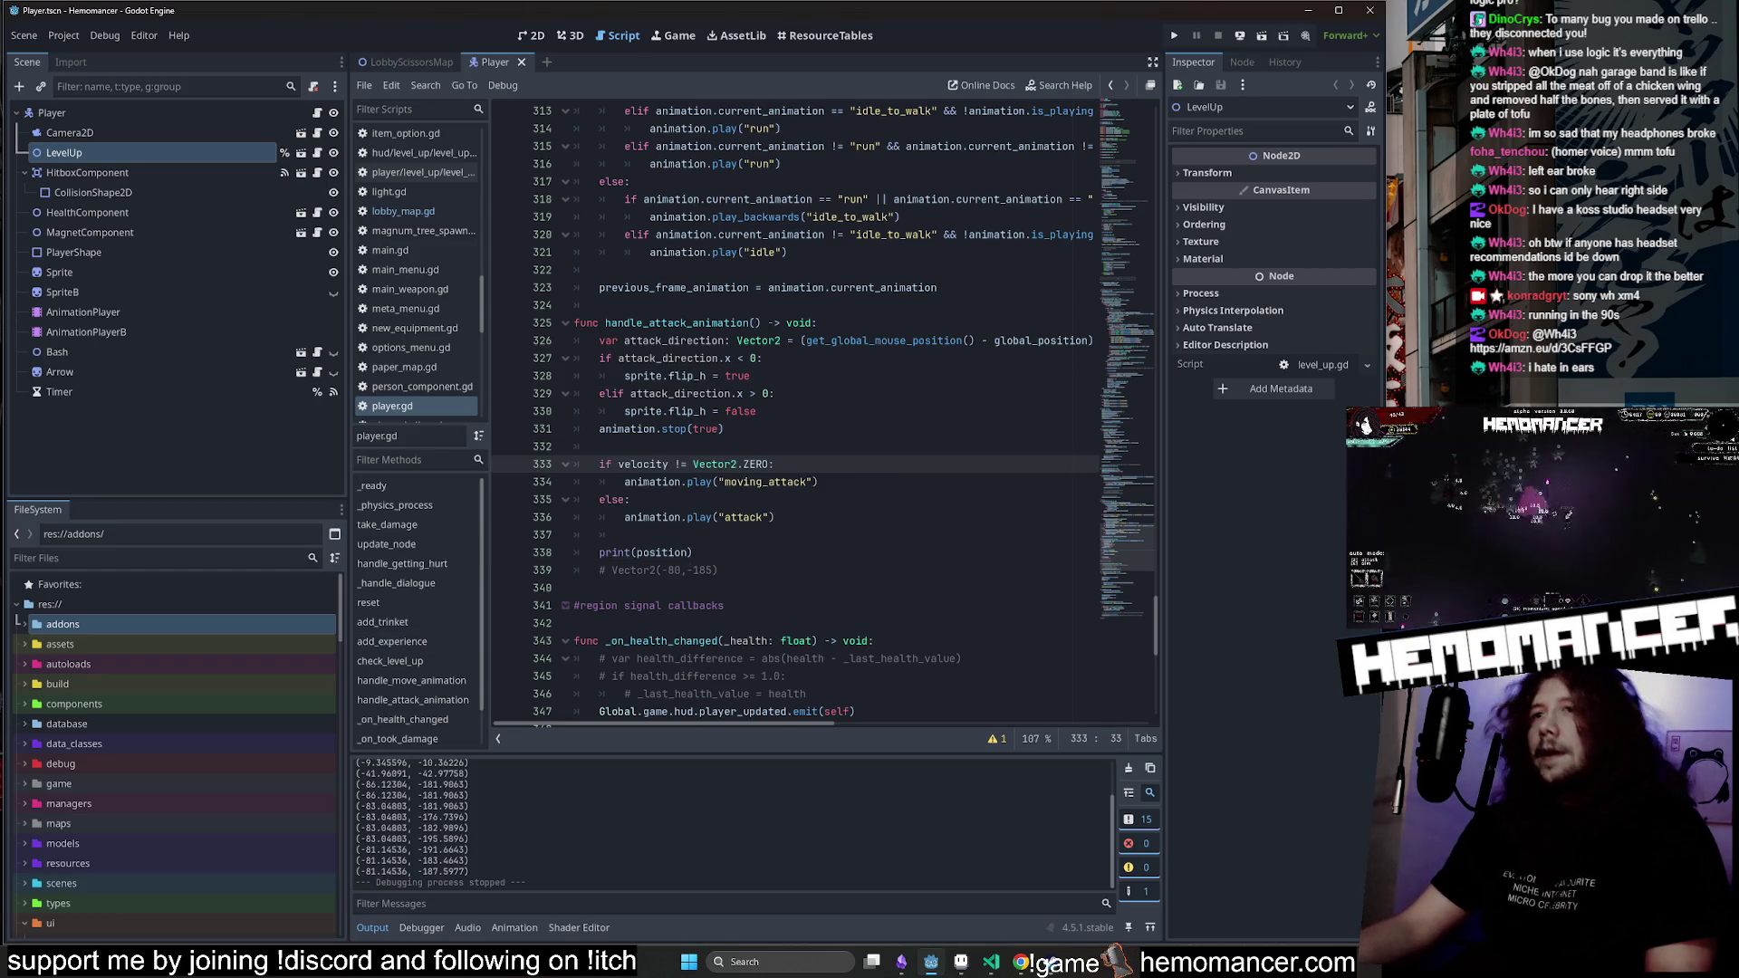
pyautogui.click(719, 570)
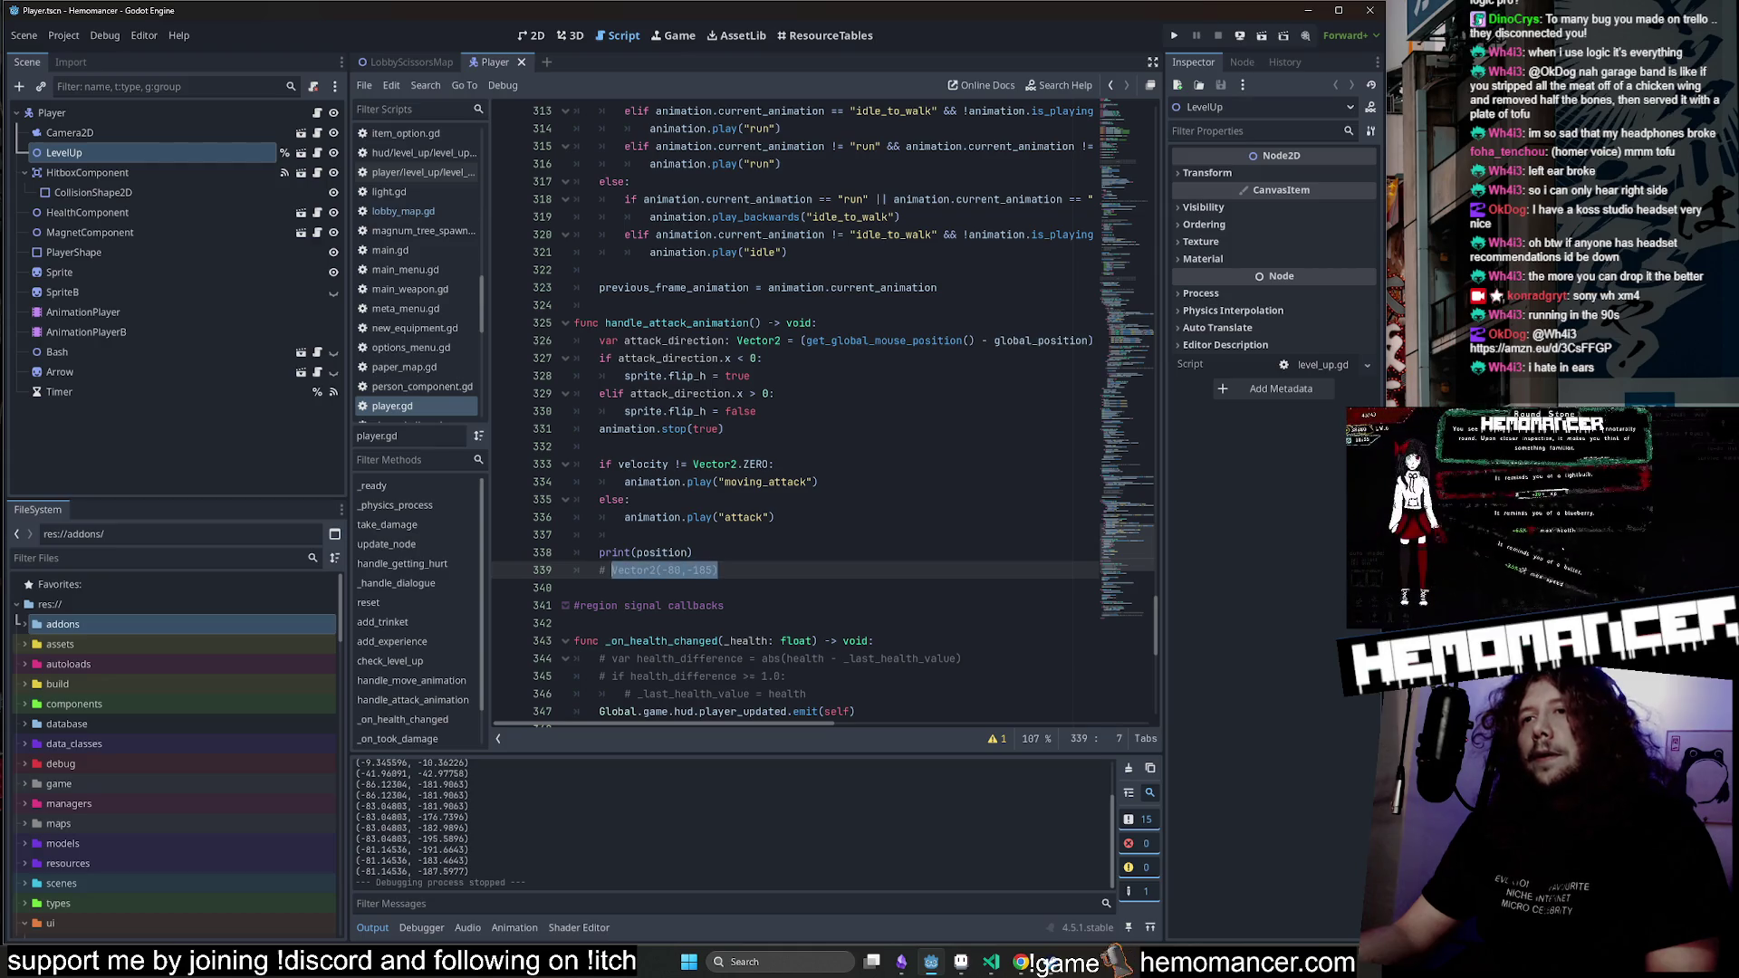
pyautogui.click(993, 962)
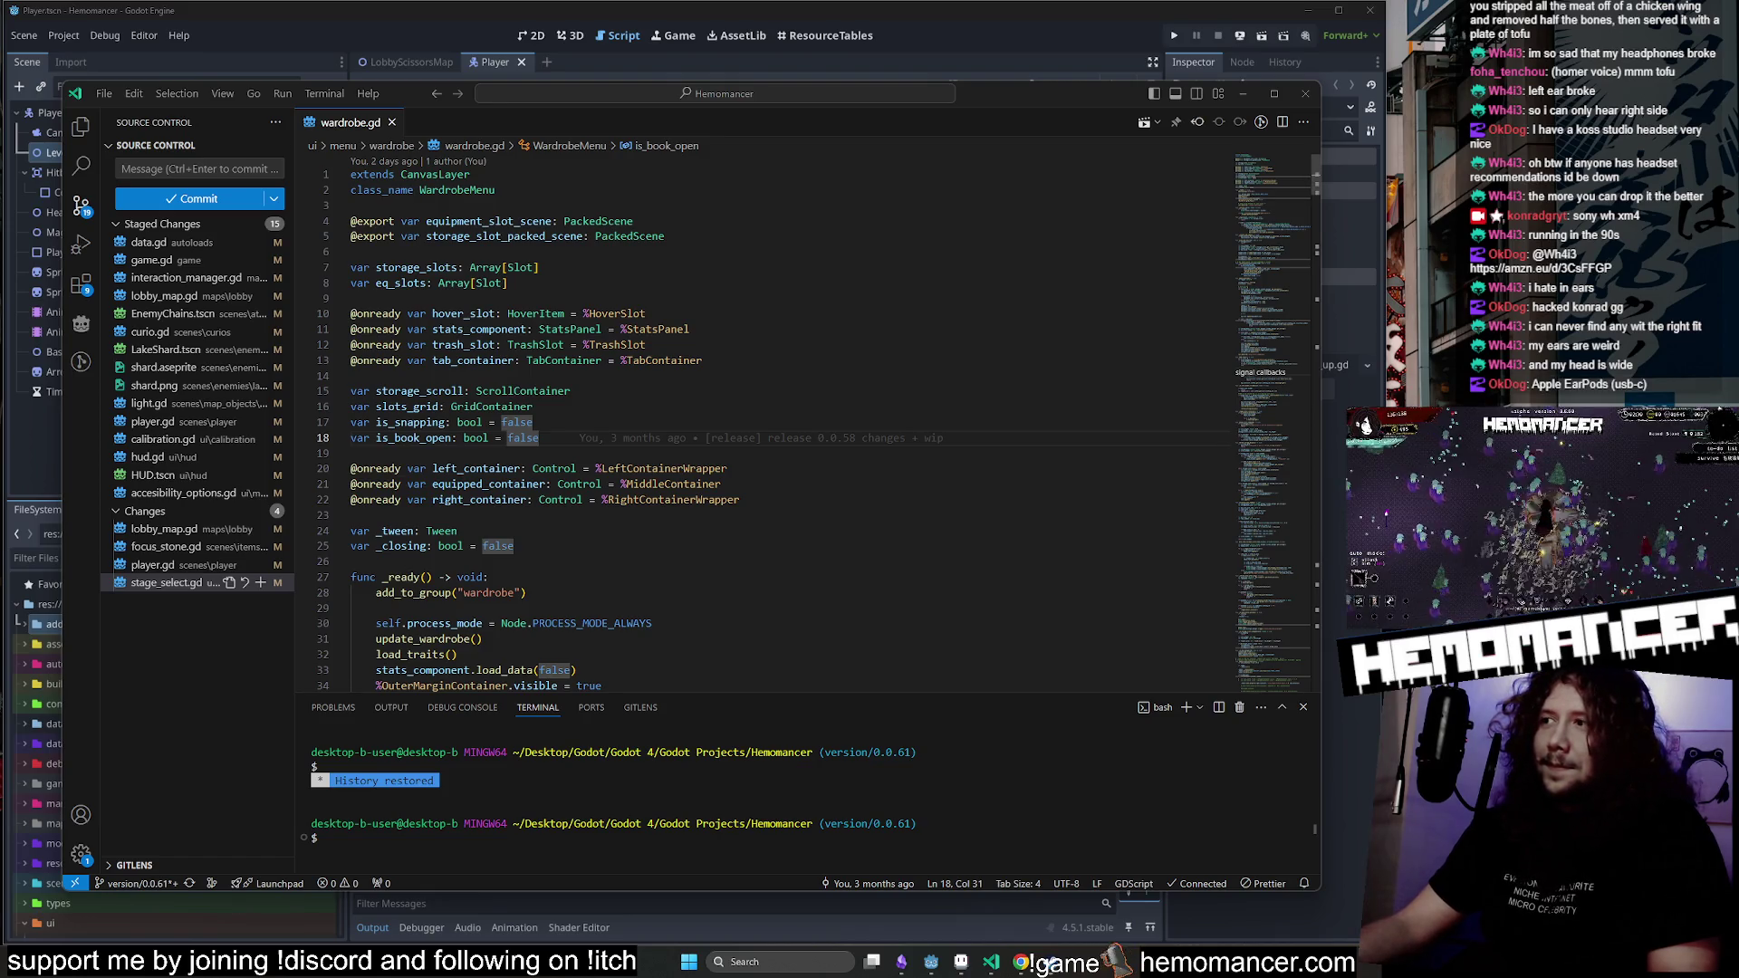
# Browse wardrobe.gd, glance at Godot's print(position) line, and return to VS Code.
pyautogui.click(741, 499)
pyautogui.click(351, 453)
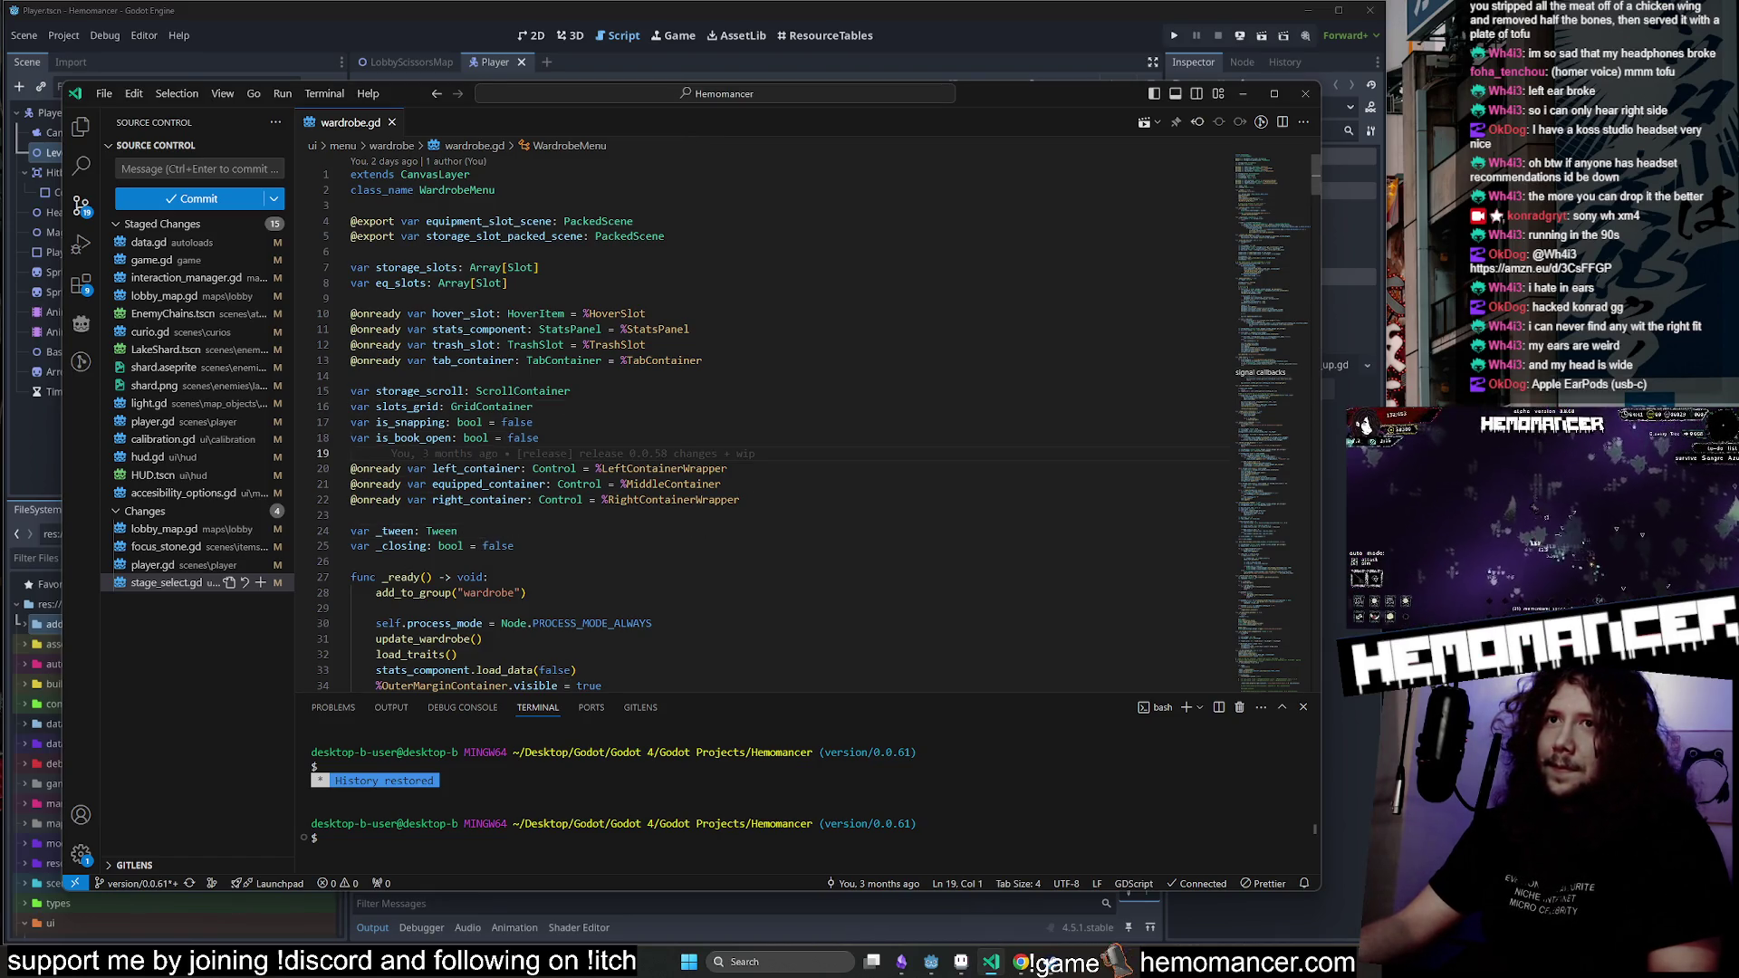
pyautogui.scroll(-5, 544, 425)
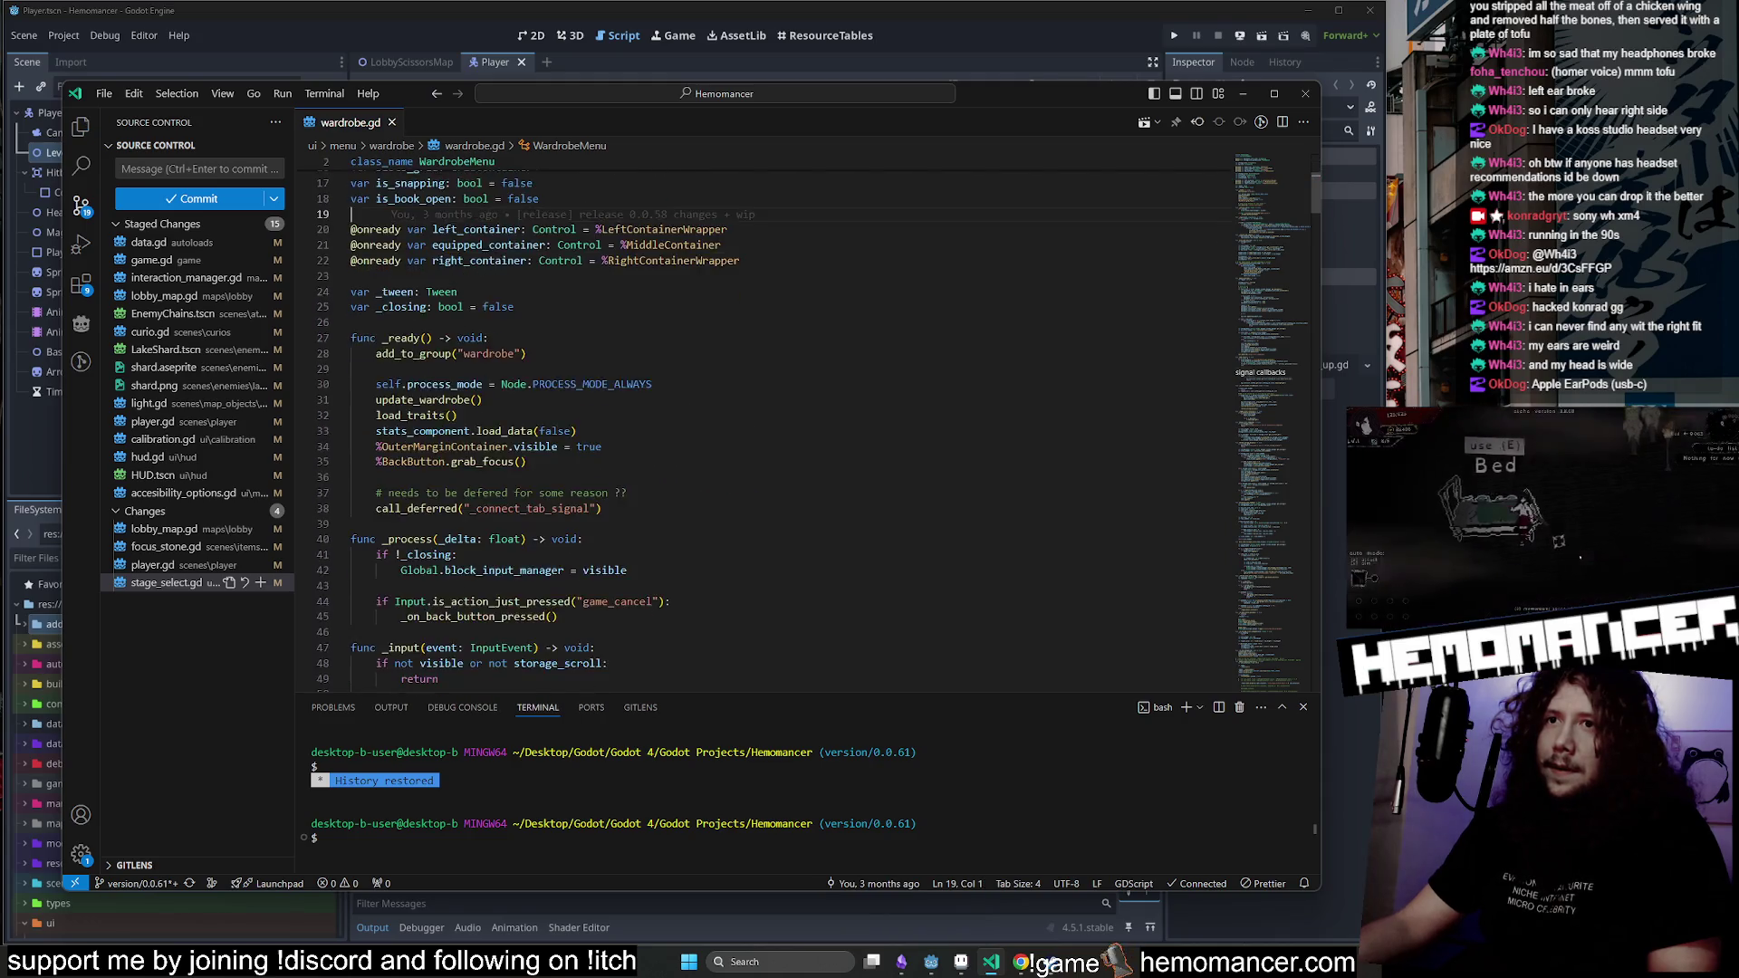
pyautogui.scroll(-10, 1285, 350)
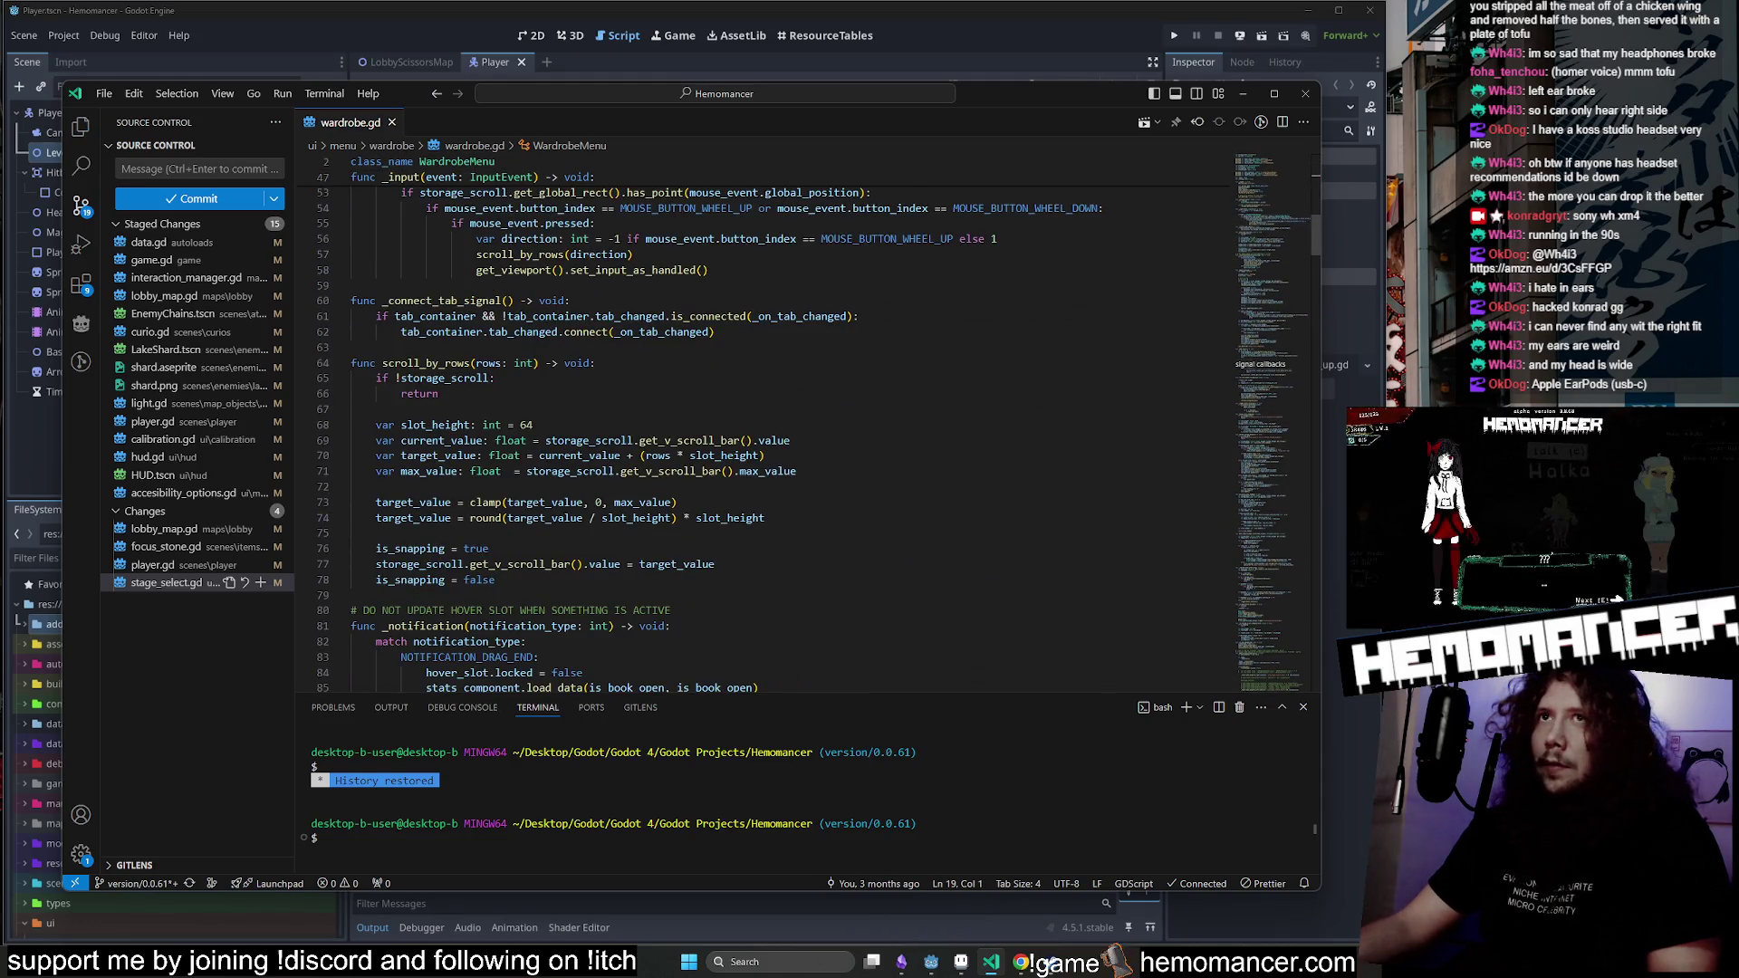
pyautogui.click(1243, 94)
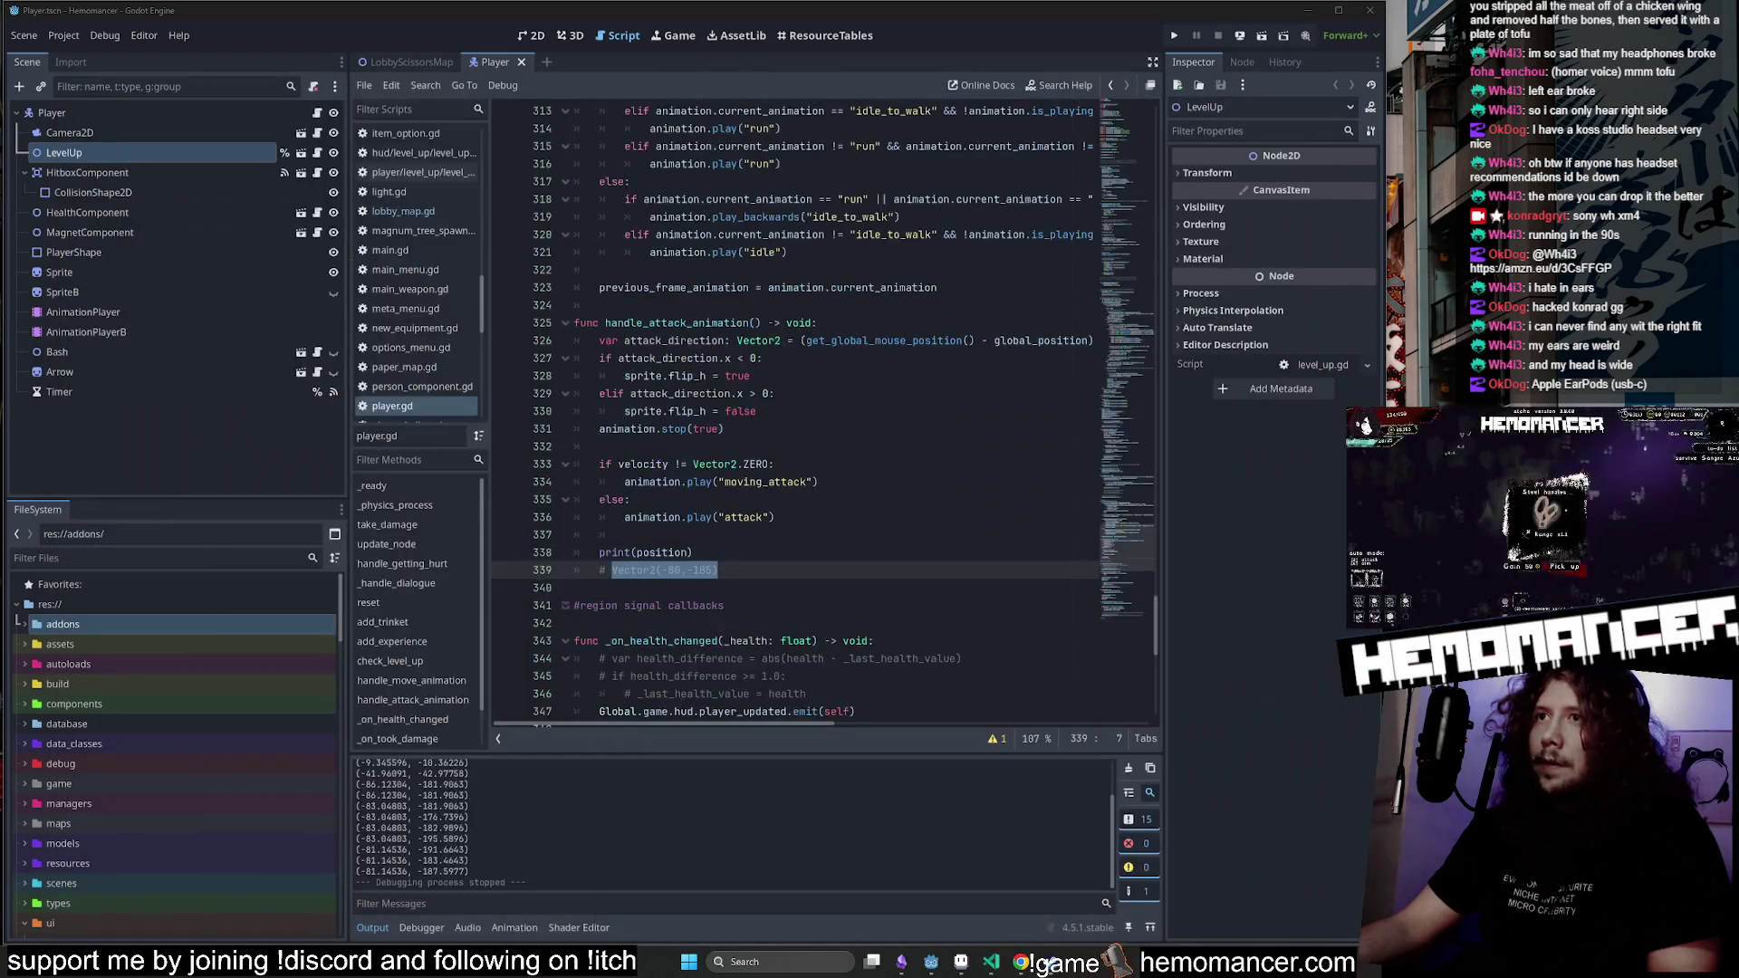
pyautogui.click(694, 552)
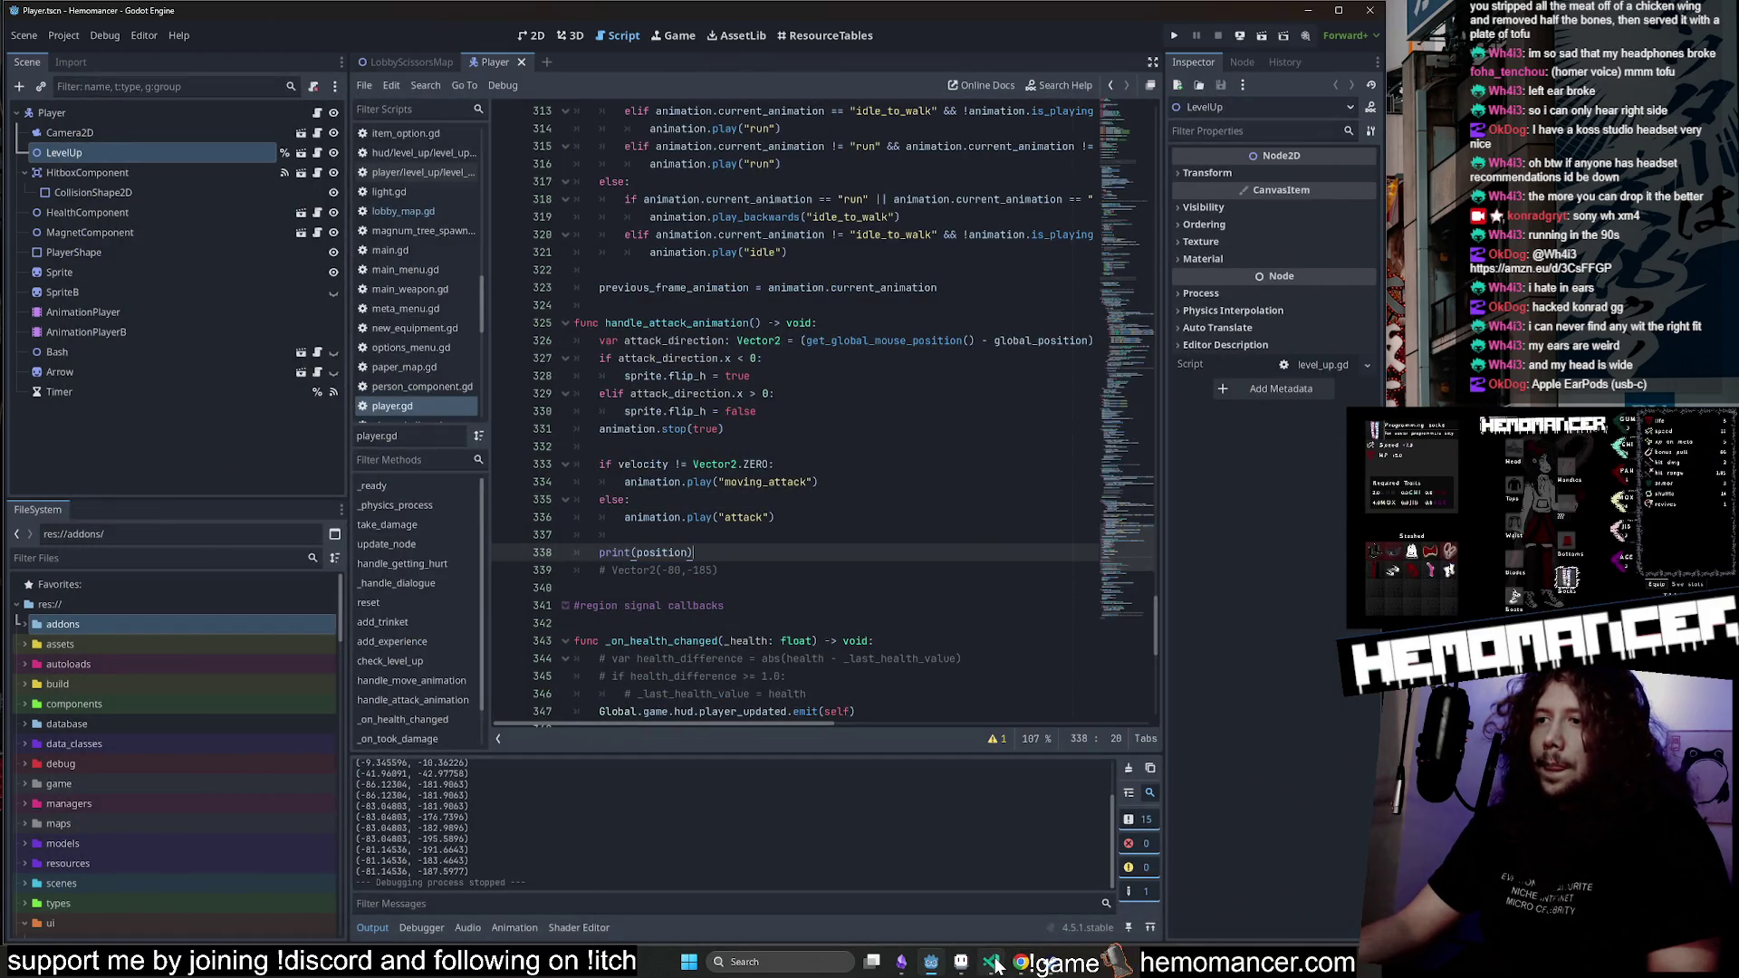
pyautogui.click(994, 963)
# Review the lobby_map.gd and stage_select.gd diffs, reopen wardrobe.gd, and minimise VS Code.
pyautogui.click(165, 533)
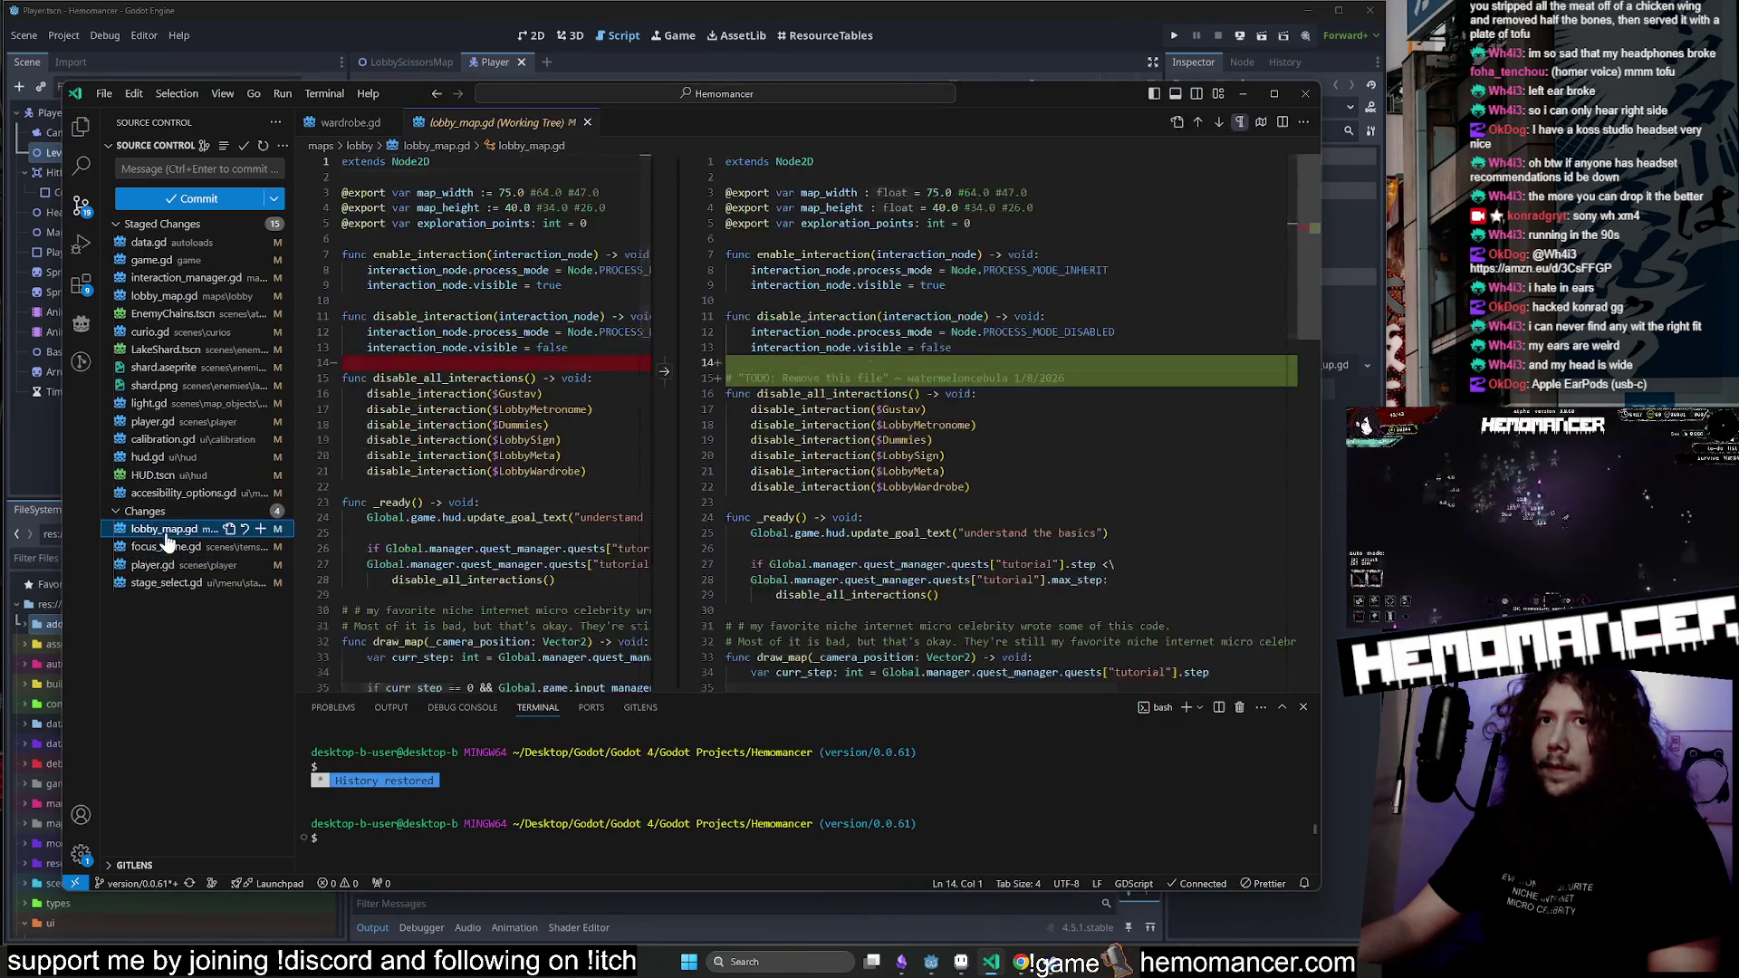
pyautogui.click(165, 547)
pyautogui.click(161, 565)
pyautogui.click(159, 583)
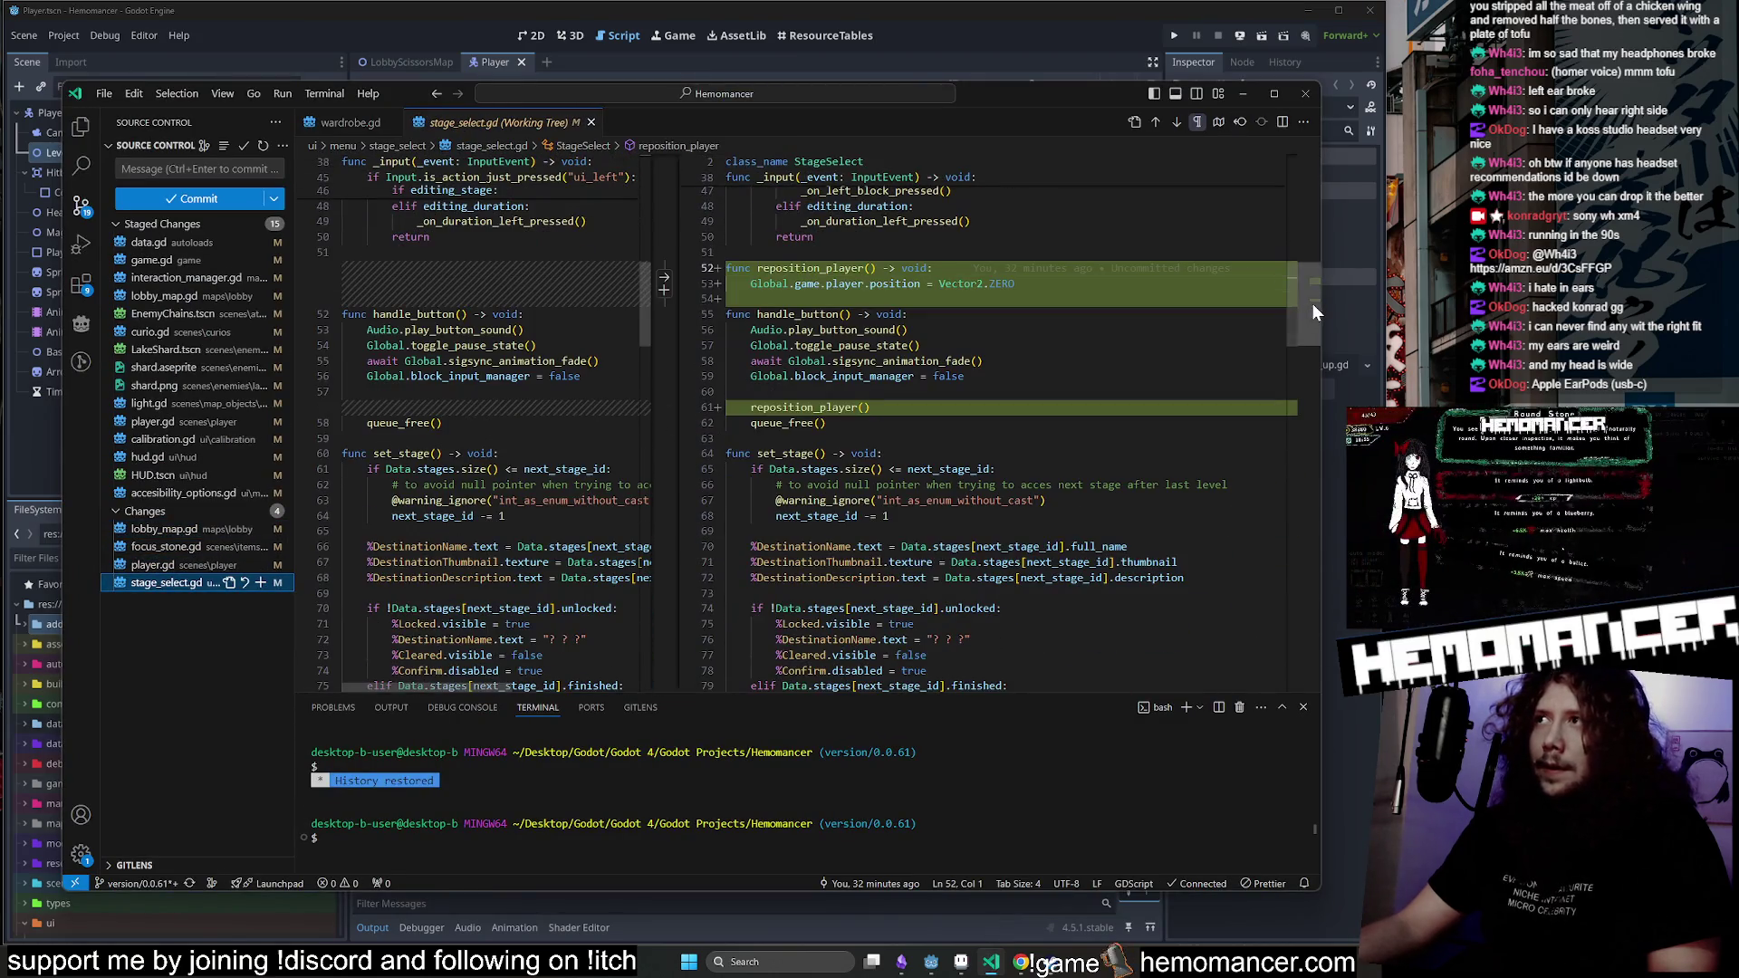
pyautogui.click(366, 127)
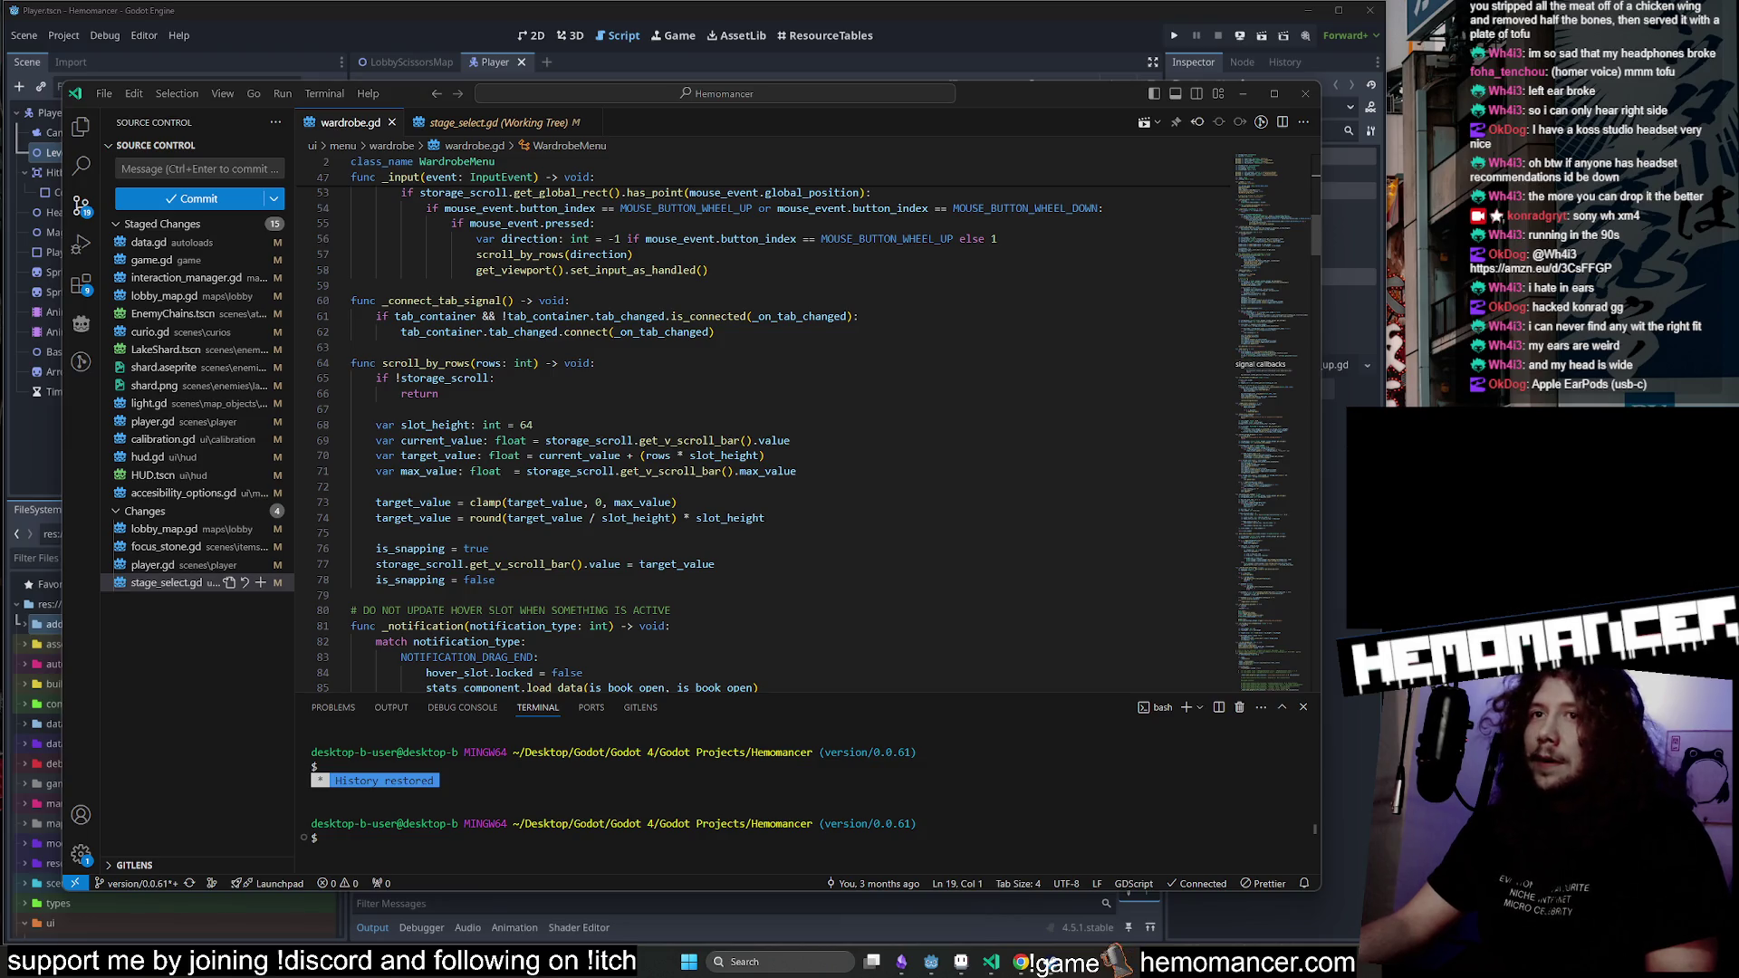
pyautogui.click(1245, 95)
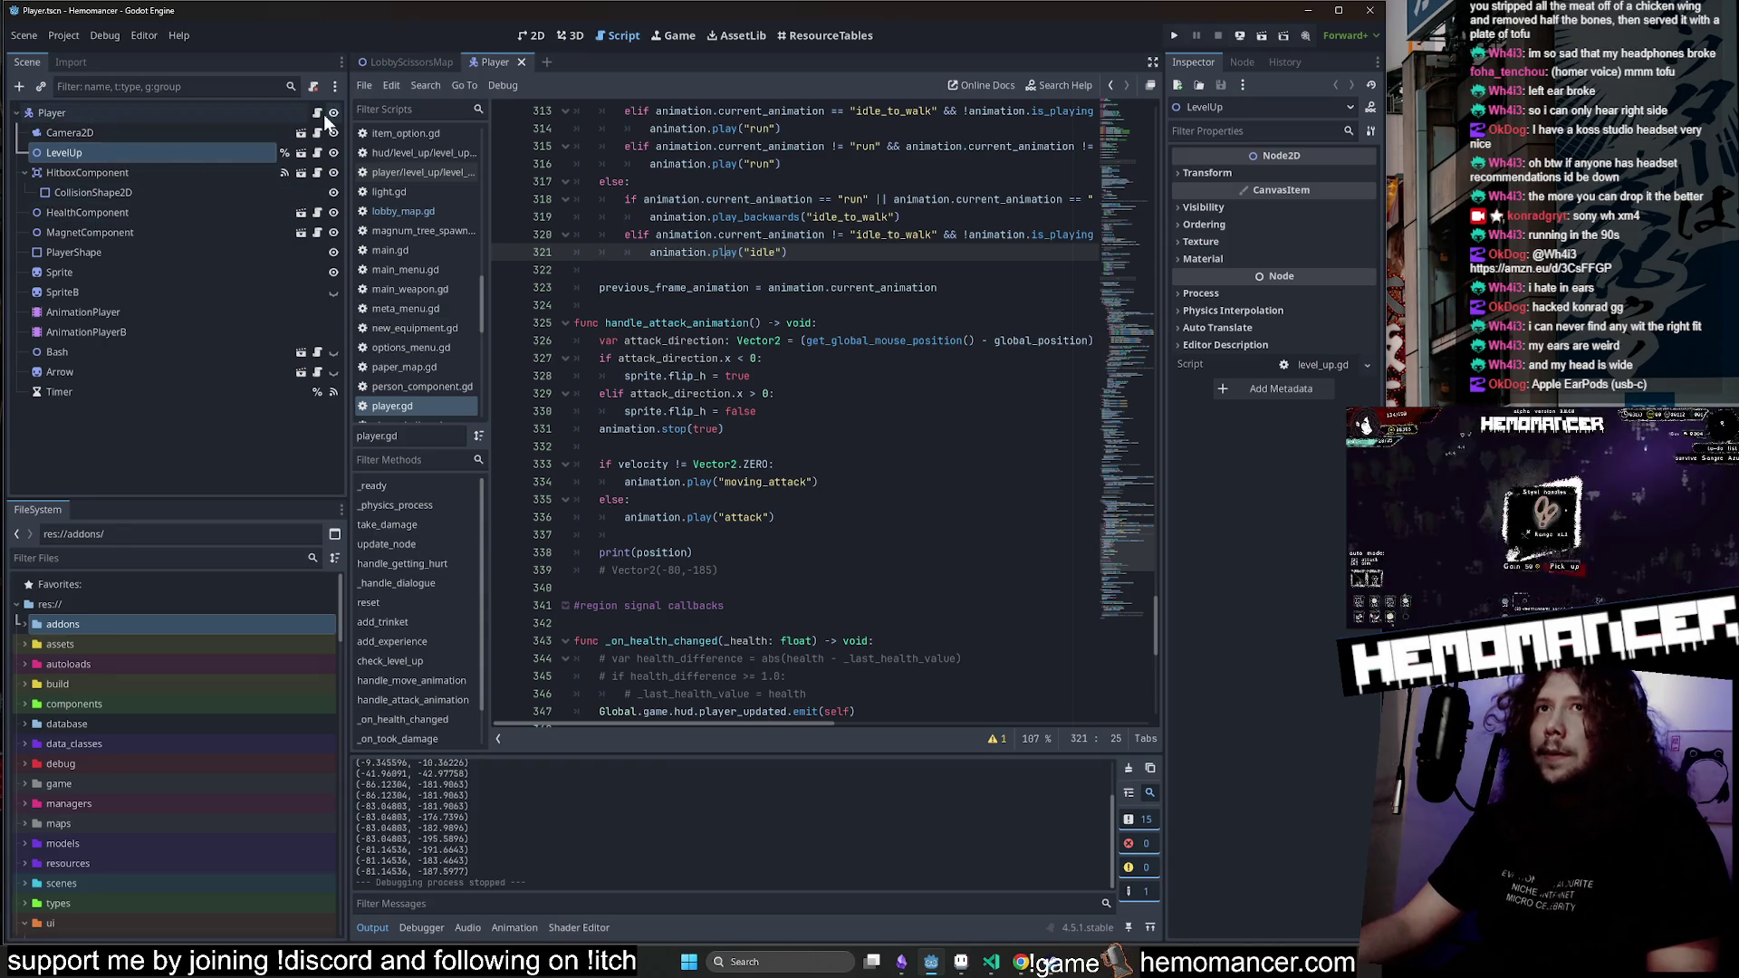
# Save the Player scene containing player.gd's print(position) line, then switch to VS Code.
pyautogui.moveTo(1021, 963)
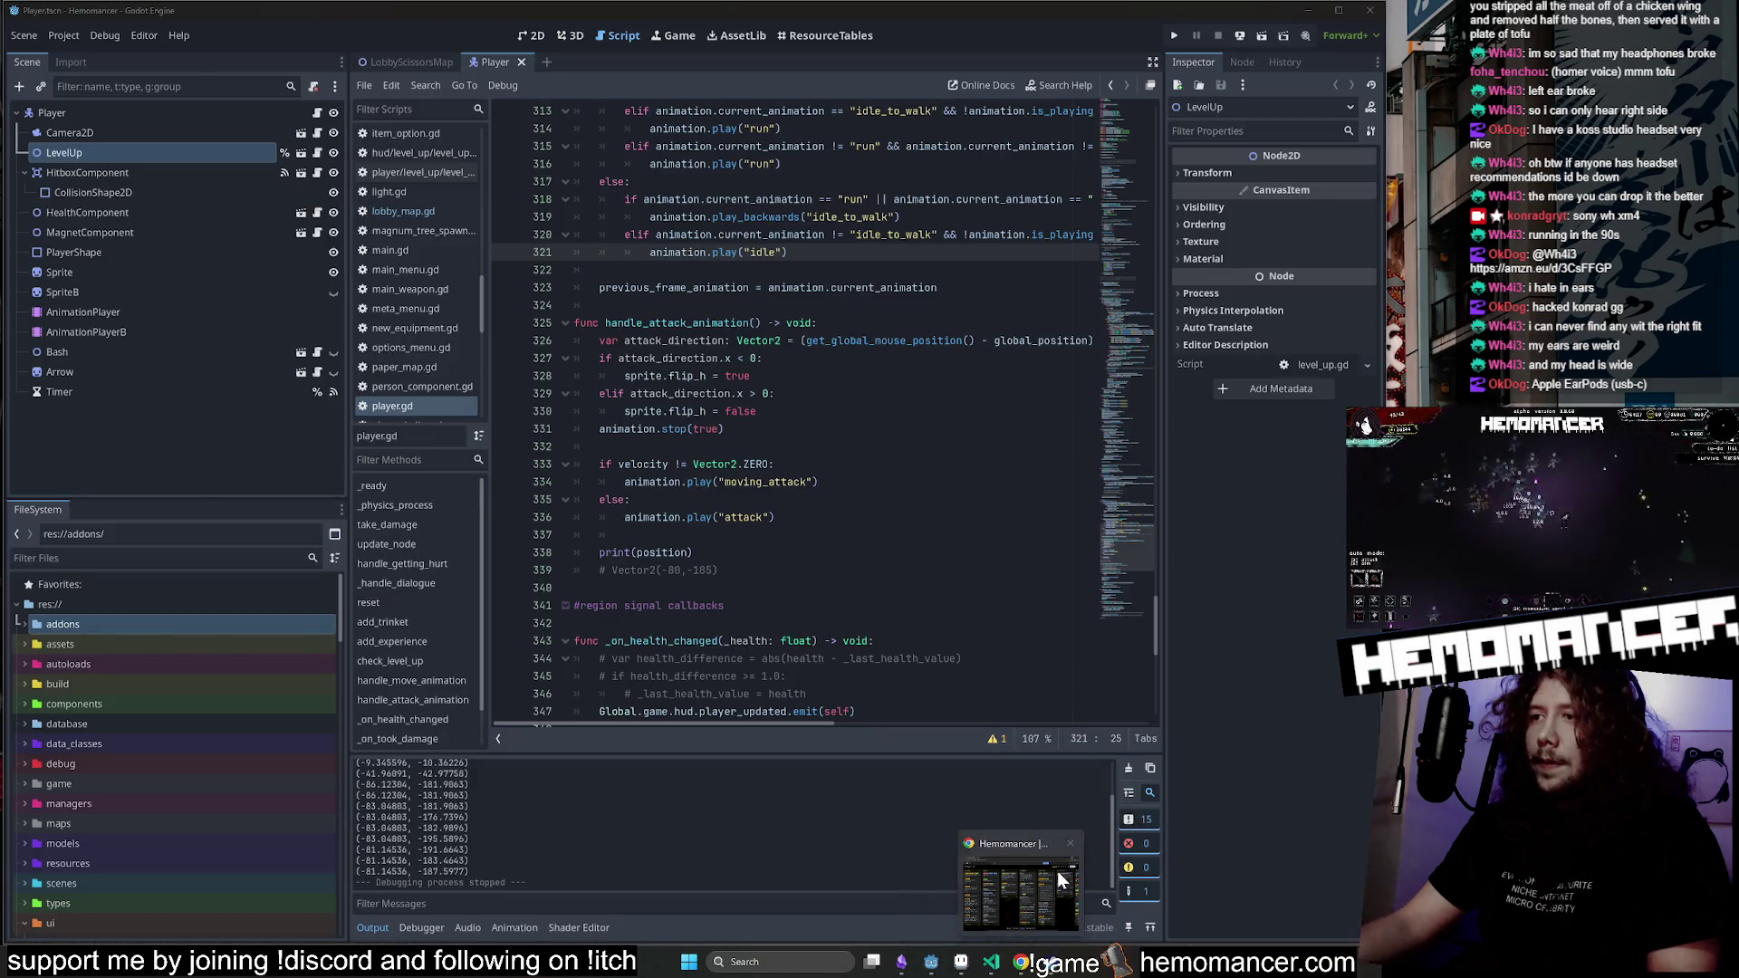
pyautogui.scroll(-3, 815, 408)
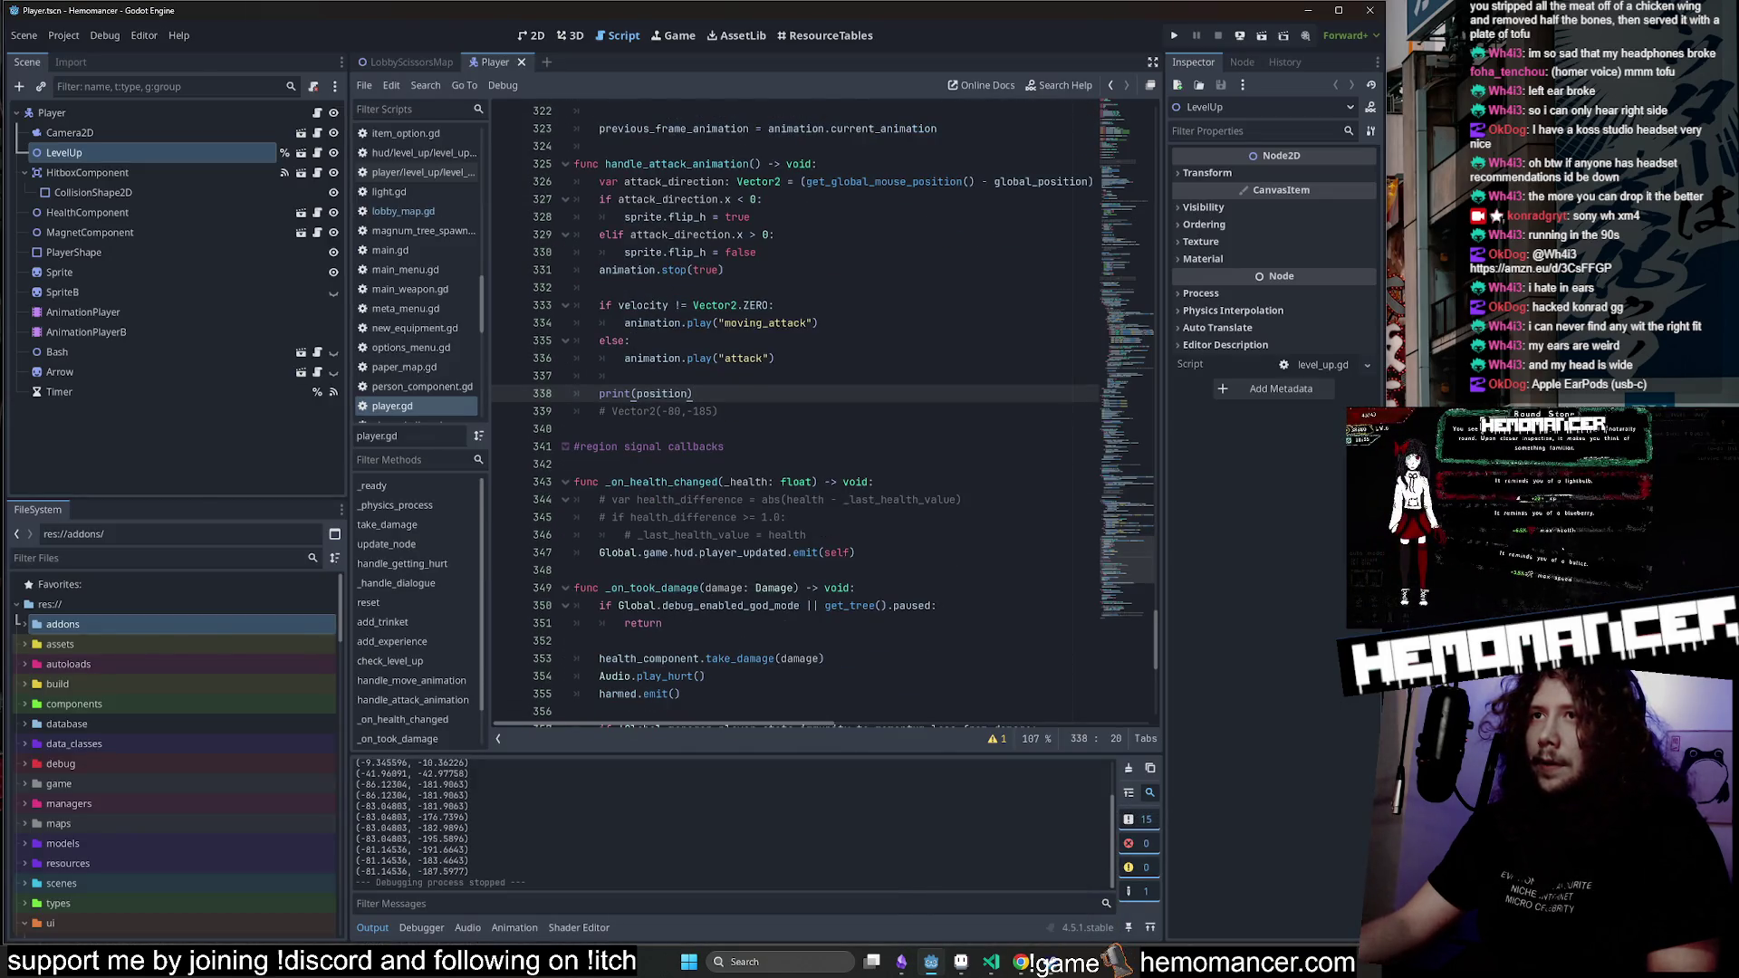
pyautogui.click(723, 447)
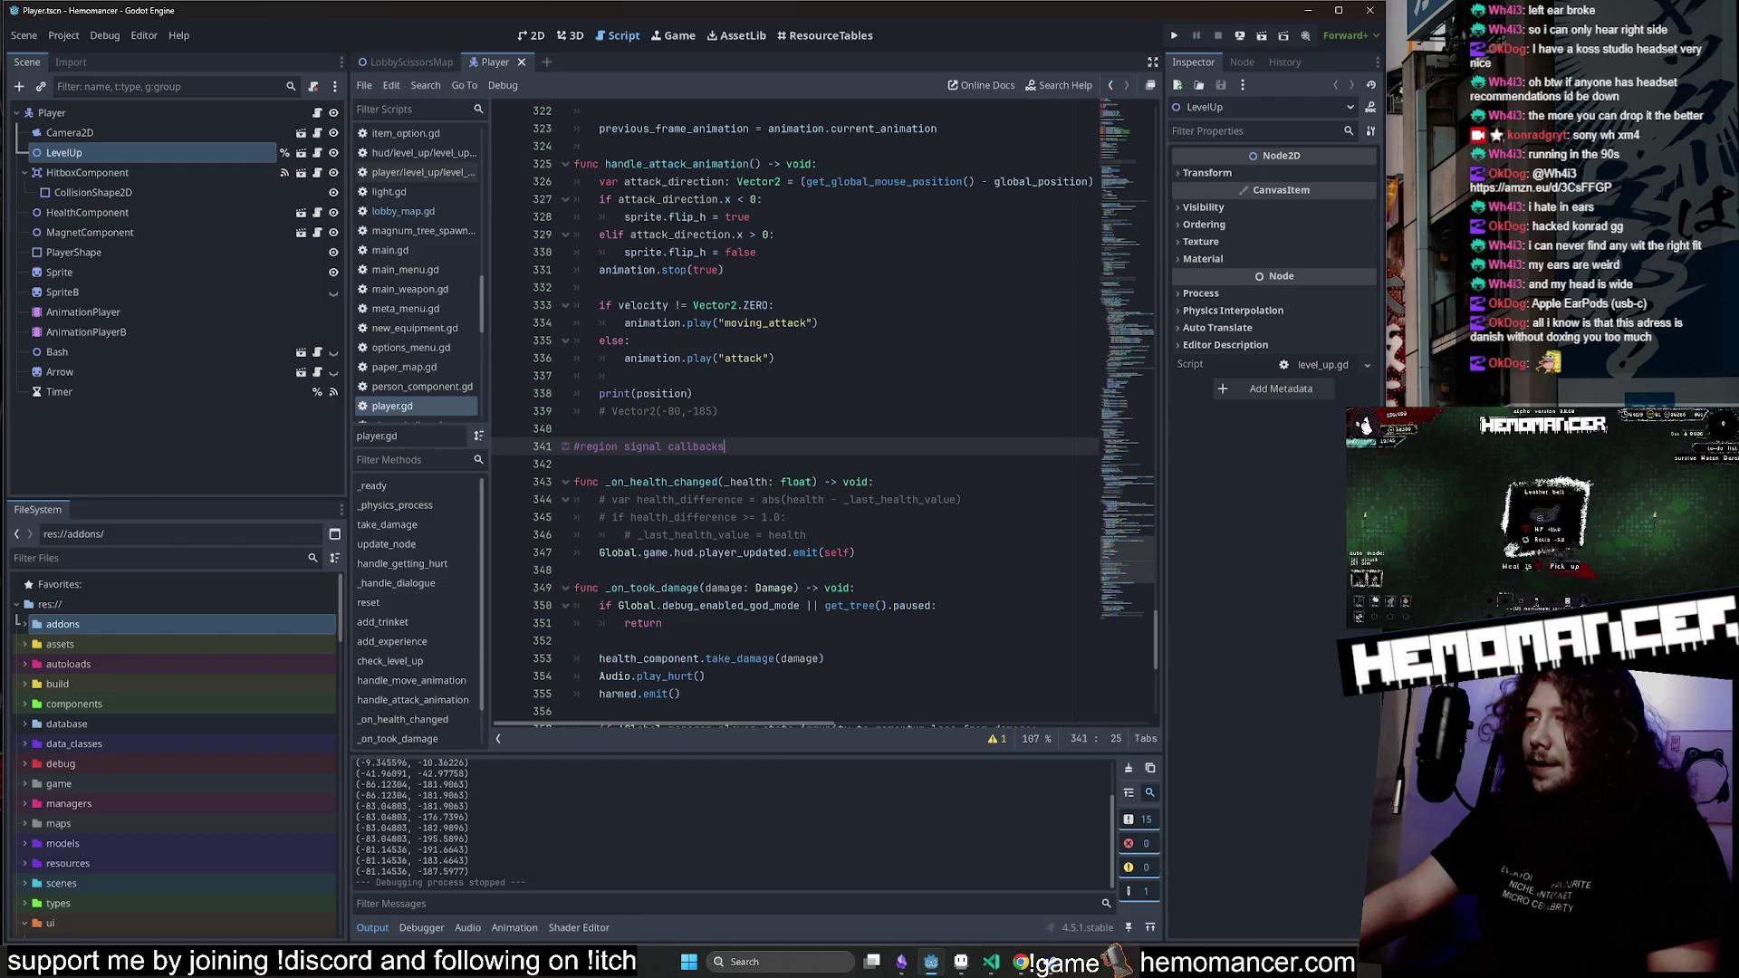
pyautogui.click(575, 429)
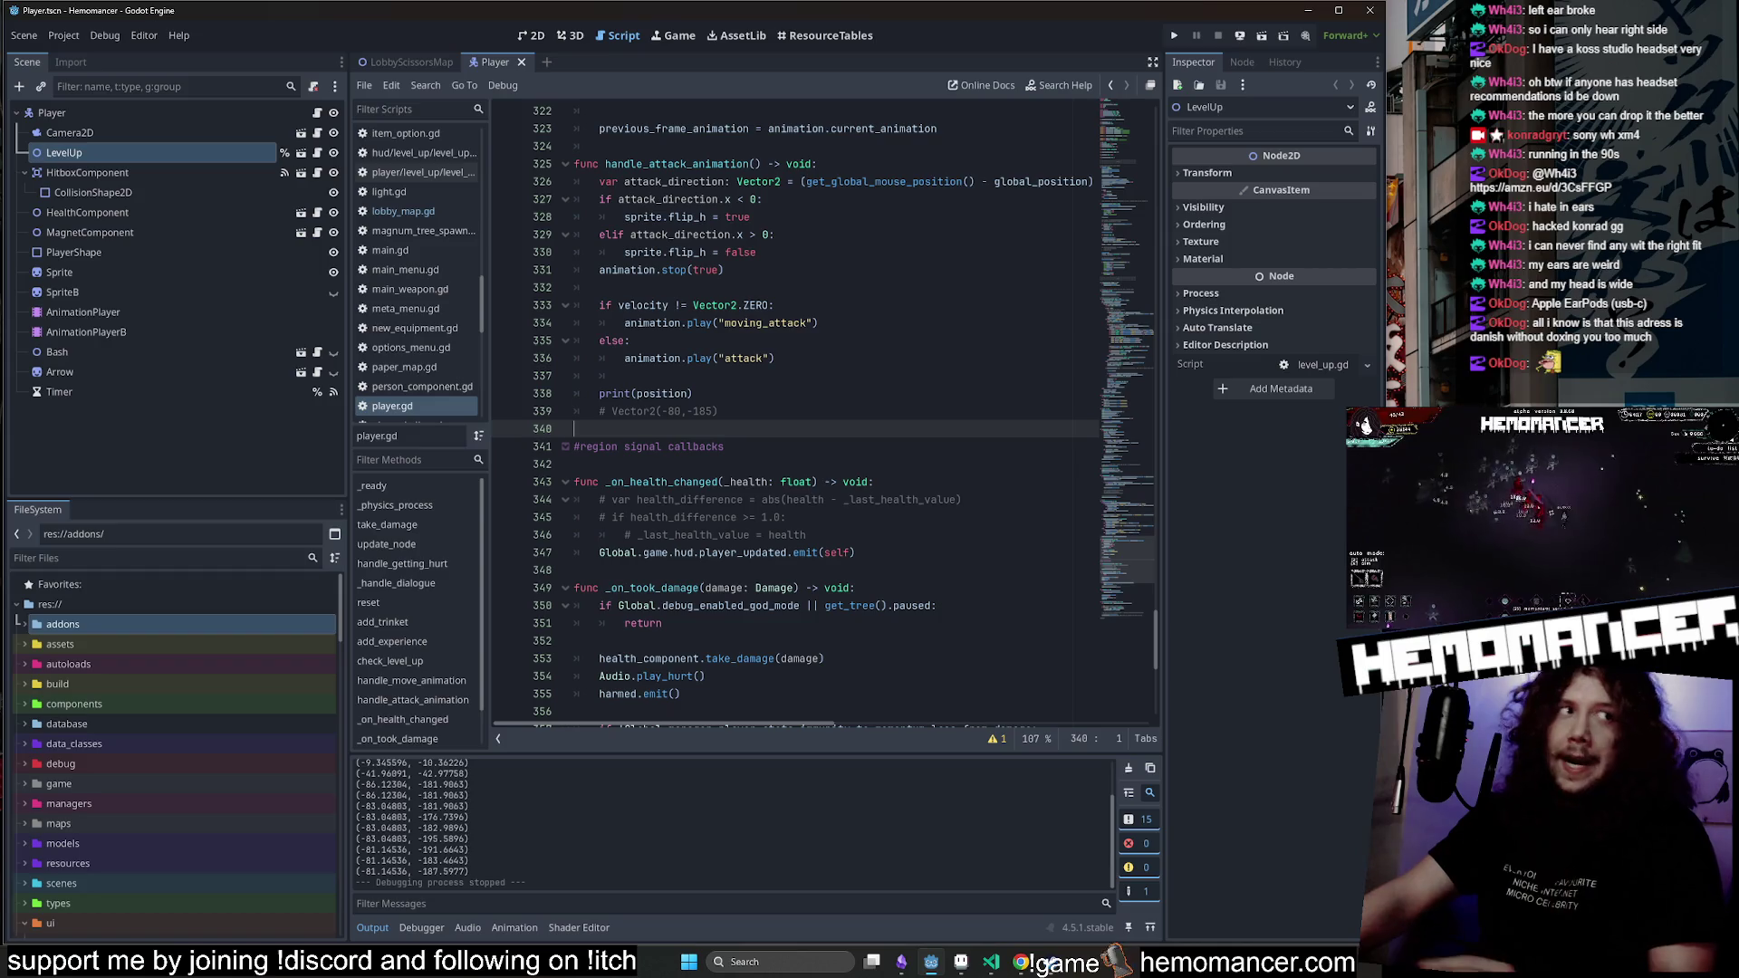
pyautogui.click(600, 287)
pyautogui.hotkey('ctrl', 's')
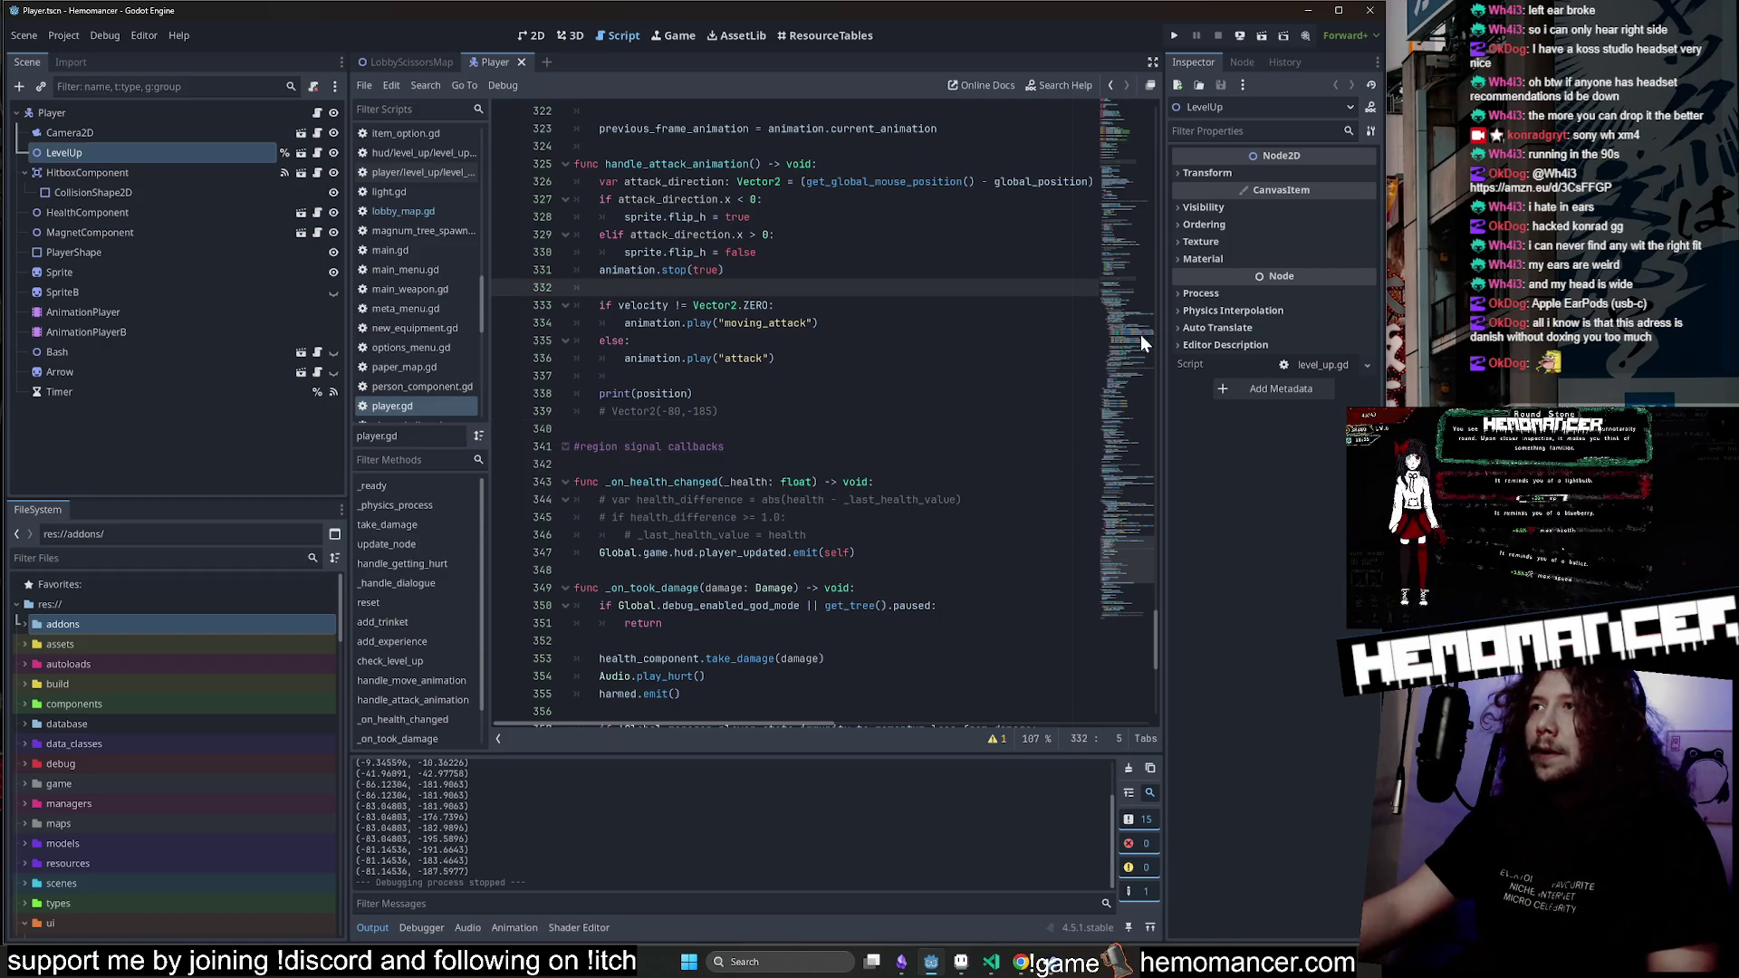
pyautogui.moveTo(1140, 552); pyautogui.dragTo(1136, 588)
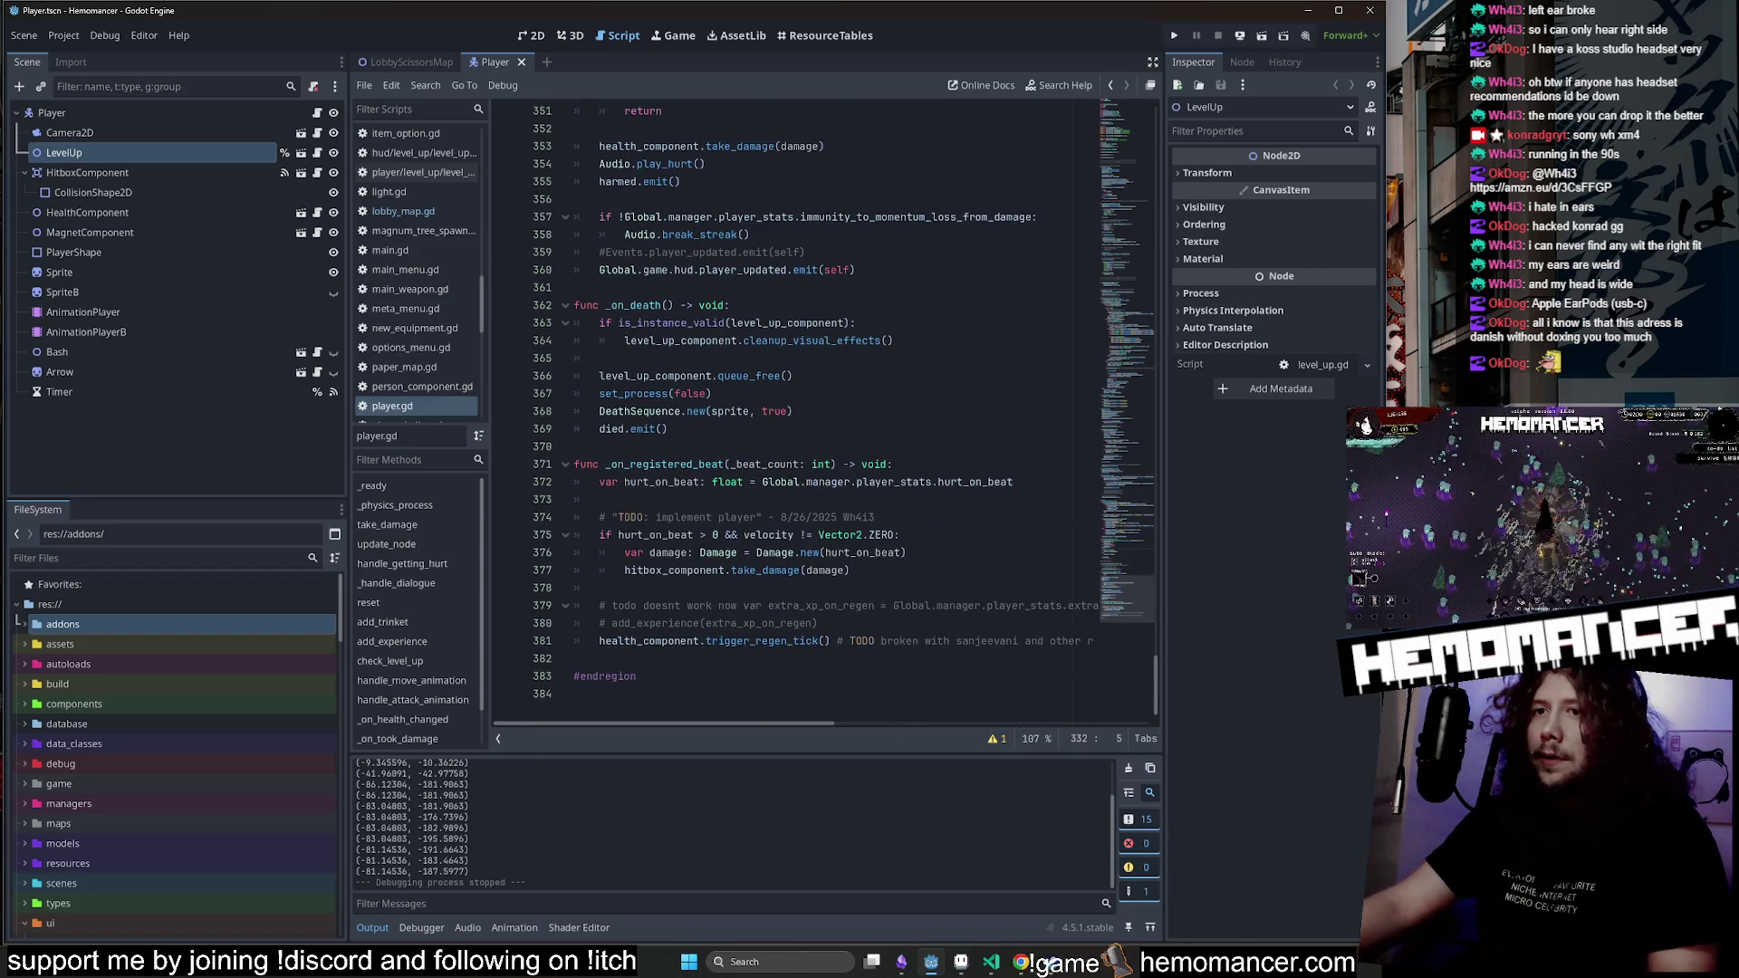
pyautogui.click(988, 960)
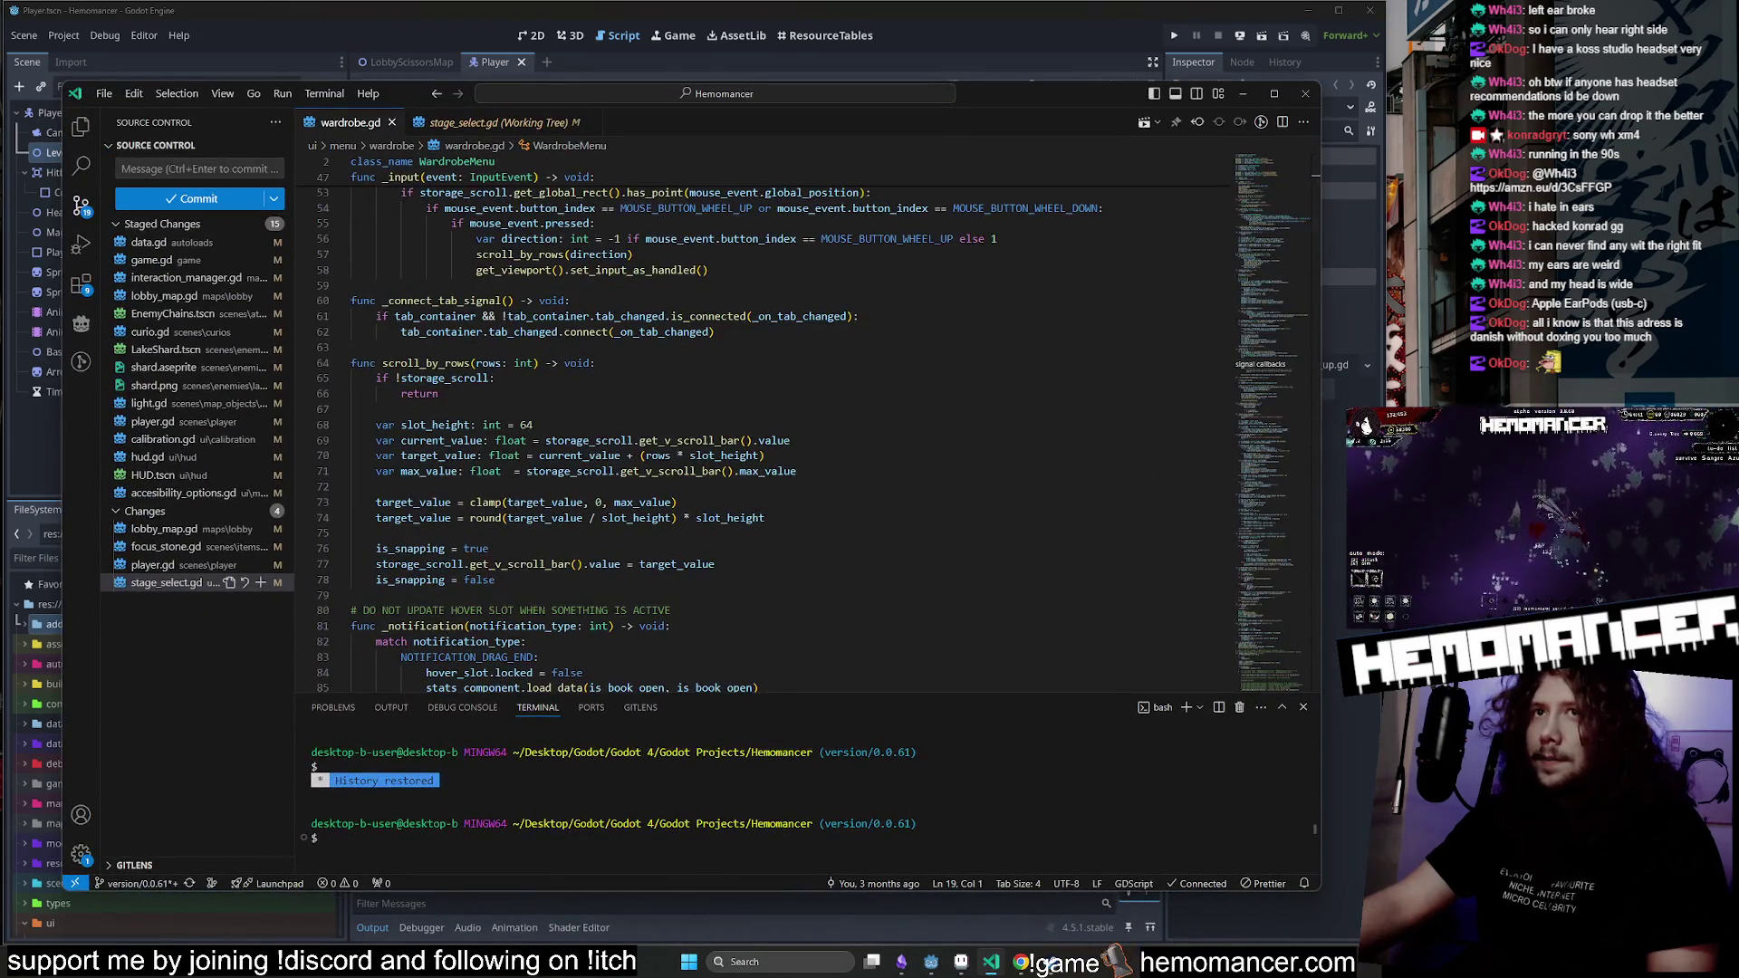
# Delete the print(position) and Vector2 comment lines from player.gd and save it.
pyautogui.click(167, 564)
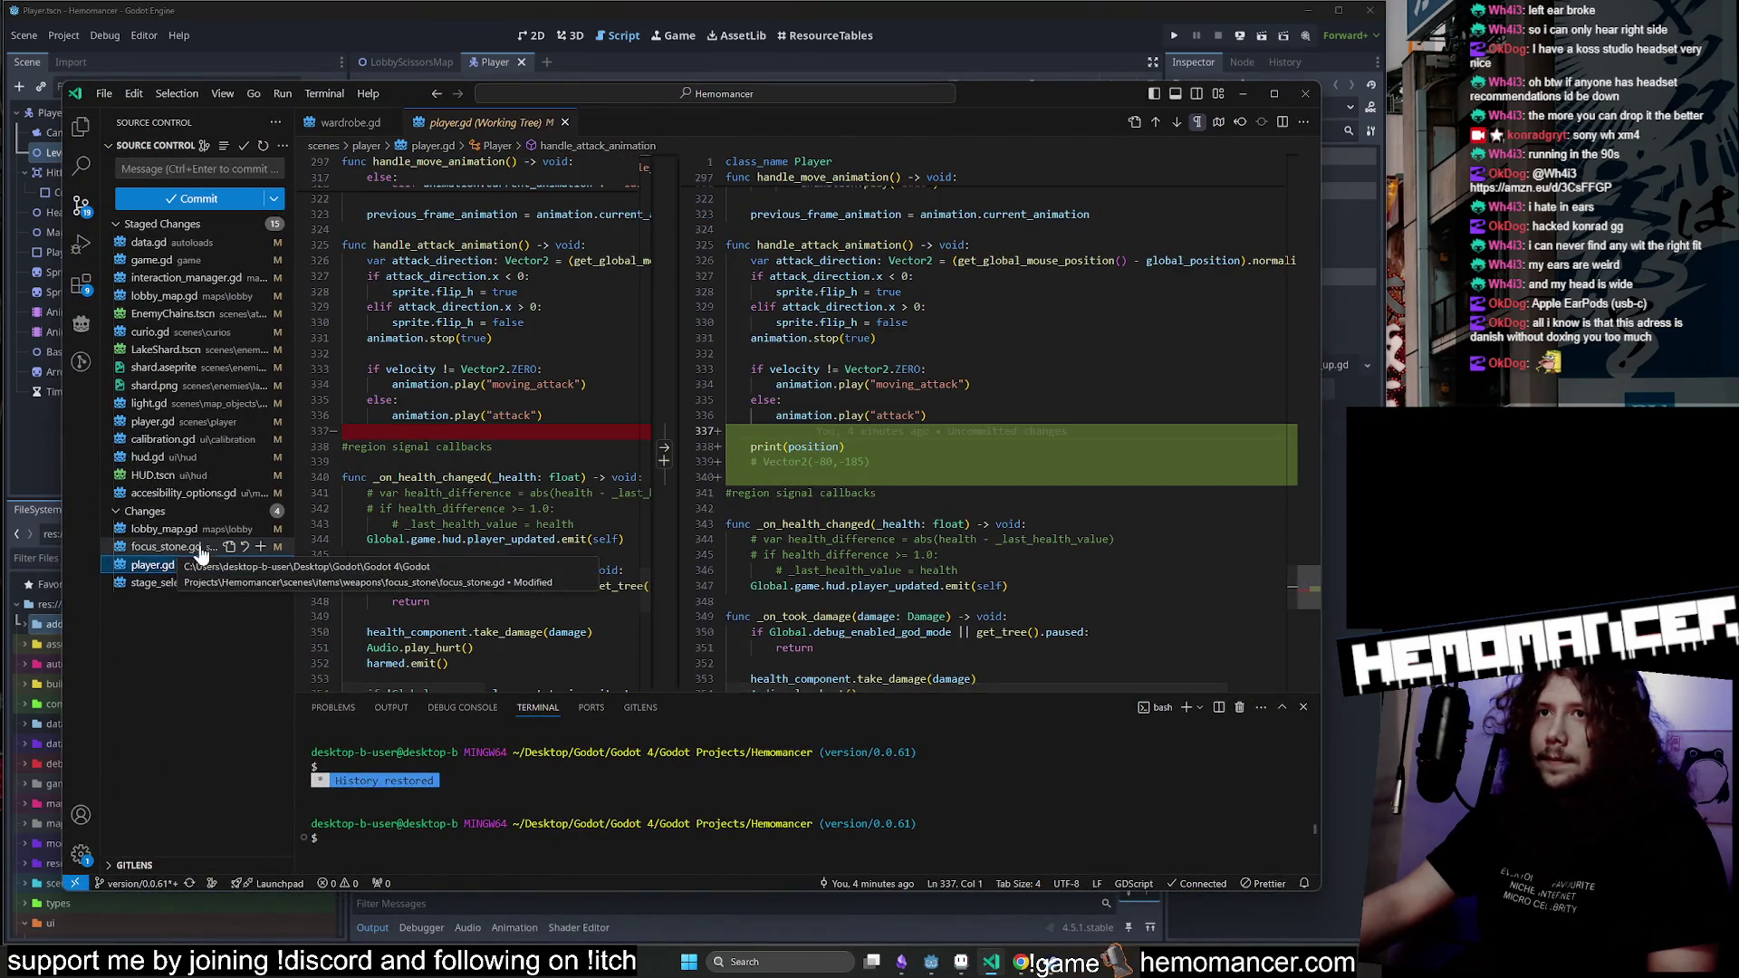
pyautogui.press('Up')
pyautogui.press('Up')
pyautogui.hotkey('shift', 'Up')
pyautogui.hotkey('shift', 'Up')
pyautogui.press('BackSpace')
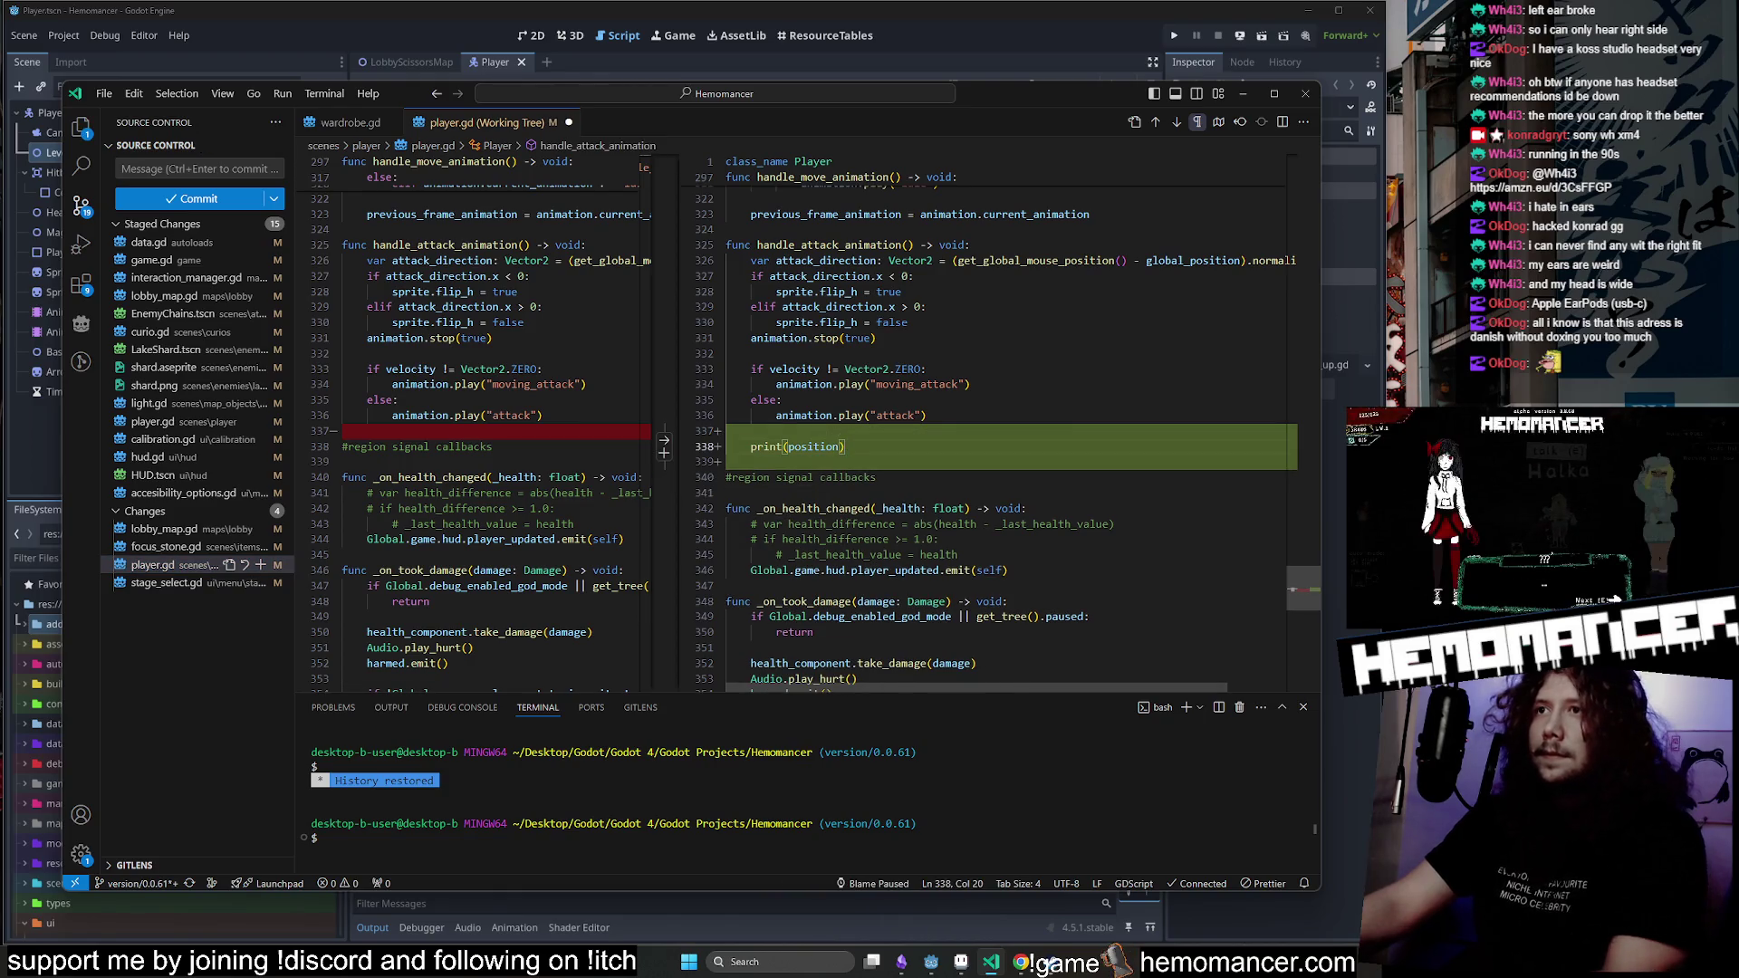
pyautogui.press('Delete')
pyautogui.press('Down')
pyautogui.press('End')
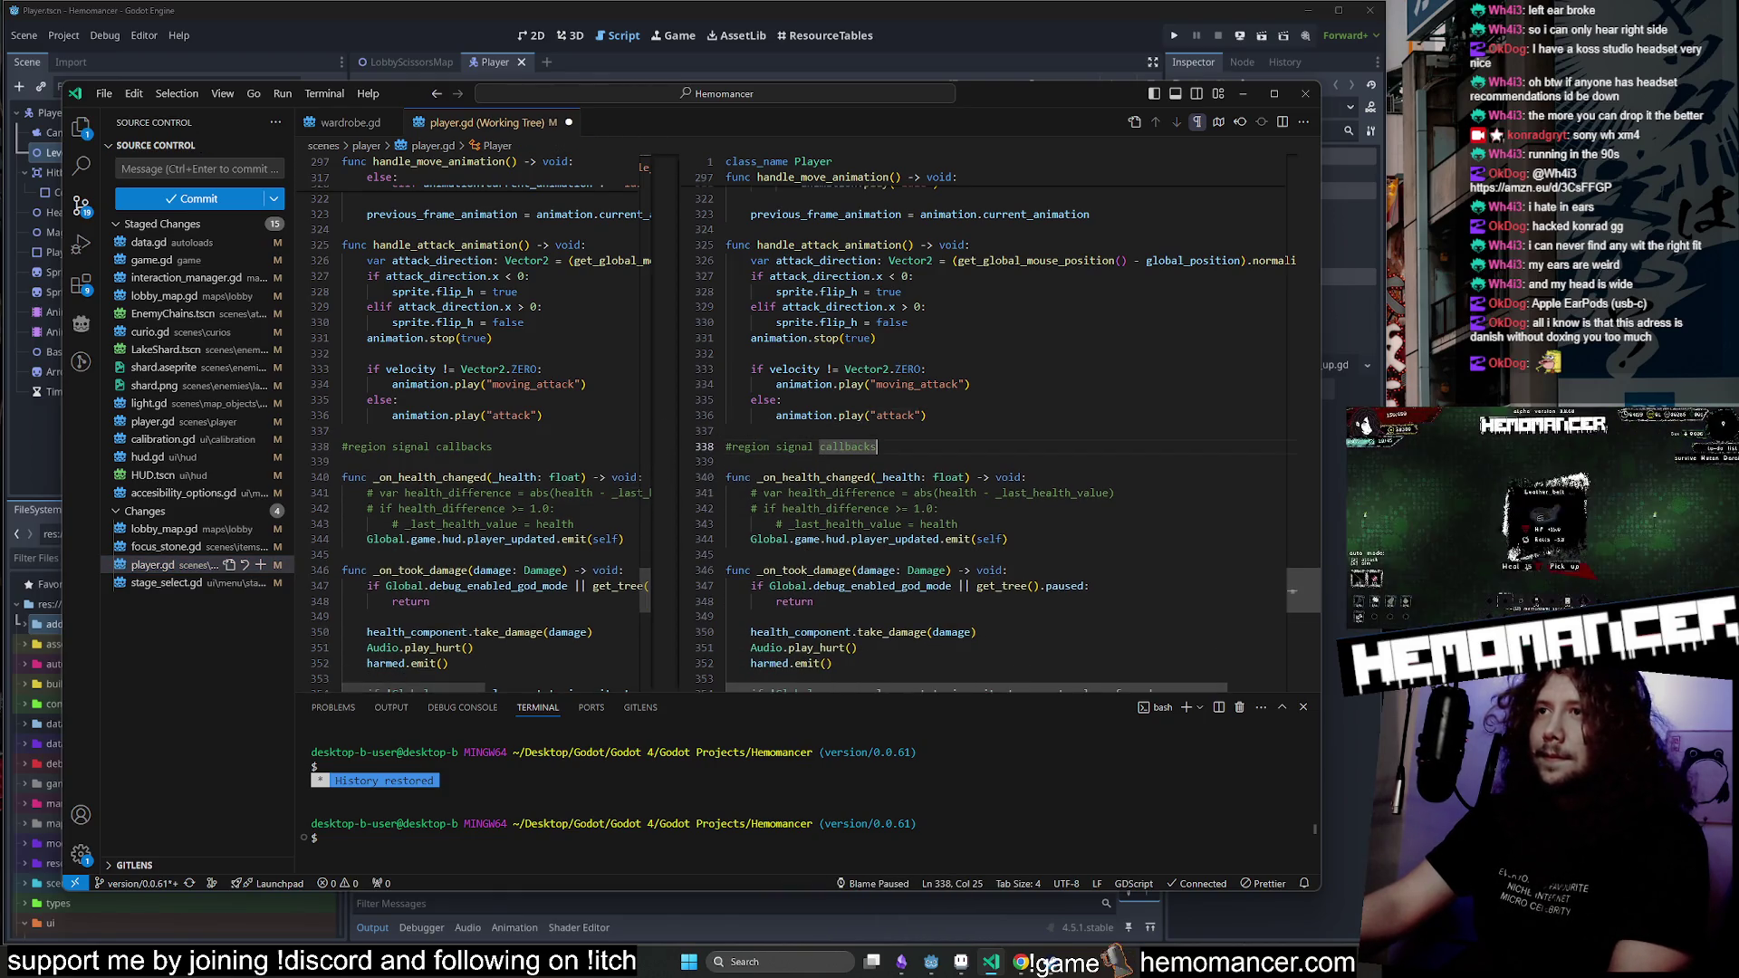
pyautogui.hotkey('ctrl', 's')
# Check the focus_stone.gd changes, return to player.gd, and minimise VS Code back to Godot.
pyautogui.click(166, 546)
pyautogui.click(170, 574)
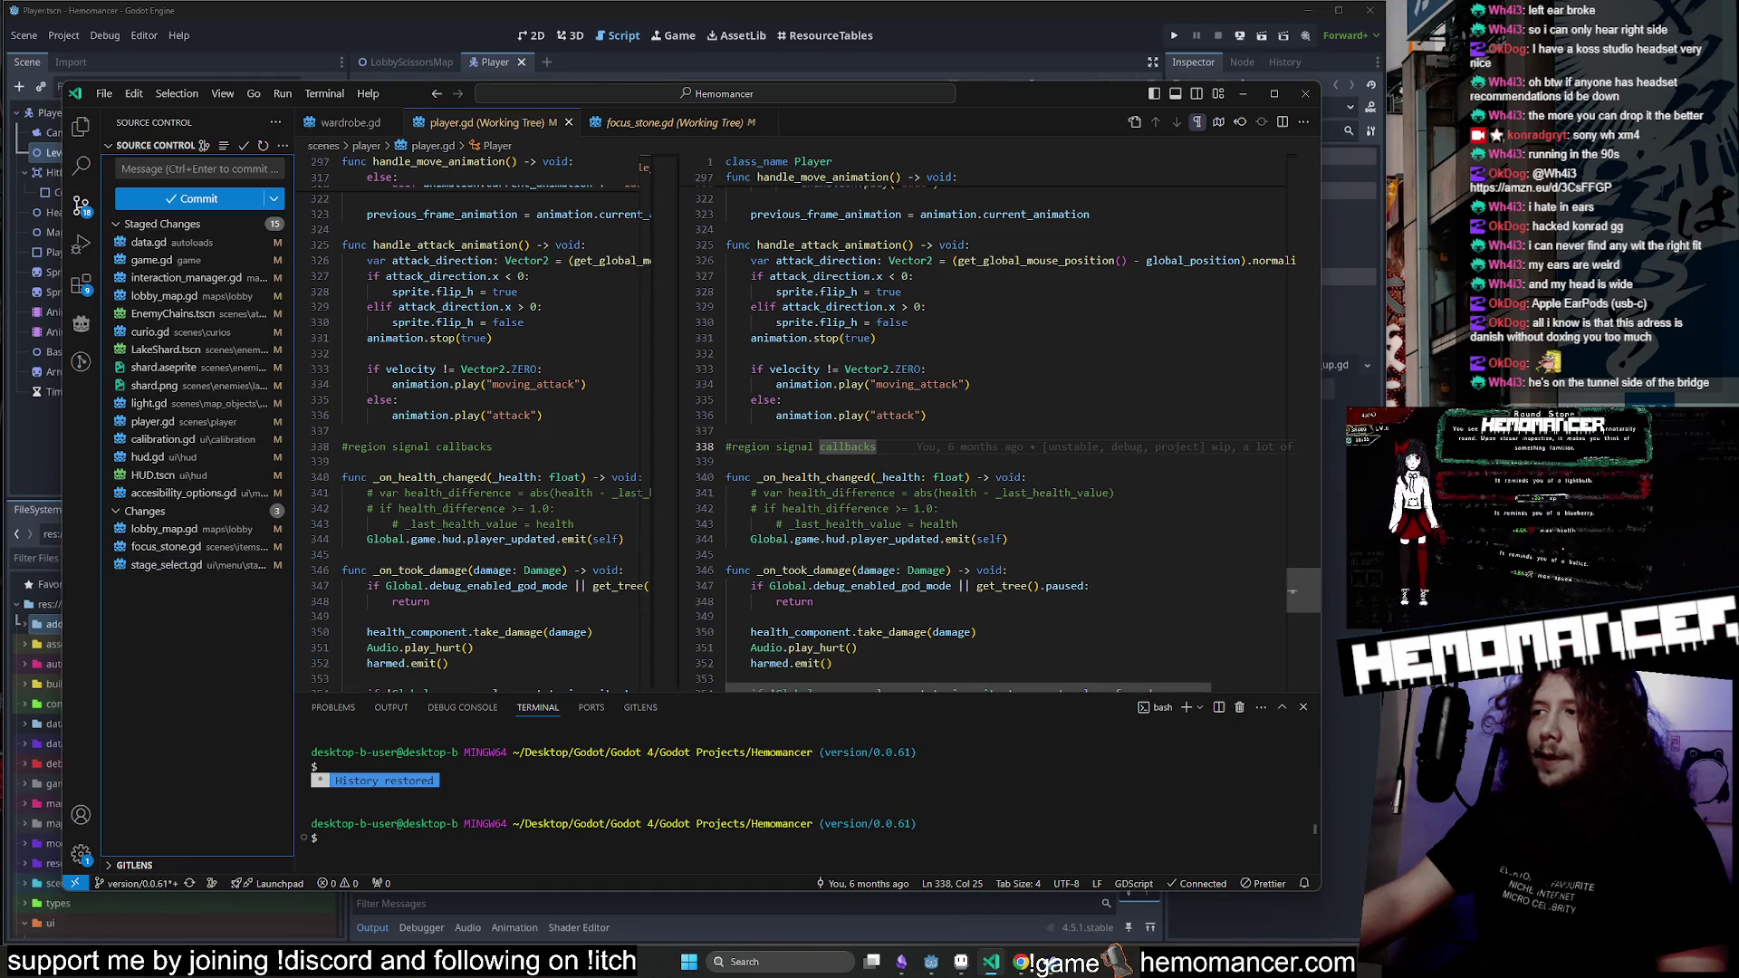
pyautogui.click(1243, 94)
pyautogui.click(786, 375)
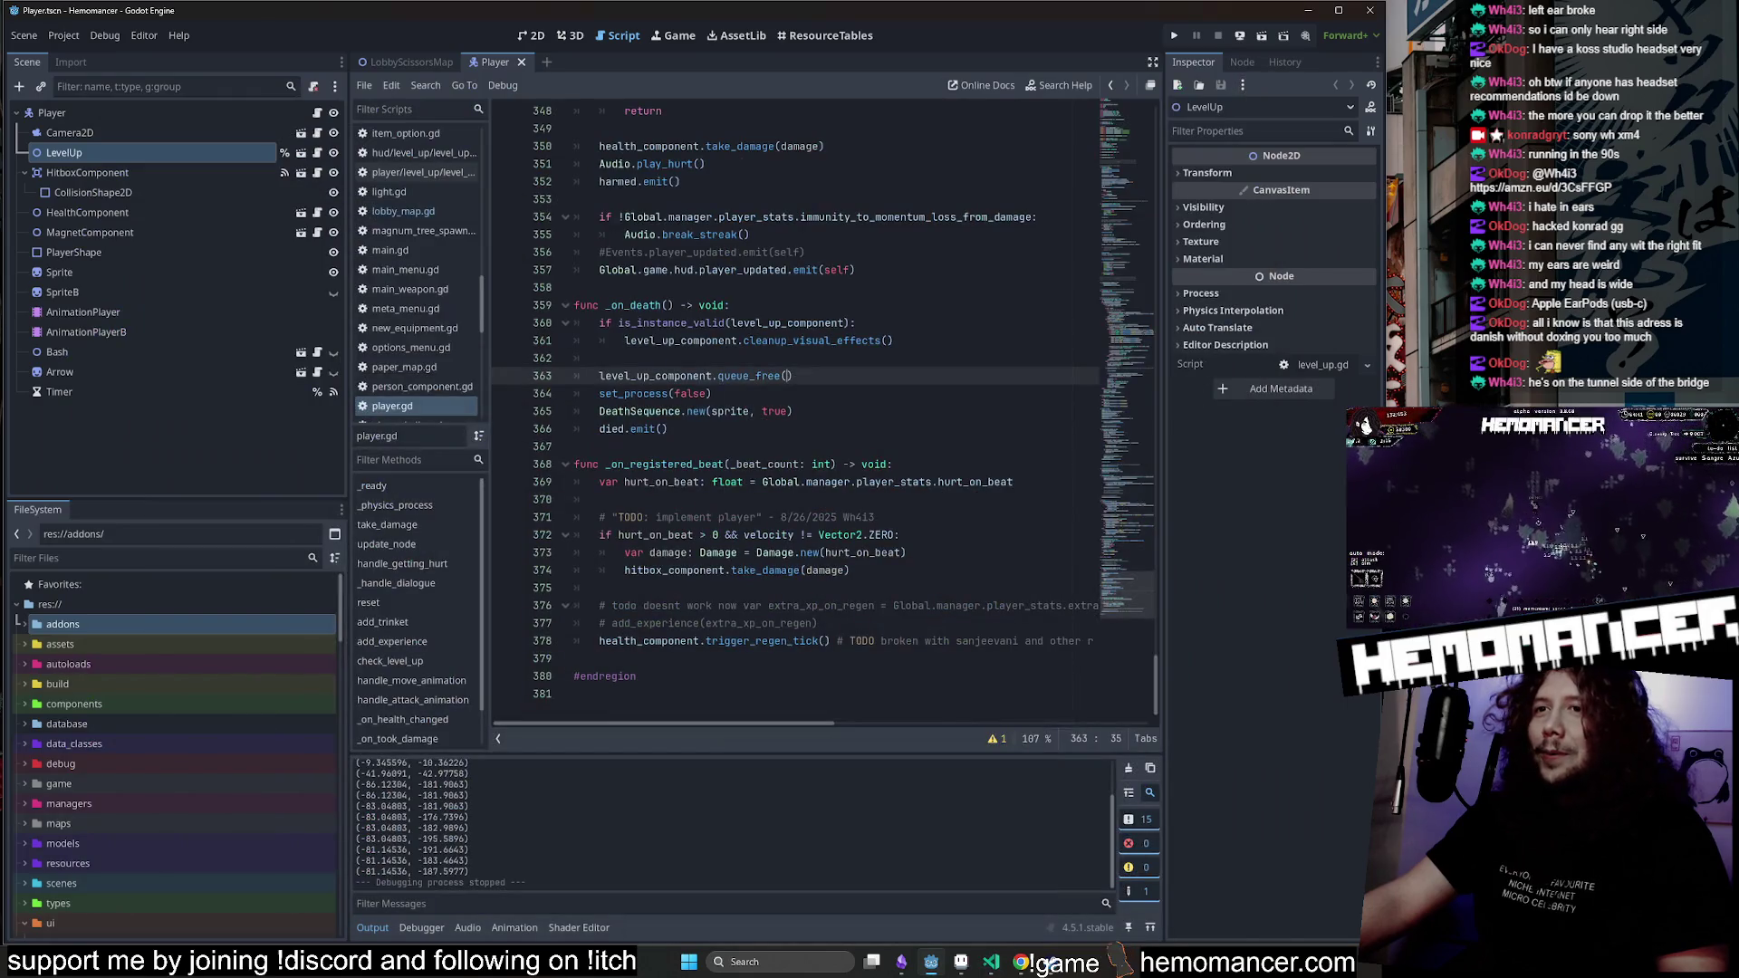
# Clear the logged player positions from the Output log and scroll through player.gd.
pyautogui.click(1129, 769)
pyautogui.click(820, 623)
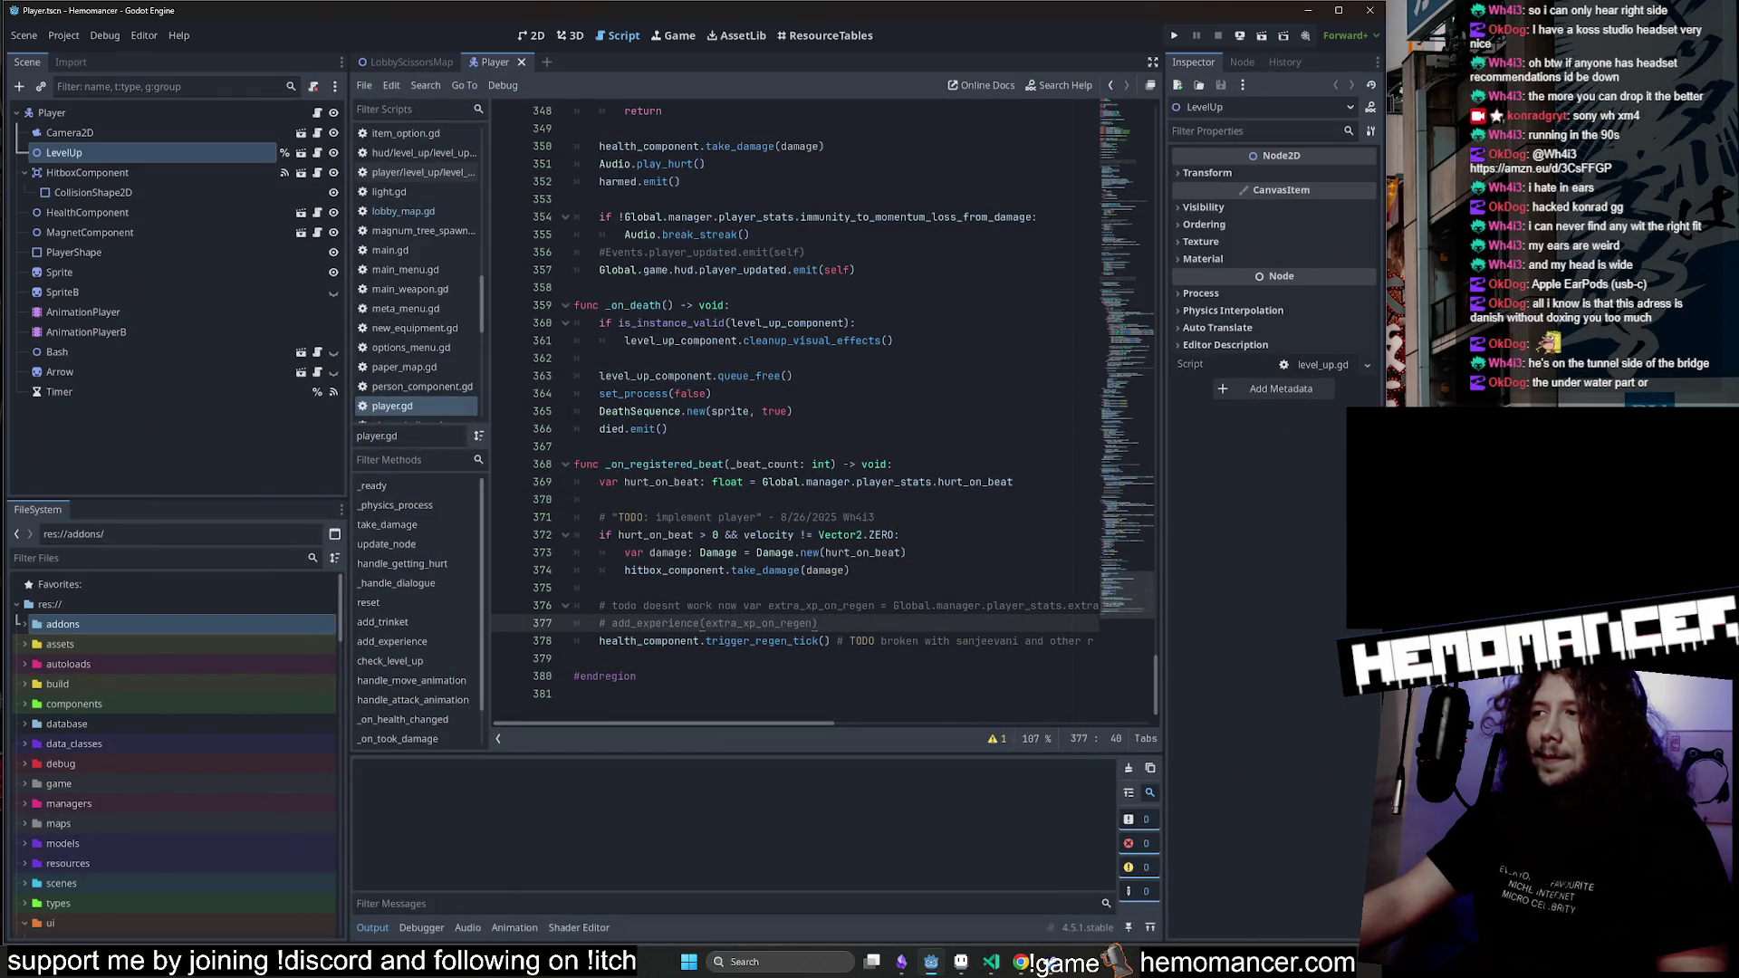
pyautogui.click(786, 482)
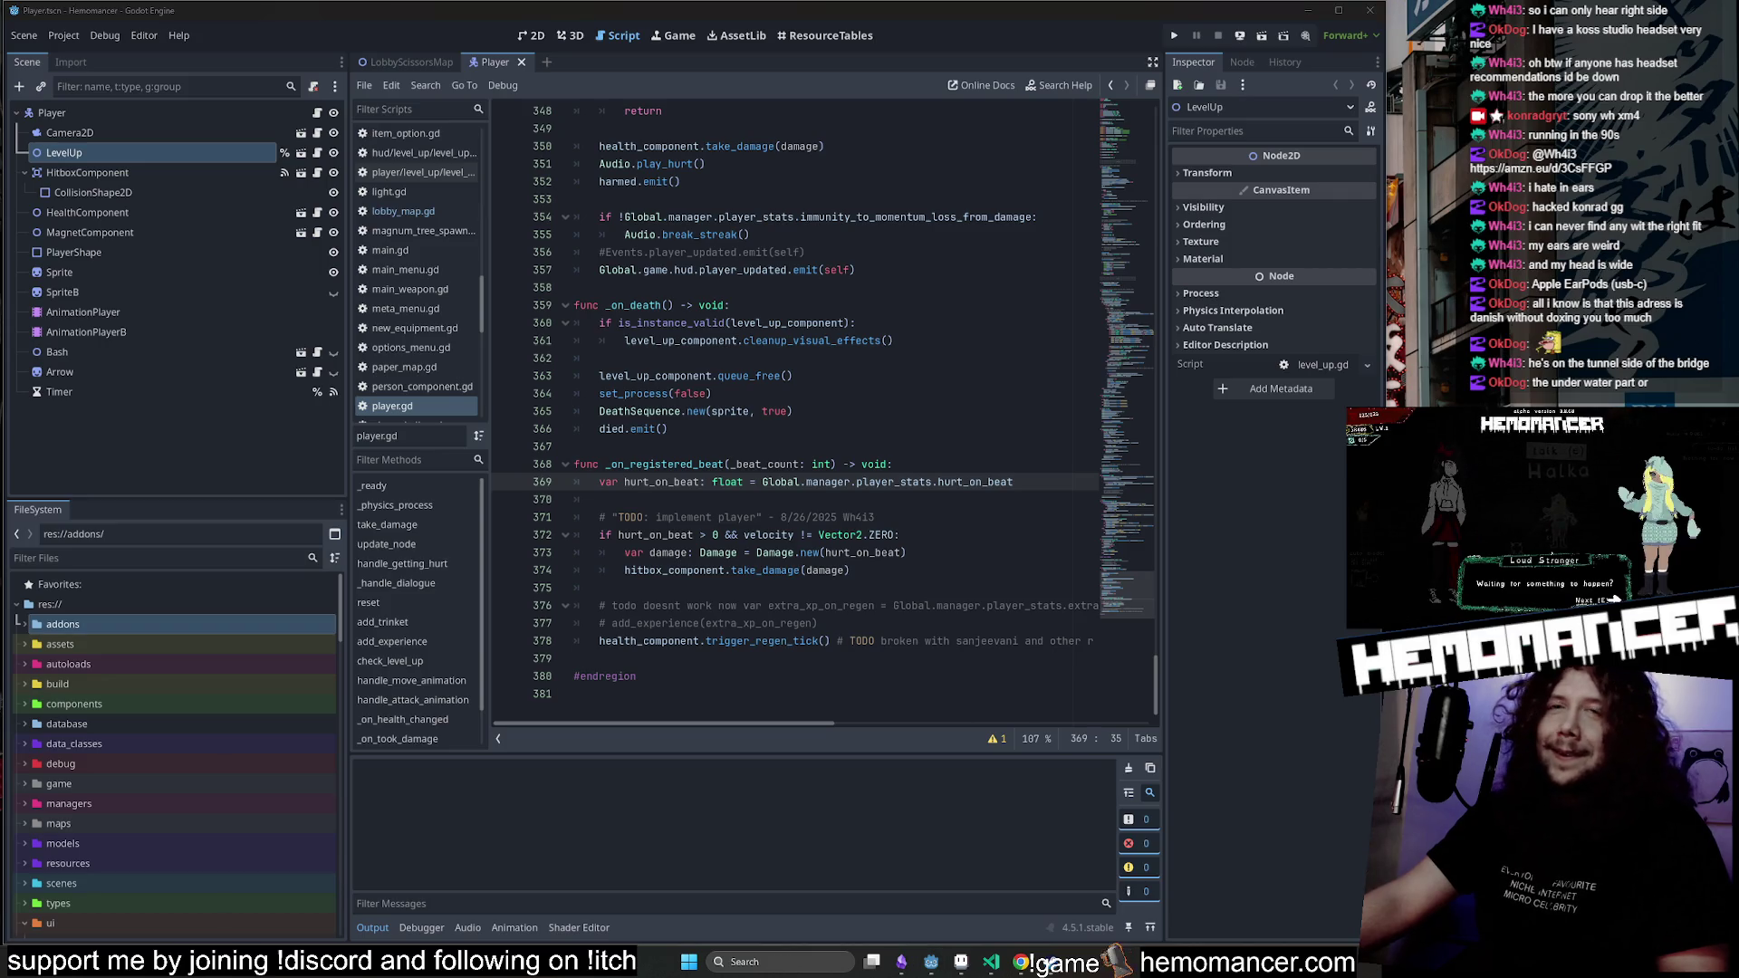
pyautogui.click(856, 322)
pyautogui.scroll(2, 797, 408)
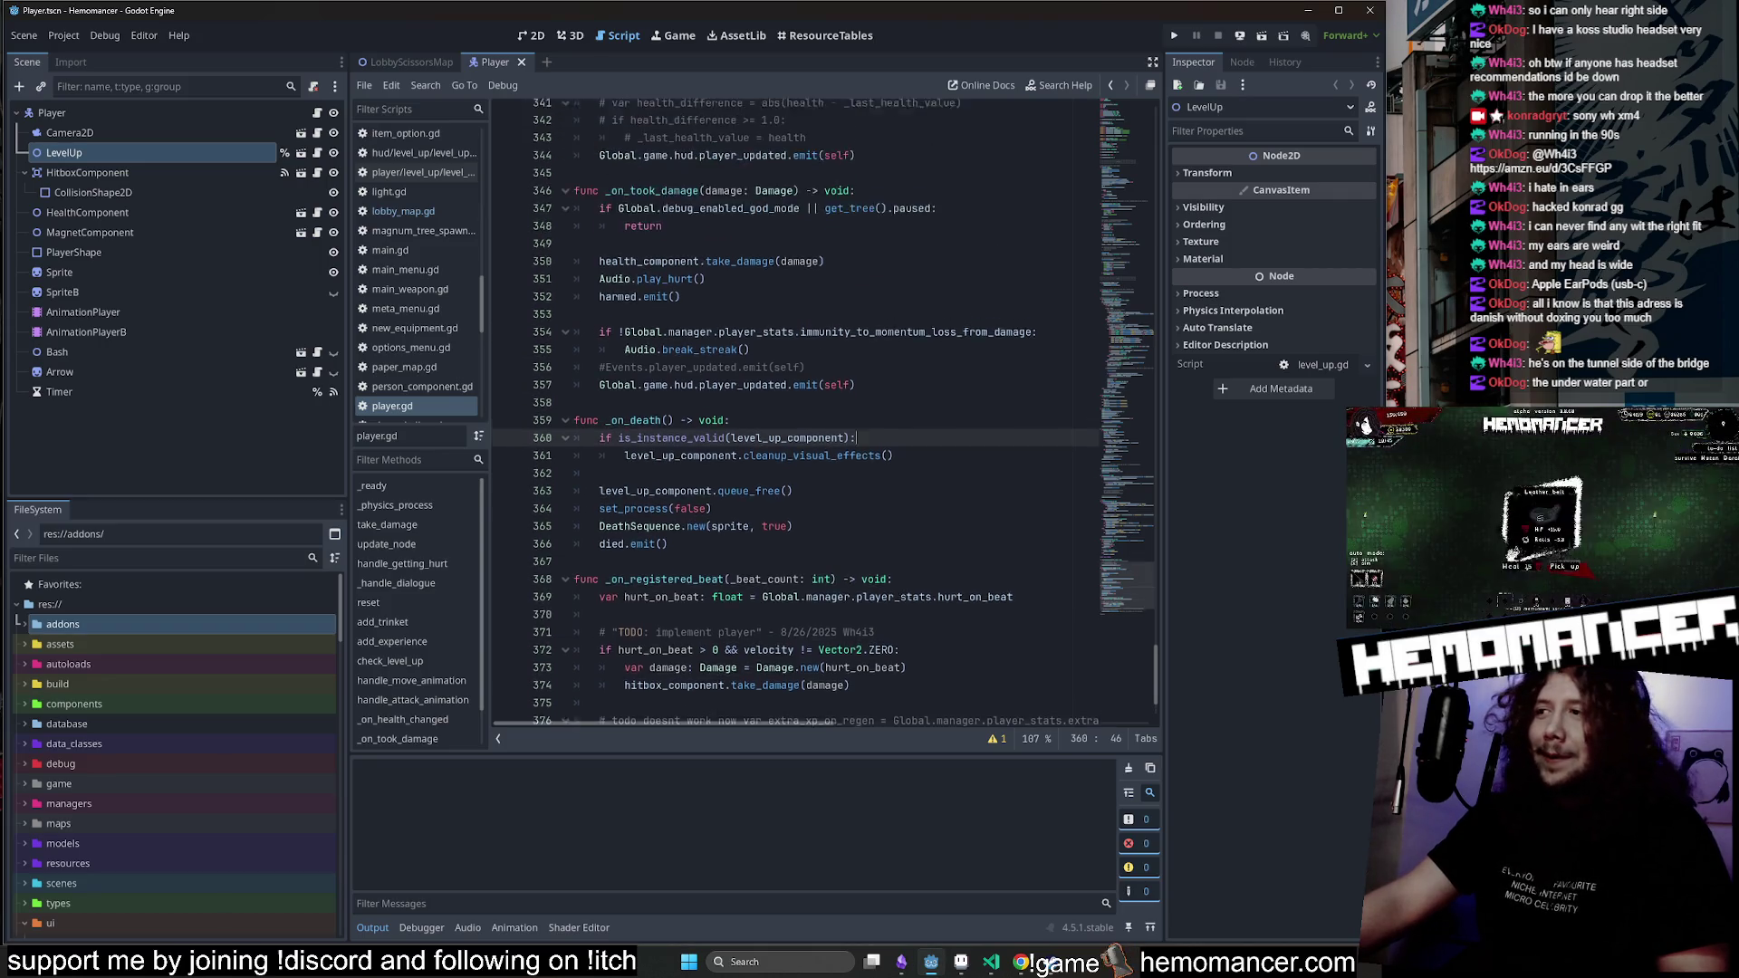
pyautogui.scroll(8, 798, 408)
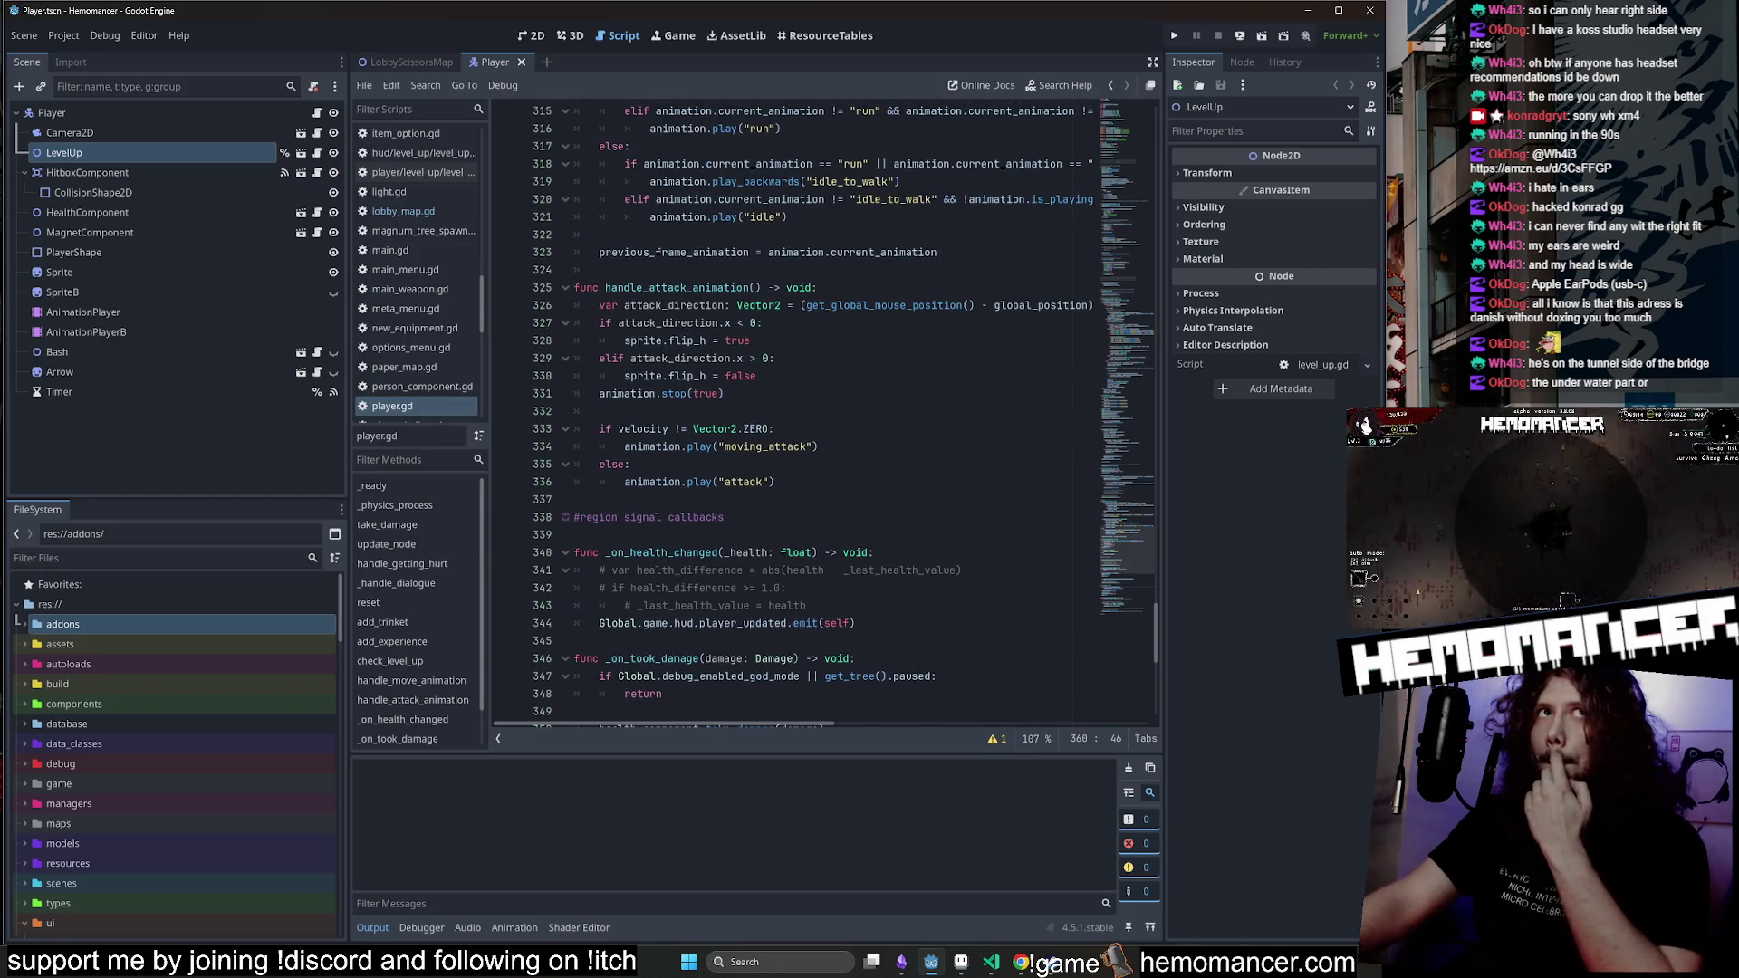
pyautogui.scroll(9, 797, 408)
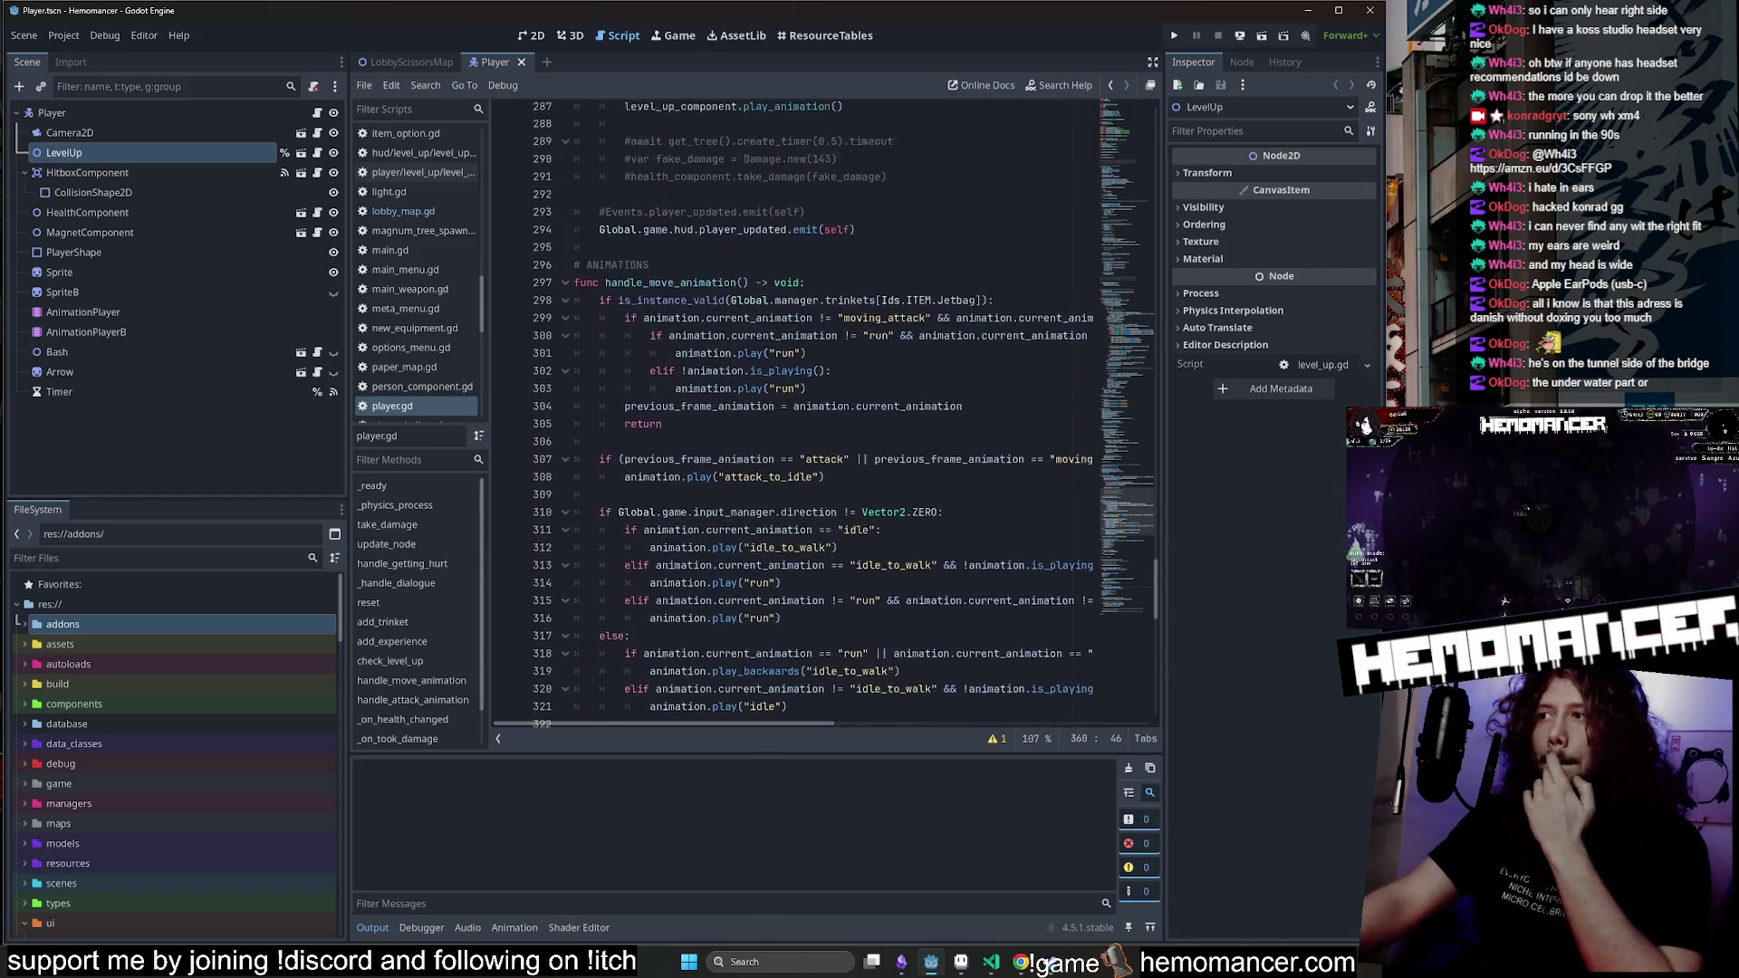
pyautogui.scroll(12, 1129, 465)
pyautogui.moveTo(1128, 465); pyautogui.dragTo(1139, 123)
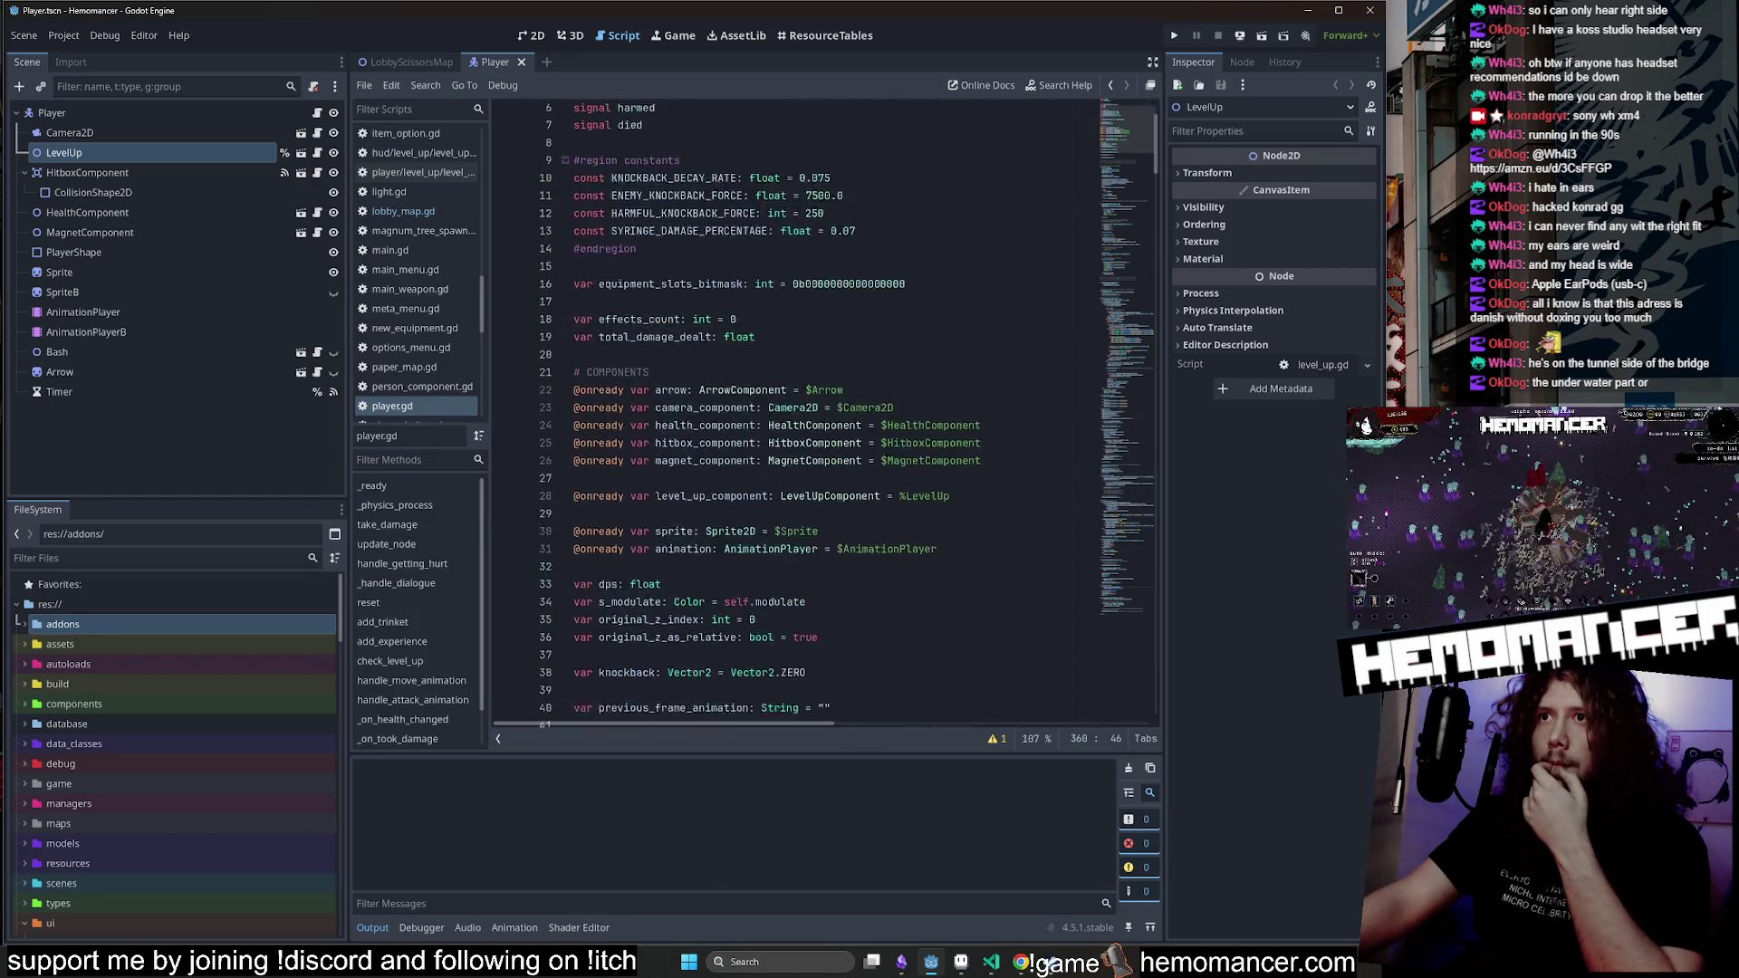
pyautogui.scroll(-10, 1132, 166)
pyautogui.moveTo(1133, 167)
pyautogui.mouseDown()
pyautogui.moveTo(1145, 305)
pyautogui.moveTo(1125, 402)
pyautogui.mouseUp()
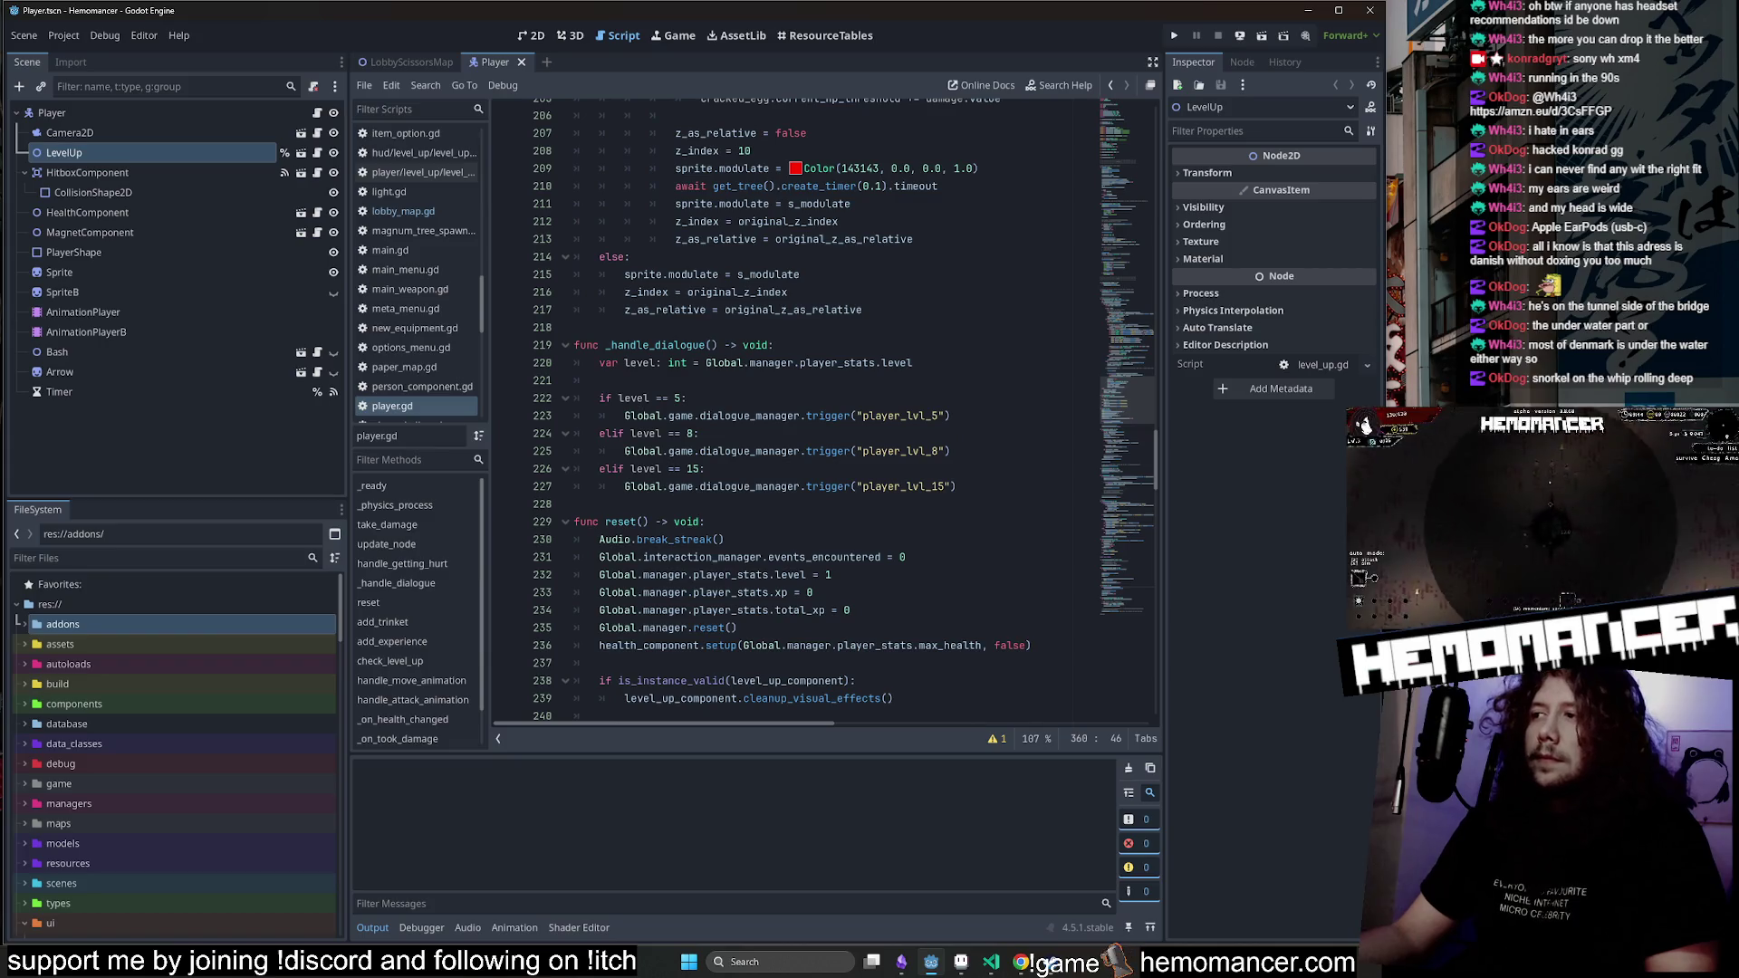
pyautogui.scroll(-10, 724, 408)
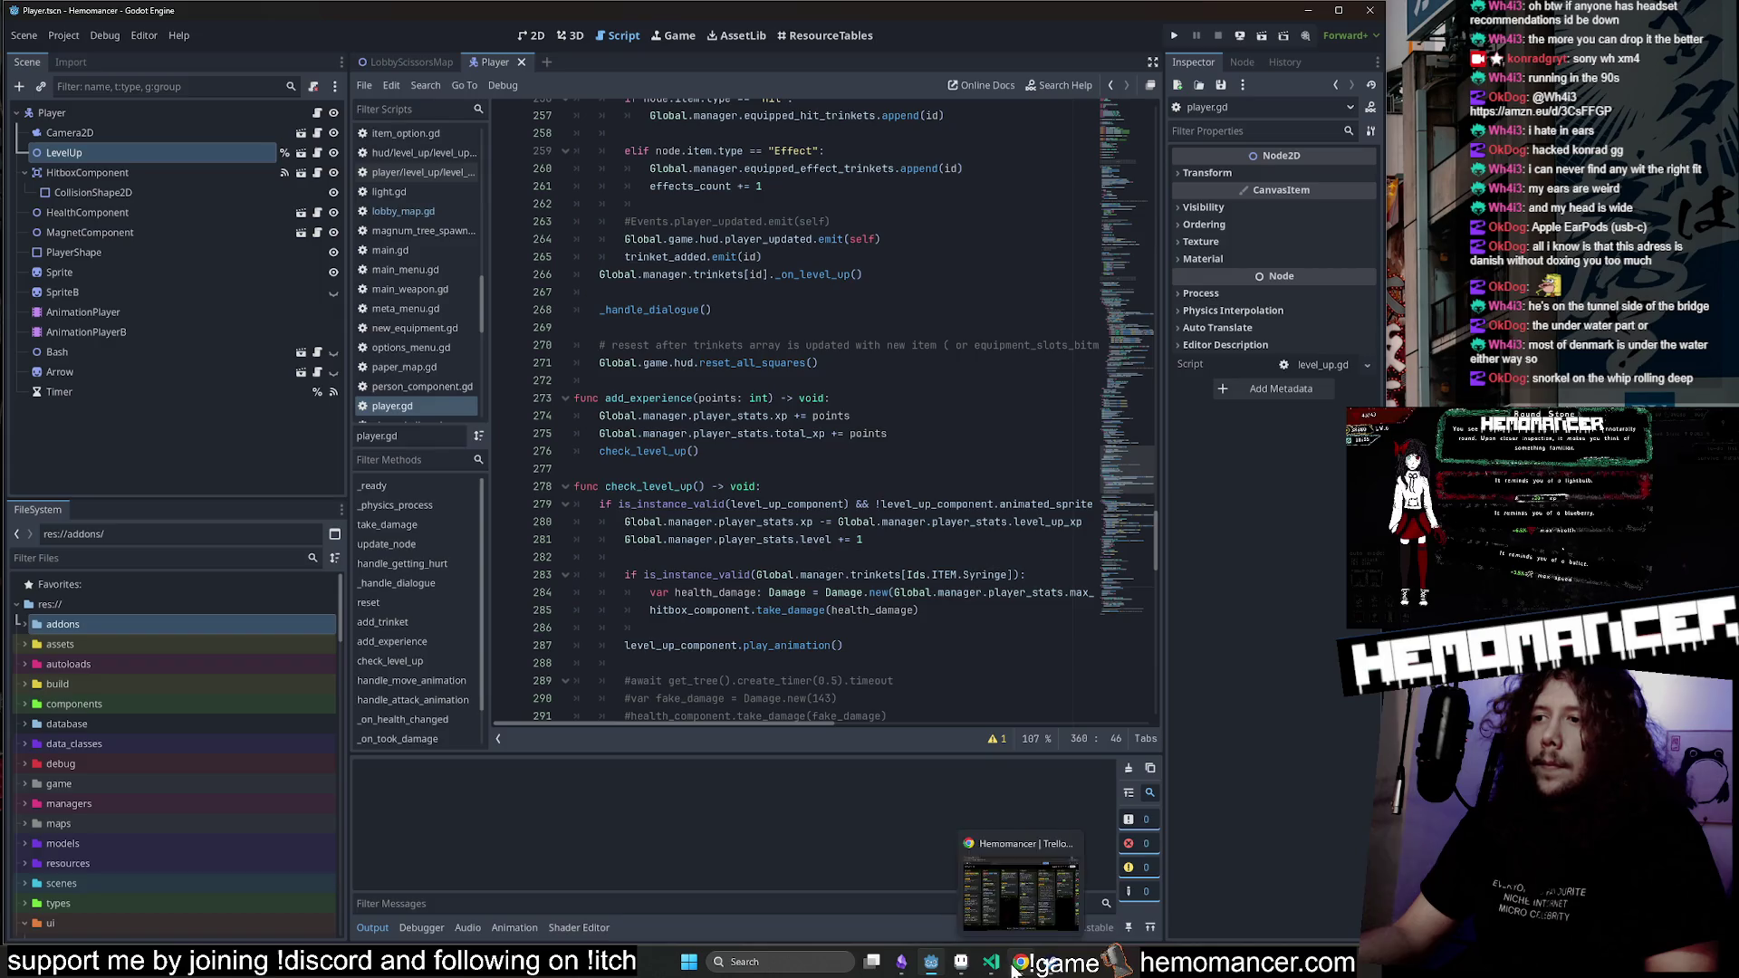
# Glance at the Trello board in Chrome, hide it, and bring VS Code forward.
pyautogui.click(997, 893)
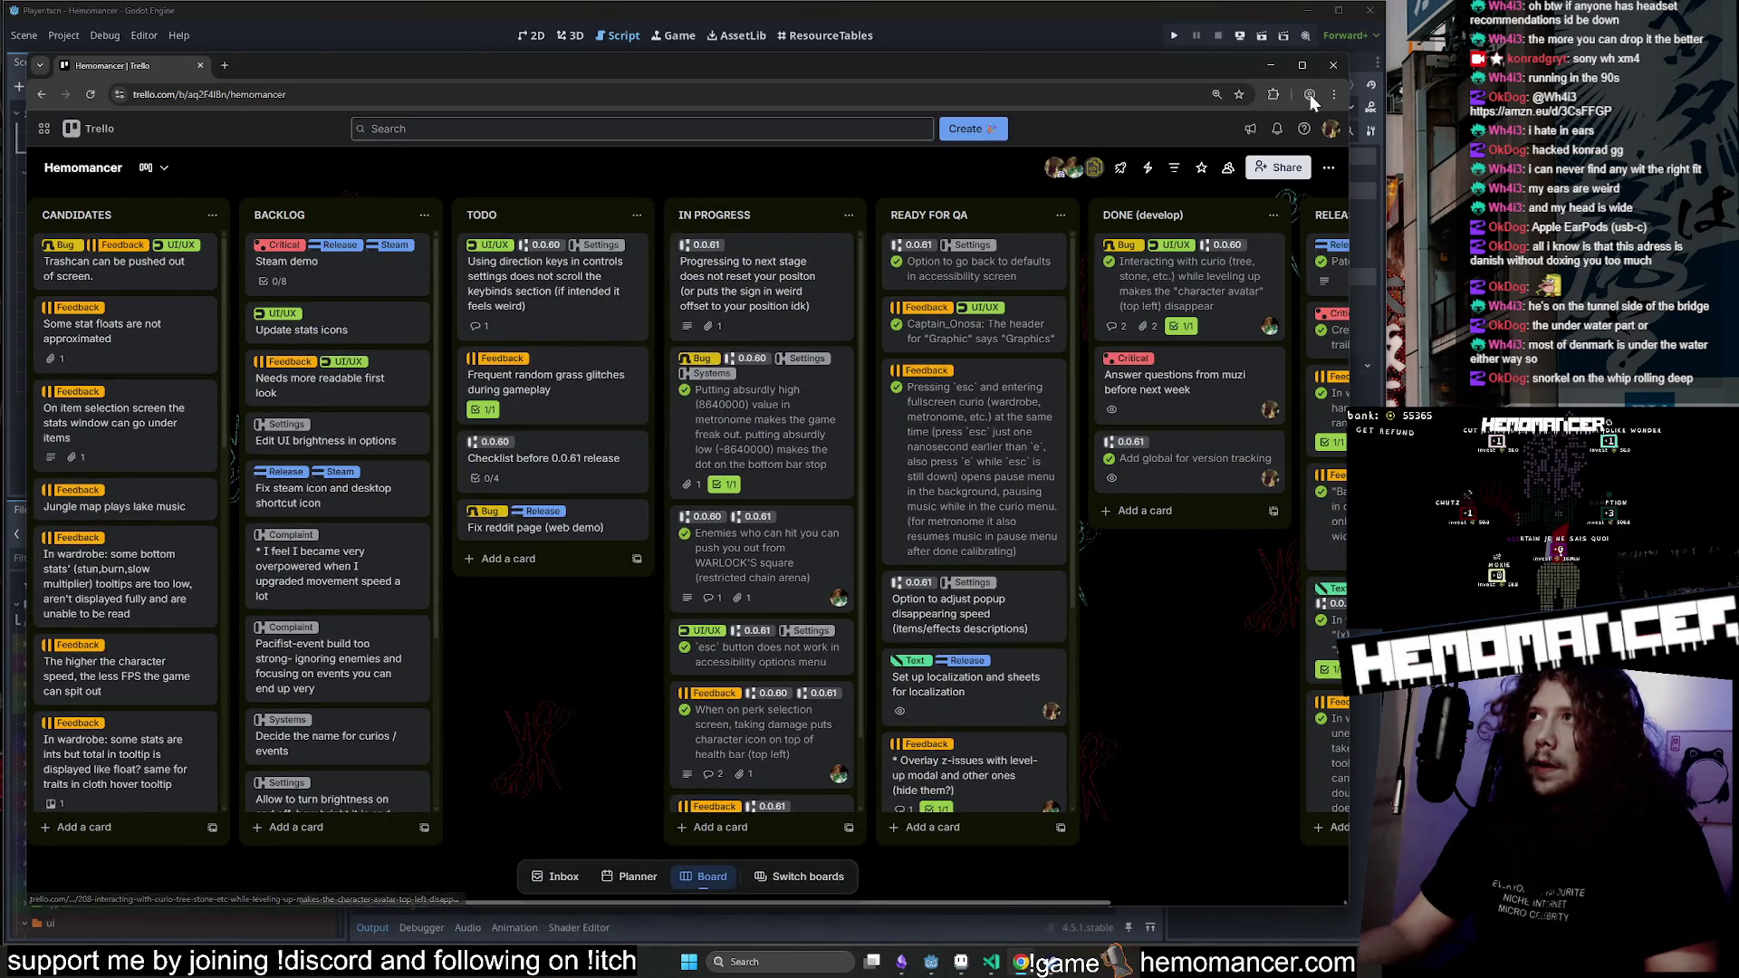
pyautogui.click(1269, 66)
pyautogui.click(991, 966)
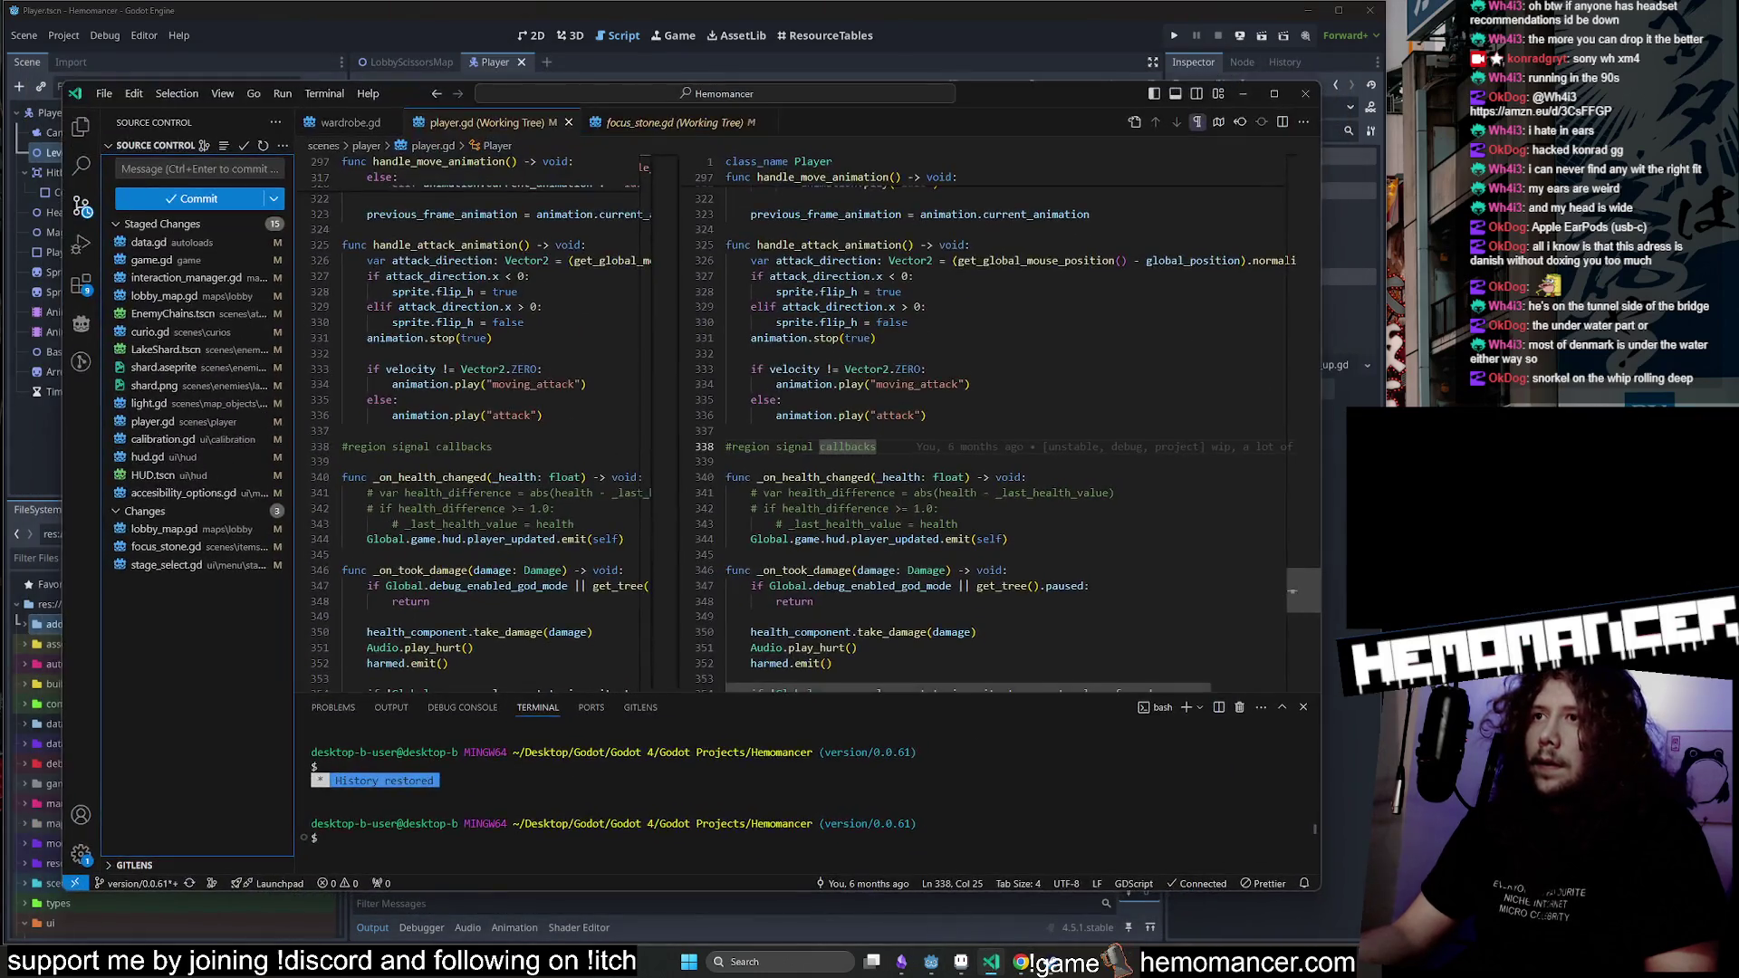
# Close the player.gd and focus_stone.gd diff tabs and run a project-wide search for 'reposition'.
pyautogui.click(569, 122)
pyautogui.click(589, 122)
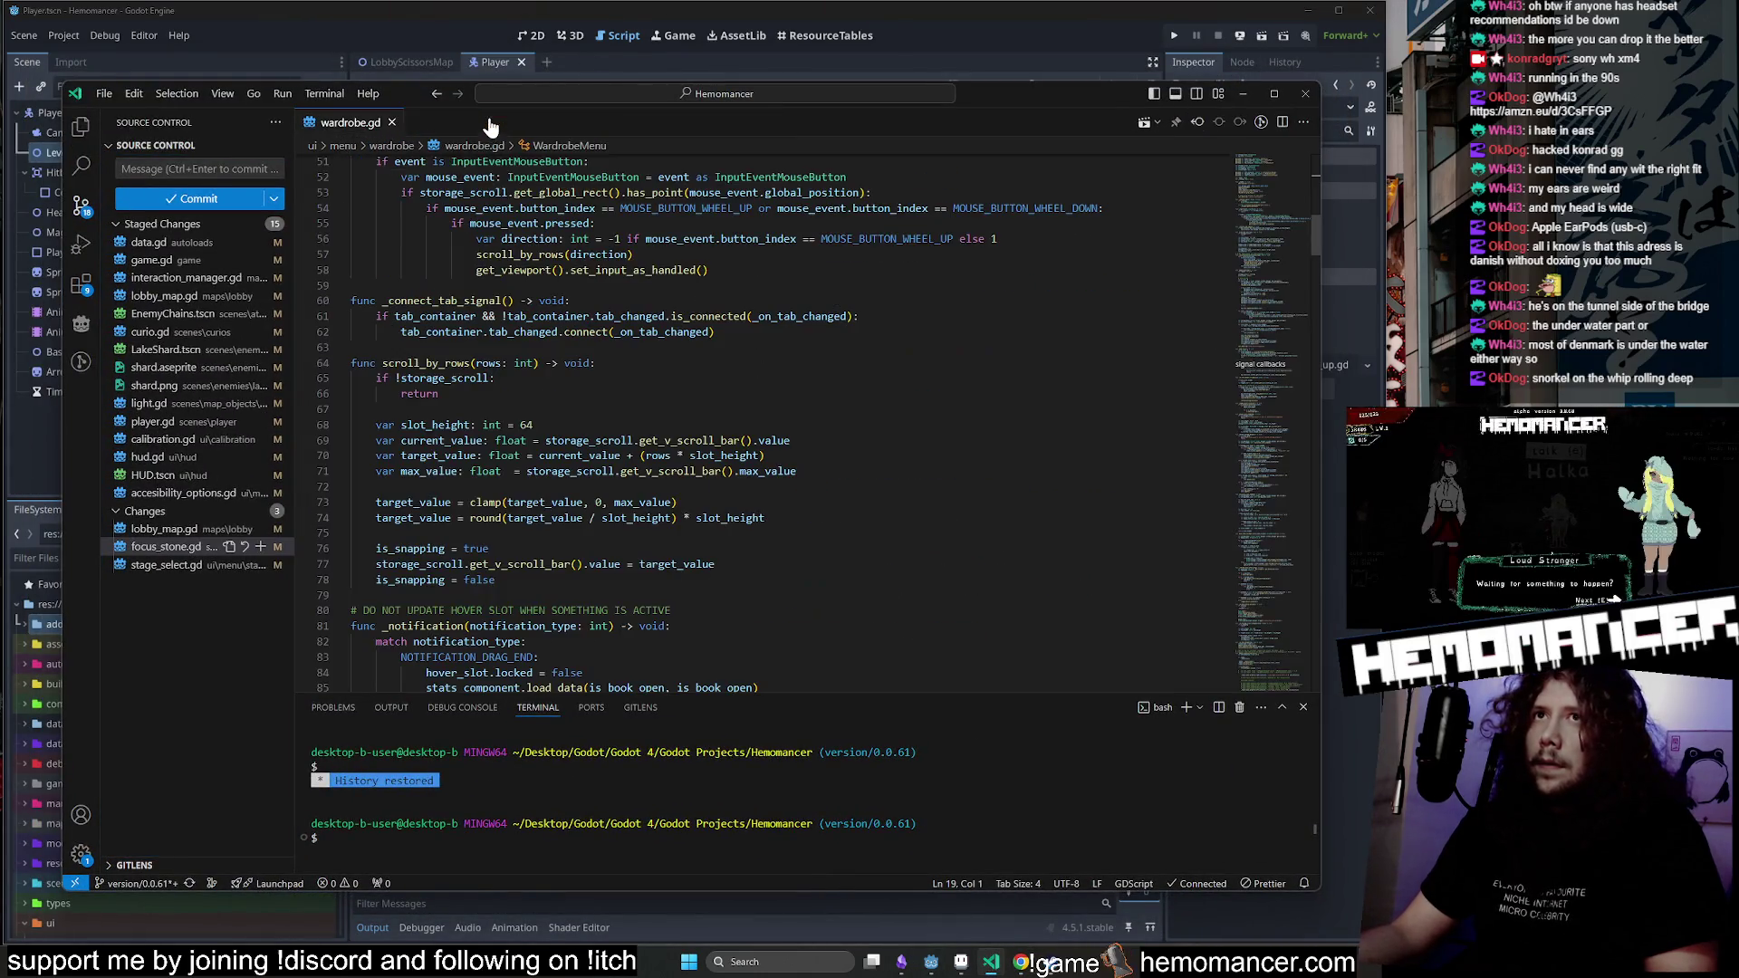
pyautogui.hotkey('ctrl', 'p')
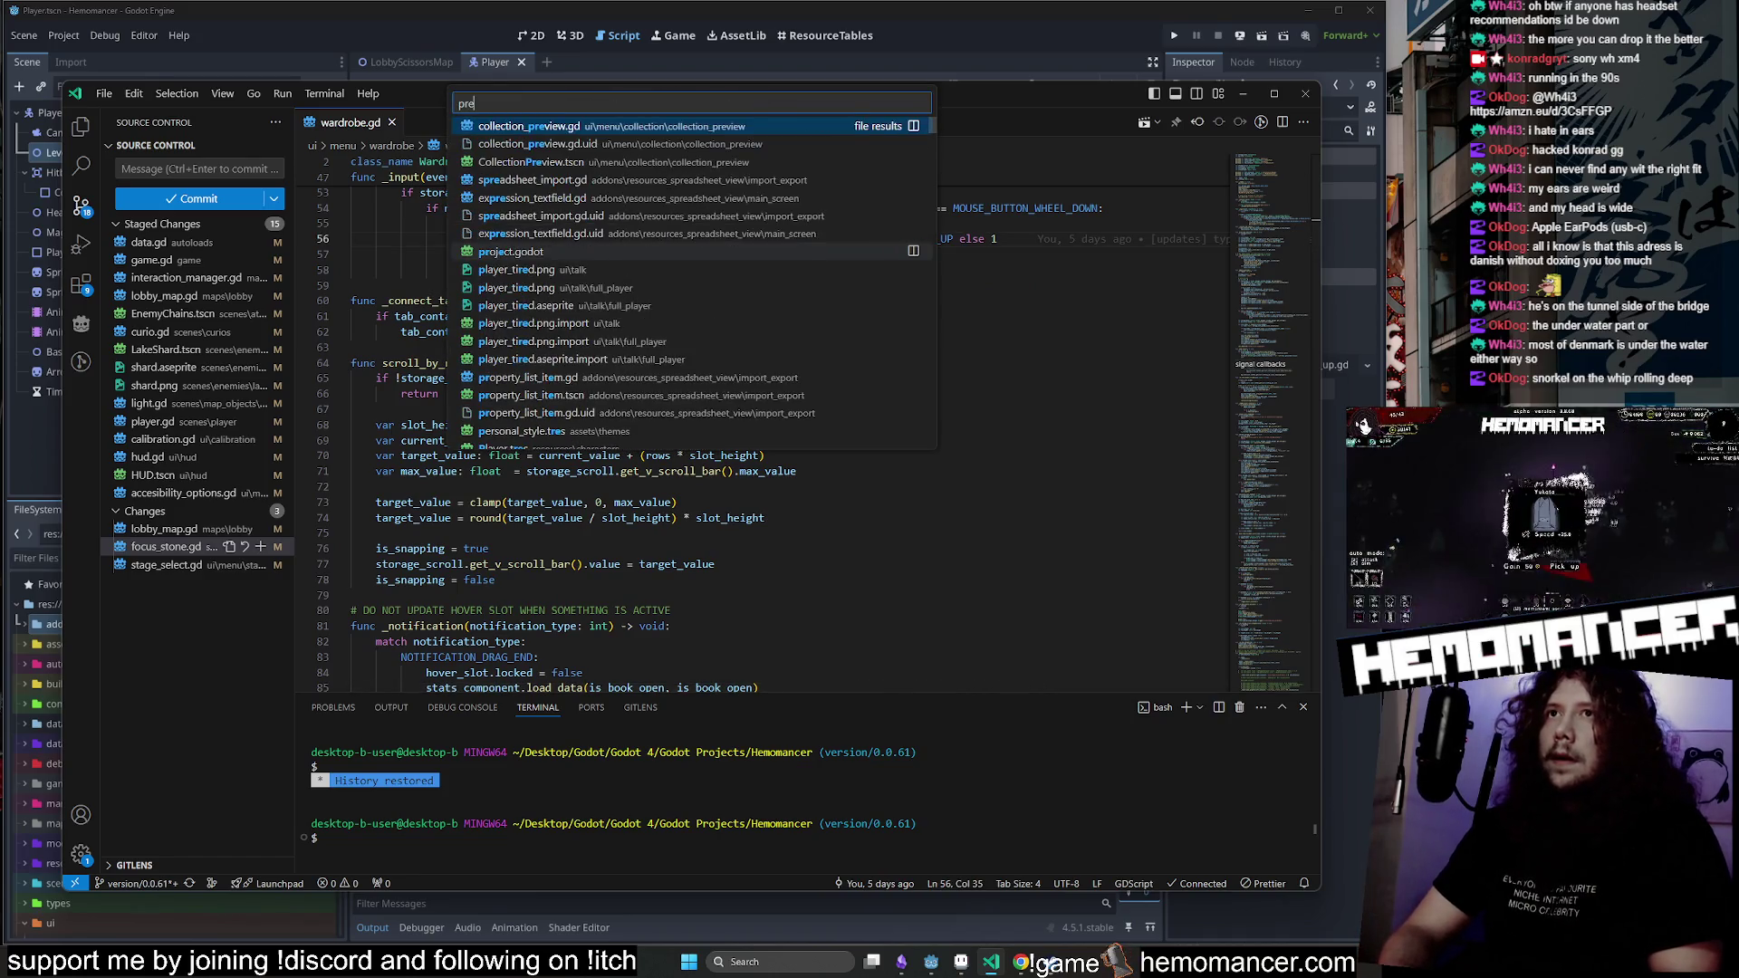
pyautogui.write('p')
pyautogui.press('BackSpace')
pyautogui.write('re')
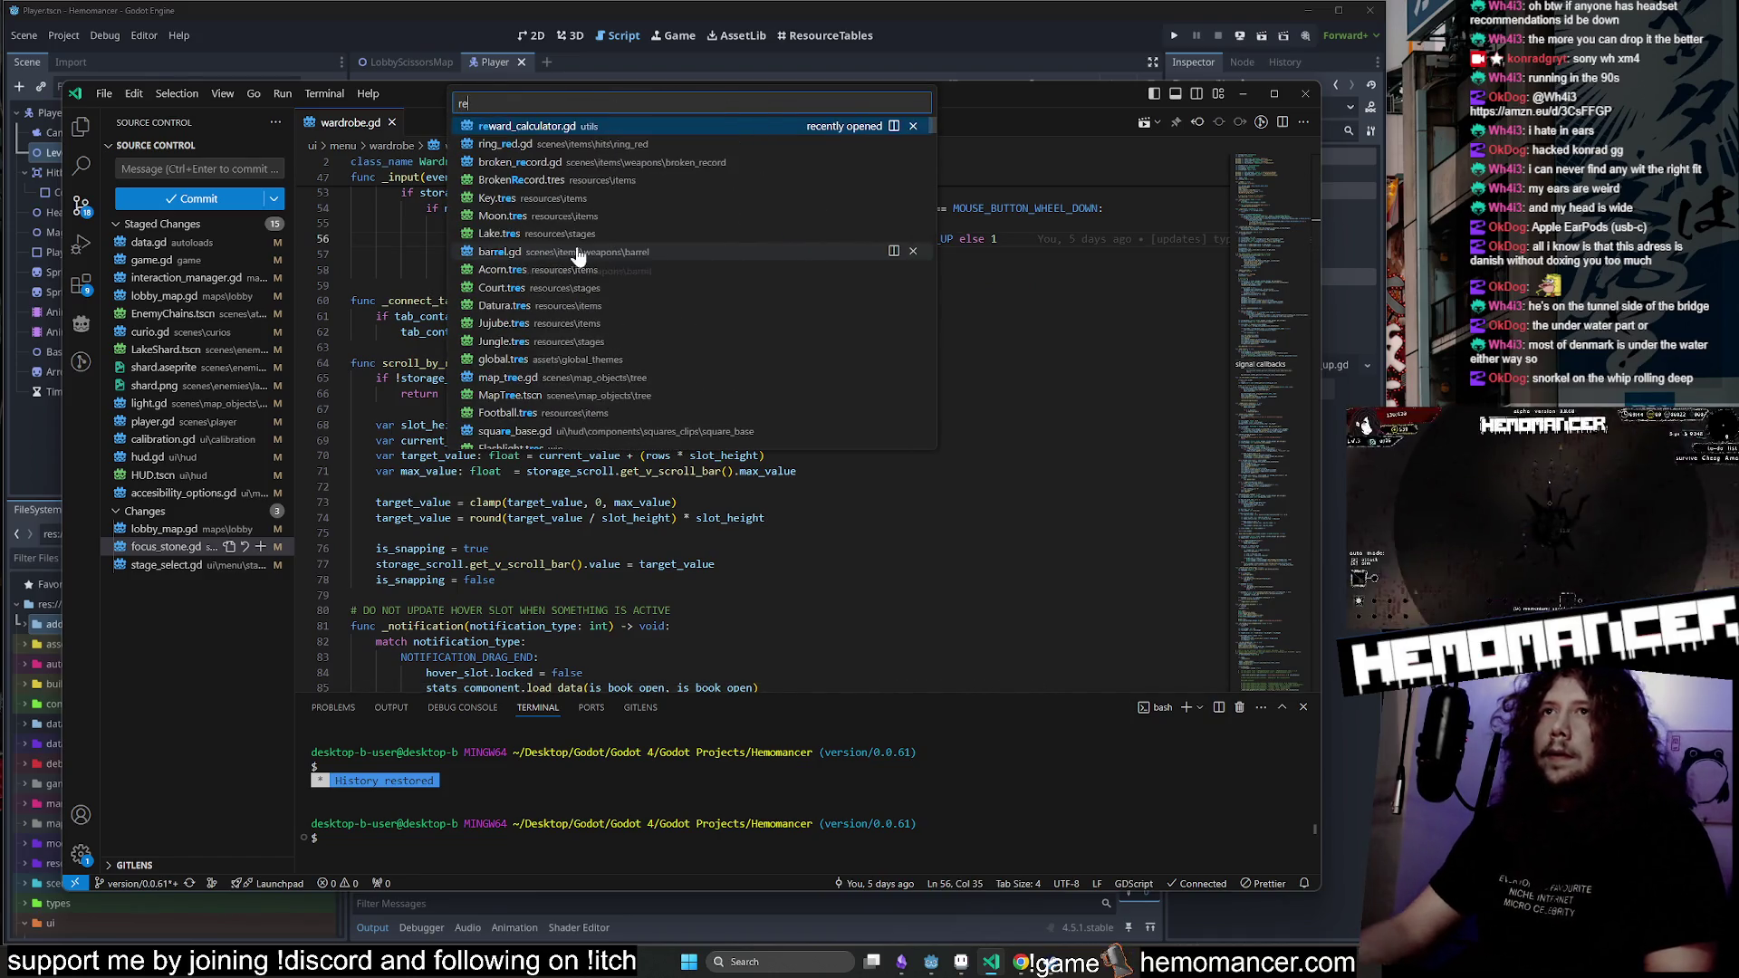
pyautogui.click(80, 161)
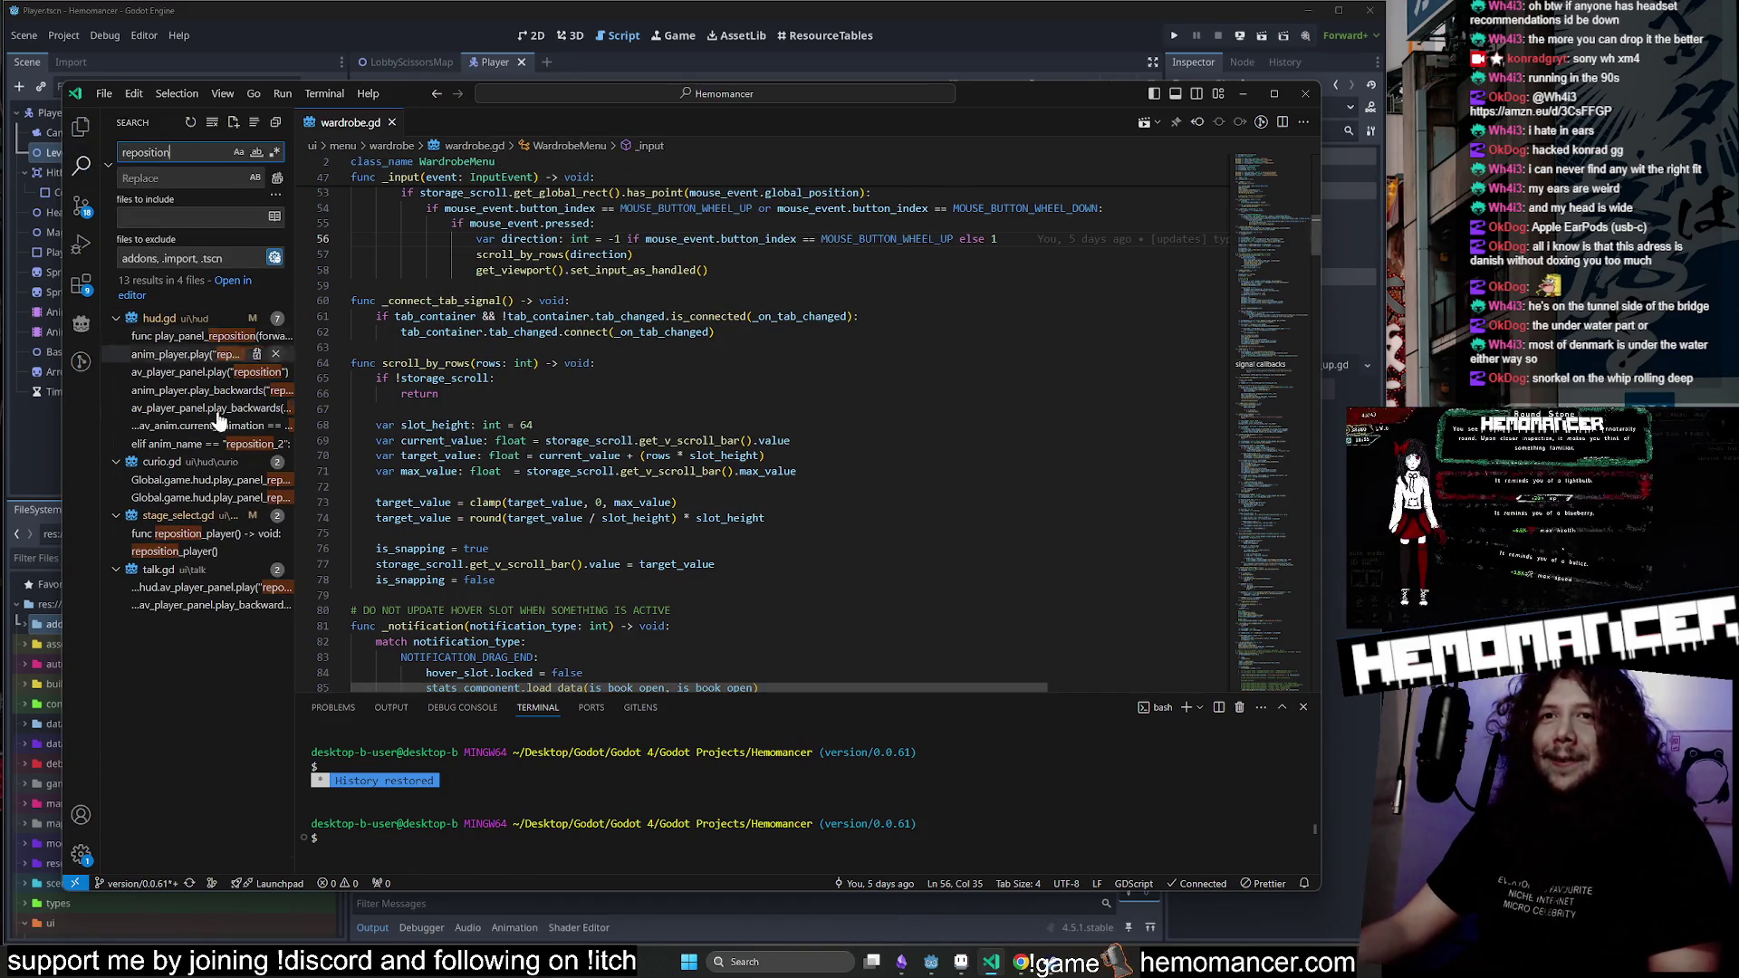
# Open stage_select.gd at reposition_player and place the caret on the player position line.
pyautogui.hotkey('alt', 'Tab')
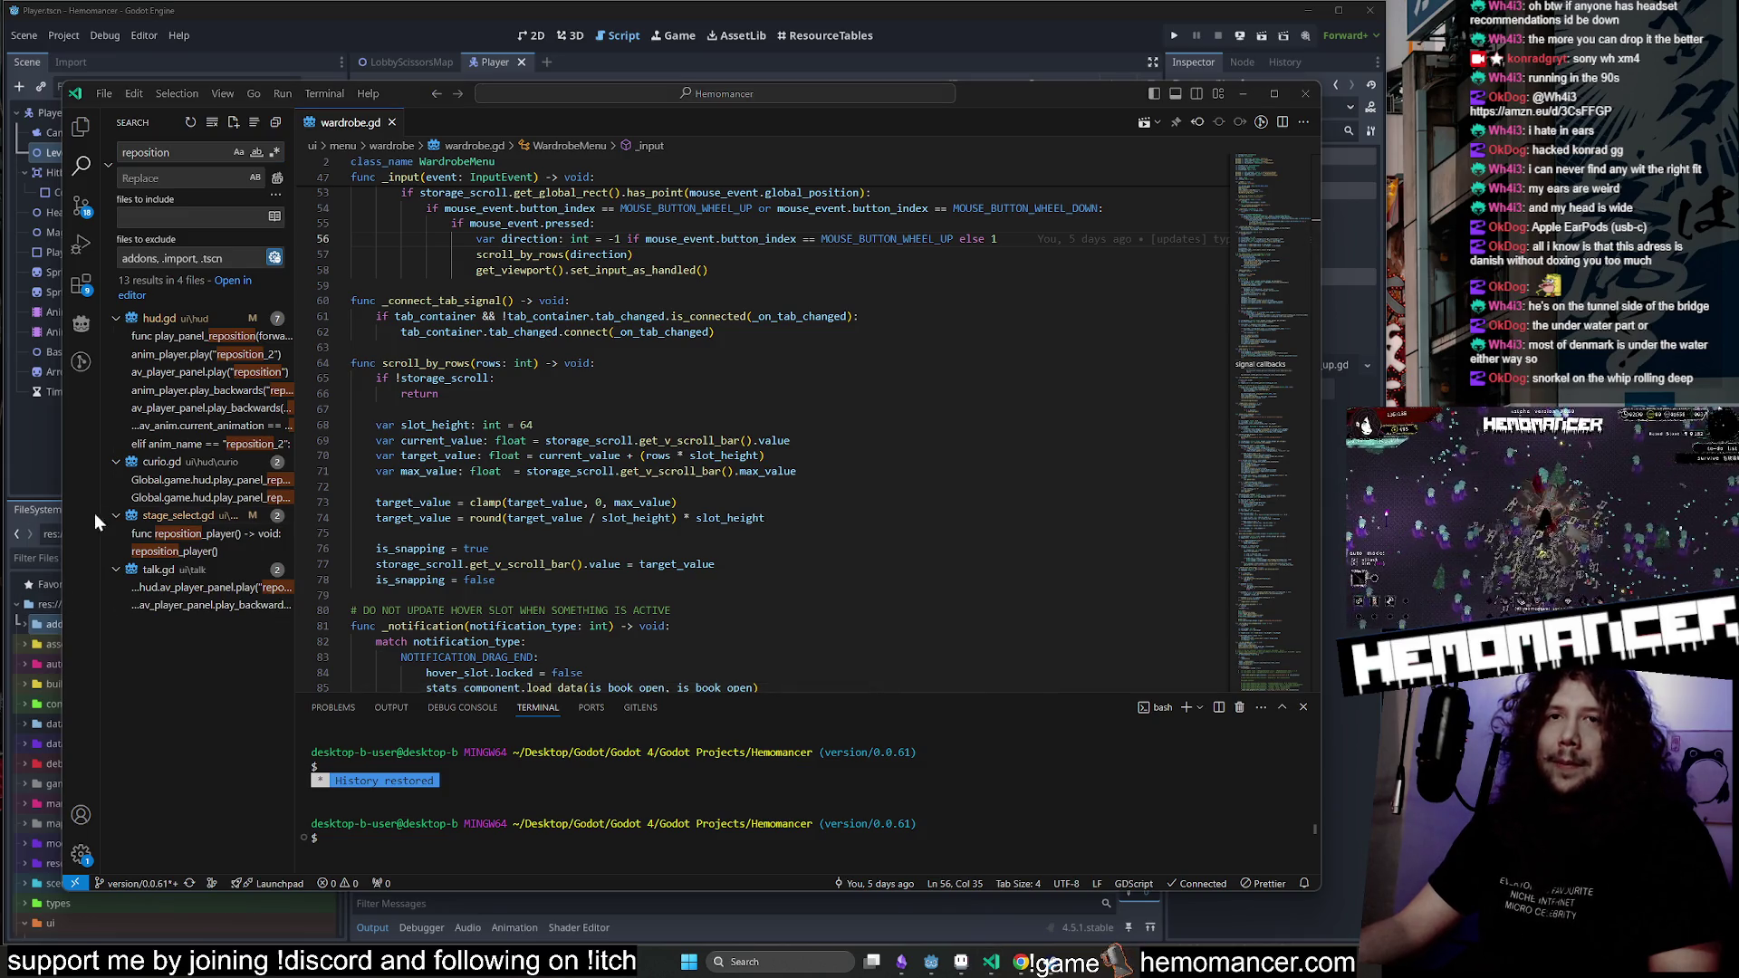
pyautogui.click(172, 533)
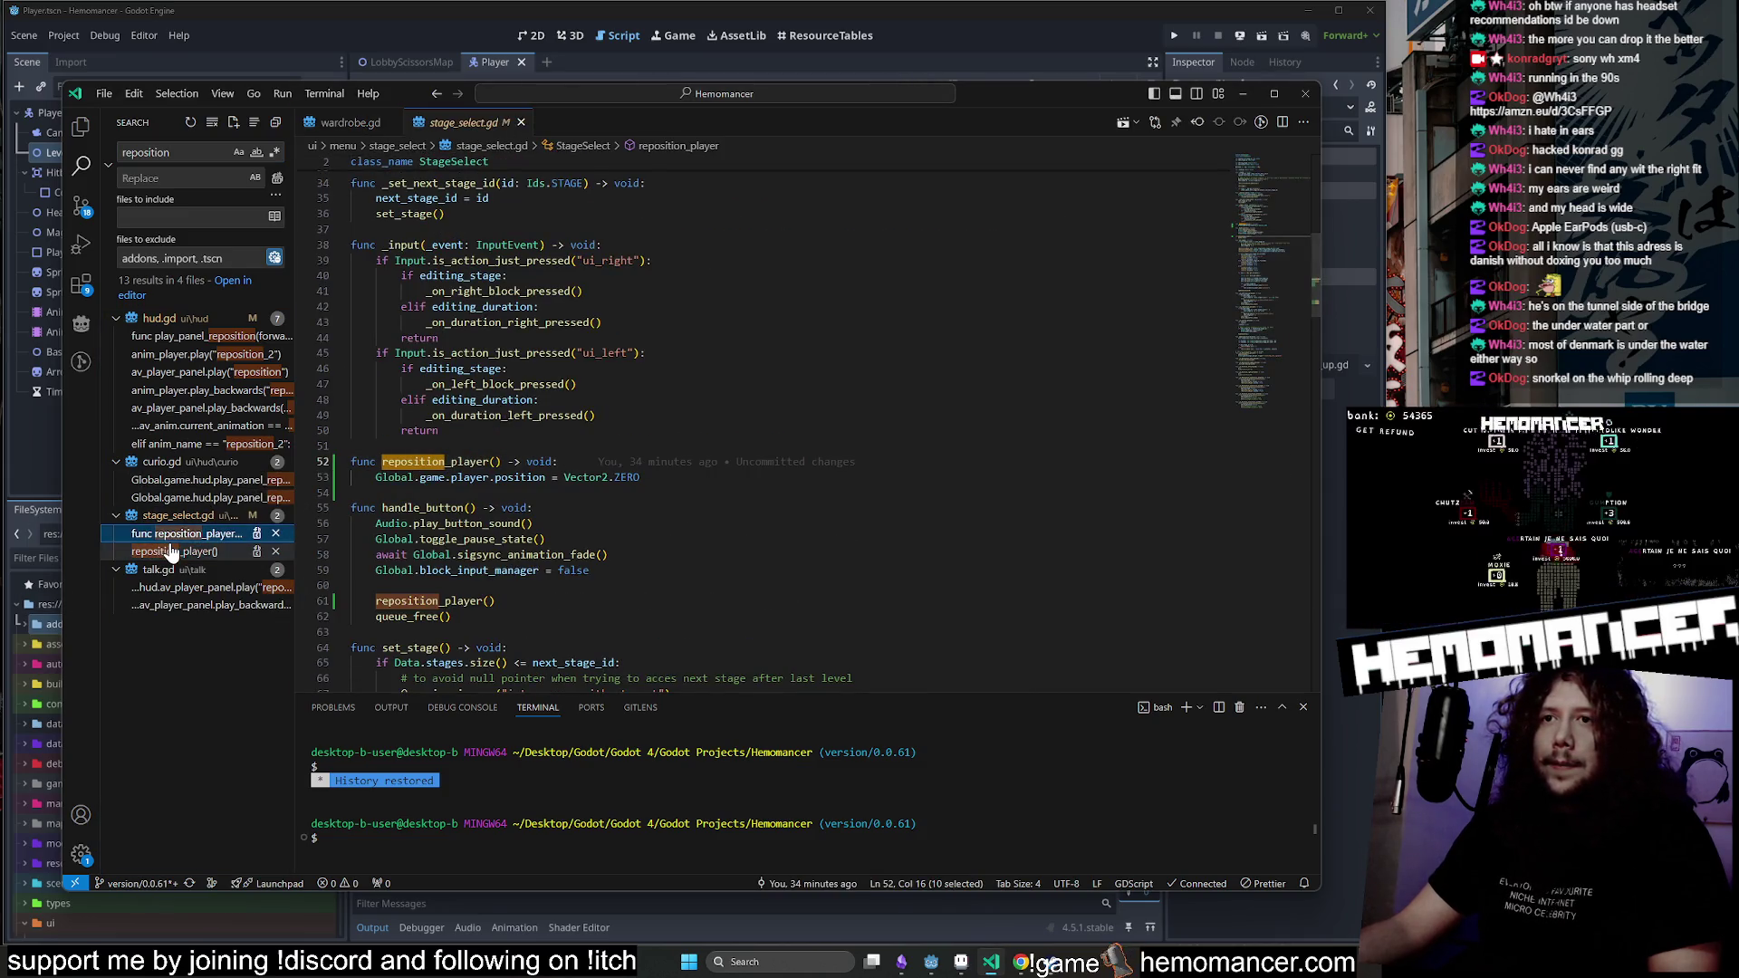
pyautogui.click(172, 552)
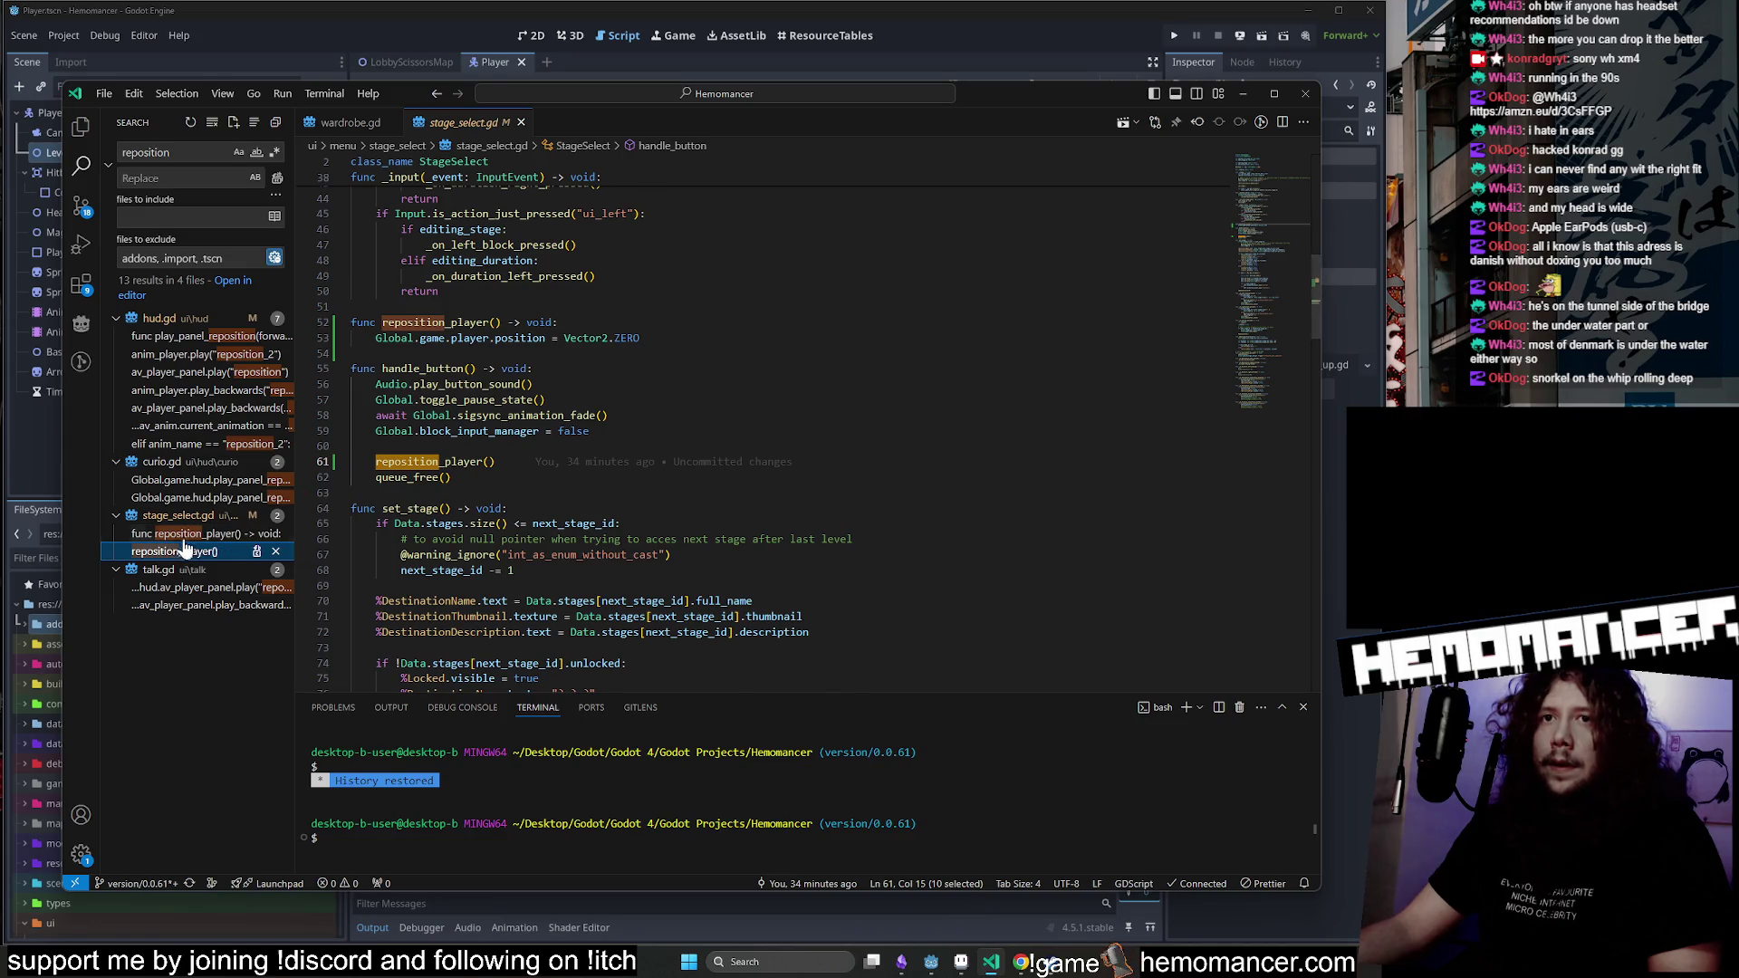
pyautogui.press('Up')
pyautogui.press('Down')
pyautogui.press('Up')
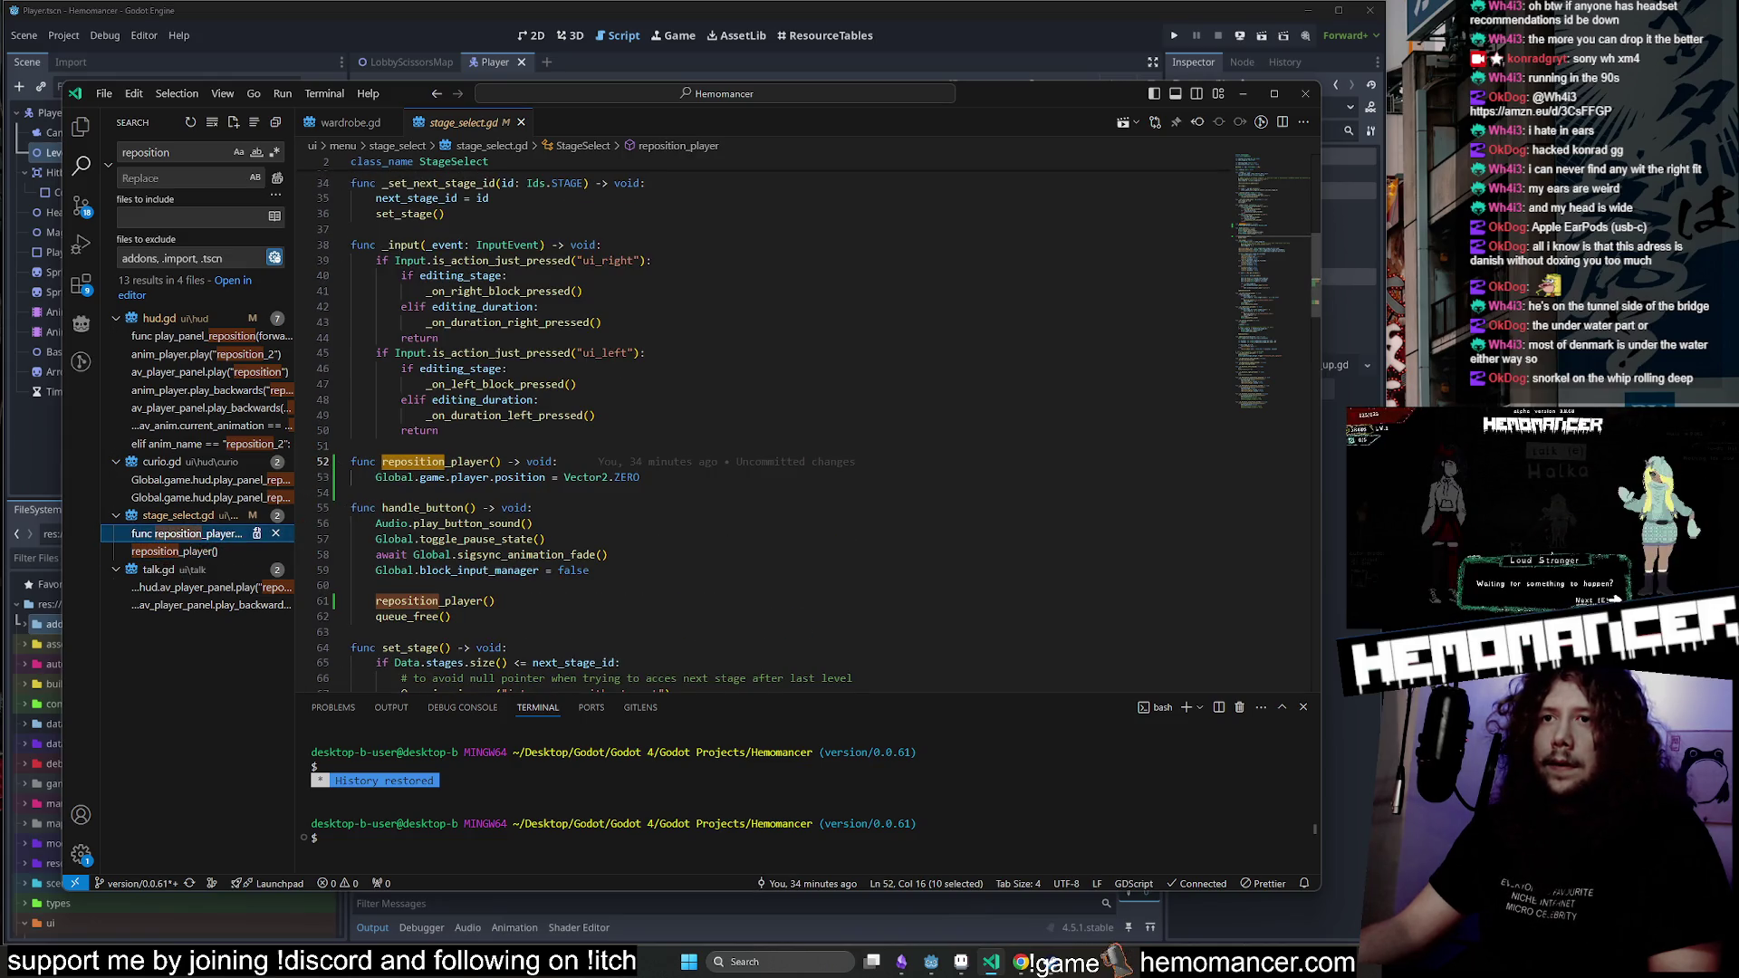
pyautogui.moveTo(530, 554)
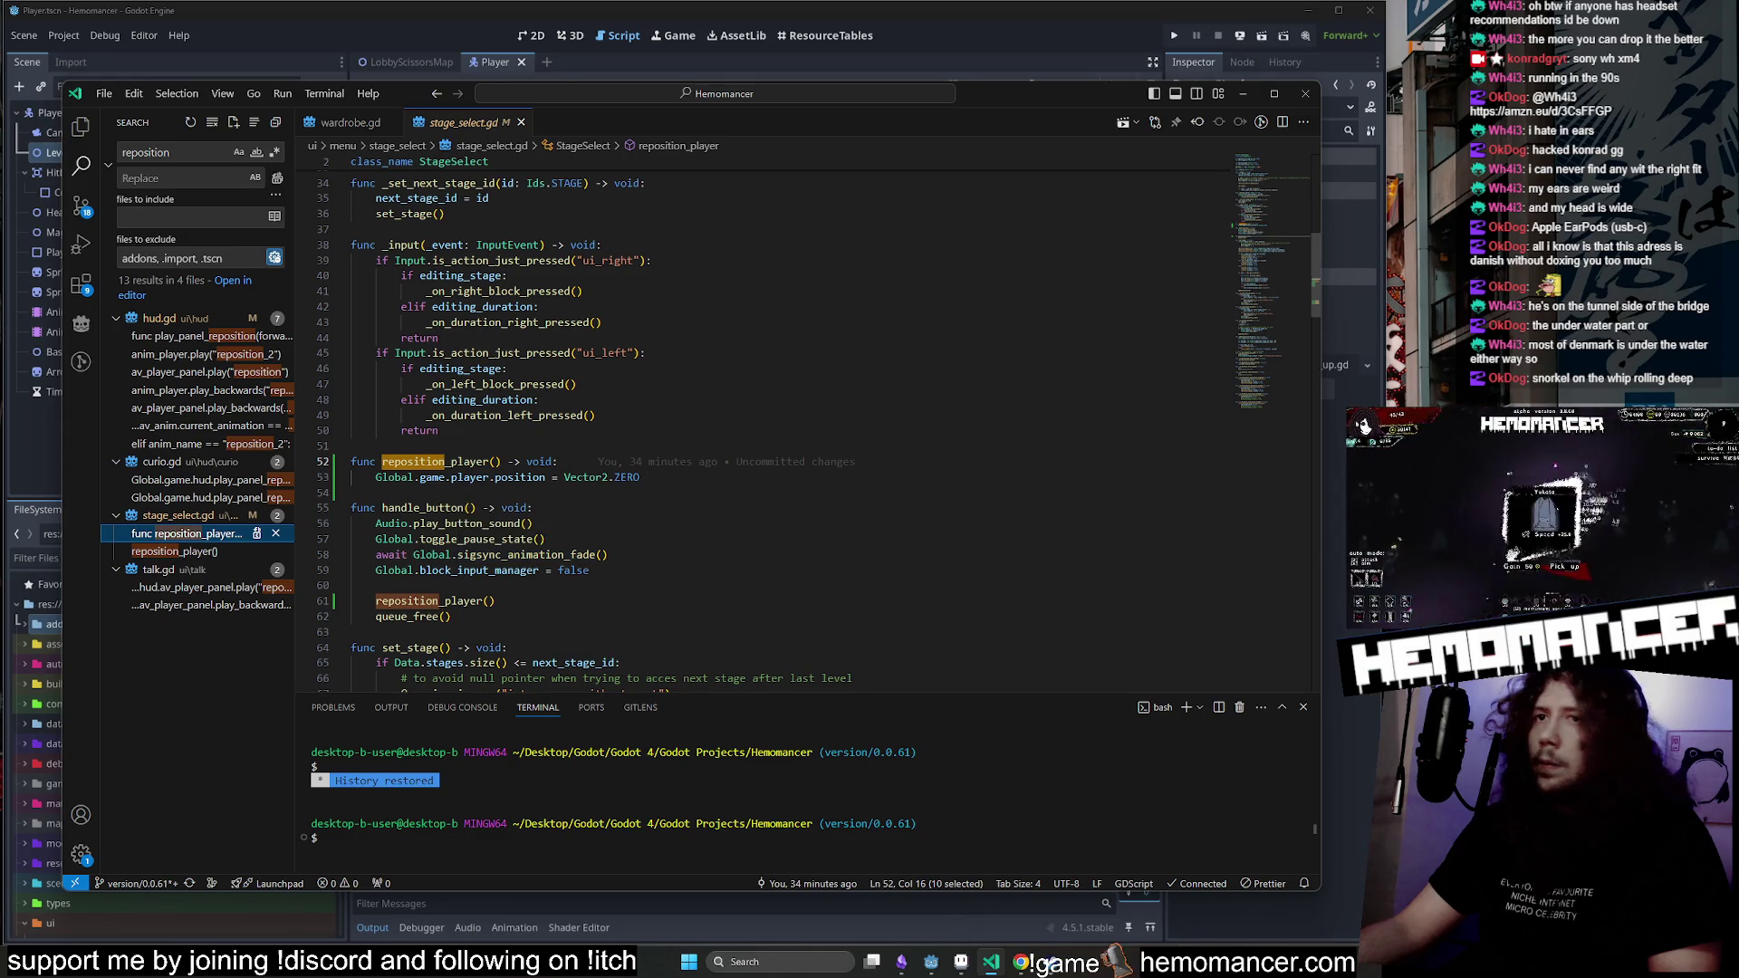
pyautogui.click(560, 478)
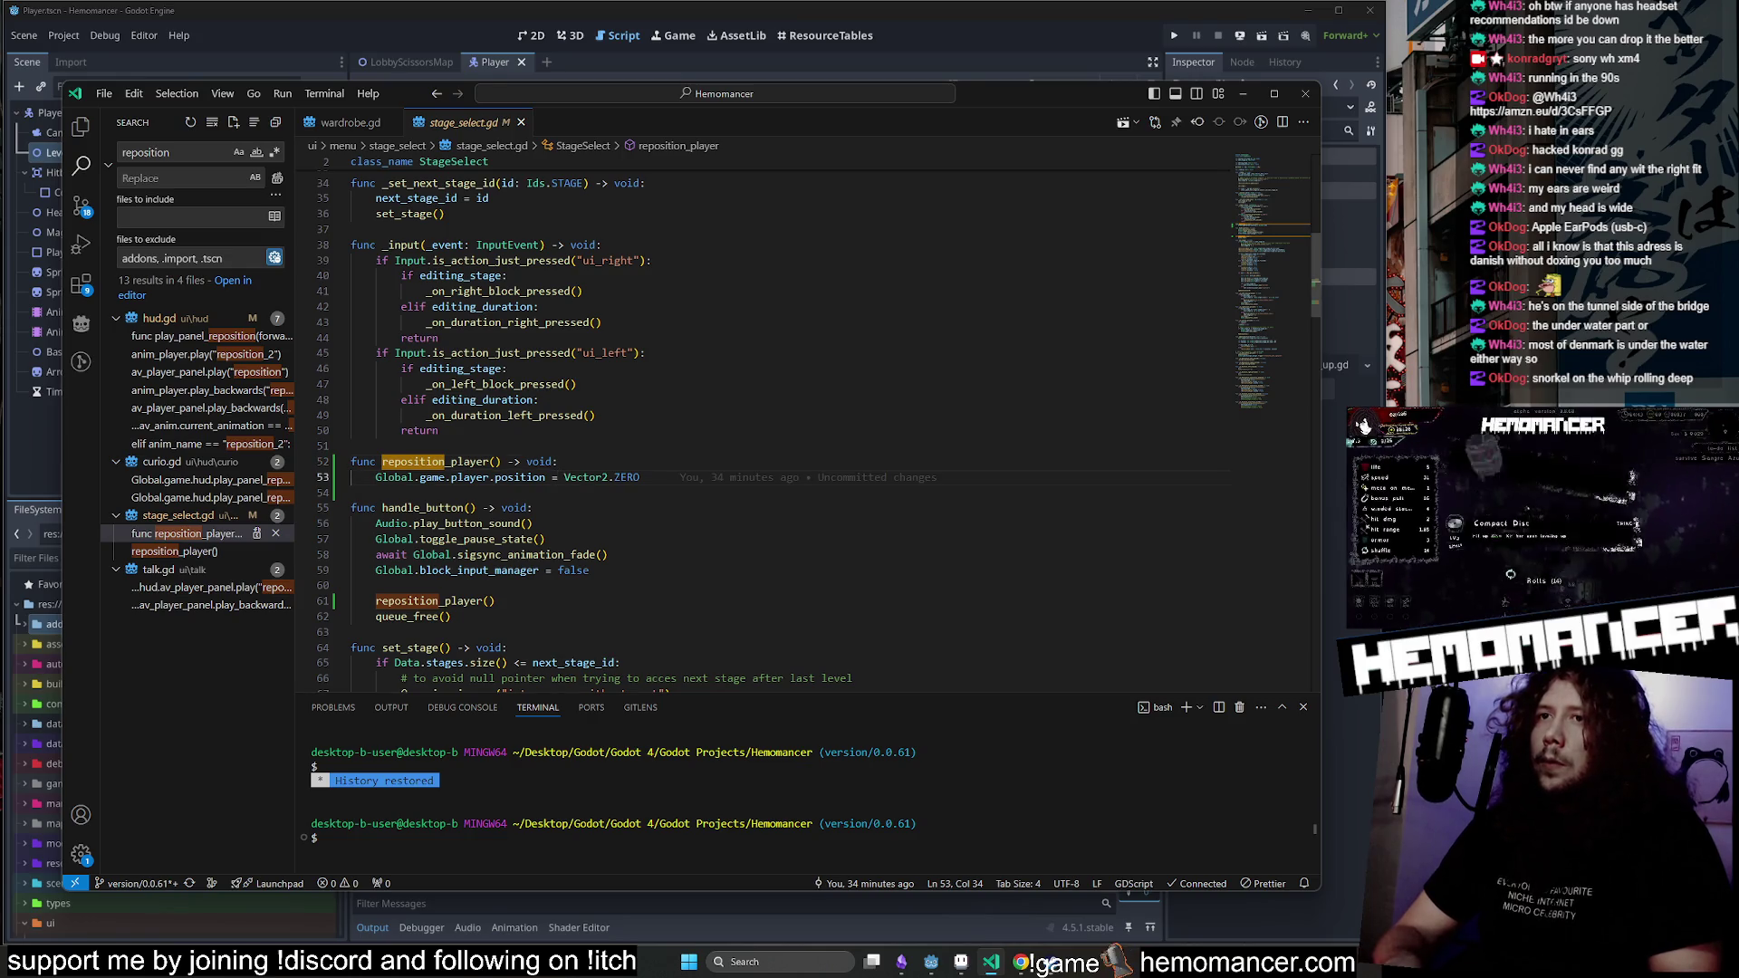
pyautogui.click(497, 462)
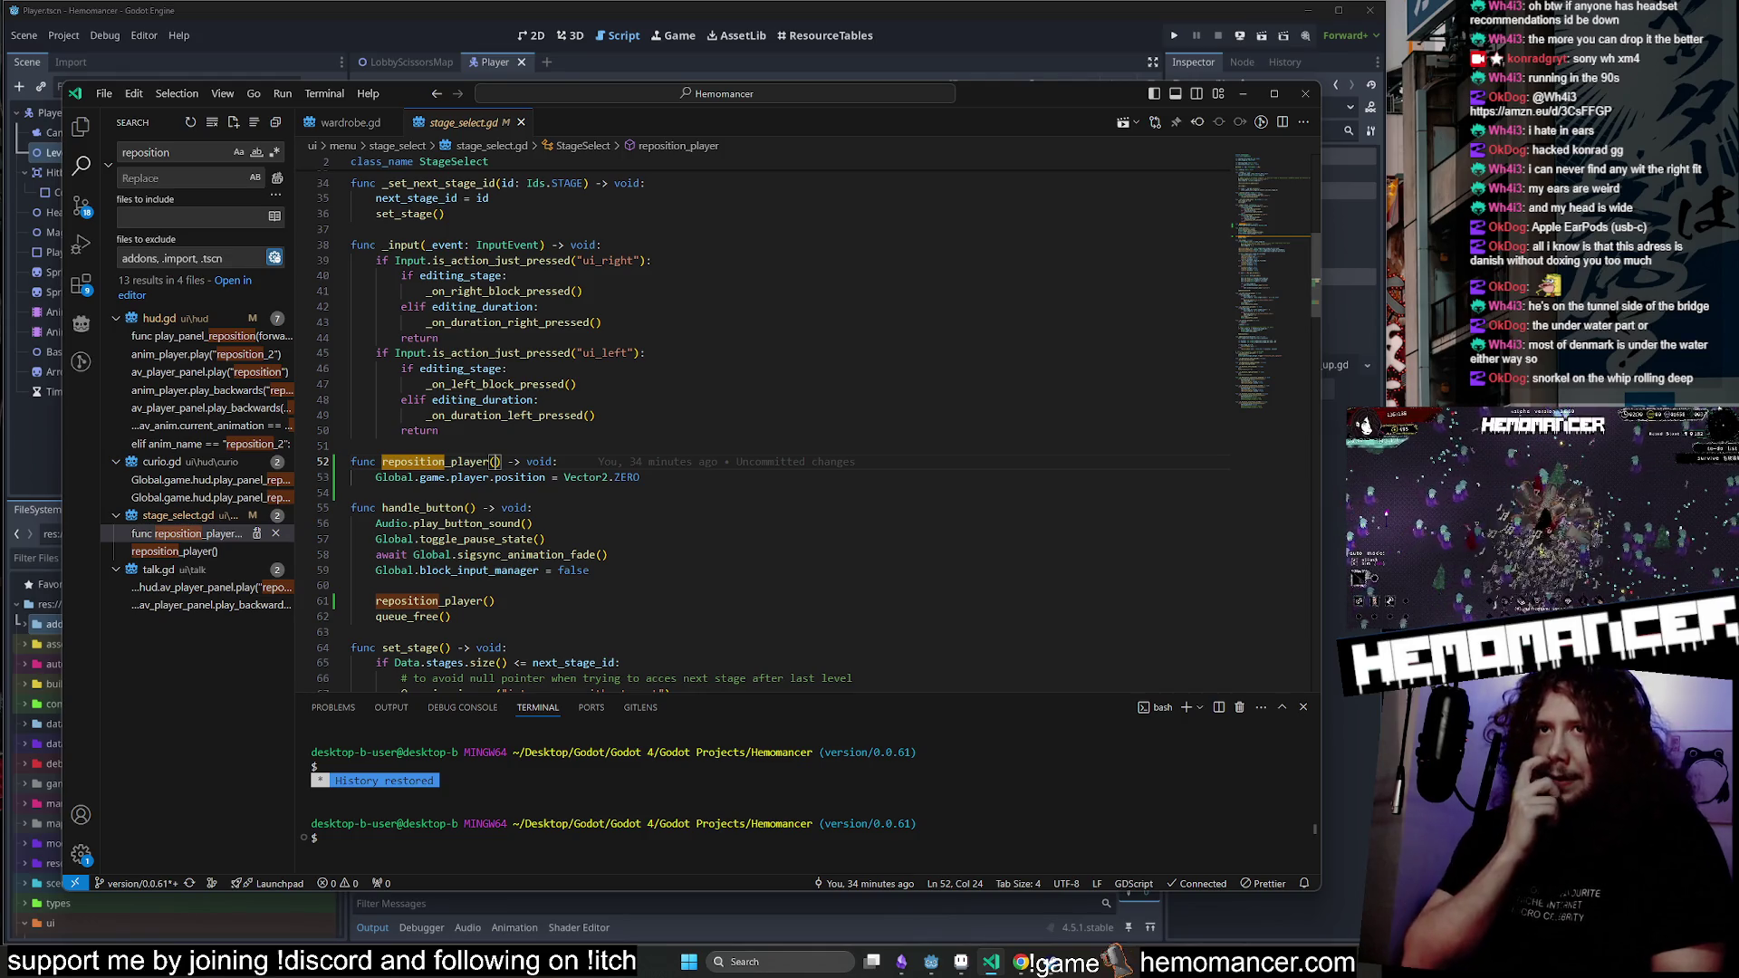
pyautogui.click(507, 462)
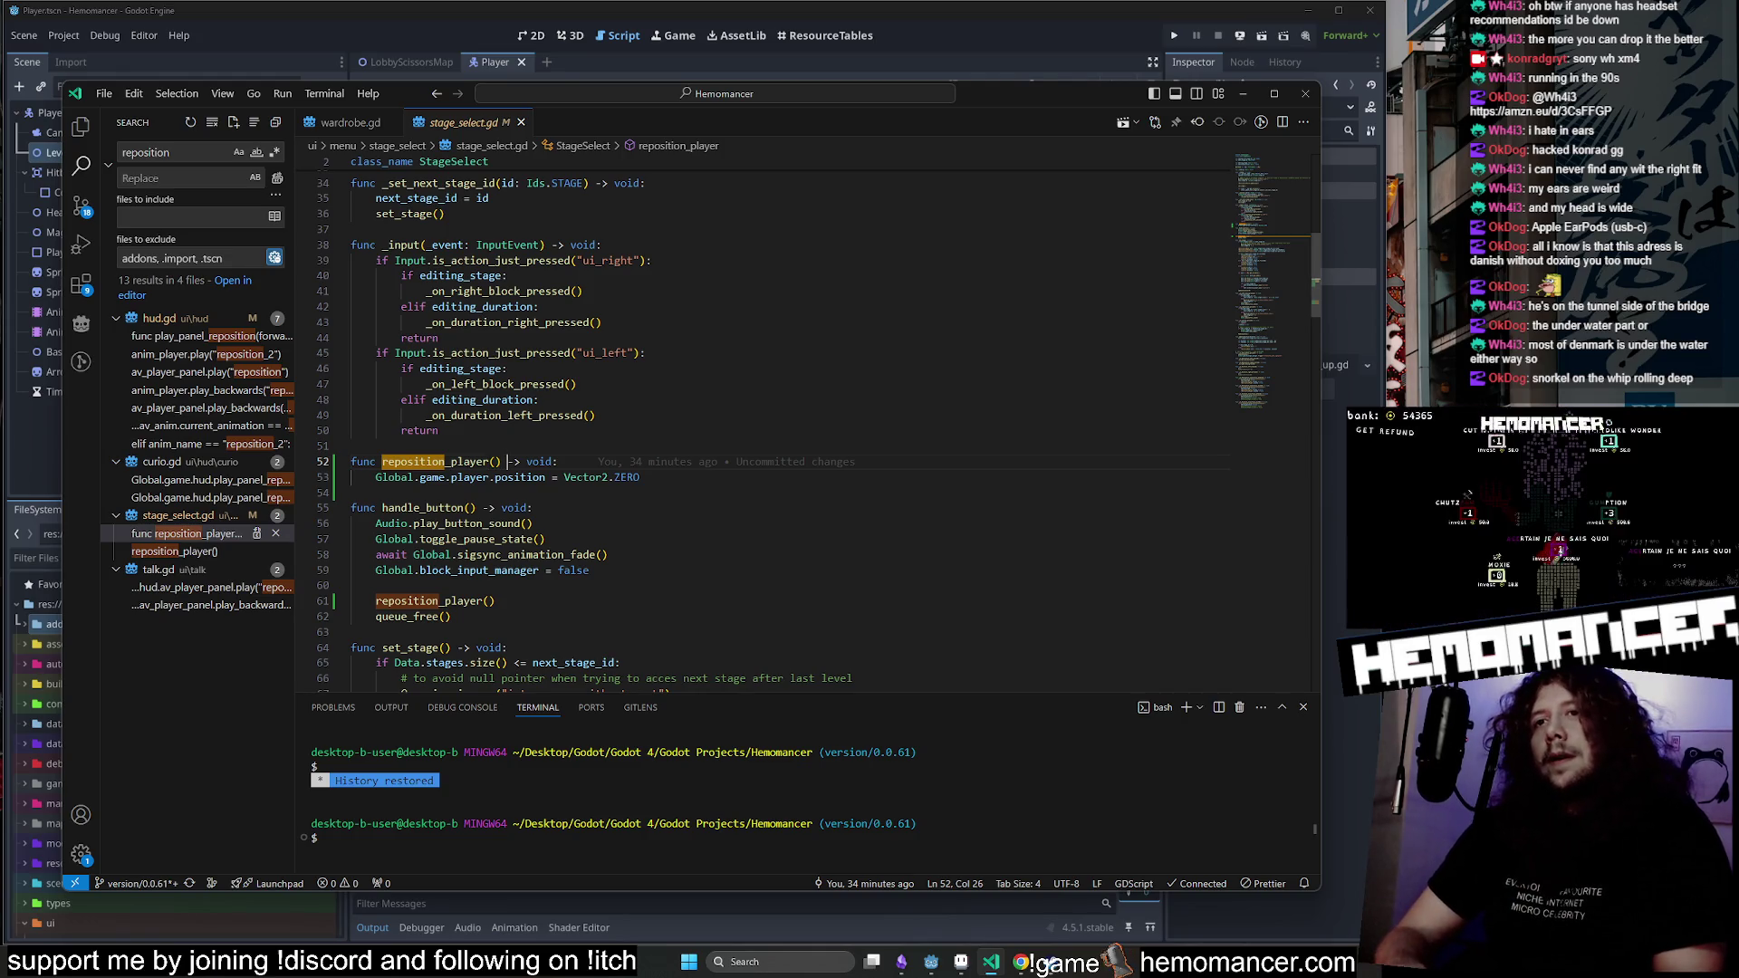
pyautogui.click(419, 477)
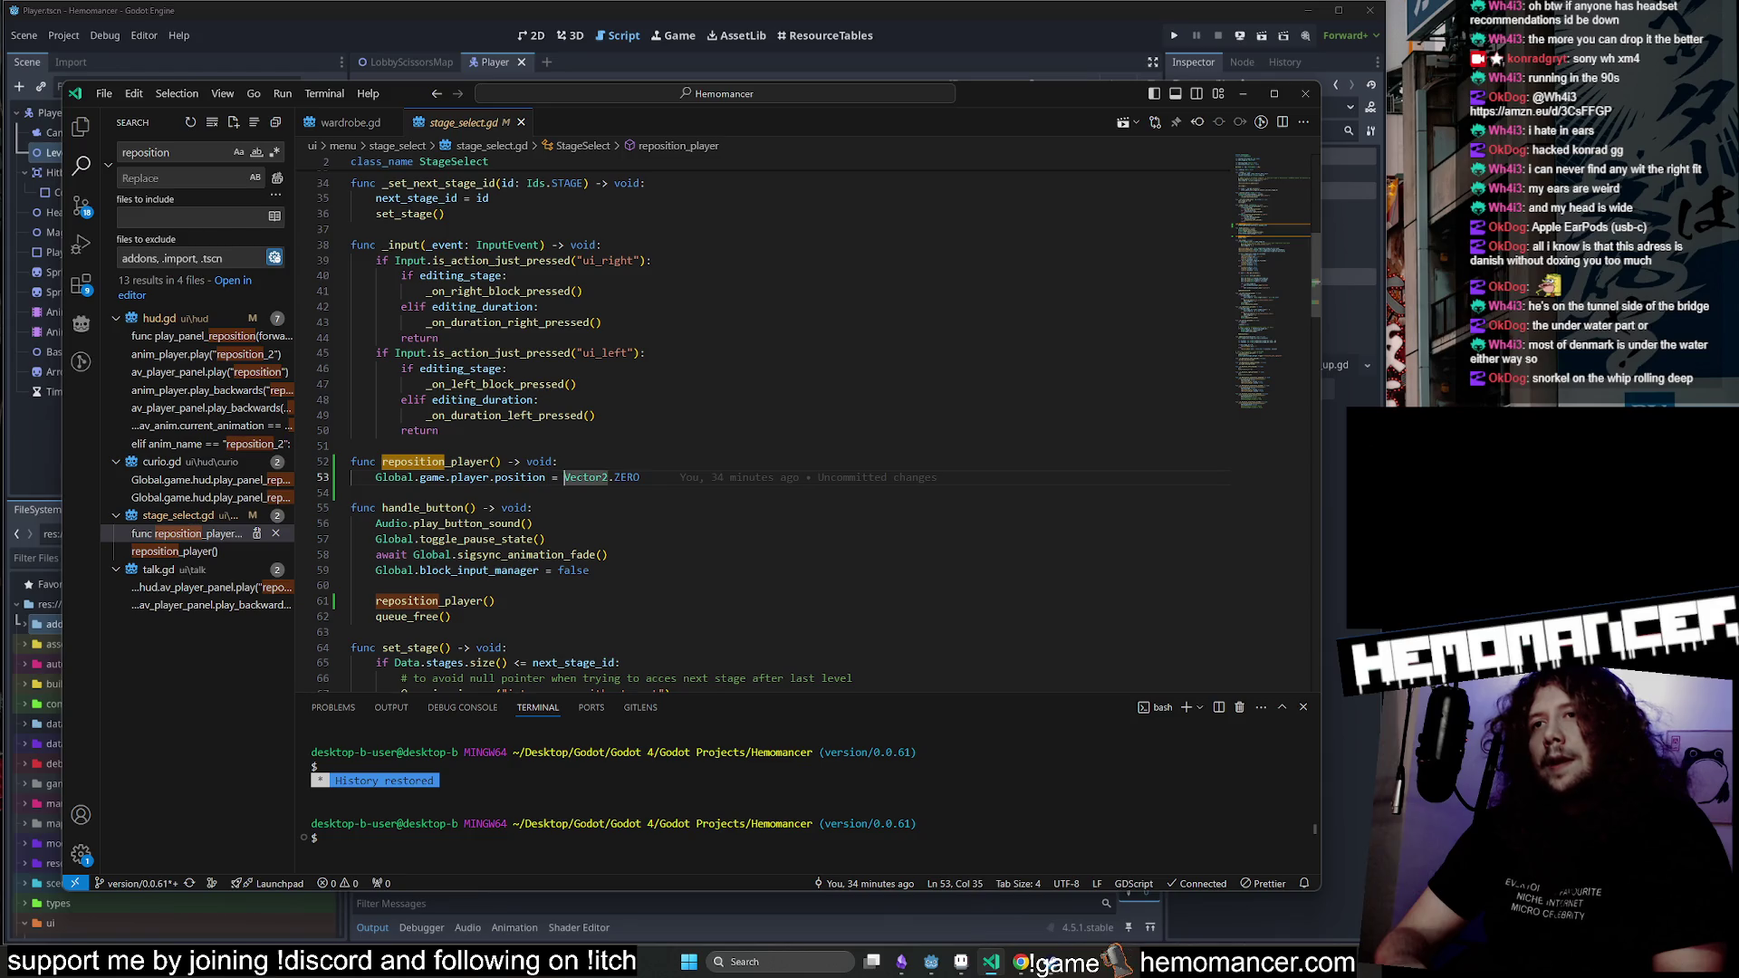
# Insert a blank line above reposition_player's position assignment and start typing an 'if'.
pyautogui.press('Home')
pyautogui.press('Return')
pyautogui.press('Return')
pyautogui.press('Return')
pyautogui.press('Up')
pyautogui.press('Down')
pyautogui.press('Down')
pyautogui.press('Down')
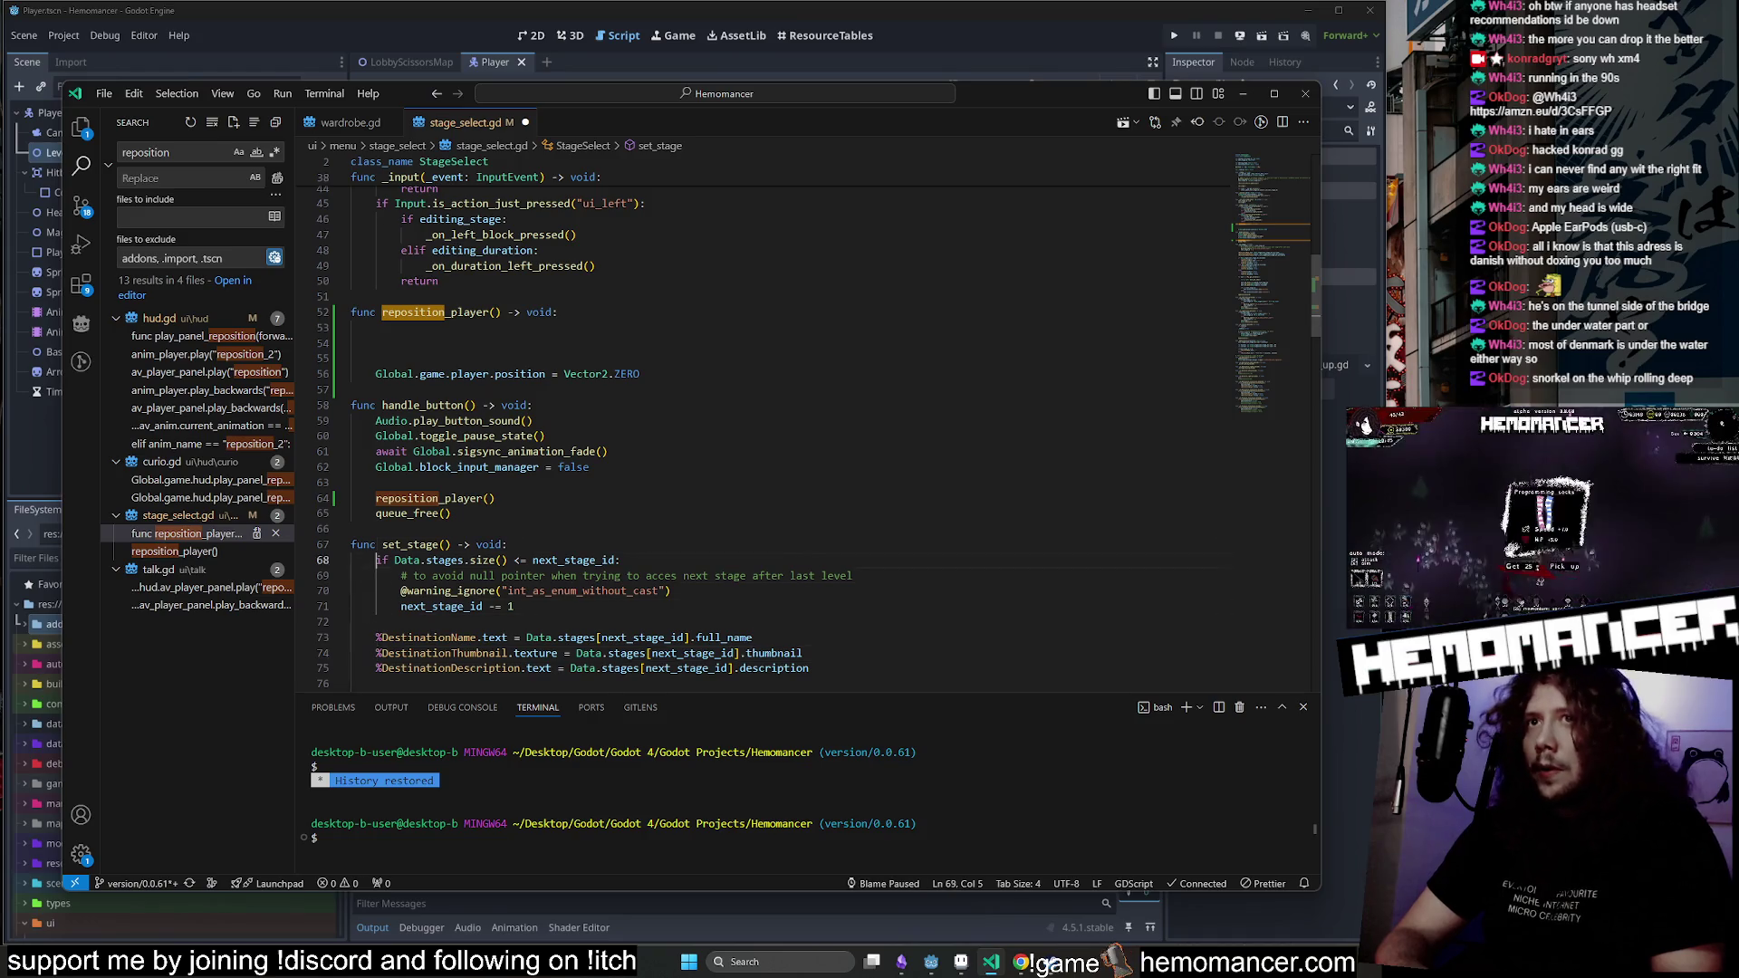
pyautogui.click(351, 358)
pyautogui.press('BackSpace')
pyautogui.press('BackSpace')
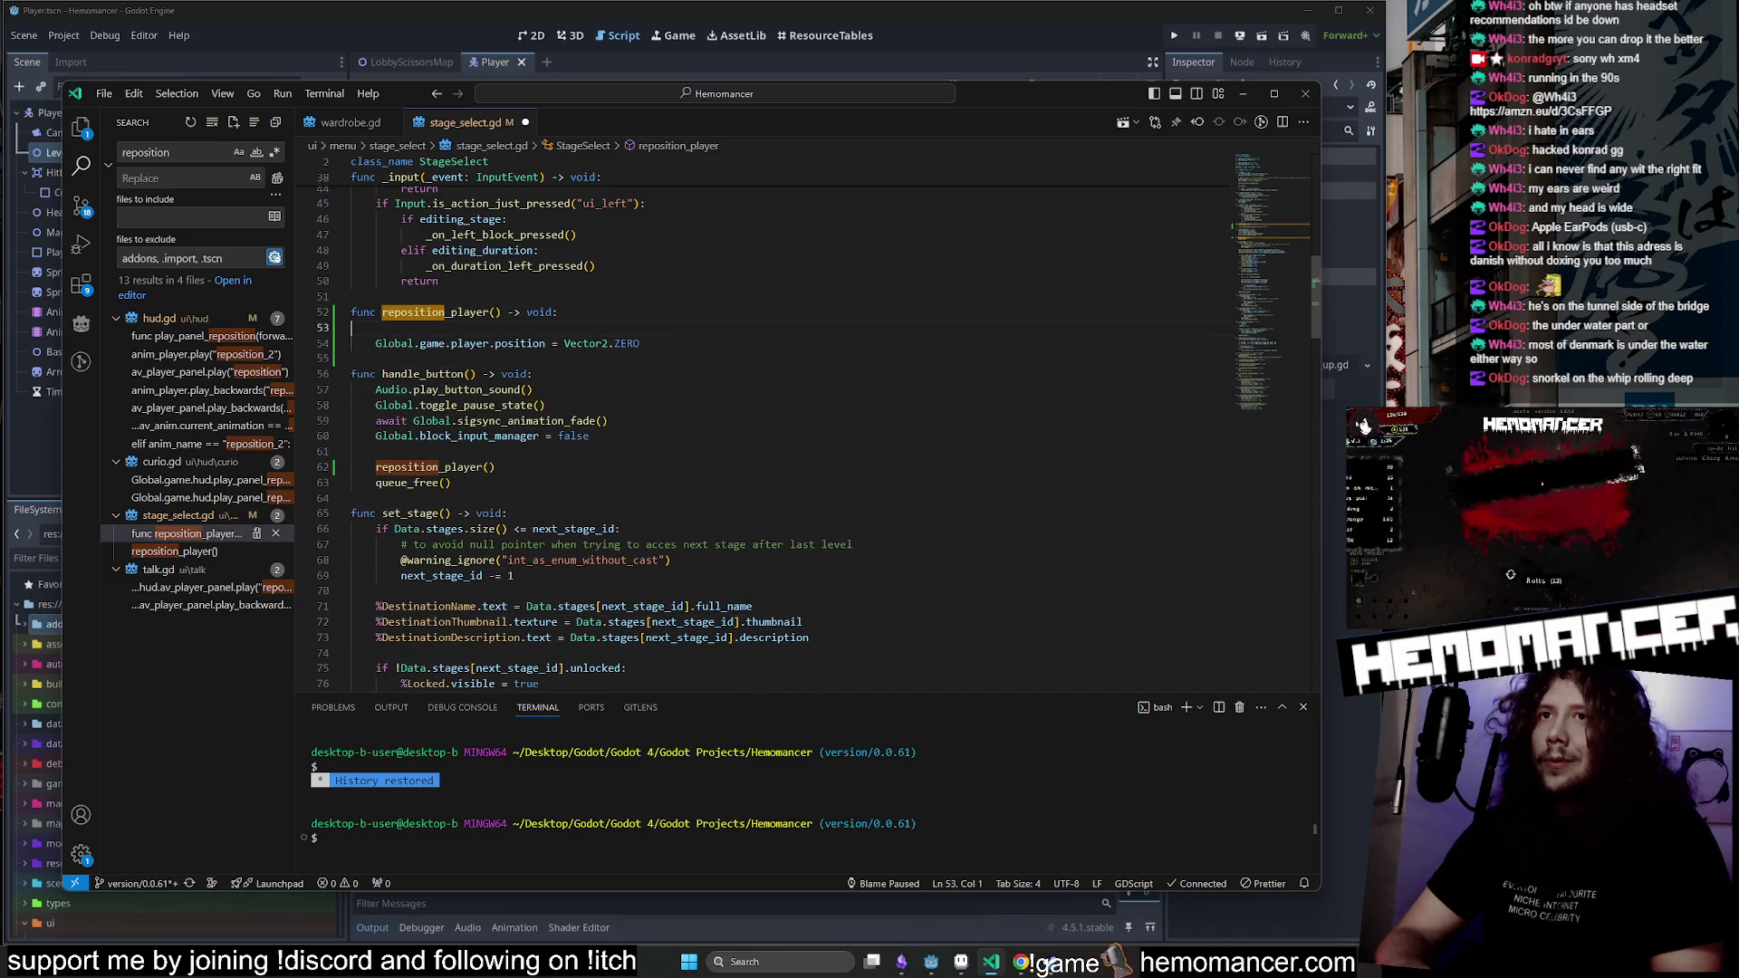
pyautogui.press('Return')
pyautogui.write('if if')
# Set the player position to Vector2(-80,-185), commenting out Vector2.ZERO, and save stage_select.gd.
pyautogui.click(564, 359)
pyautogui.write('#')
pyautogui.press('Down')
pyautogui.press('Return')
pyautogui.write('# Vector2(-80,-185)')
pyautogui.hotkey('ctrl', 'shift', 'Left')
pyautogui.hotkey('ctrl', 'shift', 'Left')
pyautogui.hotkey('ctrl', 'shift', 'Left')
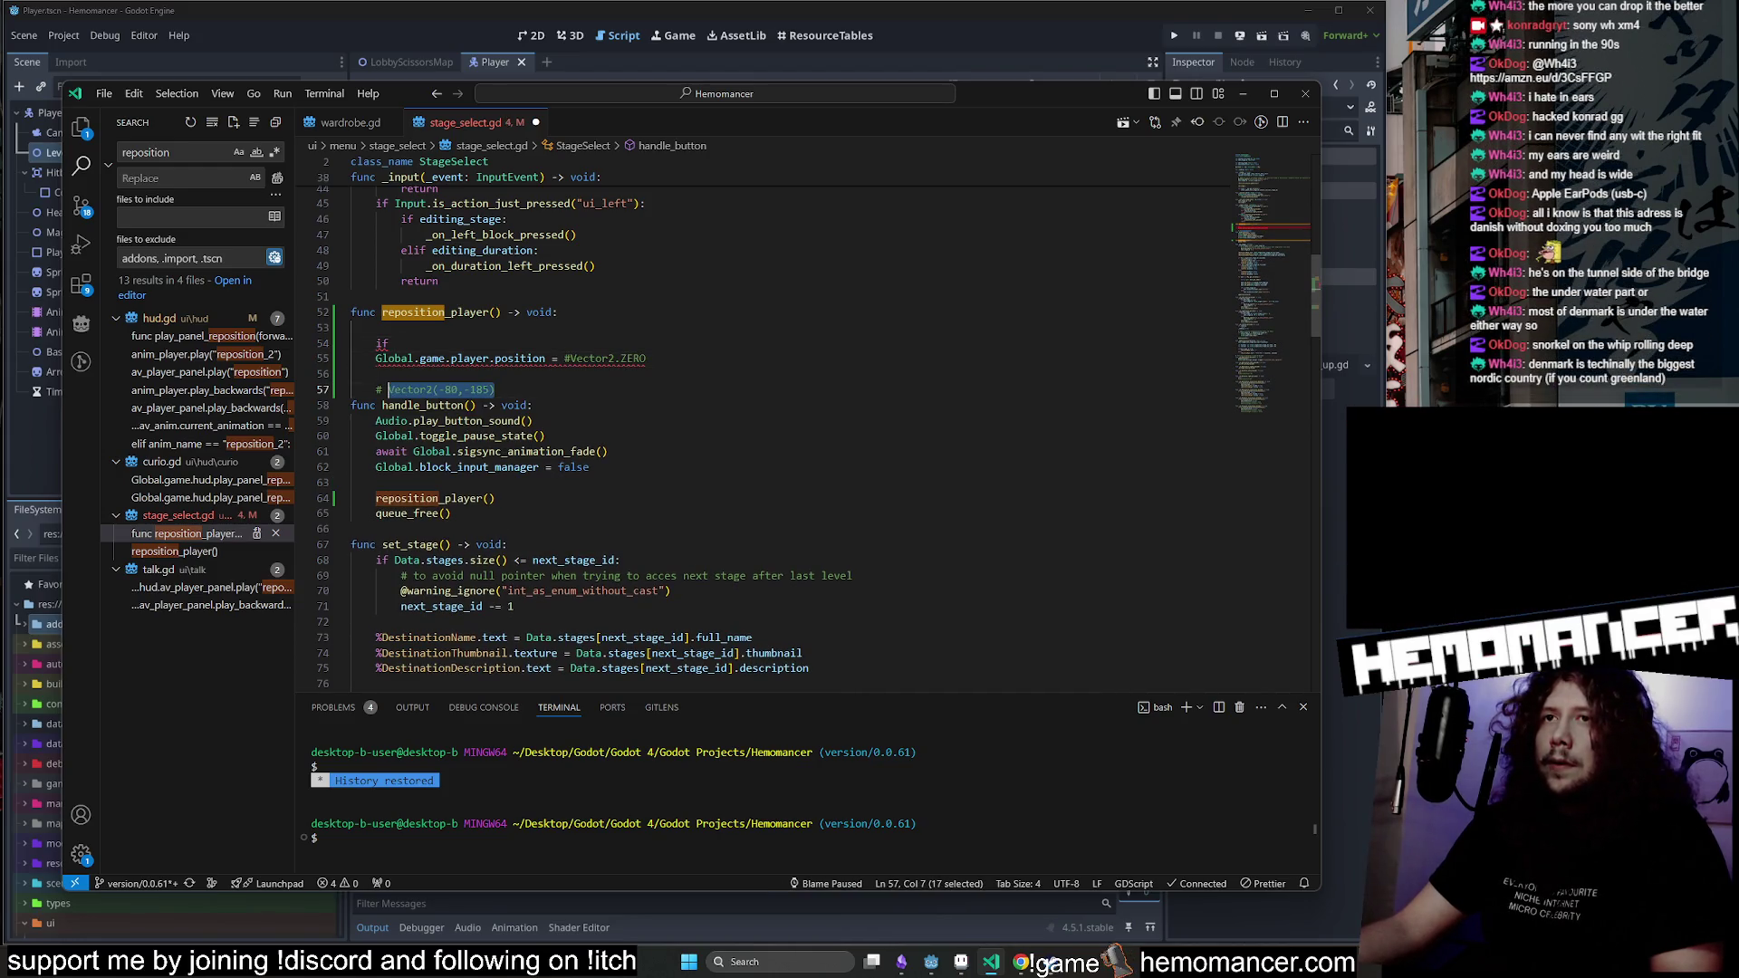
pyautogui.press('BackSpace')
pyautogui.press('BackSpace')
pyautogui.press('BackSpace')
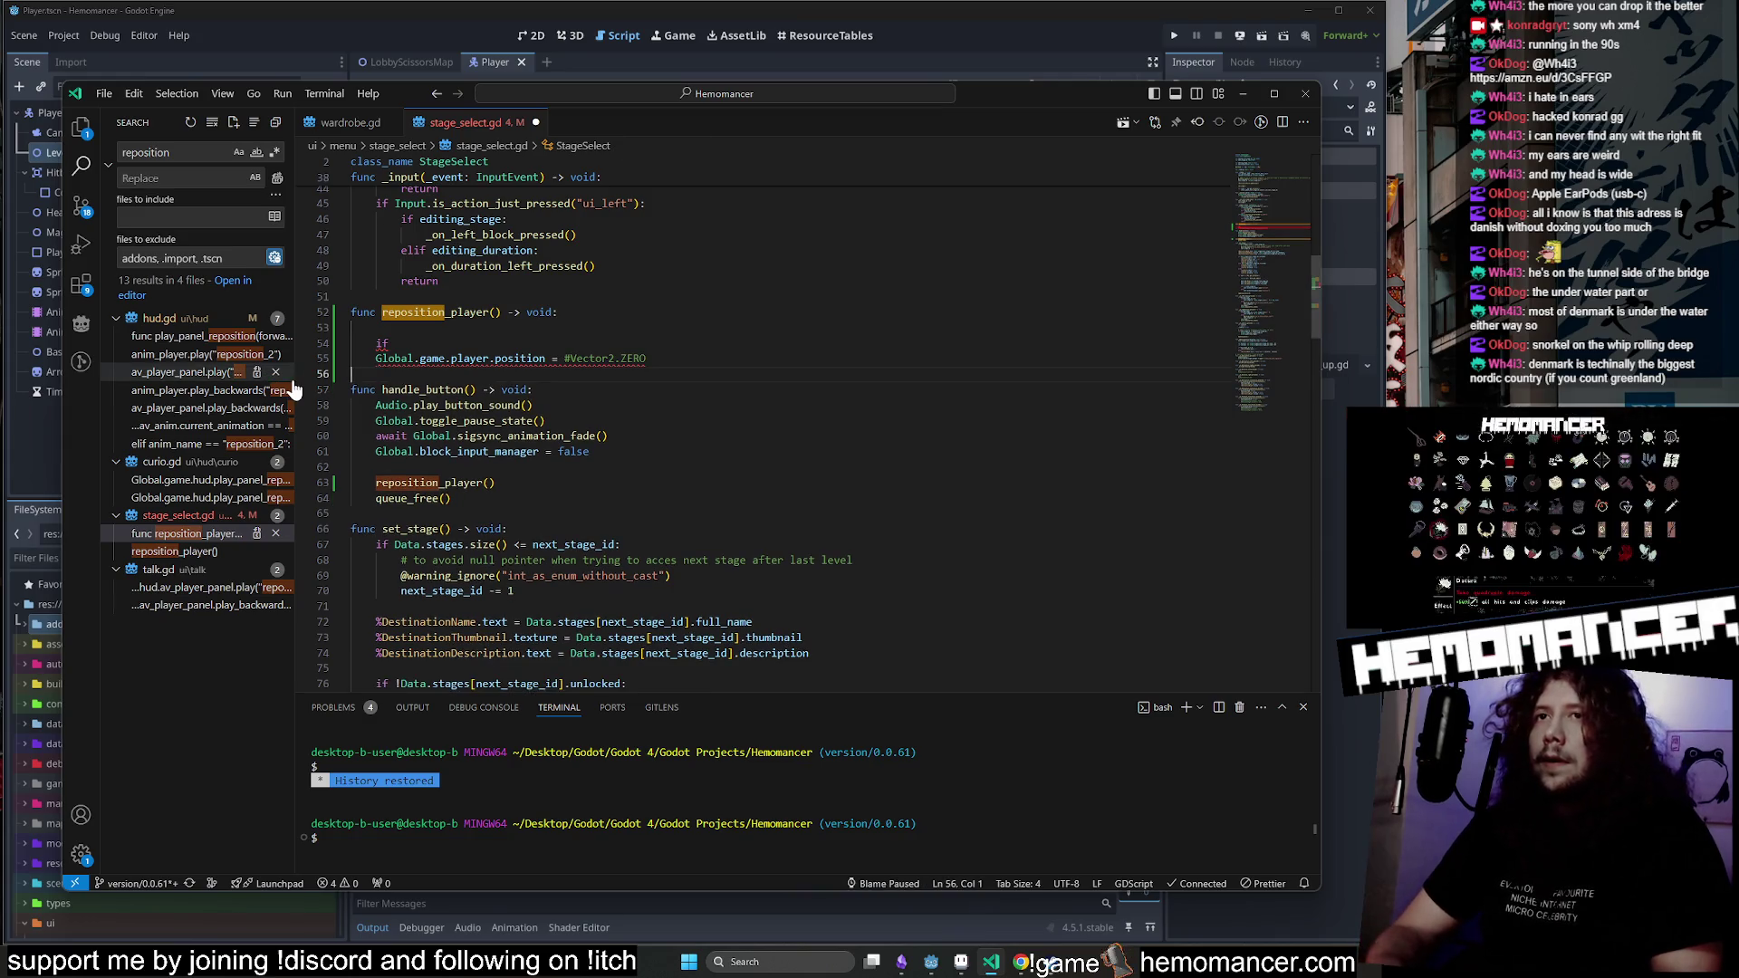
pyautogui.click(564, 359)
pyautogui.write('Vector2(-80,-185)')
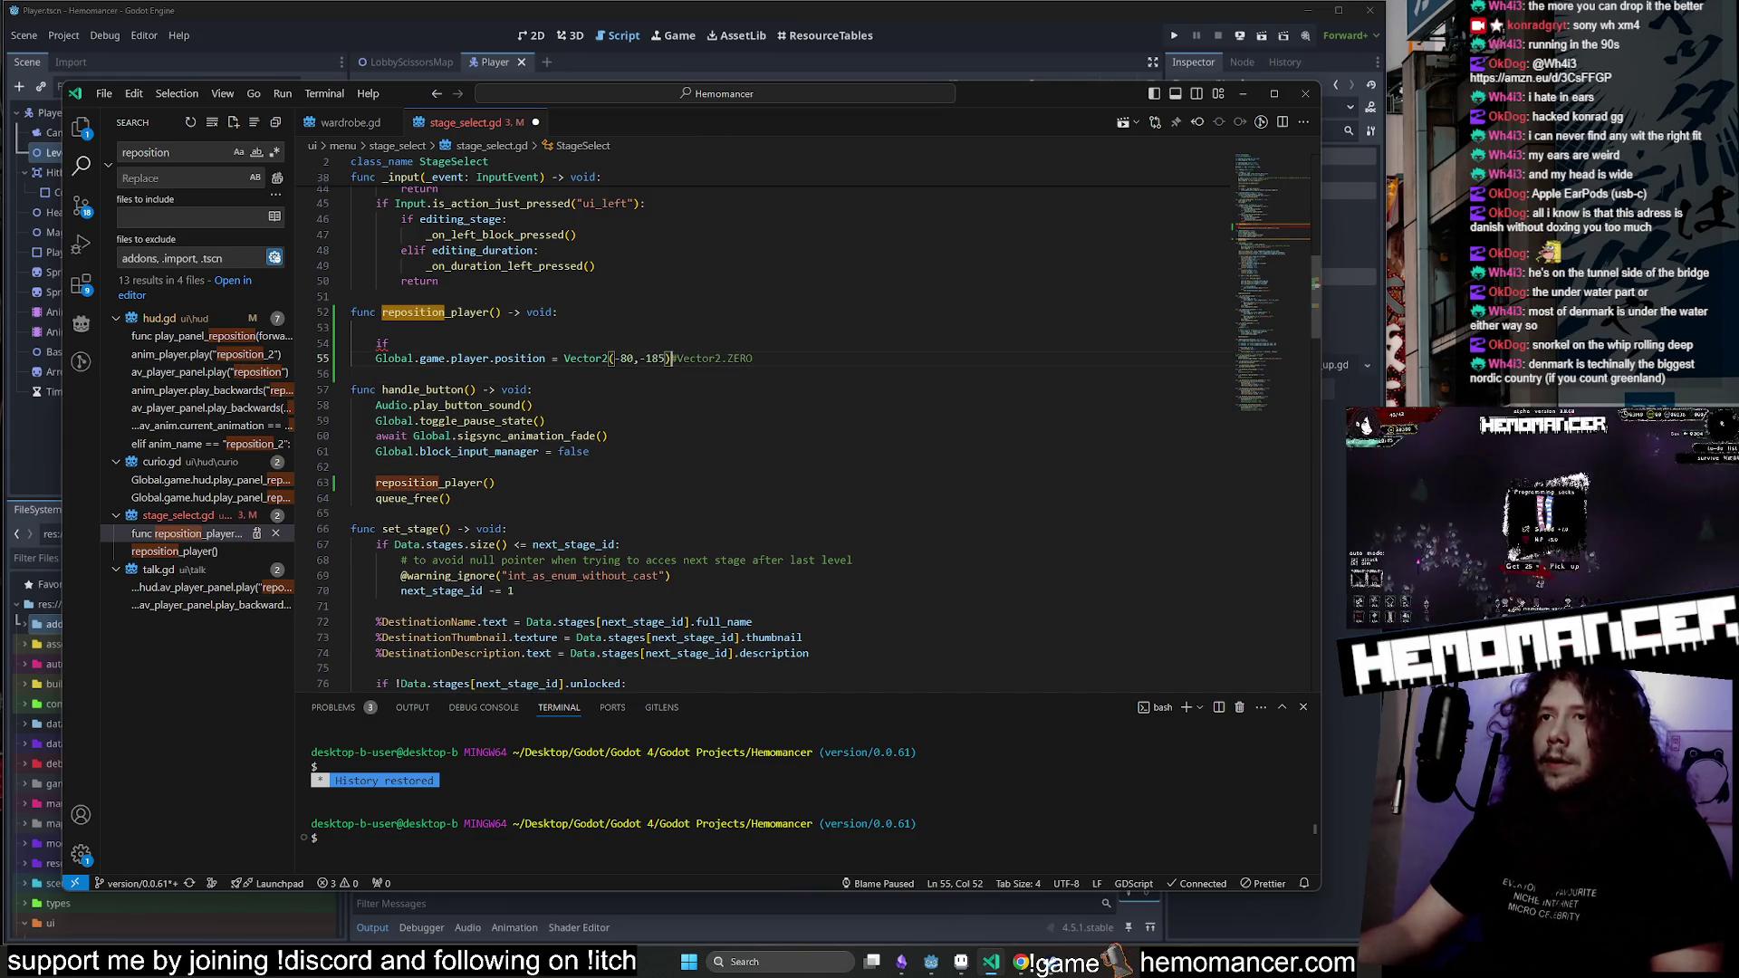
pyautogui.hotkey('ctrl', 's')
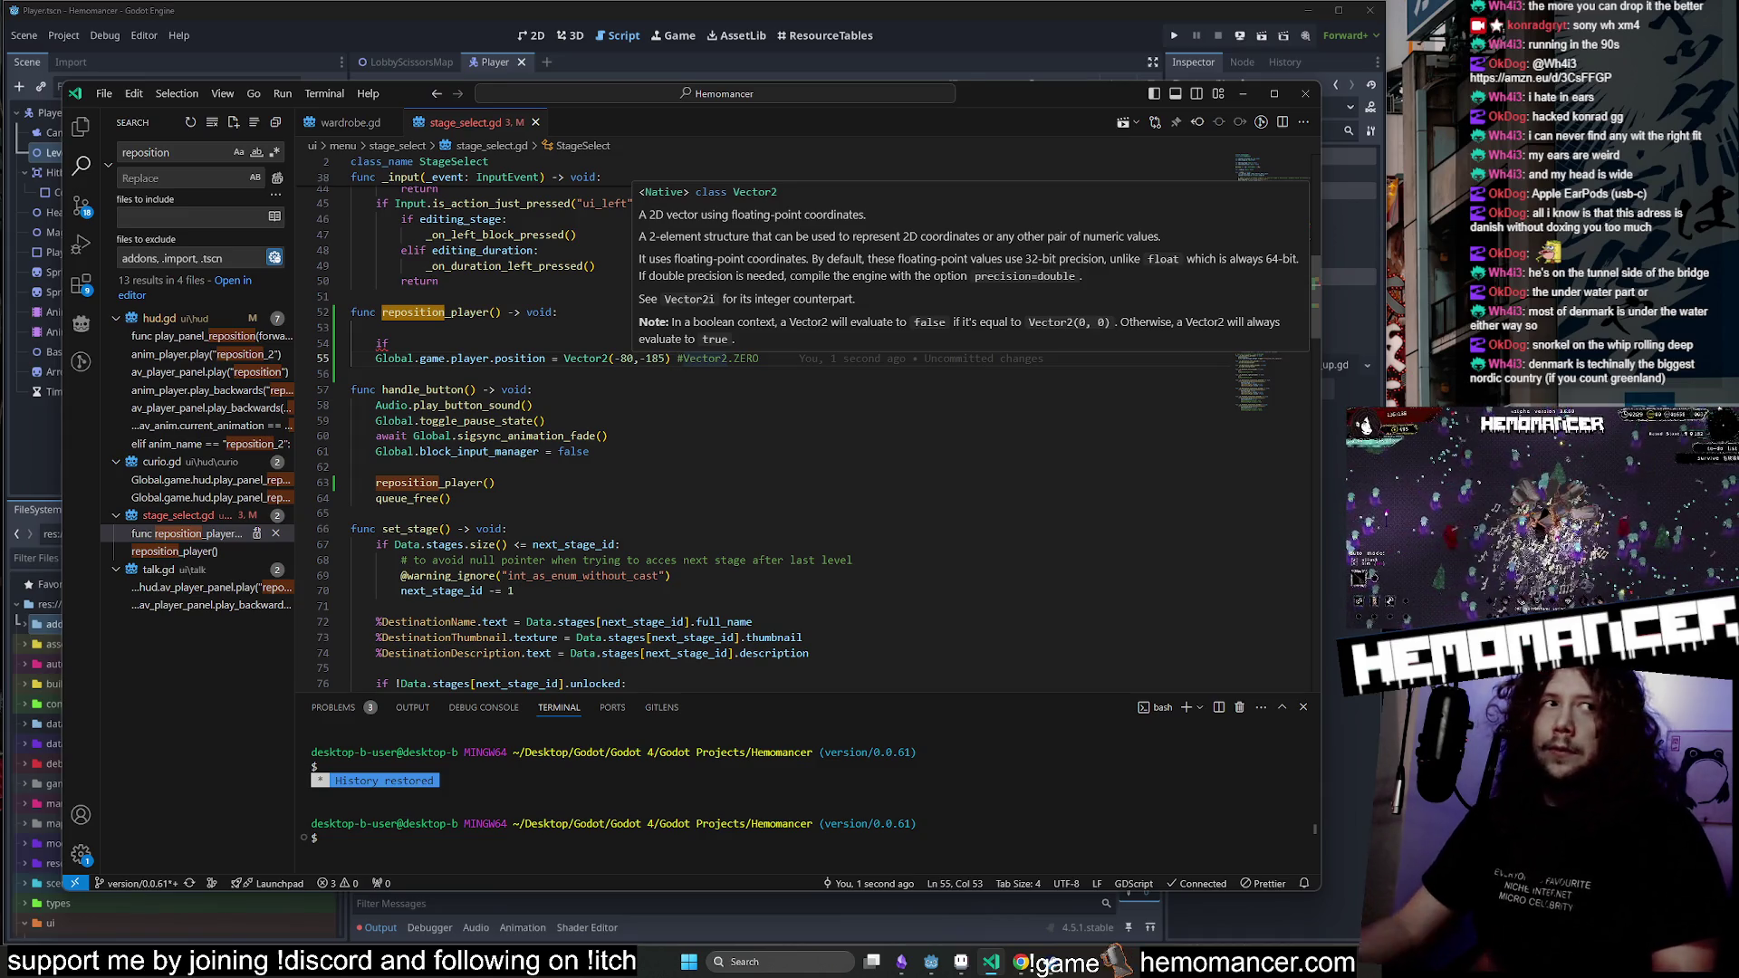
# Complete the 'if true:' line, indent the assignment beneath it, and remove the empty line above.
pyautogui.click(352, 327)
pyautogui.press('Down')
pyautogui.press('Down')
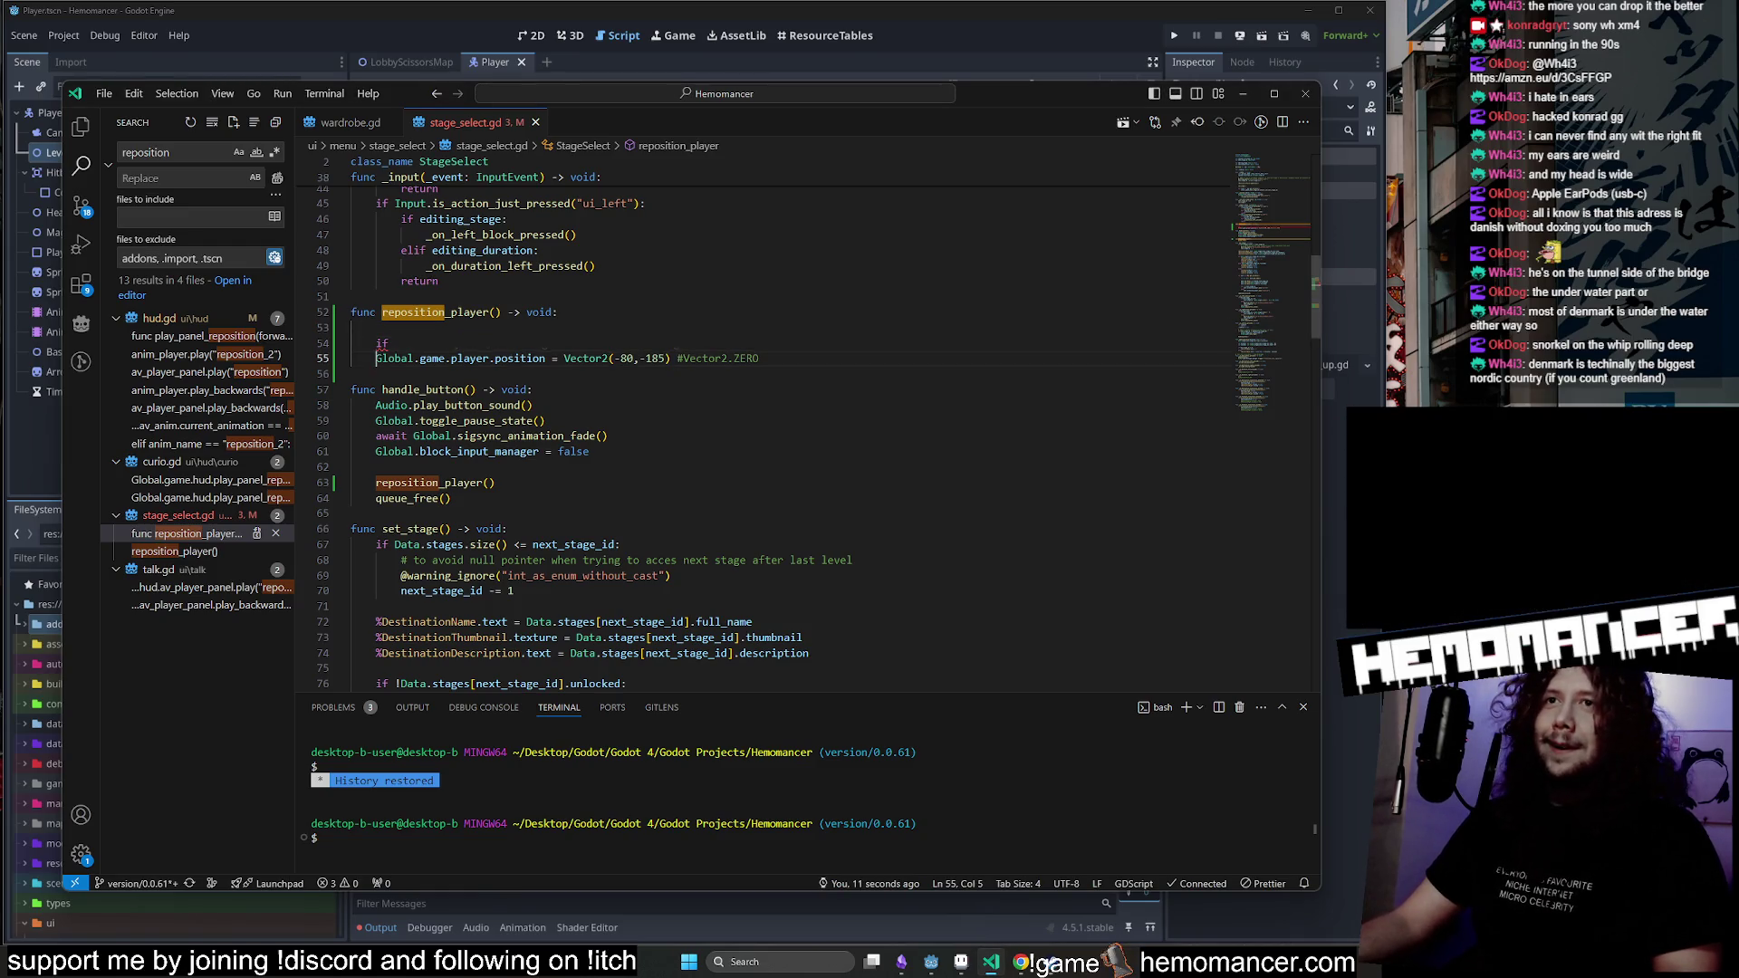
pyautogui.press('Tab')
pyautogui.press('Up')
pyautogui.press('End')
pyautogui.write('true:')
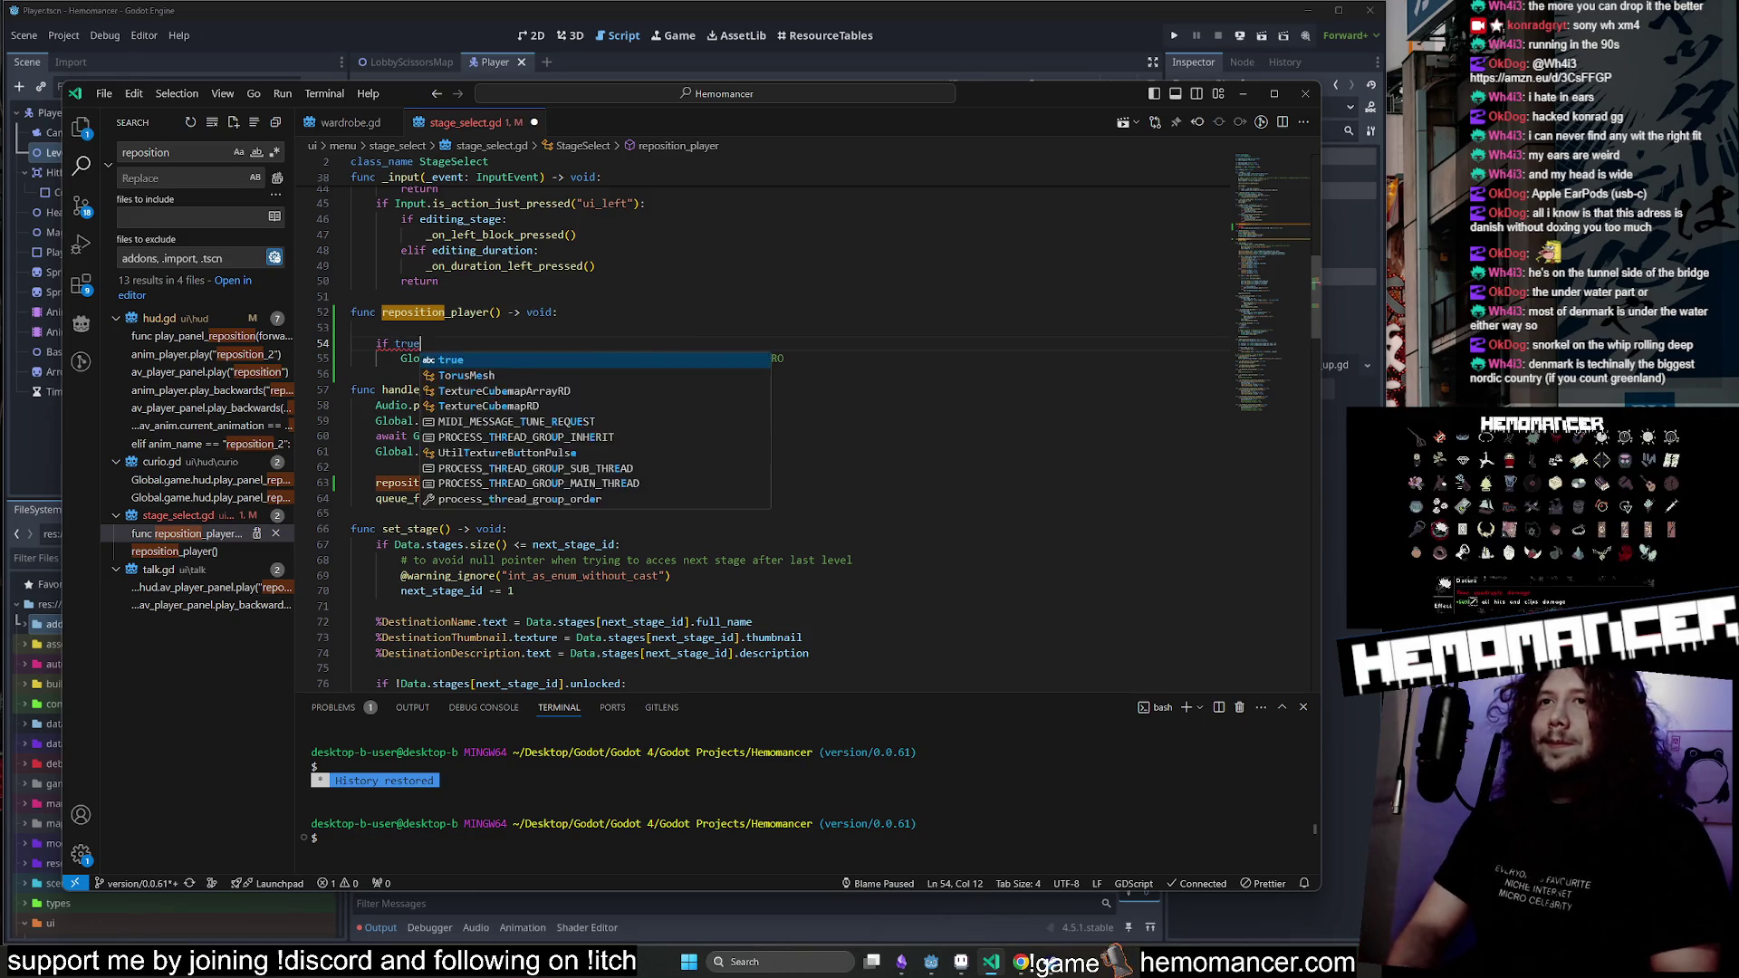
pyautogui.click(444, 311)
pyautogui.click(380, 328)
pyautogui.press('BackSpace')
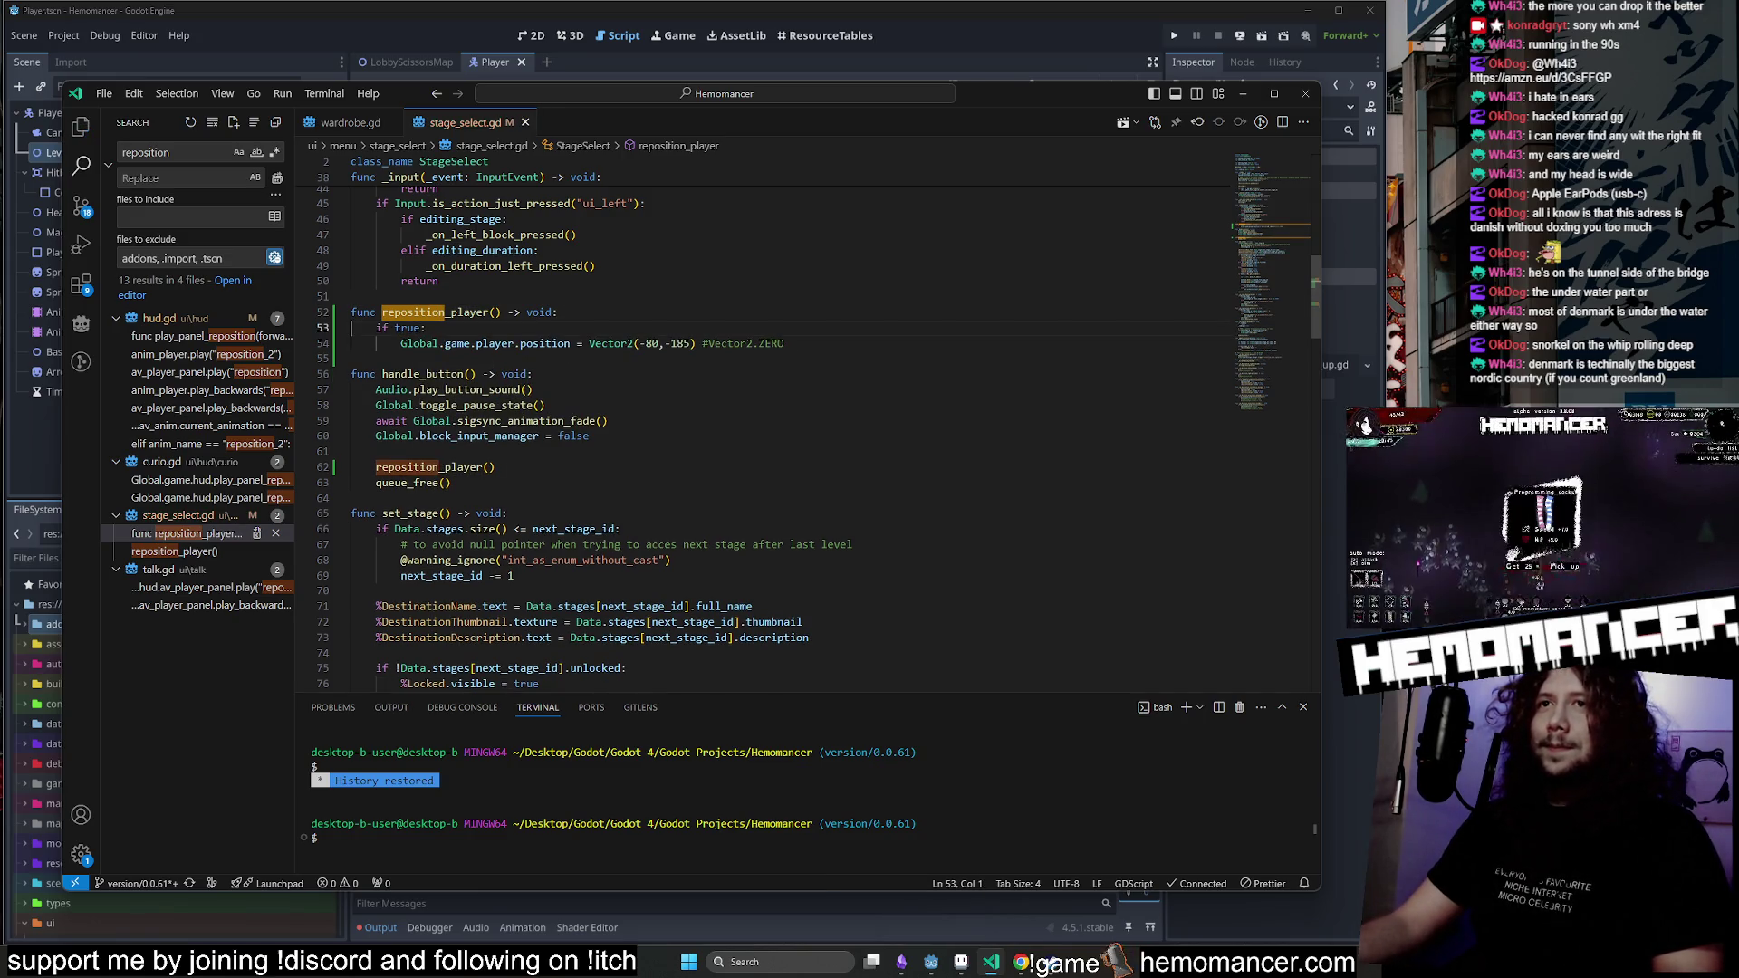
pyautogui.doubleClick(409, 328)
pyautogui.scroll(-12, 409, 328)
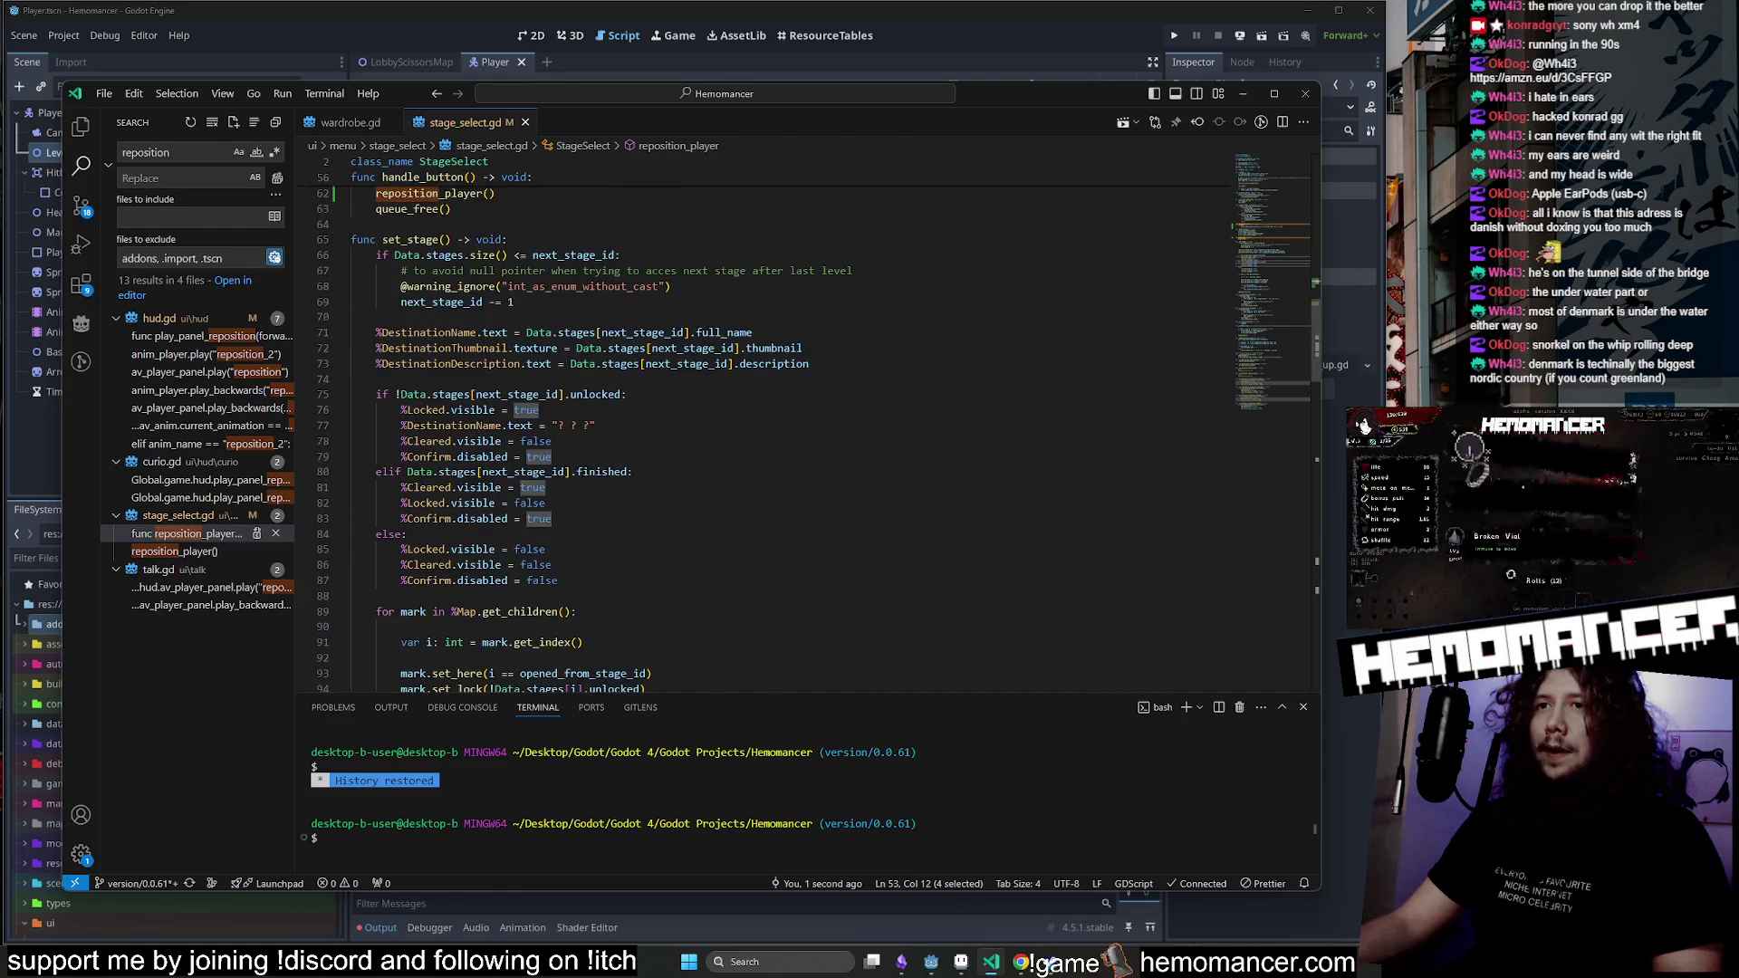
pyautogui.moveTo(564, 382); pyautogui.dragTo(495, 382)
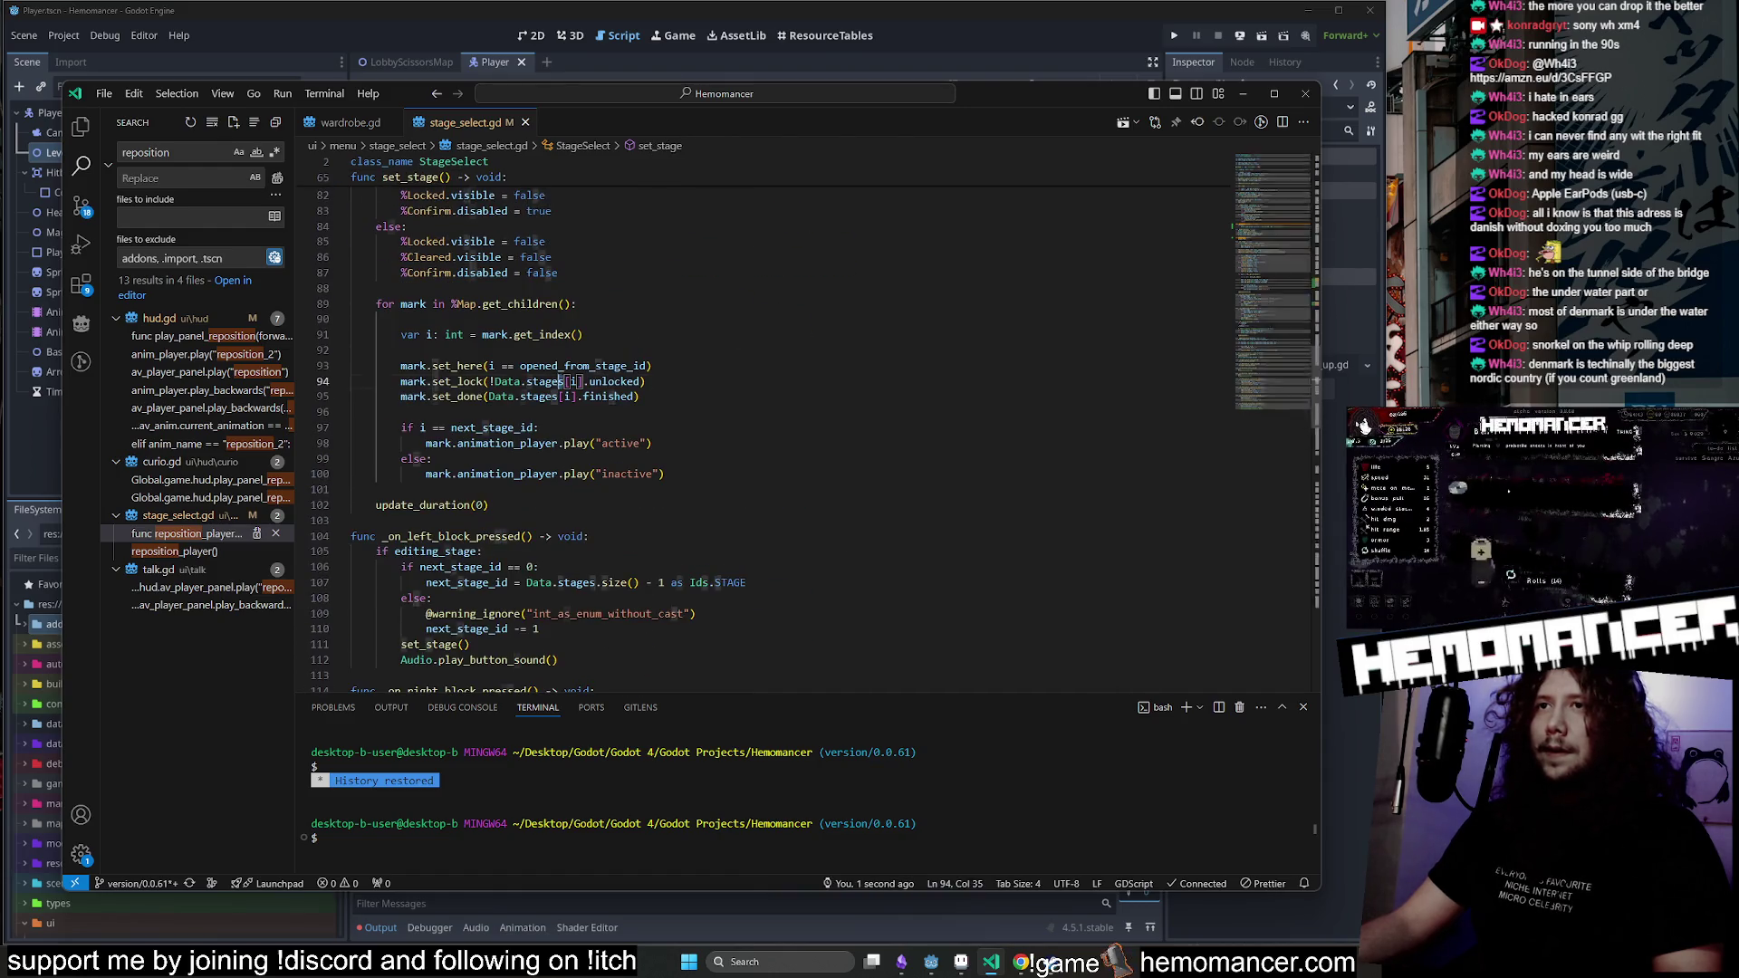
pyautogui.click(490, 504)
pyautogui.scroll(20, 489, 505)
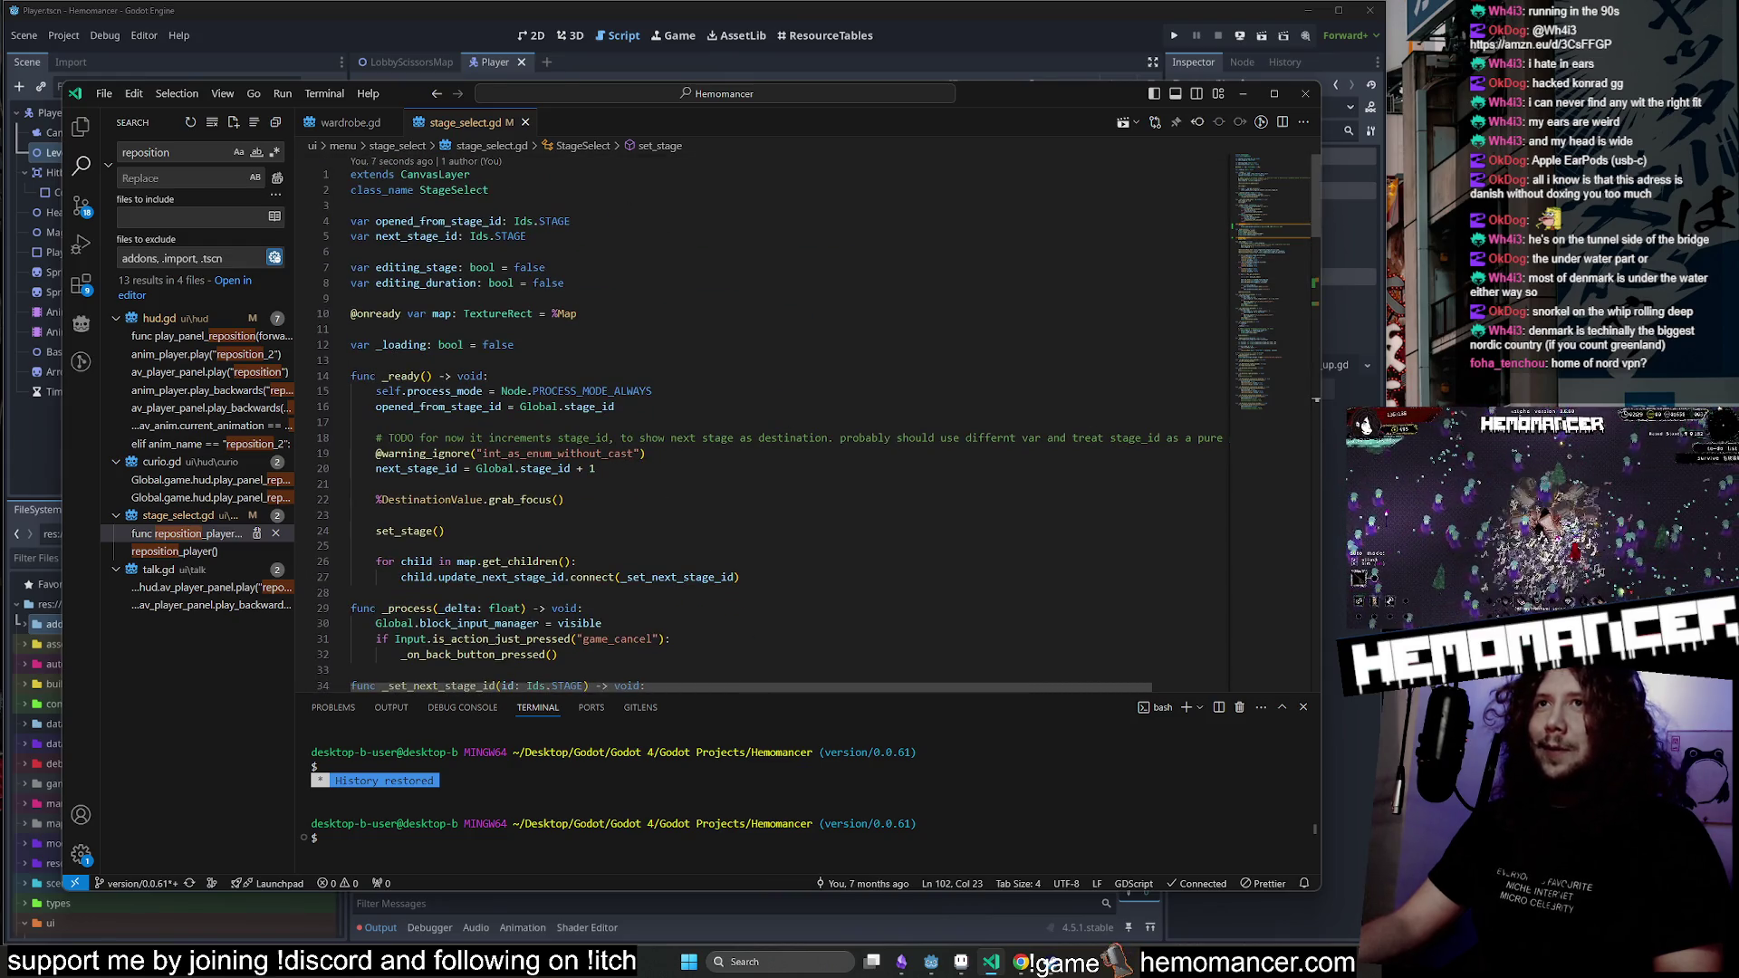
pyautogui.doubleClick(416, 236)
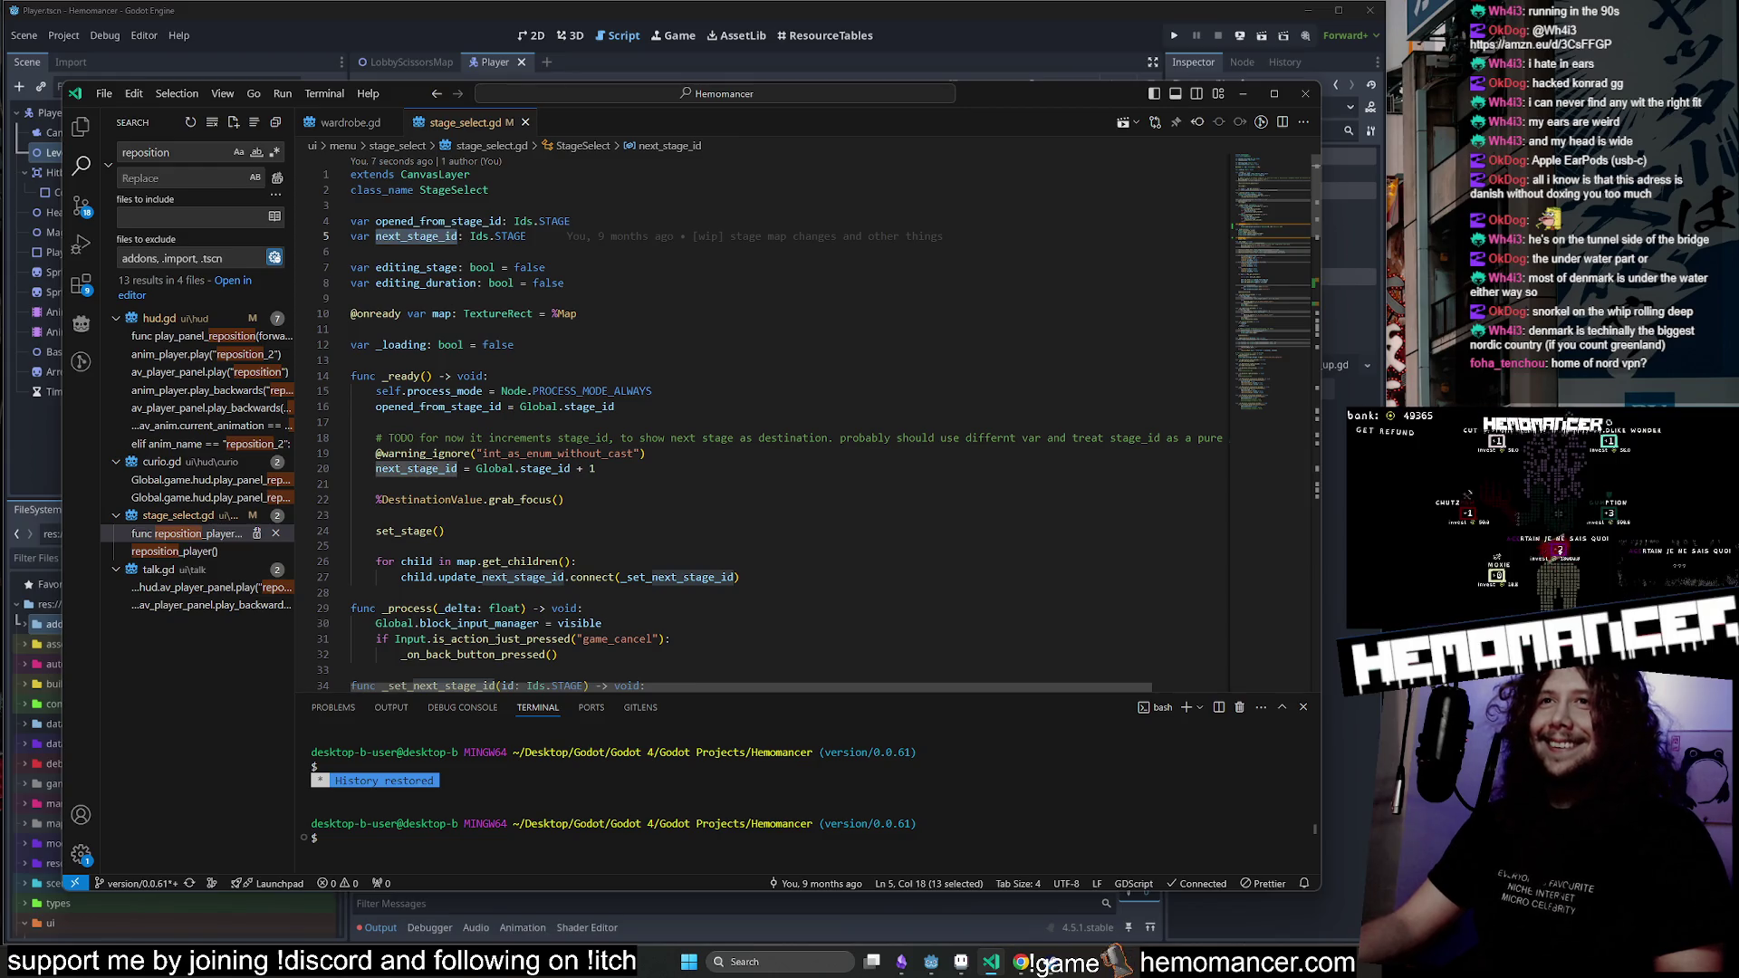
pyautogui.doubleClick(439, 221)
pyautogui.hotkey('ctrl', 'c')
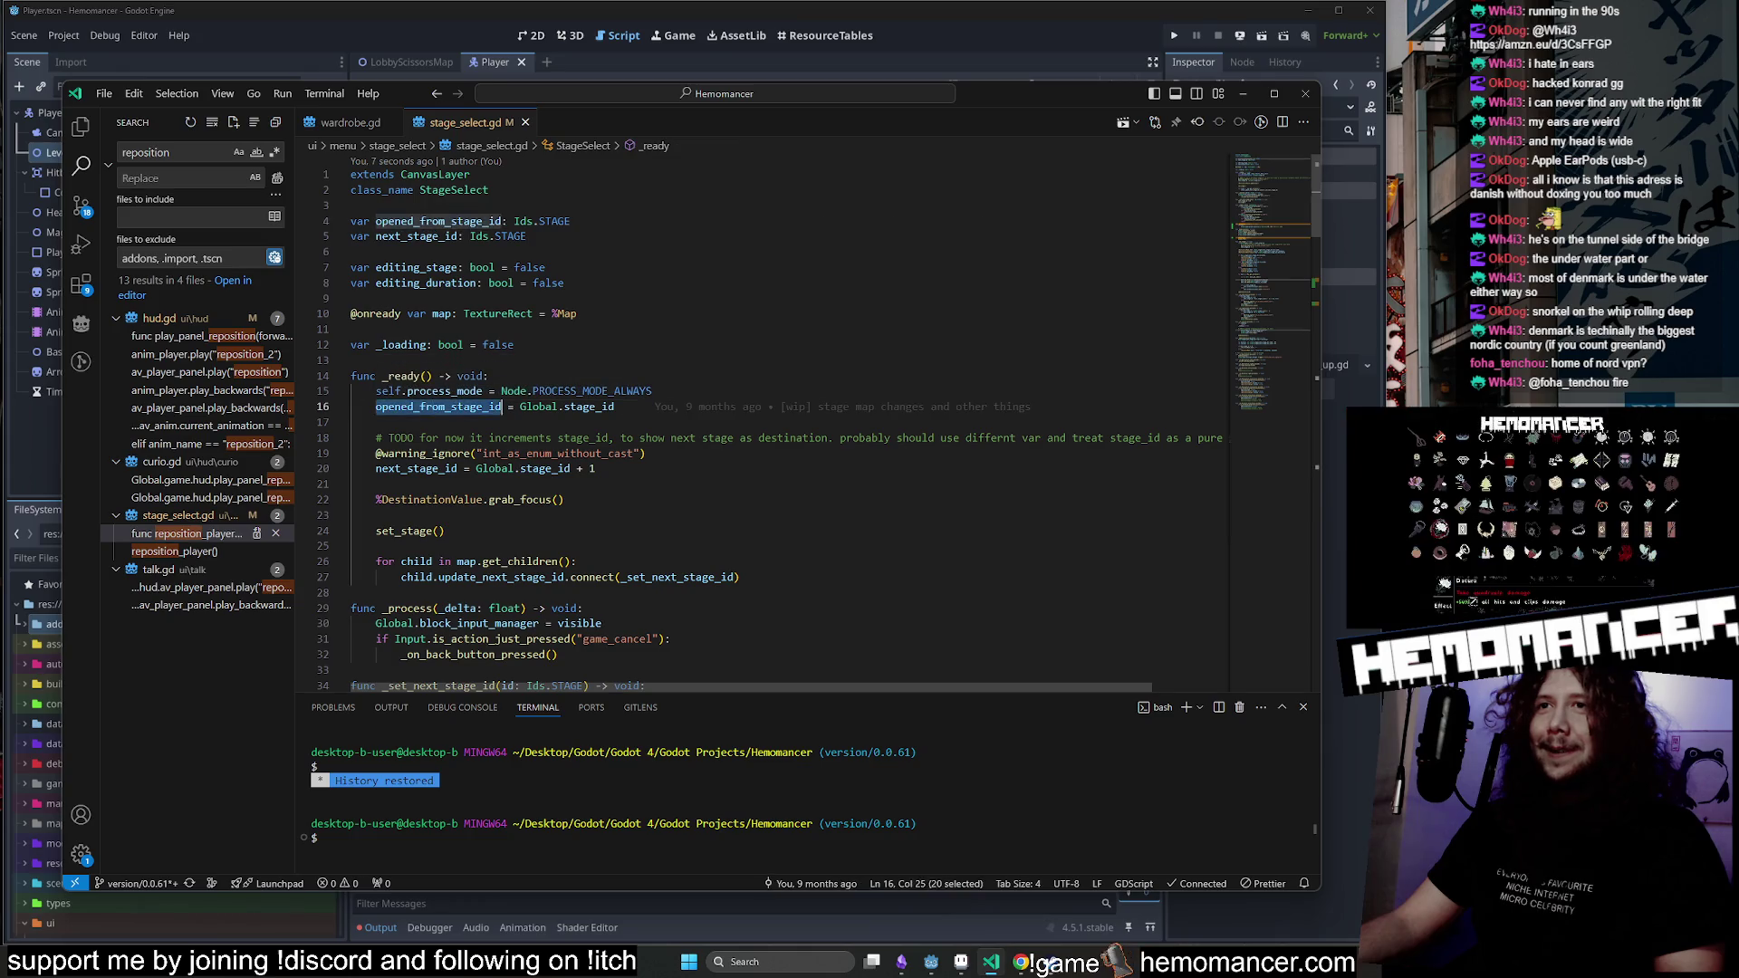
pyautogui.moveTo(502, 407); pyautogui.dragTo(376, 407)
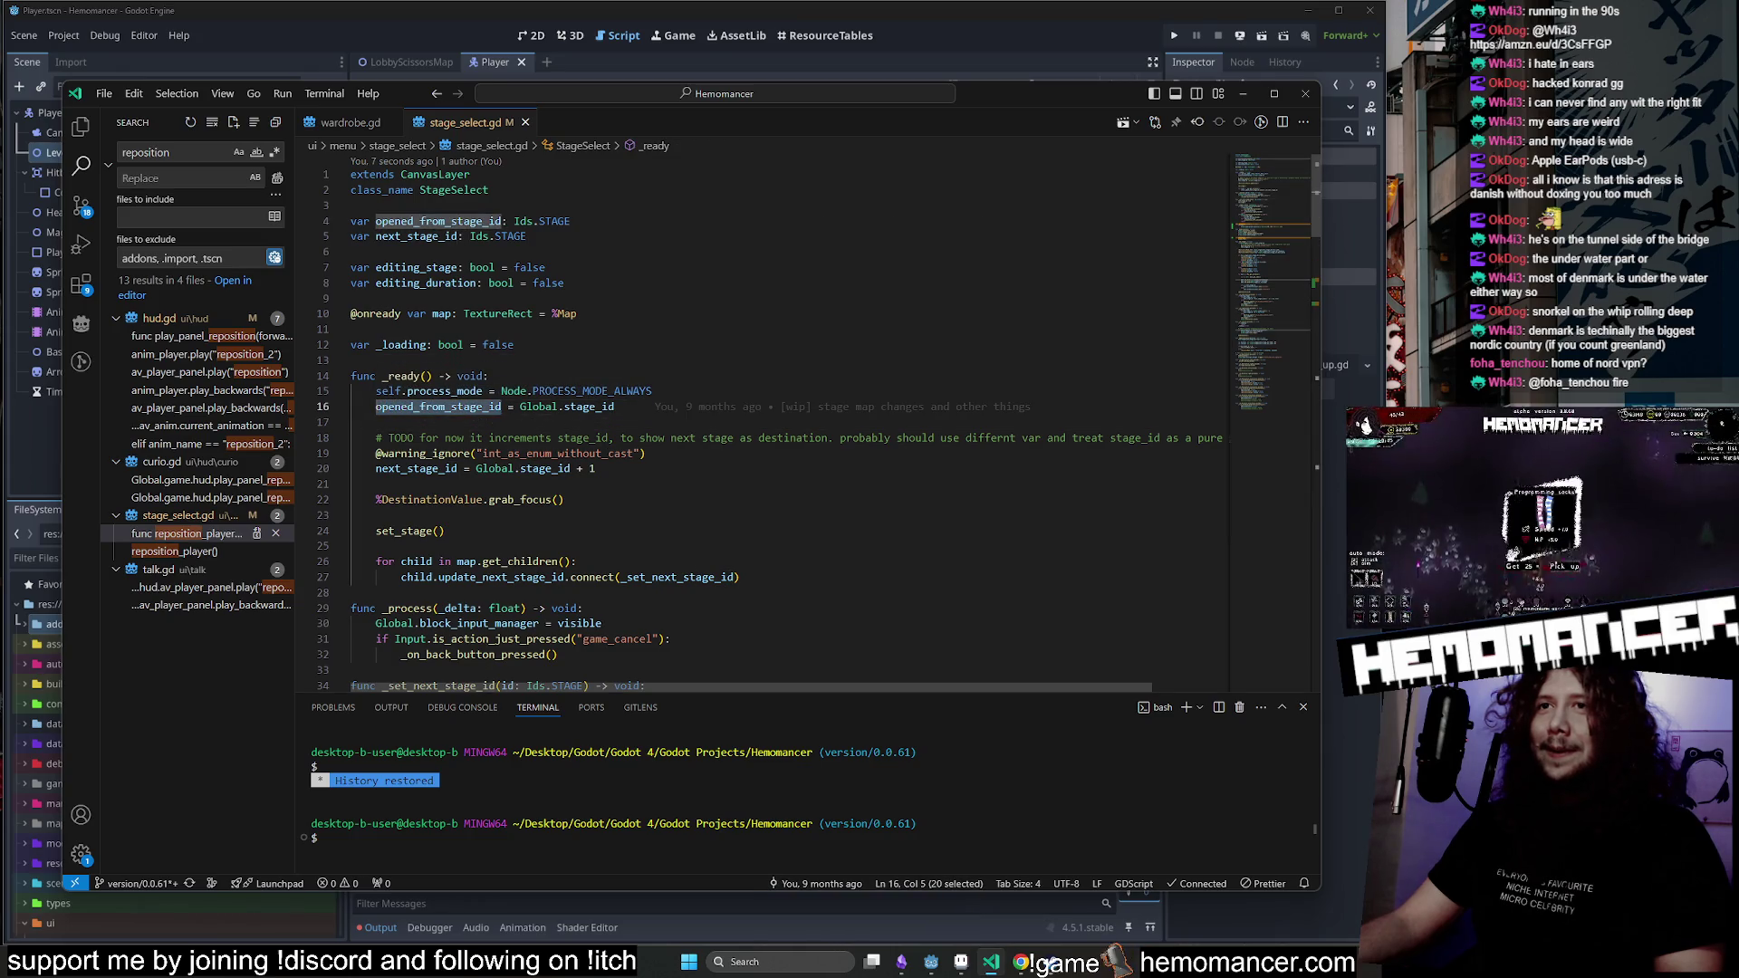
pyautogui.scroll(-15, 788, 426)
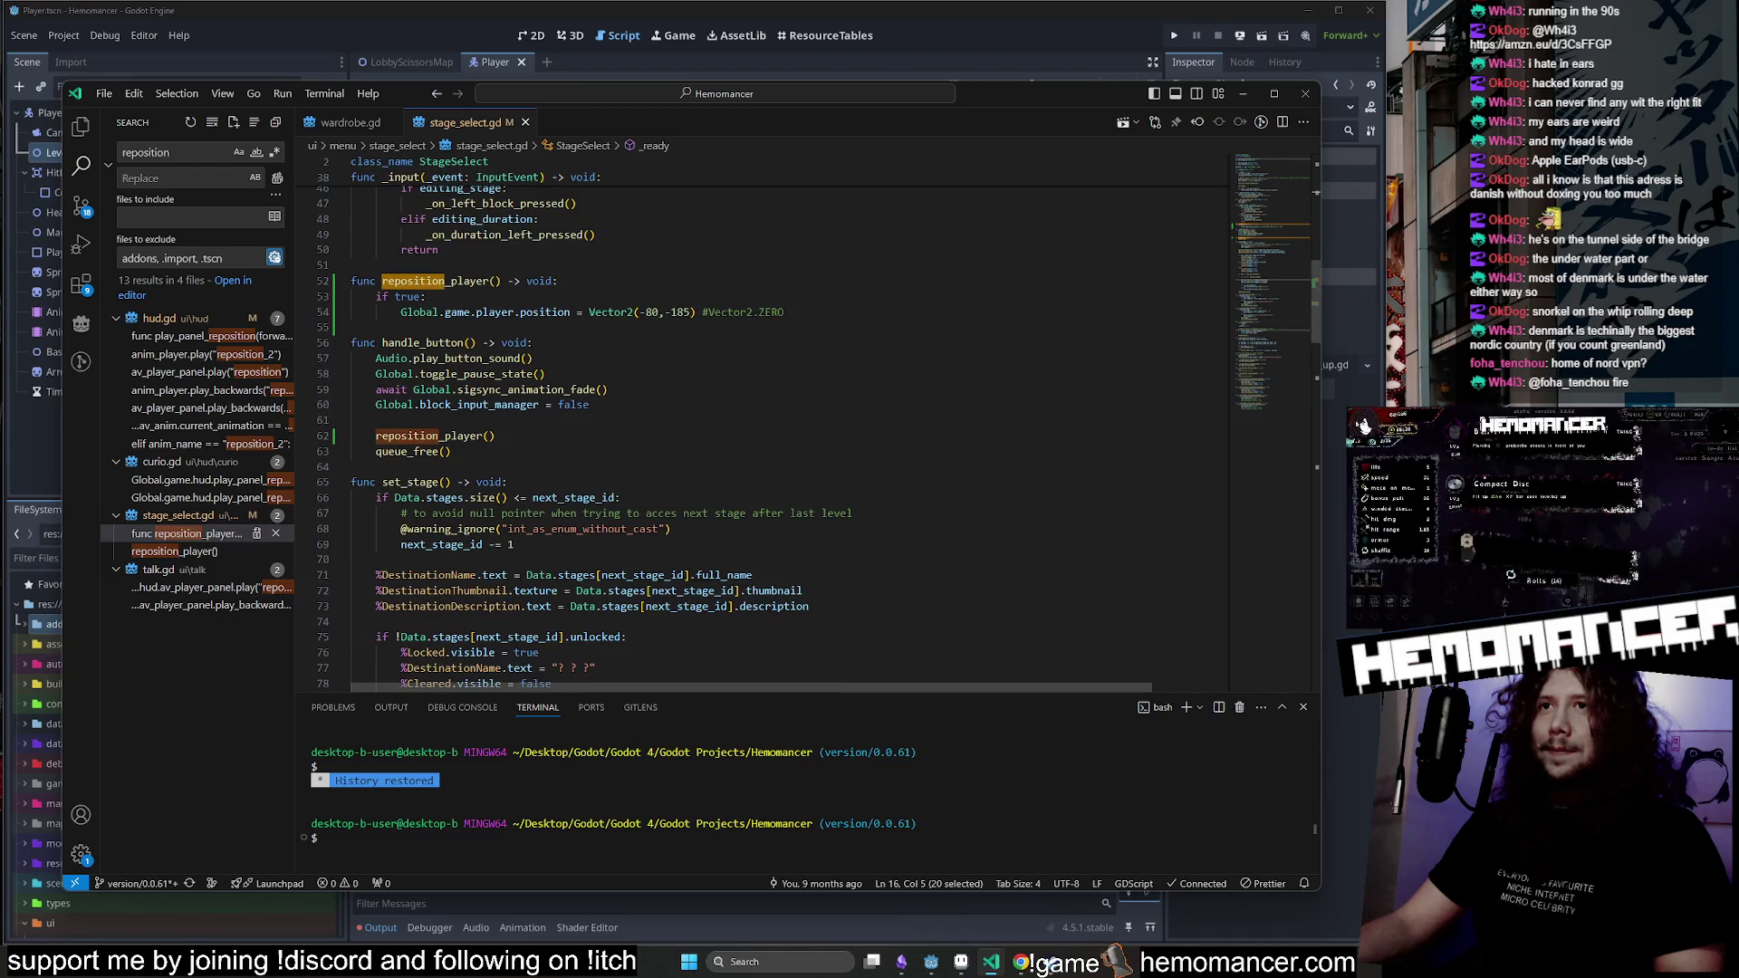
# Change the condition to 'if opened_from_stage_id != next_stage_id:' and save stage_select.gd.
pyautogui.doubleClick(408, 296)
pyautogui.hotkey('ctrl', 'v')
pyautogui.write('!')
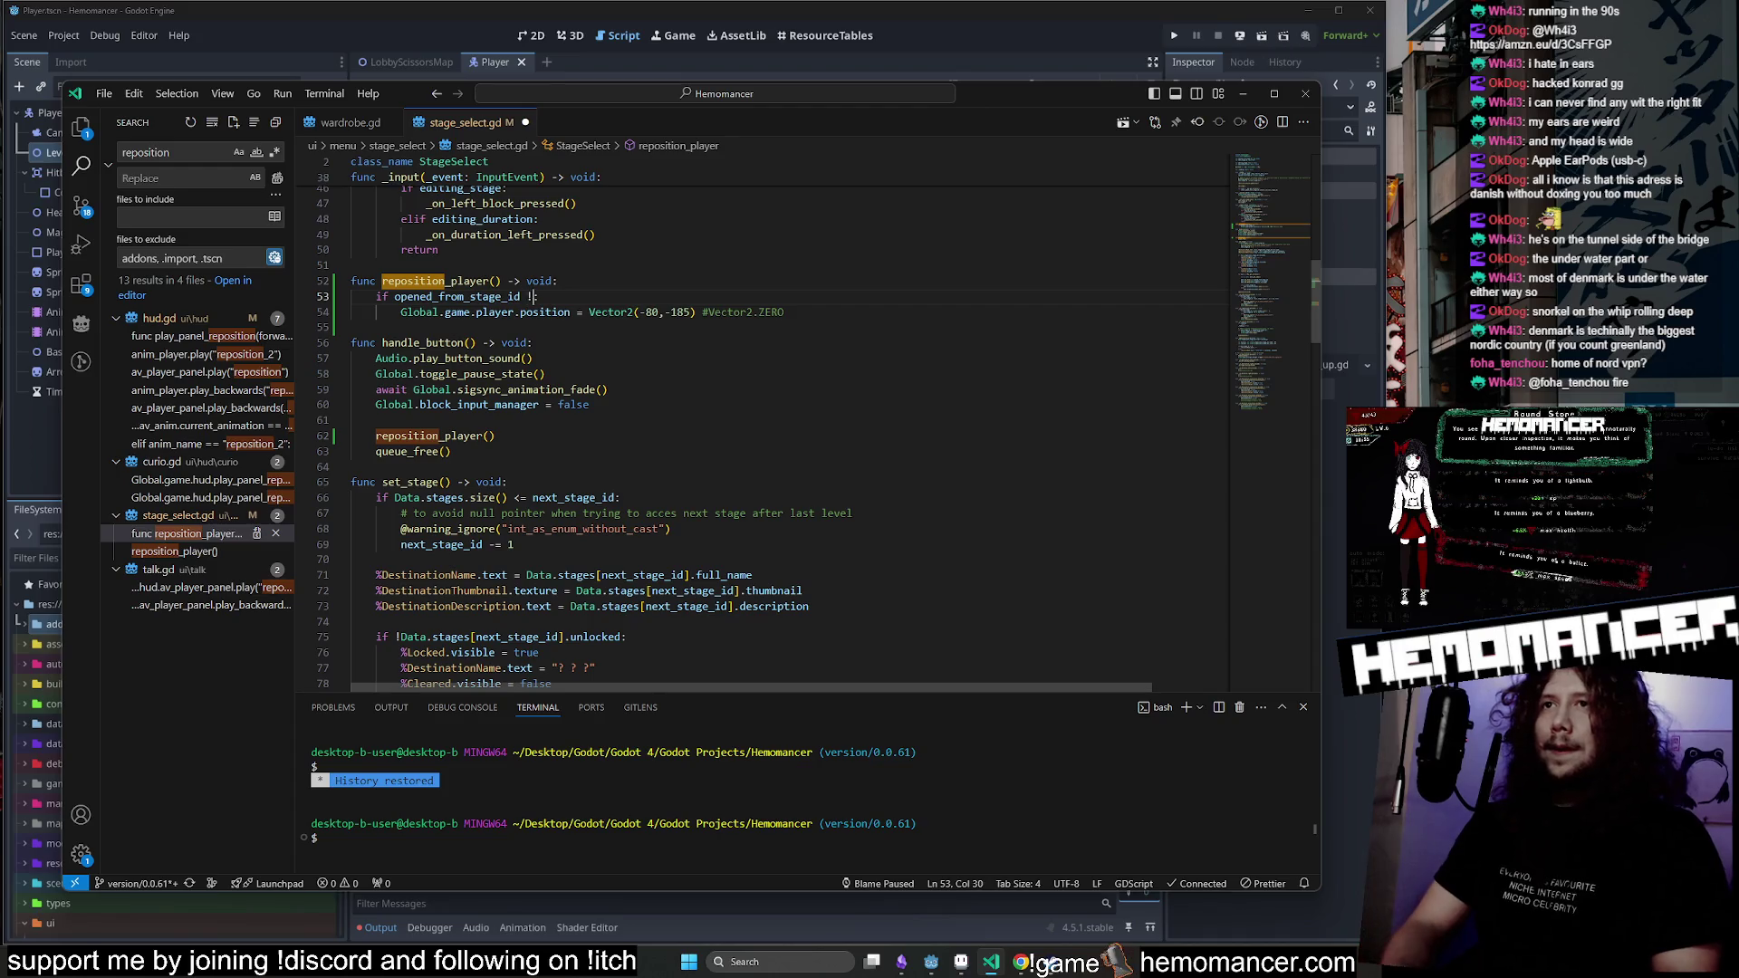
pyautogui.write('= nex:')
pyautogui.press('Tab')
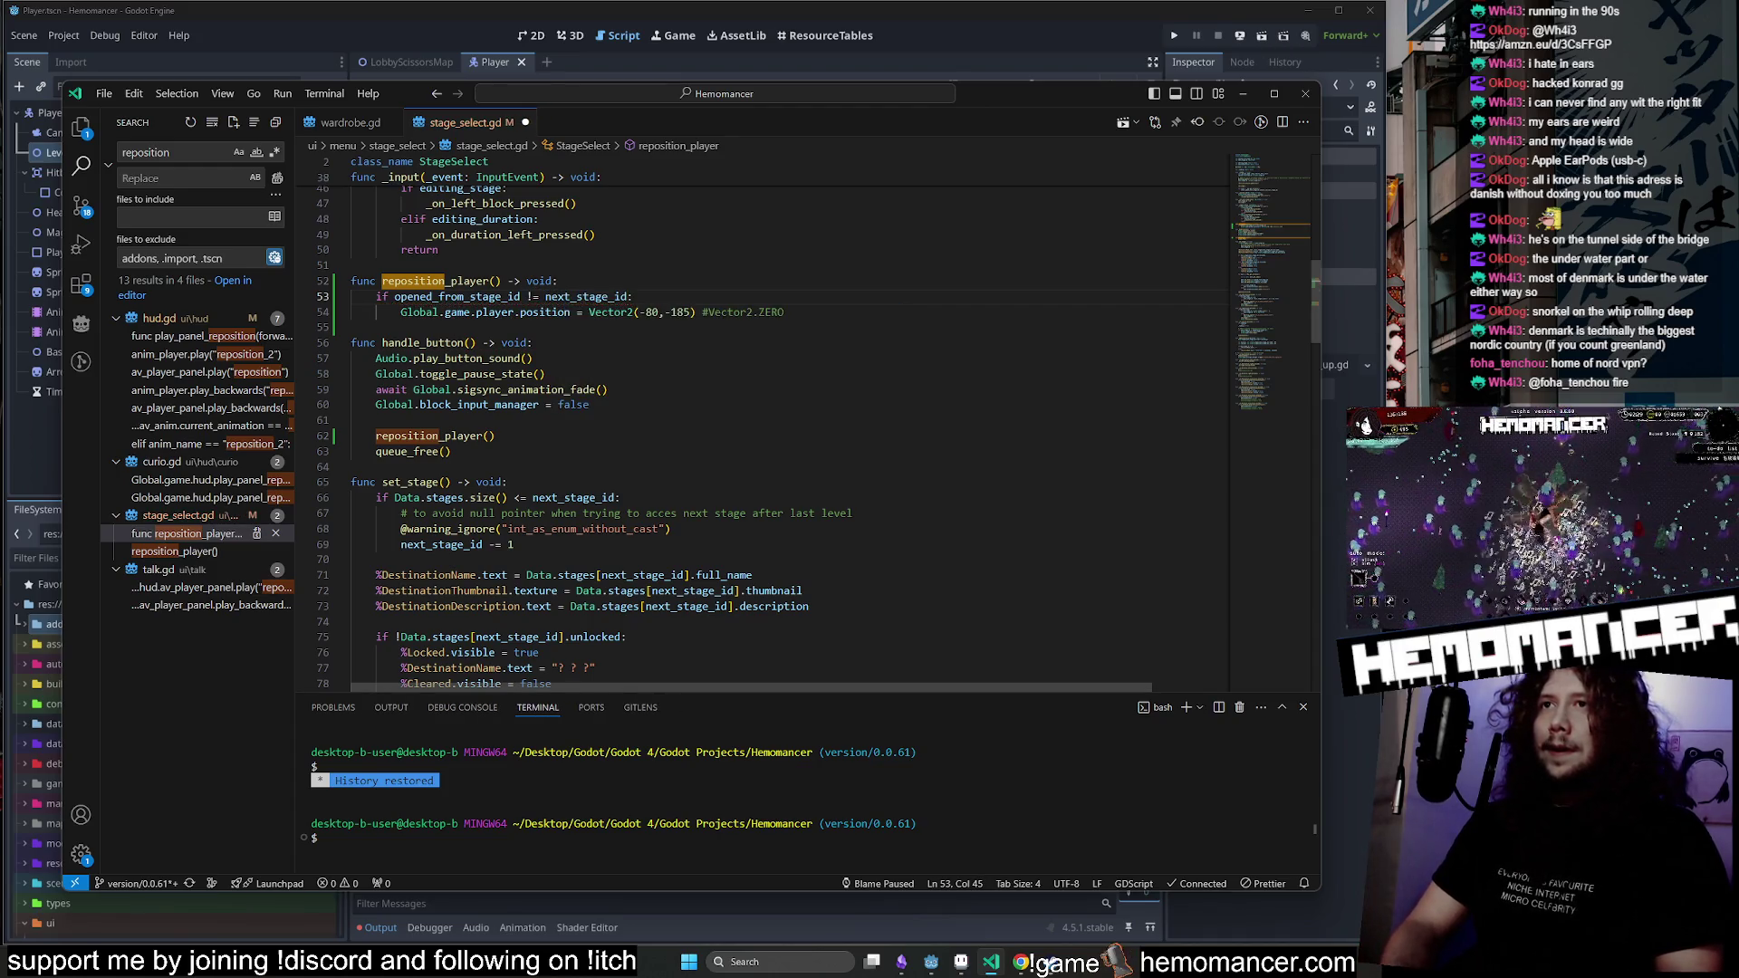
pyautogui.write(':')
pyautogui.hotkey('ctrl', 's')
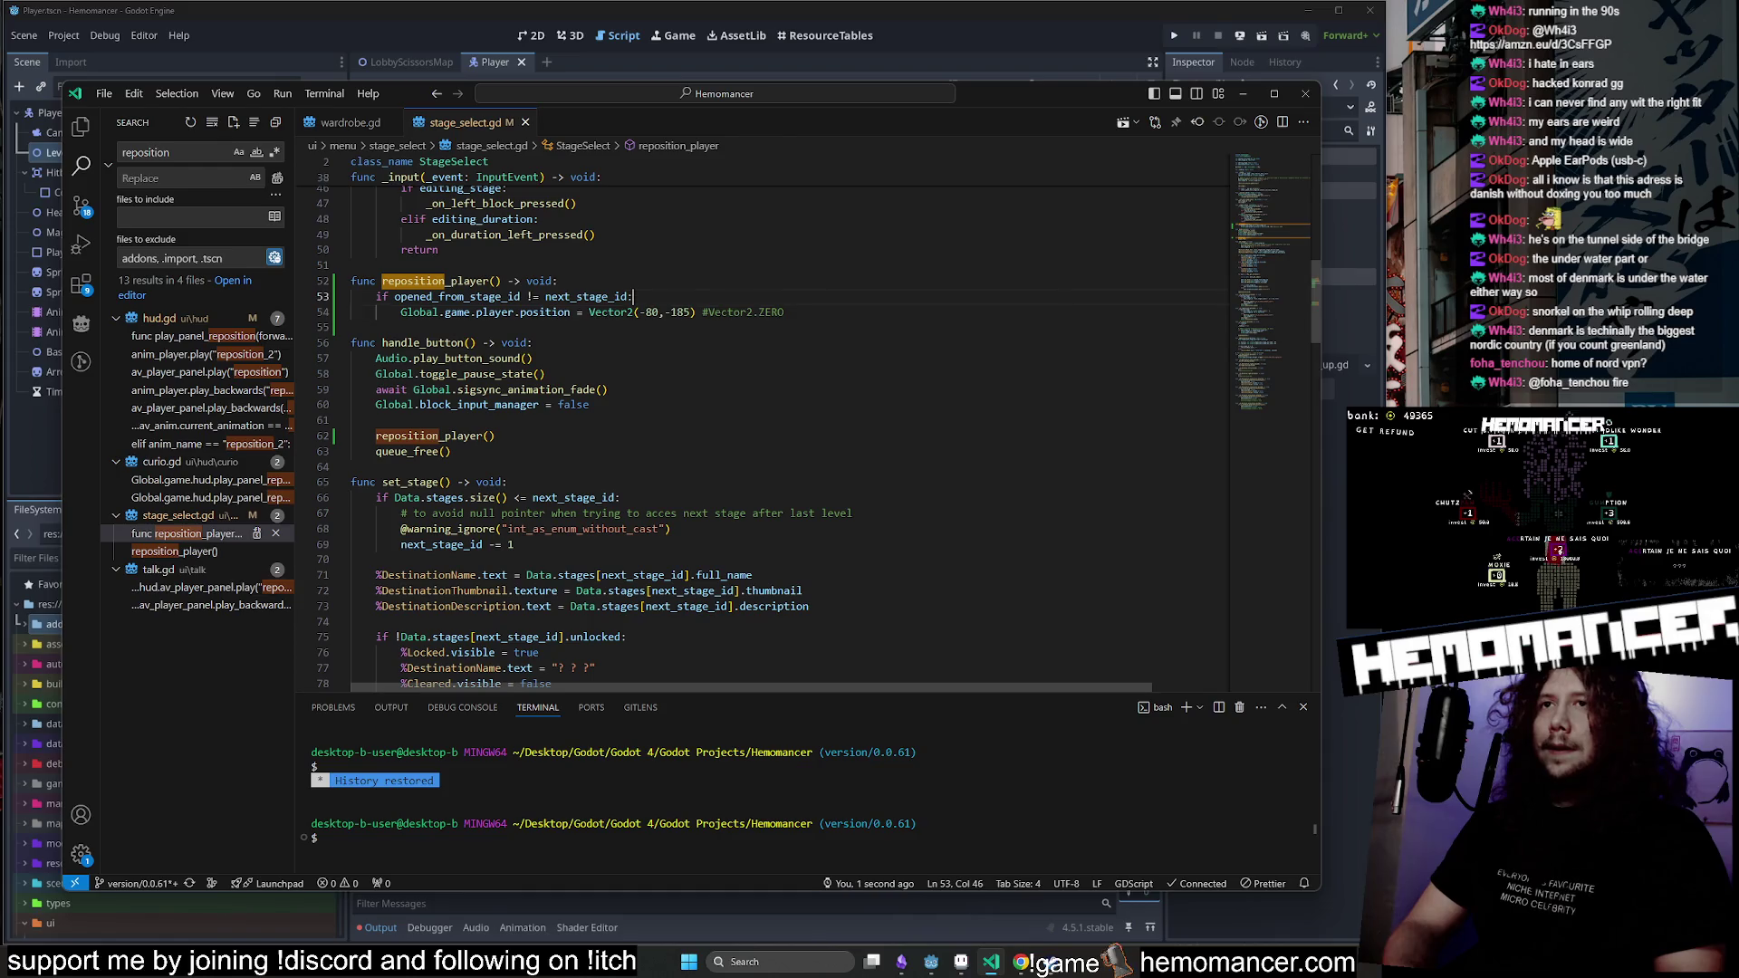
pyautogui.press('Left')
pyautogui.write('&&')
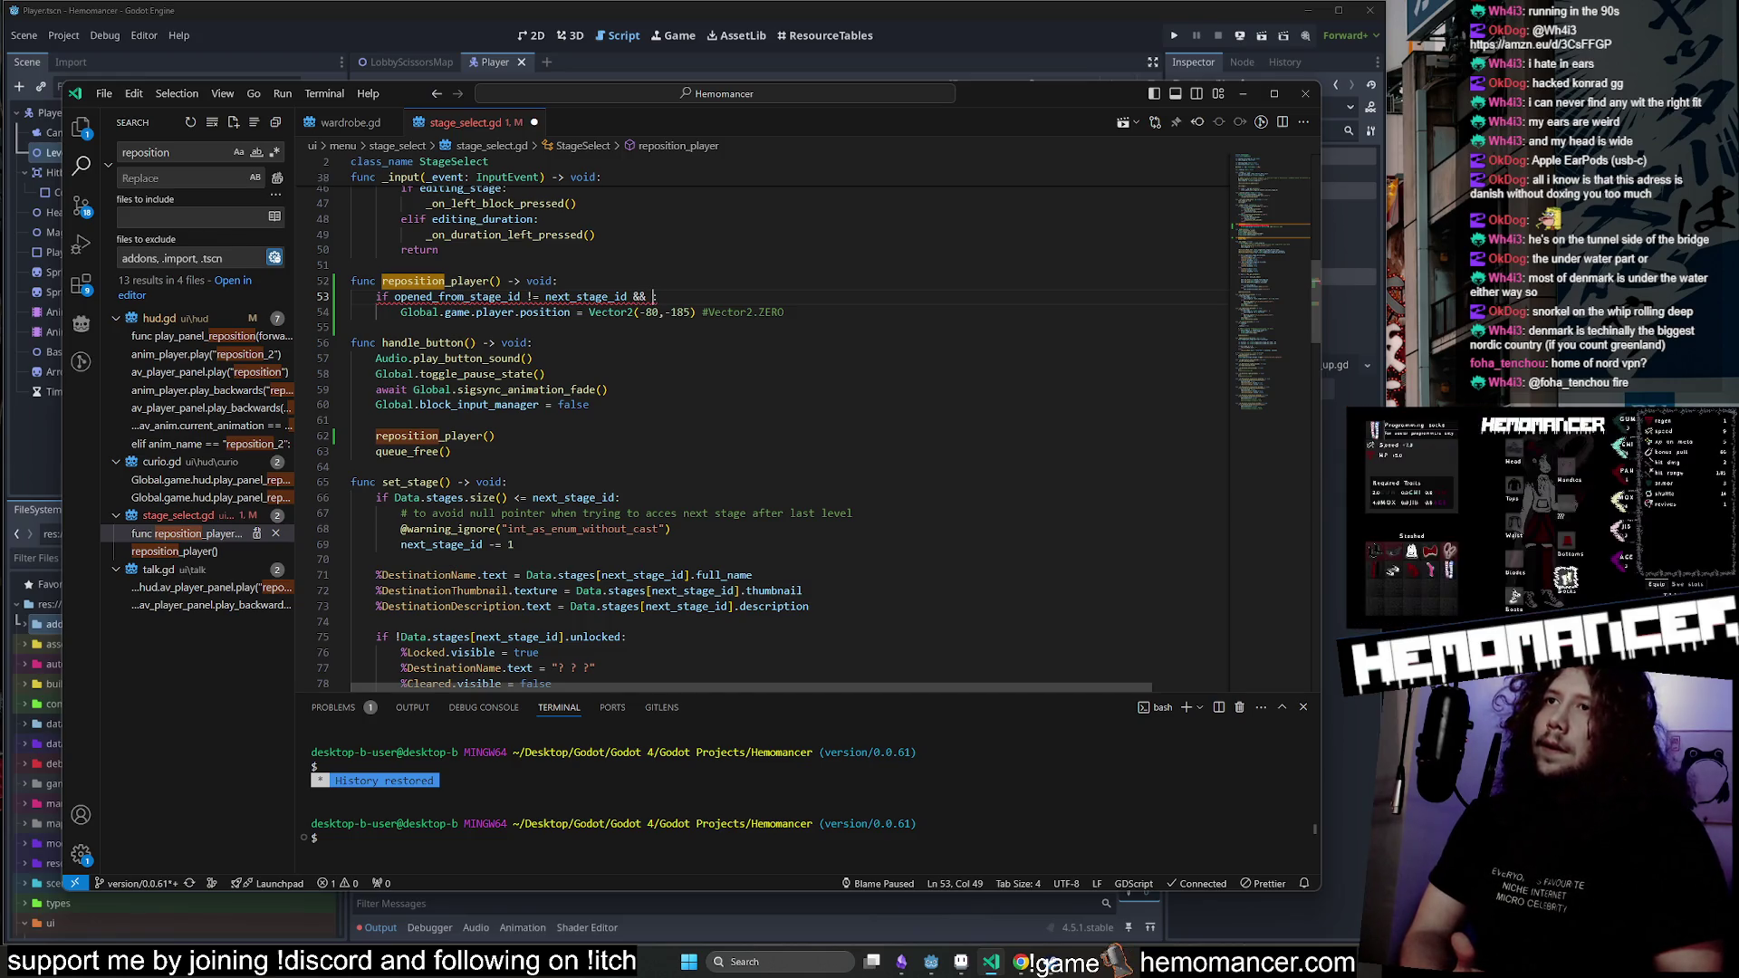
pyautogui.press('BackSpace')
pyautogui.press('BackSpace')
pyautogui.press('BackSpace')
# Add a blank line below the position assignment and type 'elif' on it.
pyautogui.press('Down')
pyautogui.press('Down')
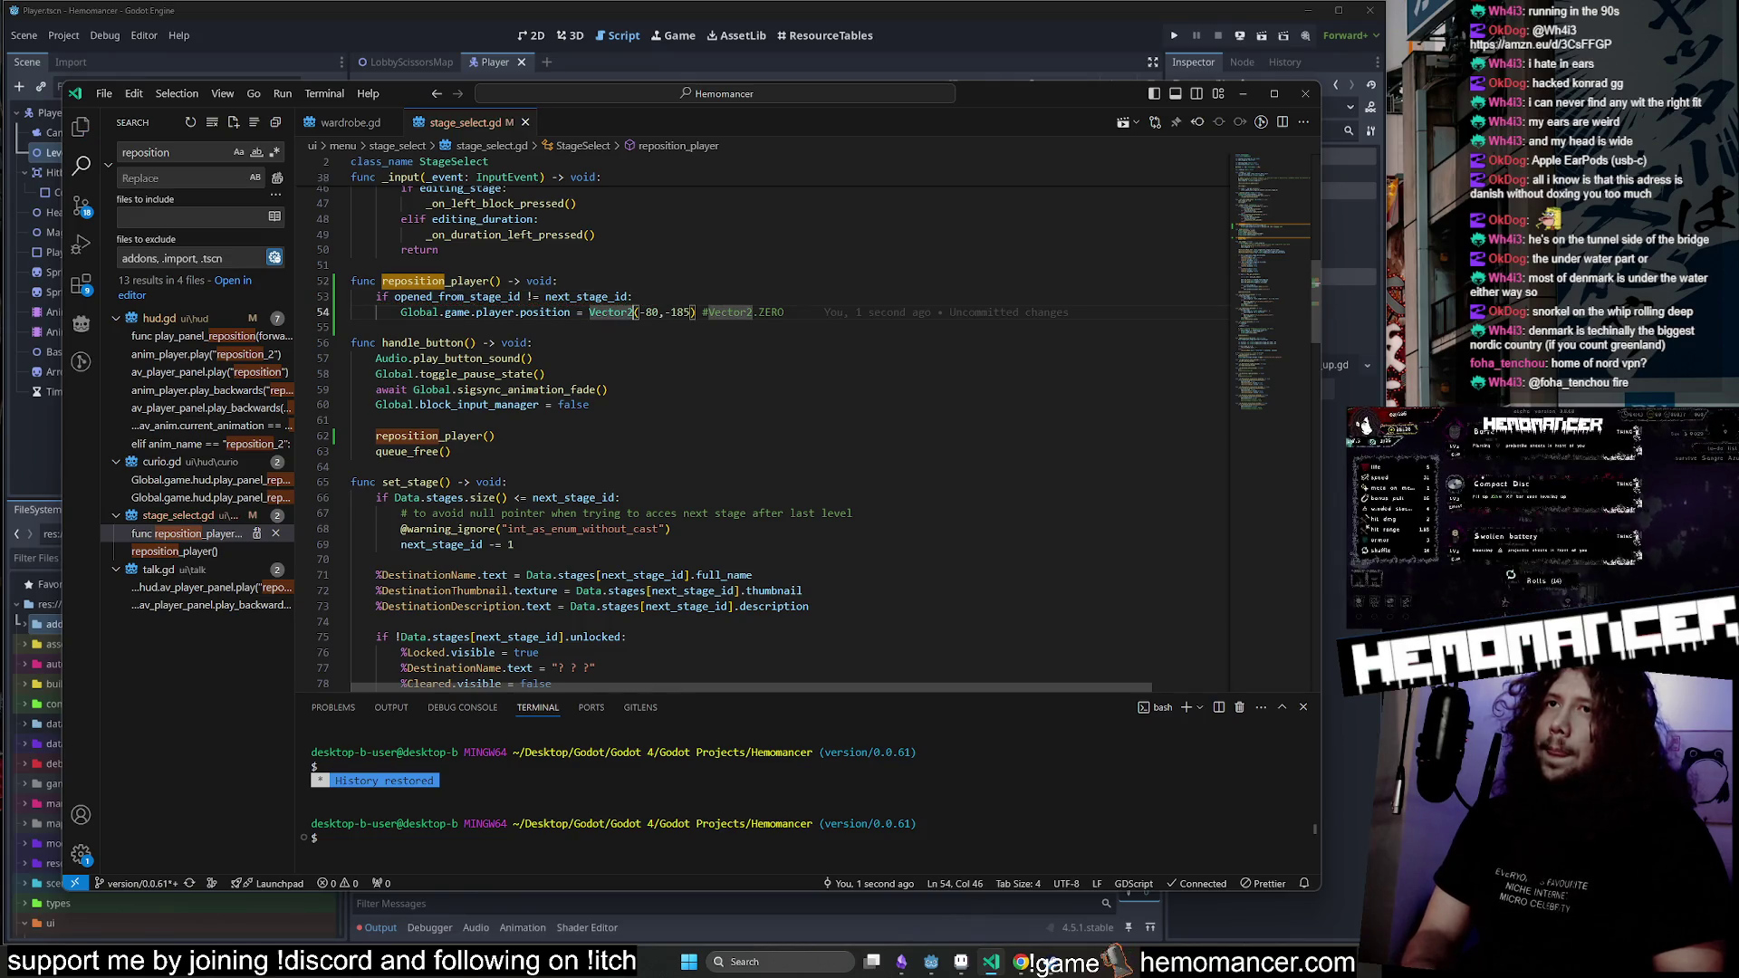
pyautogui.press('Return')
pyautogui.press('Return')
pyautogui.click(376, 327)
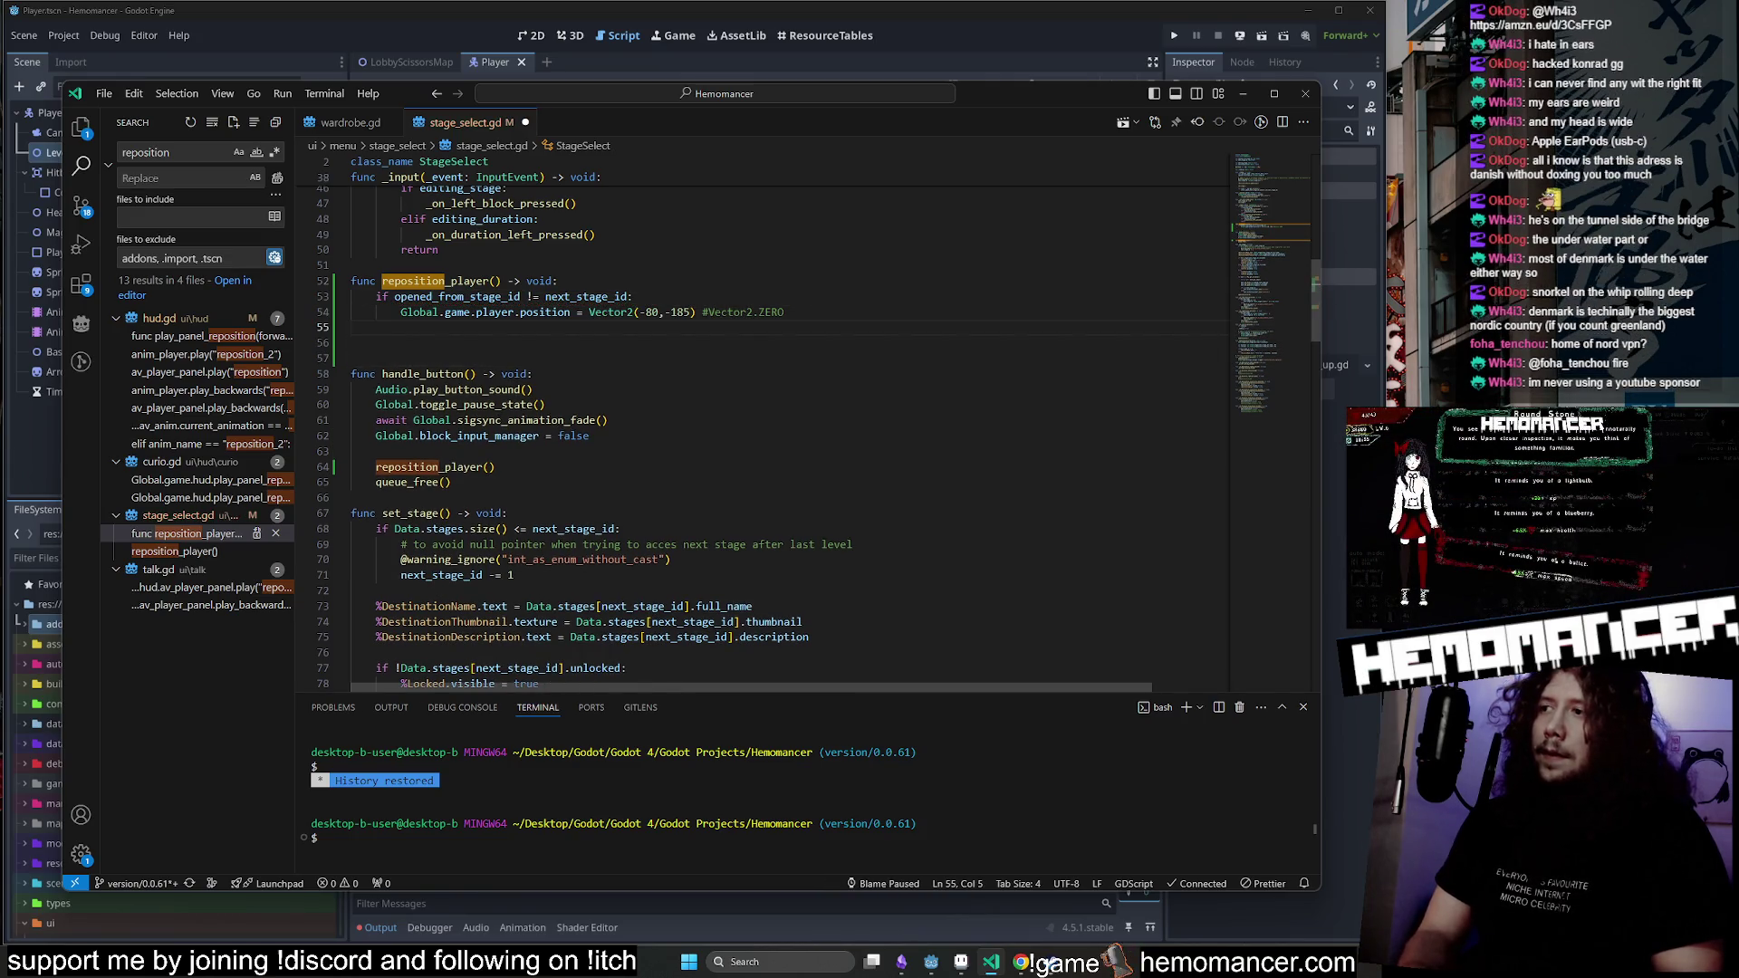
pyautogui.write('elif')
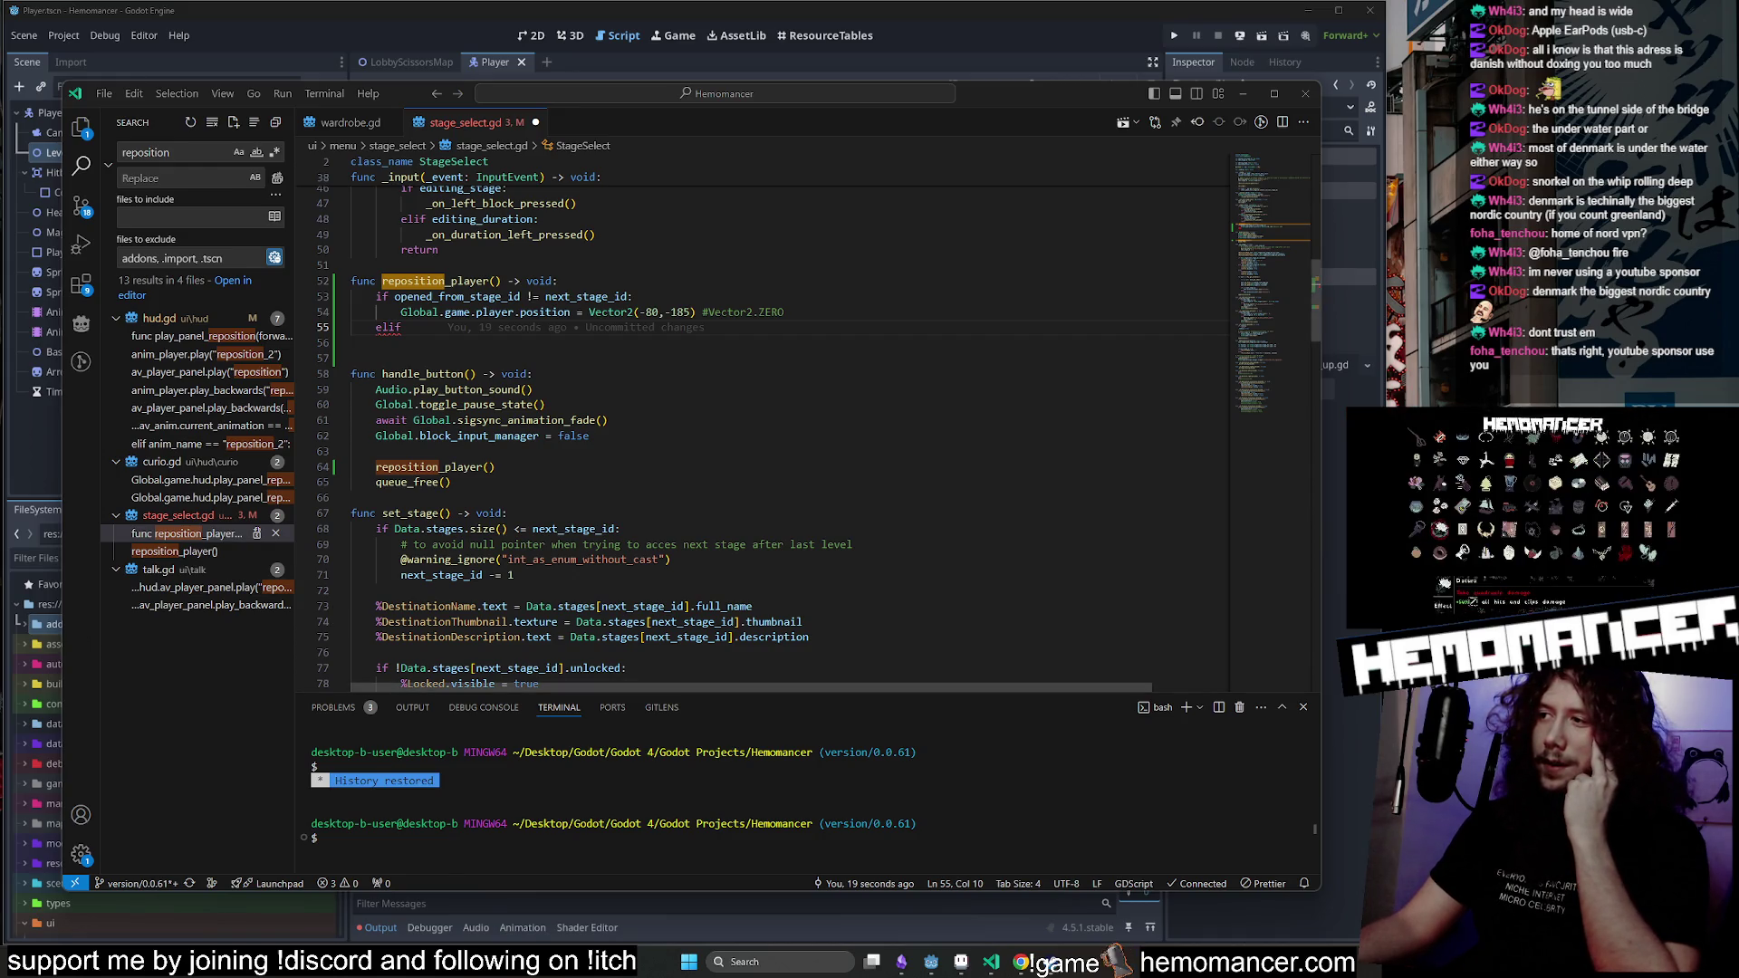
pyautogui.press('BackSpace')
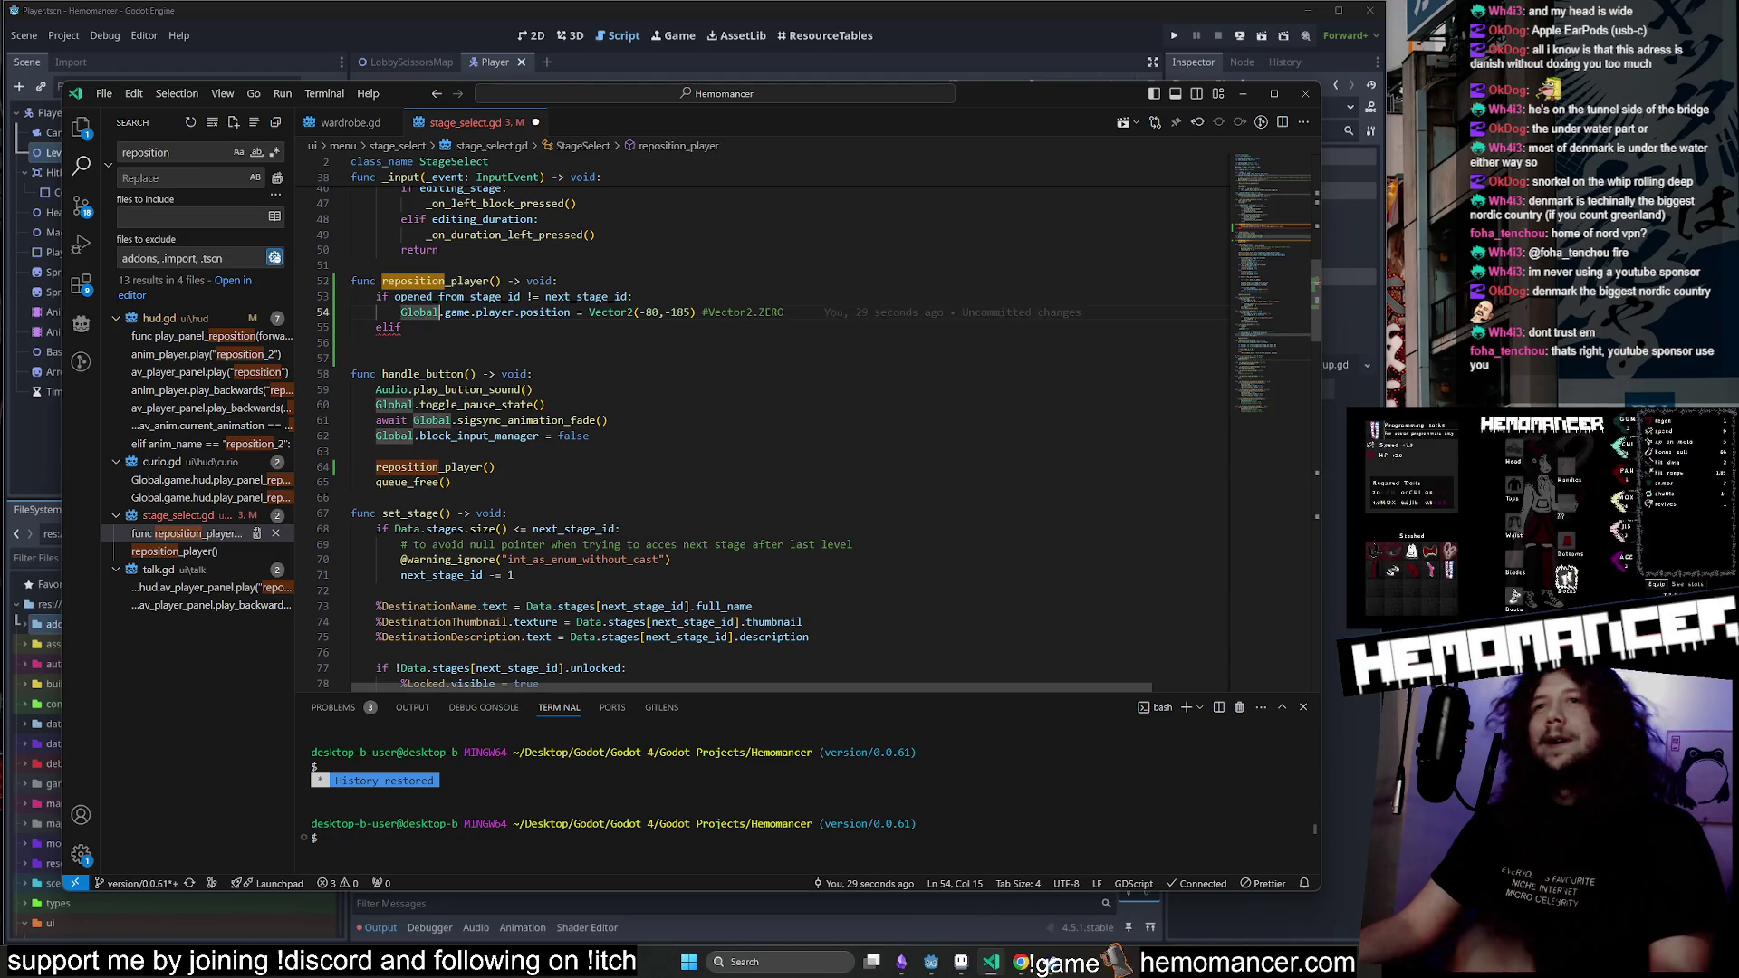
pyautogui.press('BackSpace')
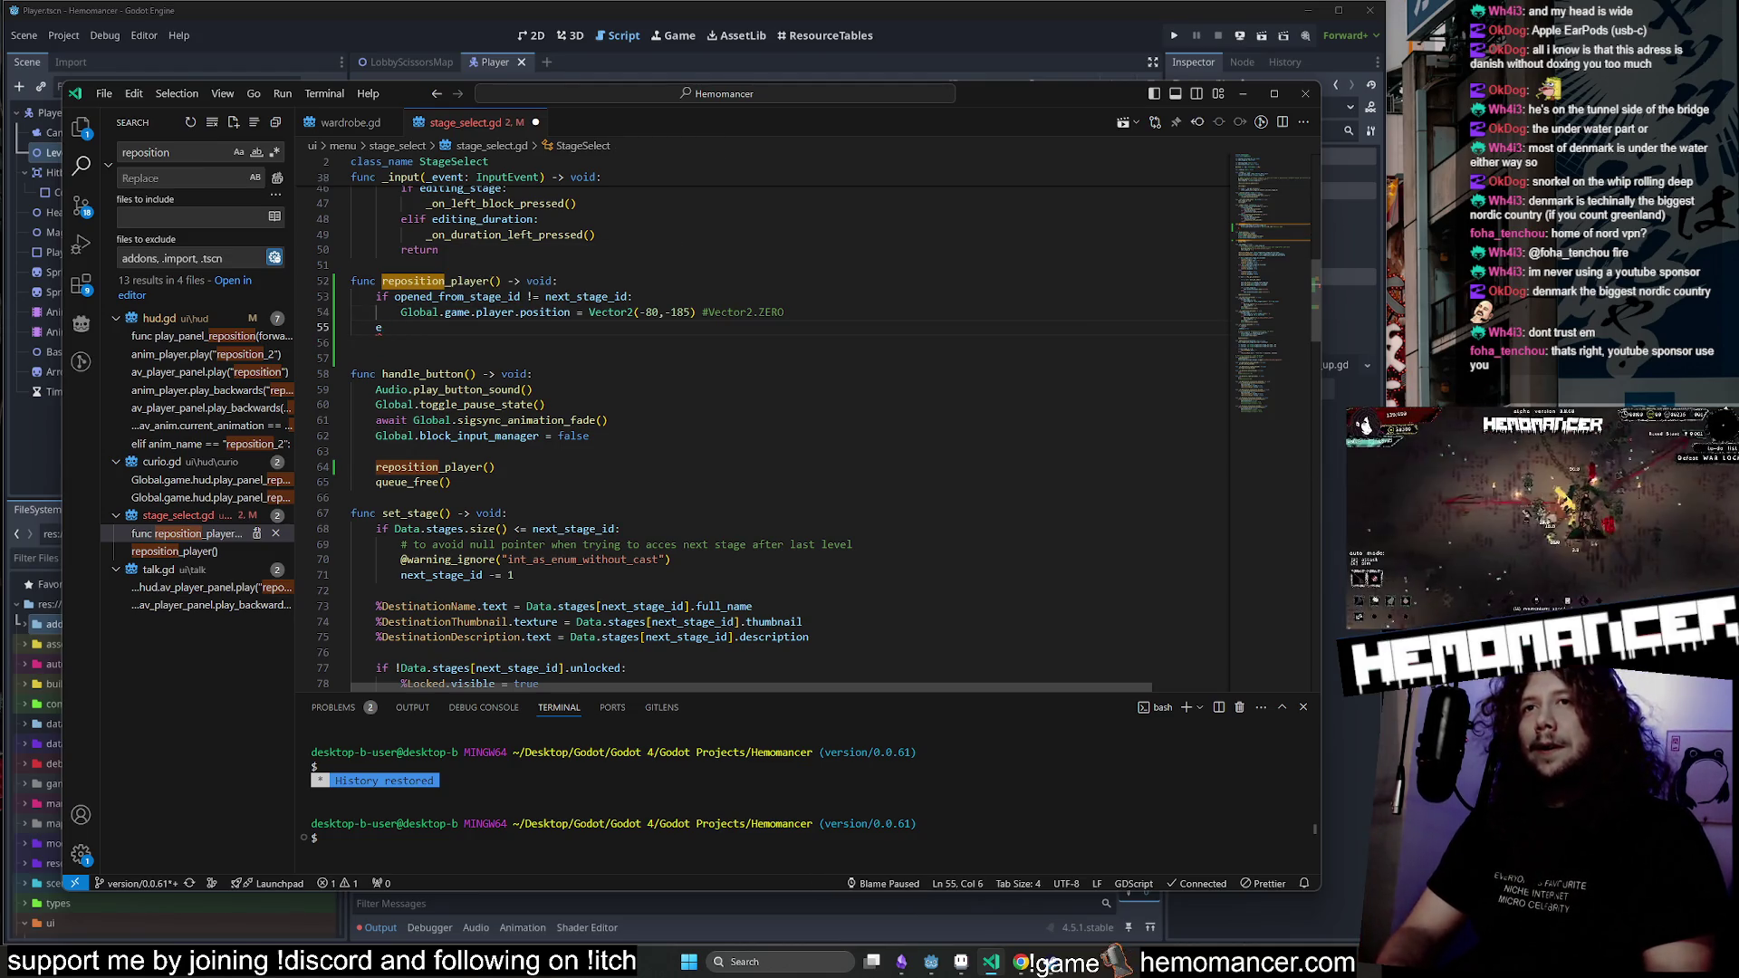
pyautogui.hotkey('ctrl', 'space')
pyautogui.write('f')
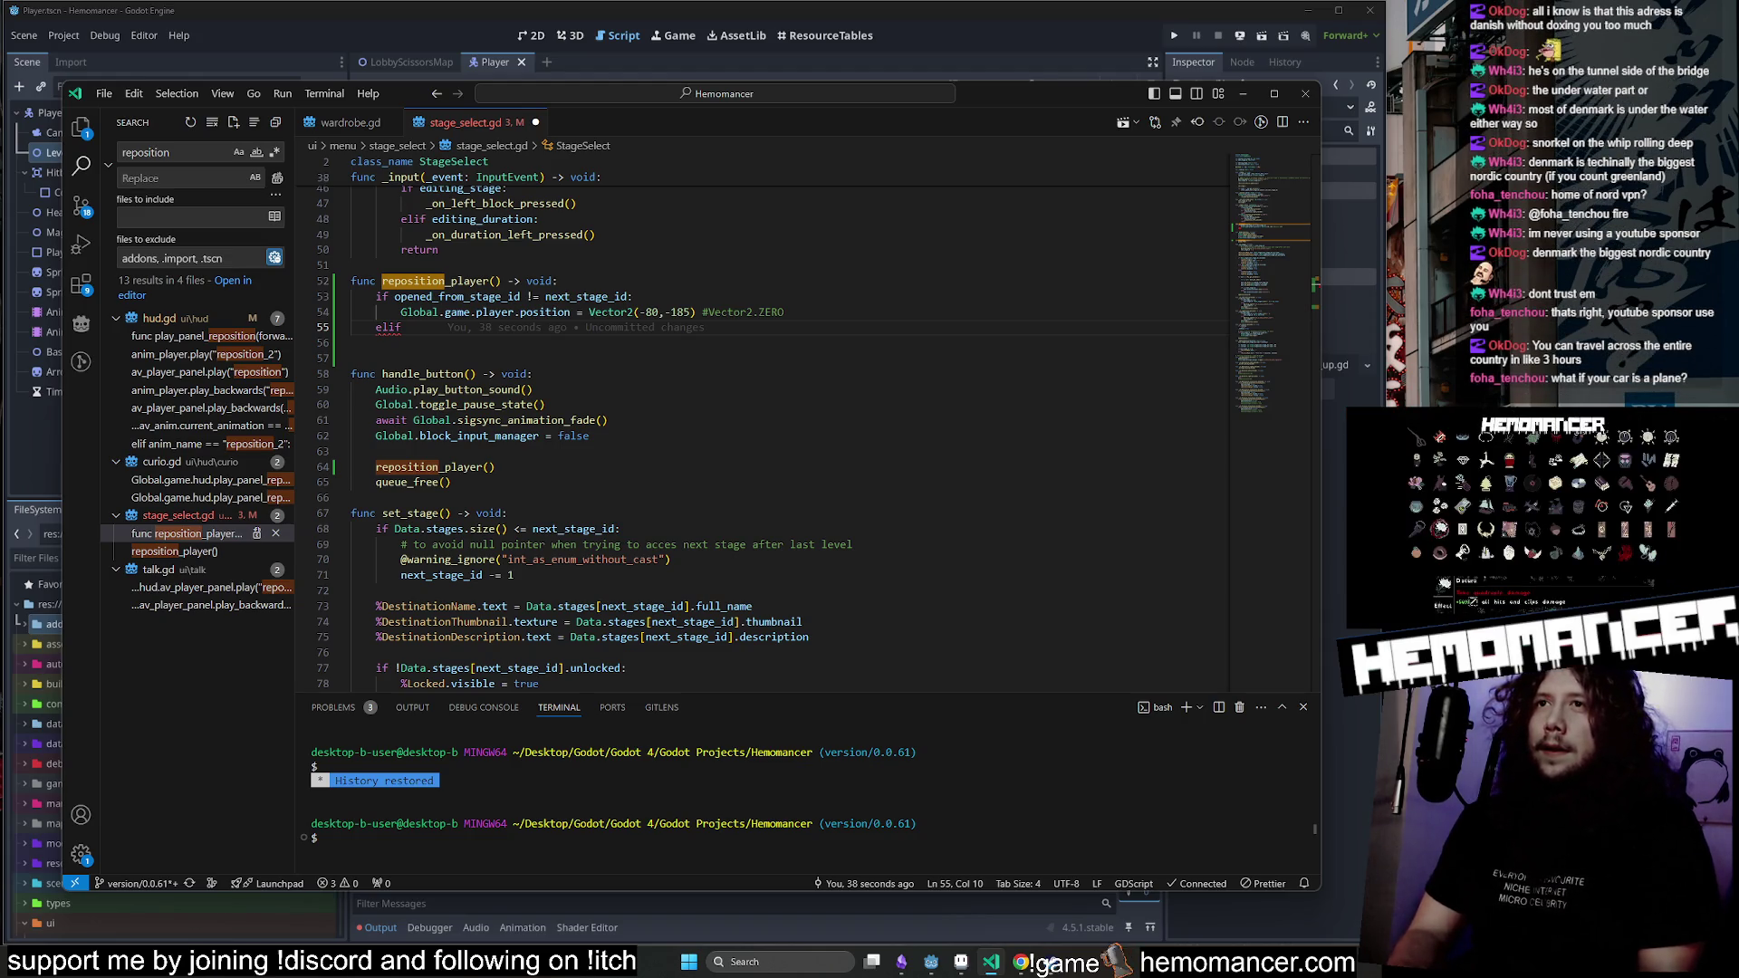
pyautogui.press('BackSpace')
pyautogui.press('BackSpace')
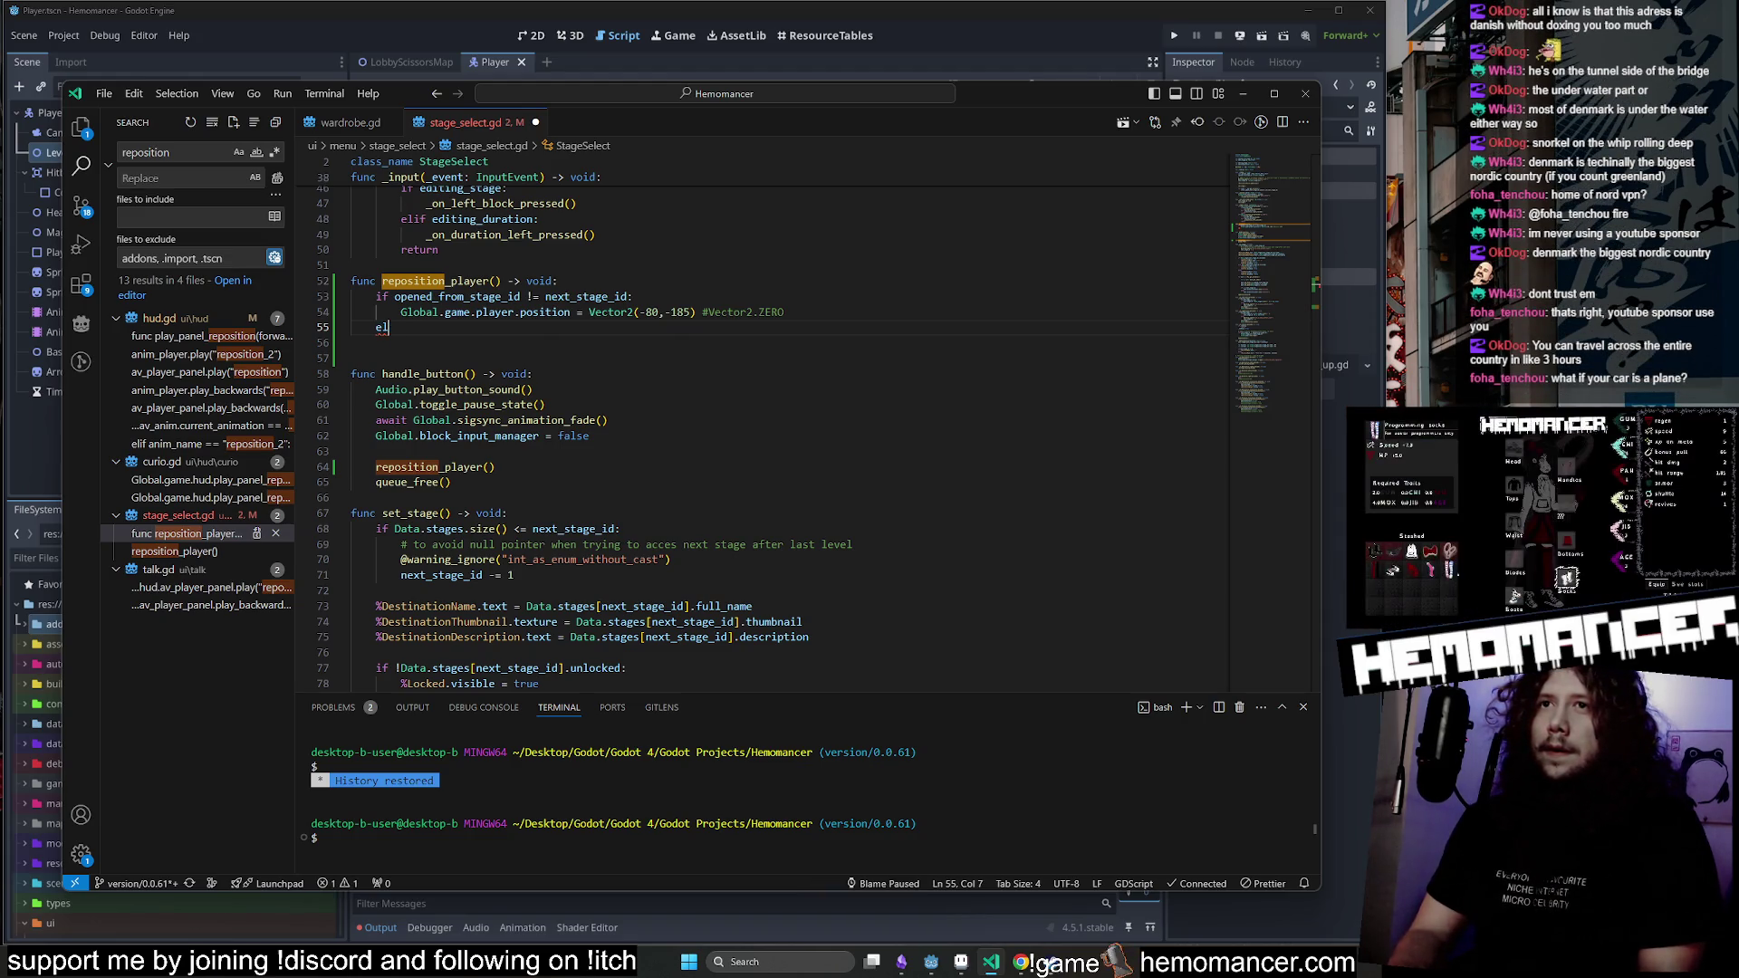
pyautogui.write('if:')
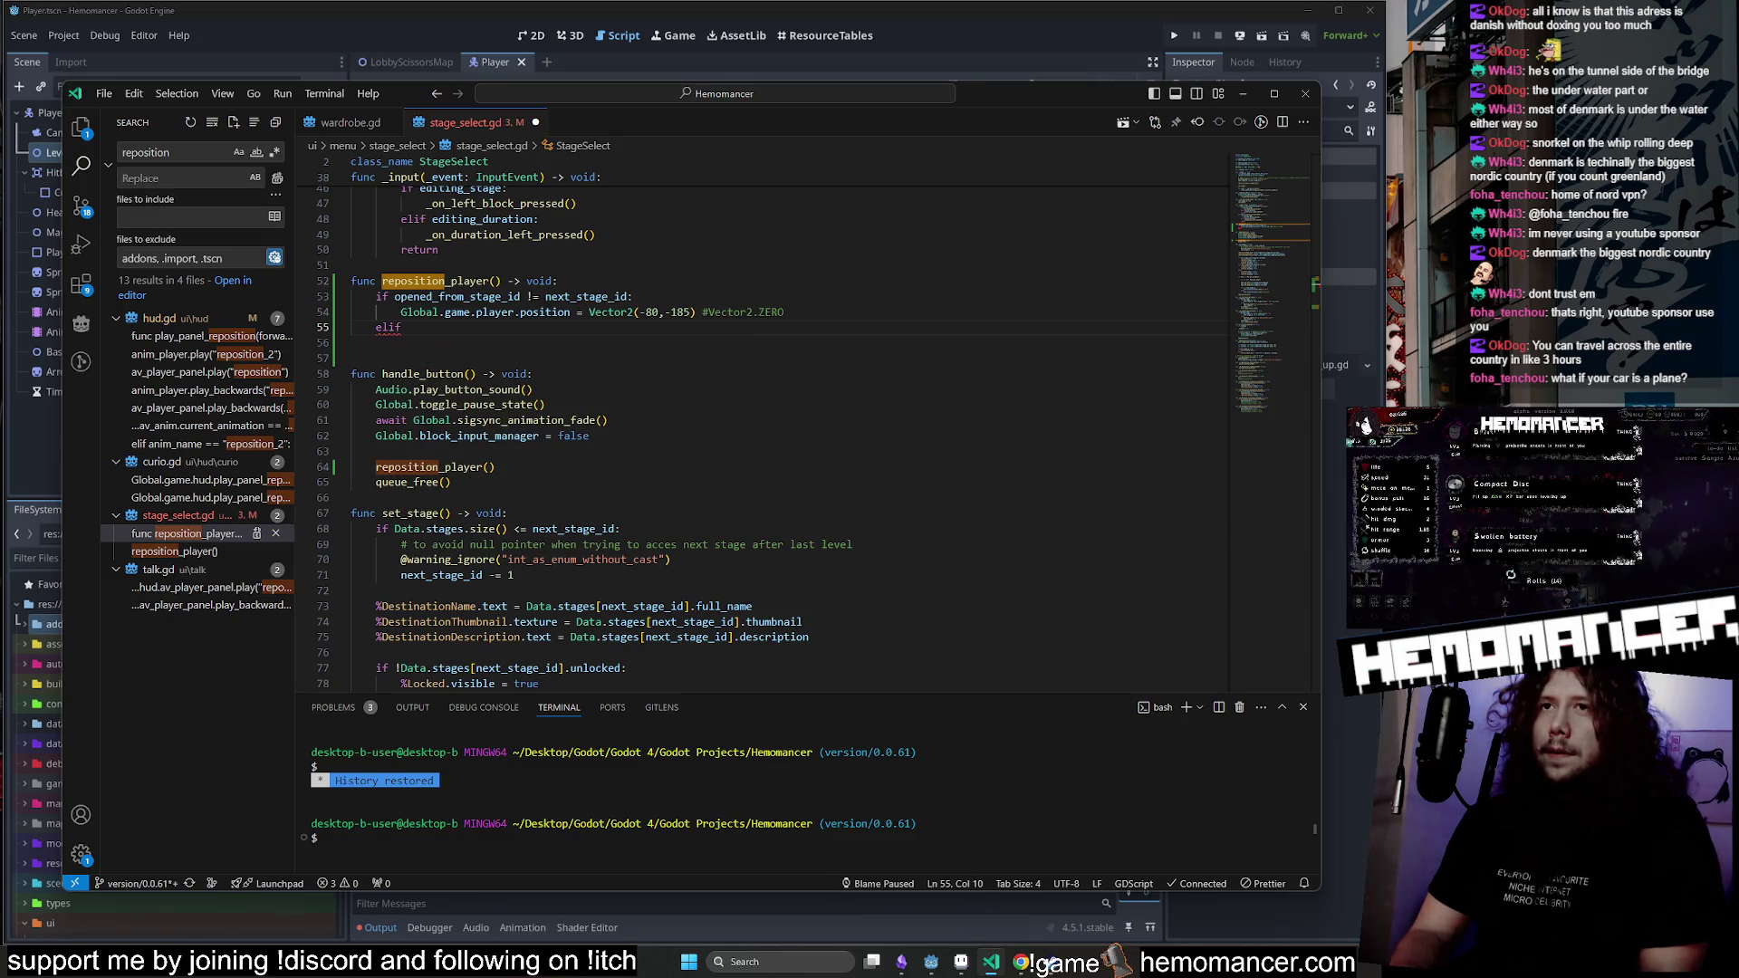
pyautogui.scroll(-3, 779, 426)
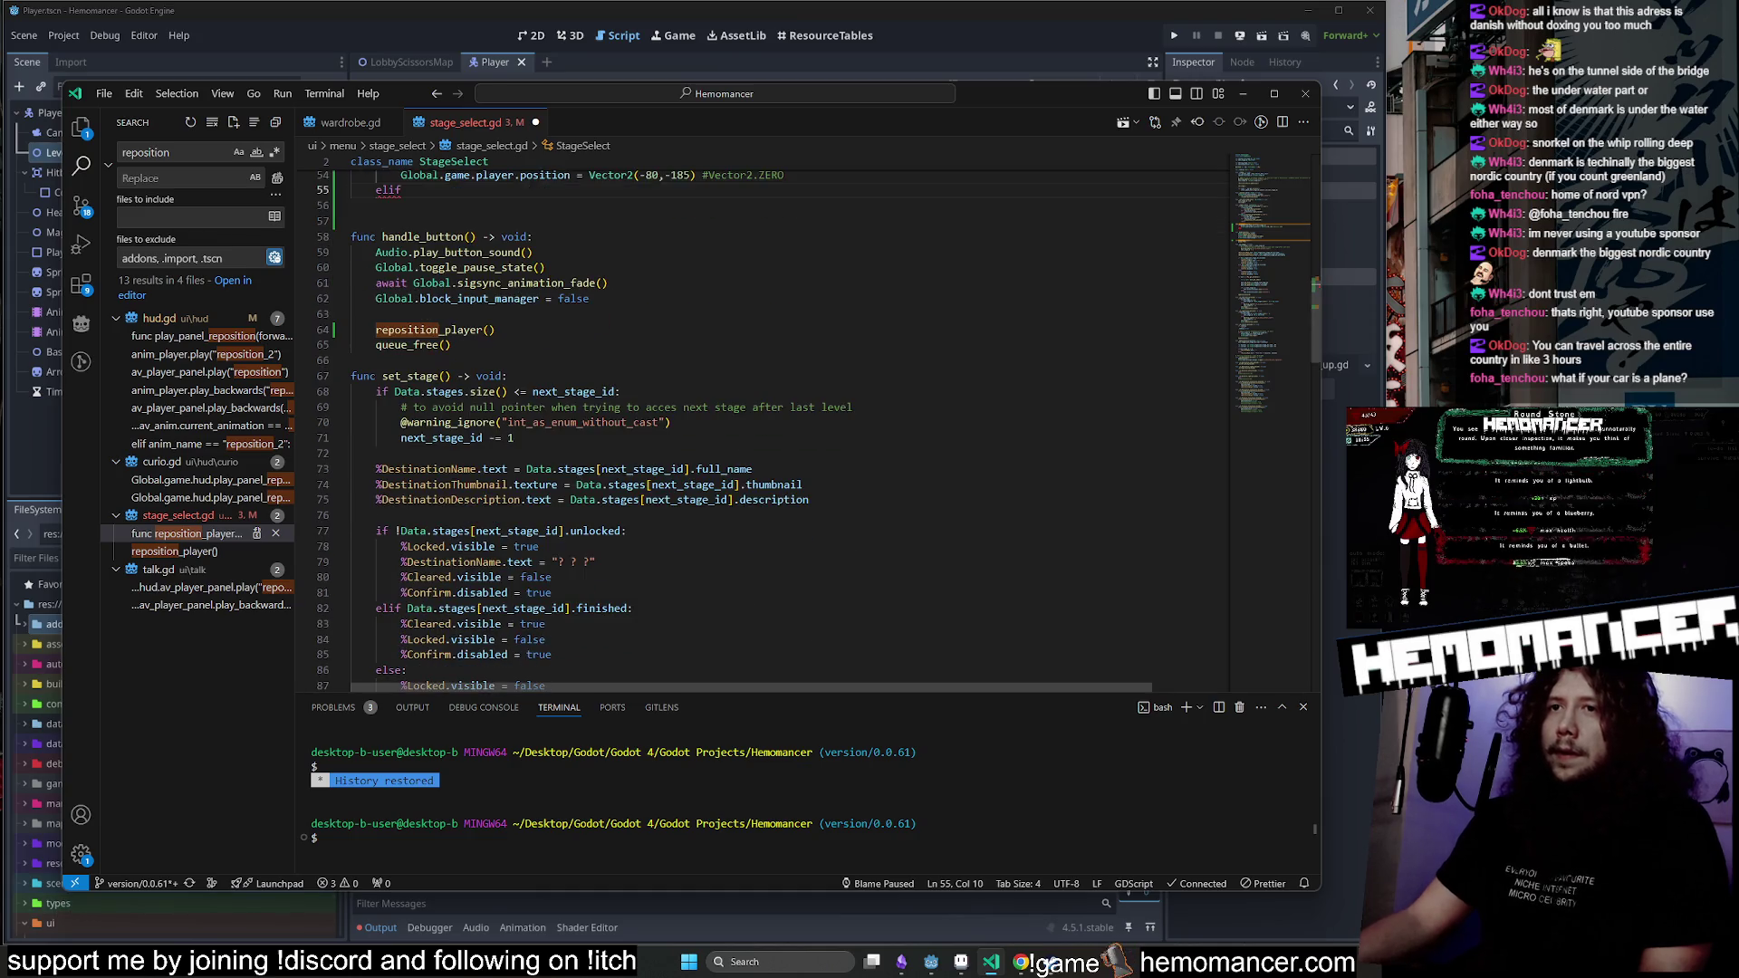
pyautogui.doubleClick(442, 437)
pyautogui.scroll(-10, 442, 438)
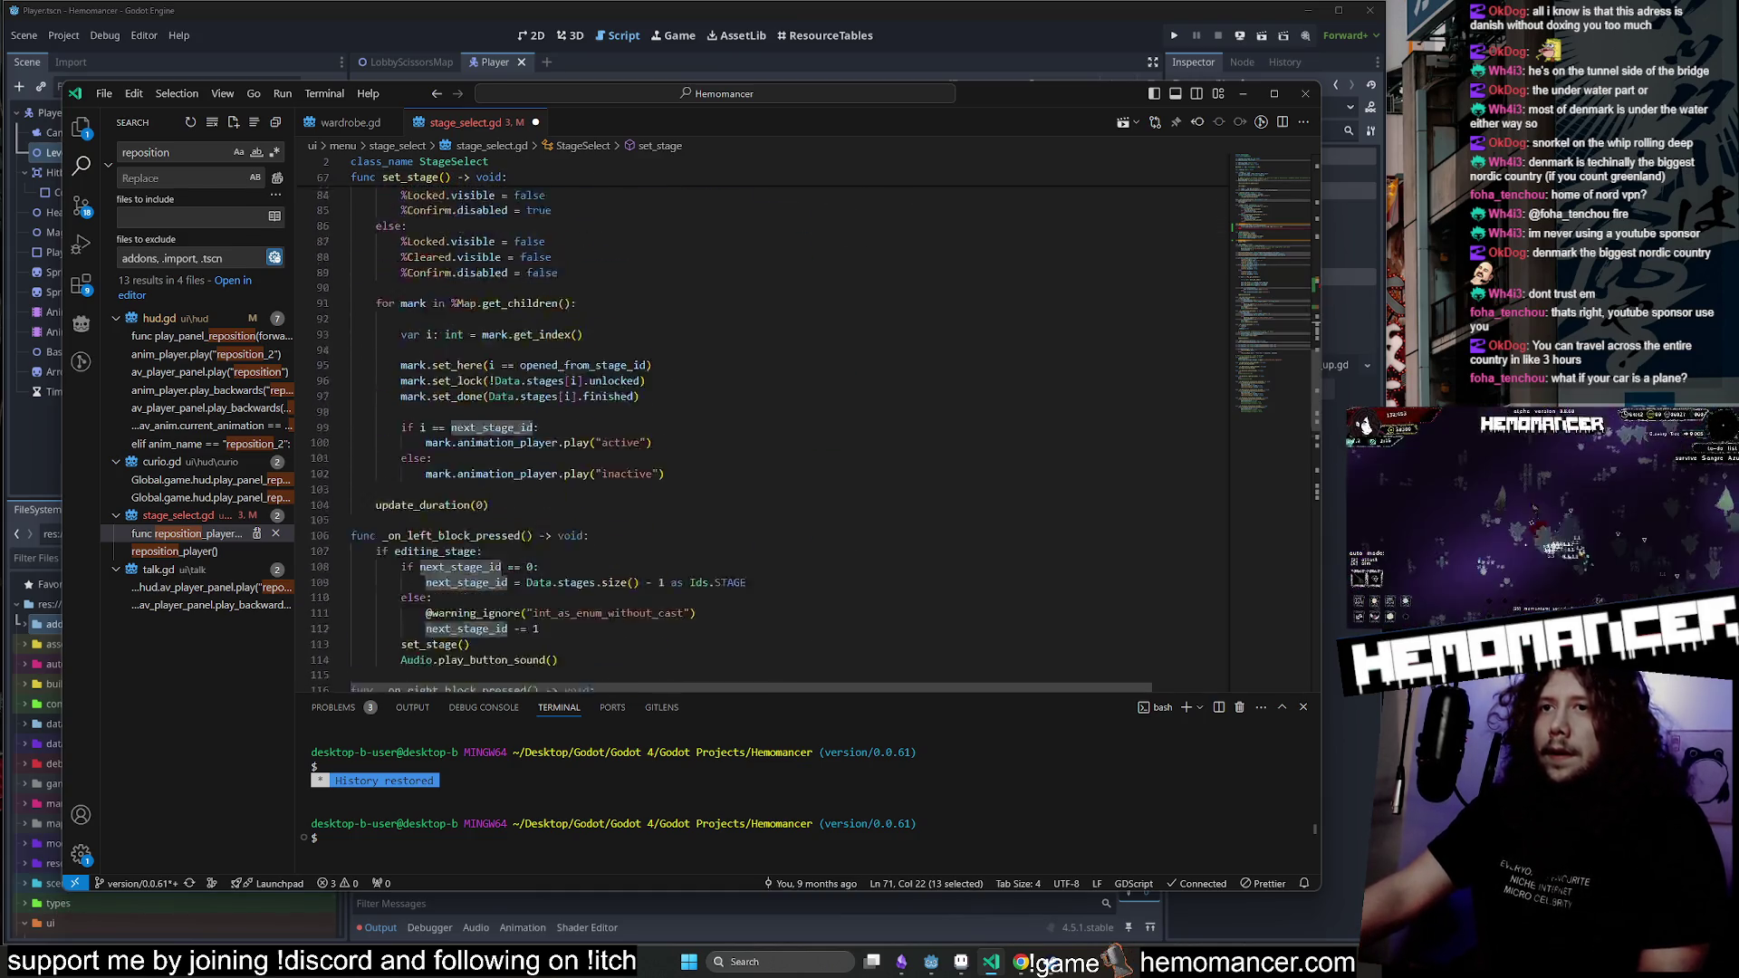
pyautogui.scroll(-2, 815, 439)
pyautogui.scroll(-10, 779, 426)
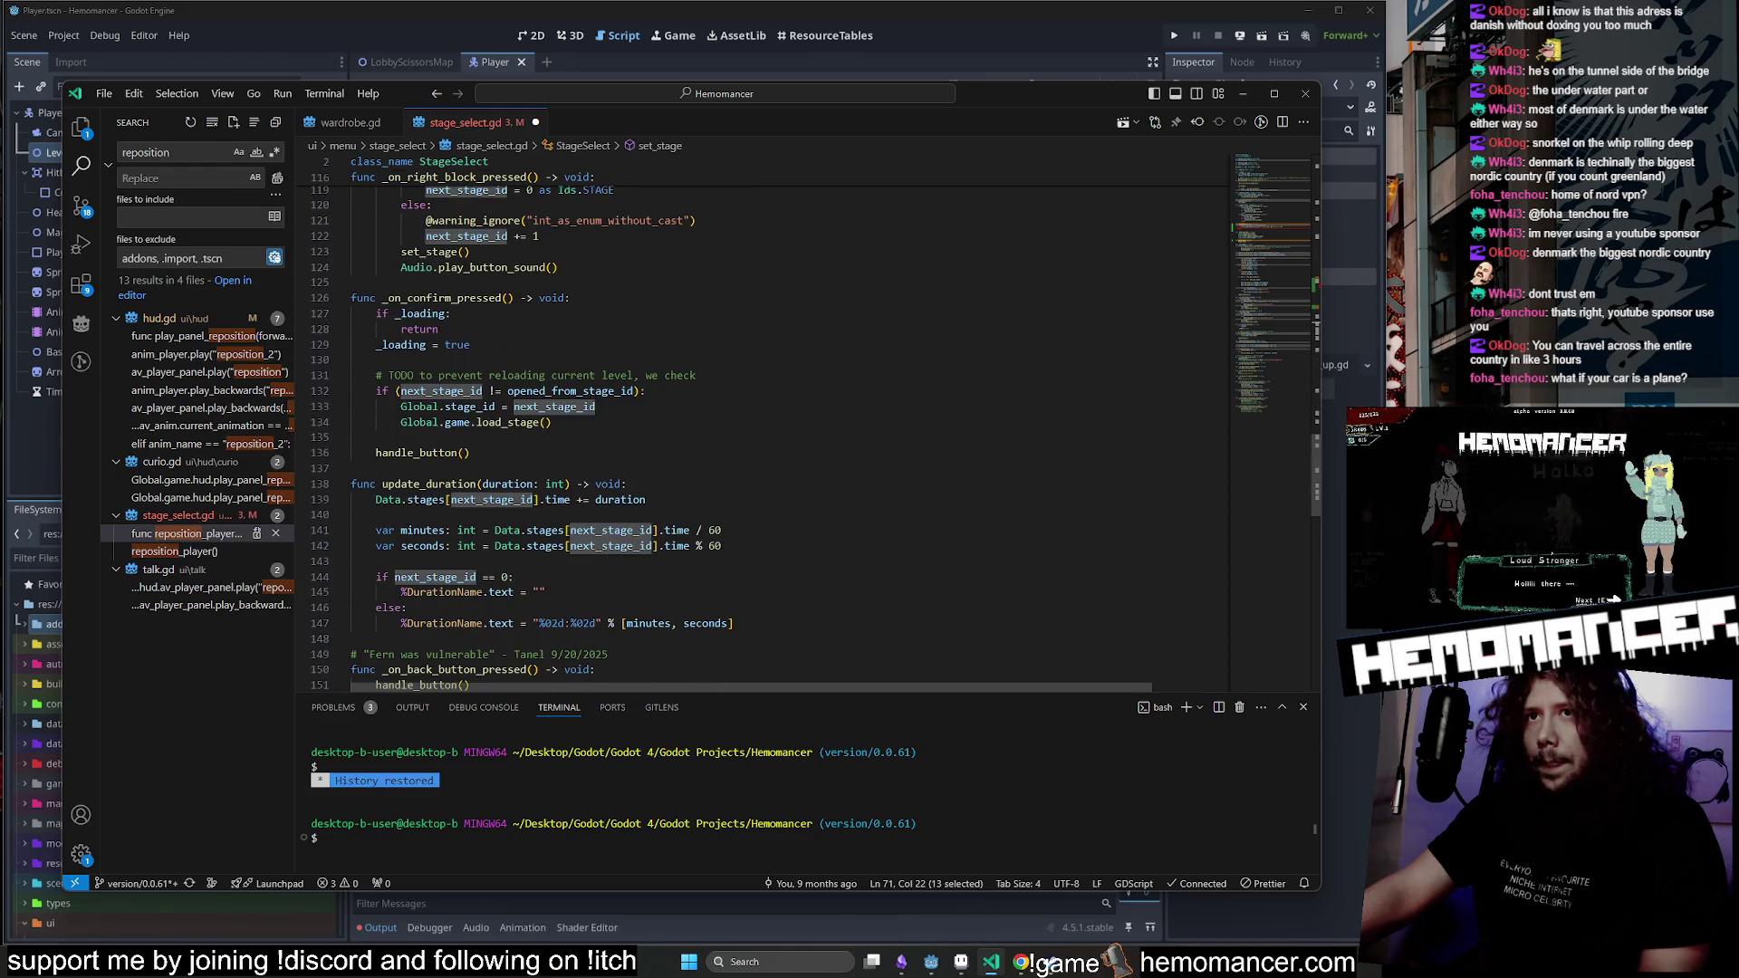
pyautogui.moveTo(466, 407)
pyautogui.doubleClick(555, 407)
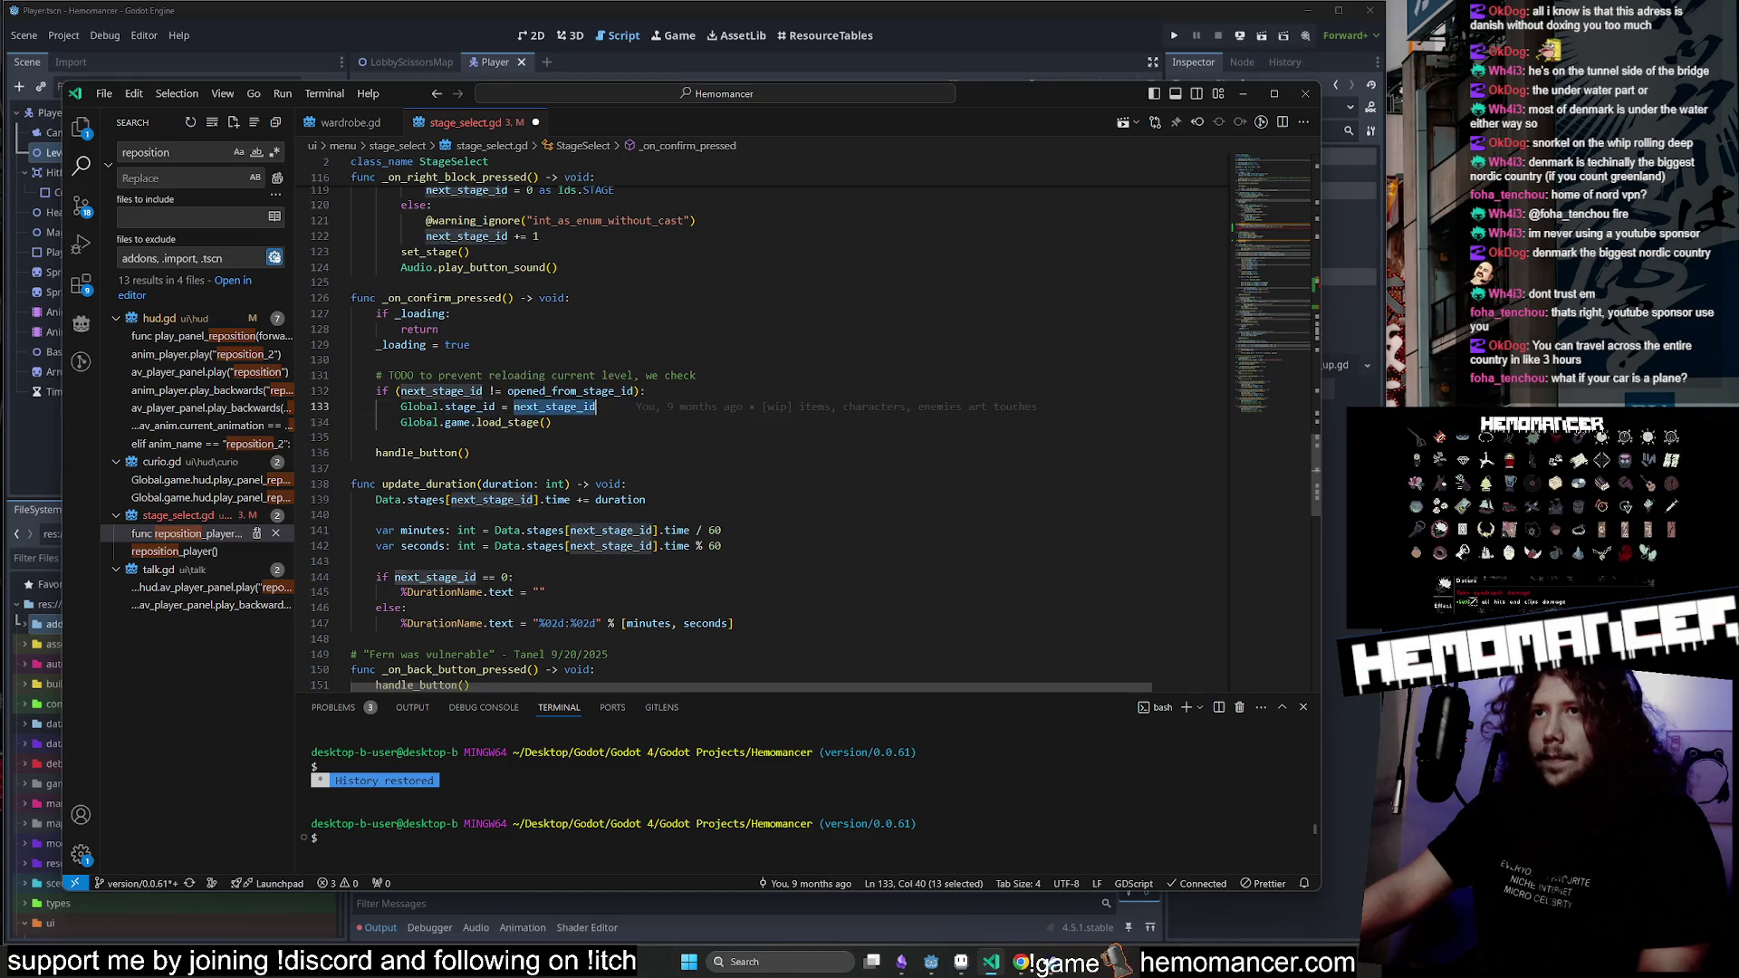
pyautogui.moveTo(1259, 340)
pyautogui.mouseDown()
pyautogui.moveTo(1245, 185)
pyautogui.moveTo(1243, 332)
pyautogui.mouseUp()
pyautogui.moveTo(495, 509); pyautogui.dragTo(402, 508)
pyautogui.moveTo(1243, 308)
pyautogui.mouseDown()
pyautogui.moveTo(1274, 270)
pyautogui.moveTo(1275, 225)
pyautogui.mouseUp()
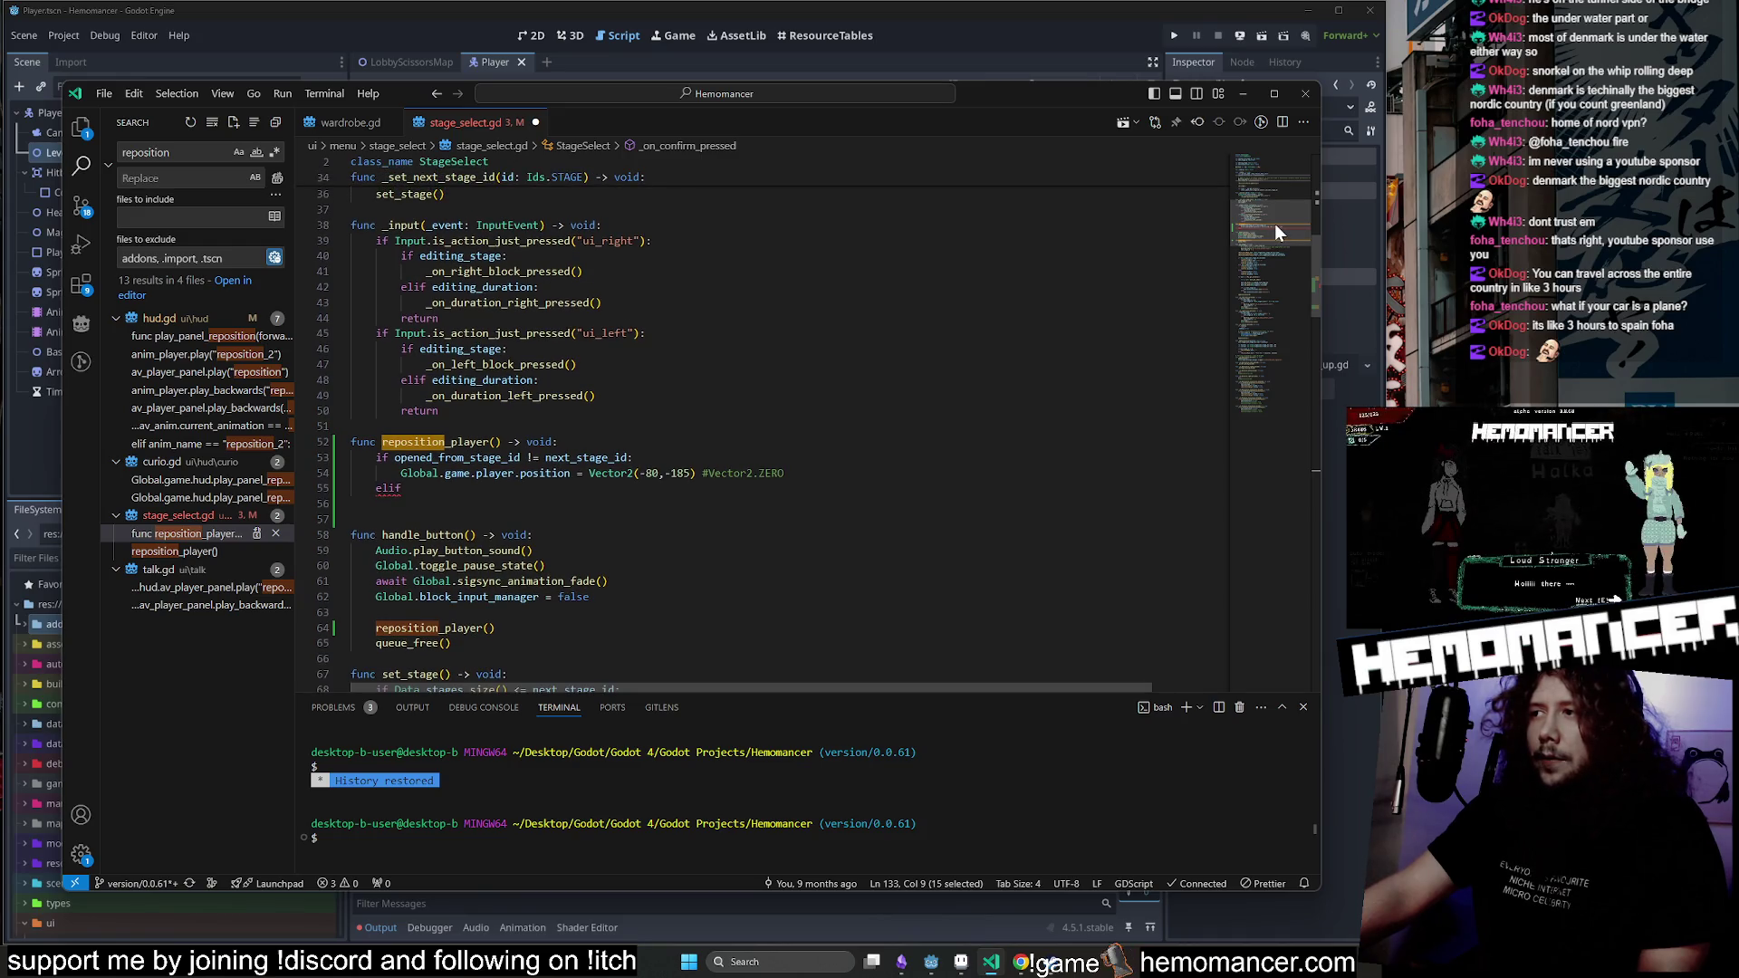
pyautogui.moveTo(1274, 225); pyautogui.dragTo(1275, 223)
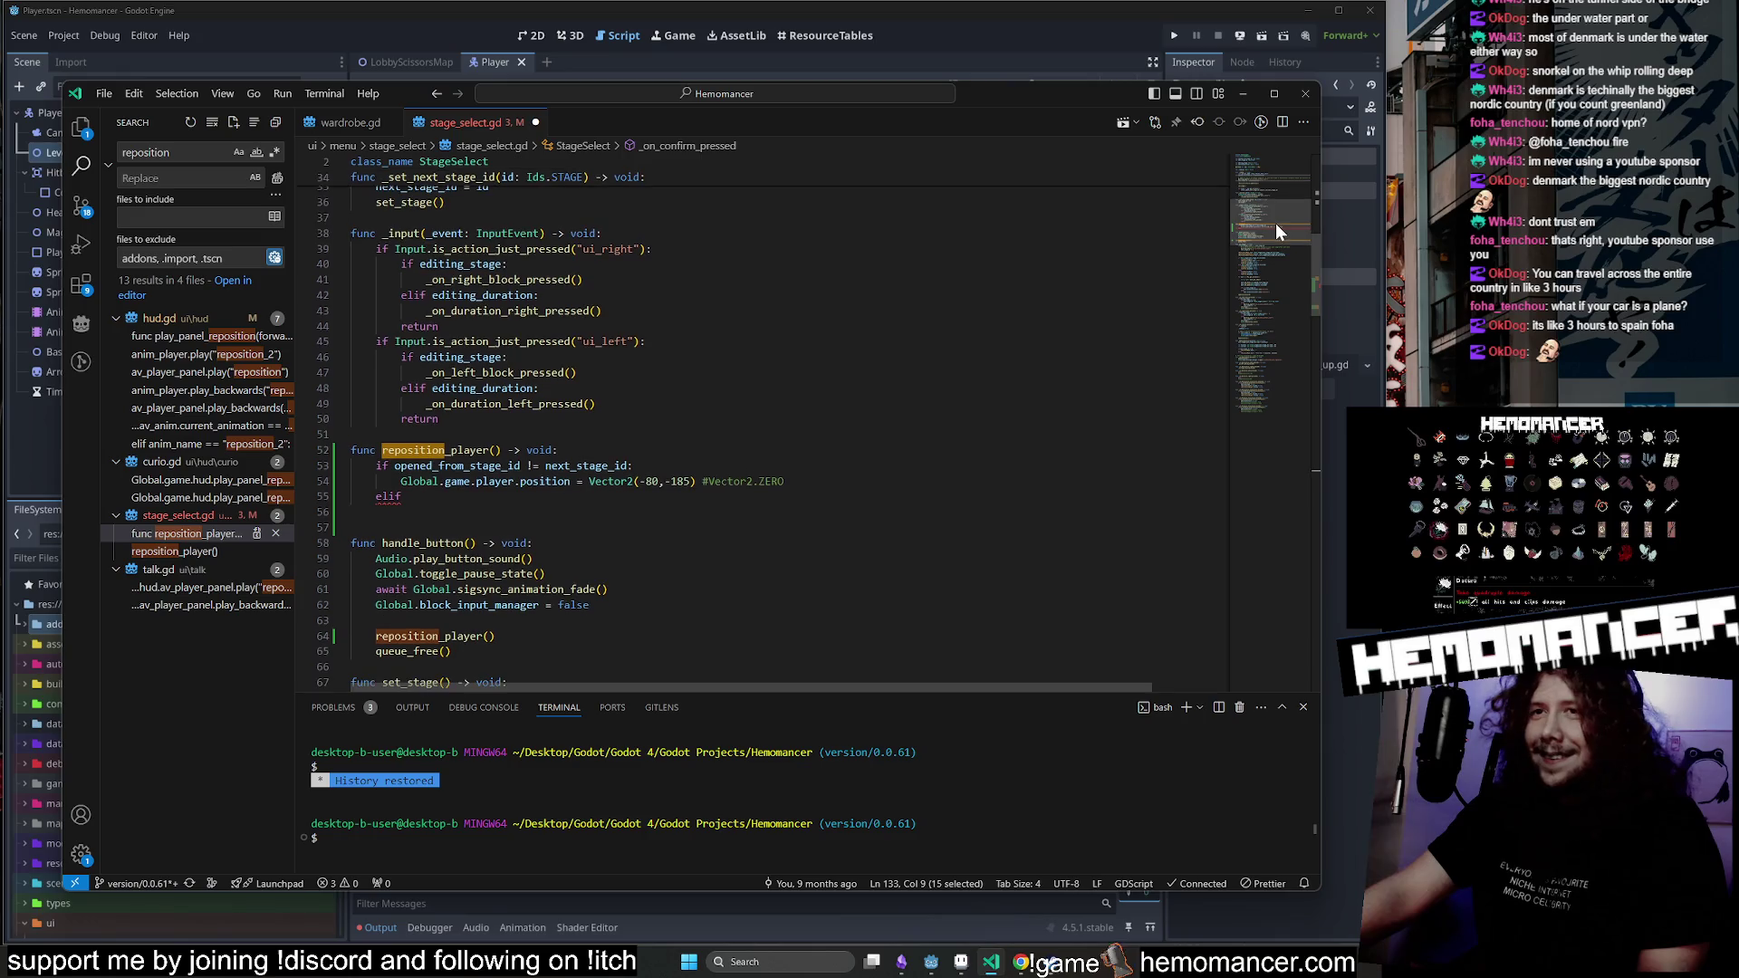
# Replace next_stage_id with Global.stage_id in reposition_player's if condition.
pyautogui.click(410, 496)
pyautogui.doubleClick(586, 466)
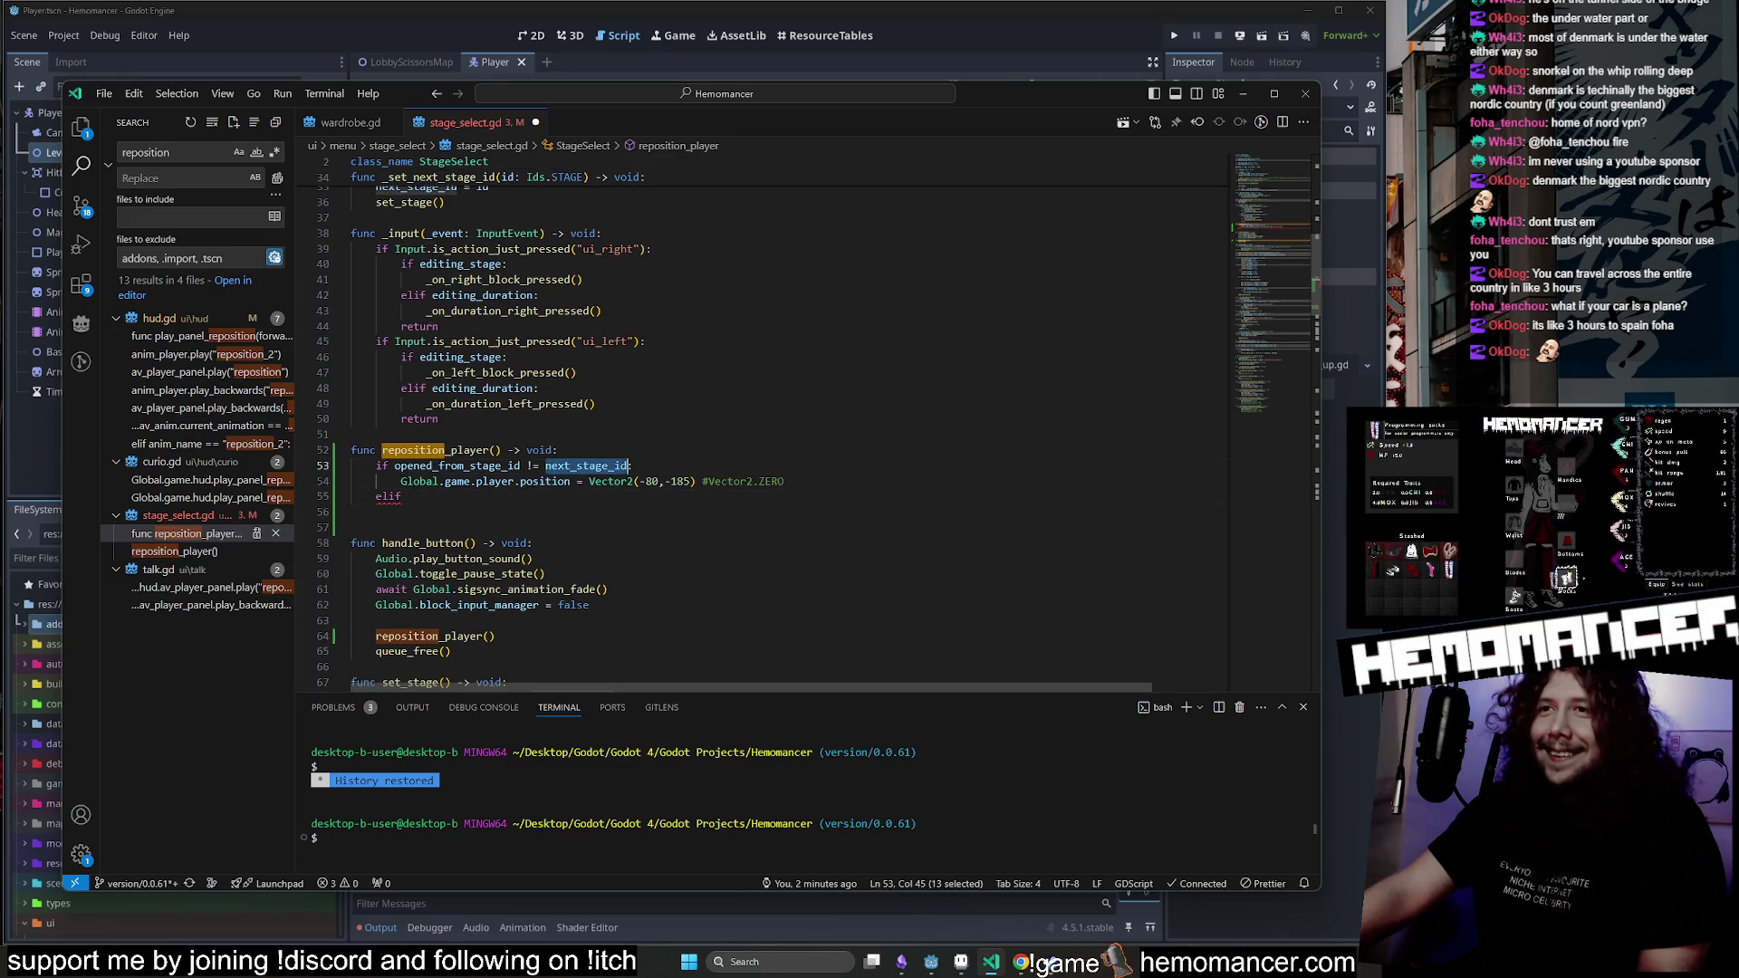
pyautogui.write('Global.stage_id')
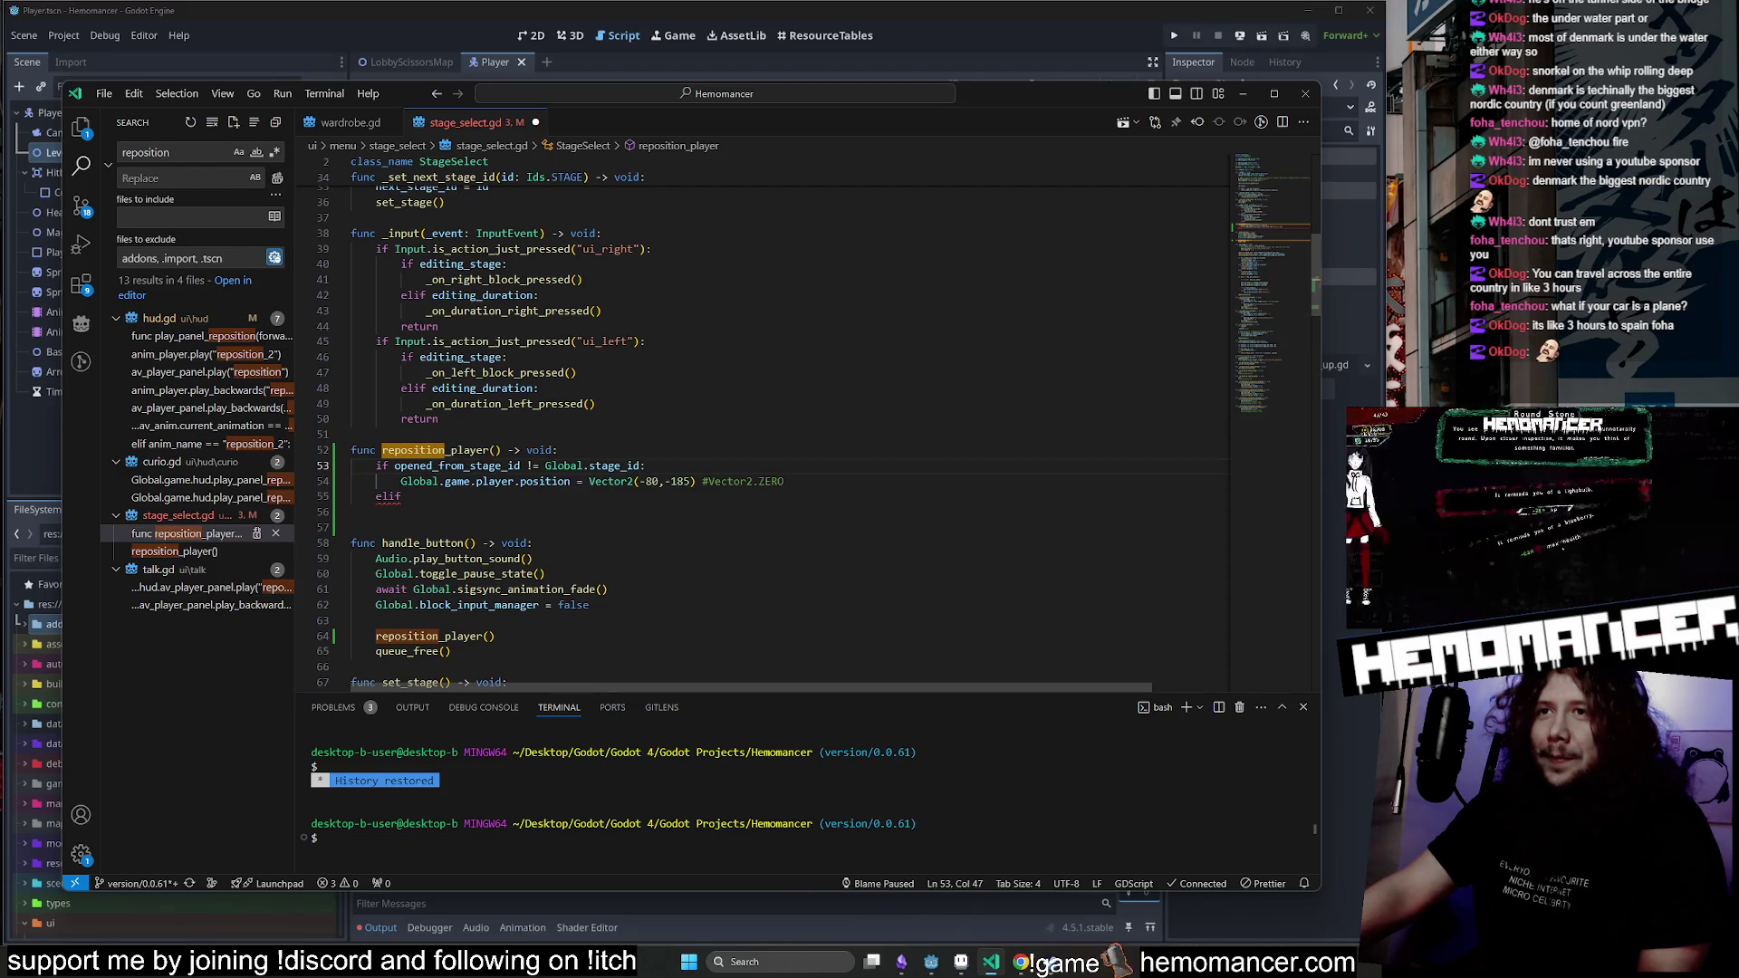
pyautogui.hotkey('ctrl', 'z')
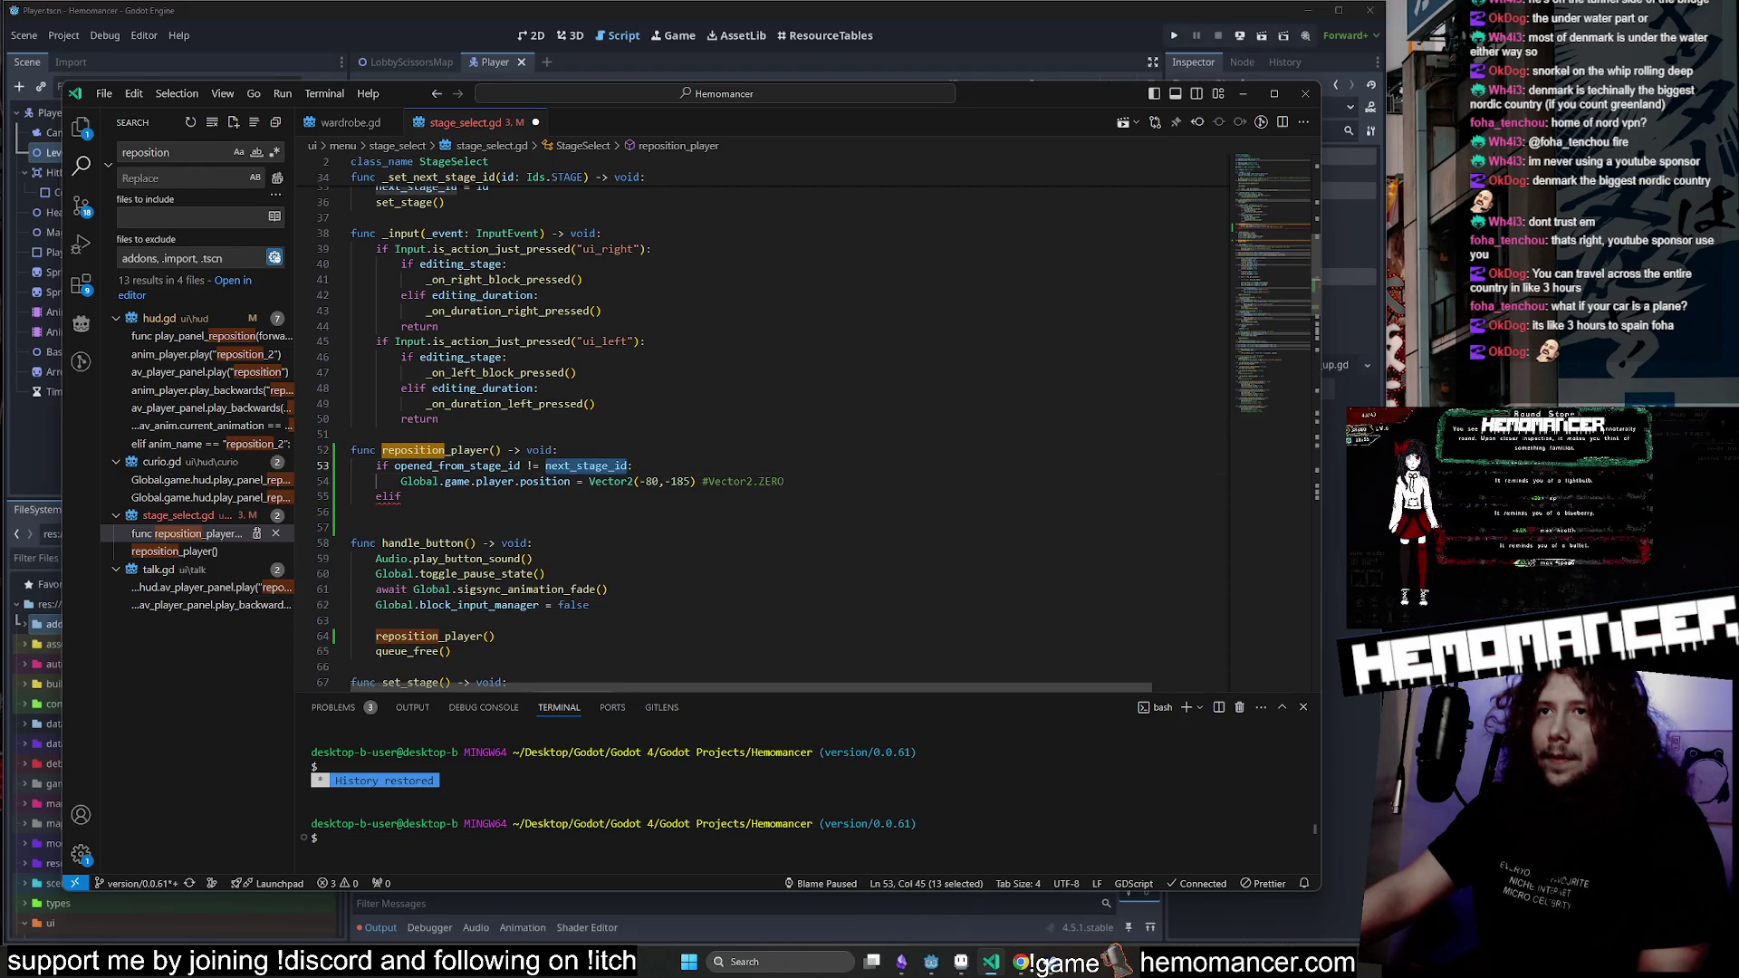
pyautogui.hotkey('ctrl', 'y')
pyautogui.hotkey('ctrl', 'z')
pyautogui.hotkey('ctrl', 'y')
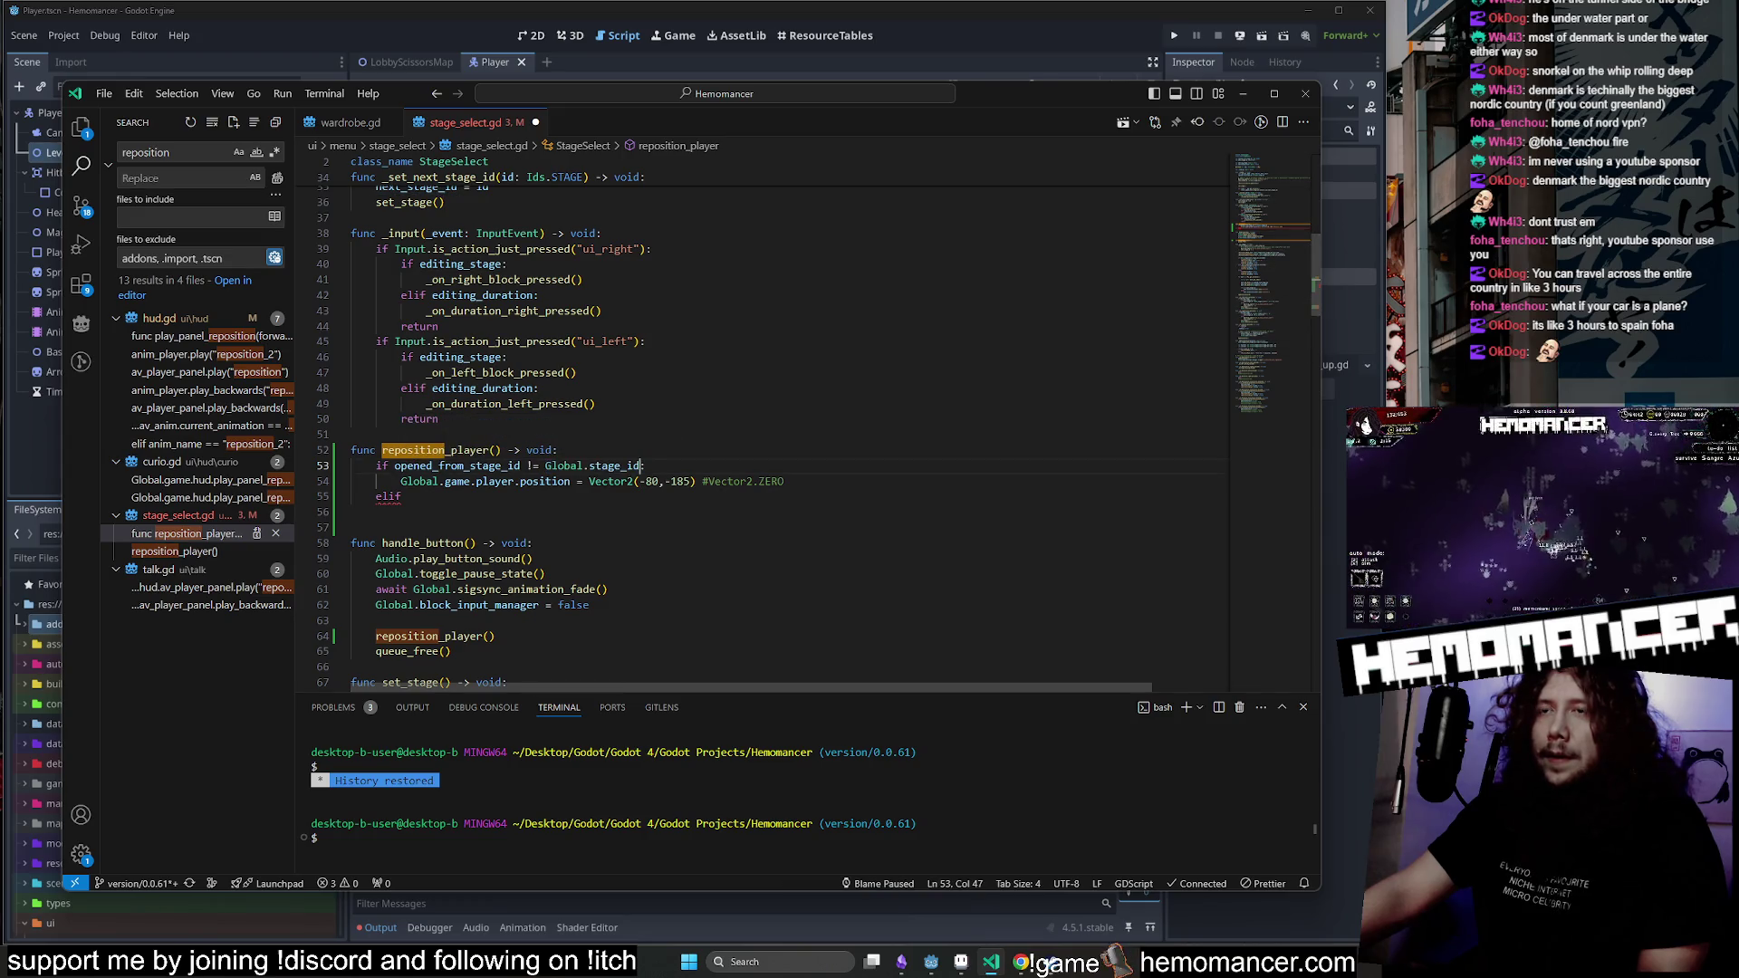
pyautogui.hotkey('ctrl', 'z')
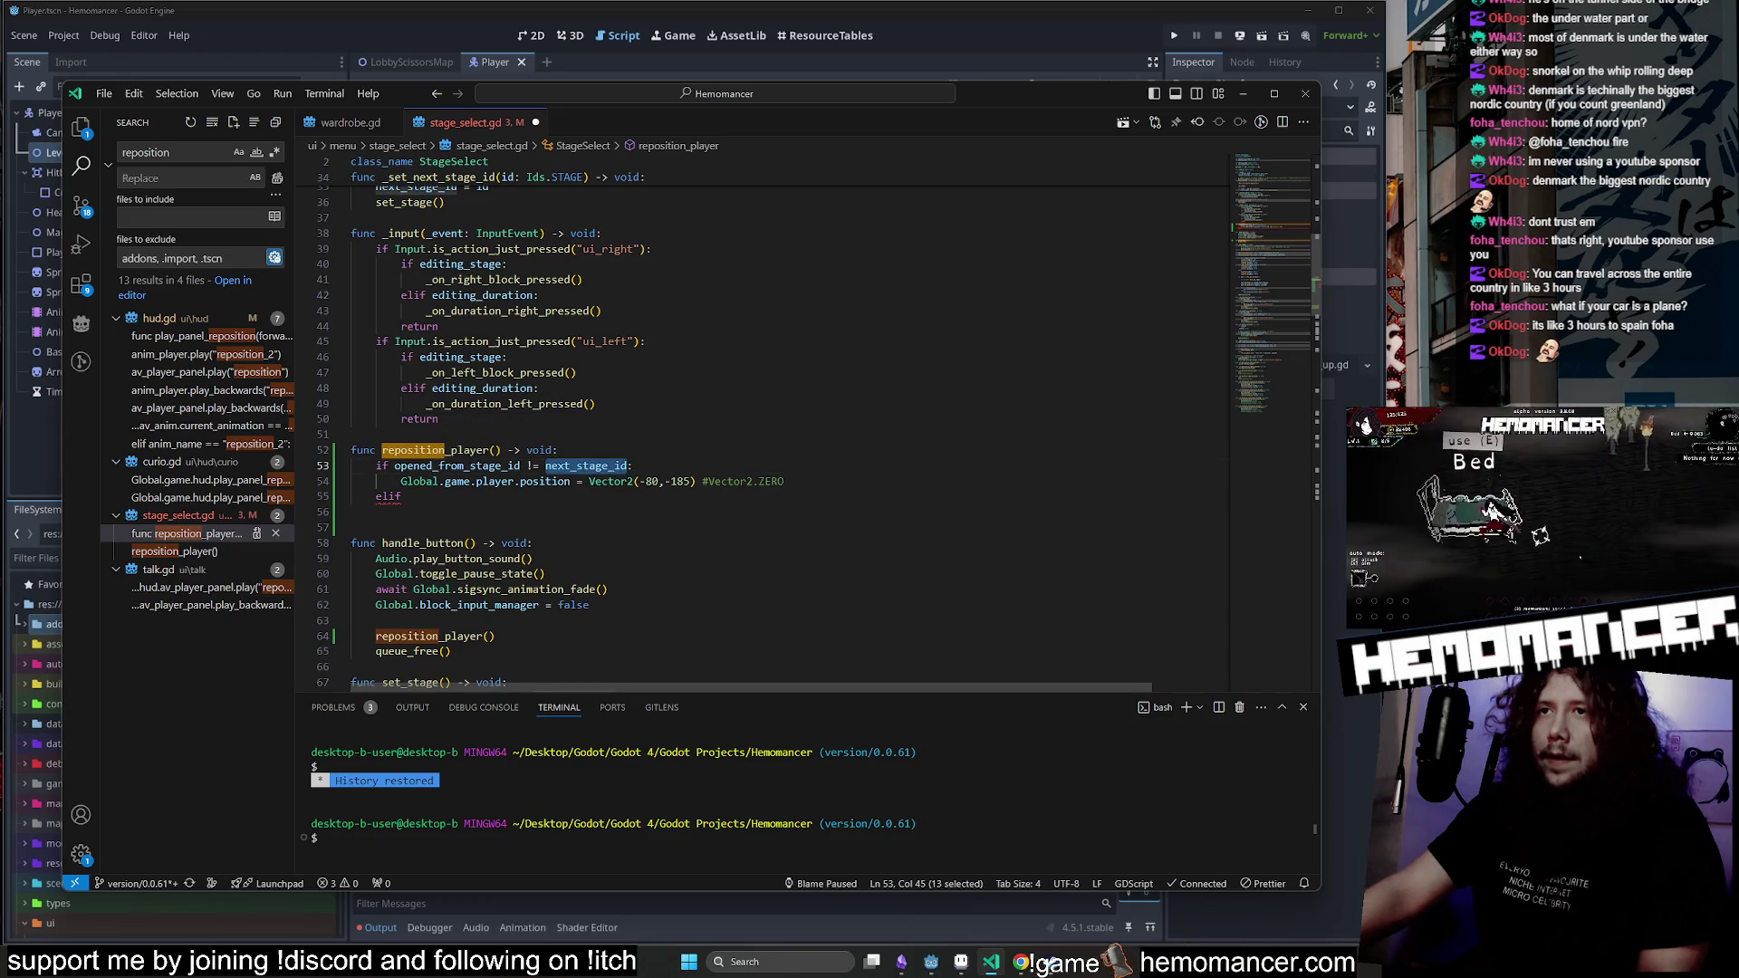
pyautogui.hotkey('ctrl', 'y')
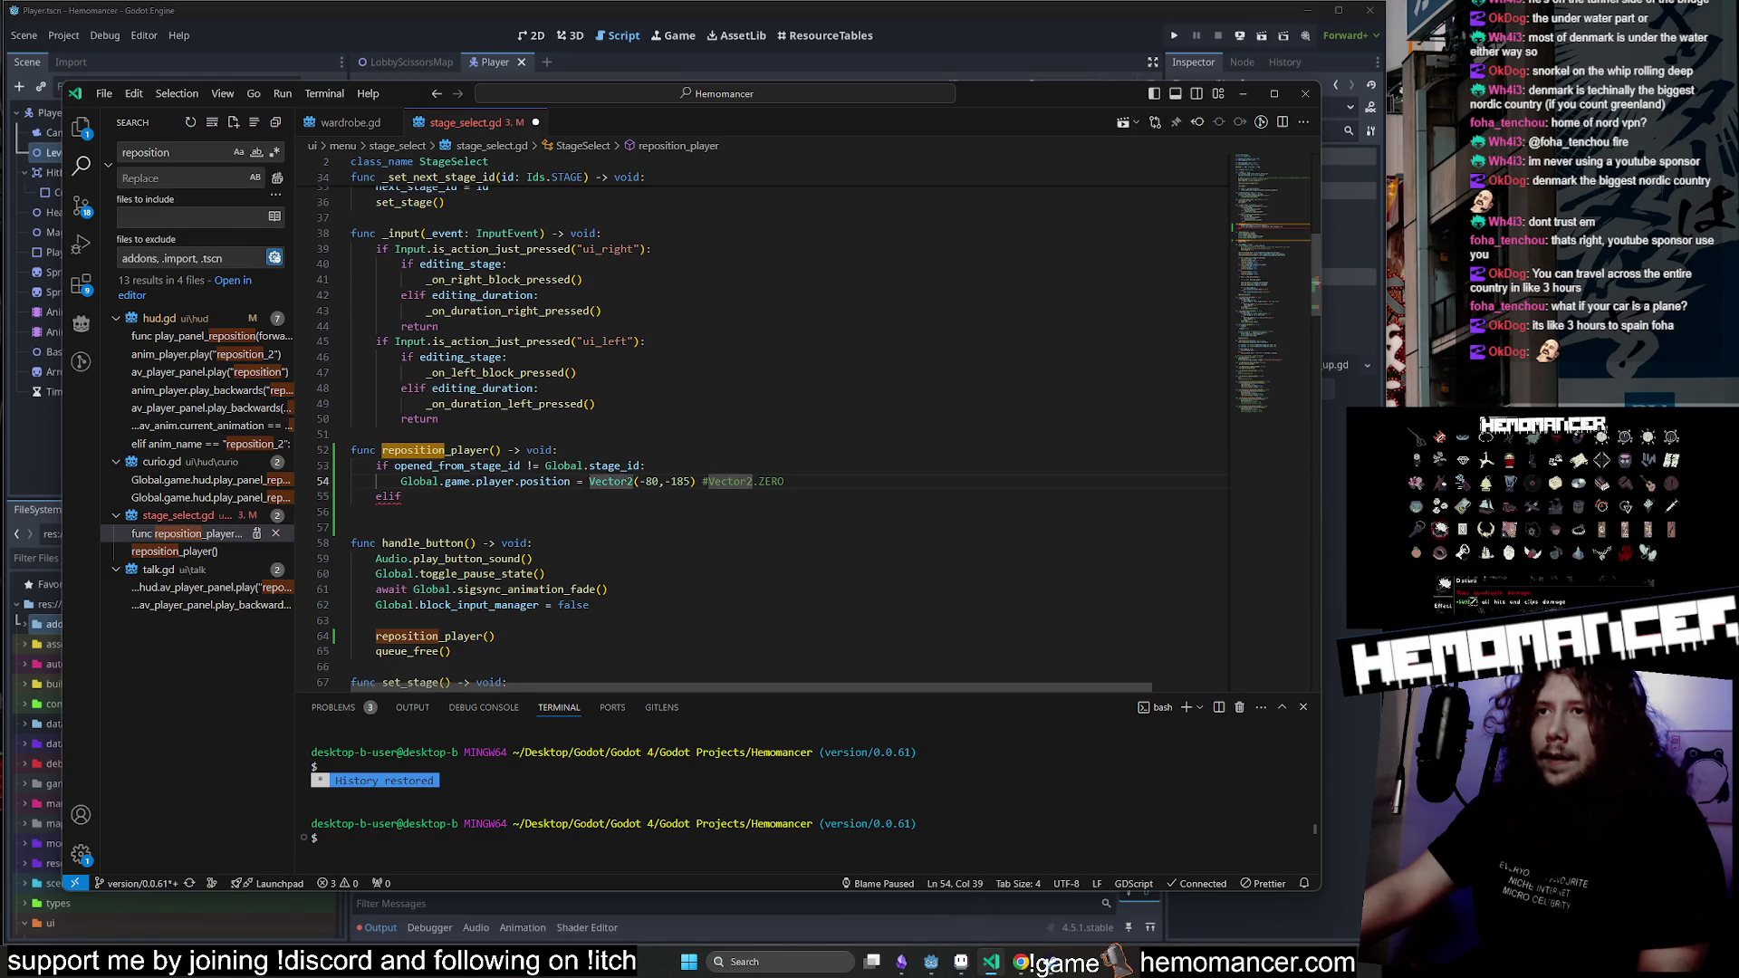
# Copy the player-position line under the elif and strip its Vector2(-80,-185) value.
pyautogui.press('End')
pyautogui.hotkey('shift', 'Left')
pyautogui.hotkey('shift', 'Left')
pyautogui.hotkey('shift', 'Left')
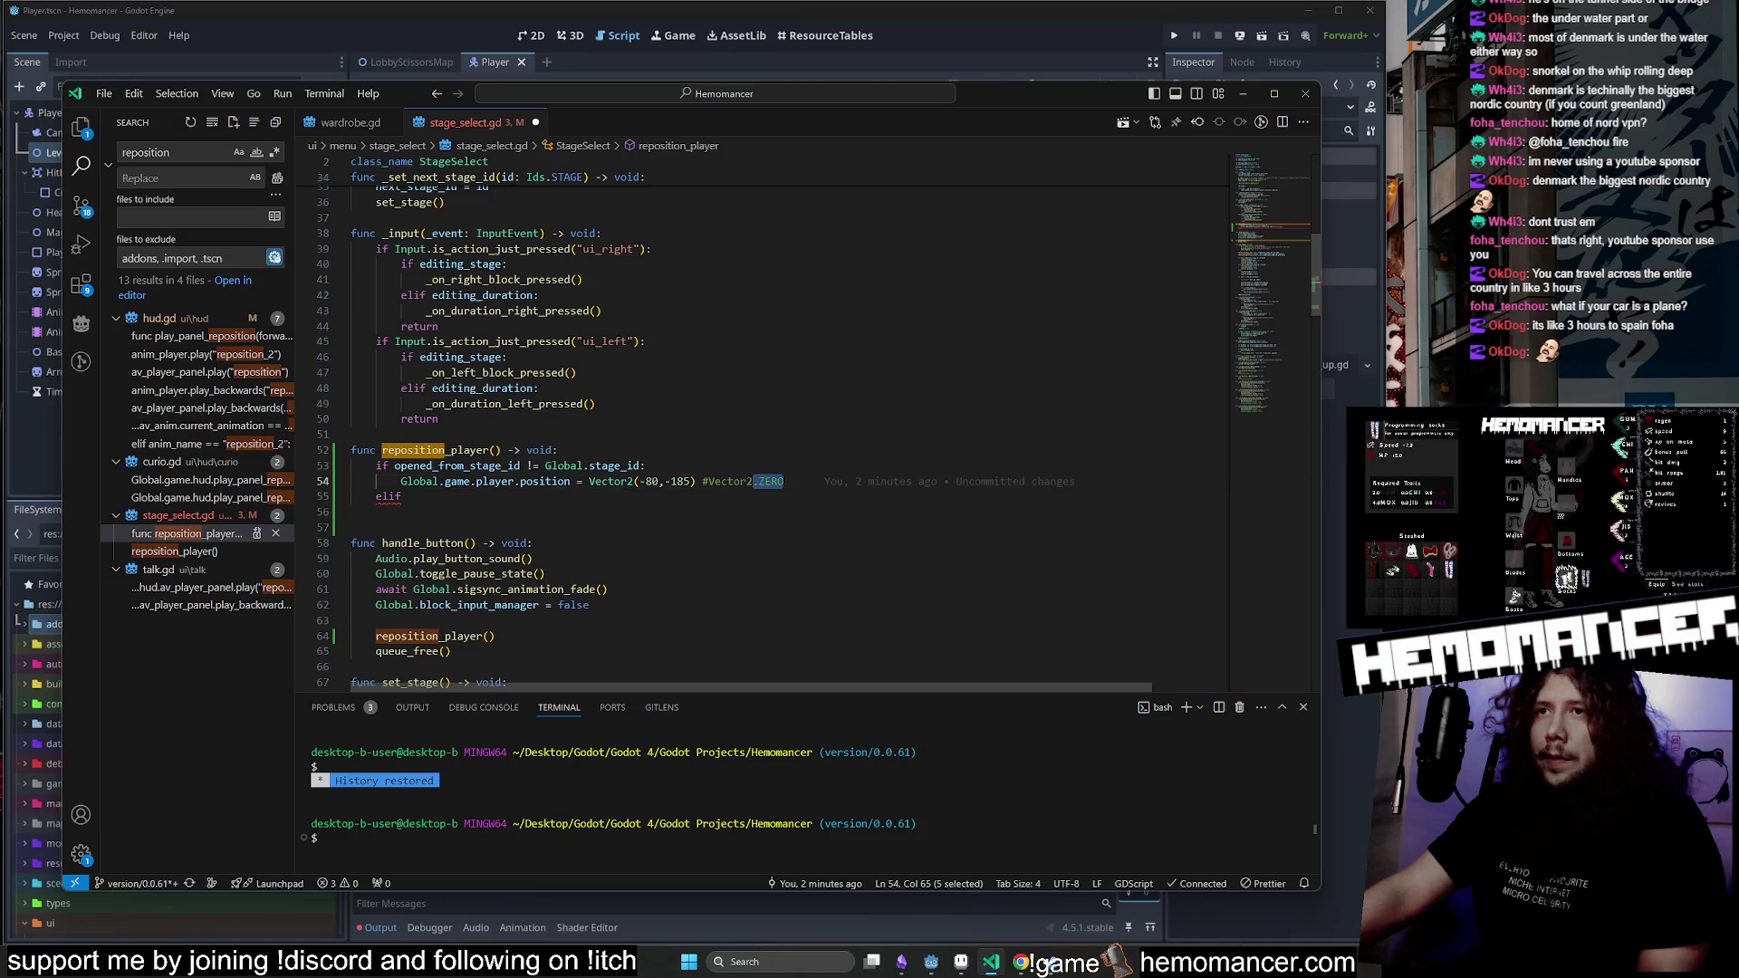
pyautogui.hotkey('shift', 'Up')
pyautogui.hotkey('ctrl', 'c')
pyautogui.press('Down')
pyautogui.press('Down')
pyautogui.hotkey('ctrl', 'v')
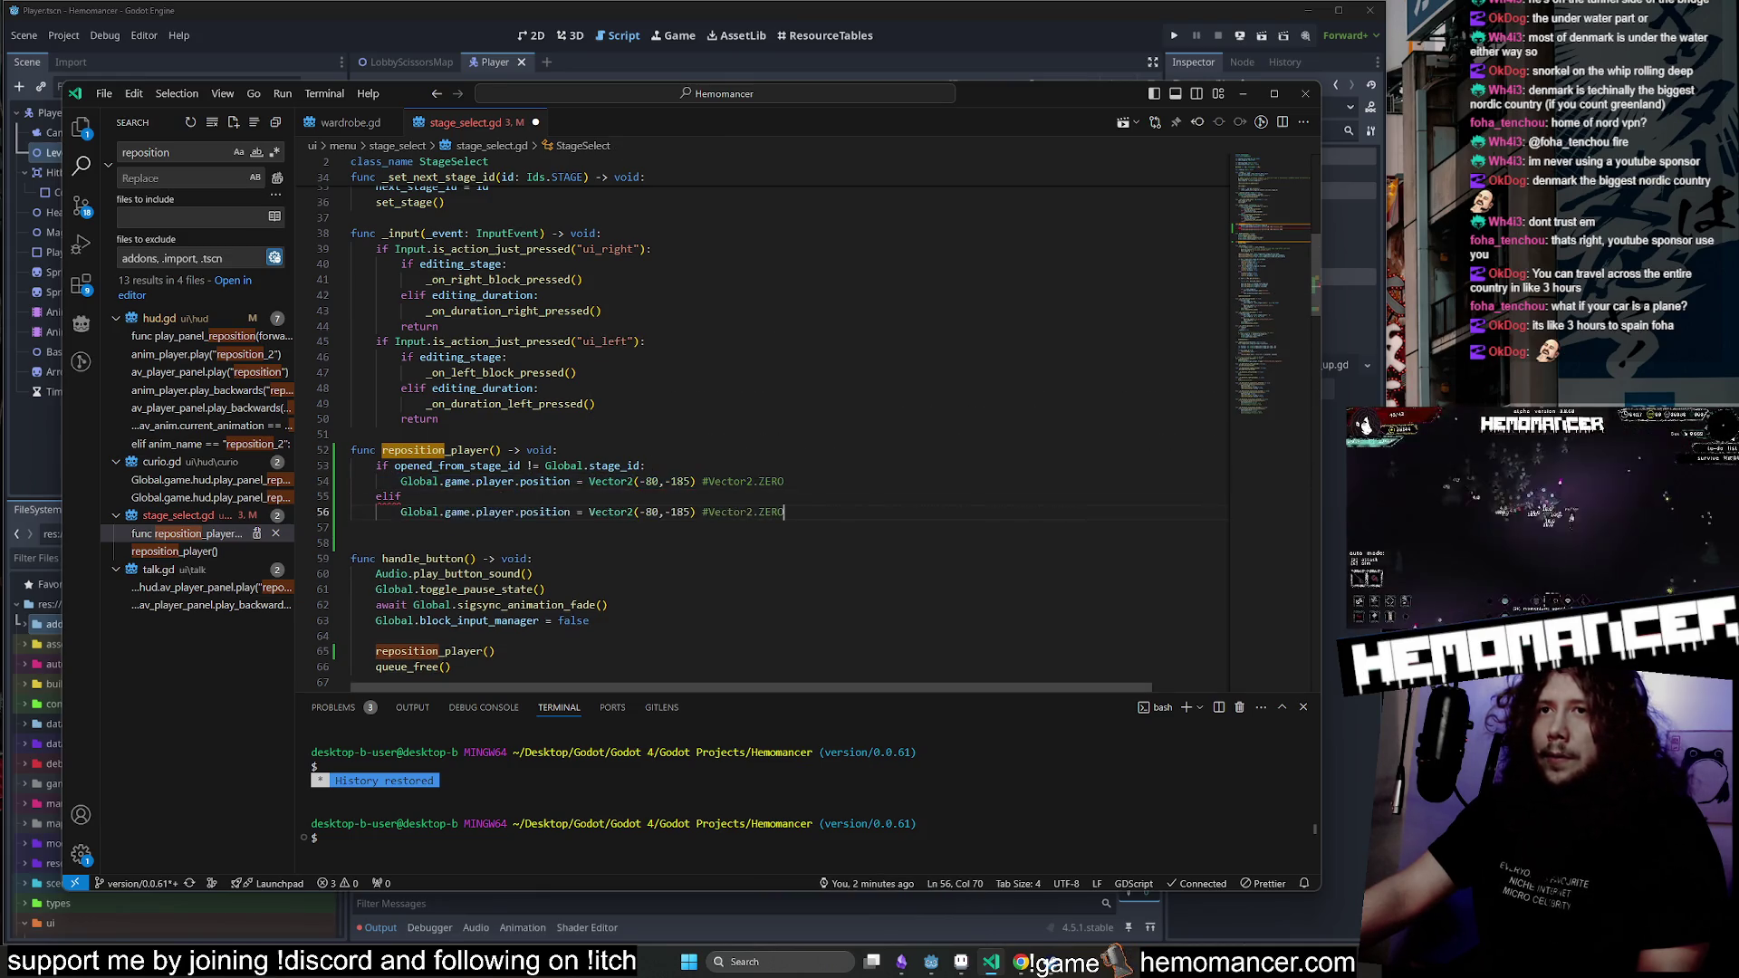
pyautogui.hotkey('shift', 'Left')
pyautogui.hotkey('shift', 'Left')
pyautogui.hotkey('shift', 'Left')
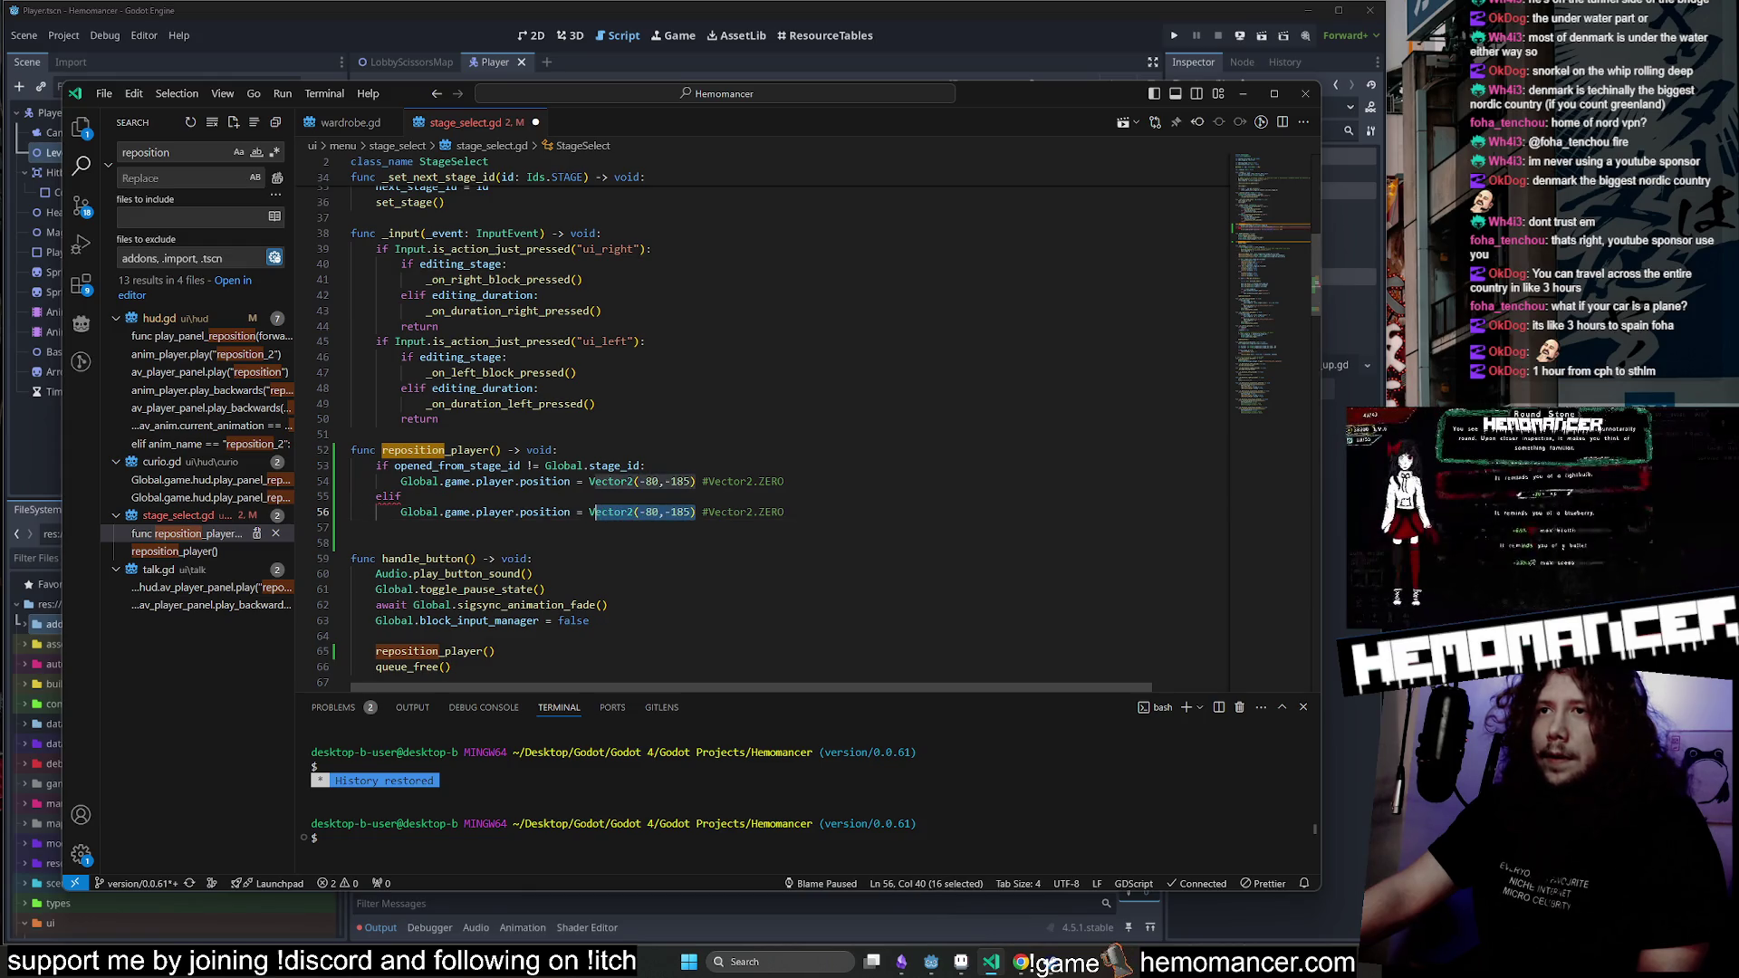
pyautogui.press('BackSpace')
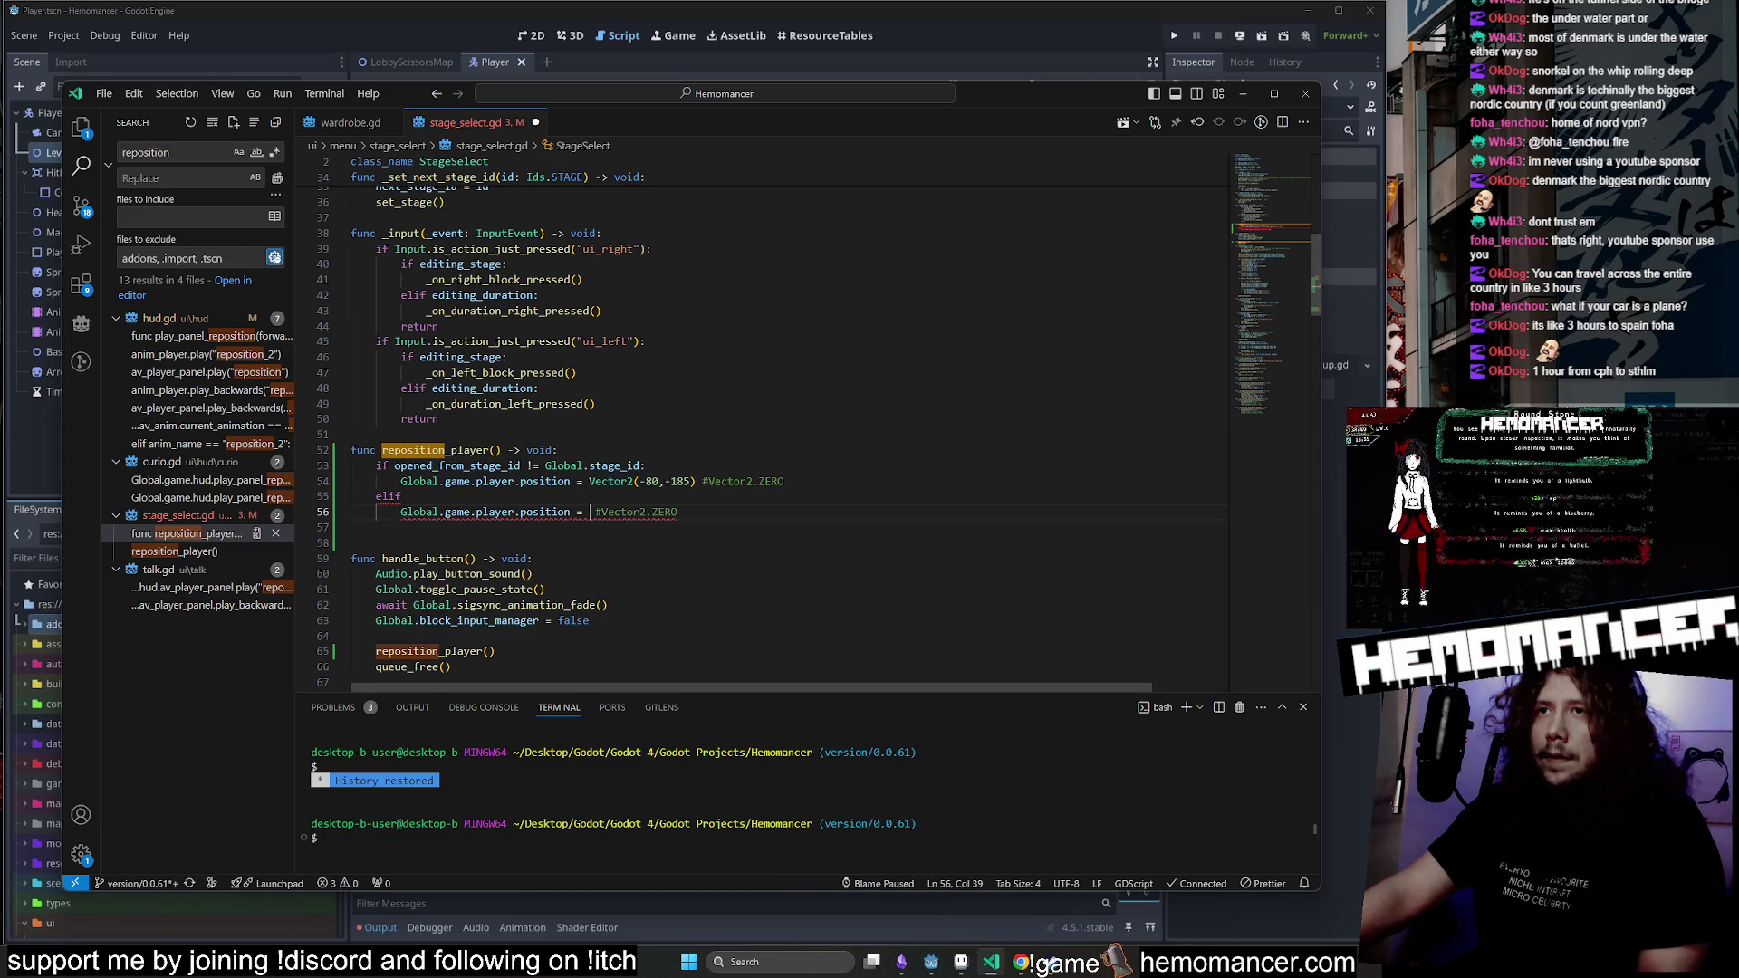
pyautogui.click(407, 496)
# Complete the elif condition as 'Global.stage_id == 0:'.
pyautogui.write('Global.stage_id =')
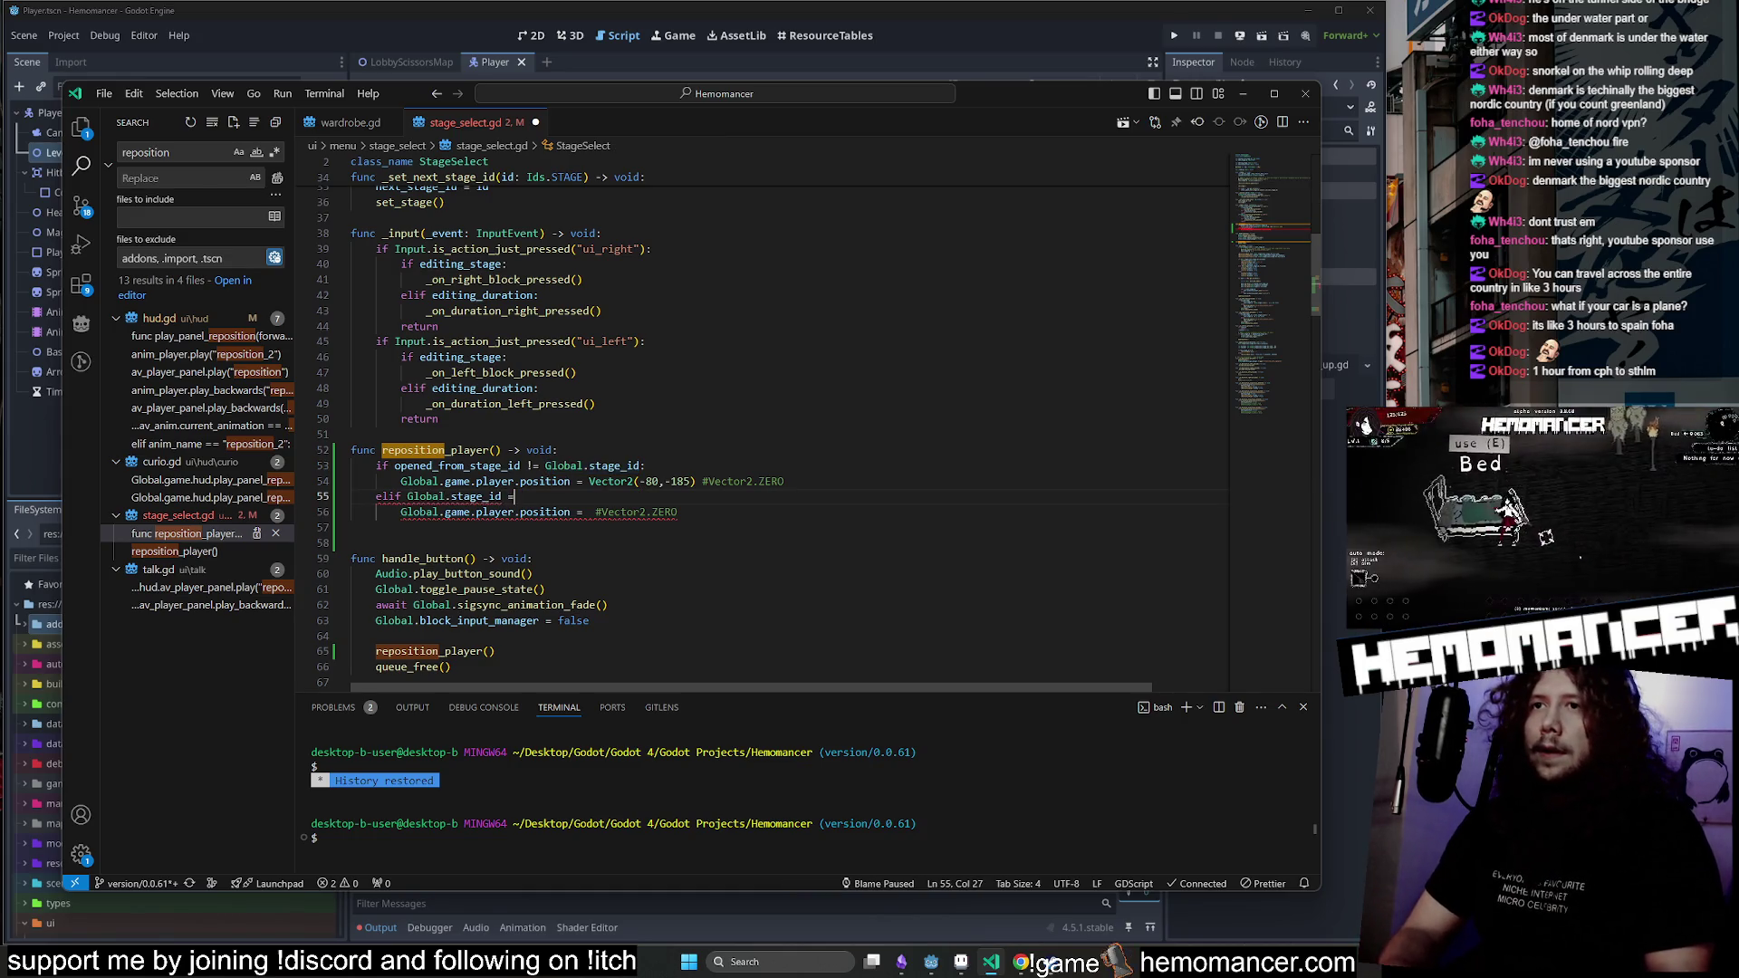
pyautogui.write('==')
pyautogui.press('BackSpace')
pyautogui.press('BackSpace')
pyautogui.write(':')
# Uncomment Vector2.ZERO on line 56 and delete line 54's trailing comment.
pyautogui.click(547, 512)
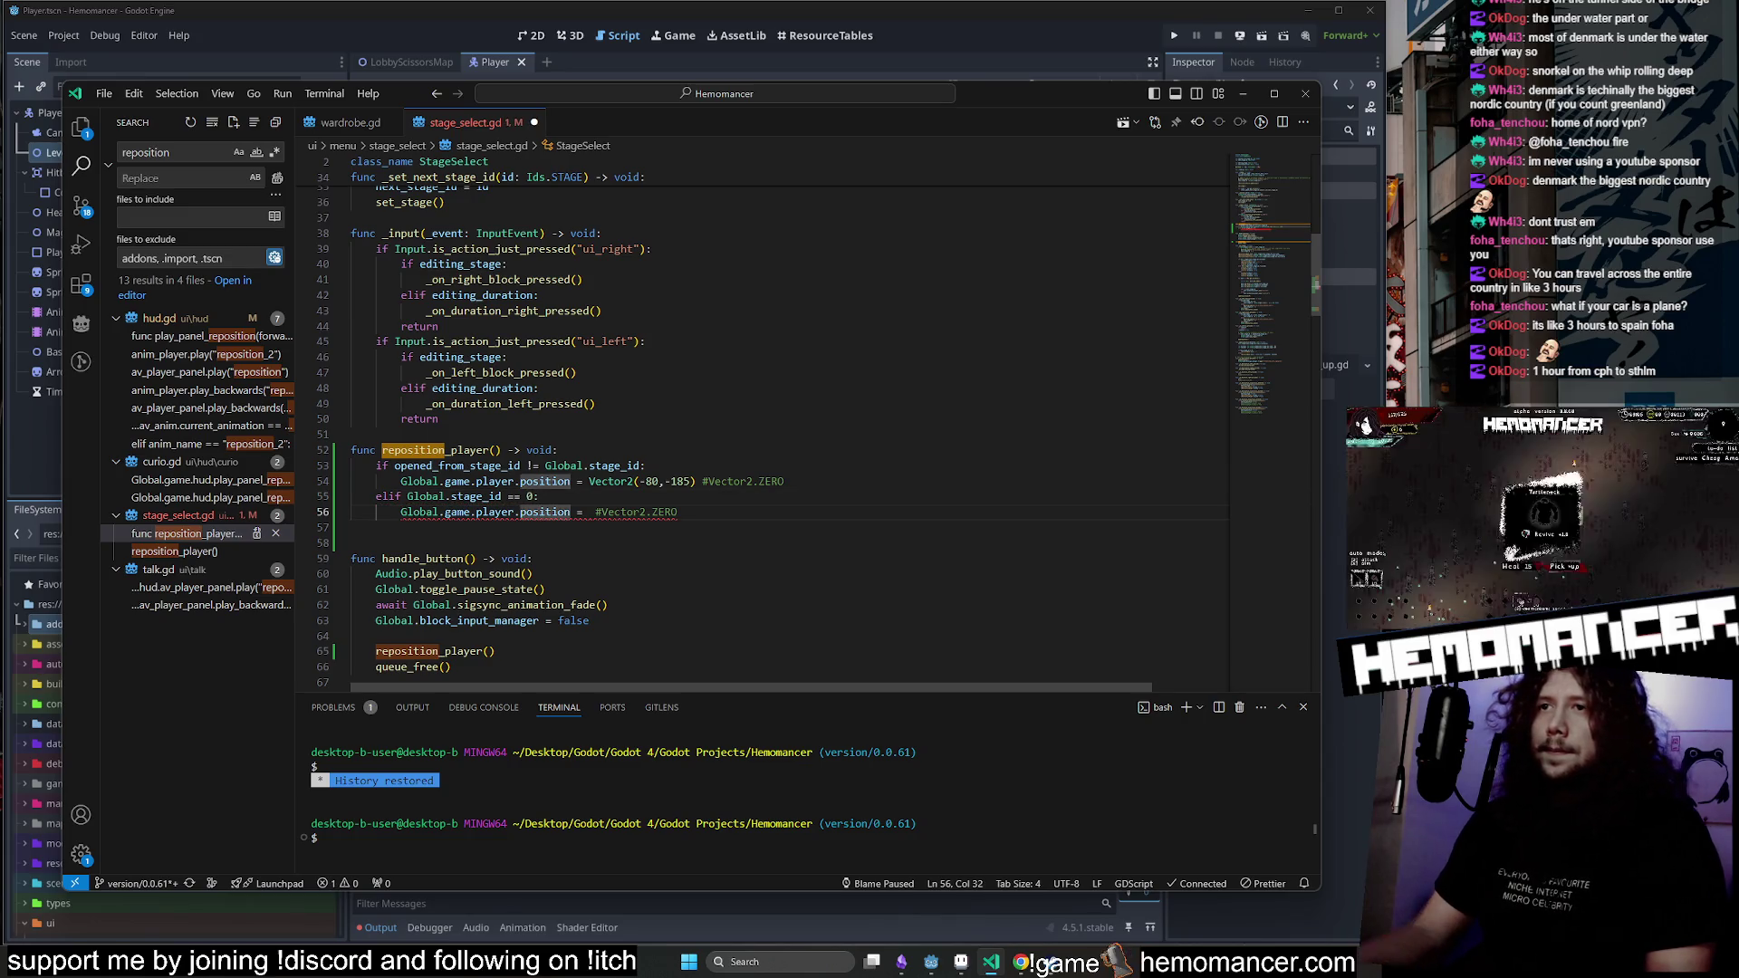
pyautogui.click(600, 512)
pyautogui.press('BackSpace')
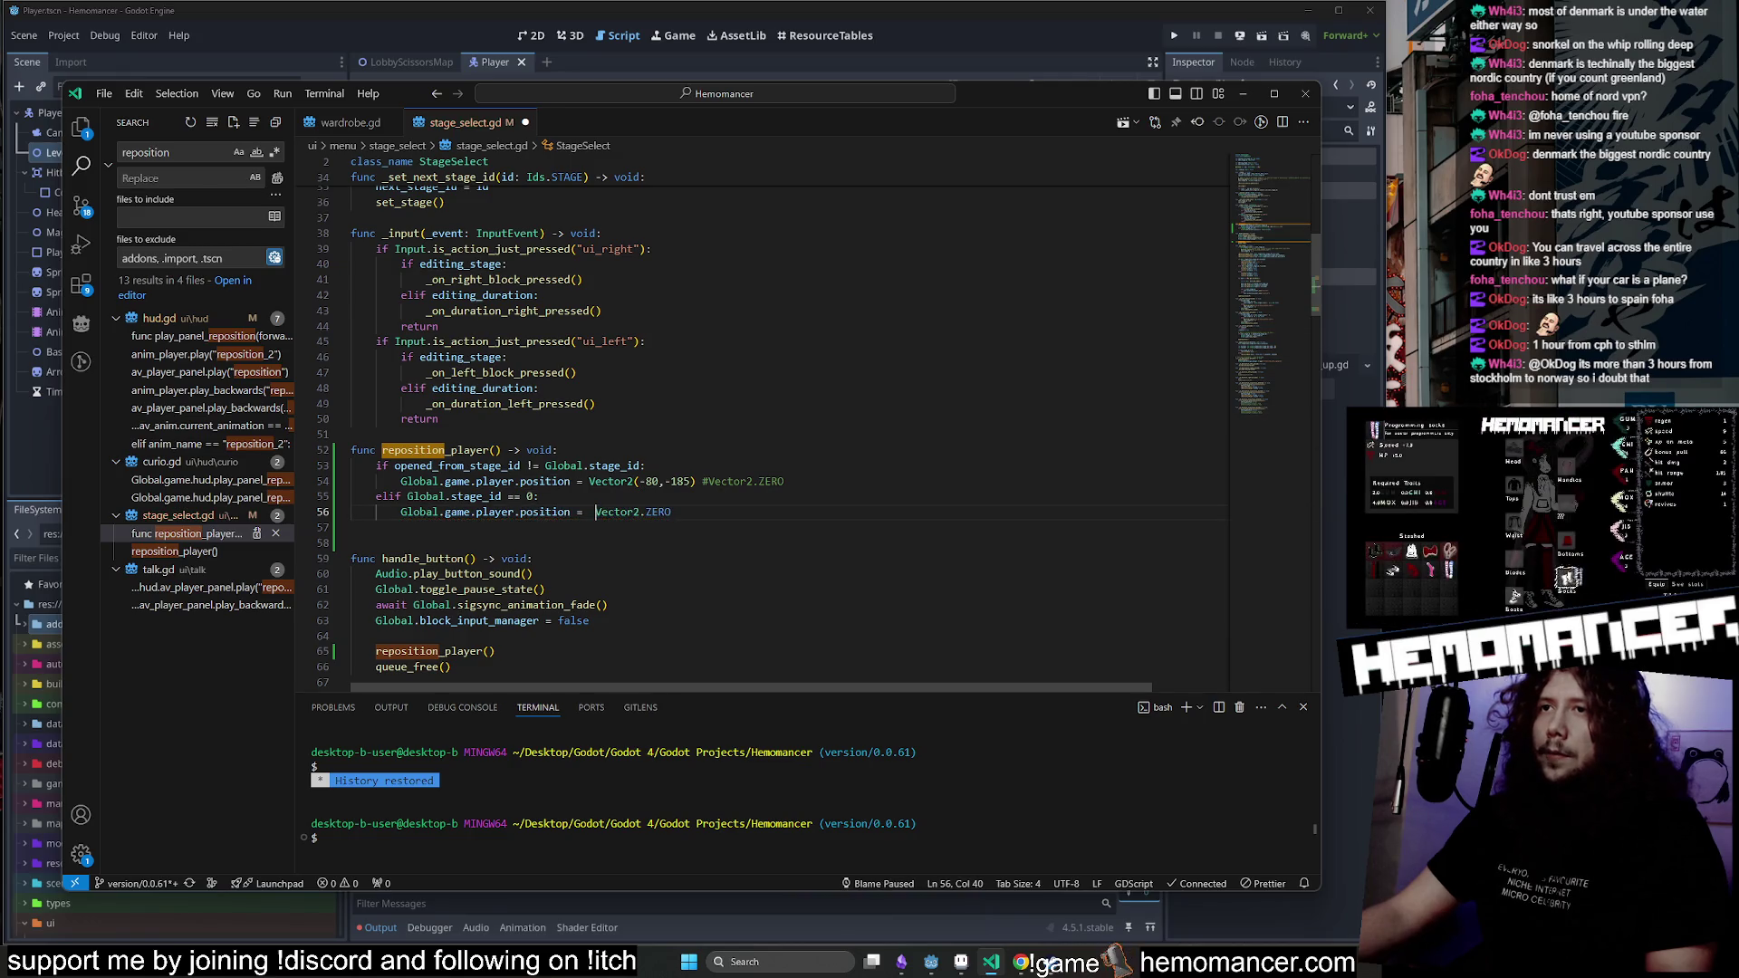
pyautogui.moveTo(647, 466); pyautogui.dragTo(784, 481)
pyautogui.press('BackSpace')
pyautogui.click(354, 527)
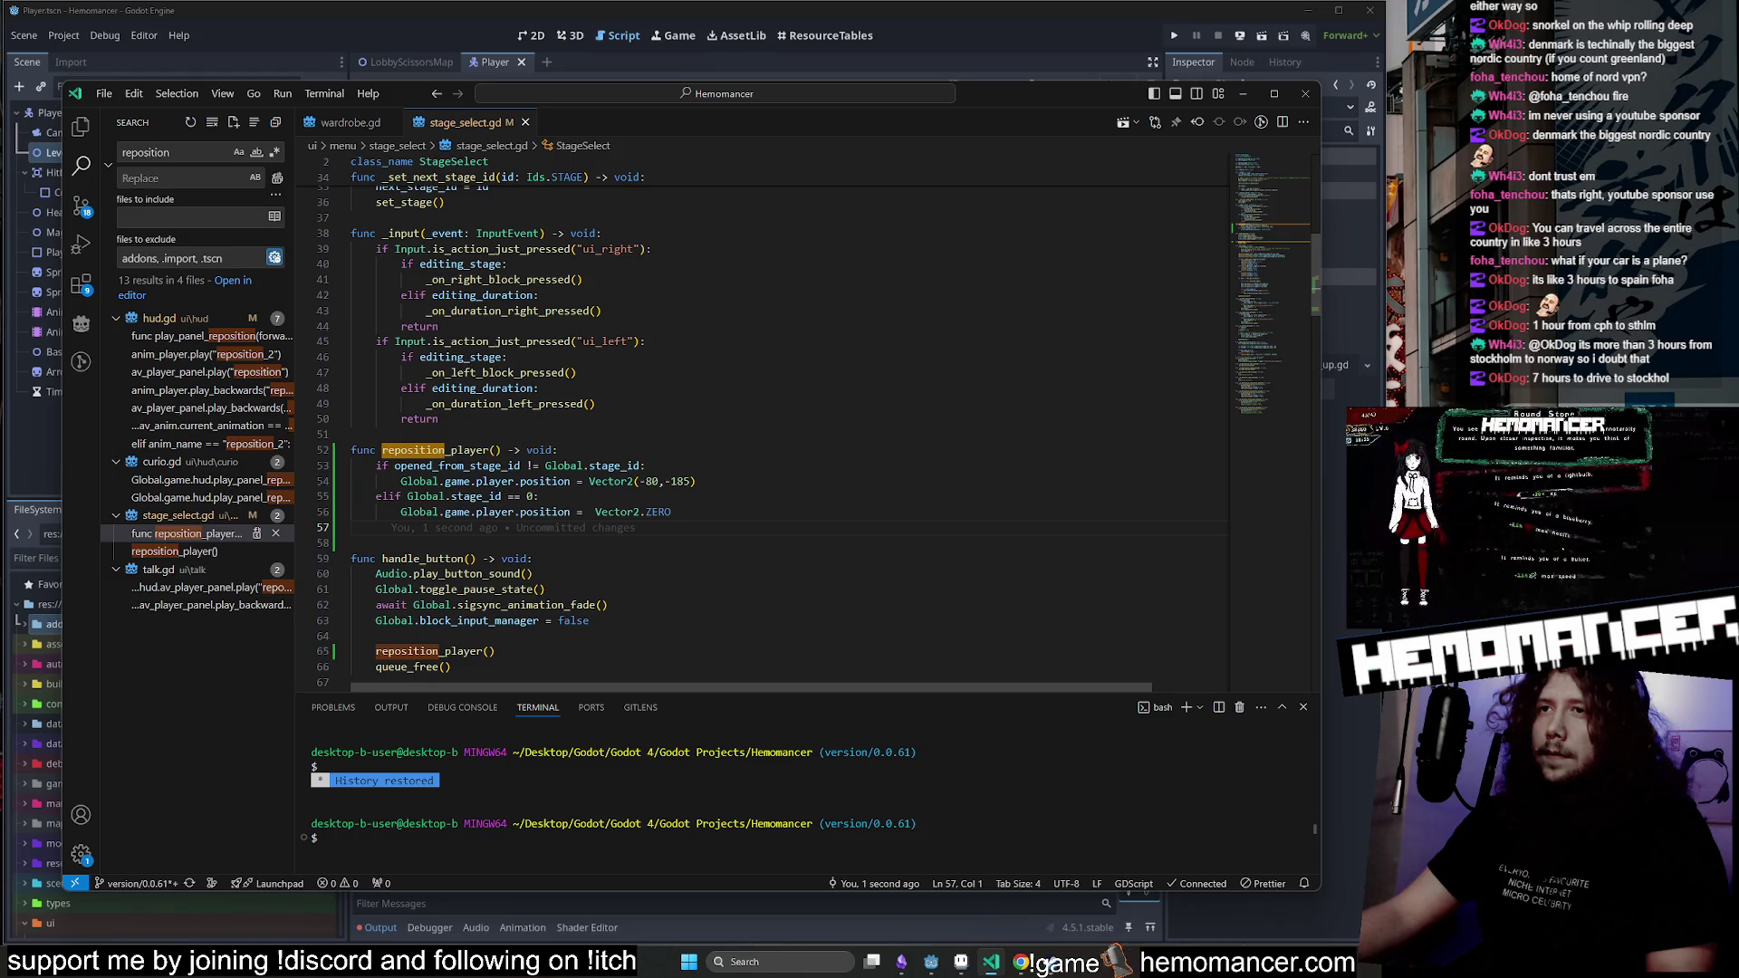
pyautogui.click(595, 512)
pyautogui.press('BackSpace')
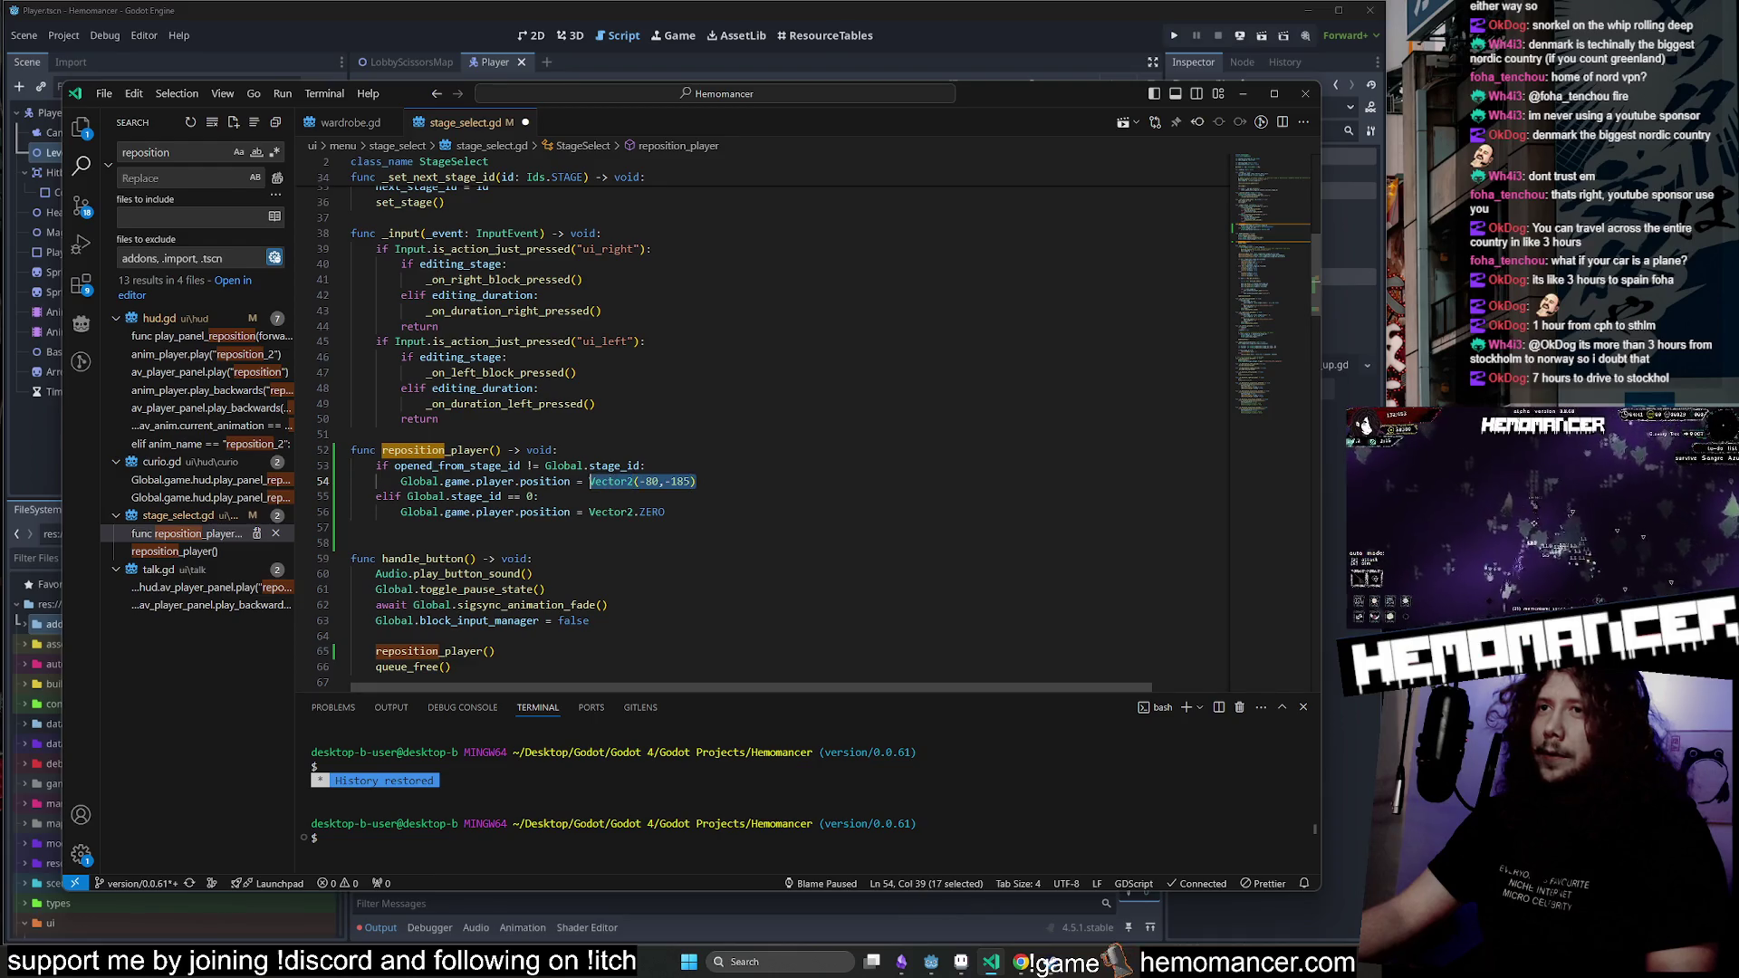
# Swap values so line 56 uses Vector2(-80,-185) and line 54 uses Vector2.ZERO.
pyautogui.hotkey('ctrl', 'c')
pyautogui.press('Down')
pyautogui.press('Down')
pyautogui.press('End')
pyautogui.hotkey('ctrl', 'v')
pyautogui.moveTo(666, 512); pyautogui.dragTo(589, 512)
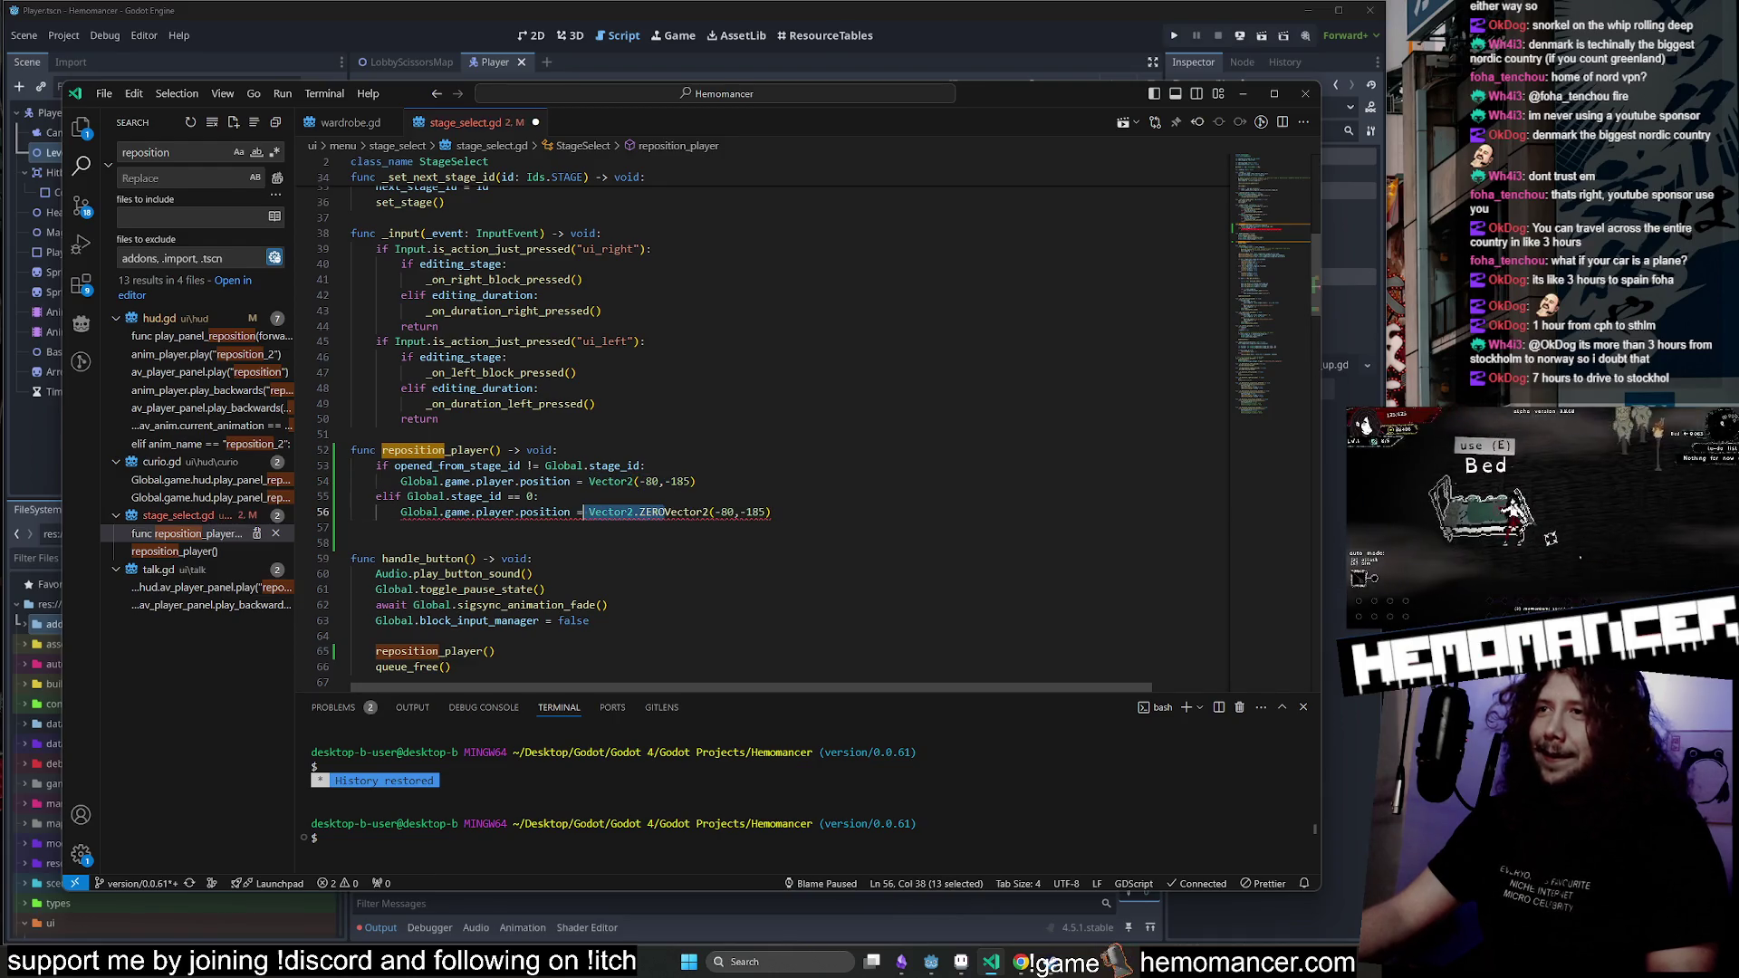
pyautogui.press('Delete')
pyautogui.moveTo(695, 481); pyautogui.dragTo(609, 482)
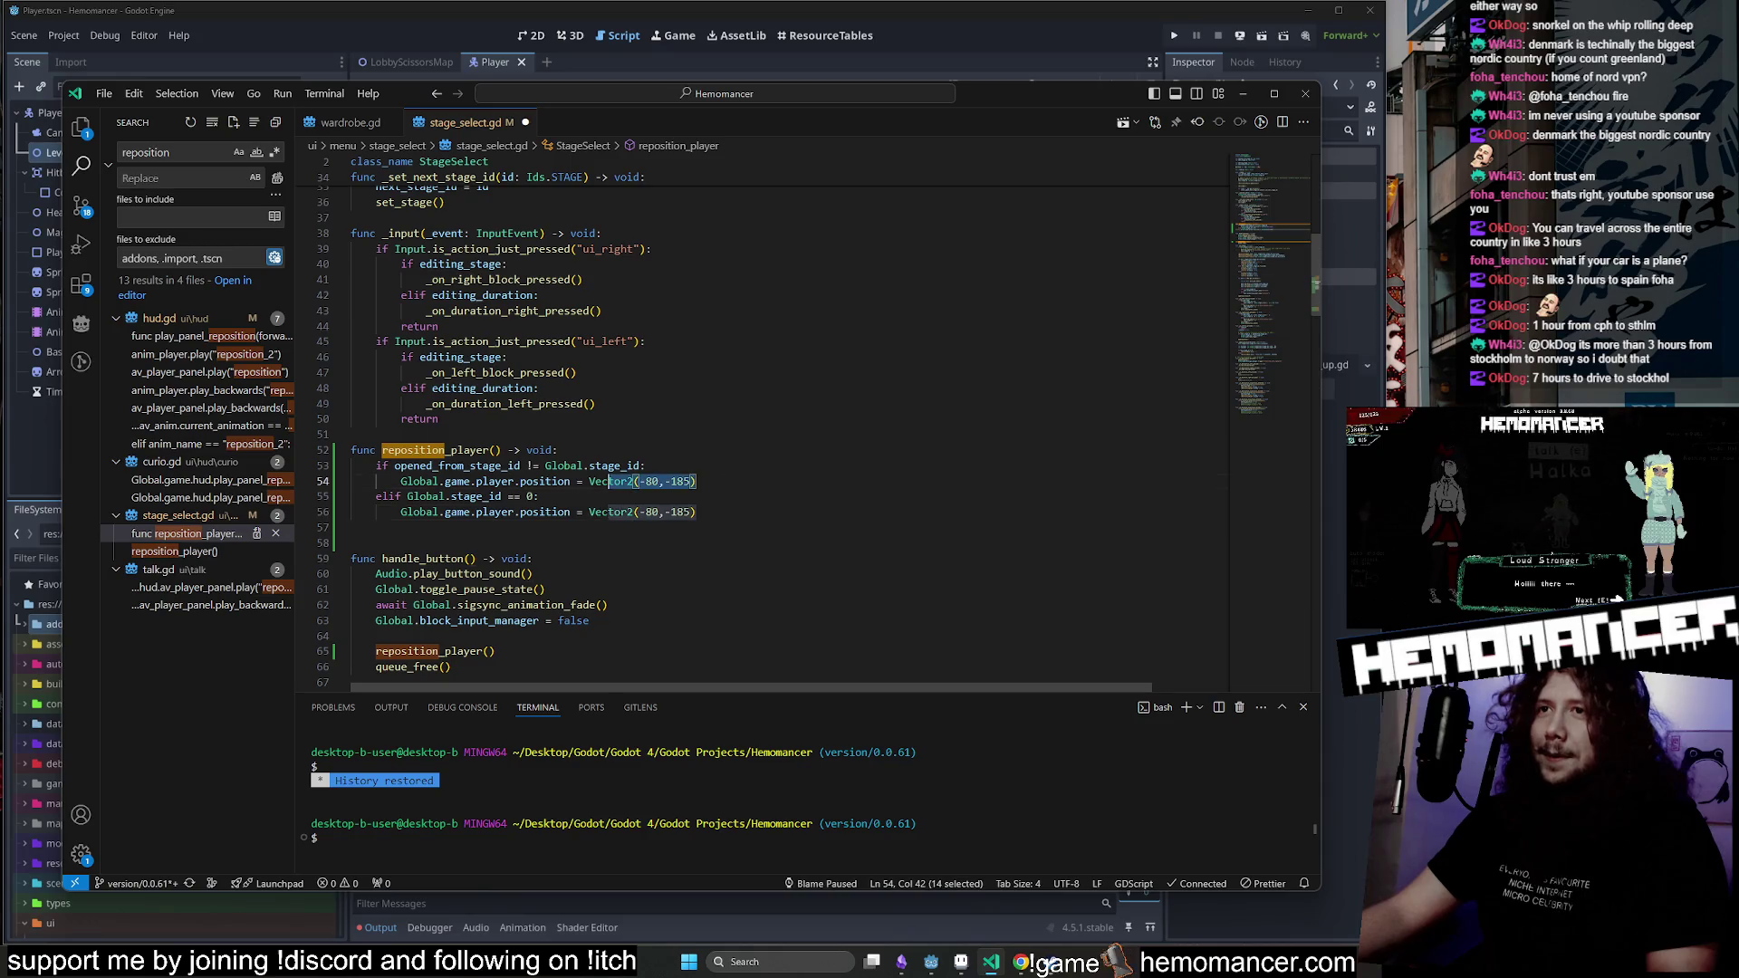
pyautogui.write('Vector2.ZERO')
pyautogui.press('Up')
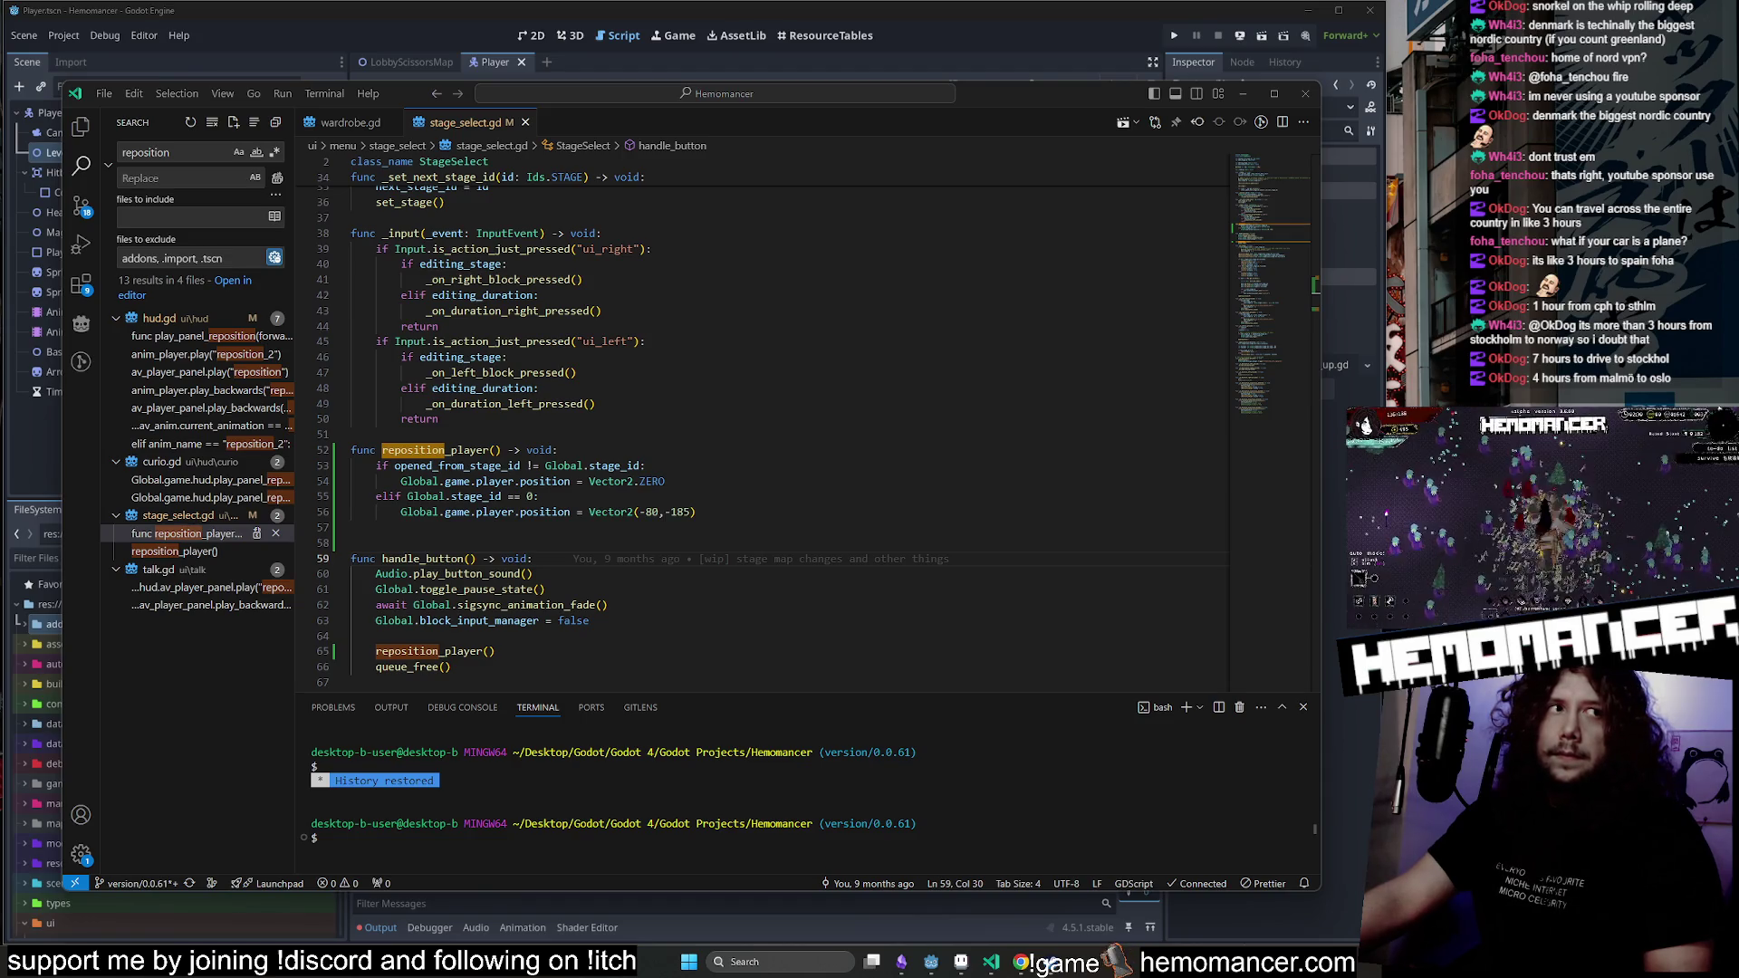
# Delete the extra blank line between reposition_player and handle_button.
pyautogui.doubleClick(652, 481)
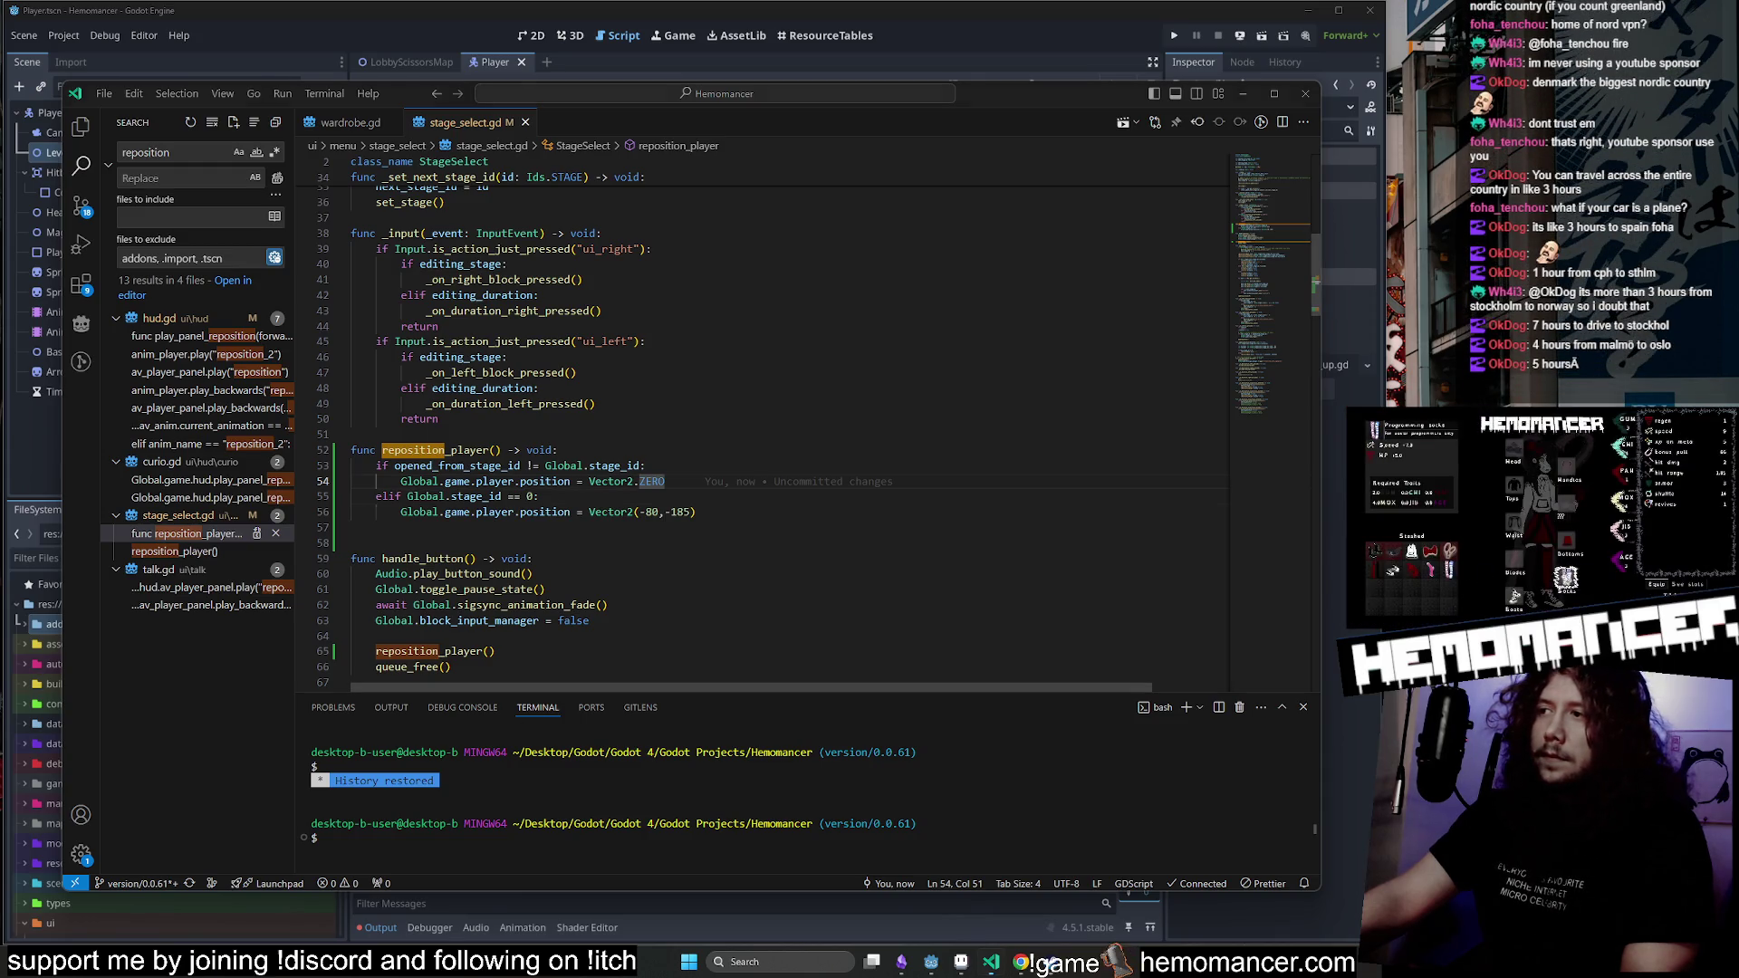
pyautogui.click(668, 481)
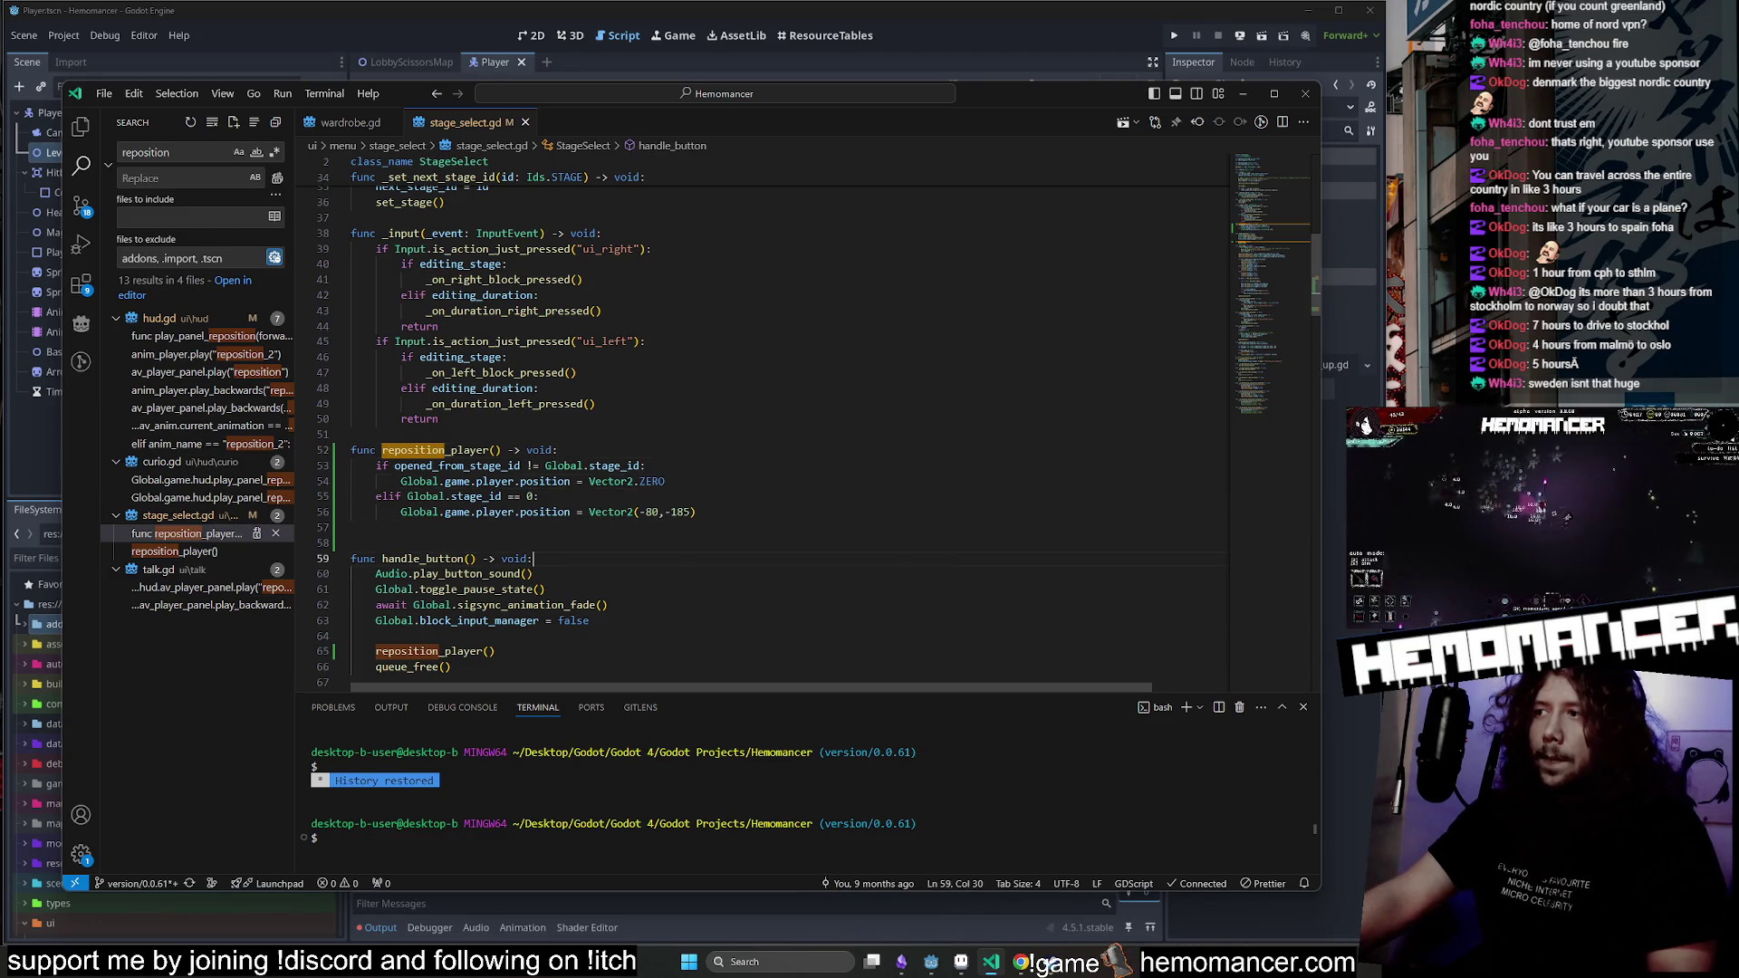
pyautogui.click(380, 527)
pyautogui.press('Delete')
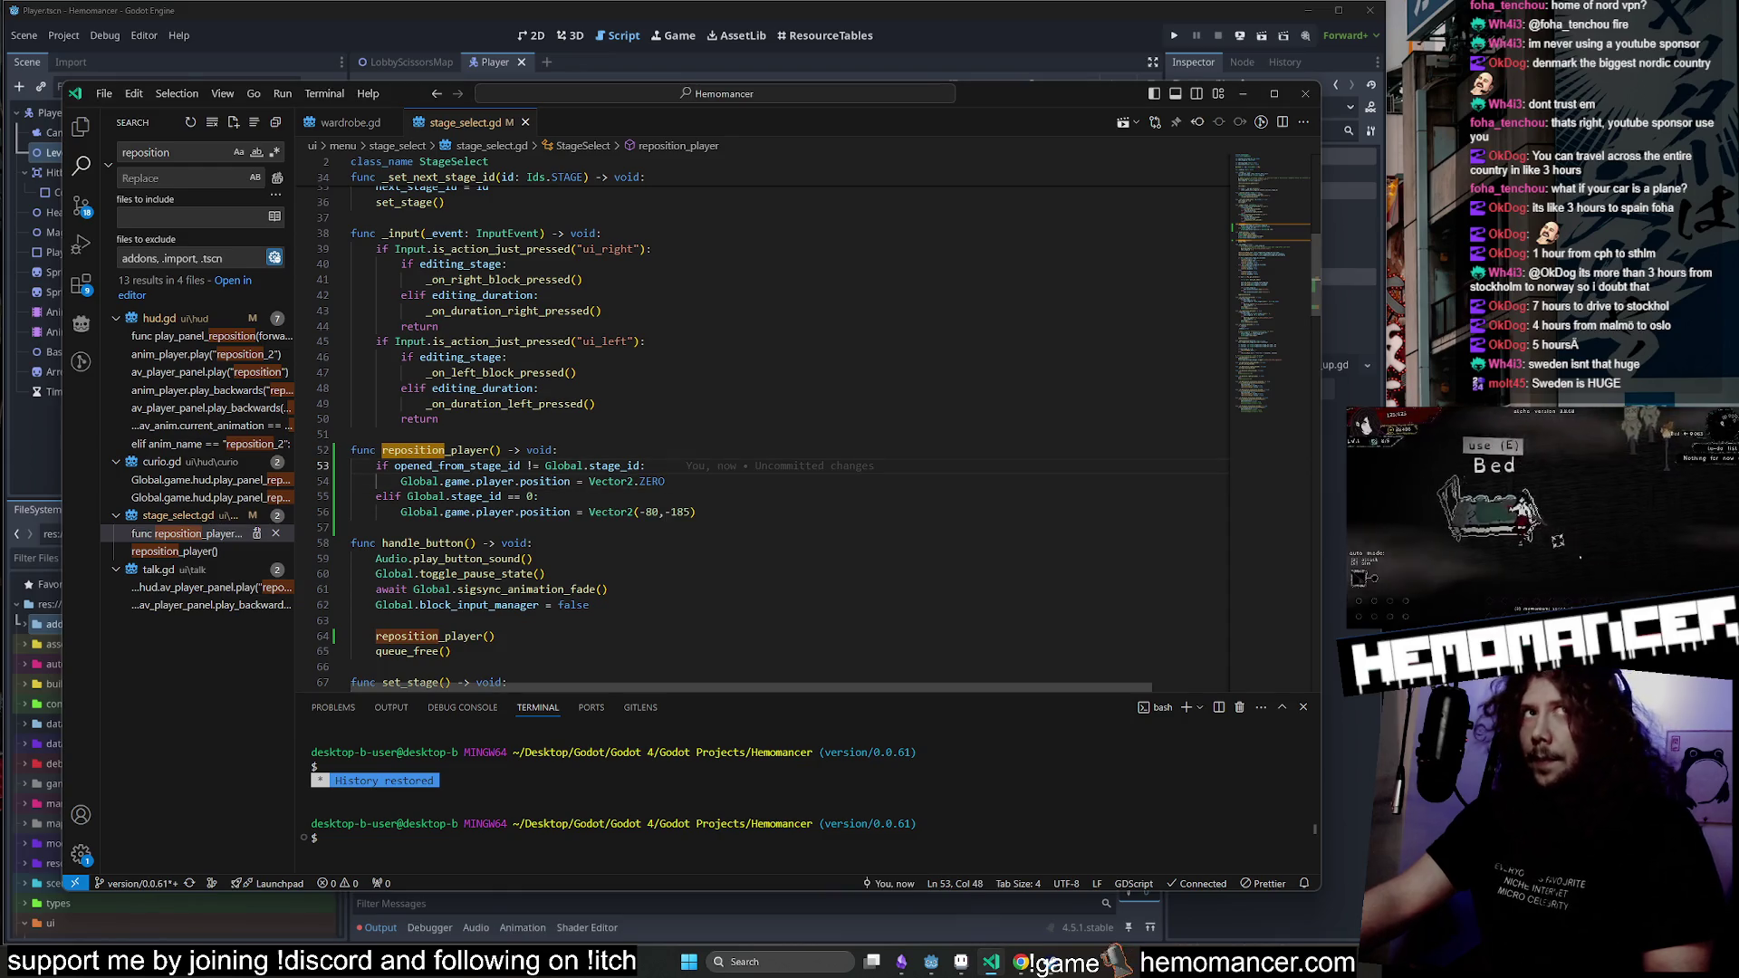
# Review reposition_player and the Vector2.ZERO docs, then minimize Visual Studio Code.
pyautogui.moveTo(1062, 101)
pyautogui.mouseDown()
pyautogui.moveTo(1116, 97)
pyautogui.moveTo(1089, 99)
pyautogui.mouseUp()
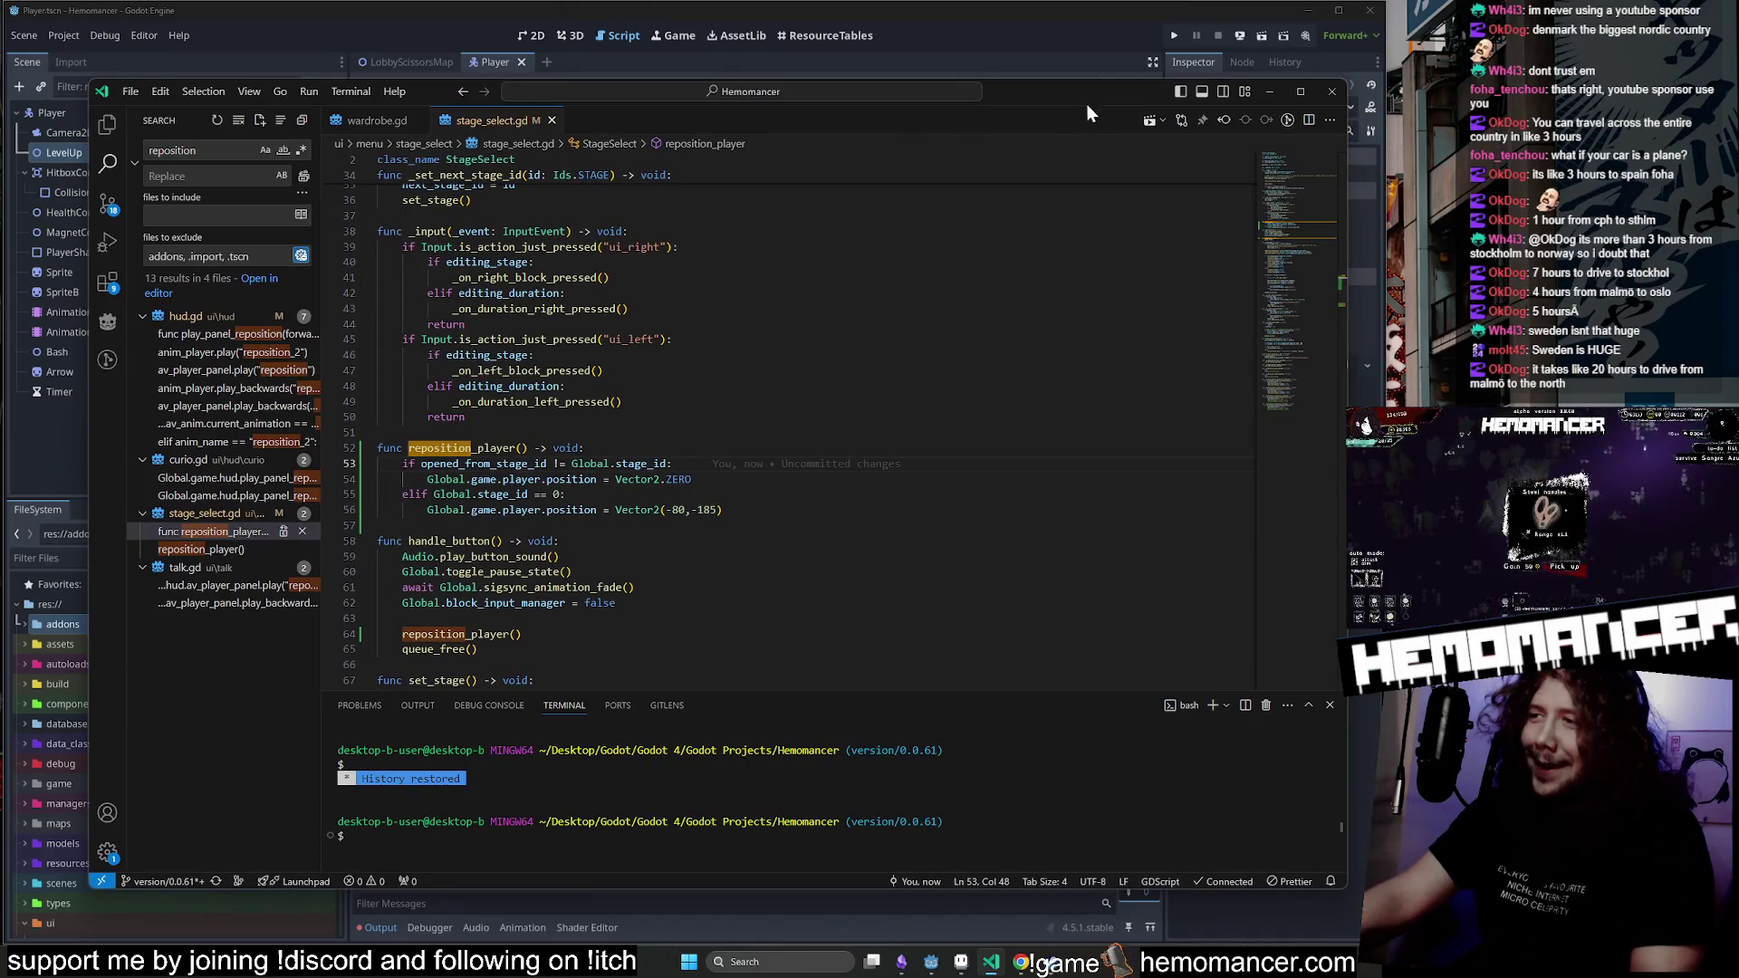
pyautogui.scroll(-1, 797, 426)
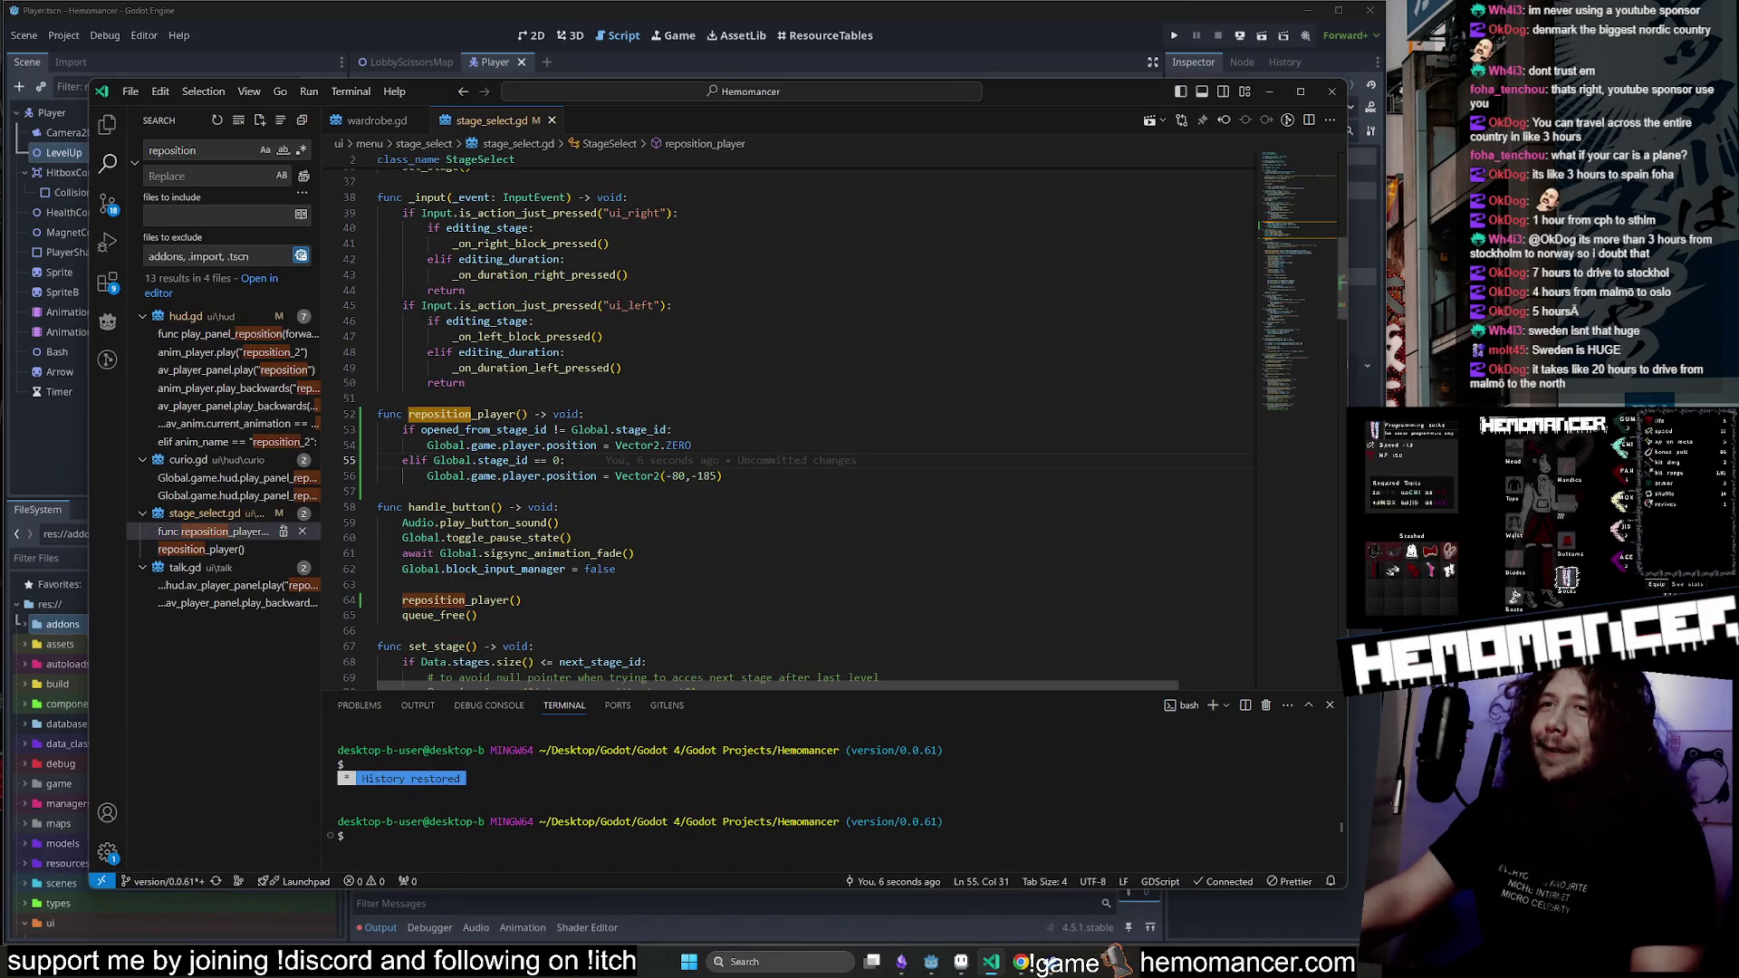
pyautogui.hotkey('shift', 'Up')
pyautogui.hotkey('shift', 'Up')
pyautogui.hotkey('shift', 'Up')
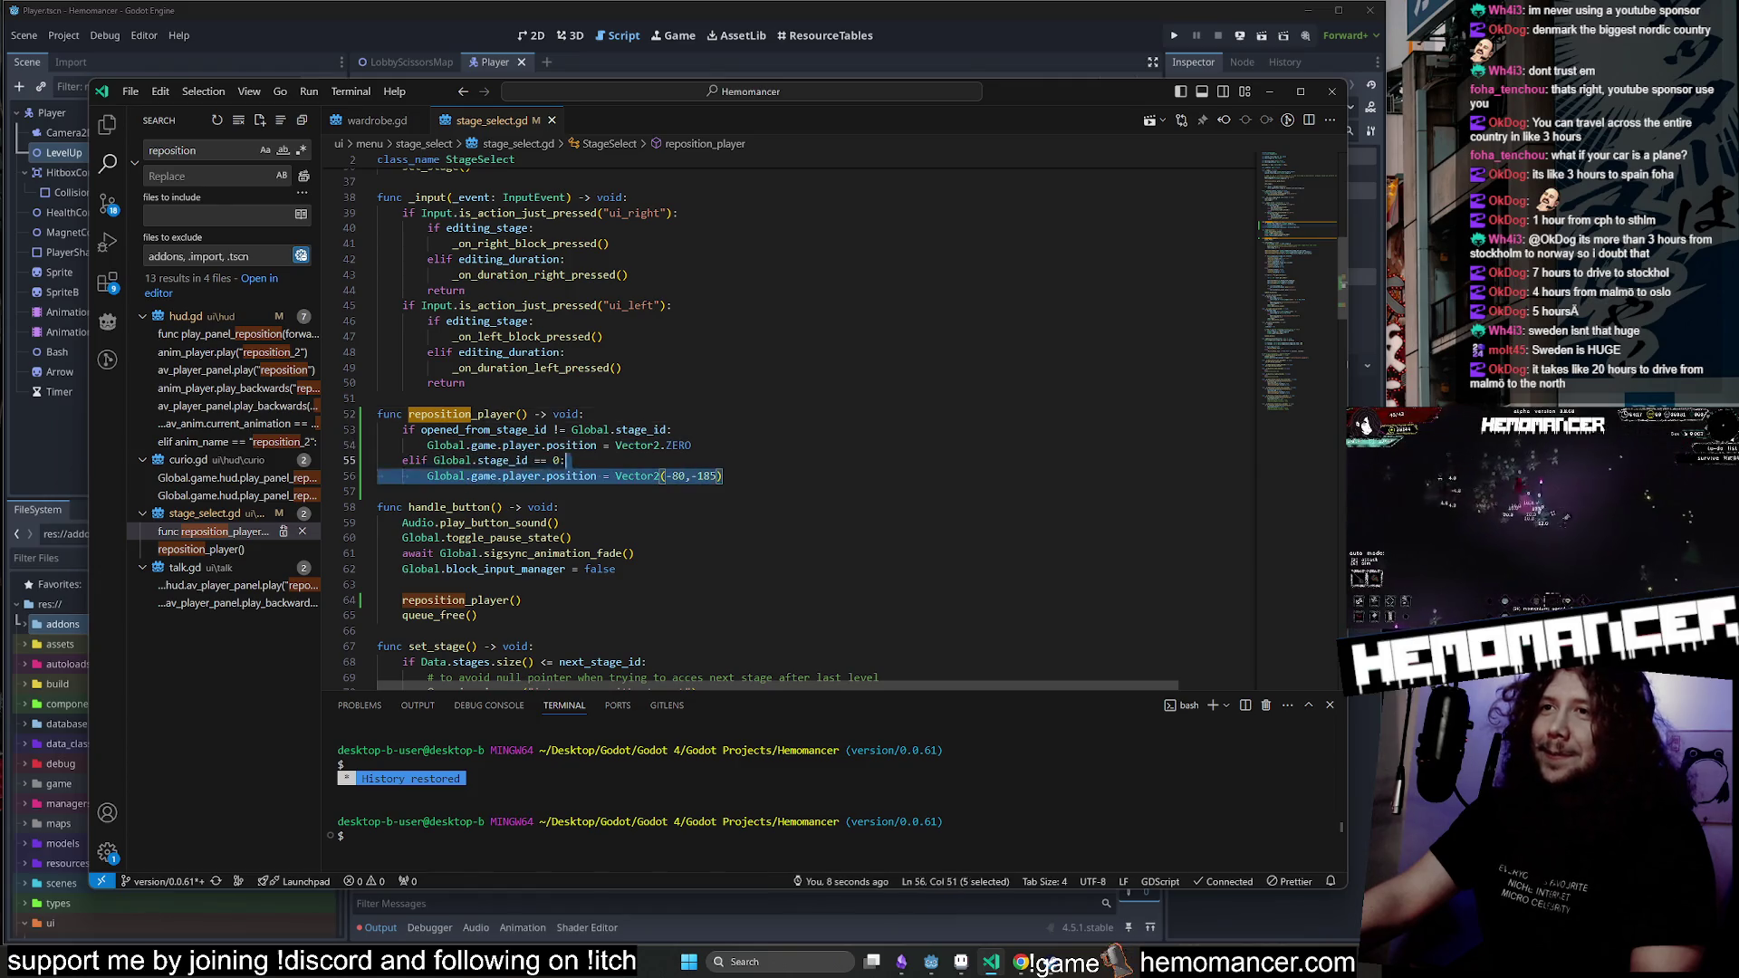
pyautogui.click(693, 445)
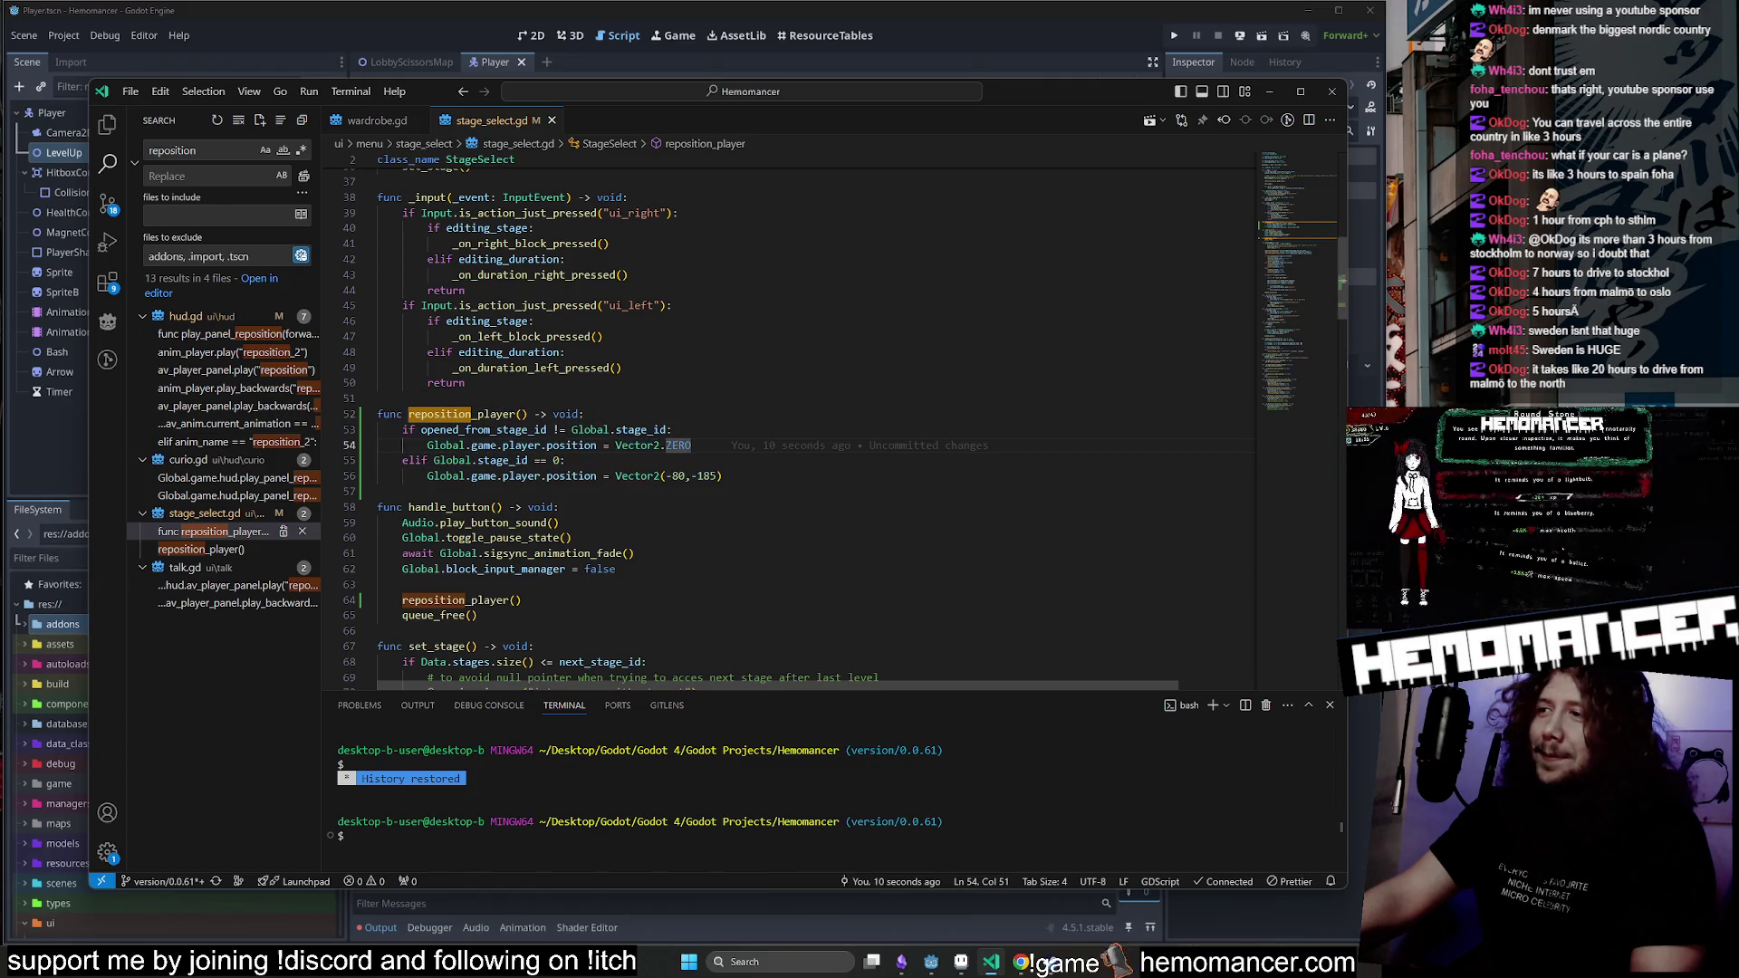
pyautogui.moveTo(679, 445)
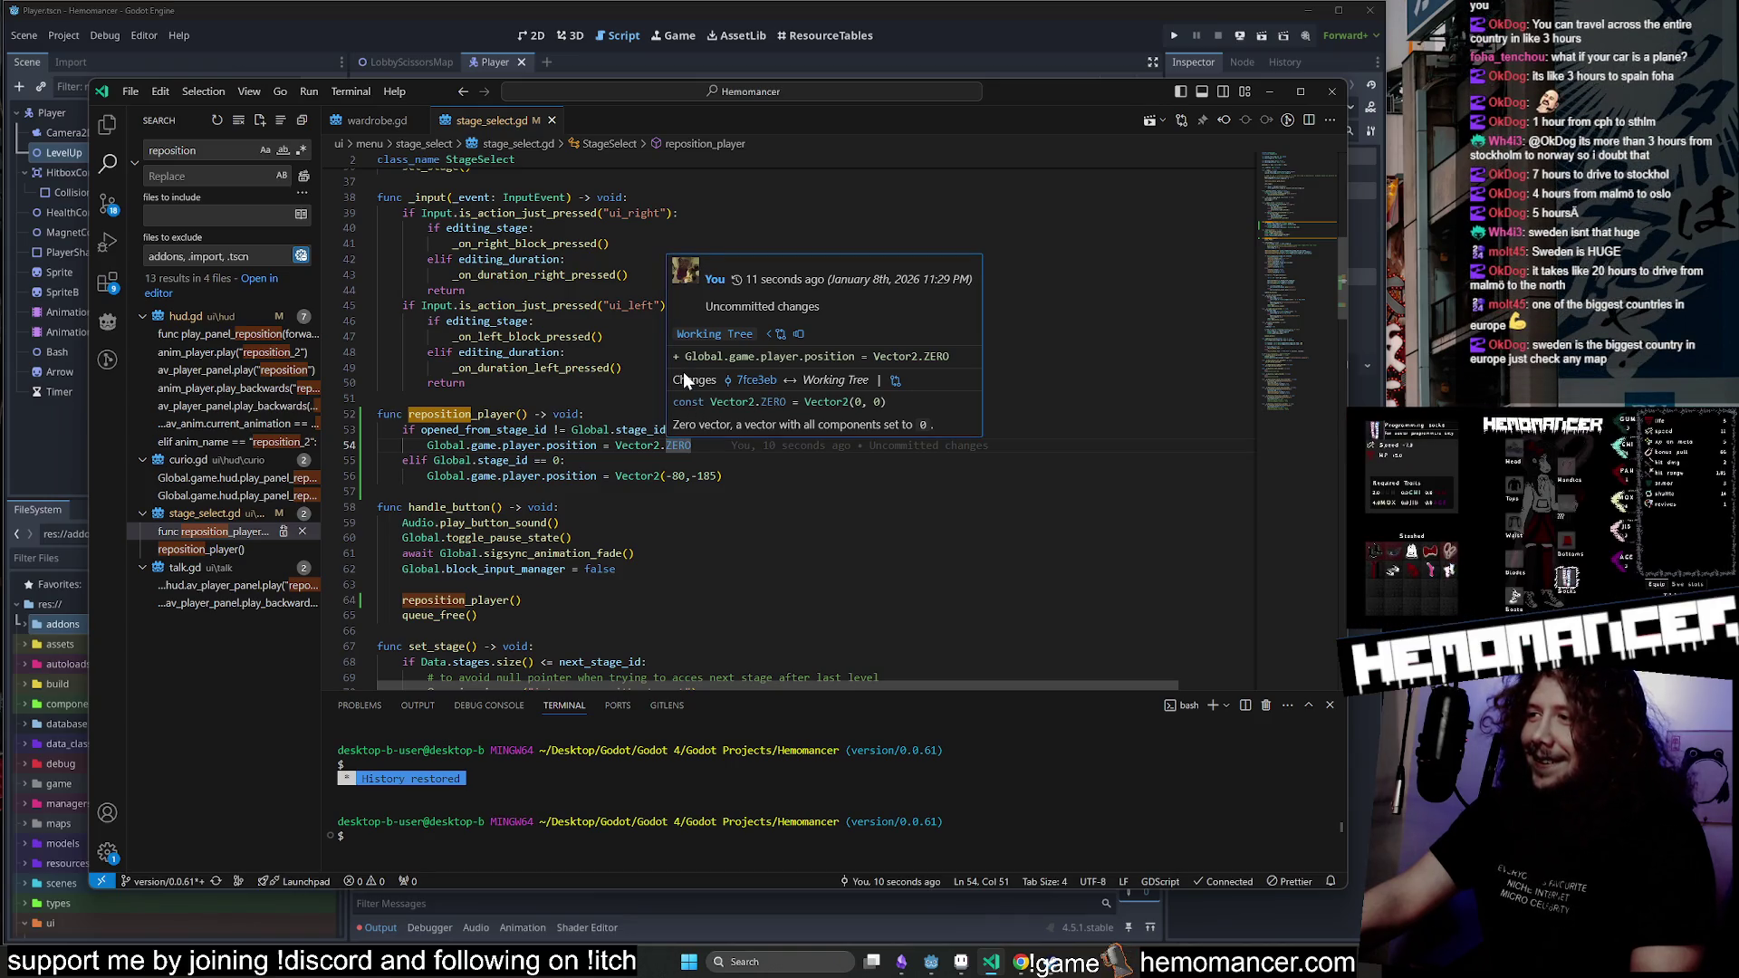
pyautogui.press('Up')
pyautogui.press('Up')
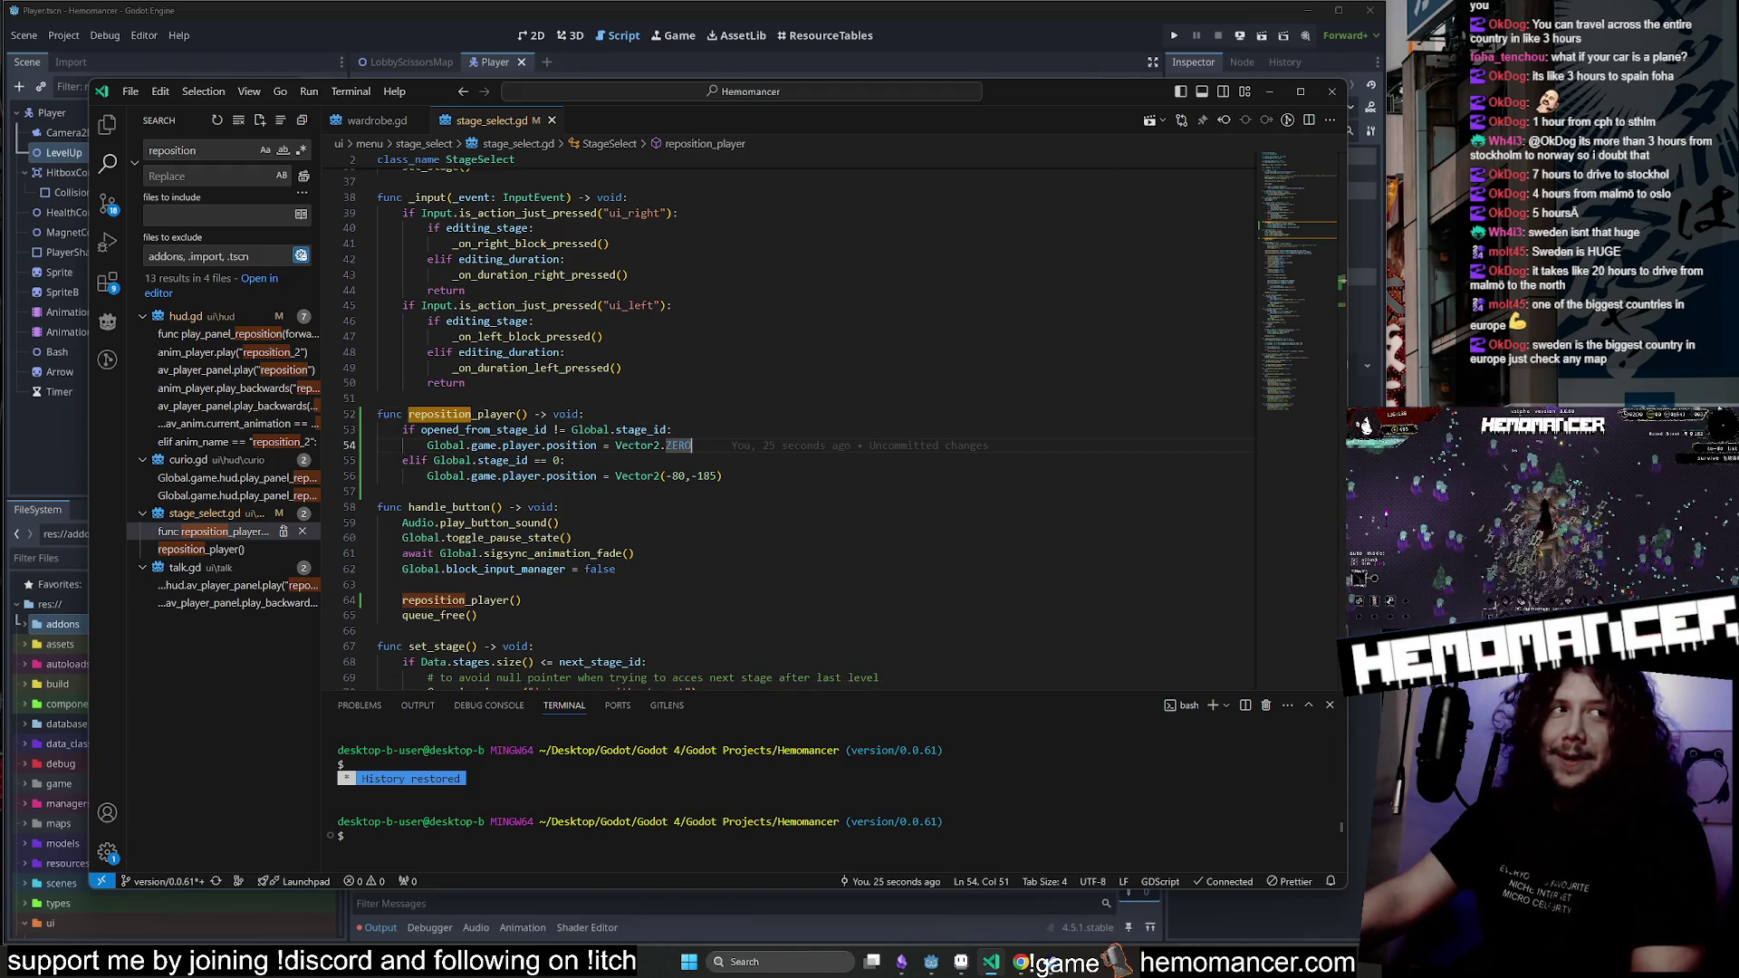
pyautogui.click(1272, 92)
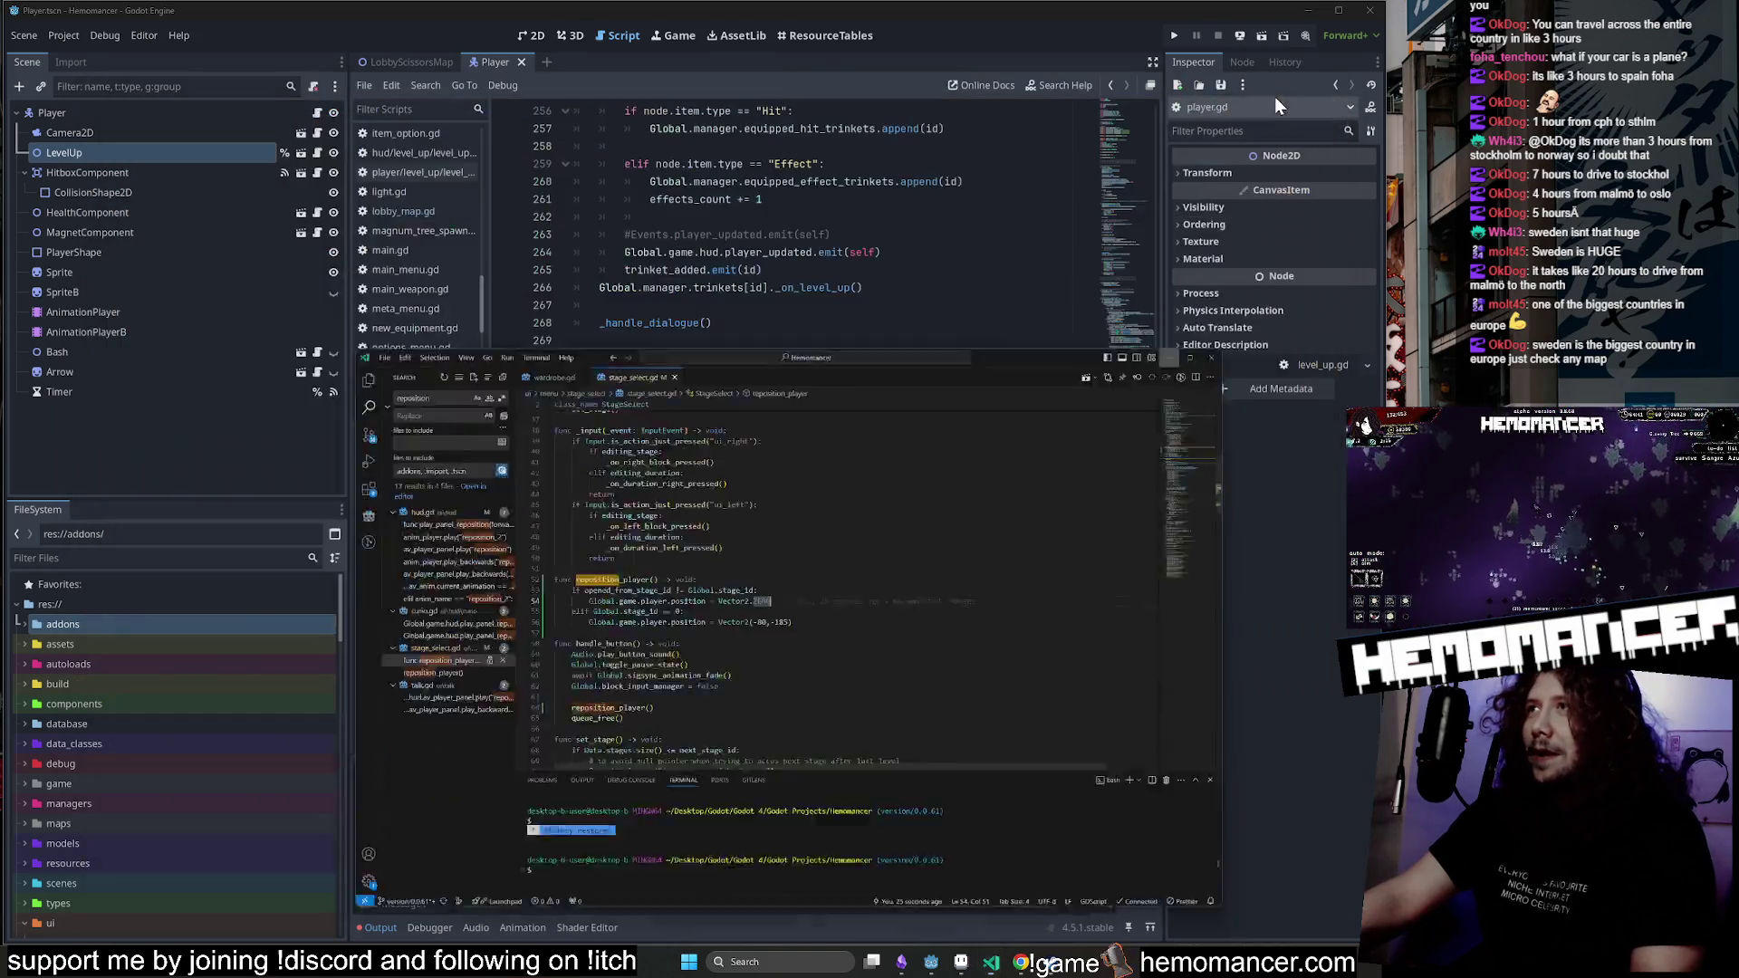
# Run the game from player.gd in a debug window and enlarge that window.
pyautogui.press('F5')
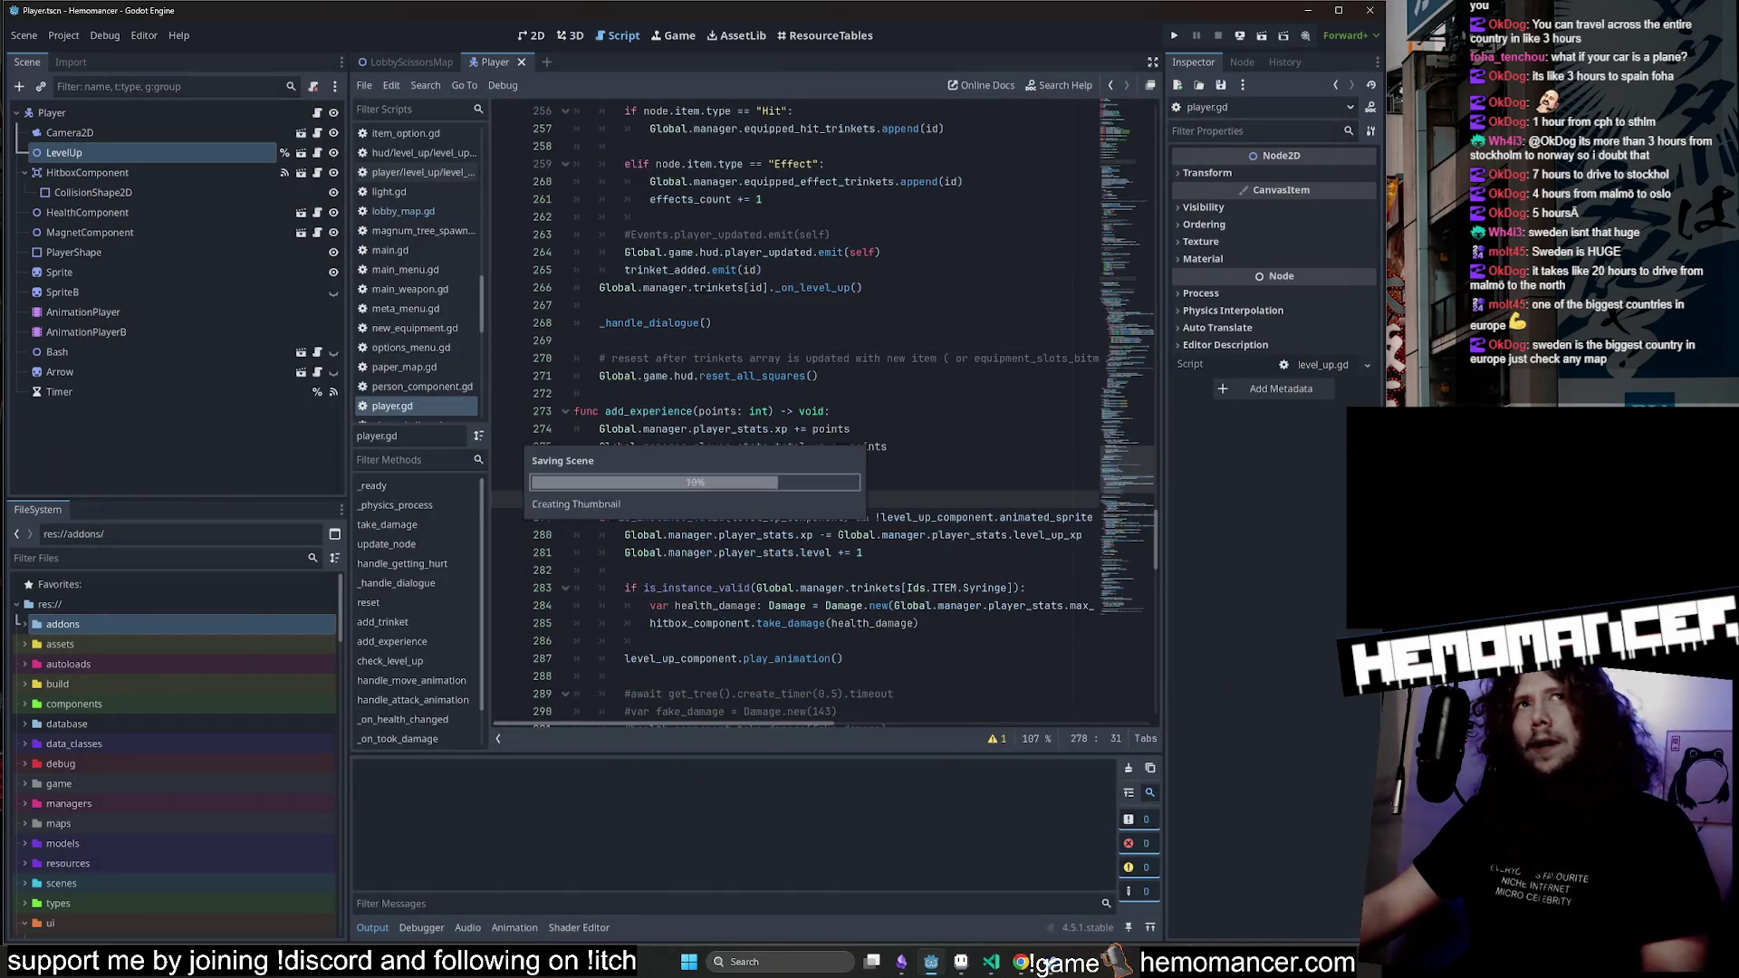
pyautogui.hotkey('alt', 'Tab')
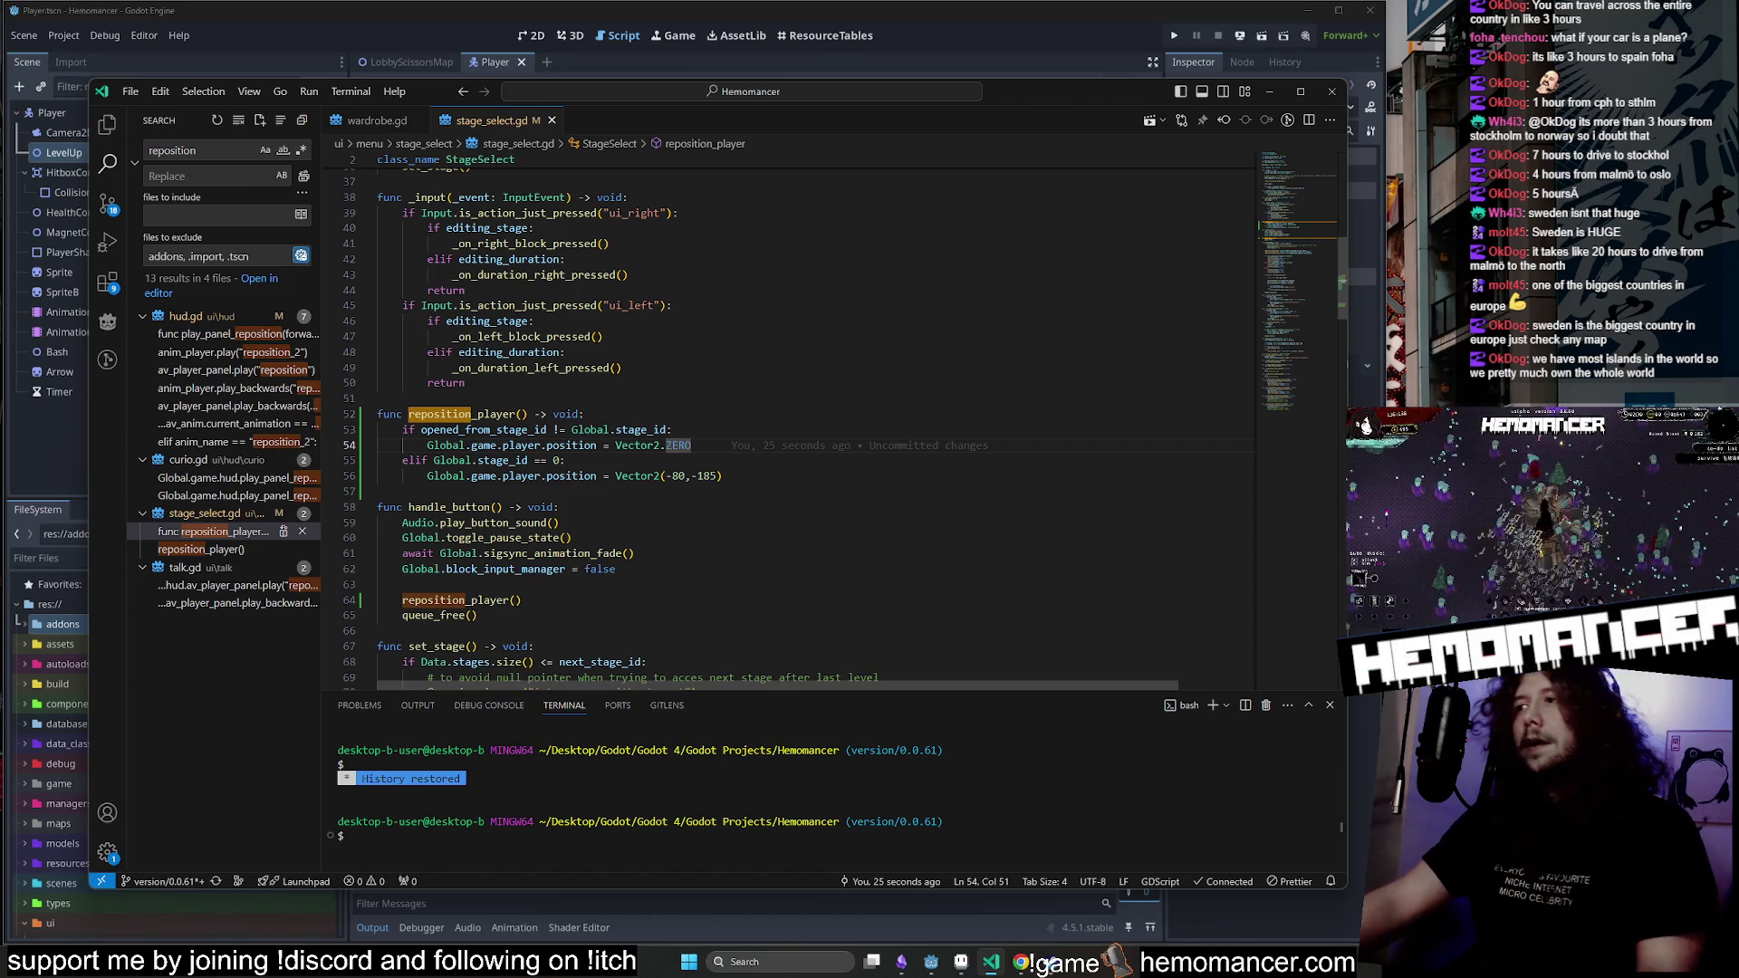
pyautogui.click(466, 382)
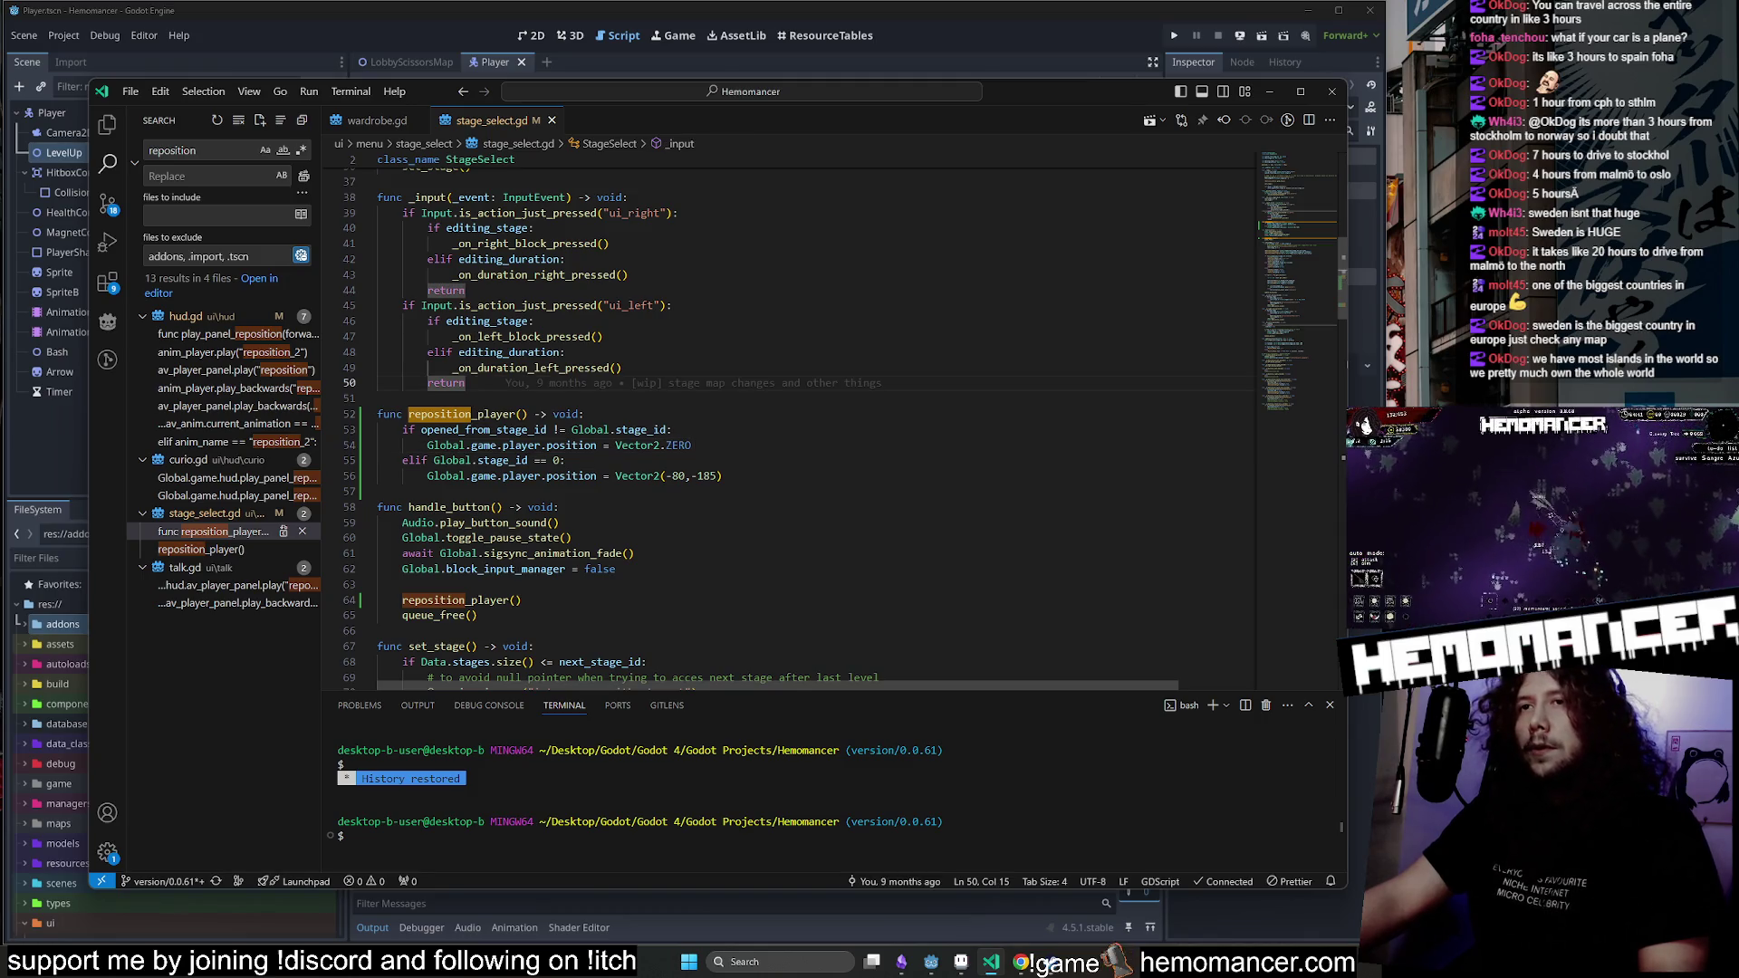
pyautogui.click(1269, 92)
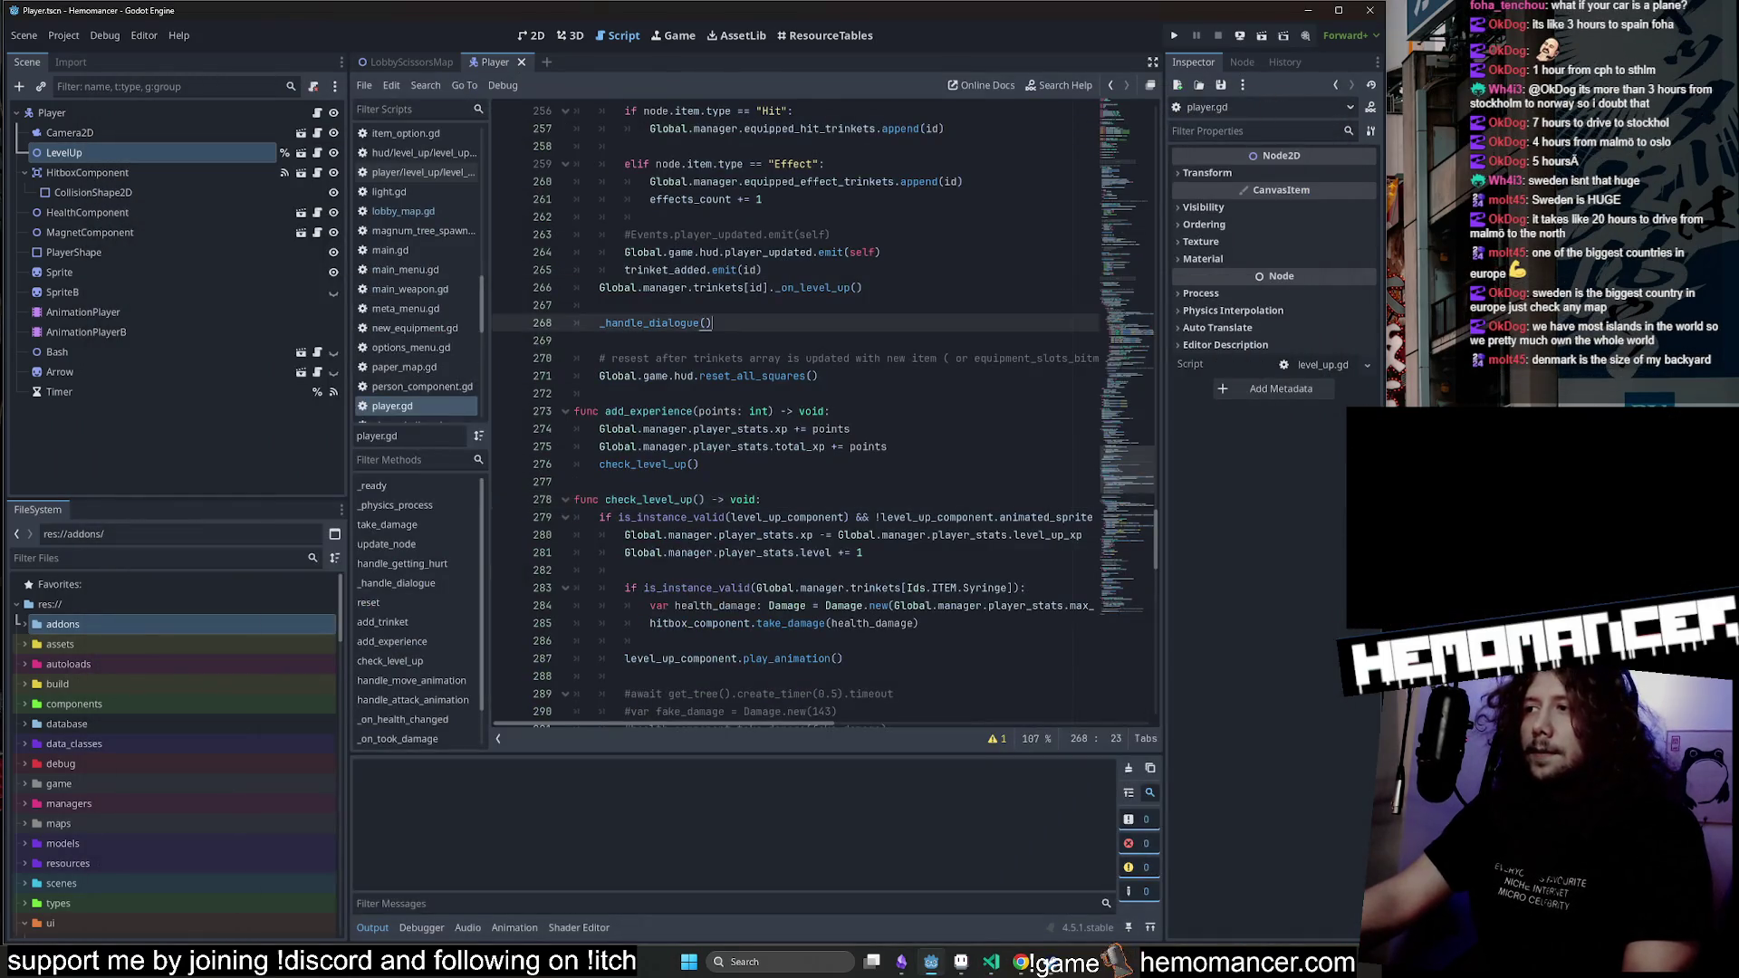
pyautogui.click(814, 270)
pyautogui.press('F5')
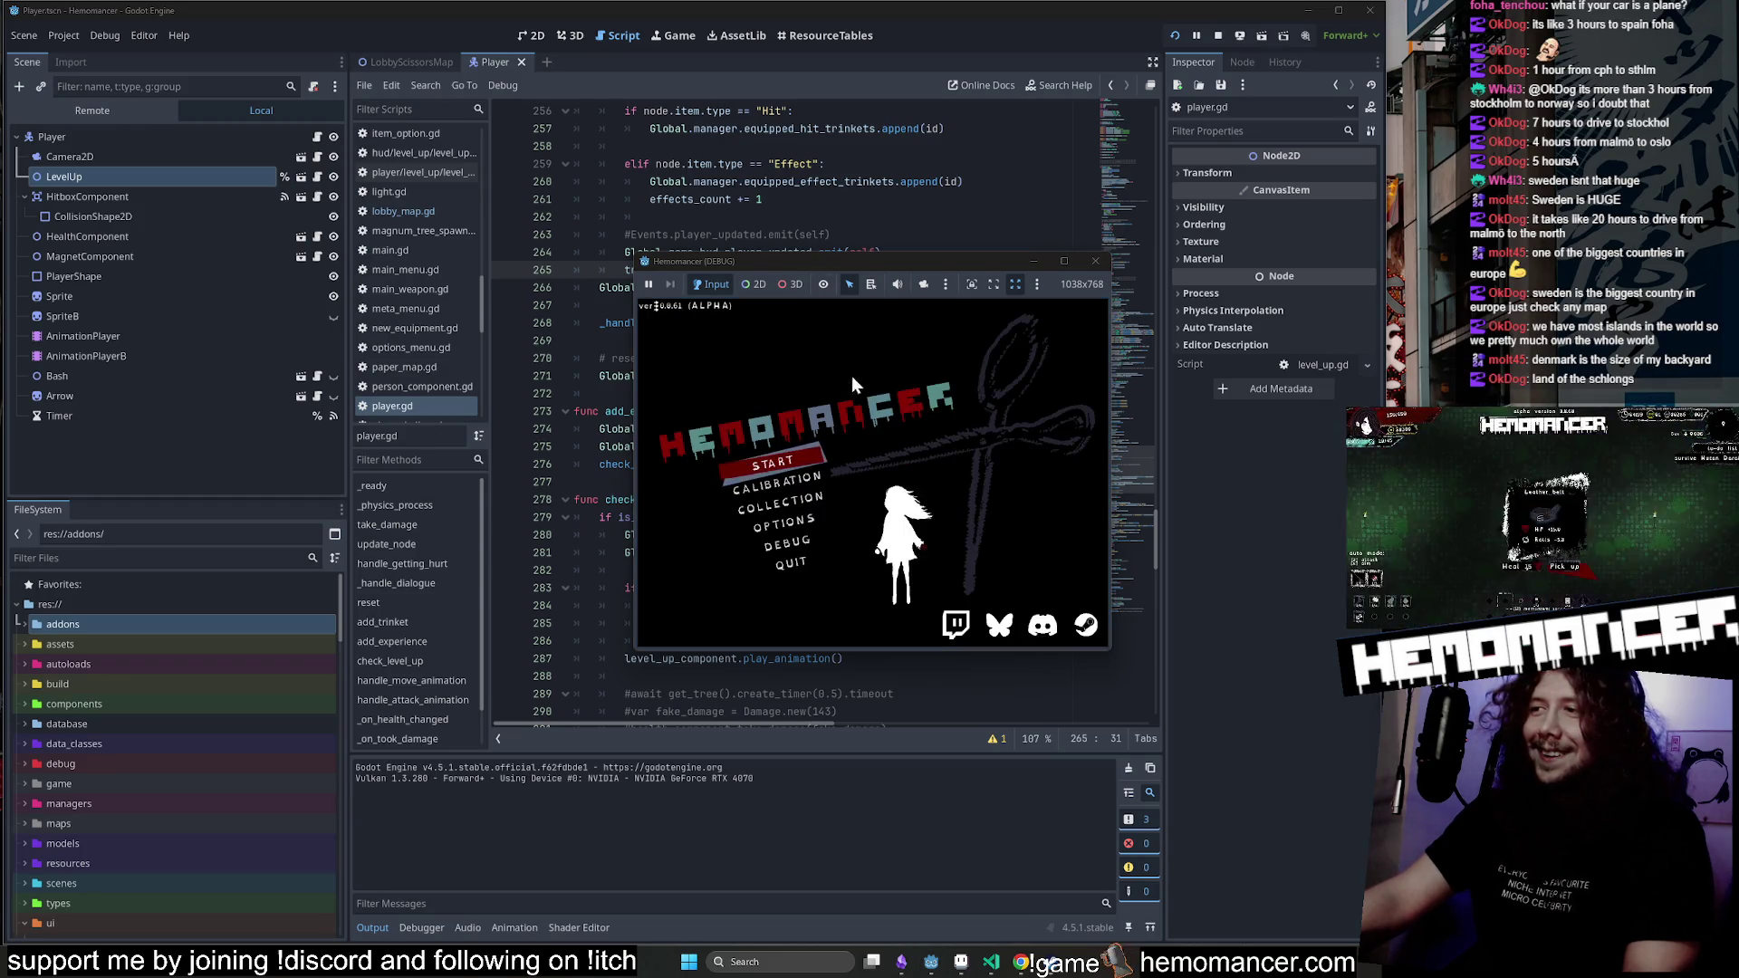
pyautogui.moveTo(632, 656)
pyautogui.mouseDown()
pyautogui.moveTo(511, 753)
pyautogui.moveTo(405, 785)
pyautogui.moveTo(315, 869)
pyautogui.mouseUp()
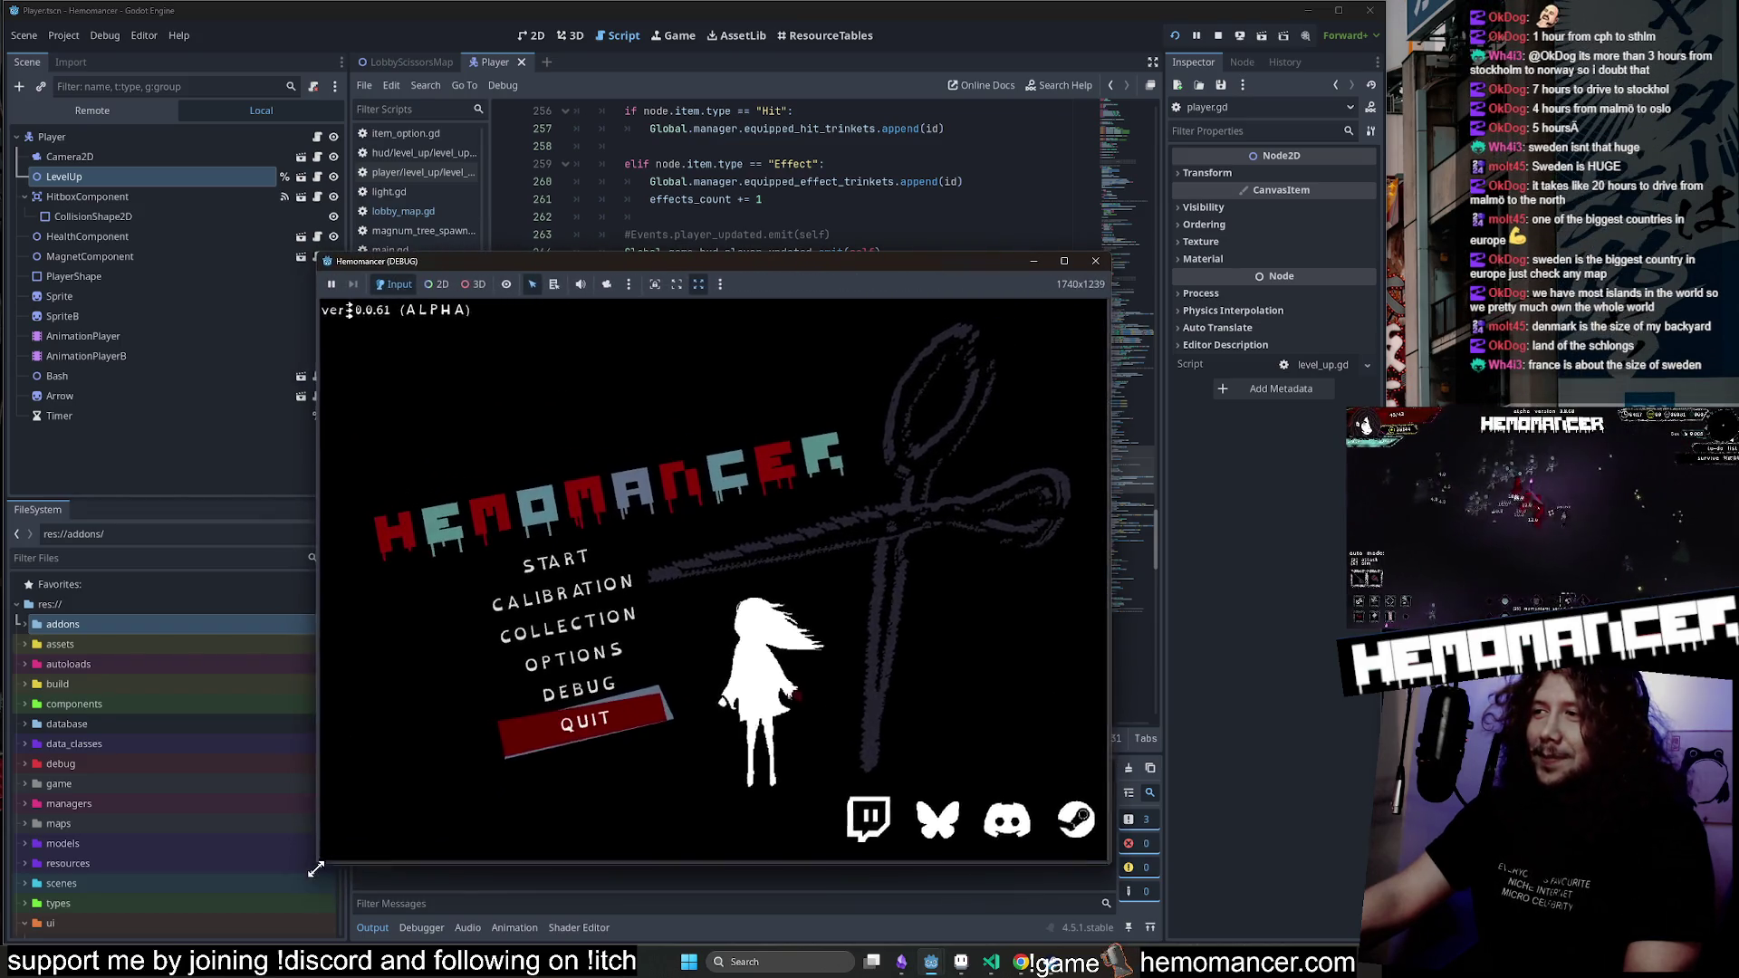
pyautogui.moveTo(886, 269); pyautogui.dragTo(839, 298)
pyautogui.moveTo(1071, 286); pyautogui.dragTo(1270, 94)
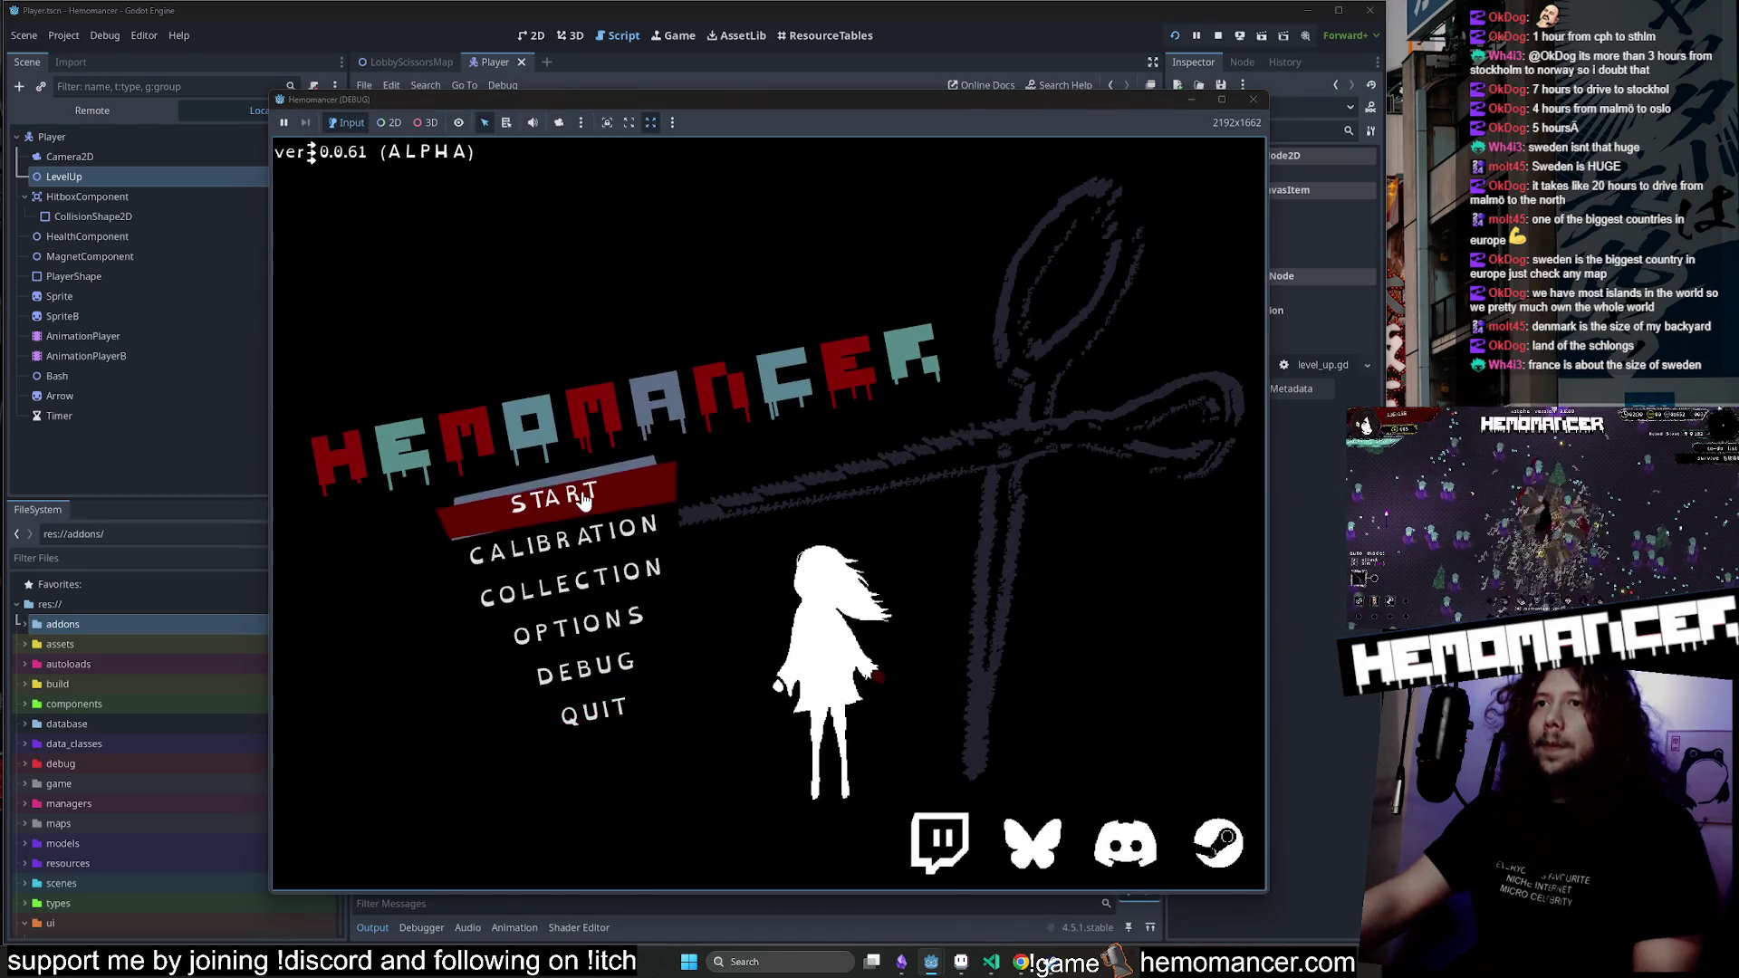
# Start the game from the main menu, walk around the hub, then pause and resume.
pyautogui.click(584, 499)
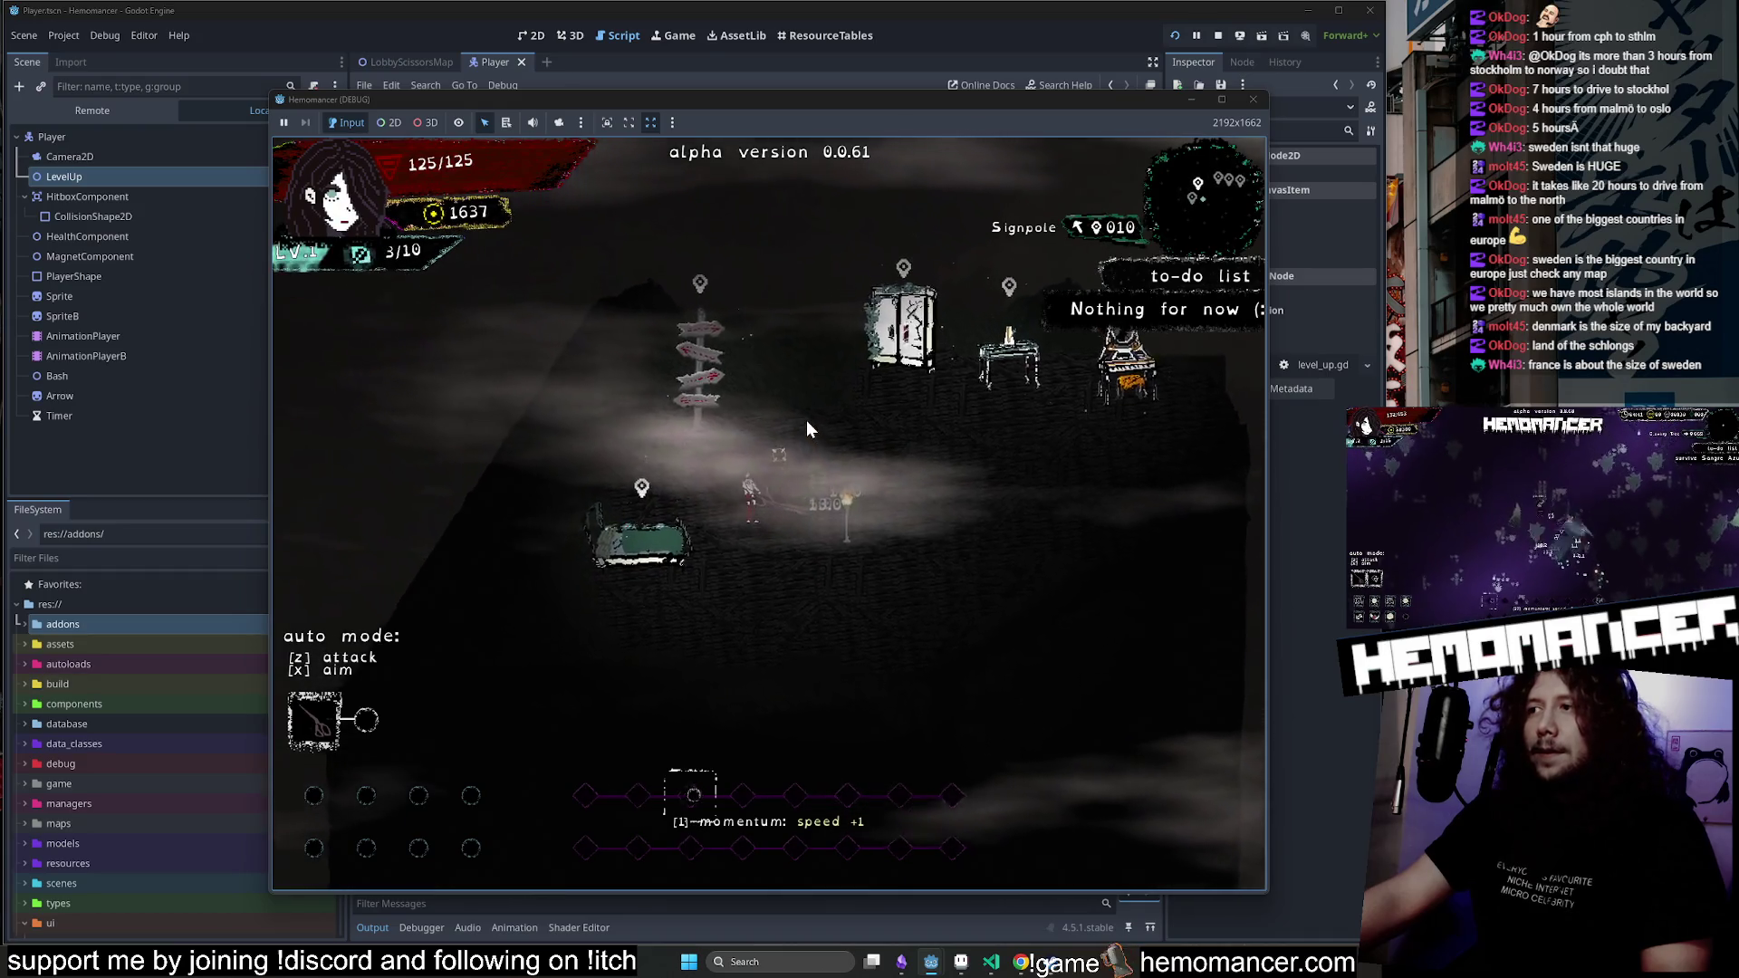
pyautogui.press('w')
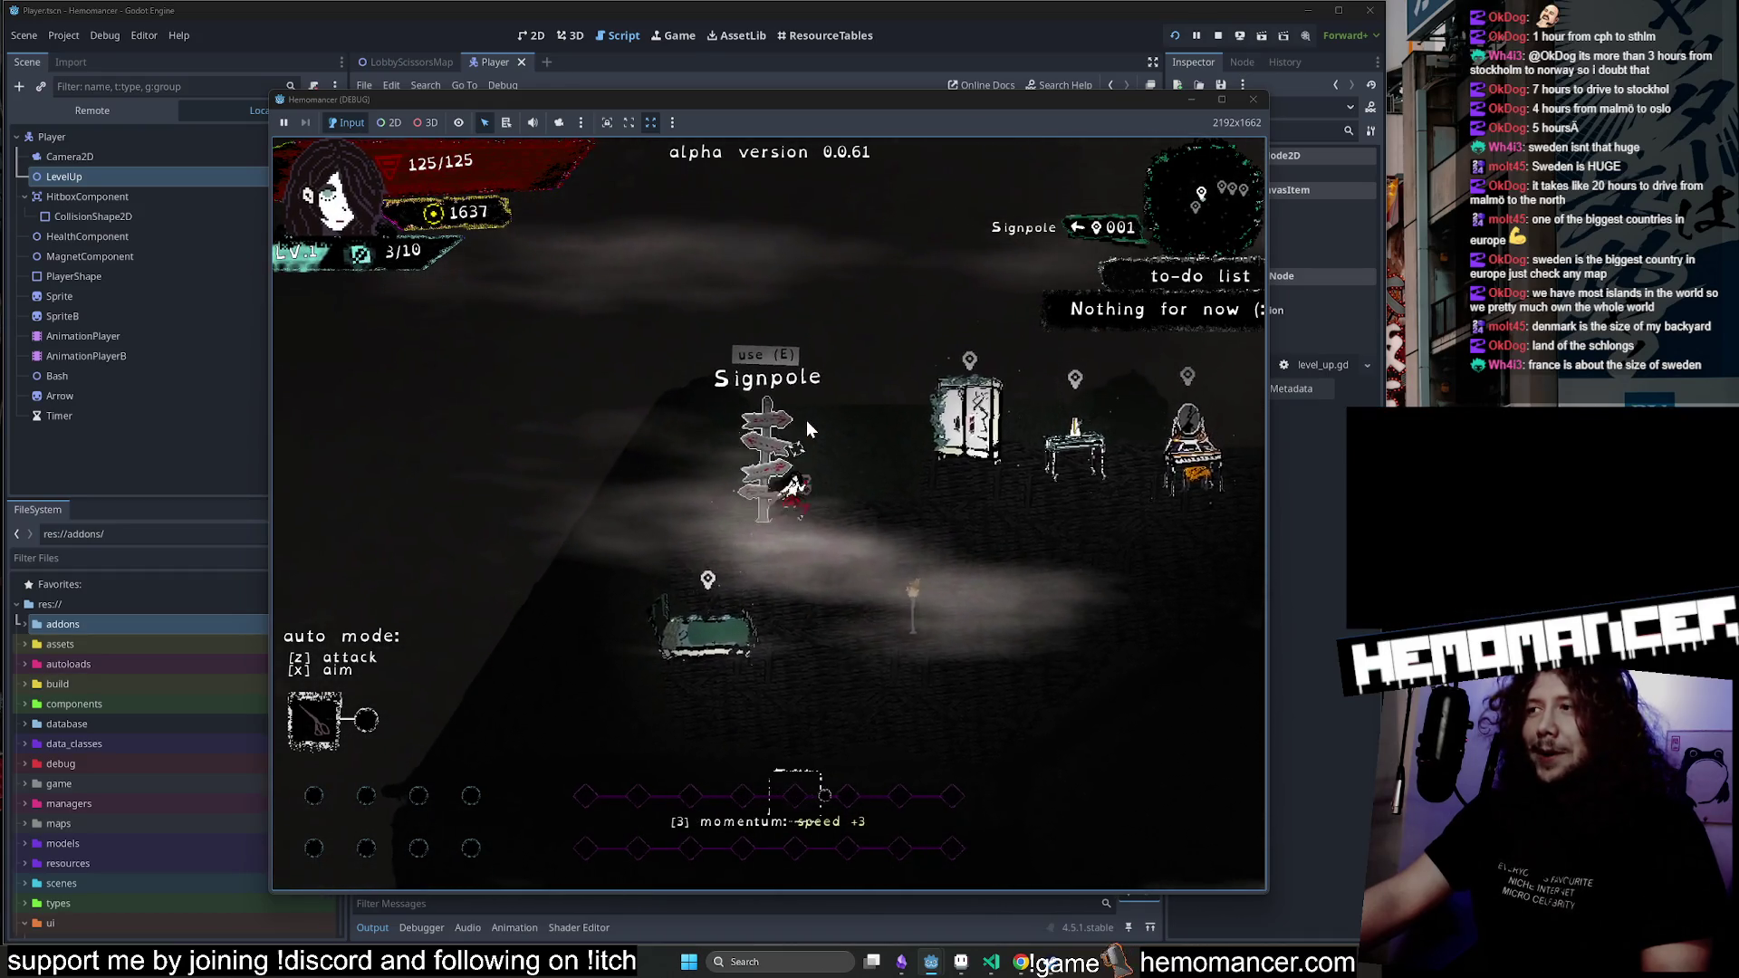
pyautogui.press('s')
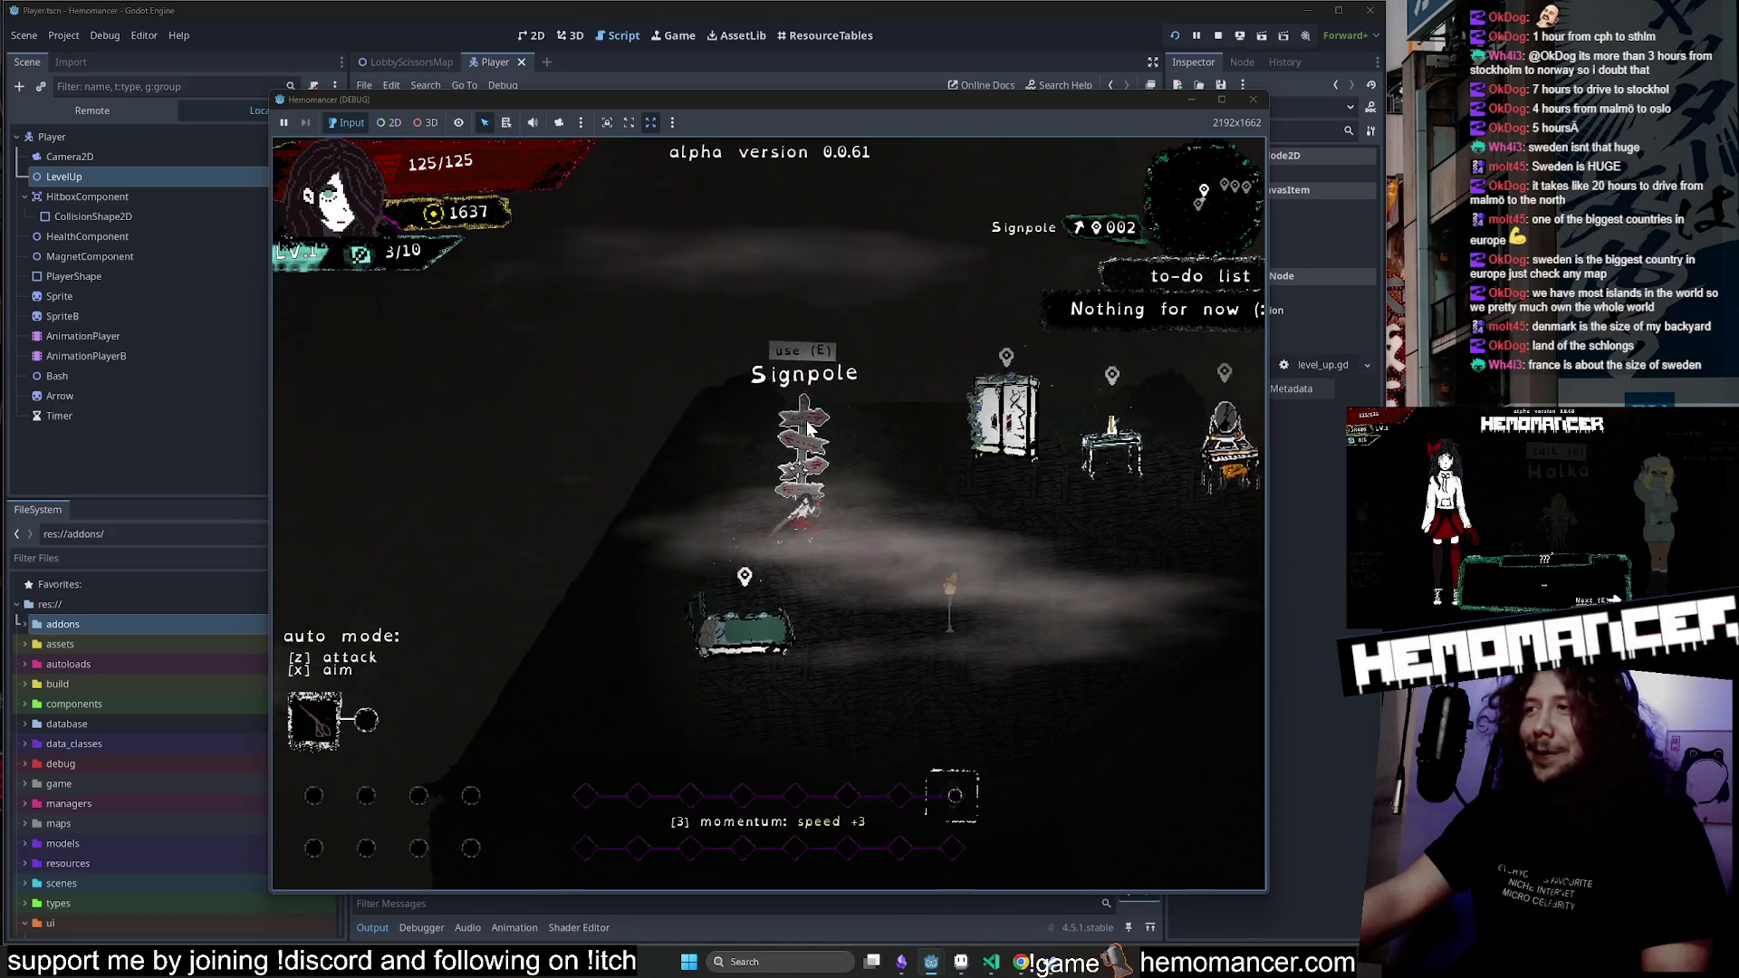
pyautogui.press('d')
pyautogui.press('Escape')
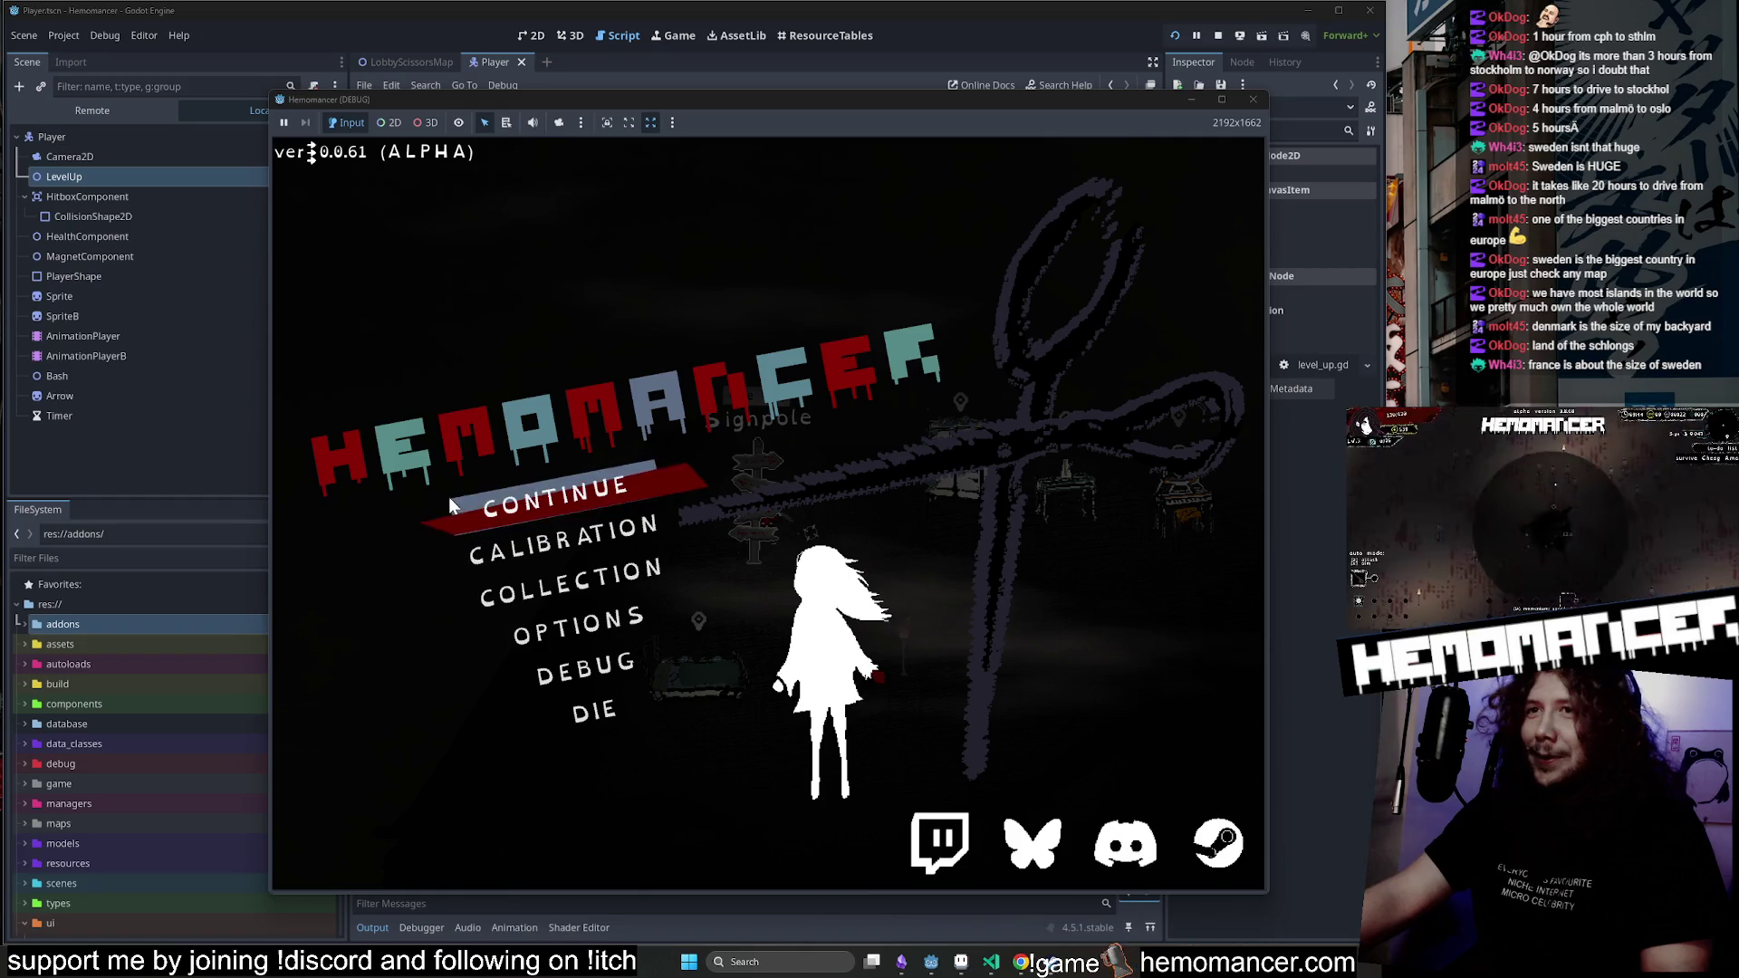
pyautogui.click(525, 497)
# Open the signpole's Travel map and back out of it twice.
pyautogui.press('e')
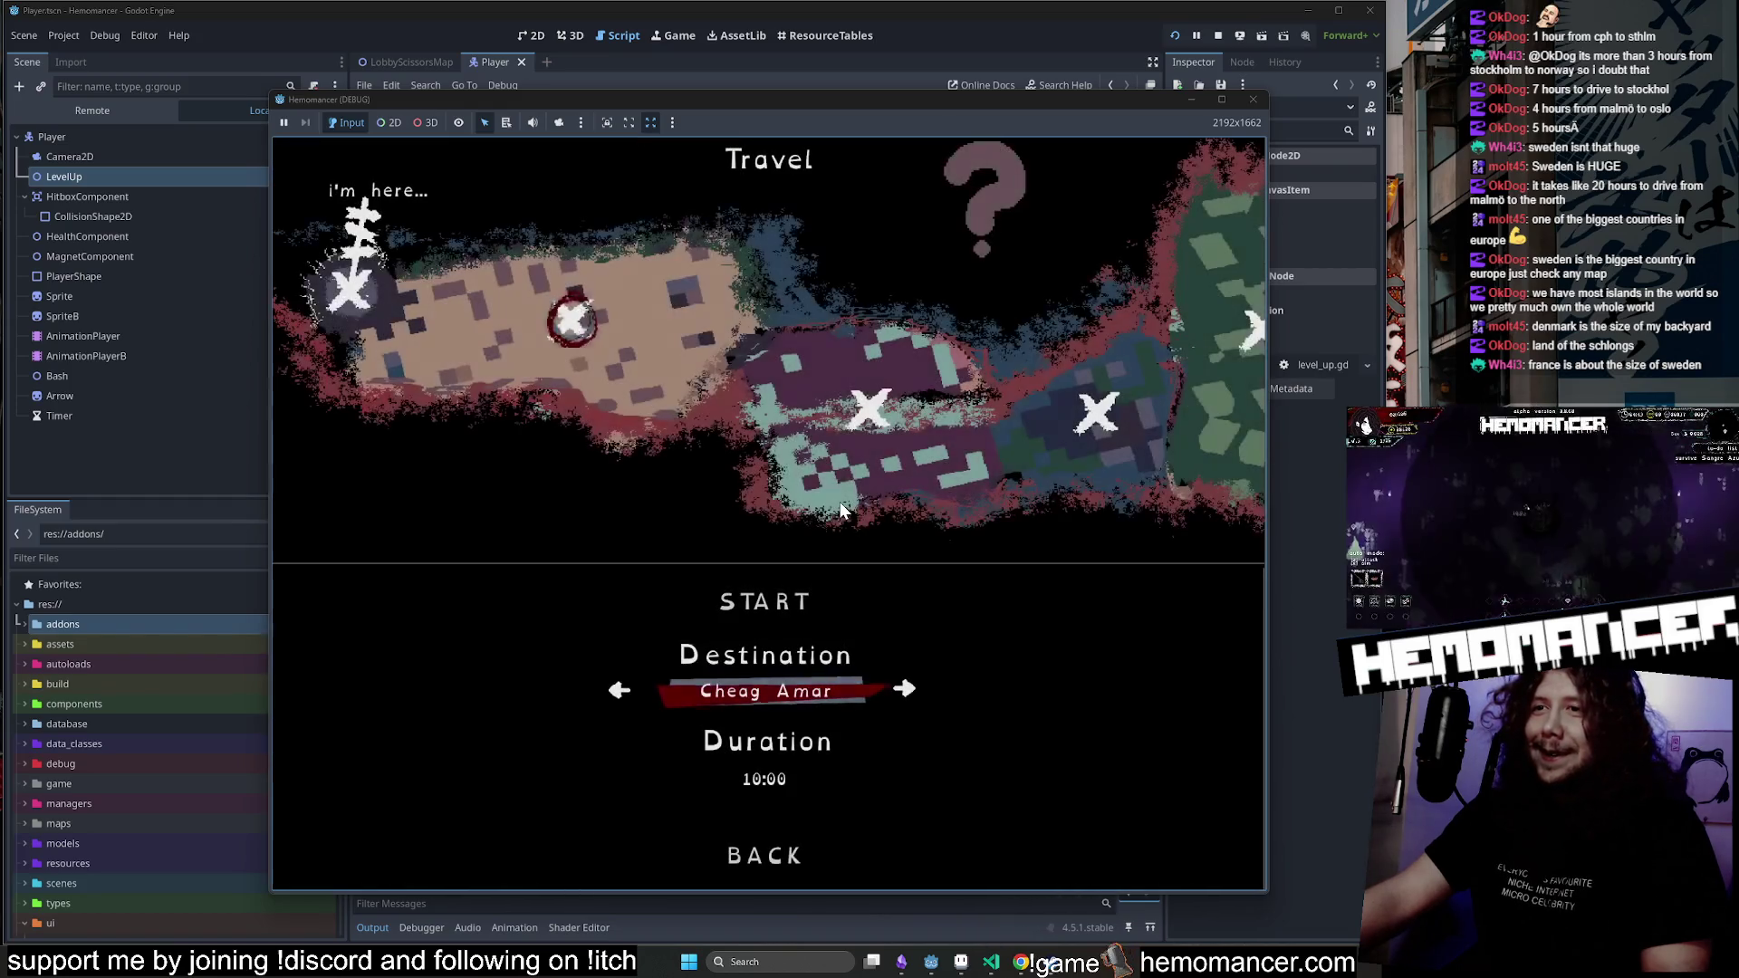
pyautogui.press('Down')
pyautogui.press('Down')
pyautogui.press('e')
pyautogui.press('e')
pyautogui.press('Up')
pyautogui.press('Up')
pyautogui.press('e')
pyautogui.press('e')
pyautogui.press('Up')
pyautogui.press('Up')
pyautogui.press('e')
# Walk away from the signpole and back, reopening its Travel map and selecting BACK.
pyautogui.press('d')
pyautogui.press('s')
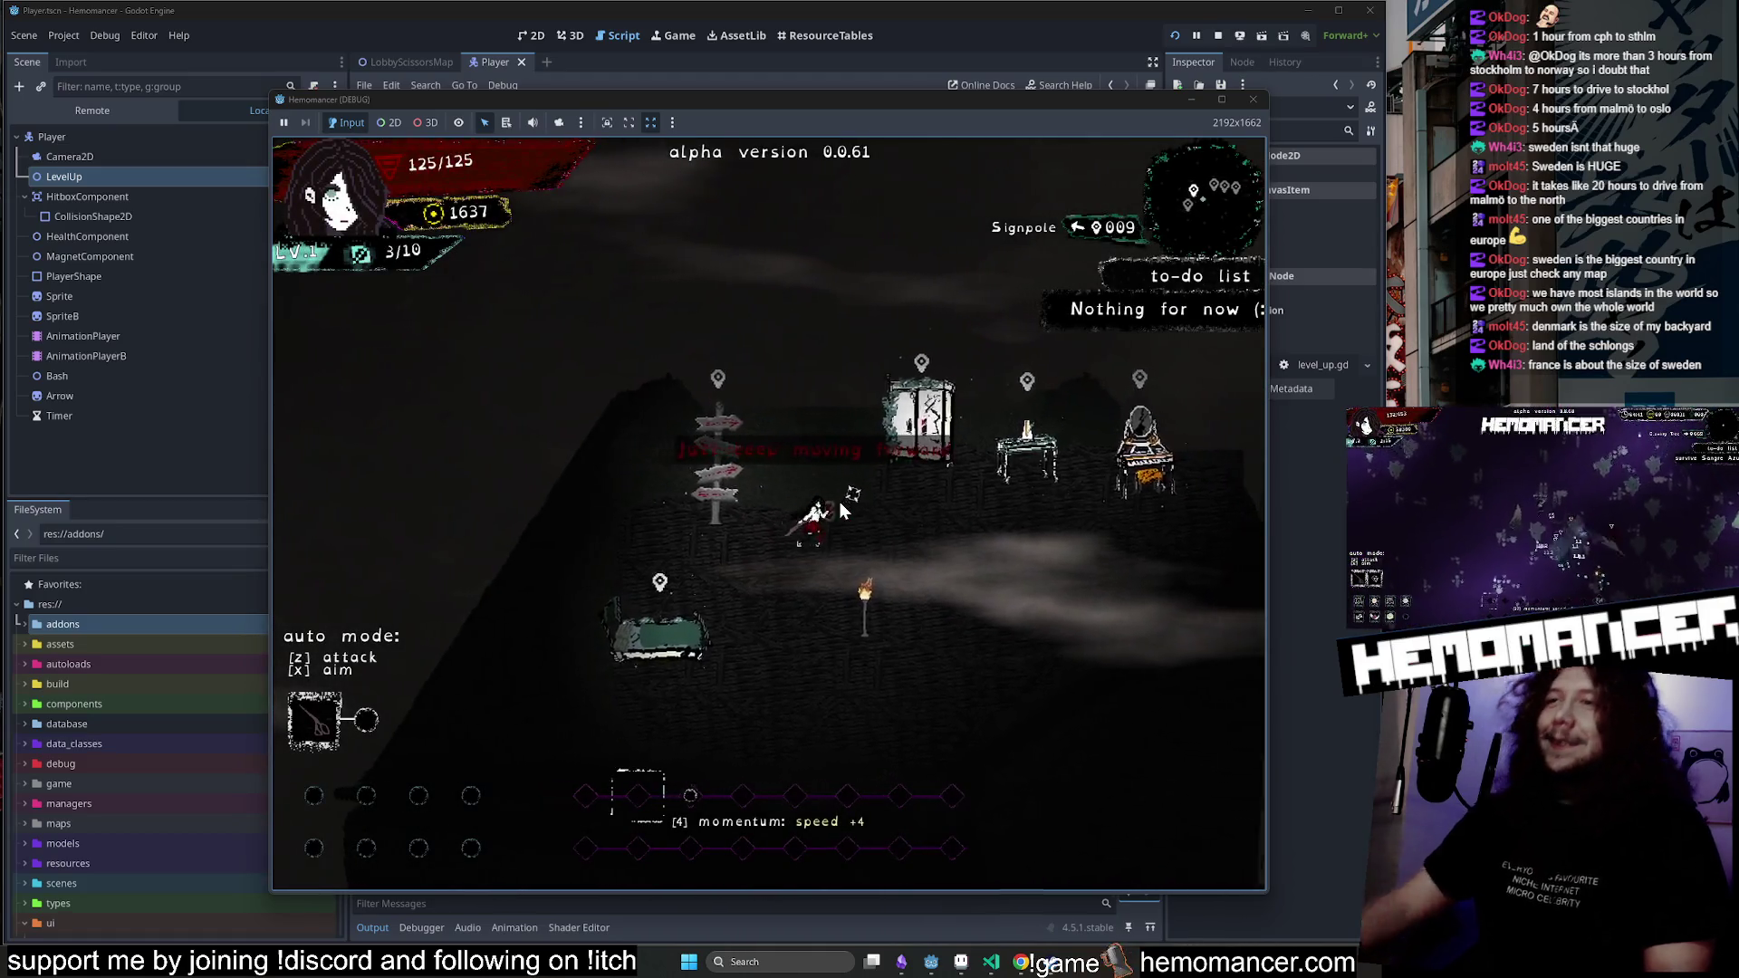
pyautogui.press('a')
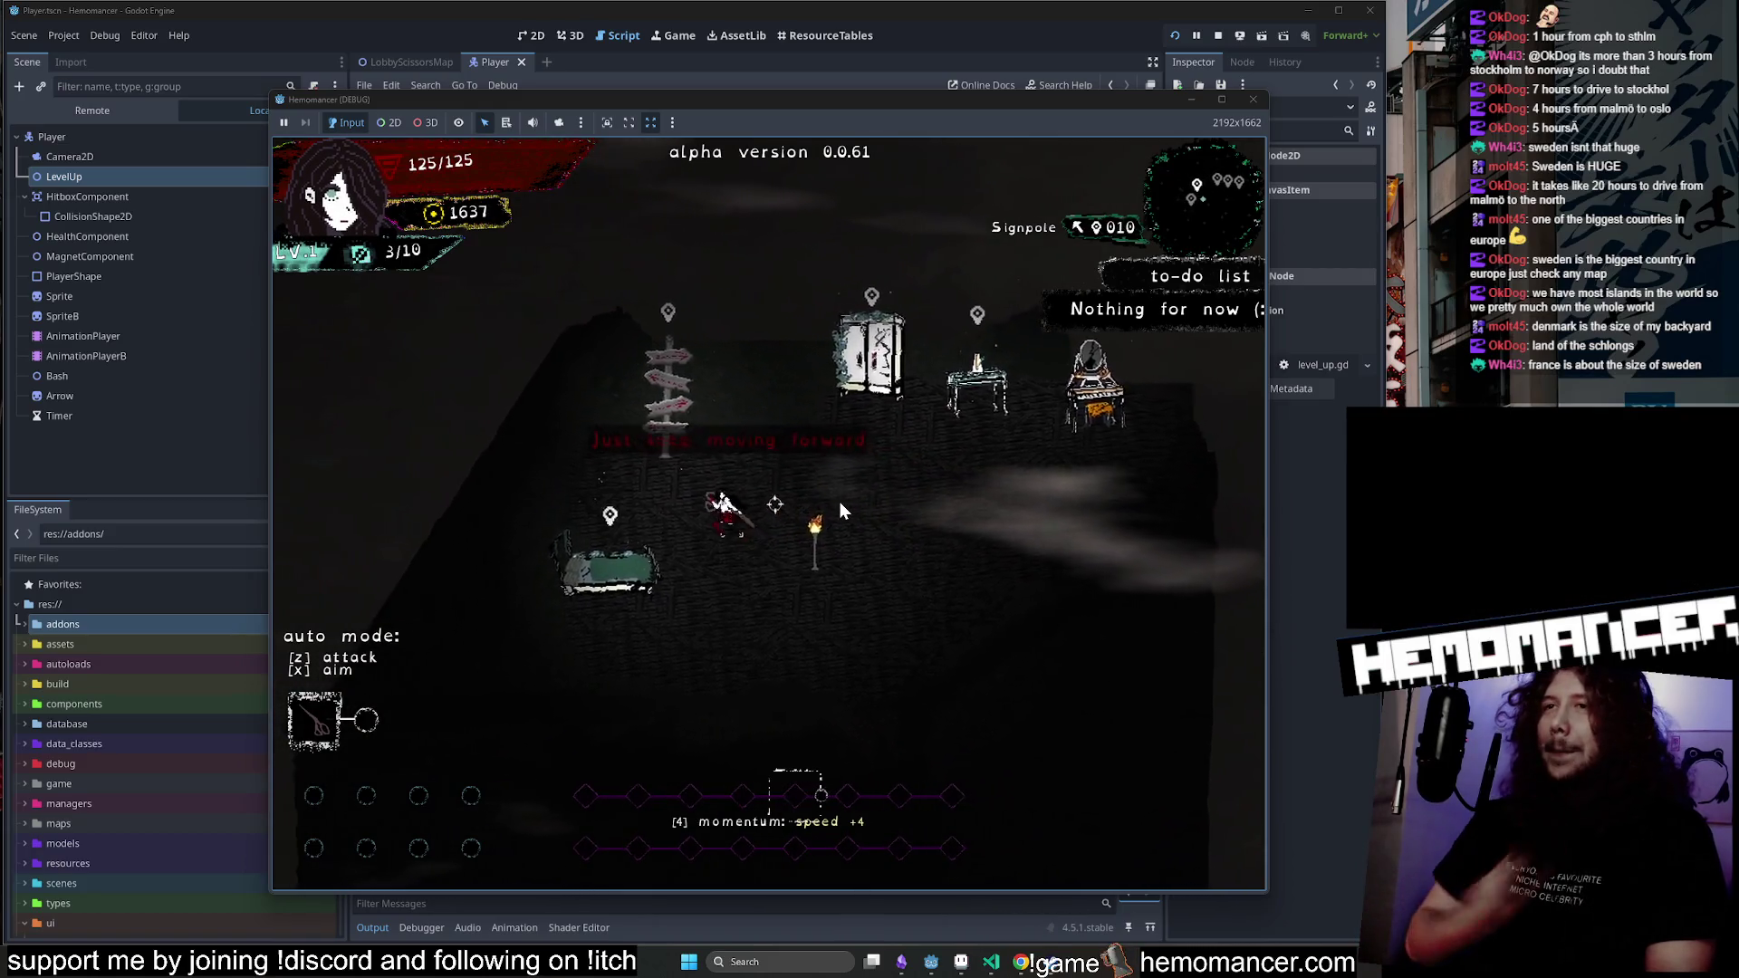
pyautogui.press('w')
pyautogui.press('e')
pyautogui.press('Up')
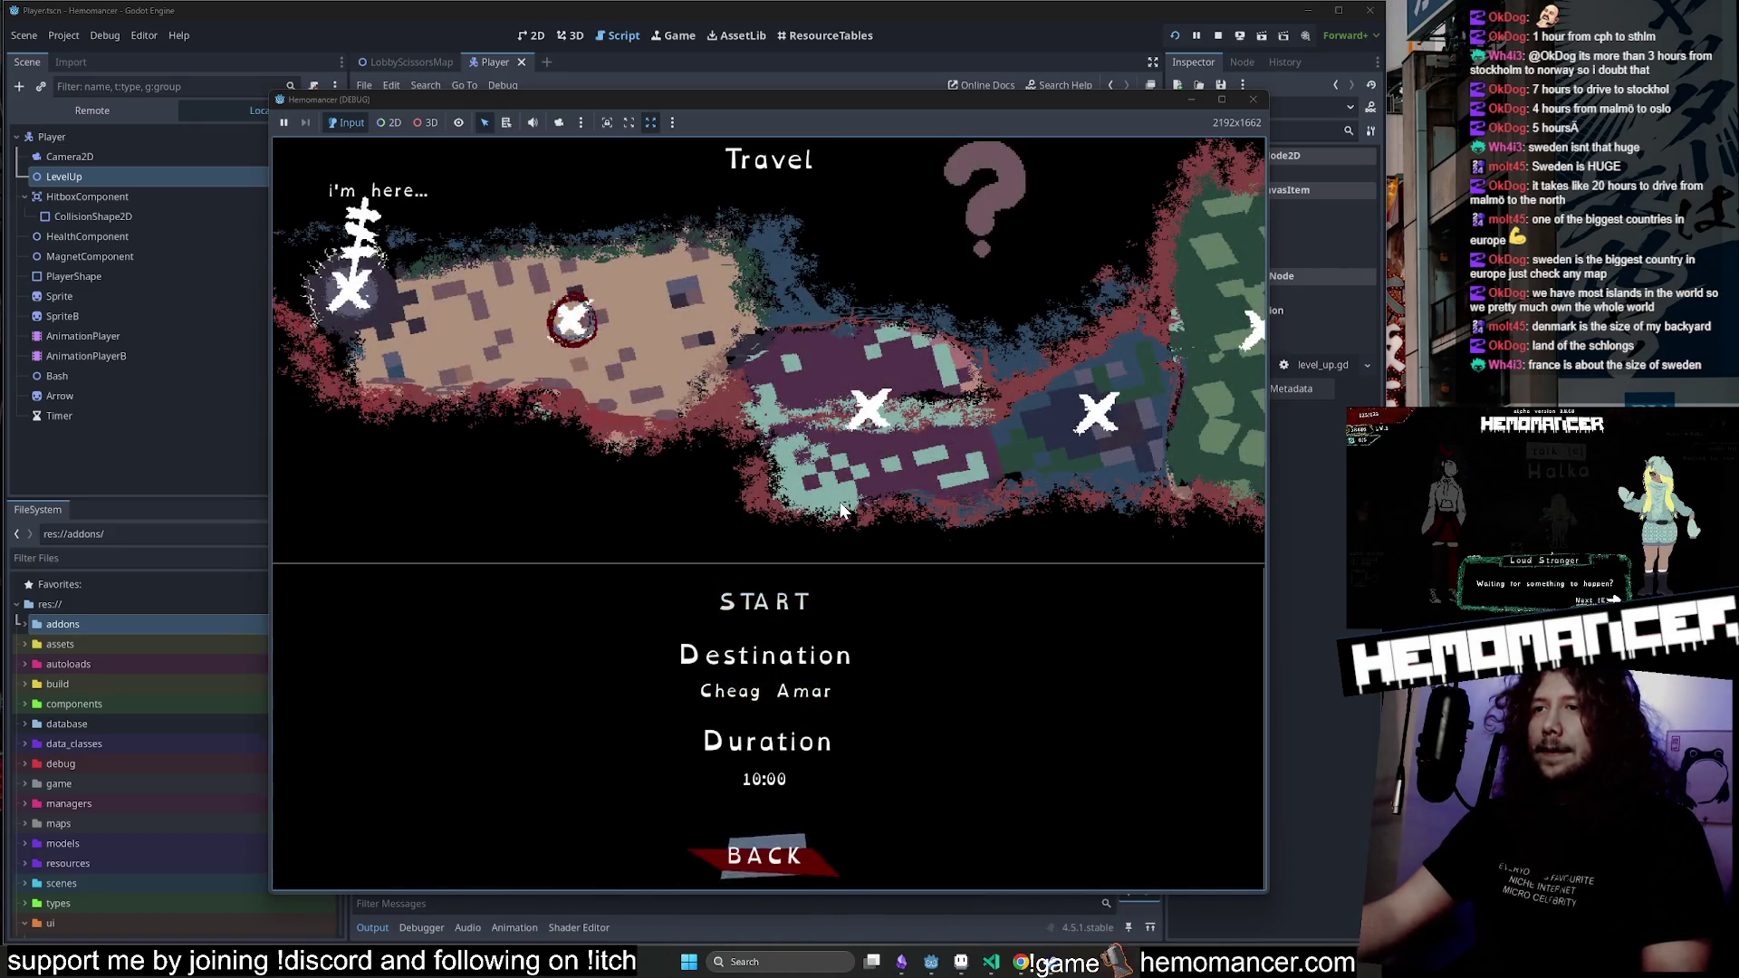
pyautogui.press('e')
pyautogui.press('a')
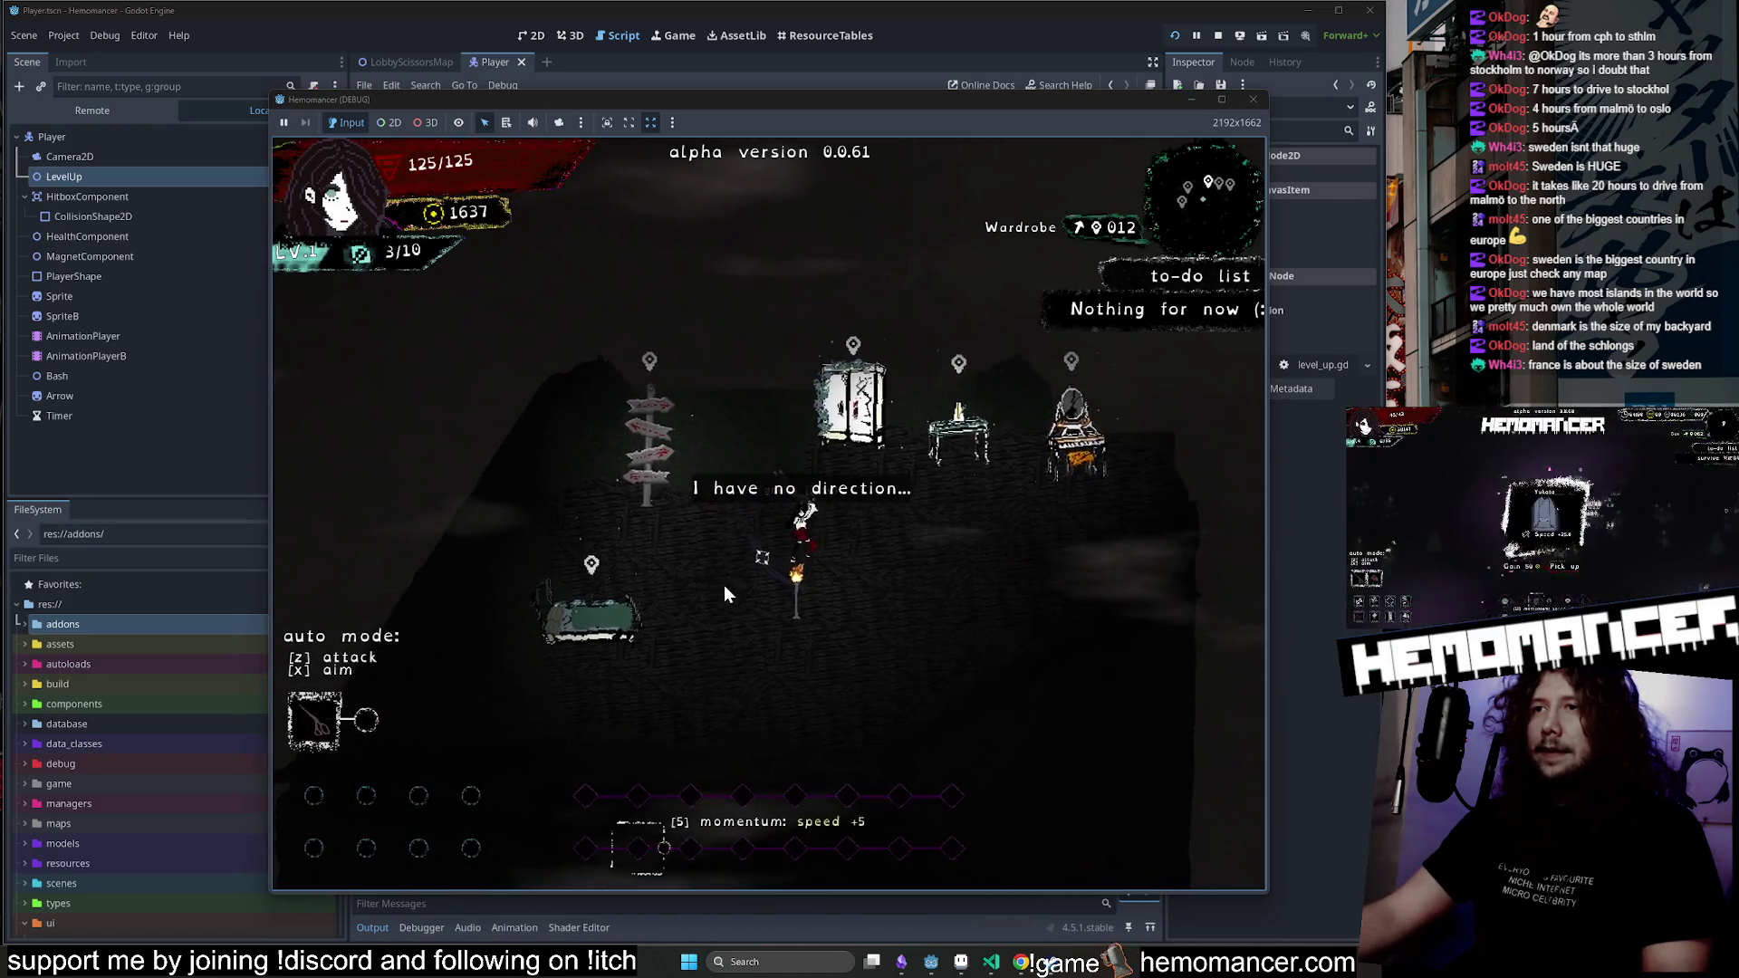
pyautogui.press('w')
pyautogui.press('e')
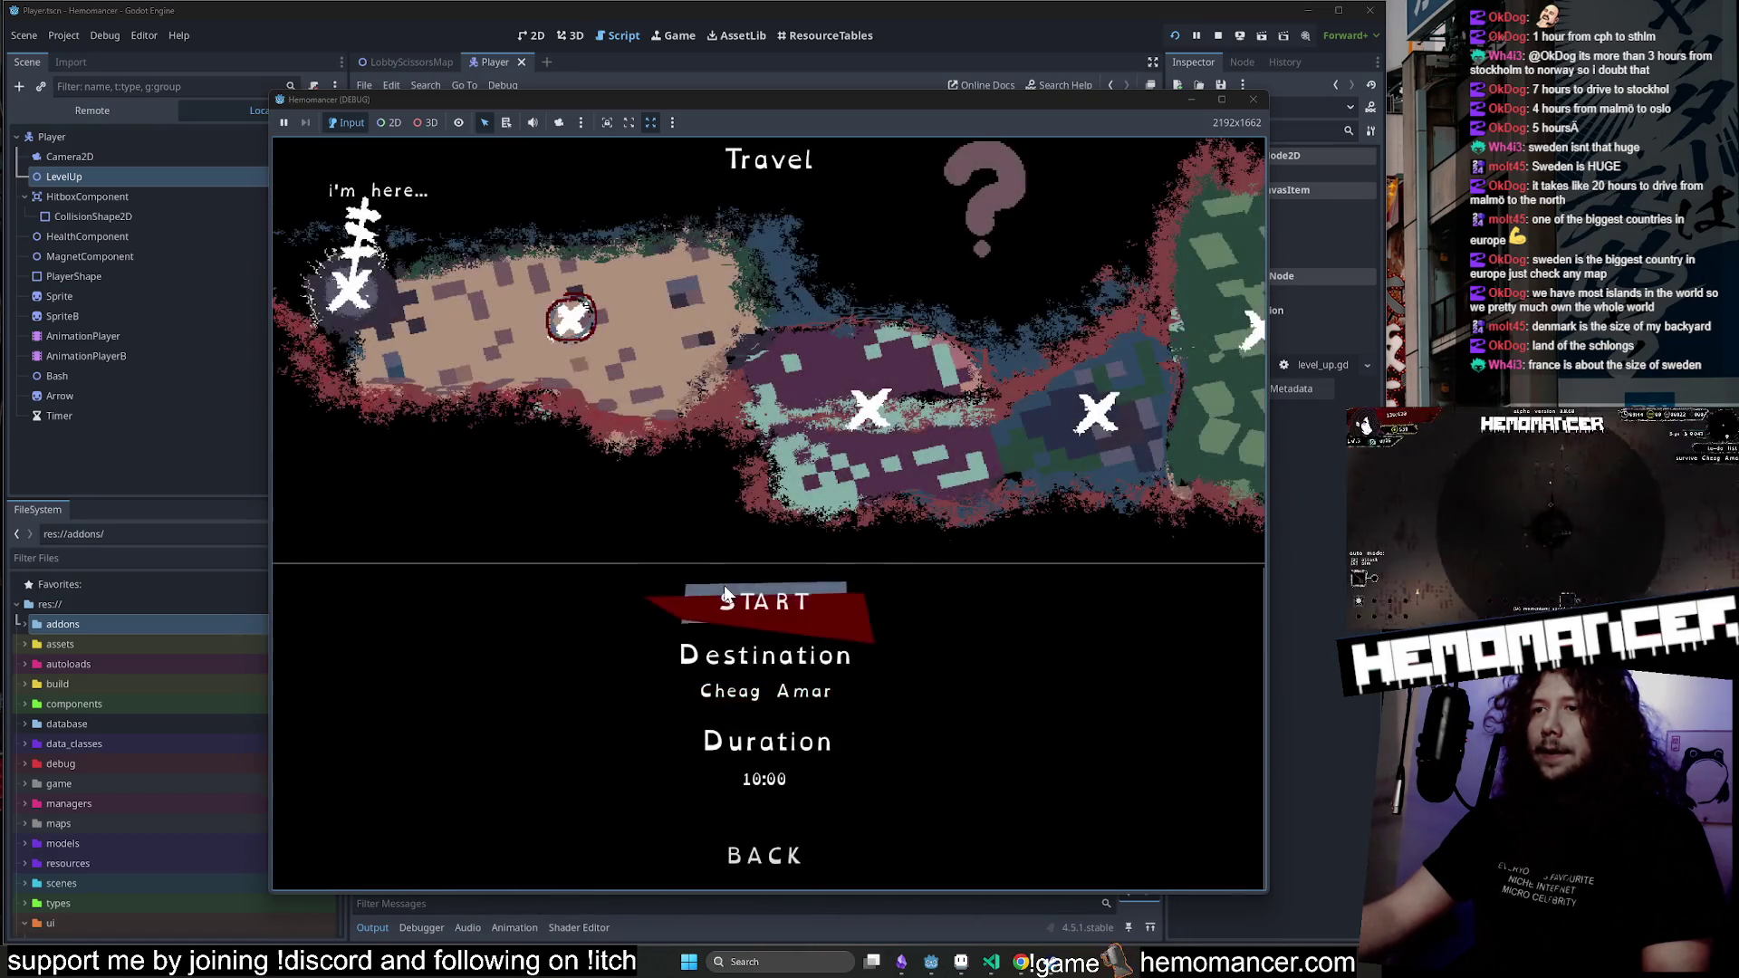
pyautogui.press('Up')
# Walk back to the signpole and start the trip to Sangre Azul.
pyautogui.press('e')
pyautogui.press('d')
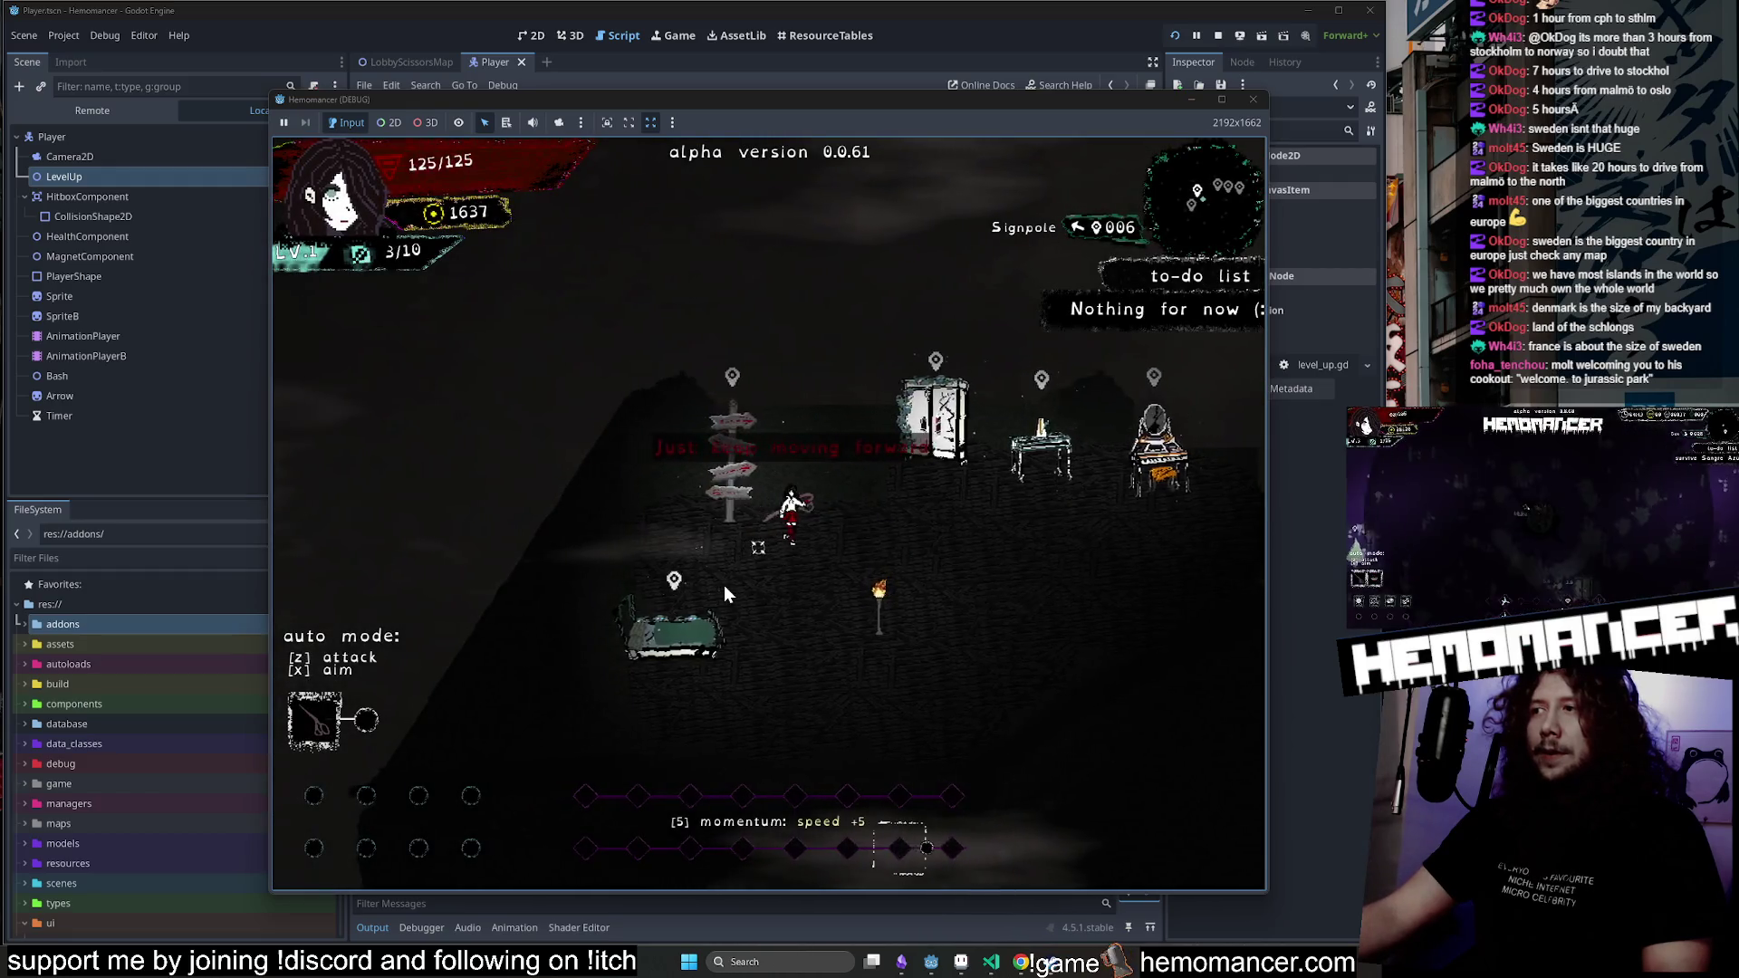
pyautogui.press('s')
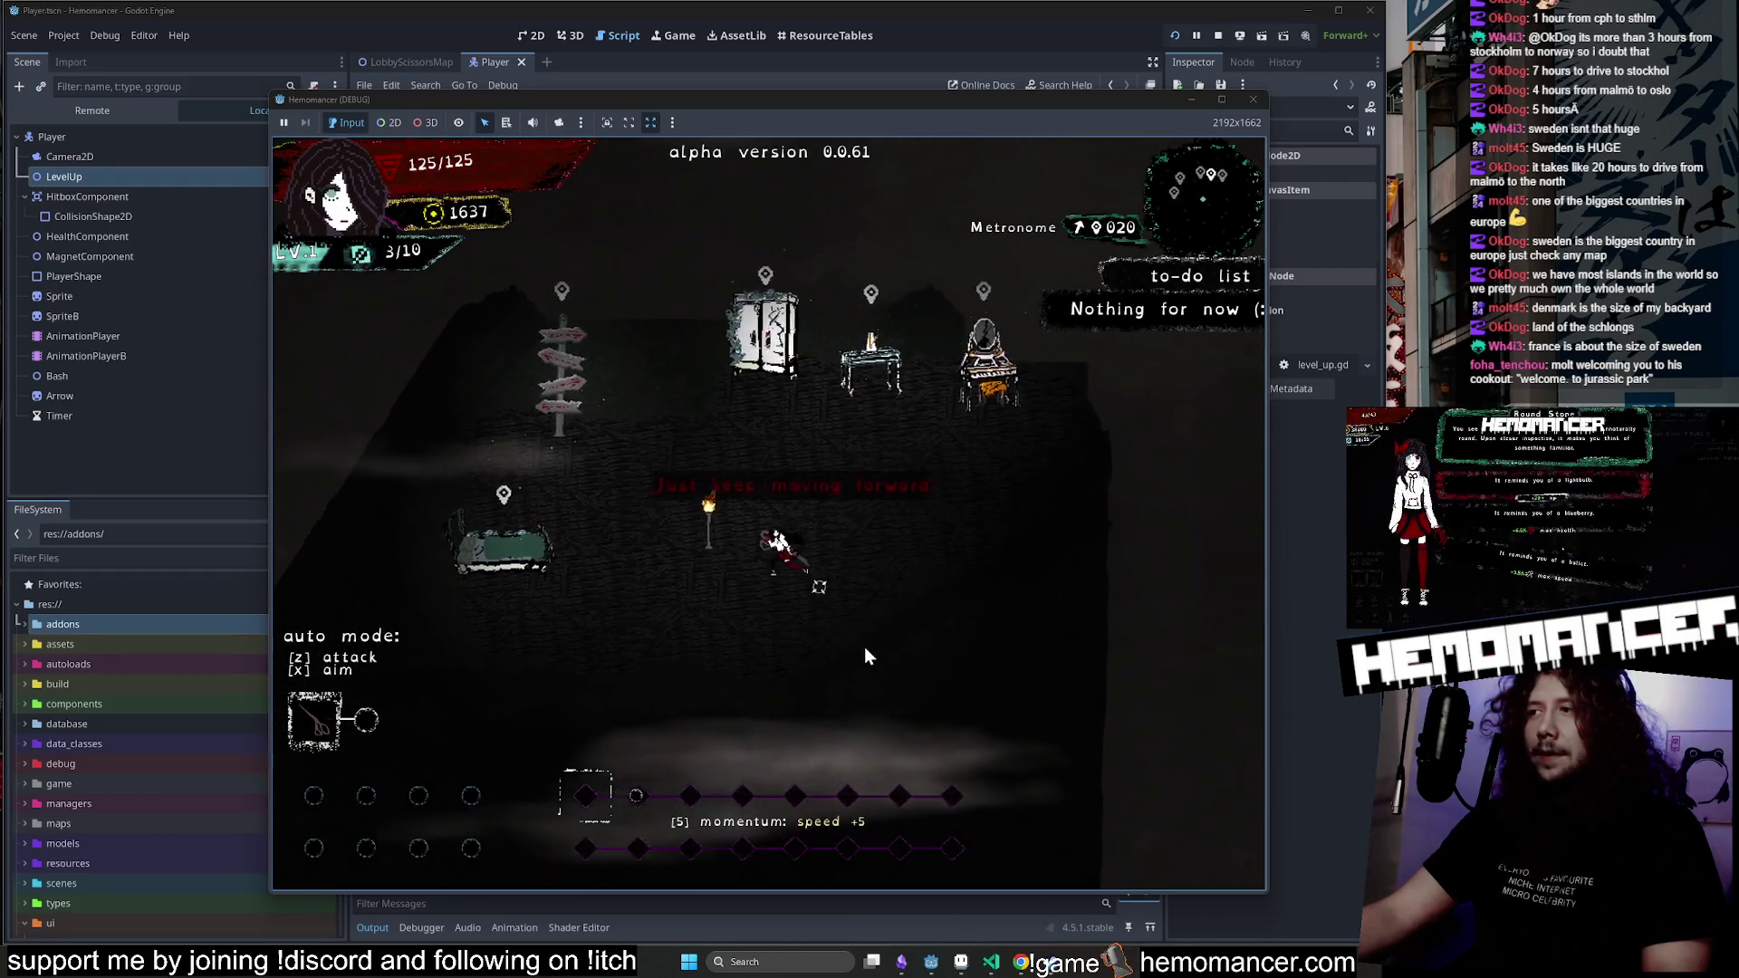
pyautogui.press('a')
pyautogui.press('w')
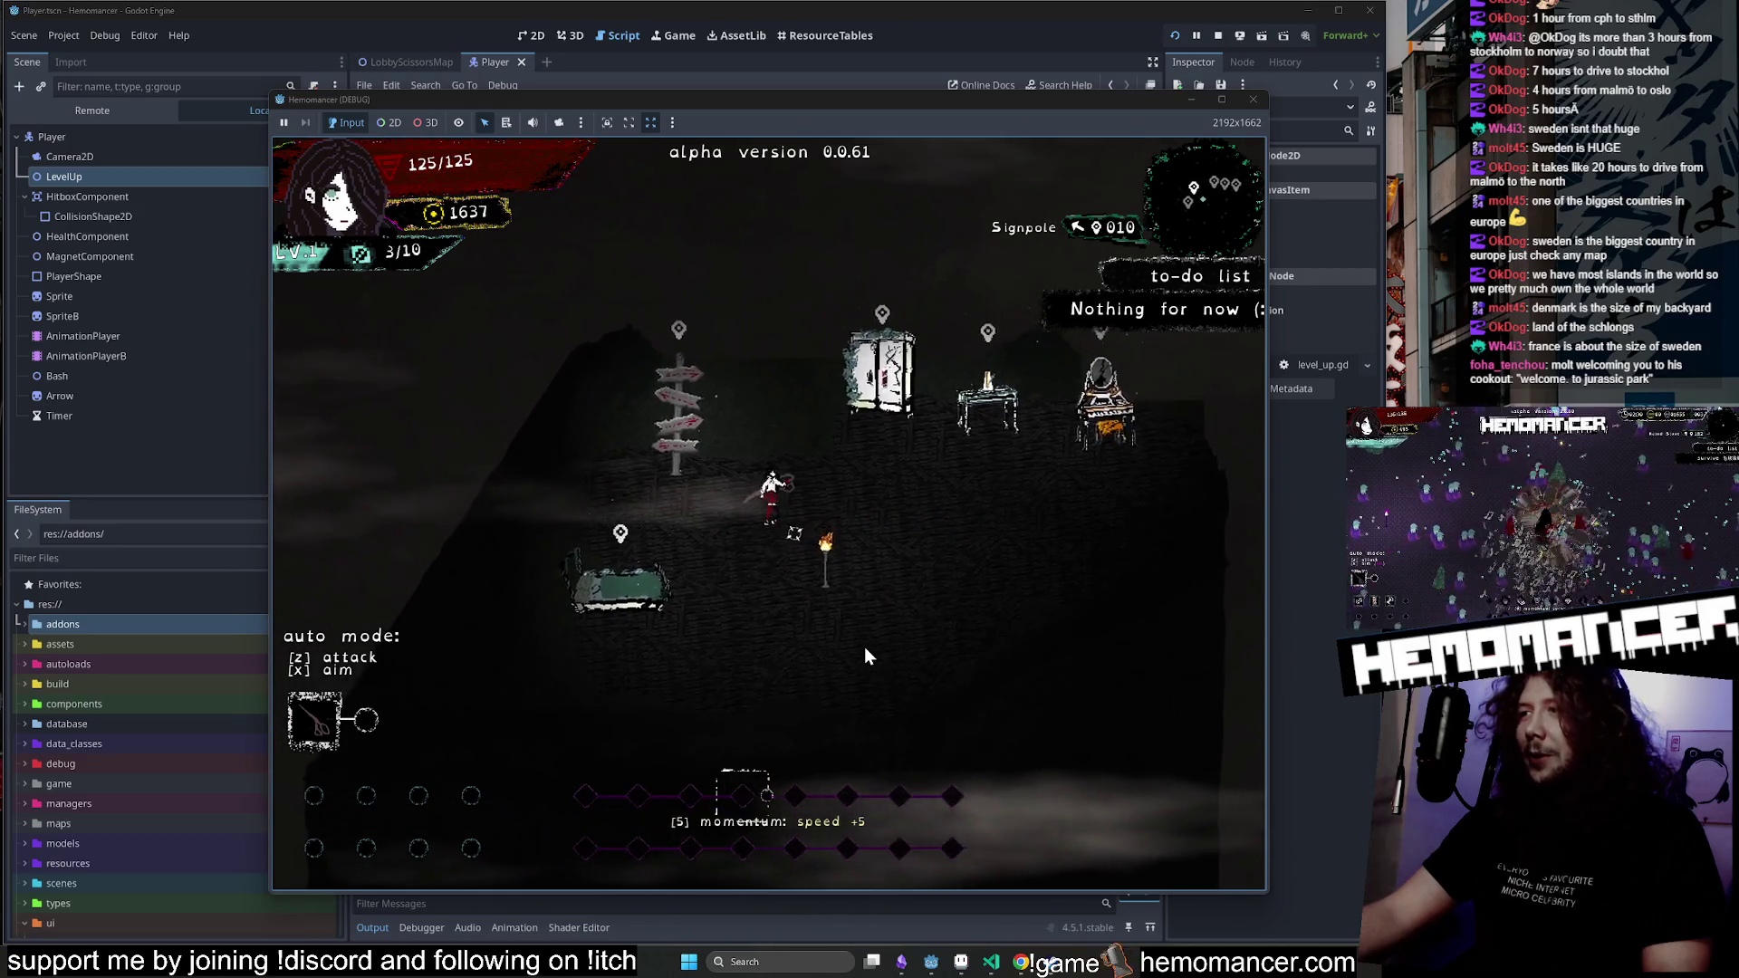
pyautogui.press('d')
pyautogui.press('s')
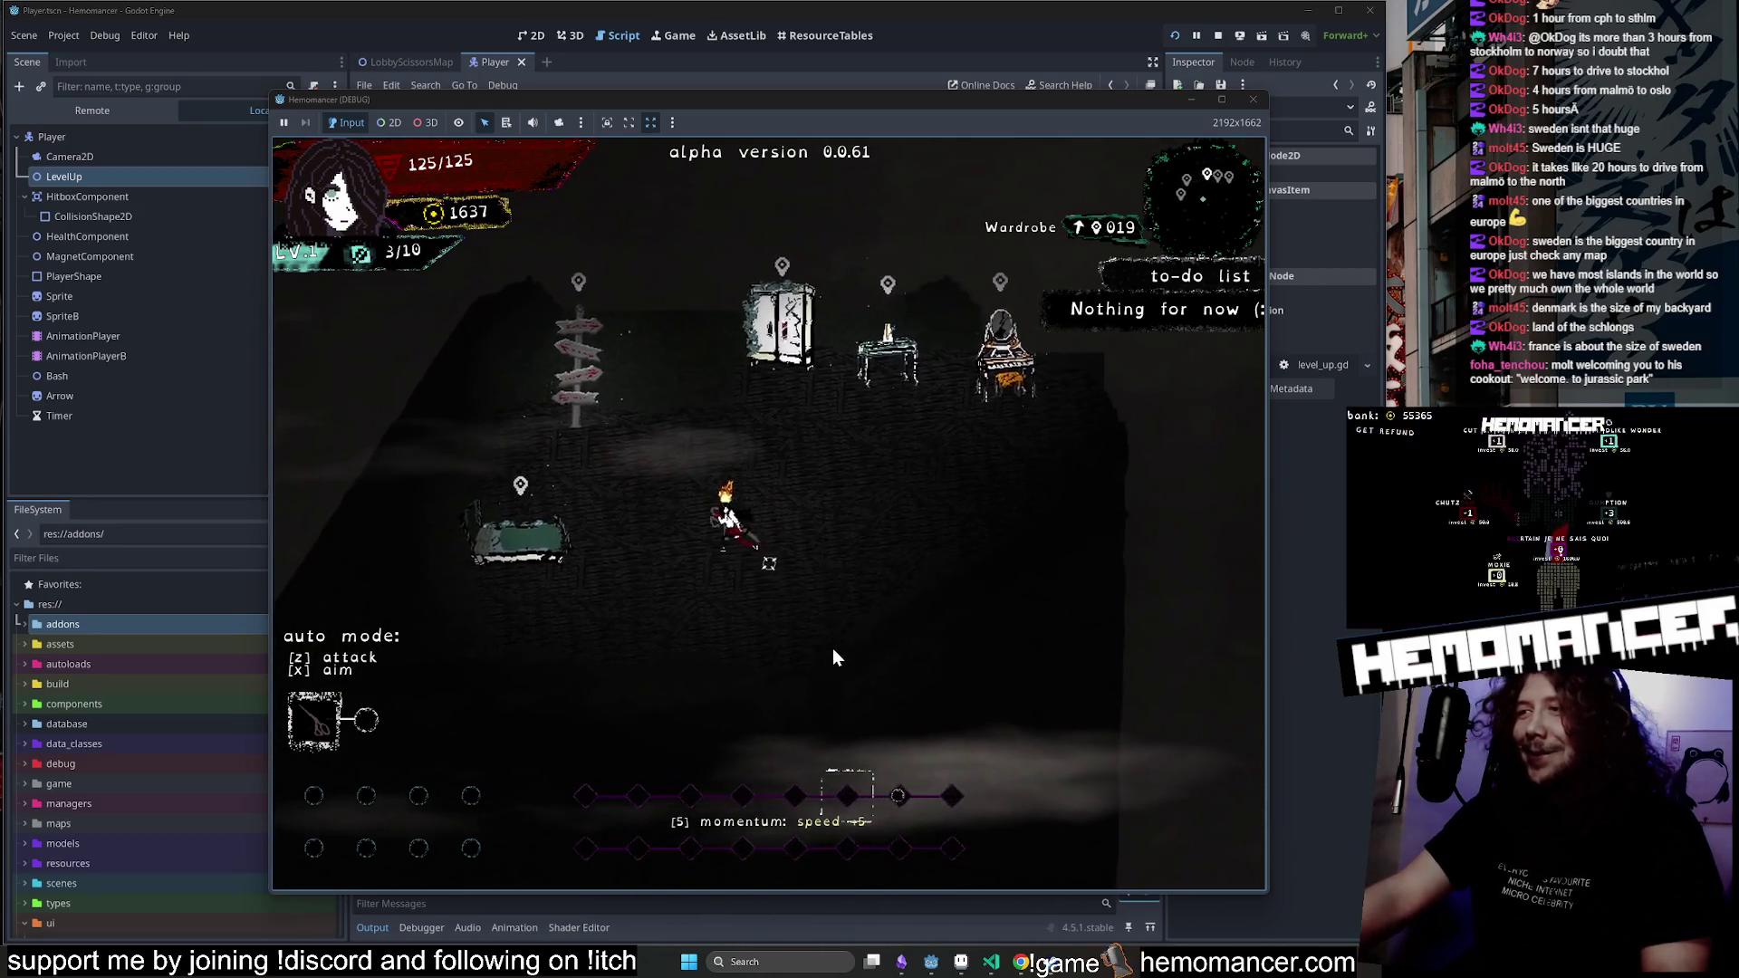
pyautogui.press('a')
pyautogui.press('w')
pyautogui.press('e')
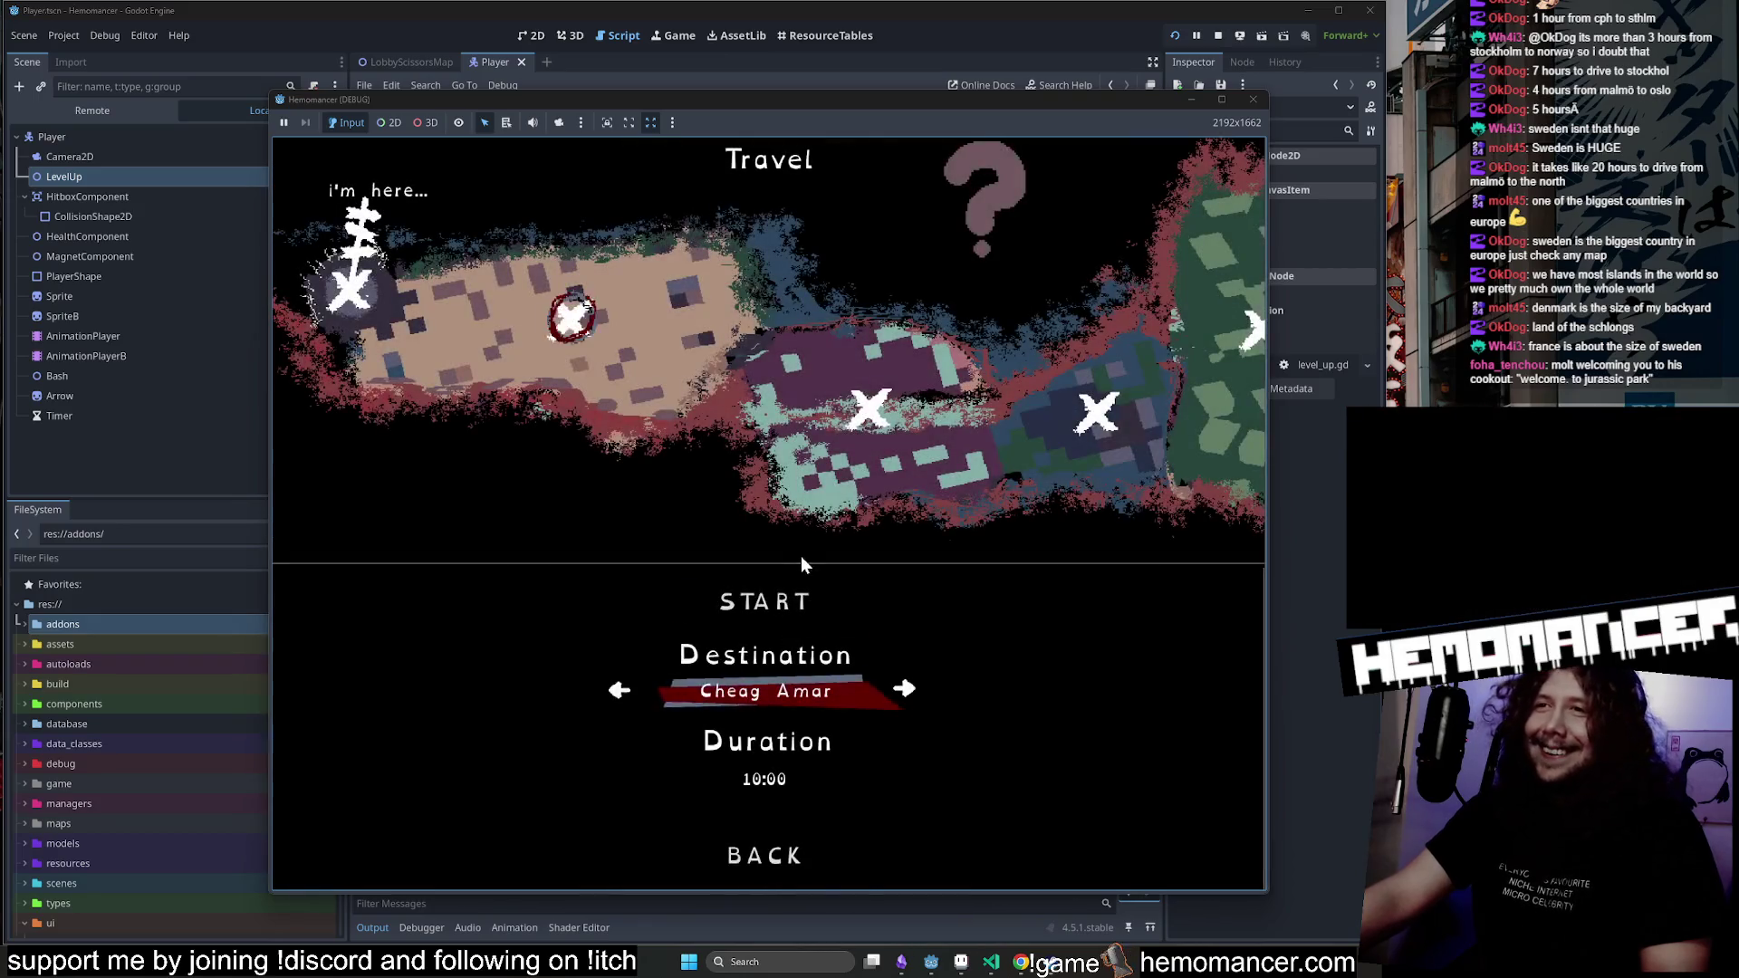
pyautogui.press('d')
pyautogui.click(774, 605)
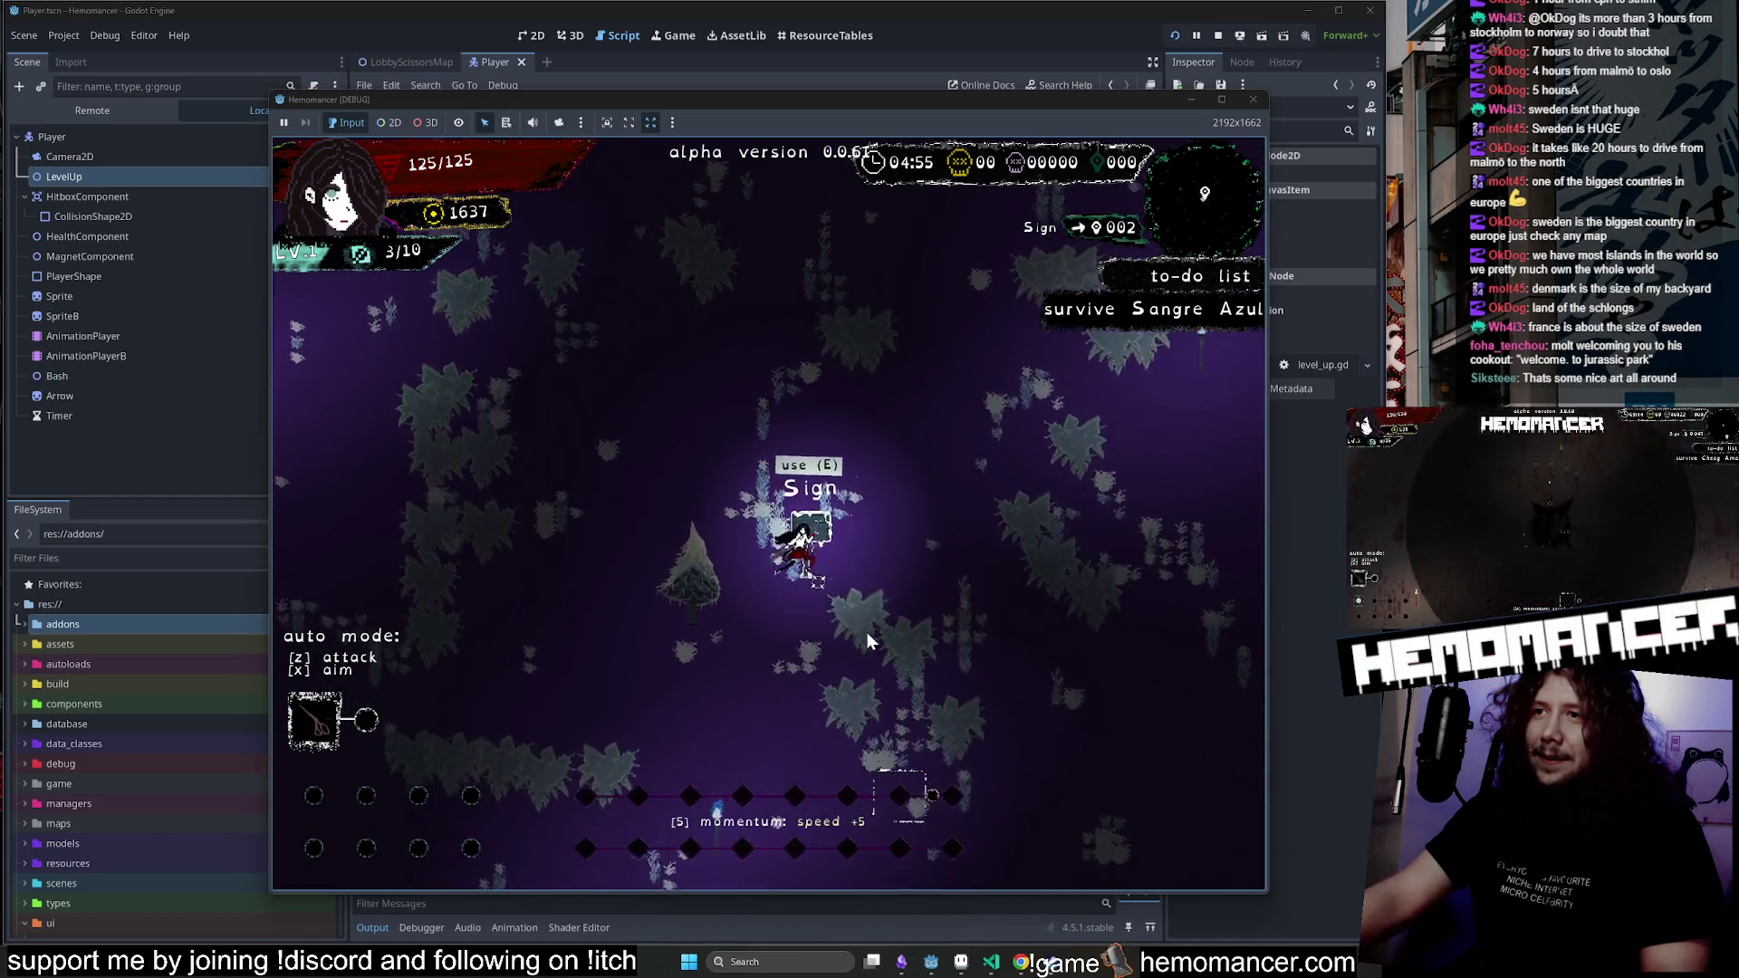
# Die from the pause menu, confirm Yes to reach the title menu, and close the debug window.
pyautogui.press('Escape')
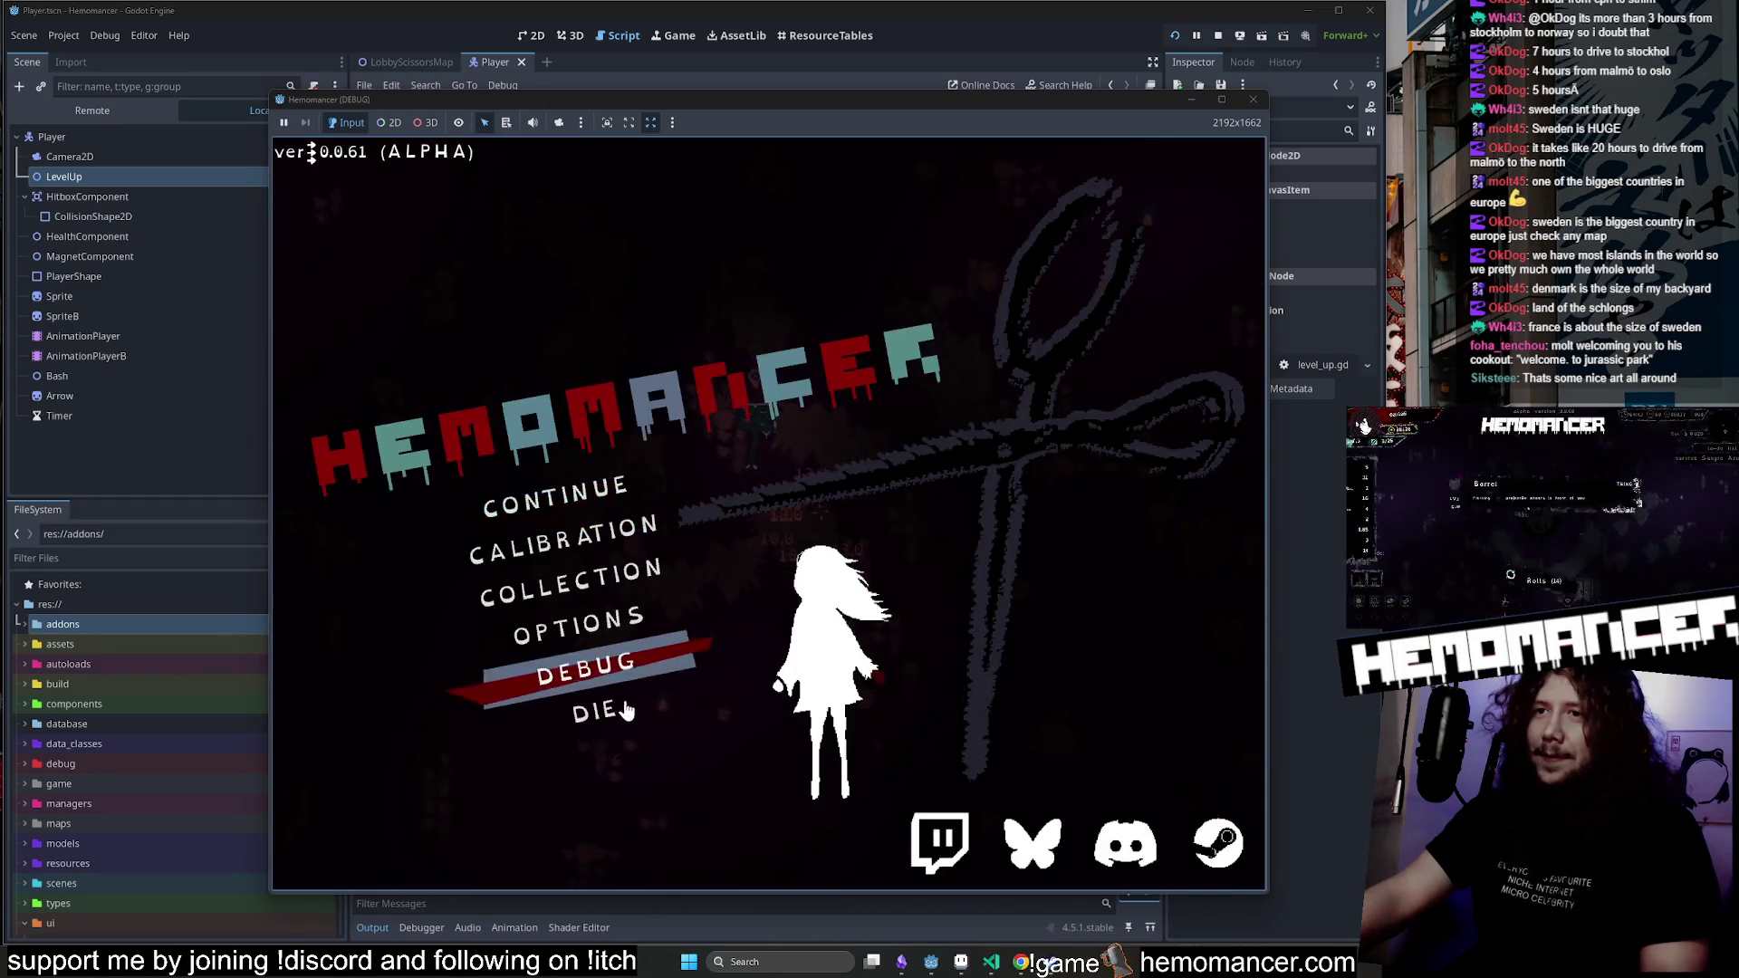
pyautogui.click(622, 710)
pyautogui.click(788, 514)
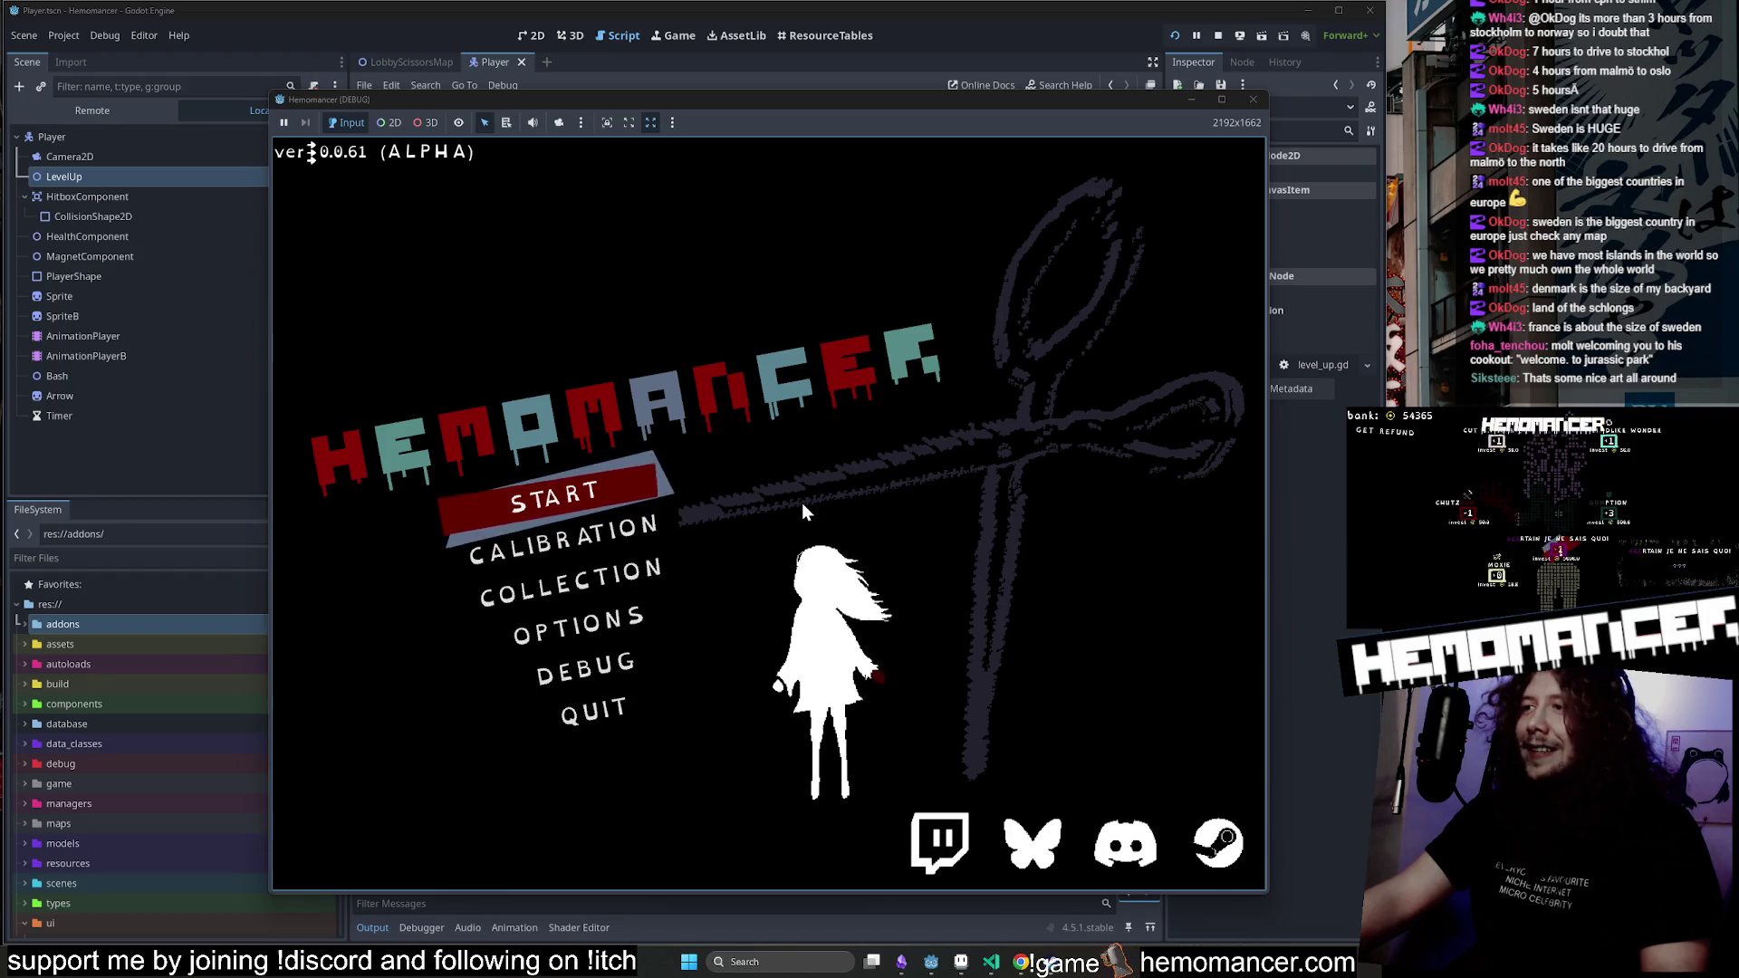
pyautogui.press('Down')
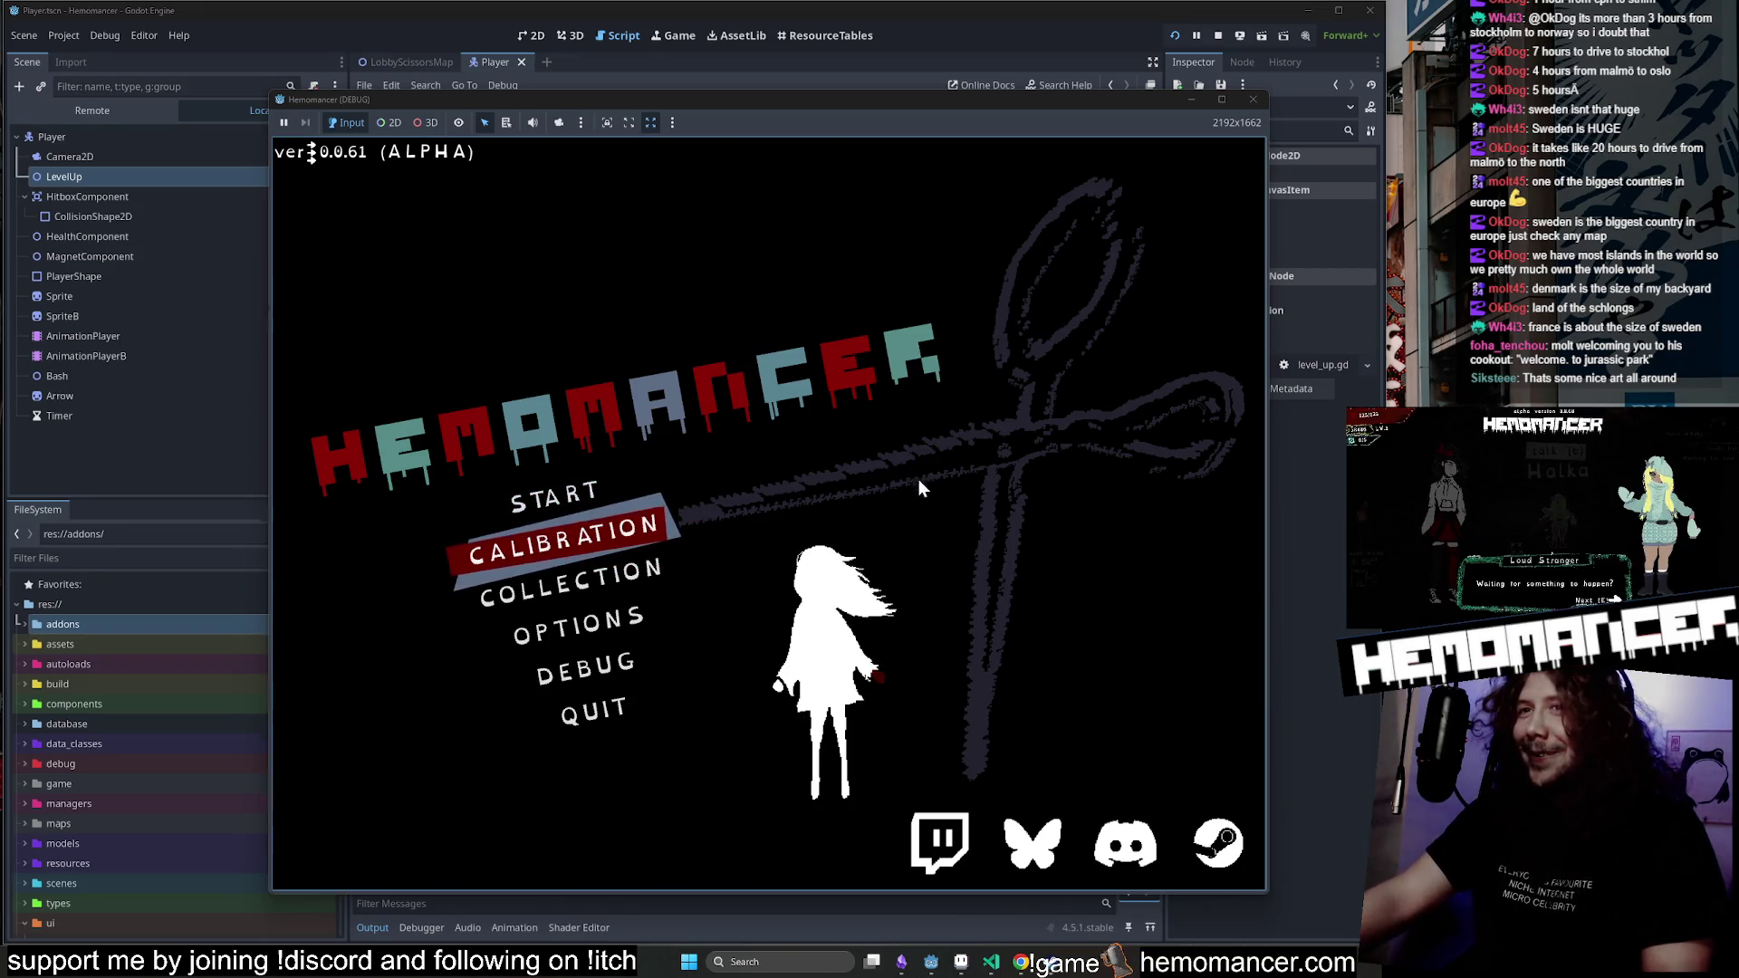
pyautogui.press('Up')
pyautogui.click(1253, 100)
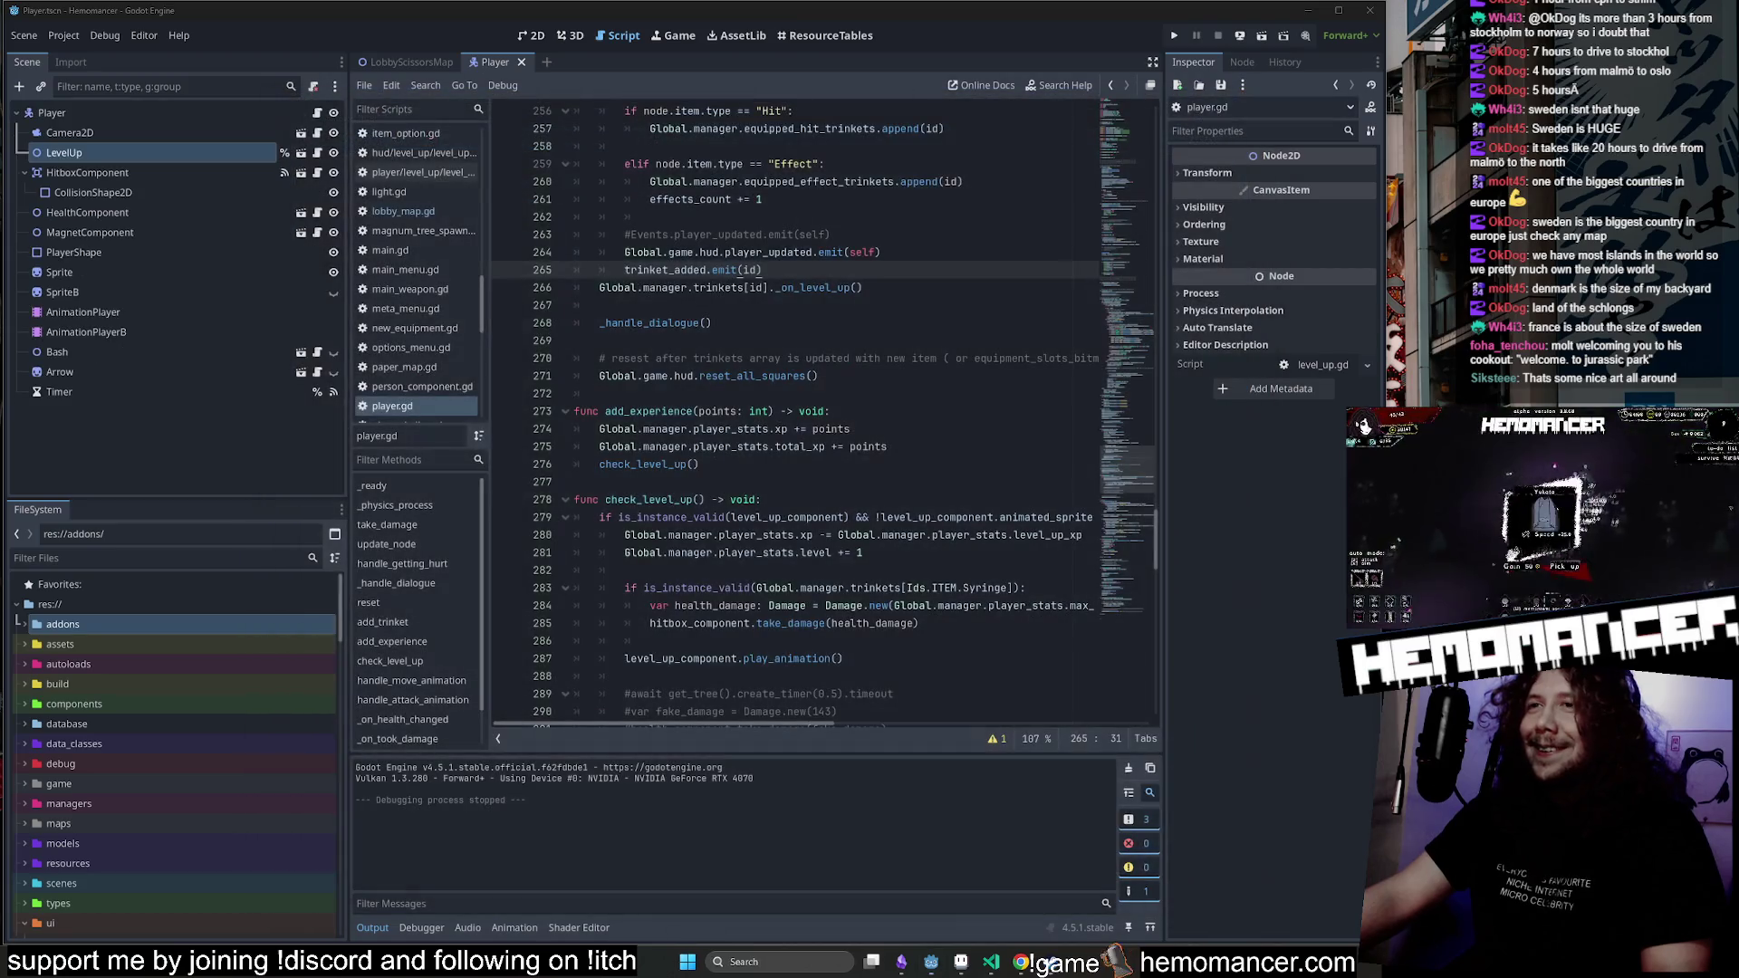
# Rerun the game with F5 from the 2D view and enlarge its debug window to 2133x1570.
pyautogui.click(530, 36)
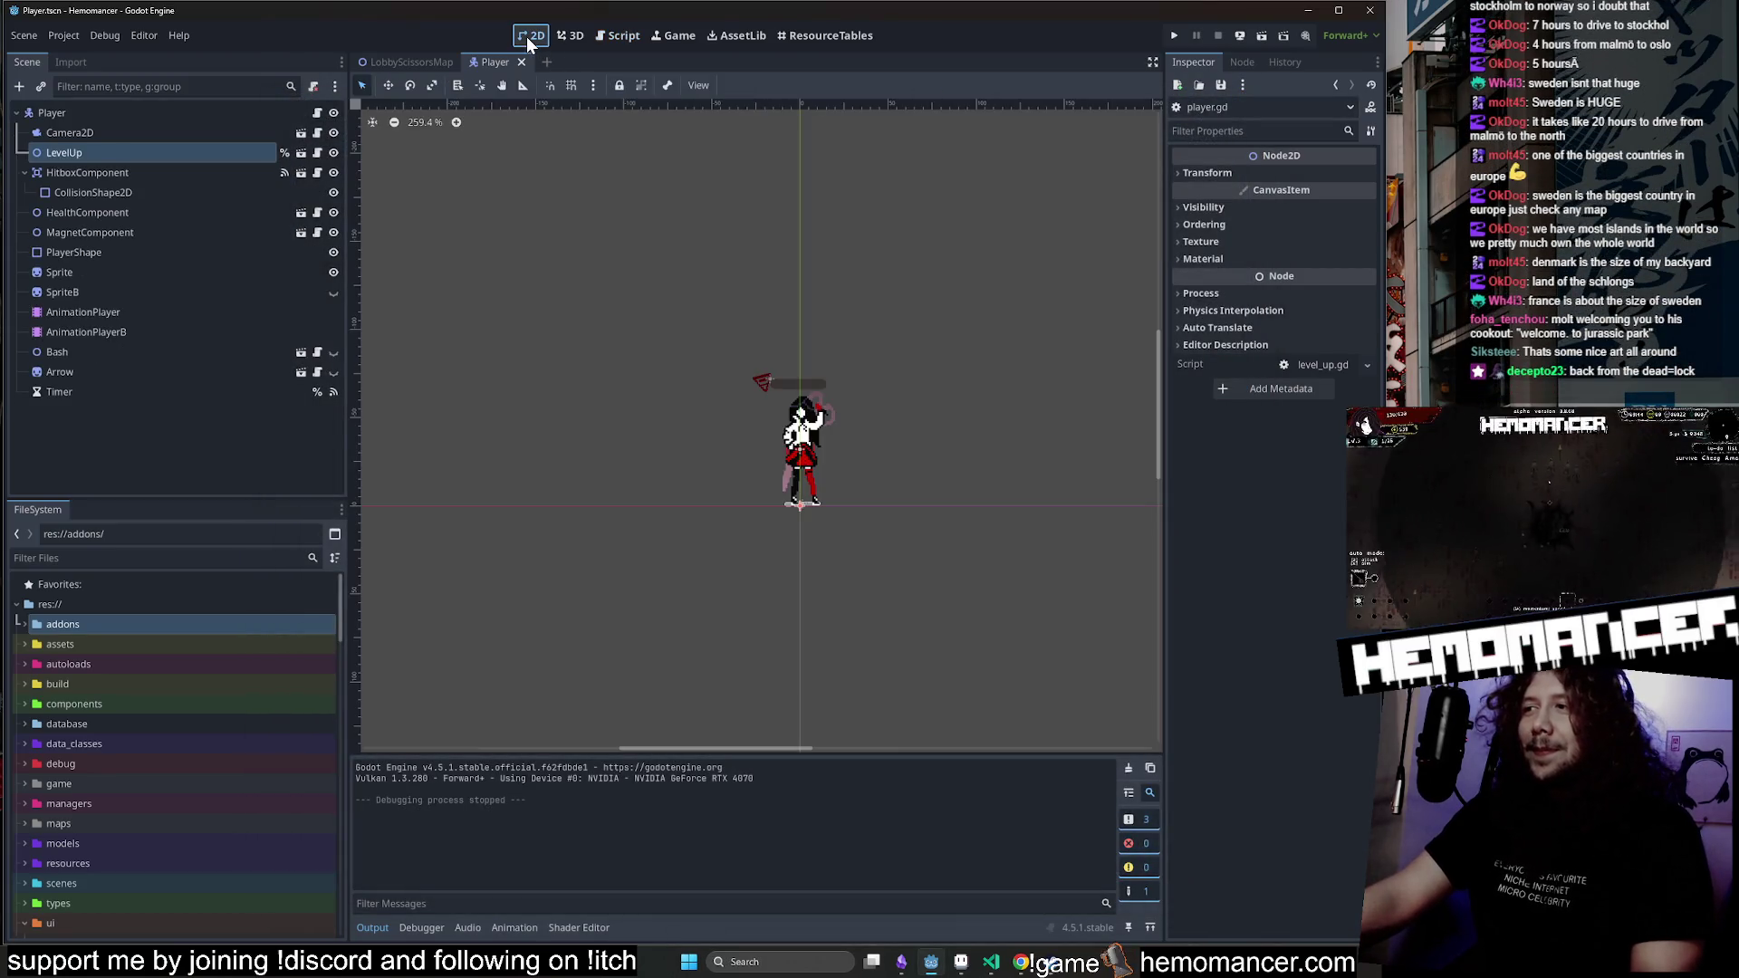
pyautogui.scroll(3, 684, 263)
pyautogui.press('F5')
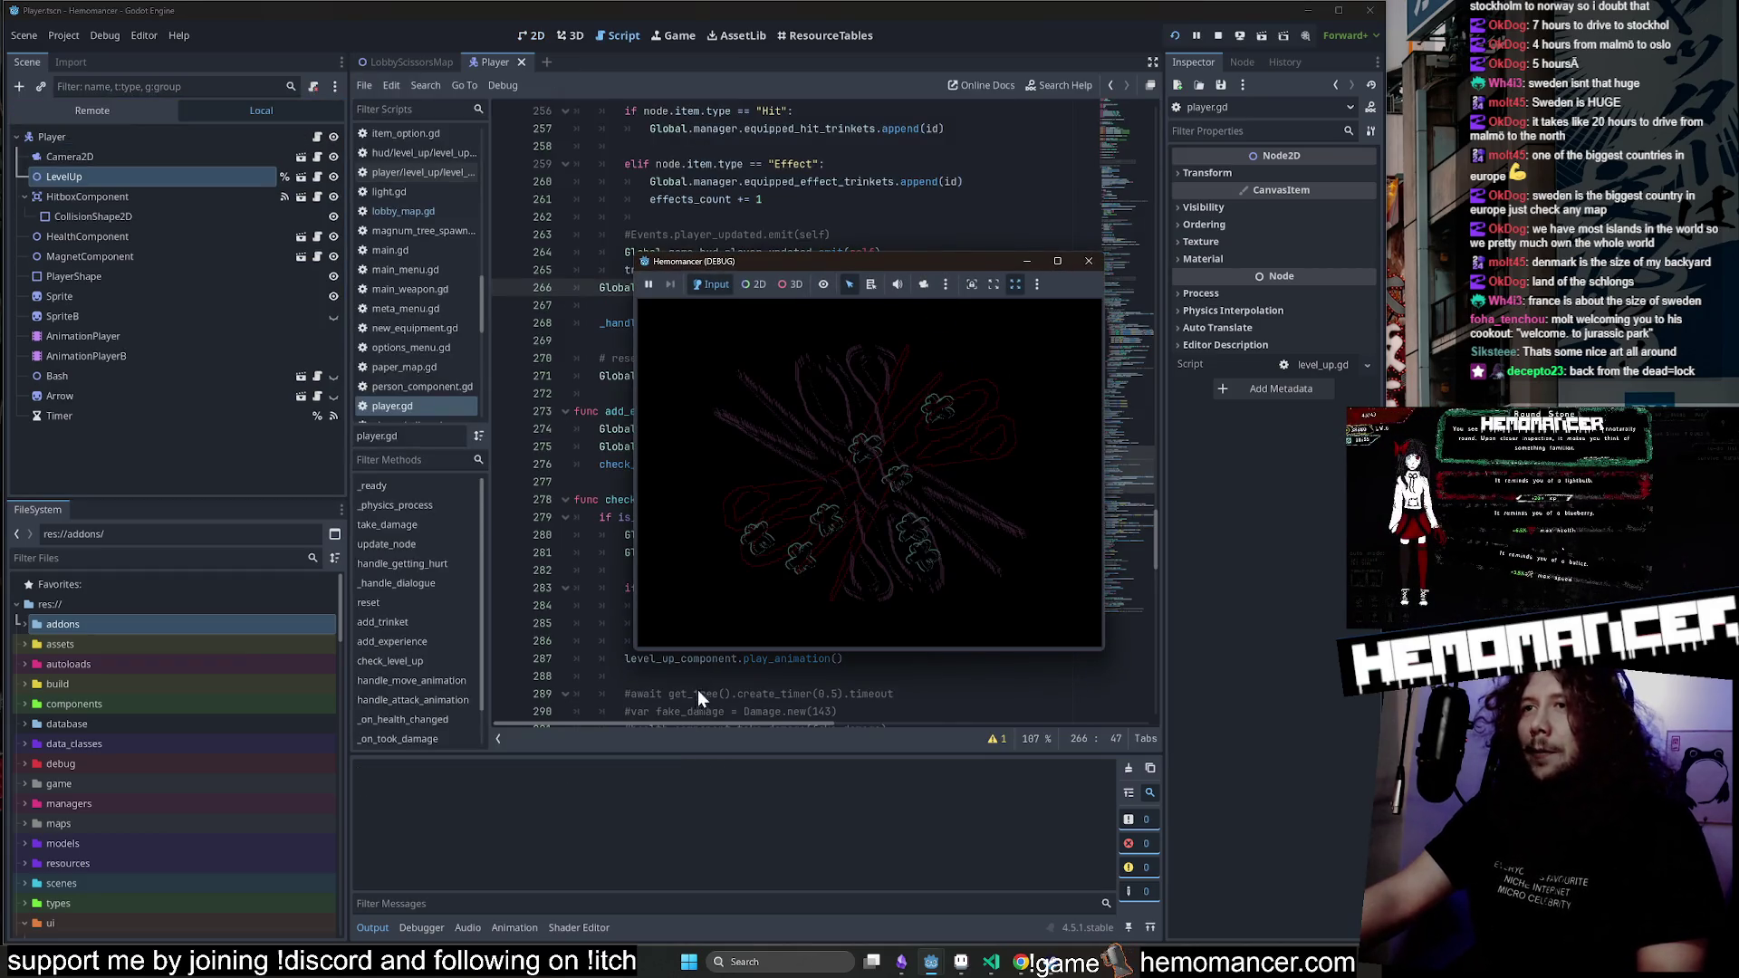
pyautogui.moveTo(634, 654)
pyautogui.mouseDown()
pyautogui.moveTo(354, 738)
pyautogui.moveTo(306, 856)
pyautogui.mouseUp()
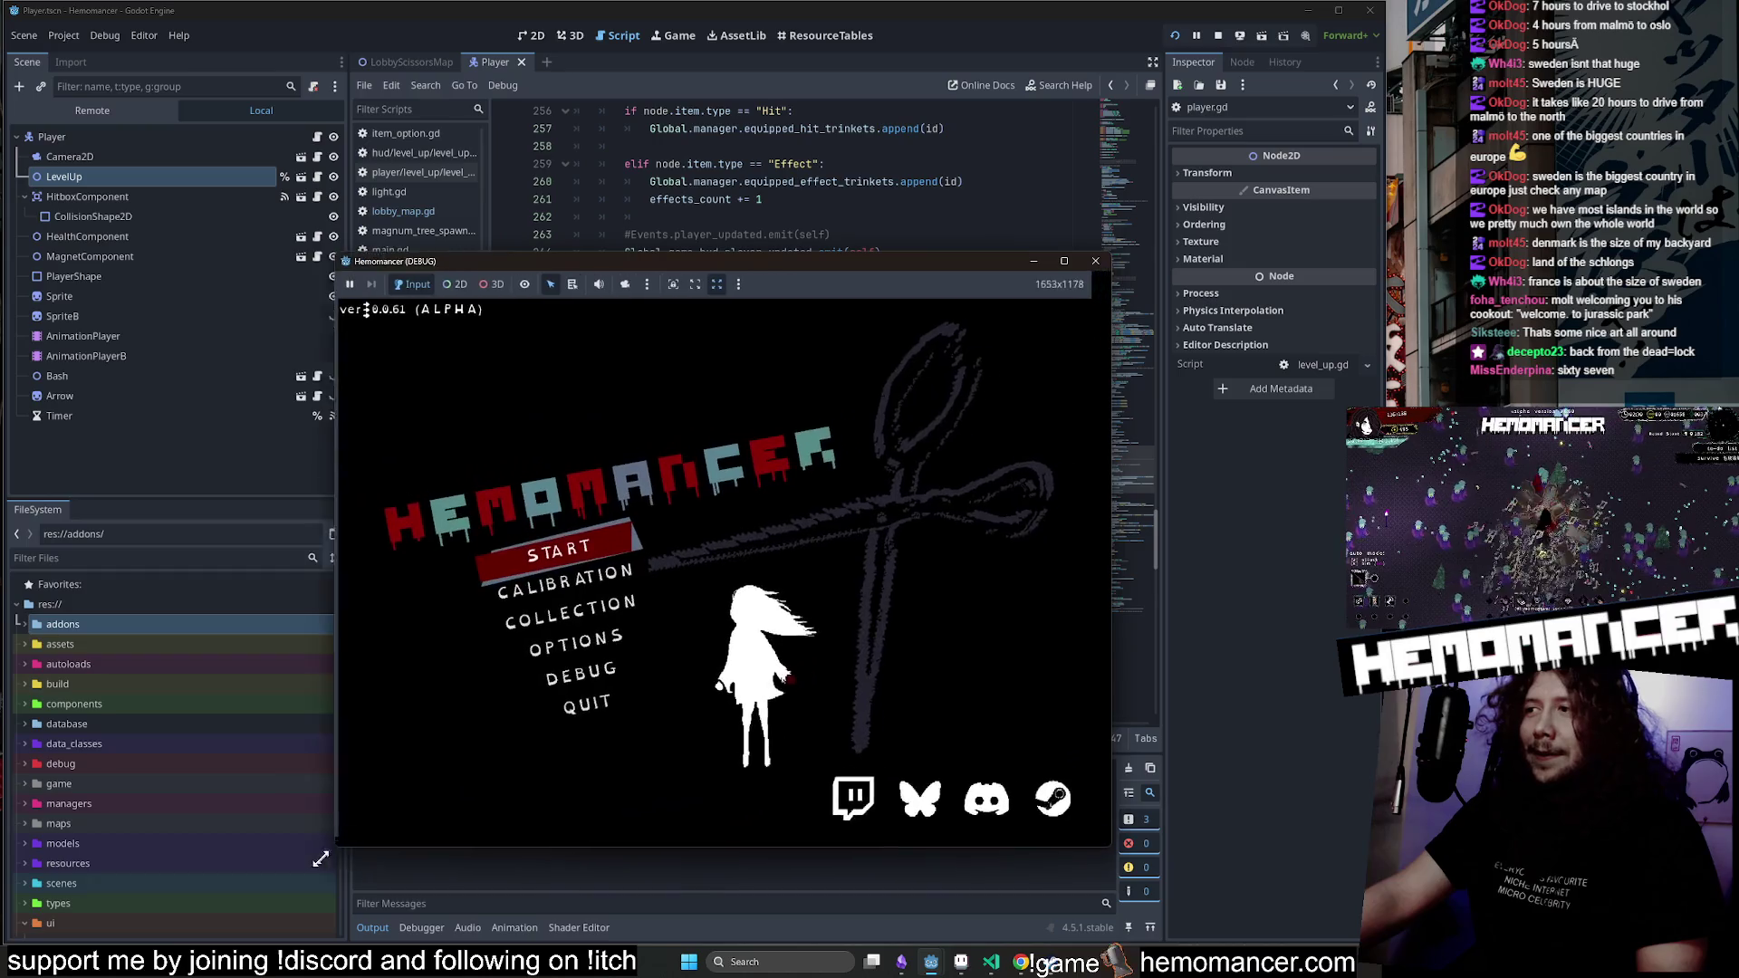
pyautogui.moveTo(1112, 255); pyautogui.dragTo(1277, 98)
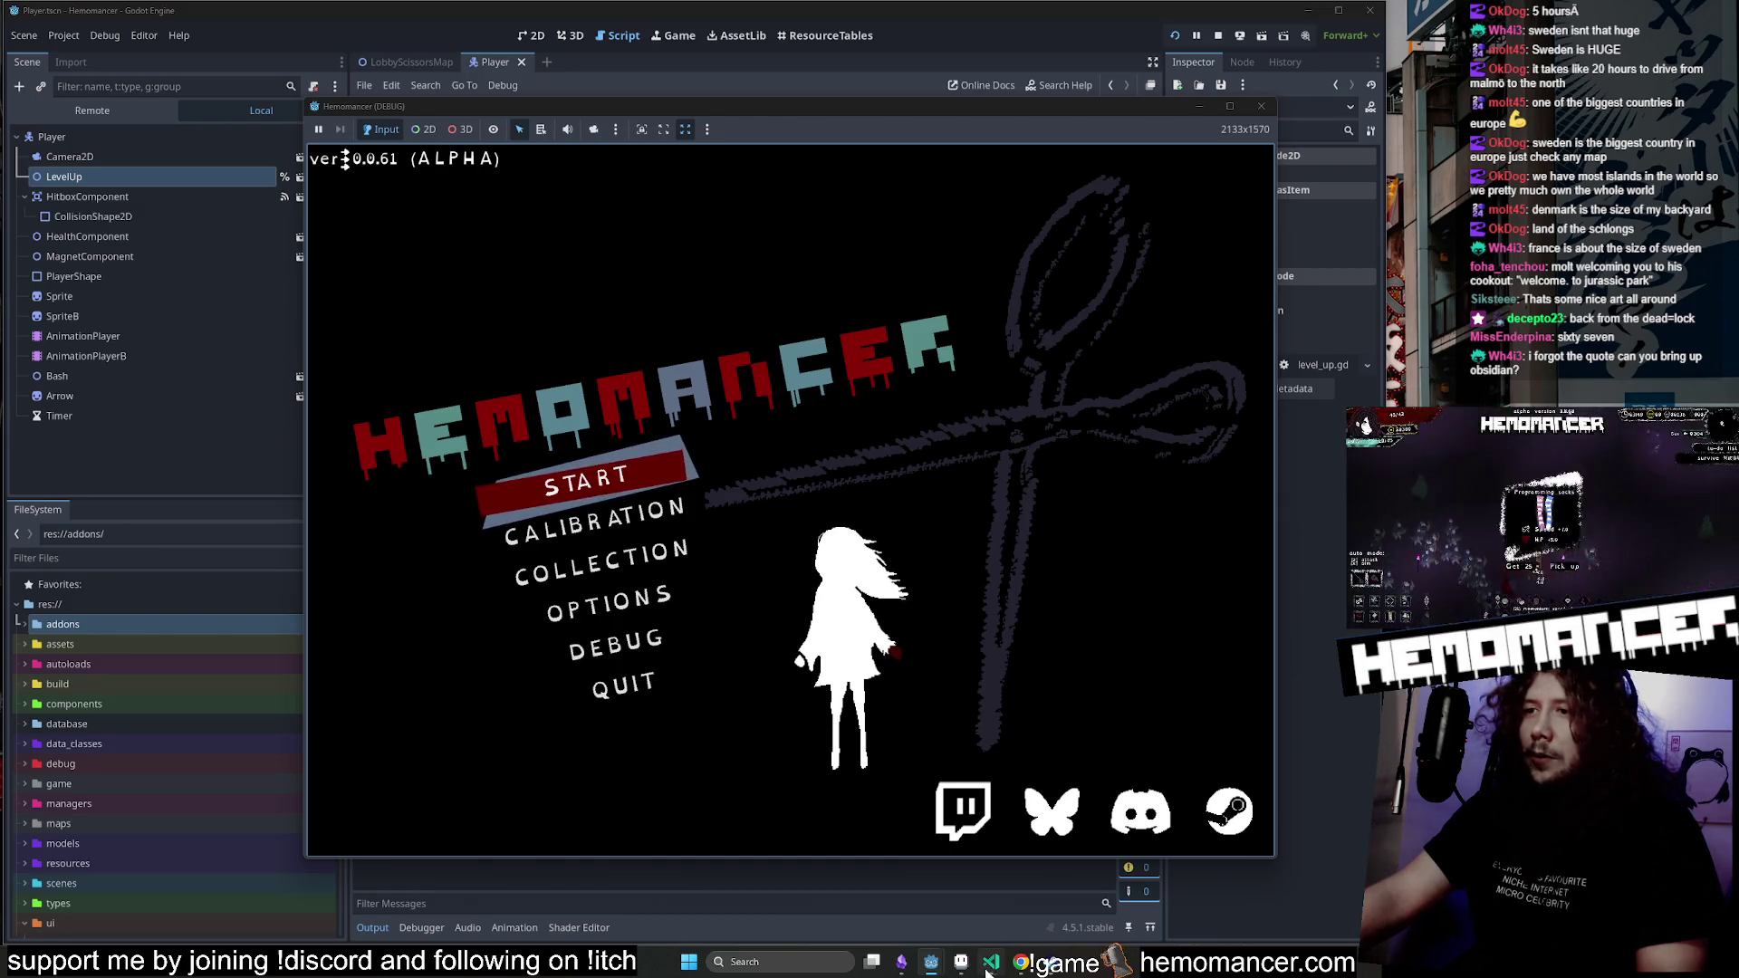
pyautogui.click(901, 962)
# Zoom out and pan across the _global_mind_map canvas, then minimize Obsidian.
pyautogui.scroll(-5, 1087, 652)
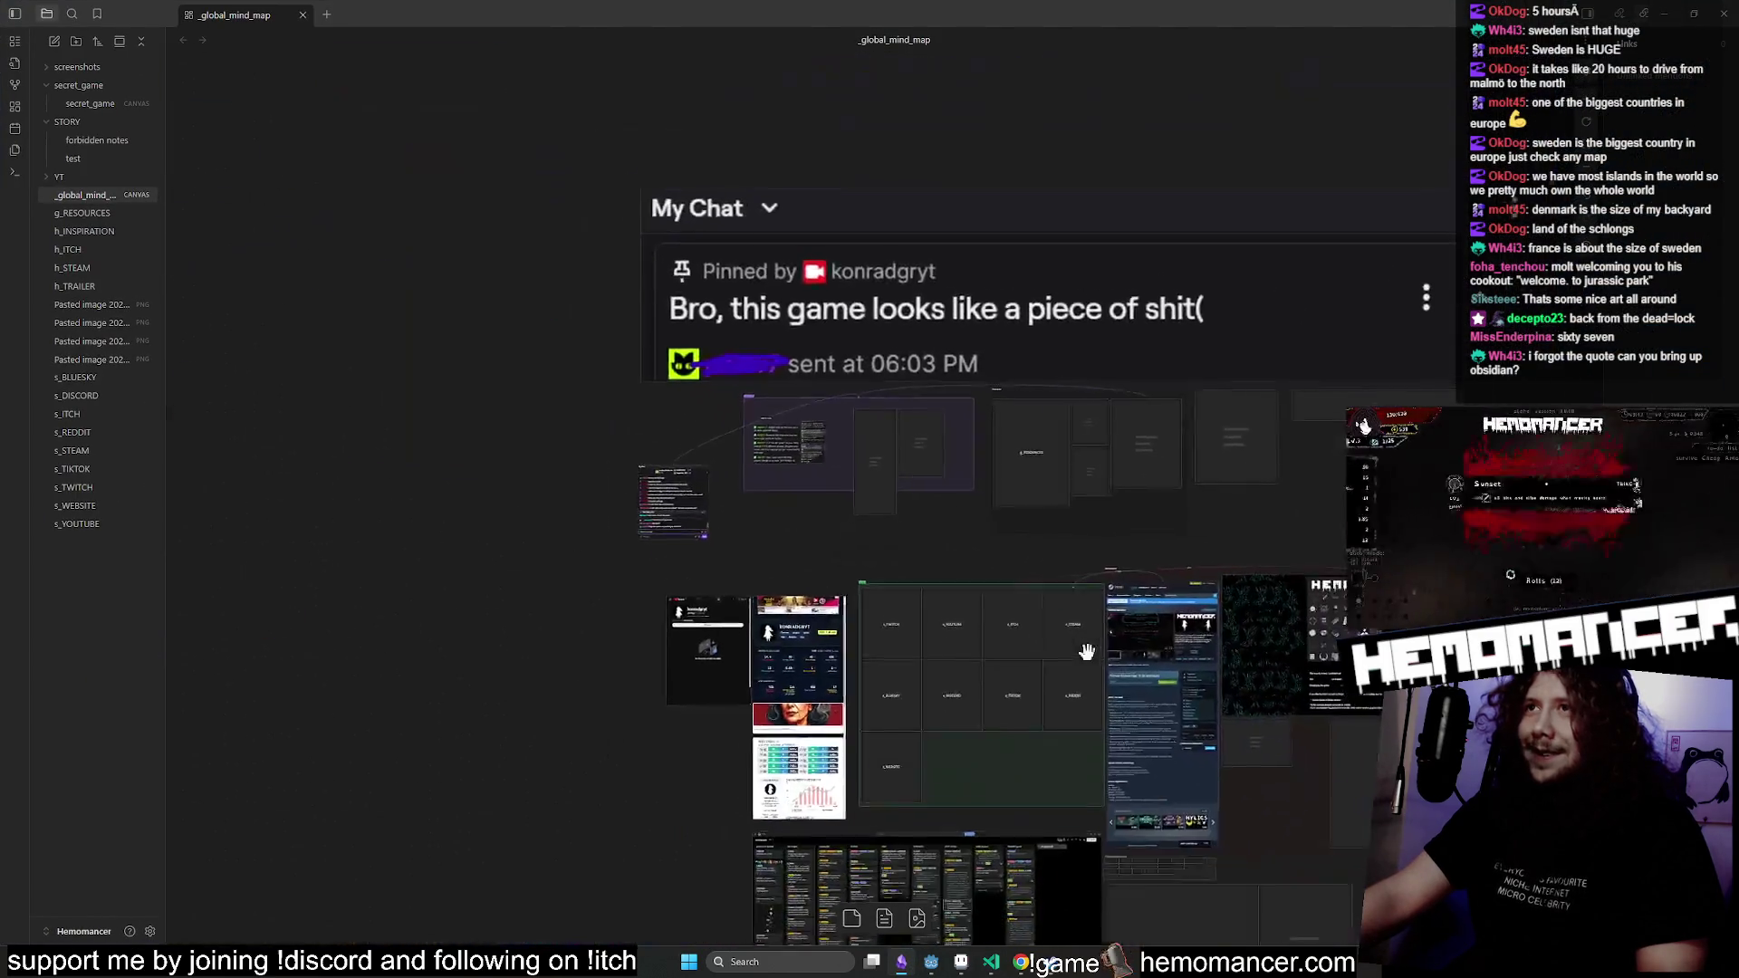
pyautogui.scroll(-3, 997, 640)
pyautogui.hscroll(3, 997, 640)
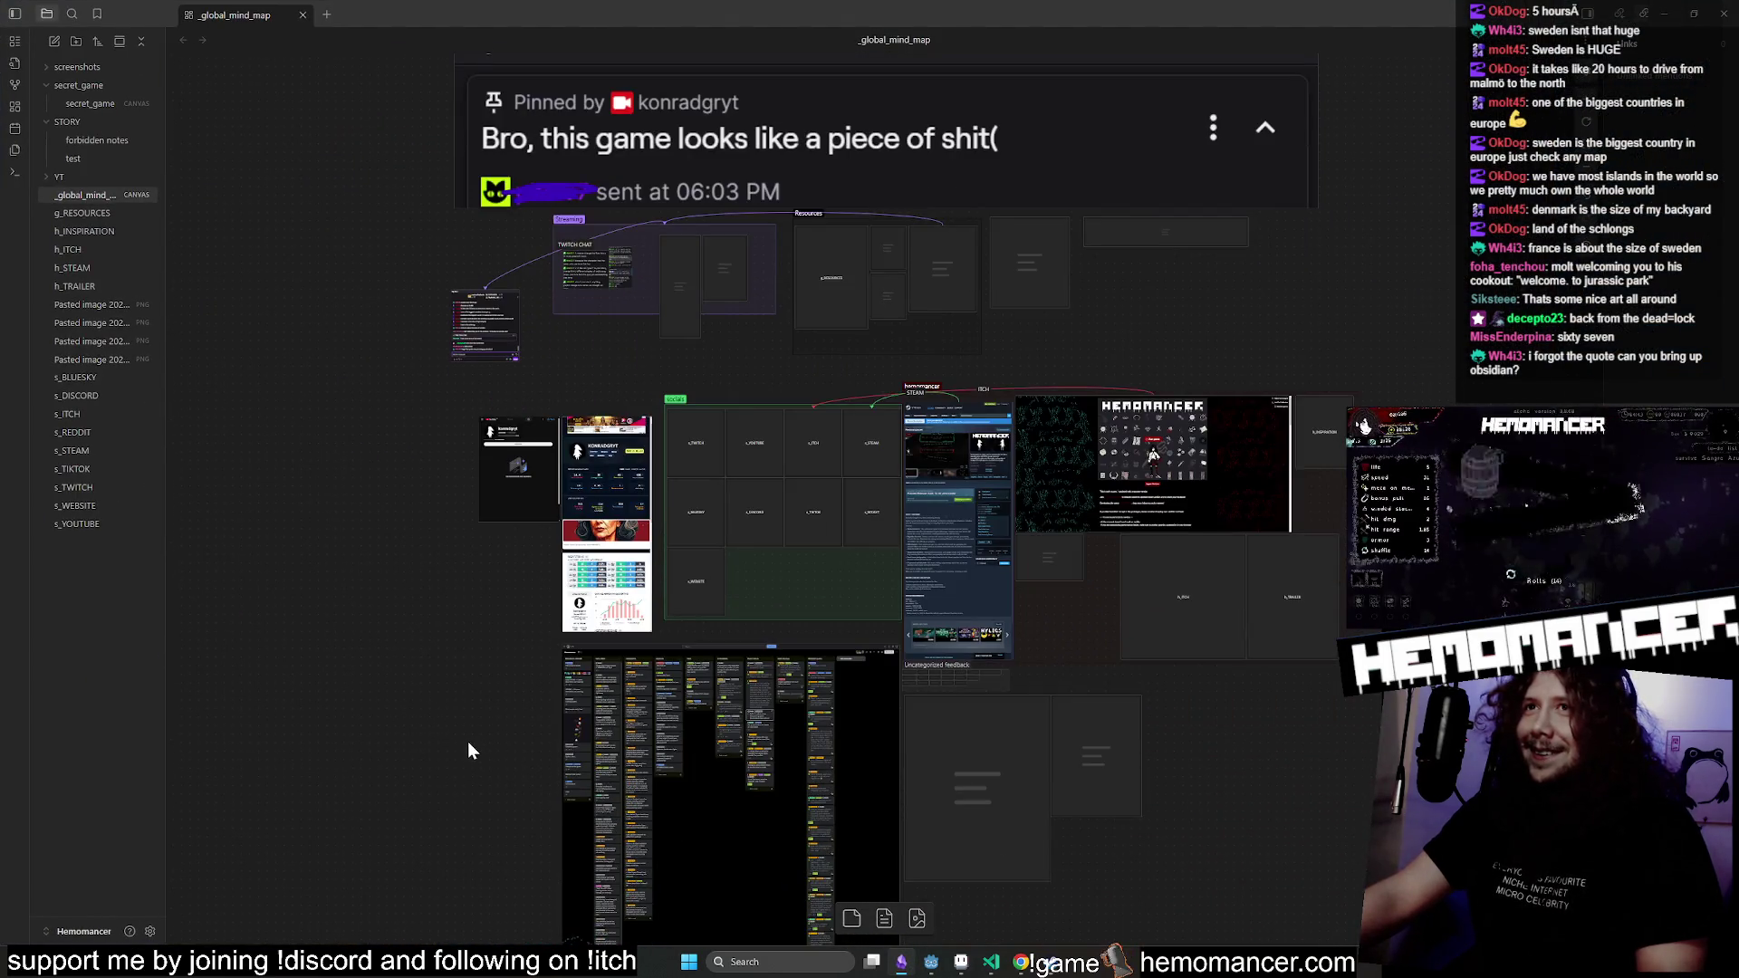
pyautogui.hscroll(3, 519, 669)
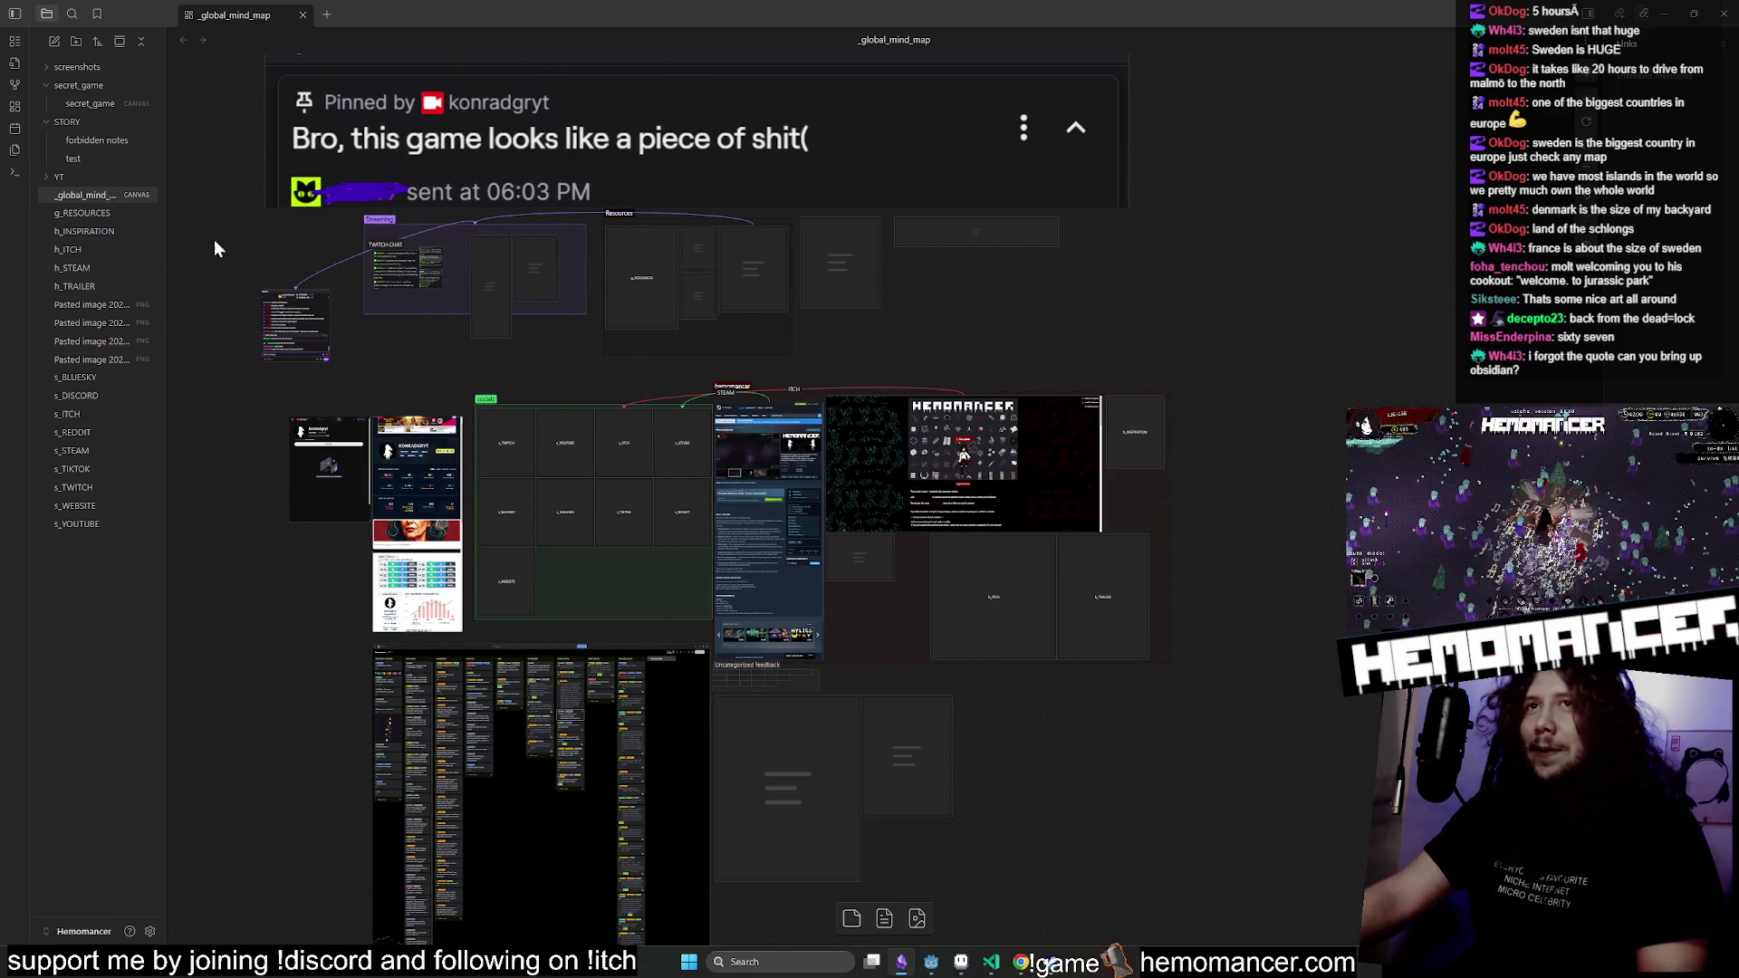
pyautogui.hscroll(-1, 221, 222)
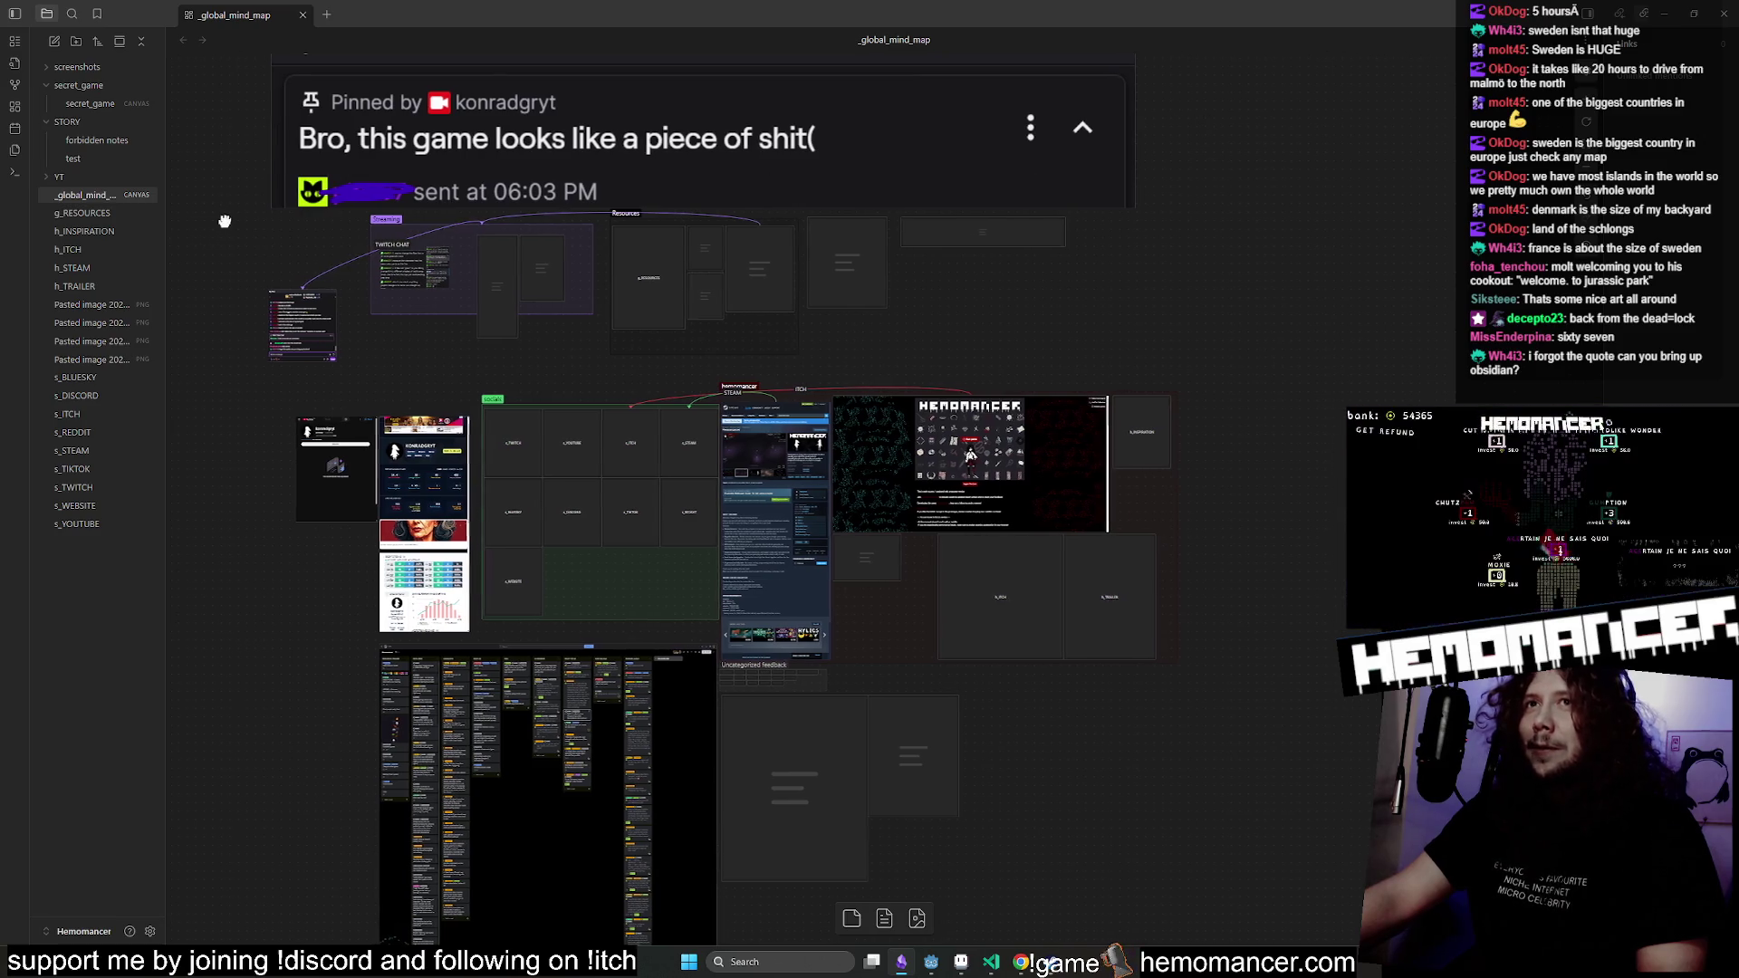
pyautogui.hscroll(-2, 1246, 292)
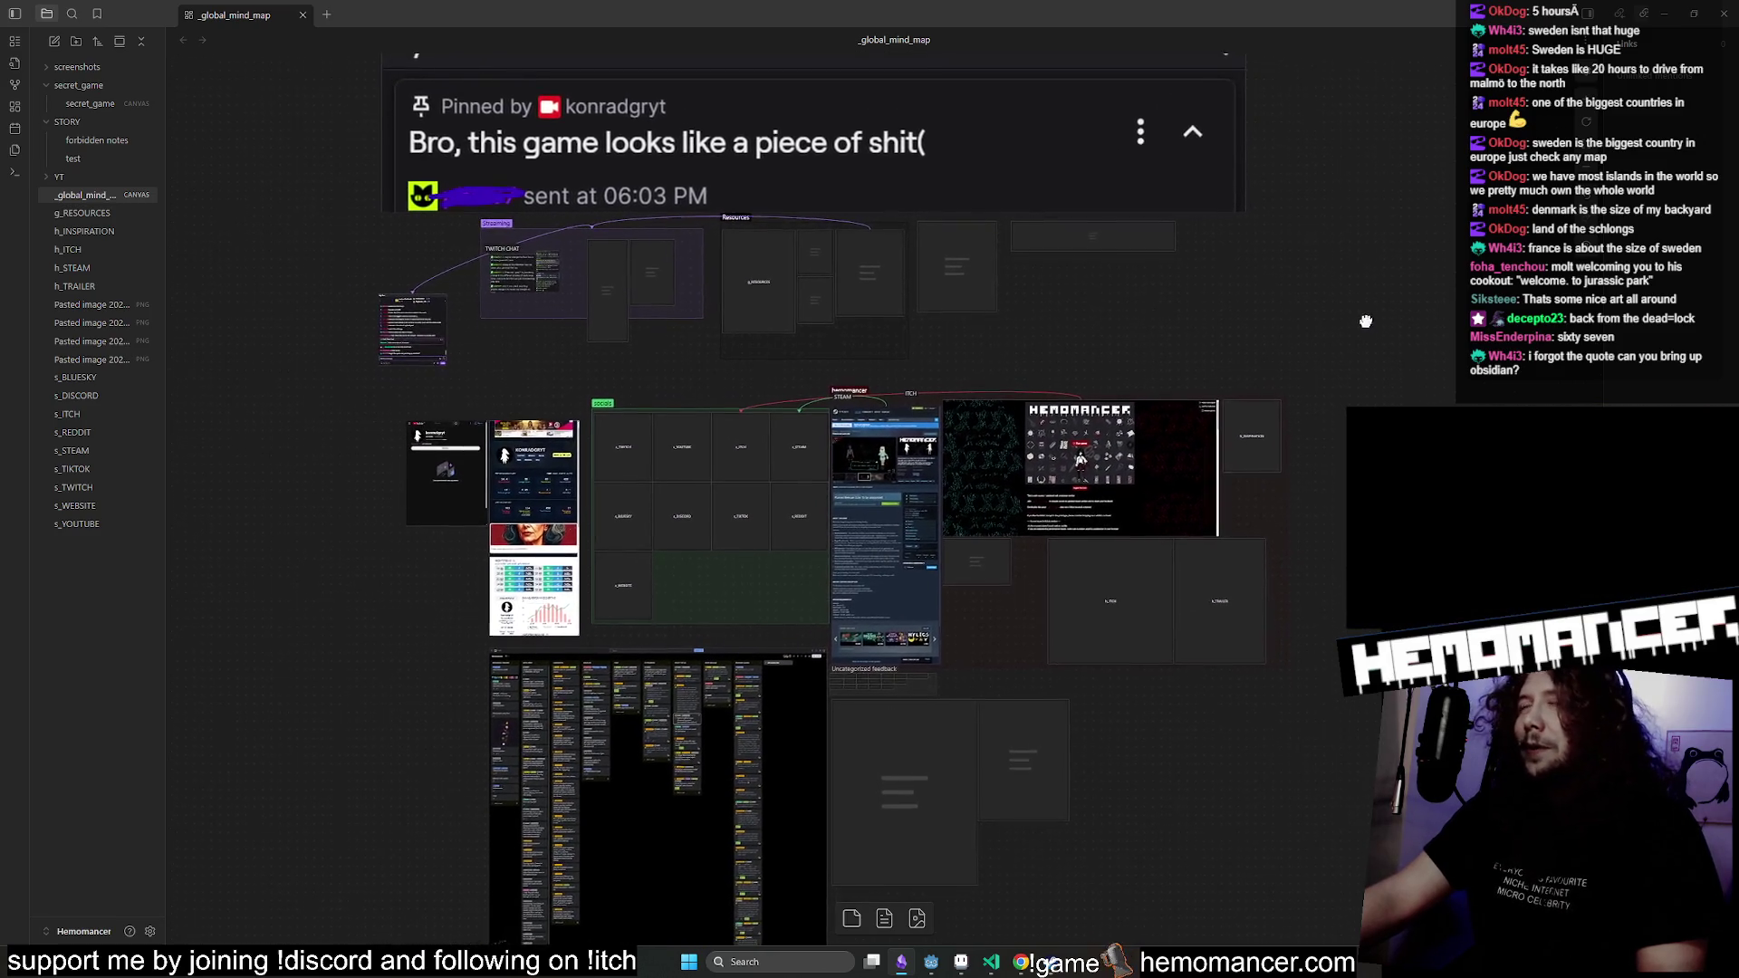
pyautogui.click(1675, 13)
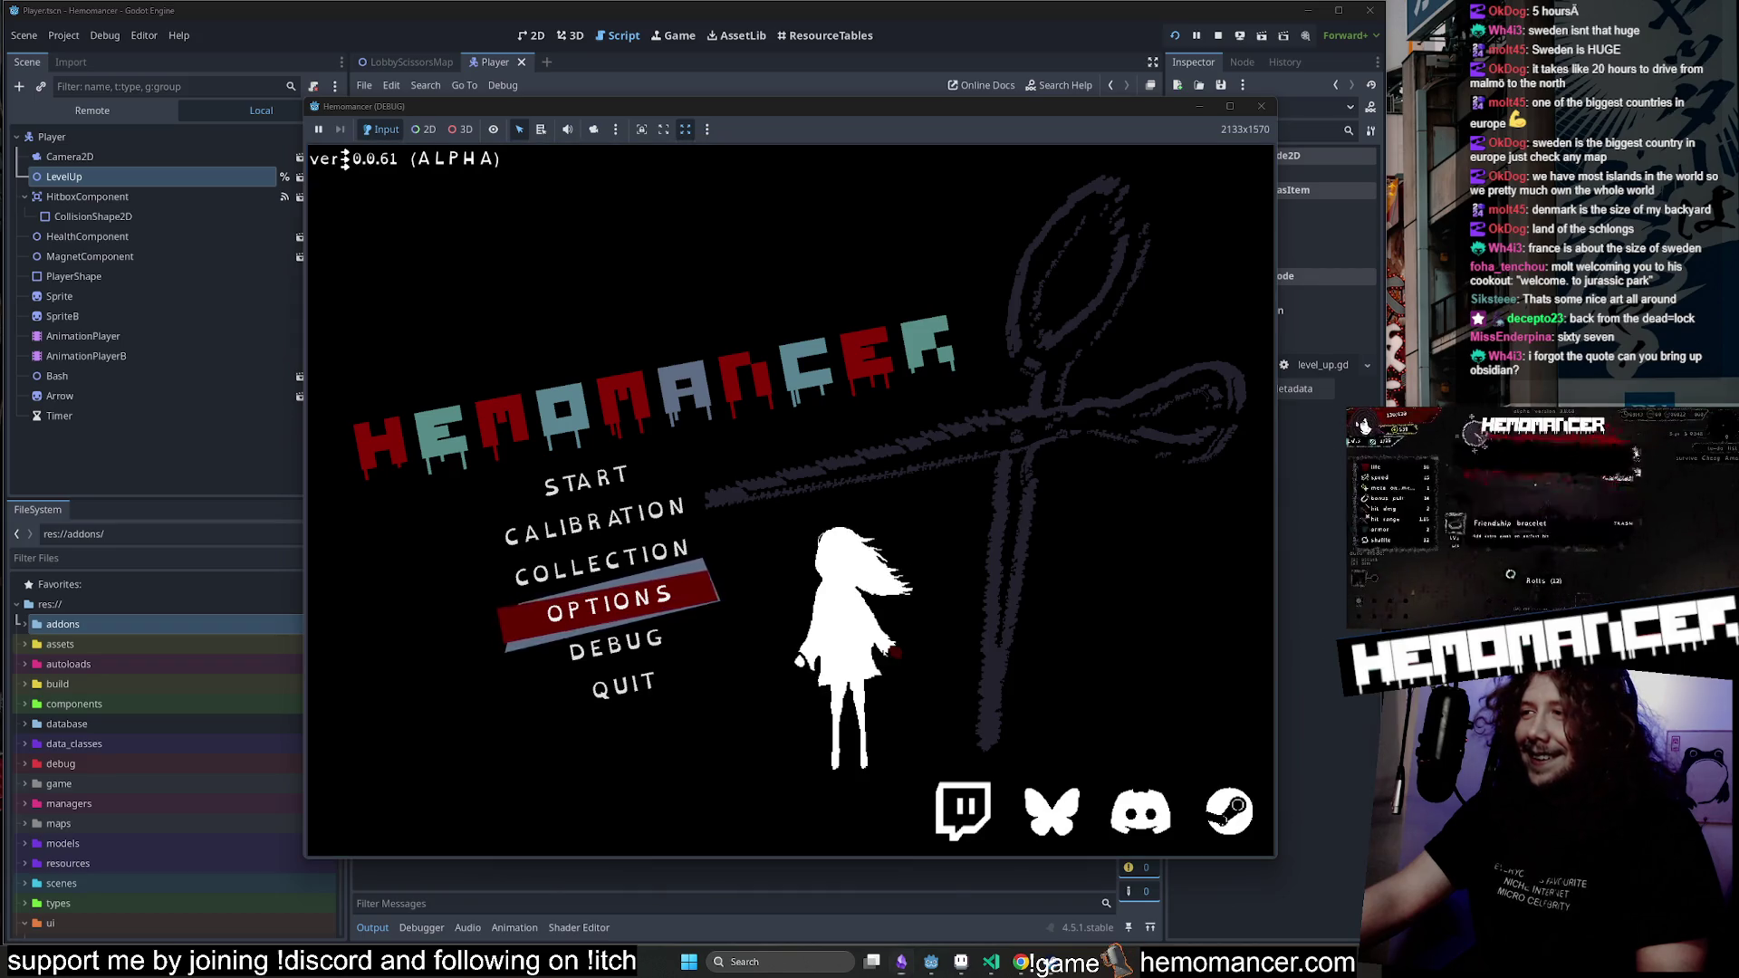
# Start the game and visit the wardrobe and the vanity upgrade menu in the hub.
pyautogui.click(601, 490)
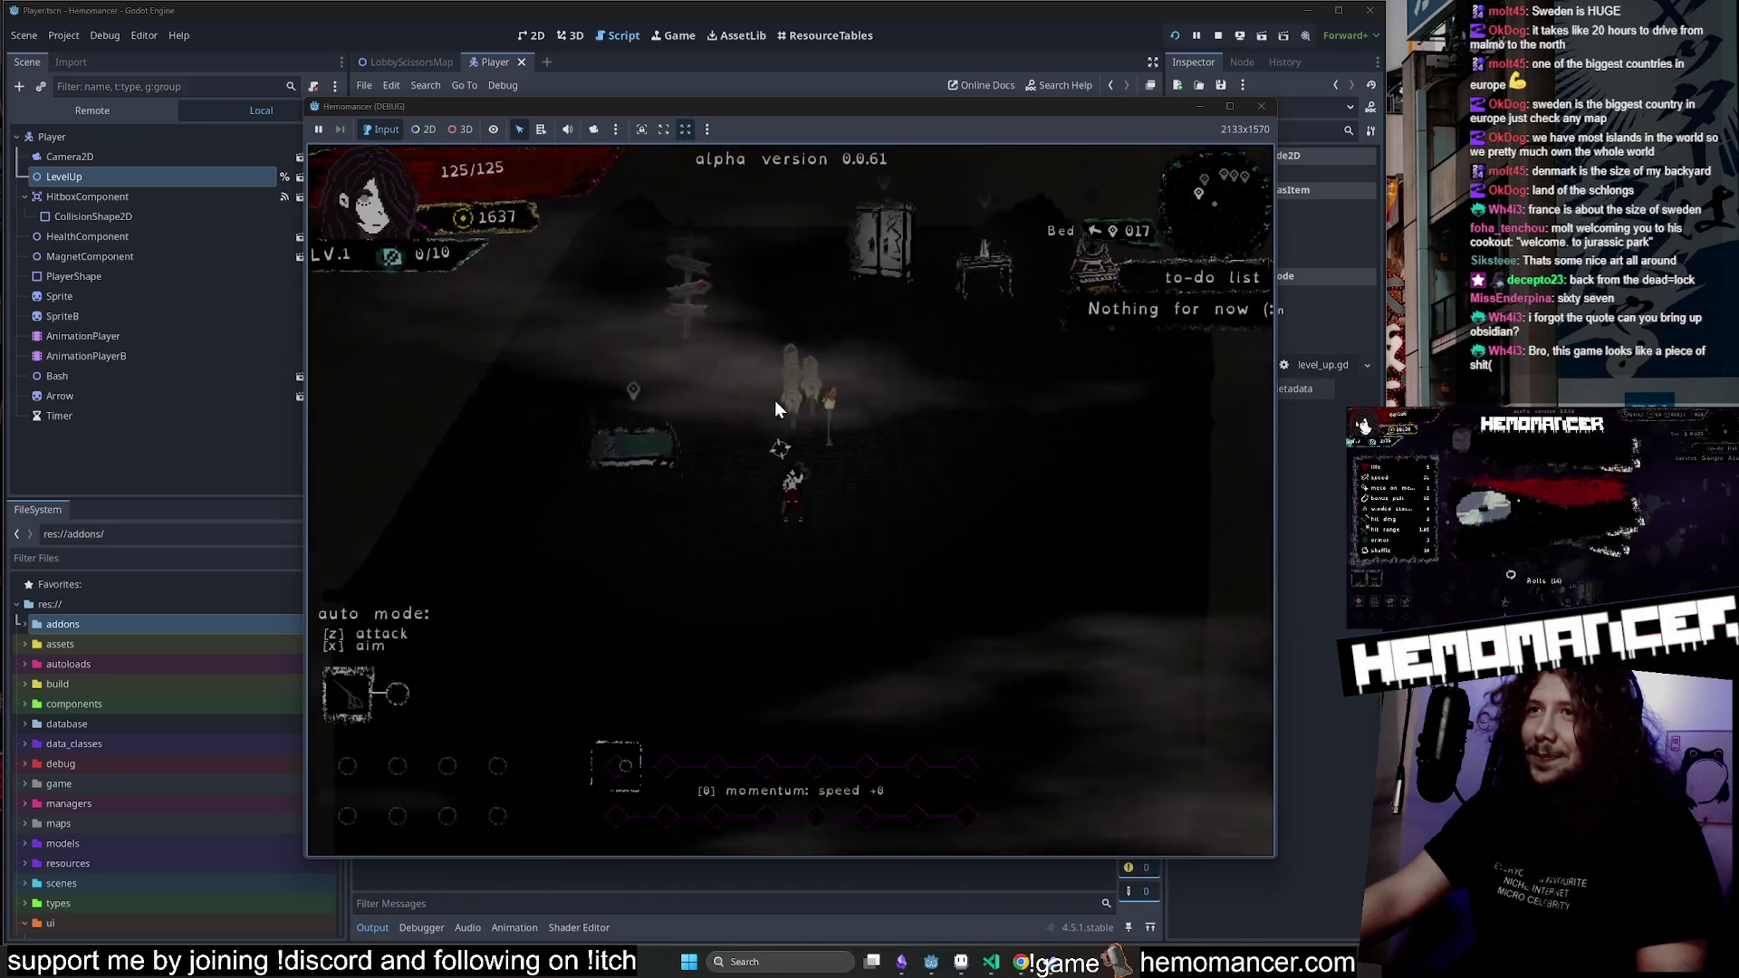
pyautogui.press('w')
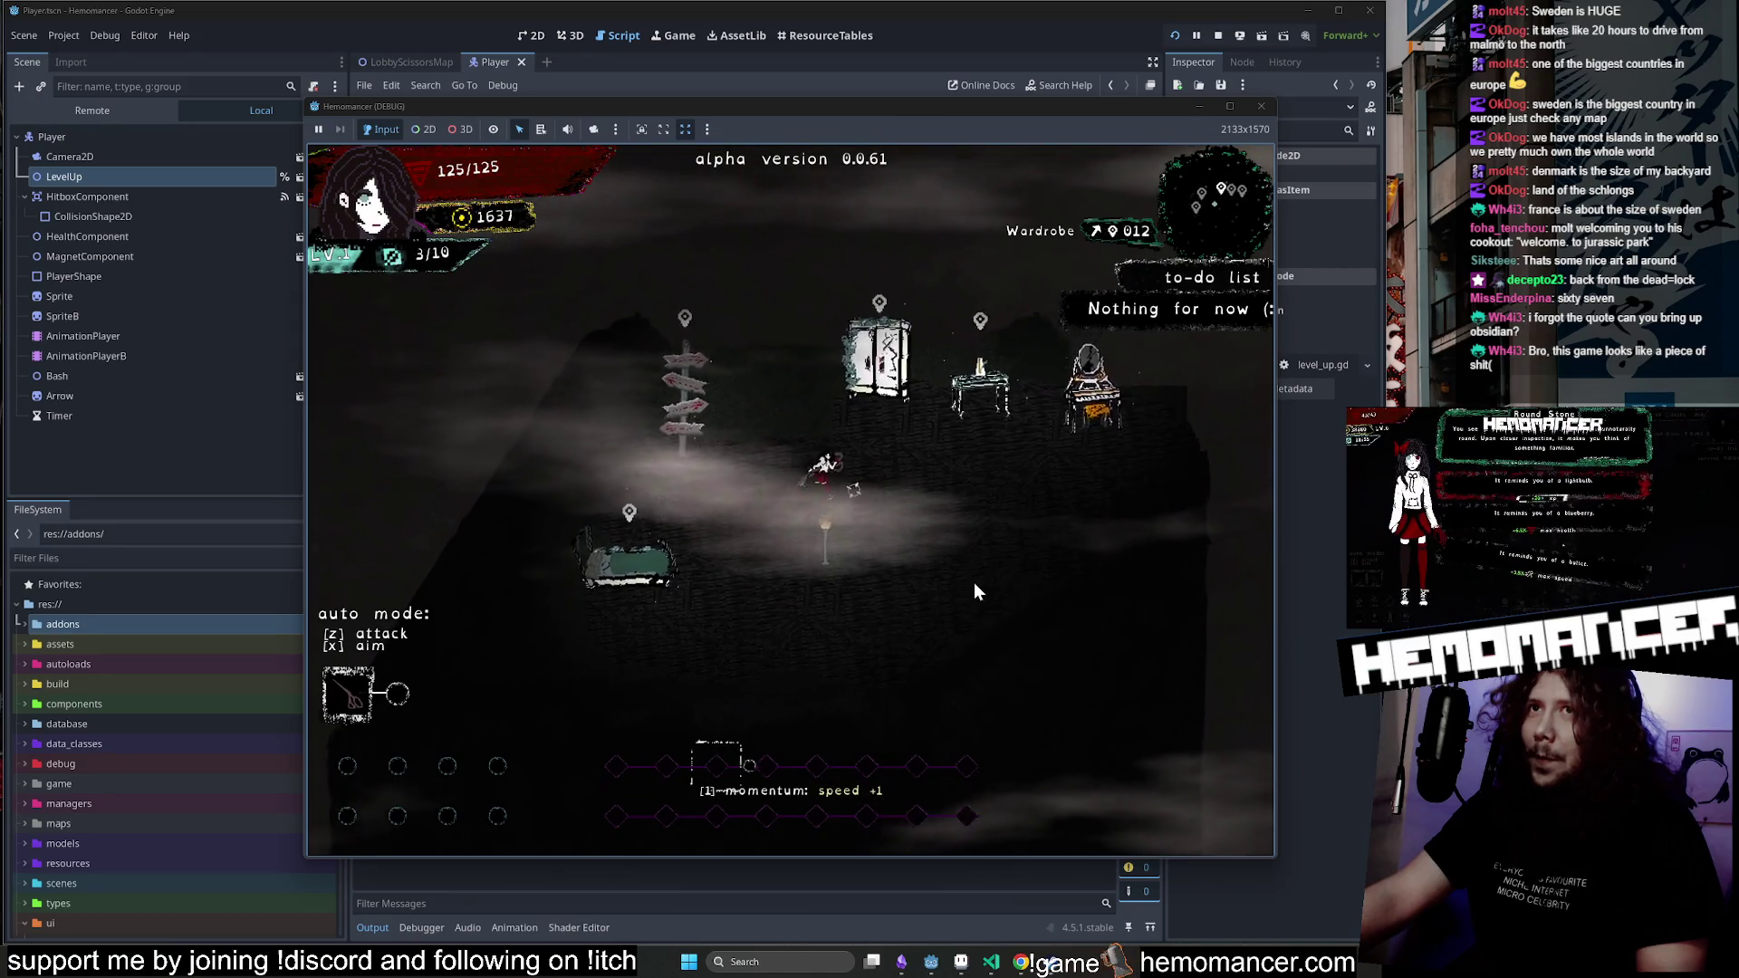
pyautogui.press('e')
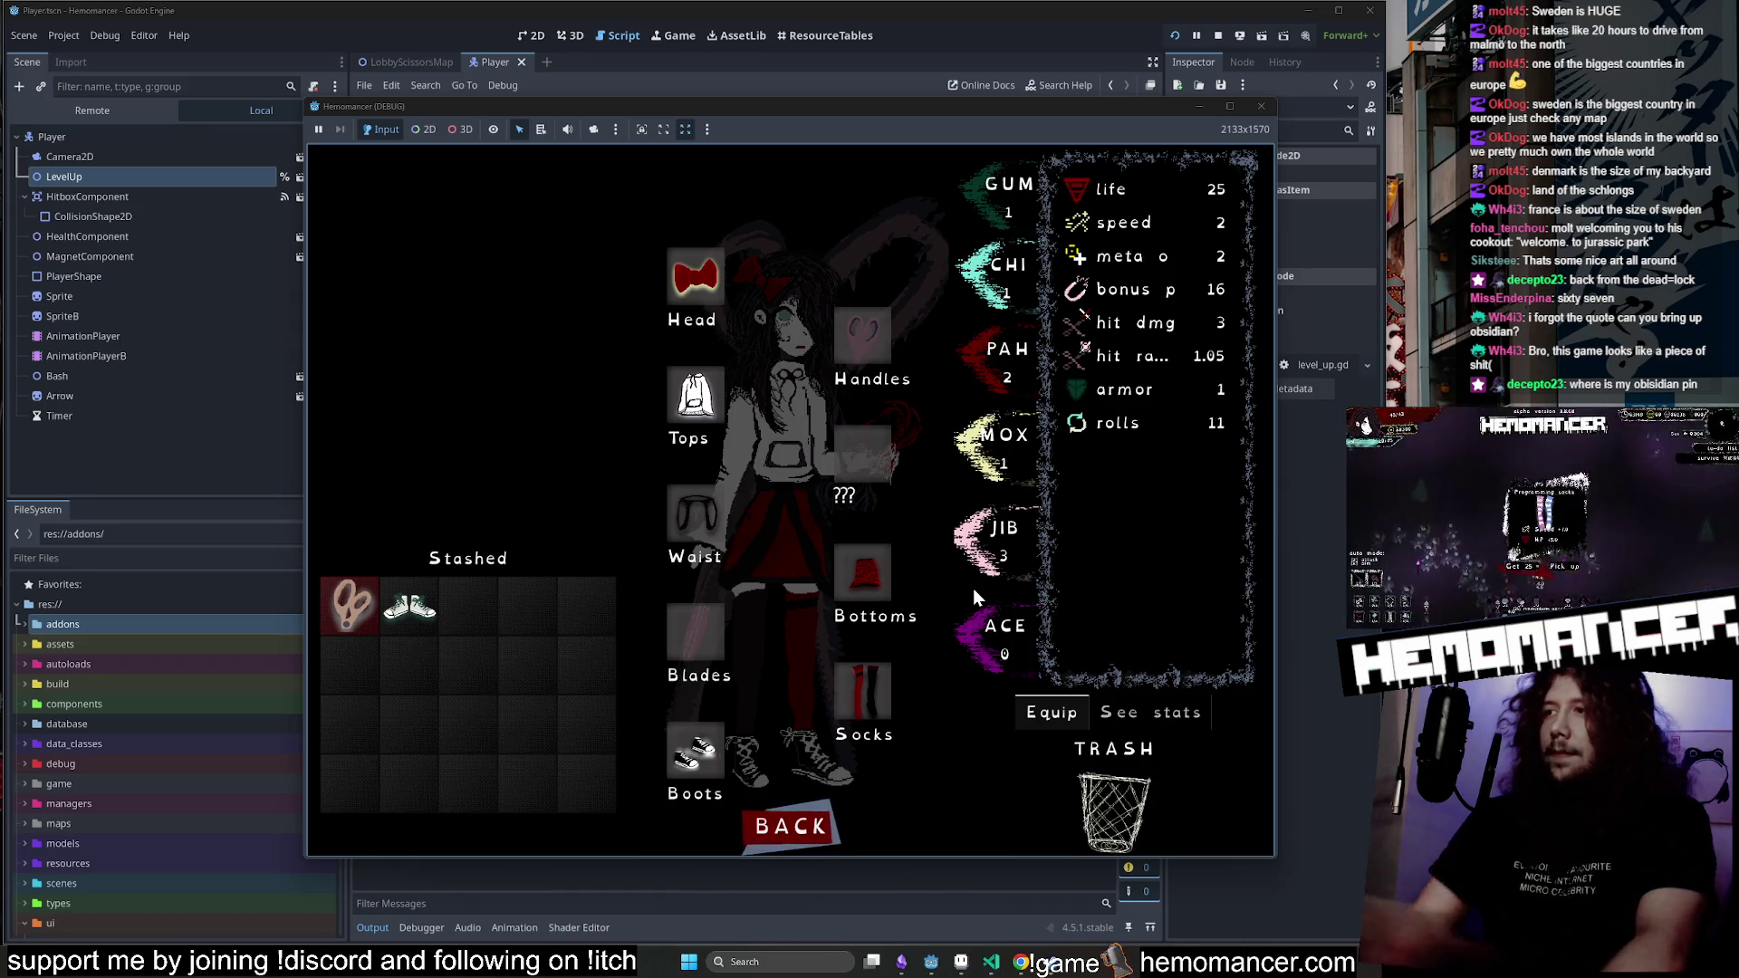
pyautogui.click(814, 821)
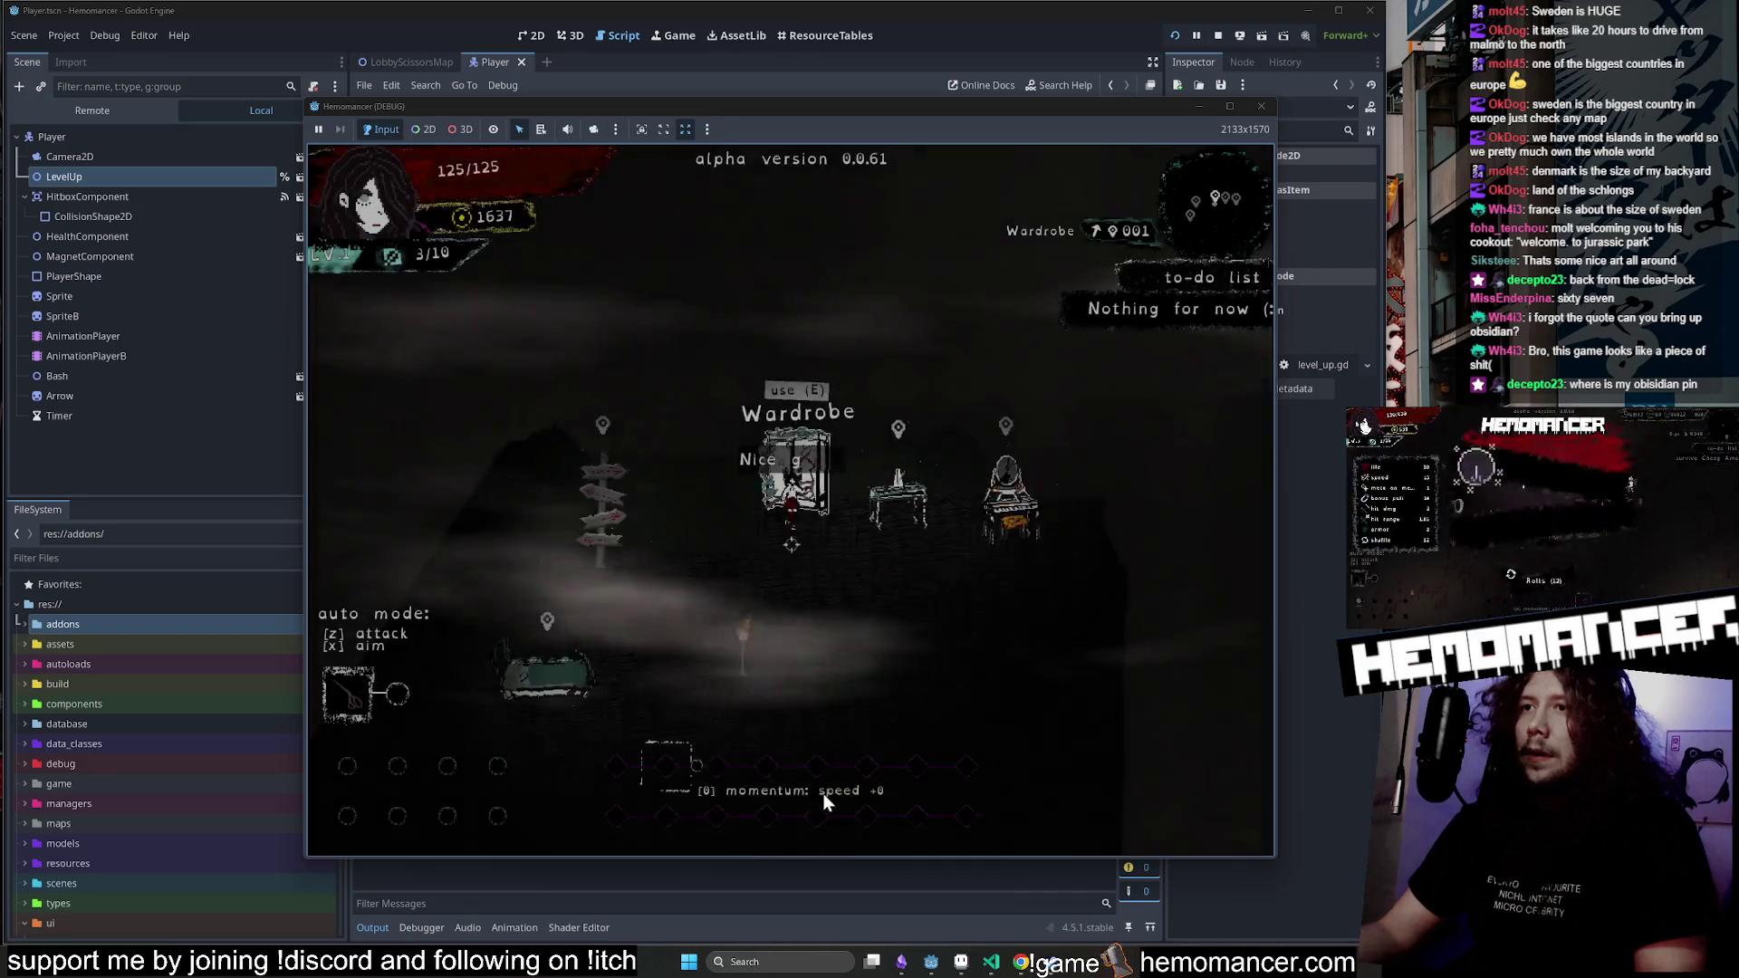
pyautogui.press('d')
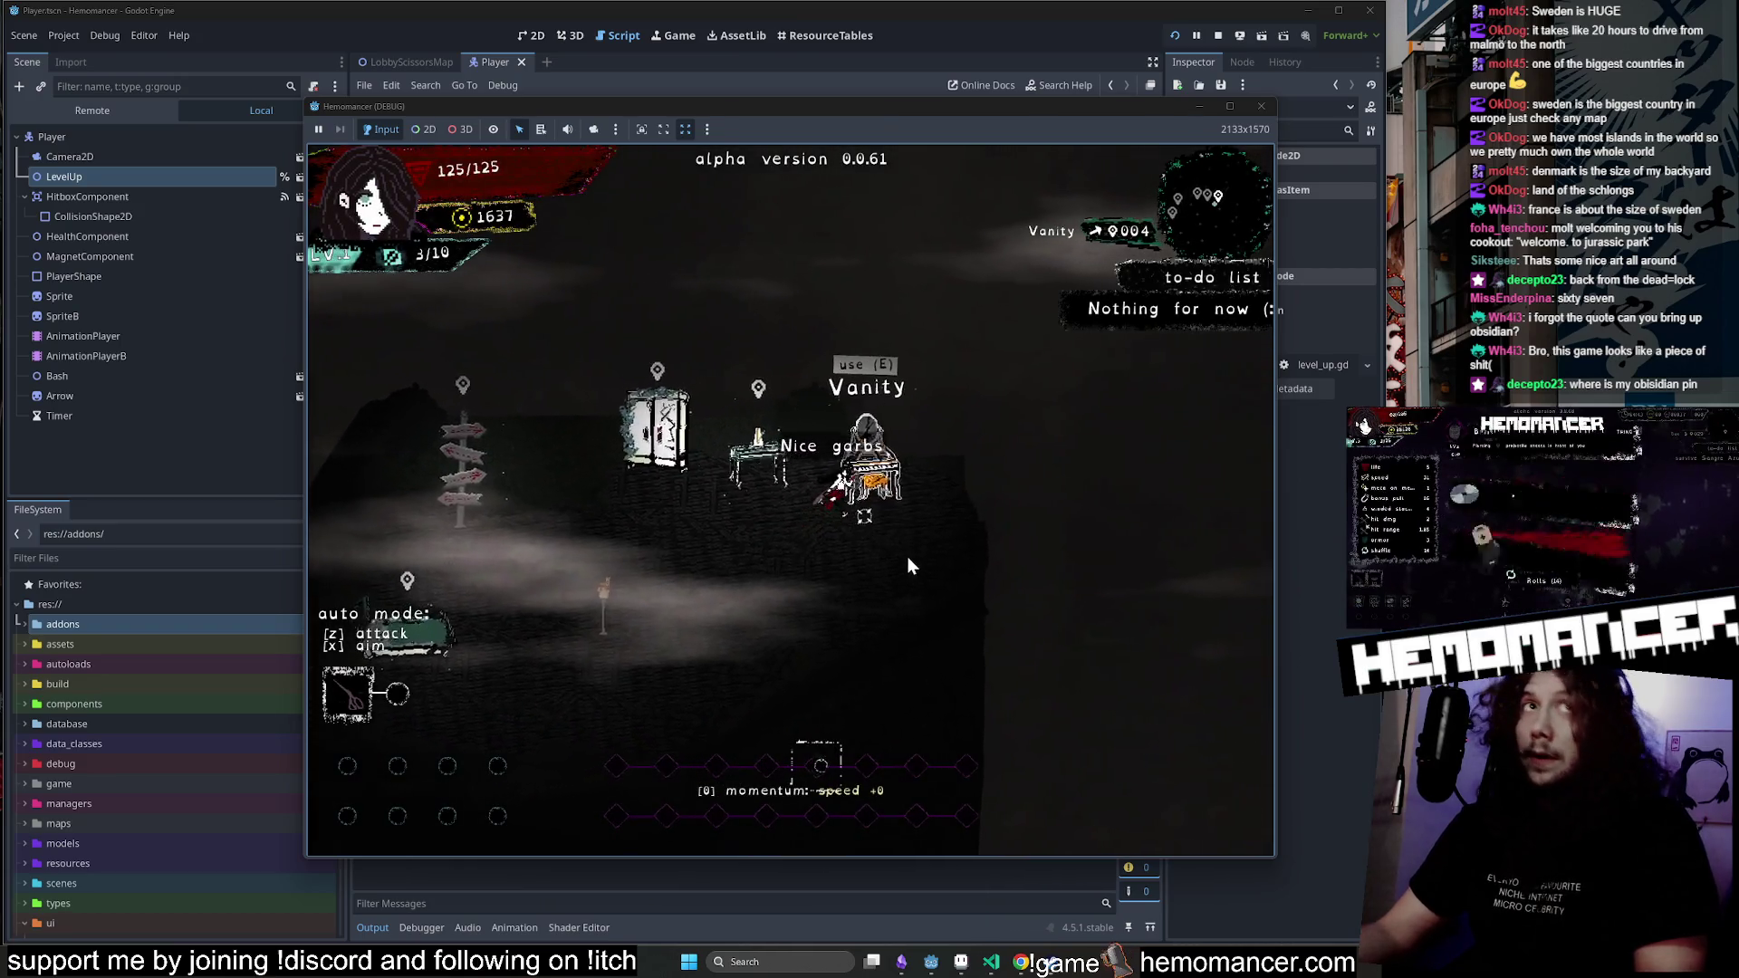
pyautogui.press('e')
pyautogui.click(792, 816)
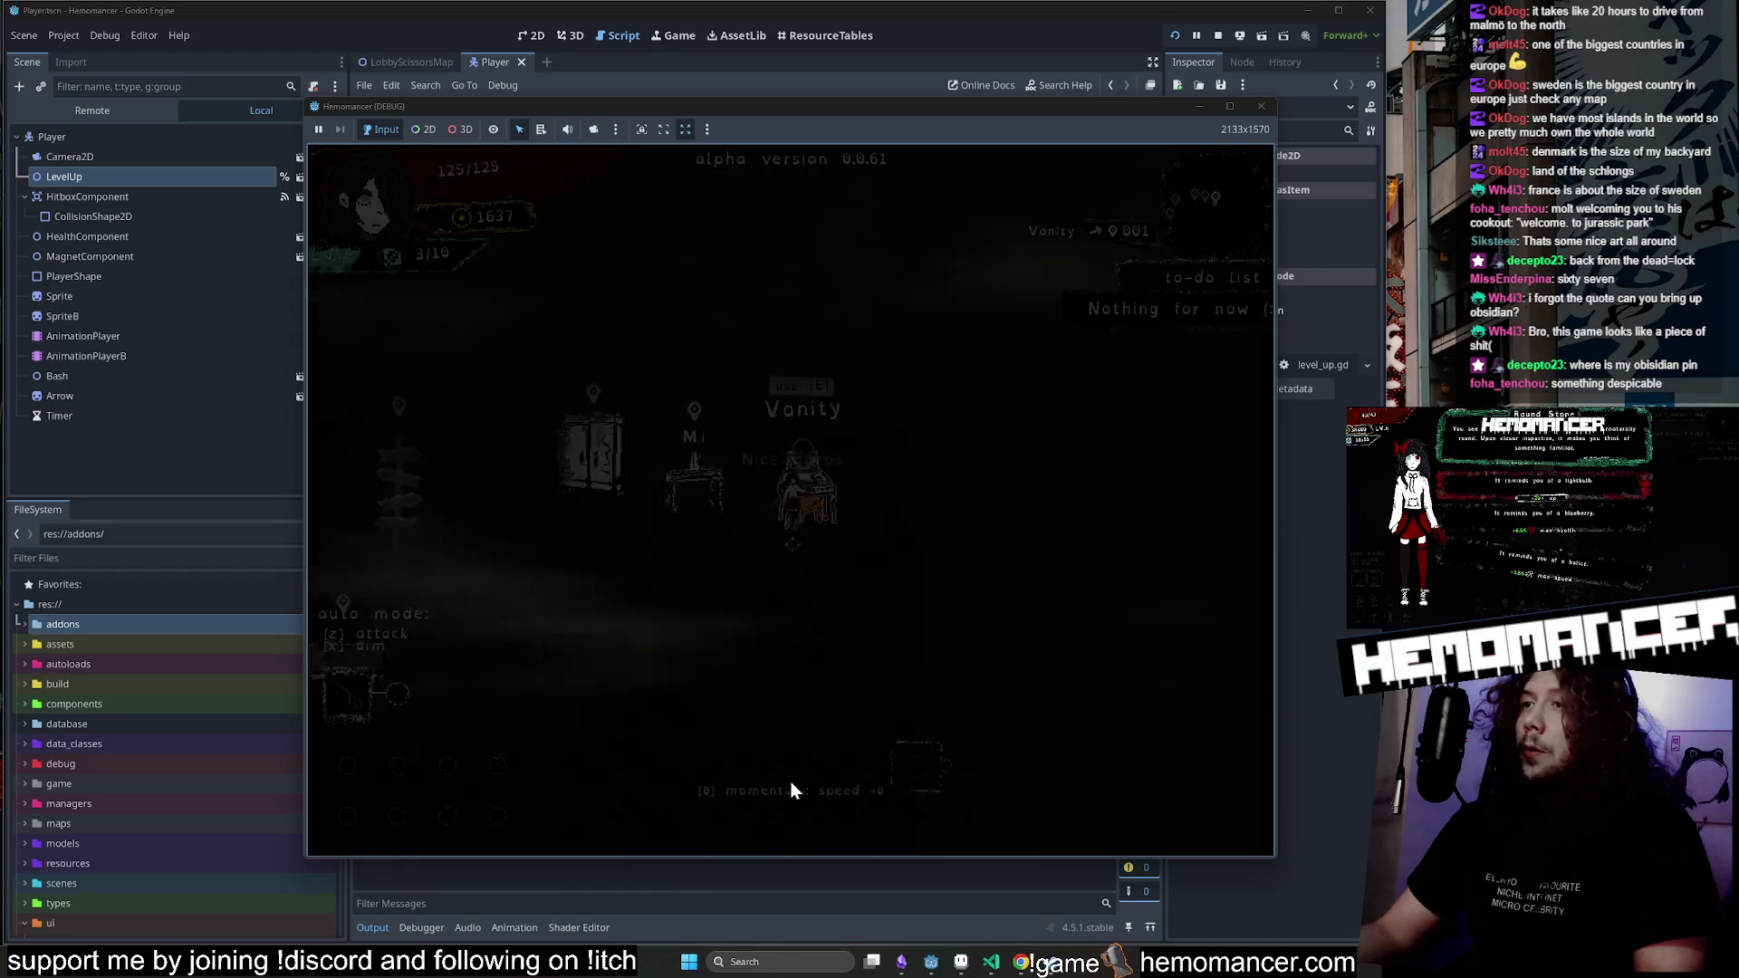
# Travel to Sangre Azul, fight until the character dies, then close the debug window.
pyautogui.press('a')
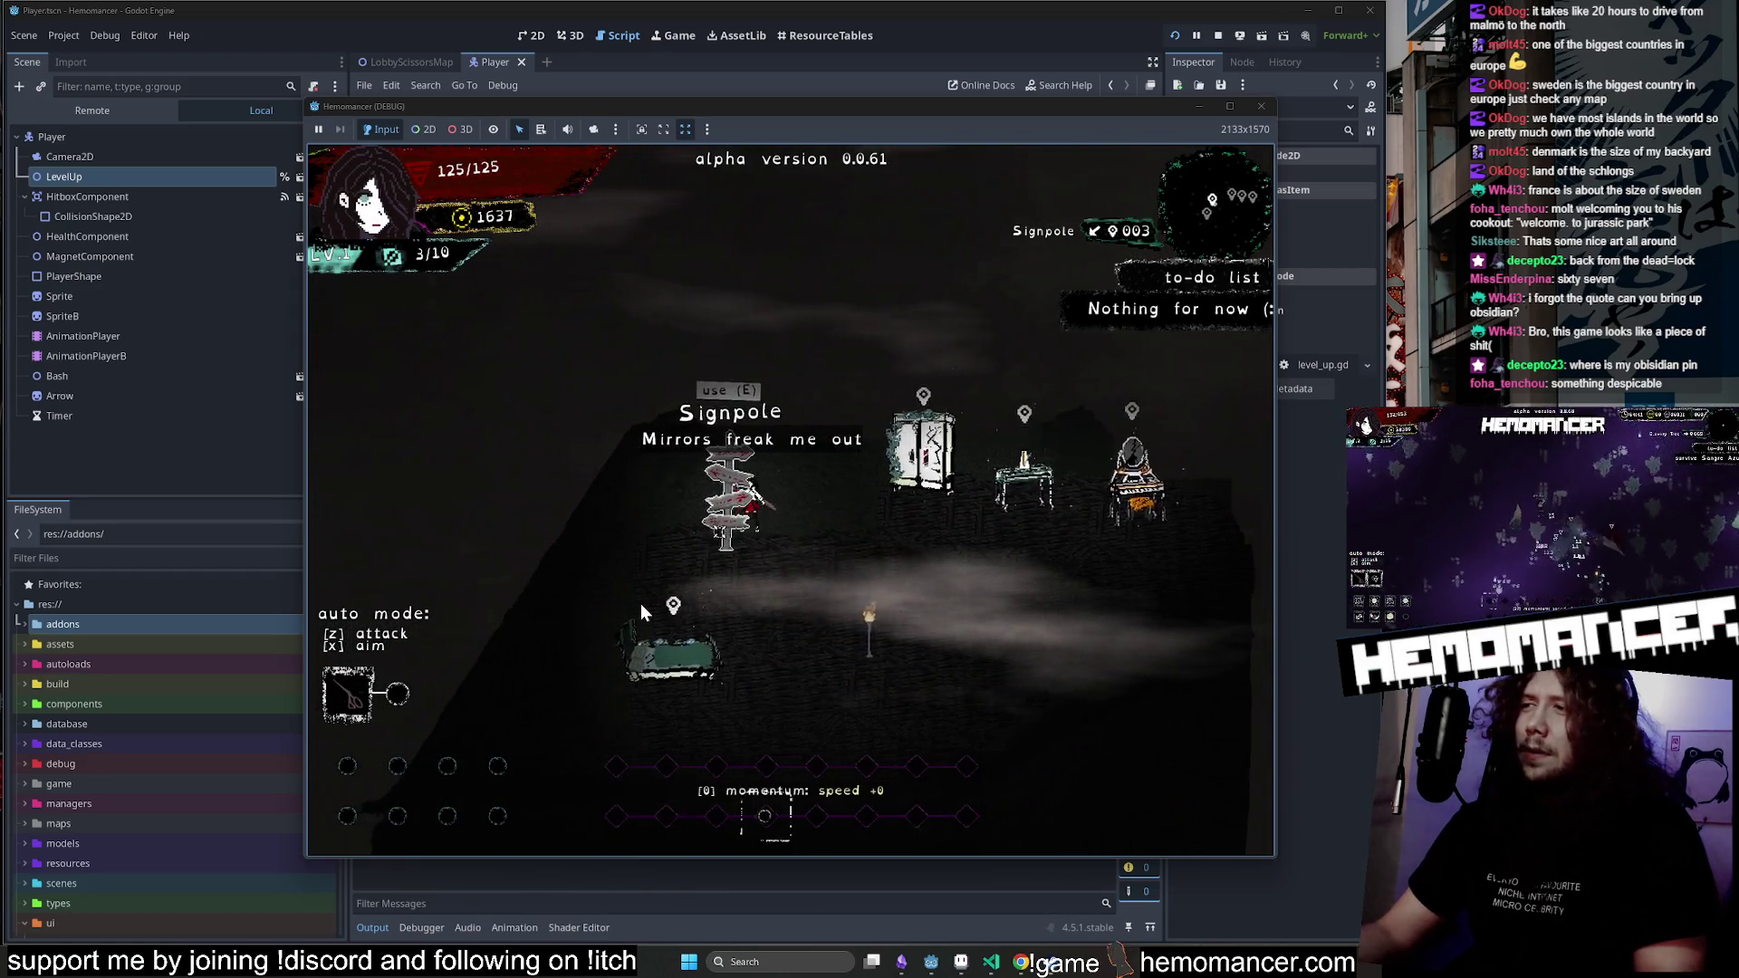
pyautogui.press('e')
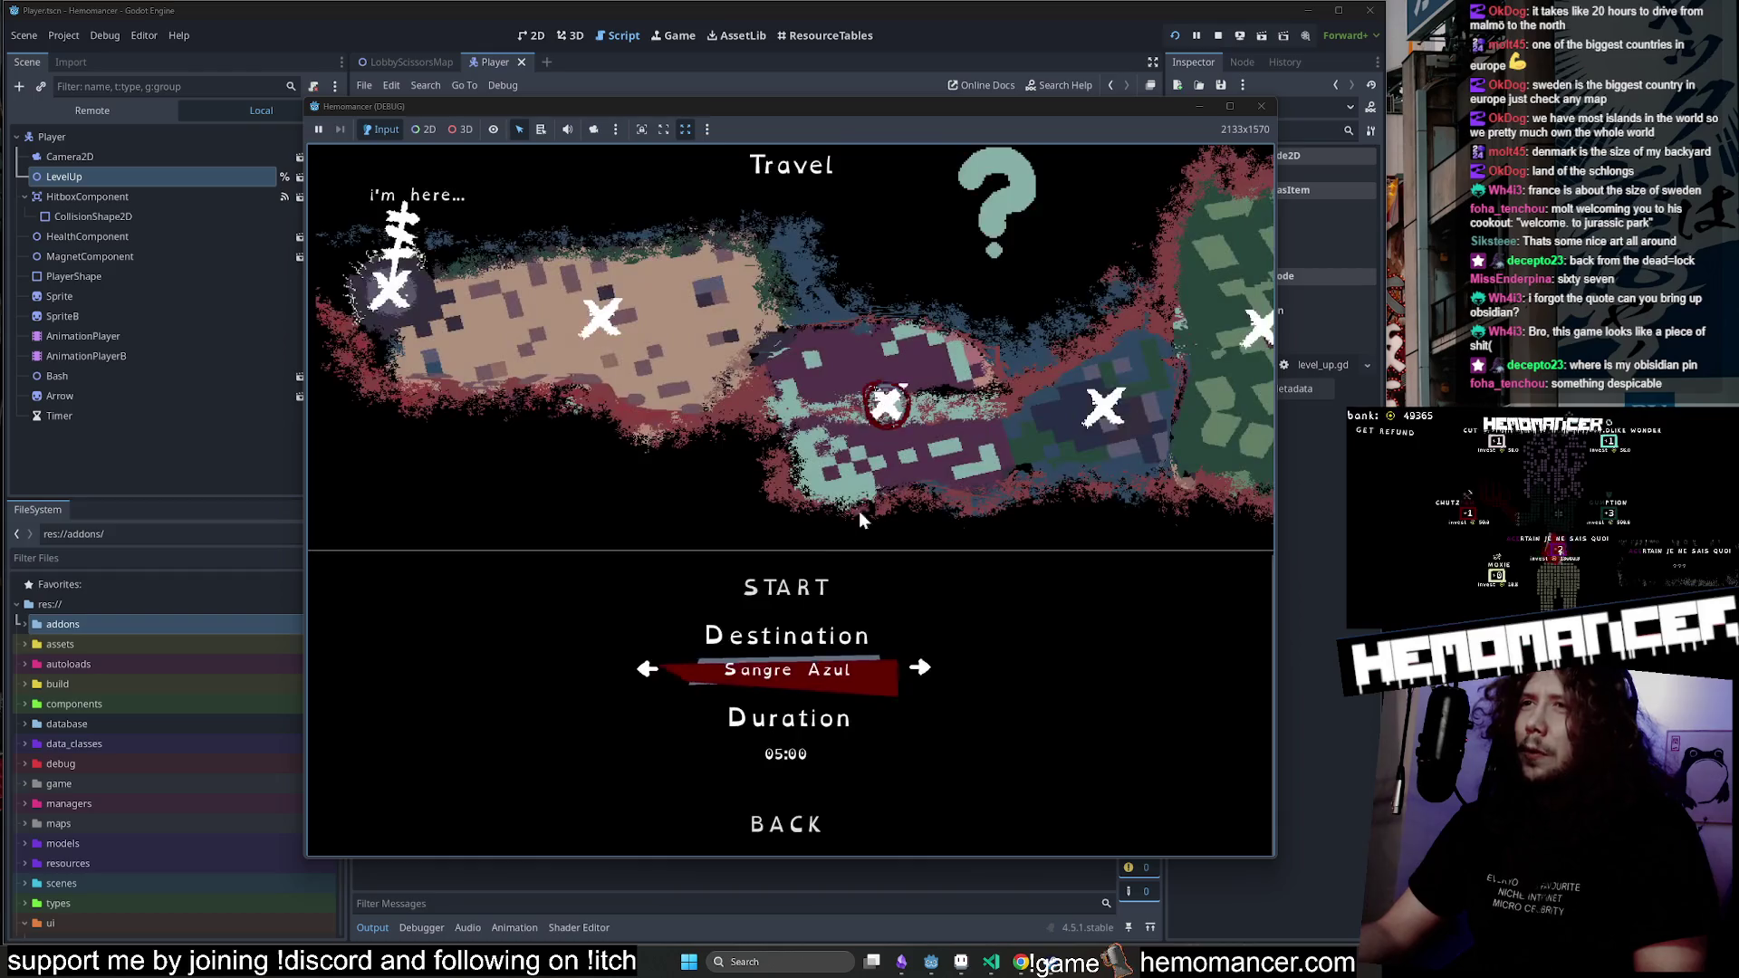
pyautogui.click(788, 587)
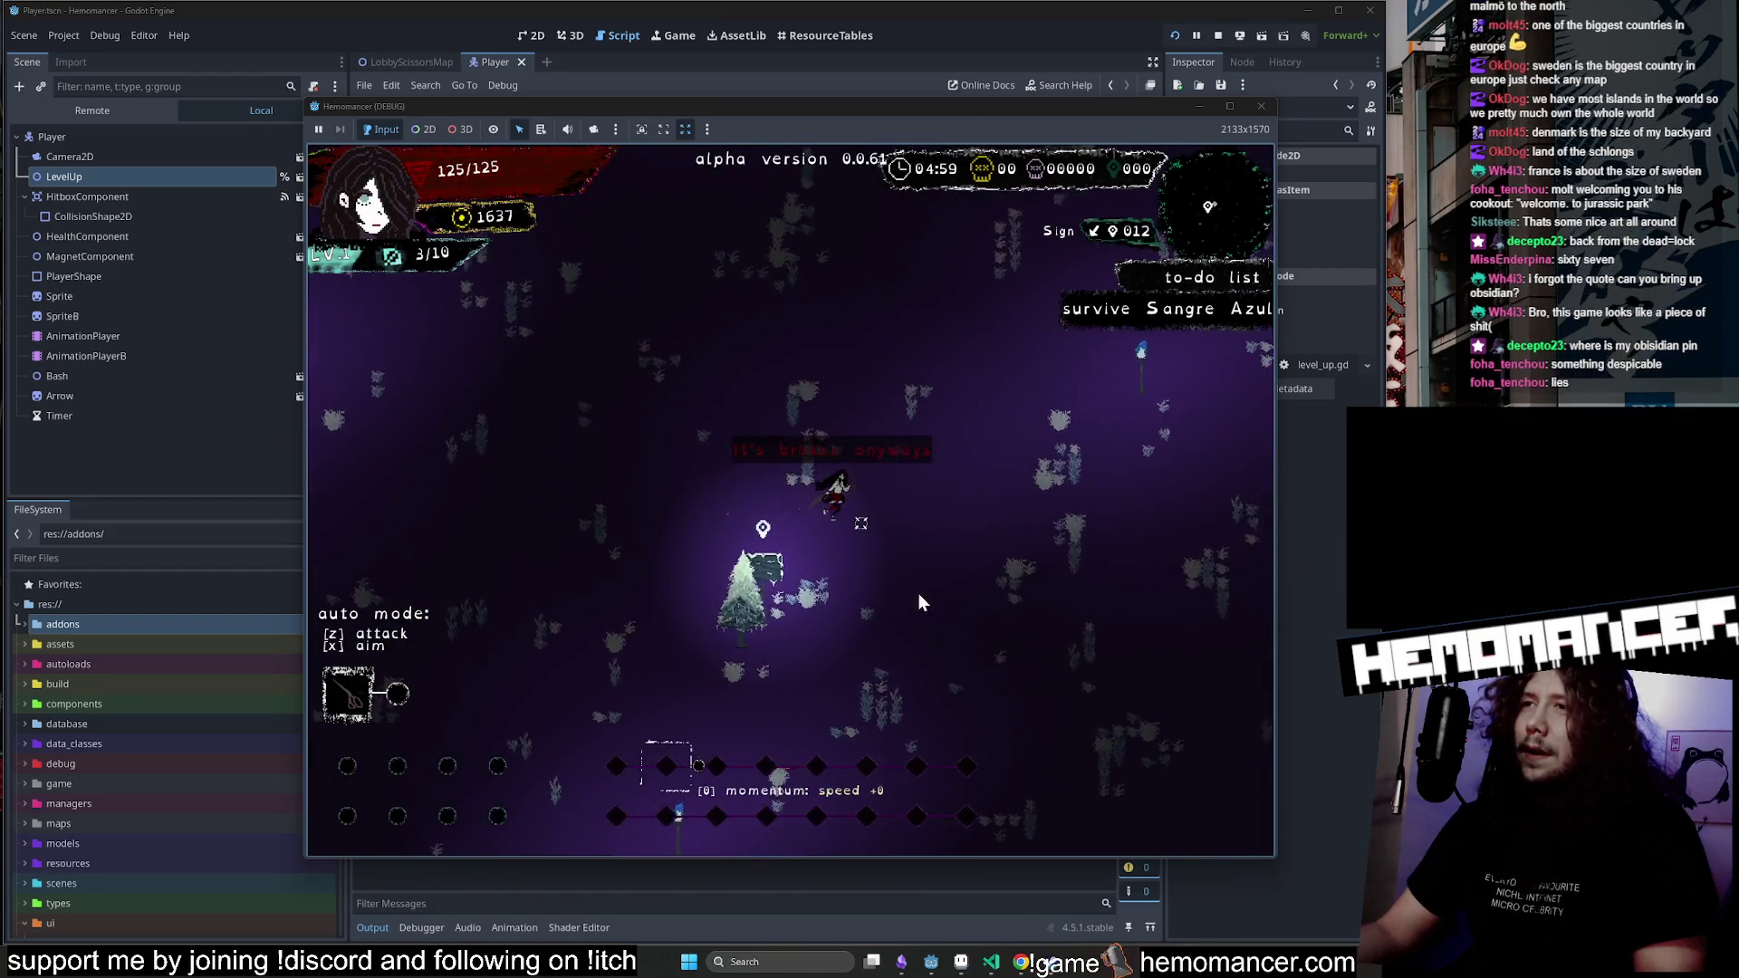
pyautogui.press('e')
pyautogui.press('s')
pyautogui.press('d')
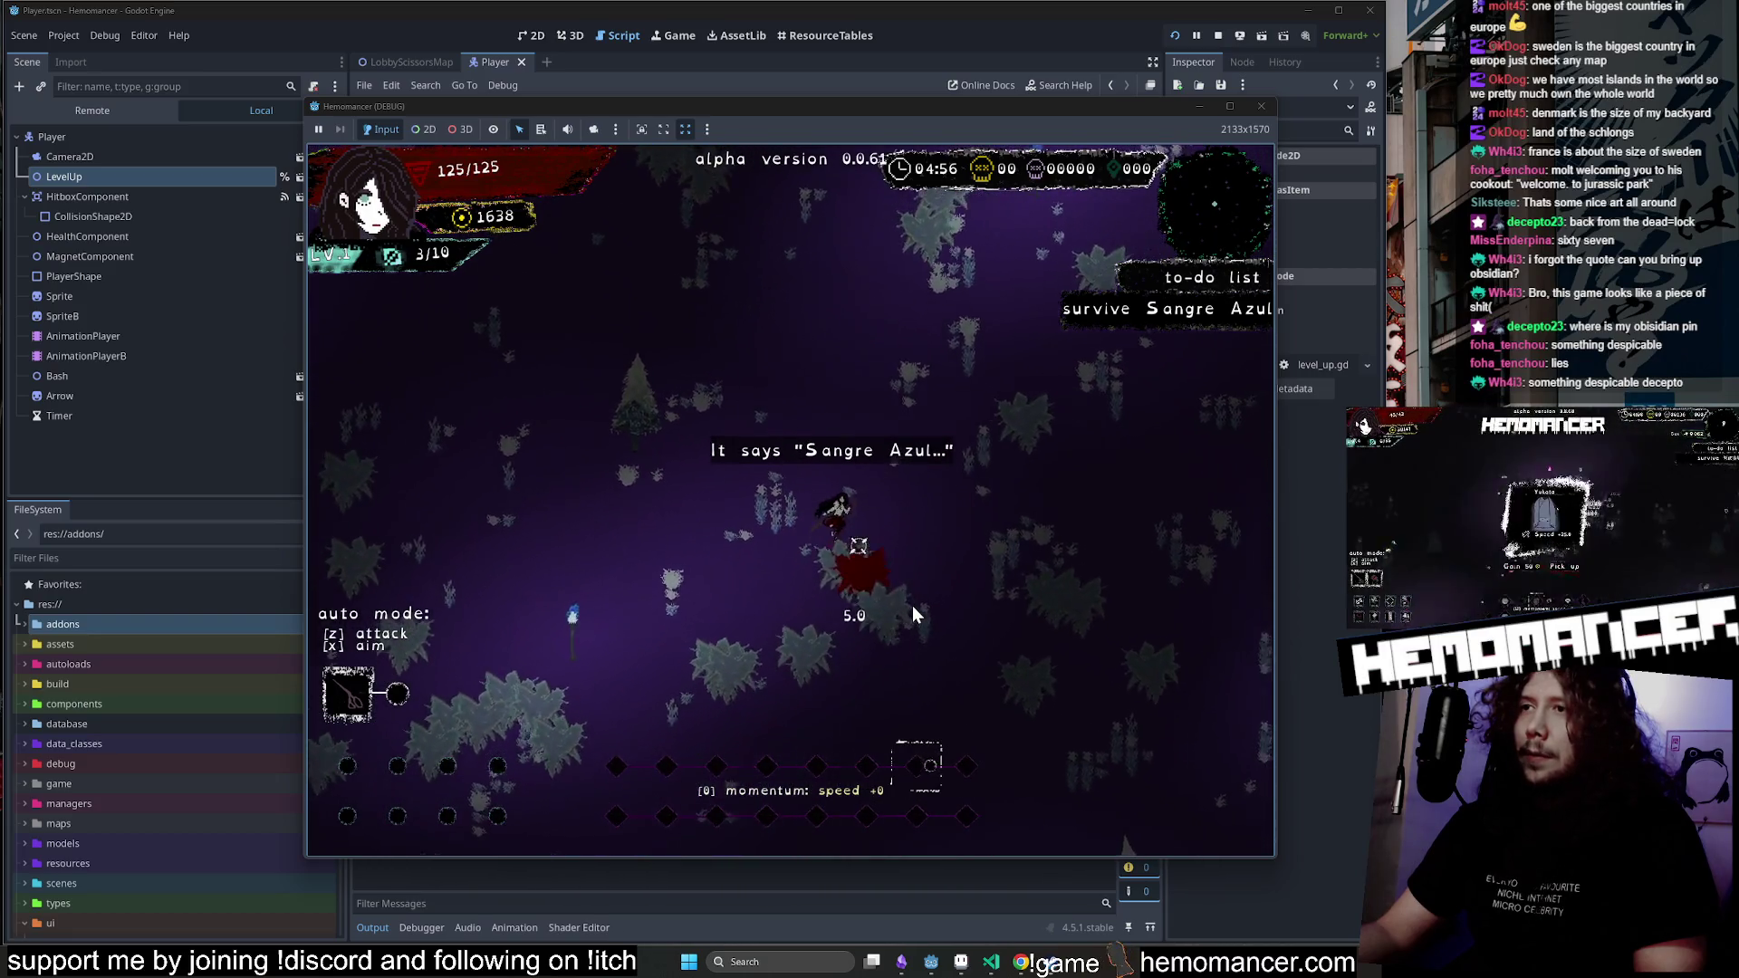
pyautogui.press('w')
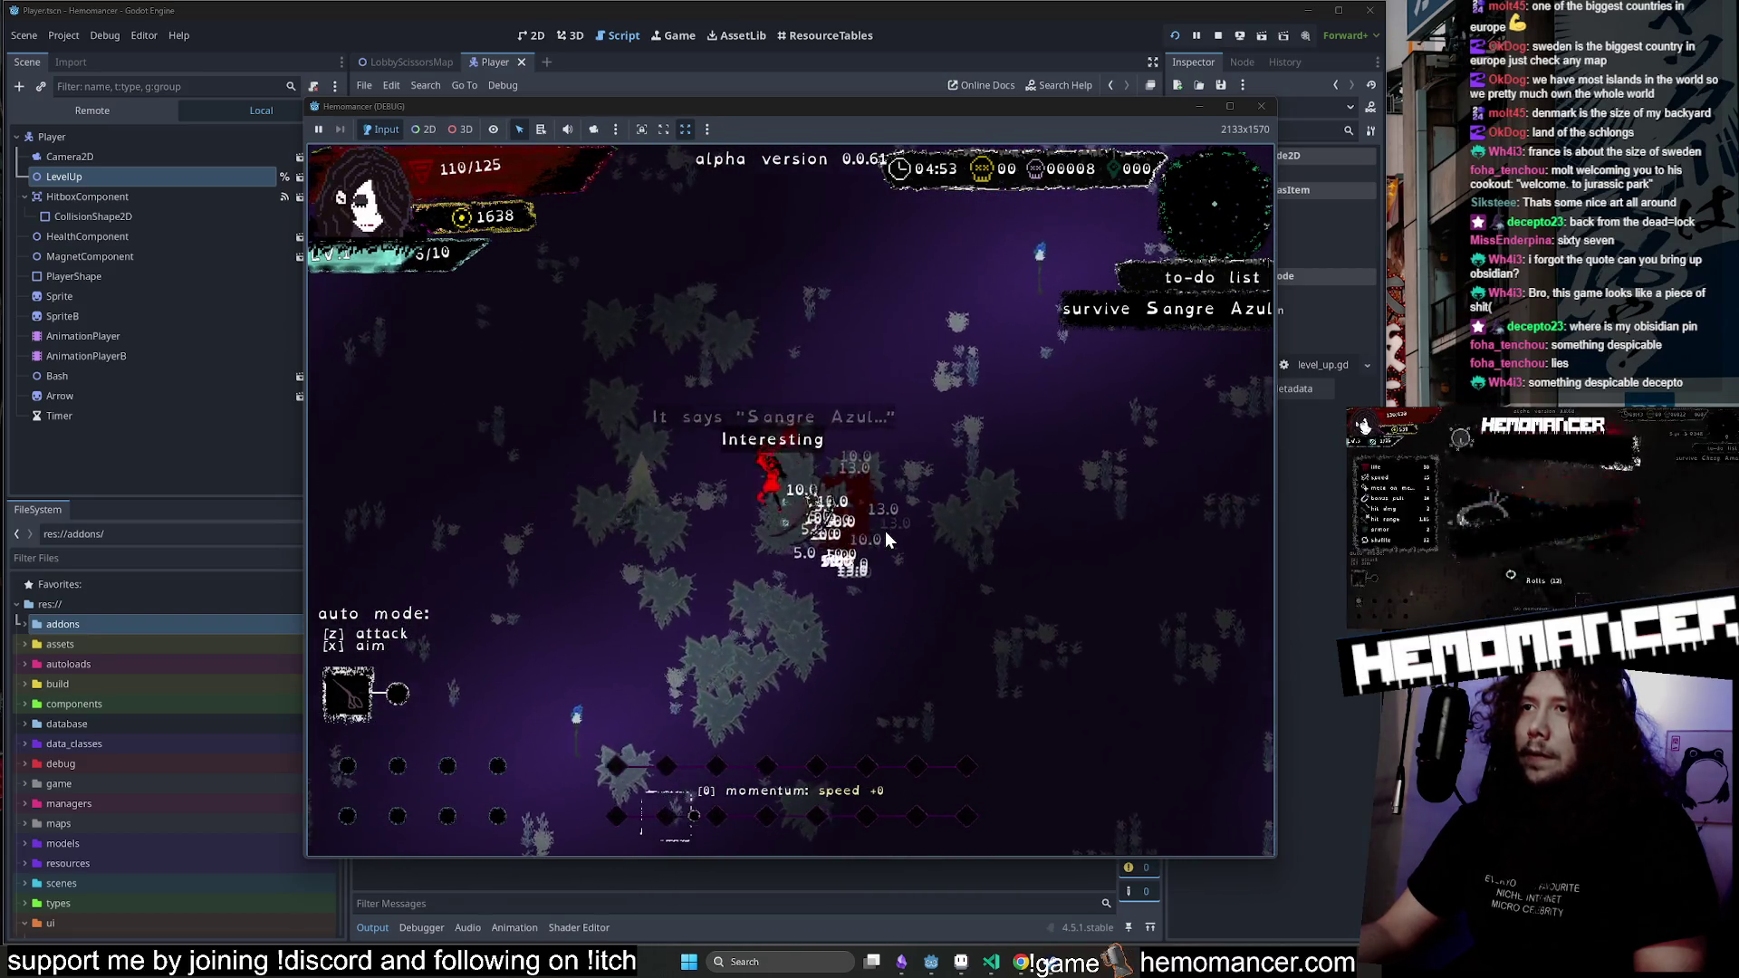
pyautogui.click(740, 374)
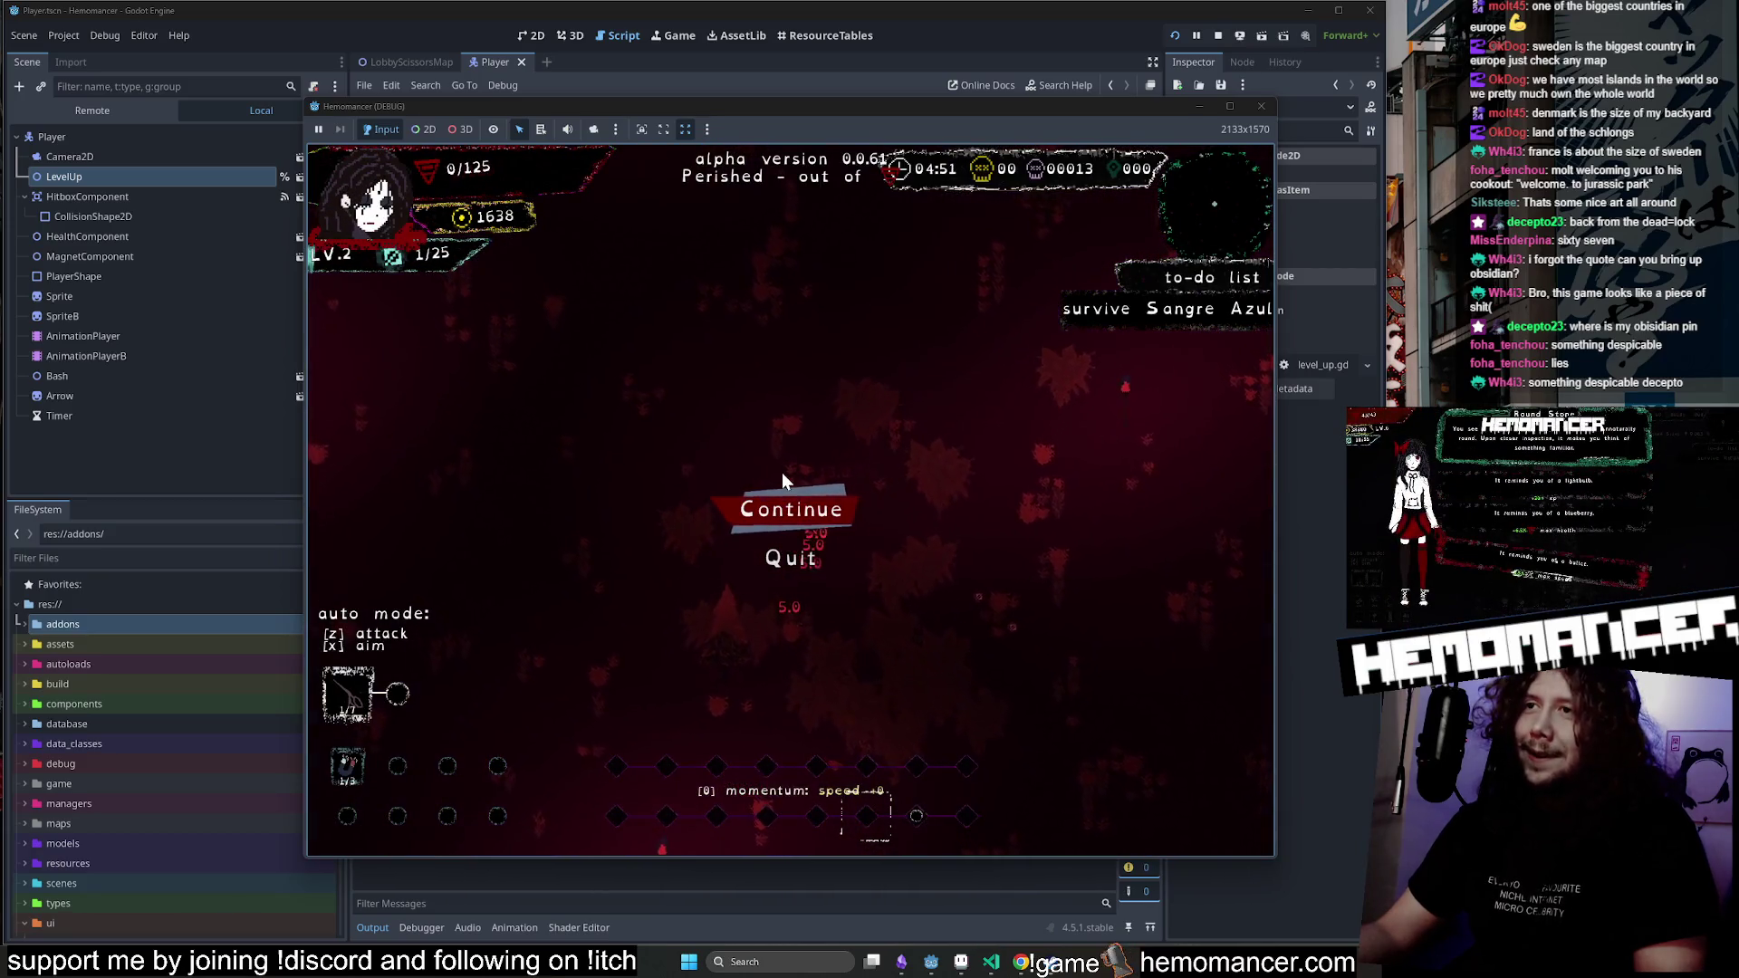
pyautogui.click(790, 512)
pyautogui.click(1262, 108)
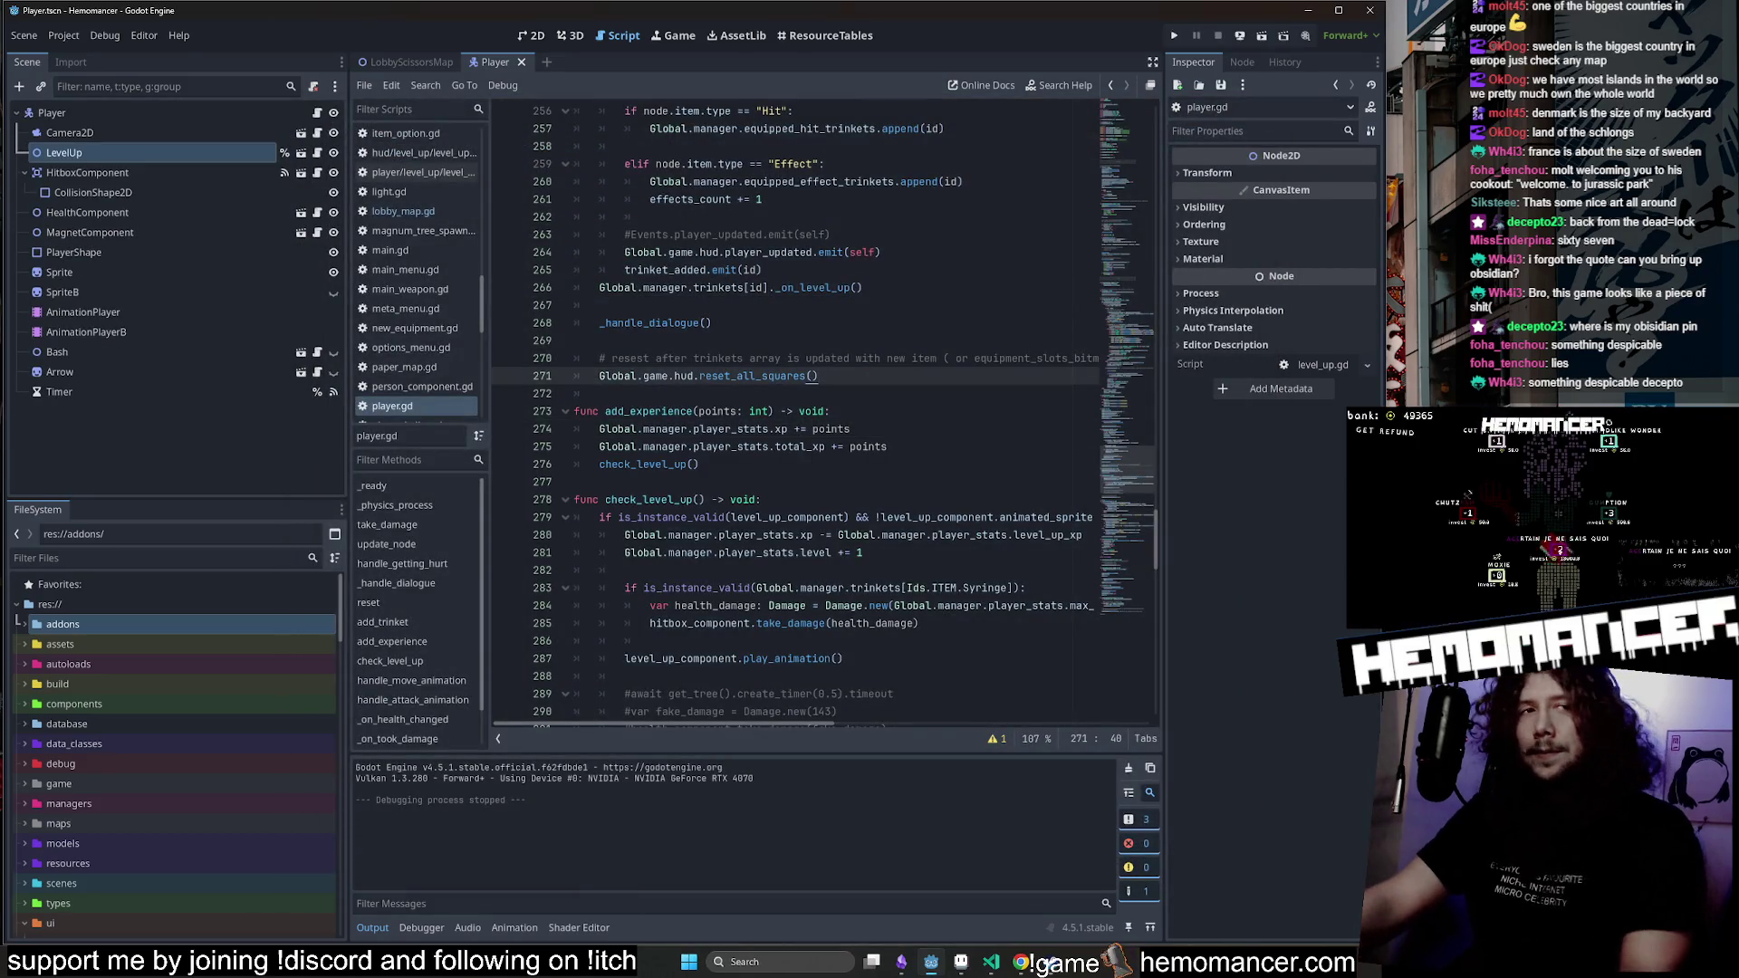
# Browse player.gd up to its _ready function, then bring Visual Studio Code forward.
pyautogui.scroll(1, 797, 408)
pyautogui.click(725, 393)
pyautogui.scroll(-2, 797, 407)
pyautogui.scroll(-4, 1125, 435)
pyautogui.scroll(4, 798, 407)
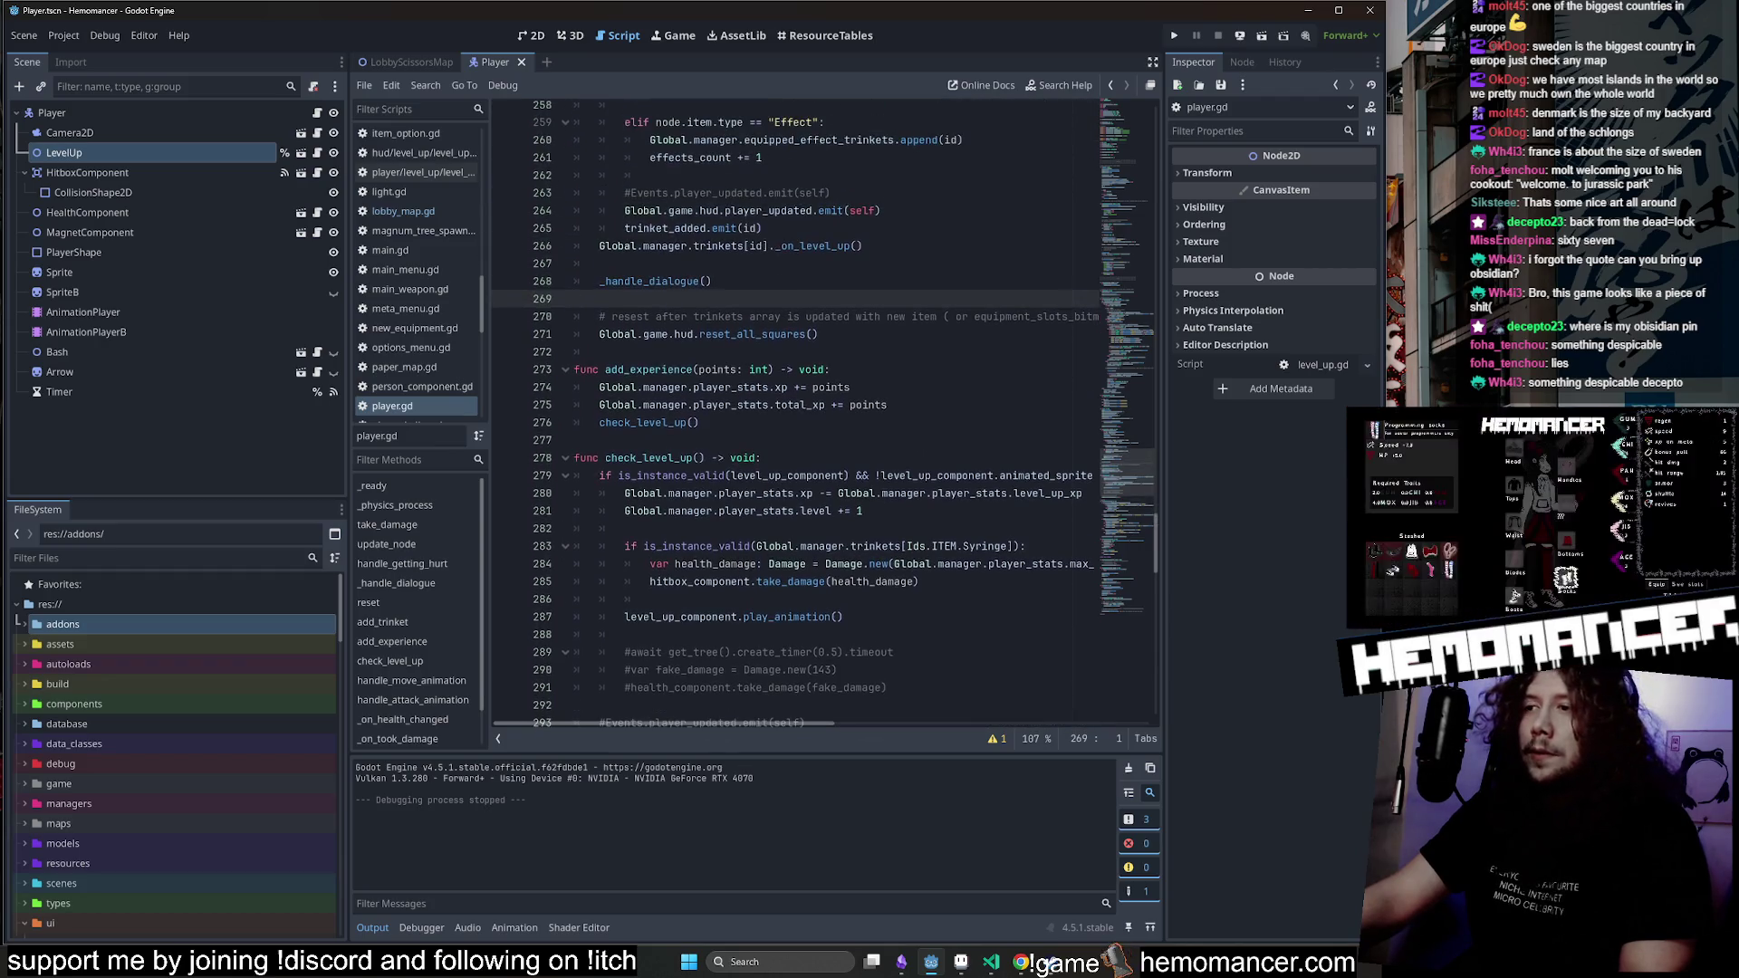
pyautogui.scroll(12, 1121, 410)
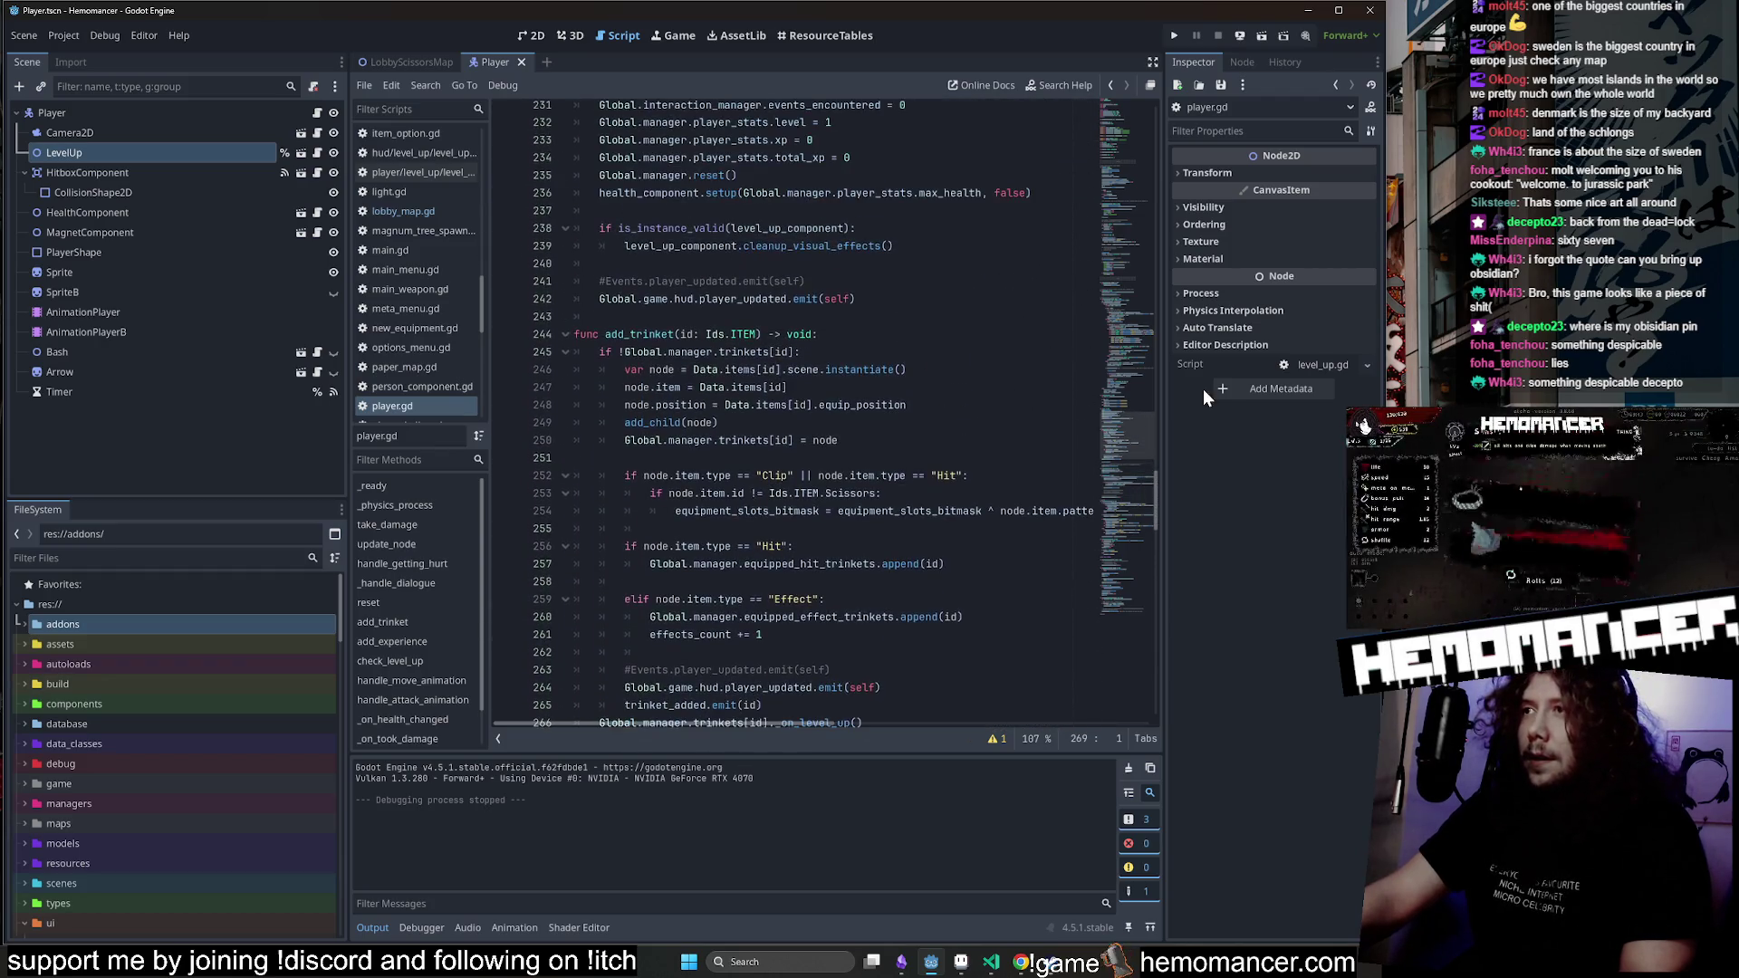
pyautogui.moveTo(1121, 410)
pyautogui.mouseDown()
pyautogui.moveTo(1126, 148)
pyautogui.moveTo(1122, 396)
pyautogui.mouseUp()
pyautogui.click(991, 962)
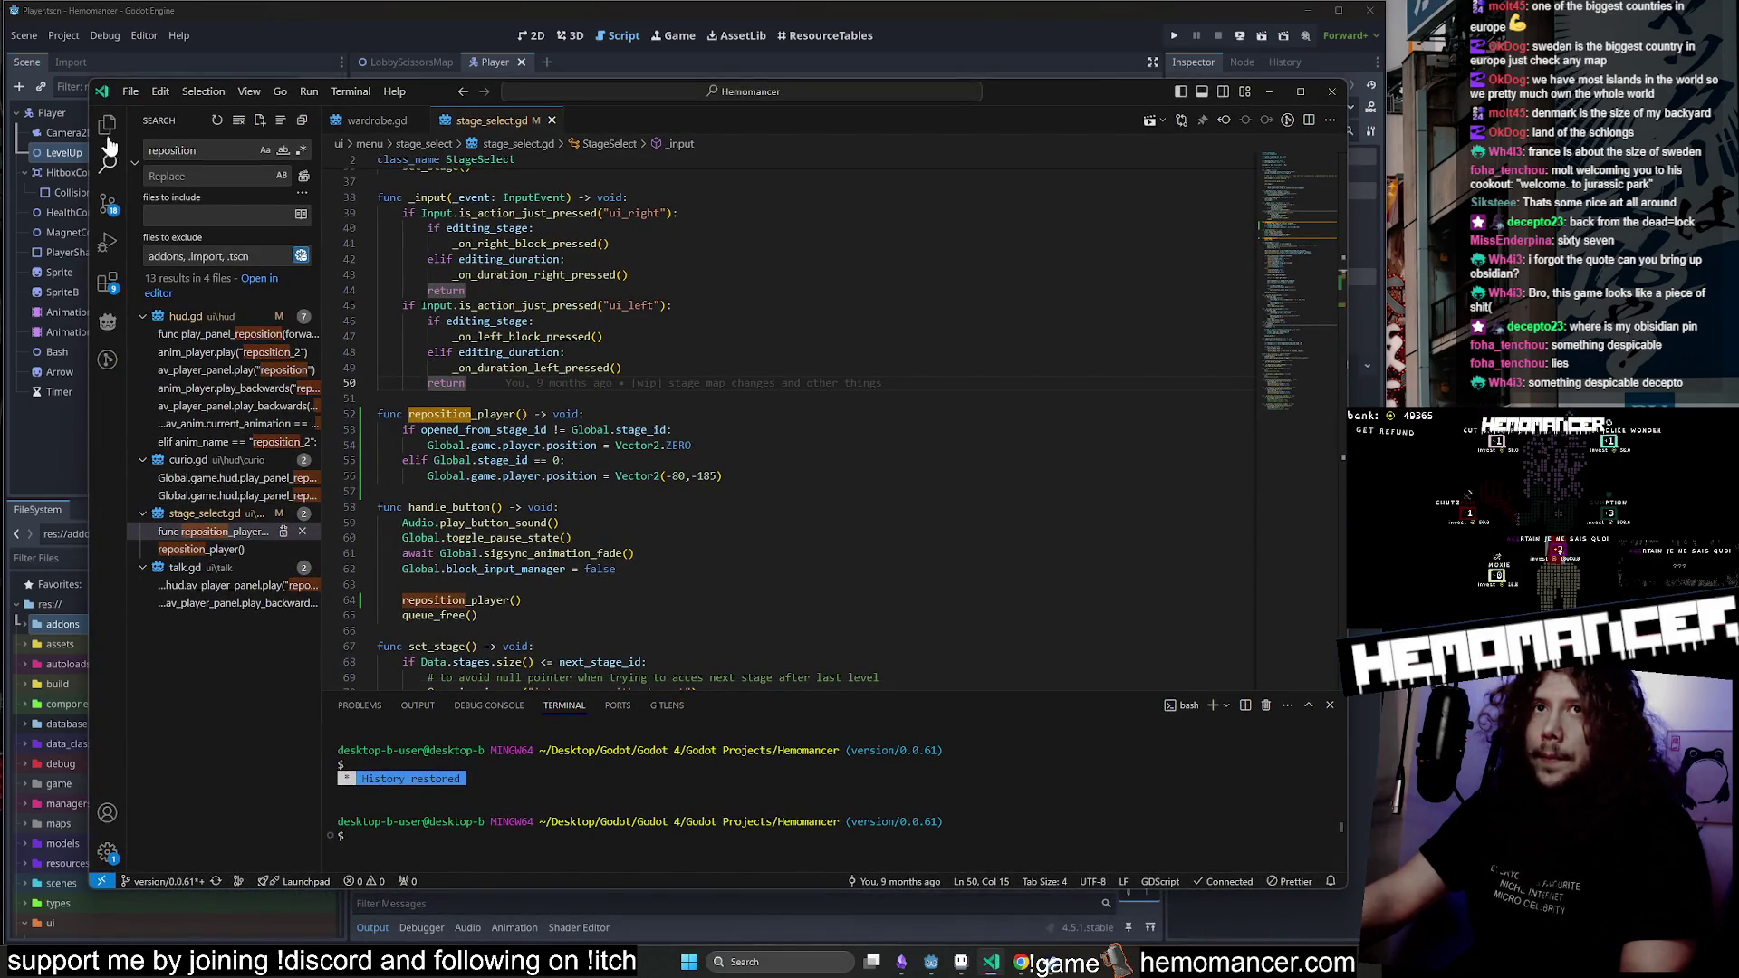
# In Source Control, view the lobby_map.gd and focus_stone.gd diffs, ending on stage_select.gd's reposition_player changes.
pyautogui.click(106, 129)
pyautogui.click(107, 203)
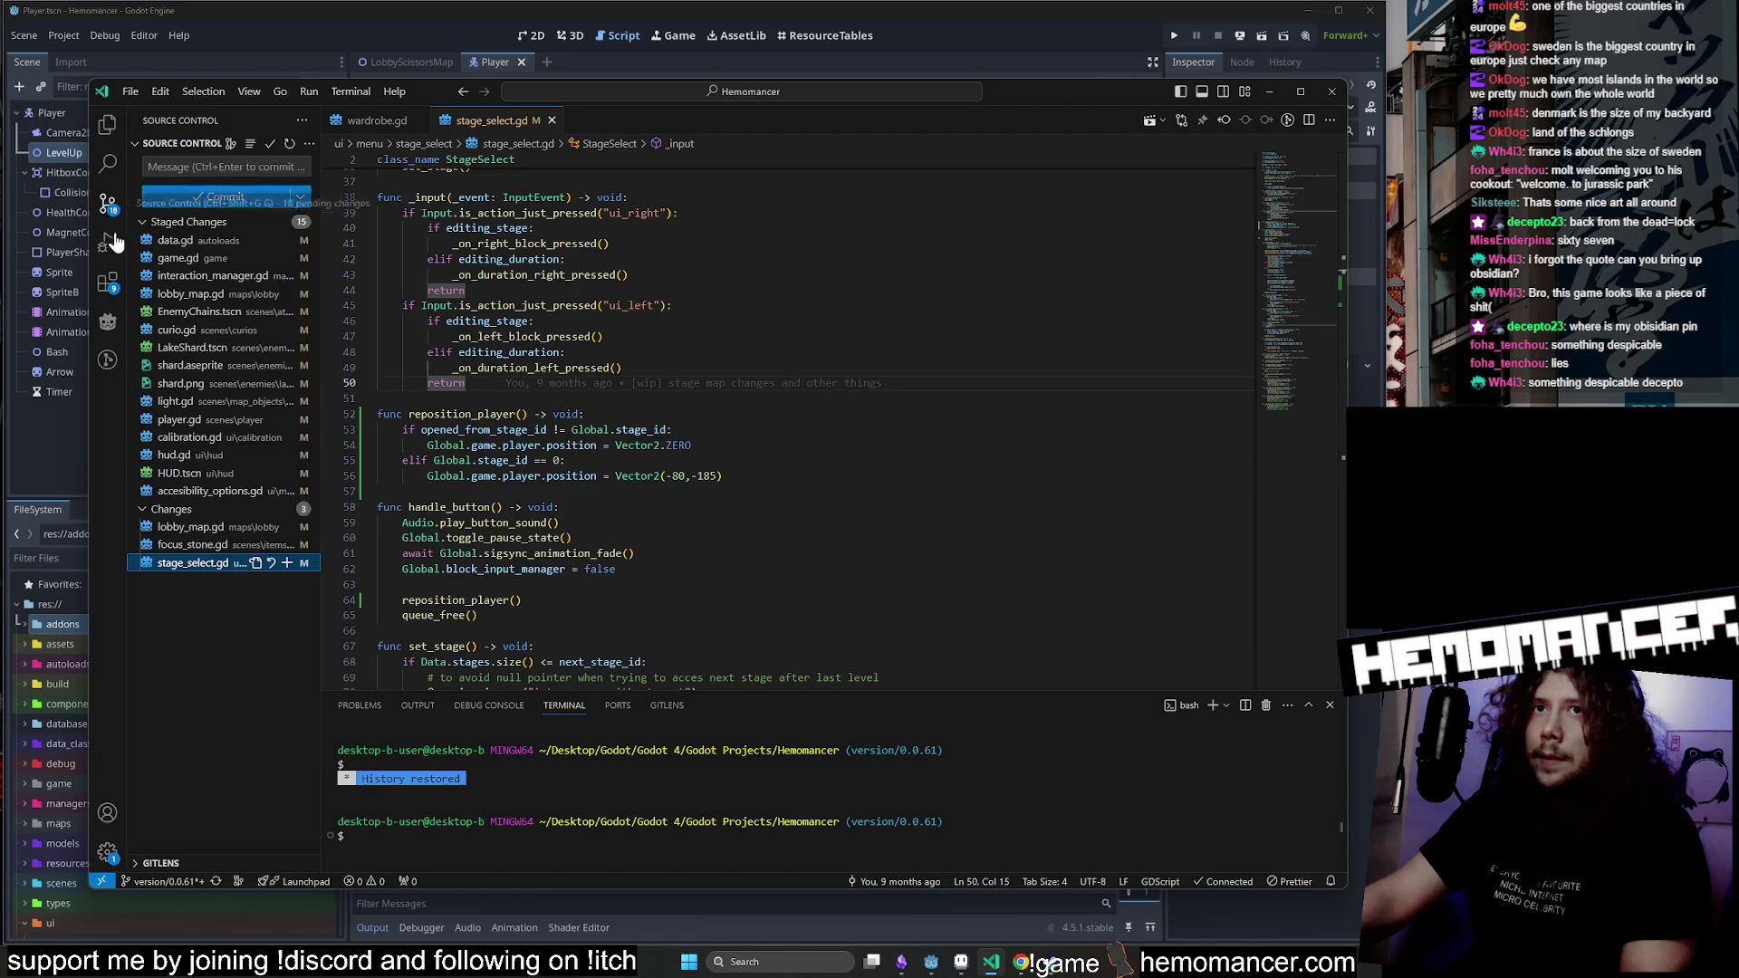
pyautogui.click(195, 562)
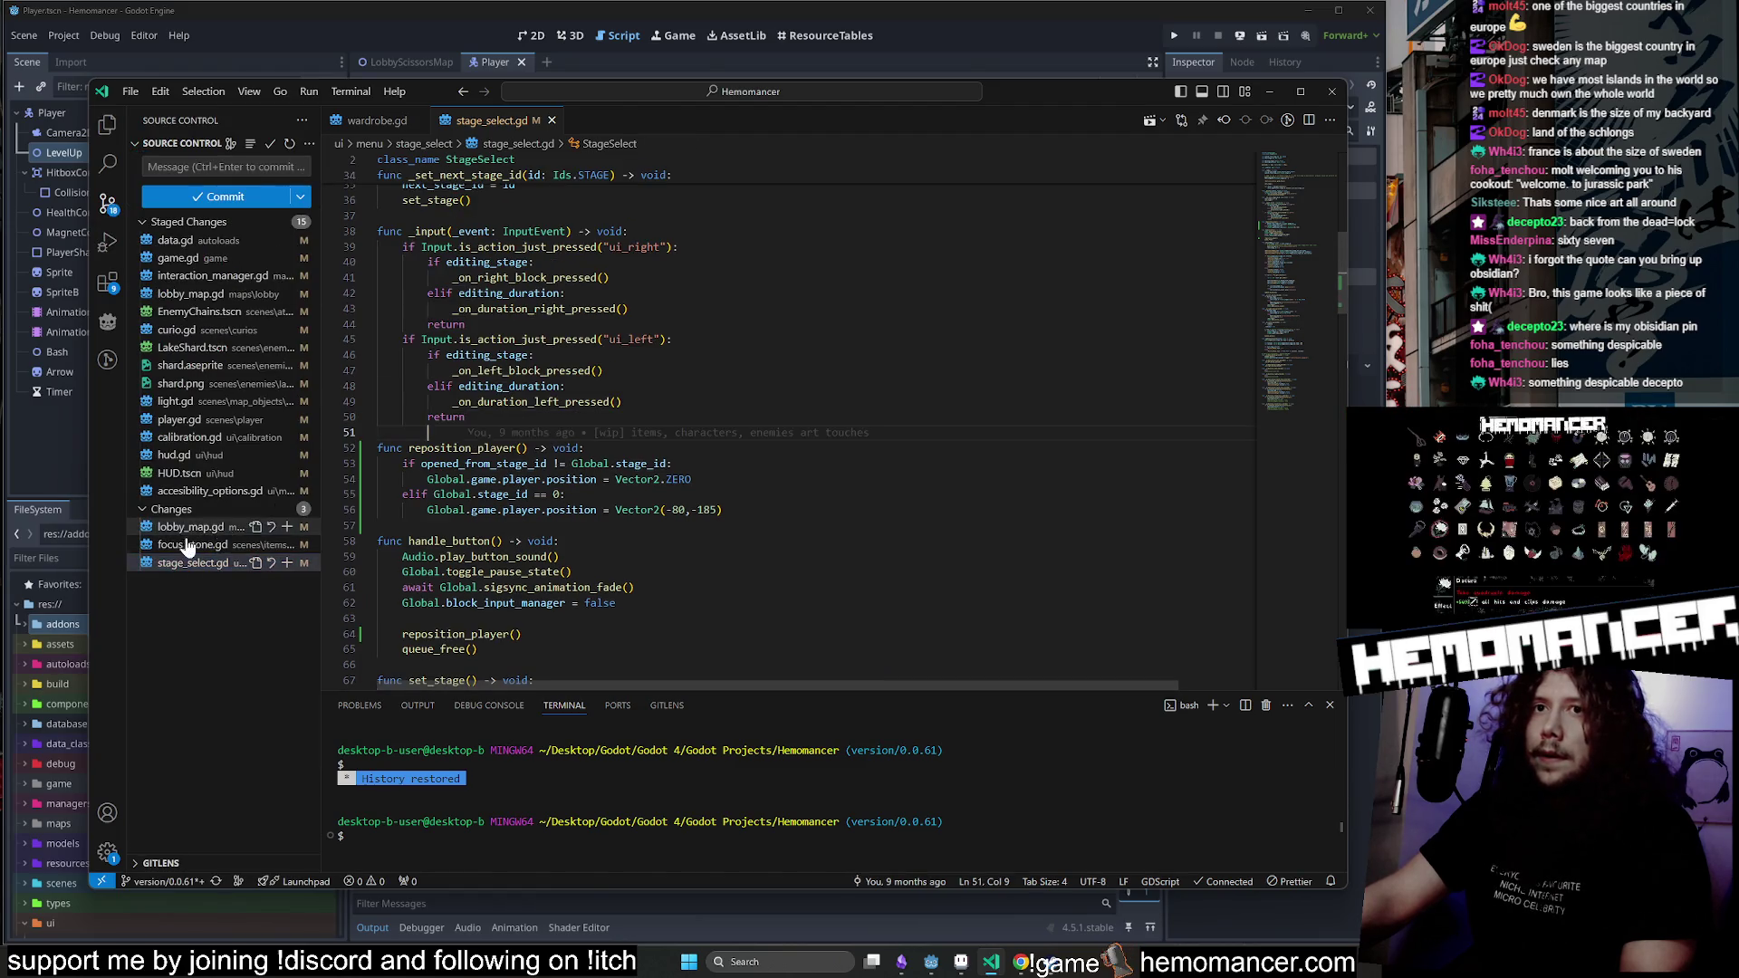
pyautogui.click(194, 526)
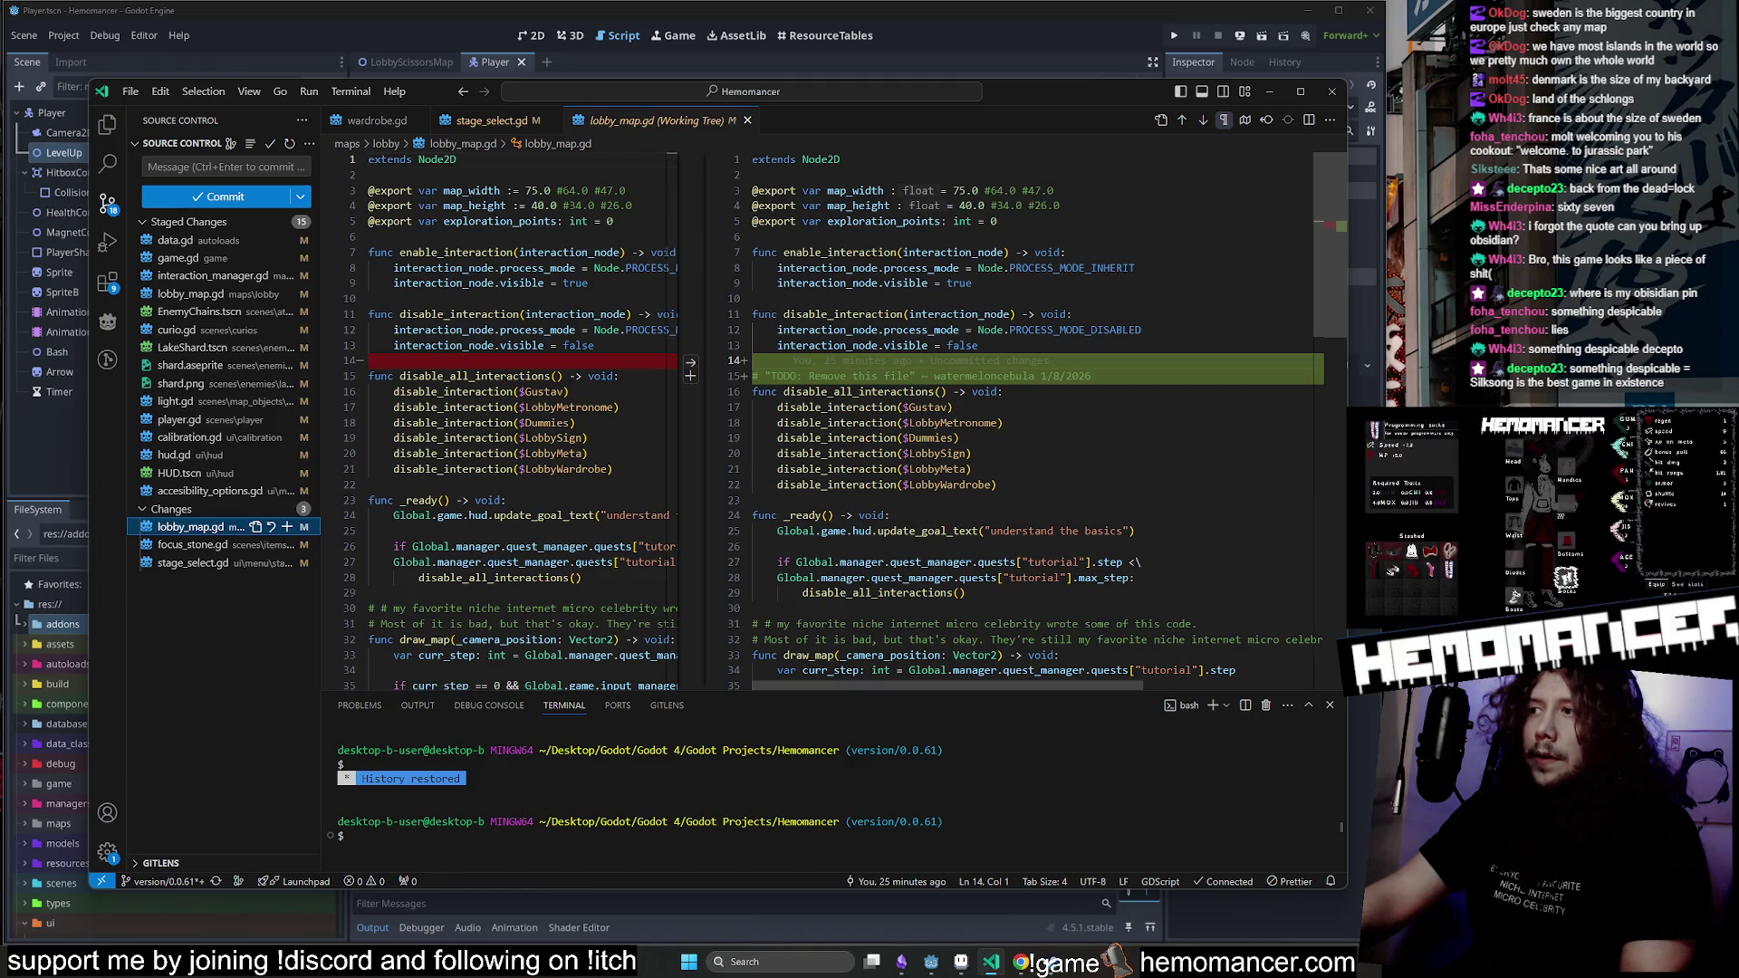
pyautogui.moveTo(833, 438)
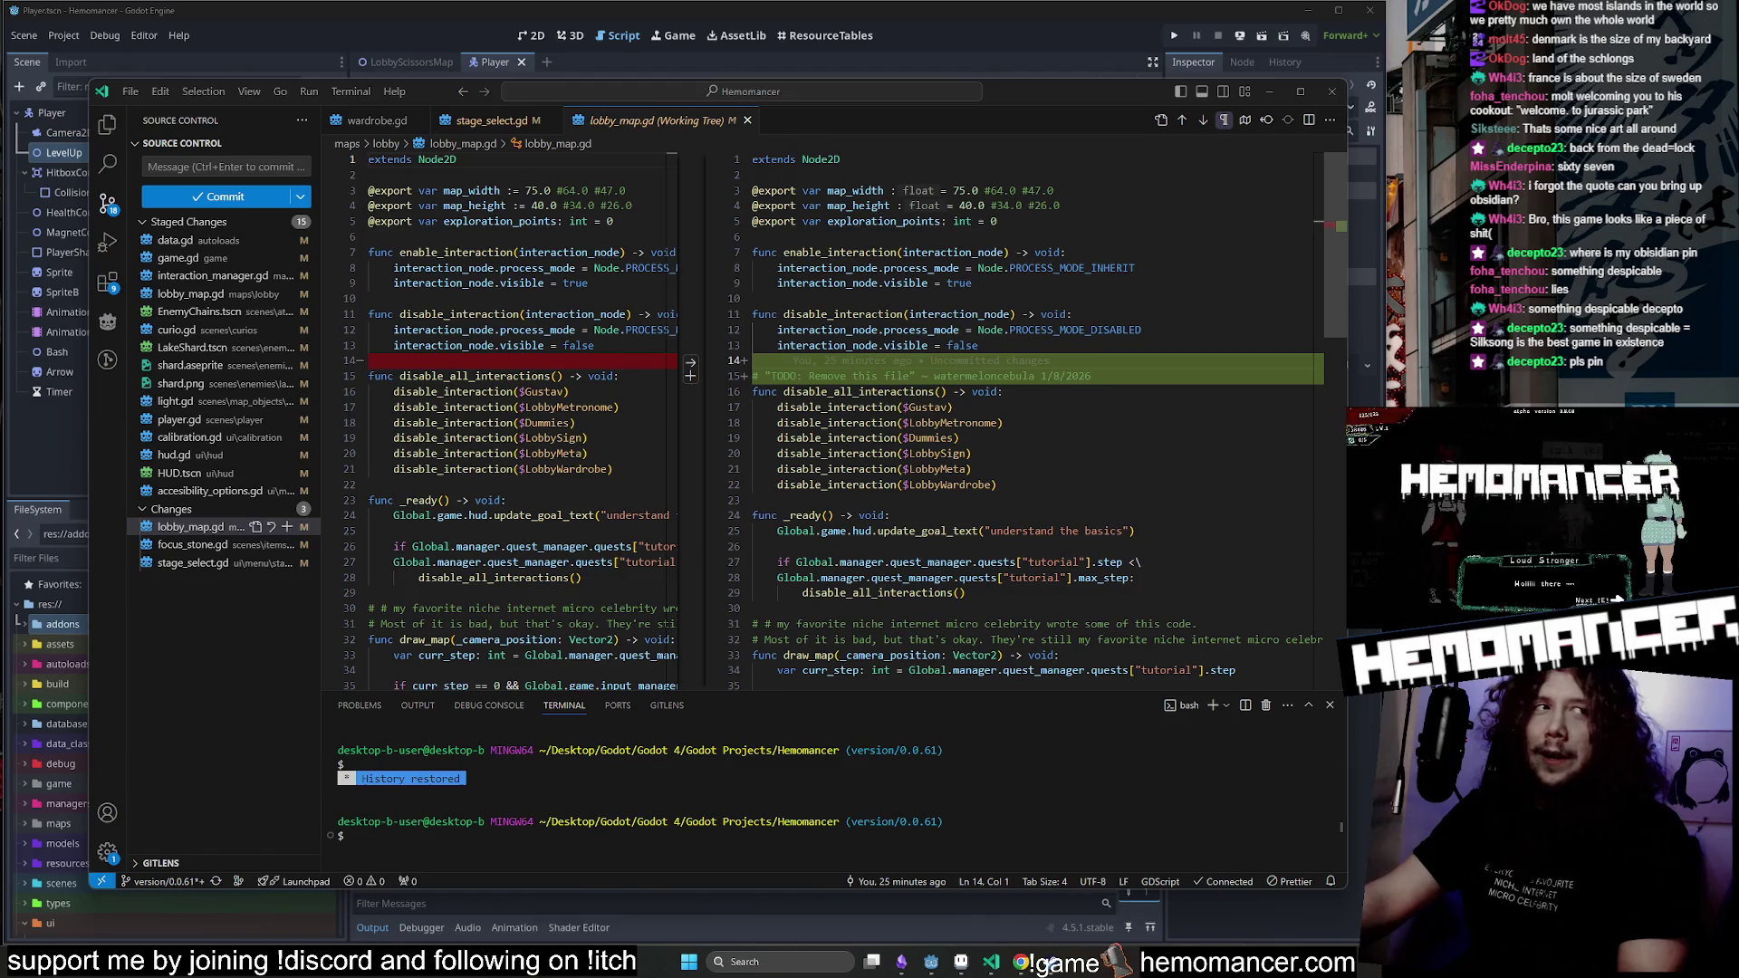
pyautogui.scroll(-1, 507, 408)
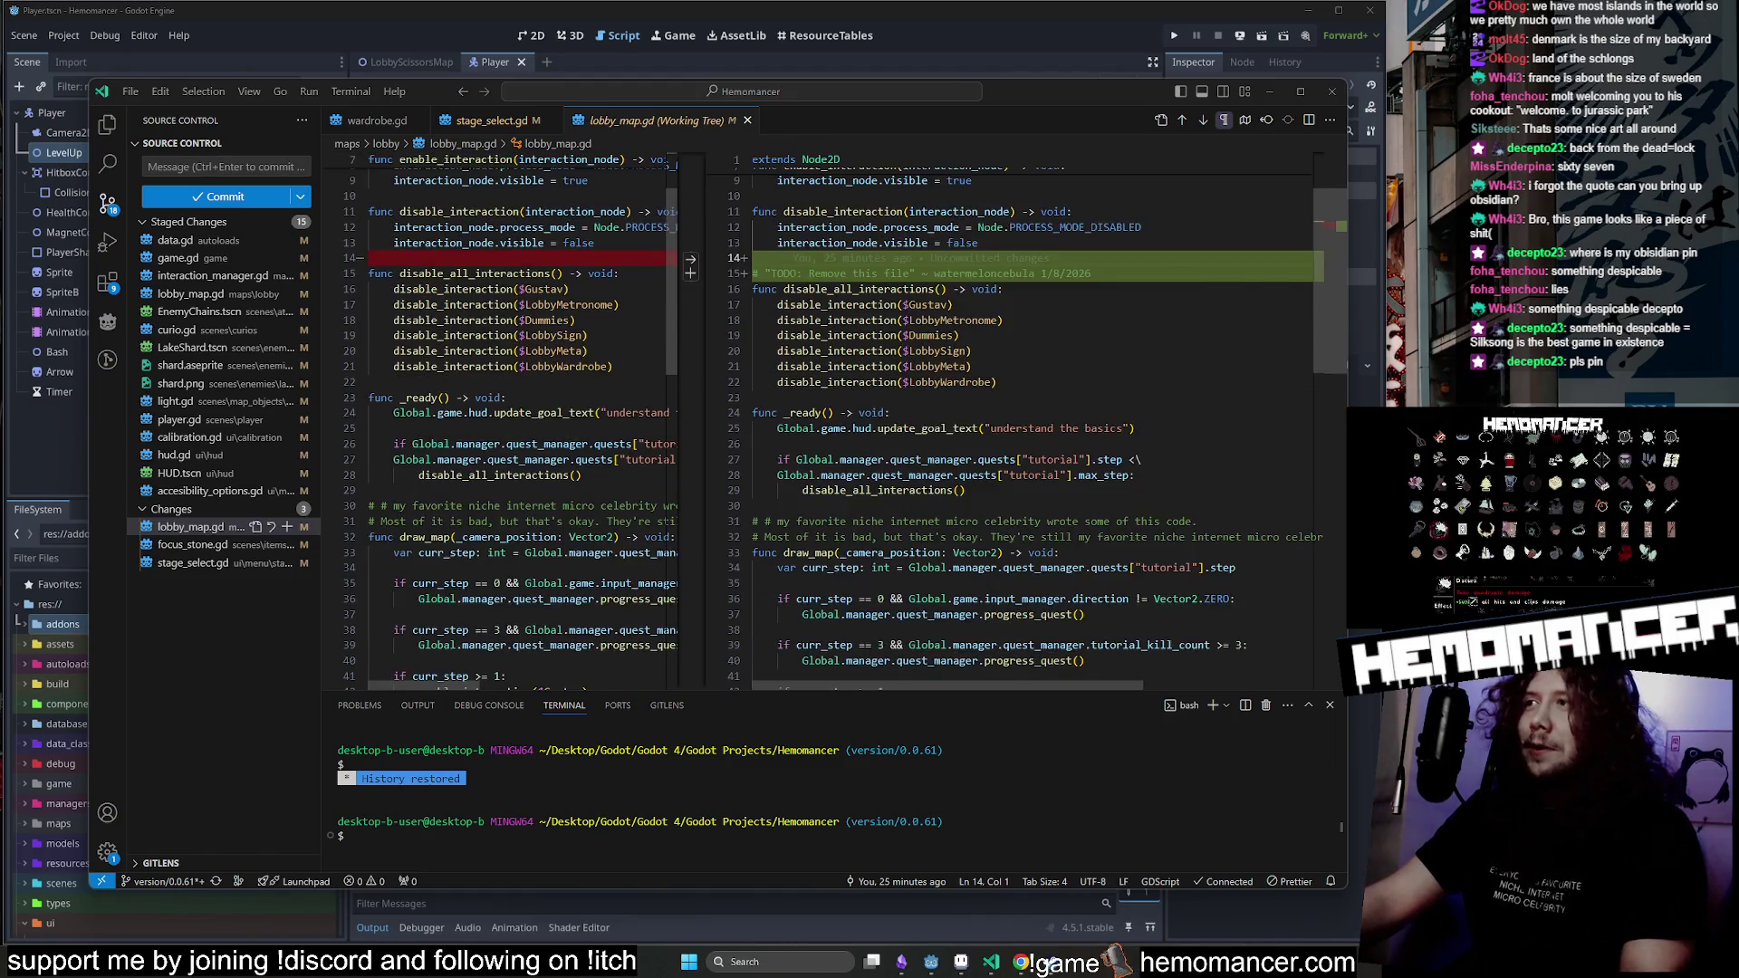
pyautogui.click(199, 547)
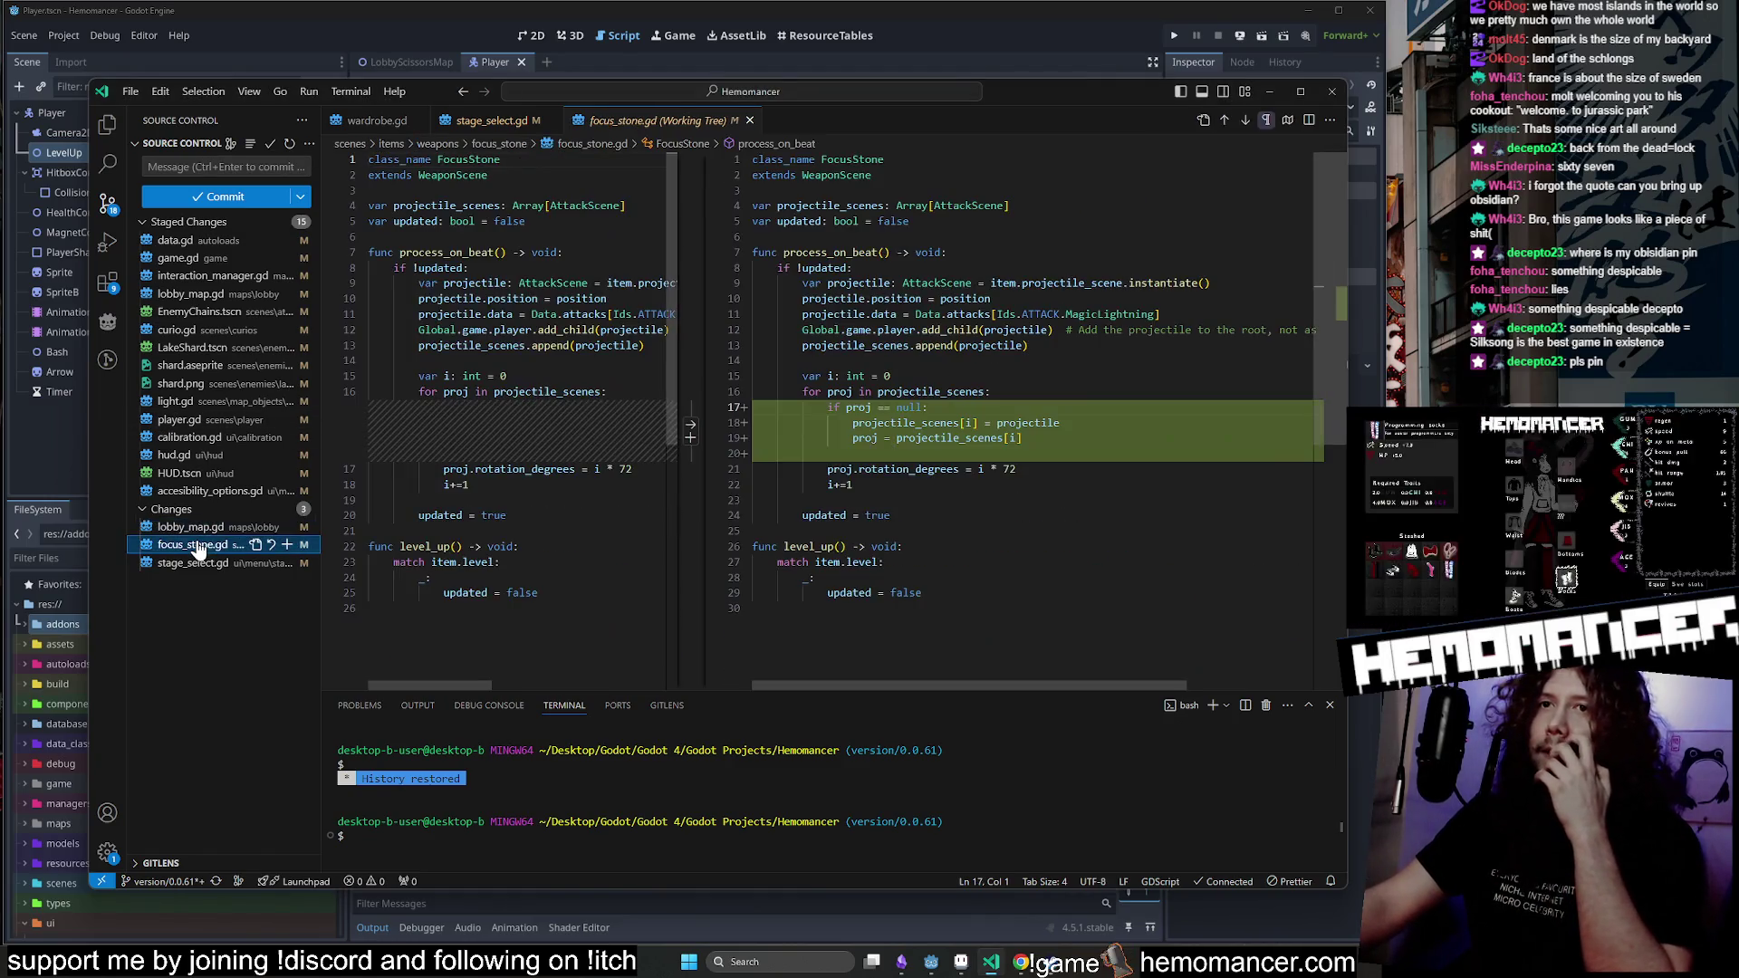
pyautogui.click(192, 562)
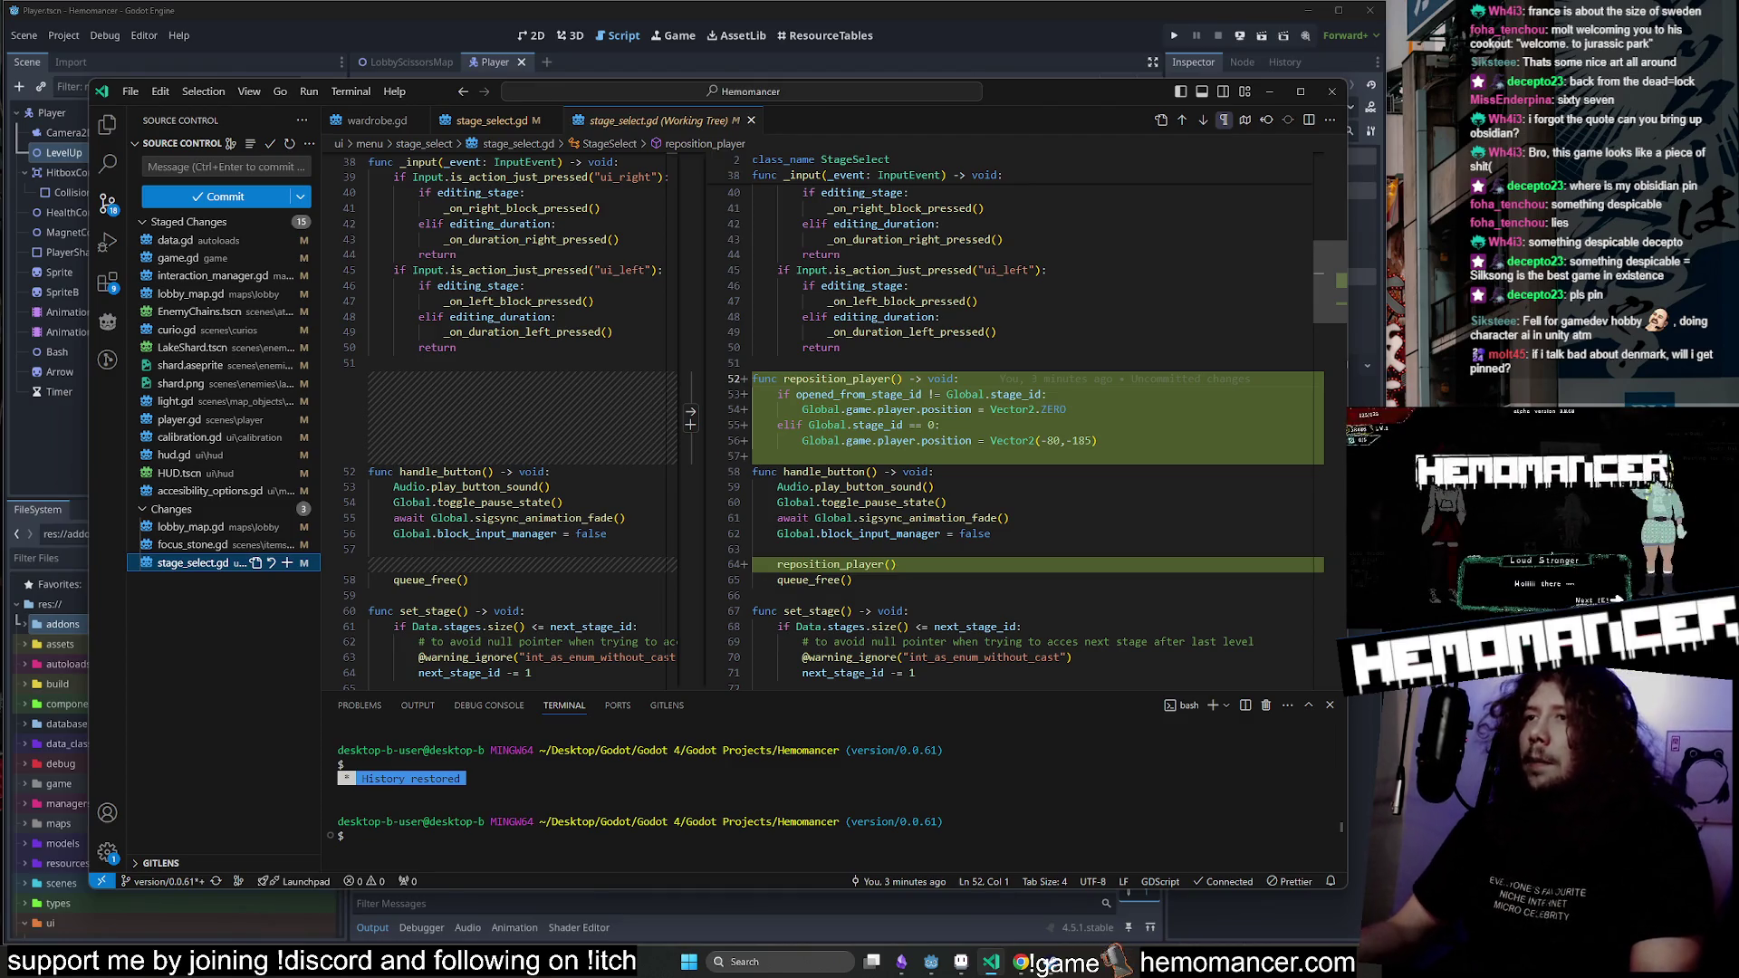
# Inspect lines 61–73 of the new stage_select.gd version around next_stage_id.
pyautogui.click(1033, 517)
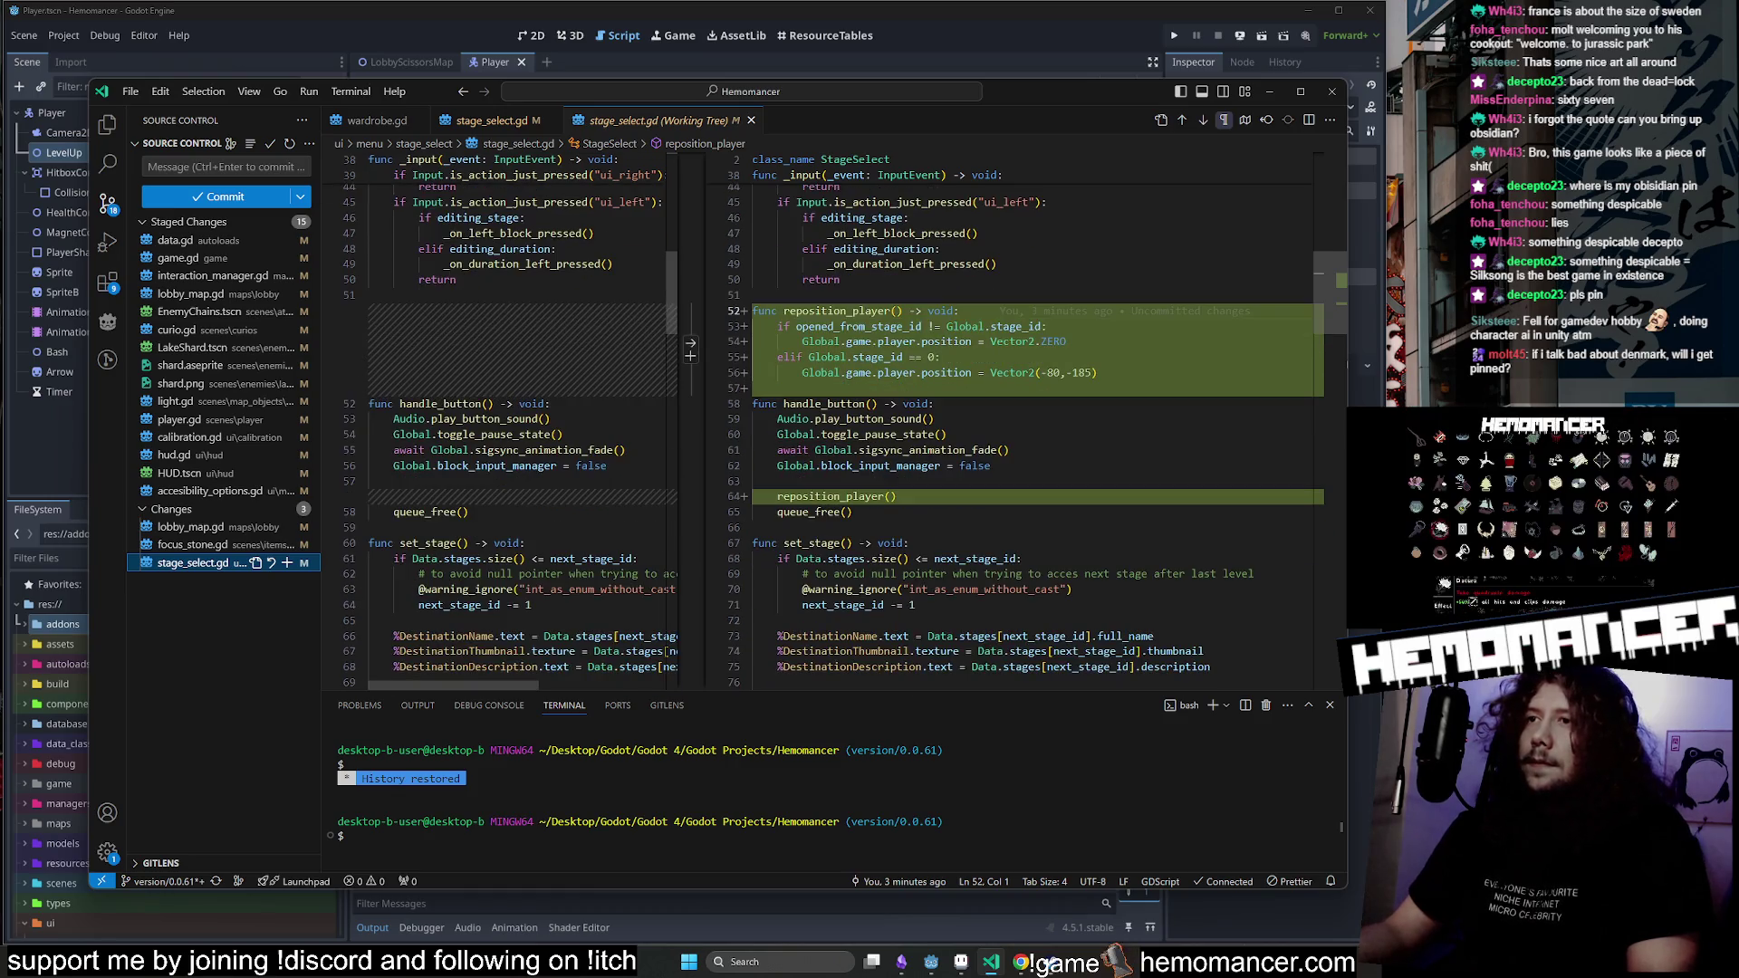
pyautogui.scroll(-5, 1329, 324)
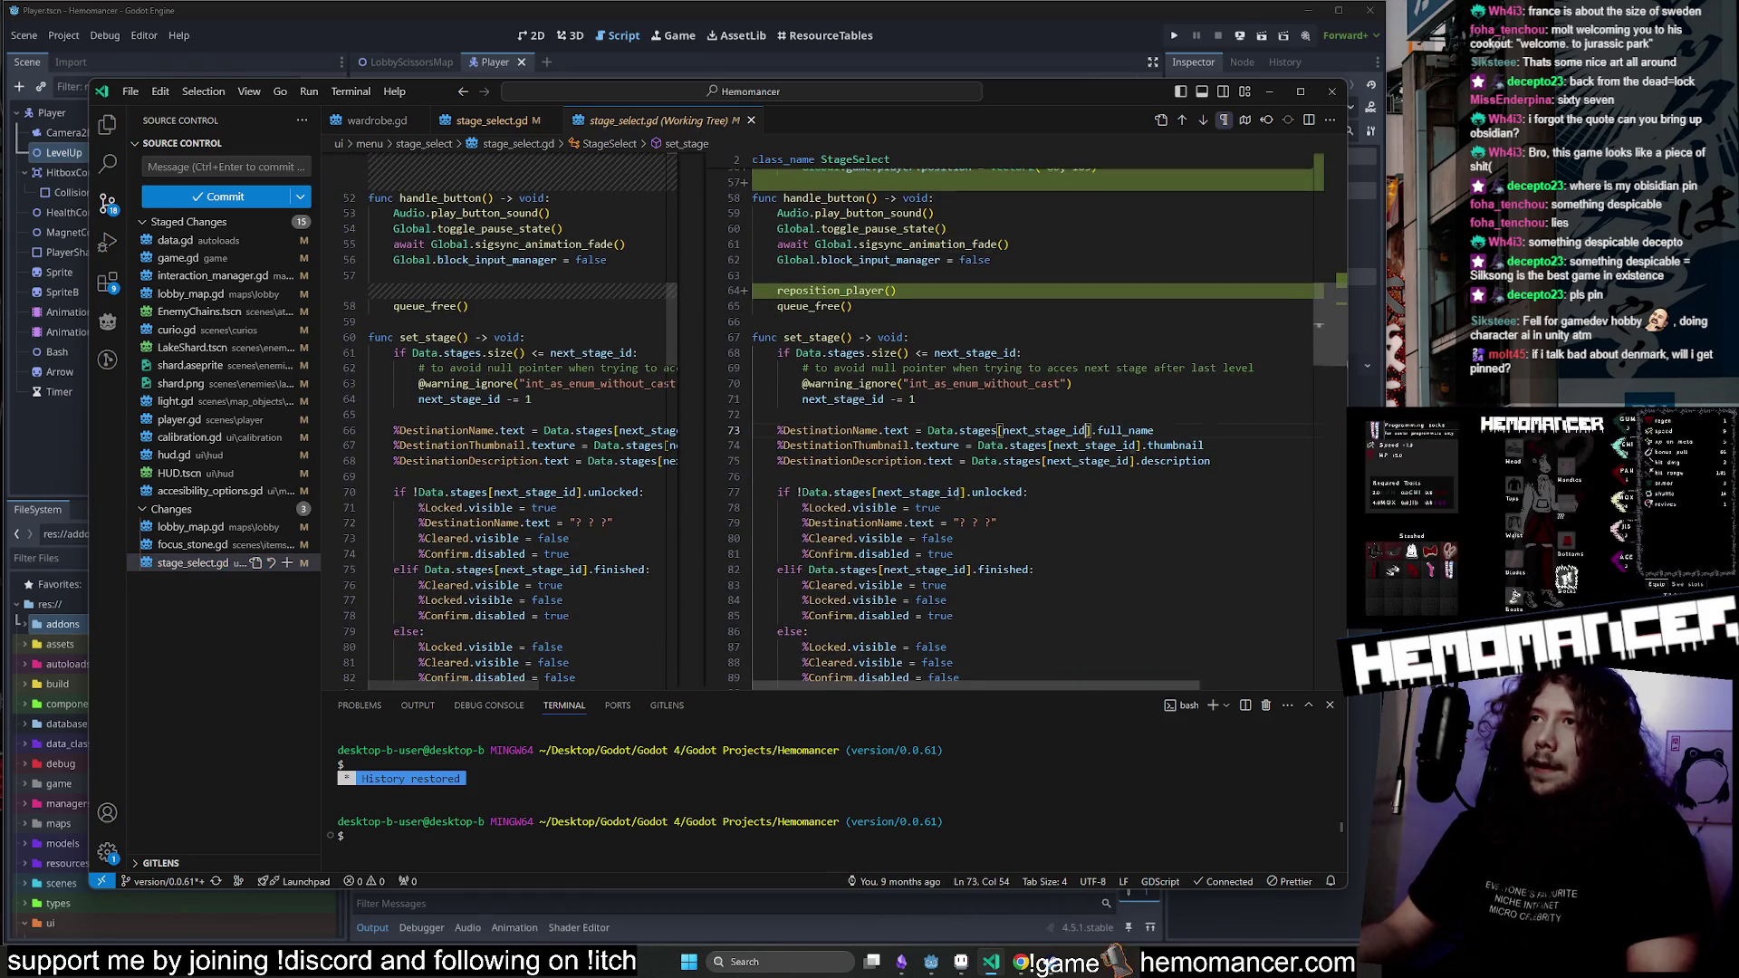
pyautogui.click(1087, 431)
pyautogui.scroll(2, 1087, 430)
pyautogui.click(1087, 435)
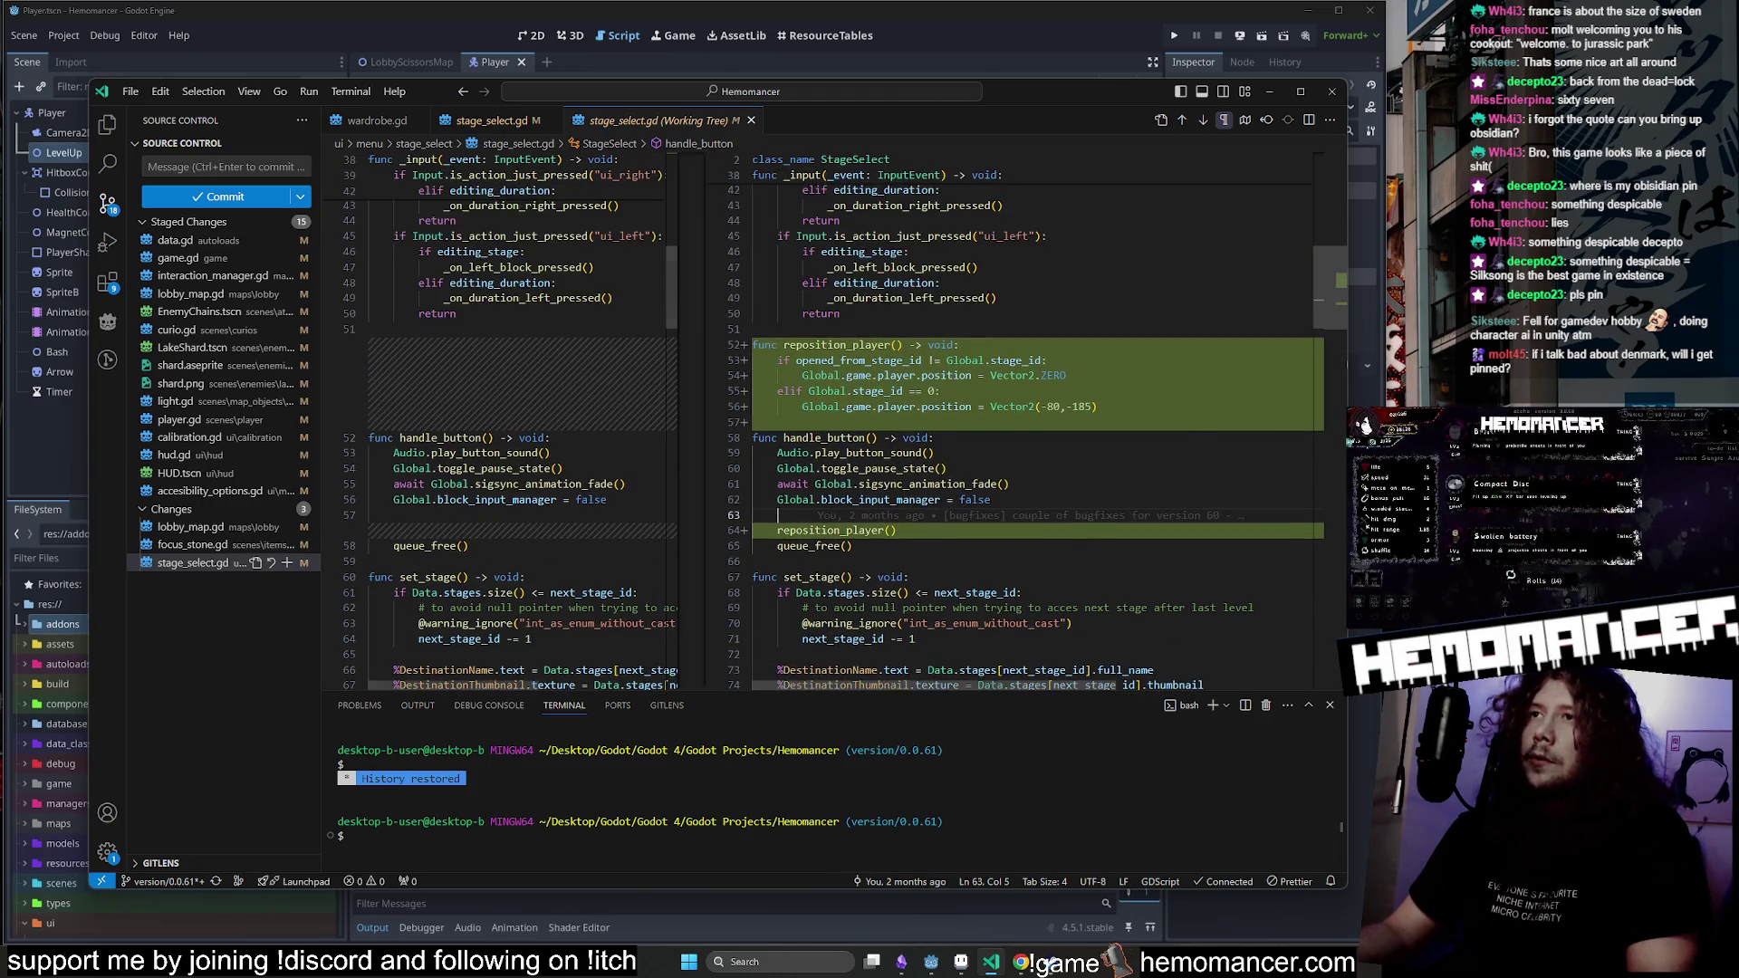
# Reopen the stage_select.gd diff at its first change and check the queue_free() line and line 70.
pyautogui.click(186, 563)
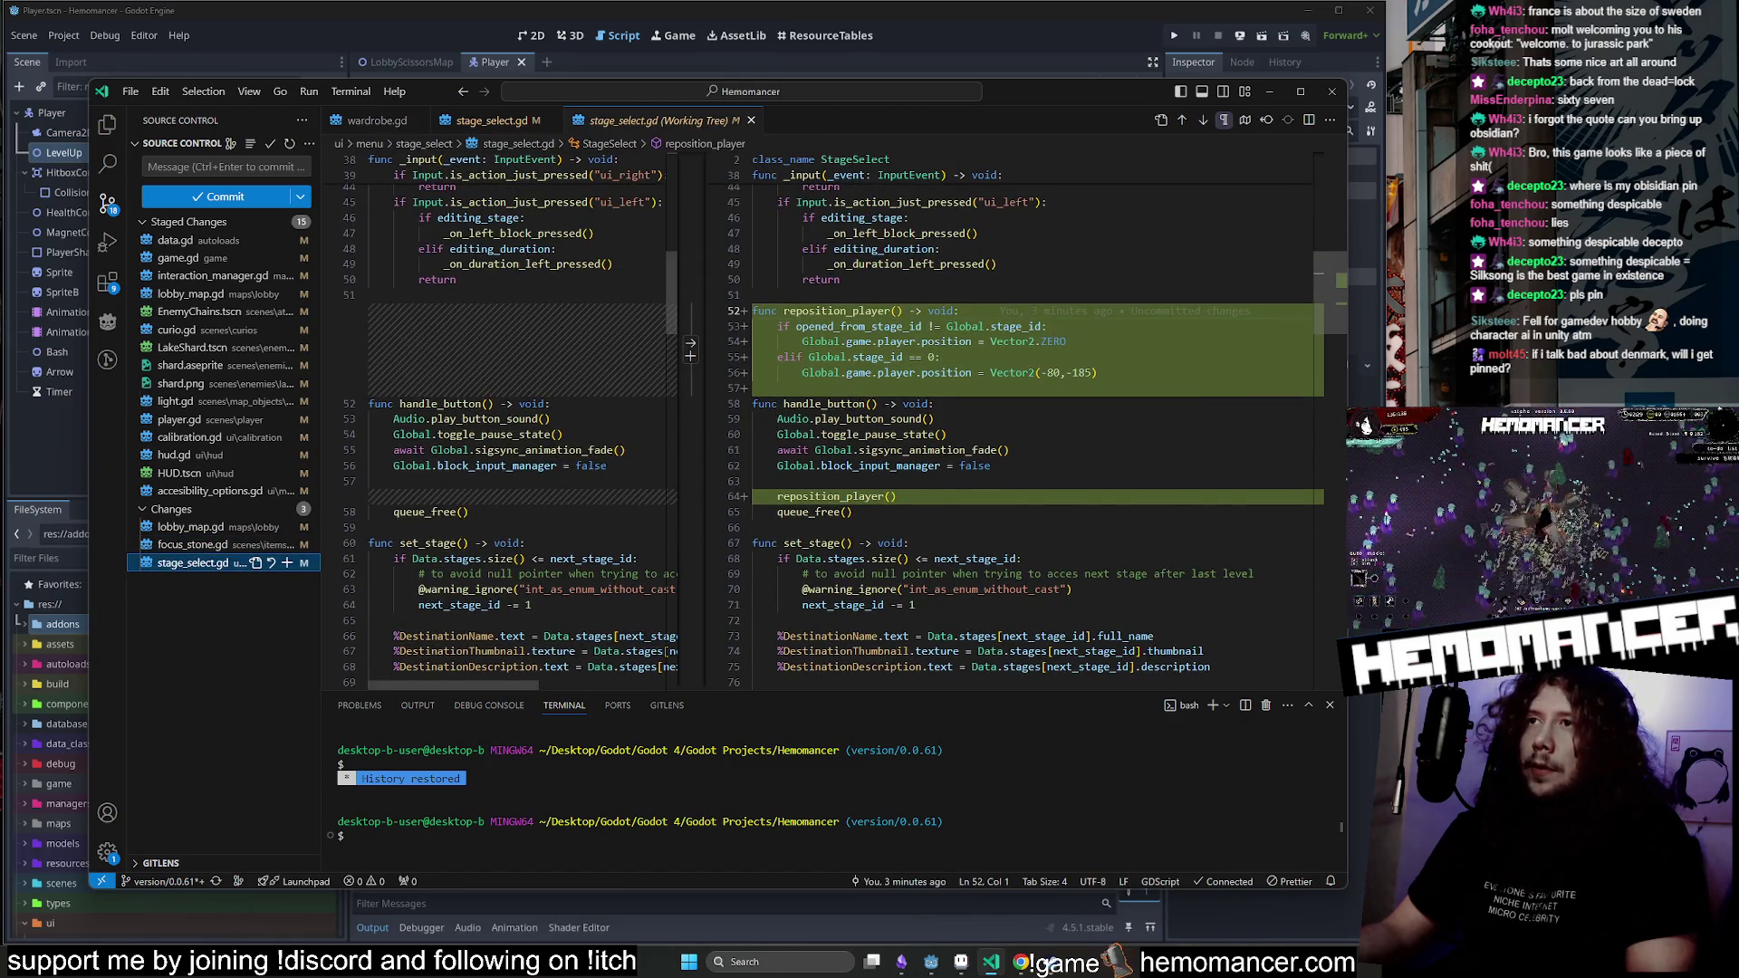
pyautogui.scroll(-4, 691, 348)
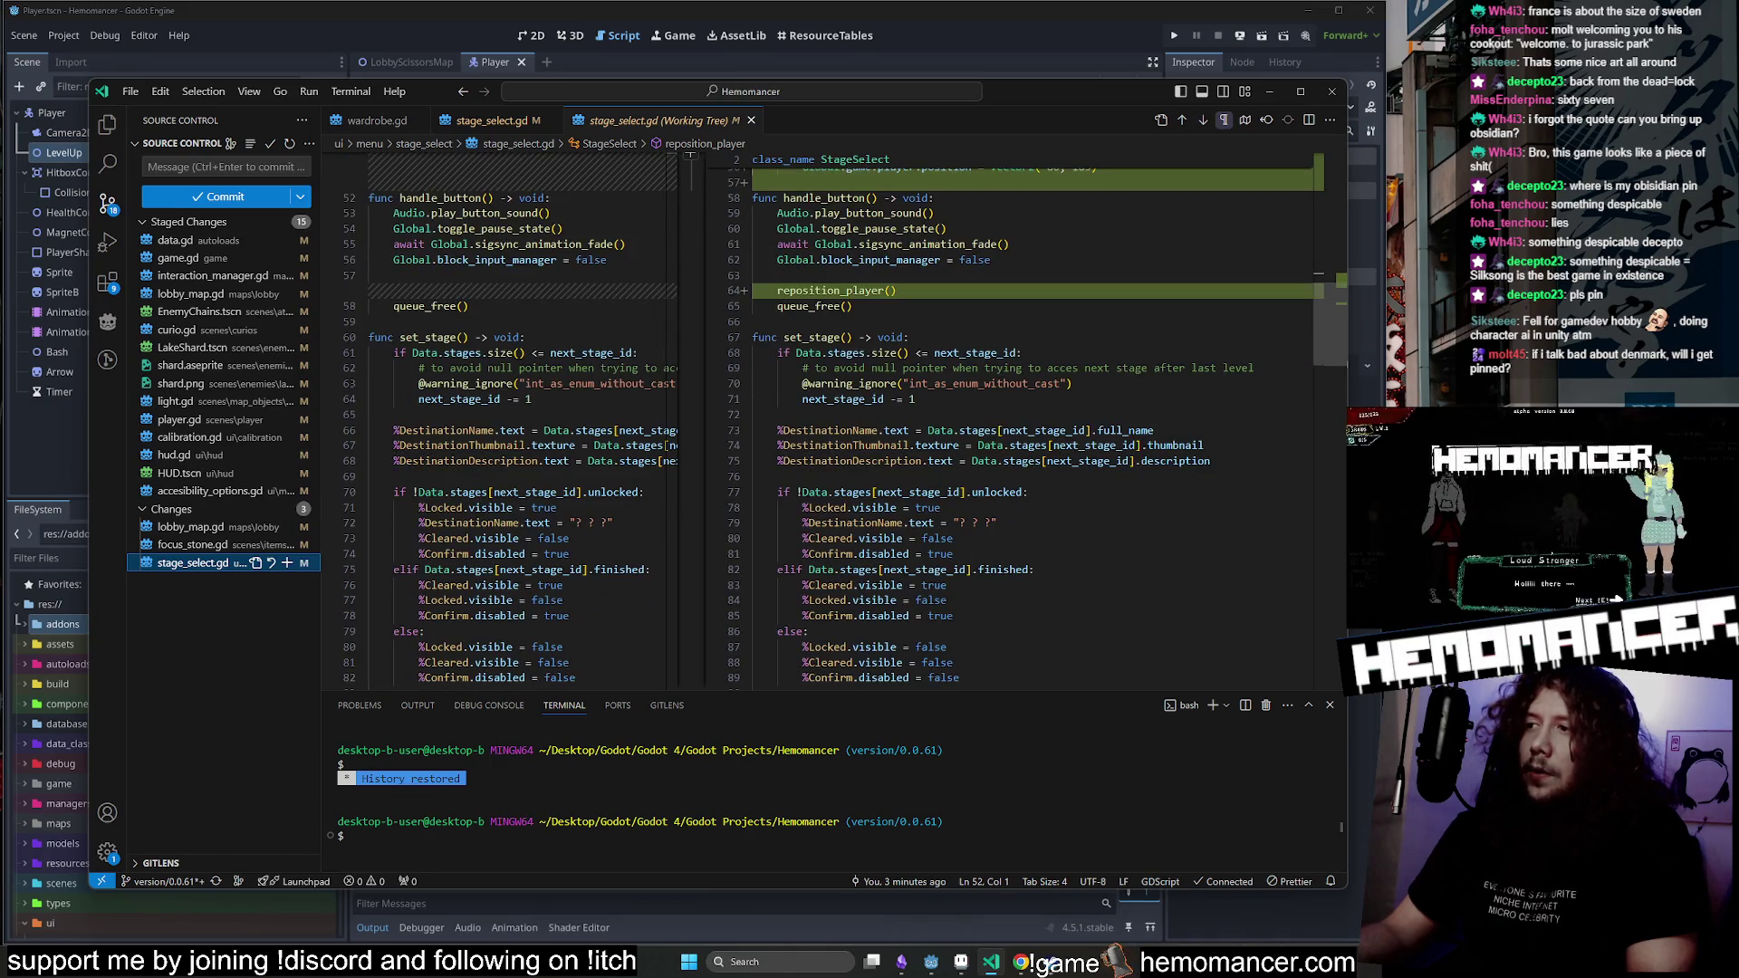
pyautogui.scroll(2, 690, 252)
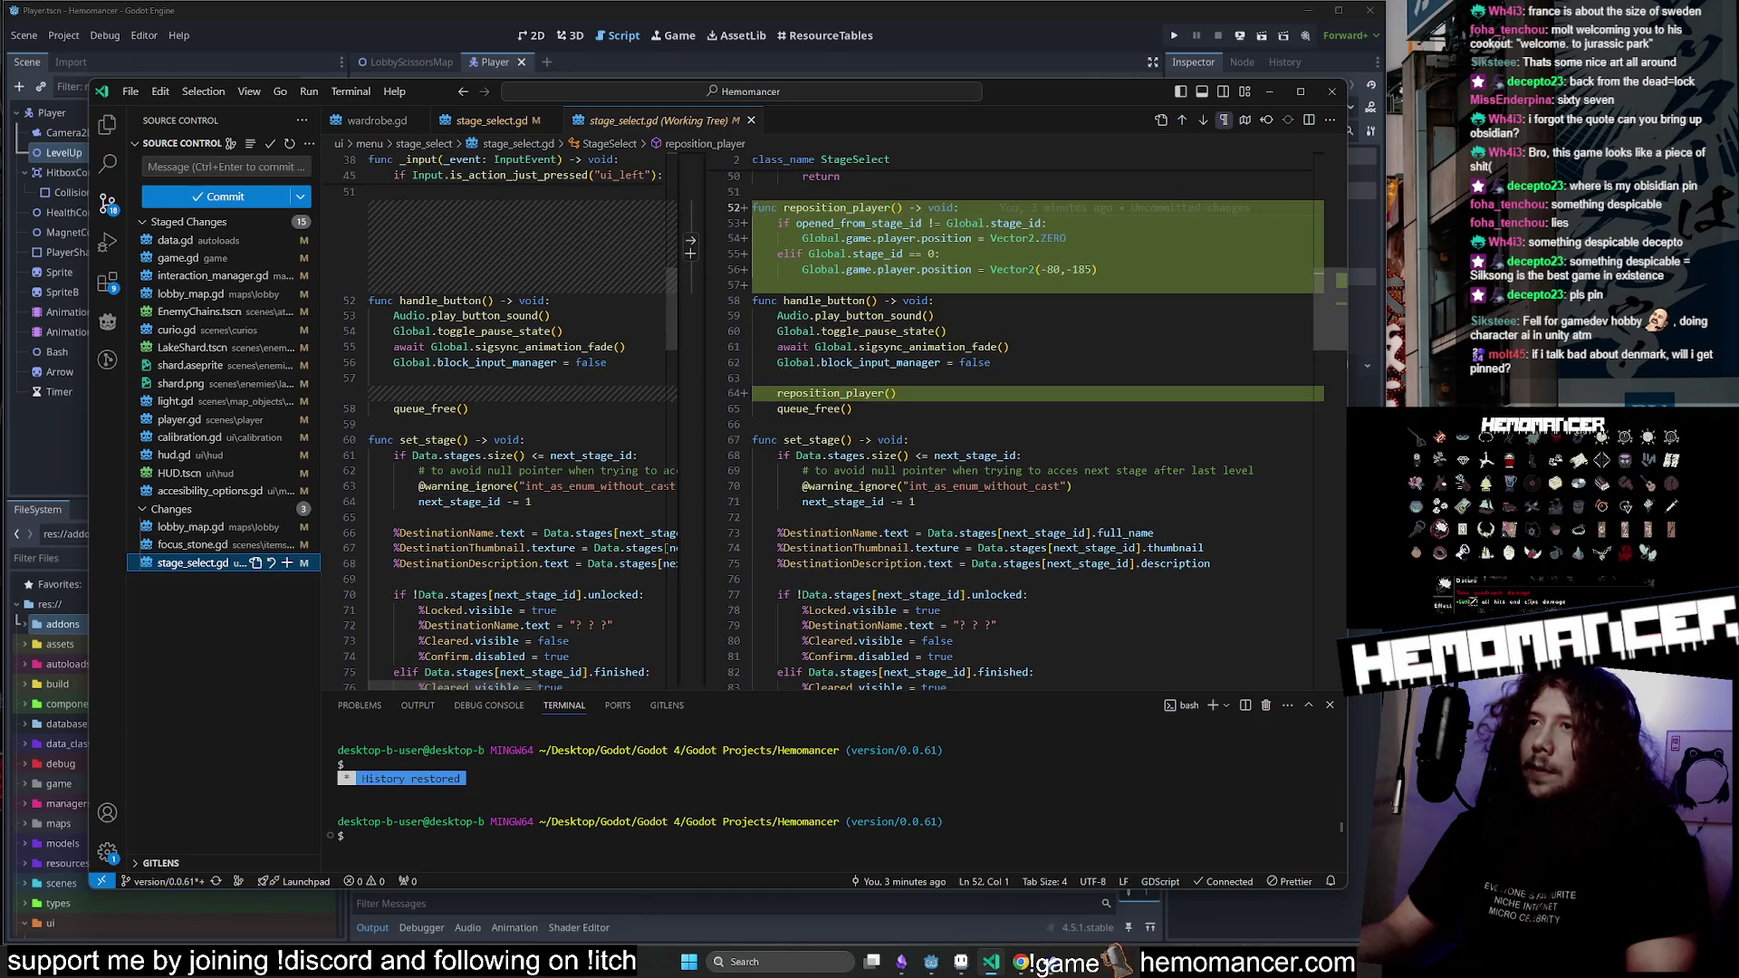
pyautogui.click(858, 408)
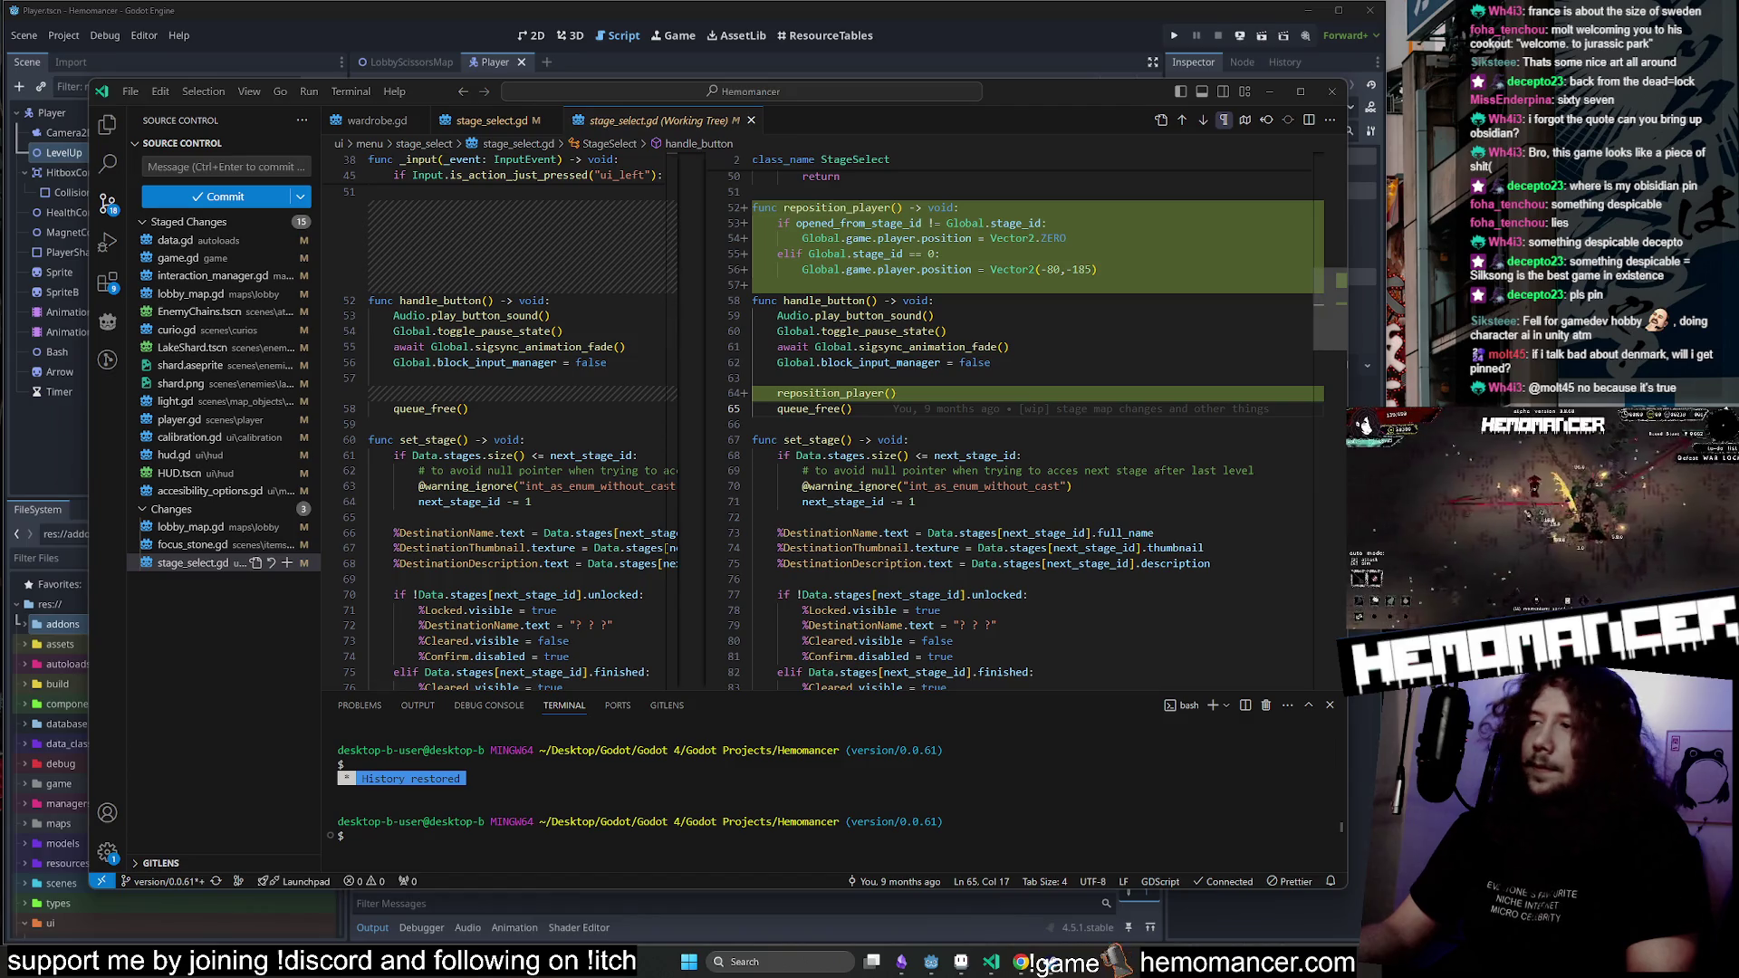
pyautogui.click(1073, 486)
pyautogui.scroll(2, 1073, 486)
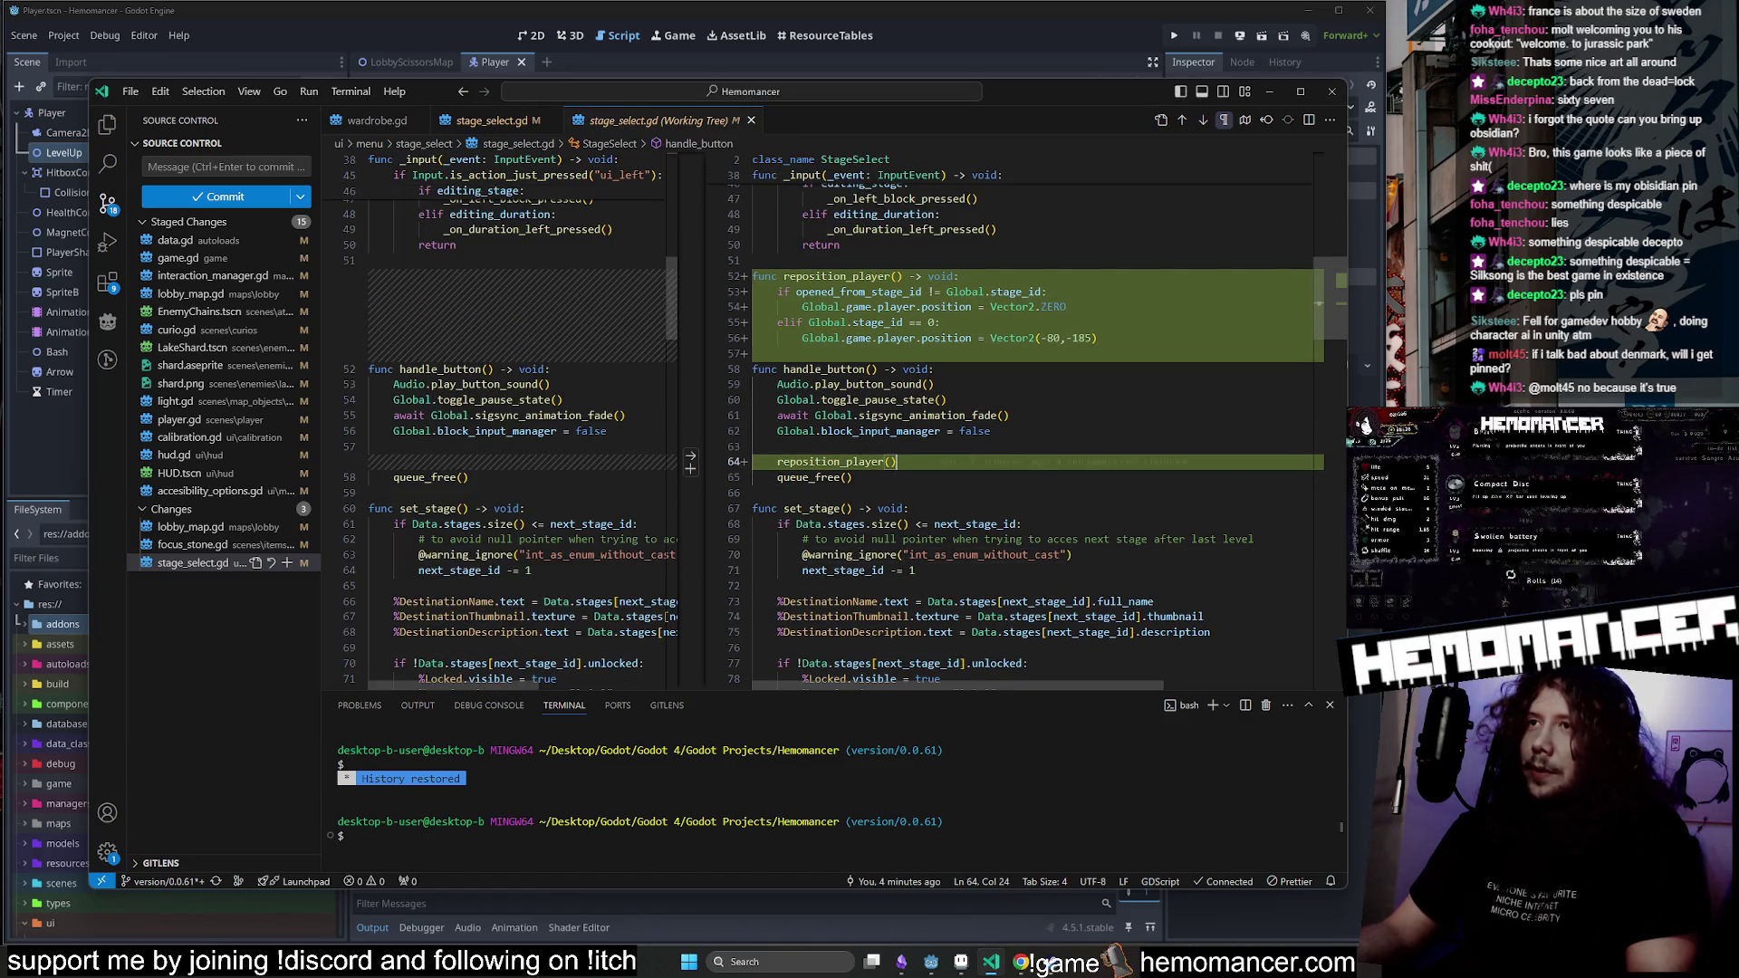
# In reposition_player, replace Vector2.ZERO with the copied Vector2(-80,-185) value.
pyautogui.press('Up')
pyautogui.press('Up')
pyautogui.press('Up')
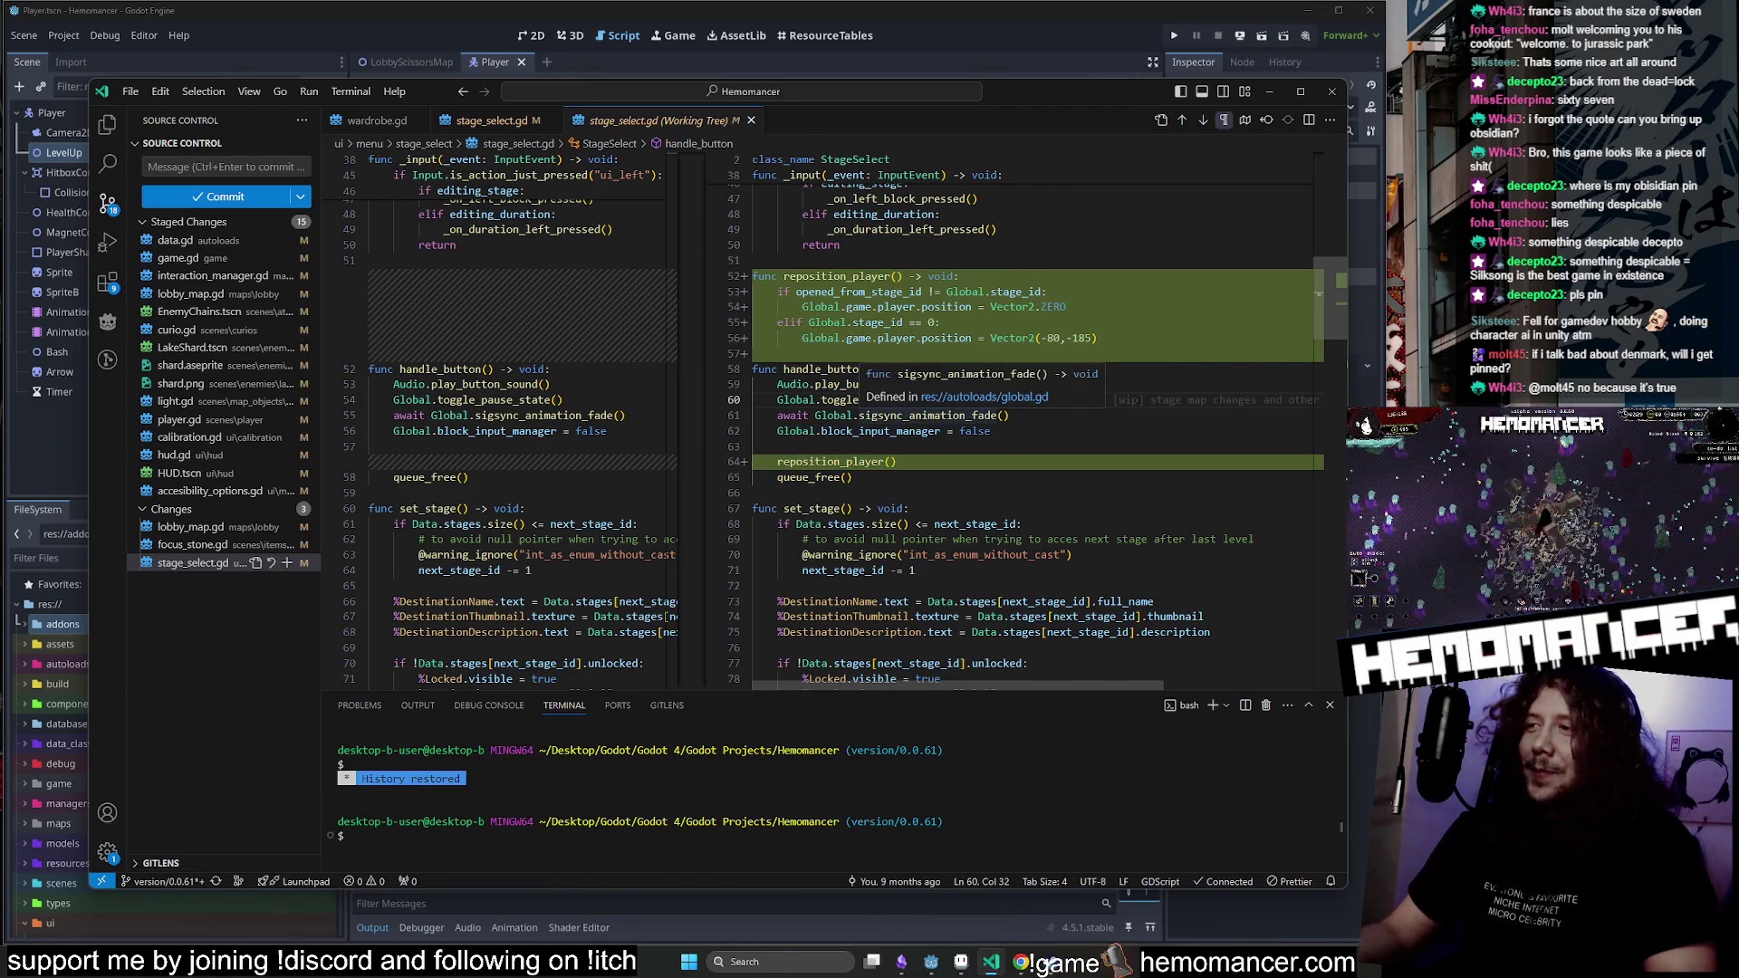
pyautogui.scroll(2, 690, 344)
pyautogui.press('Up')
pyautogui.press('Up')
pyautogui.press('Up')
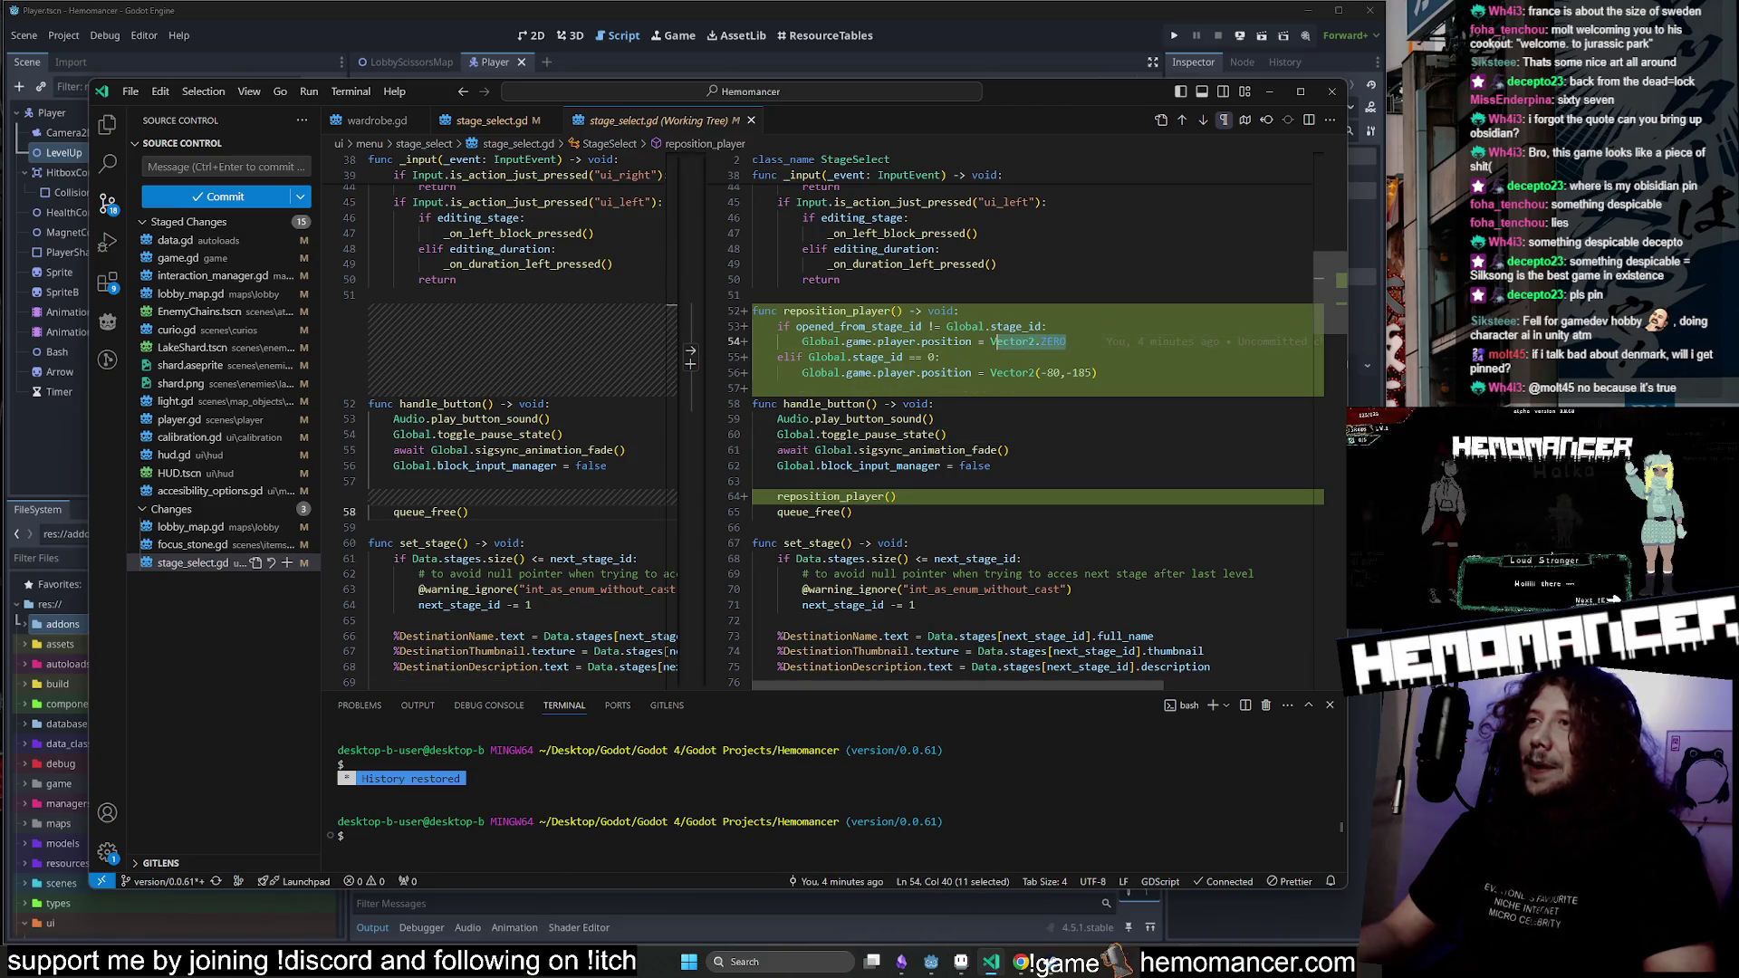
pyautogui.press('Down')
pyautogui.press('Down')
pyautogui.press('Down')
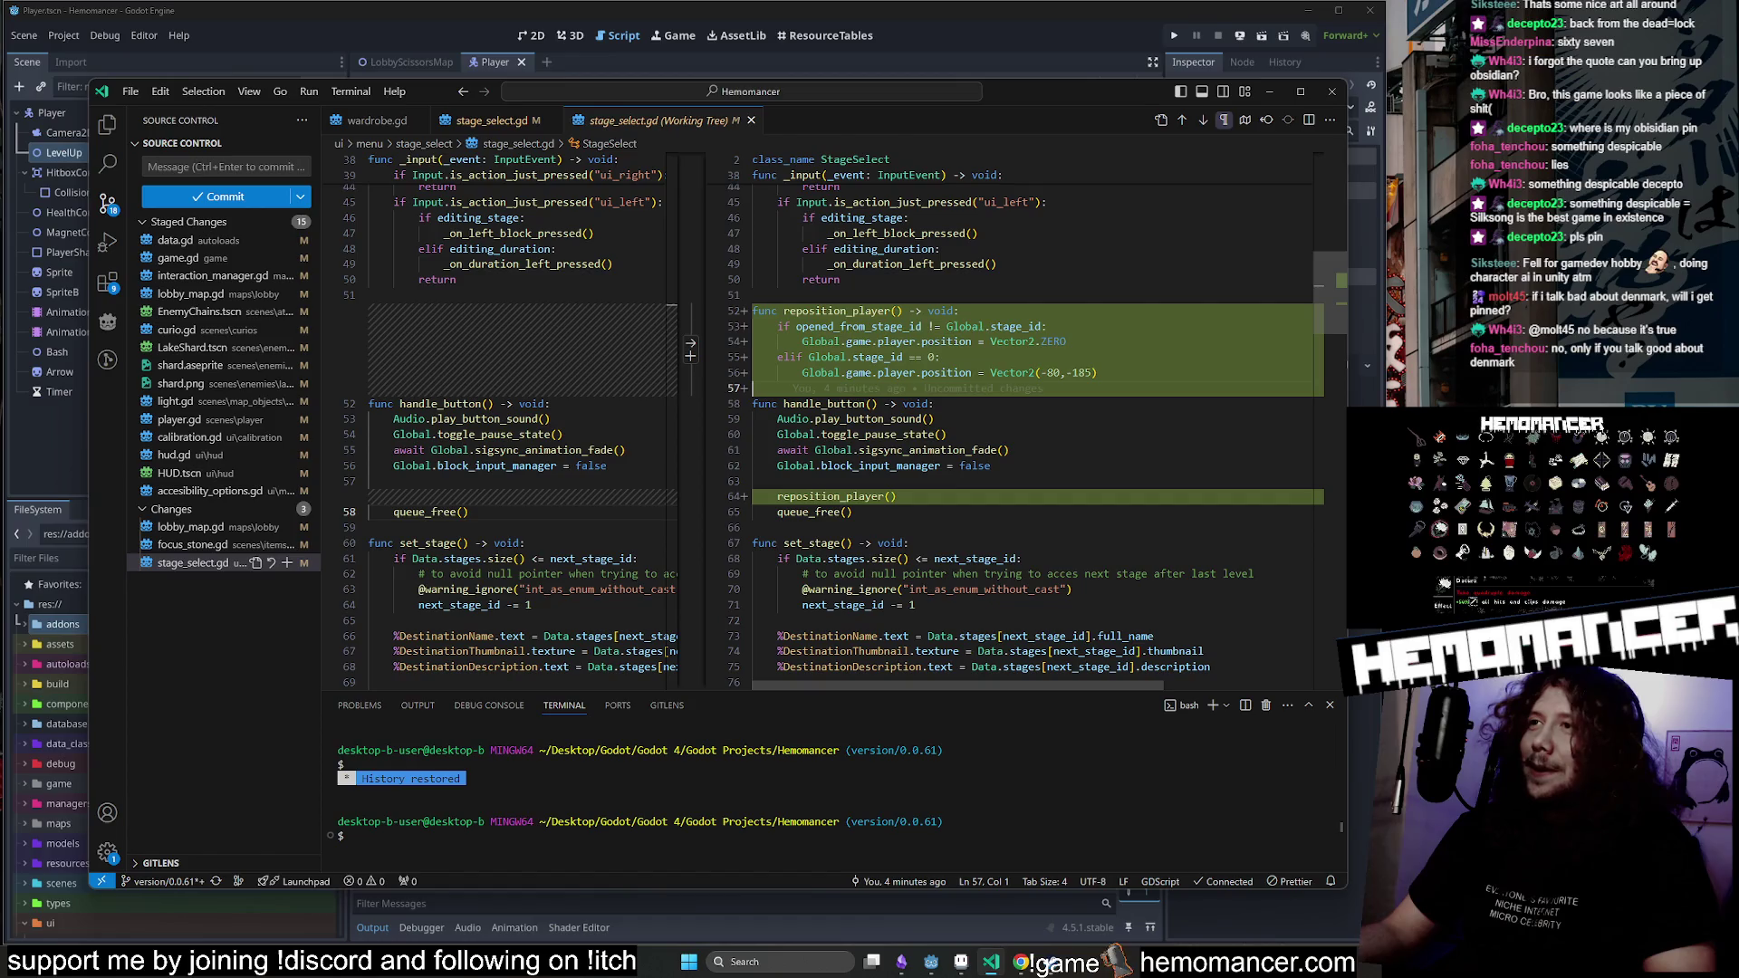
pyautogui.moveTo(1097, 373); pyautogui.dragTo(1010, 372)
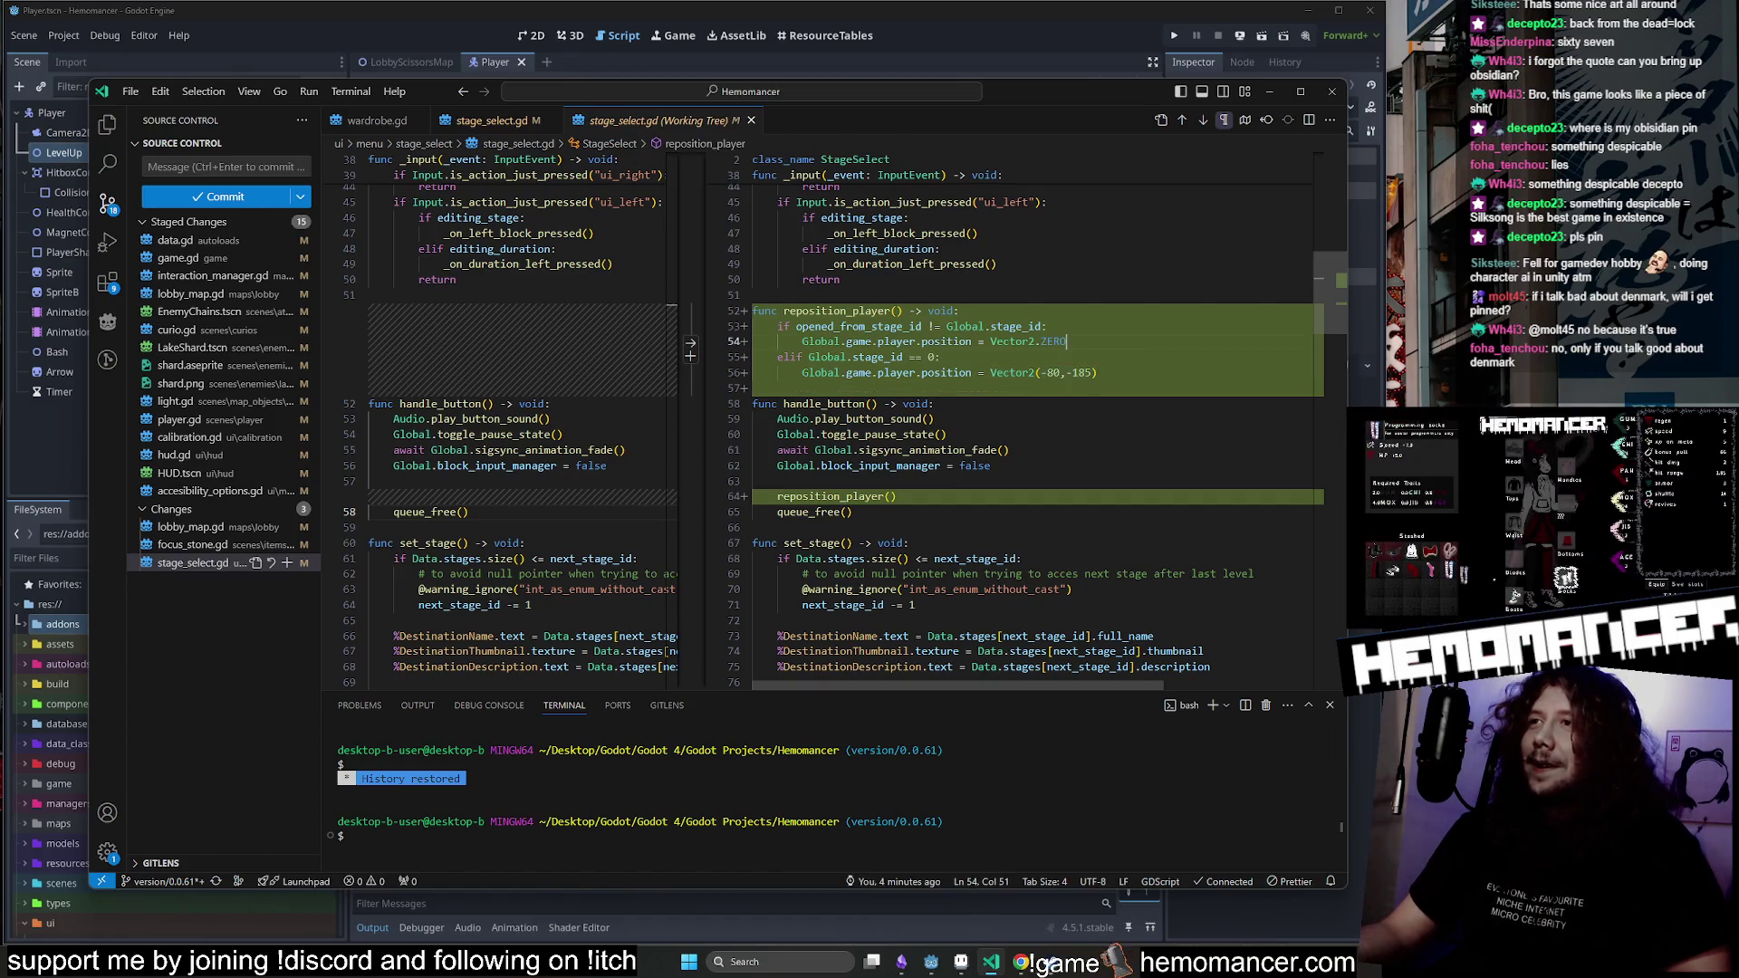
pyautogui.write('Vector2(-80,-185)')
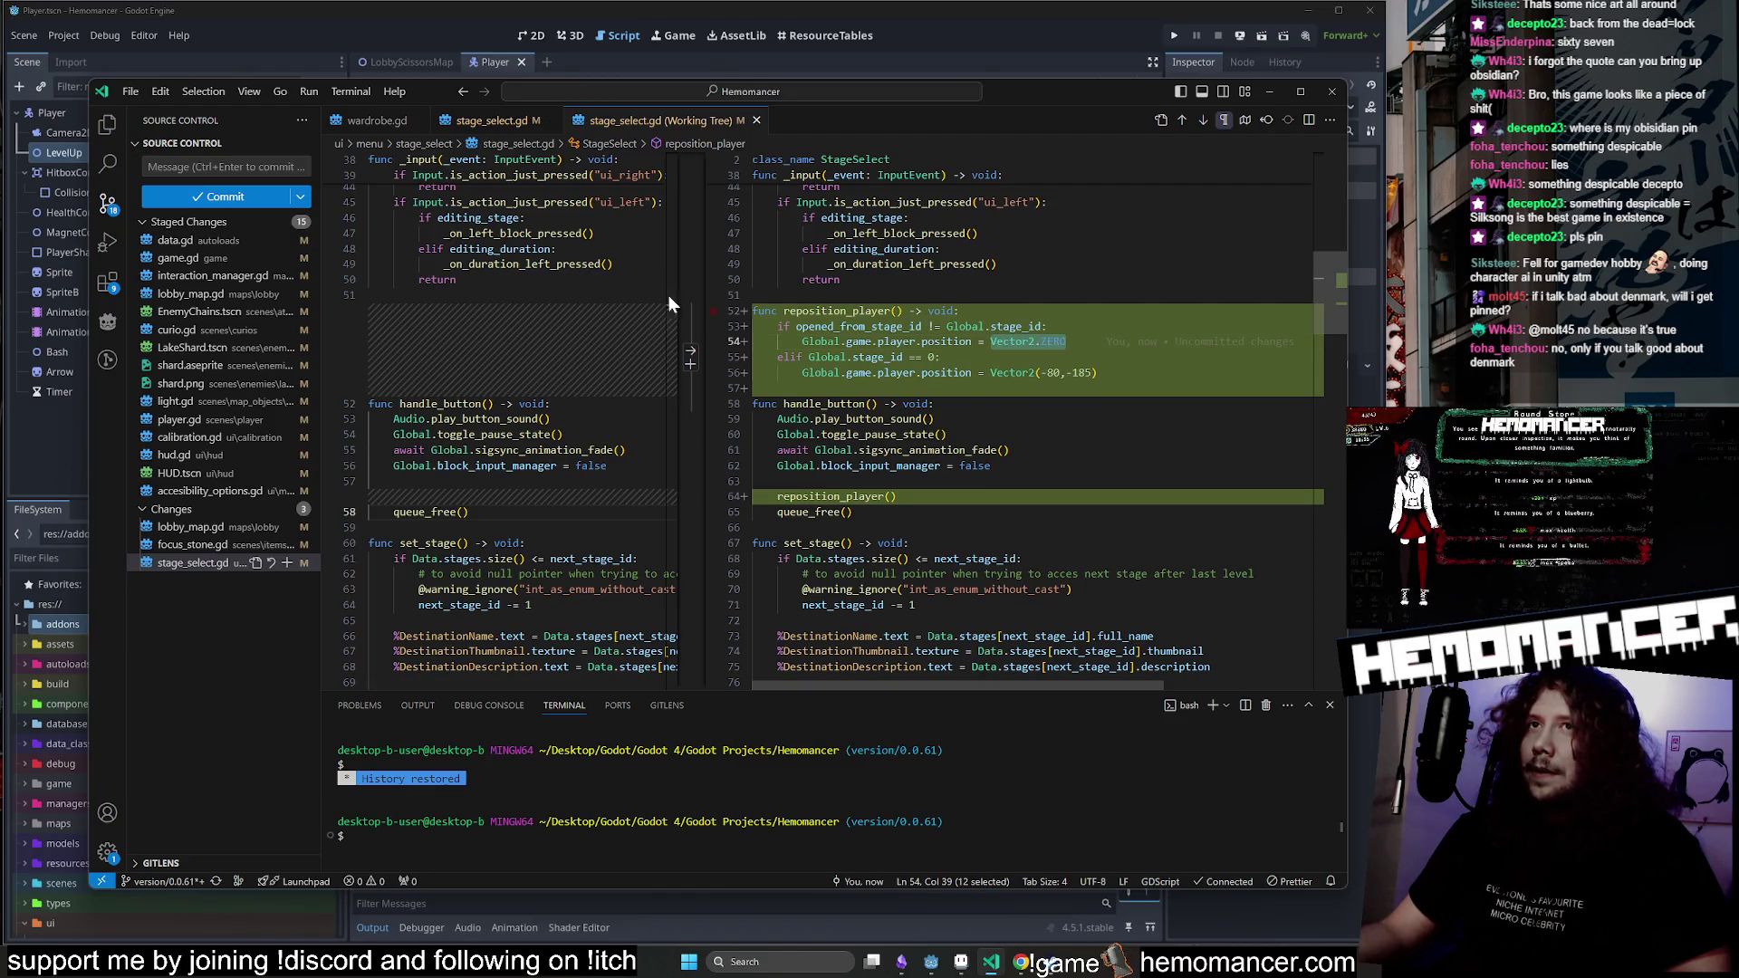
# View the staged player.gd changes, then return to Godot and run the game in debug mode.
pyautogui.click(200, 419)
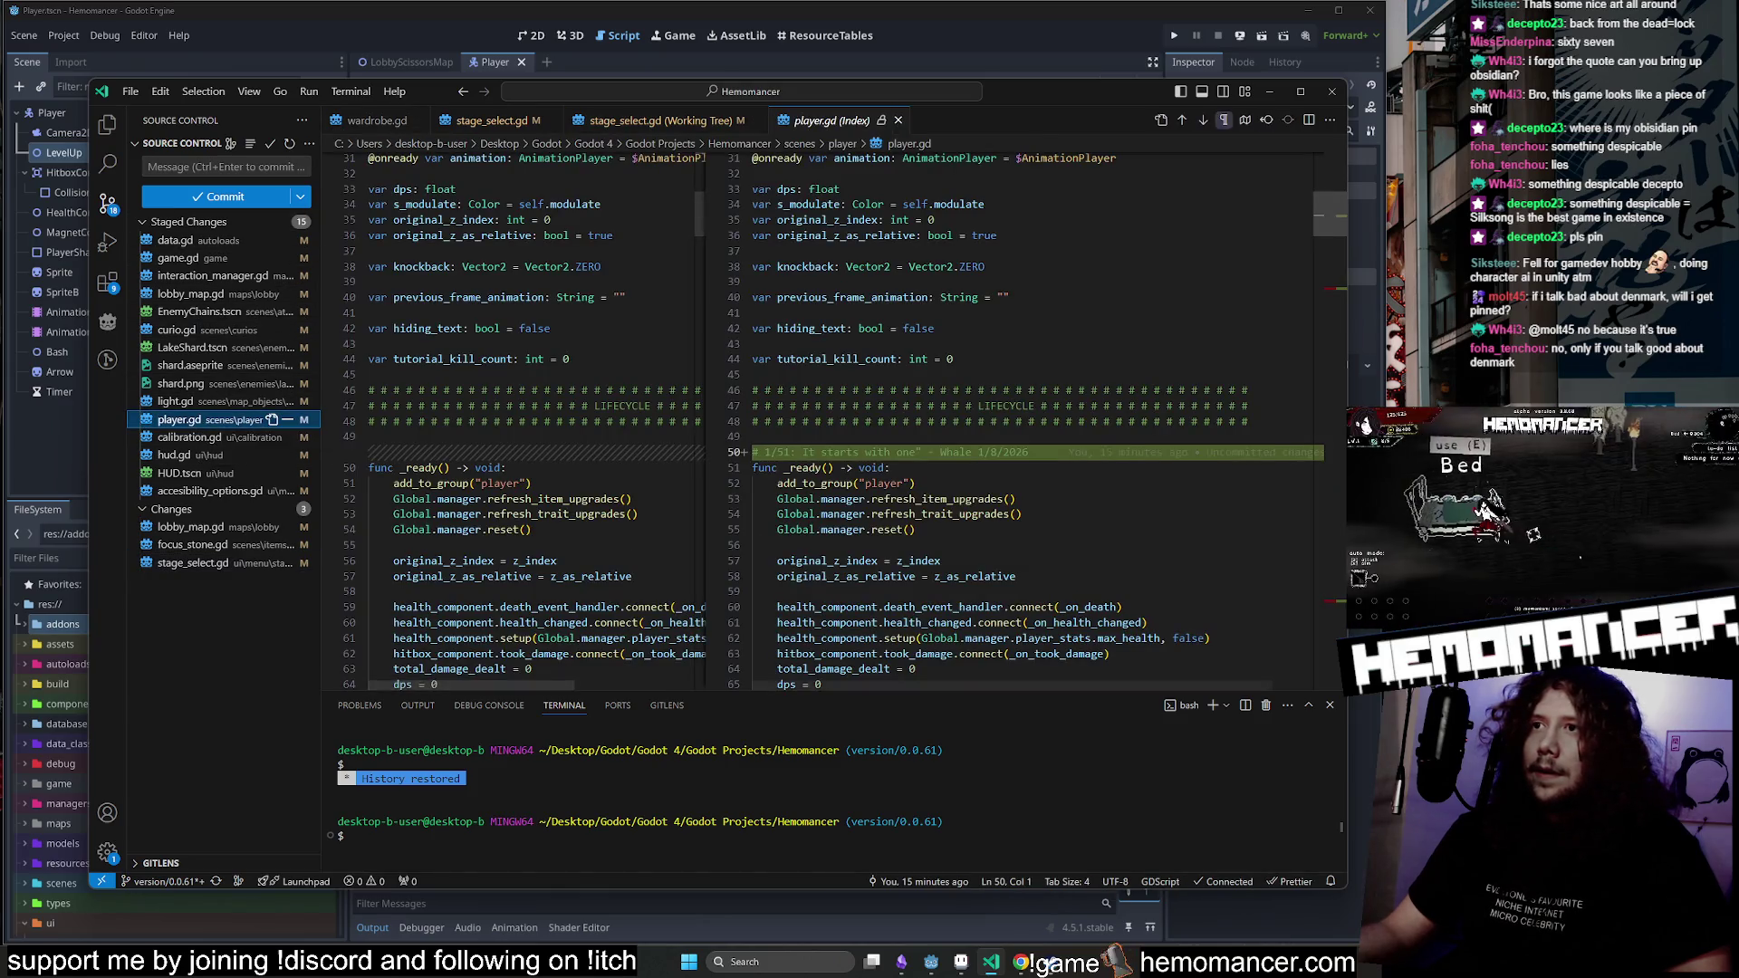
pyautogui.click(1271, 92)
pyautogui.press('F5')
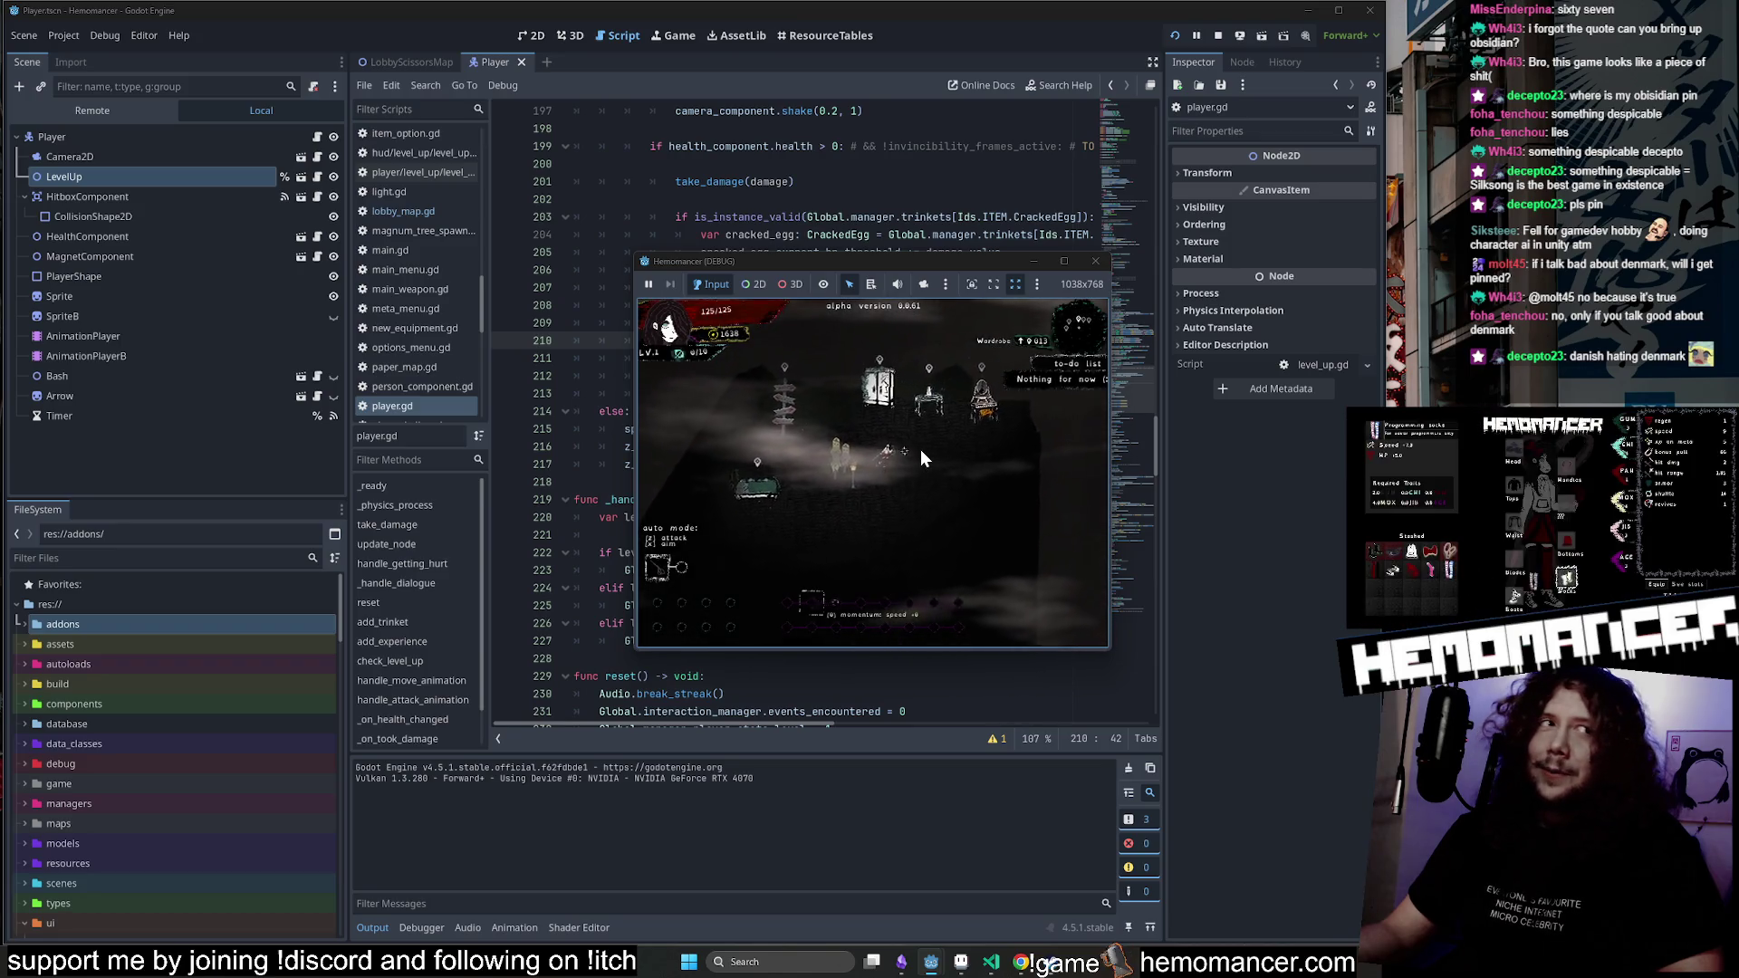
# Open the in-game wardrobe screen and enlarge and reposition the debug window.
pyautogui.press('Tab')
pyautogui.moveTo(630, 654)
pyautogui.mouseDown()
pyautogui.moveTo(254, 933)
pyautogui.moveTo(128, 947)
pyautogui.moveTo(125, 906)
pyautogui.mouseUp()
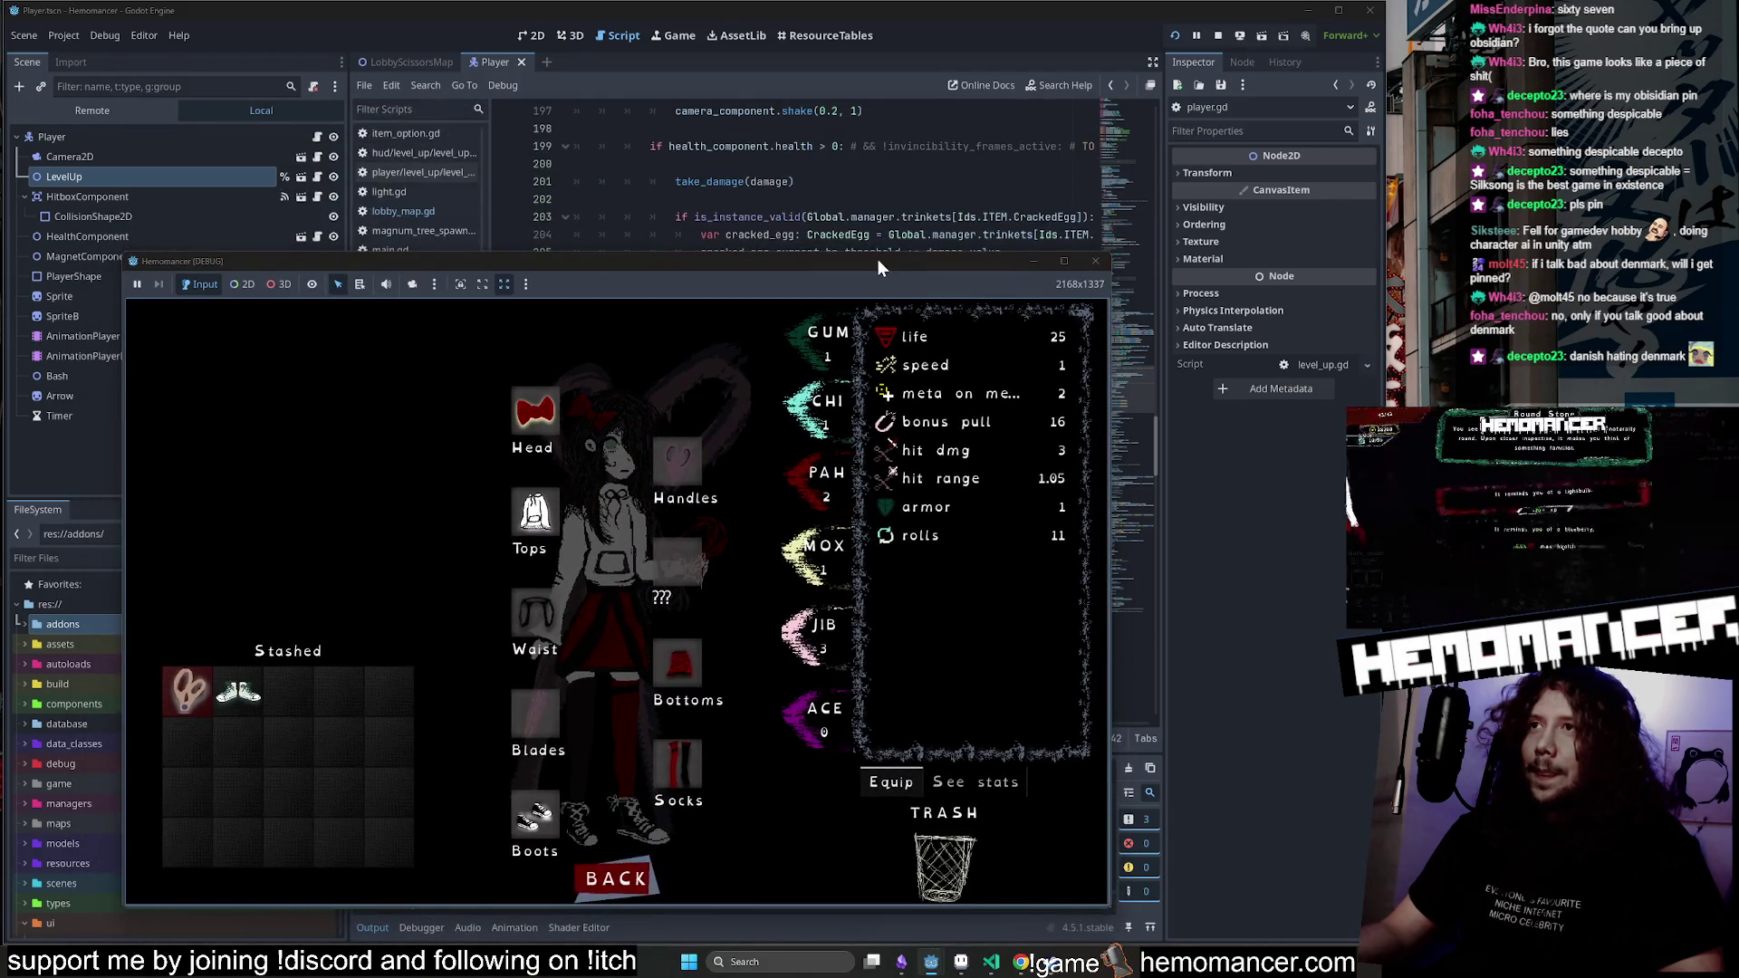
pyautogui.moveTo(879, 268); pyautogui.dragTo(1026, 177)
# Return to the Godot editor and reopen player.gd through the quick-open script list.
pyautogui.click(264, 125)
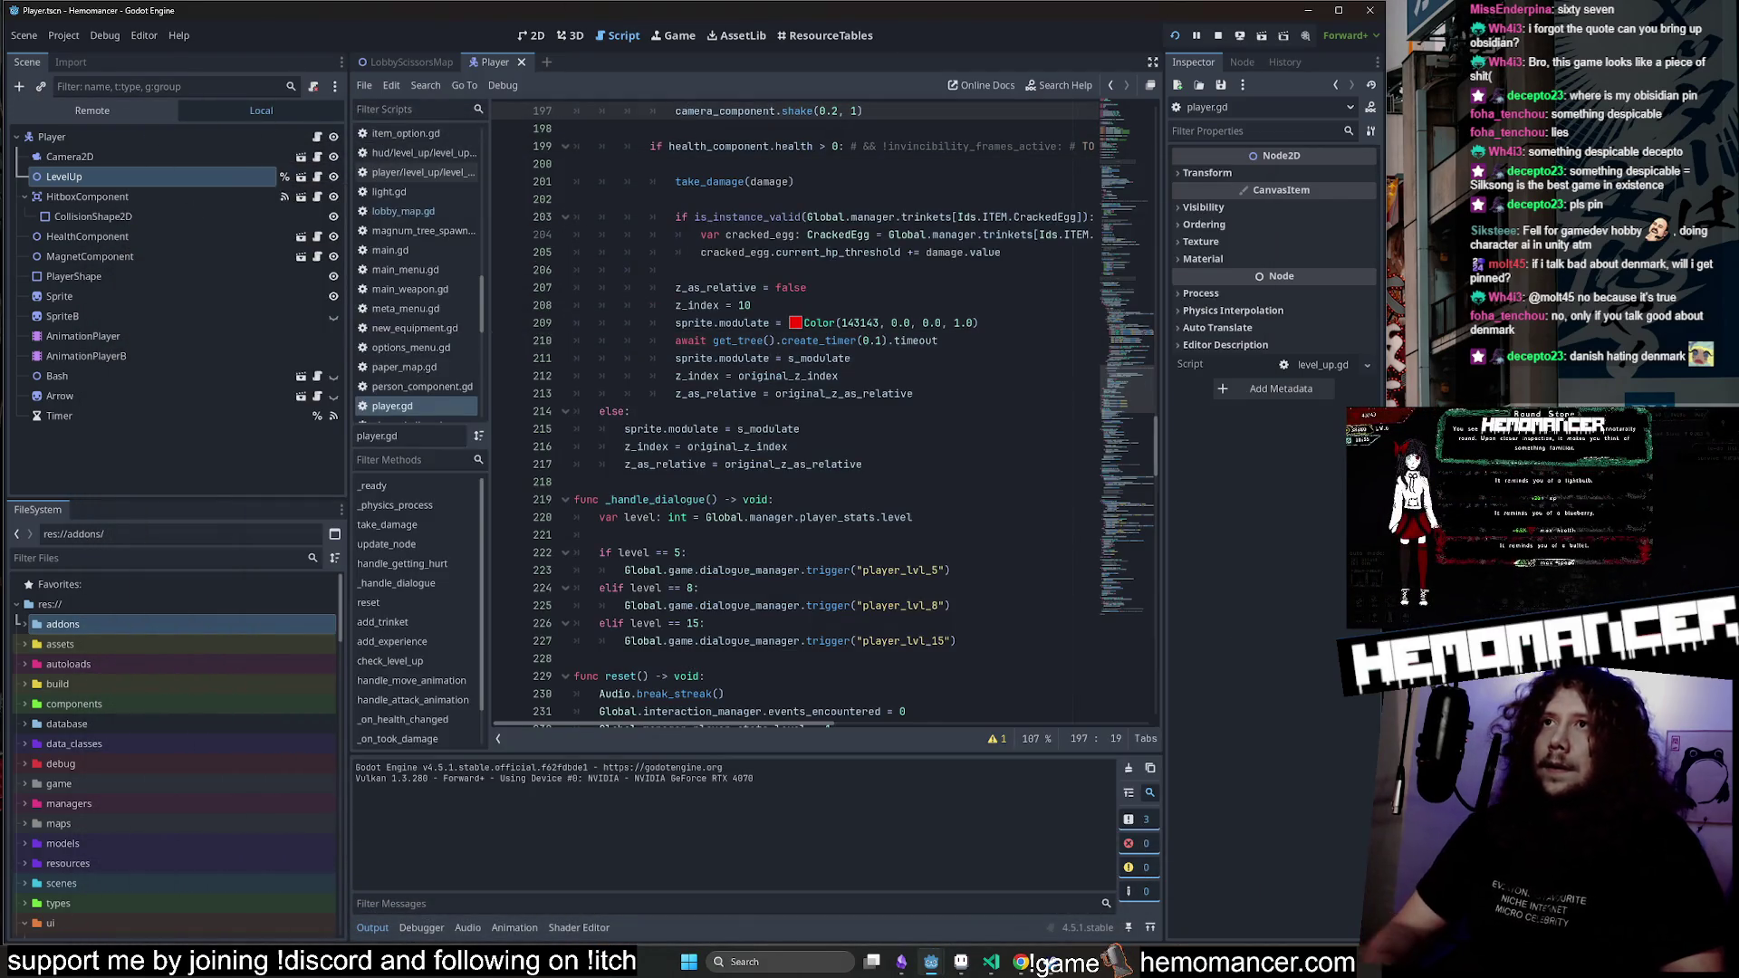
pyautogui.hotkey('shift', 'alt', 'o')
pyautogui.press('Return')
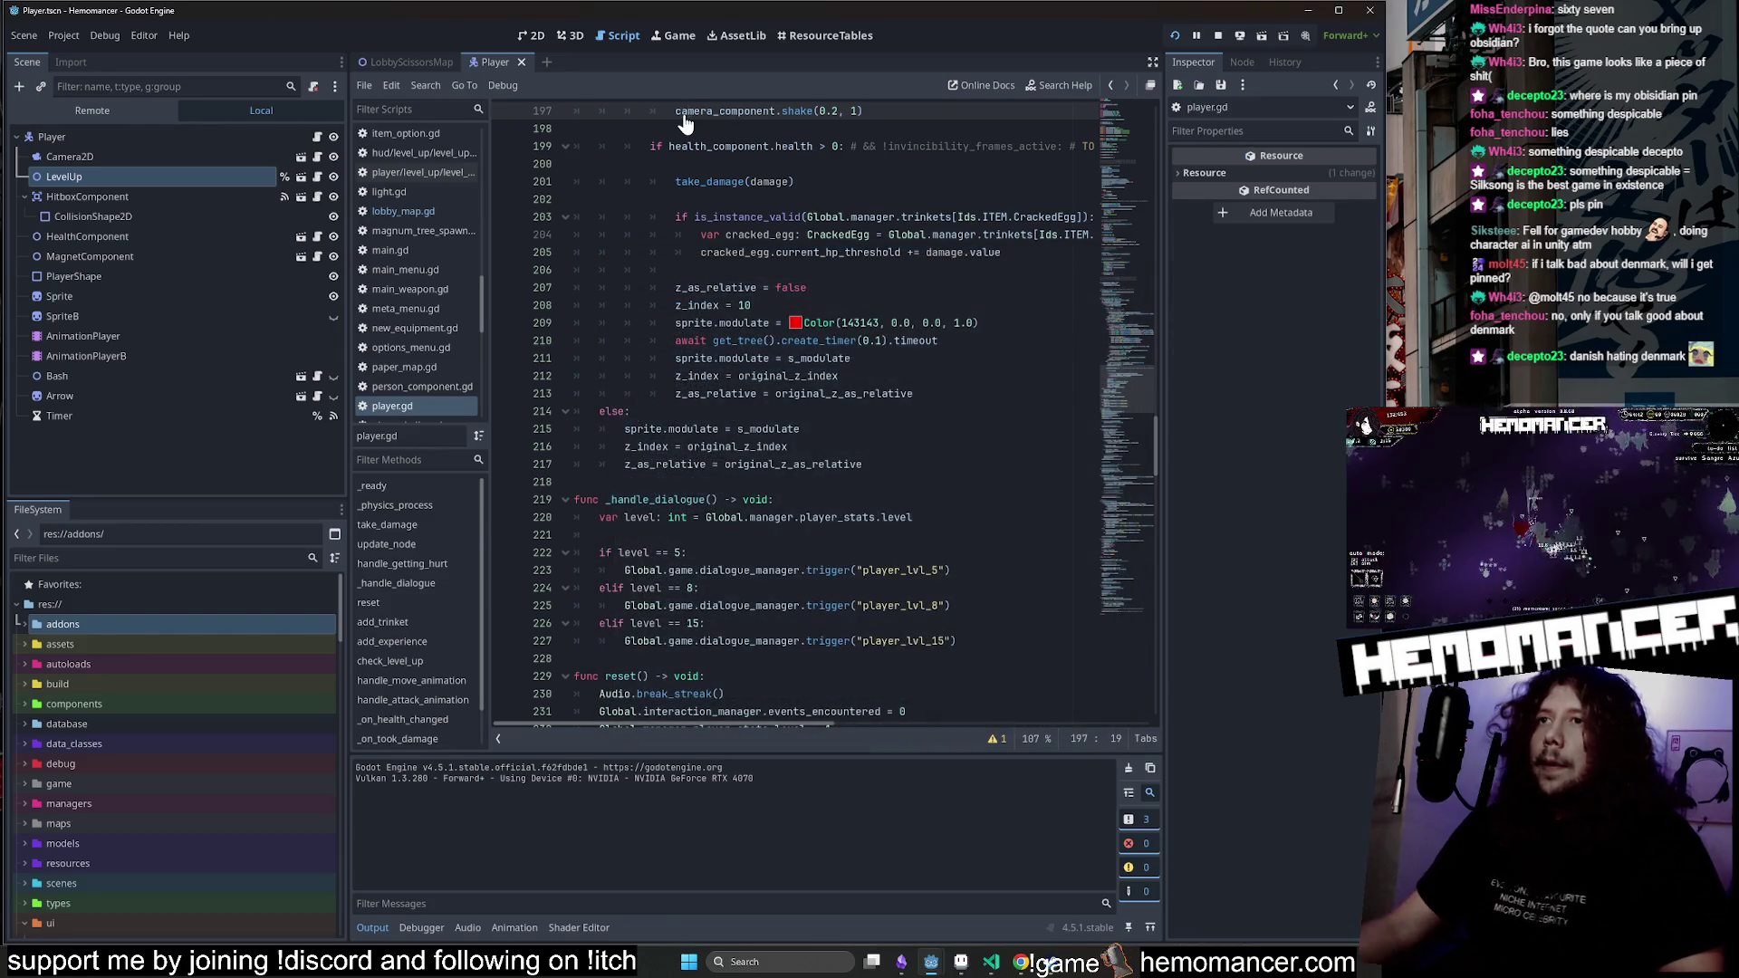
# Search player.gd for "attack" and step through the first few matches.
pyautogui.scroll(3, 683, 122)
pyautogui.moveTo(1123, 364); pyautogui.dragTo(1134, 187)
pyautogui.hotkey('ctrl', 'f')
pyautogui.write('attack')
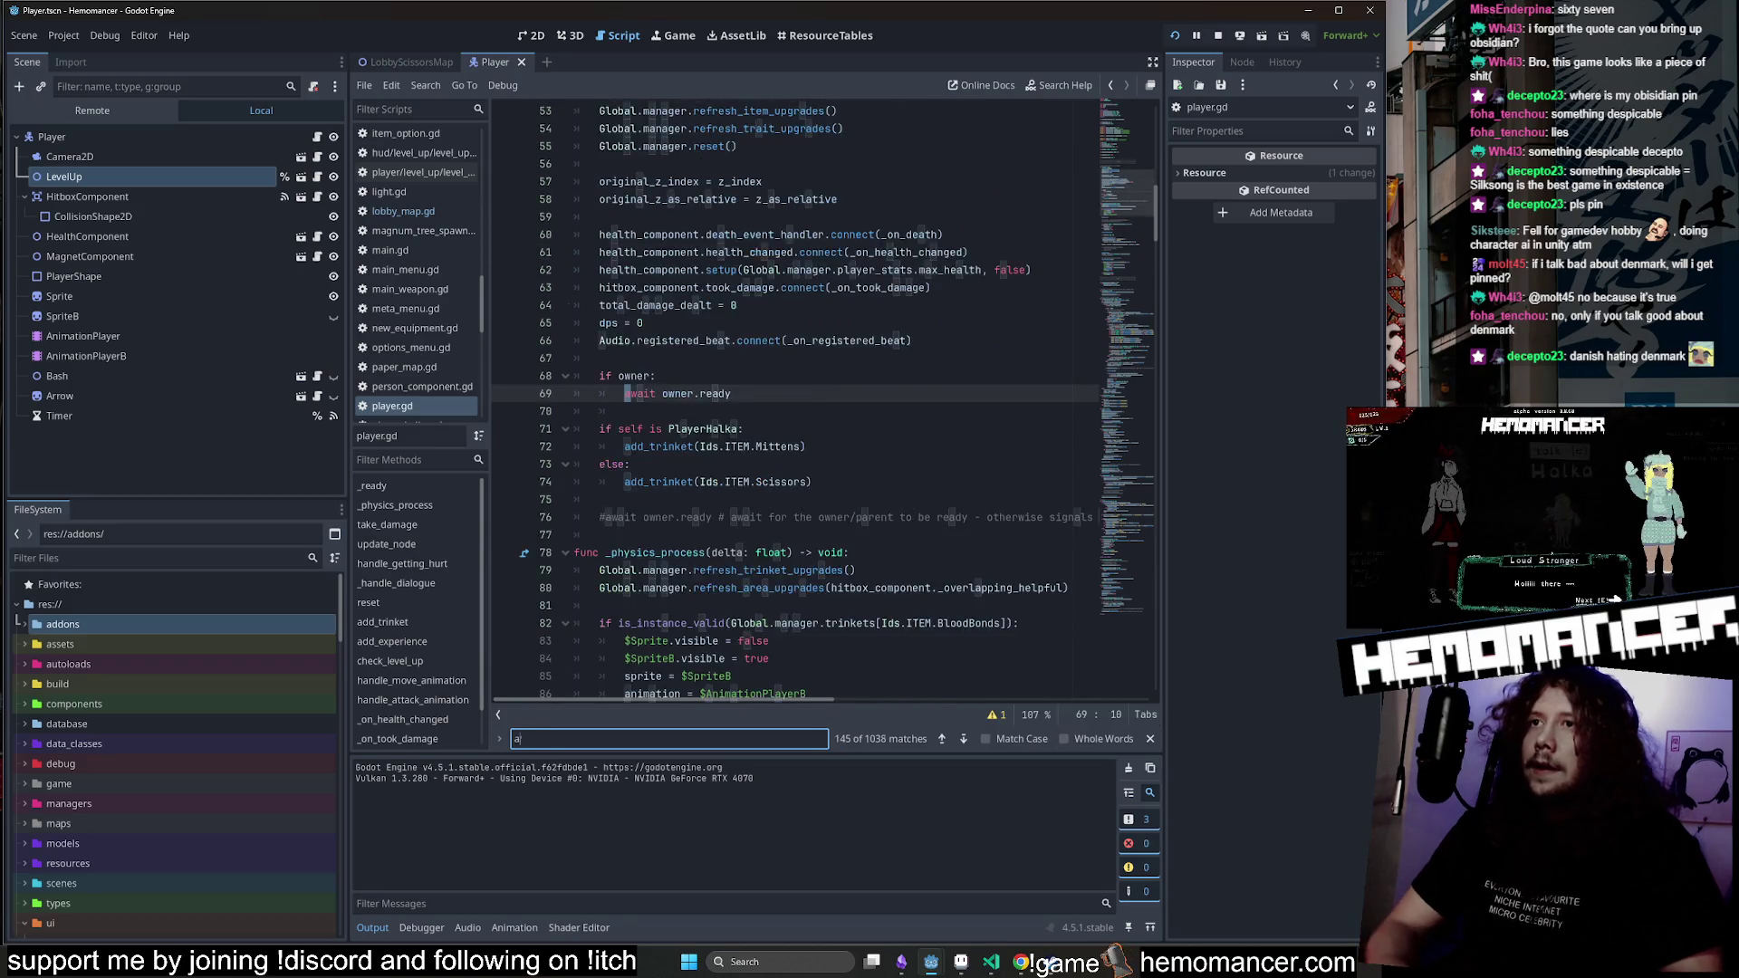
pyautogui.press('Return')
pyautogui.press('Return')
pyautogui.press('Return')
pyautogui.press('Return')
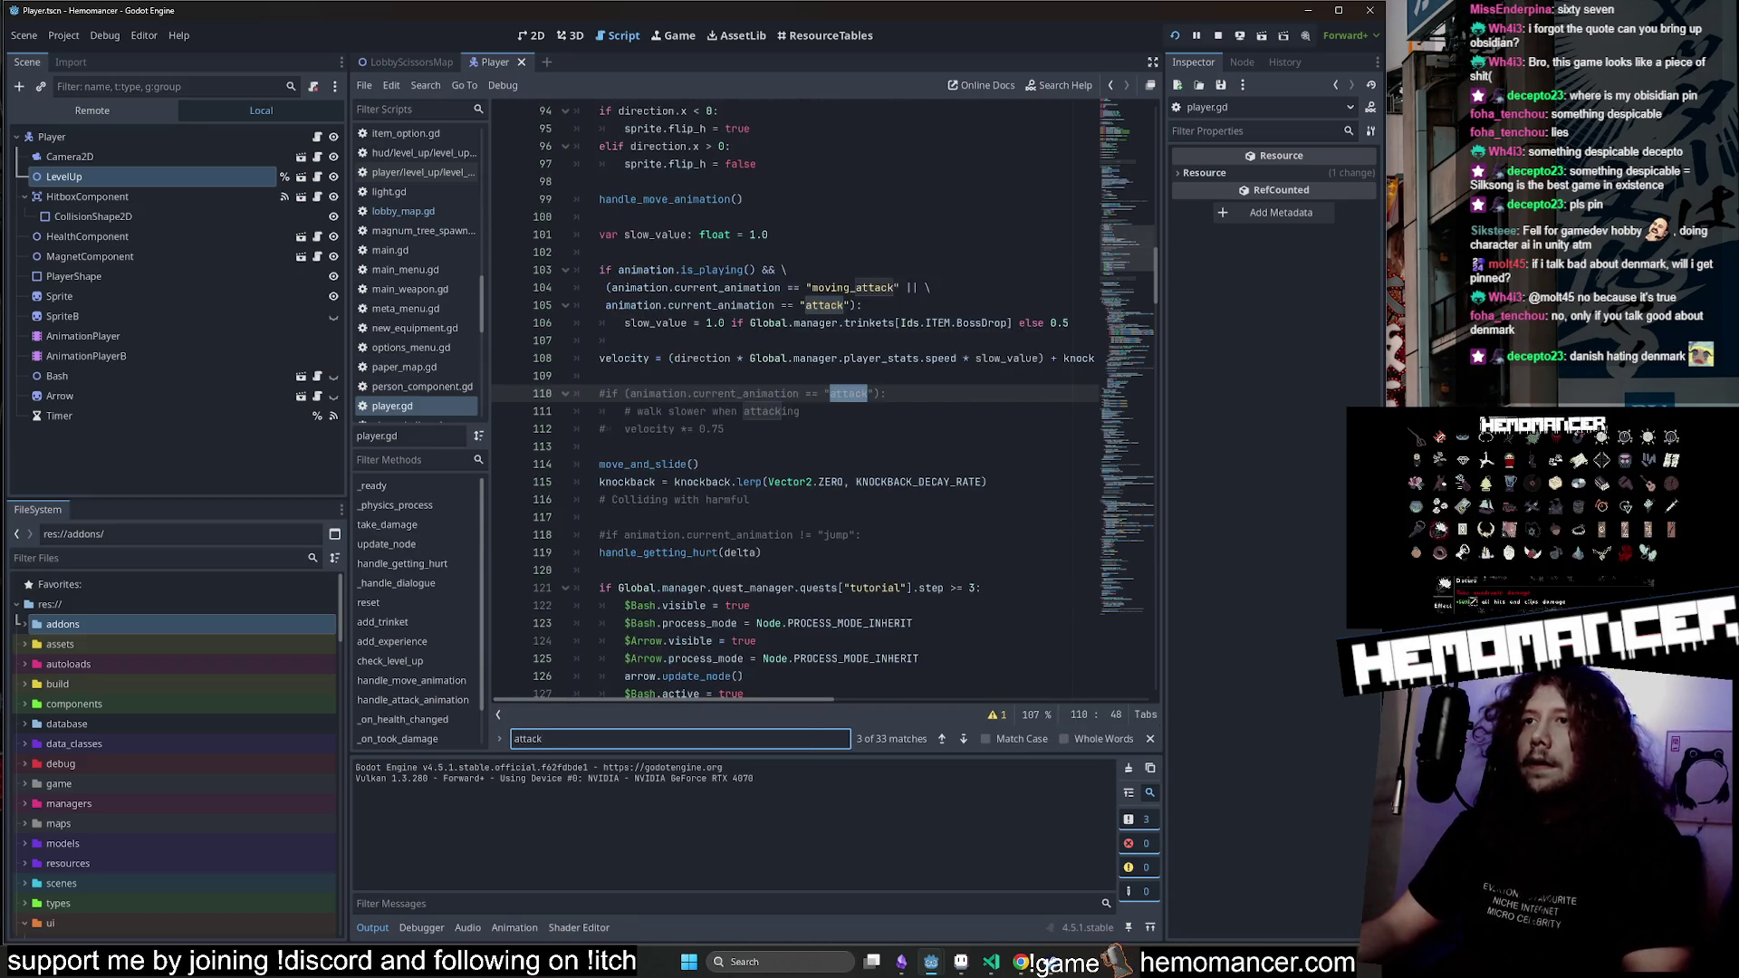
pyautogui.press('Return')
pyautogui.press('Return')
pyautogui.press('Return')
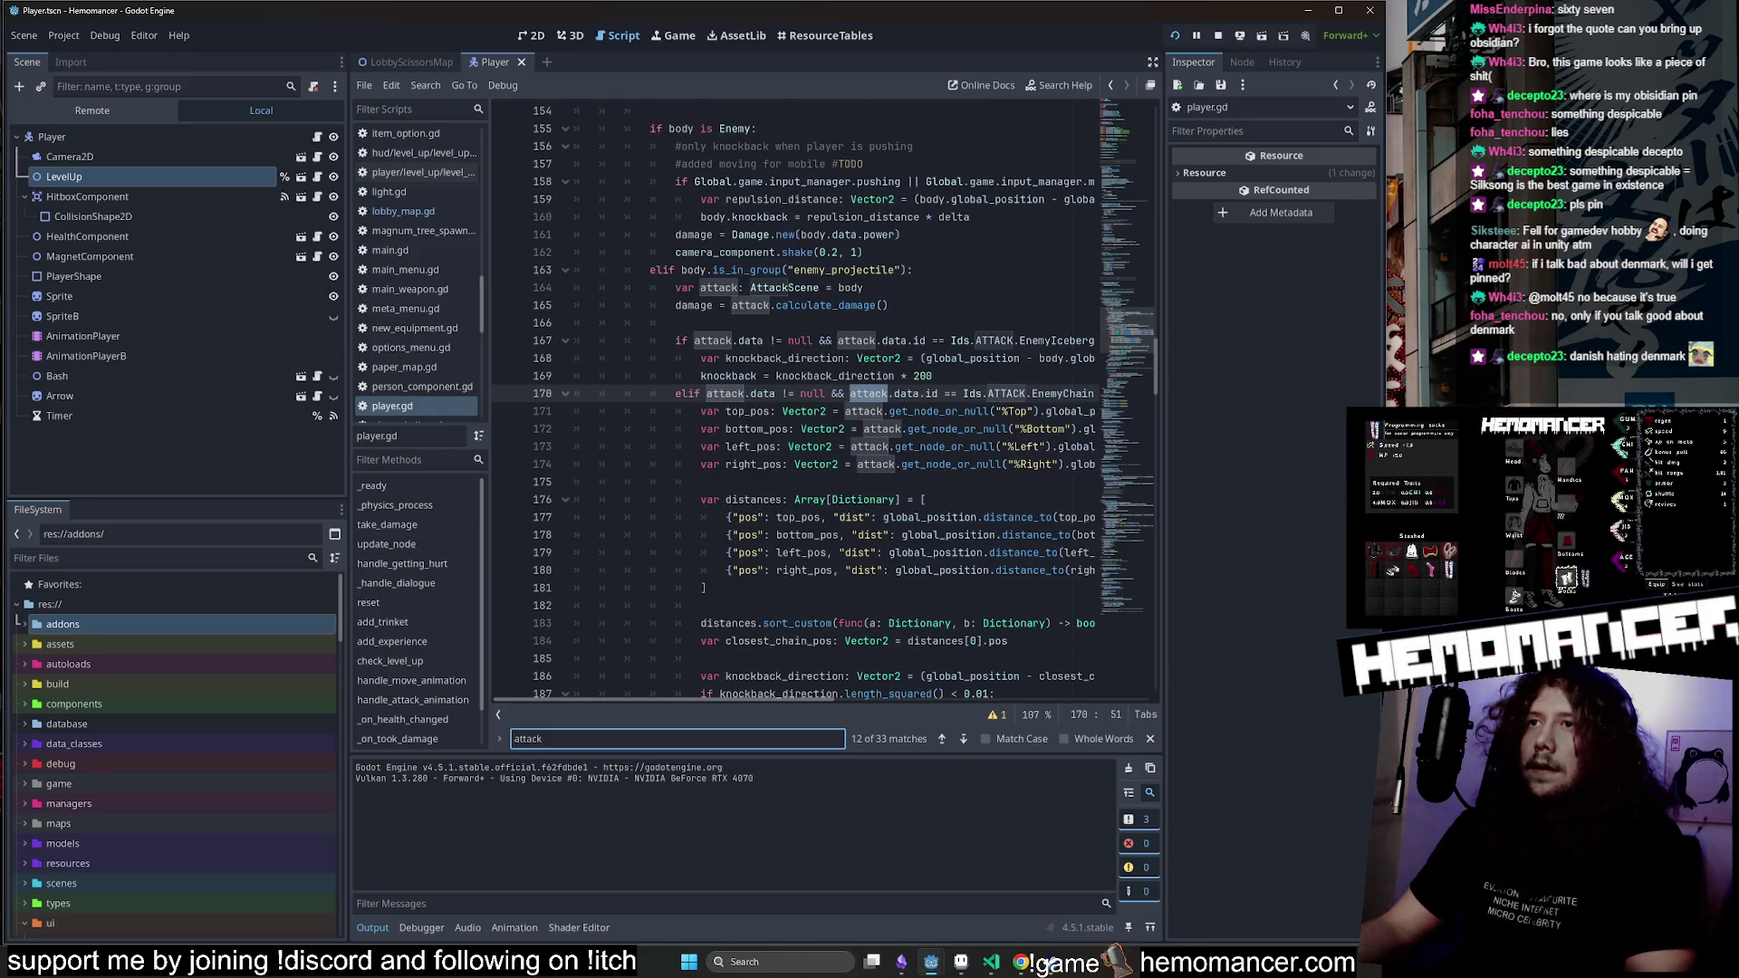
pyautogui.press('Return')
pyautogui.press('Return')
pyautogui.press('Return')
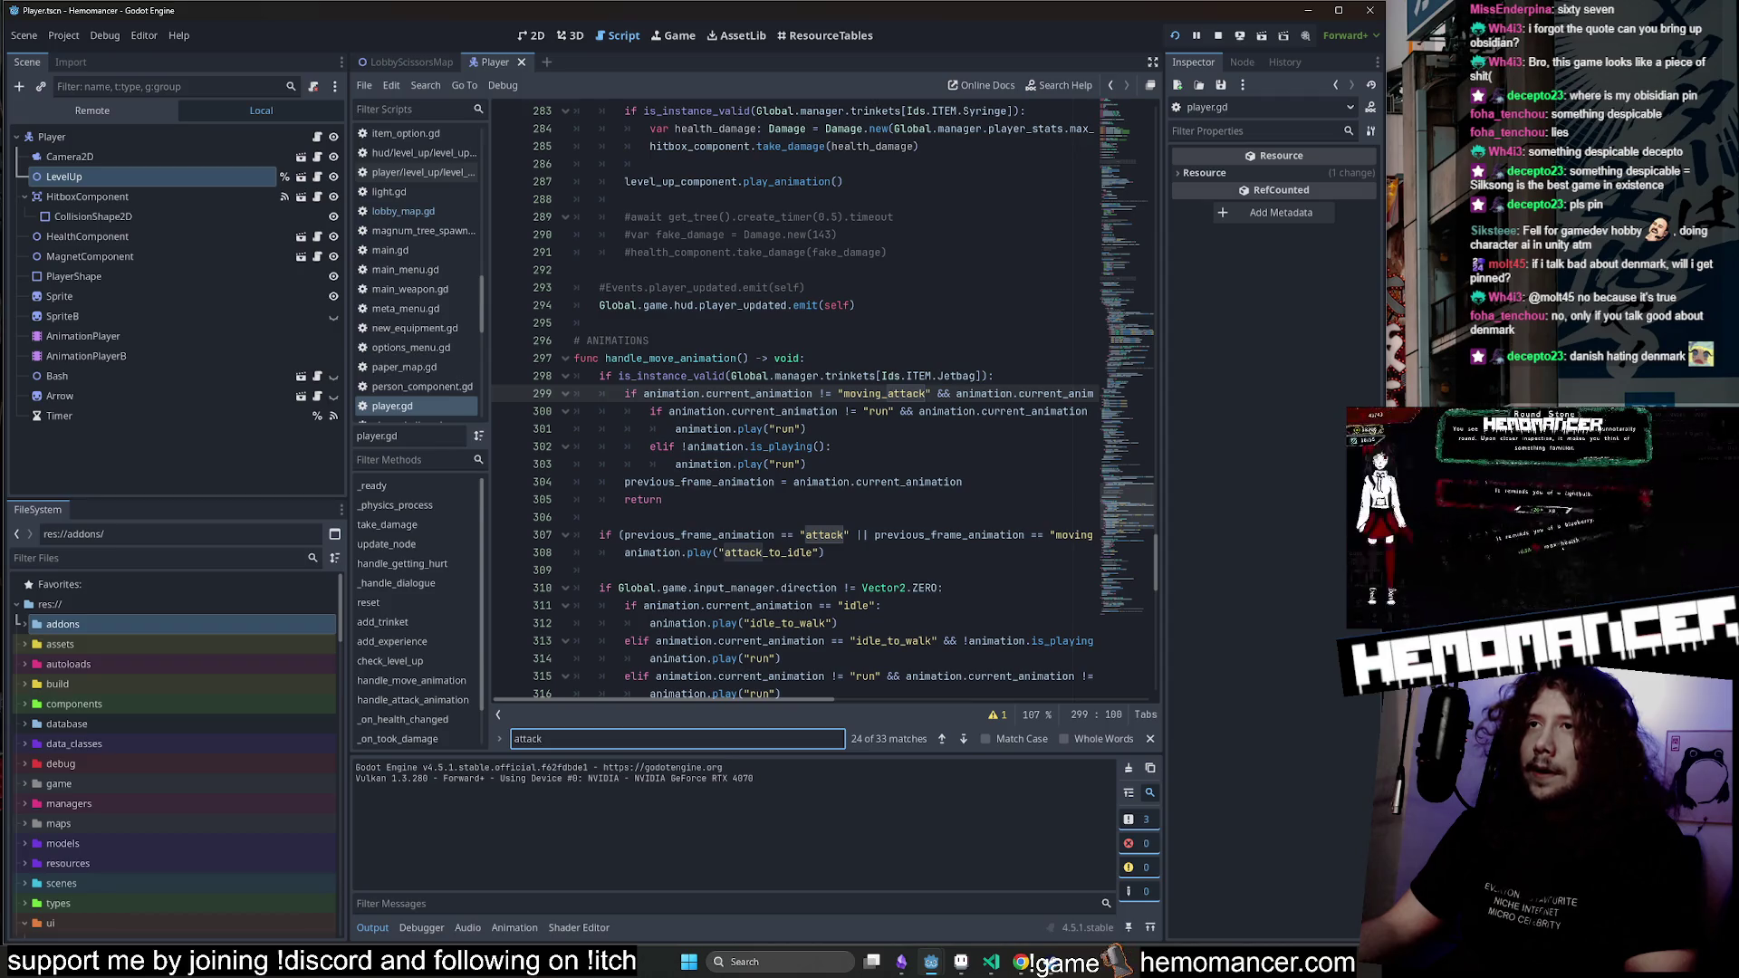
# Review the code around the if owner: line and the PlayerHalka check.
pyautogui.scroll(-15, 797, 399)
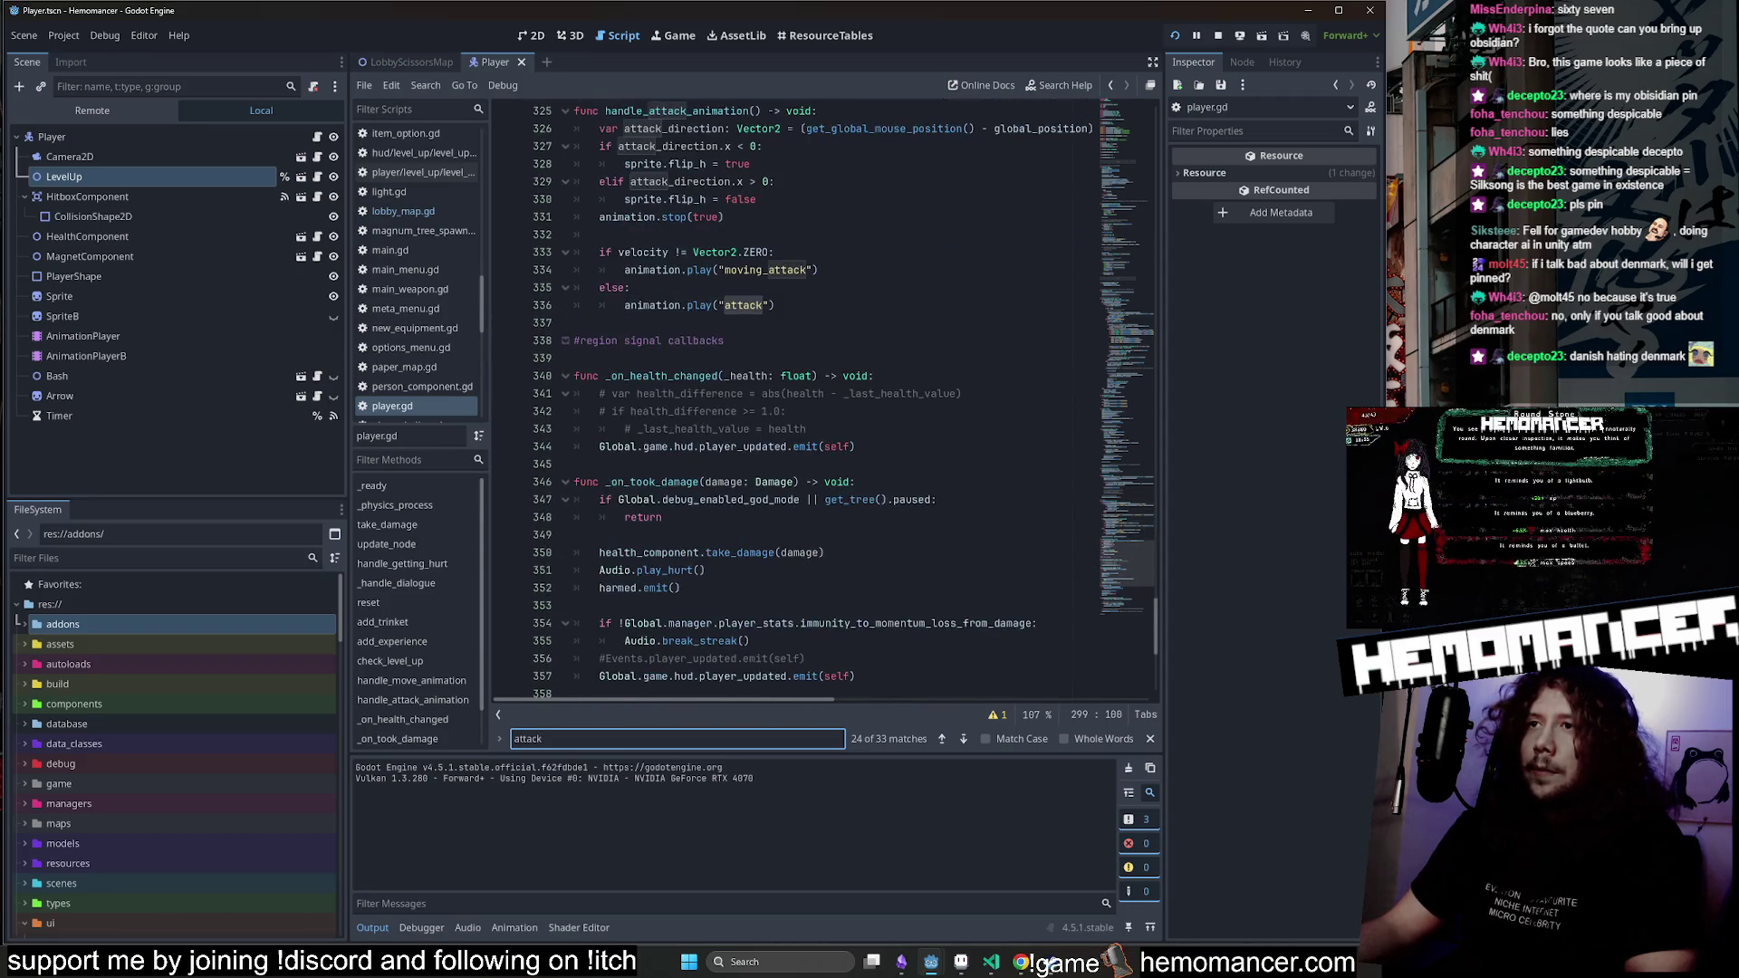
pyautogui.scroll(4, 797, 399)
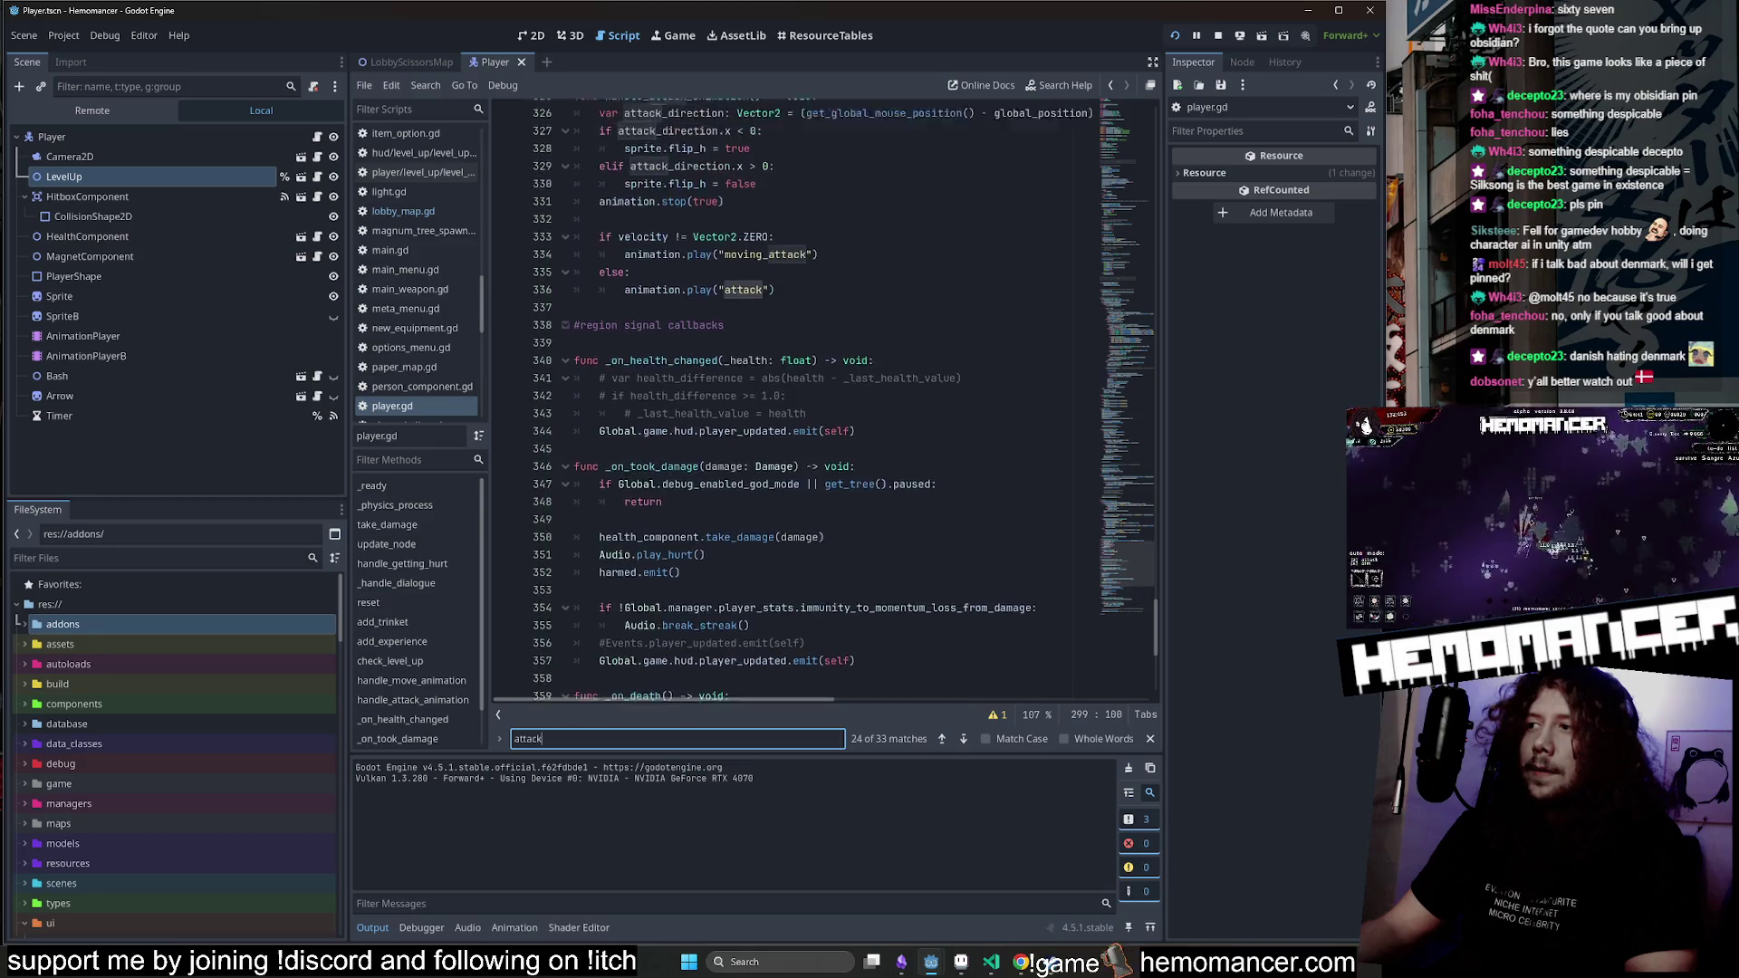
pyautogui.scroll(11, 798, 399)
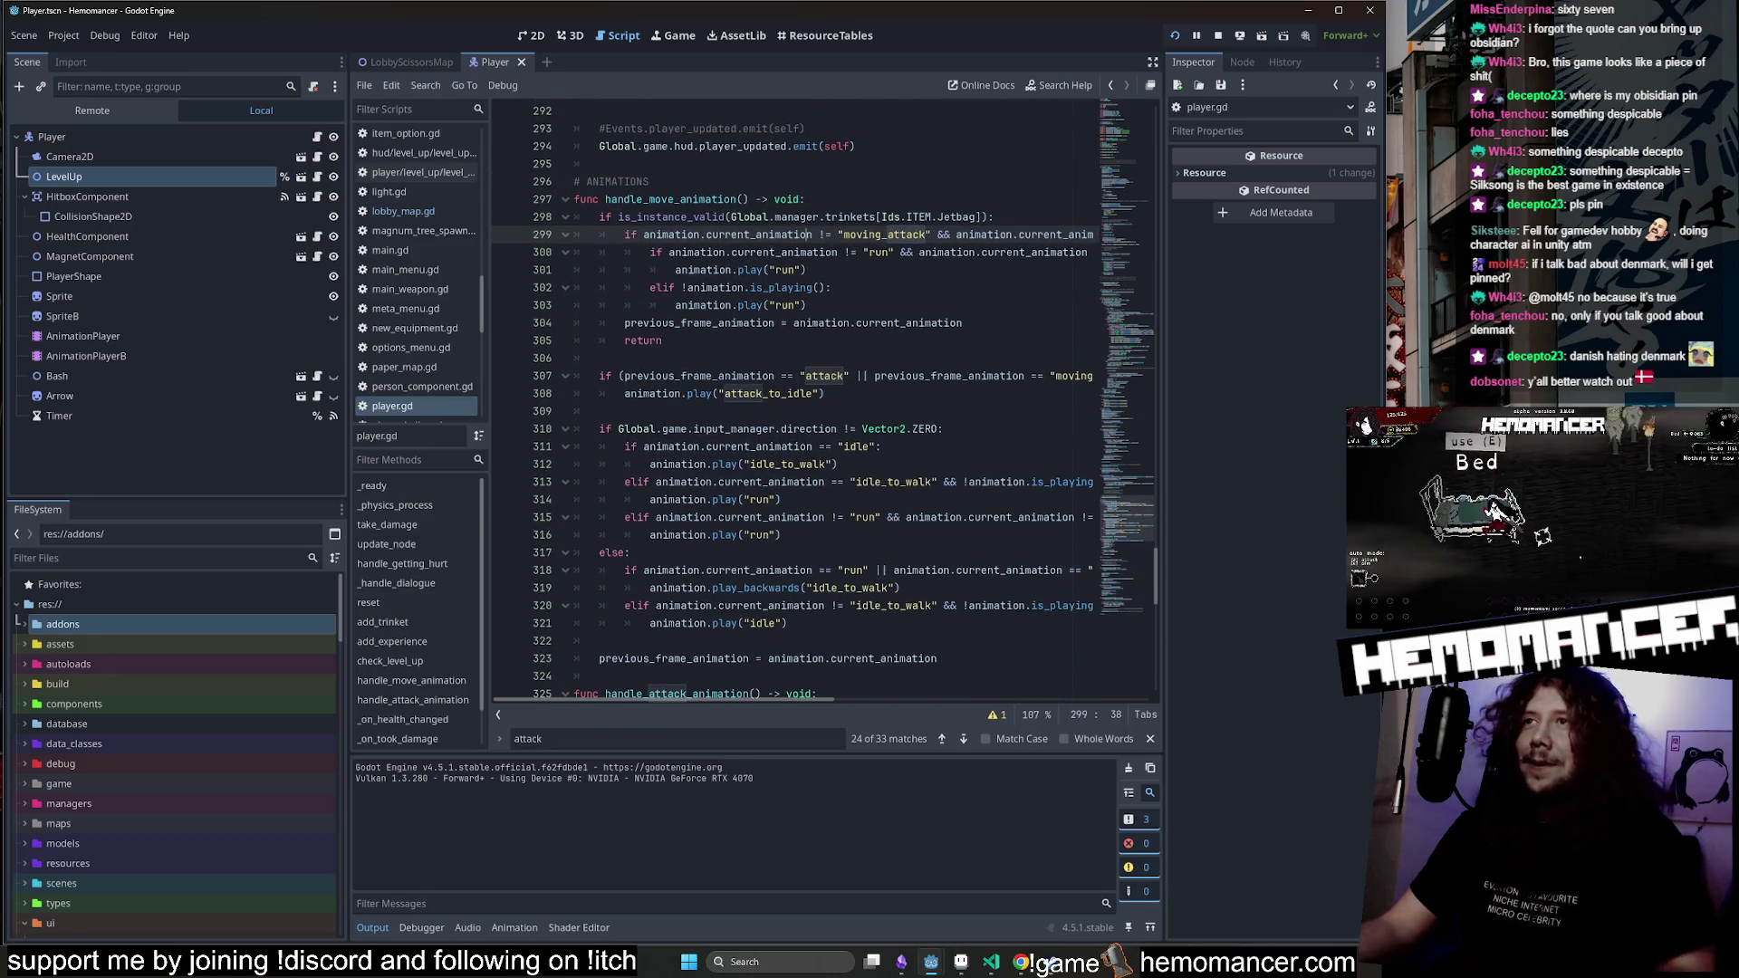
pyautogui.moveTo(1143, 511); pyautogui.dragTo(1111, 289)
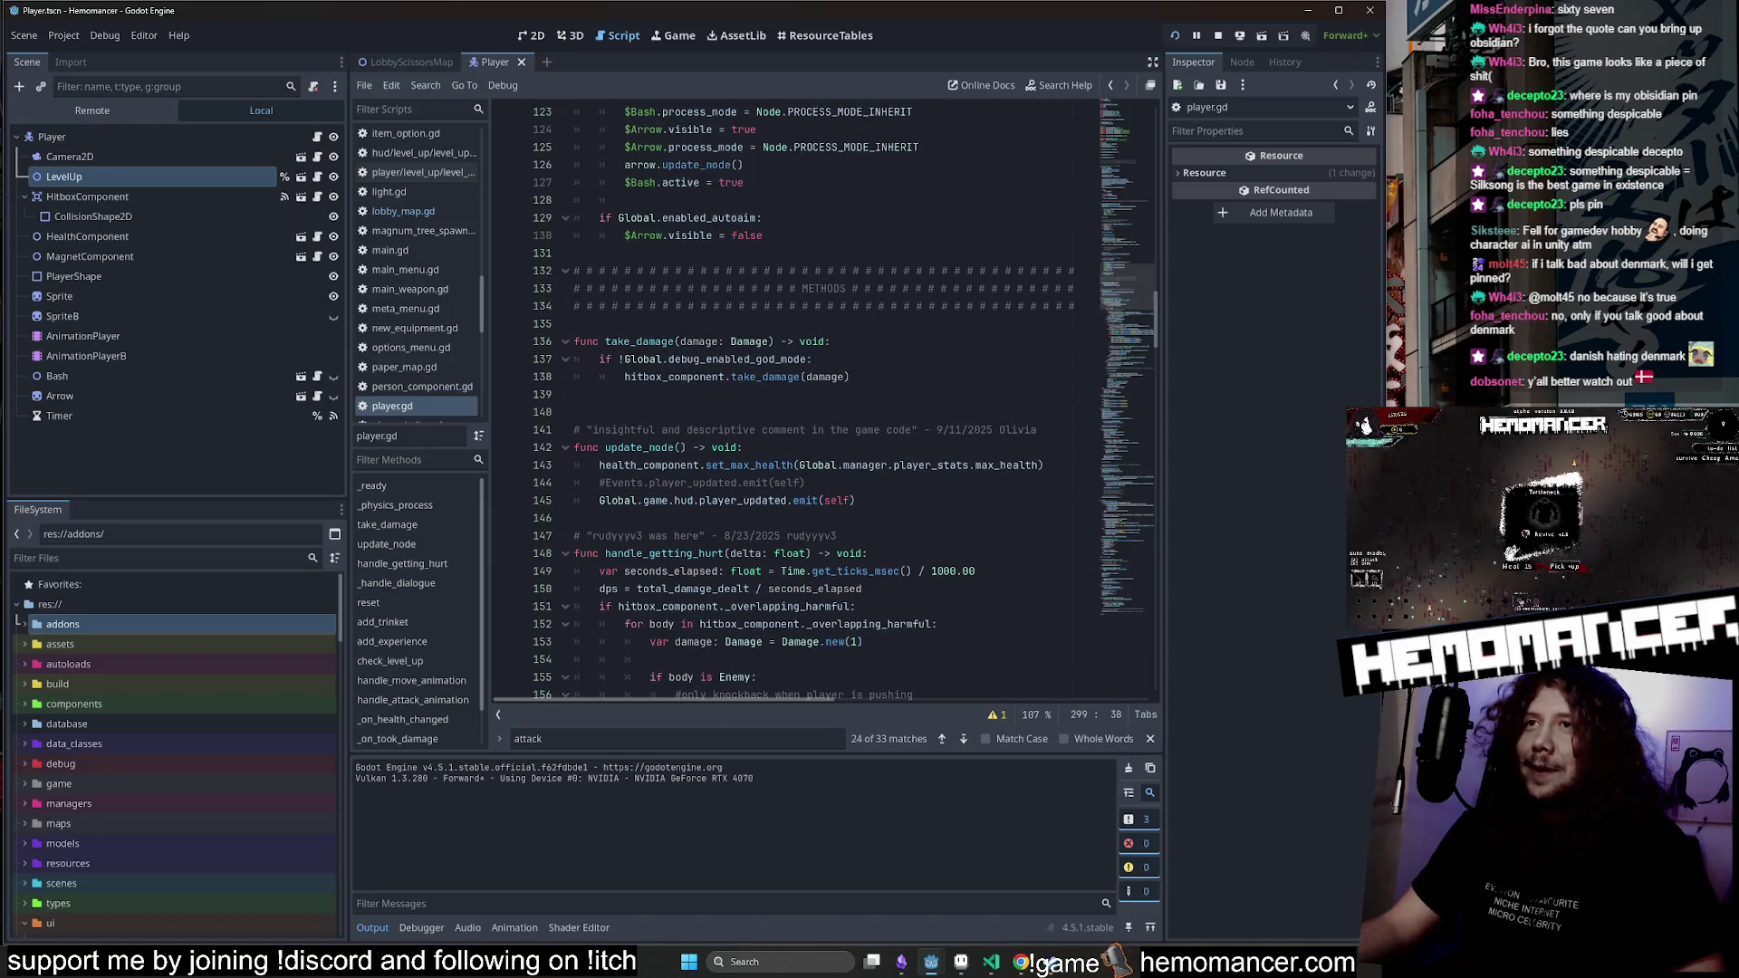
pyautogui.moveTo(1112, 289); pyautogui.dragTo(1112, 183)
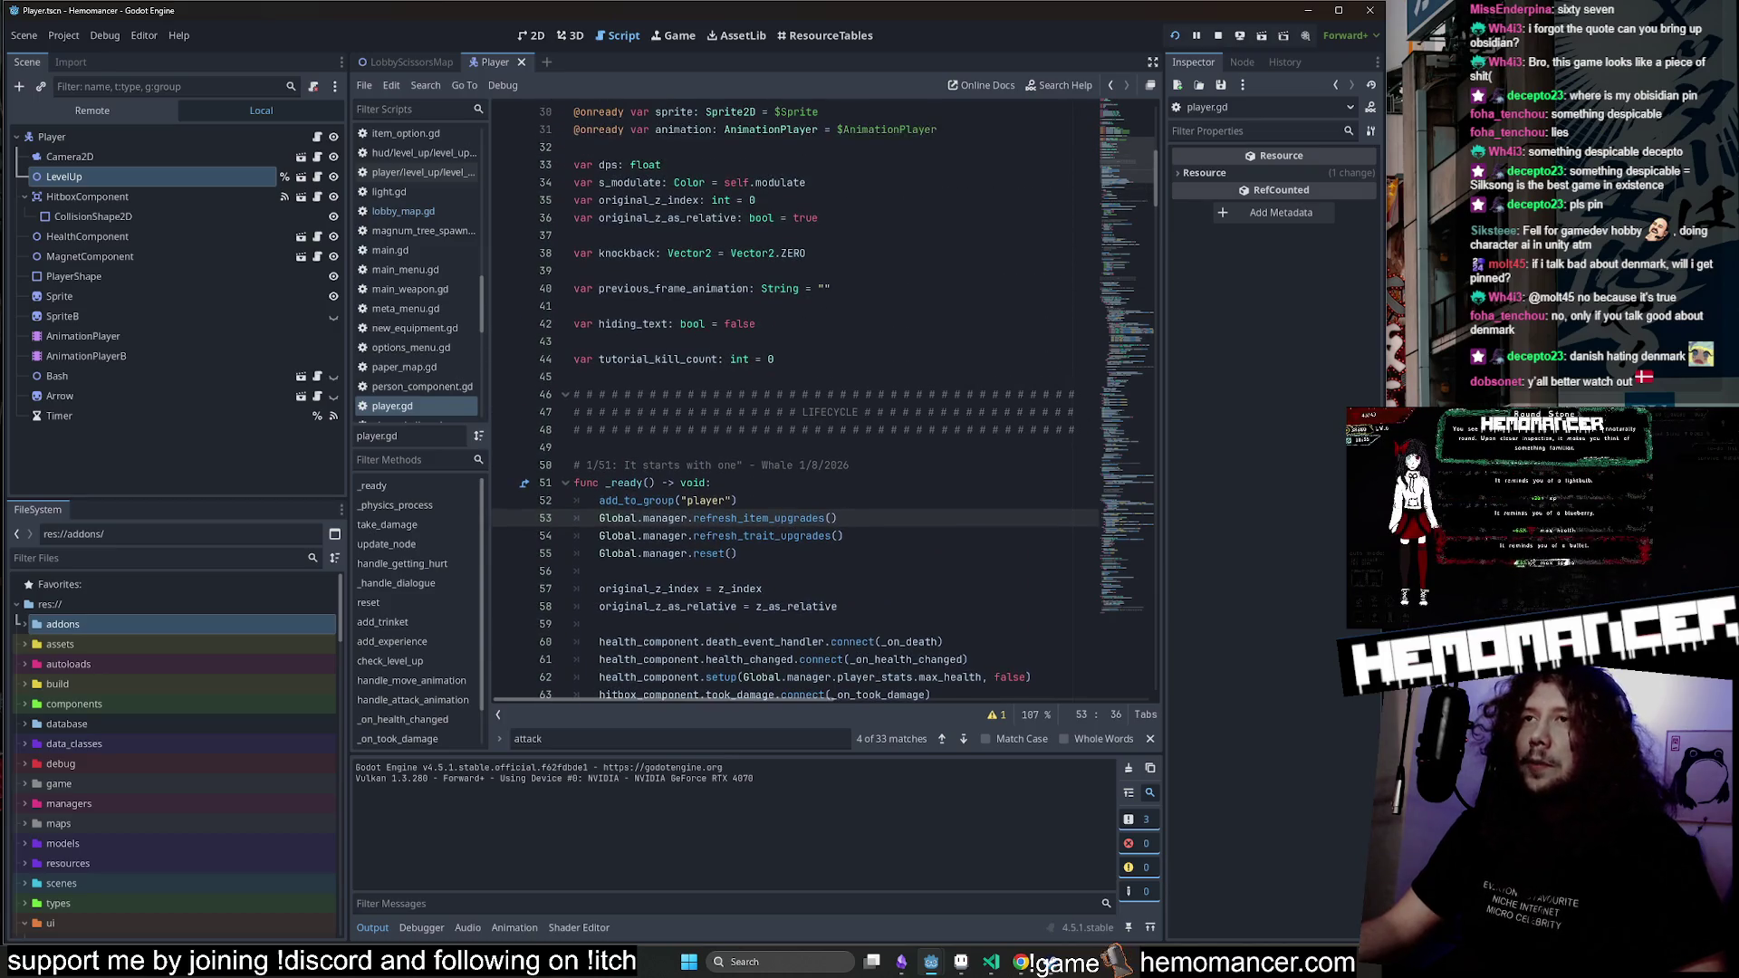
pyautogui.scroll(-10, 1134, 192)
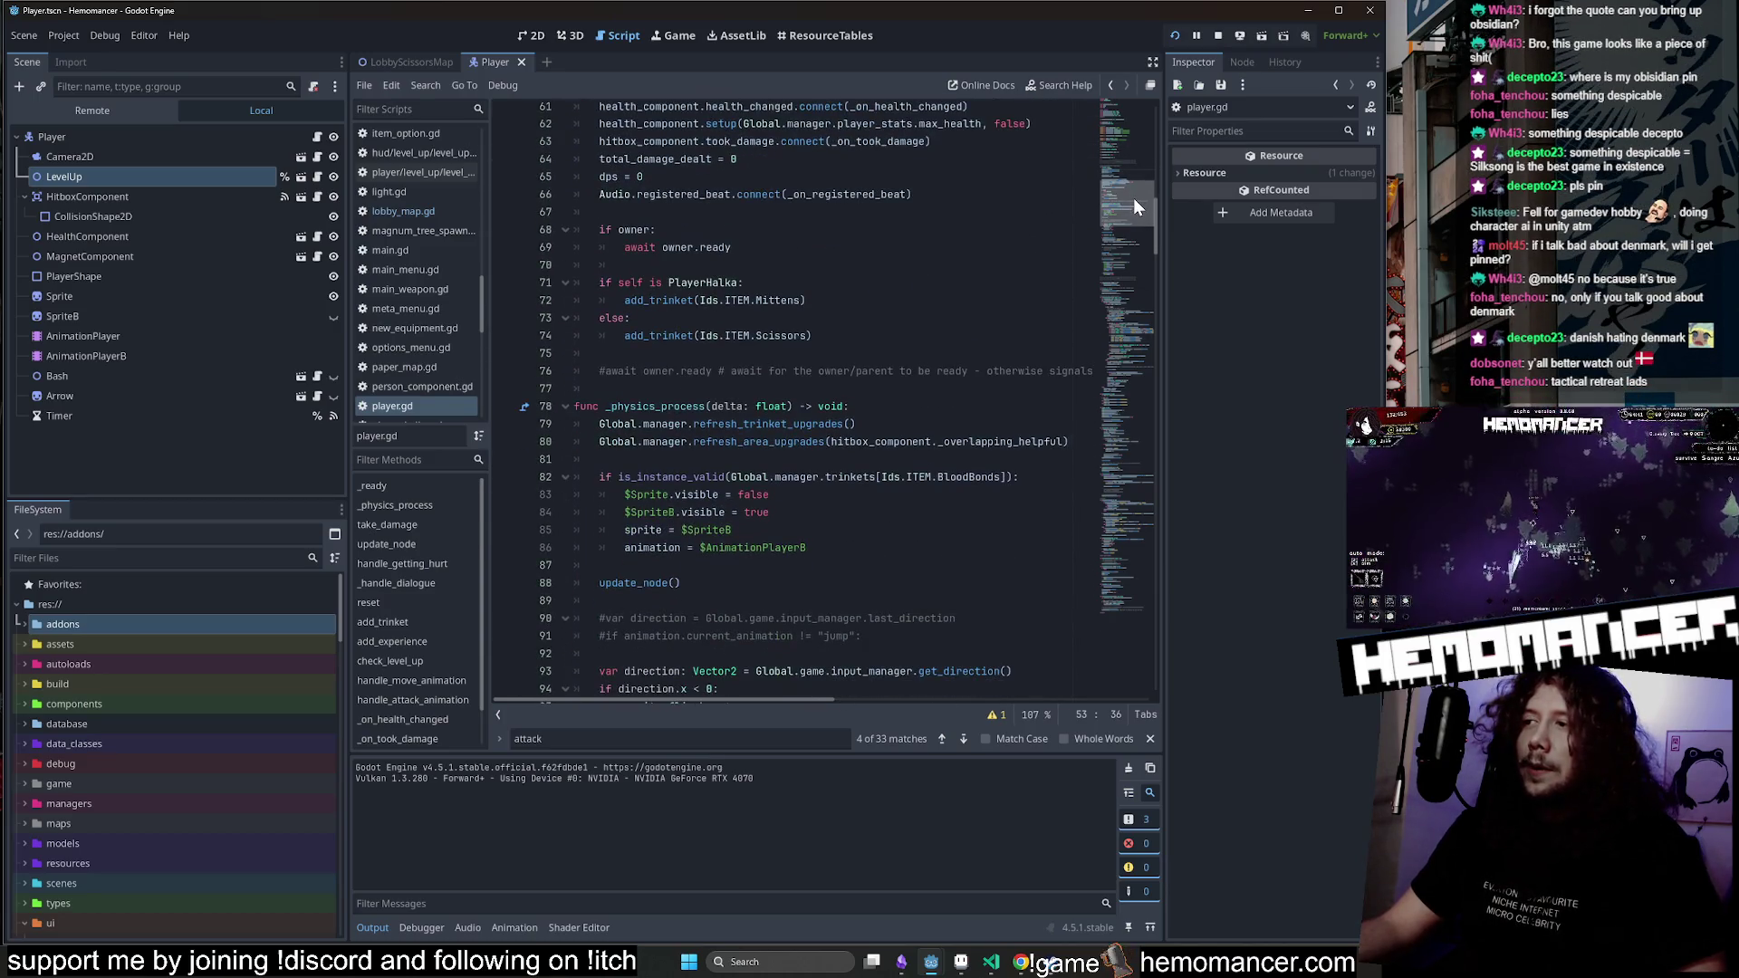
pyautogui.click(655, 229)
pyautogui.click(743, 283)
pyautogui.scroll(1, 743, 283)
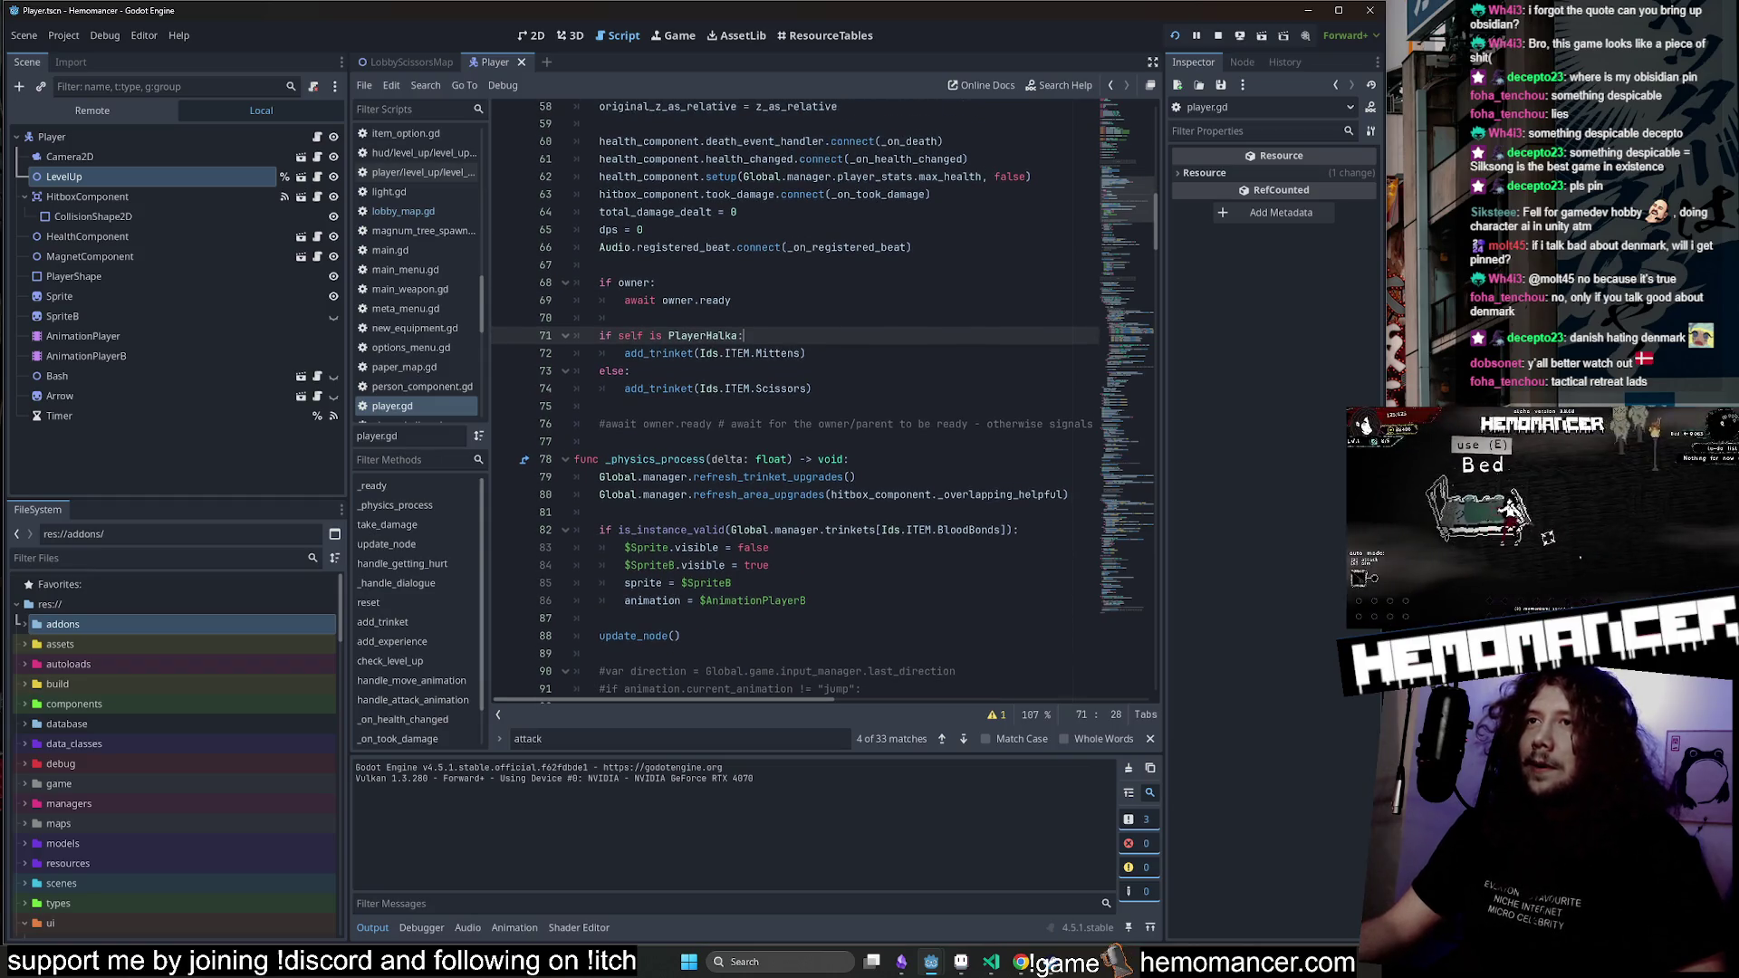
pyautogui.moveTo(1129, 206); pyautogui.dragTo(1117, 317)
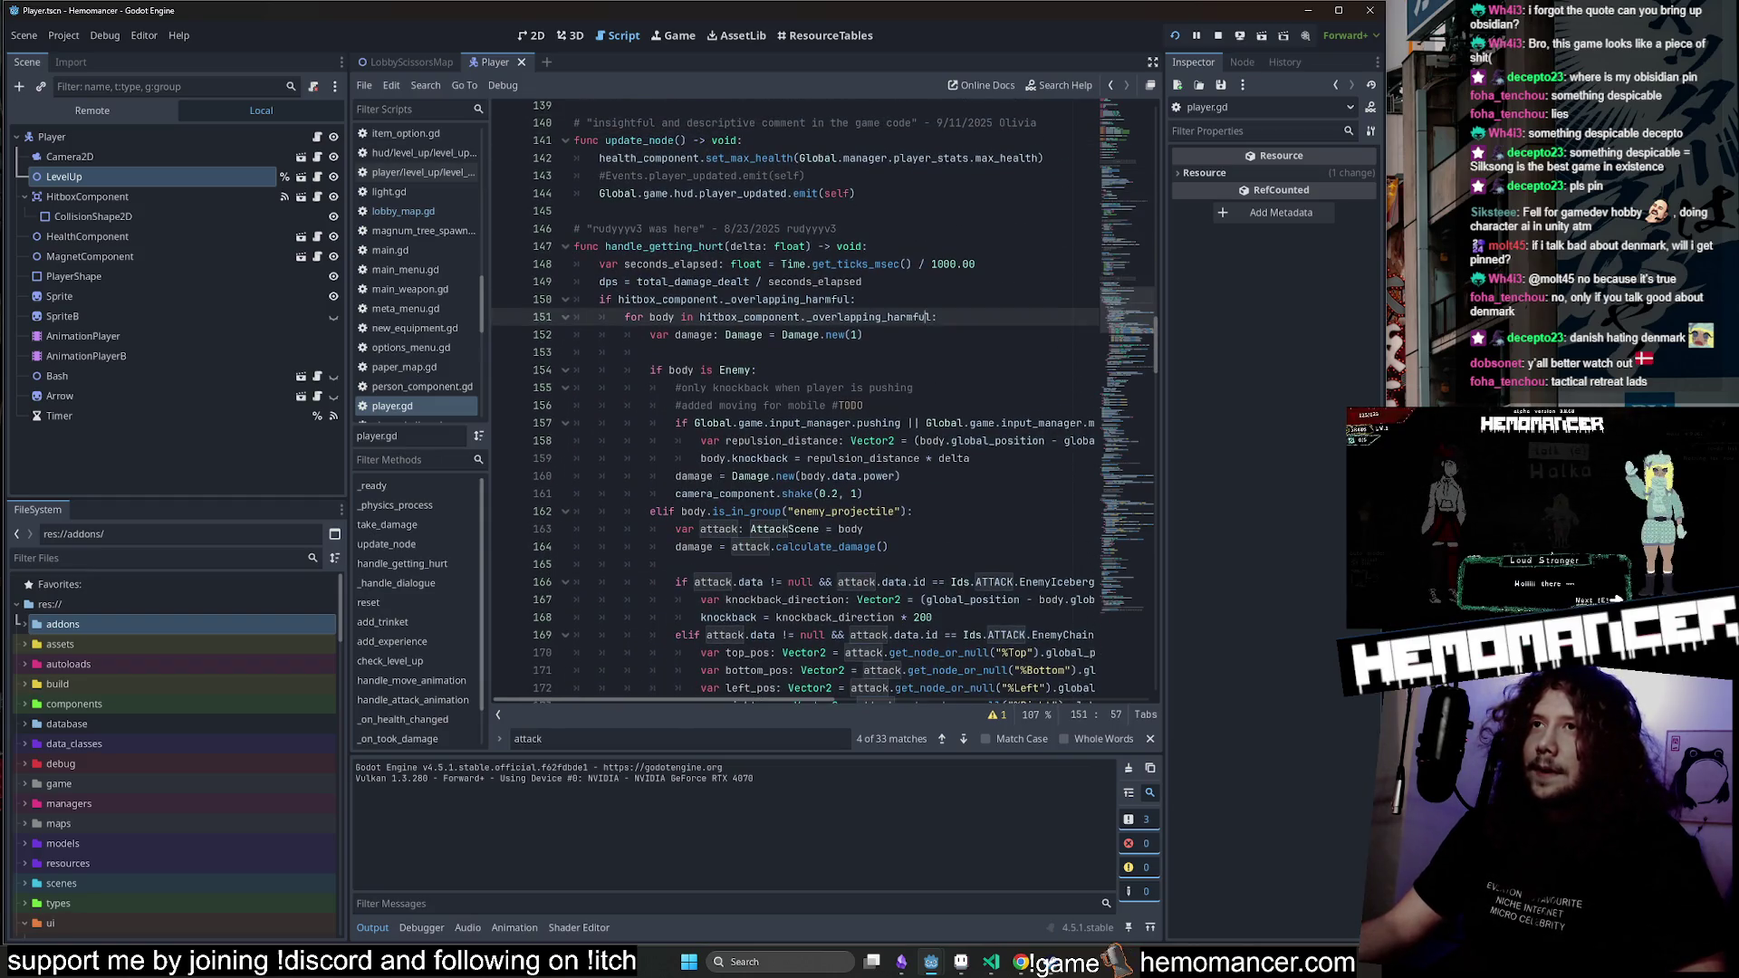
# Scroll further down player.gd, checking lines 276, 289 and 294.
pyautogui.scroll(-20, 1117, 317)
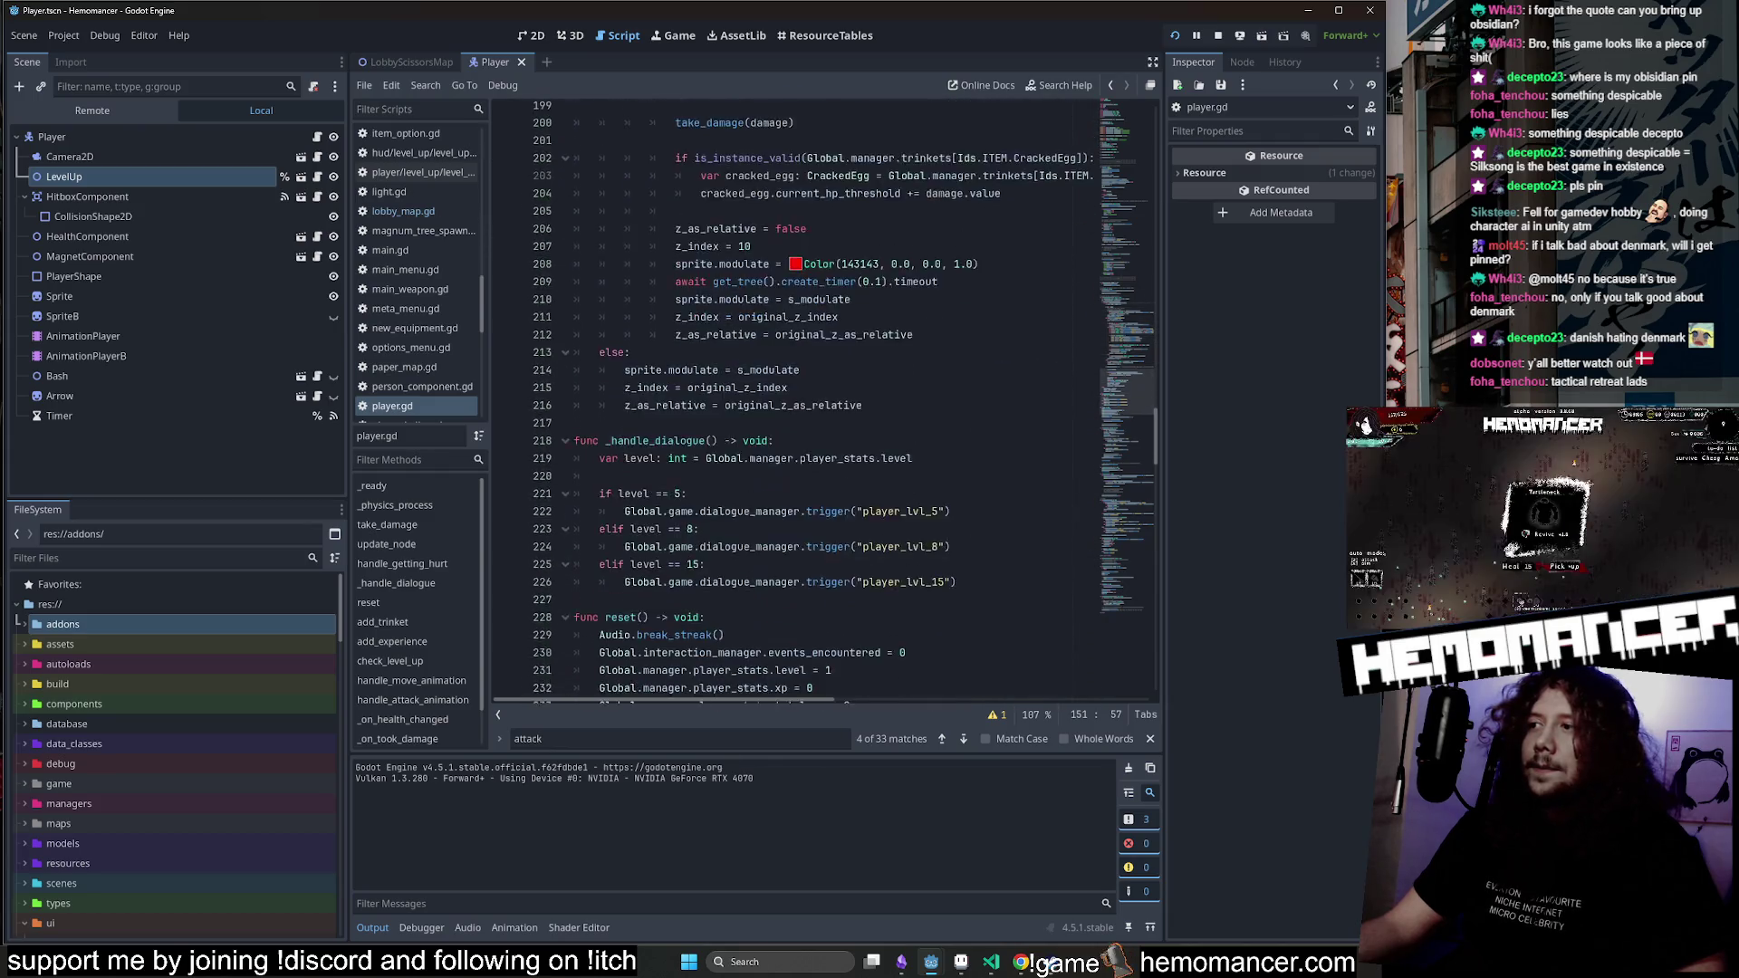
pyautogui.scroll(-9, 1117, 317)
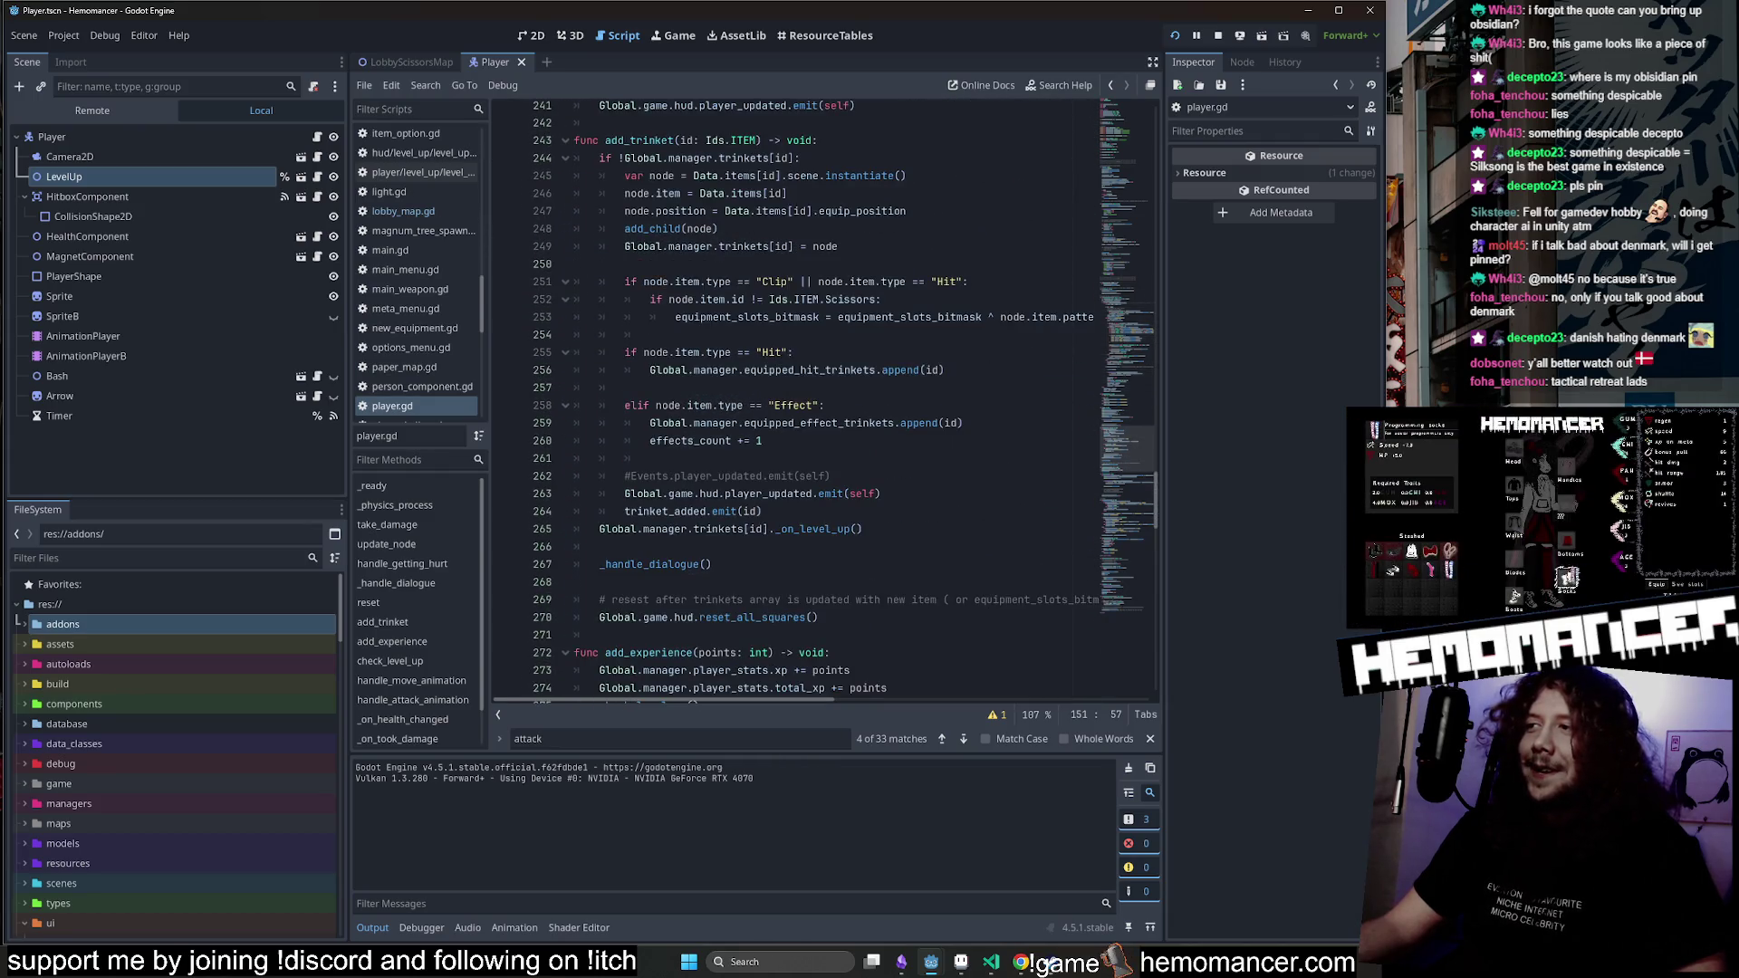
pyautogui.scroll(-2, 1117, 317)
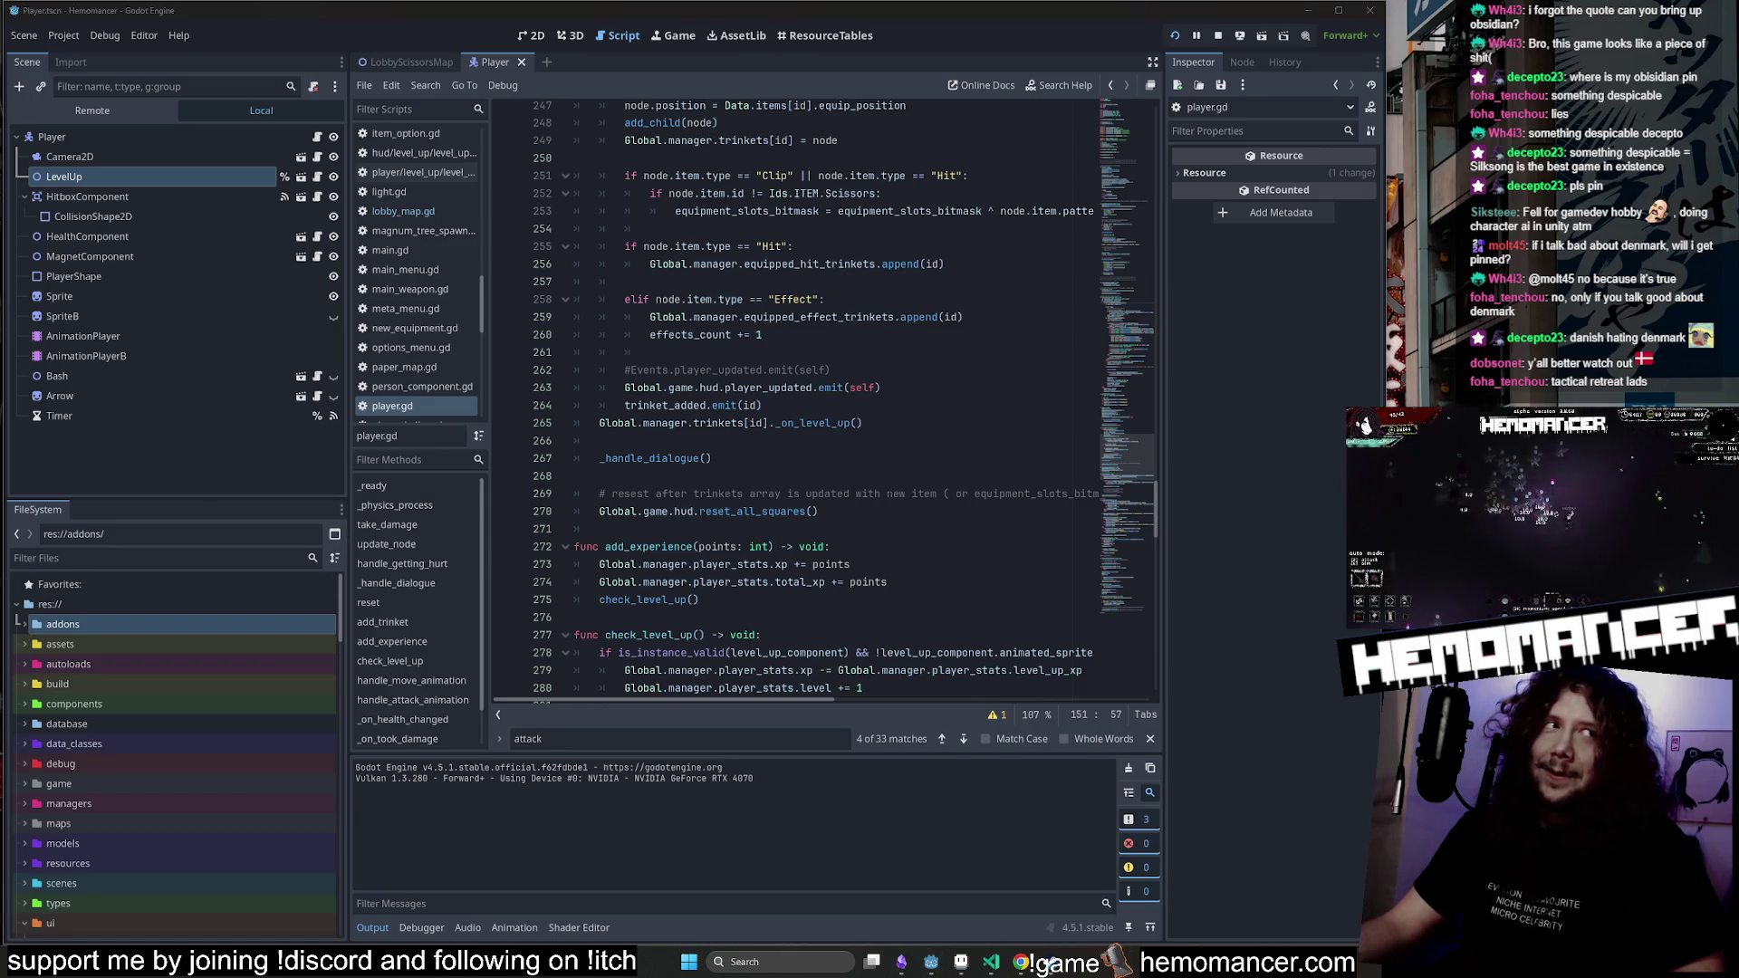
pyautogui.scroll(-4, 815, 399)
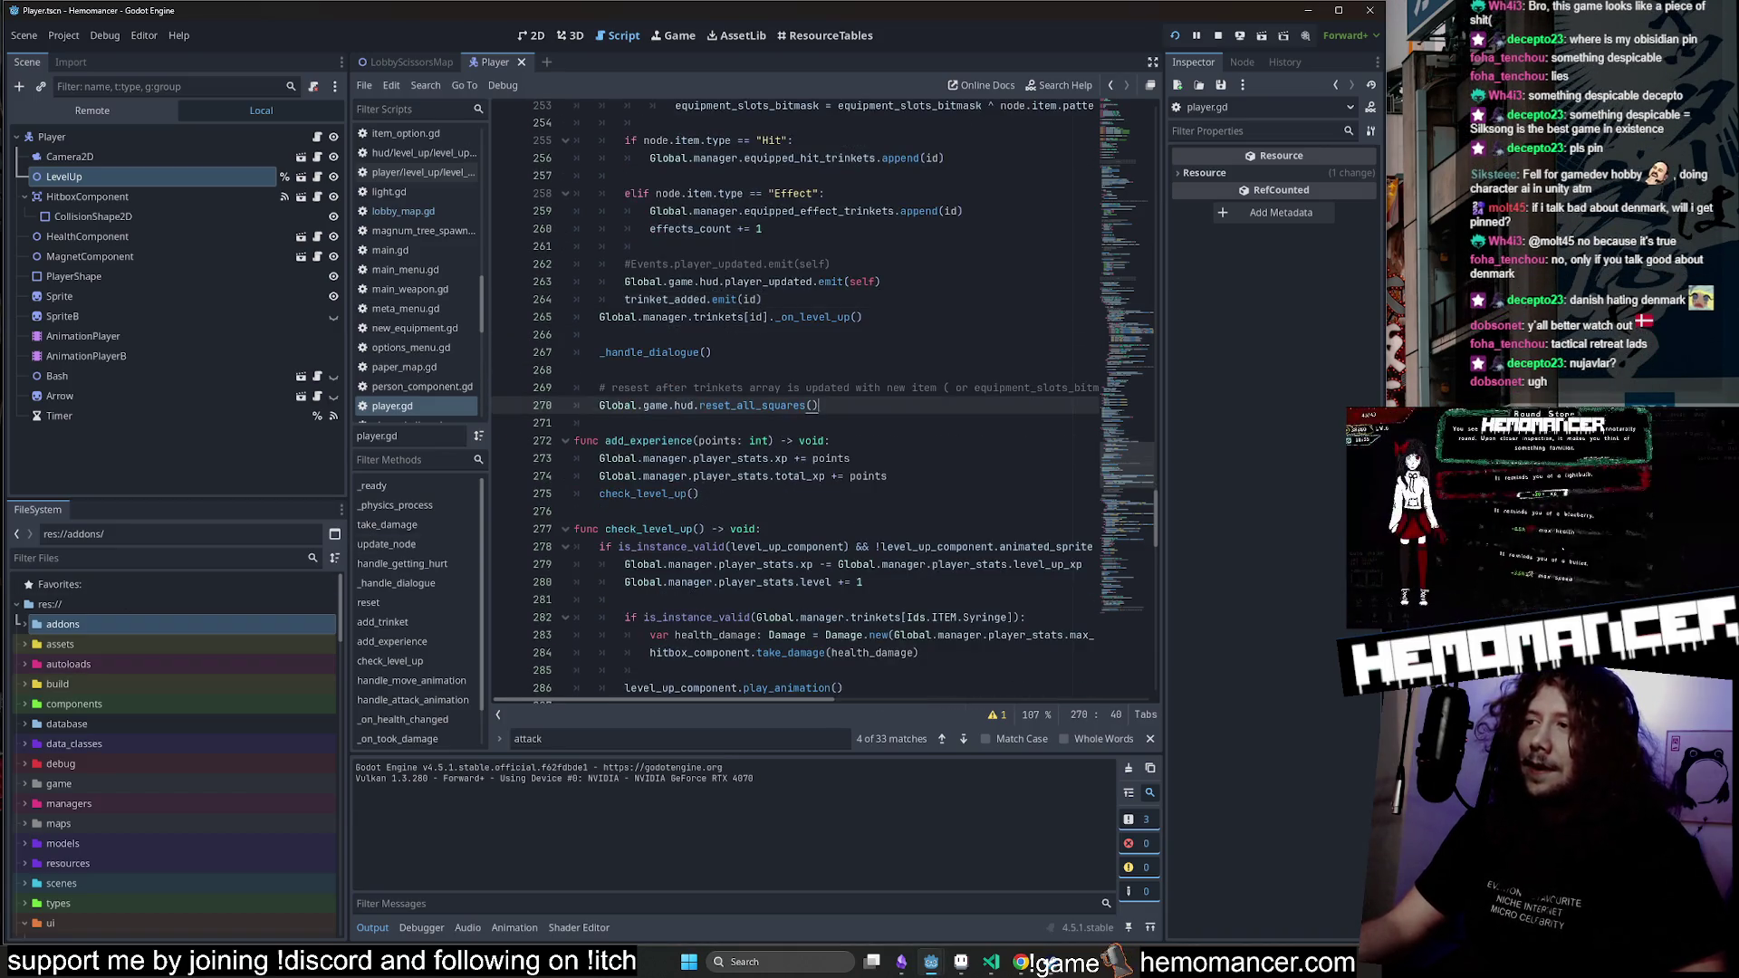
pyautogui.click(579, 405)
pyautogui.scroll(-5, 815, 399)
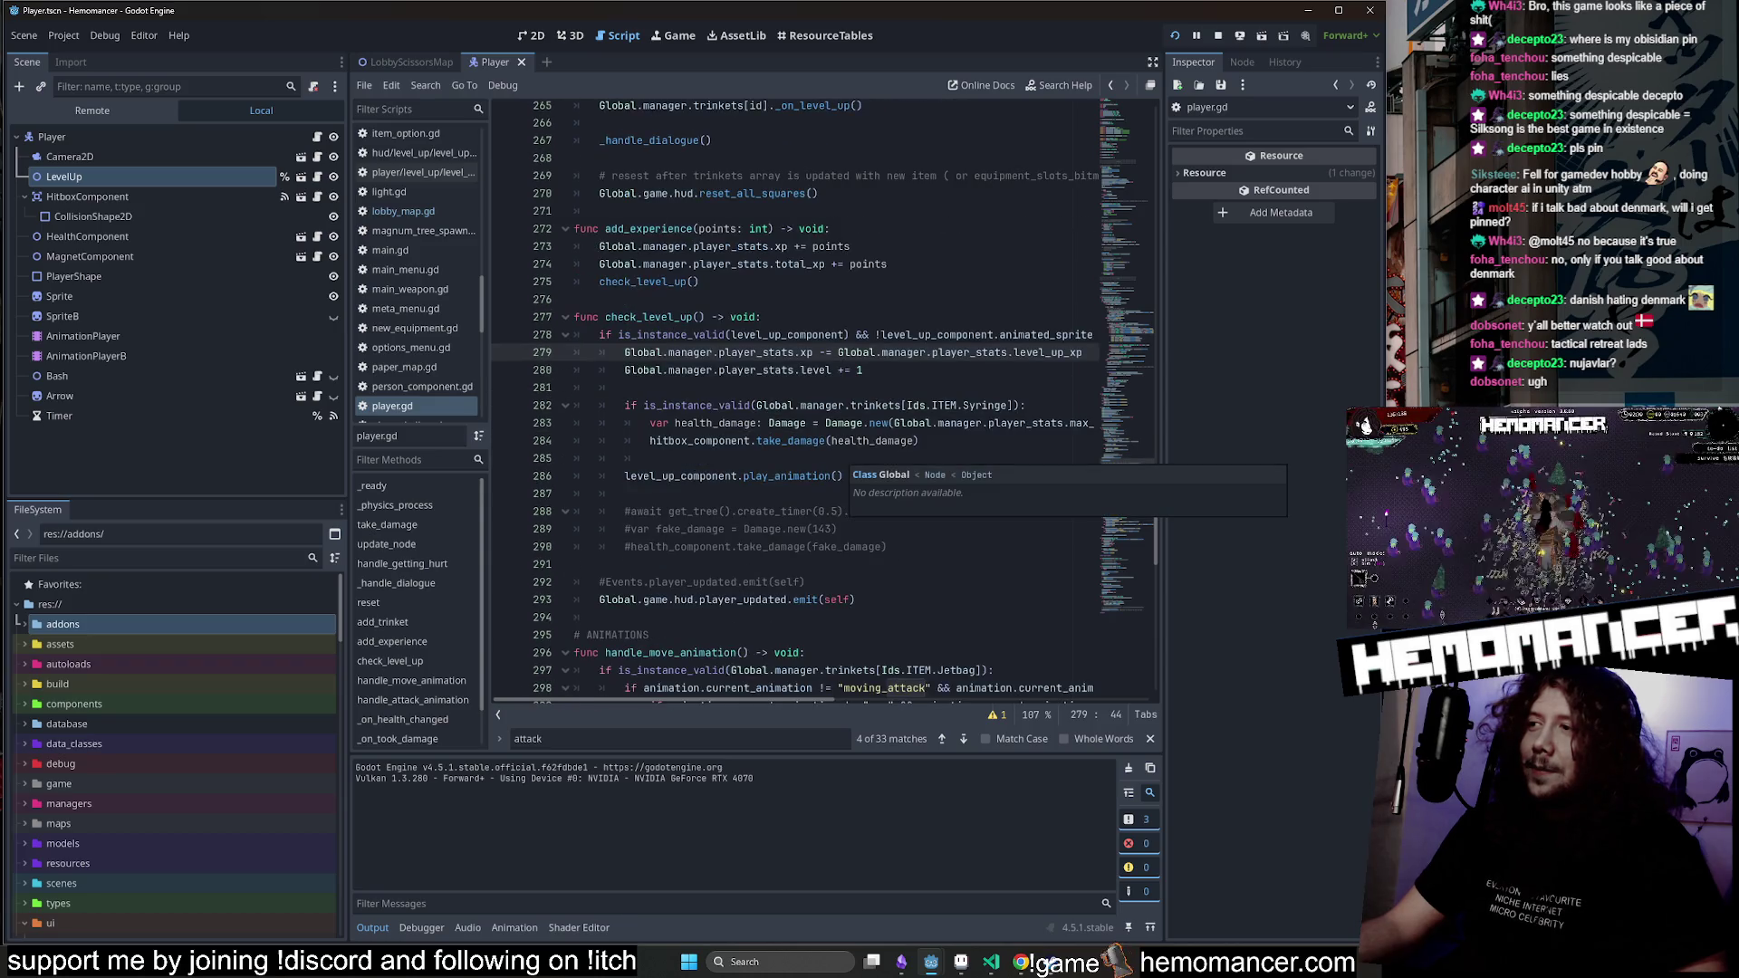
pyautogui.click(839, 369)
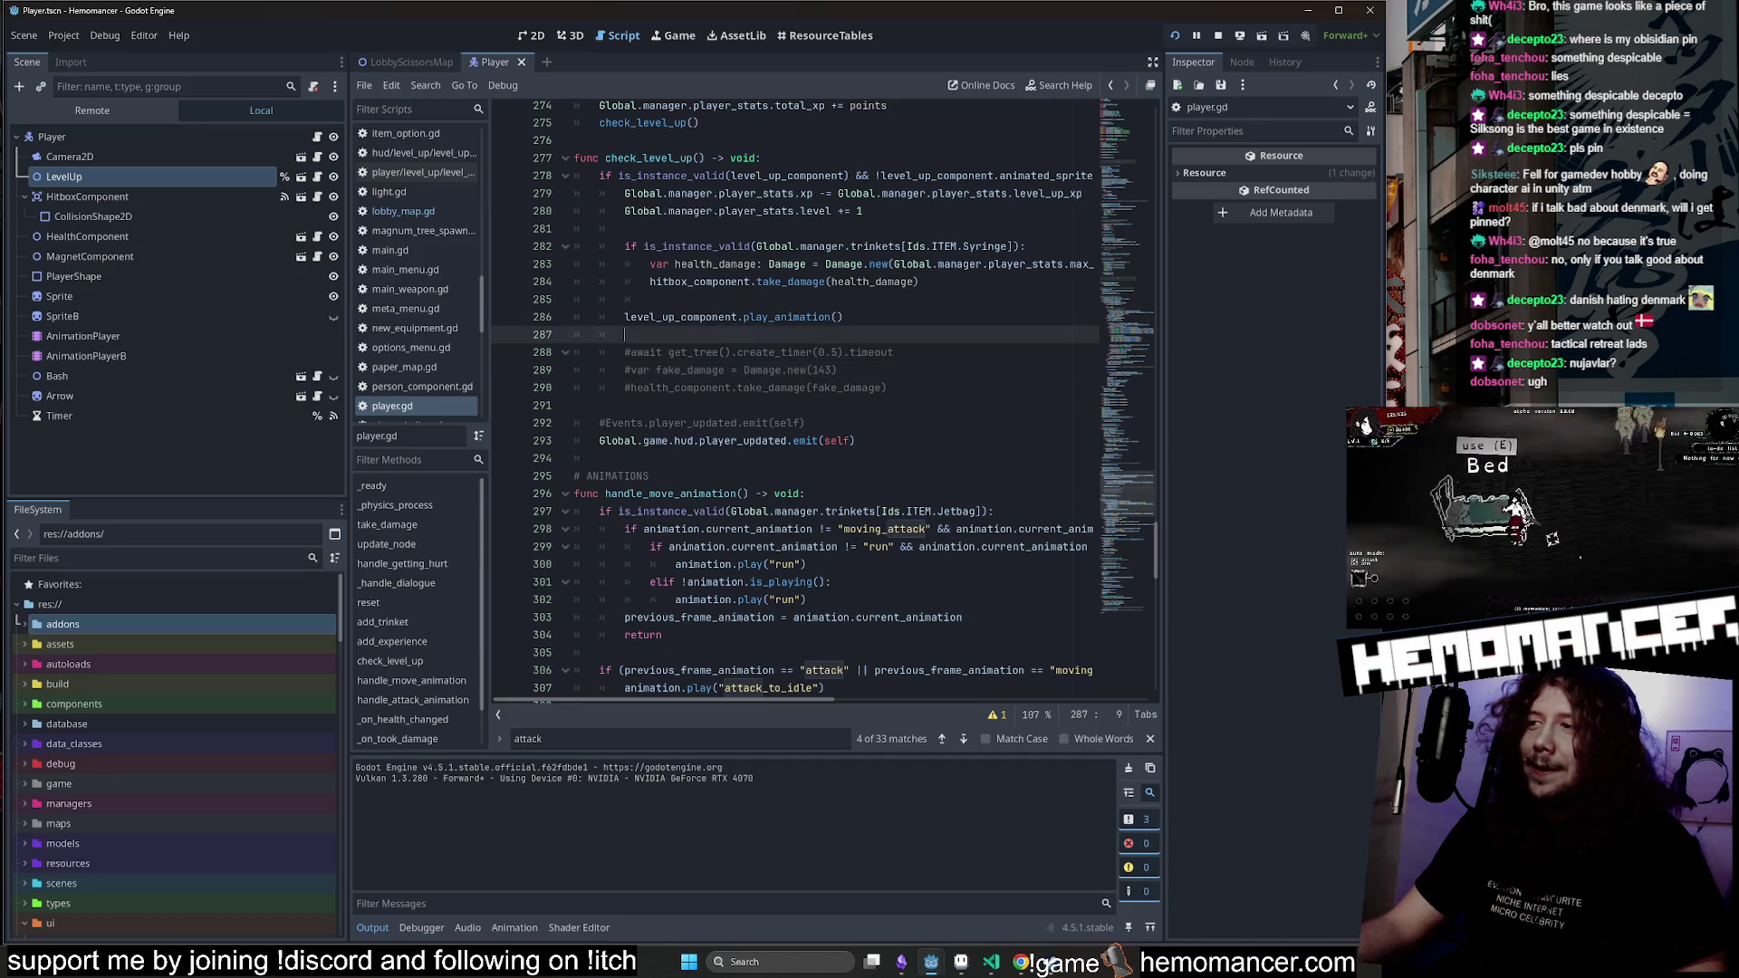
pyautogui.click(599, 458)
# Continue down past line 329 to the _on_took_damage function.
pyautogui.scroll(-5, 815, 399)
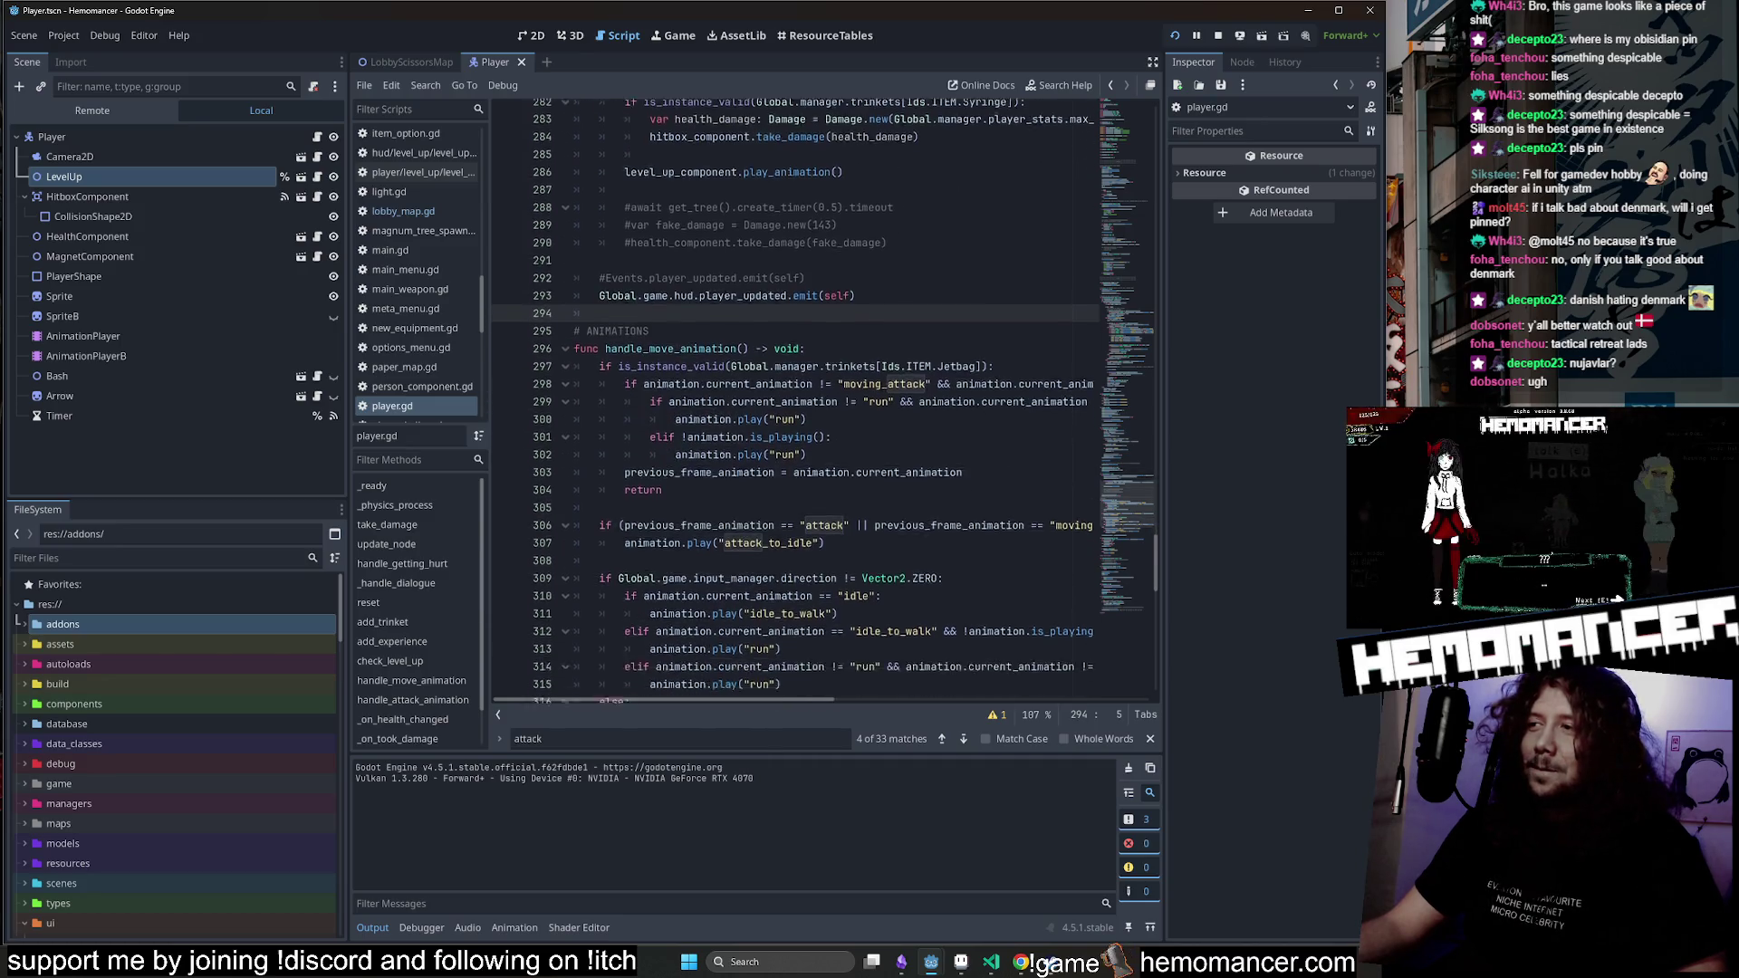
pyautogui.scroll(-7, 796, 402)
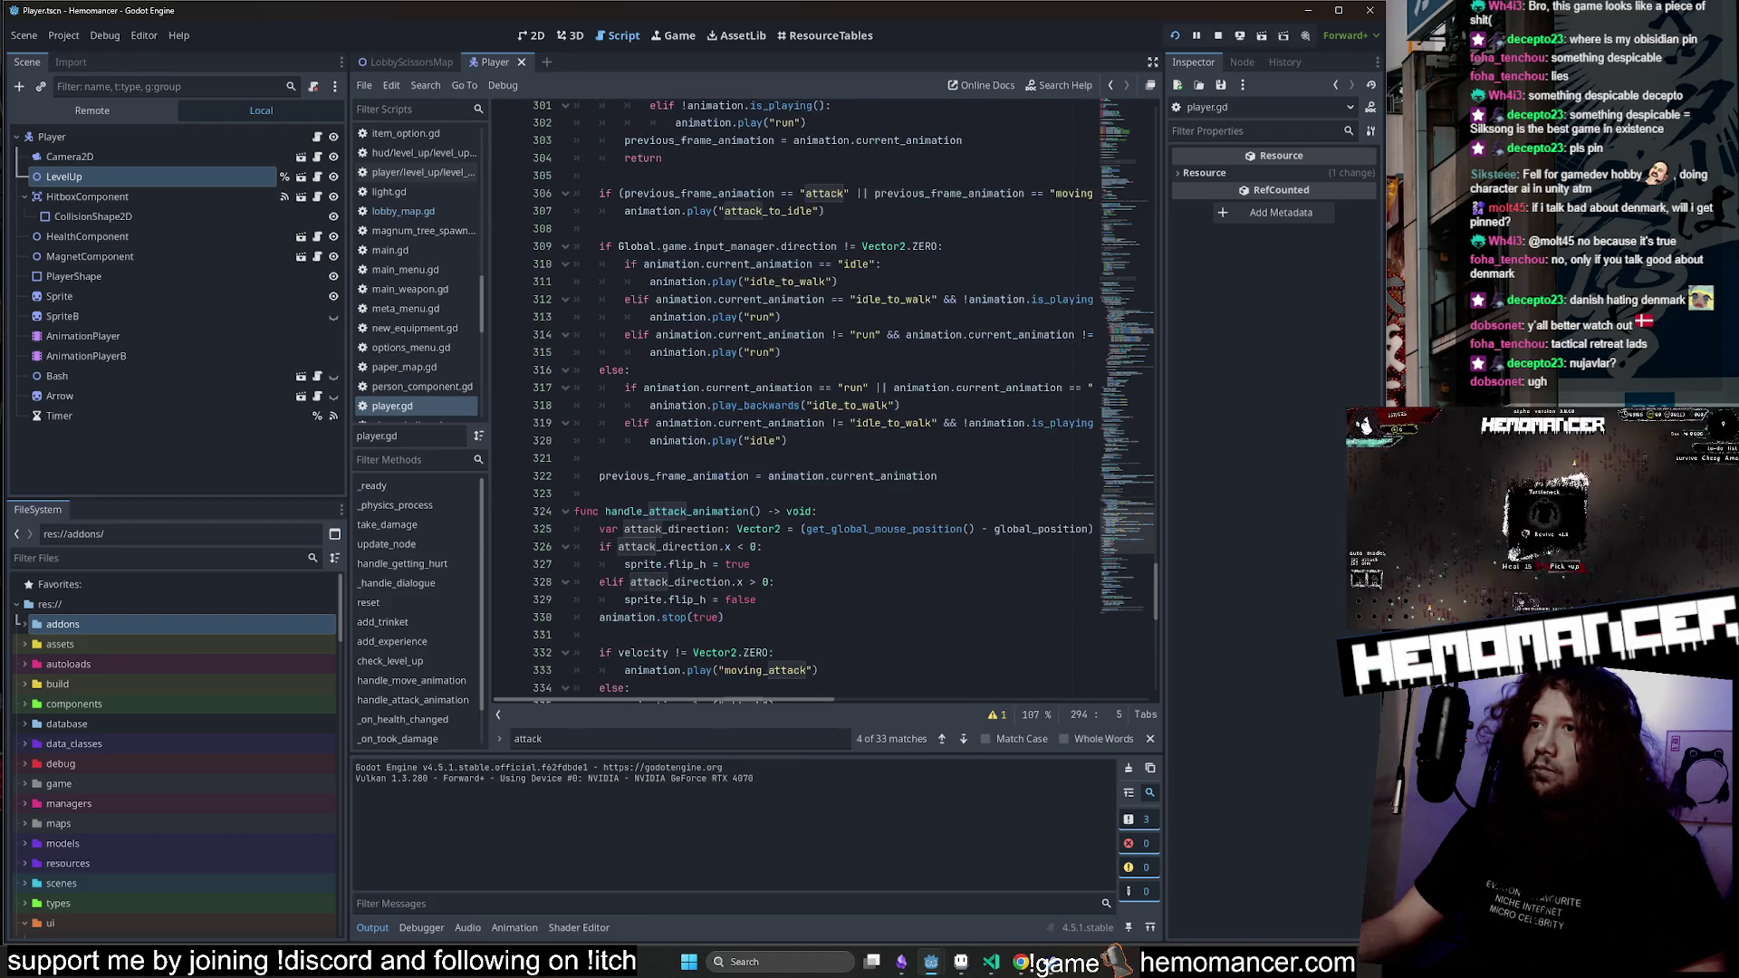
pyautogui.click(758, 441)
pyautogui.scroll(-4, 823, 401)
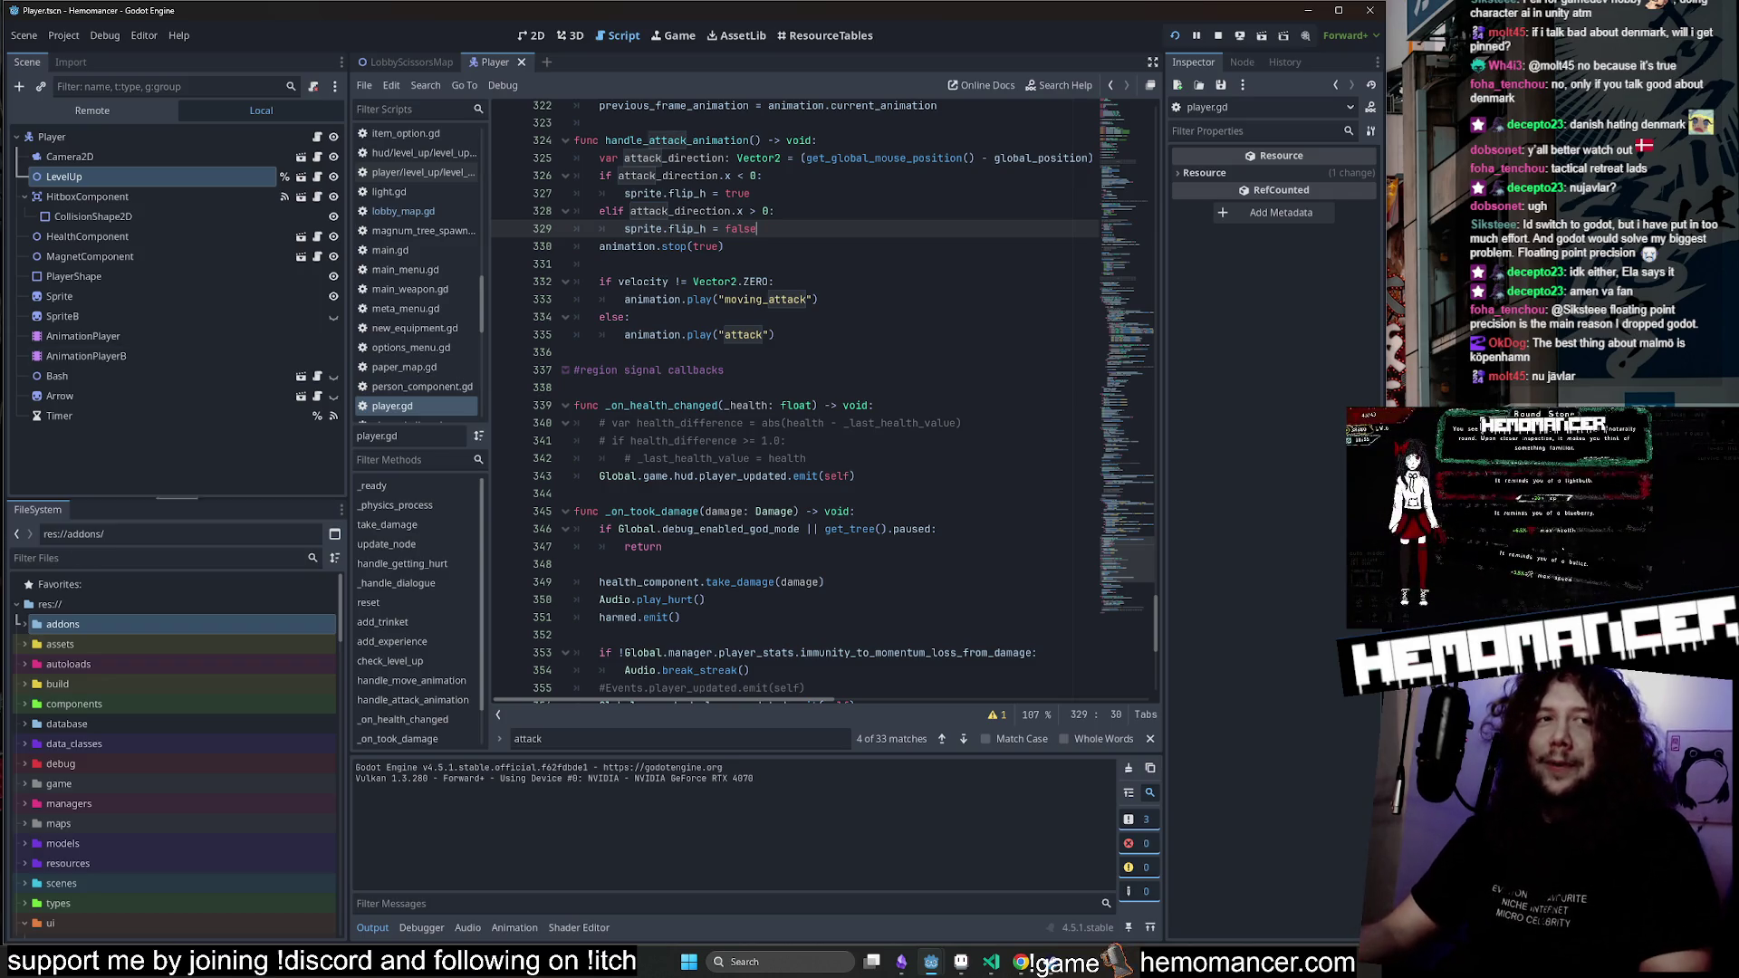
pyautogui.click(688, 335)
# Scroll through the _on_took_damage function and the code below it in player.gd.
pyautogui.scroll(-2, 798, 398)
pyautogui.click(806, 405)
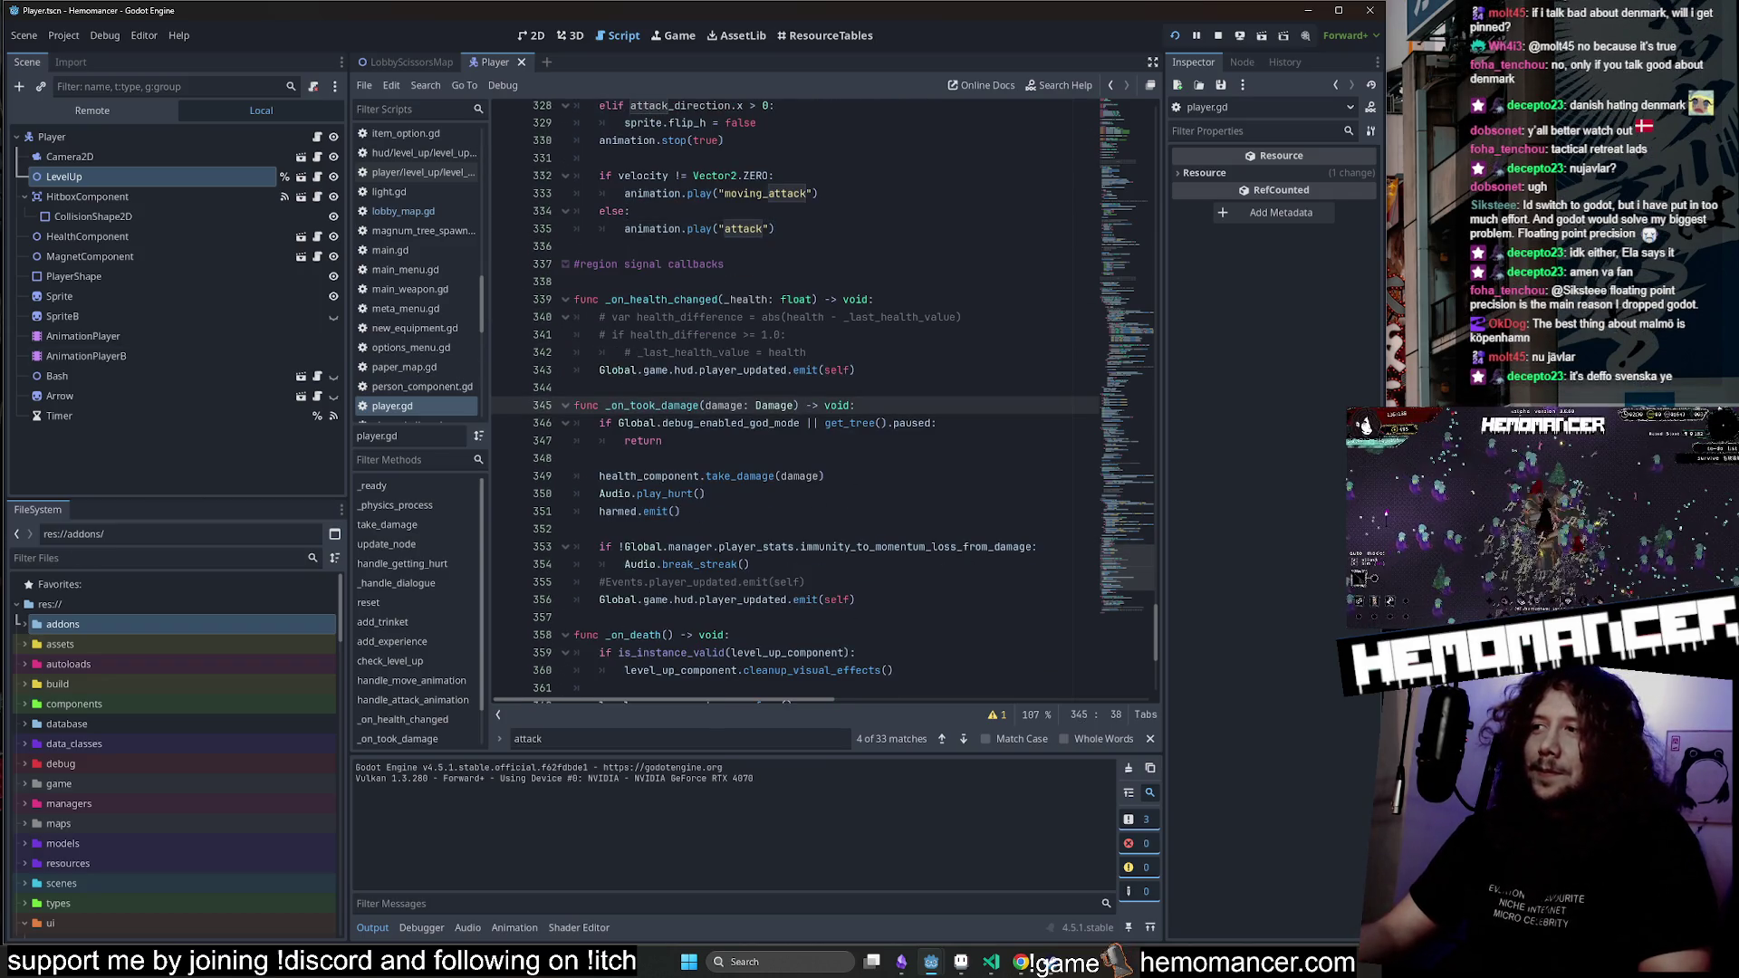
pyautogui.scroll(-6, 798, 398)
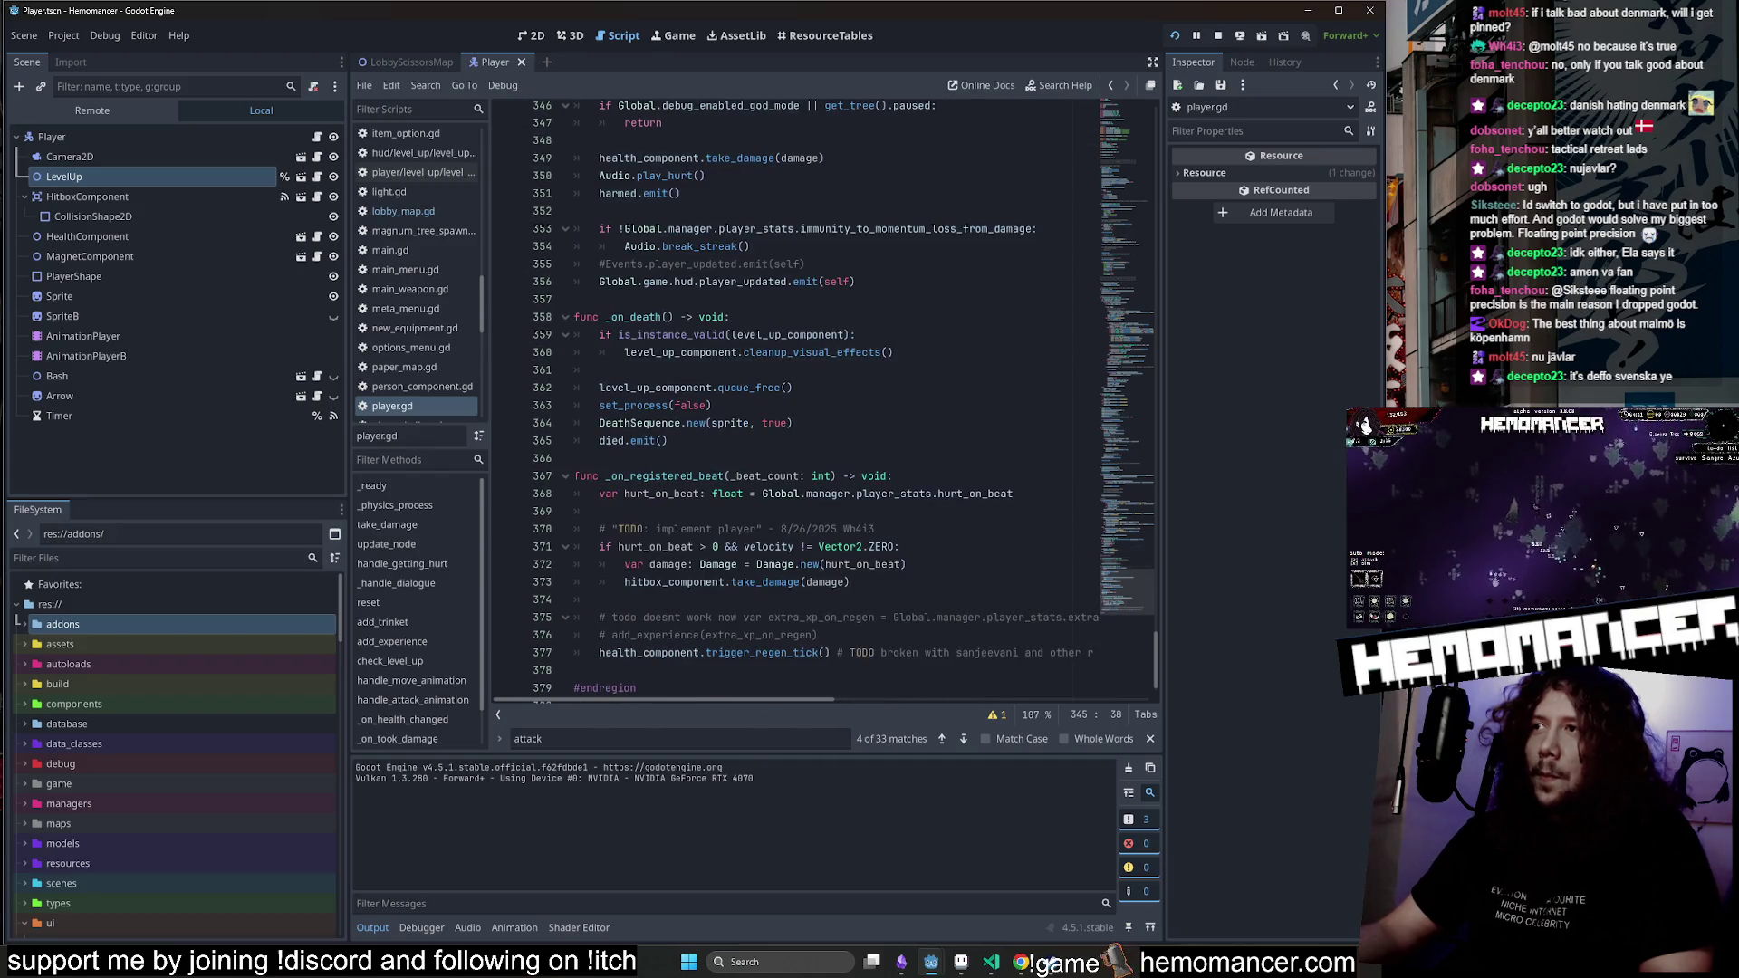
pyautogui.moveTo(1107, 600)
pyautogui.mouseDown()
pyautogui.moveTo(1114, 410)
pyautogui.moveTo(1113, 440)
pyautogui.mouseUp()
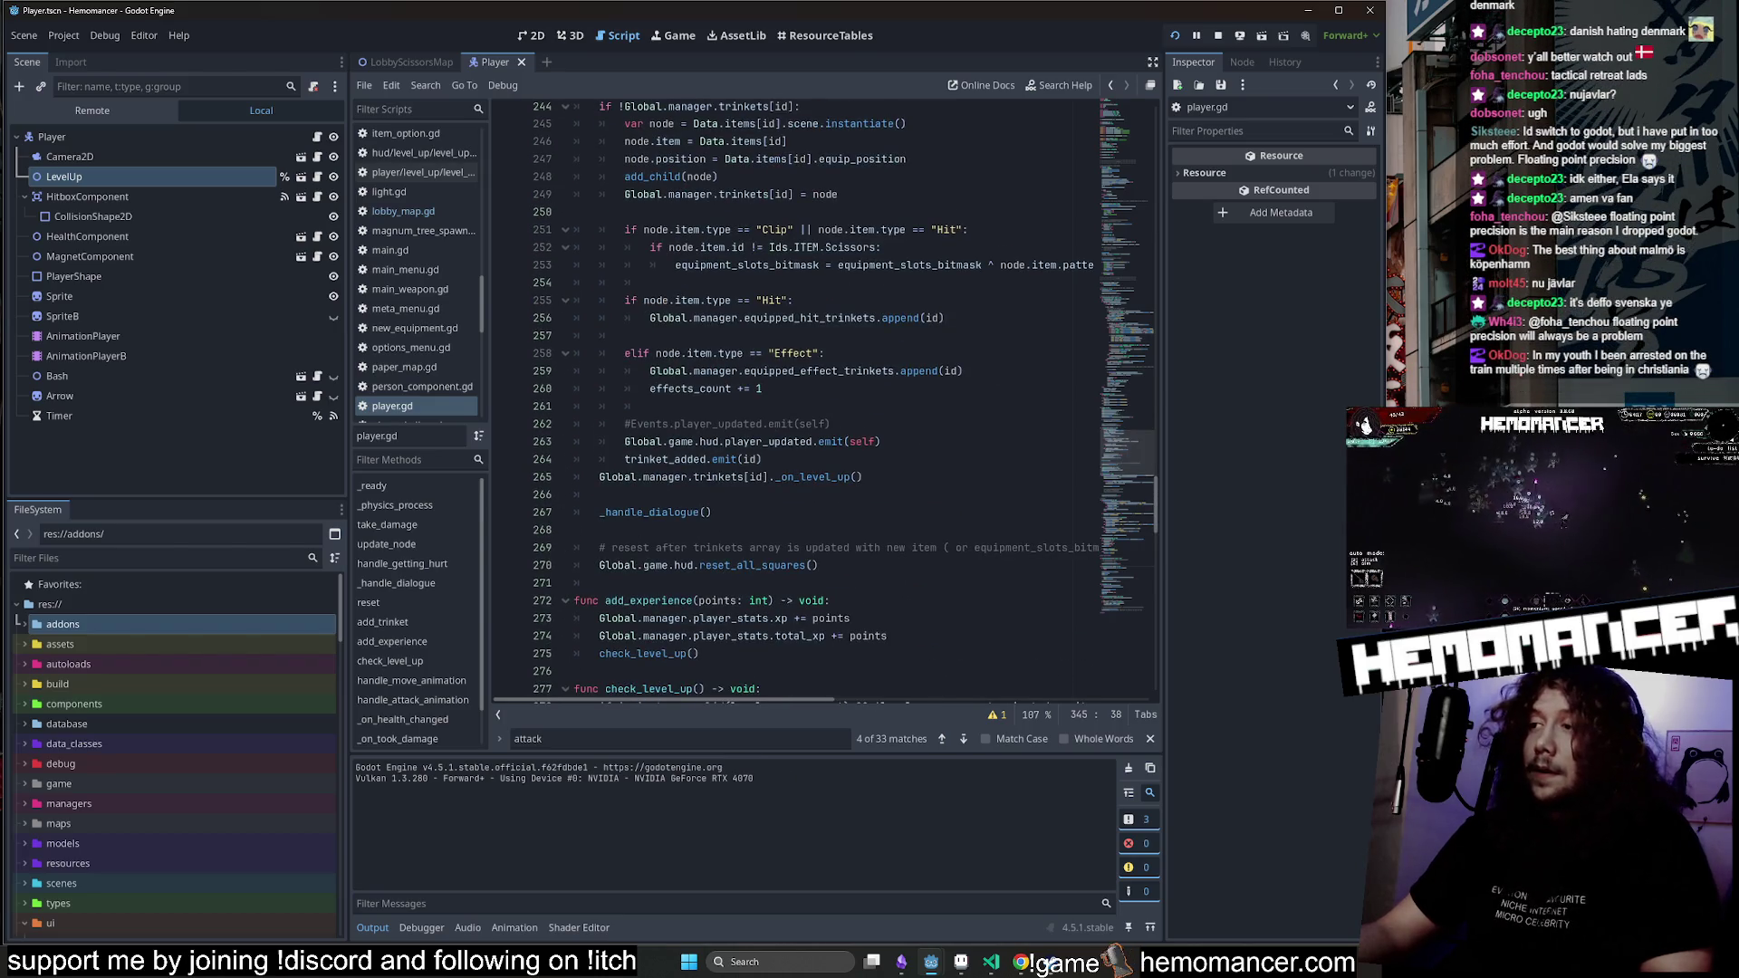
pyautogui.scroll(-3, 1101, 444)
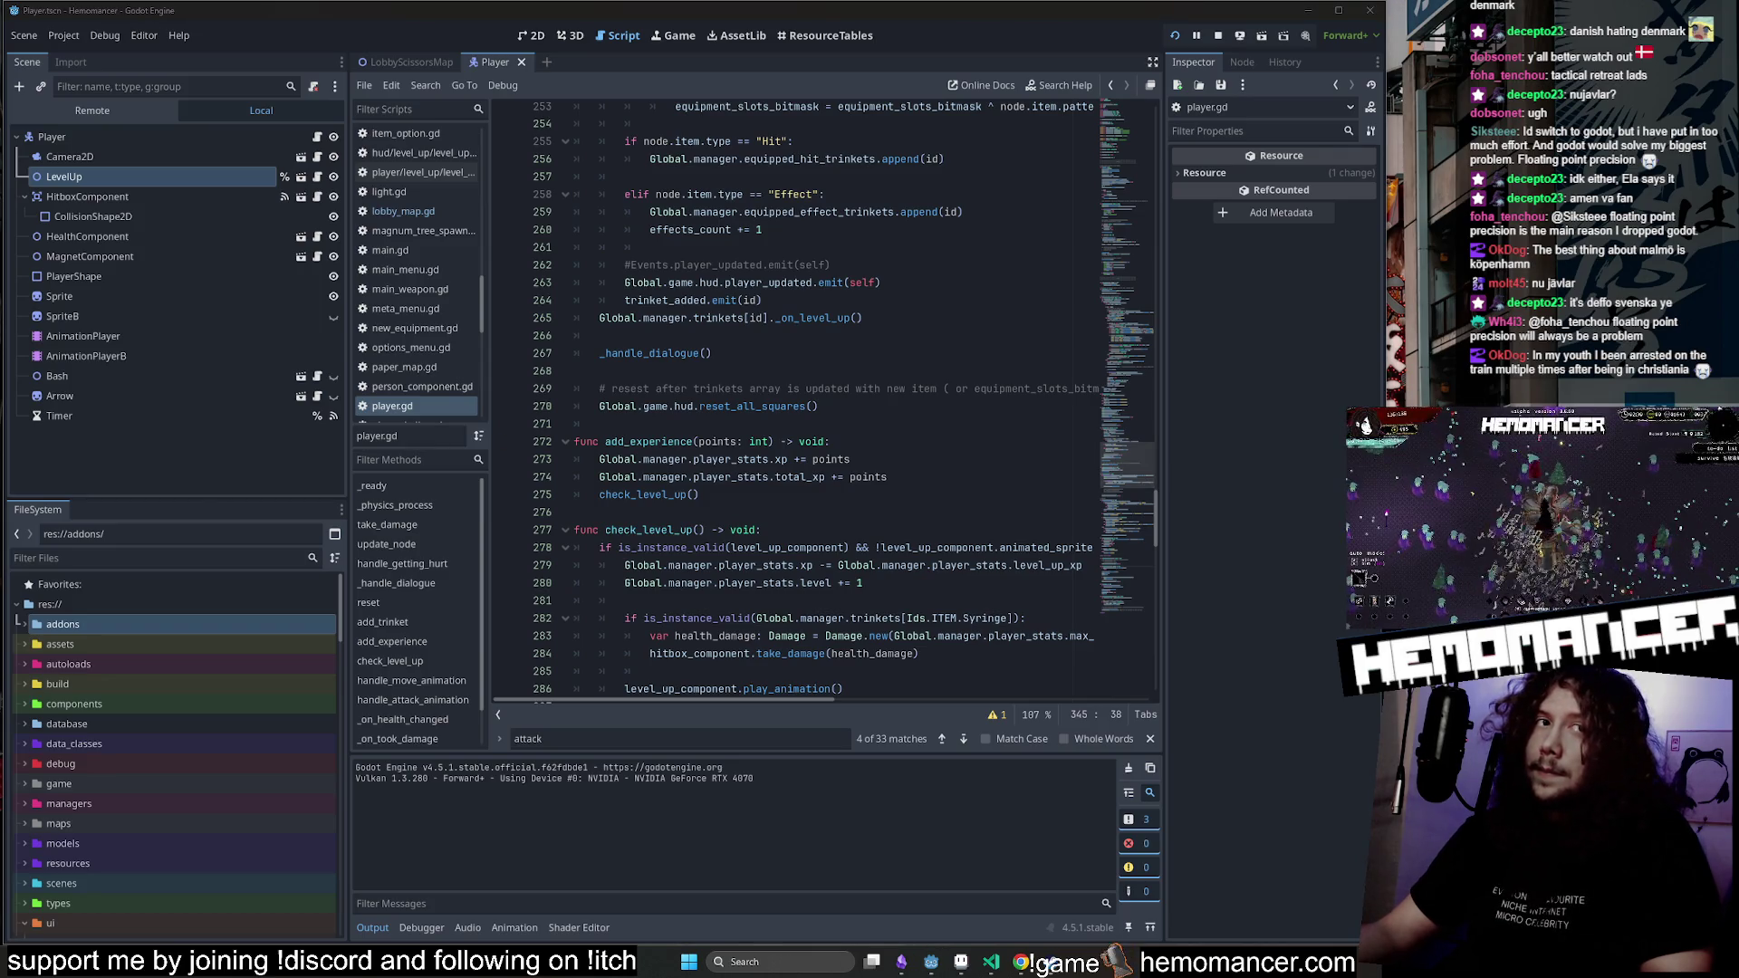
pyautogui.scroll(-3, 938, 477)
pyautogui.click(937, 476)
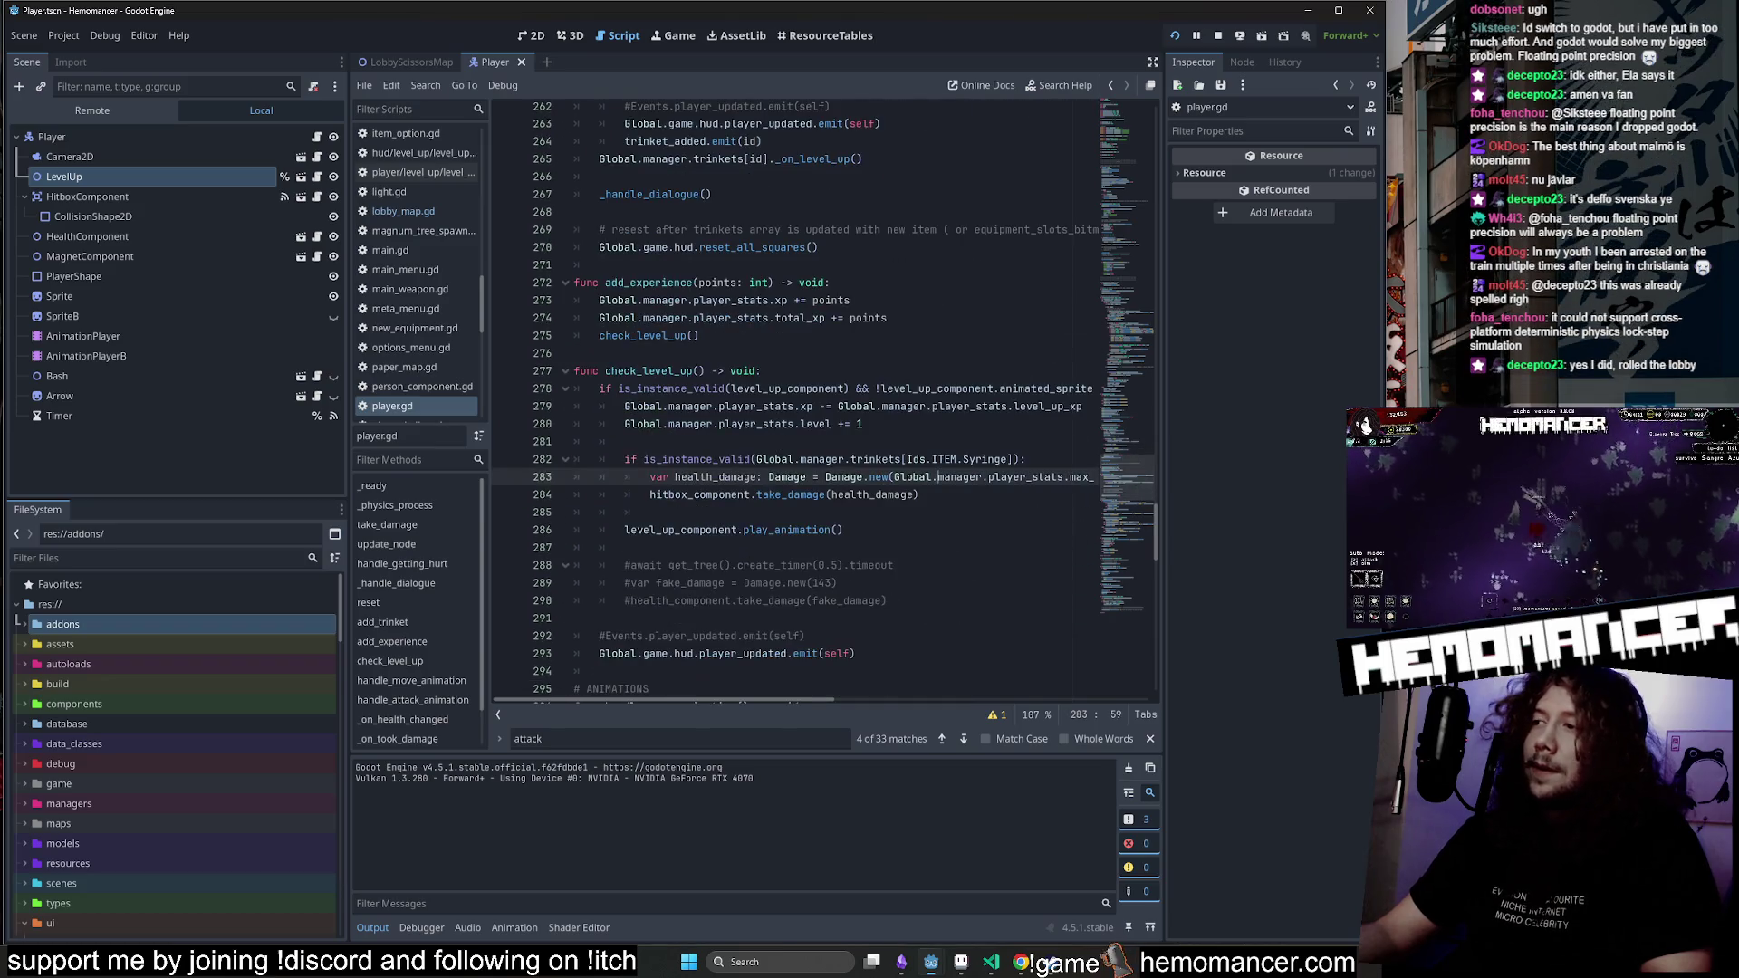
pyautogui.scroll(-3, 773, 441)
pyautogui.click(772, 441)
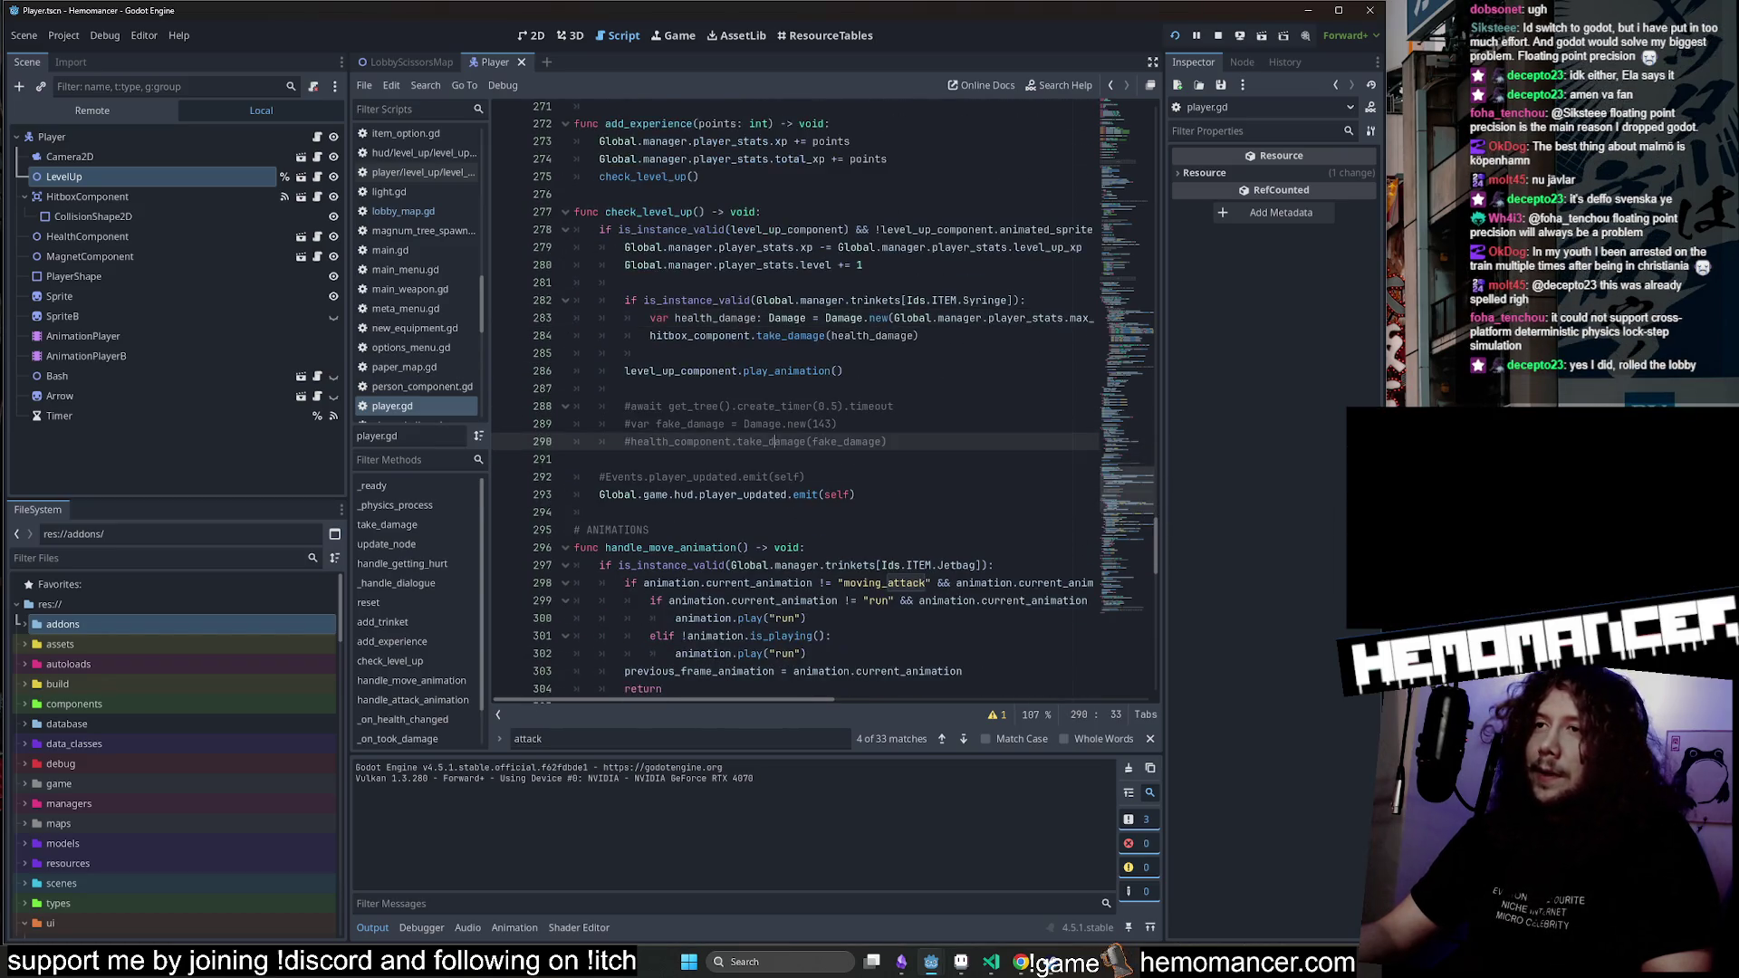
# Jump via the methods list to the knockback code, _handle_dialogue and reset, then scroll to handle_attack_animation.
pyautogui.click(1126, 352)
pyautogui.click(723, 306)
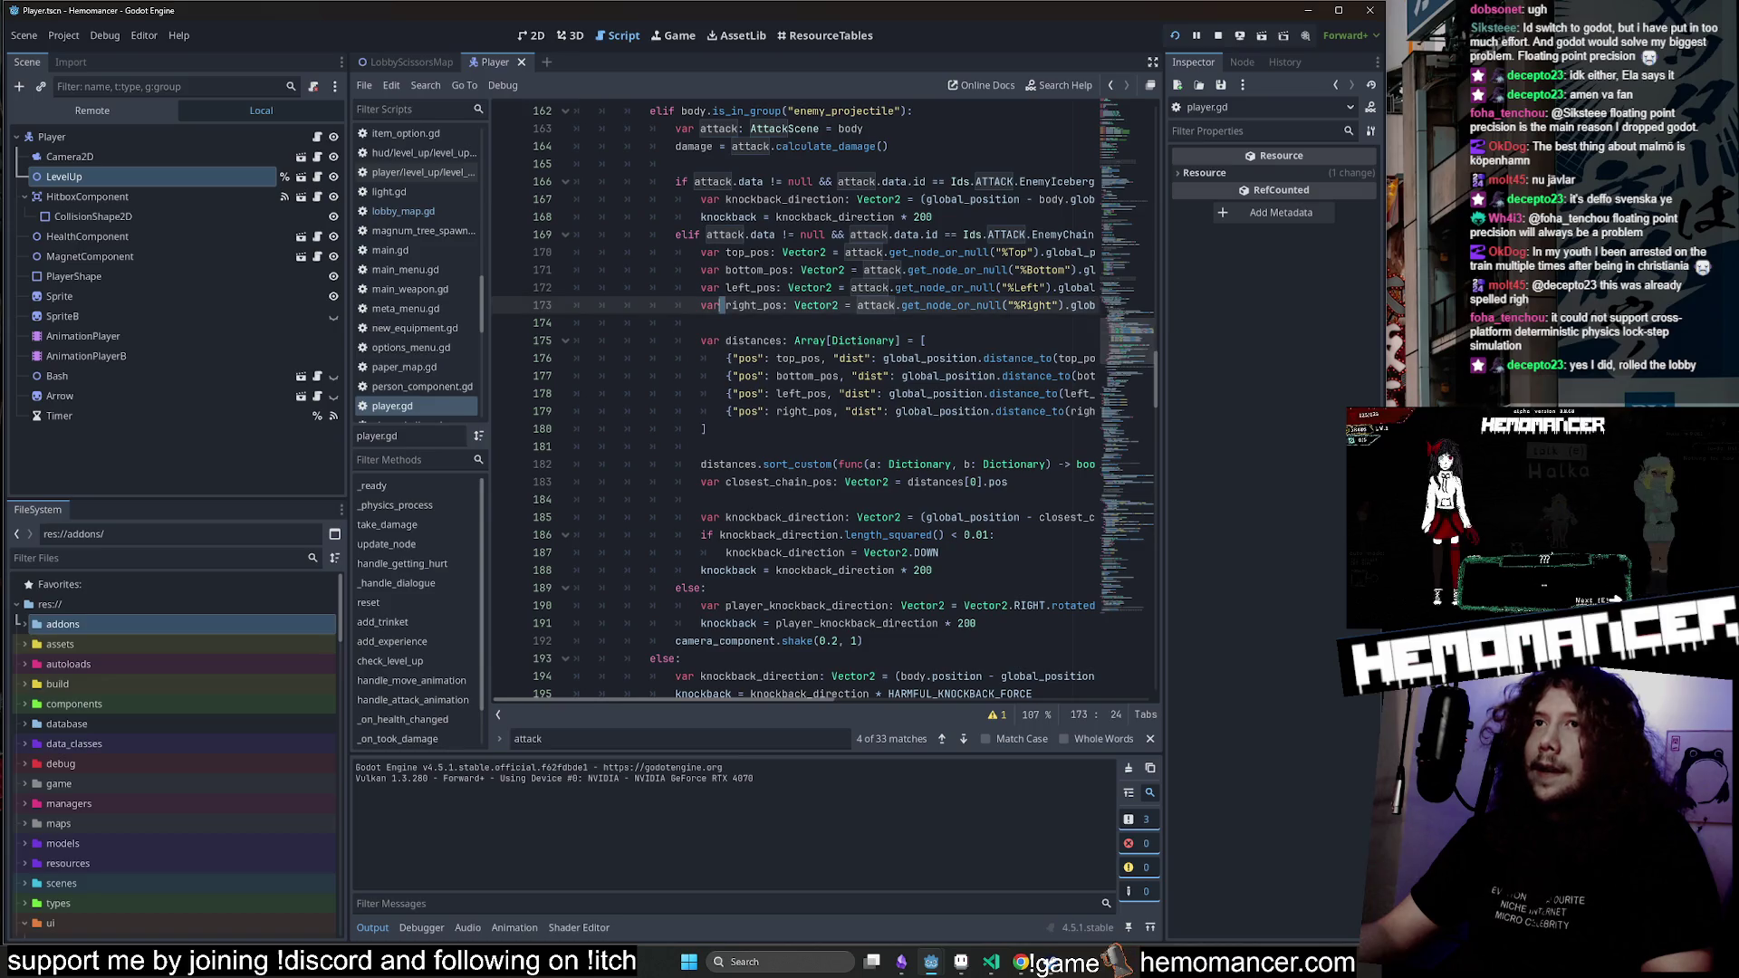
pyautogui.click(396, 582)
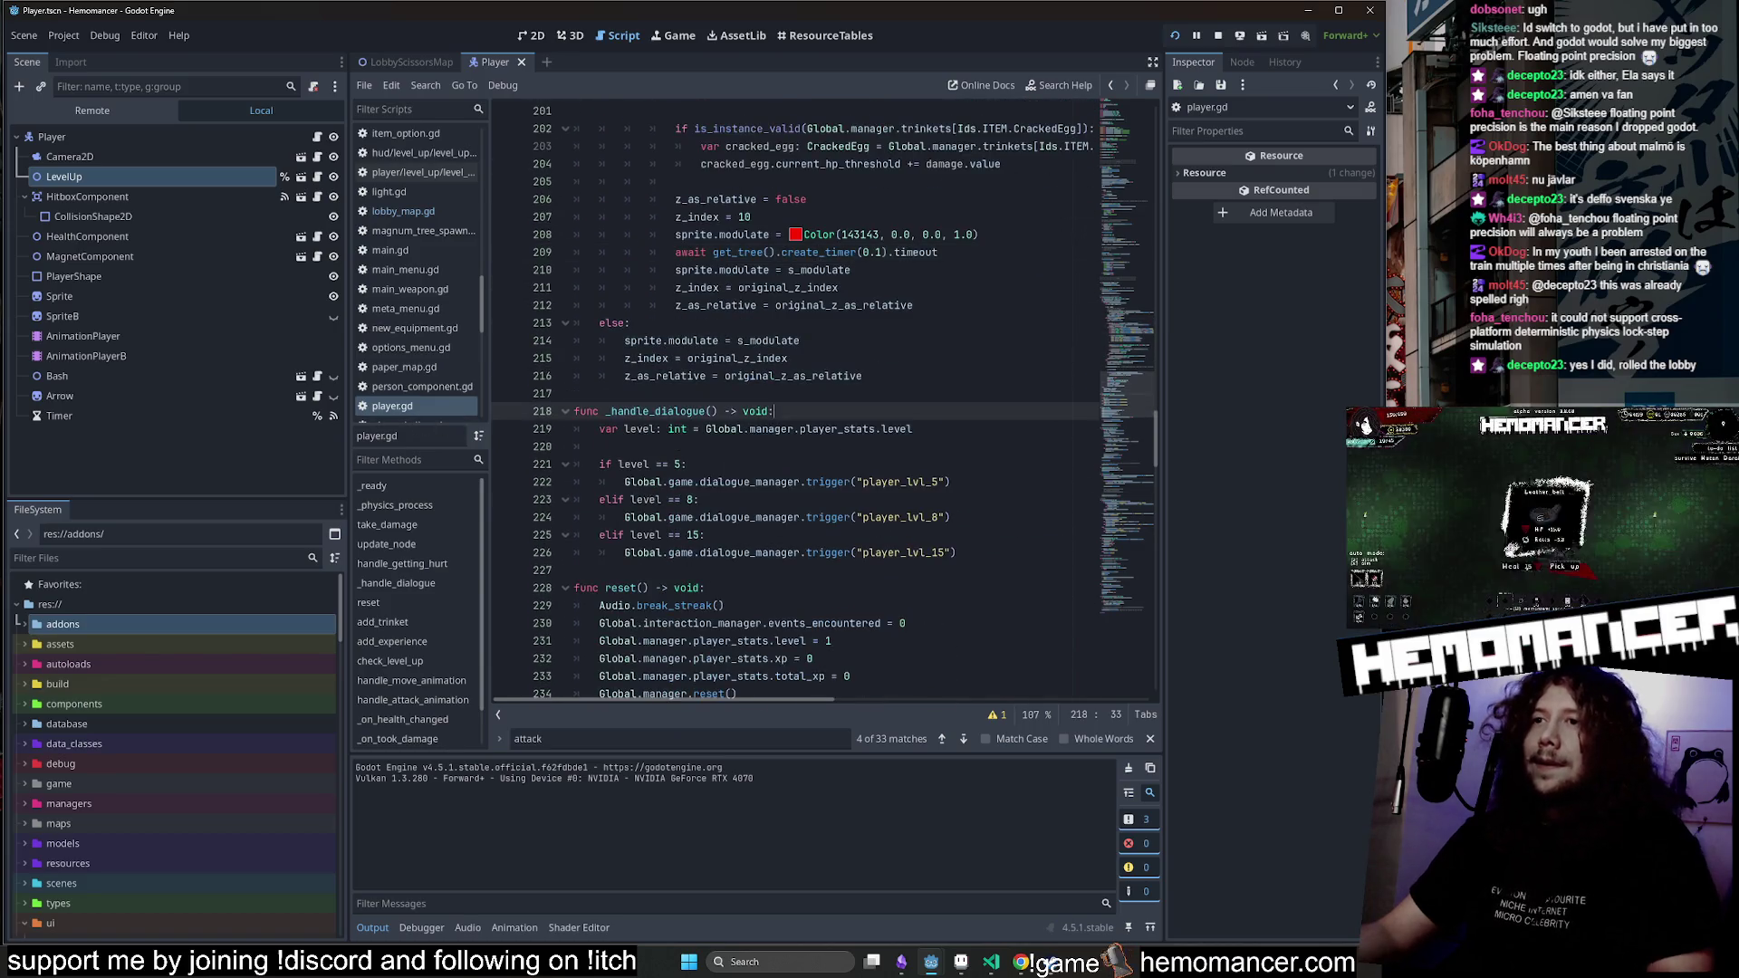
pyautogui.click(820, 611)
pyautogui.scroll(-14, 820, 611)
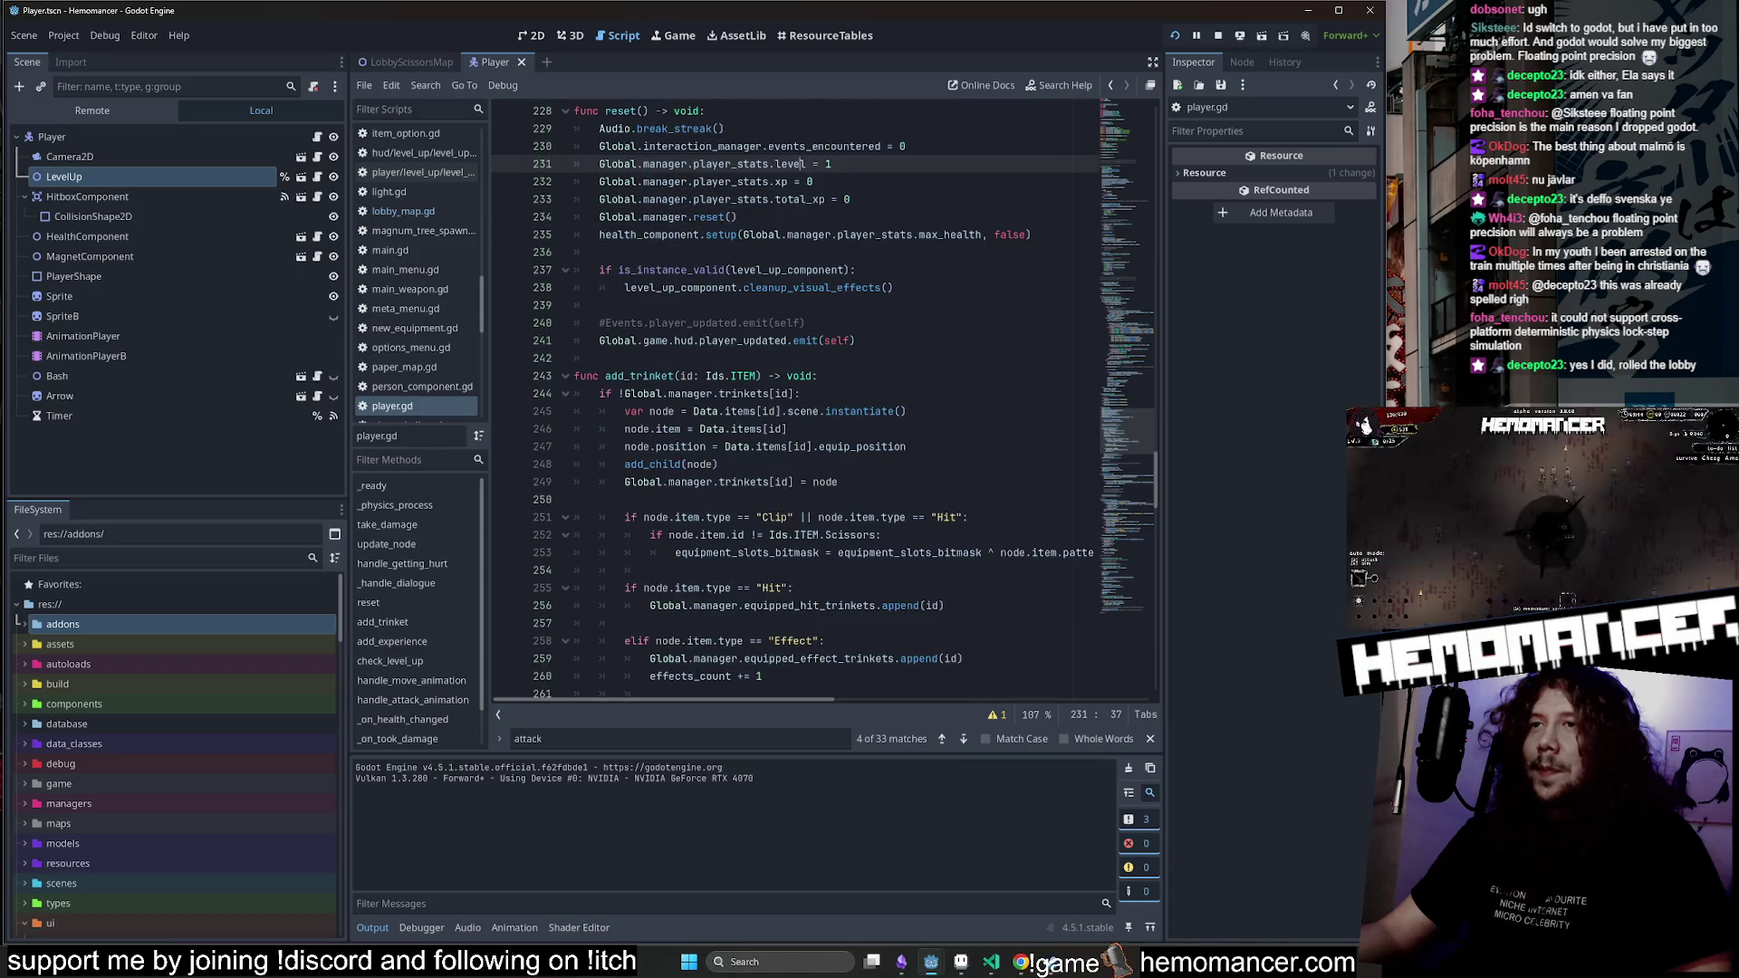
pyautogui.scroll(-20, 820, 611)
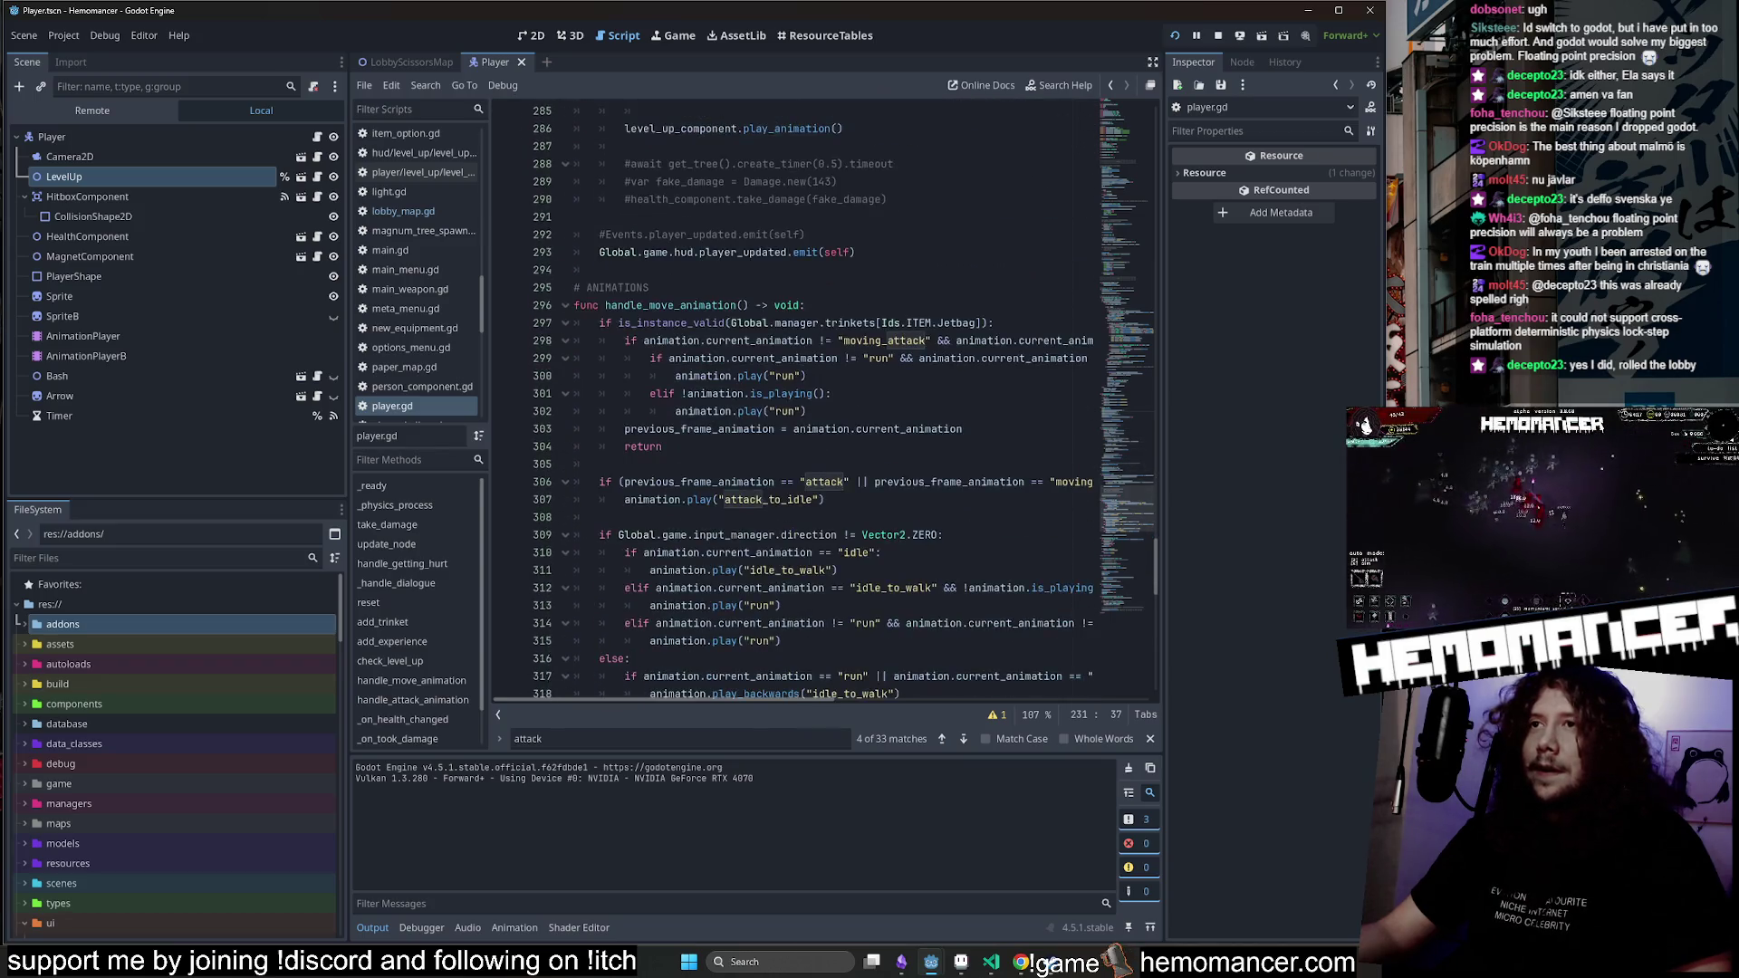
pyautogui.scroll(-4, 820, 399)
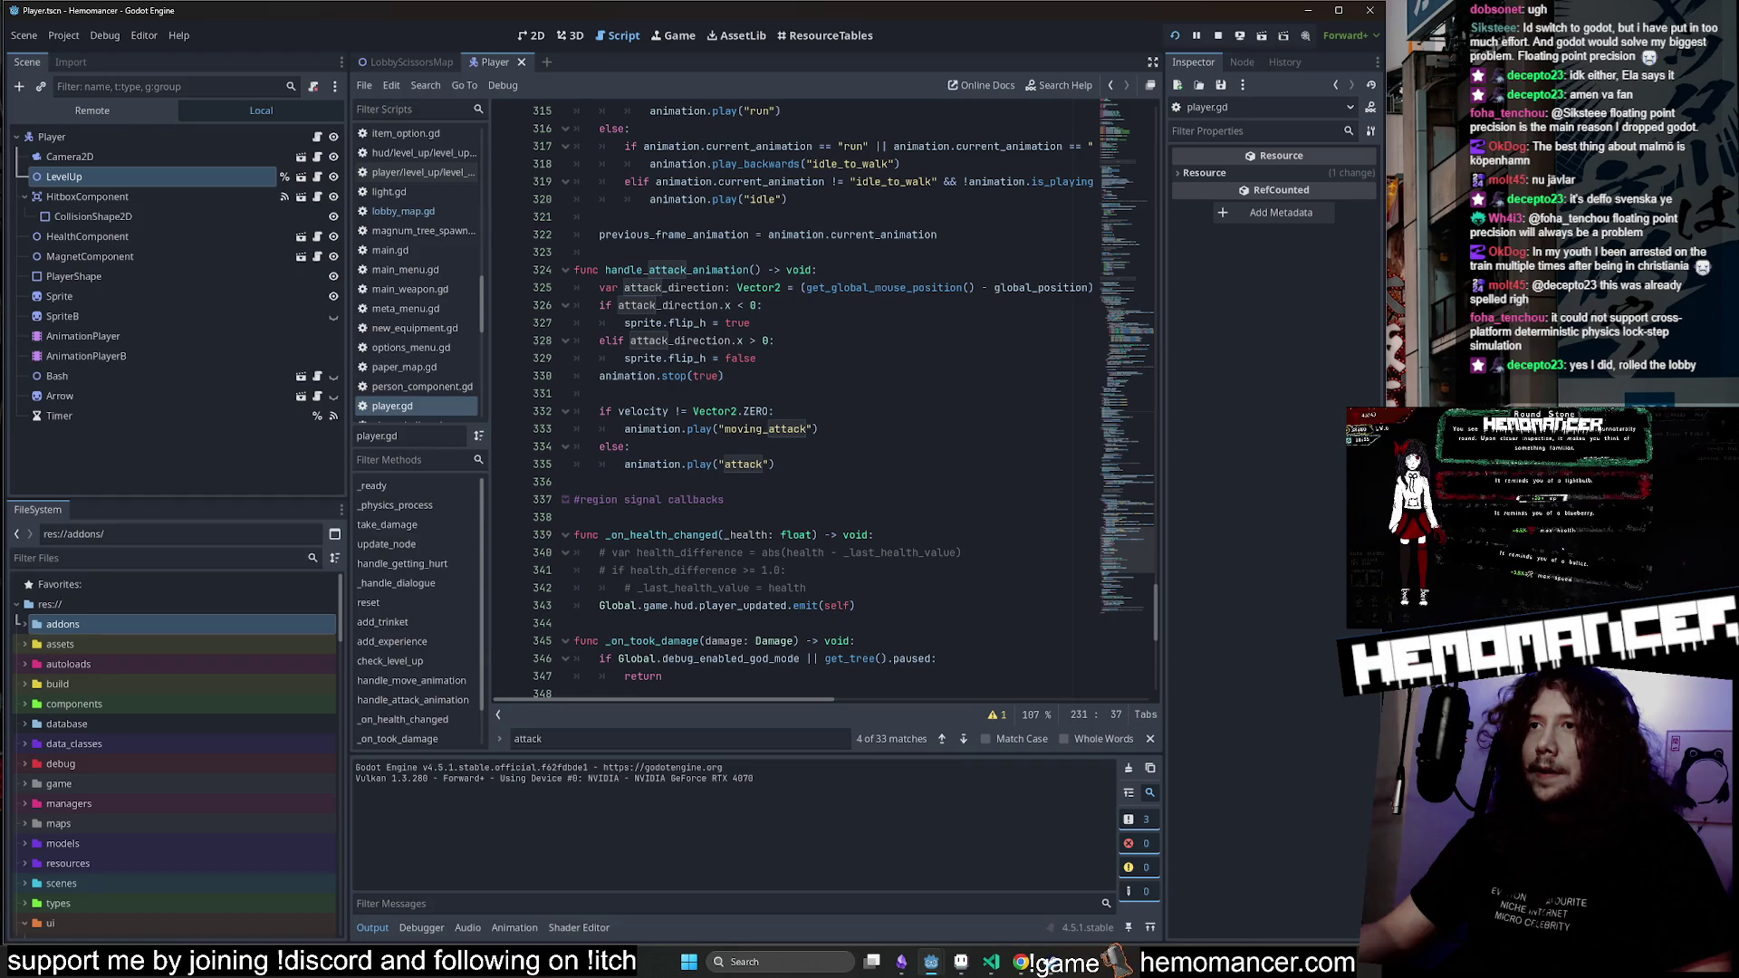
# Insert a print(position) line after the attack animation call and launch the game with F5.
pyautogui.click(777, 464)
pyautogui.press('Return')
pyautogui.press('Return')
pyautogui.press('BackSpace')
pyautogui.write('pri')
pyautogui.press('Return')
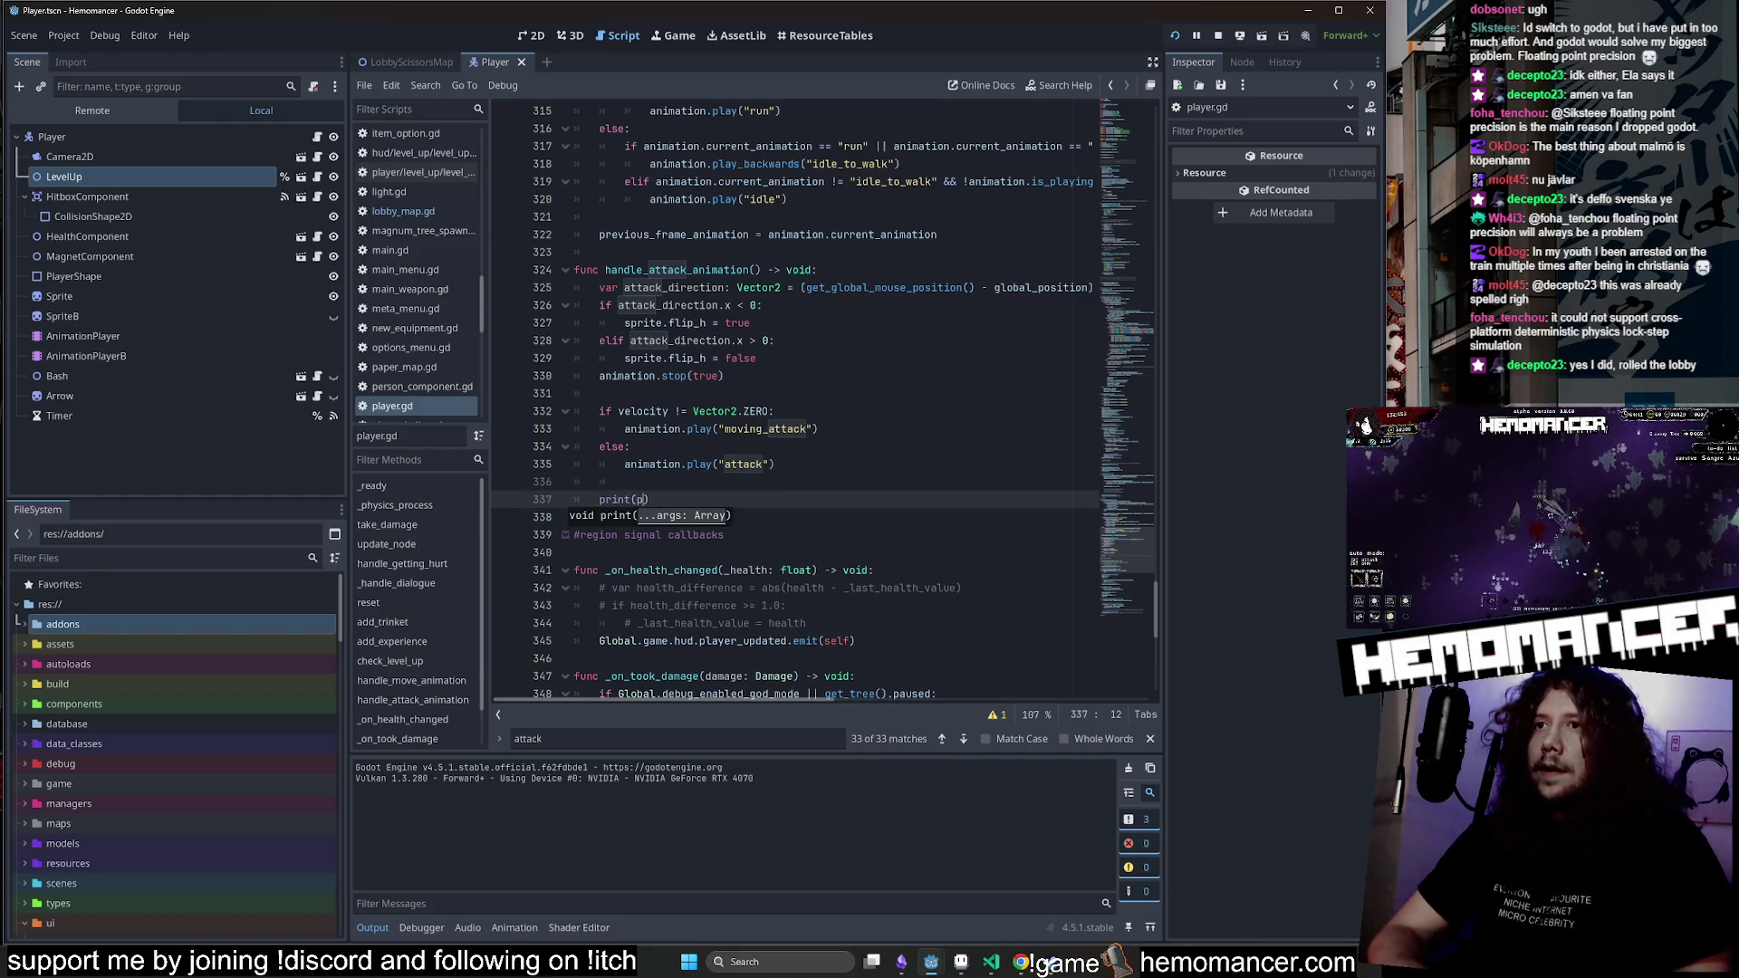
pyautogui.write('o')
pyautogui.press('Return')
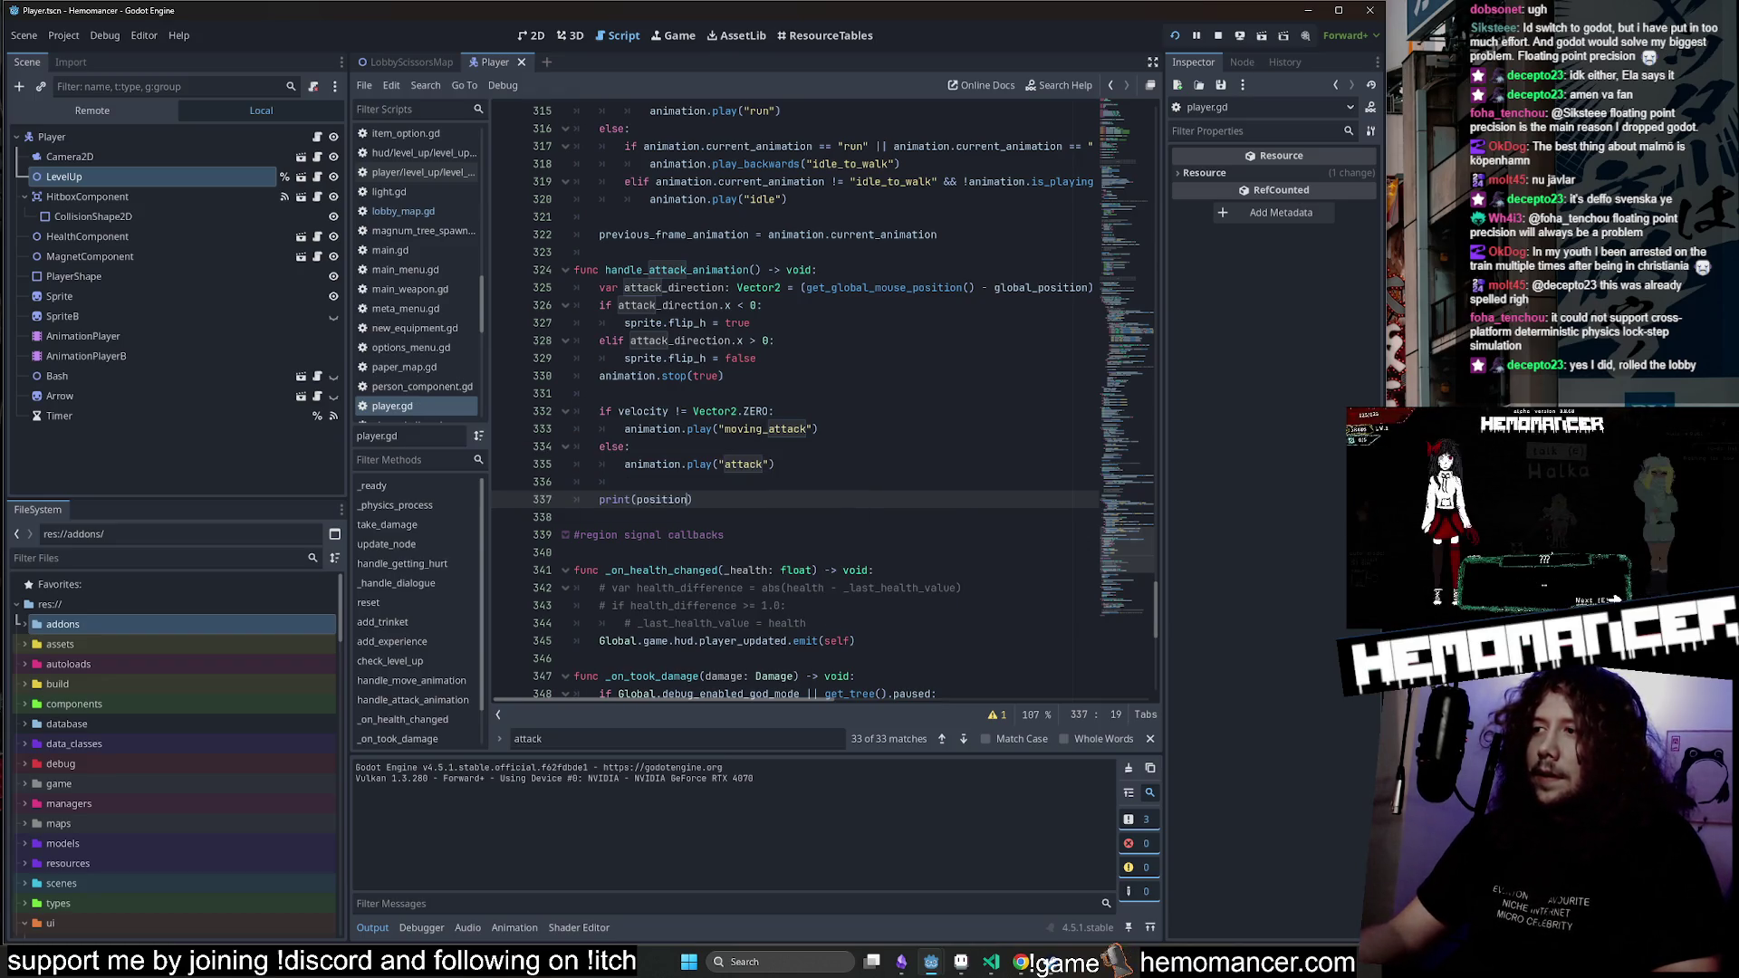
pyautogui.click(824, 135)
pyautogui.press('F5')
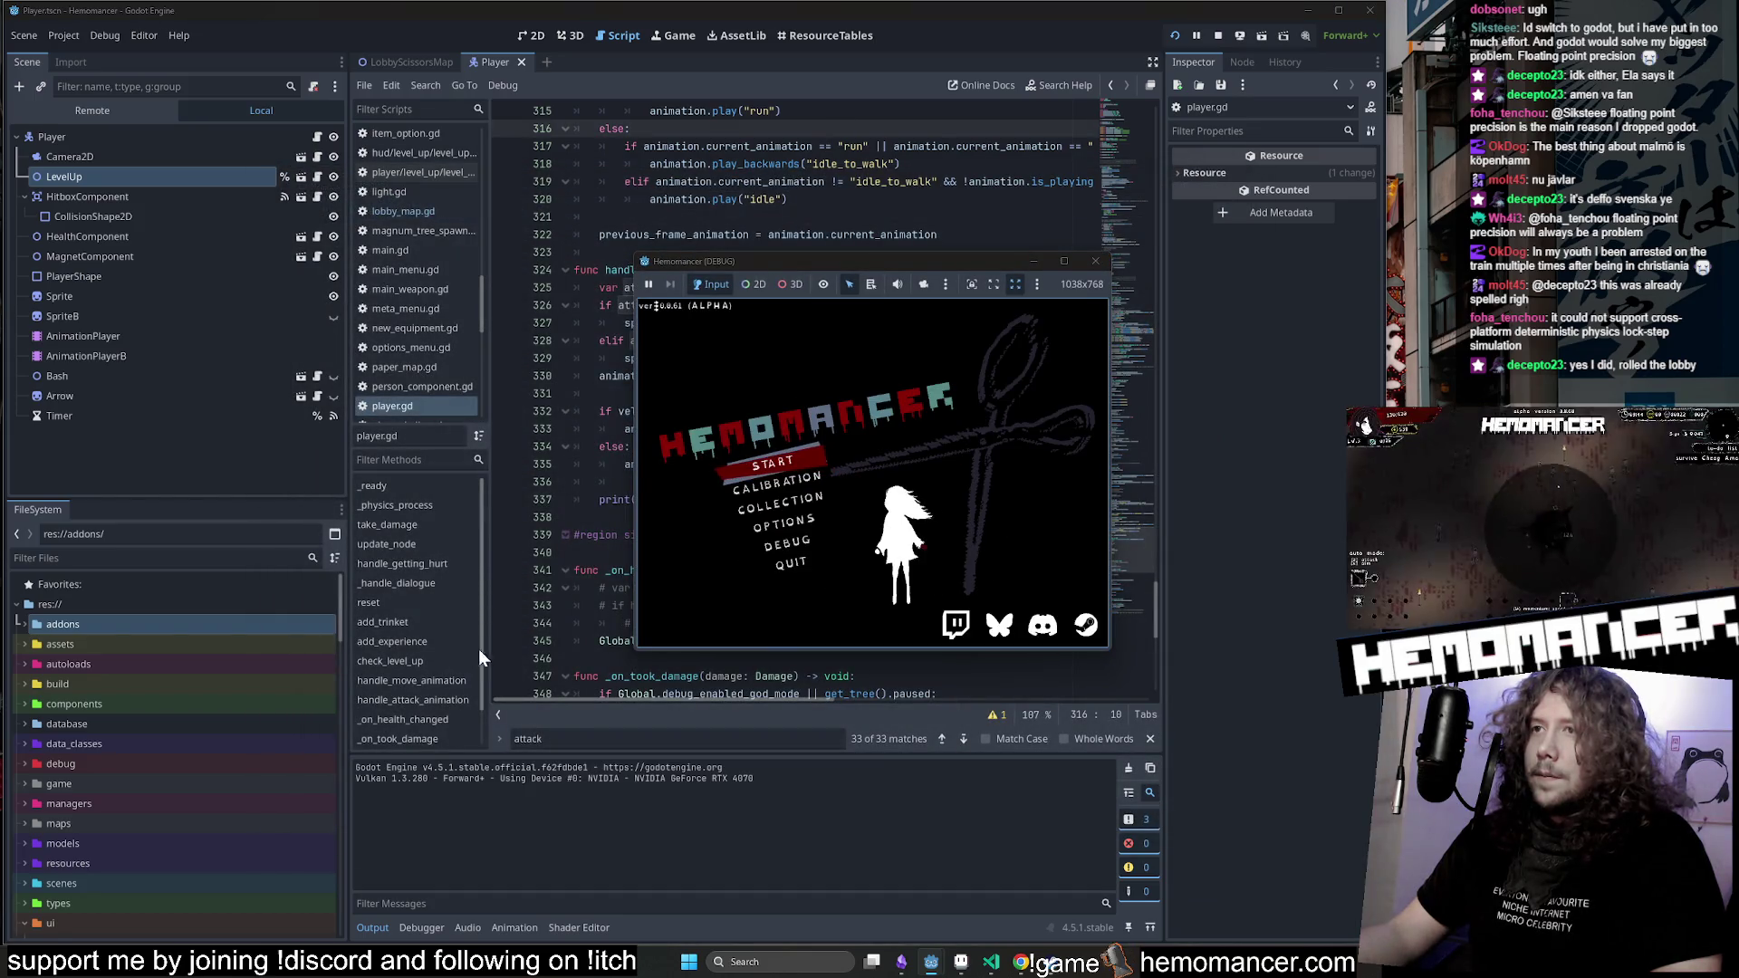
# Enlarge the debug window, start the game, move up-left, and open then close the travel map.
pyautogui.moveTo(636, 649); pyautogui.dragTo(514, 760)
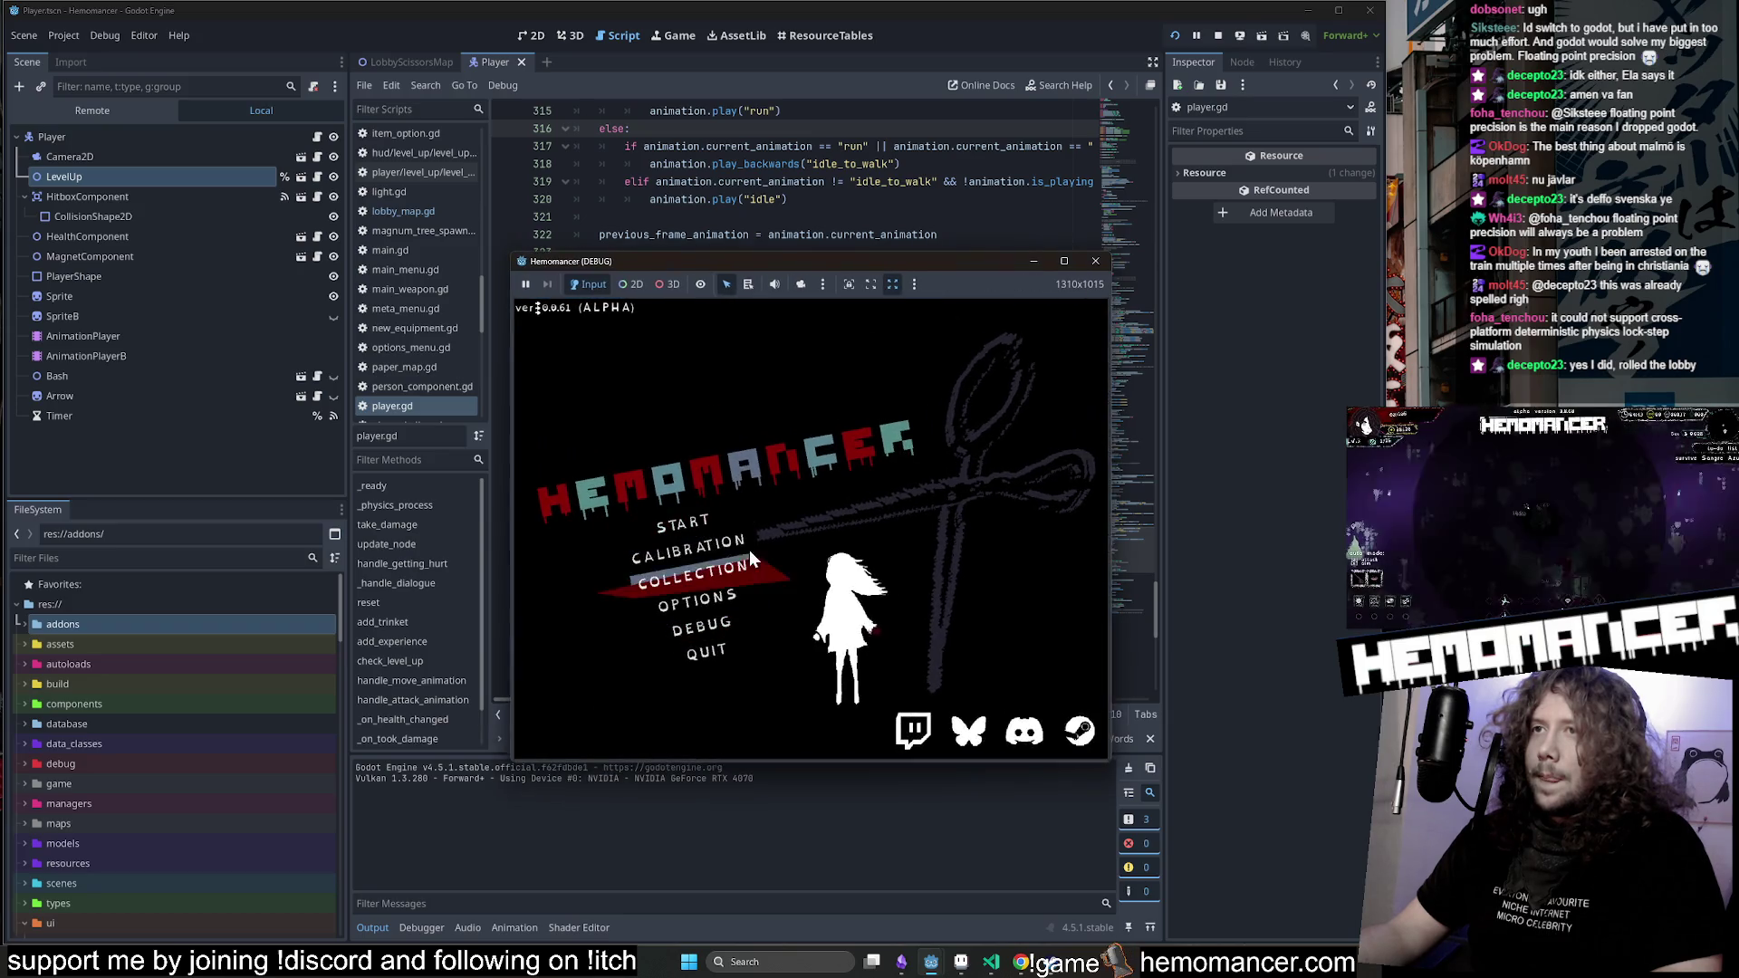
pyautogui.click(734, 519)
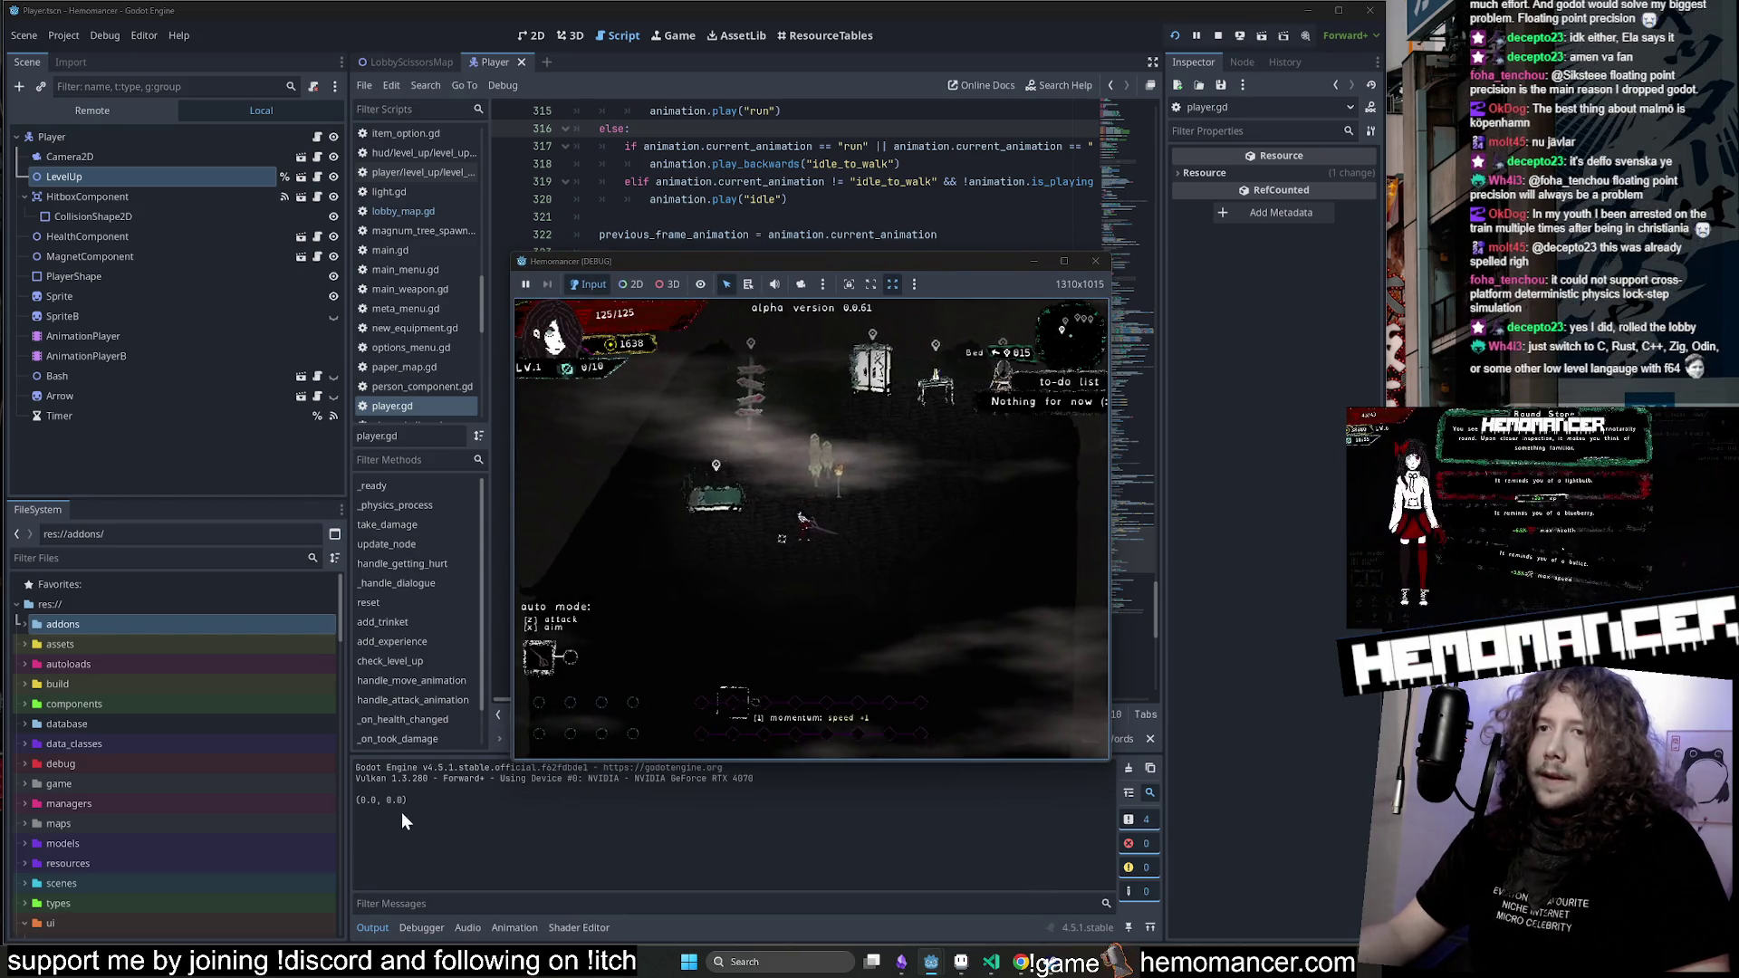
pyautogui.hotkey('w', 'a')
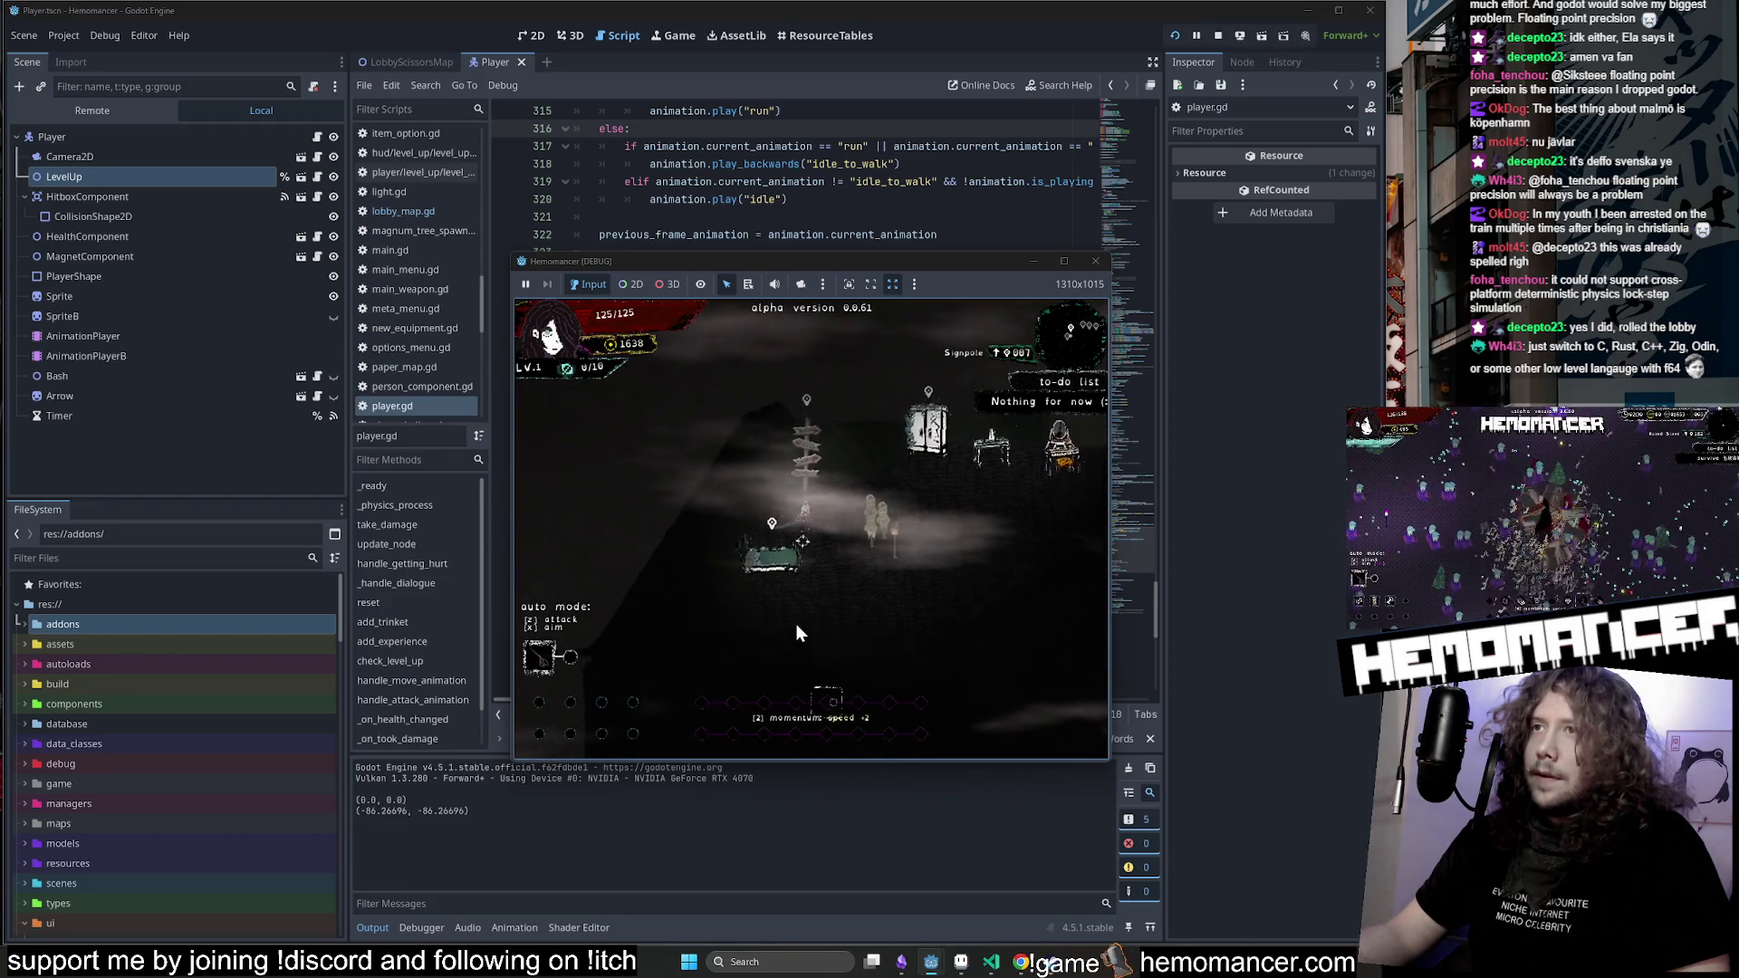
pyautogui.press('e')
pyautogui.click(805, 740)
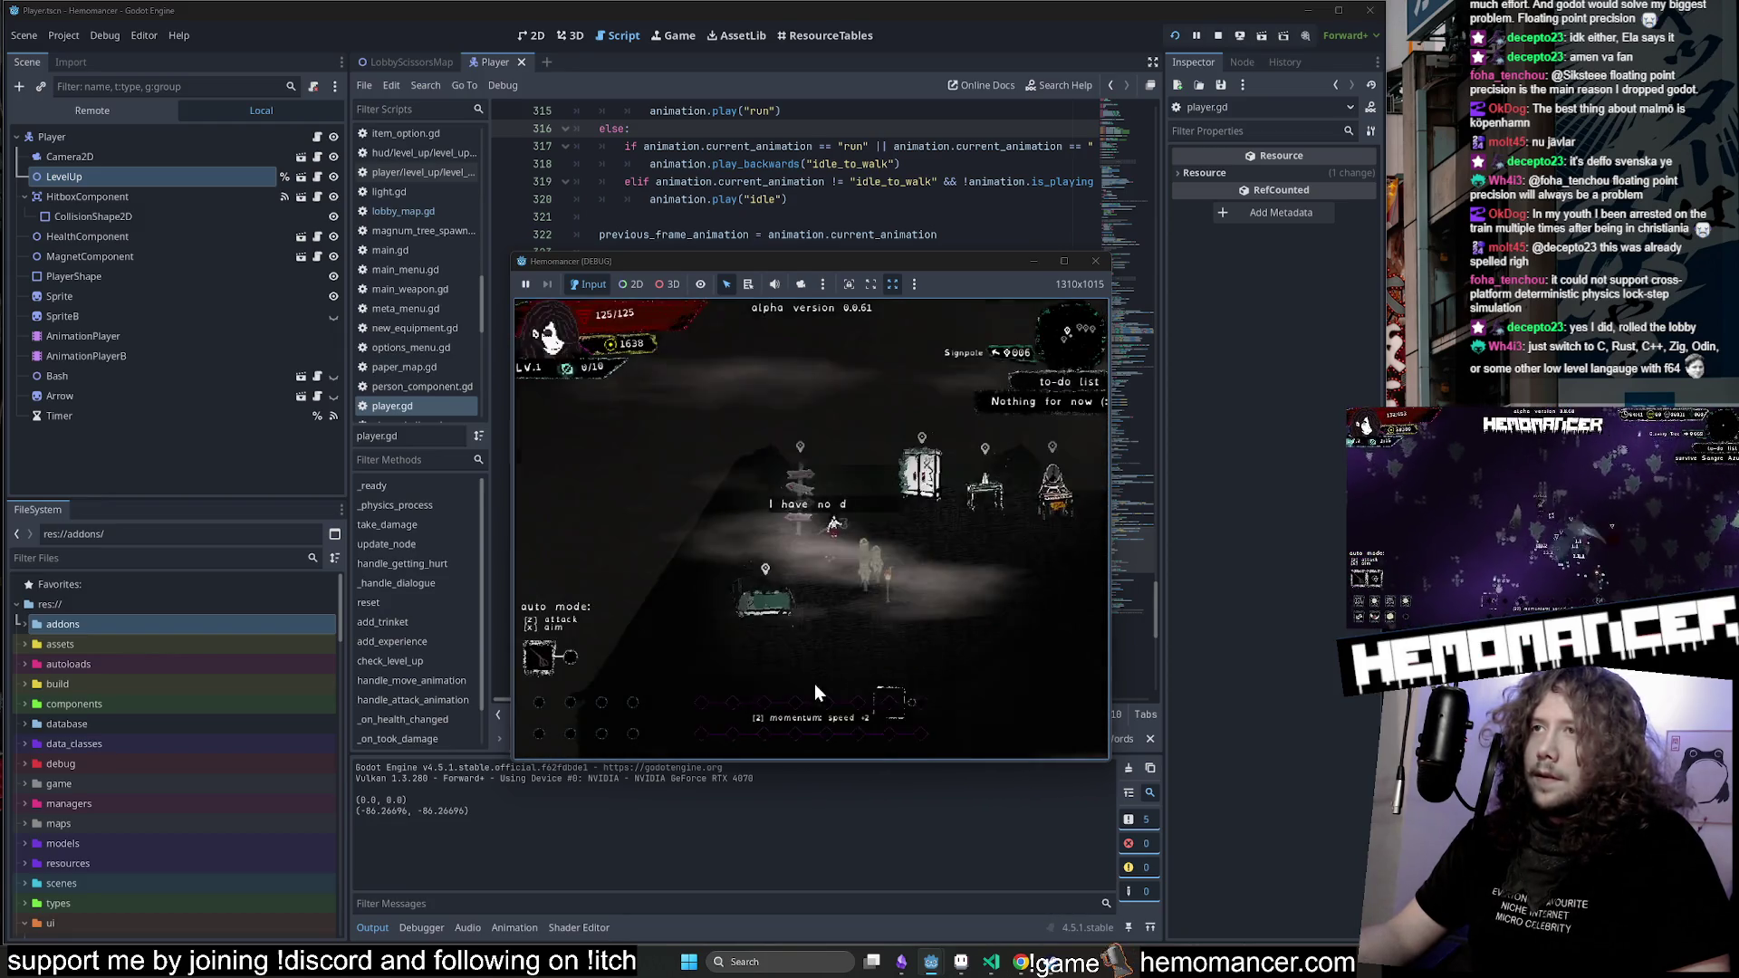
# Walk to the signpole, travel to a new area, walk away, then quit the game.
pyautogui.press('a')
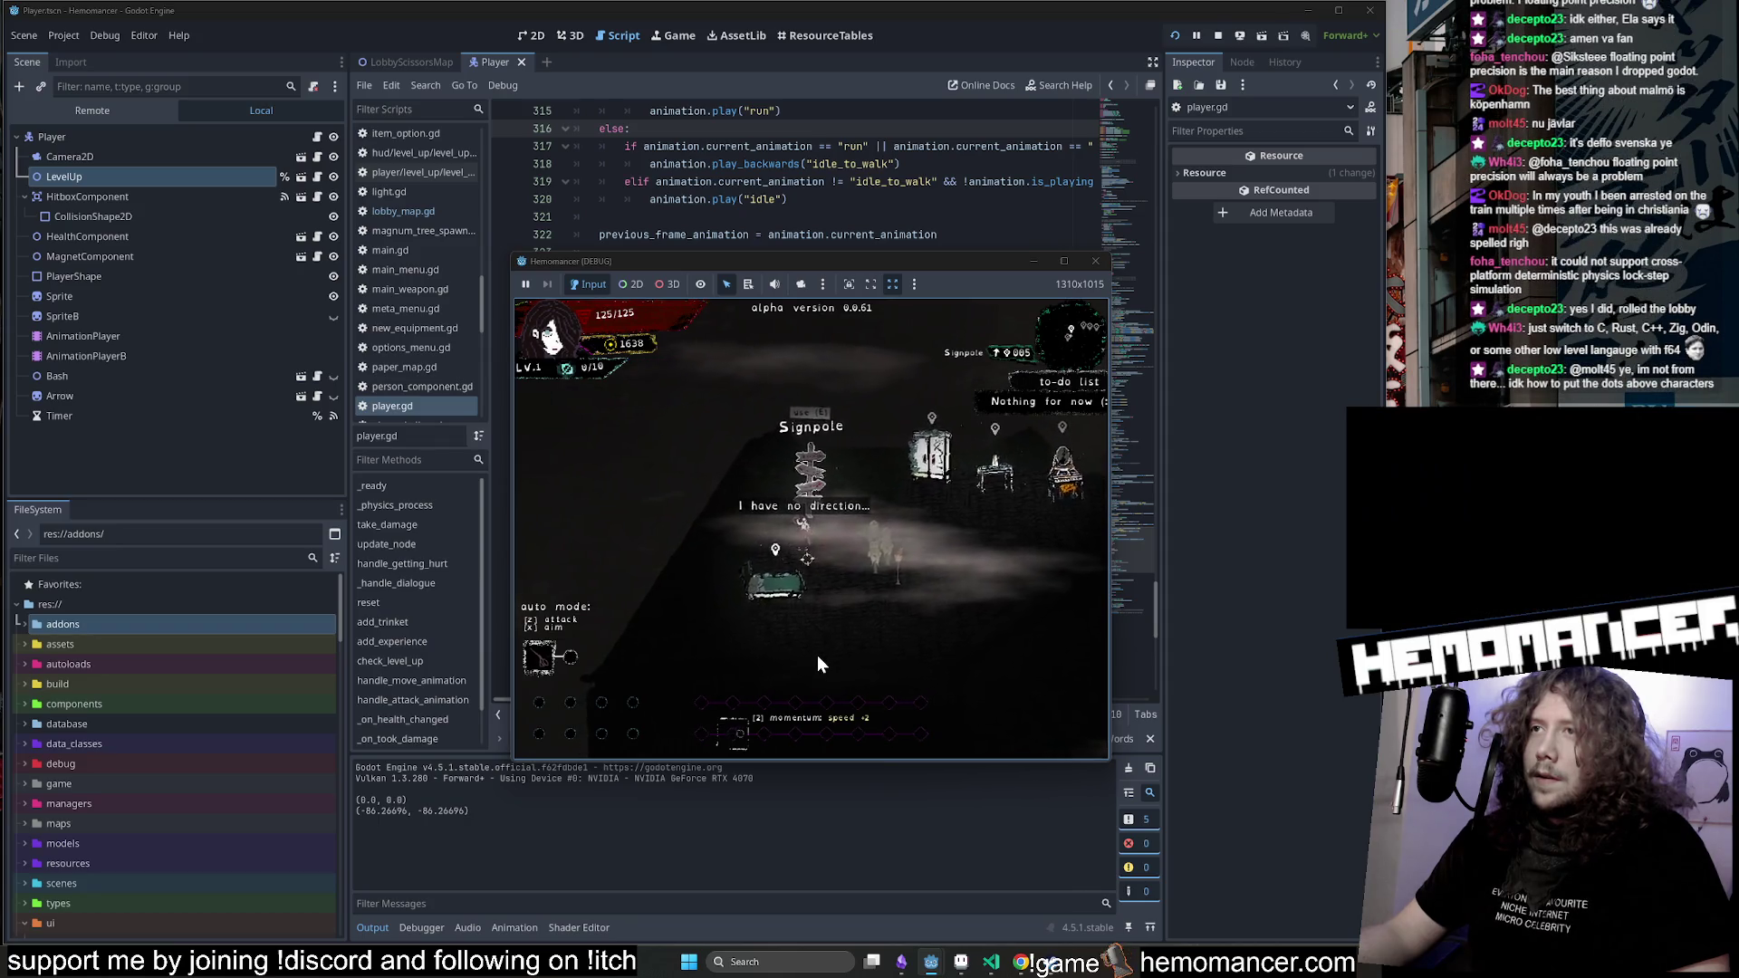
pyautogui.press('d')
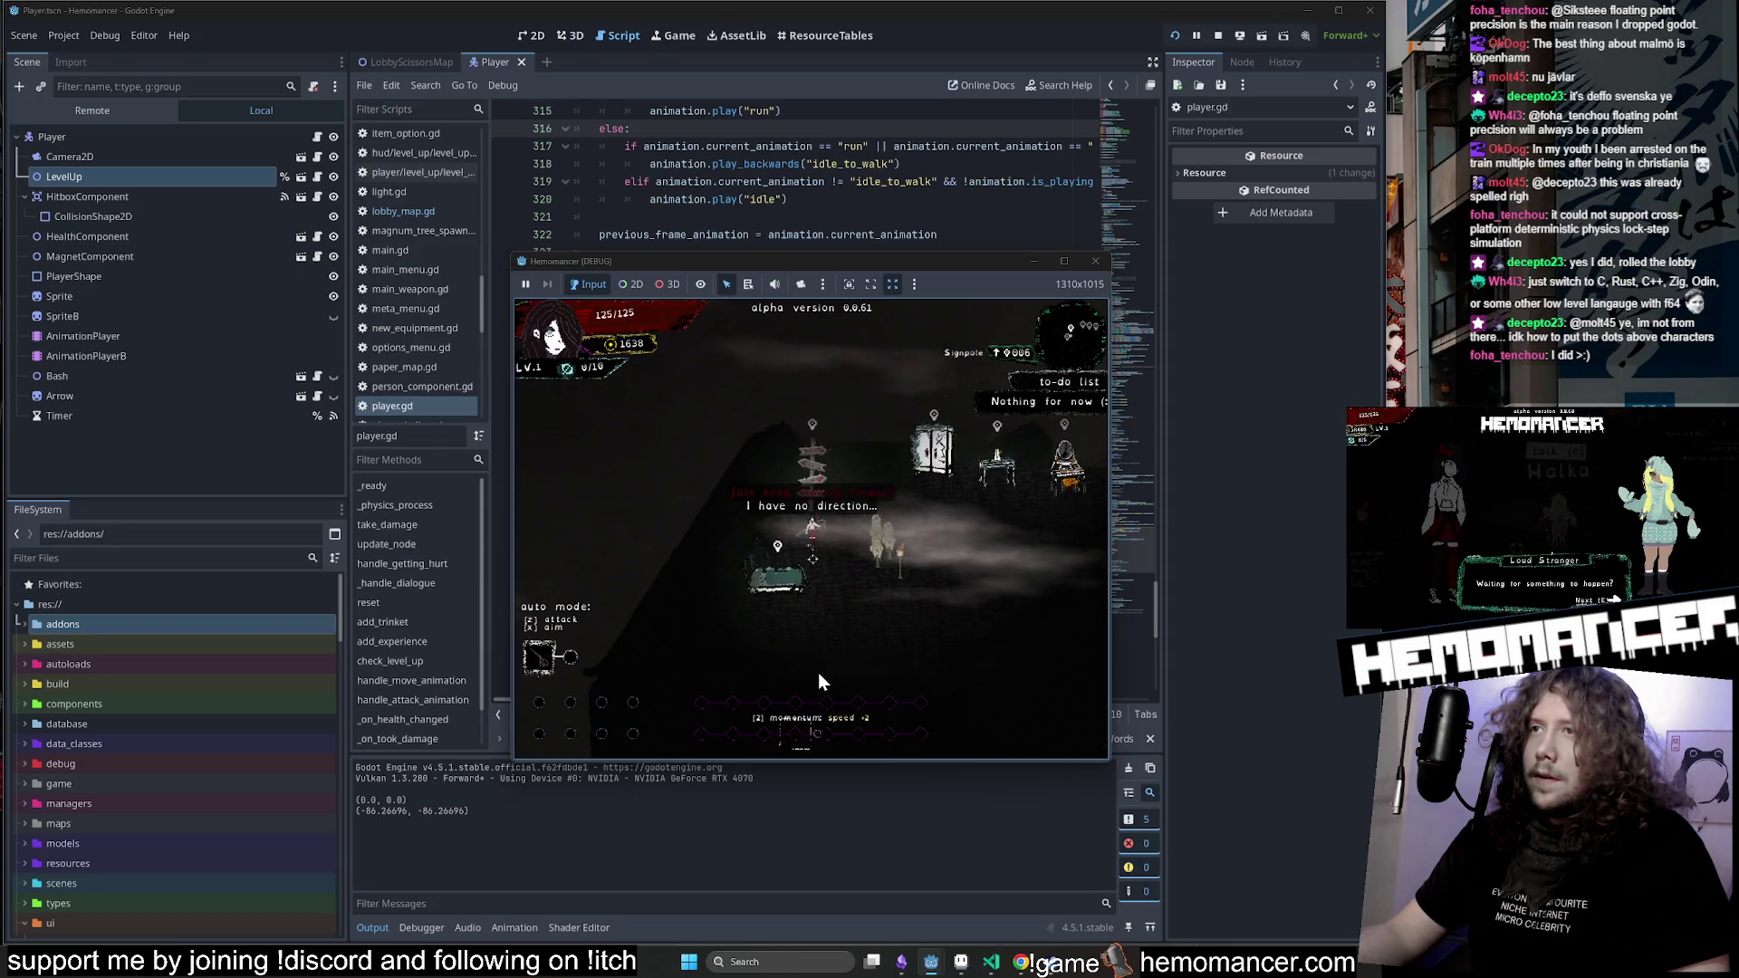
pyautogui.press('w')
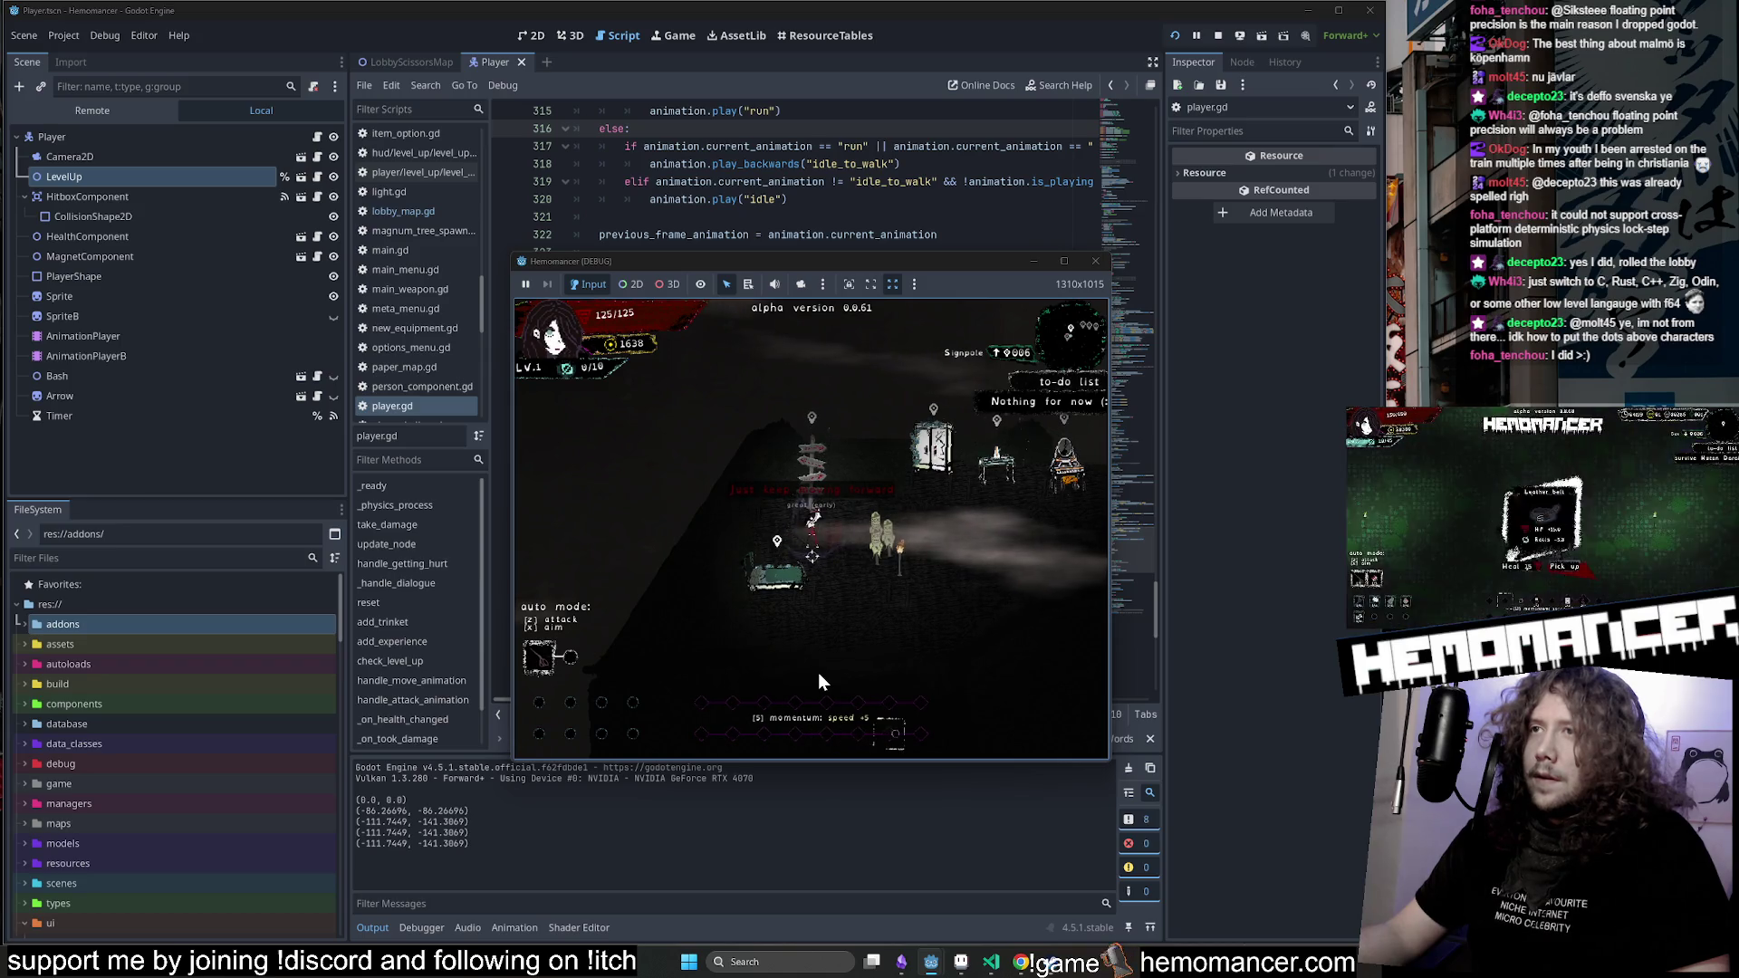
pyautogui.press('w')
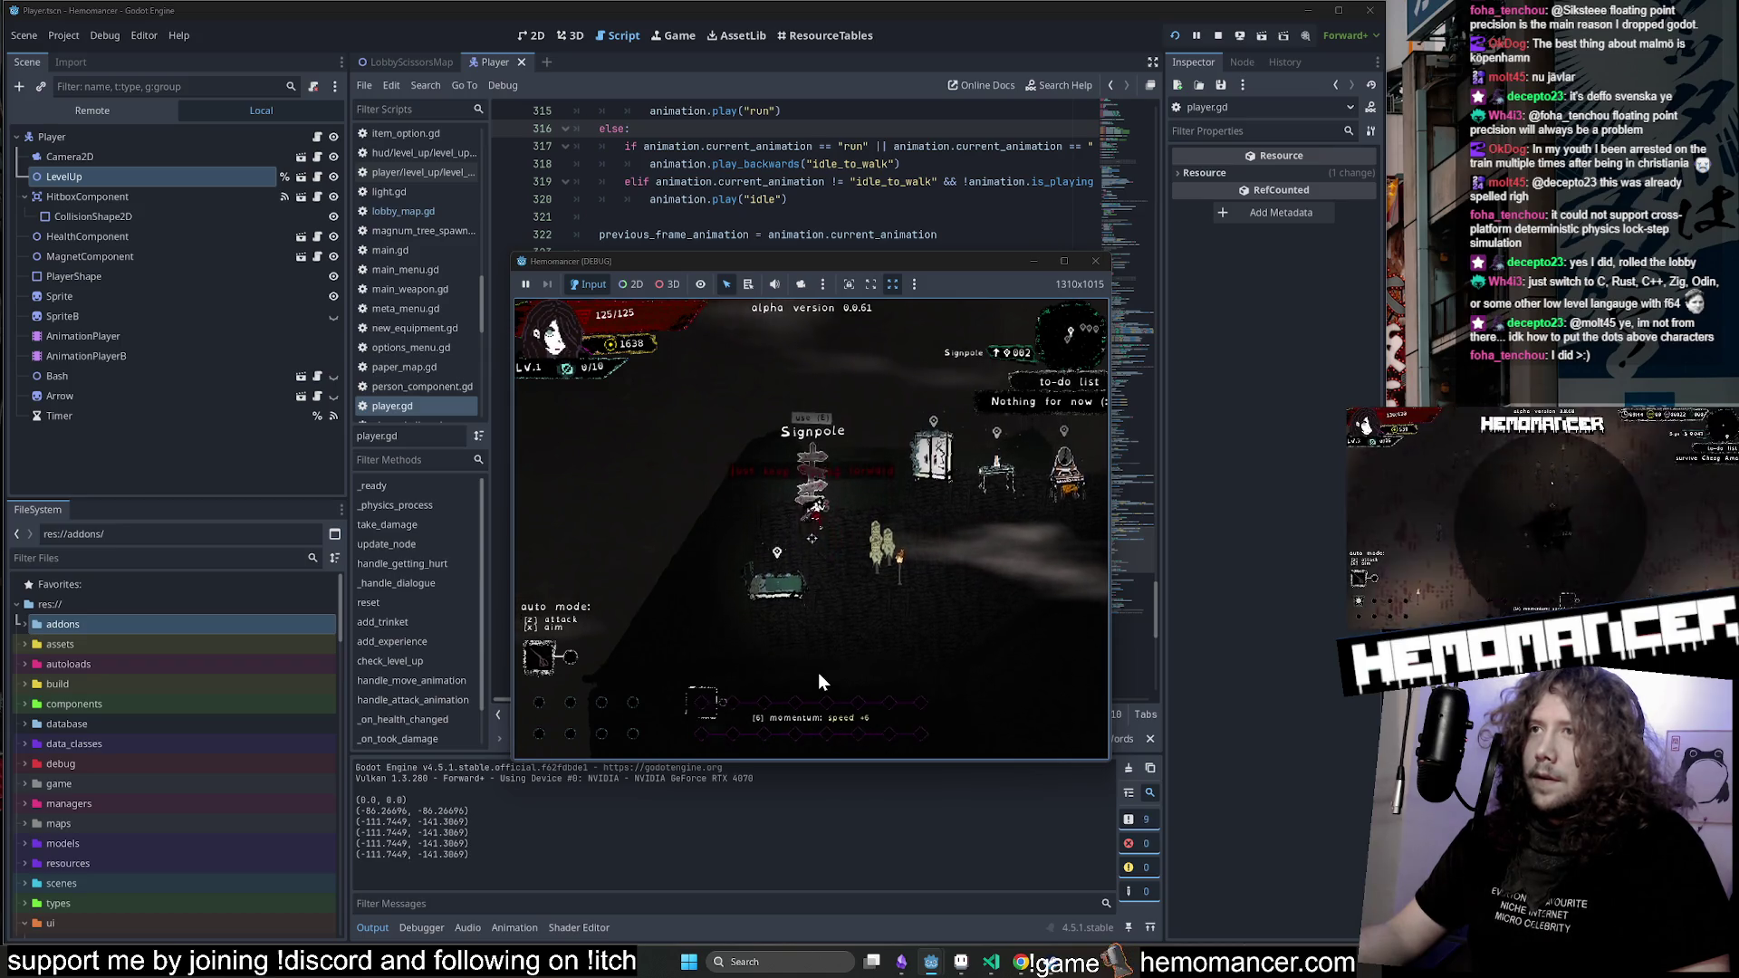
pyautogui.press('e')
pyautogui.click(814, 580)
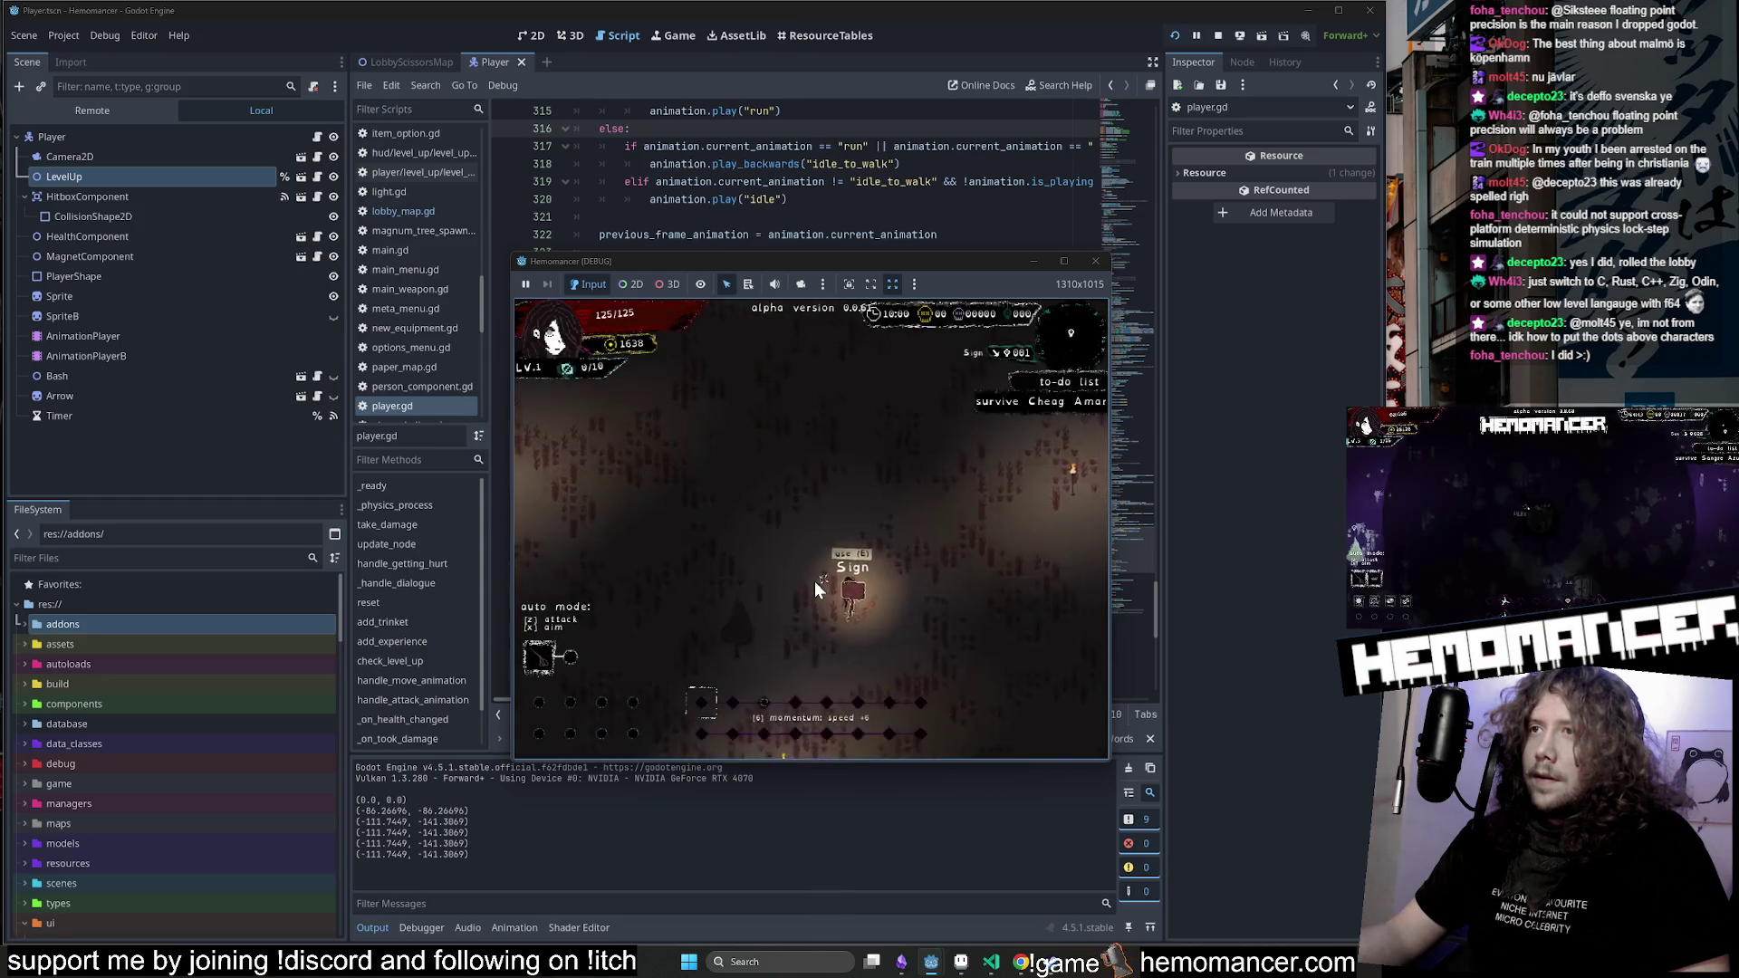
pyautogui.press('s')
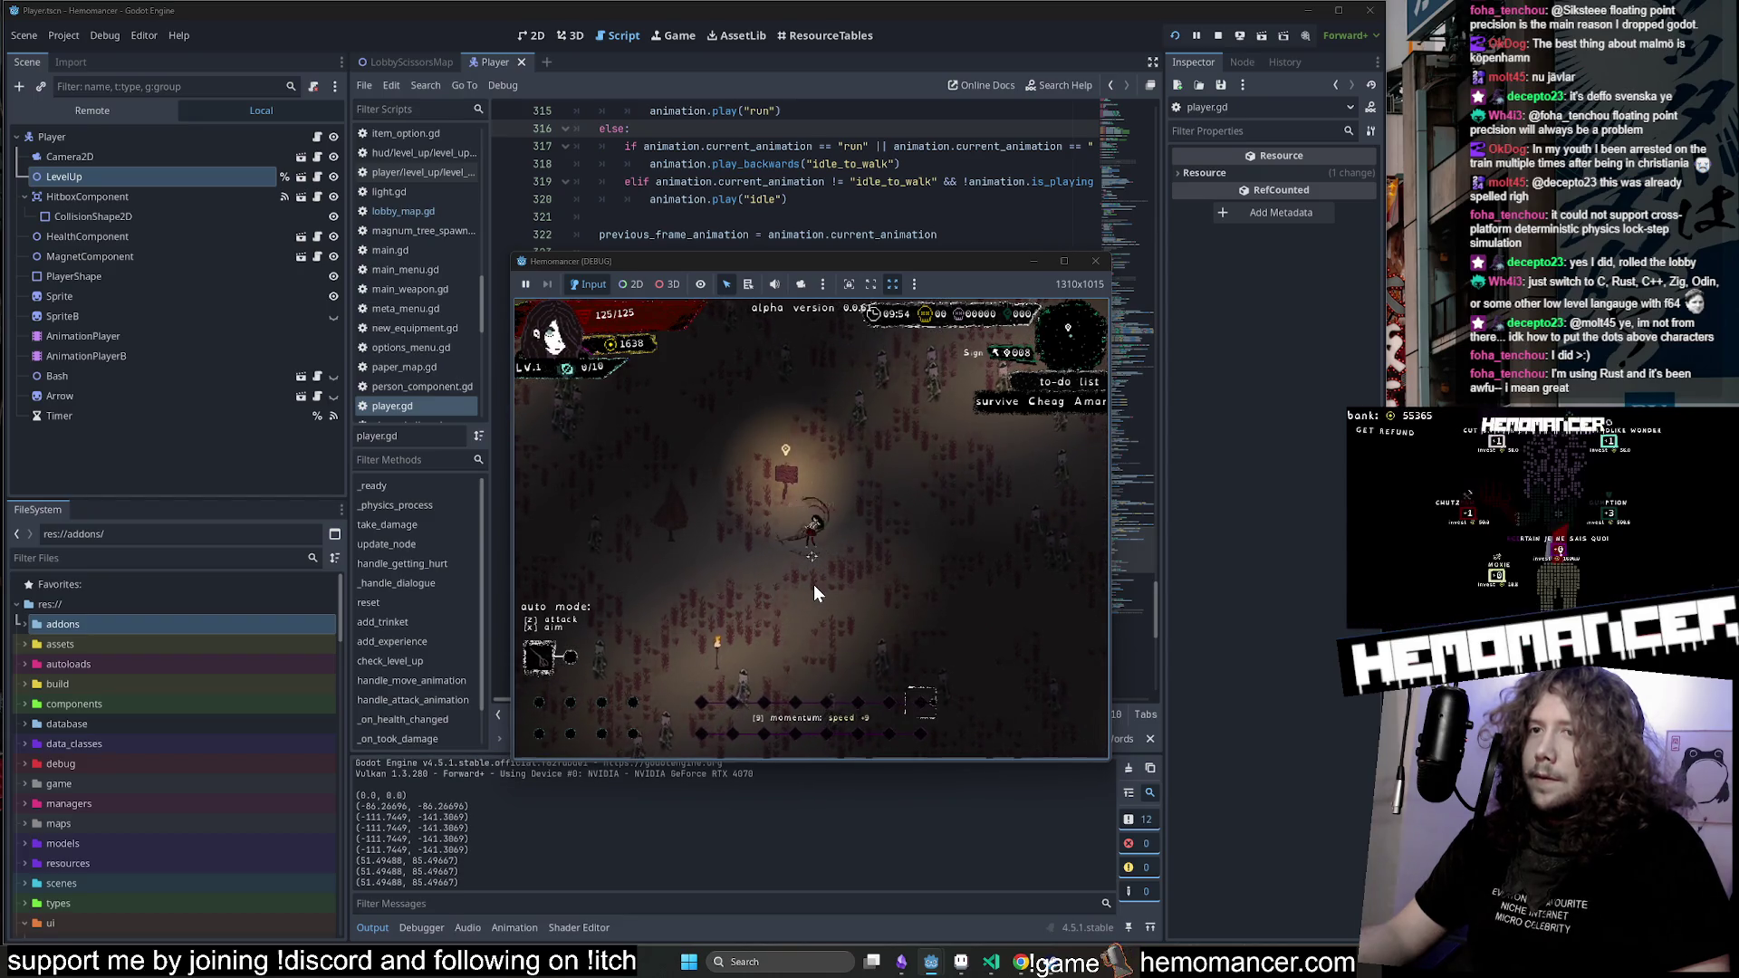
pyautogui.press('Escape')
pyautogui.press('F5')
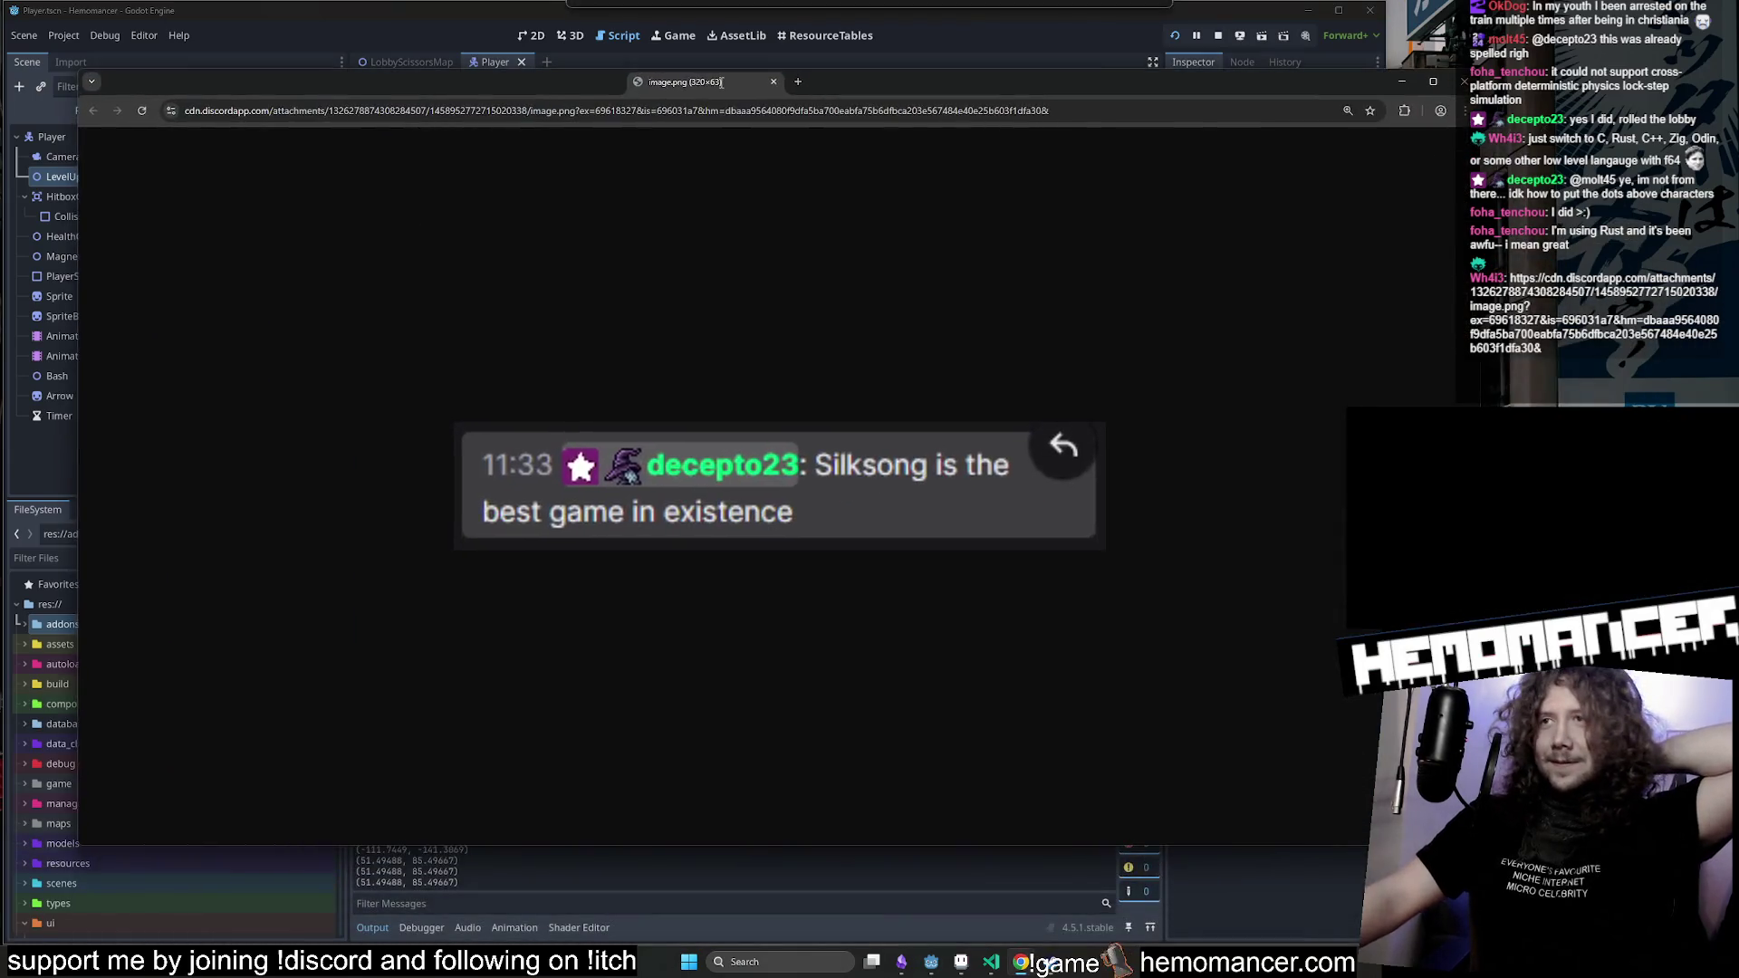
# Copy the chat screenshot image, glance at Discord, and close the Chrome window.
pyautogui.rightClick(808, 474)
pyautogui.click(866, 531)
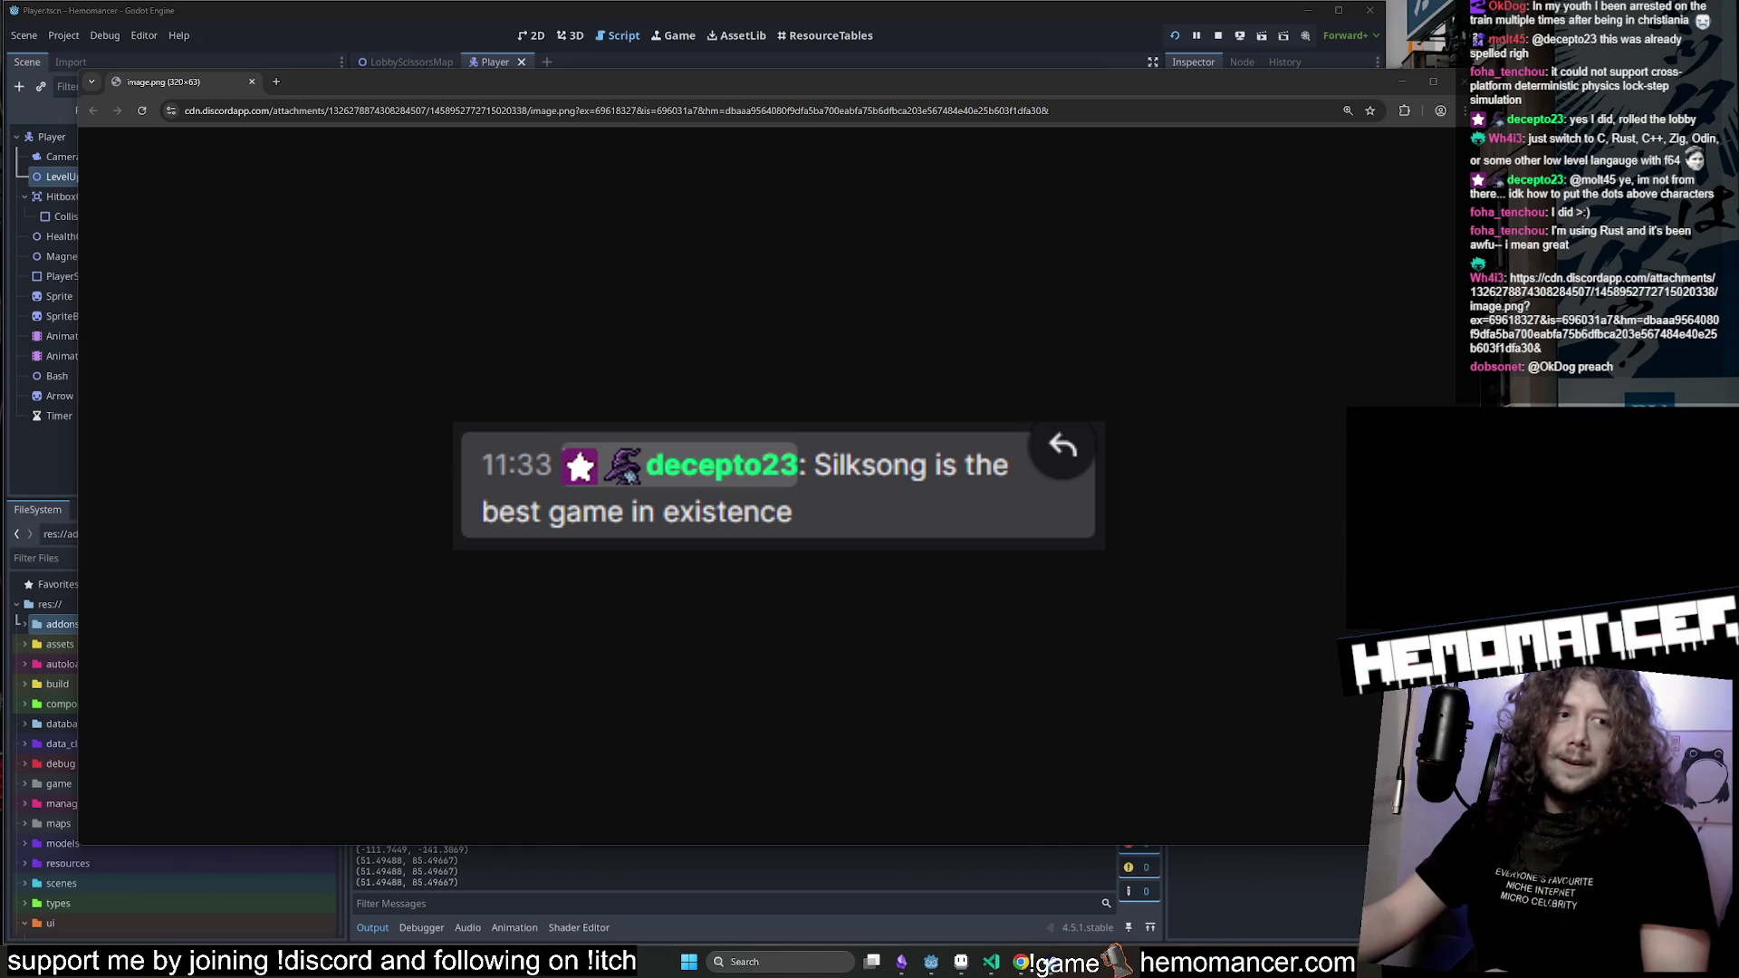
pyautogui.hotkey('alt', 'Tab')
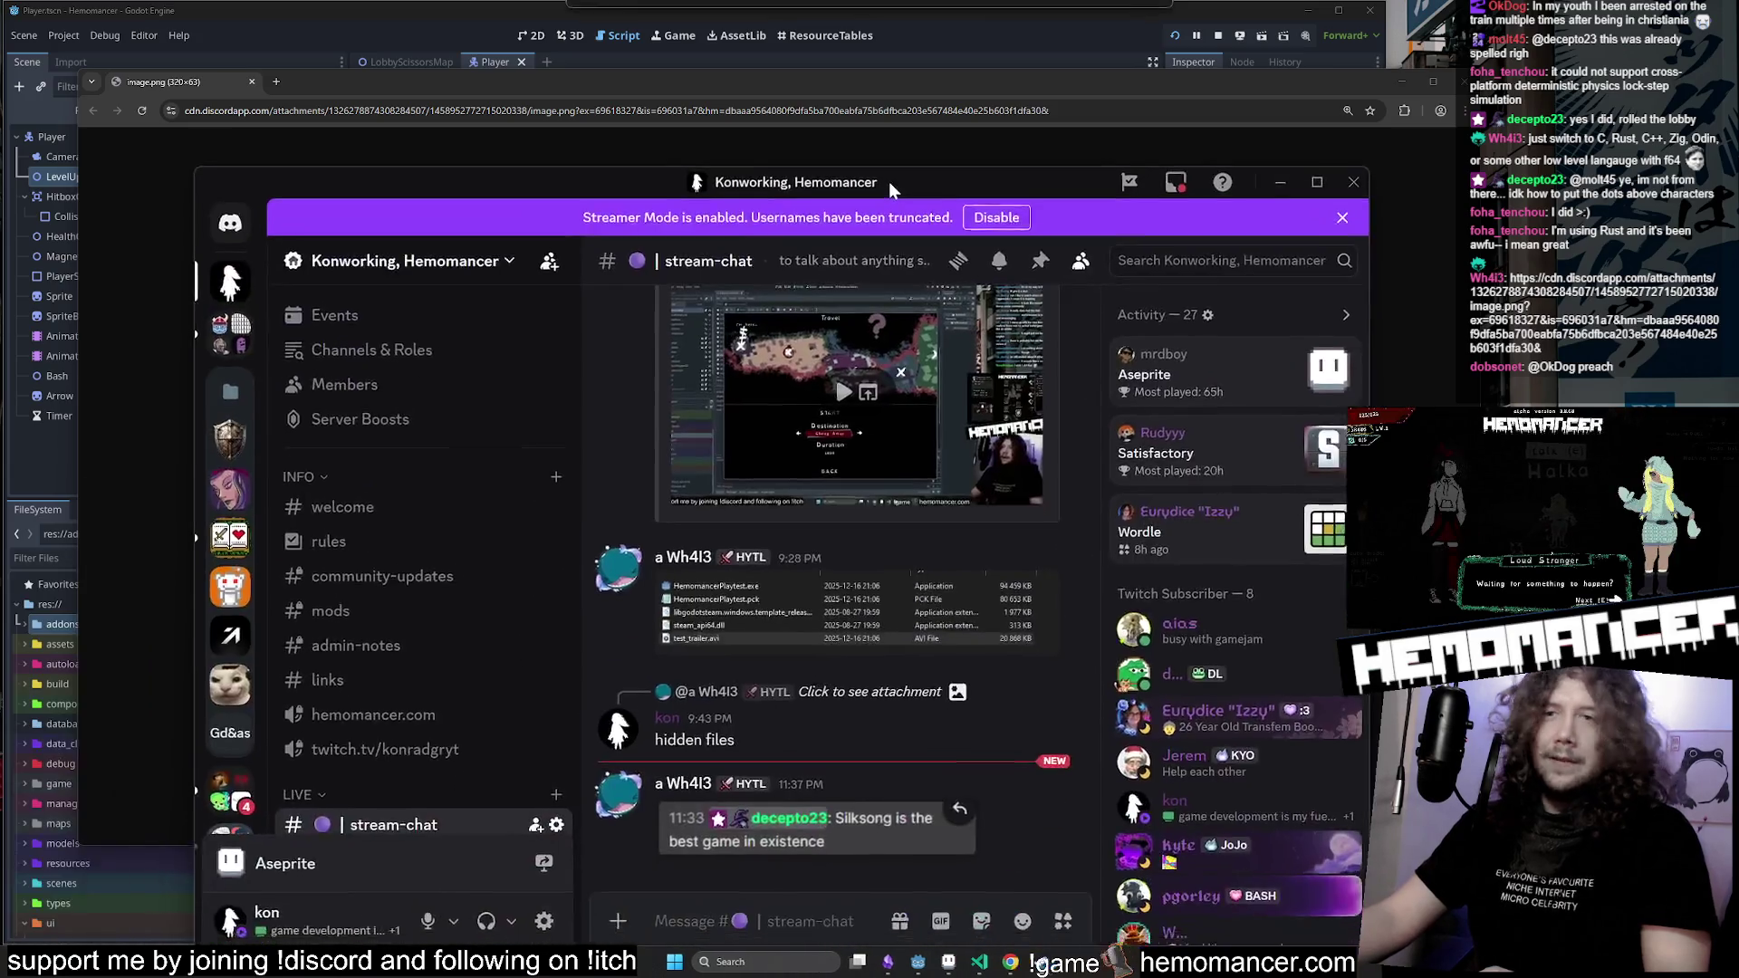
pyautogui.hotkey('alt', 'Tab')
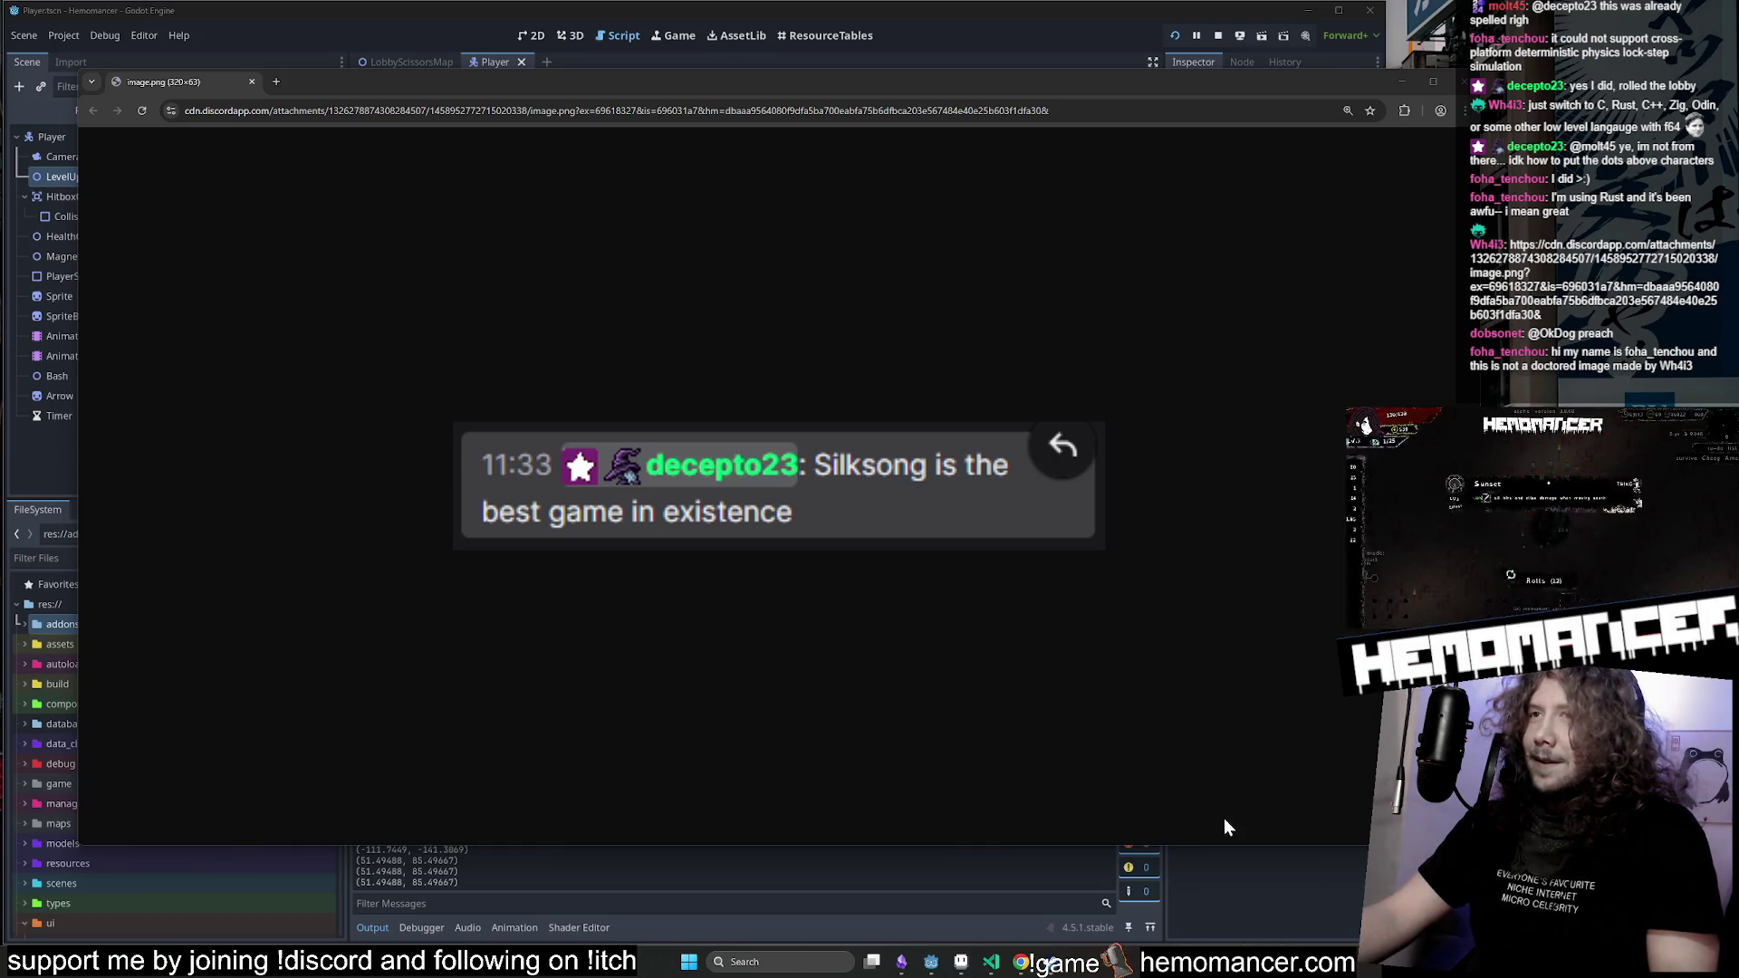
pyautogui.hotkey('ctrl', 'w')
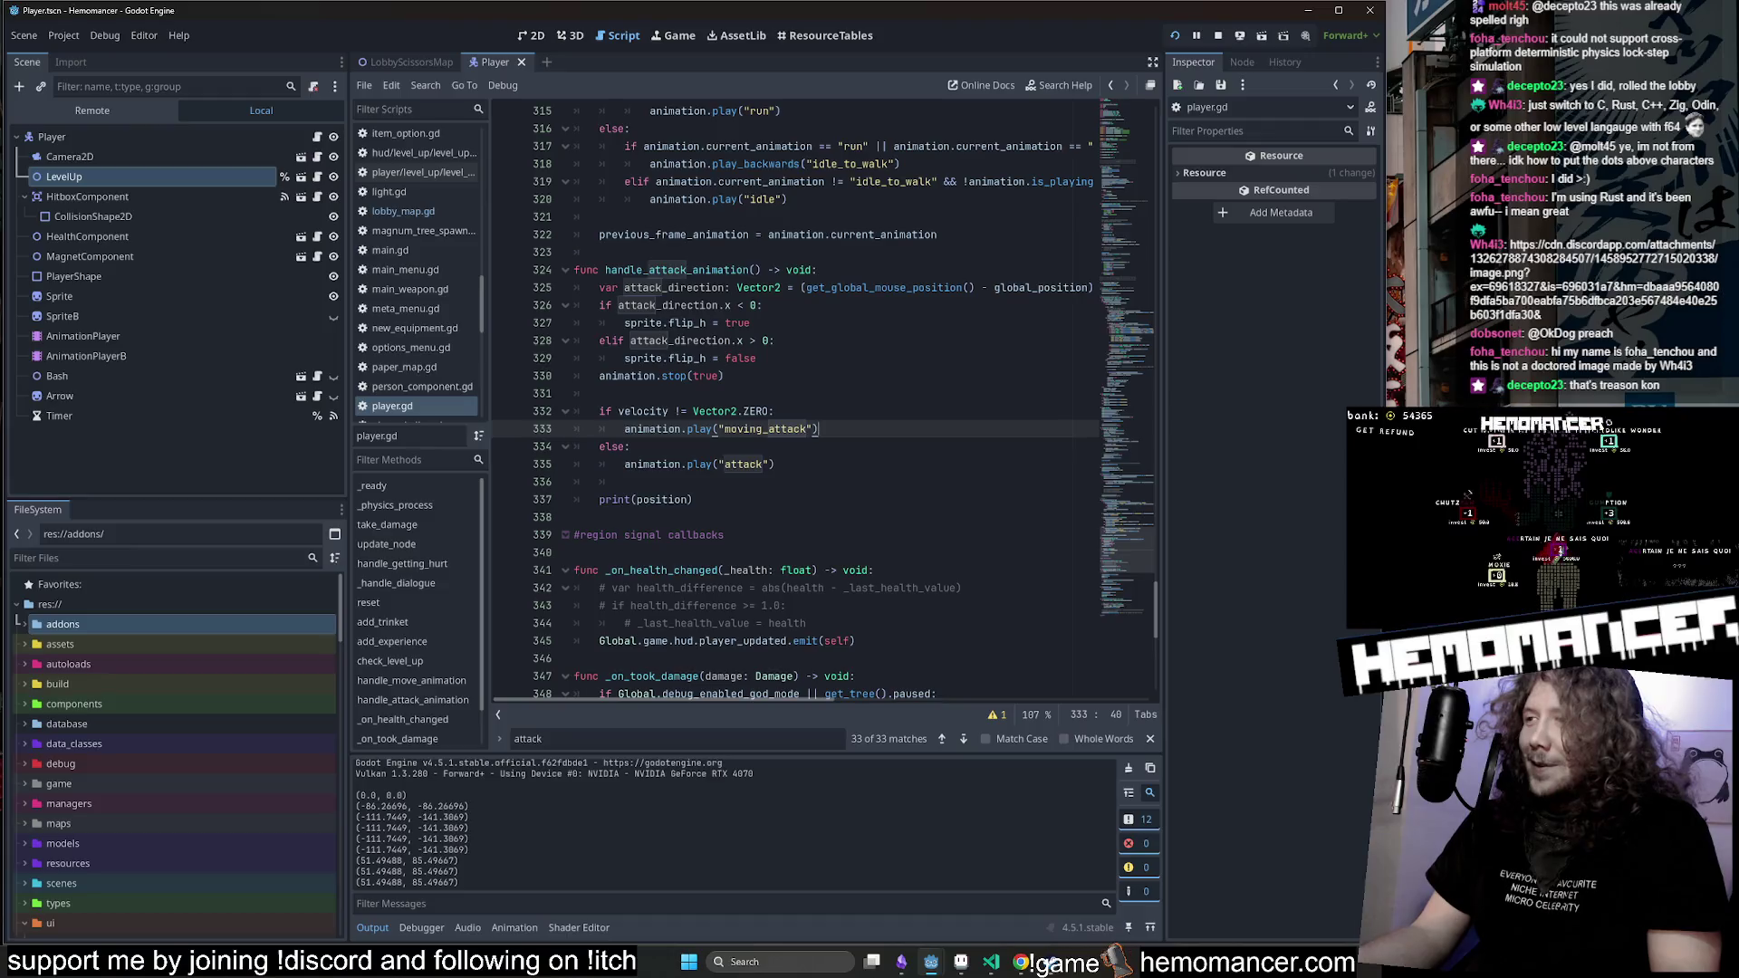
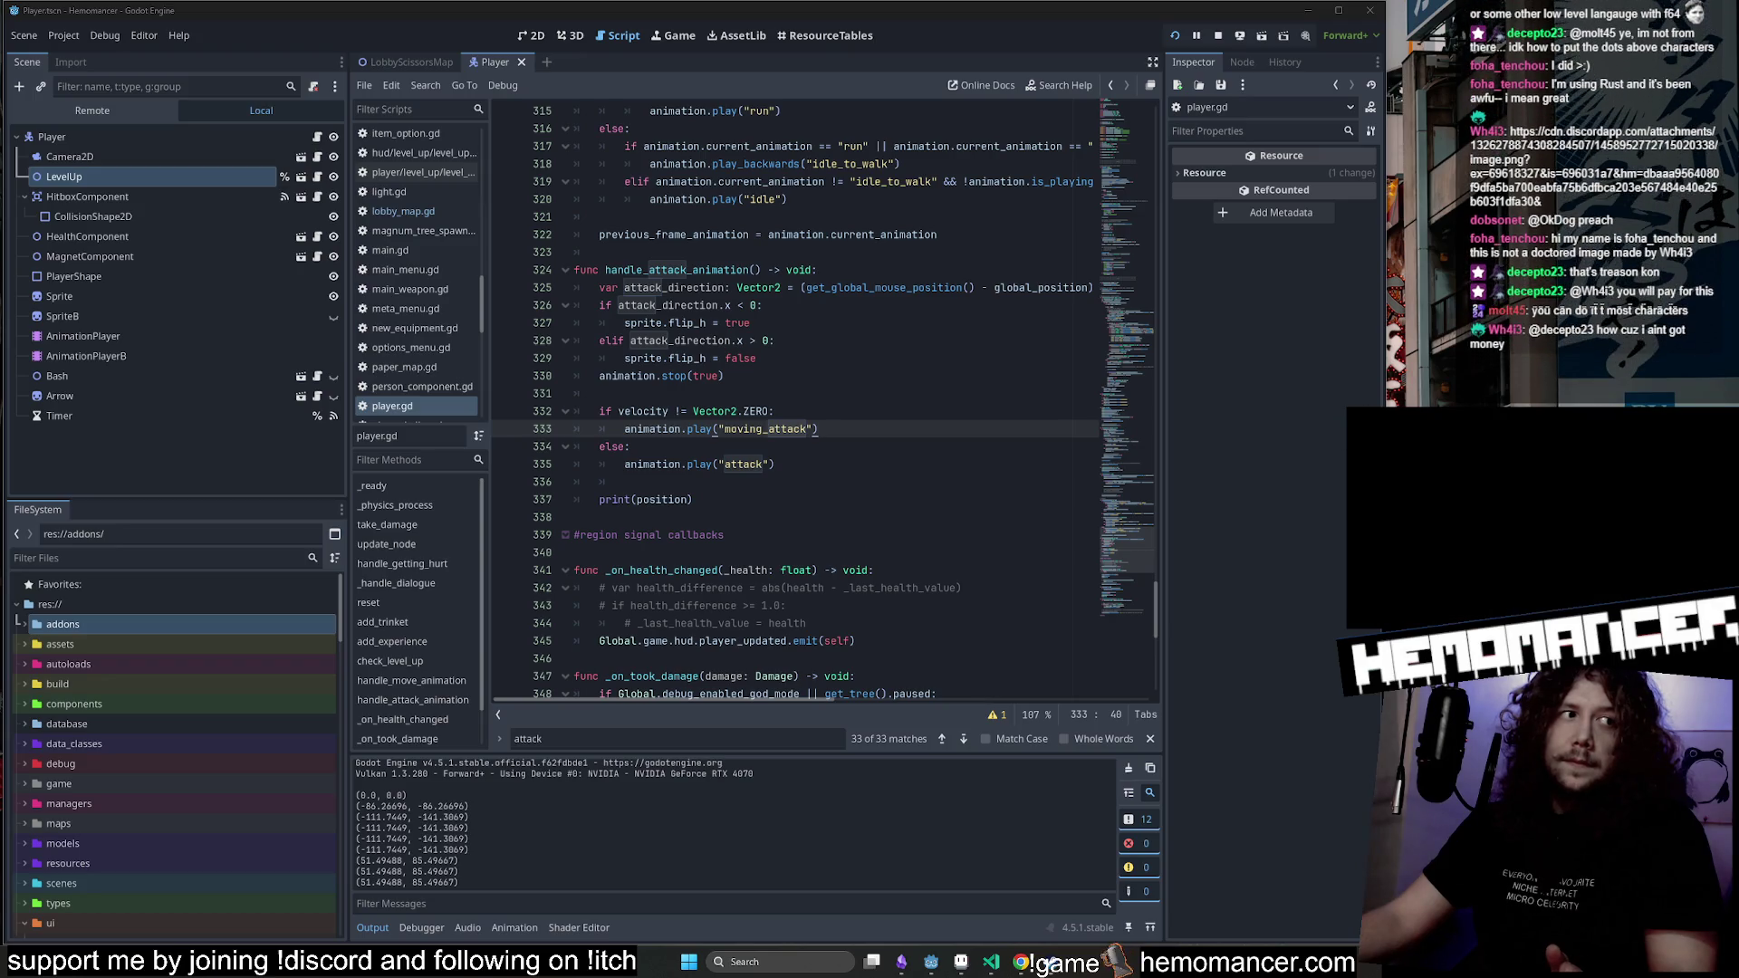
# Locate the print(position) debug line in player.gd's sprite-flipping code.
pyautogui.click(850, 287)
pyautogui.click(761, 322)
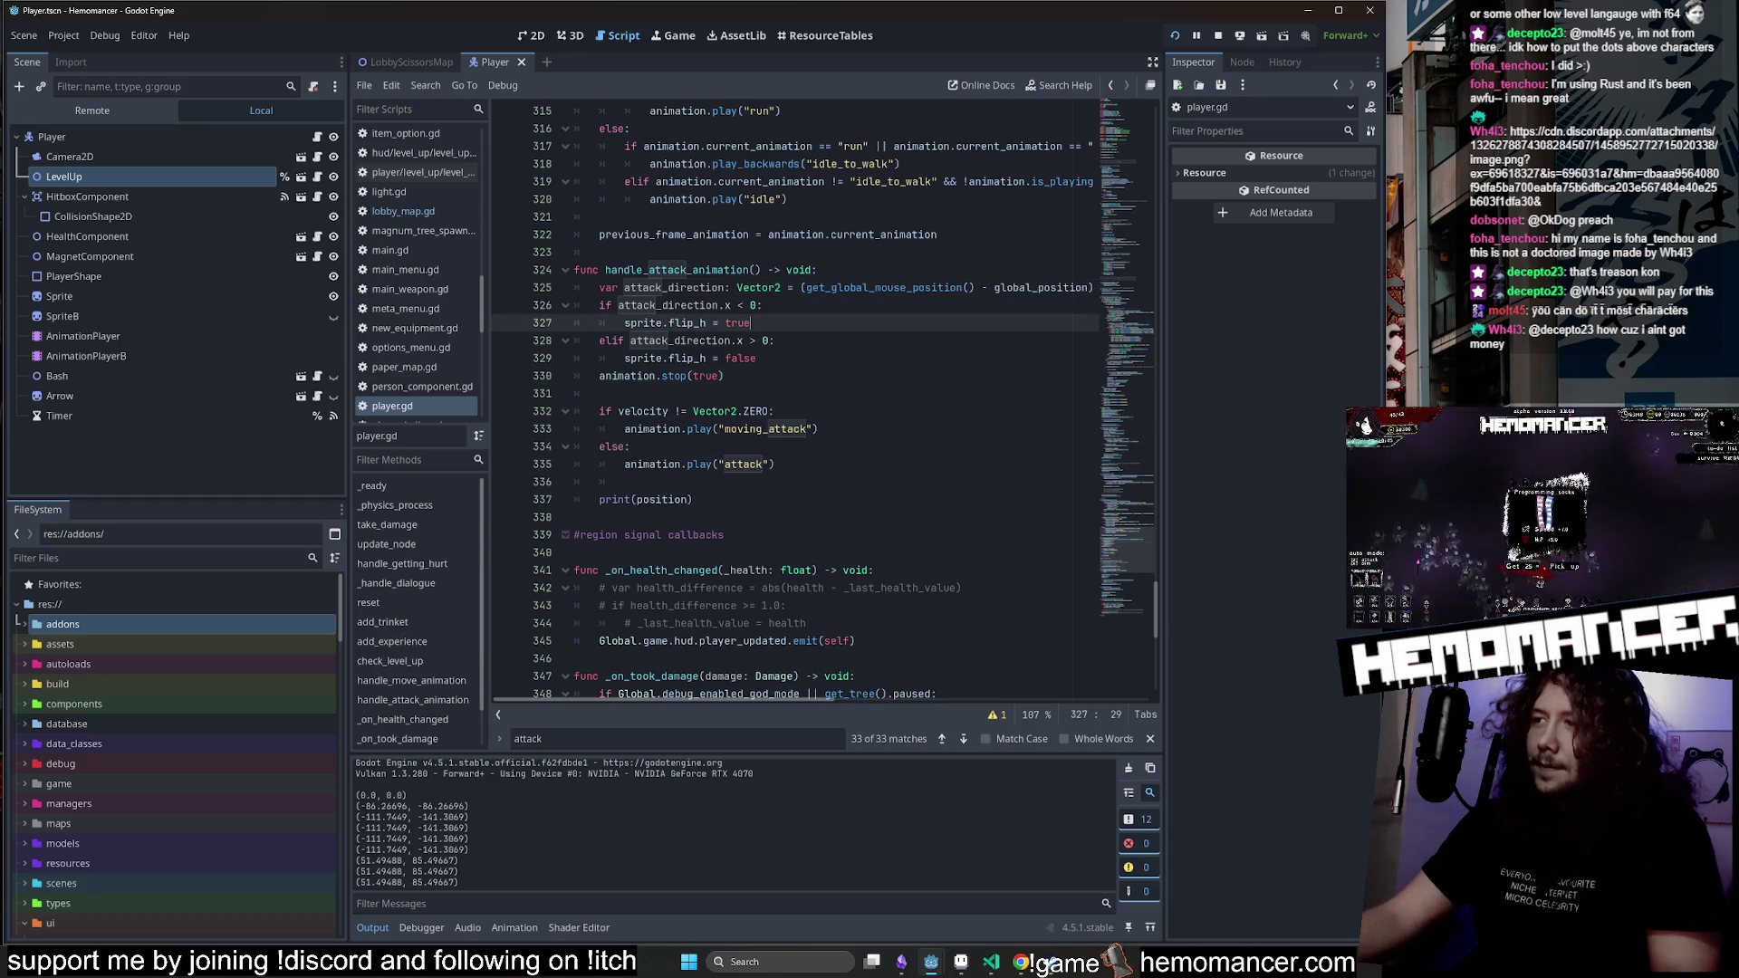
pyautogui.scroll(2, 815, 408)
pyautogui.scroll(-2, 815, 407)
pyautogui.click(691, 499)
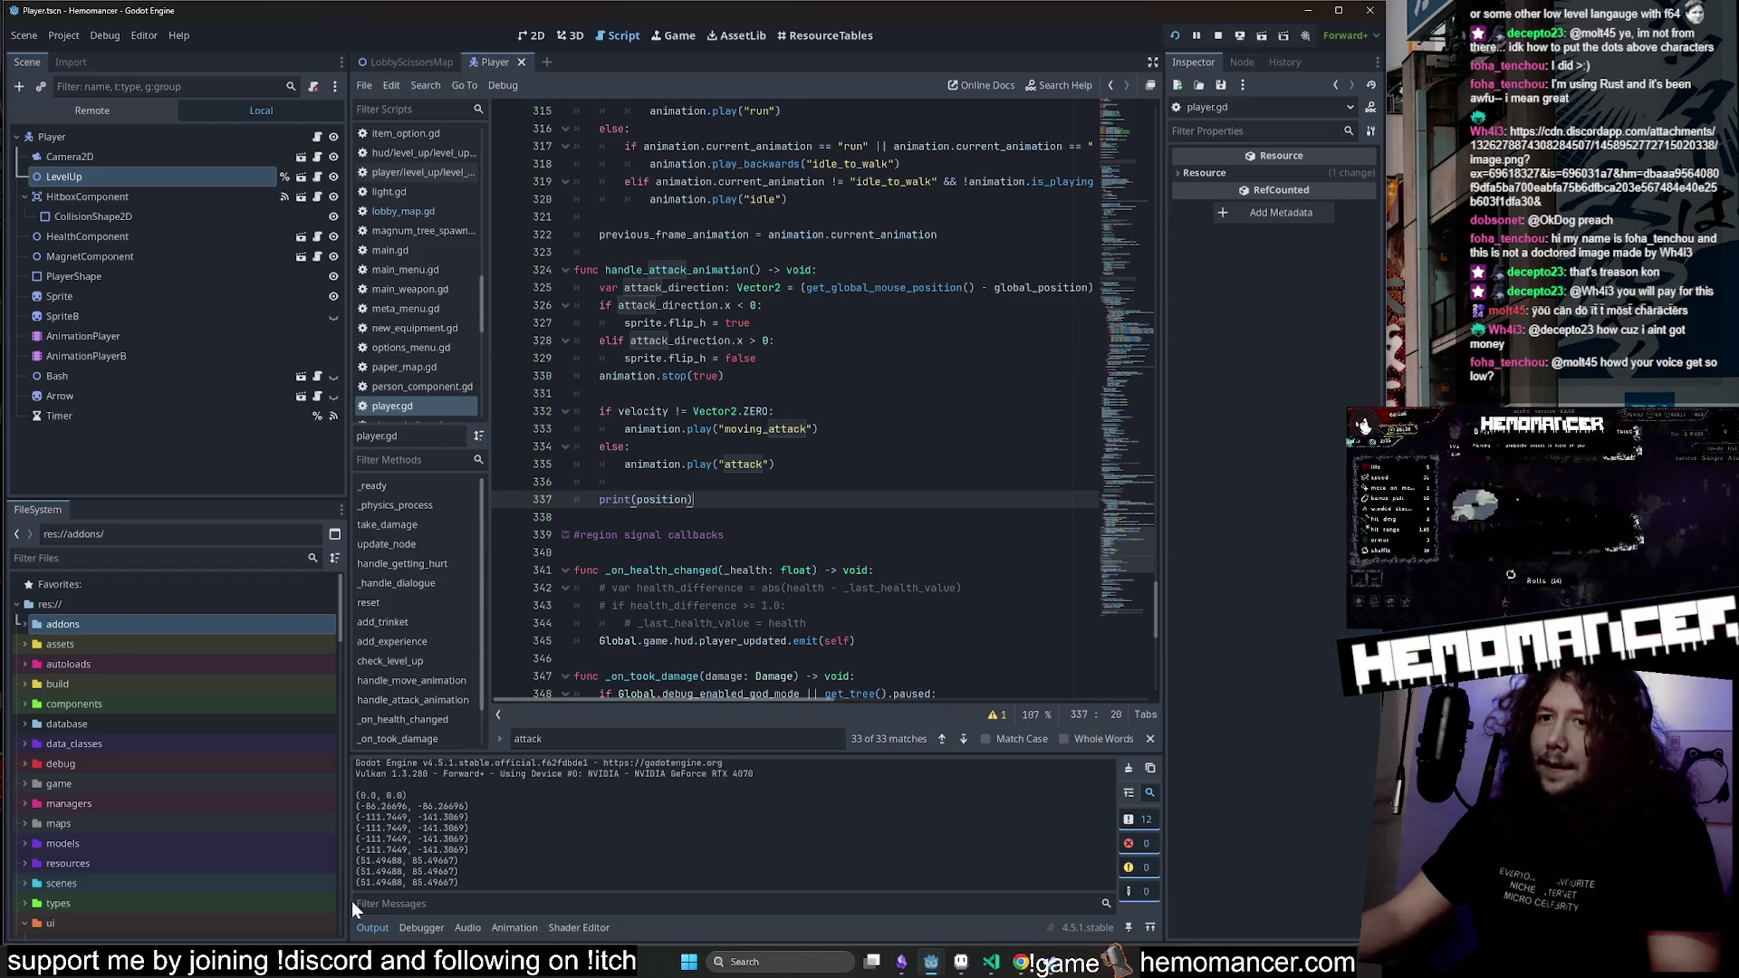
pyautogui.hotkey('shift', 'Up')
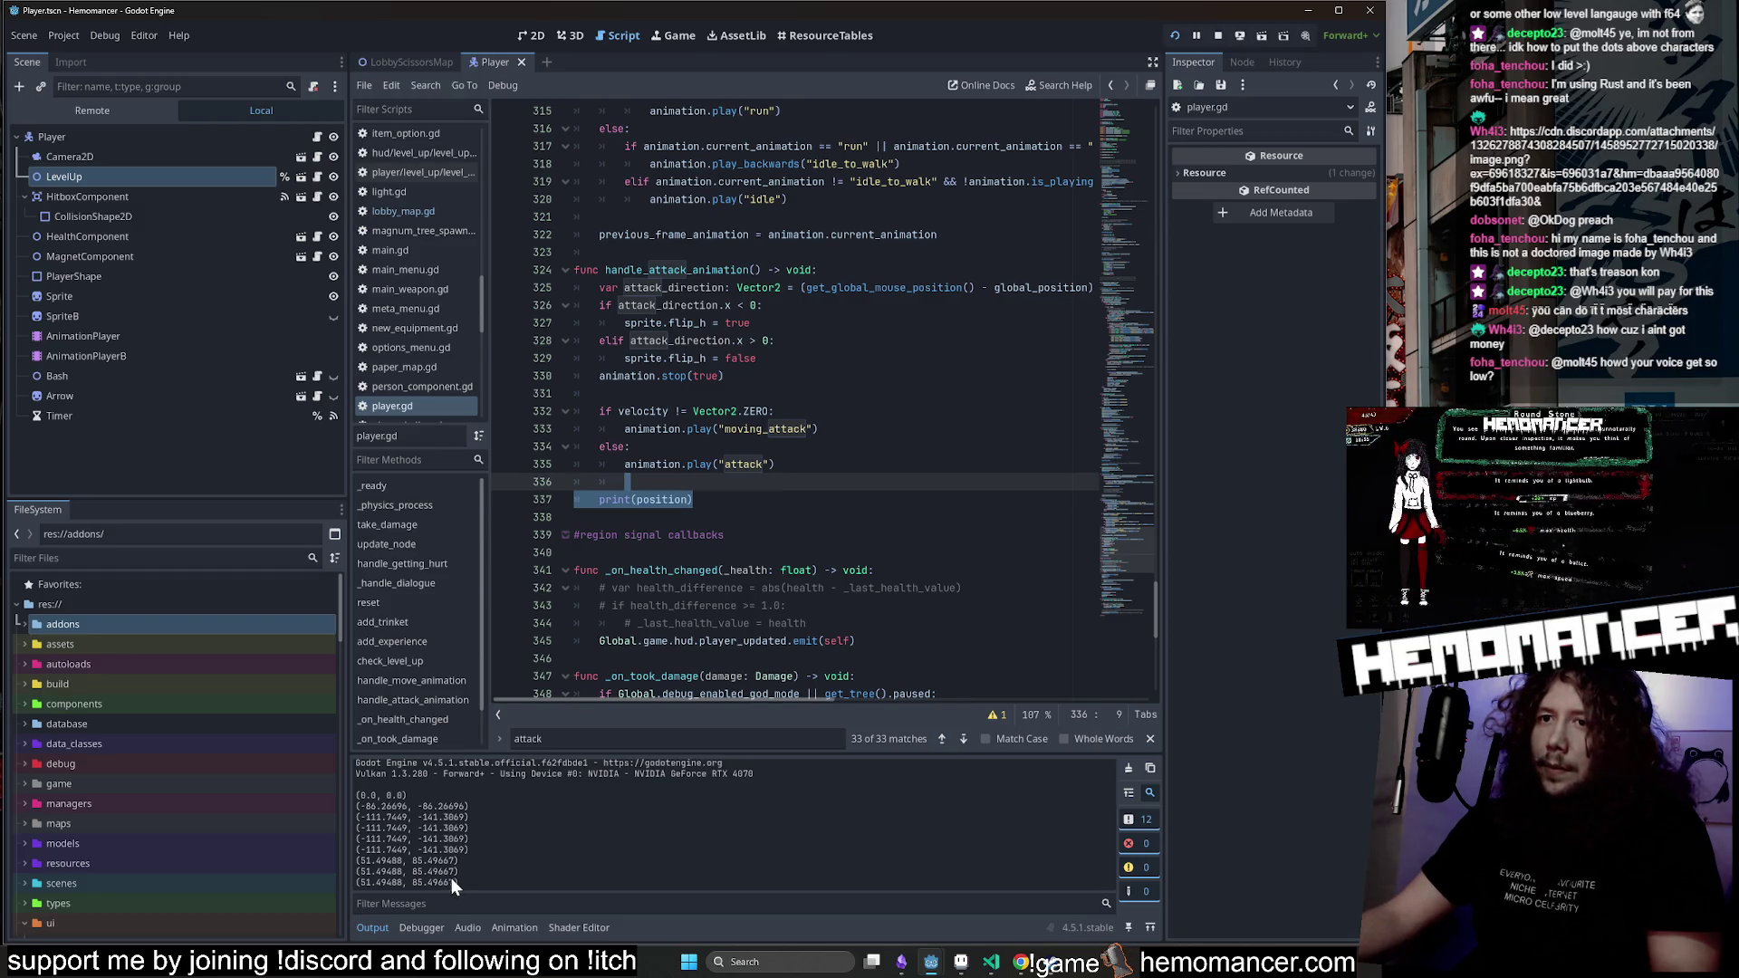
pyautogui.moveTo(459, 882); pyautogui.dragTo(356, 882)
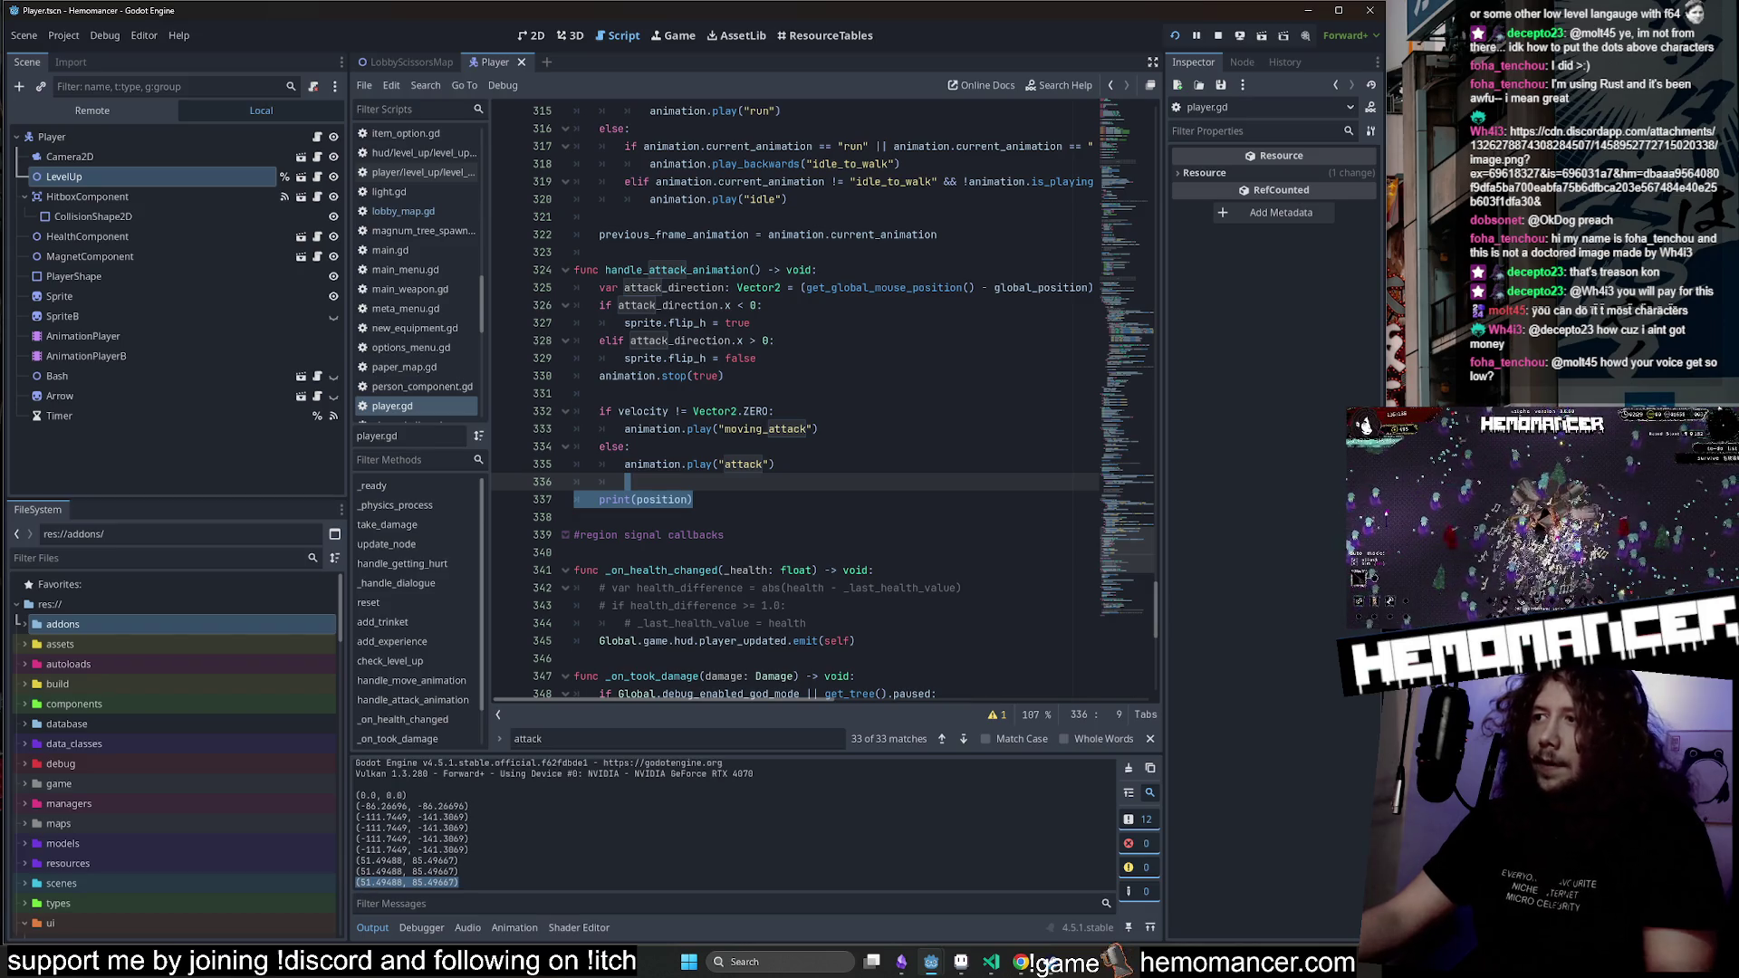
# Delete the print(position) line, save player.gd, and open focus_stone.gd's diff in VS Code.
pyautogui.click(634, 553)
pyautogui.click(693, 499)
pyautogui.hotkey('shift', 'Up')
pyautogui.press('BackSpace')
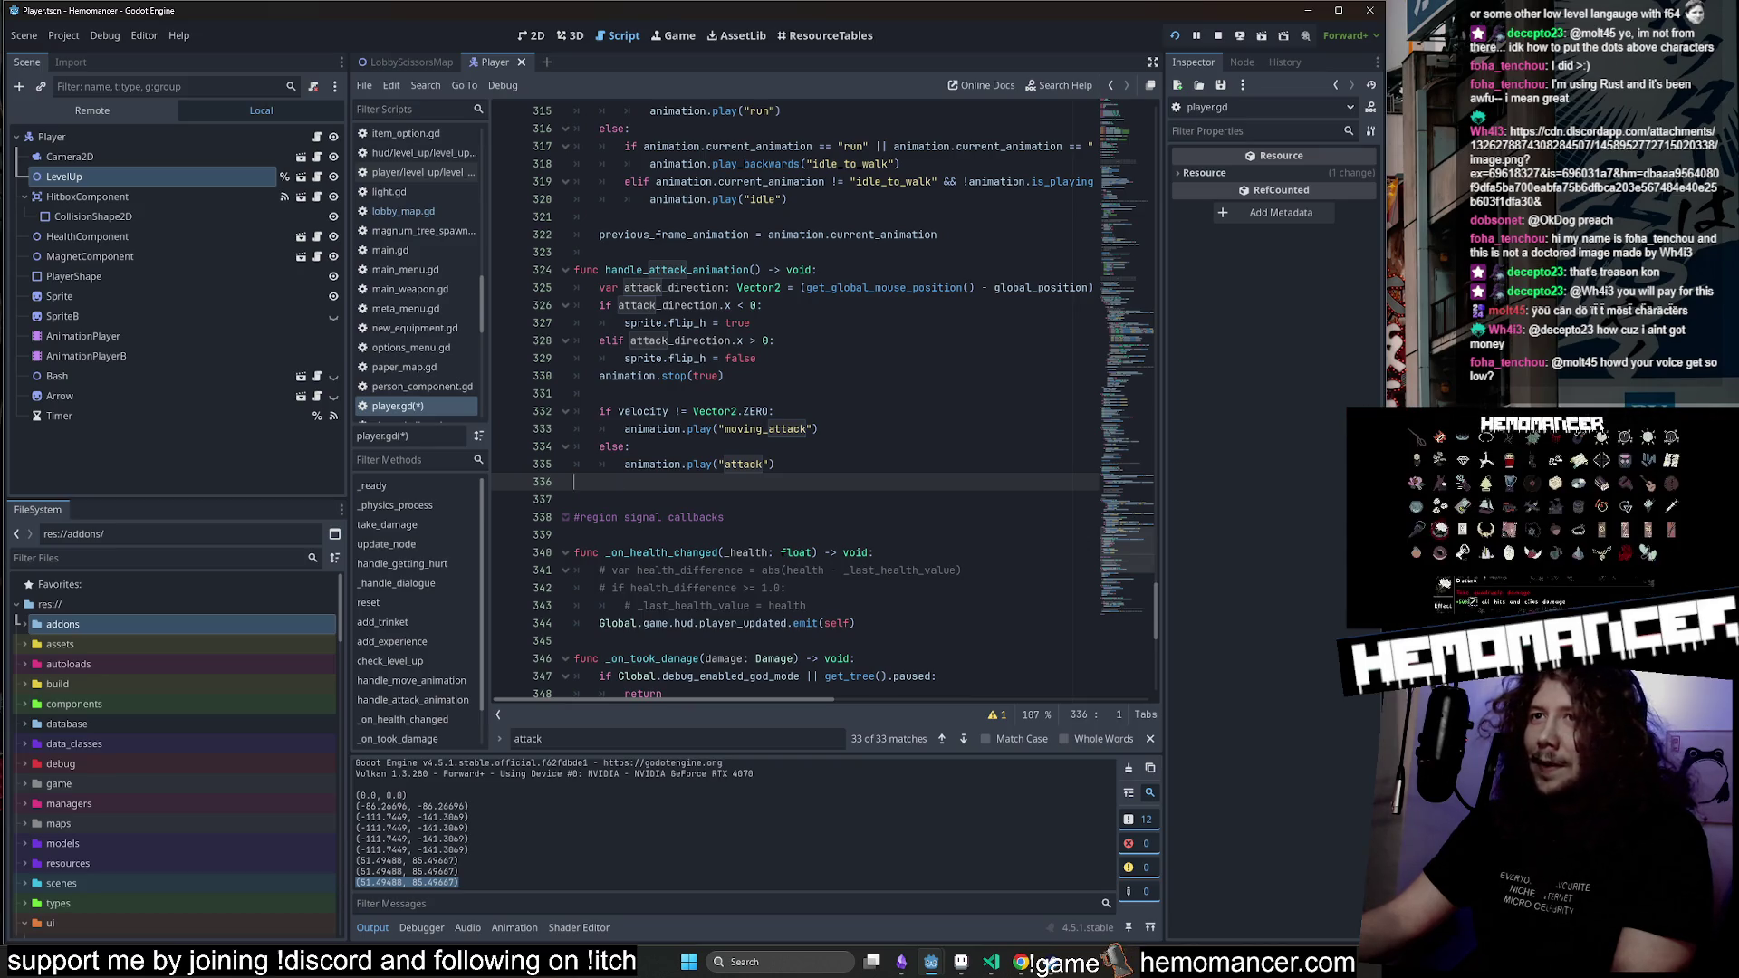
pyautogui.press('BackSpace')
pyautogui.hotkey('ctrl', 's')
pyautogui.press('Up')
pyautogui.scroll(2, 797, 398)
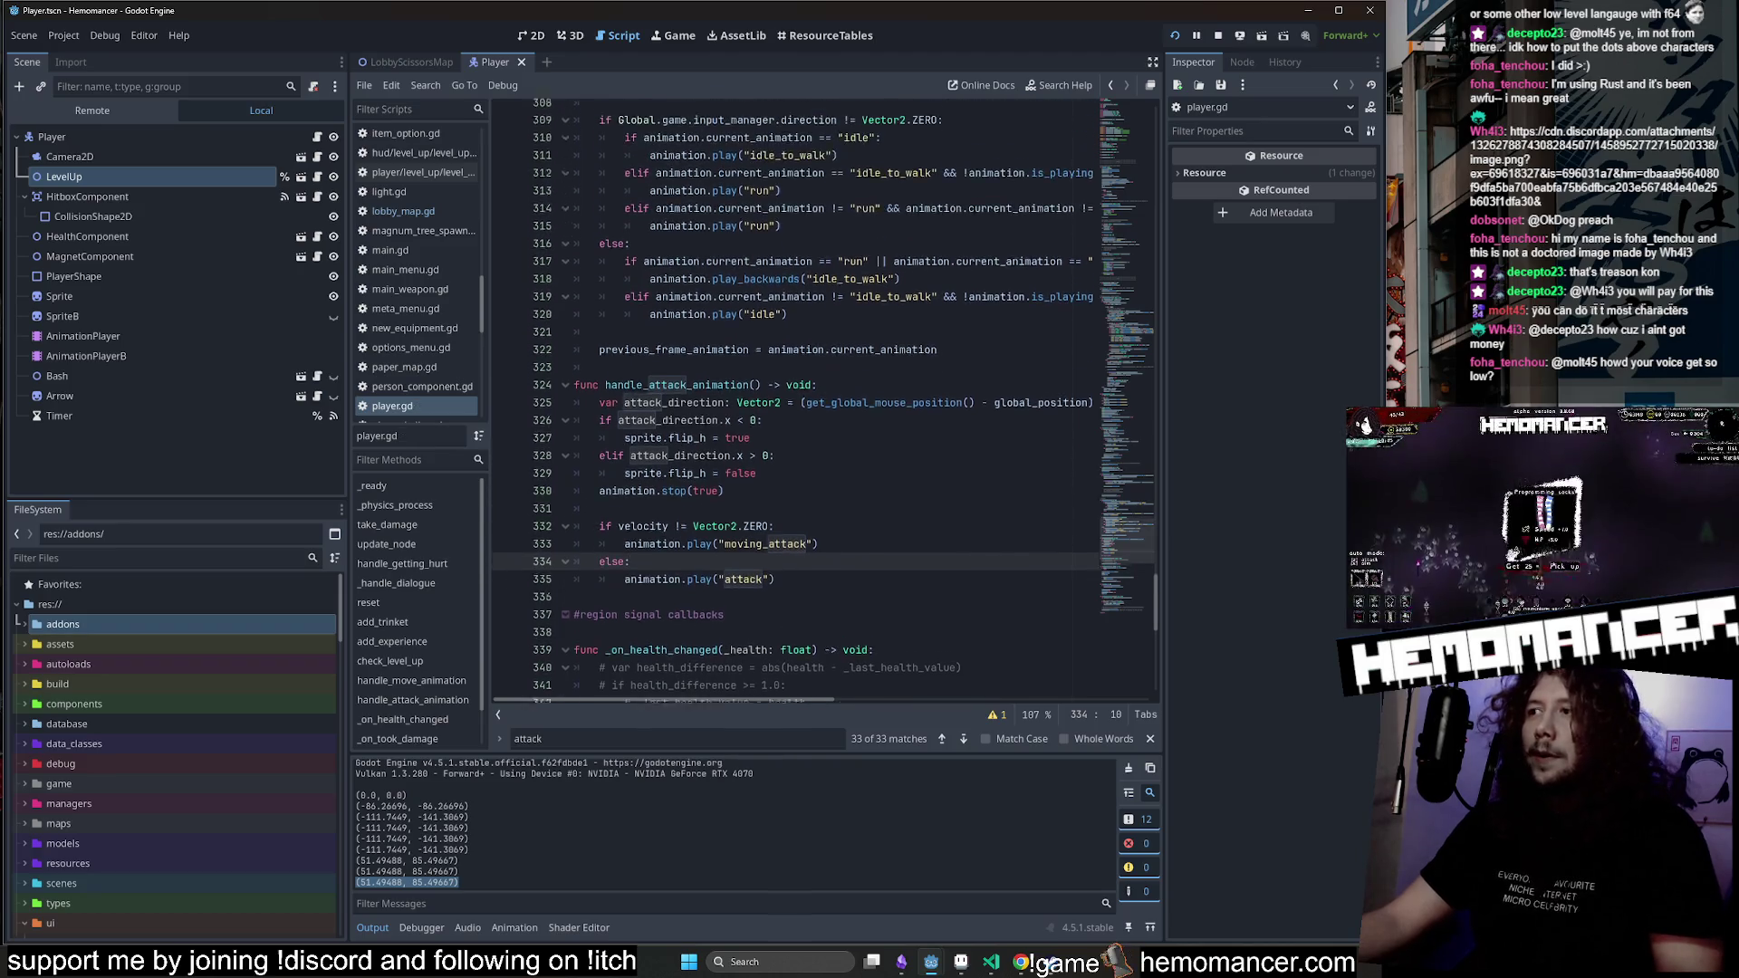
pyautogui.scroll(4, 797, 398)
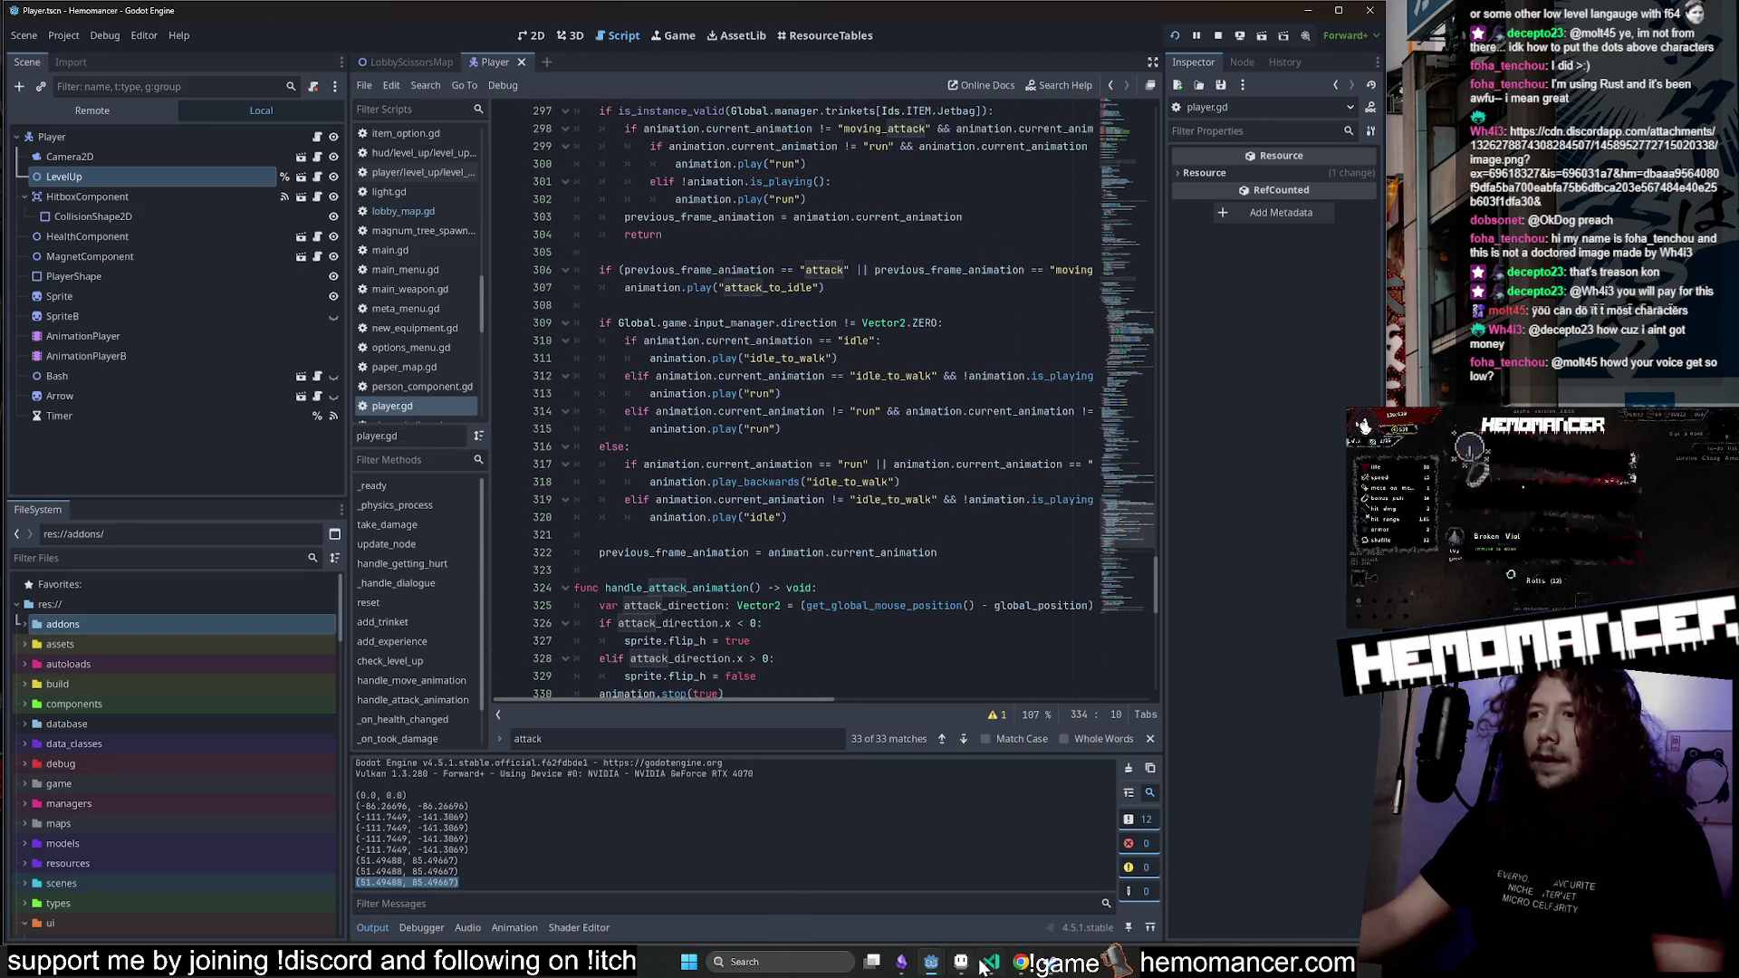
pyautogui.click(991, 962)
pyautogui.click(169, 554)
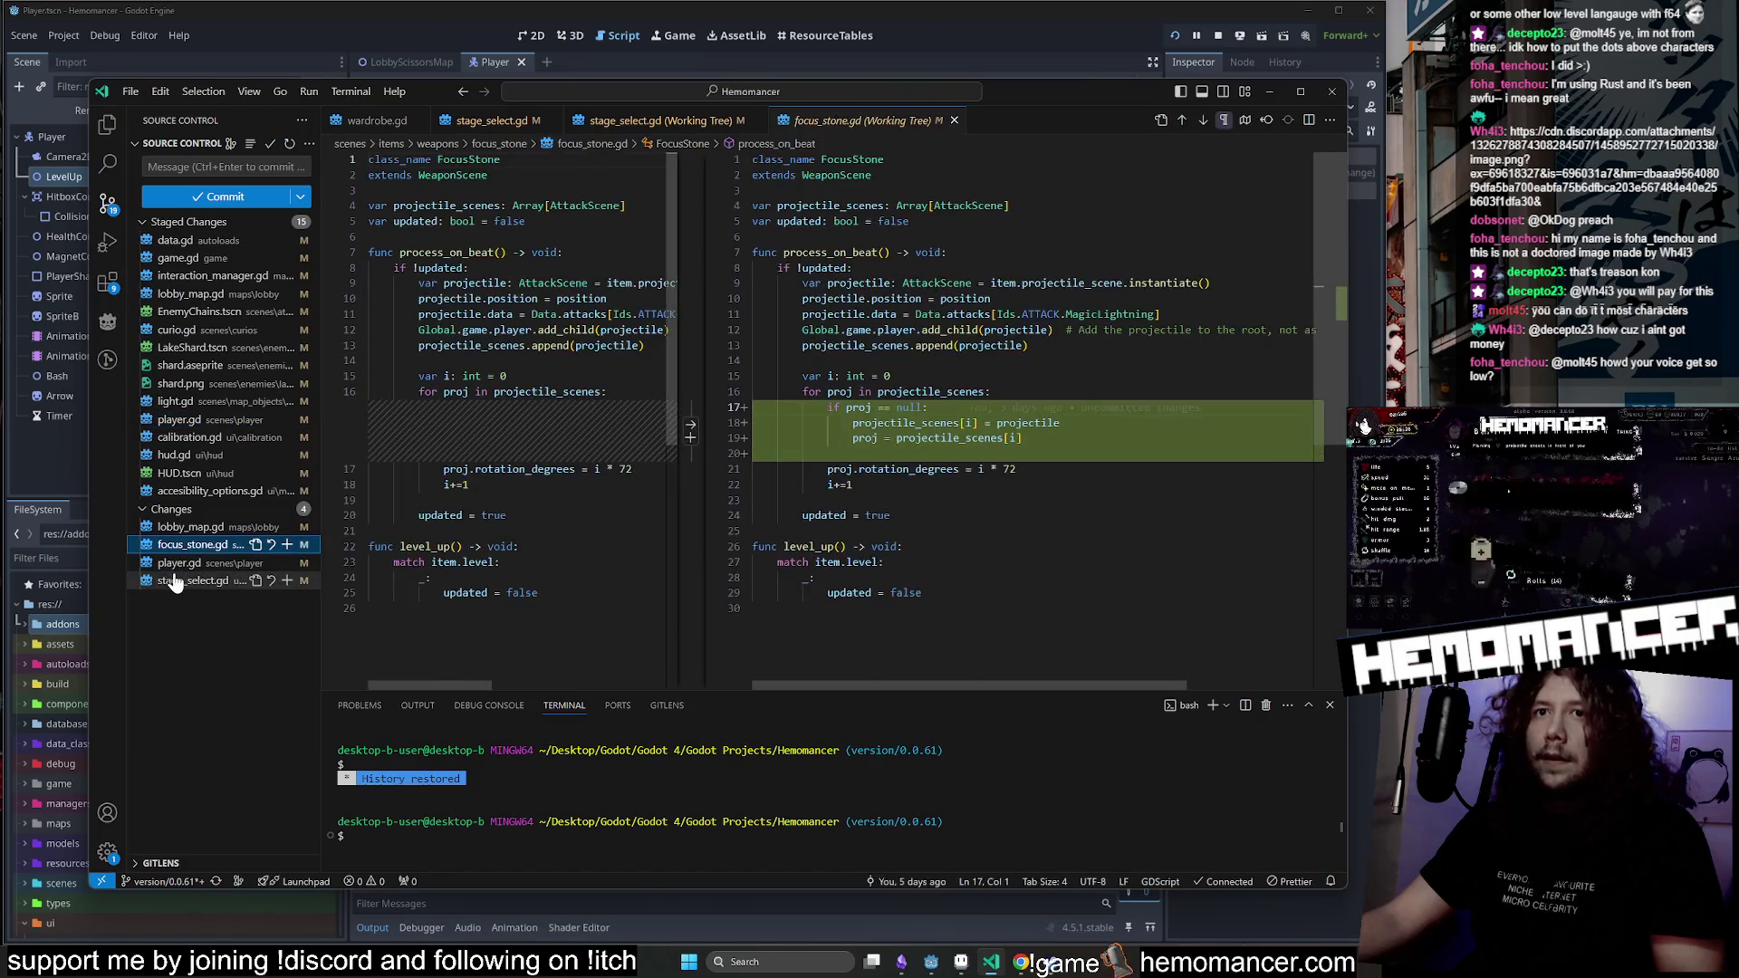
# In stage_select.gd, paste the logged coordinates into reposition_player and edit them toward 50, 85.
pyautogui.click(176, 580)
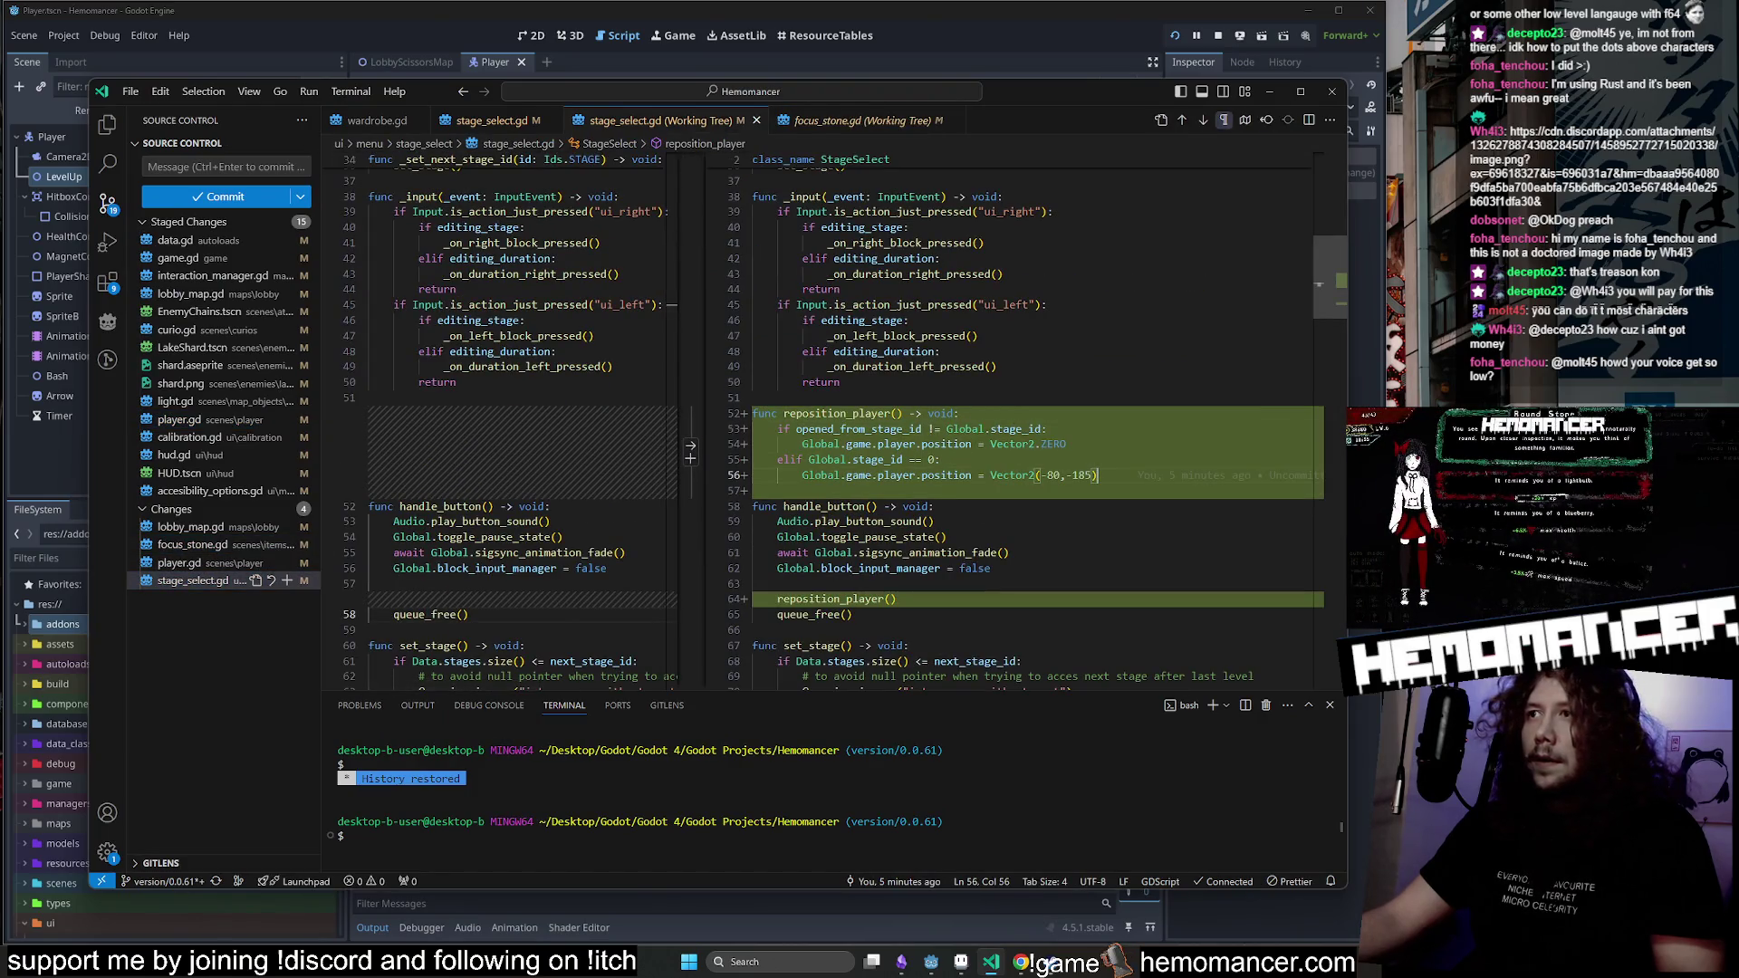
pyautogui.click(754, 490)
pyautogui.hotkey('ctrl', 'v')
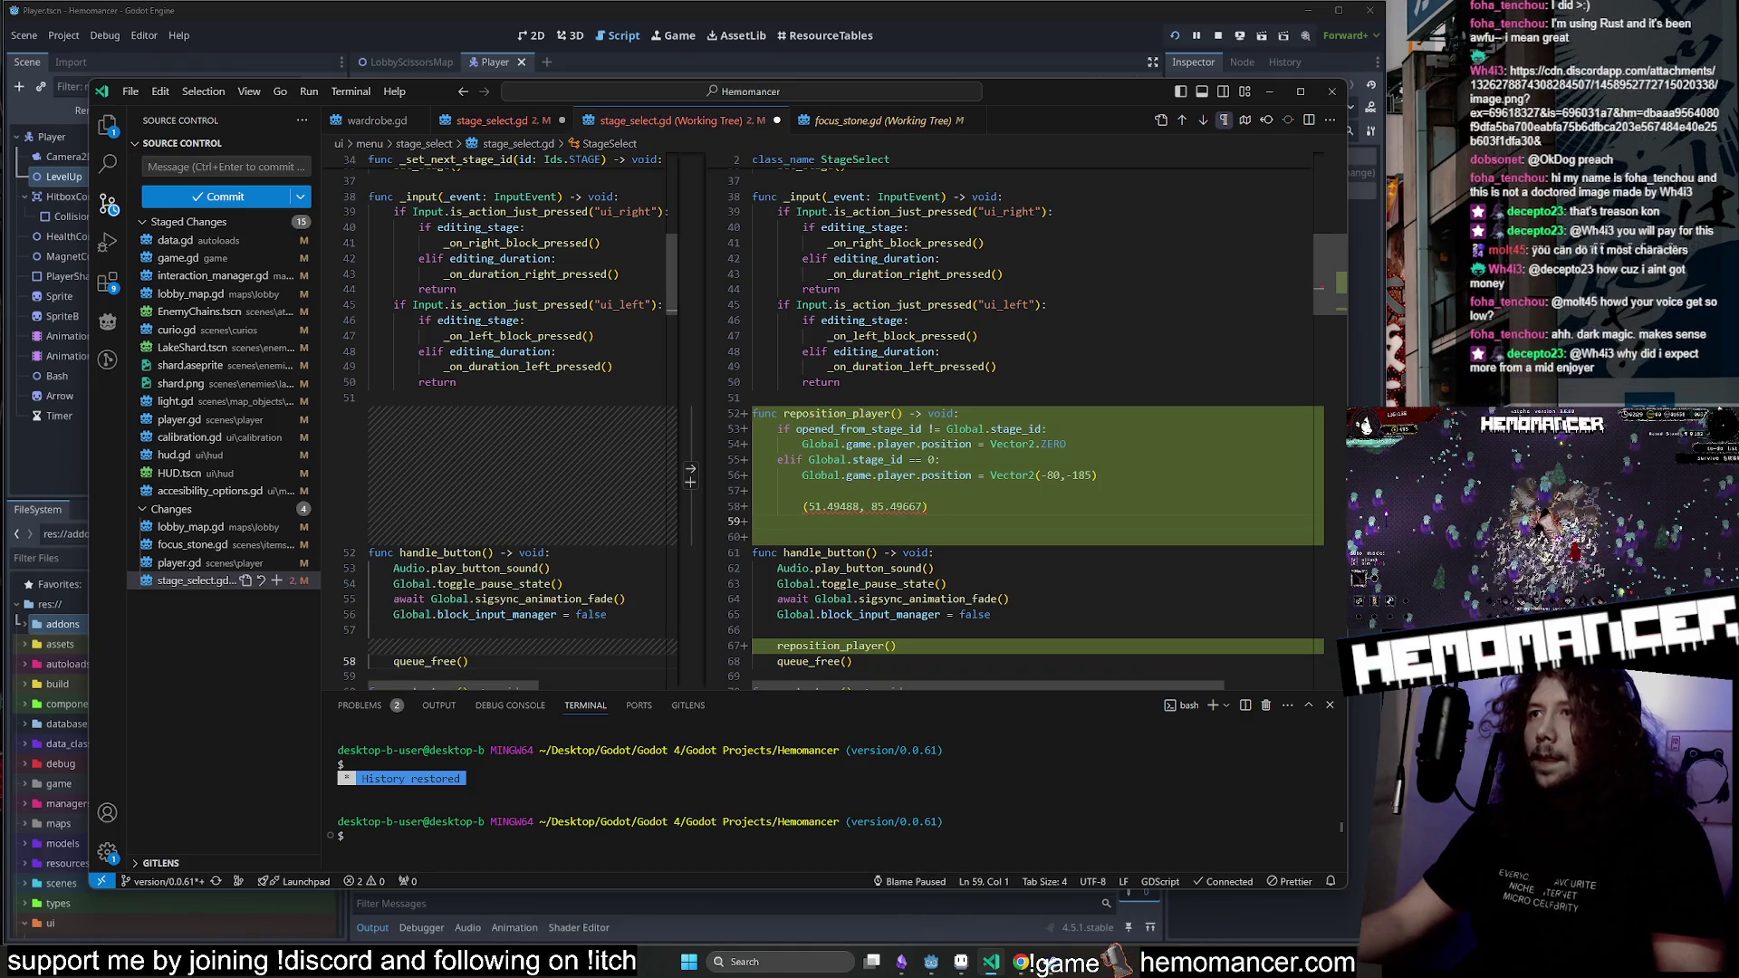
pyautogui.moveTo(807, 507); pyautogui.dragTo(814, 506)
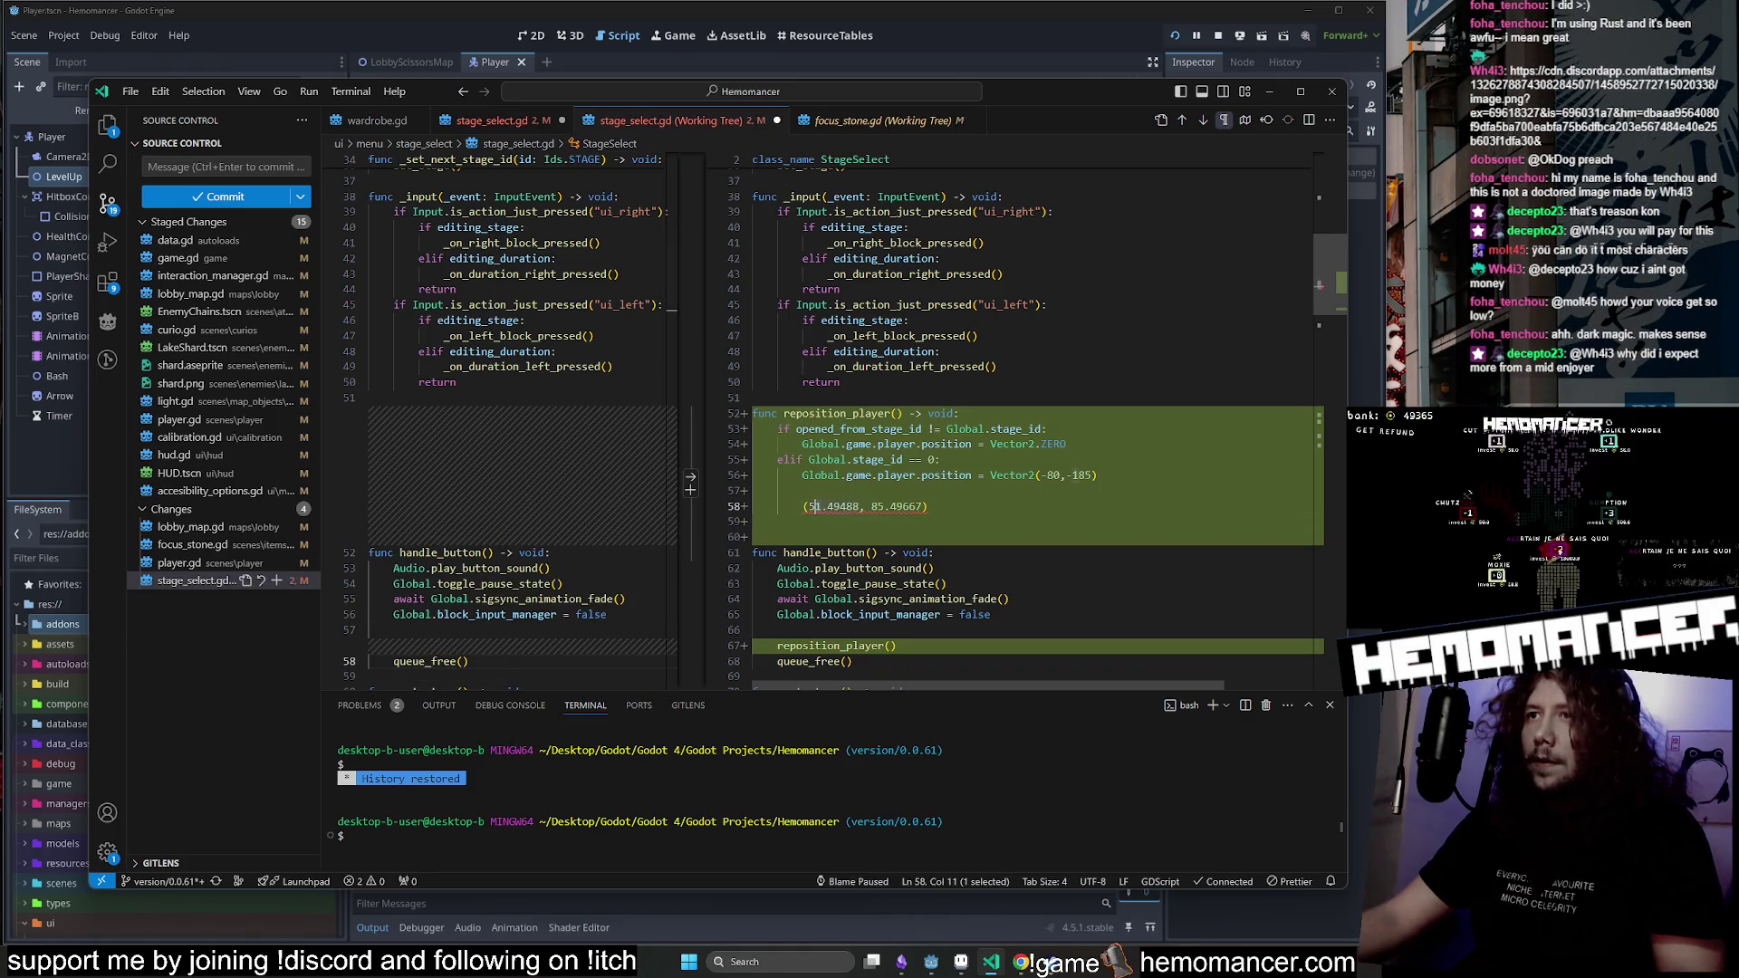
pyautogui.doubleClick(1053, 474)
pyautogui.write('6')
pyautogui.press('BackSpace')
pyautogui.press('BackSpace')
pyautogui.write('50')
pyautogui.press('Right')
pyautogui.press('Right')
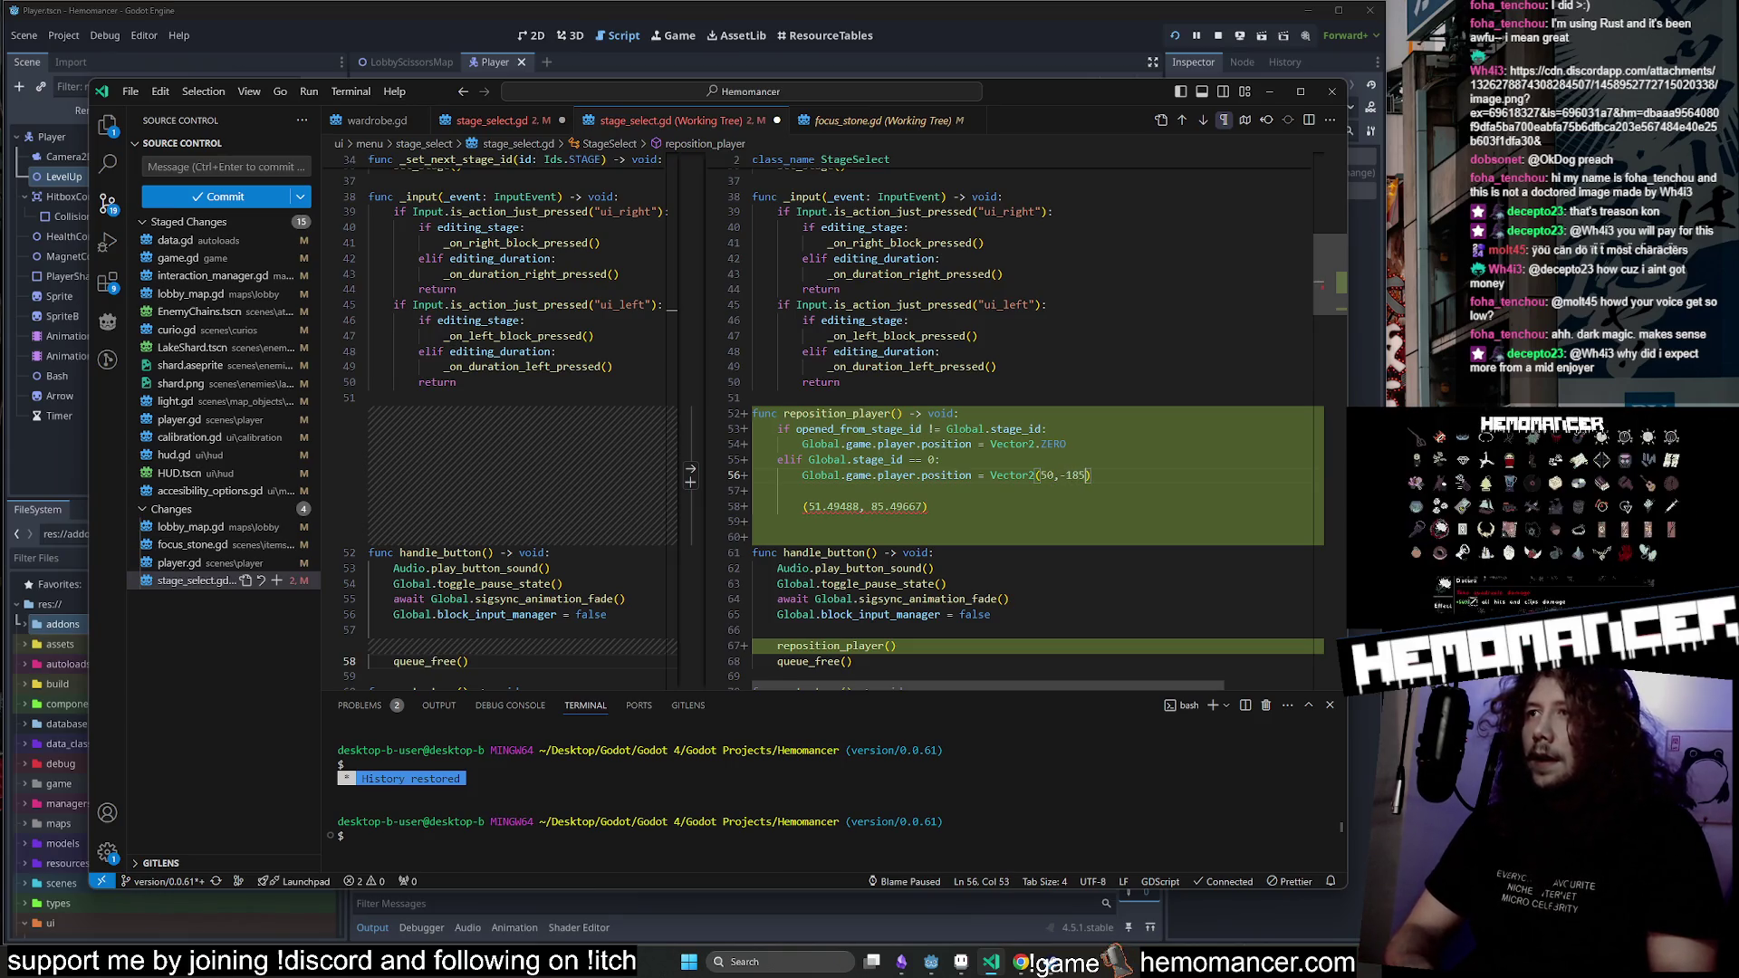
pyautogui.press('BackSpace')
pyautogui.press('BackSpace')
pyautogui.press('BackSpace')
pyautogui.press('Delete')
pyautogui.write('7')
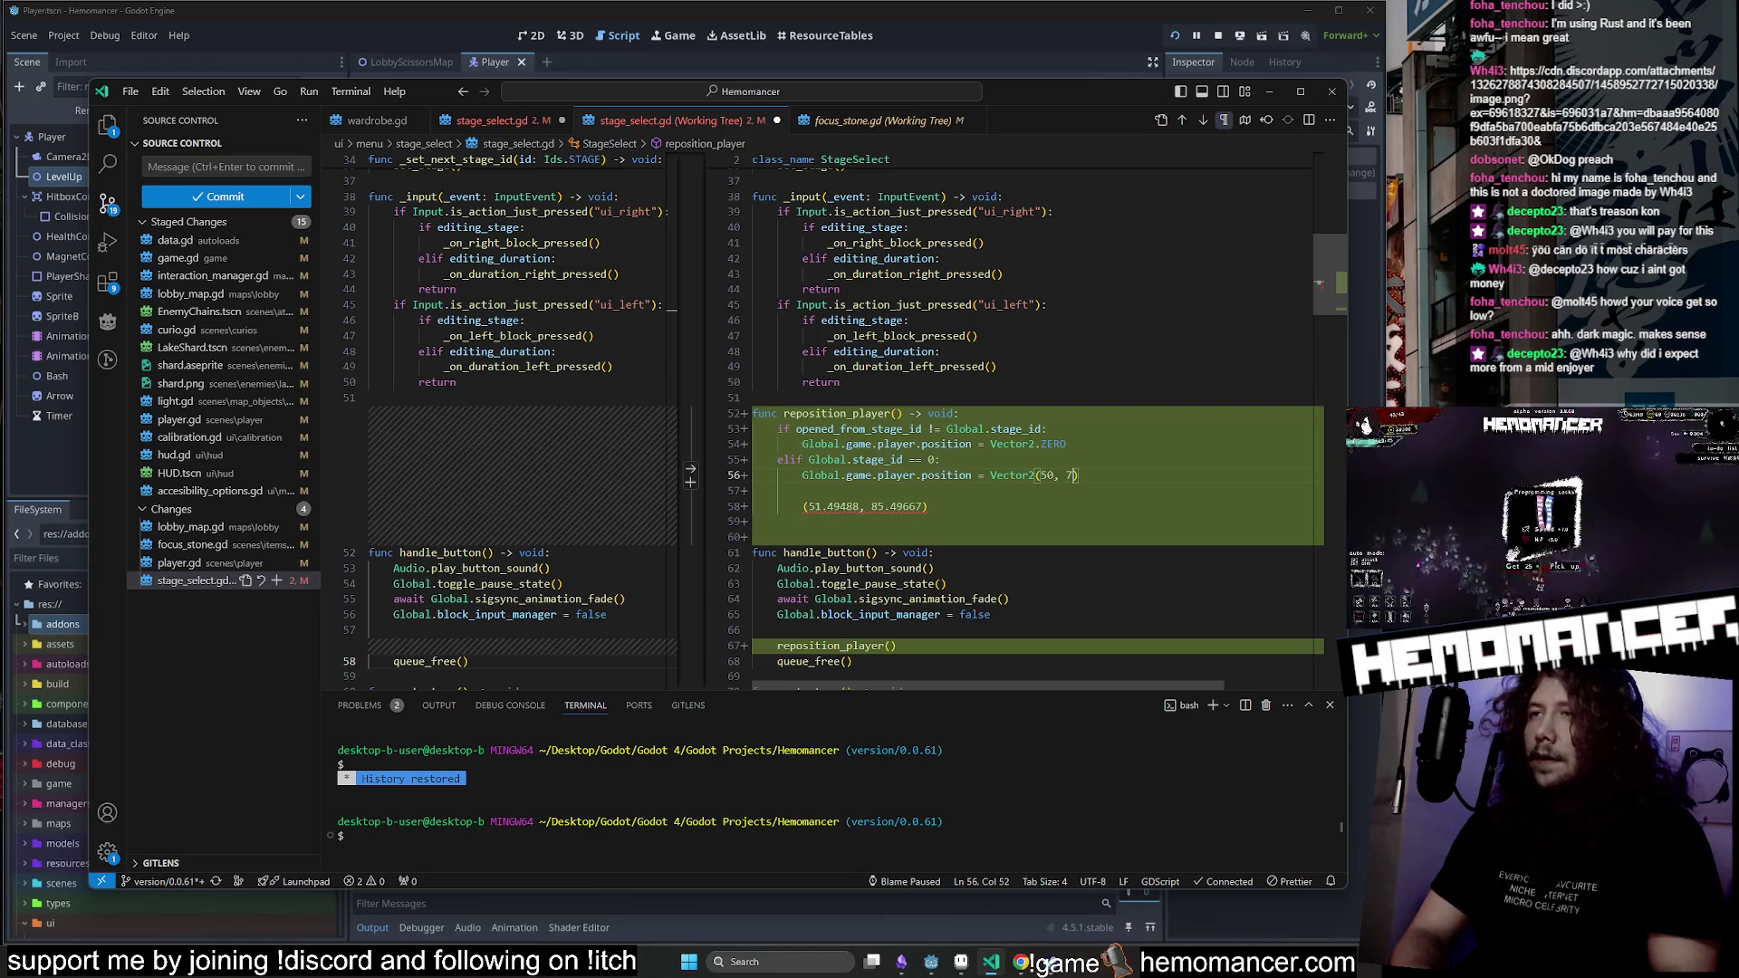
pyautogui.write('-86')
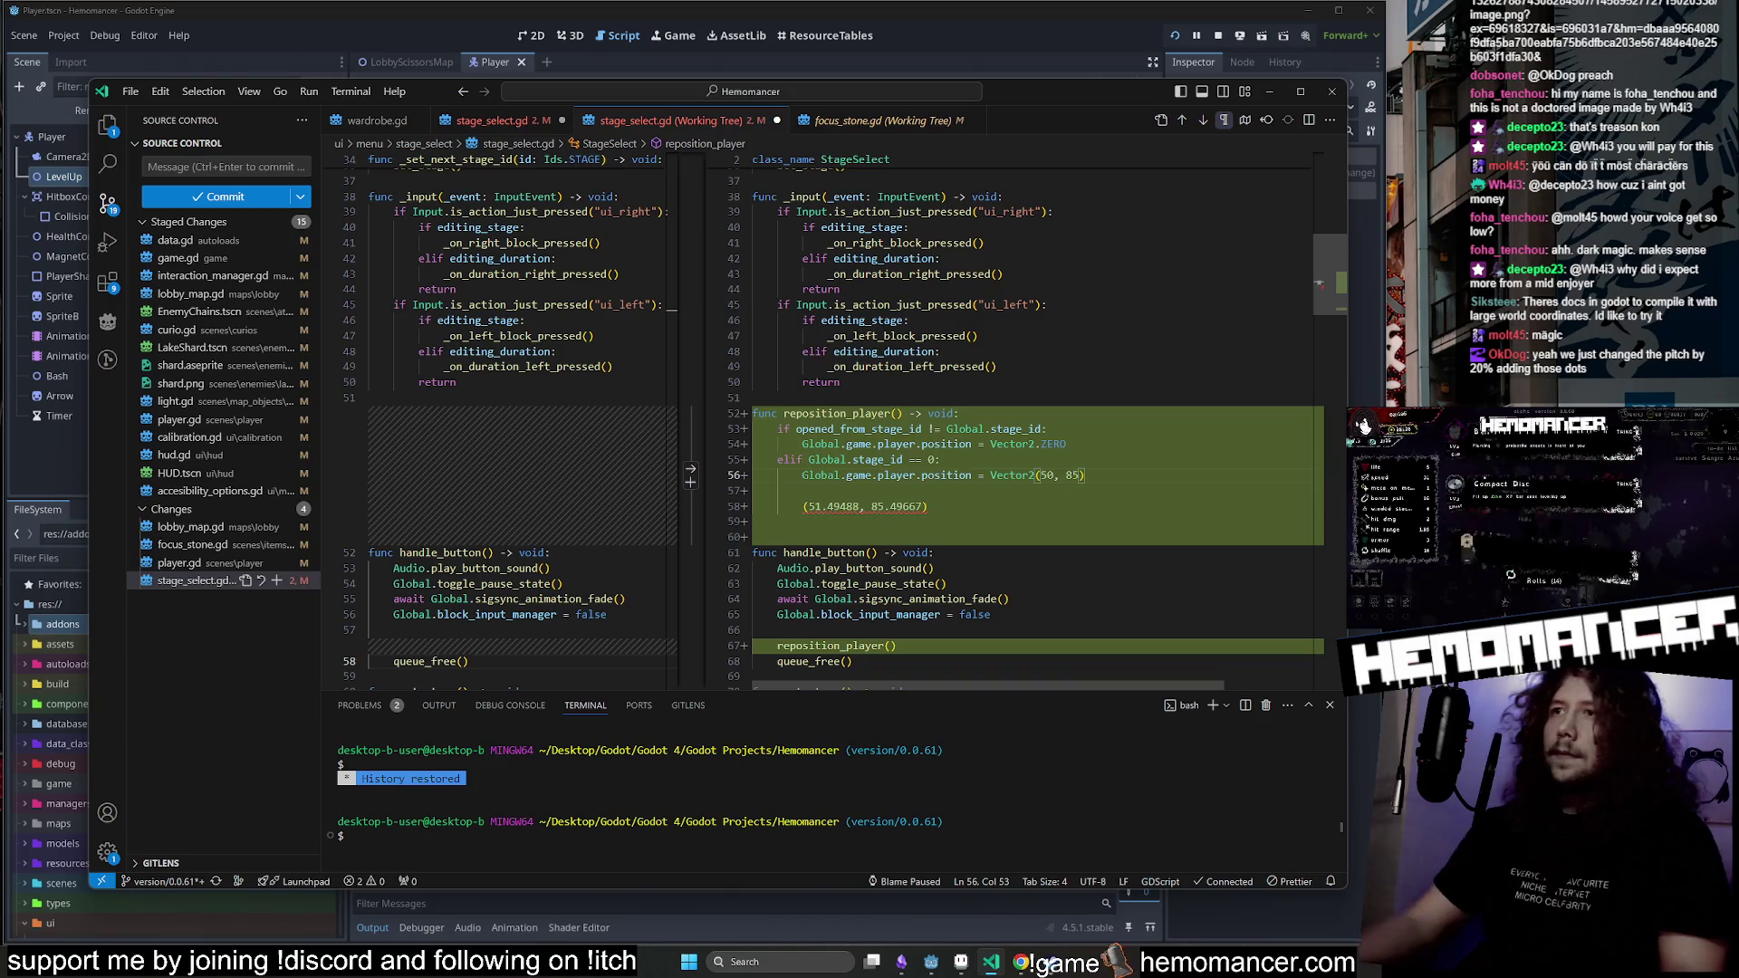
# Copy the edited line over the first branch so it sets Vector2(50, 85).
pyautogui.hotkey('shift', 'Home')
pyautogui.hotkey('ctrl', 'c')
pyautogui.press('Up')
pyautogui.press('Up')
pyautogui.hotkey('shift', 'Home')
pyautogui.hotkey('ctrl', 'v')
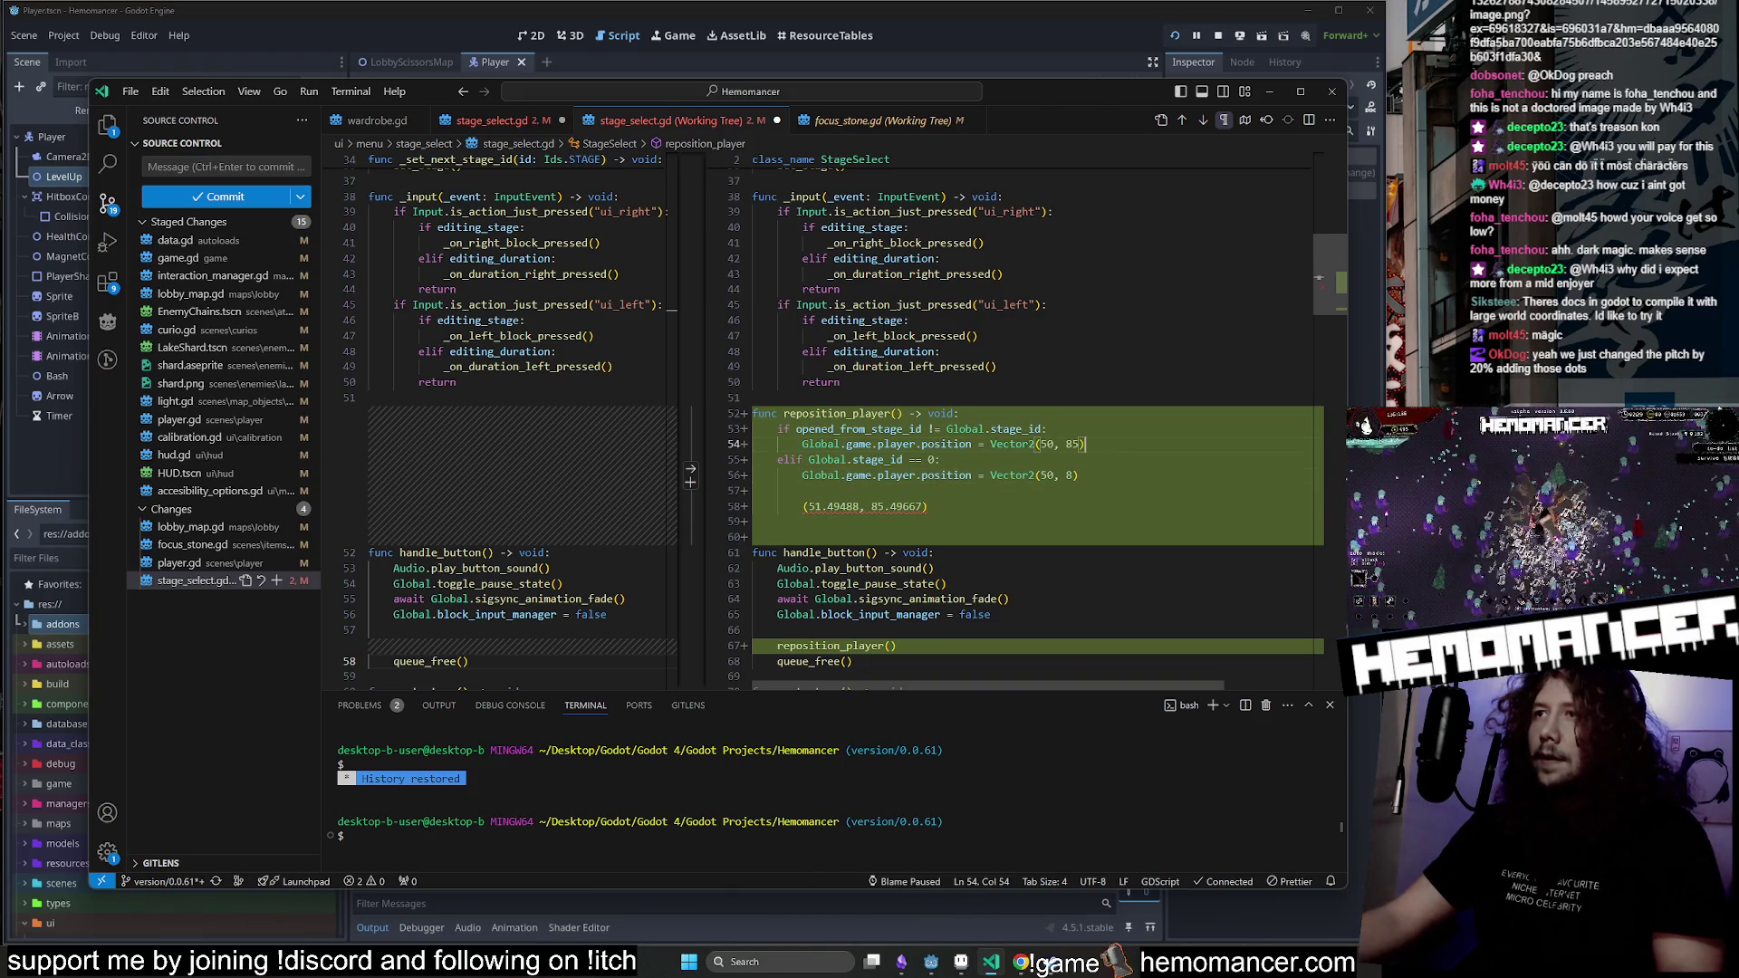
# Remove the pasted coordinates line and the stage 0 elif branch, then minimise VS Code.
pyautogui.press('Down')
pyautogui.press('Down')
pyautogui.press('Down')
pyautogui.hotkey('shift', 'Down')
pyautogui.hotkey('shift', 'End')
pyautogui.press('Delete')
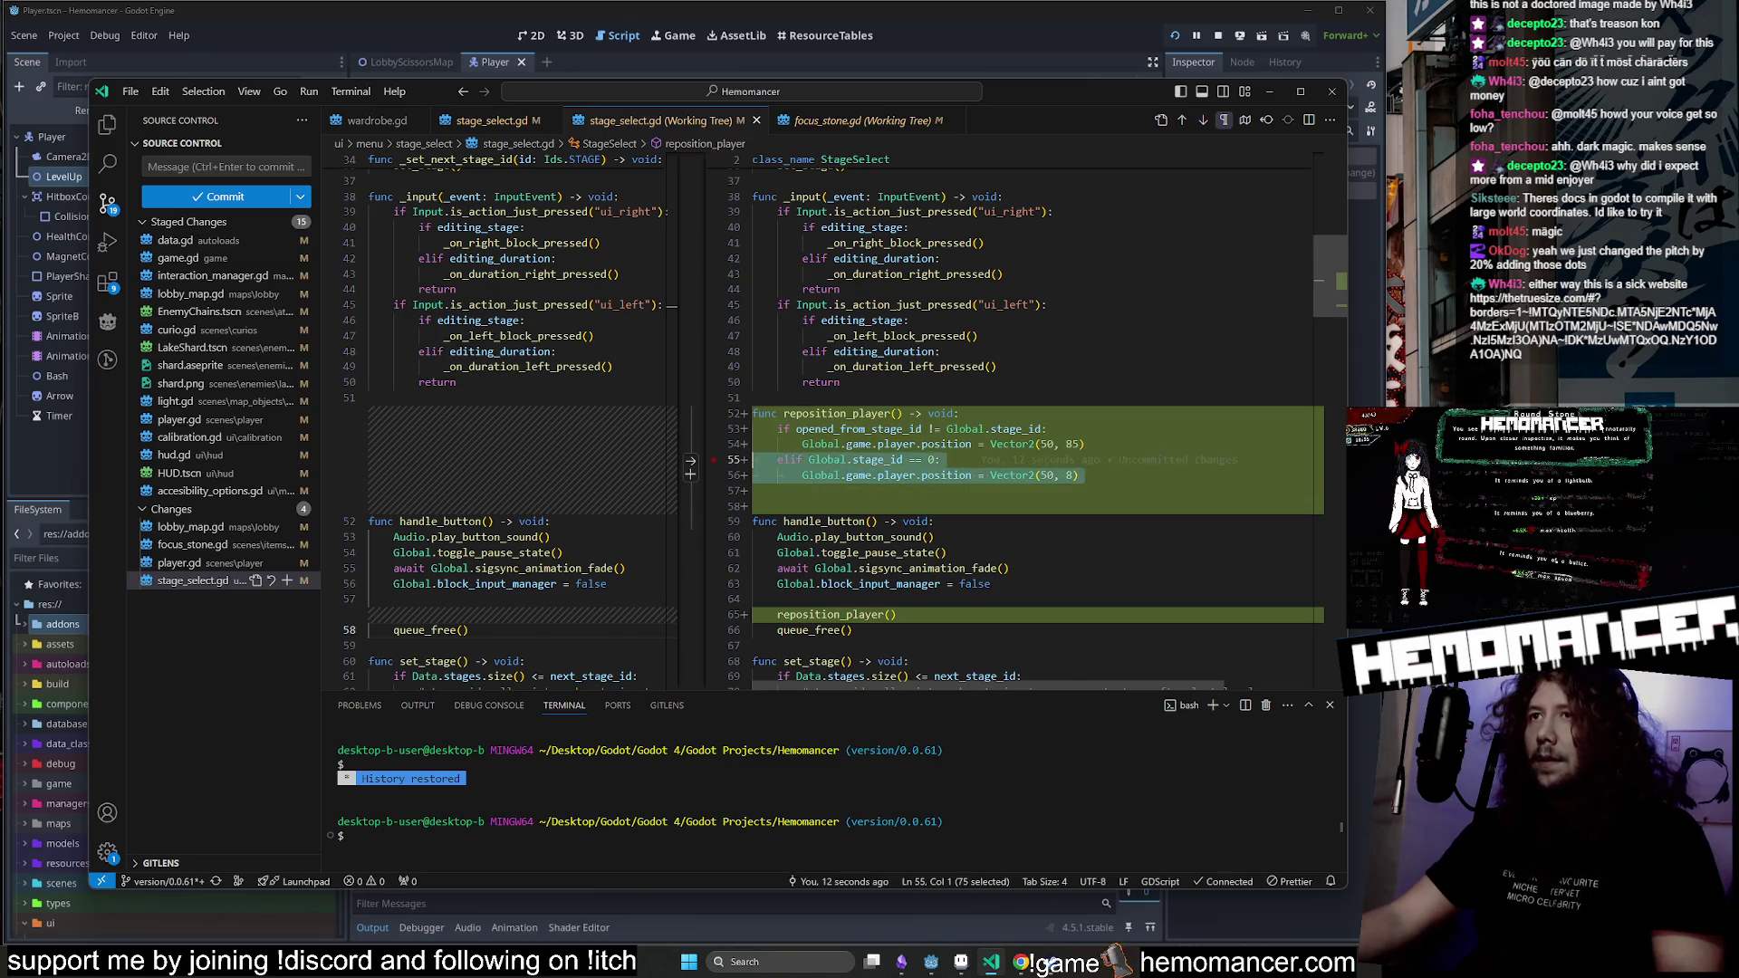
pyautogui.press('Delete')
pyautogui.press('Delete')
pyautogui.press('Tab')
pyautogui.press('Tab')
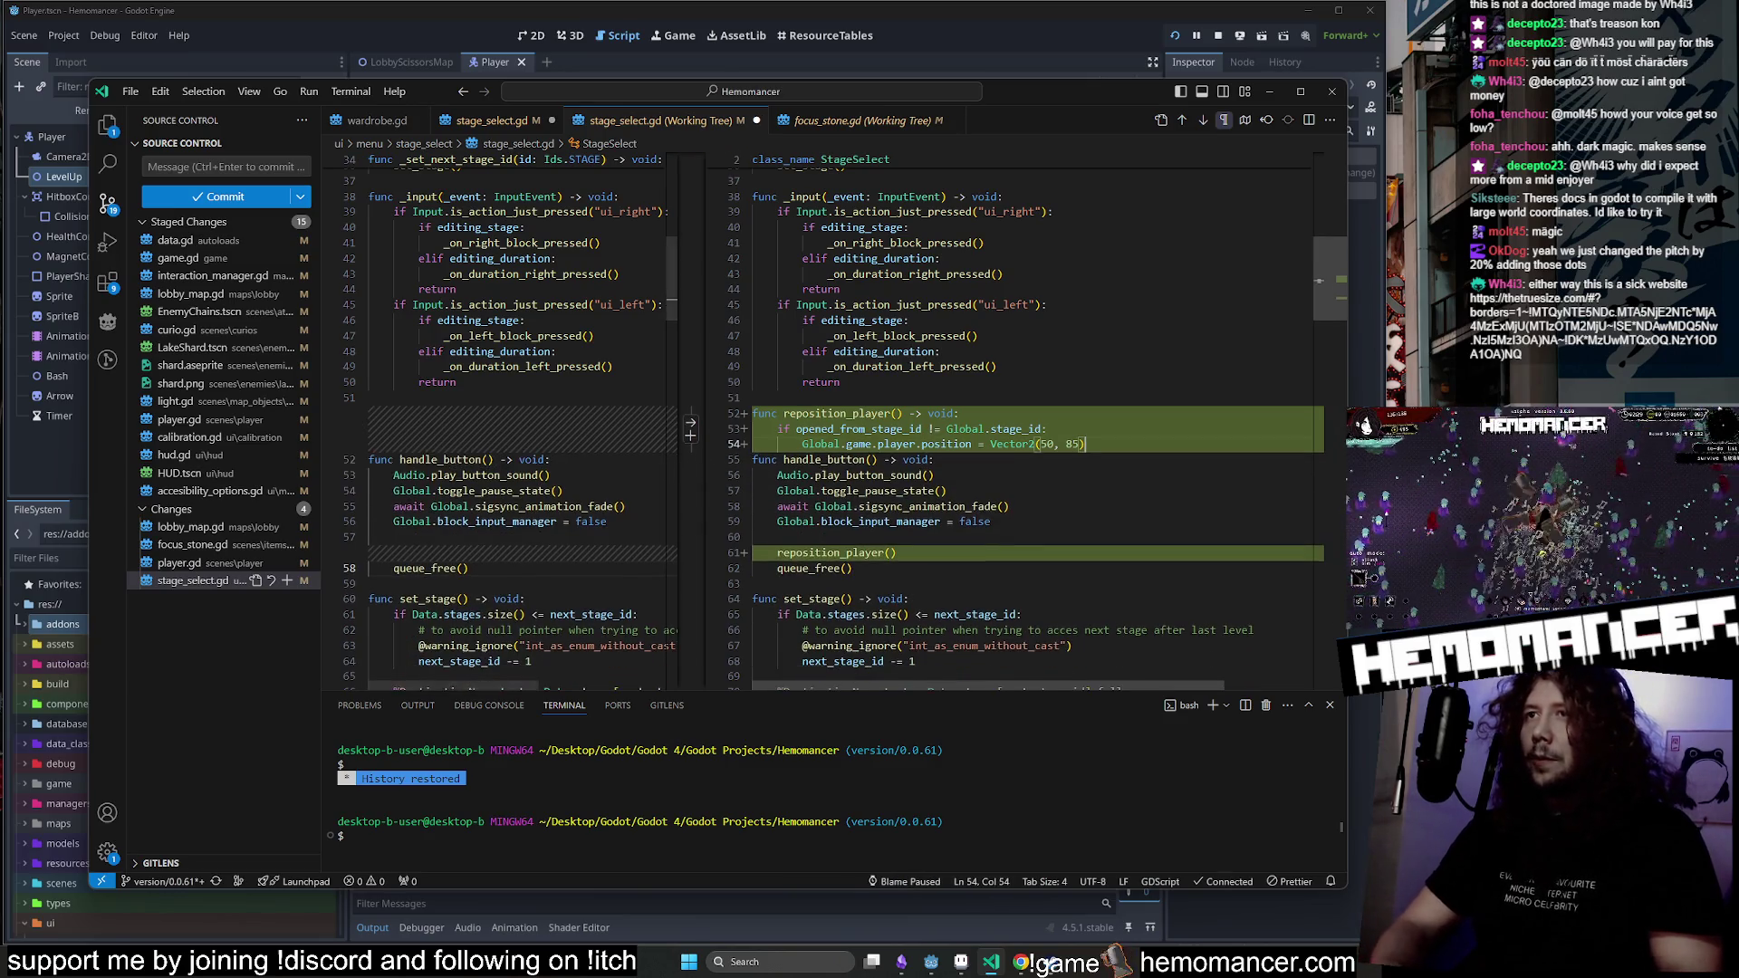
pyautogui.click(1269, 91)
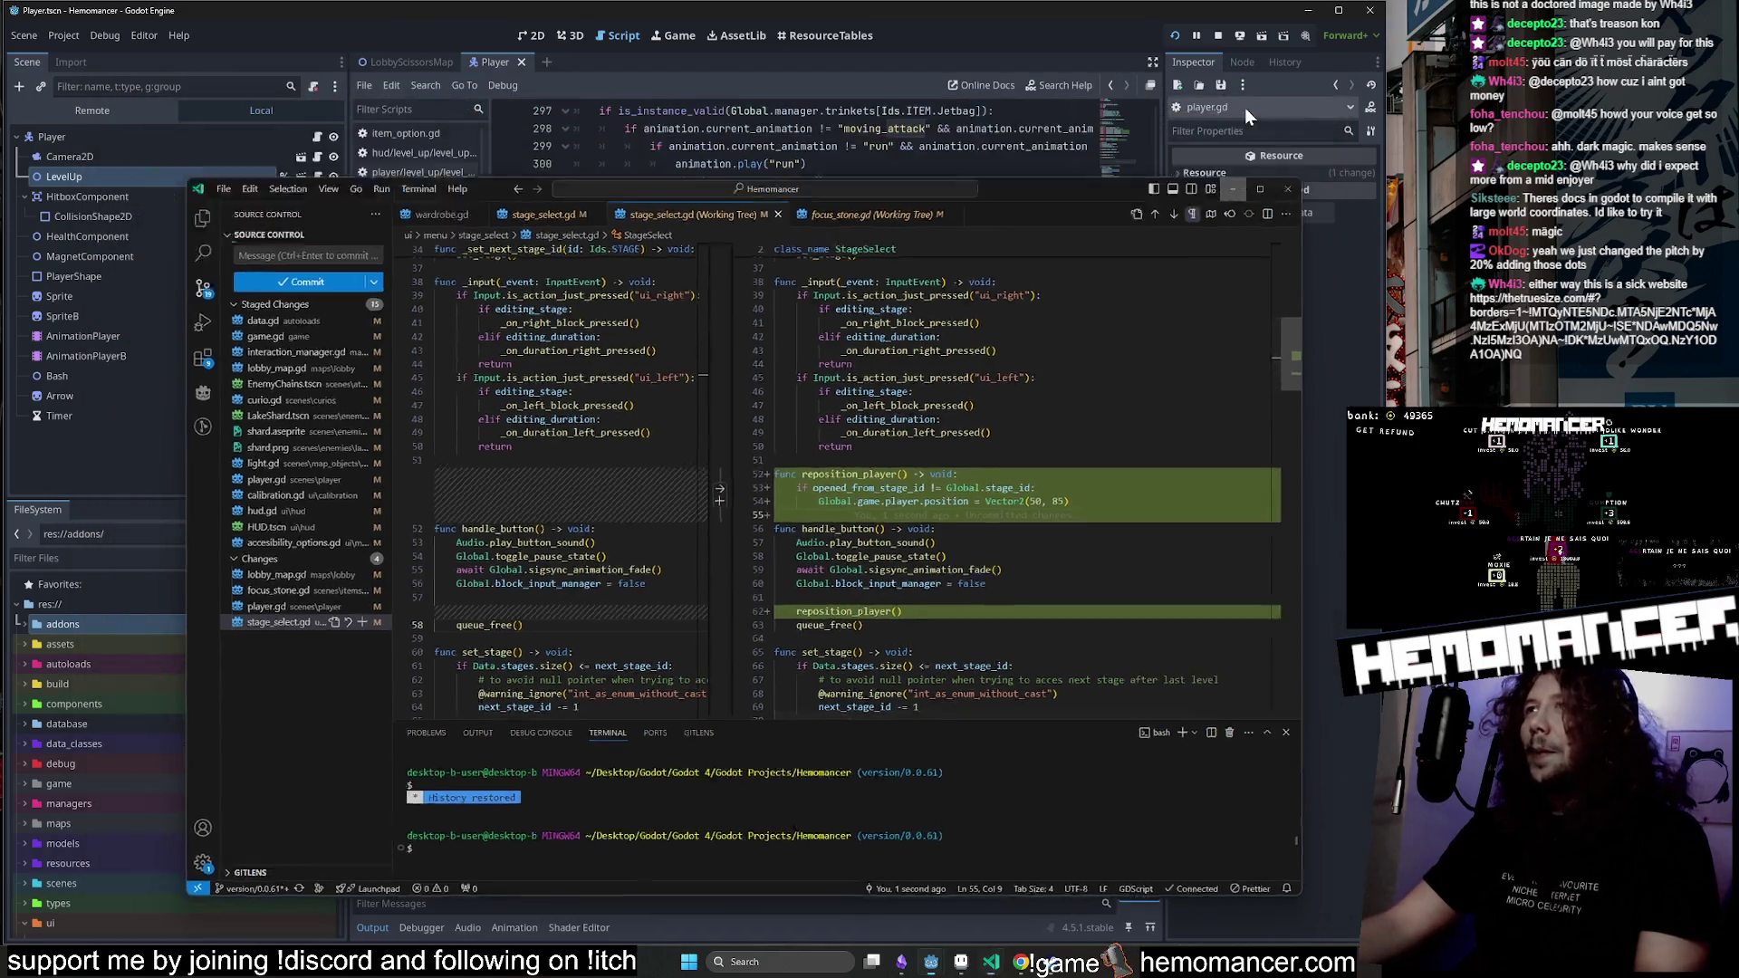
# Relaunch Hemomancer with F5, enlarge its window, and choose START to load the hub.
pyautogui.press('F5')
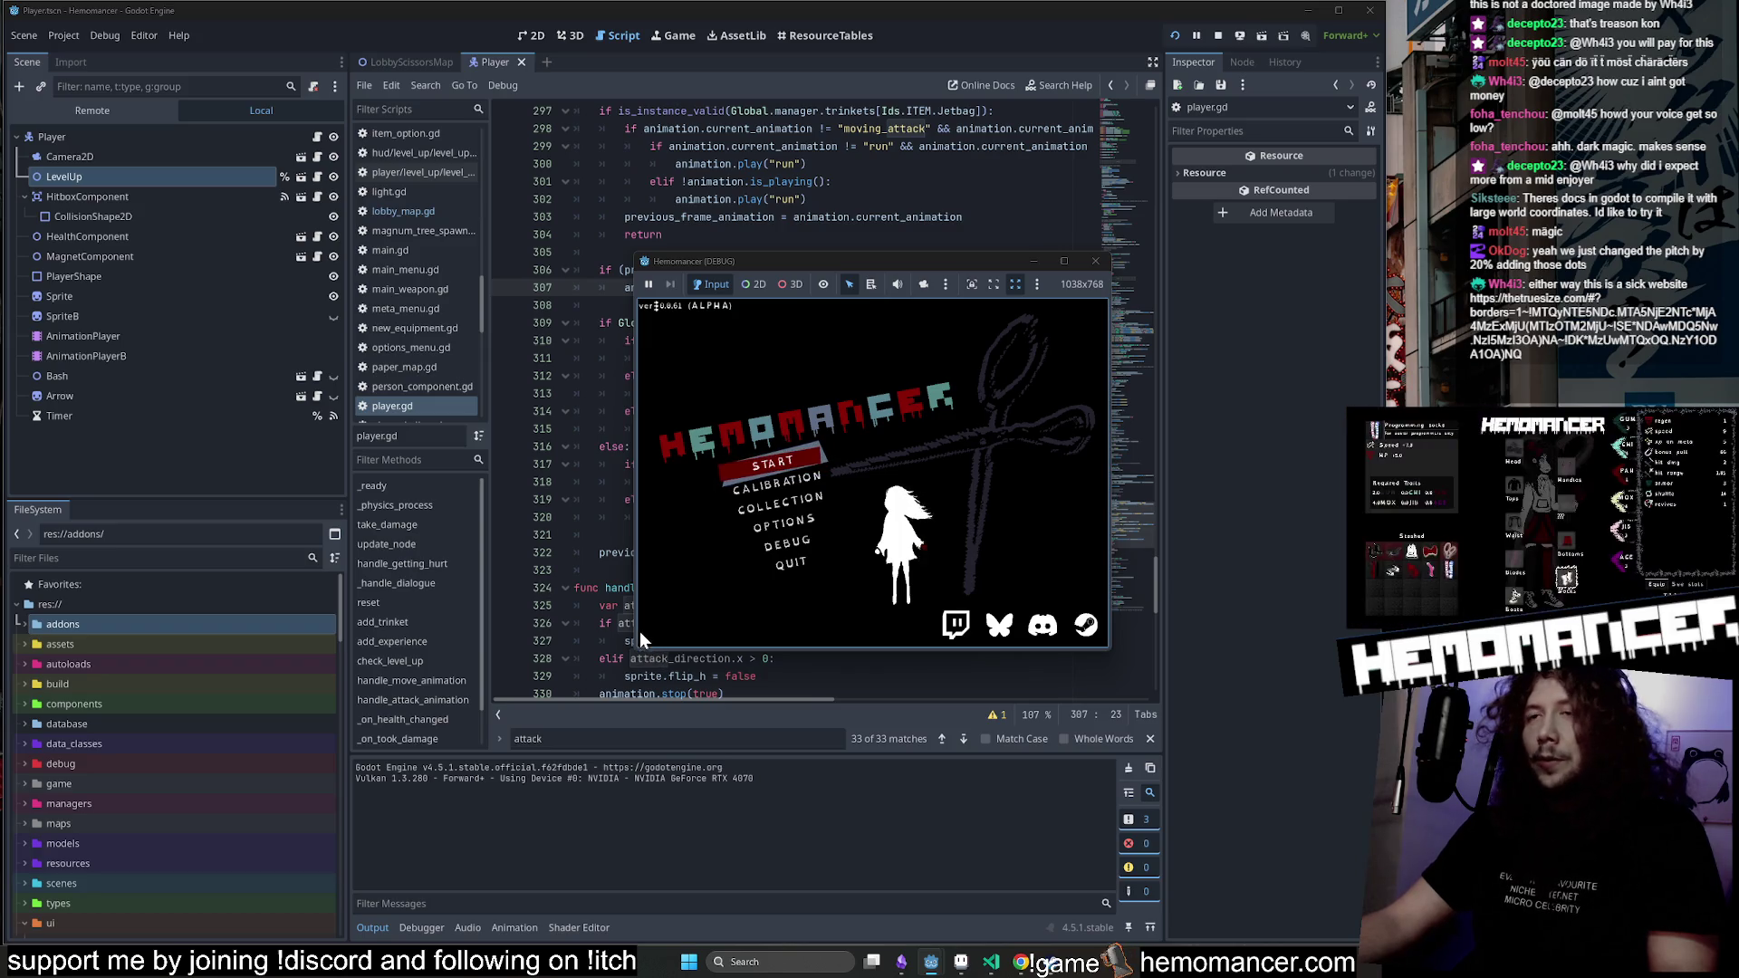
pyautogui.moveTo(637, 648)
pyautogui.mouseDown()
pyautogui.moveTo(118, 912)
pyautogui.moveTo(134, 897)
pyautogui.mouseUp()
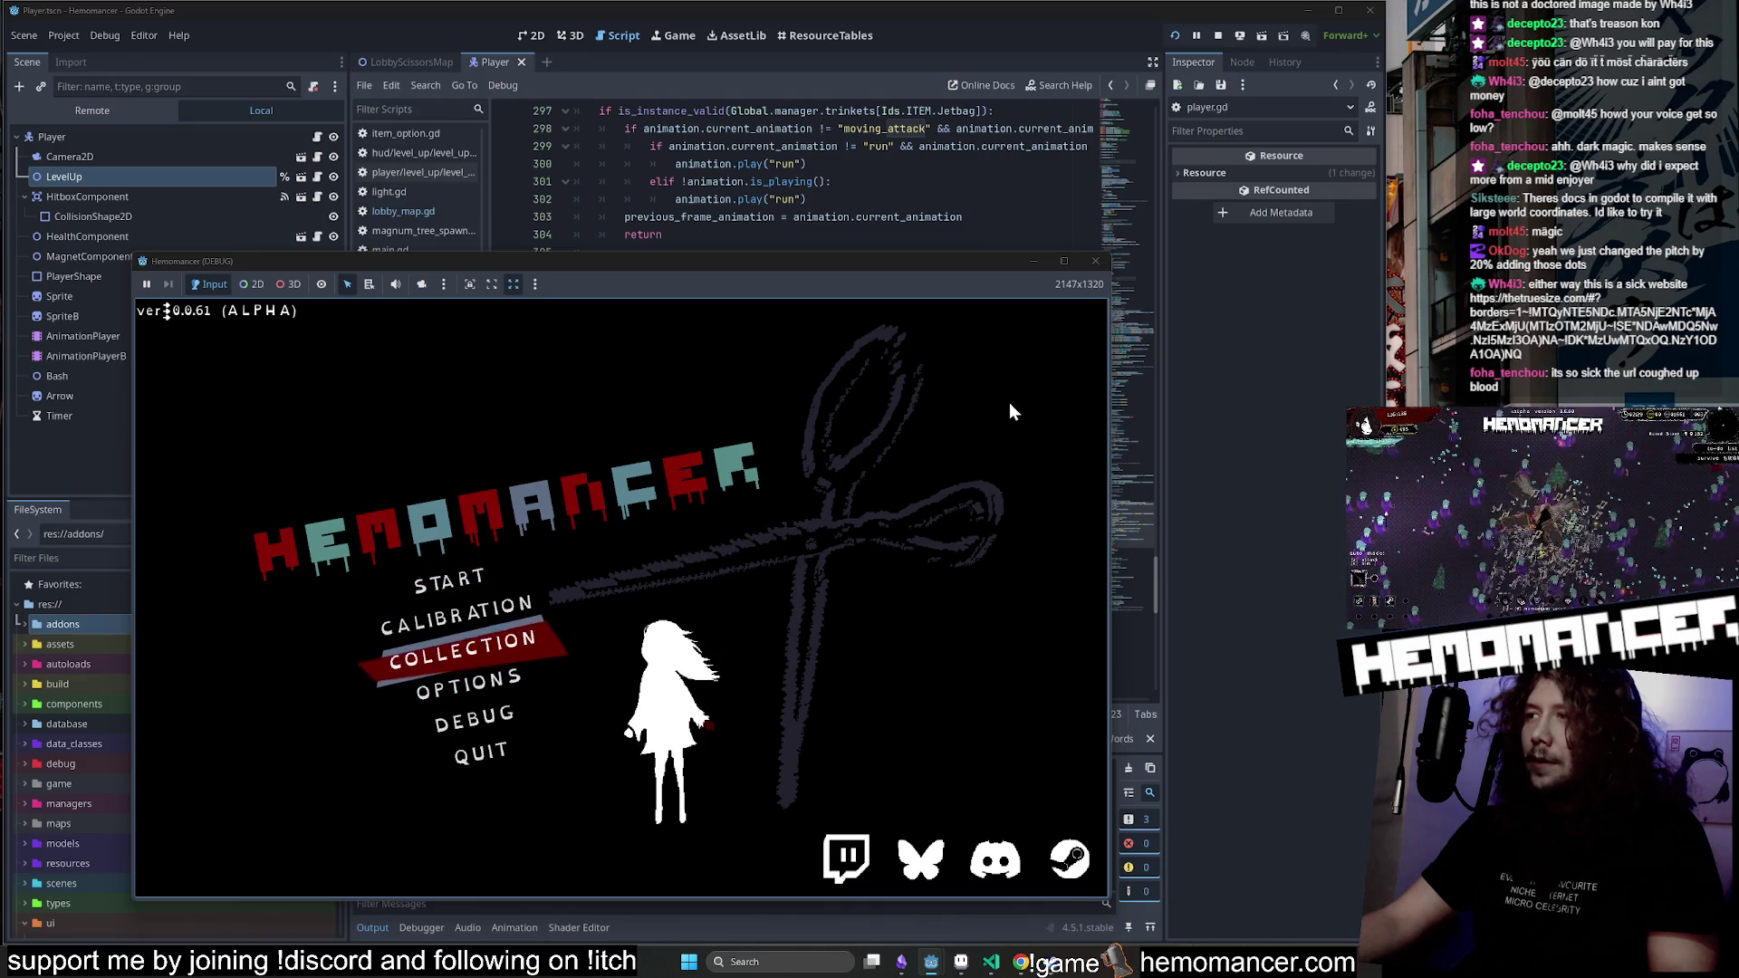
pyautogui.moveTo(1114, 253); pyautogui.dragTo(1294, 90)
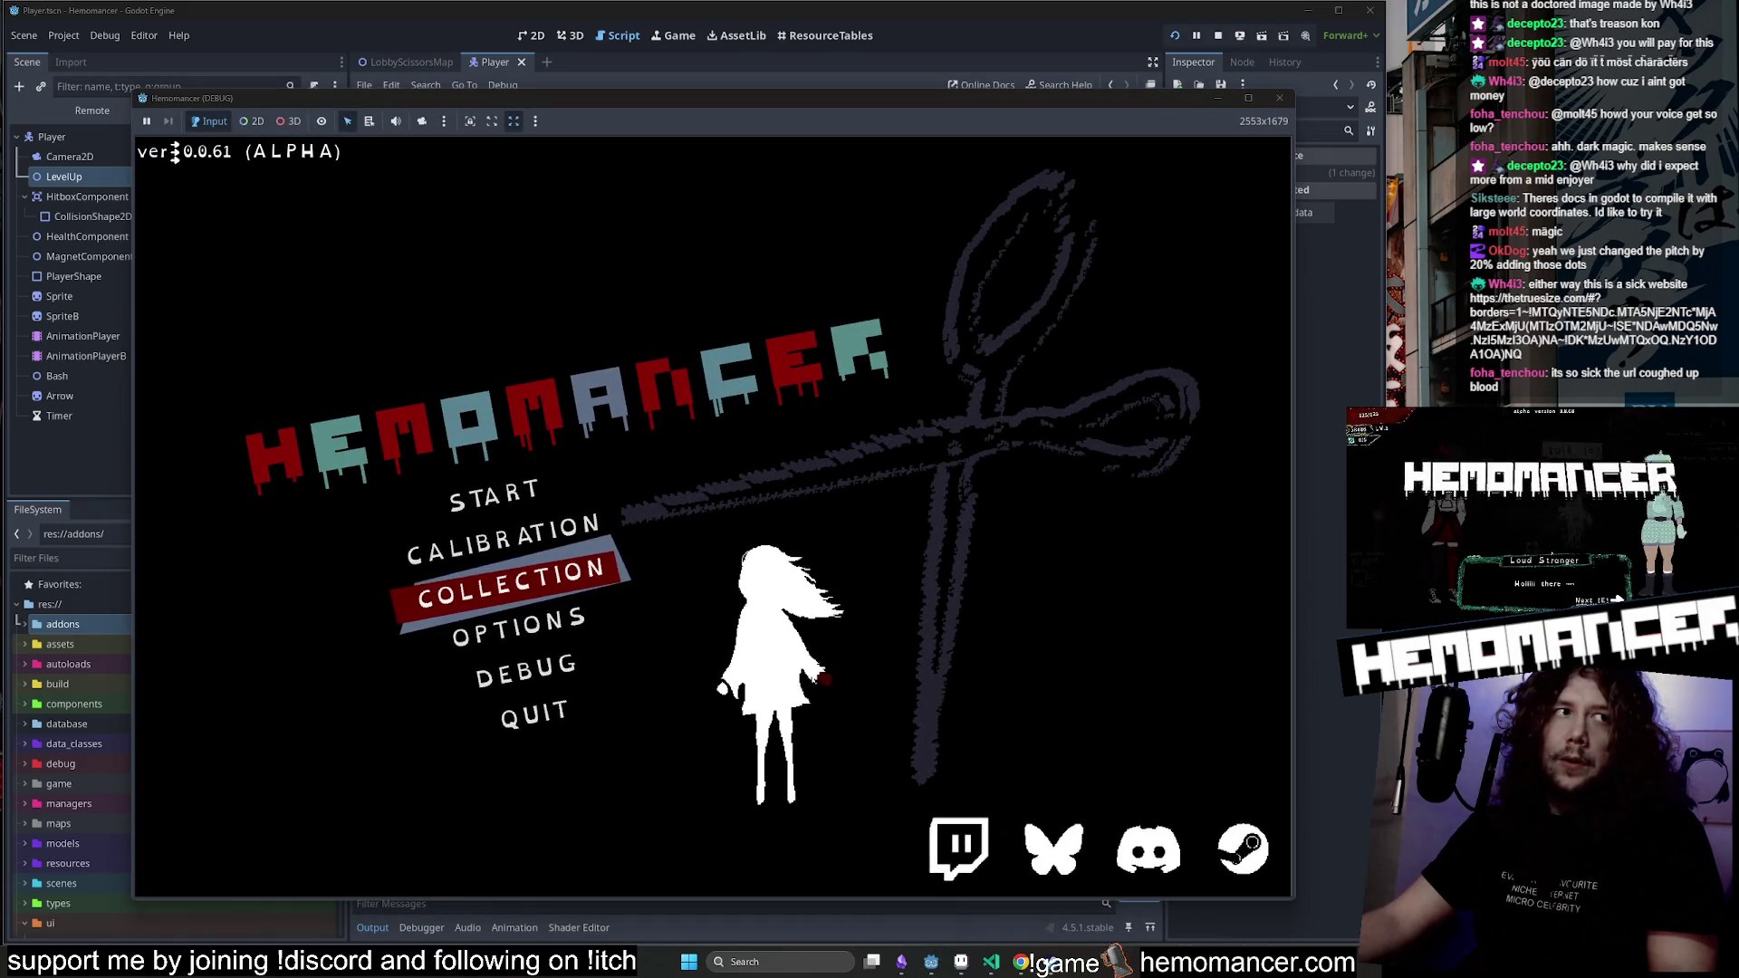
pyautogui.press('Up')
pyautogui.press('Up')
pyautogui.press('Return')
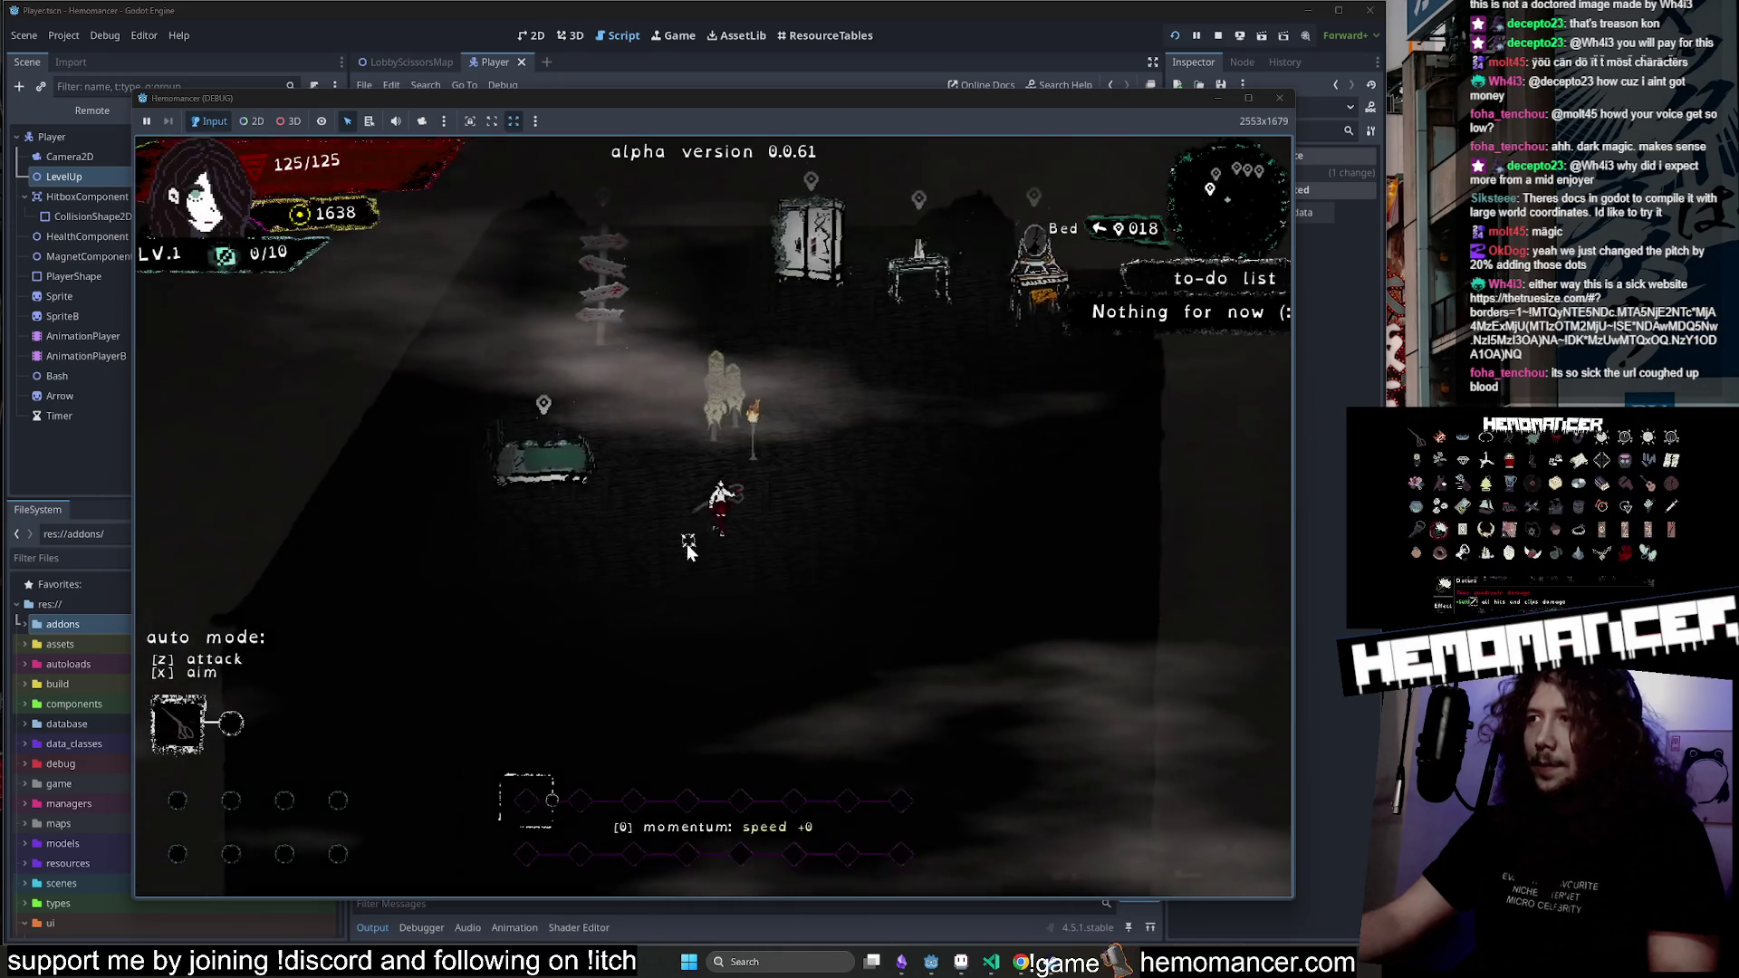
# Walk around the hub, return to the title menu, and continue the game.
pyautogui.press('Up')
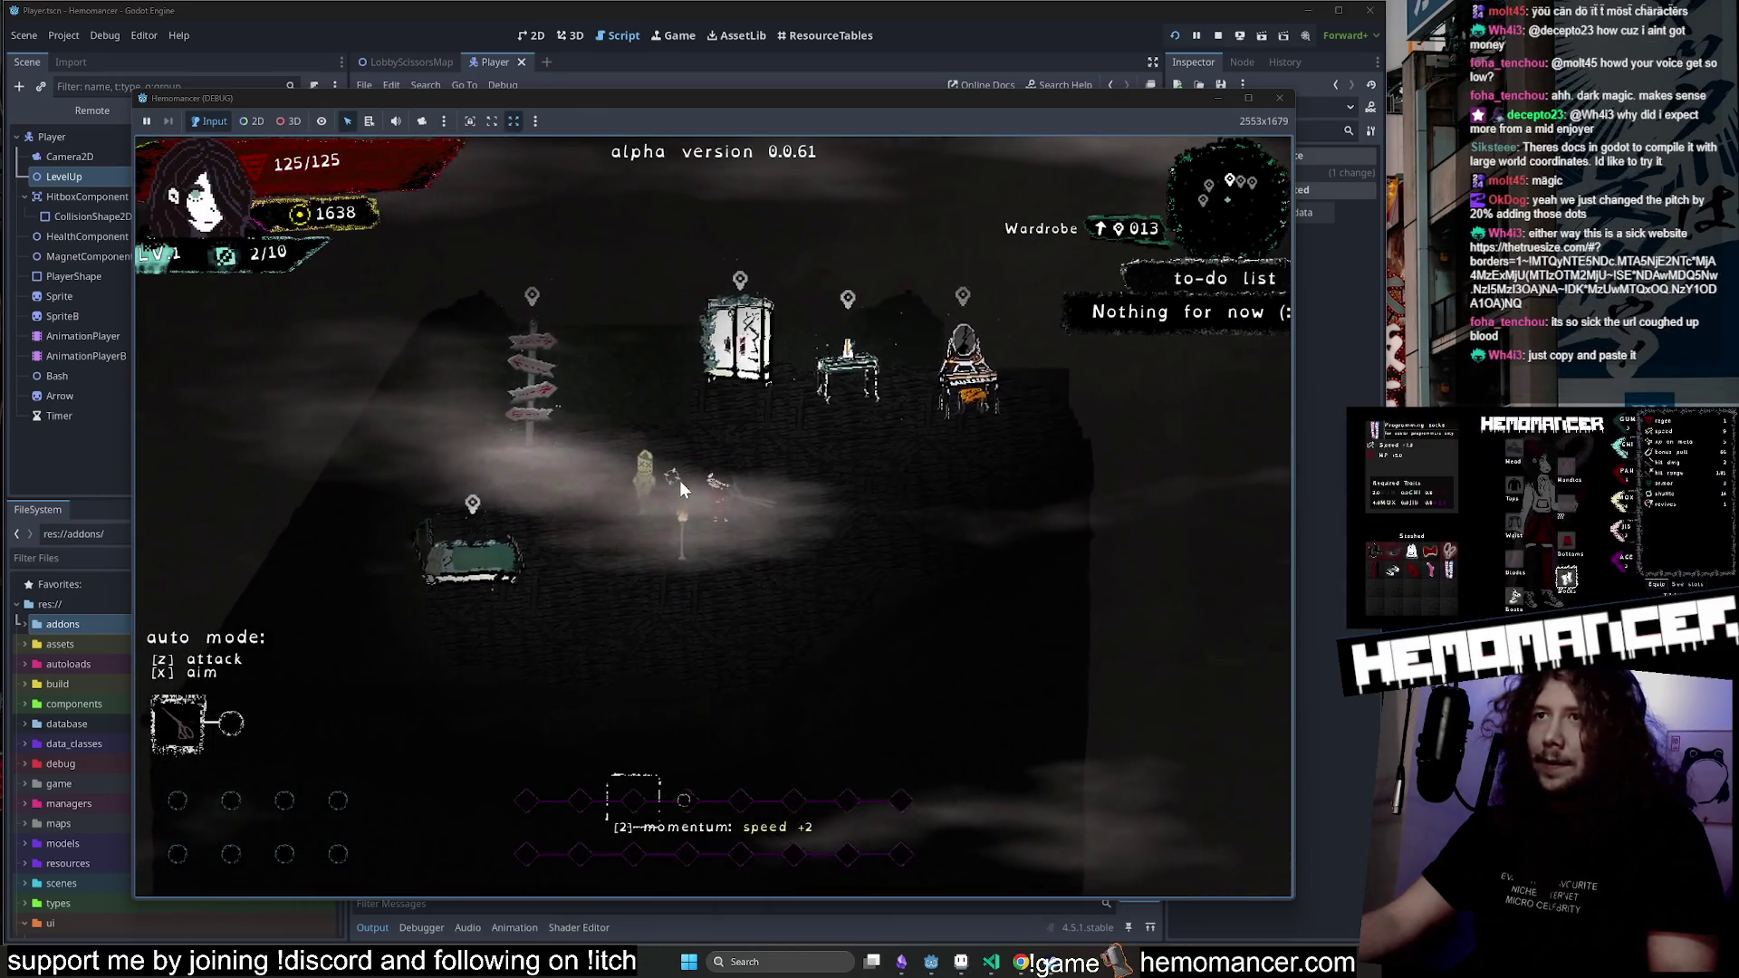
pyautogui.press('Down')
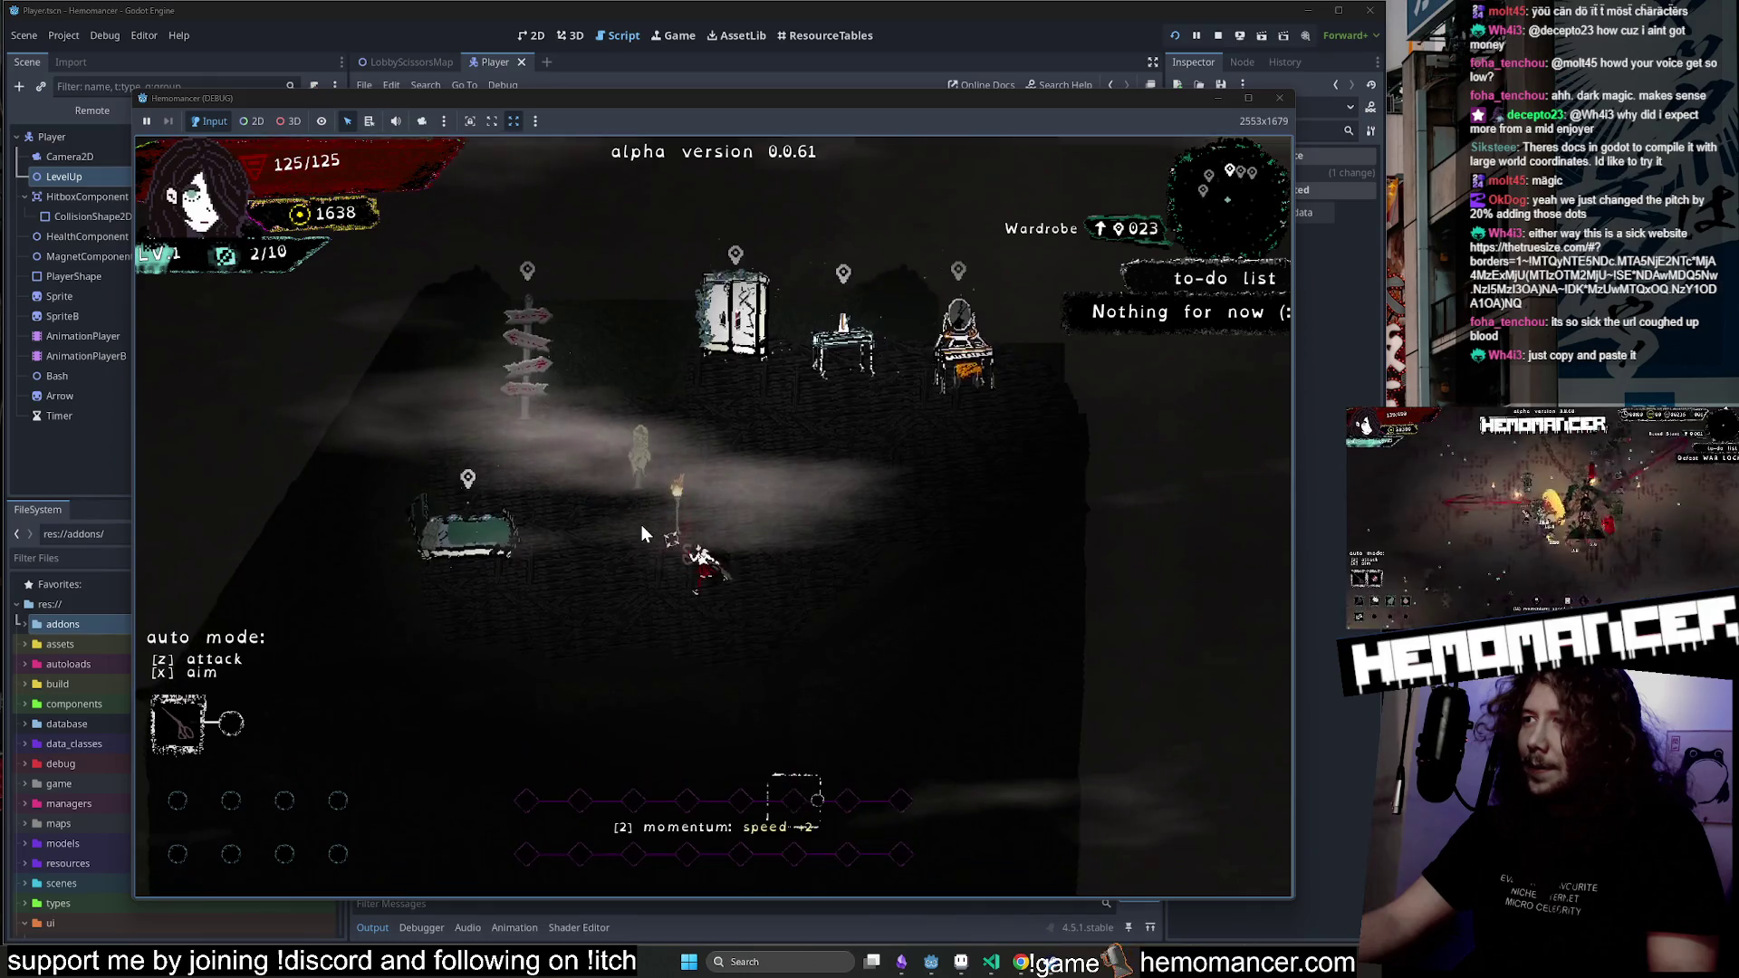
pyautogui.press('Left')
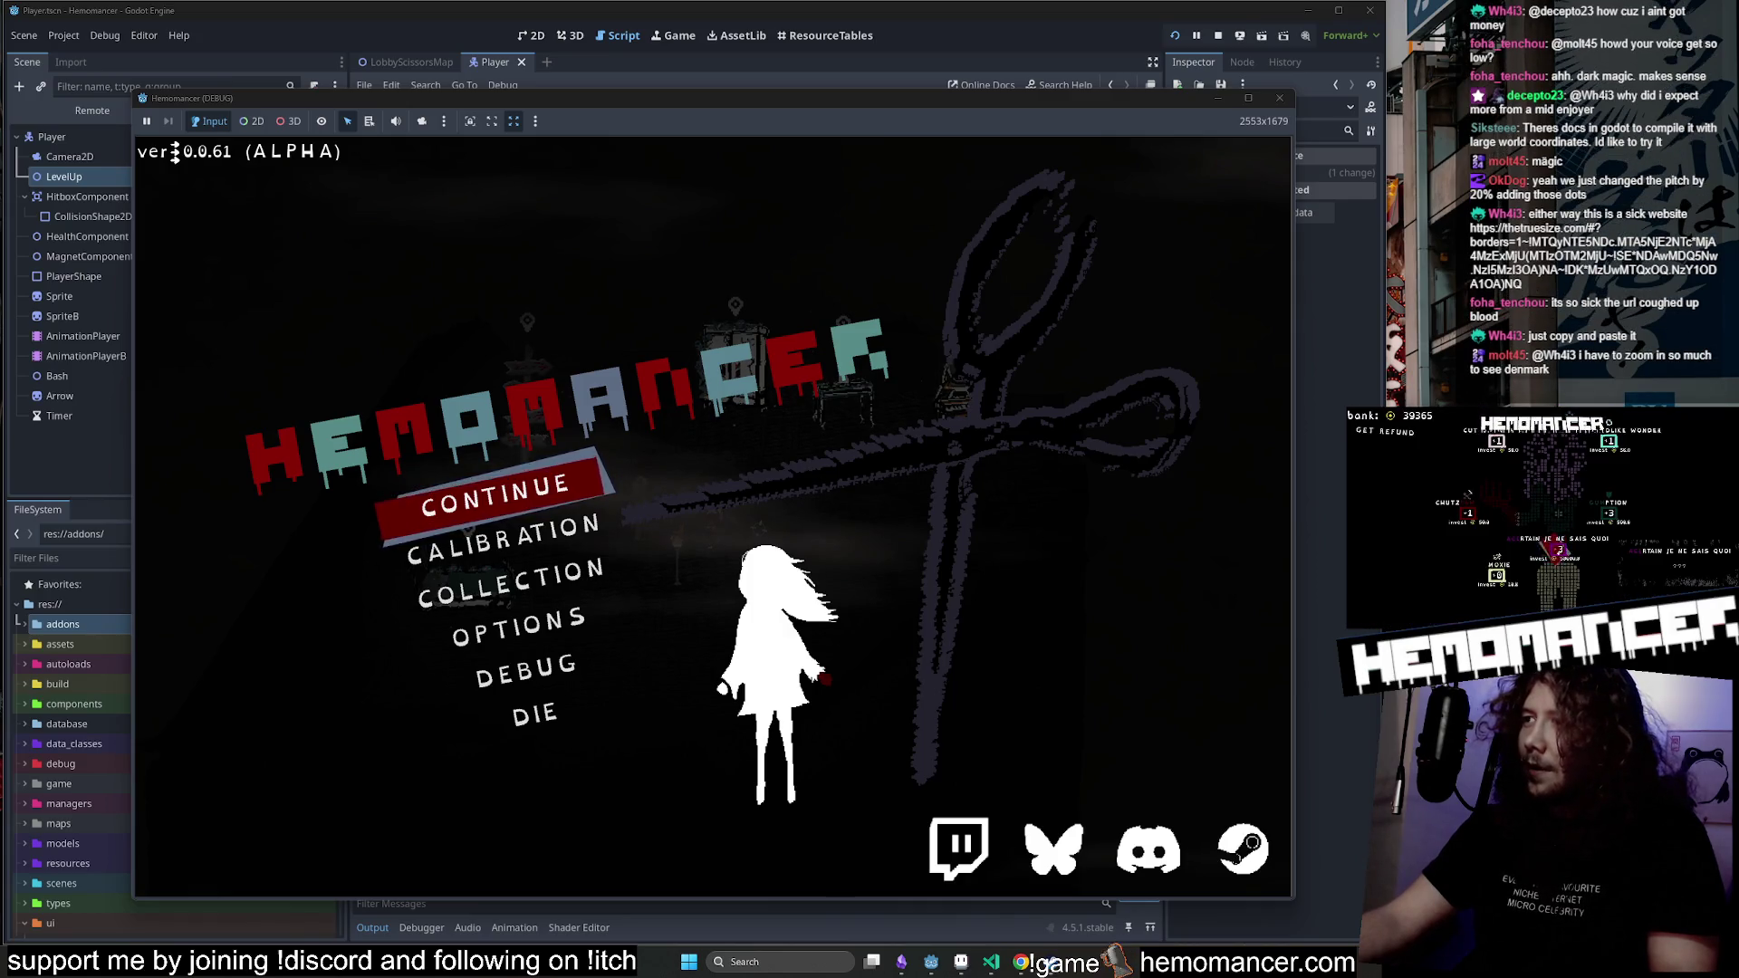
pyautogui.click(459, 530)
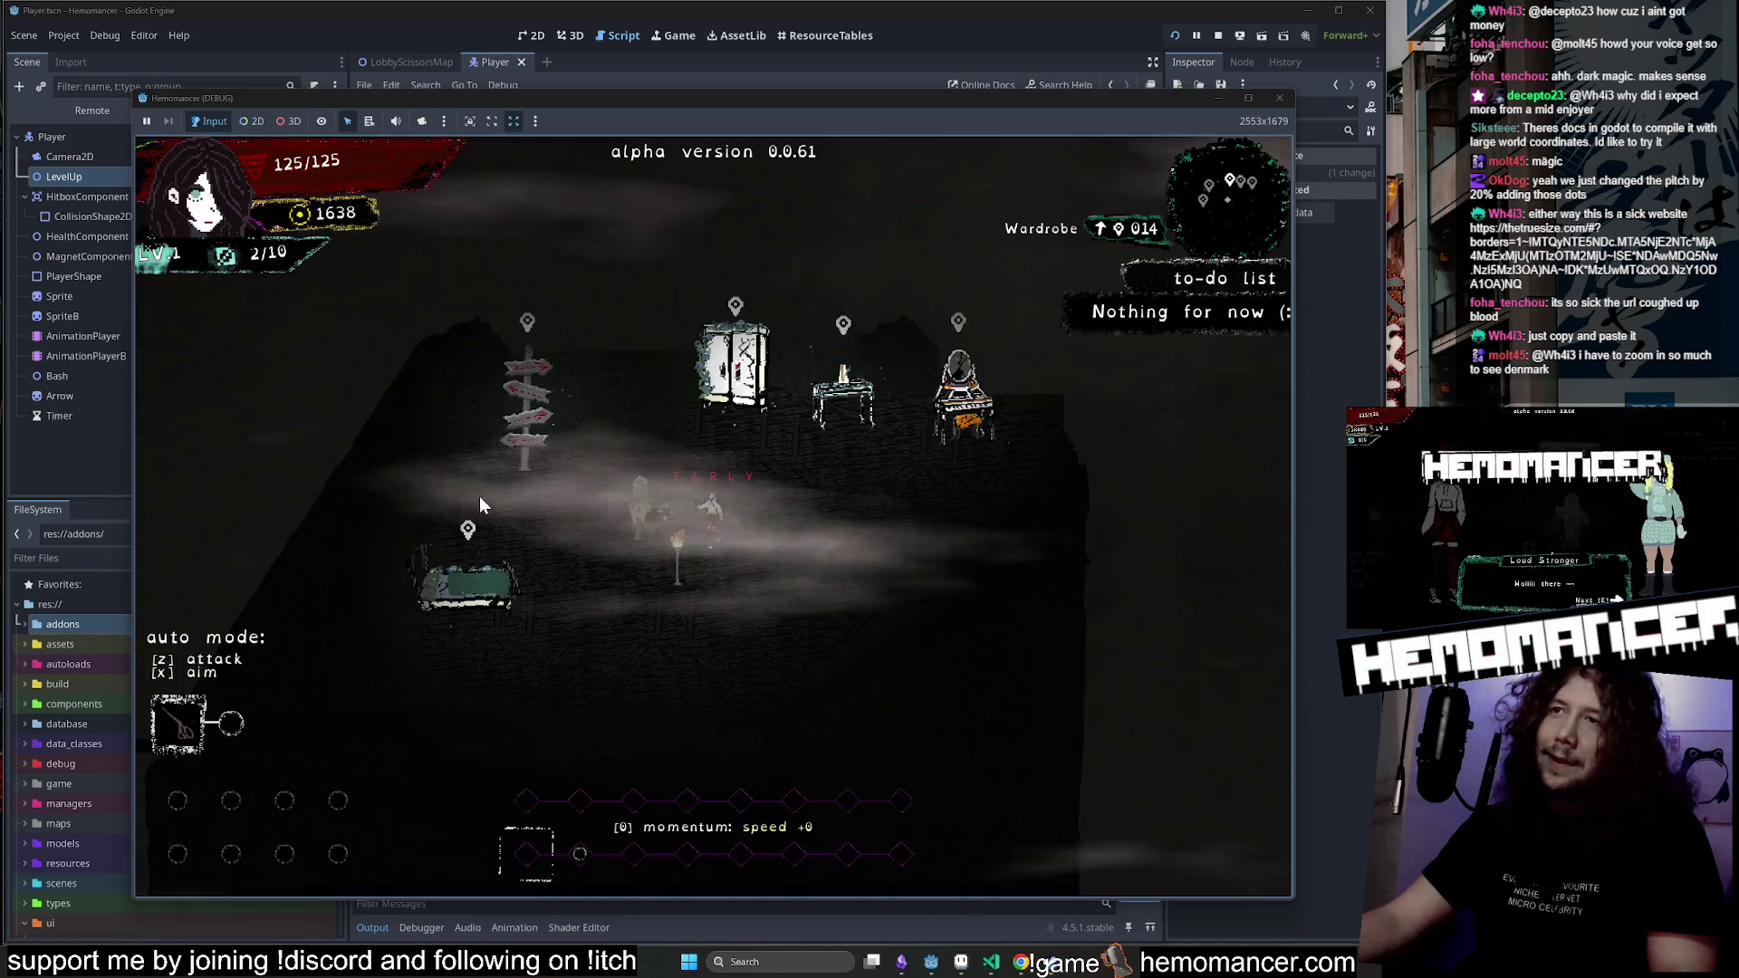
pyautogui.press('a')
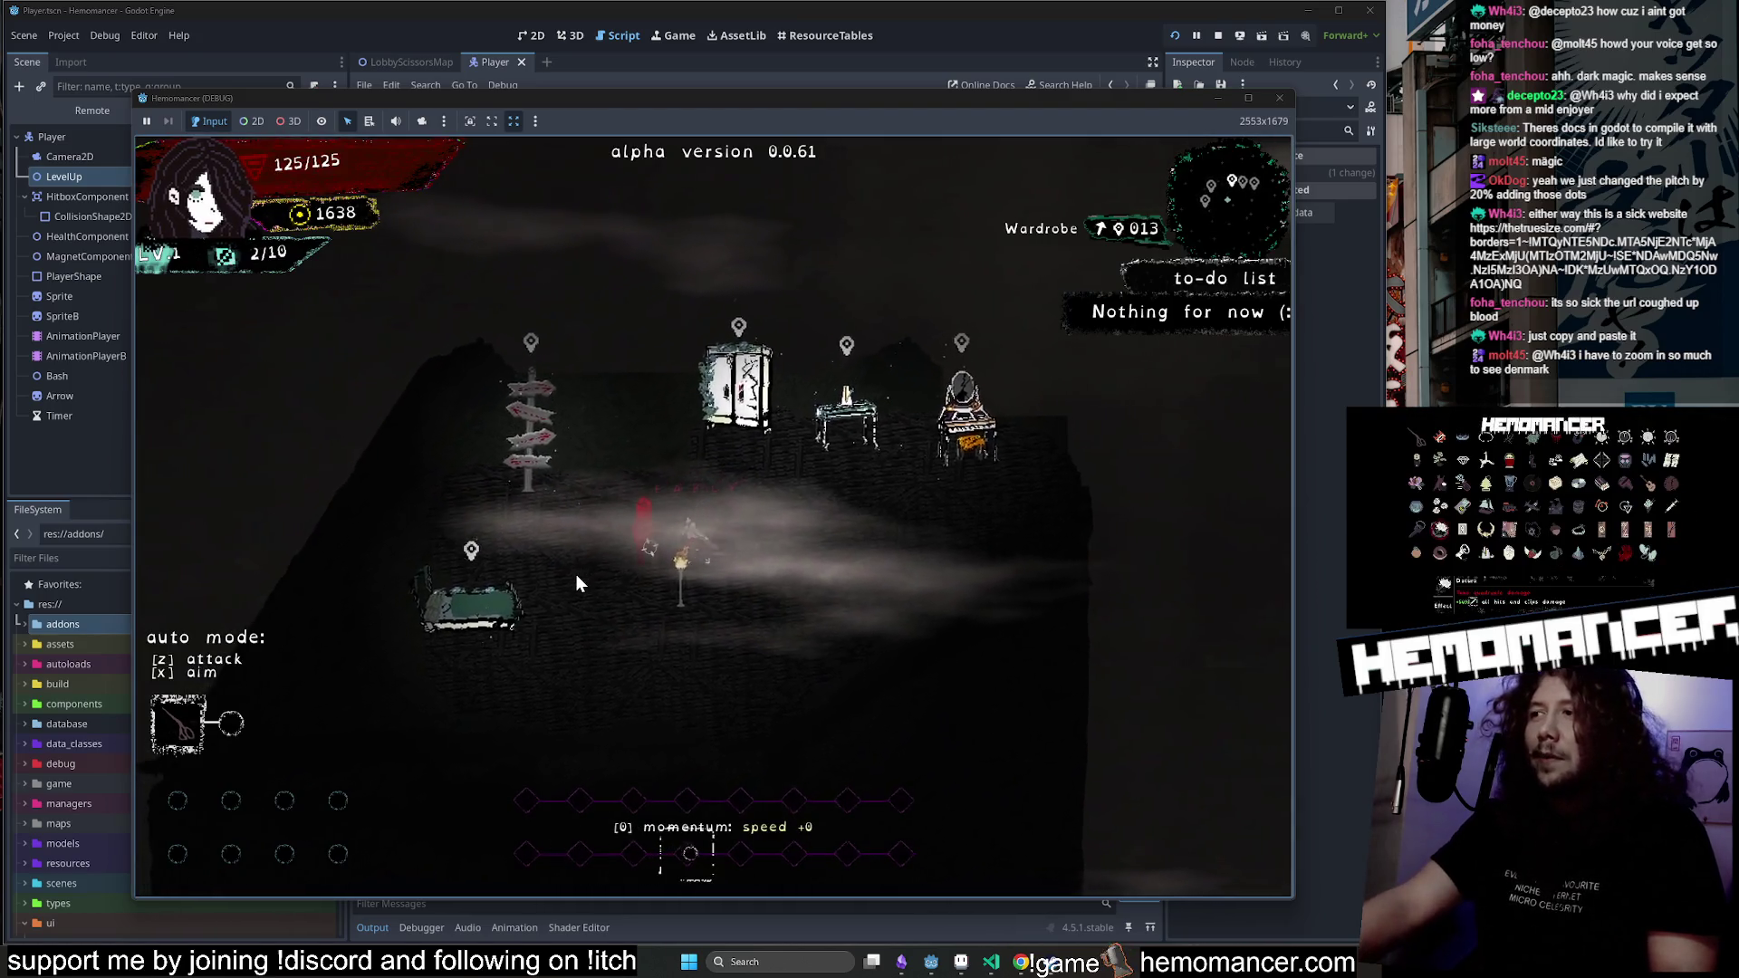
pyautogui.press('space')
# Use the signpost's travel map, abandon the Cheag Amar run, and reopen the map on Hutan Darah.
pyautogui.press('w')
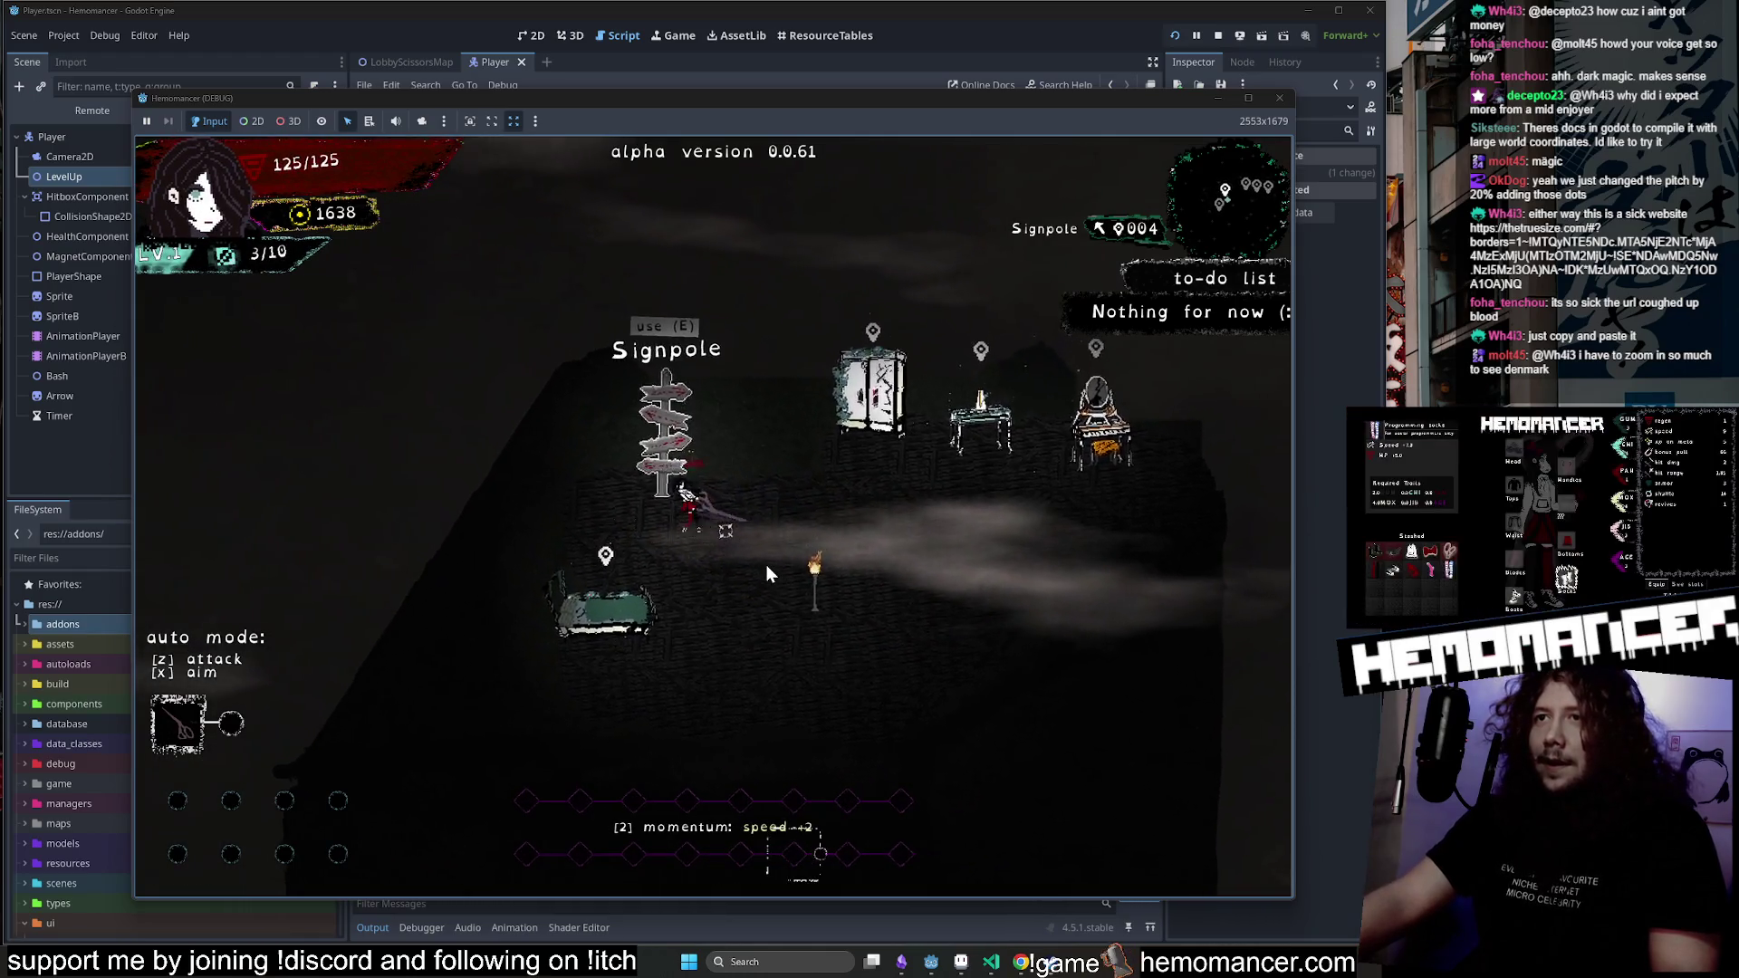
pyautogui.press('e')
pyautogui.click(744, 612)
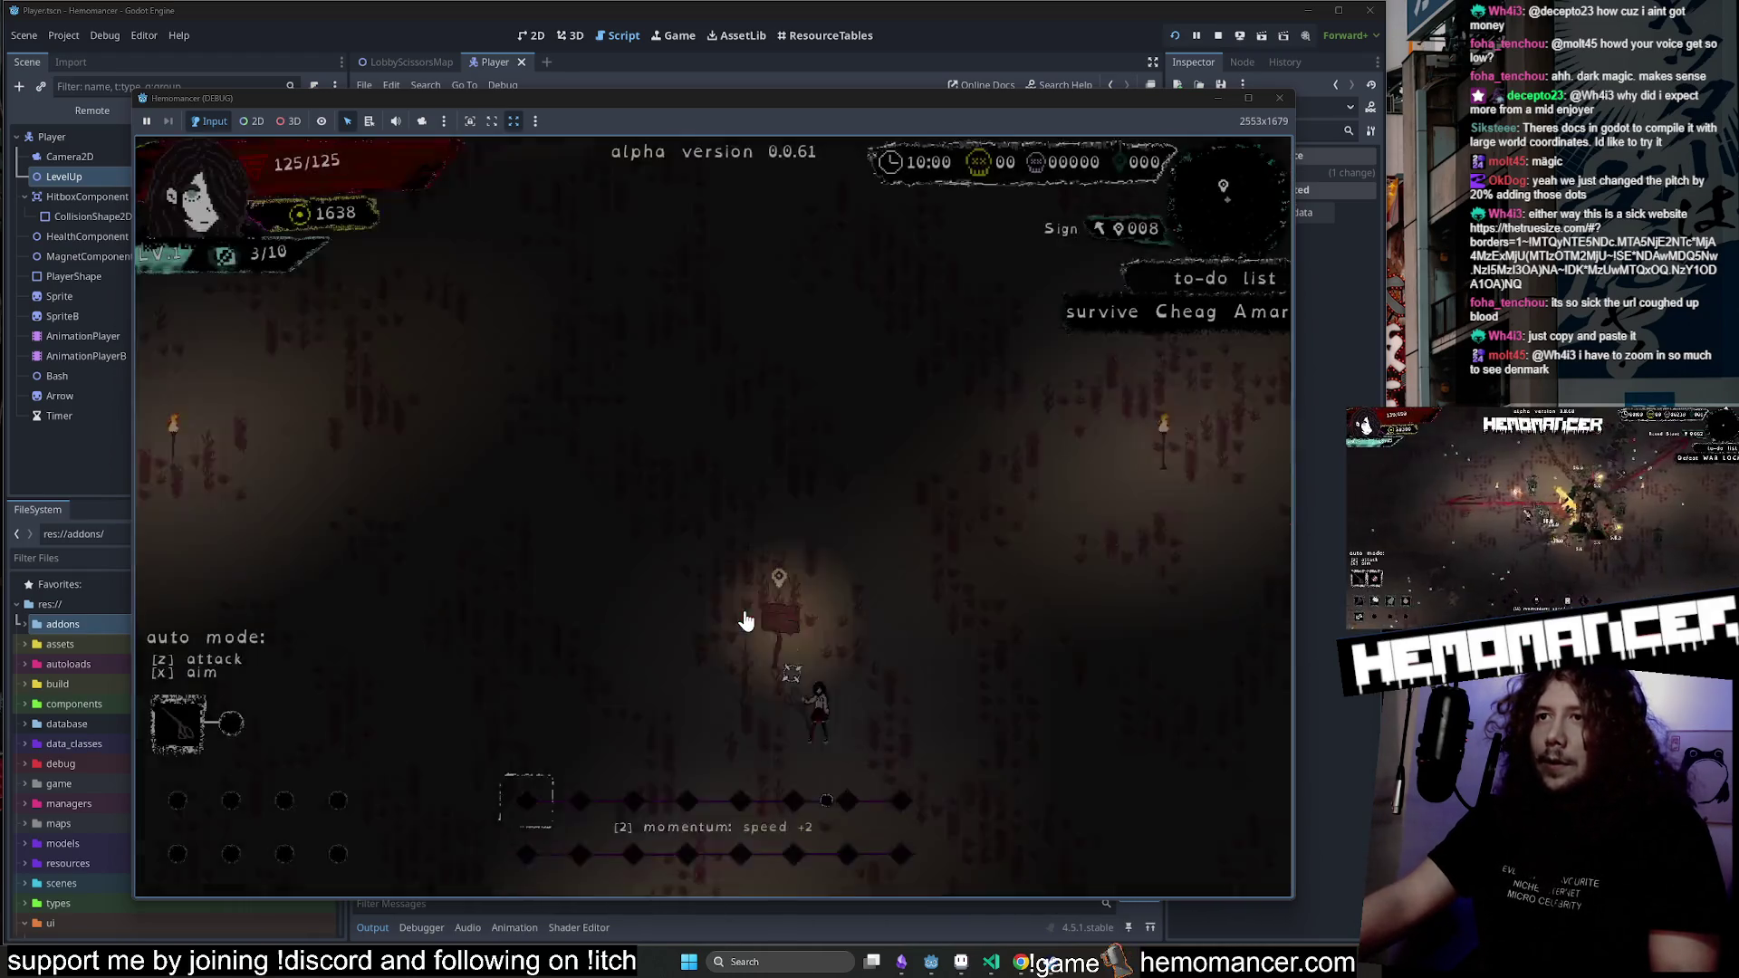
pyautogui.press('e')
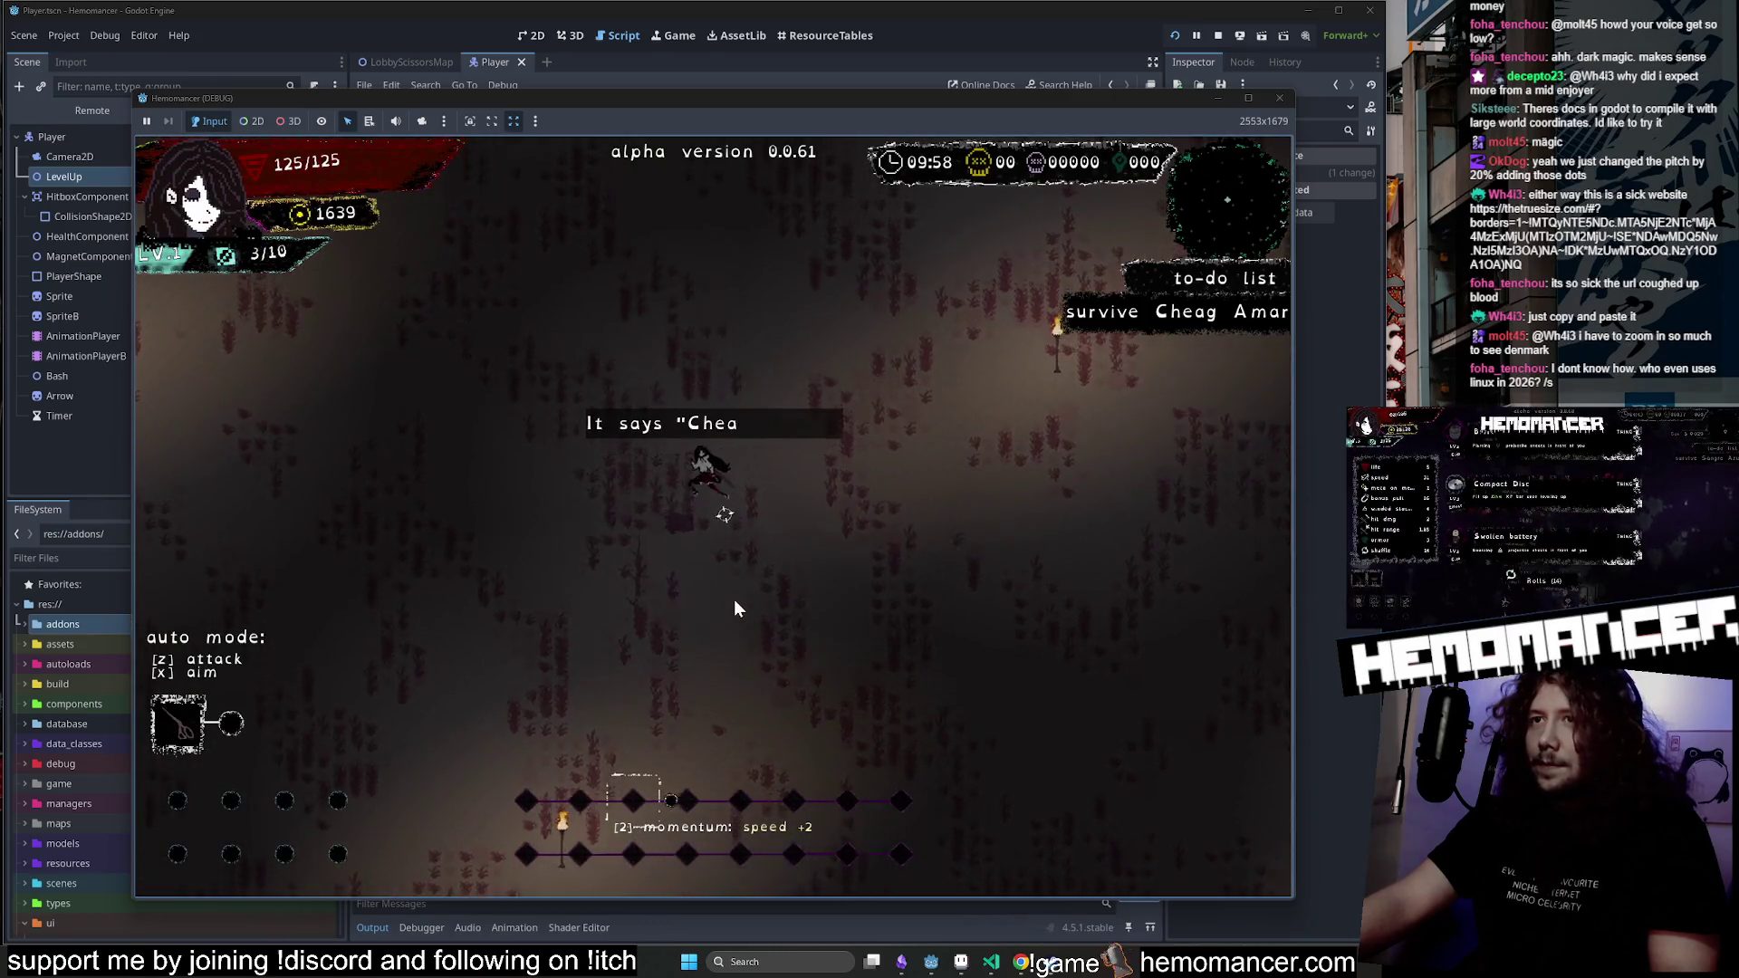
pyautogui.press('Escape')
pyautogui.press('Escape')
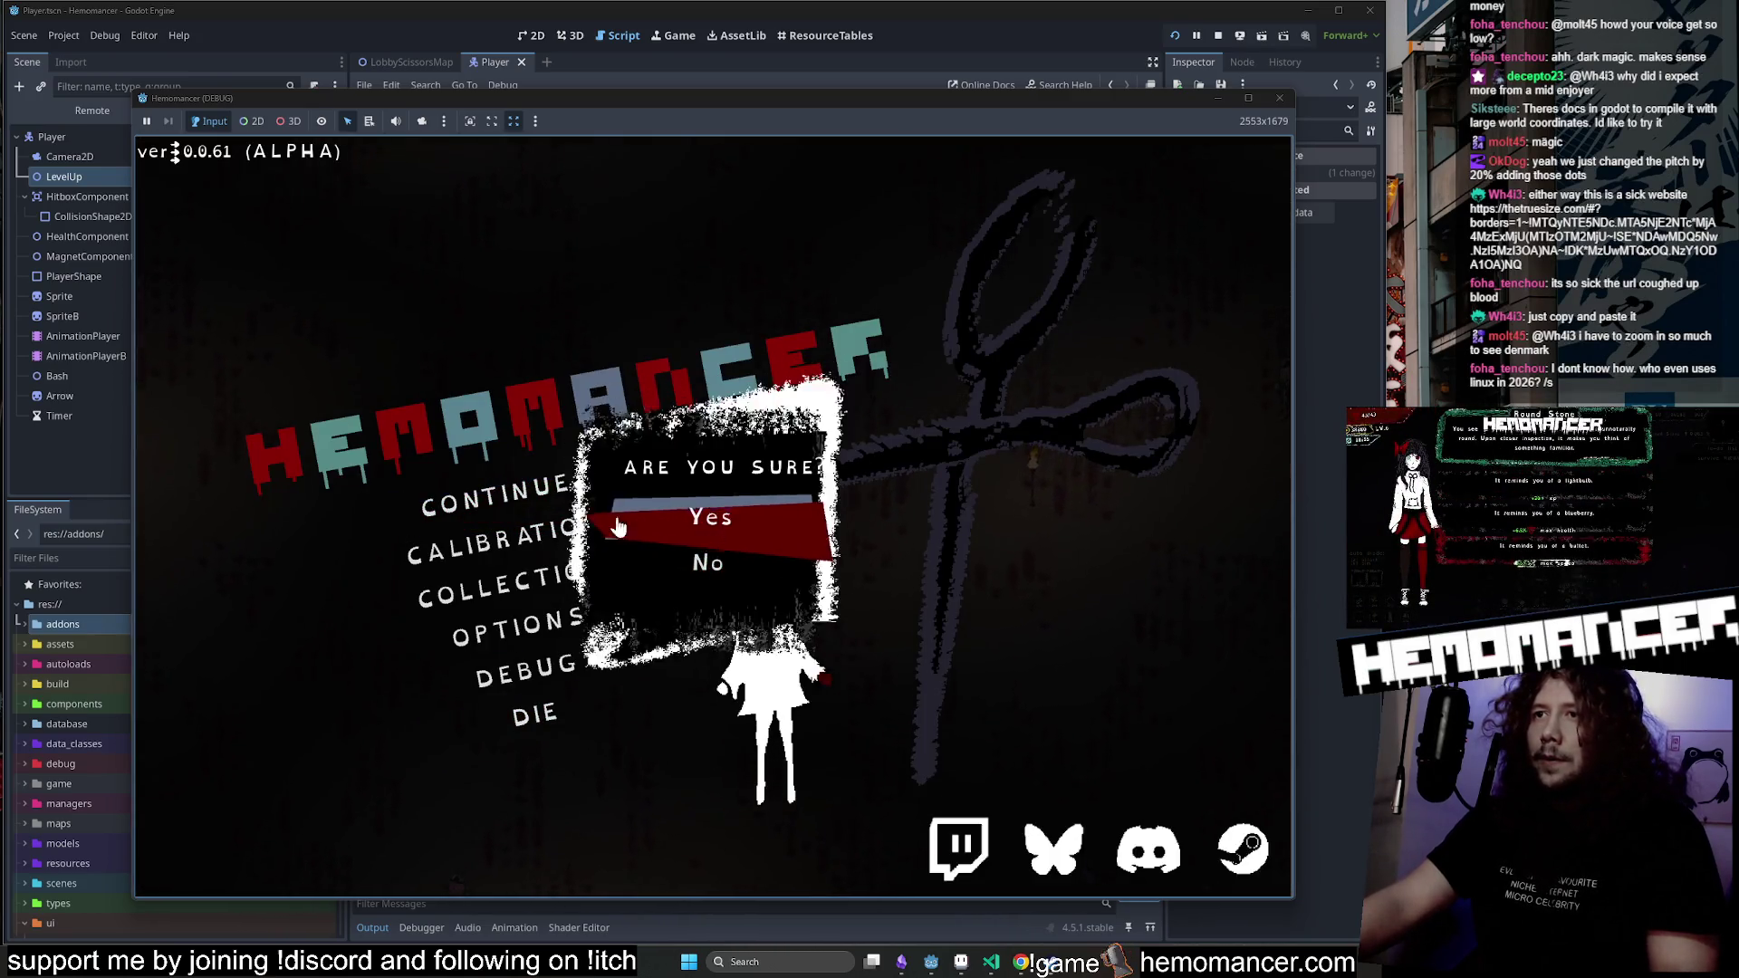
pyautogui.press('Return')
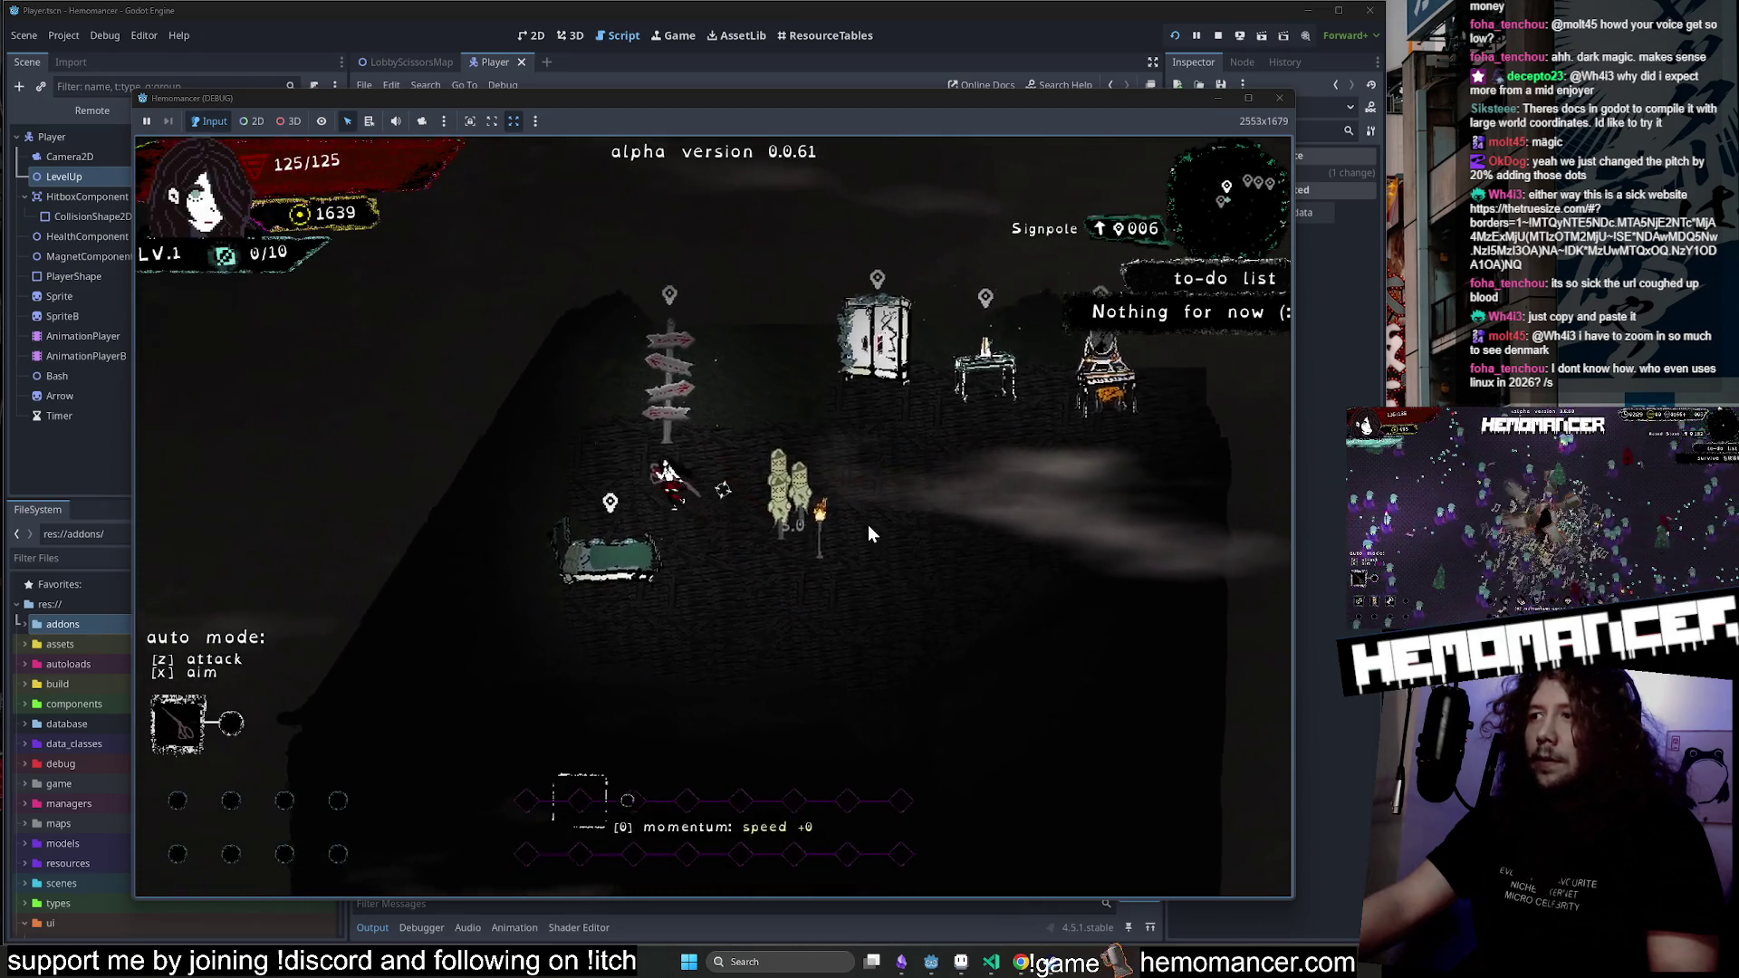
pyautogui.press('e')
pyautogui.press('Up')
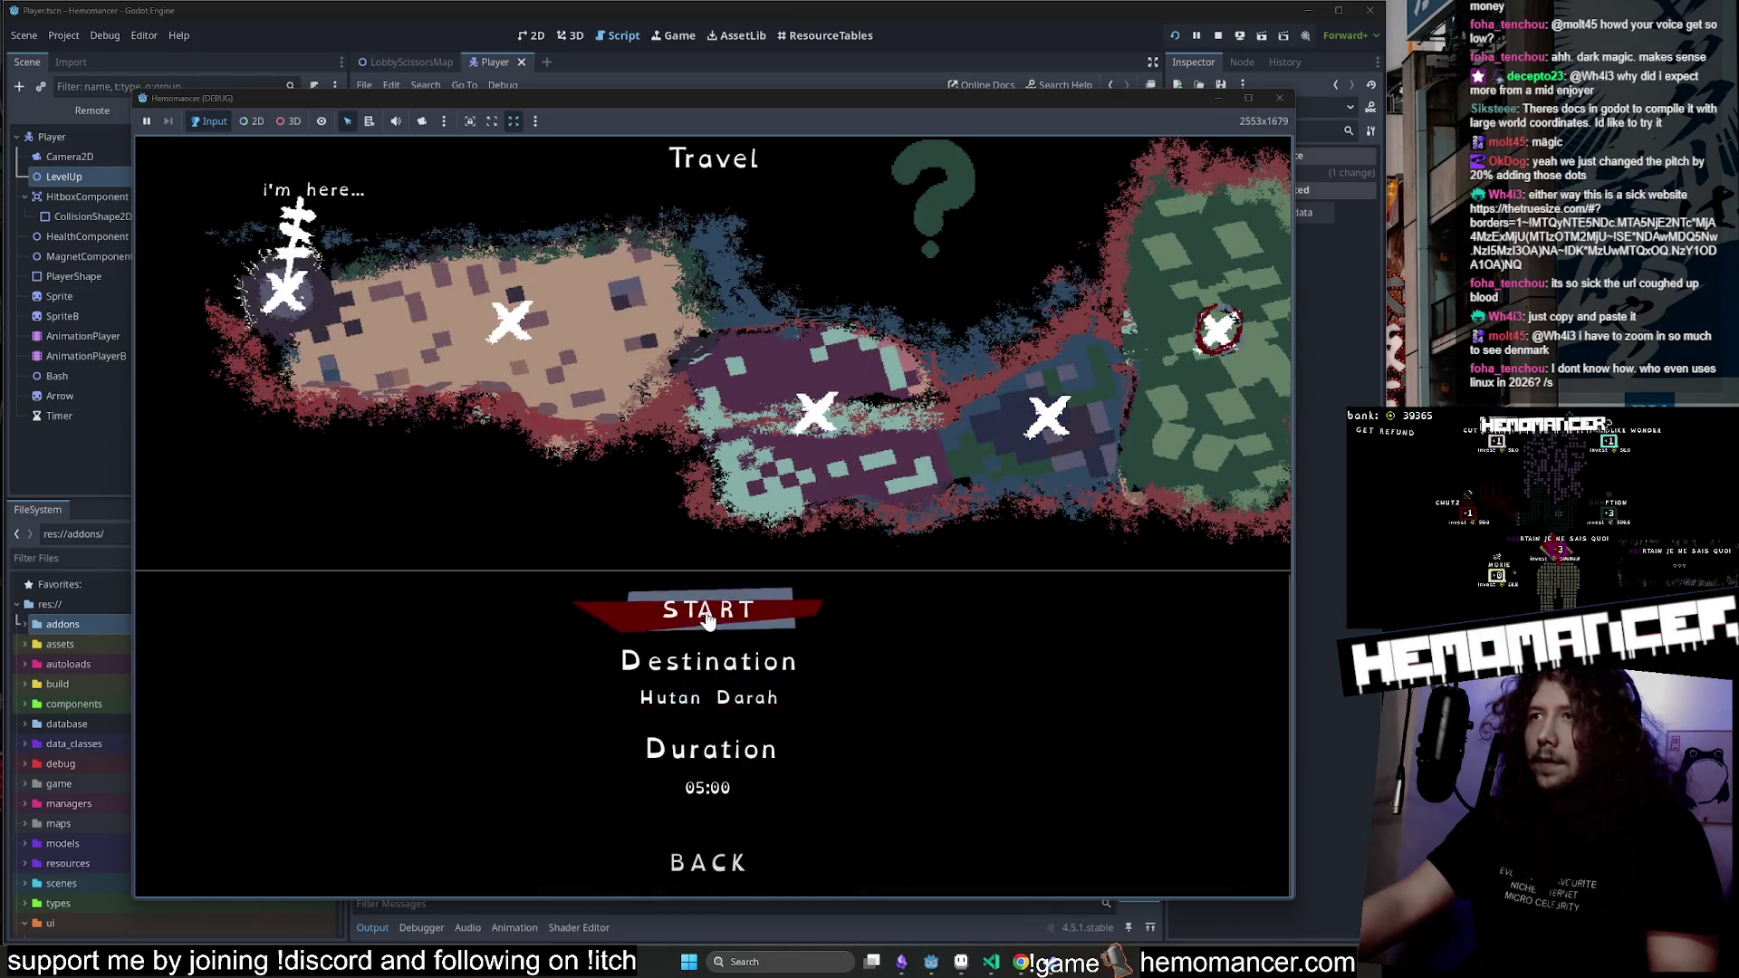
# Start the Hutan Darah run, then end it and respawn in the hub.
pyautogui.press('Return')
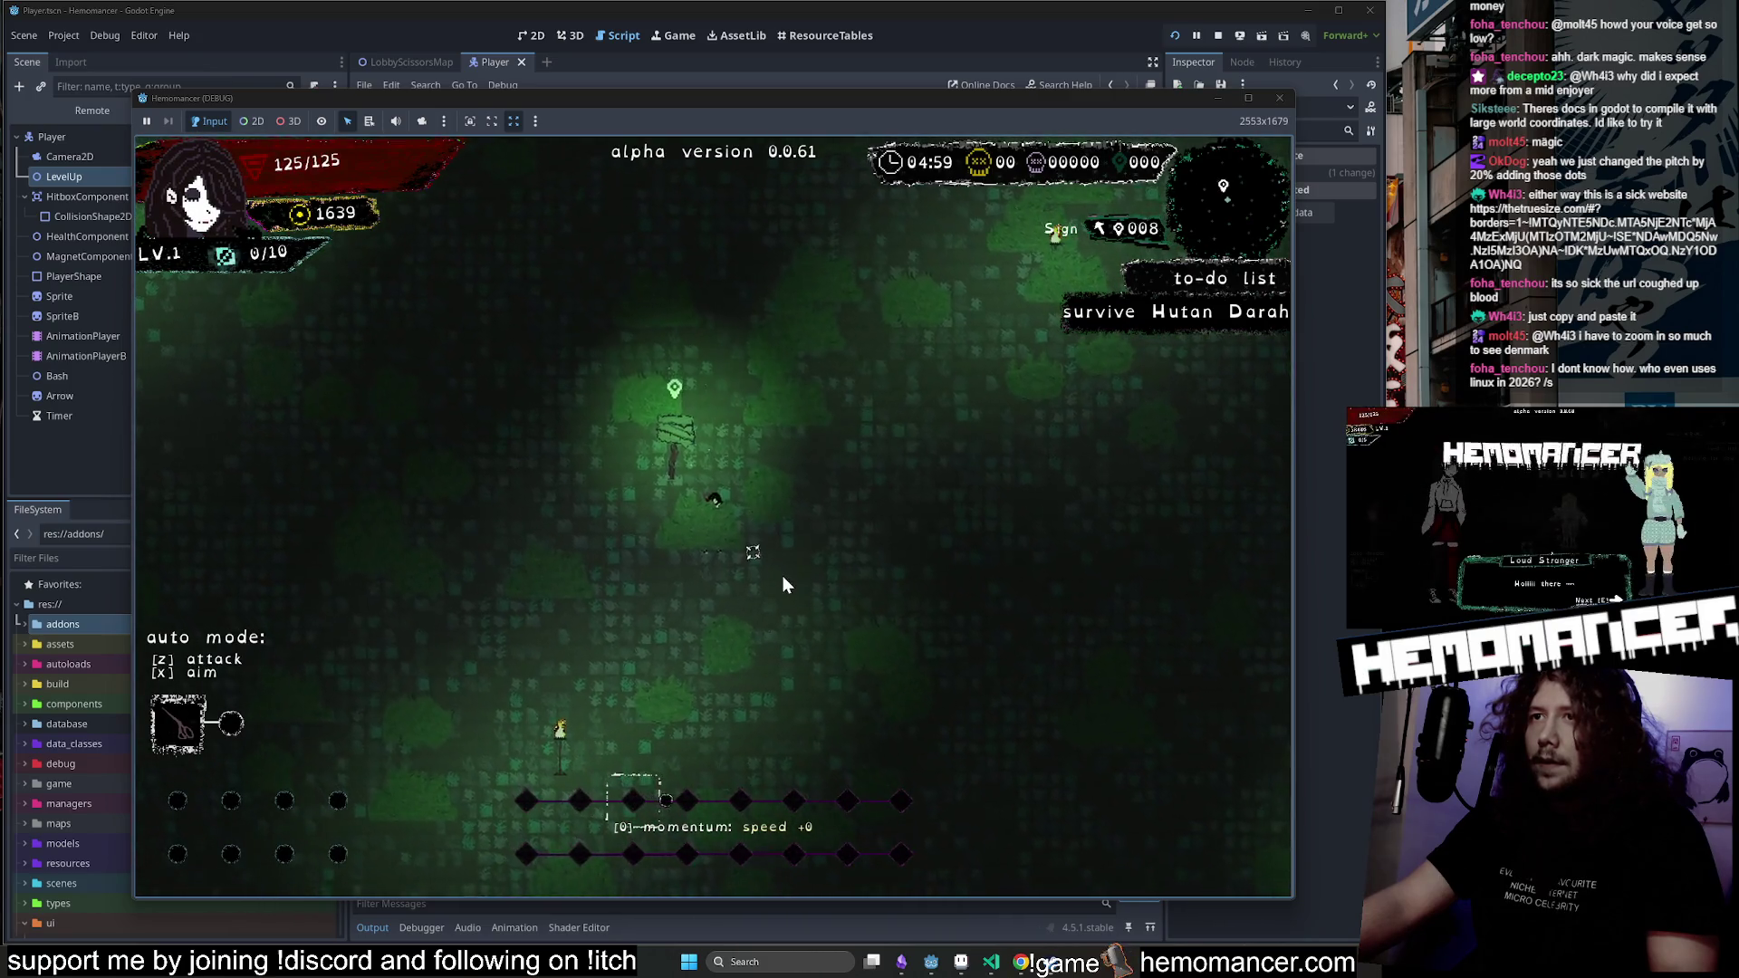
pyautogui.press('w')
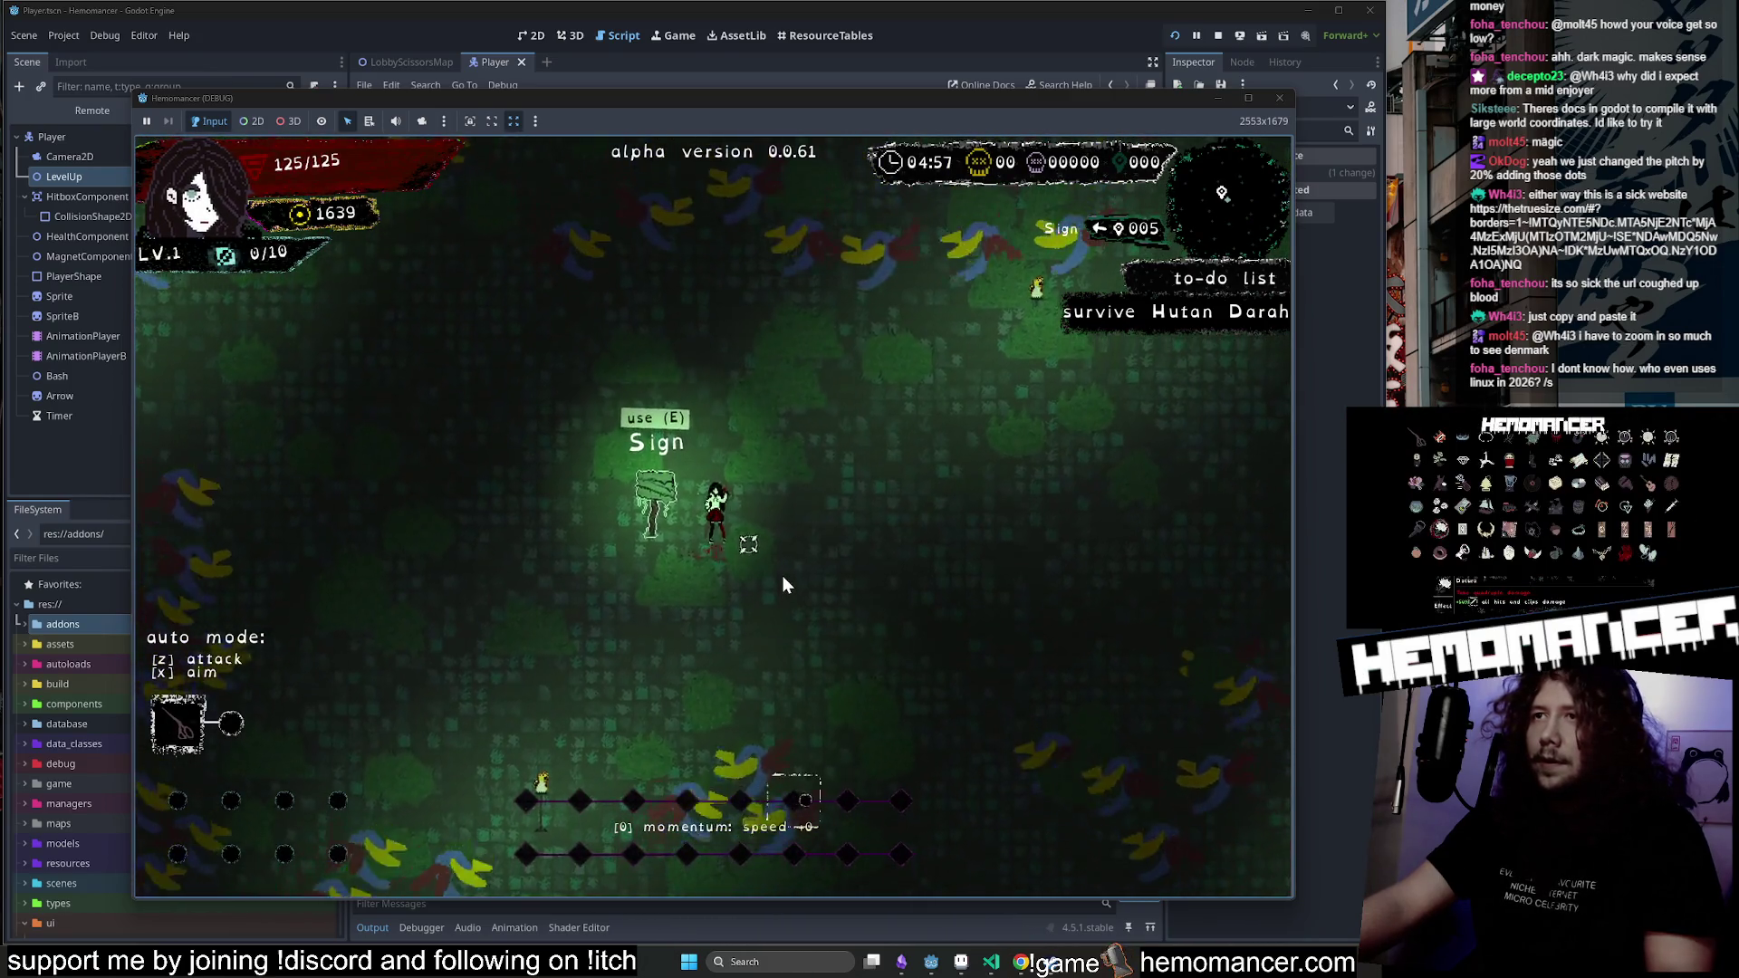
pyautogui.press('Escape')
pyautogui.press('Escape')
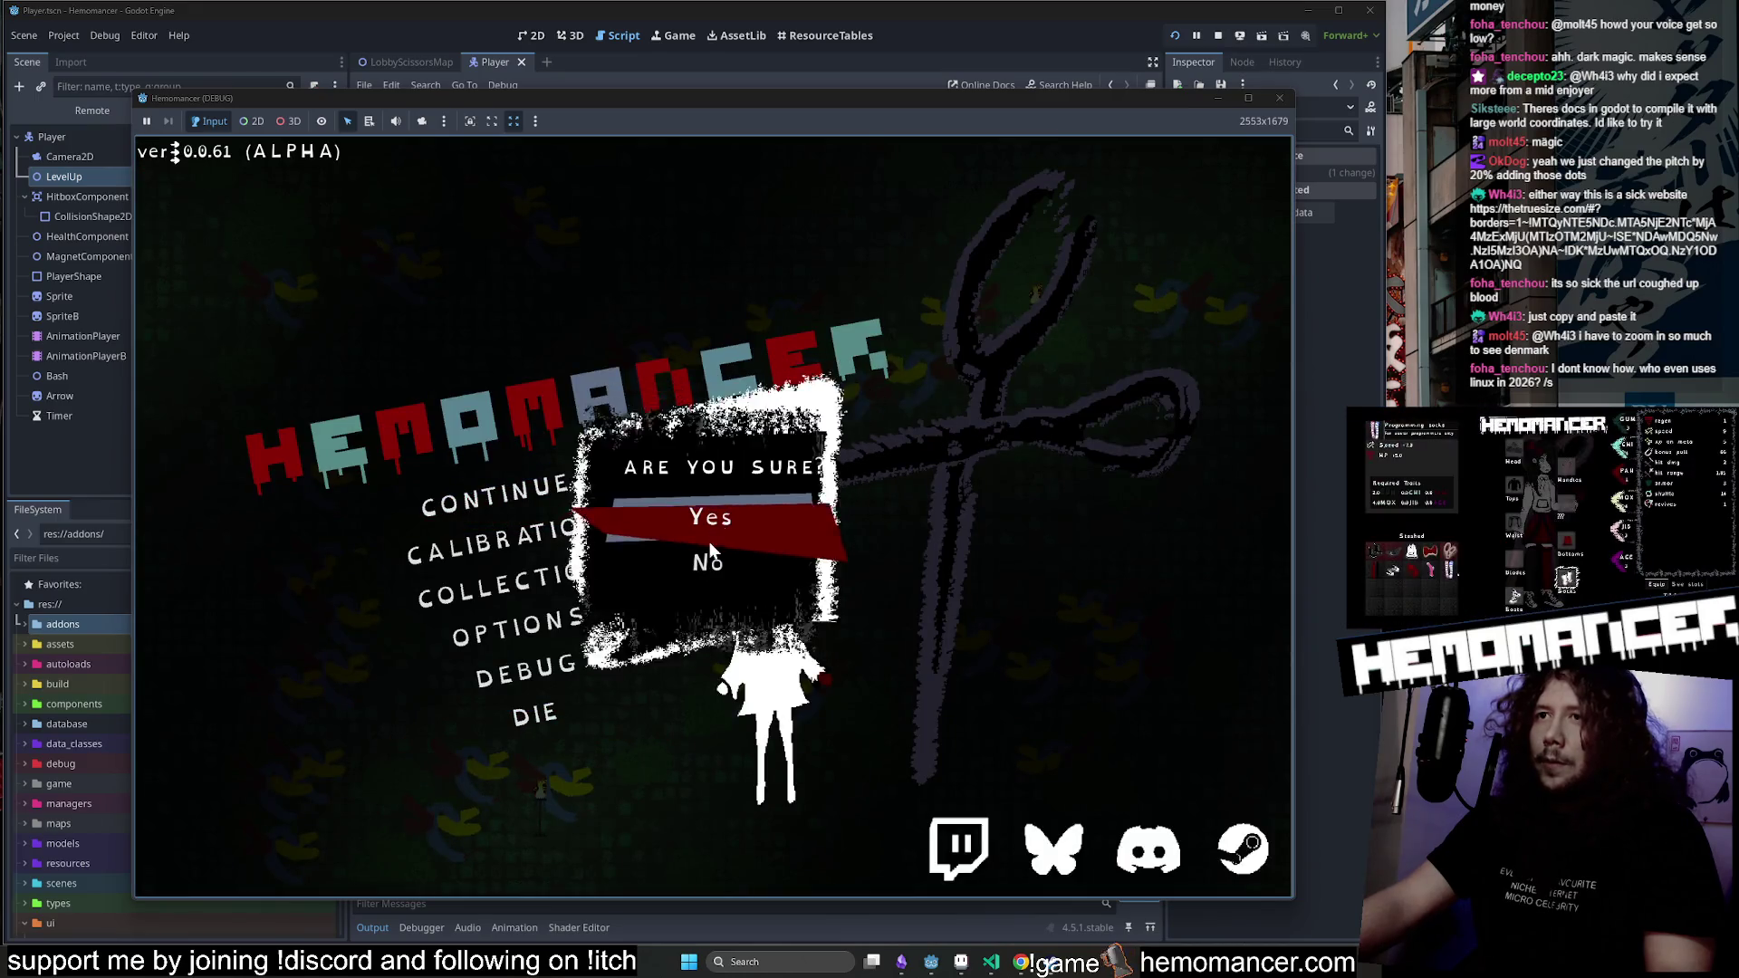
pyautogui.press('Escape')
pyautogui.press('Escape')
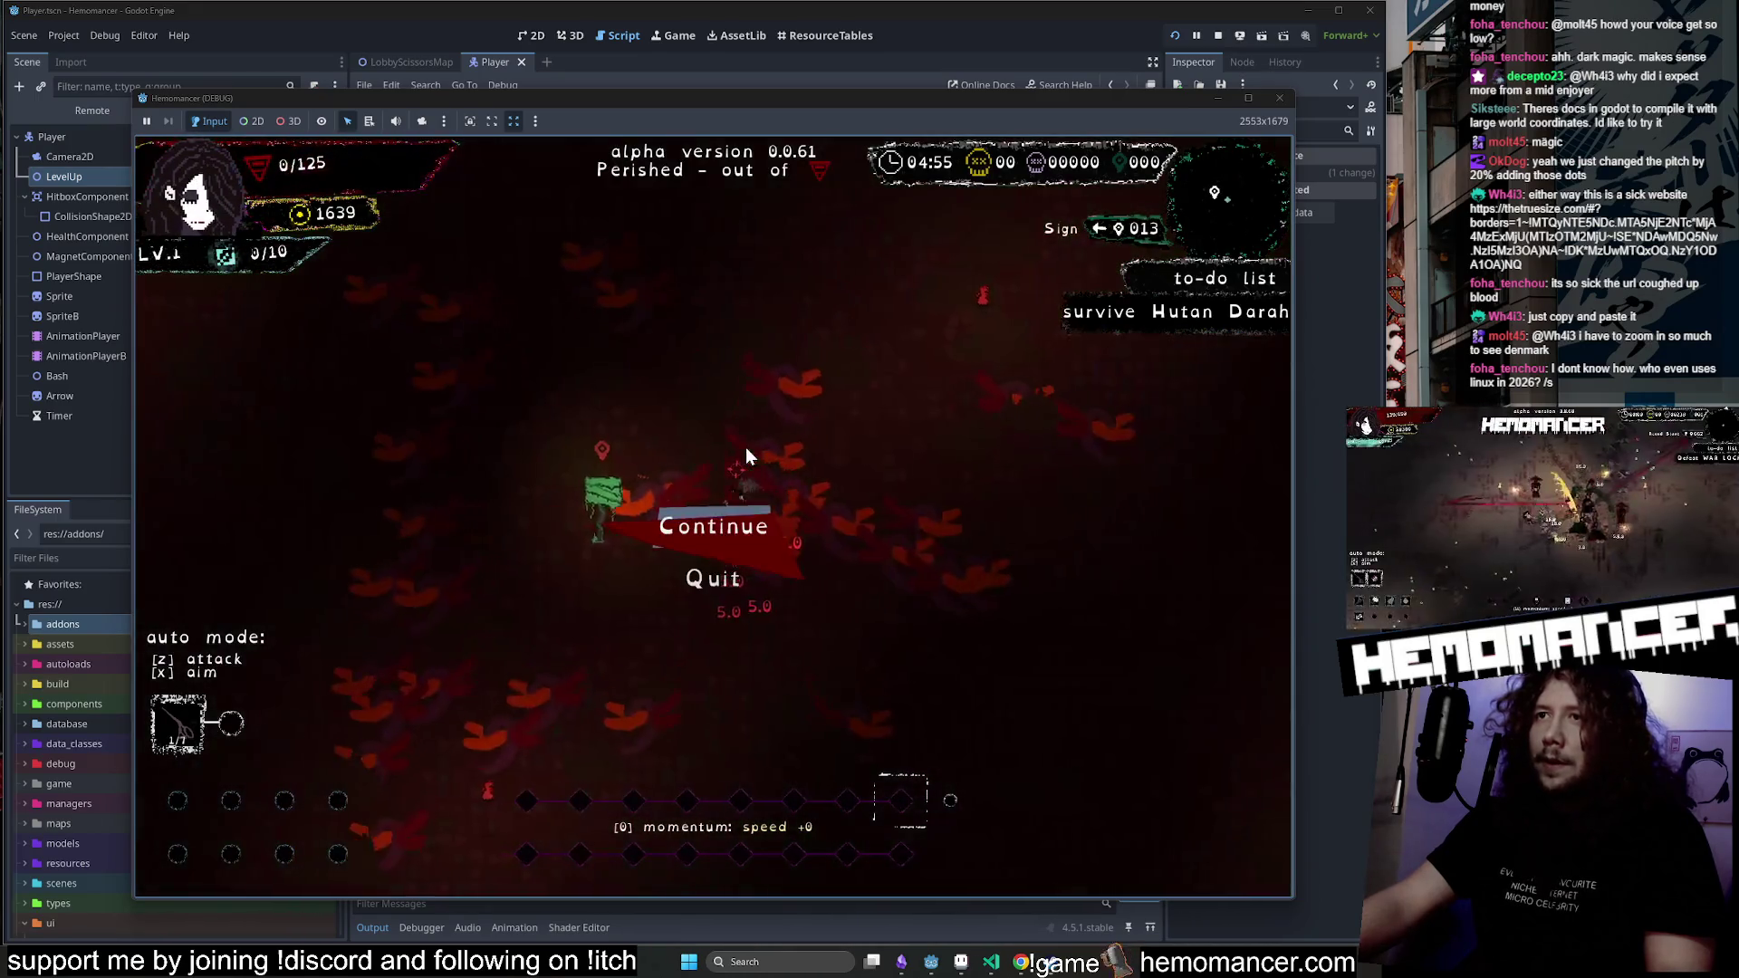
pyautogui.press('Return')
# Travel to Hutan Darah again, run through the forest until dying, and return to the main menu.
pyautogui.press('Up')
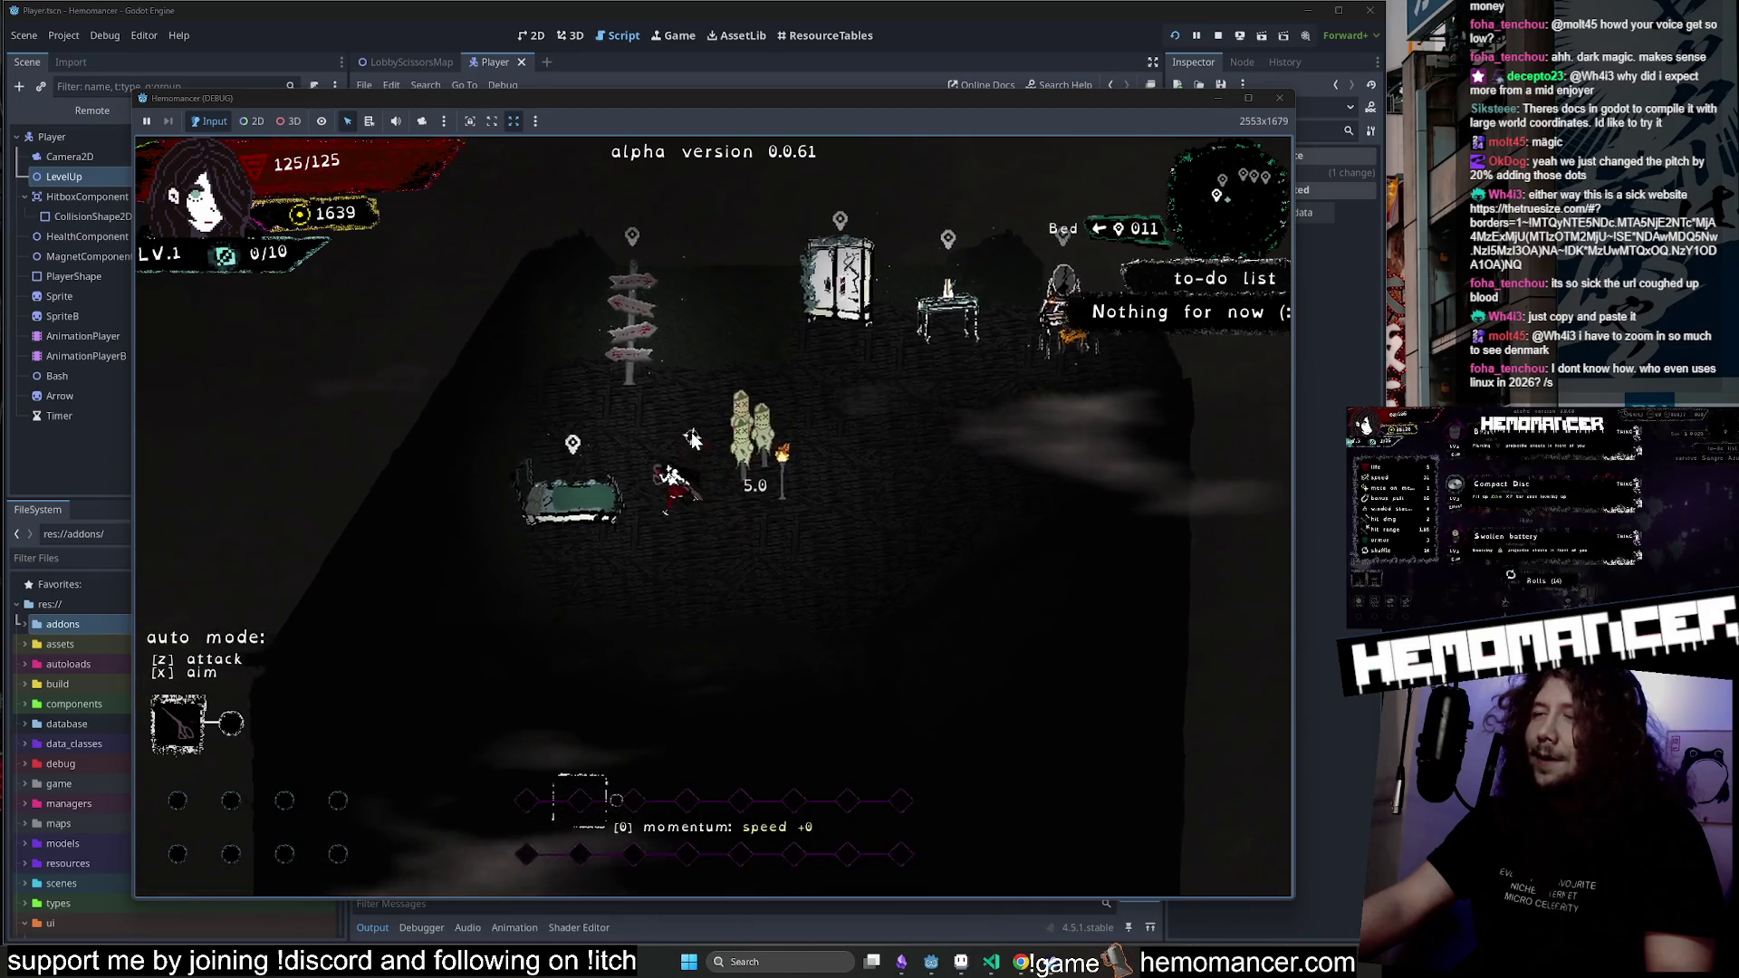
pyautogui.press('Return')
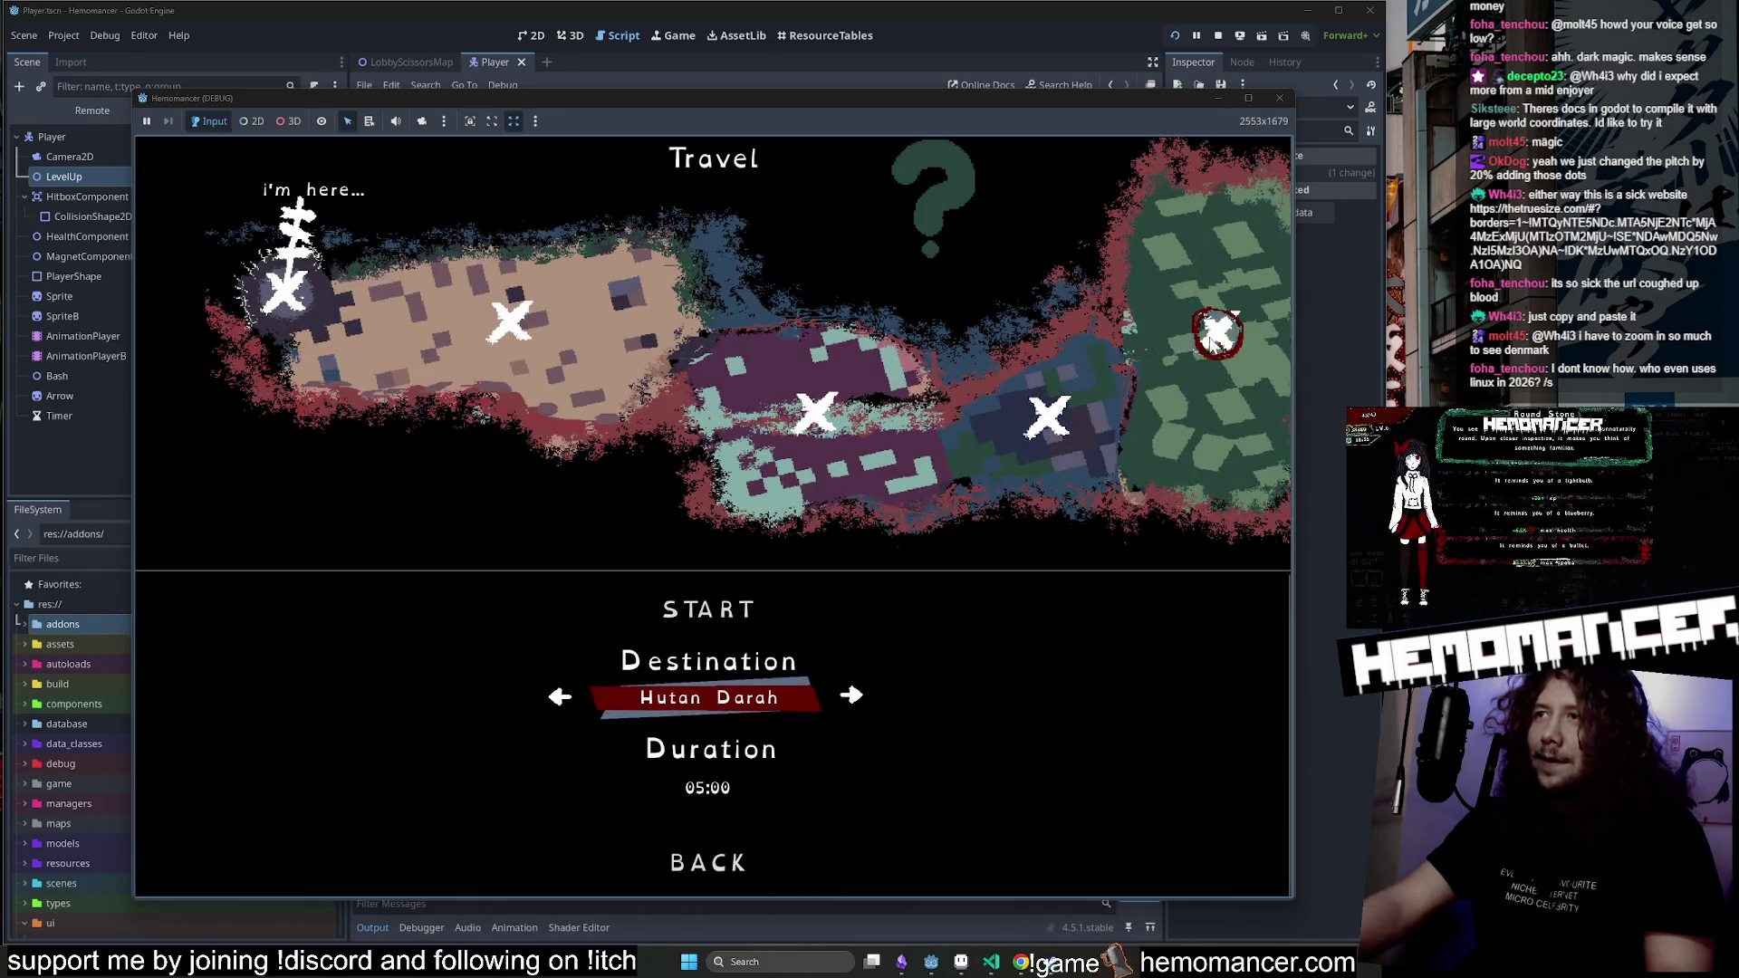
pyautogui.click(687, 611)
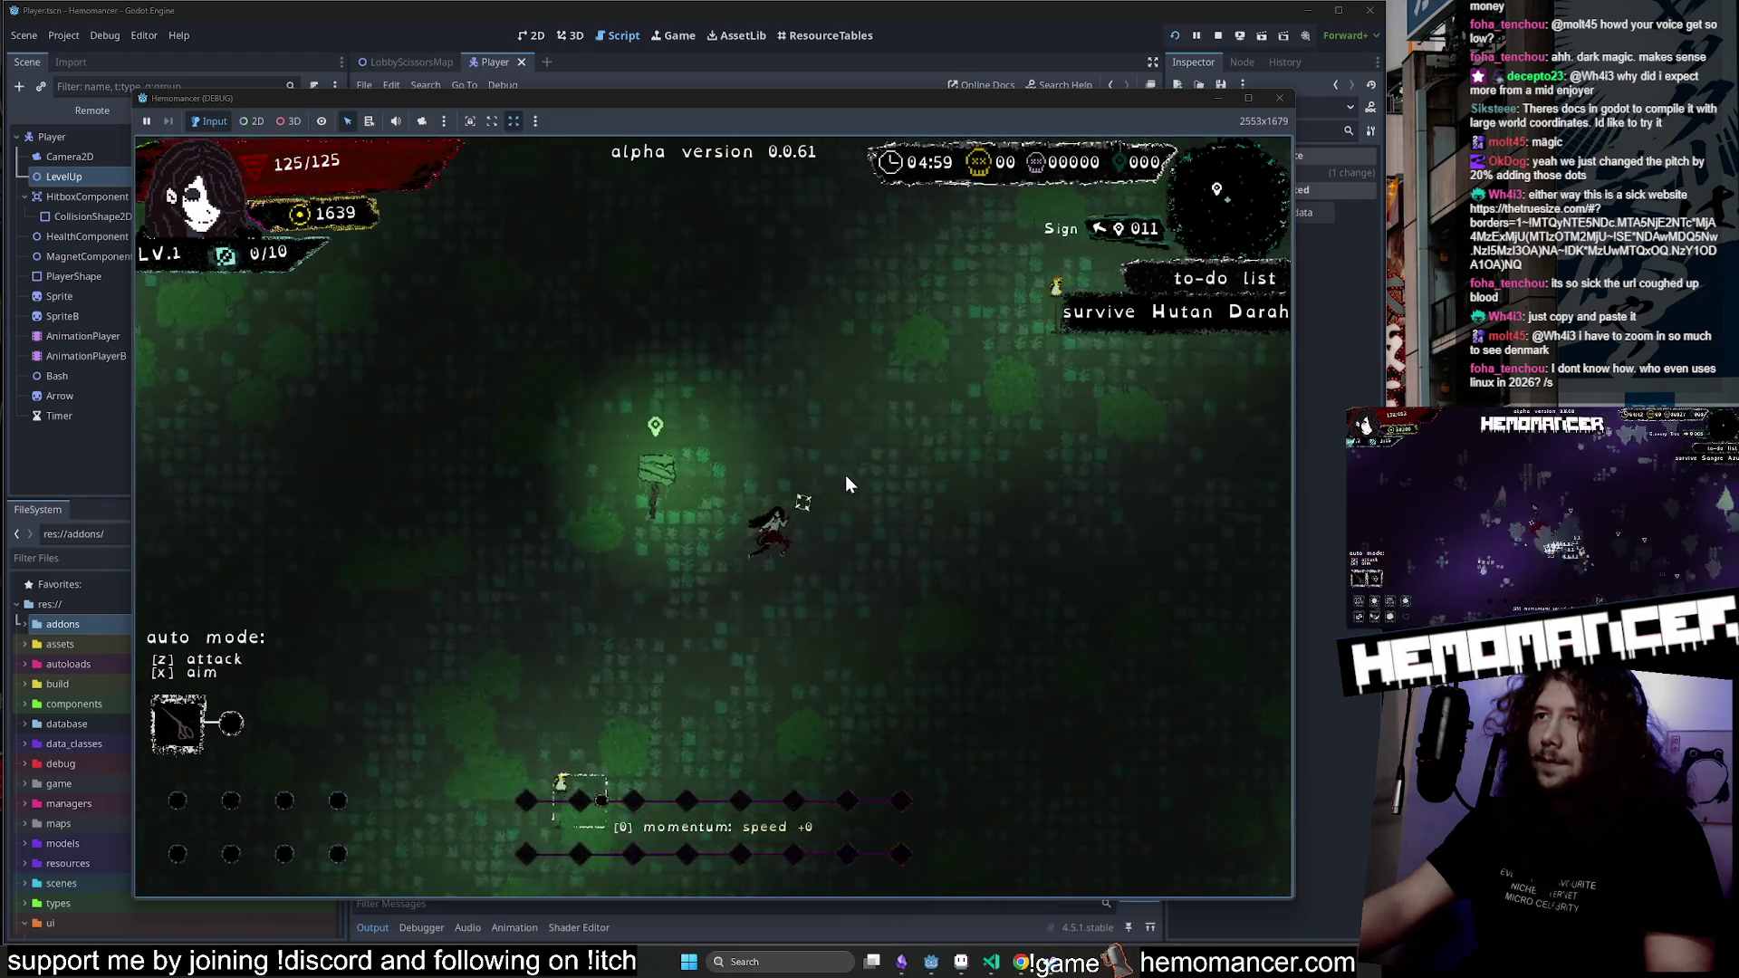
pyautogui.press('w')
pyautogui.press('d')
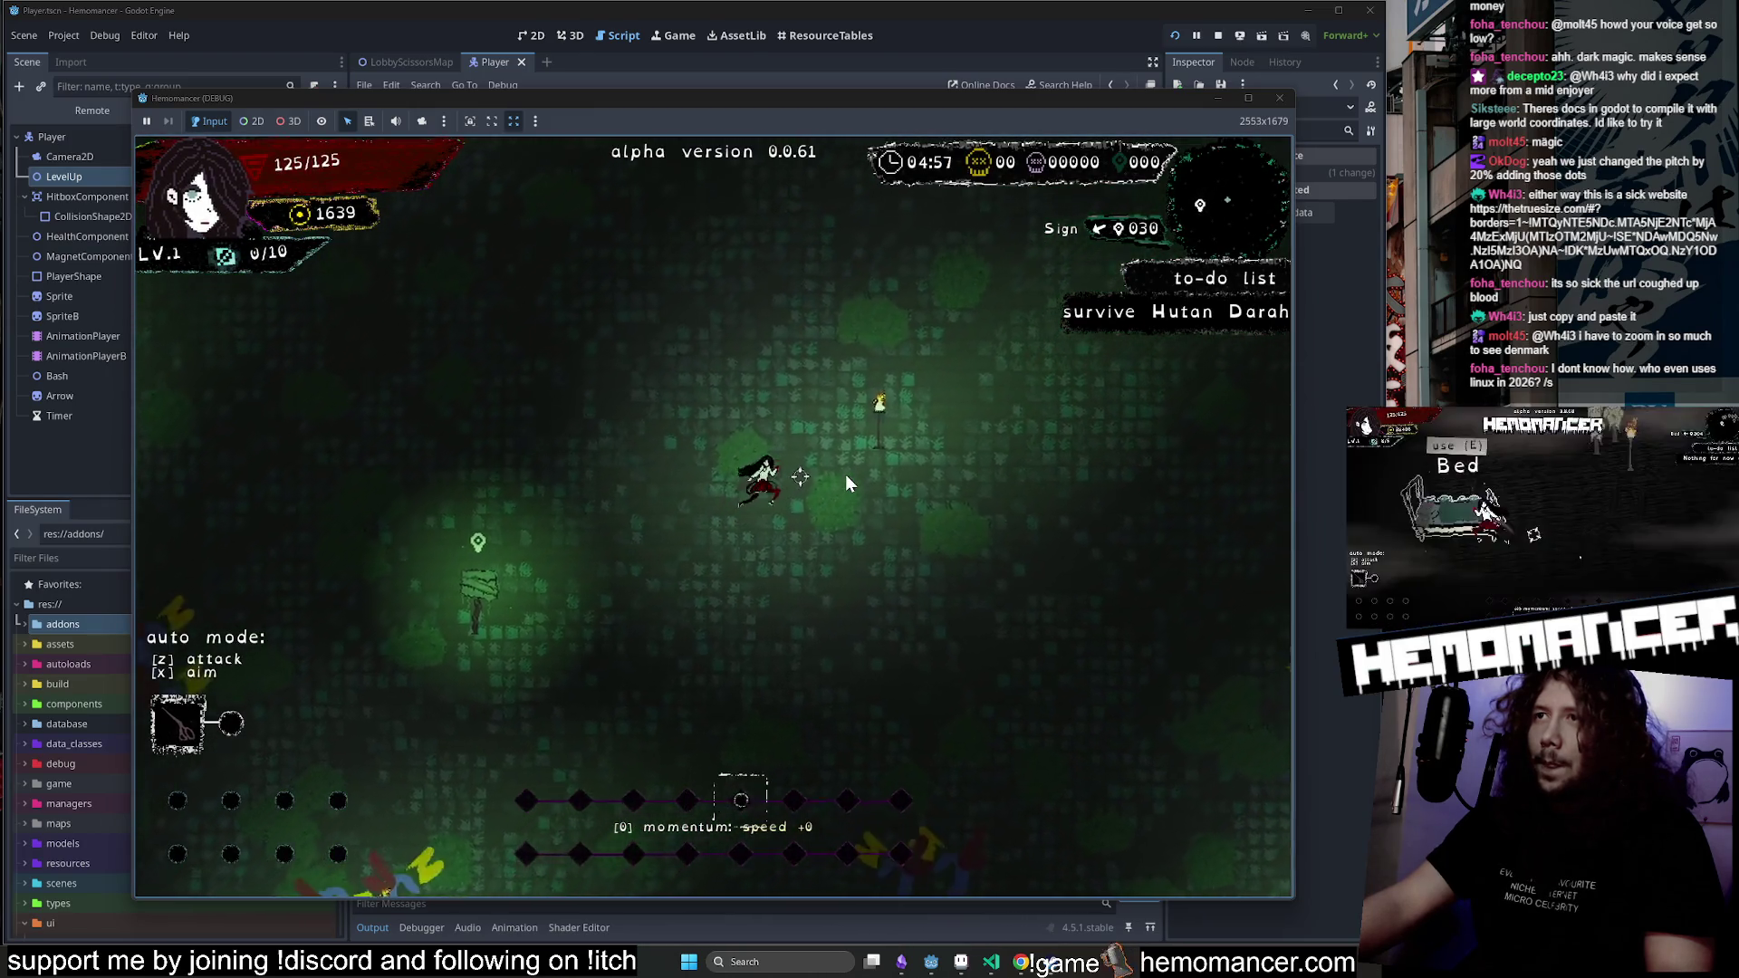
pyautogui.press('a')
pyautogui.press('s')
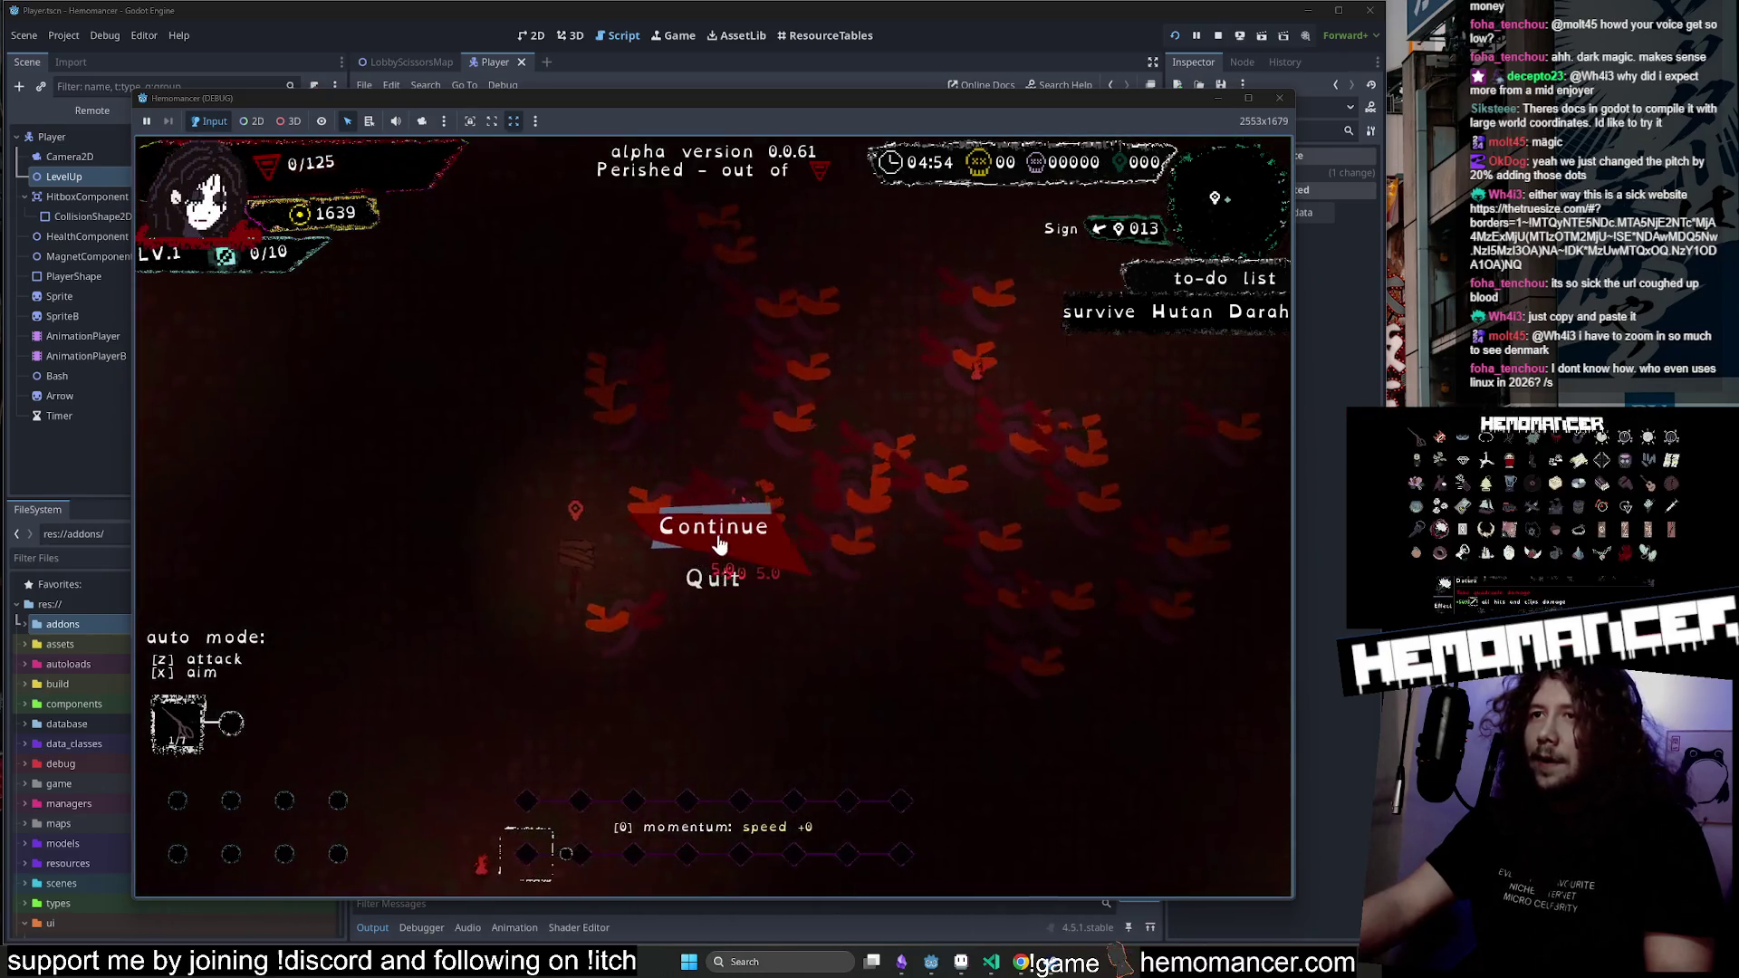
pyautogui.click(713, 533)
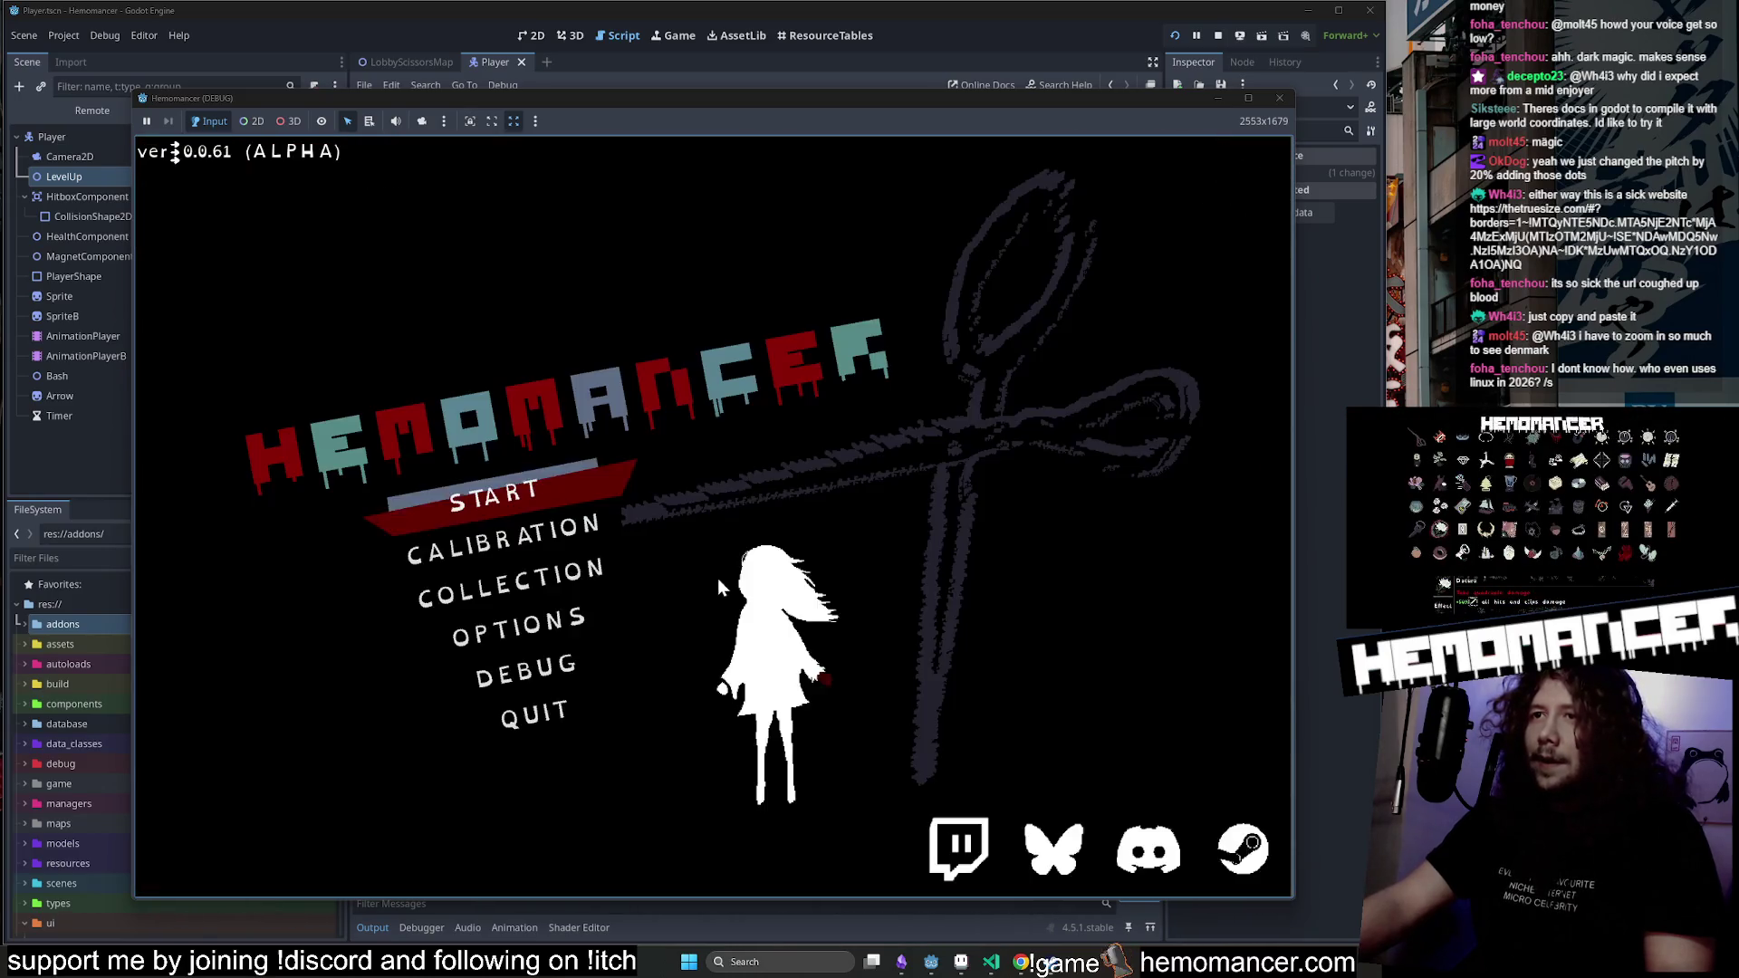
# Reload the hub, take another travel run, read the sign, and respawn after dying.
pyautogui.click(480, 480)
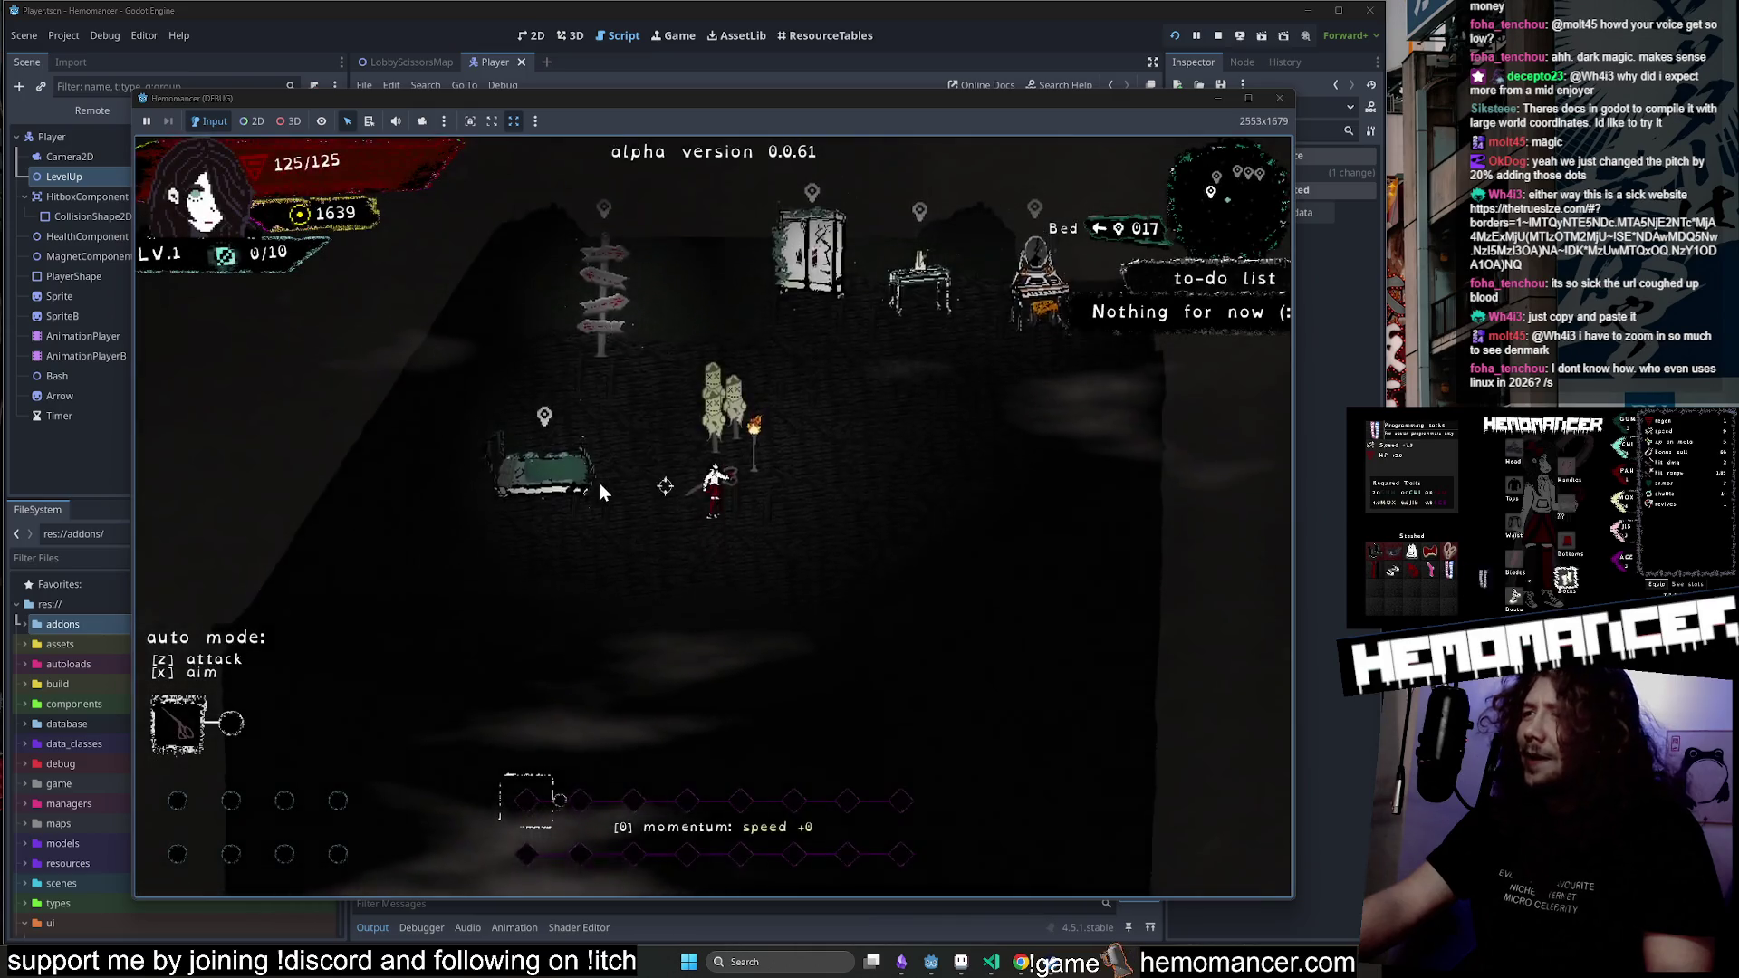
pyautogui.press('w')
pyautogui.press('a')
pyautogui.press('e')
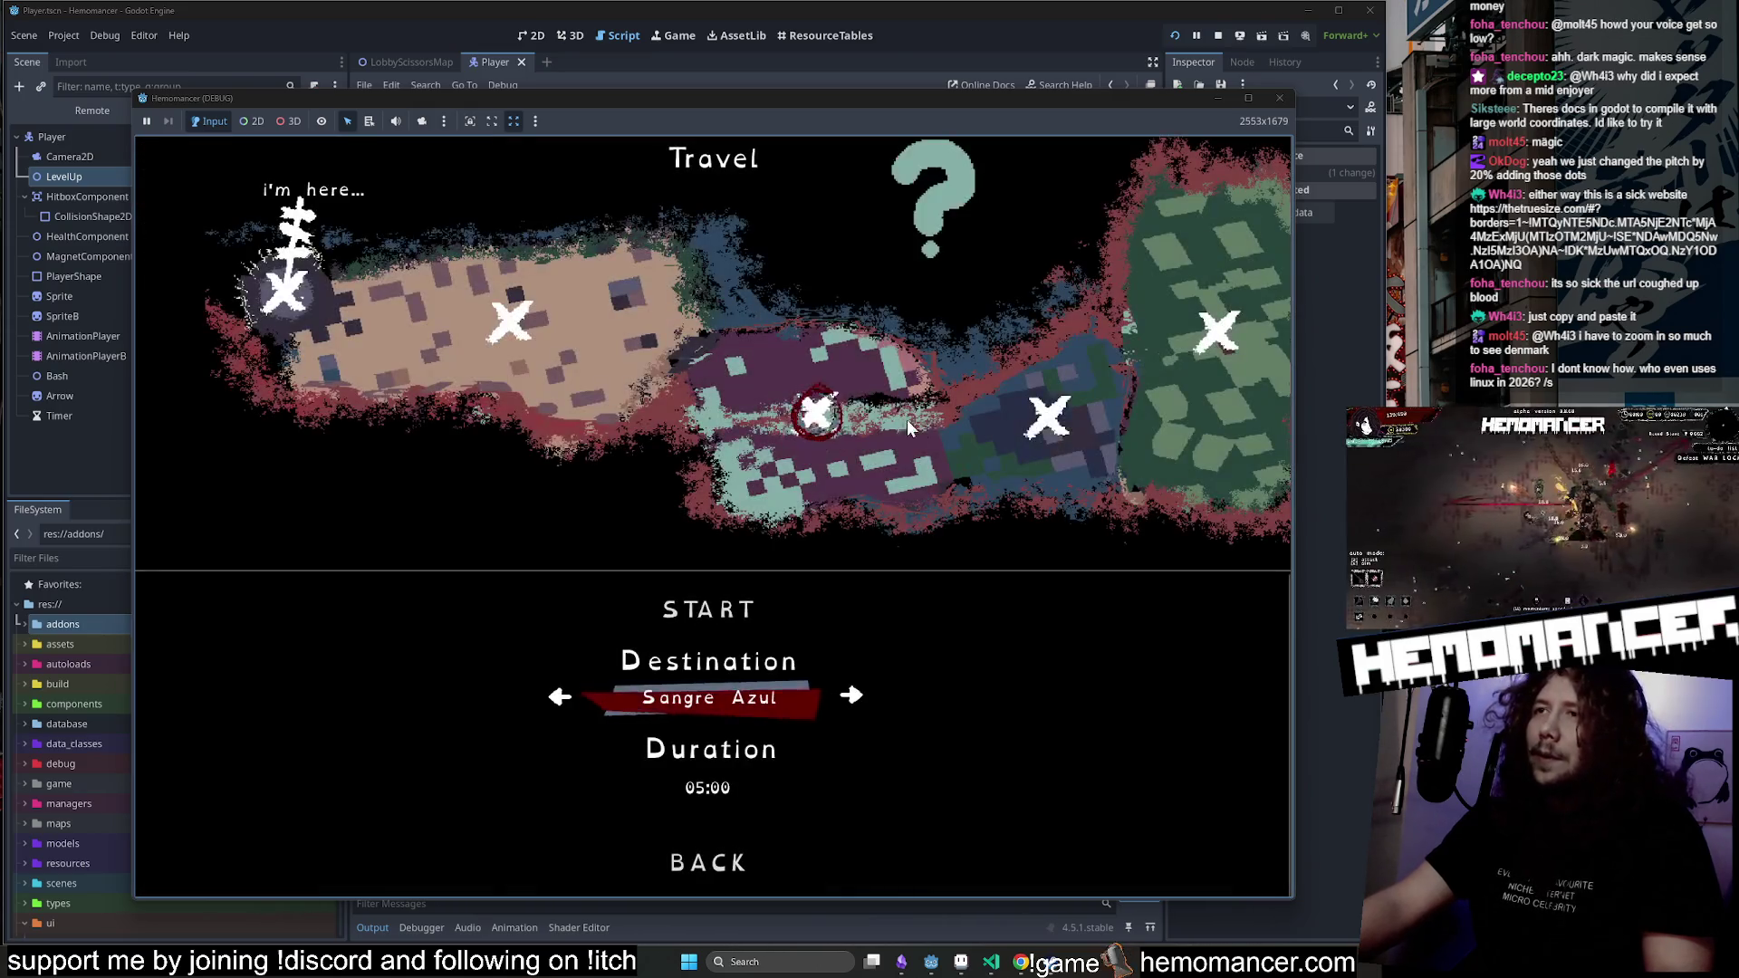
pyautogui.click(692, 620)
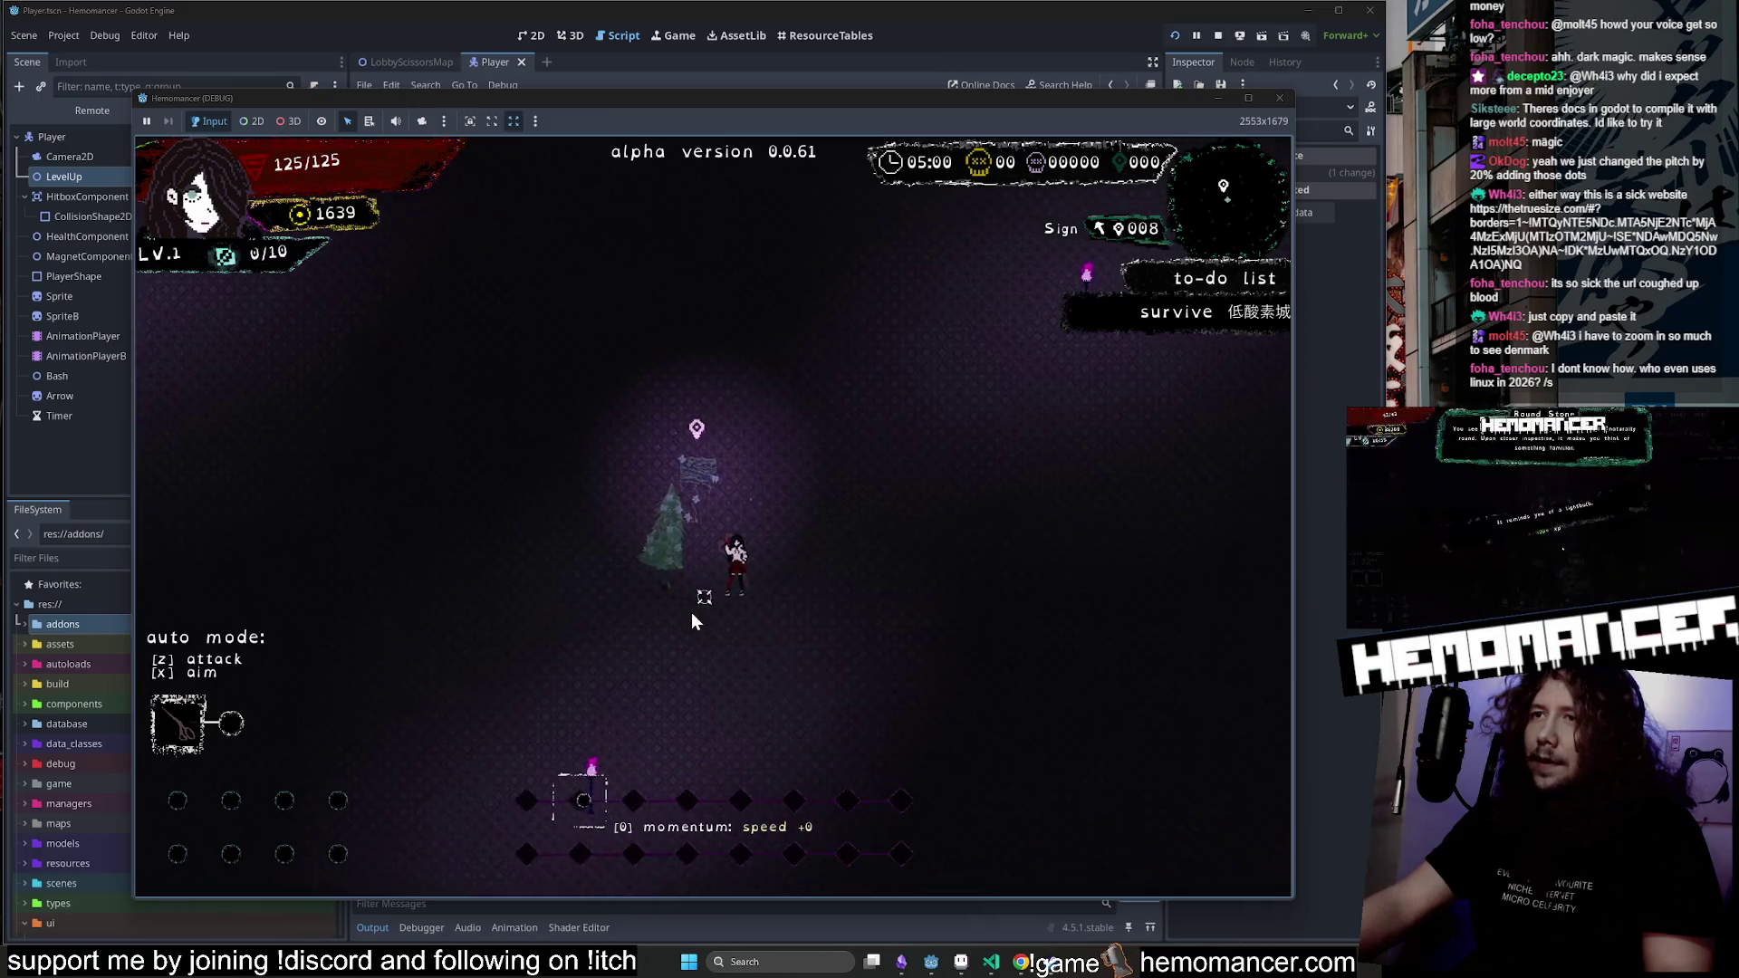
pyautogui.press('w')
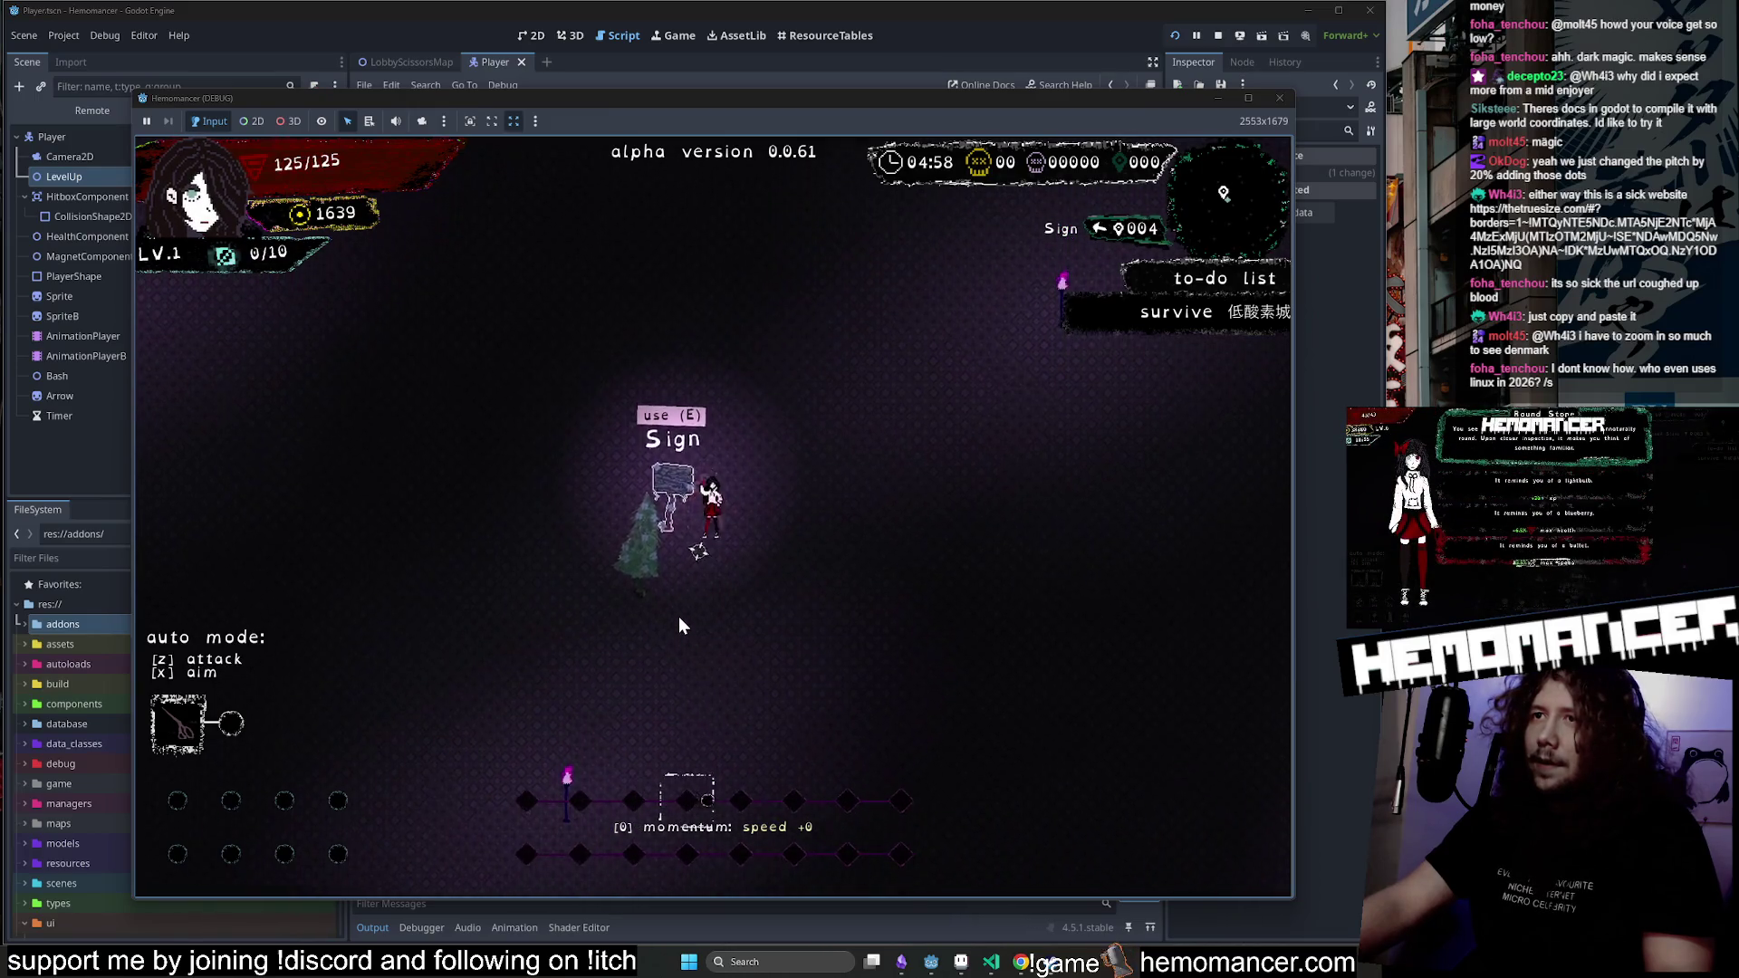
pyautogui.press('e')
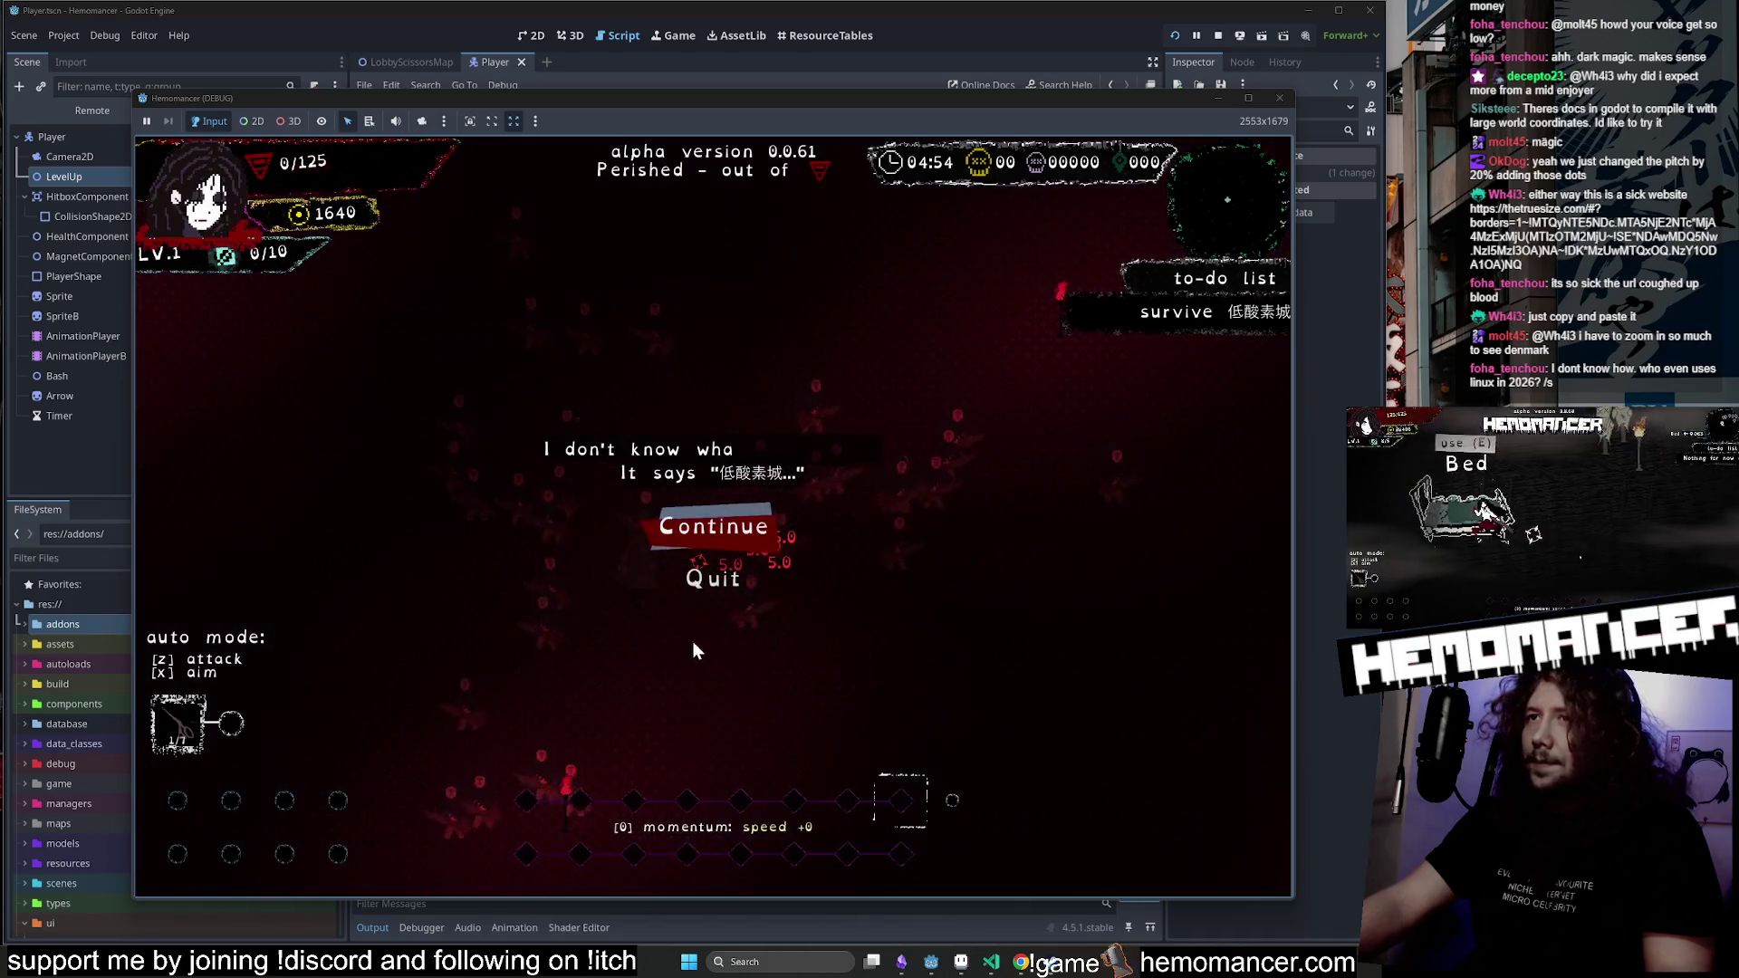
pyautogui.click(718, 530)
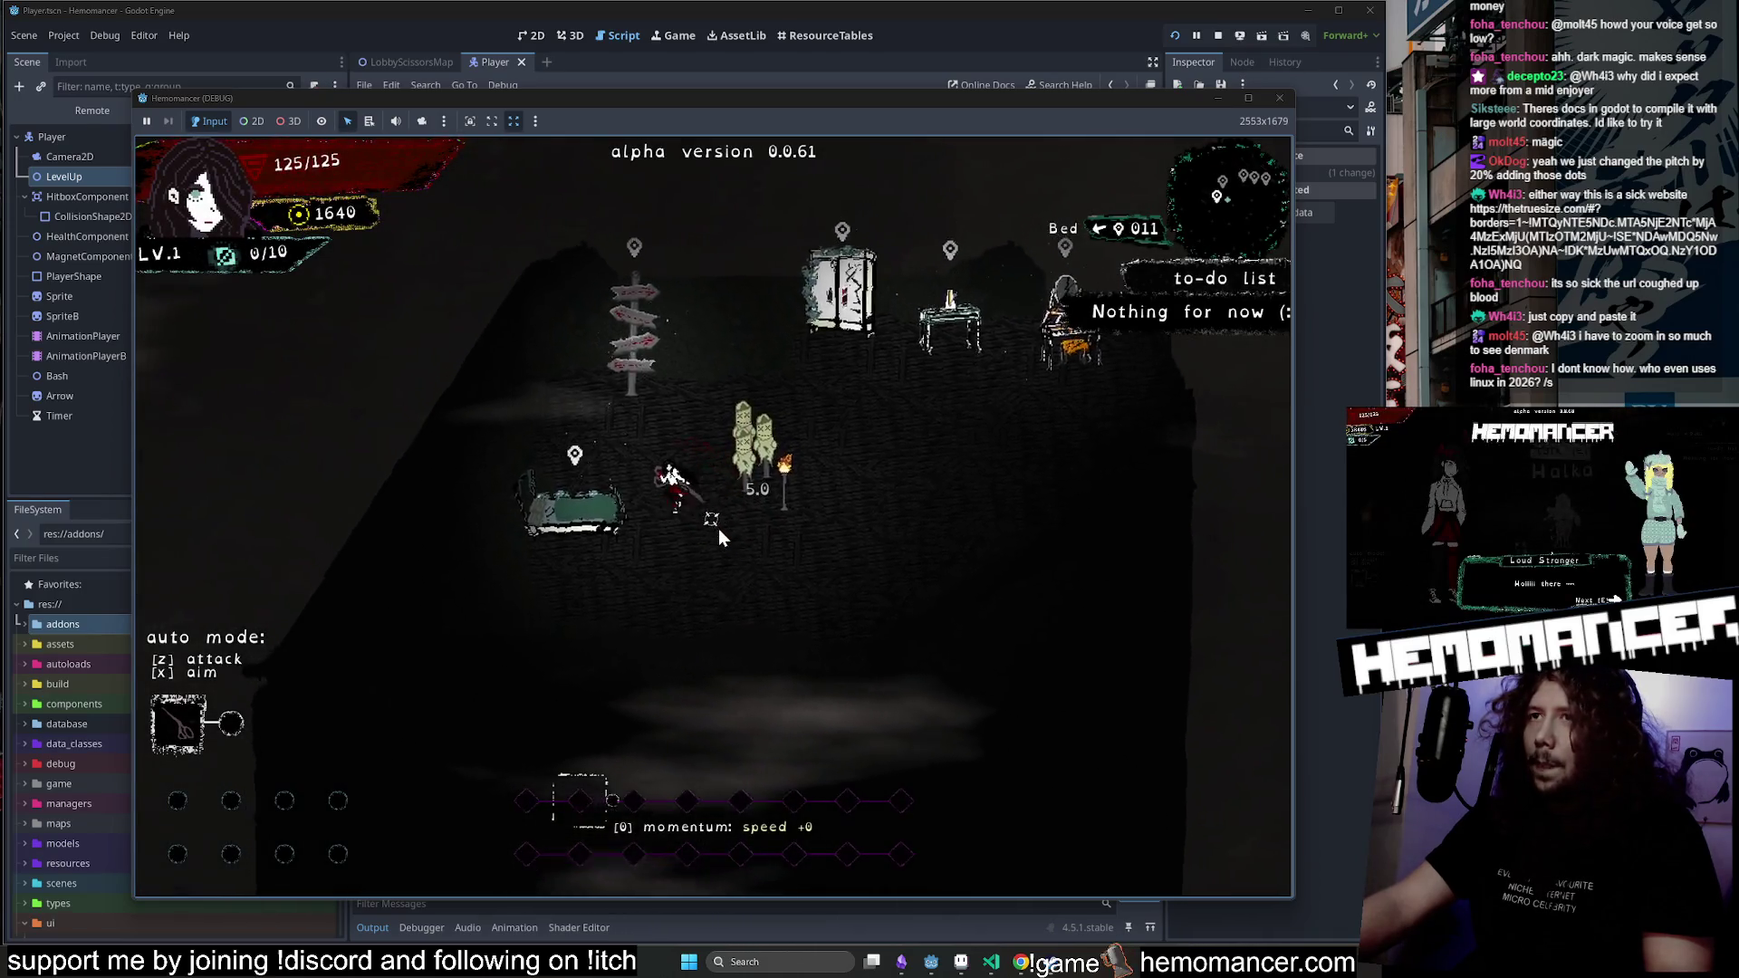
# Start a Sangre Azul run from the travel map, read its sign, and escape to the main menu.
pyautogui.press('e')
pyautogui.click(718, 863)
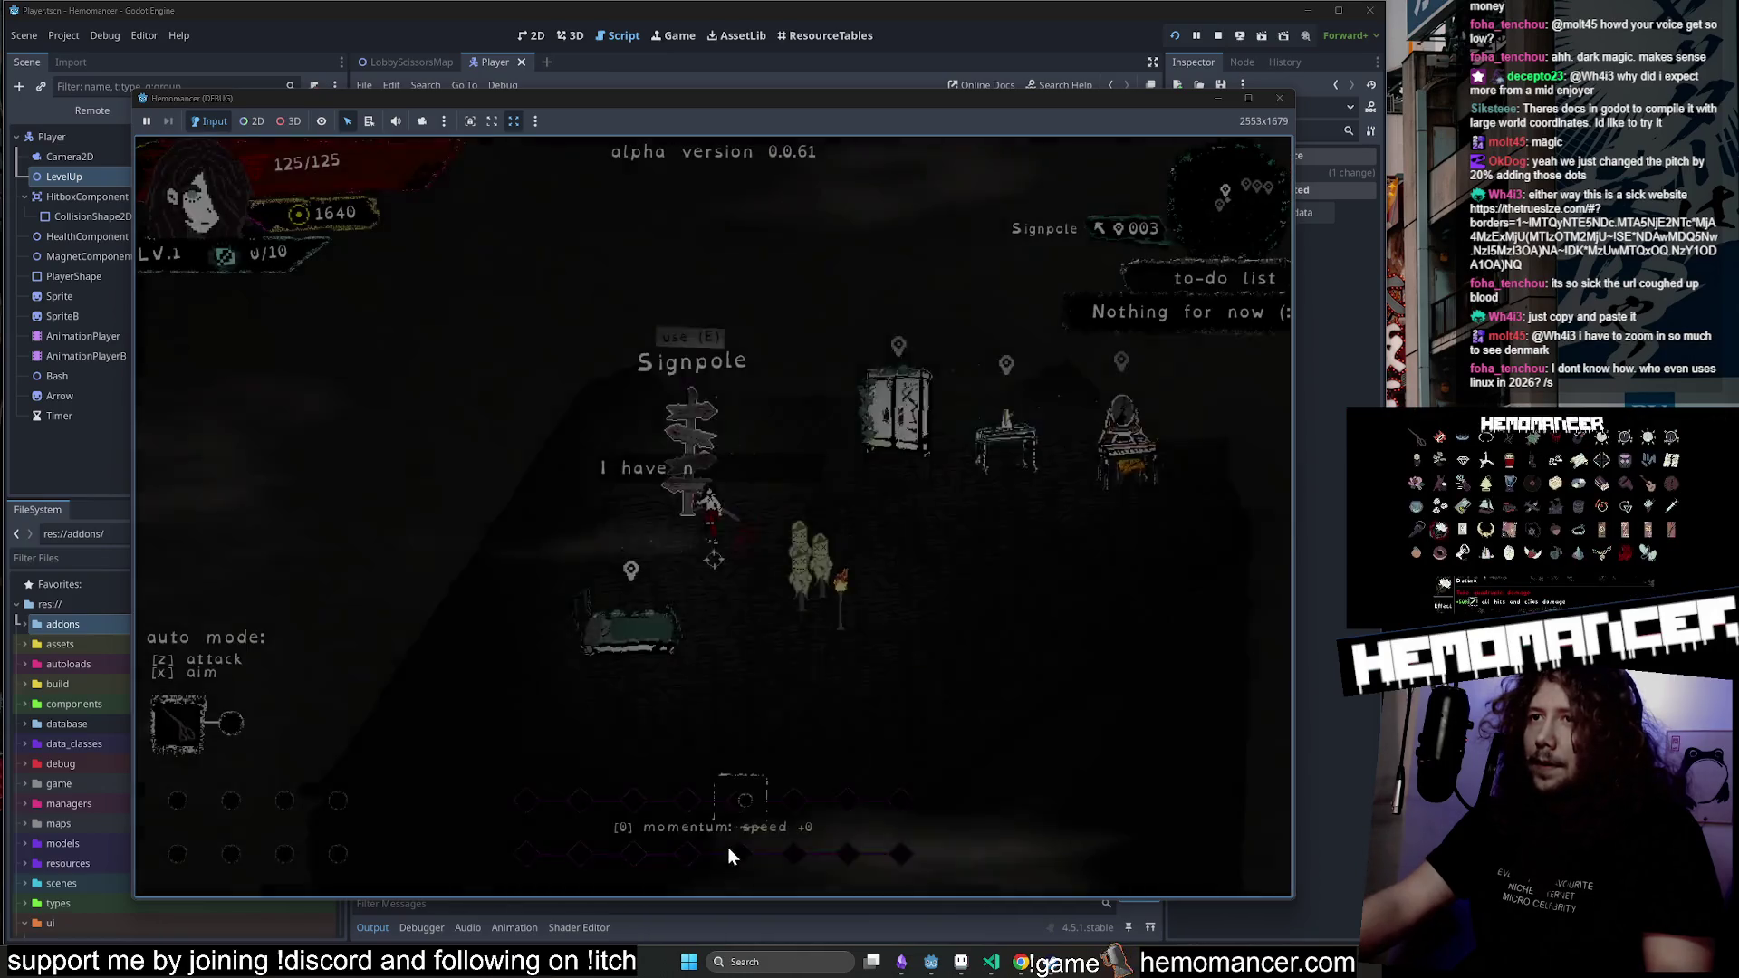
pyautogui.press('d')
pyautogui.press('s')
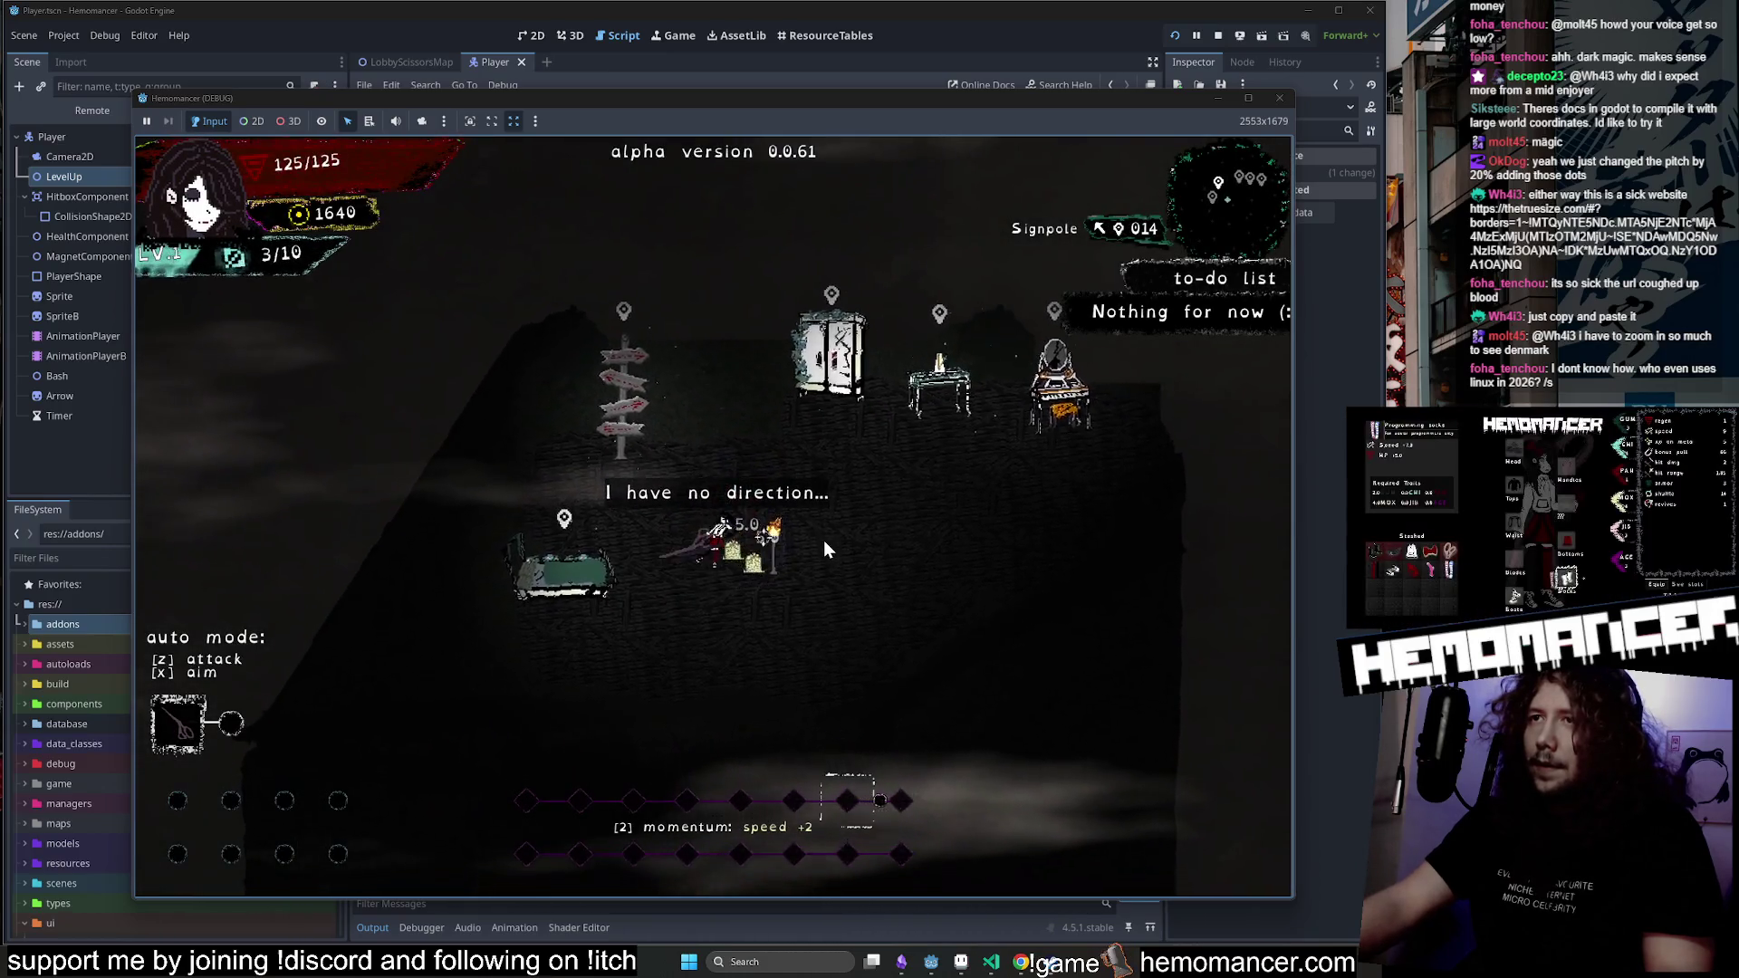
pyautogui.press('a')
pyautogui.press('w')
pyautogui.press('e')
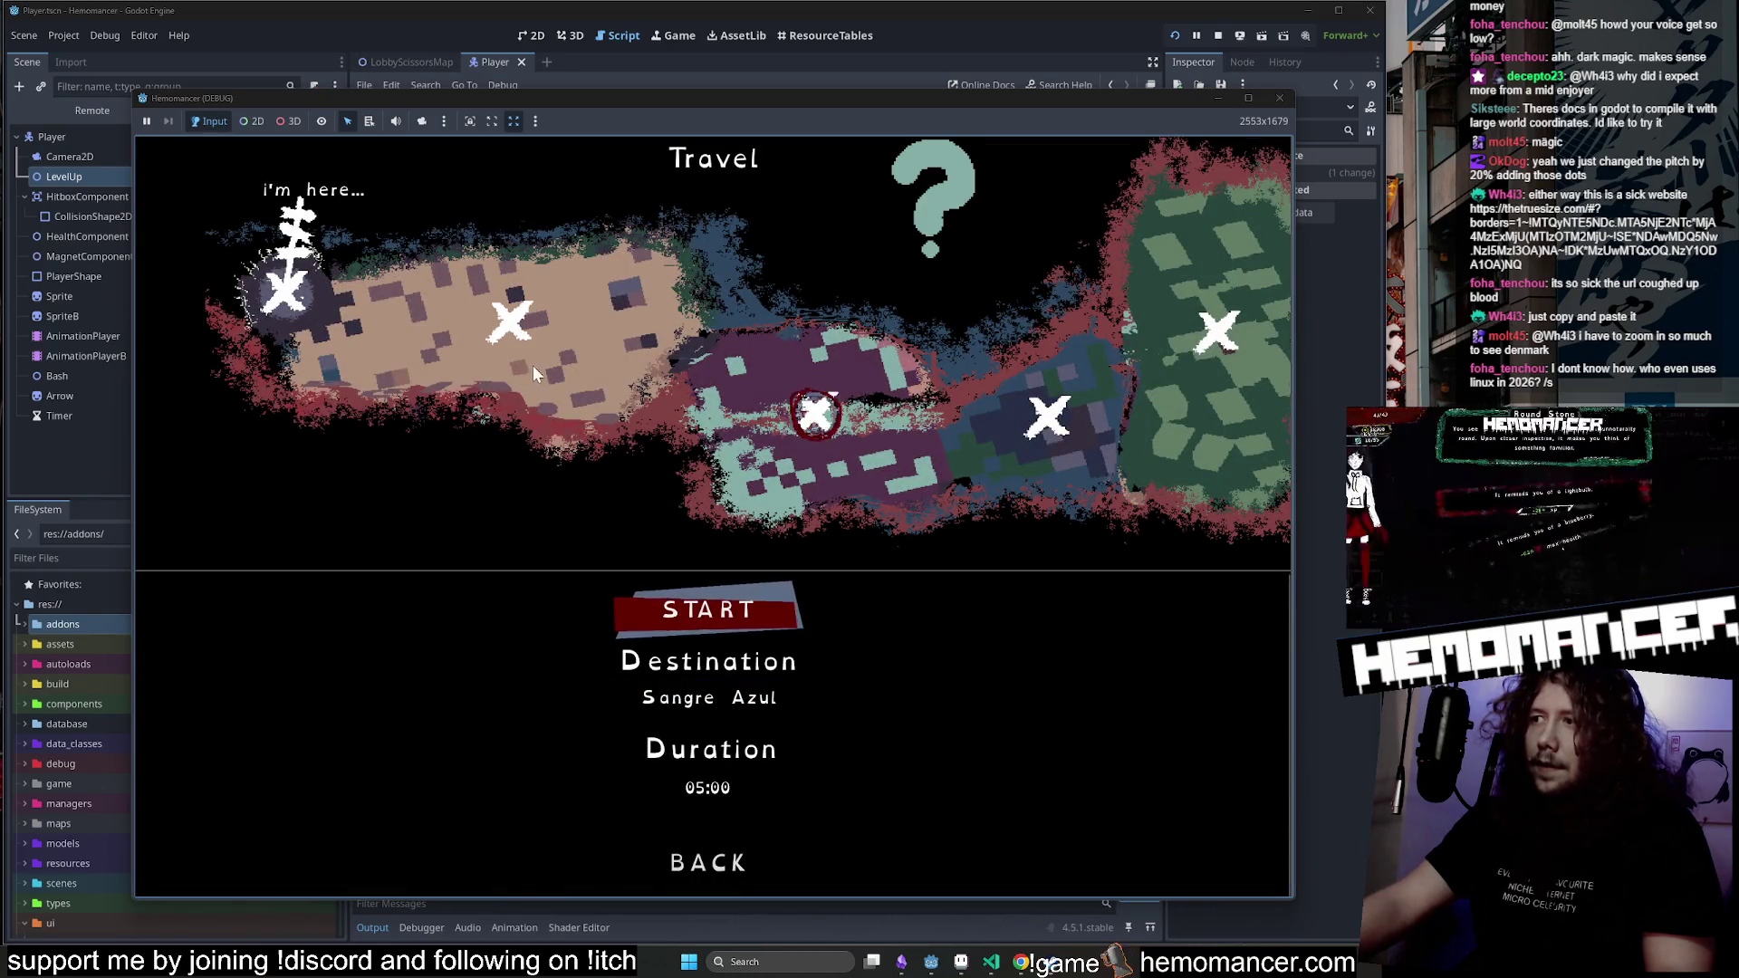
pyautogui.click(740, 612)
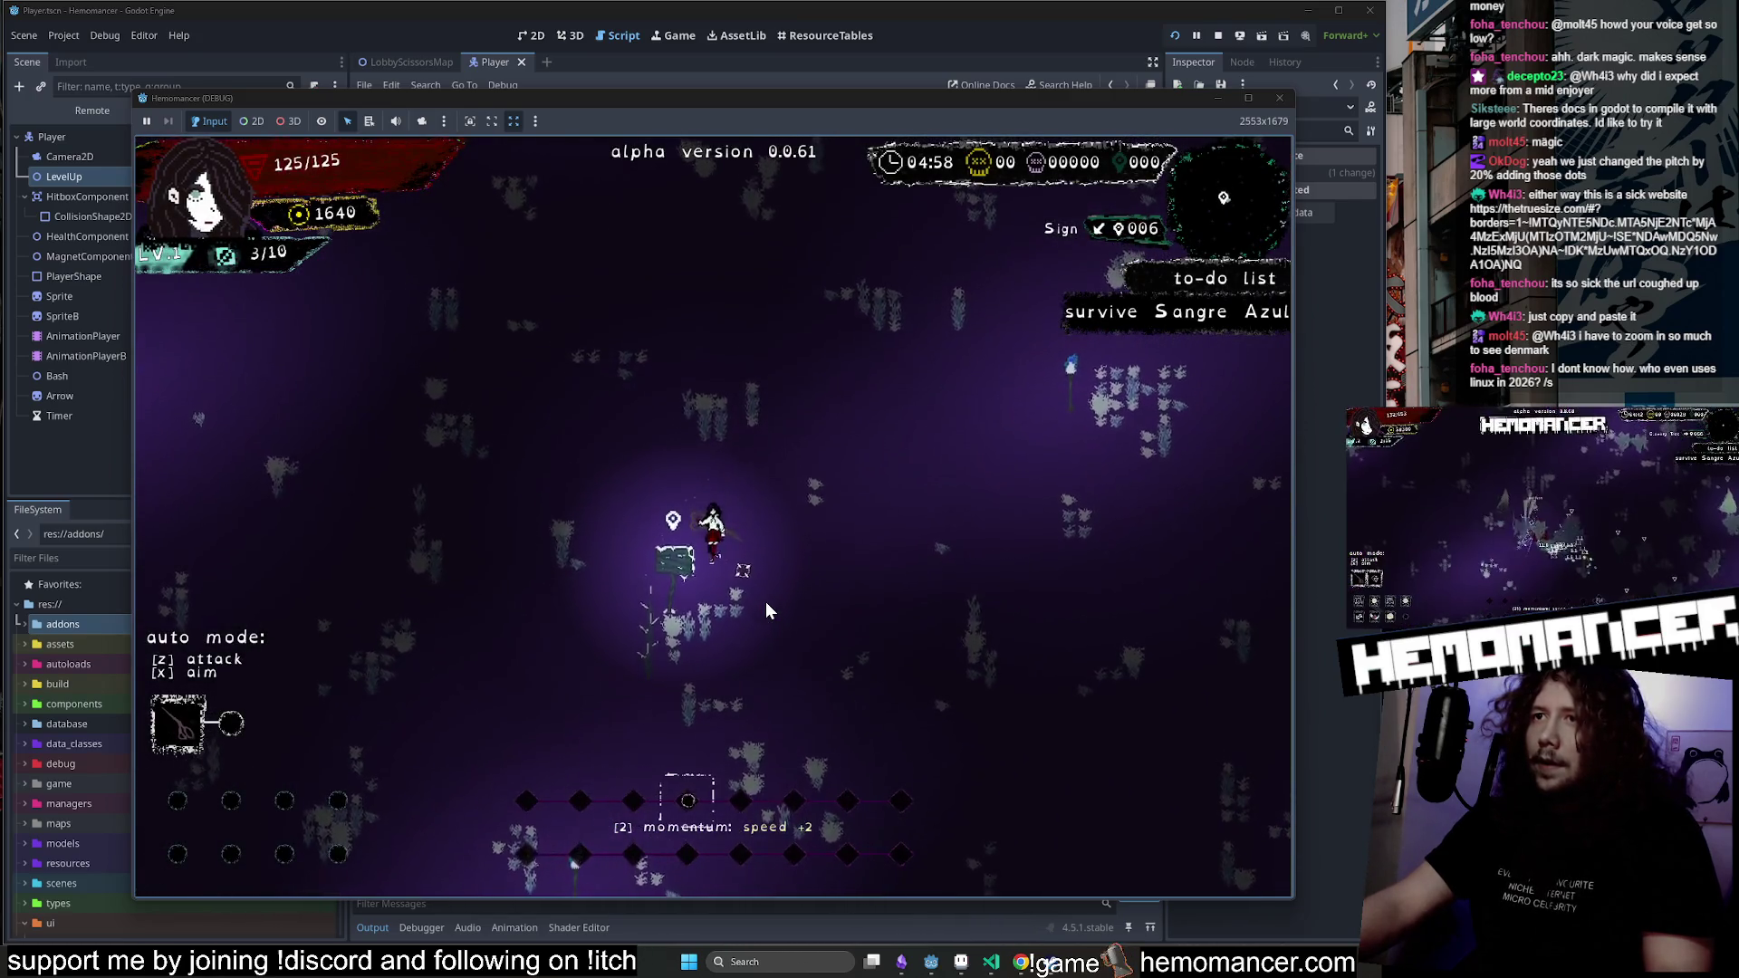
pyautogui.press('e')
pyautogui.press('w')
pyautogui.press('d')
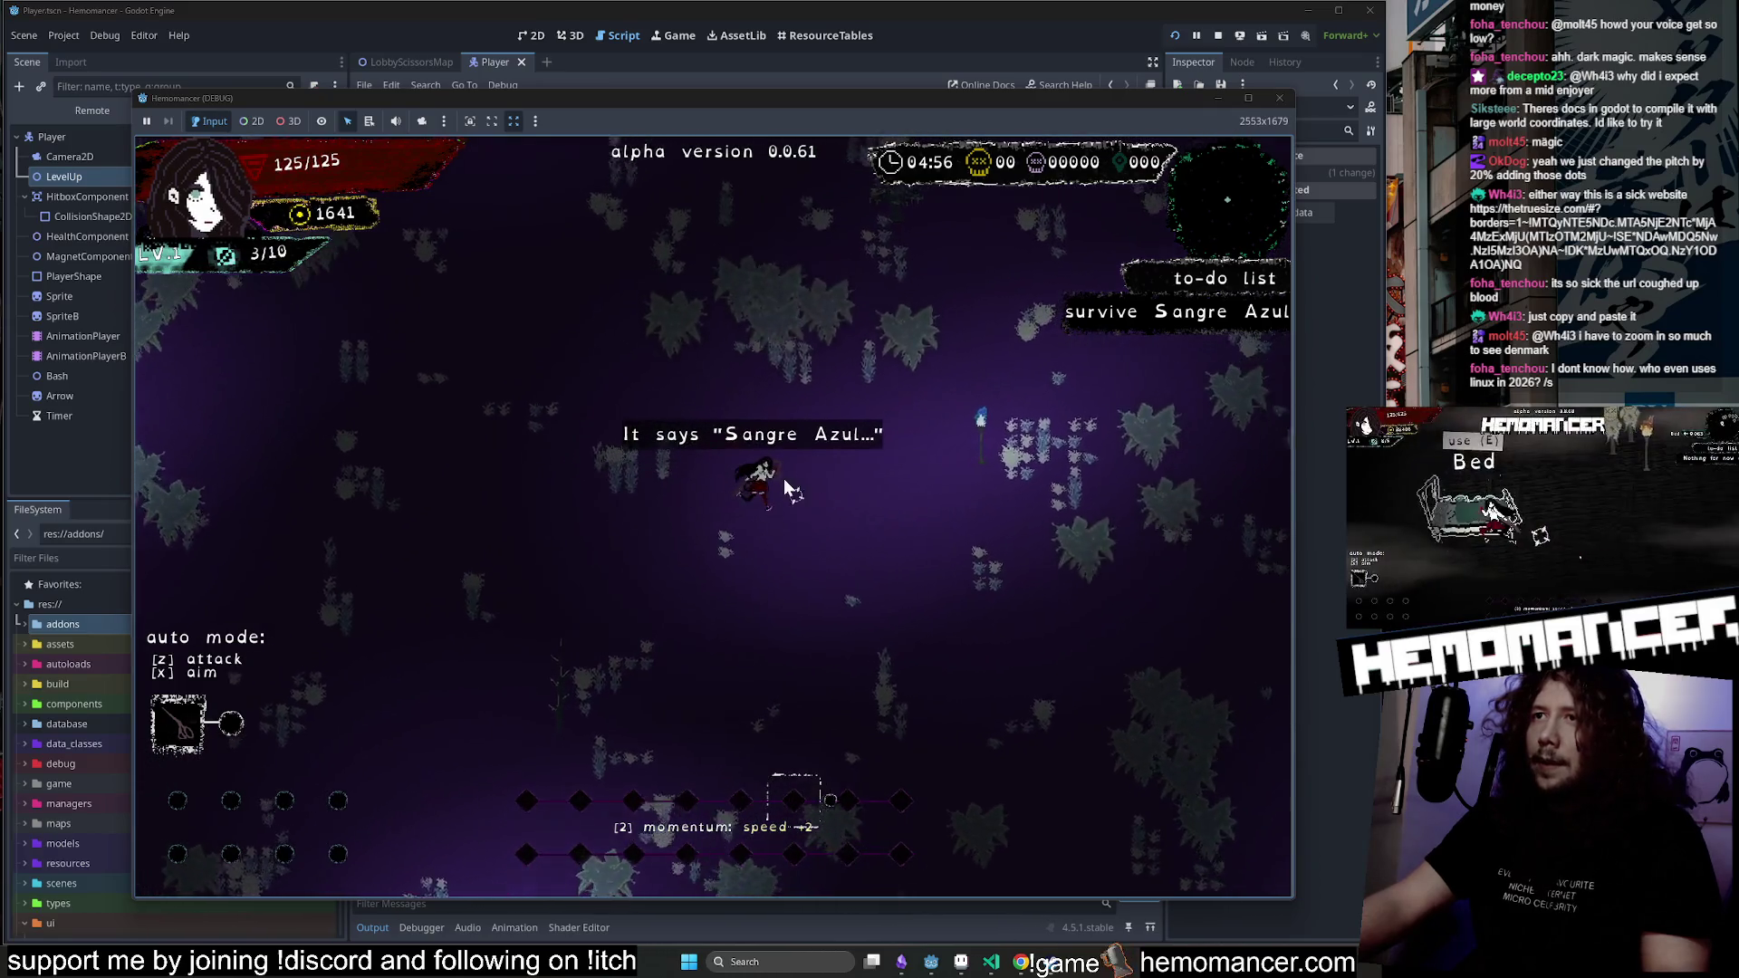
pyautogui.press('Escape')
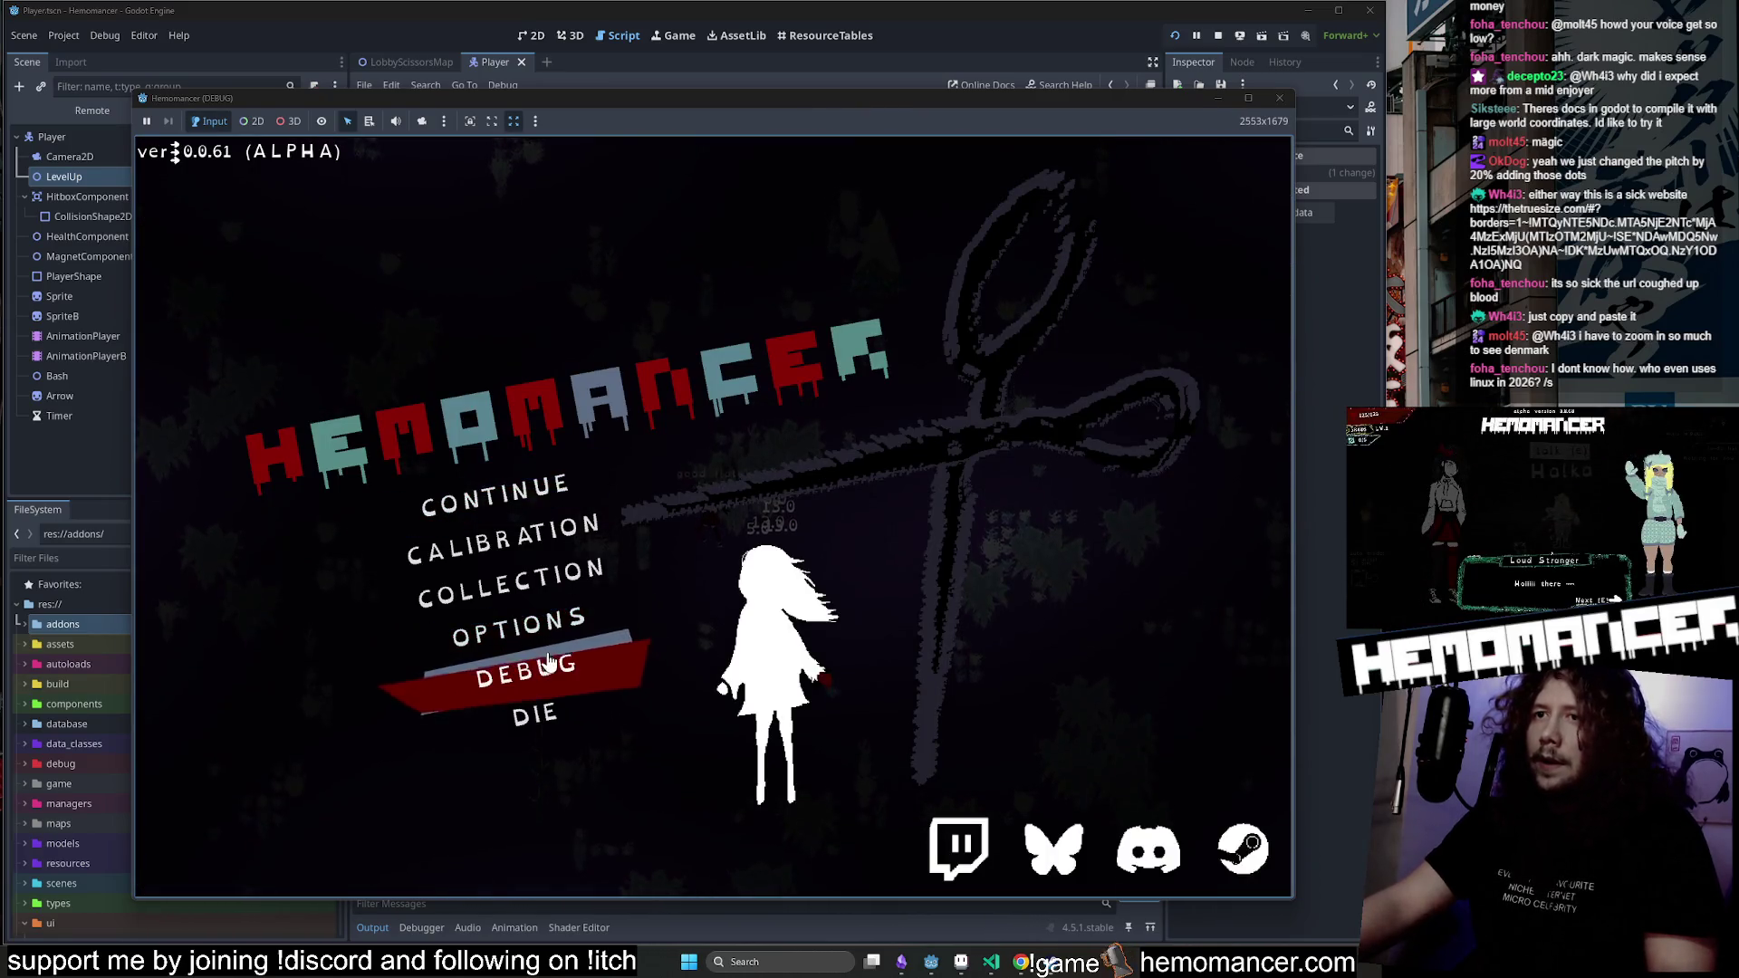
# Switch godmode on in the debug settings, resume play, then reopen Debug from the main menu.
pyautogui.click(544, 666)
pyautogui.click(802, 489)
pyautogui.click(713, 859)
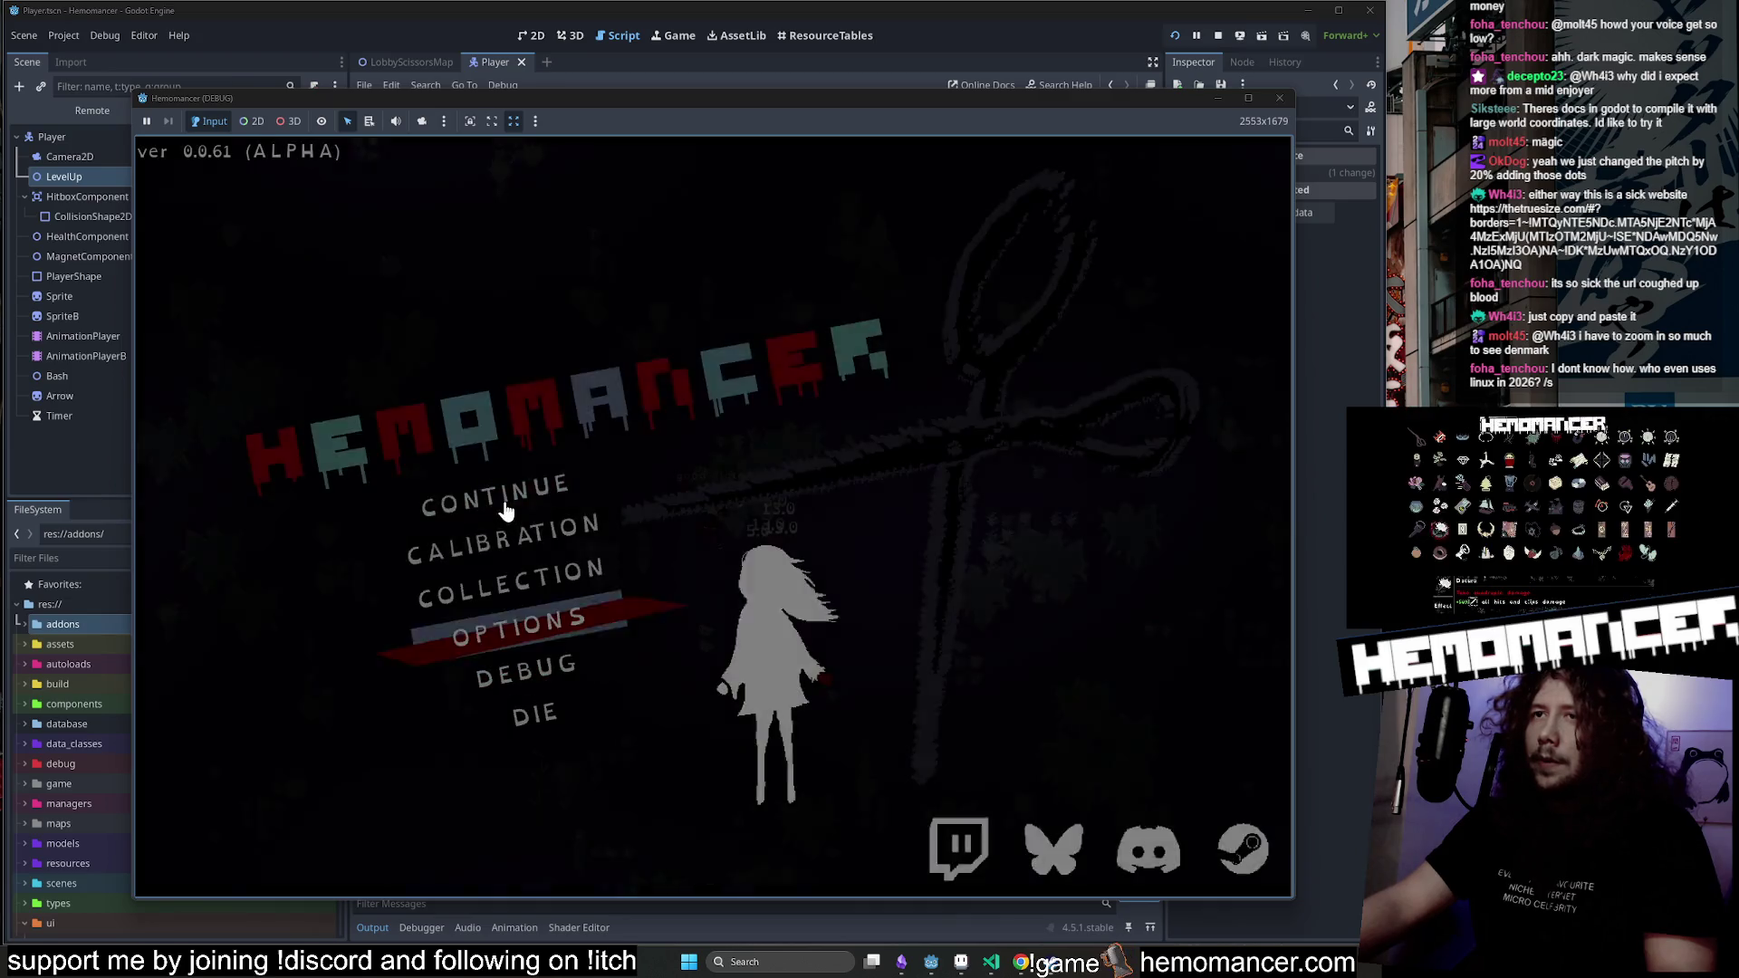
pyautogui.click(504, 496)
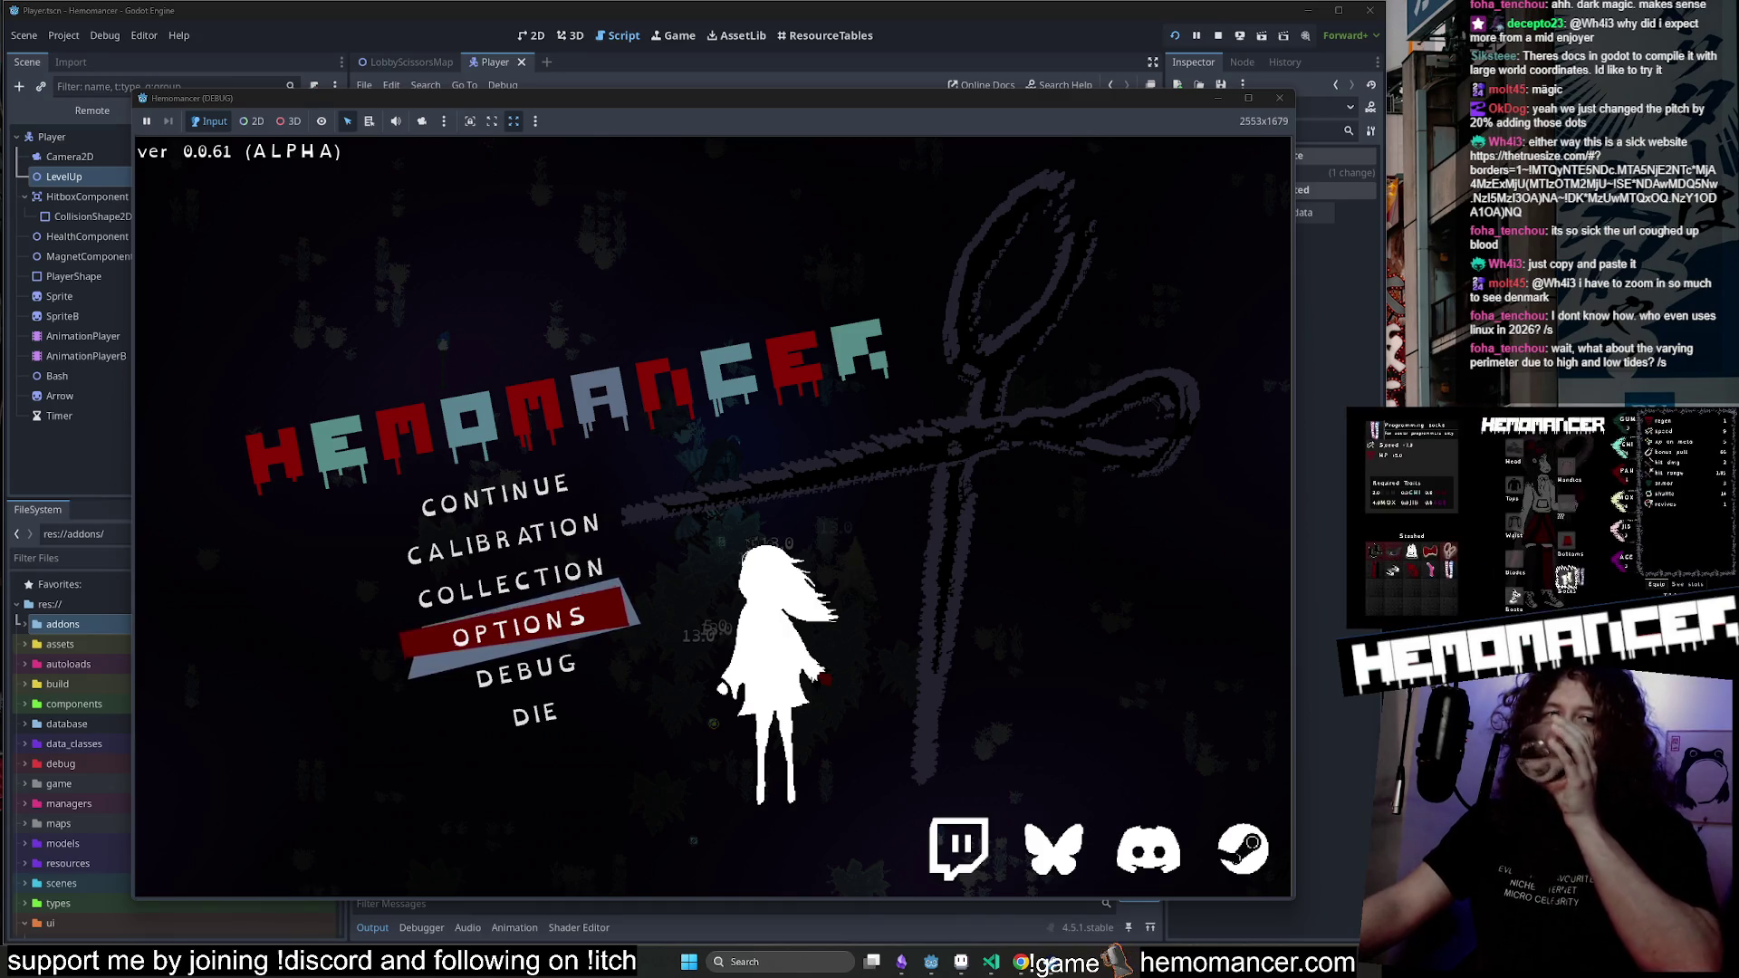
pyautogui.press('Down')
pyautogui.press('Up')
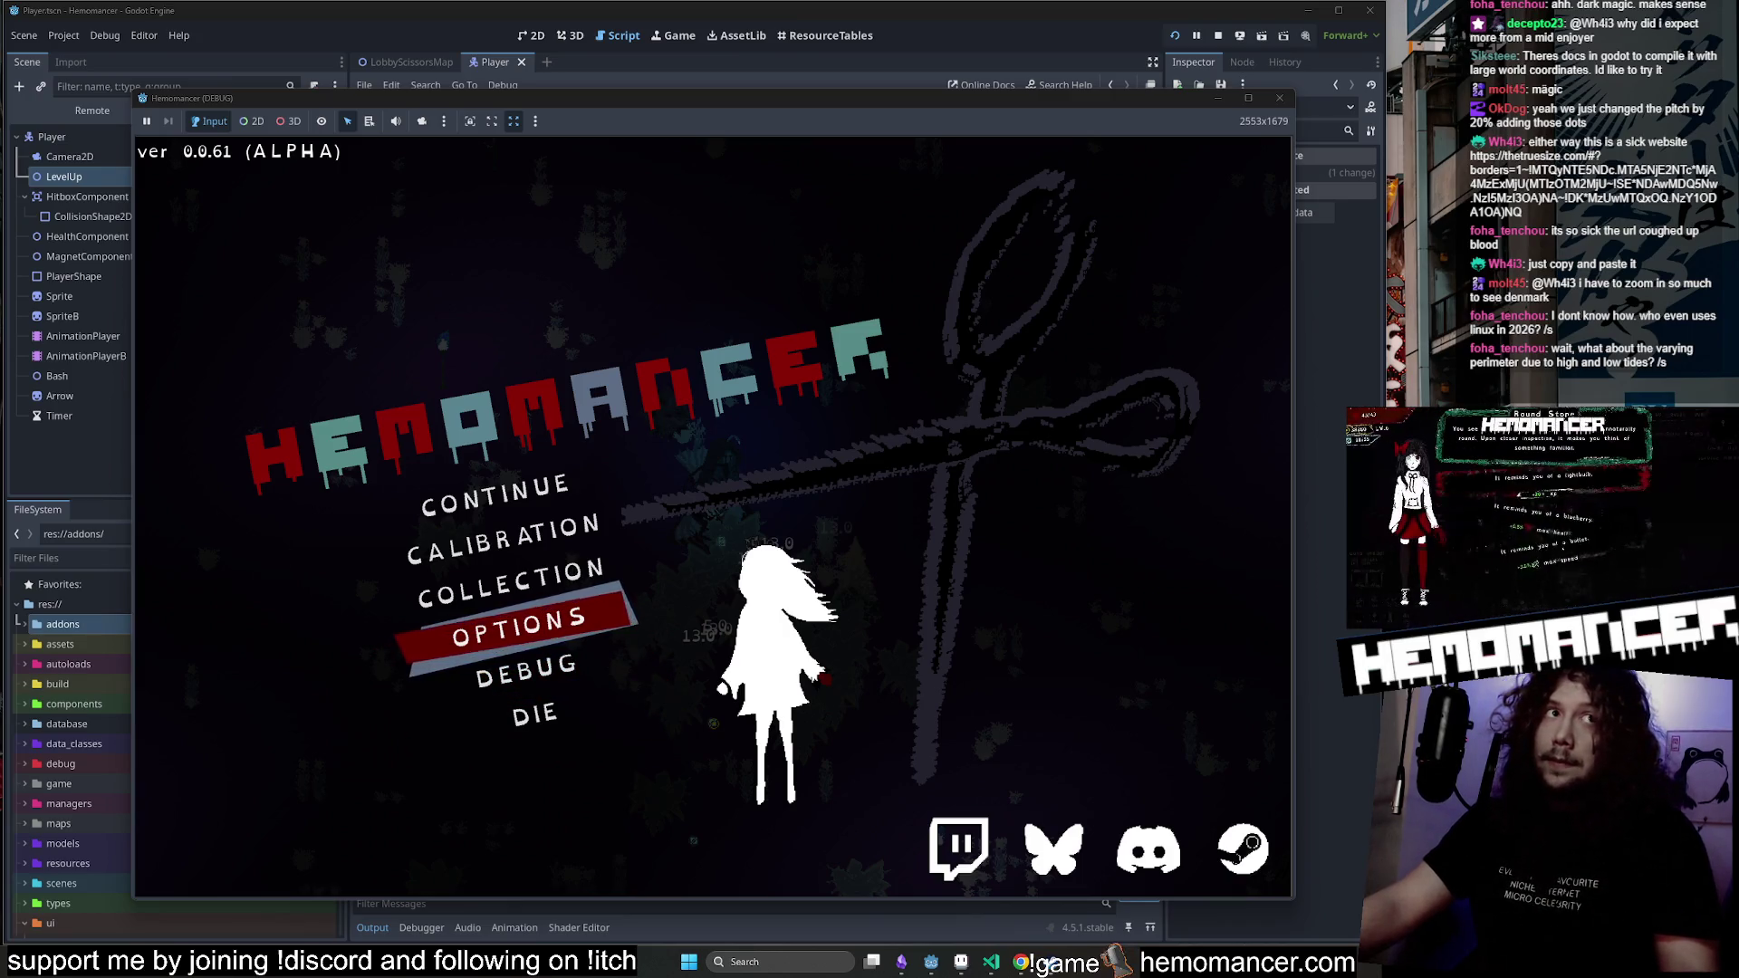
pyautogui.click(554, 666)
# Add the Shoe stickers, Hypotenuse and Mask trinkets in the debug menu, then resume the run.
pyautogui.click(405, 335)
pyautogui.click(409, 292)
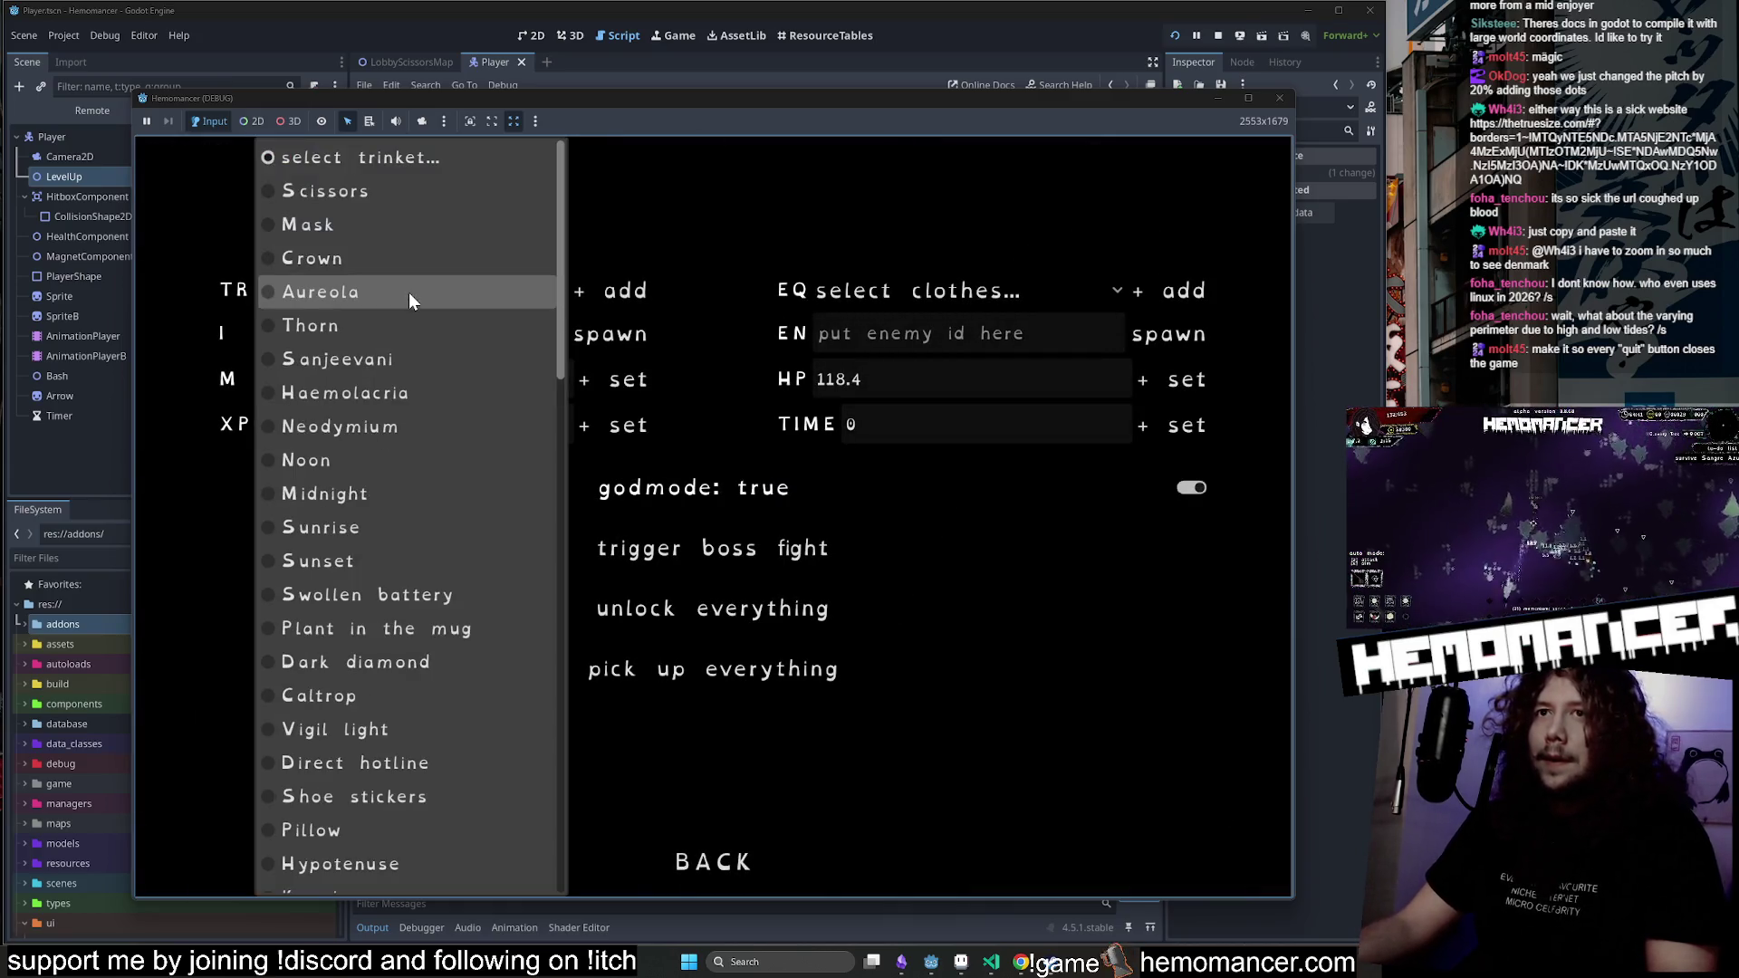
pyautogui.scroll(-3, 446, 493)
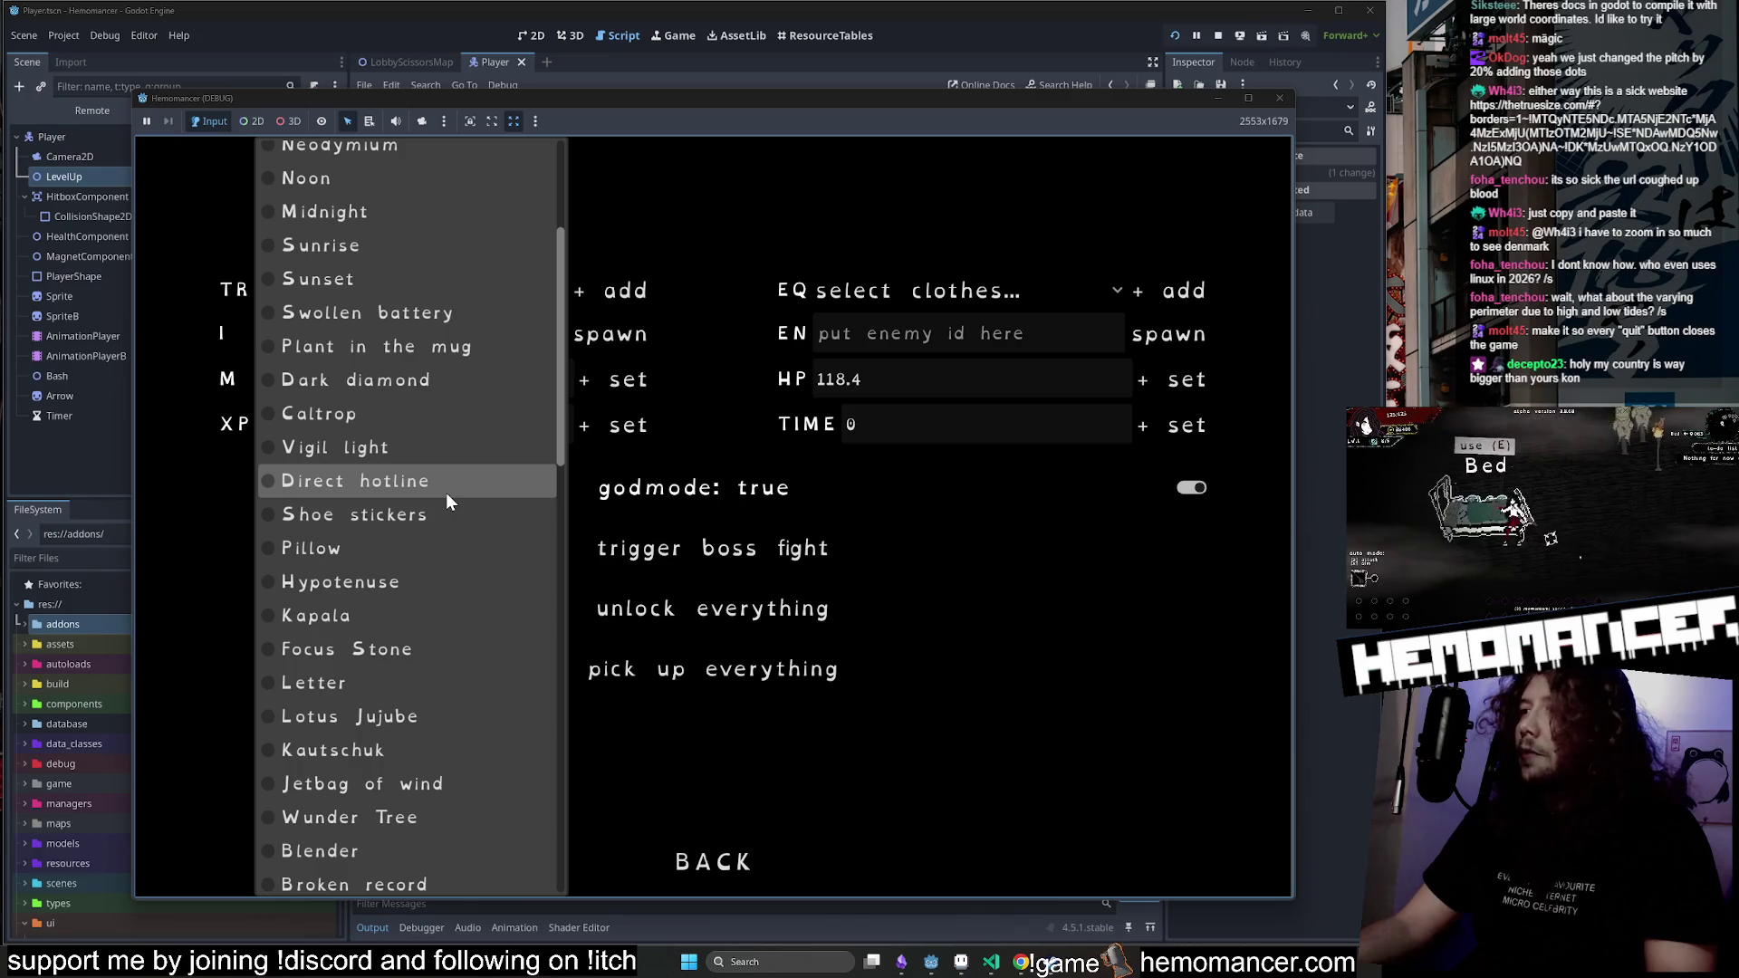
pyautogui.click(426, 512)
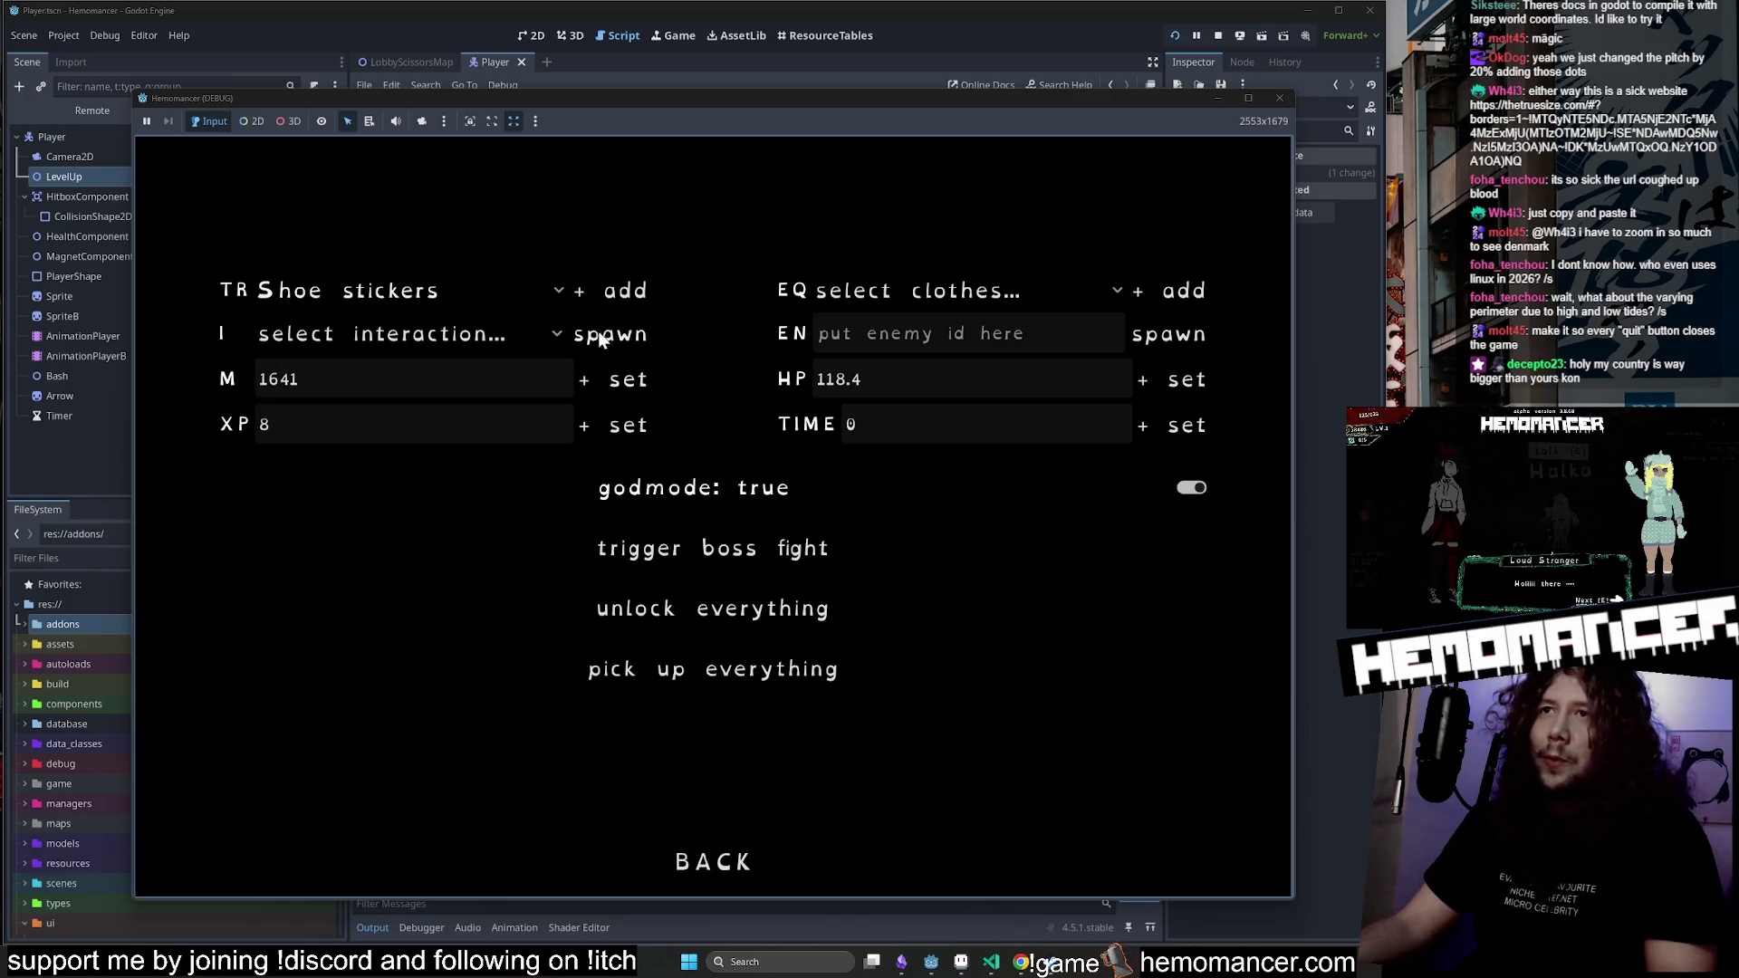
pyautogui.click(470, 291)
pyautogui.click(462, 583)
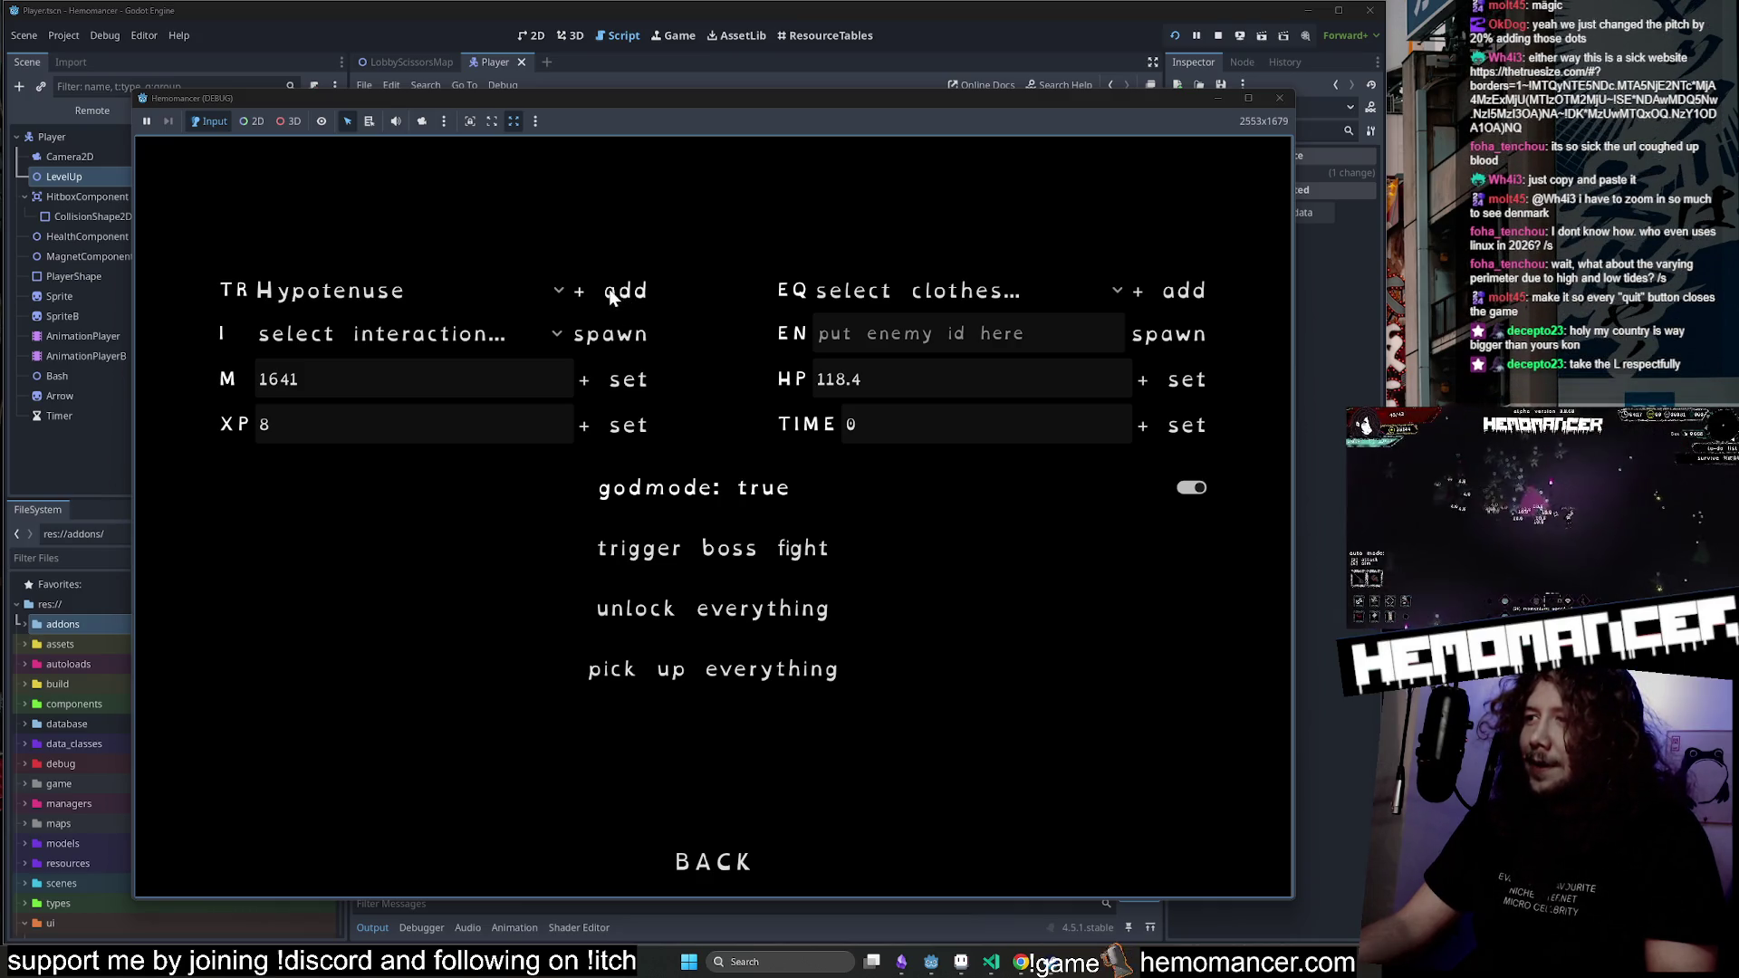
pyautogui.click(483, 289)
pyautogui.scroll(3, 471, 317)
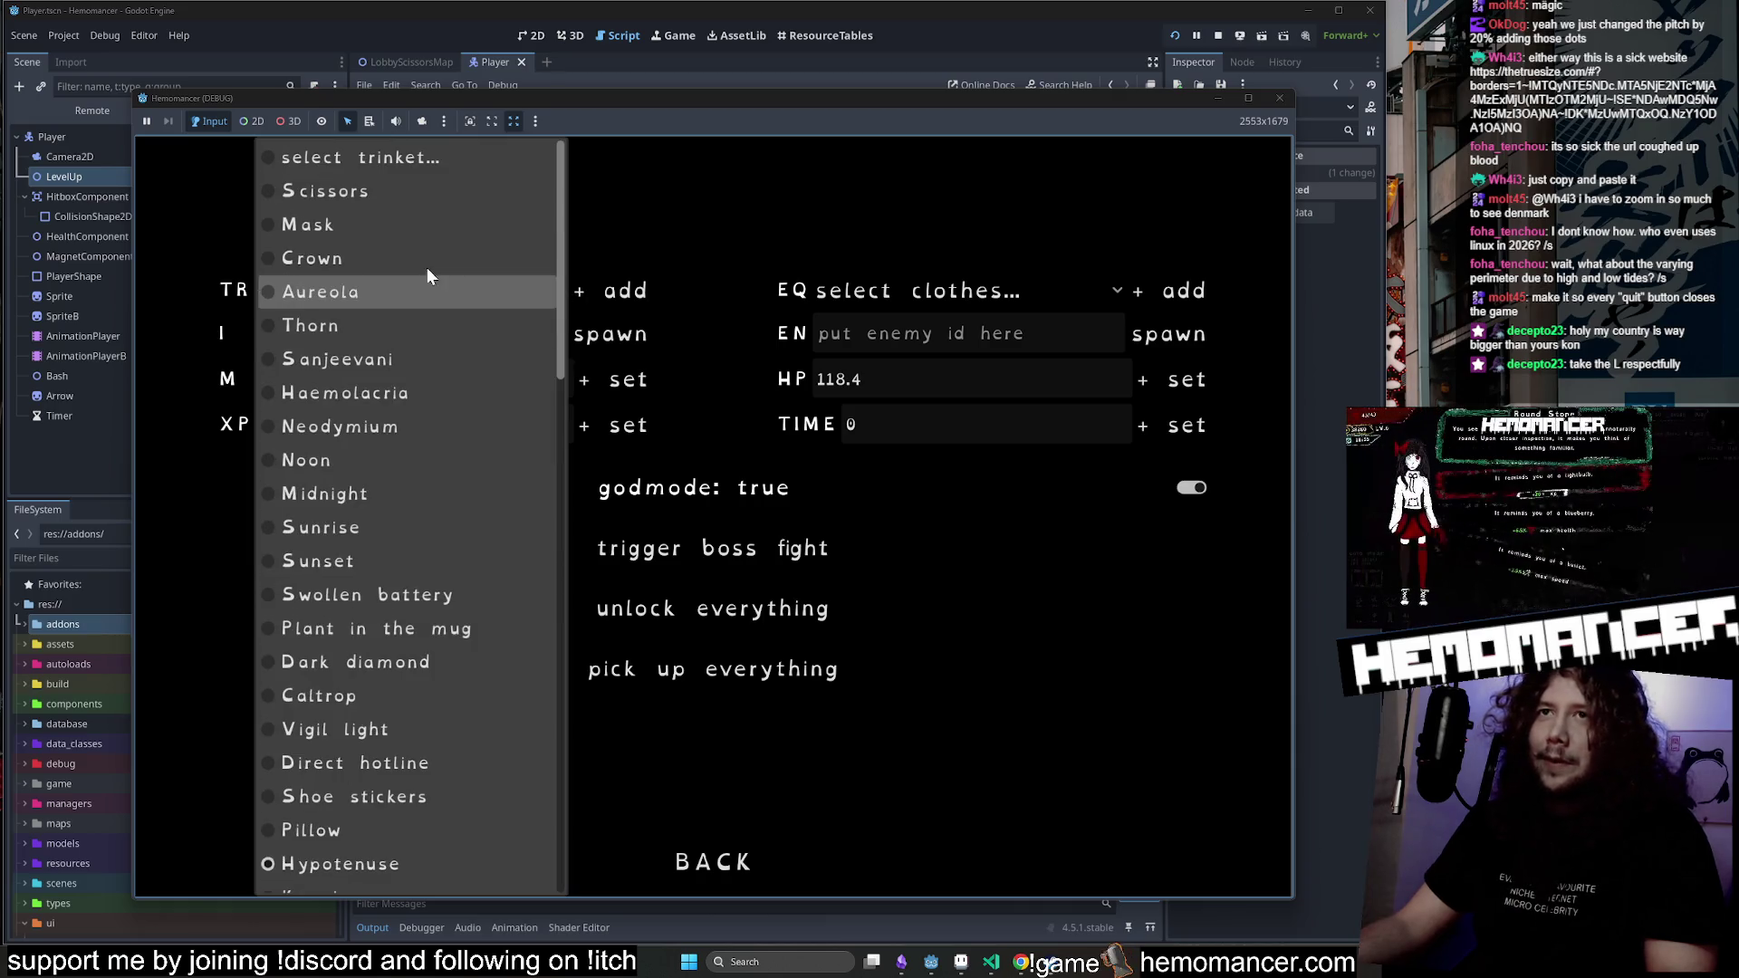
pyautogui.click(413, 237)
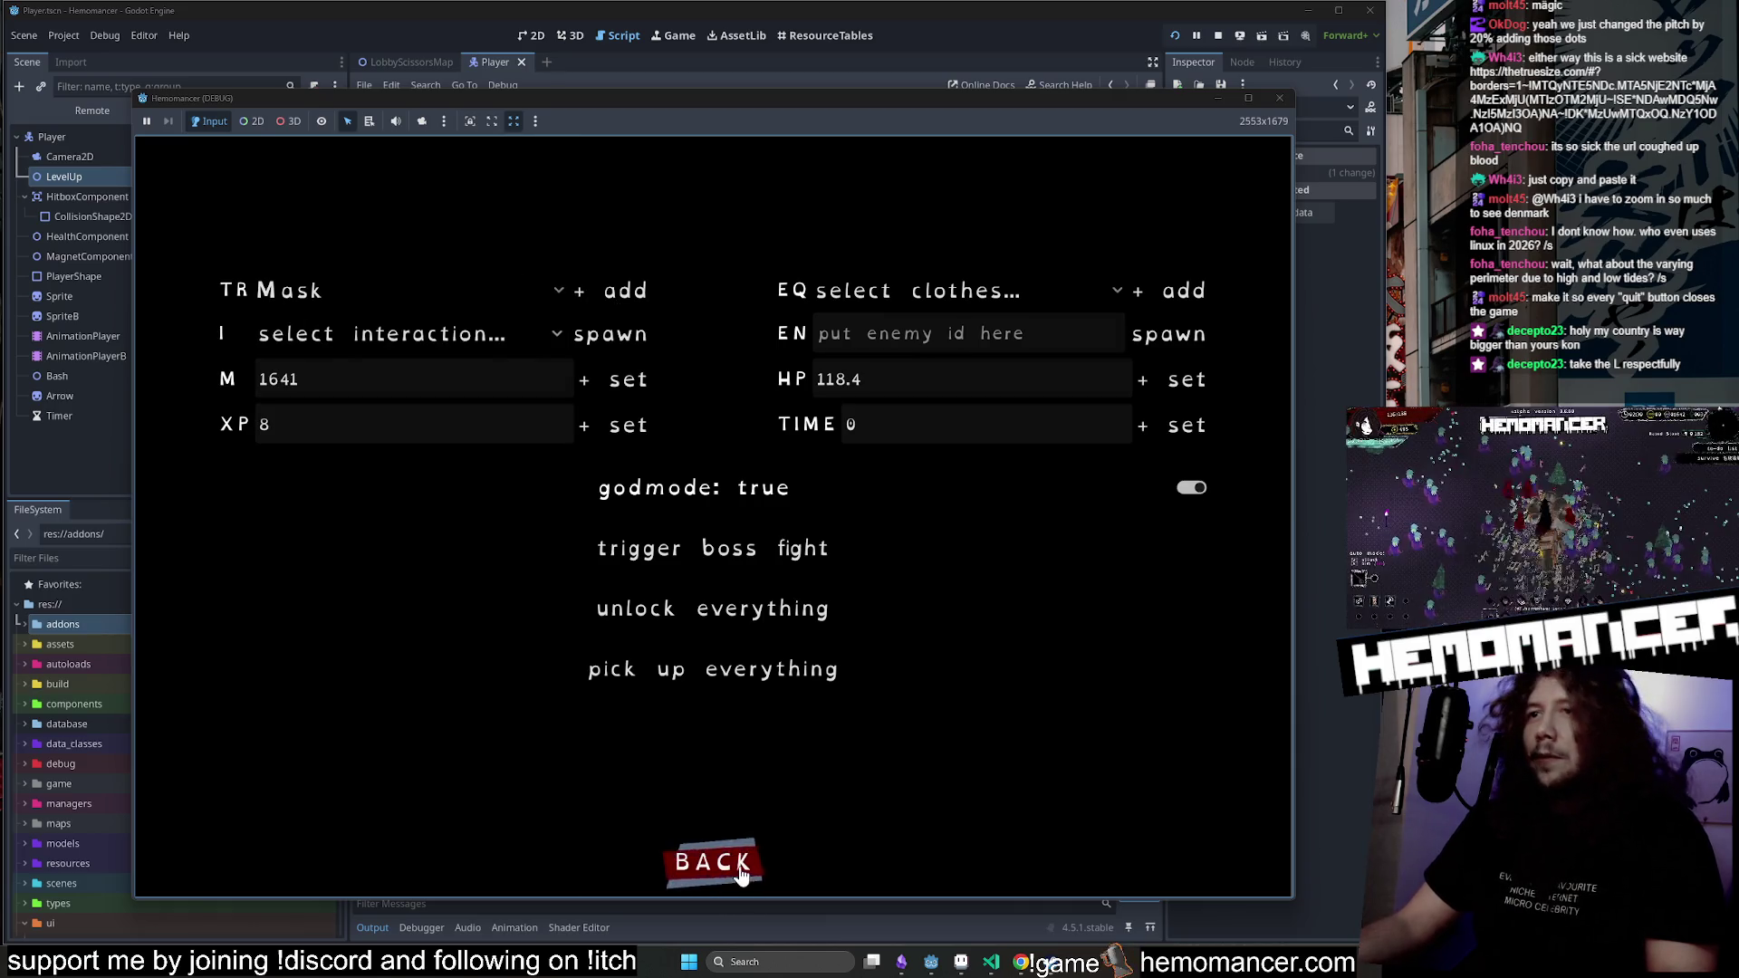
pyautogui.click(741, 866)
pyautogui.press('Escape')
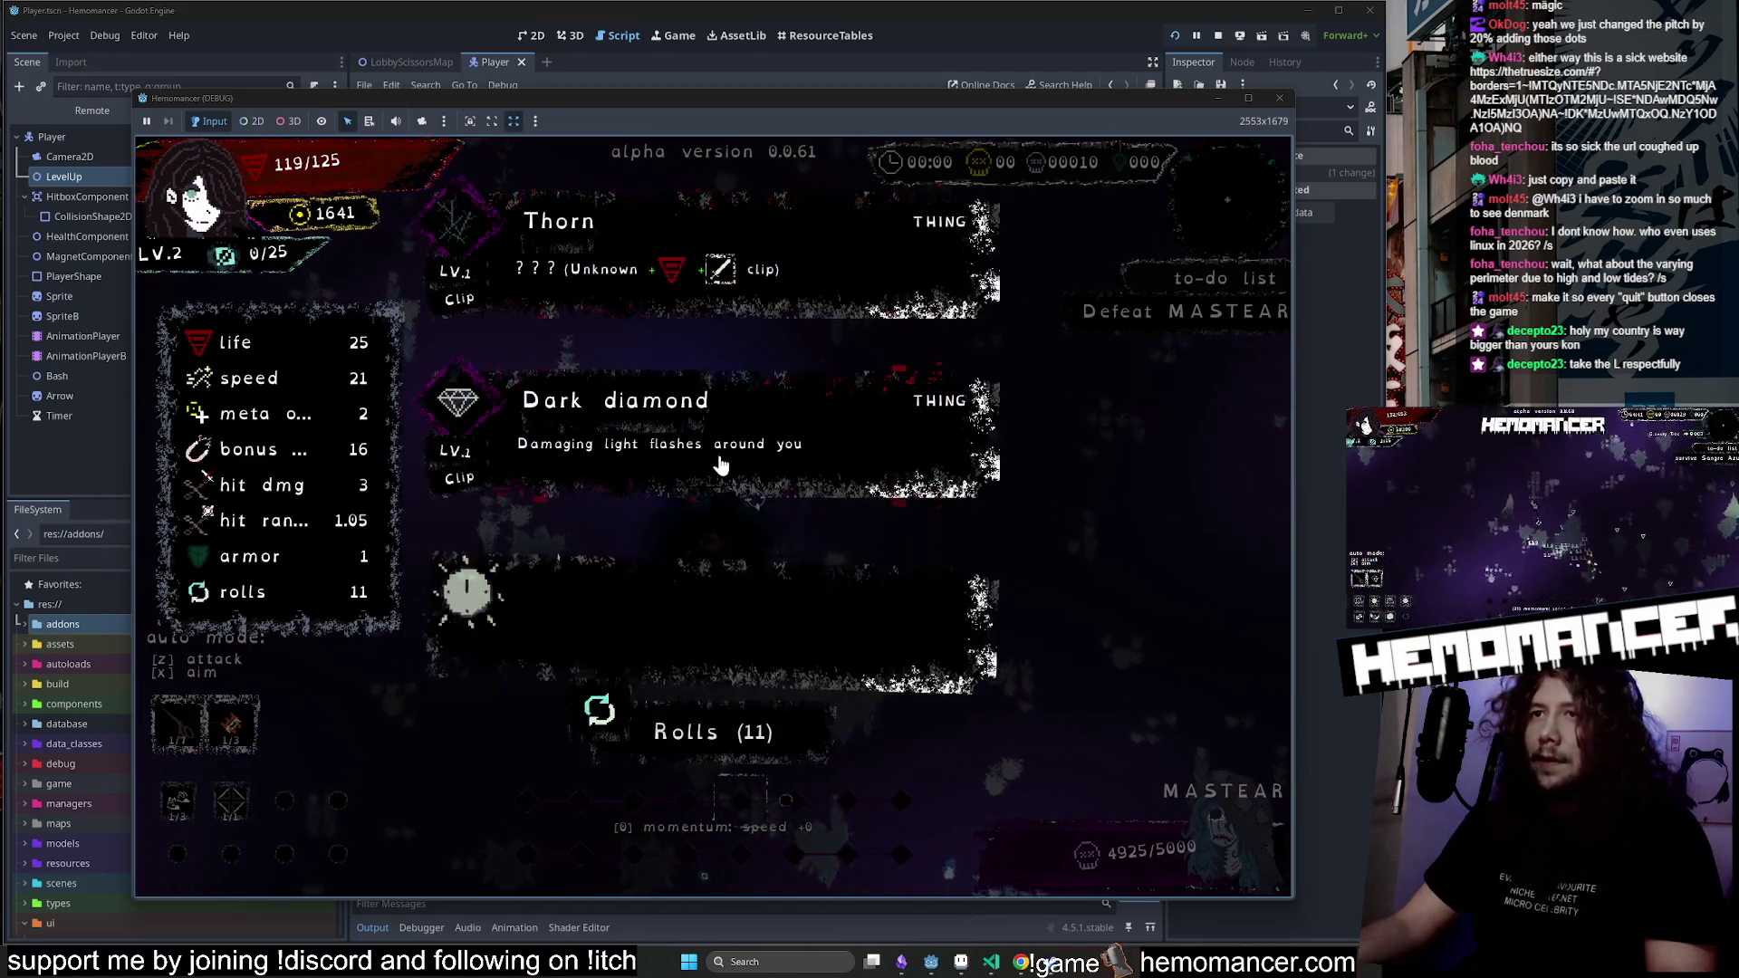
# Reroll the level-up cards three times, take one, play on, then escape to the title menu.
pyautogui.click(738, 733)
pyautogui.click(741, 735)
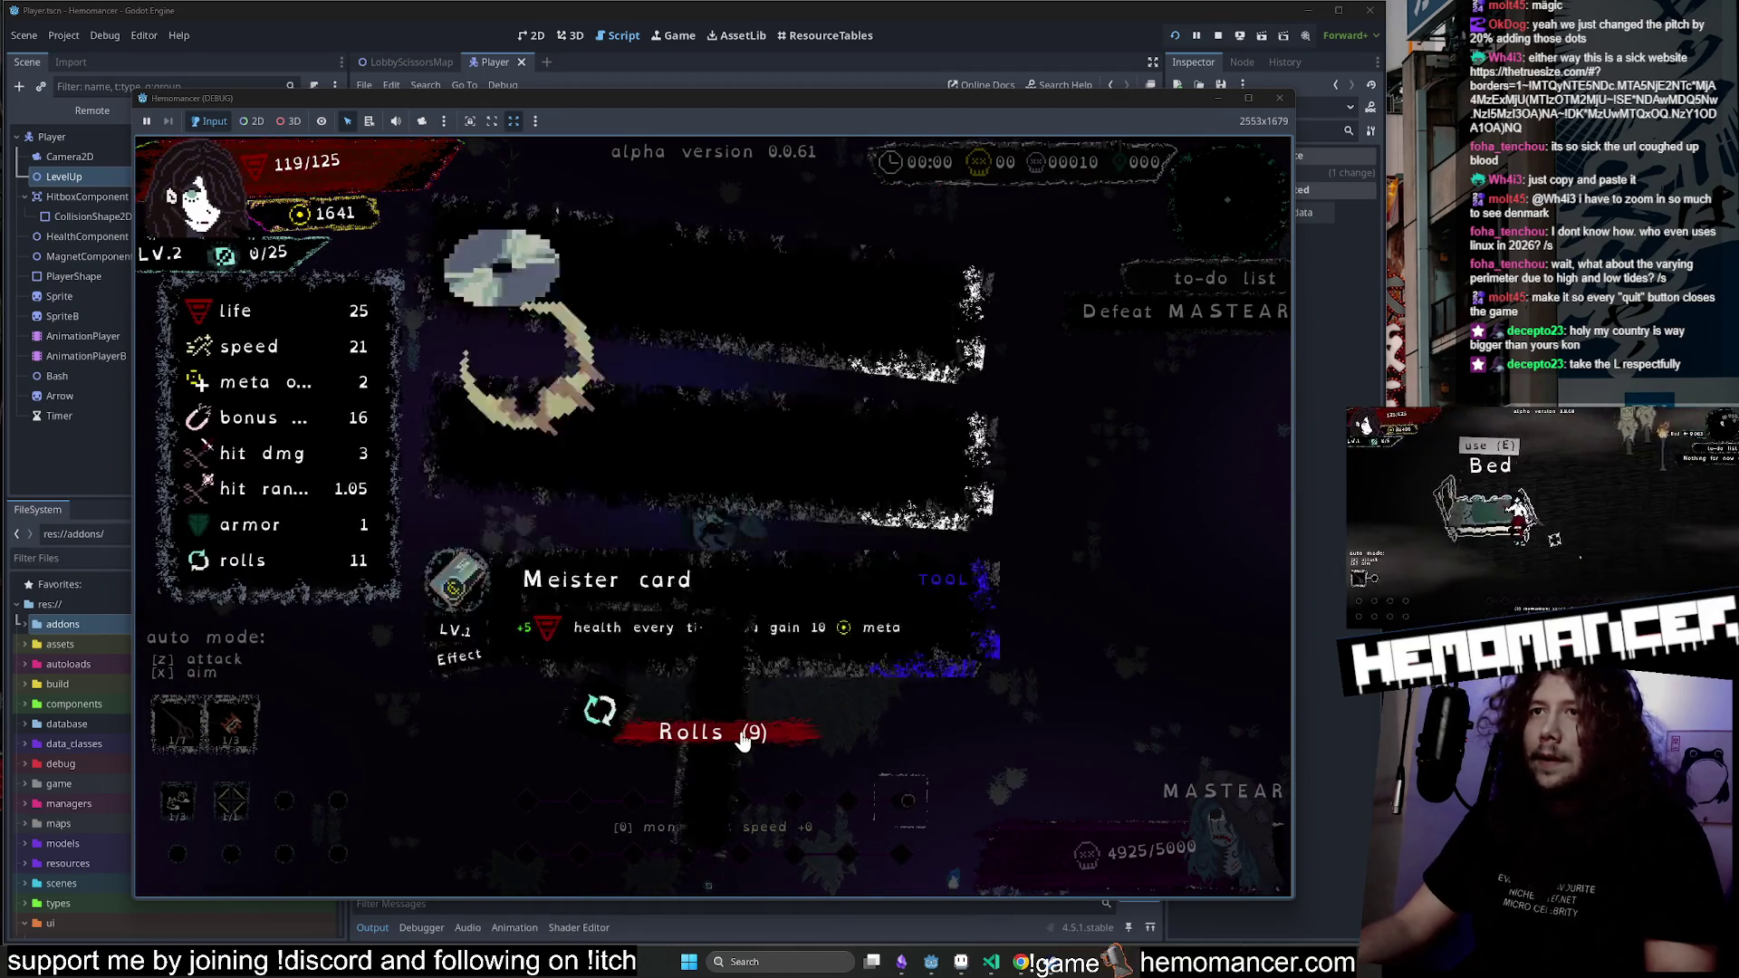
pyautogui.click(741, 735)
pyautogui.click(803, 373)
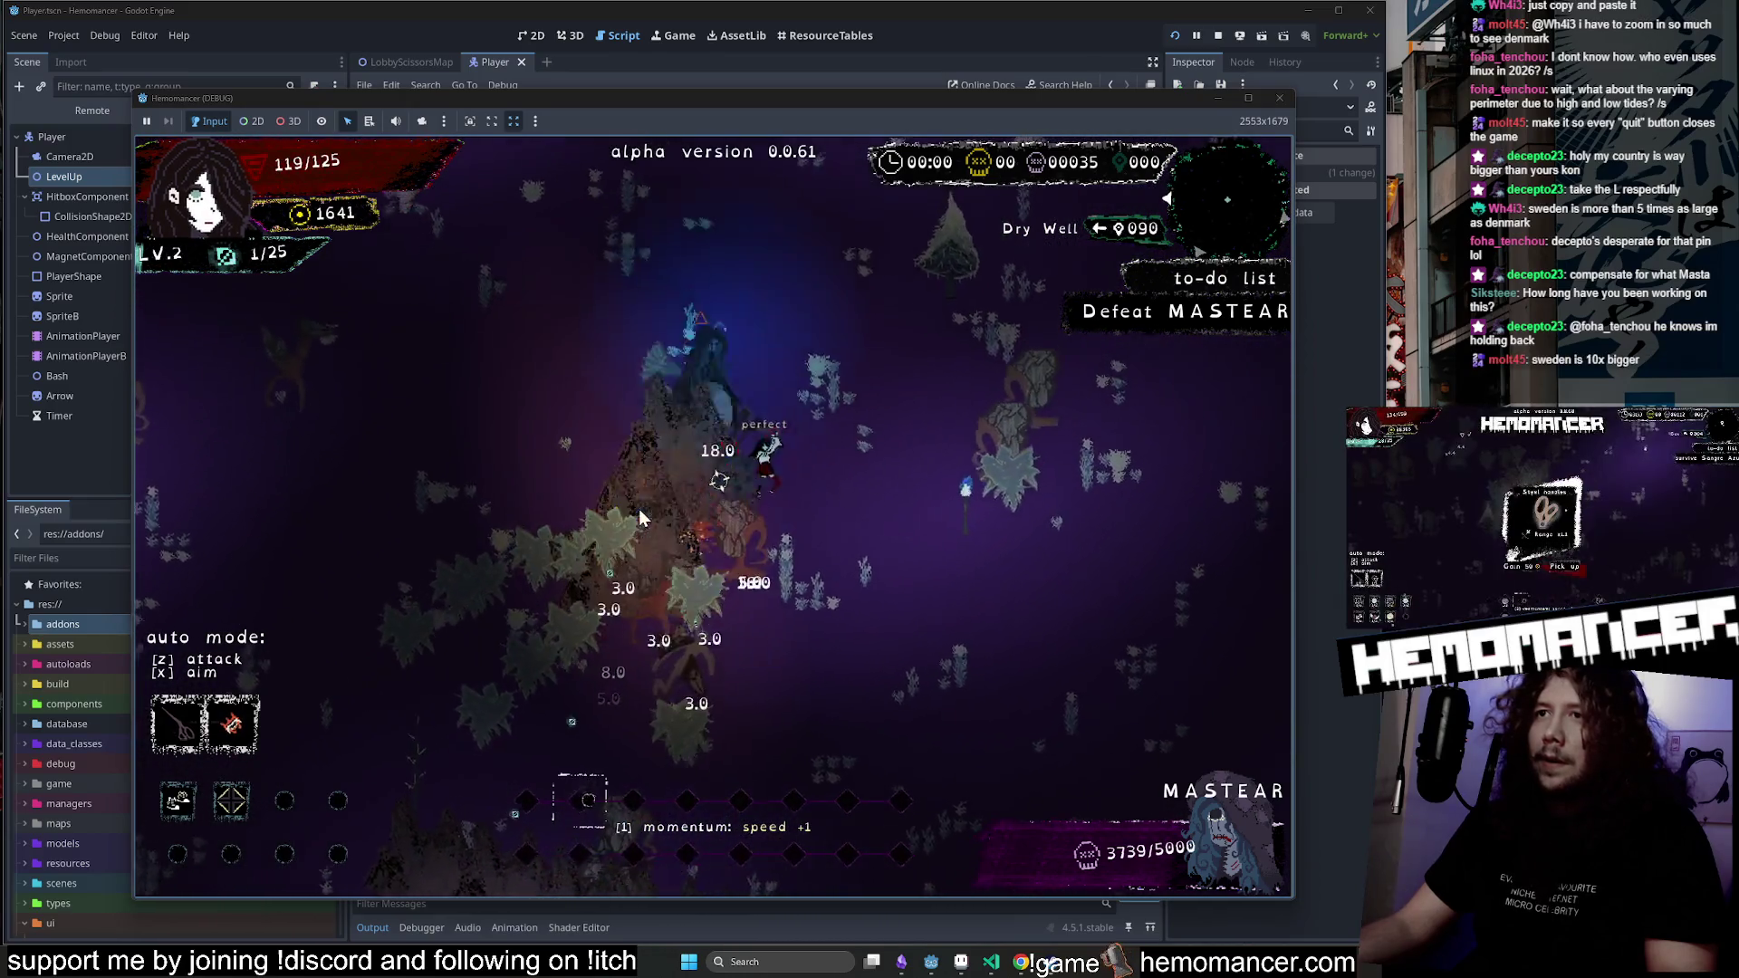
pyautogui.press('Escape')
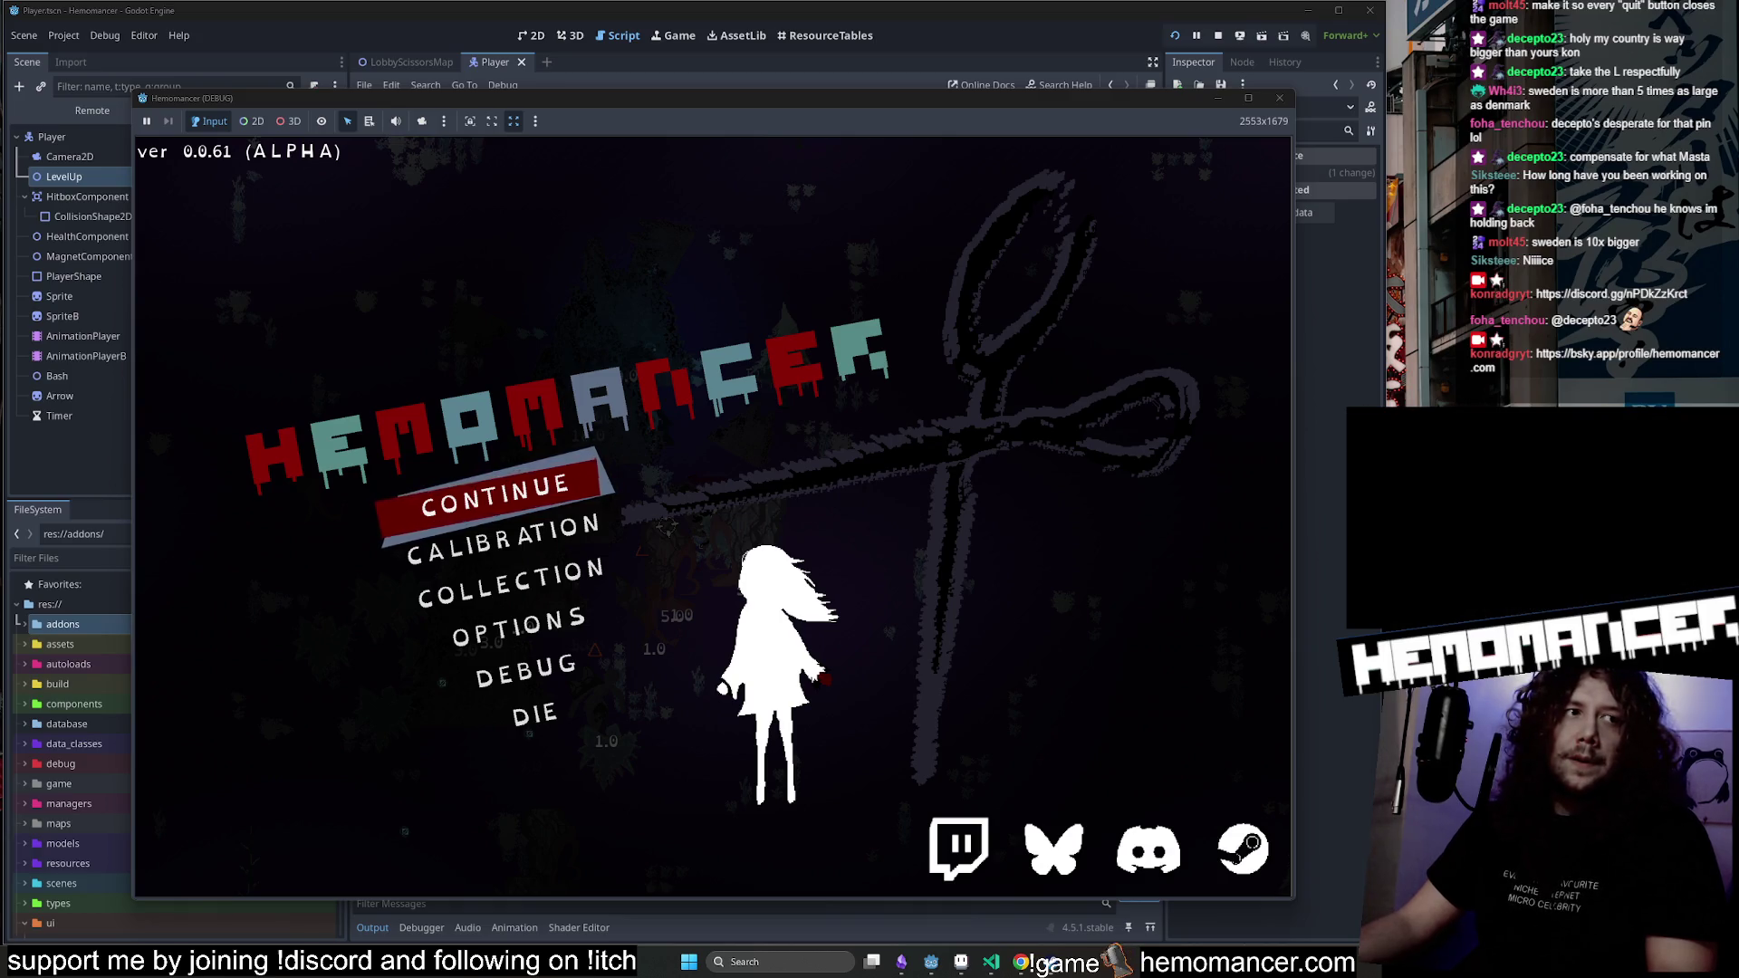
# Scroll down through the hemomancer Bluesky profile's posts.
pyautogui.scroll(-5, 1163, 269)
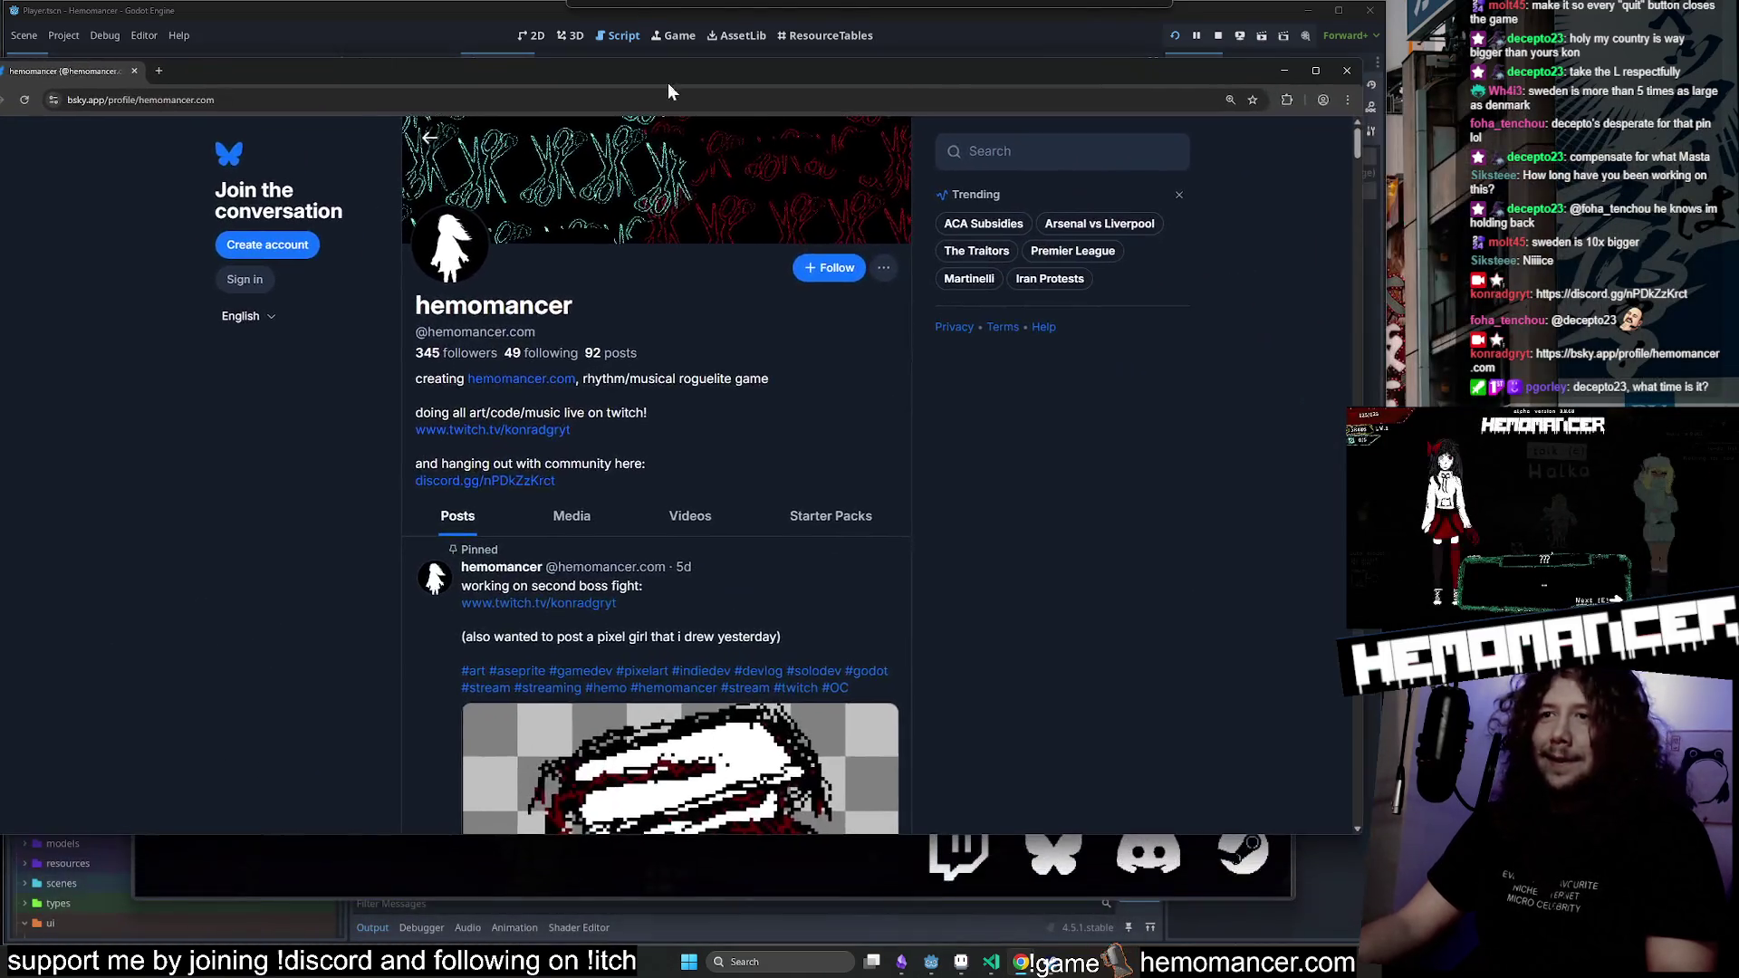
pyautogui.moveTo(1352, 275)
pyautogui.mouseDown()
pyautogui.moveTo(1350, 308)
pyautogui.moveTo(1351, 252)
pyautogui.mouseUp()
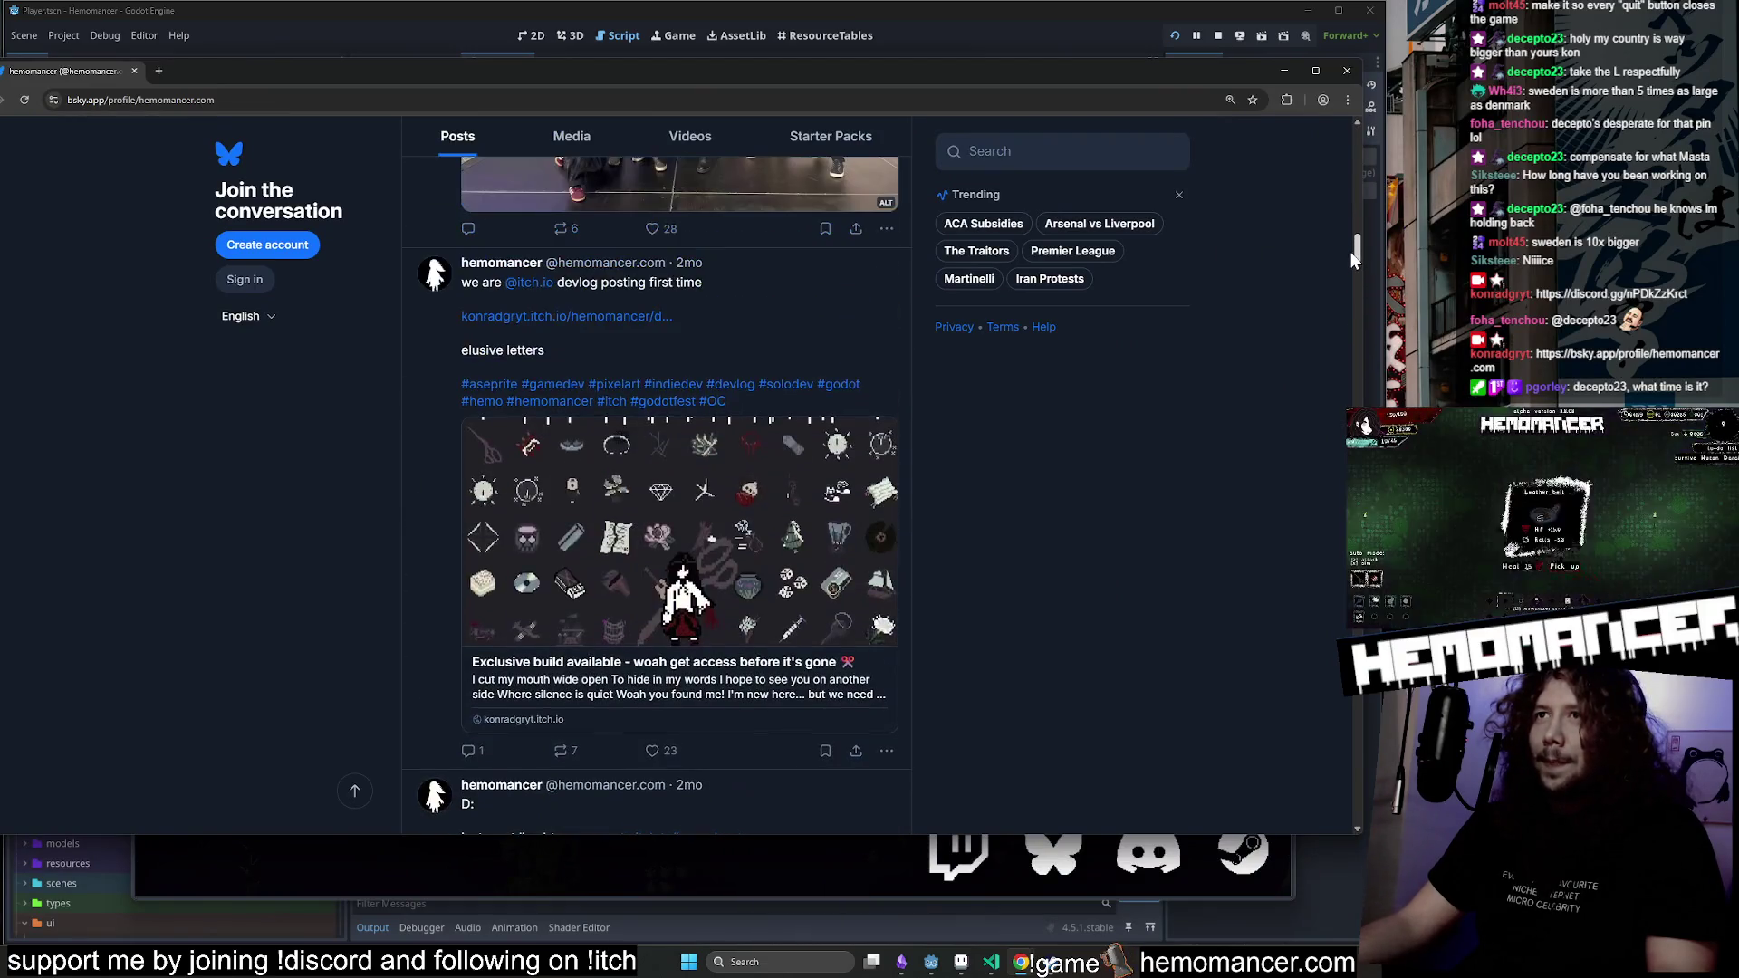
pyautogui.scroll(-20, 588, 547)
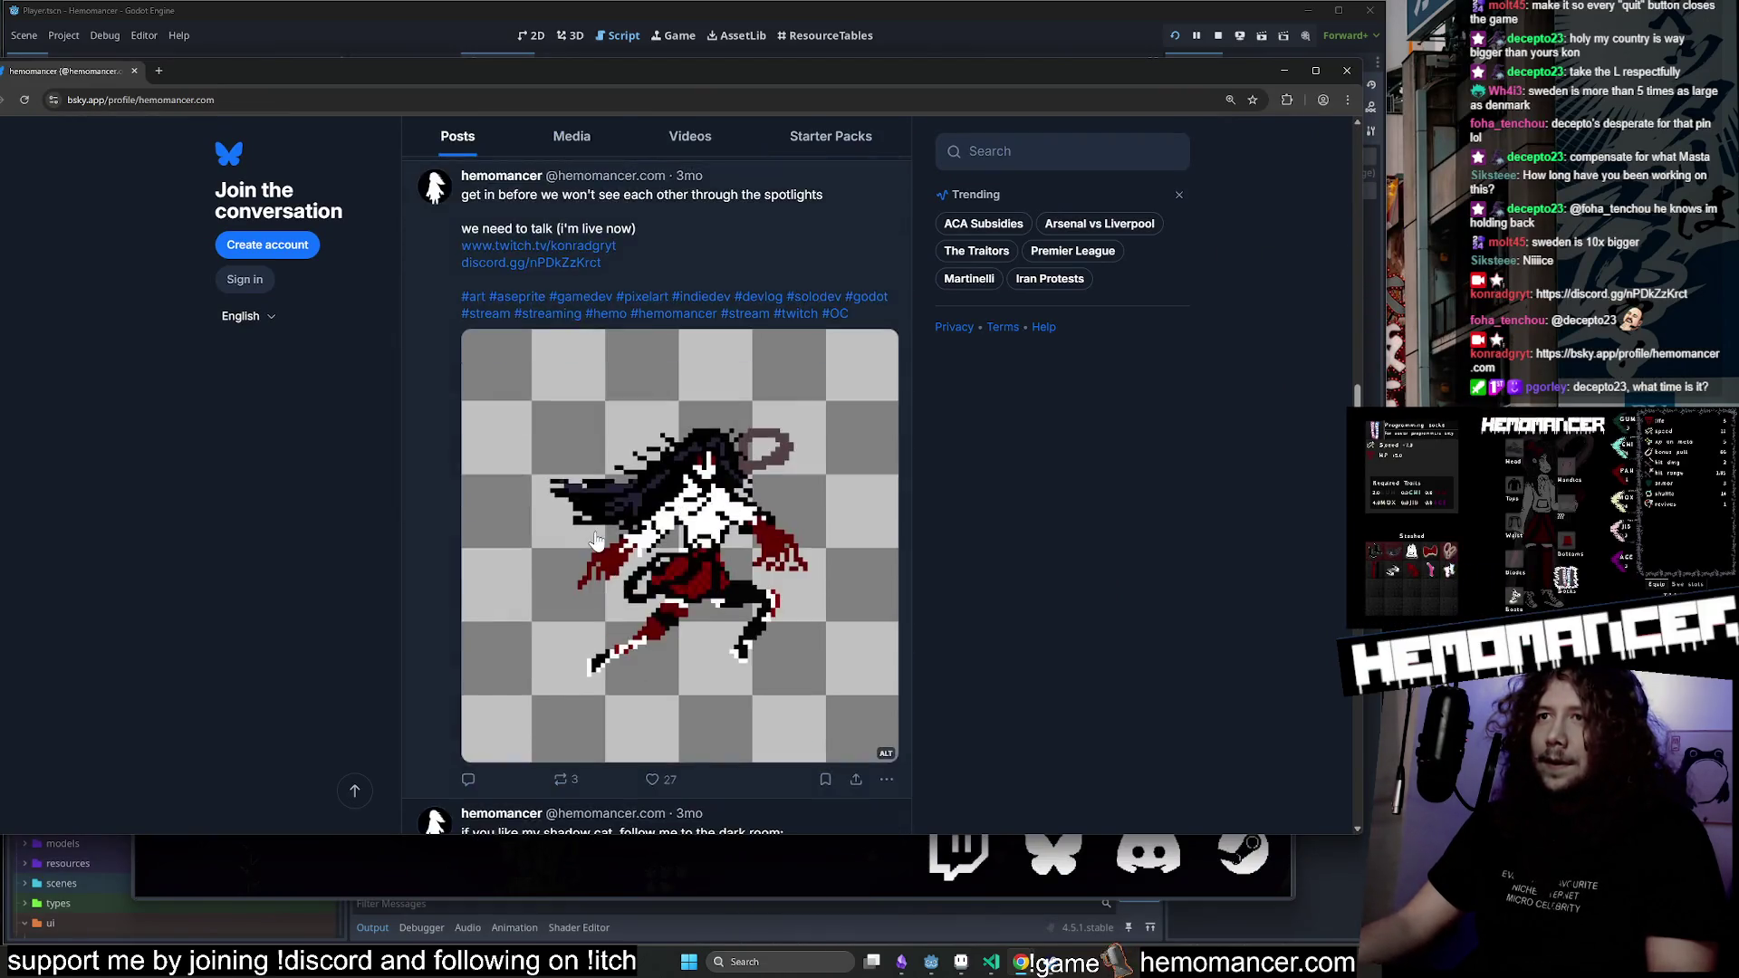
pyautogui.scroll(-20, 596, 538)
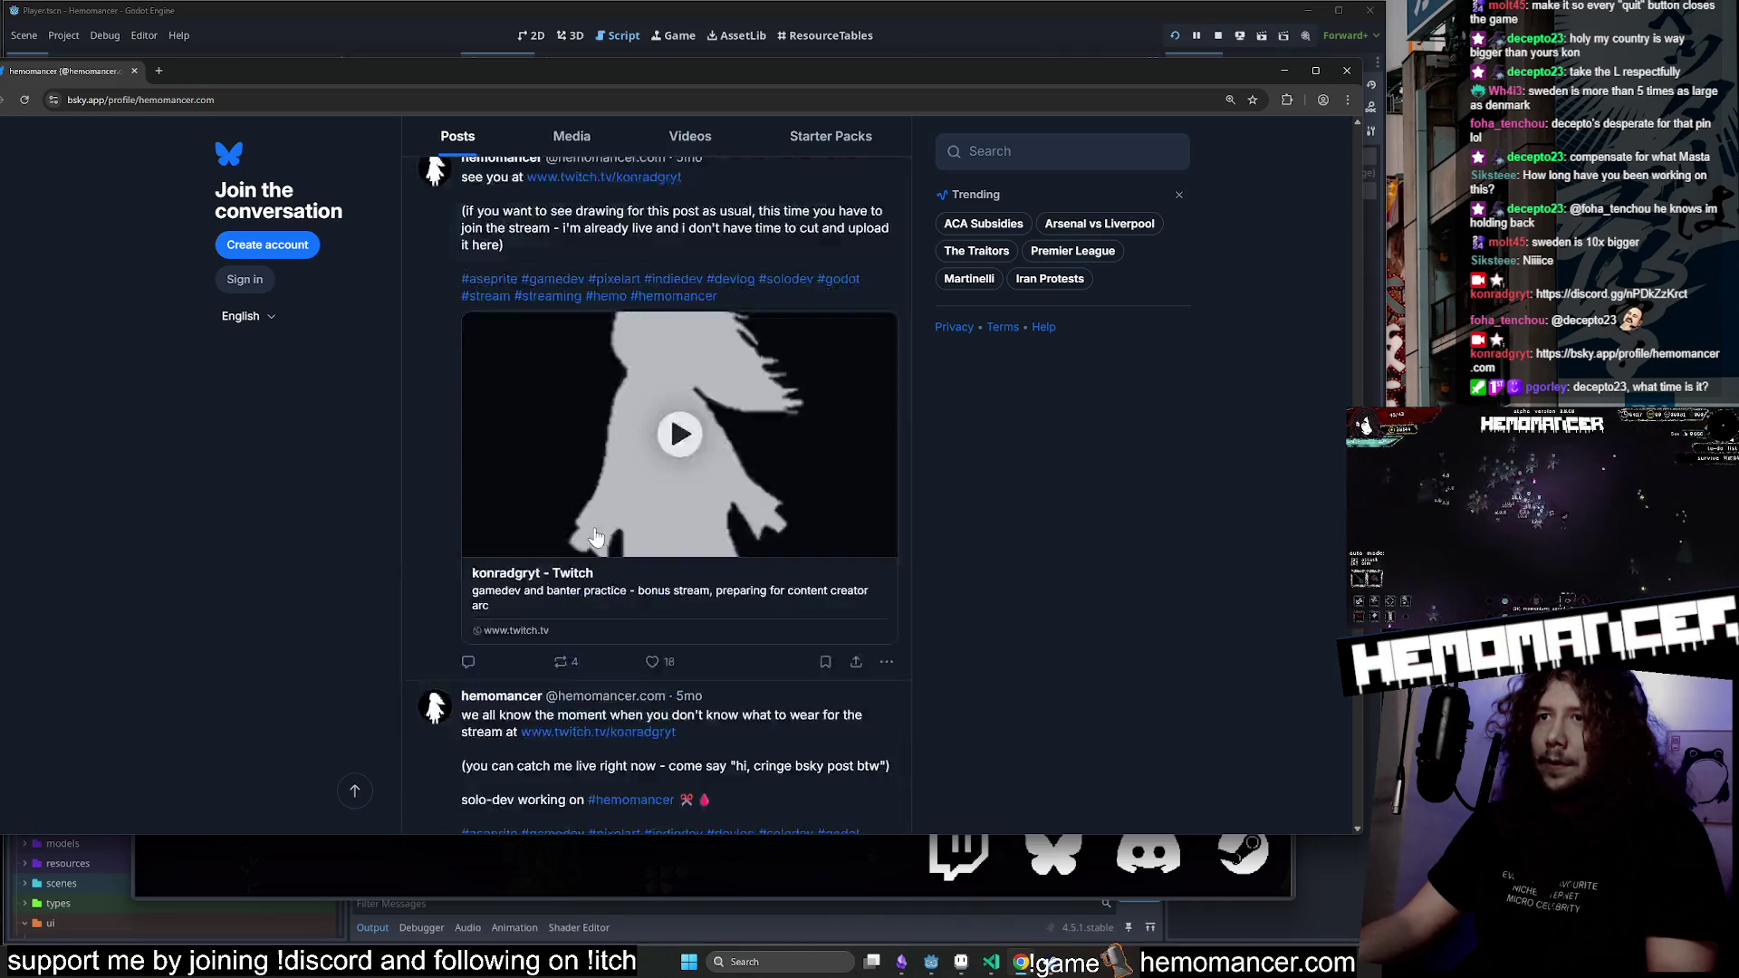
pyautogui.scroll(-20, 594, 537)
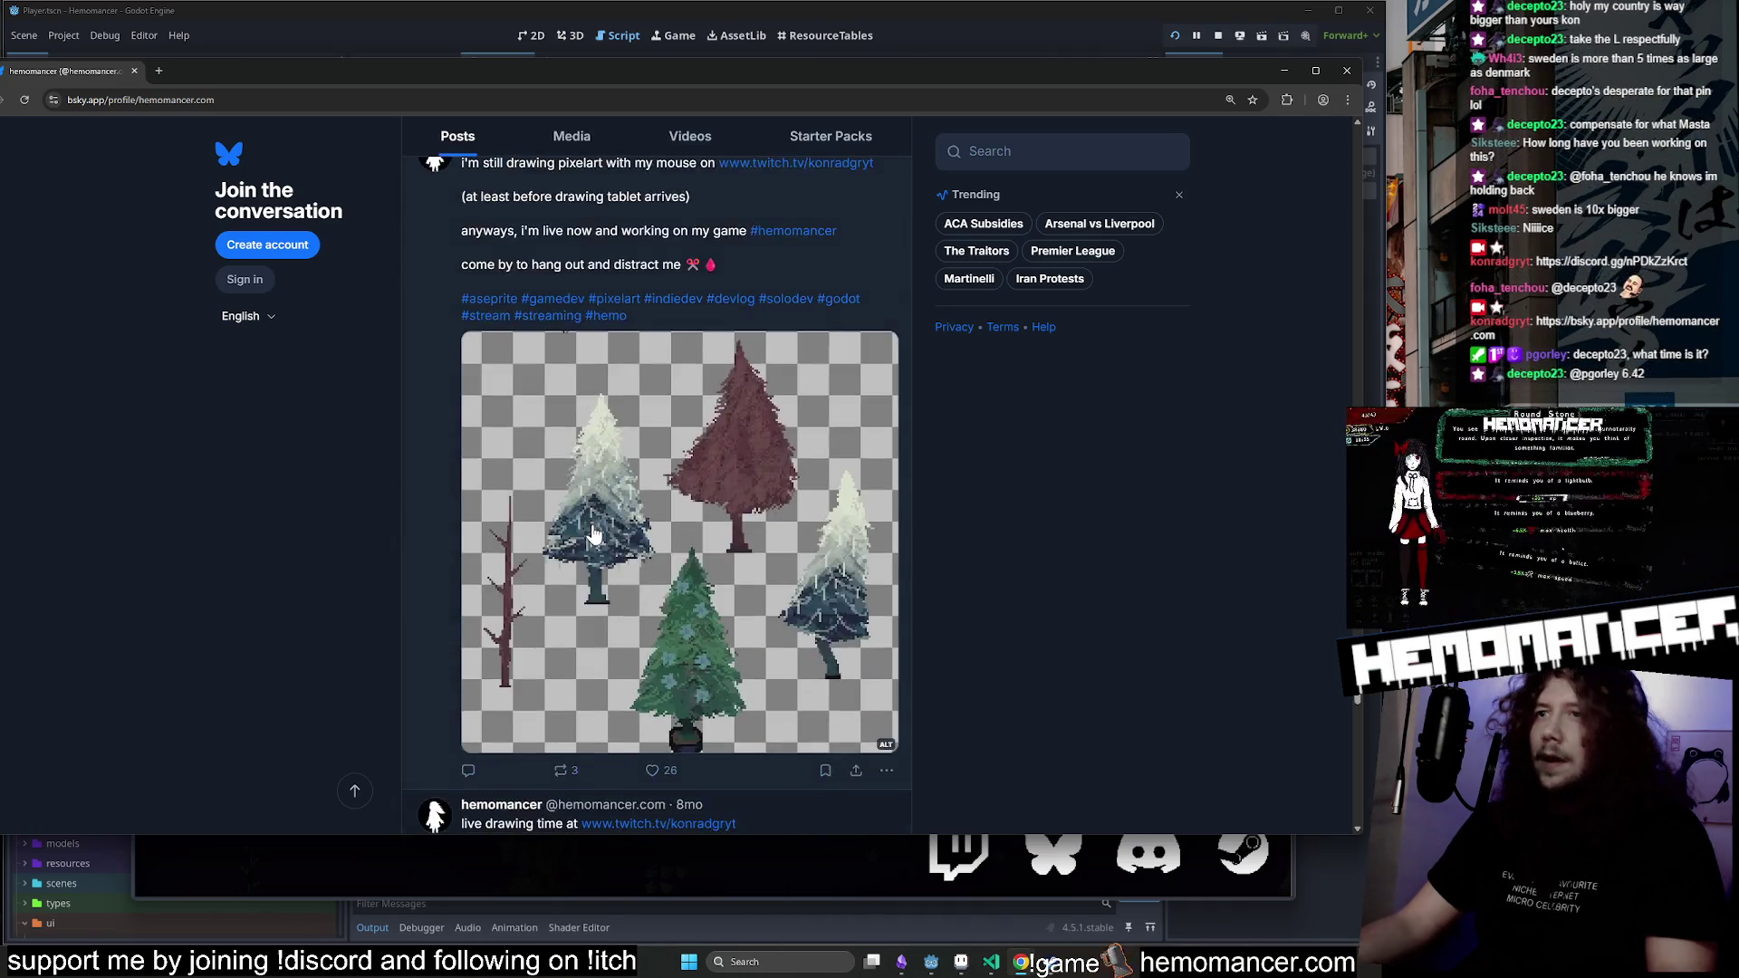
pyautogui.scroll(-10, 591, 528)
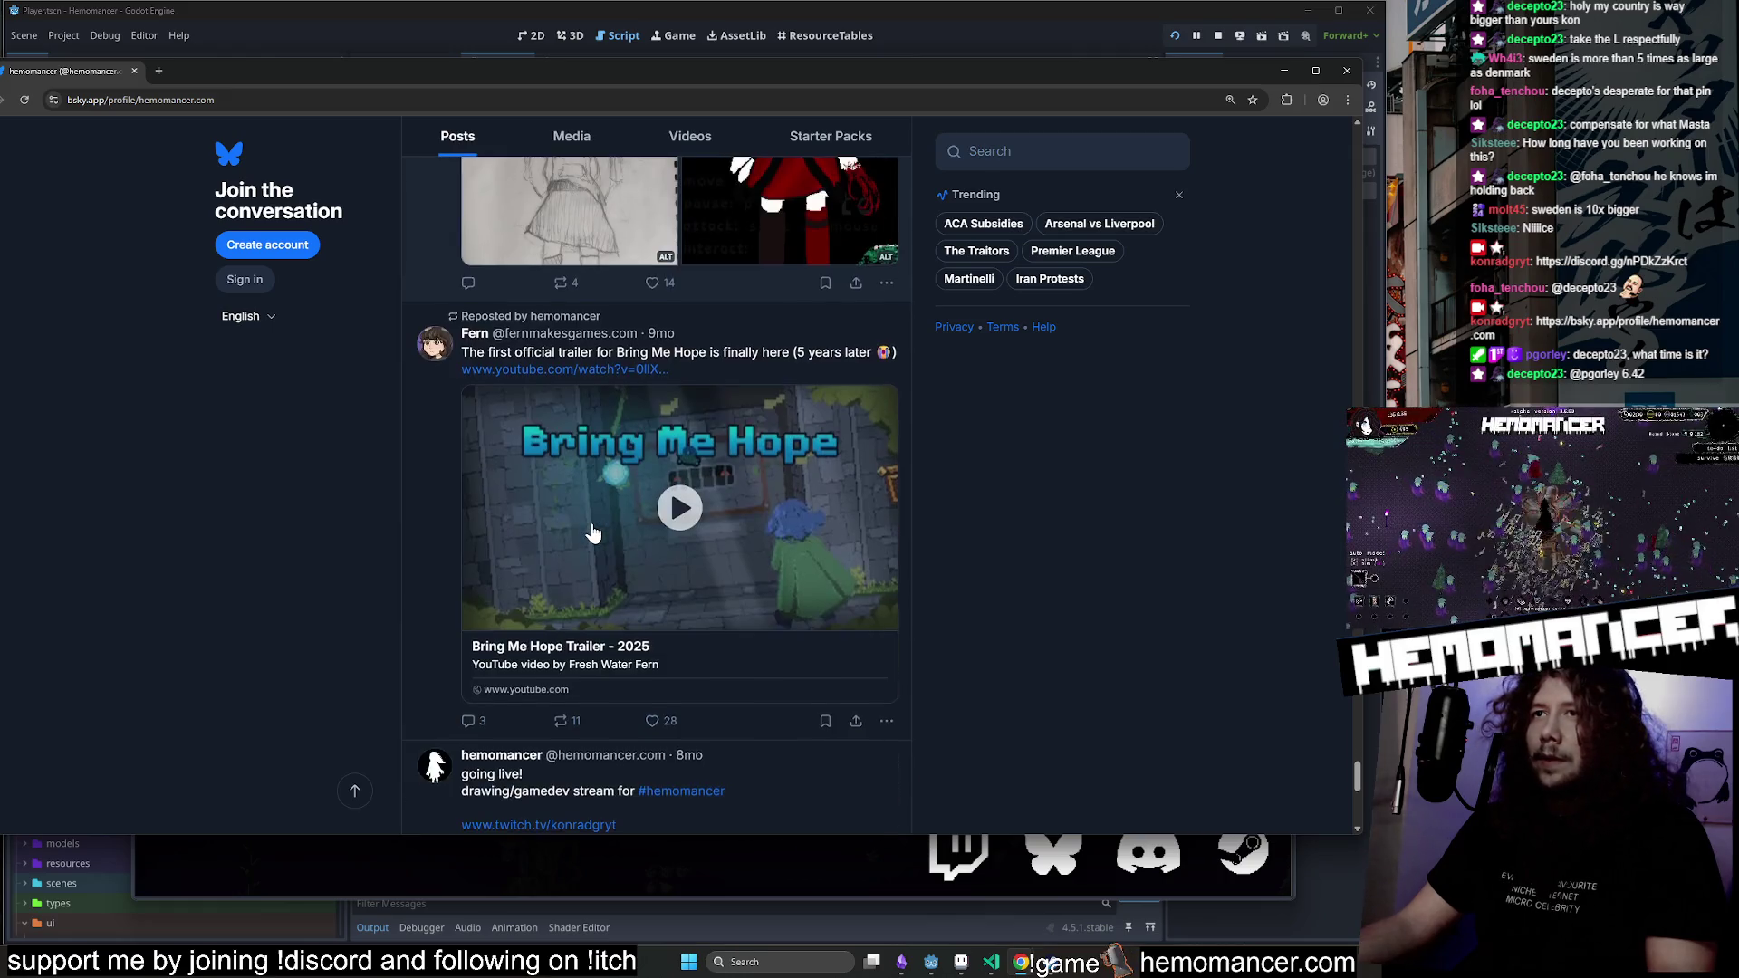
pyautogui.scroll(5, 589, 507)
# View two post images full size, browse further down the feed, and close the browser.
pyautogui.click(588, 499)
pyautogui.click(1015, 504)
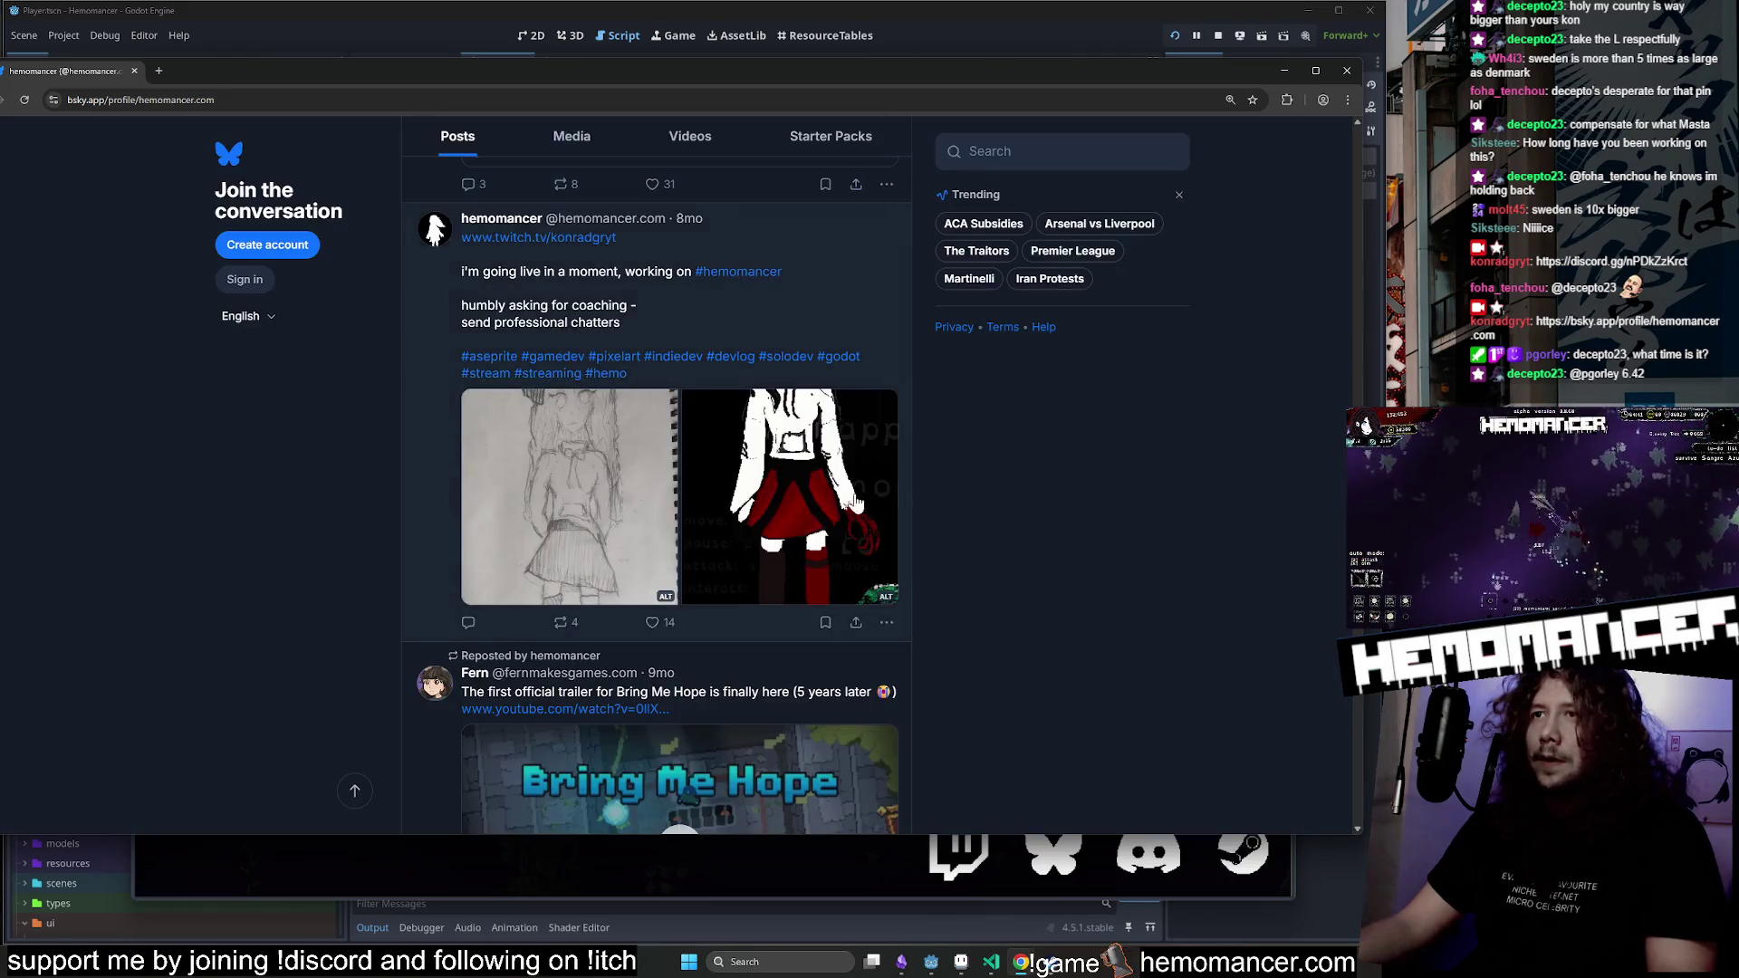
pyautogui.click(788, 498)
pyautogui.click(1223, 538)
pyautogui.scroll(-5, 1116, 563)
pyautogui.scroll(-5, 1114, 564)
pyautogui.scroll(2, 1111, 563)
pyautogui.scroll(-6, 1110, 562)
pyautogui.scroll(-6, 1104, 559)
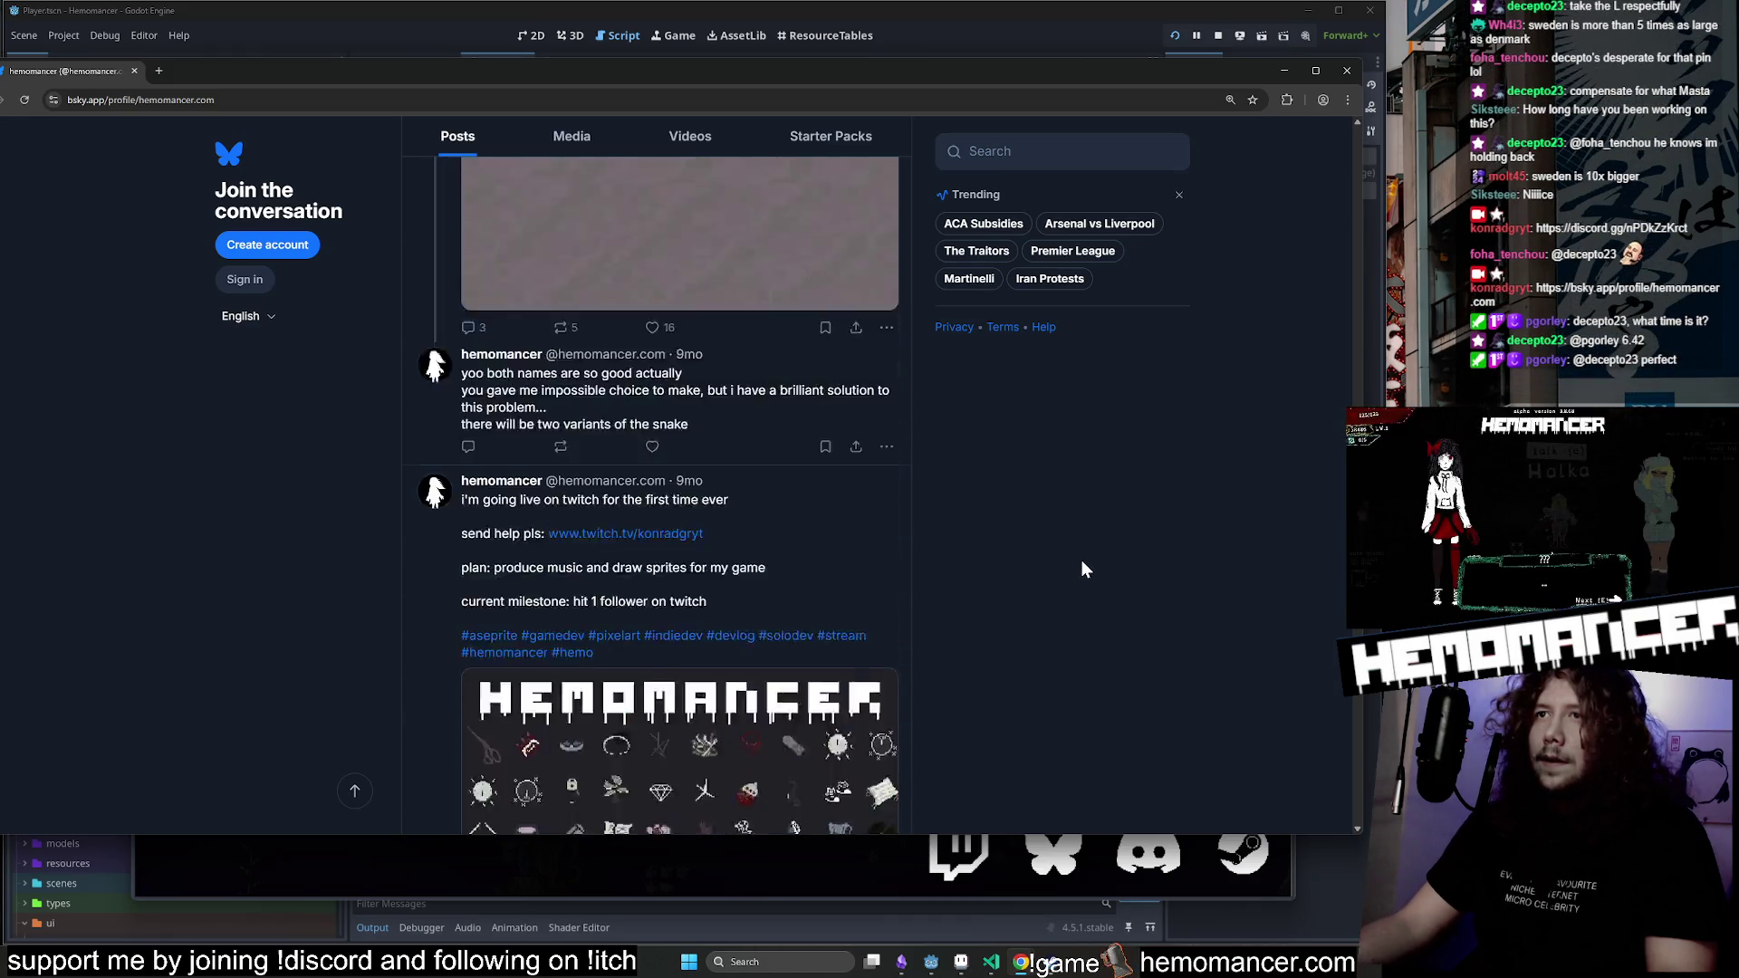
pyautogui.scroll(6, 1078, 560)
pyautogui.scroll(-2, 752, 557)
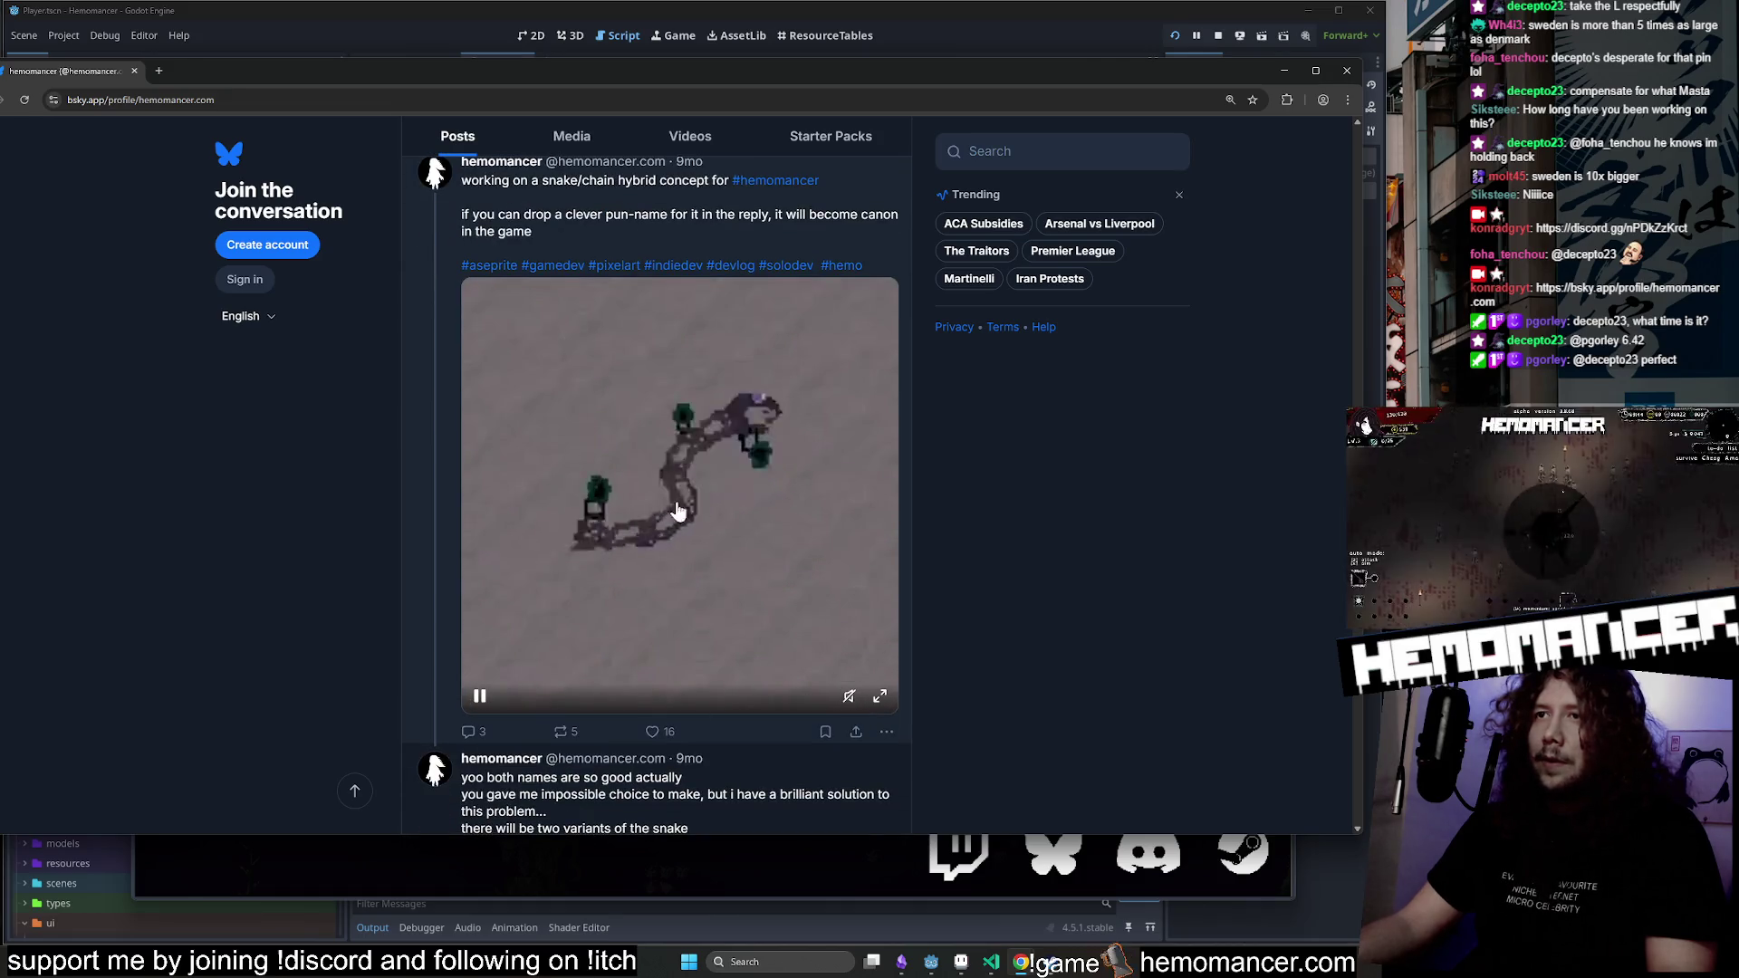
pyautogui.scroll(-2, 720, 410)
pyautogui.scroll(1, 825, 365)
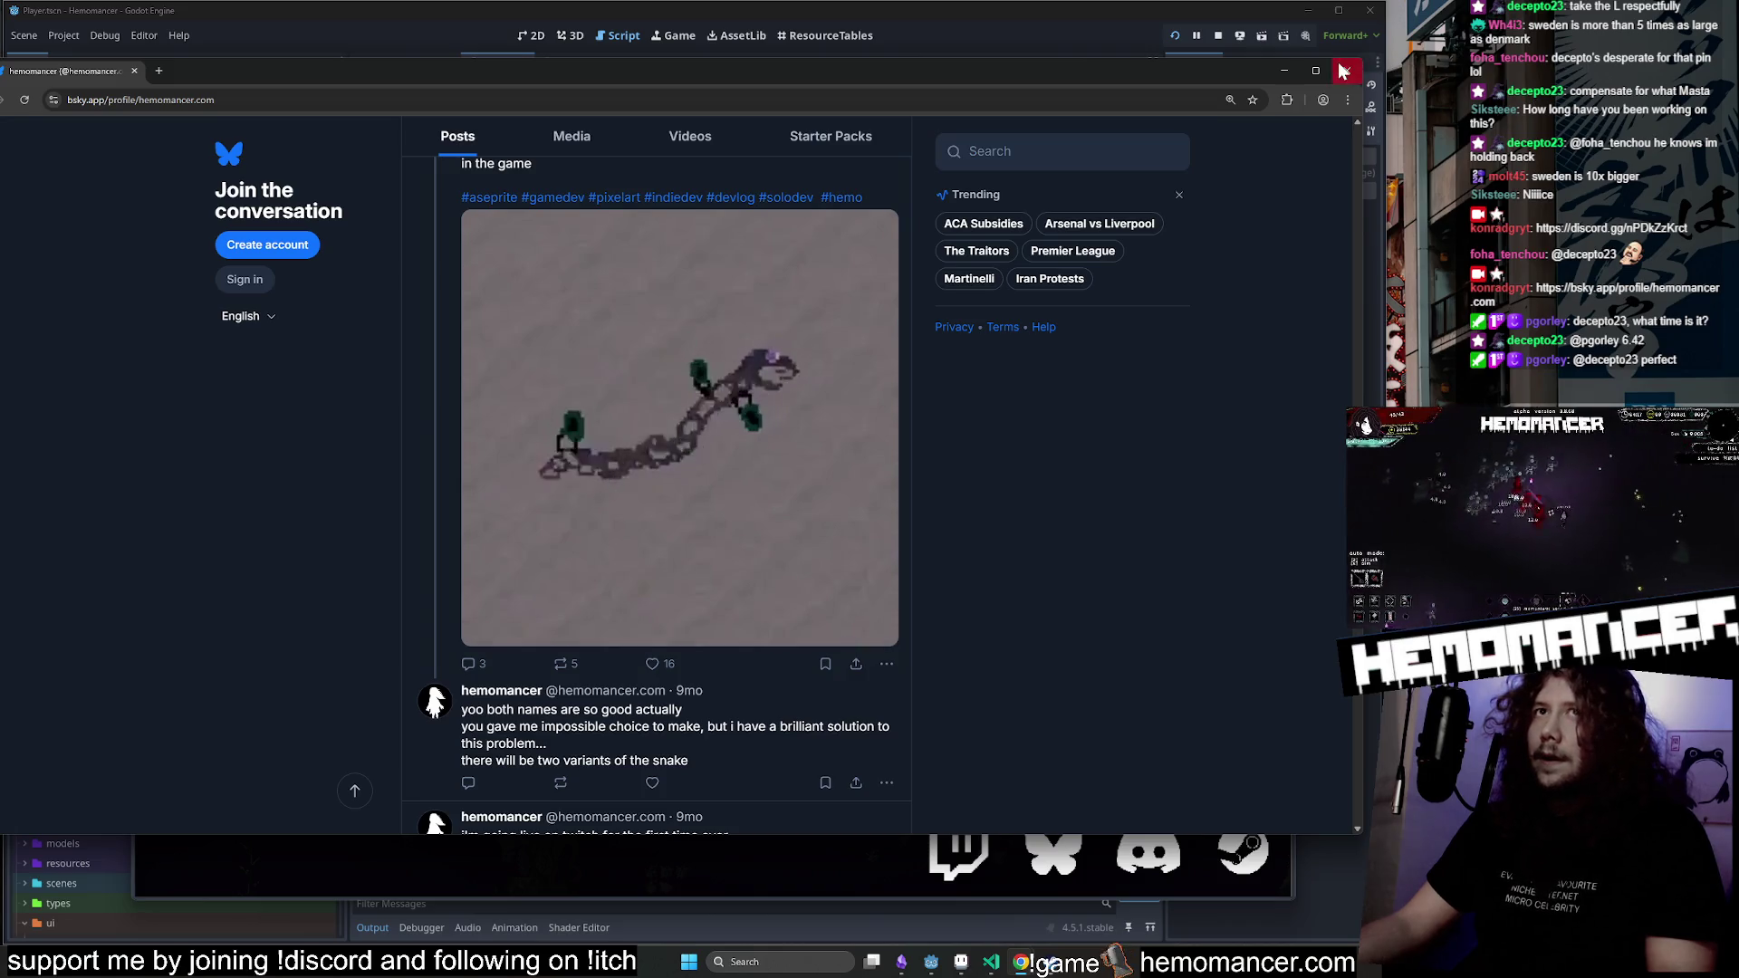
pyautogui.click(1343, 71)
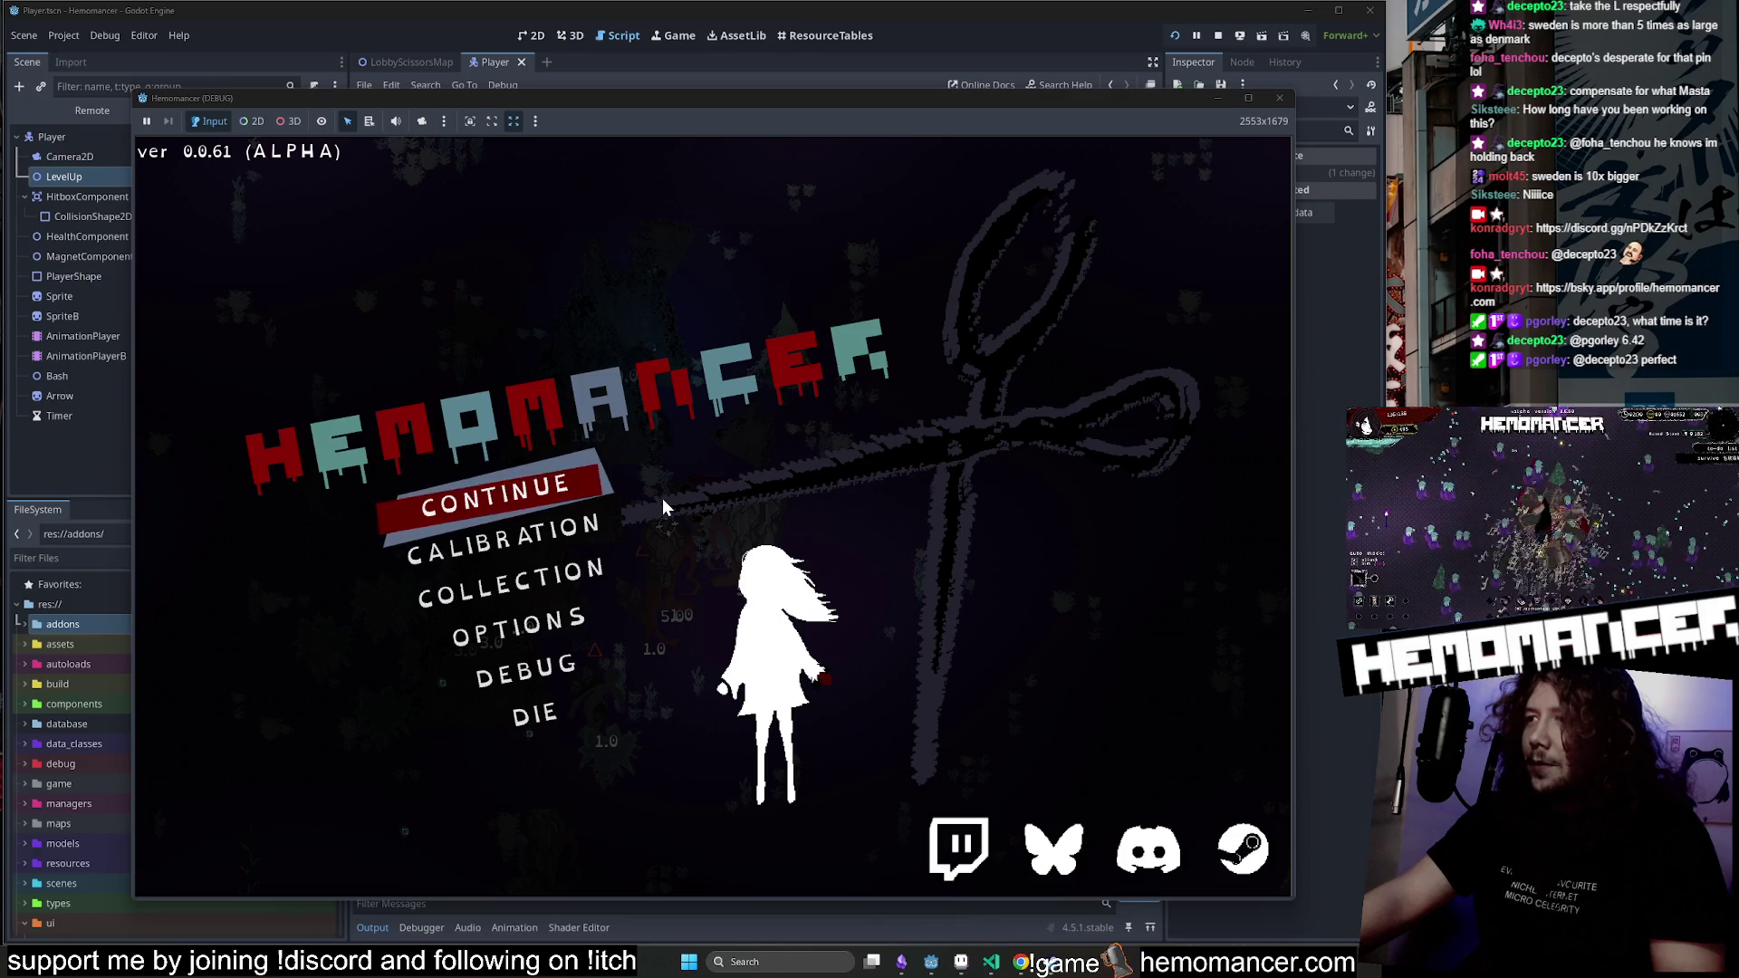
# Resume the saved run, walk to the Round Stone and take the blueberry reward for 131 max health.
pyautogui.click(532, 496)
pyautogui.press('w')
pyautogui.press('d')
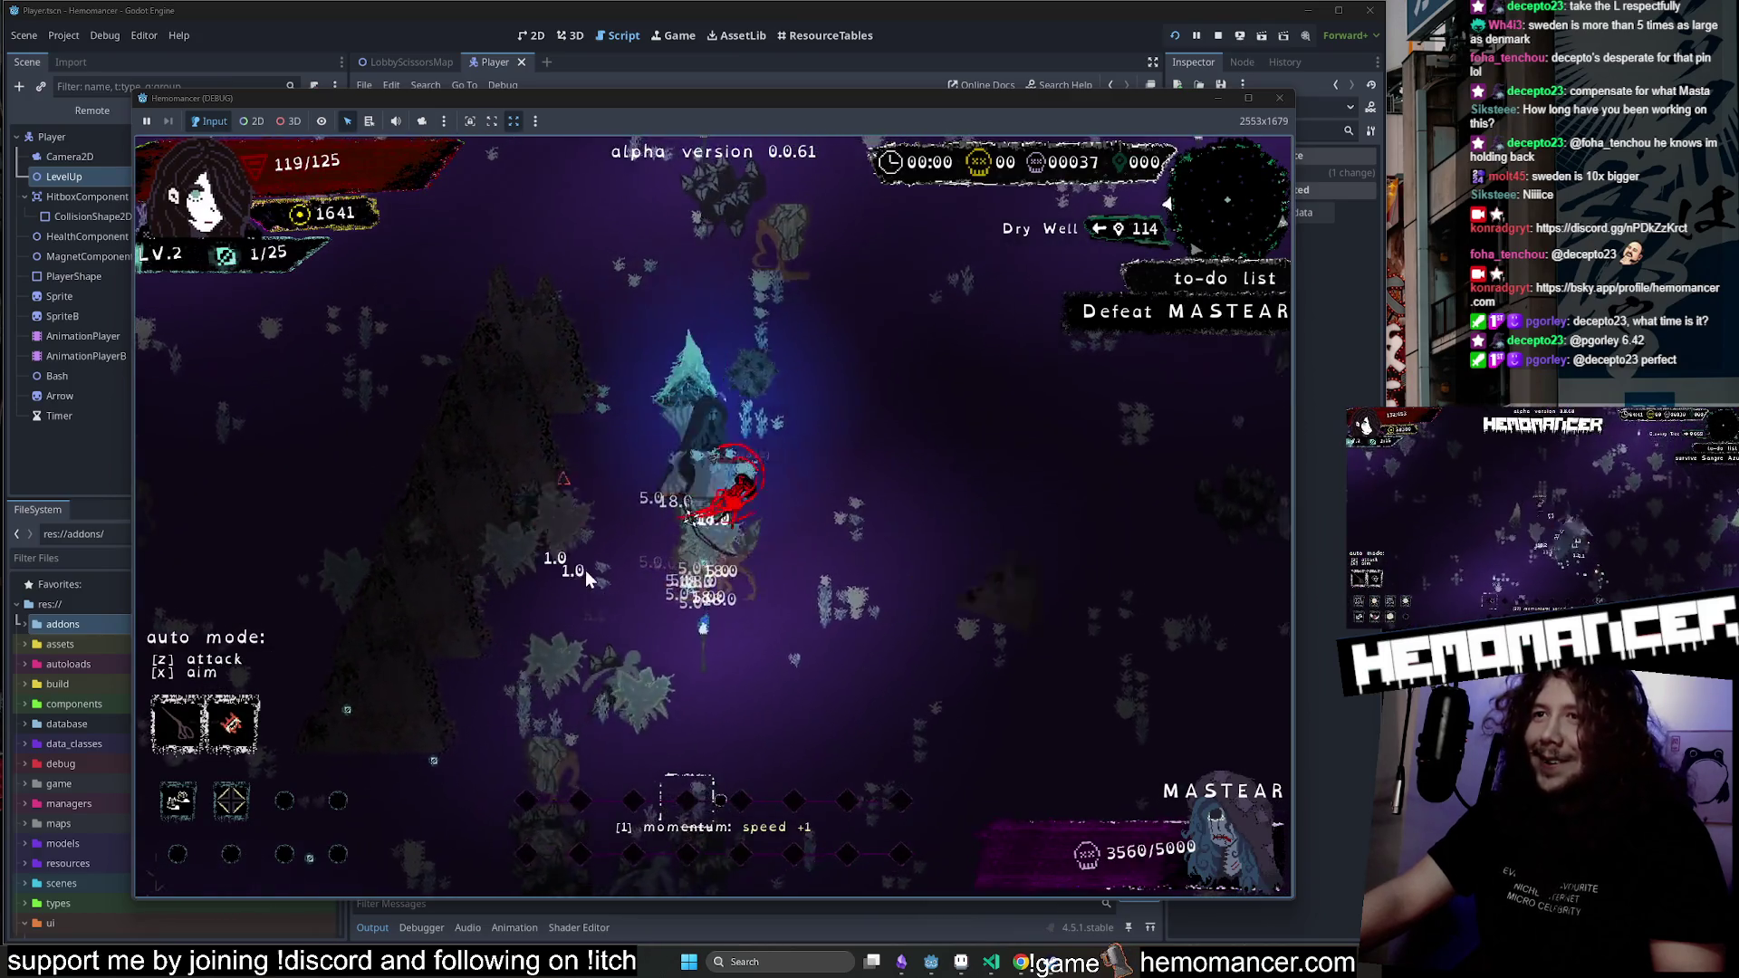
pyautogui.press('d')
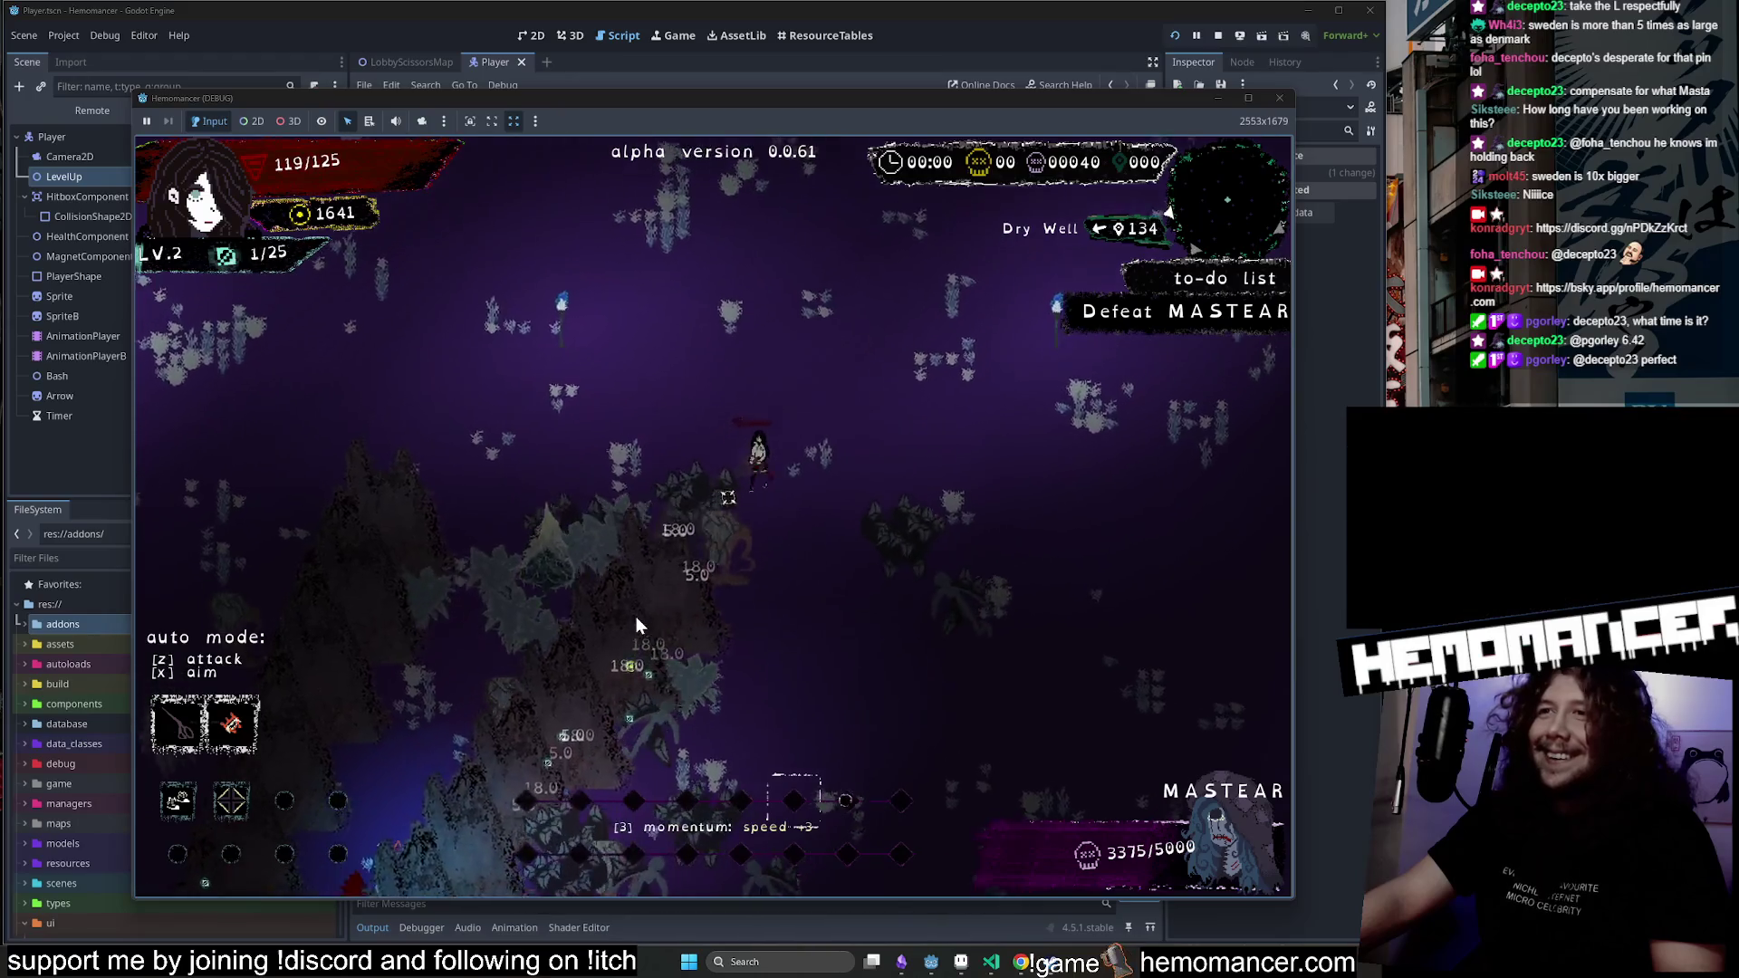
pyautogui.press('d')
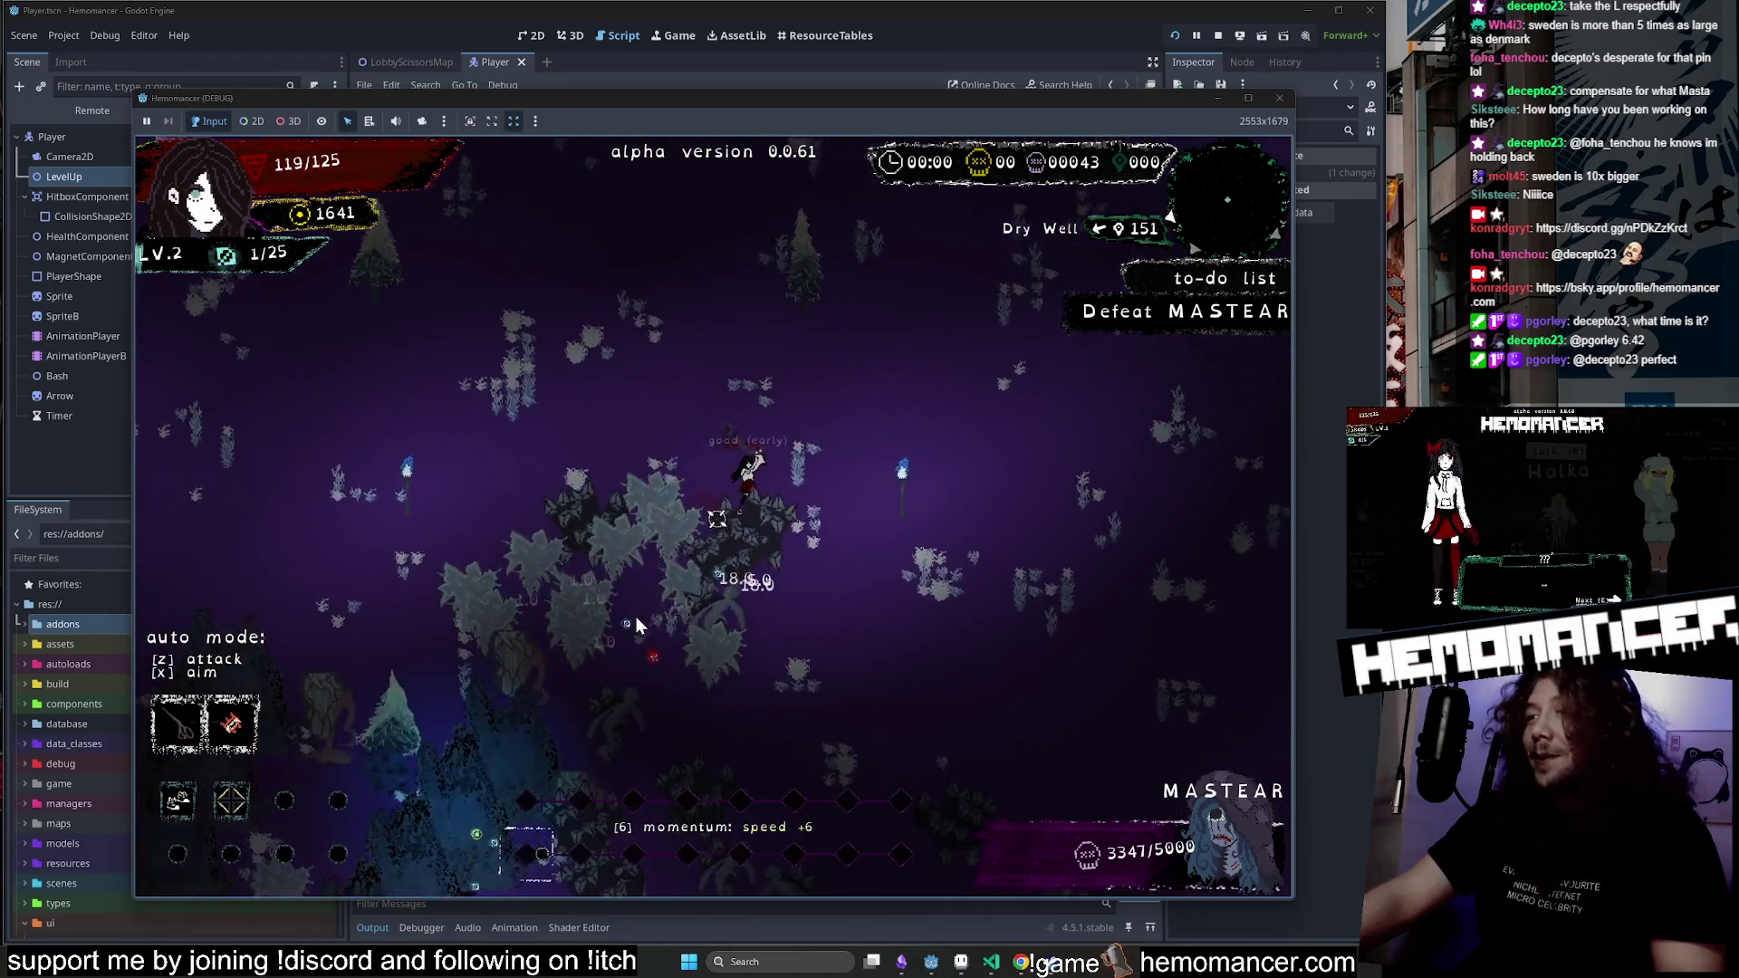
pyautogui.press('d')
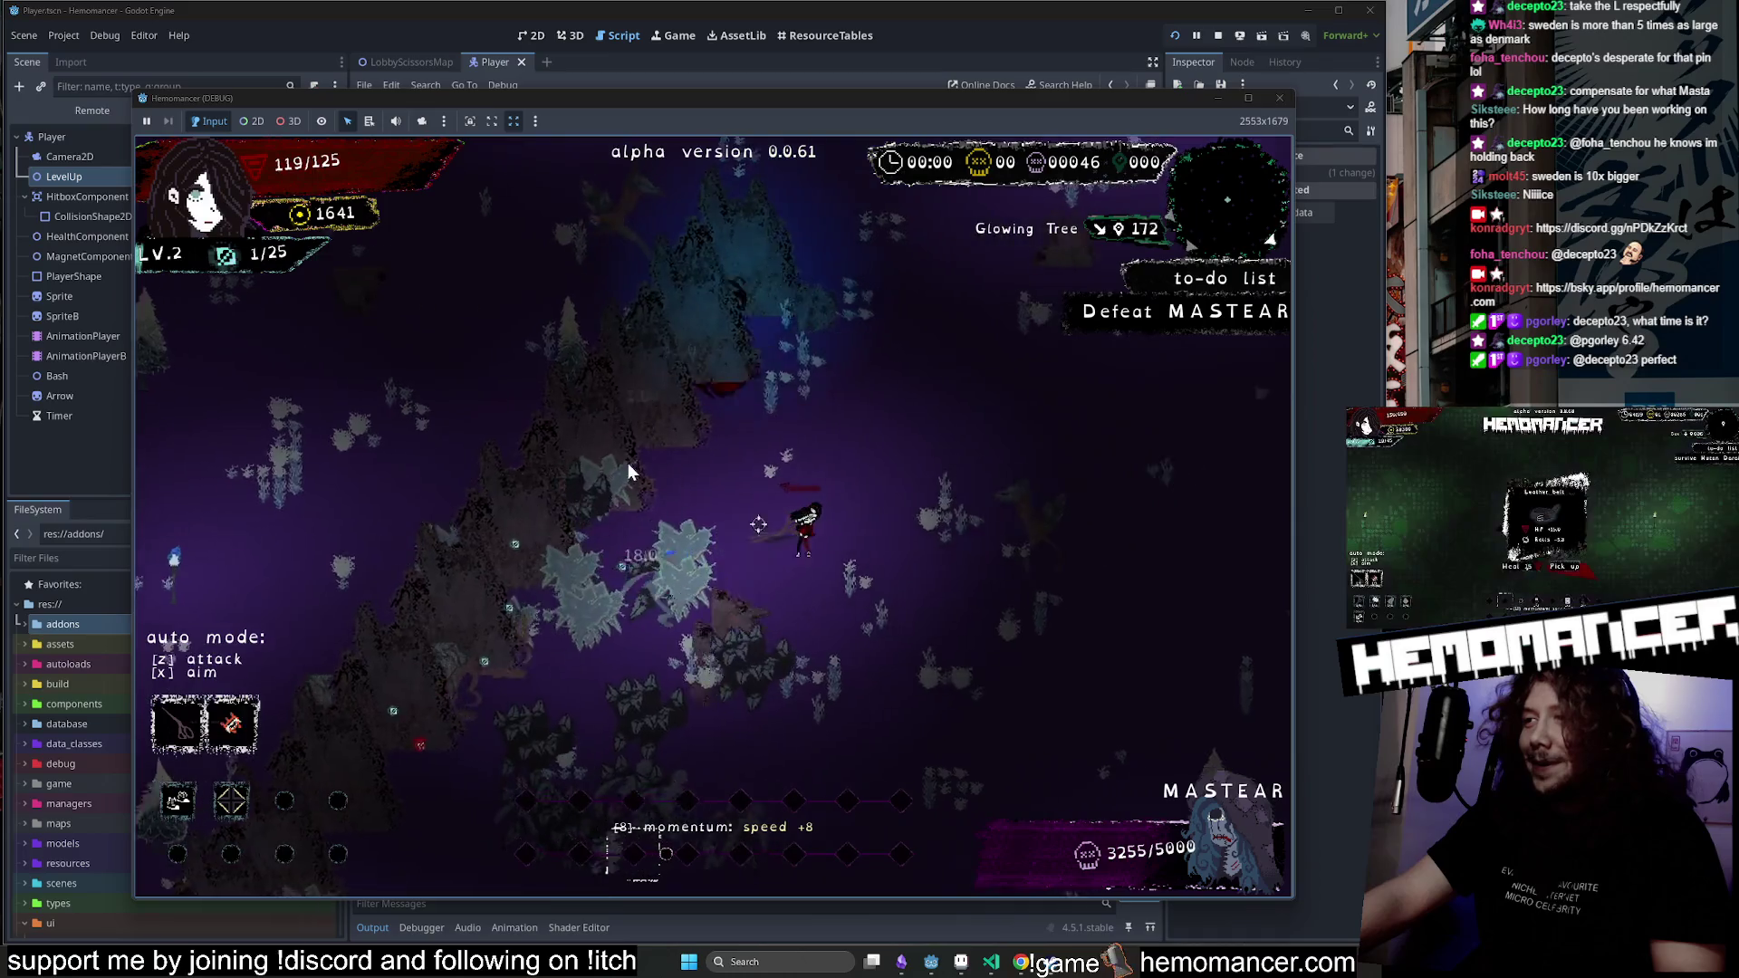
pyautogui.press('d')
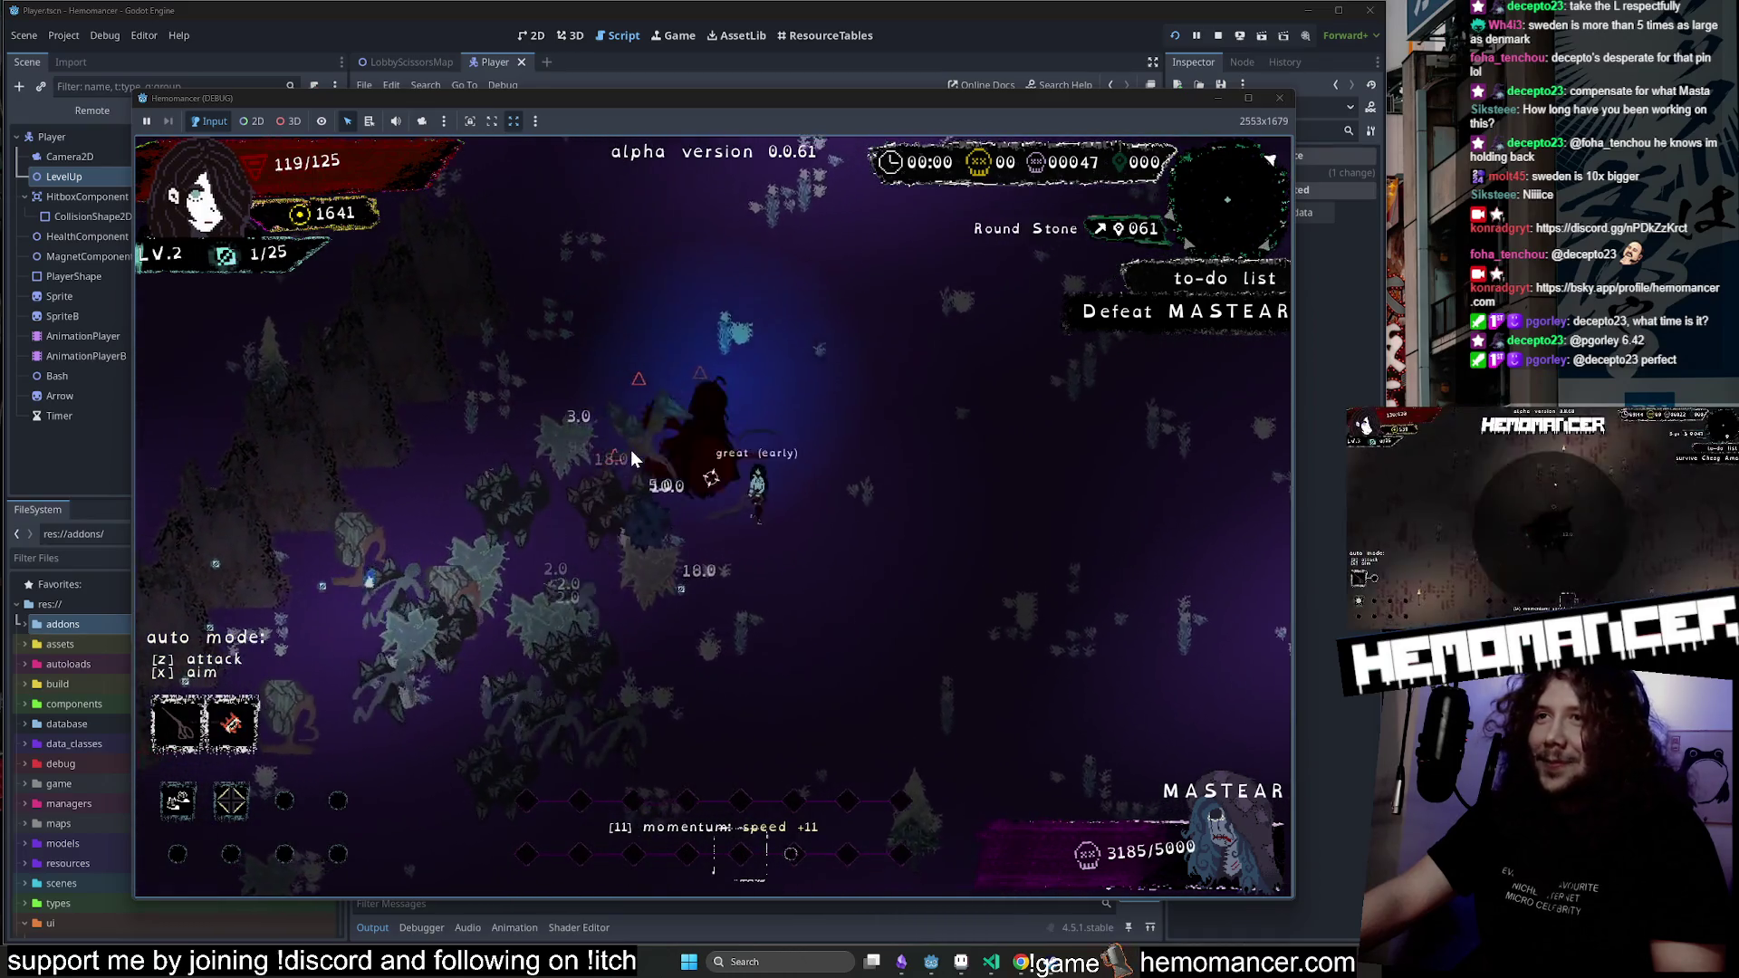
pyautogui.press('d')
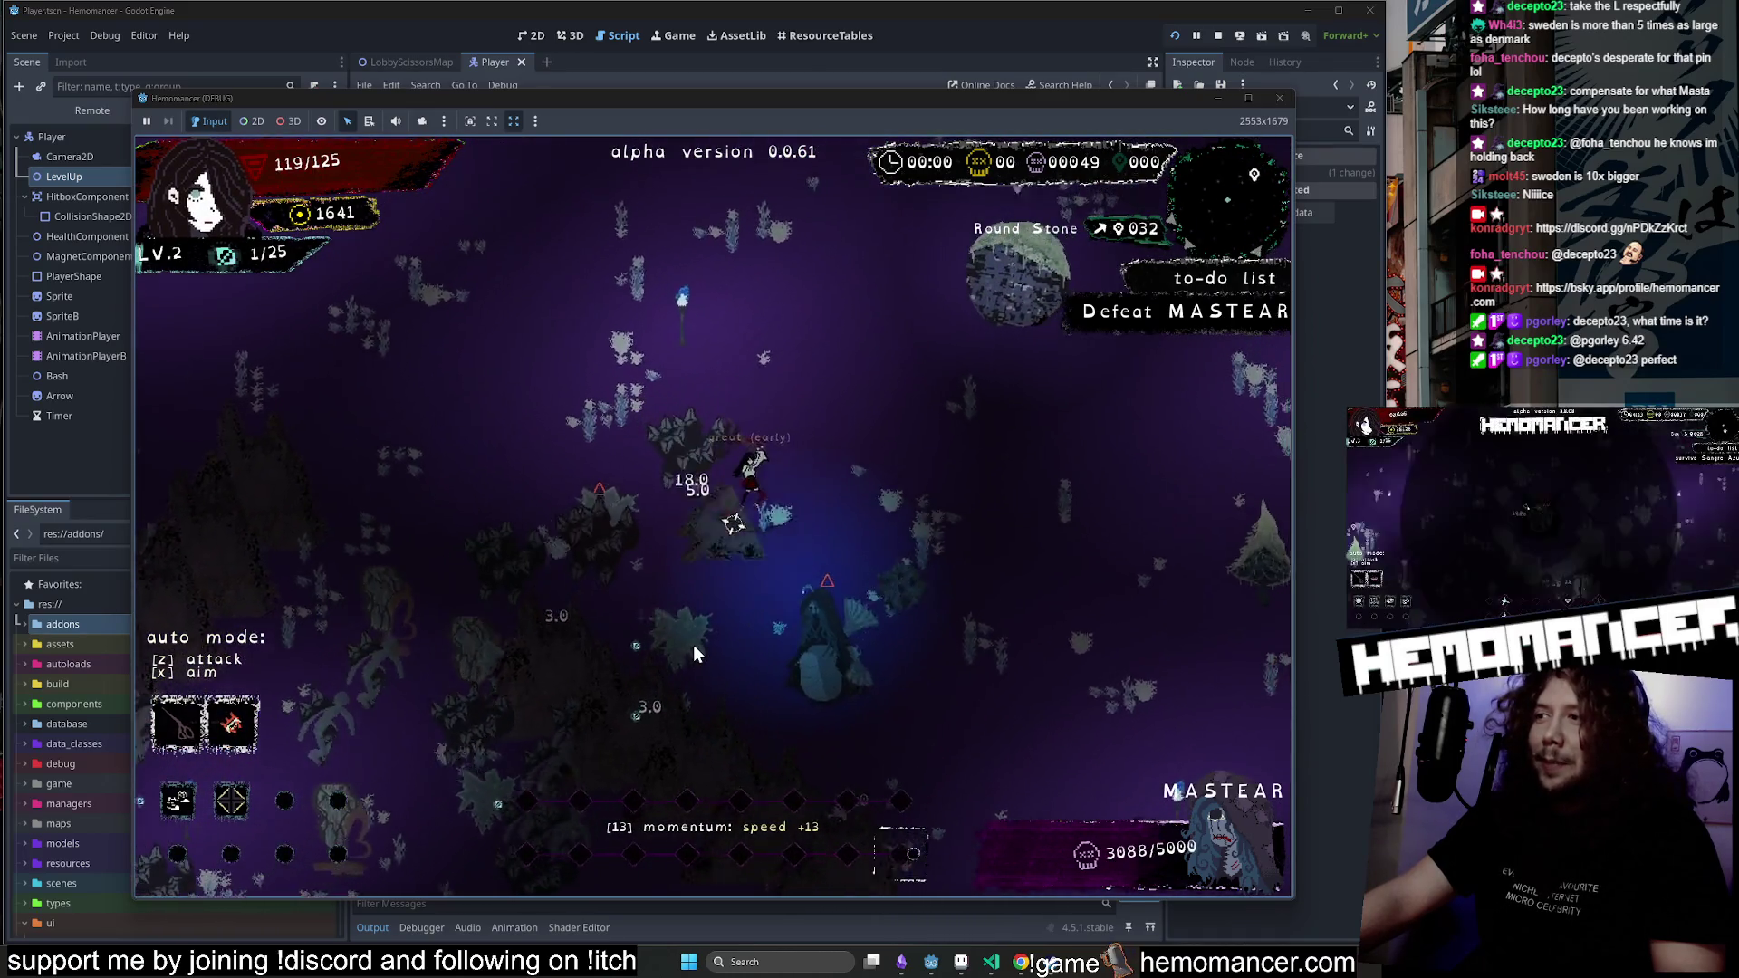
pyautogui.press('d')
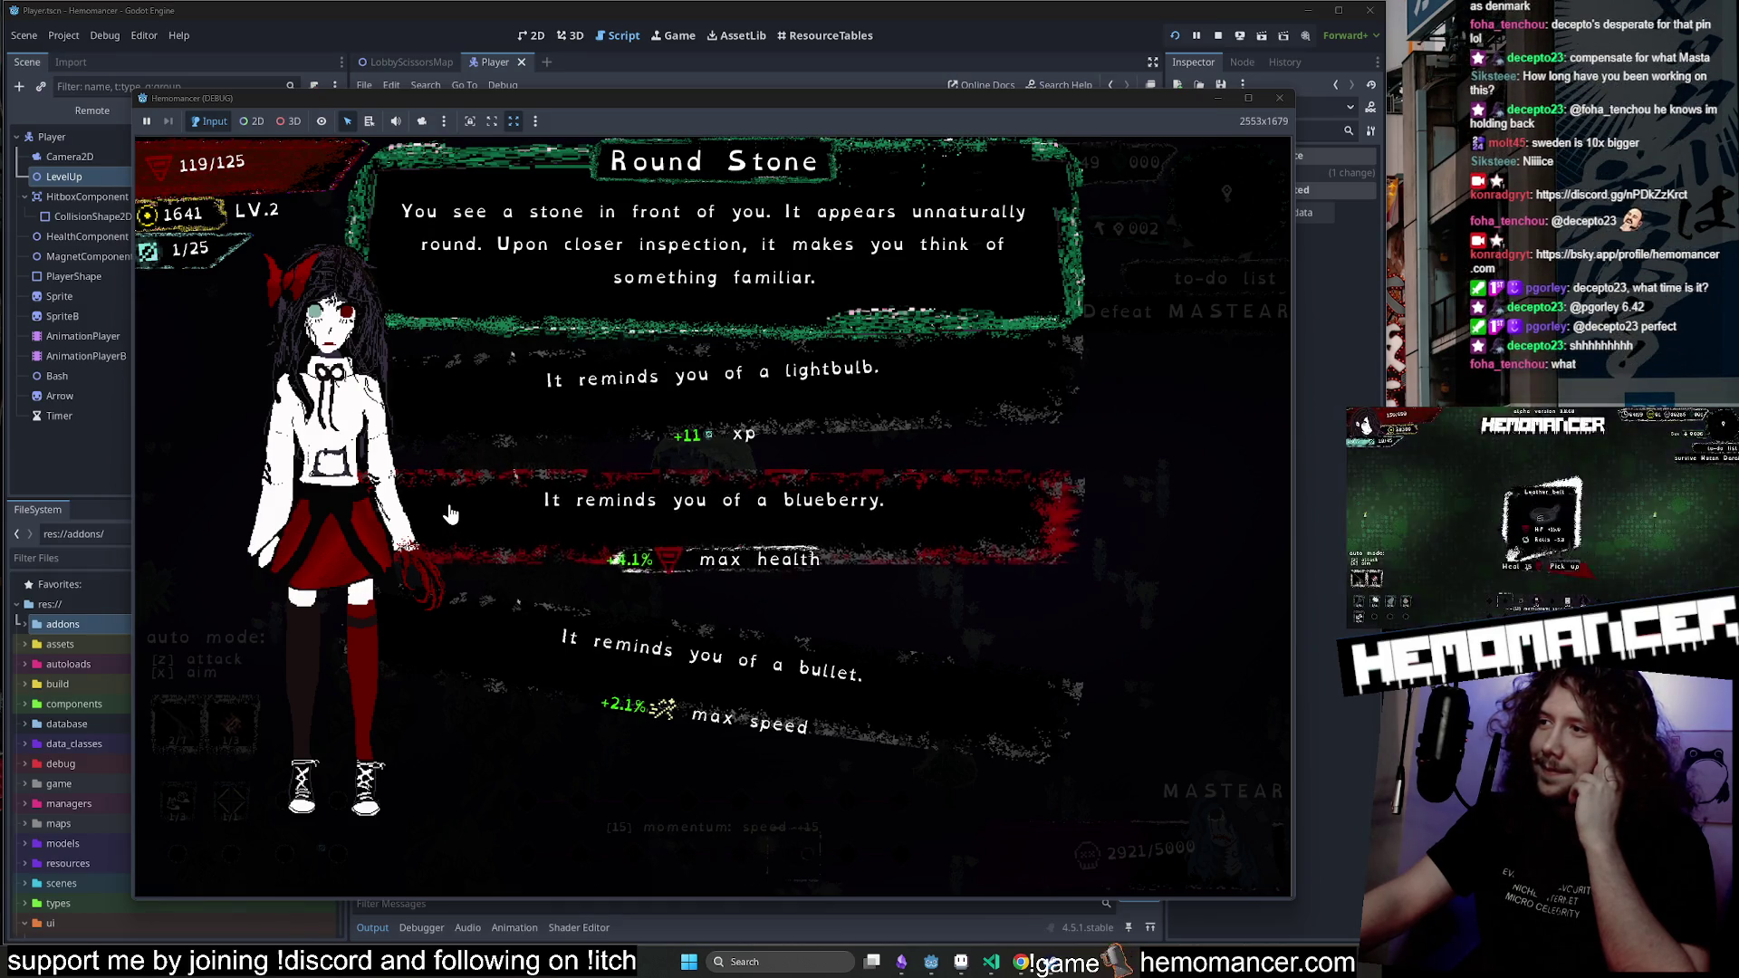
pyautogui.click(561, 509)
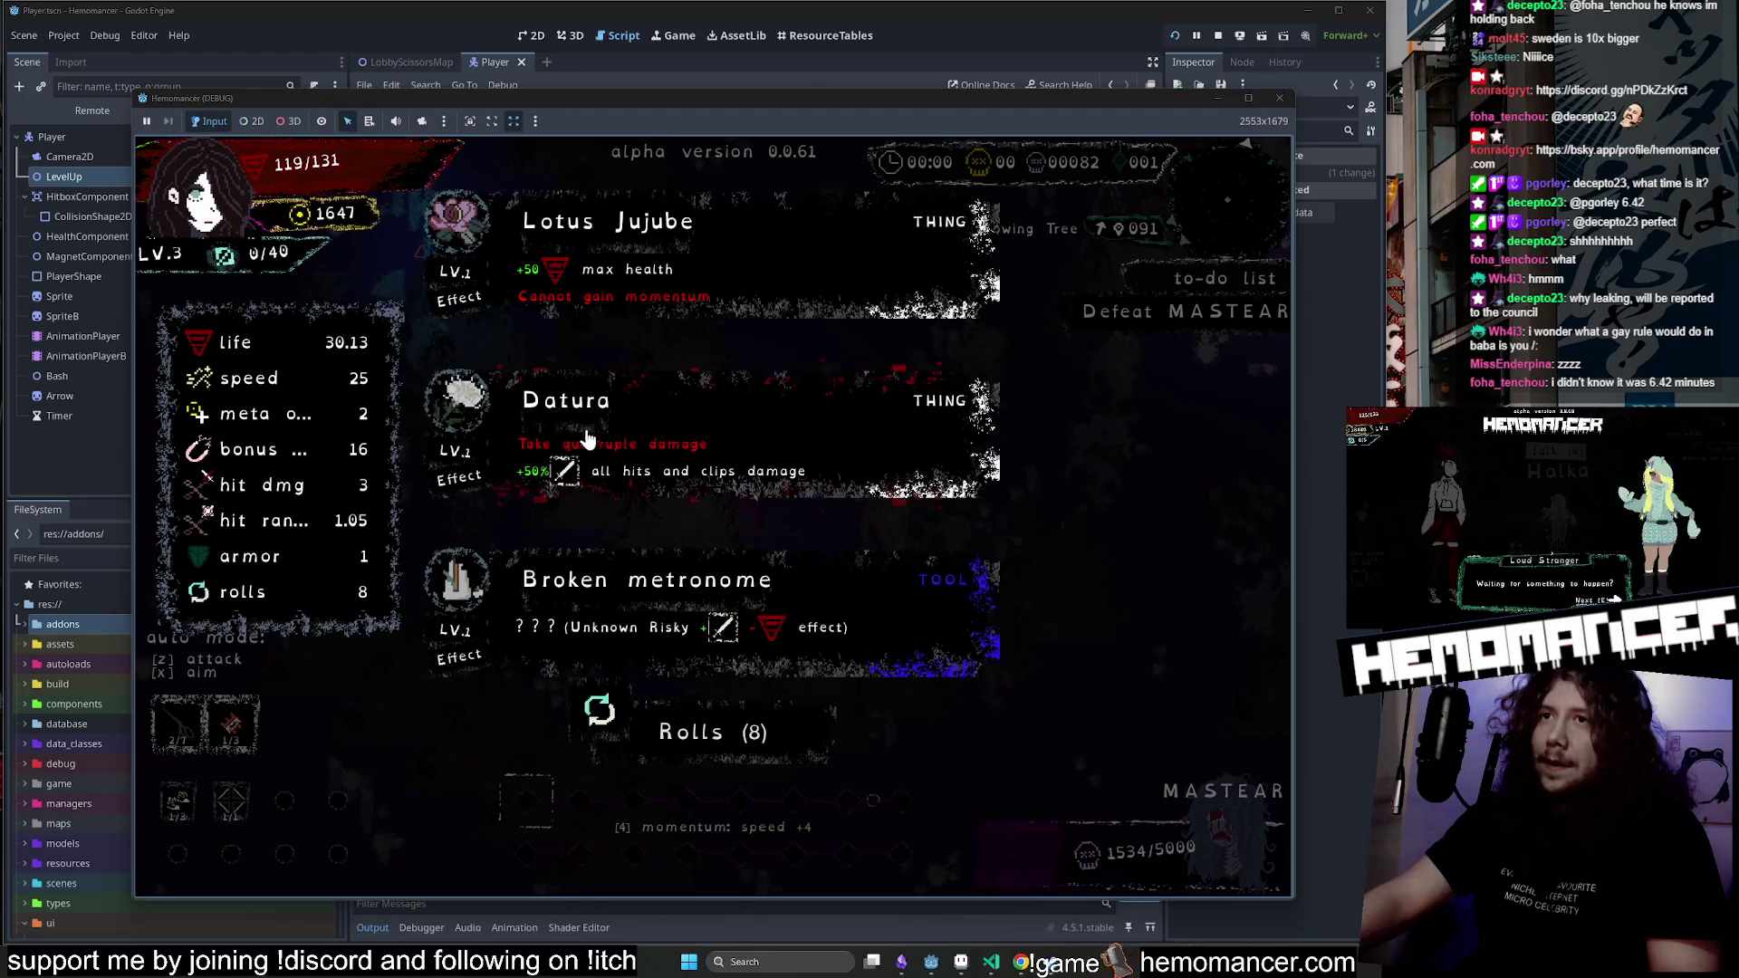
# Take the Datura, Barrel and Orange level-up cards, then accept the next offered card.
pyautogui.click(651, 465)
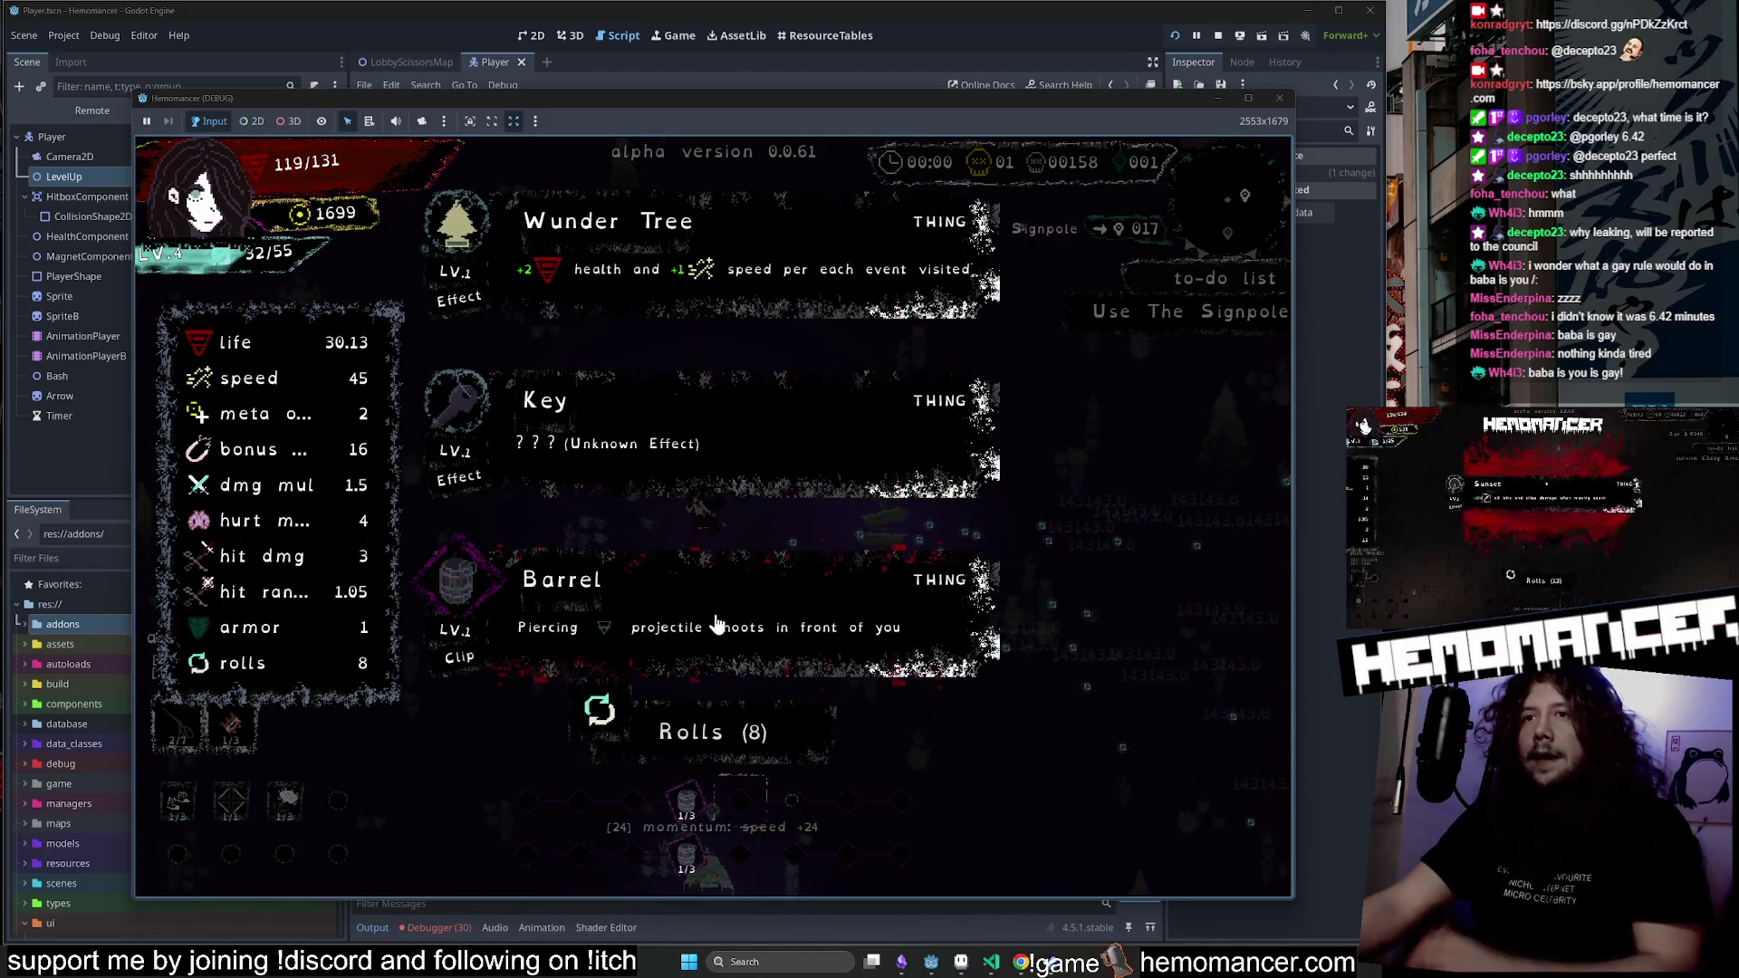
pyautogui.click(716, 626)
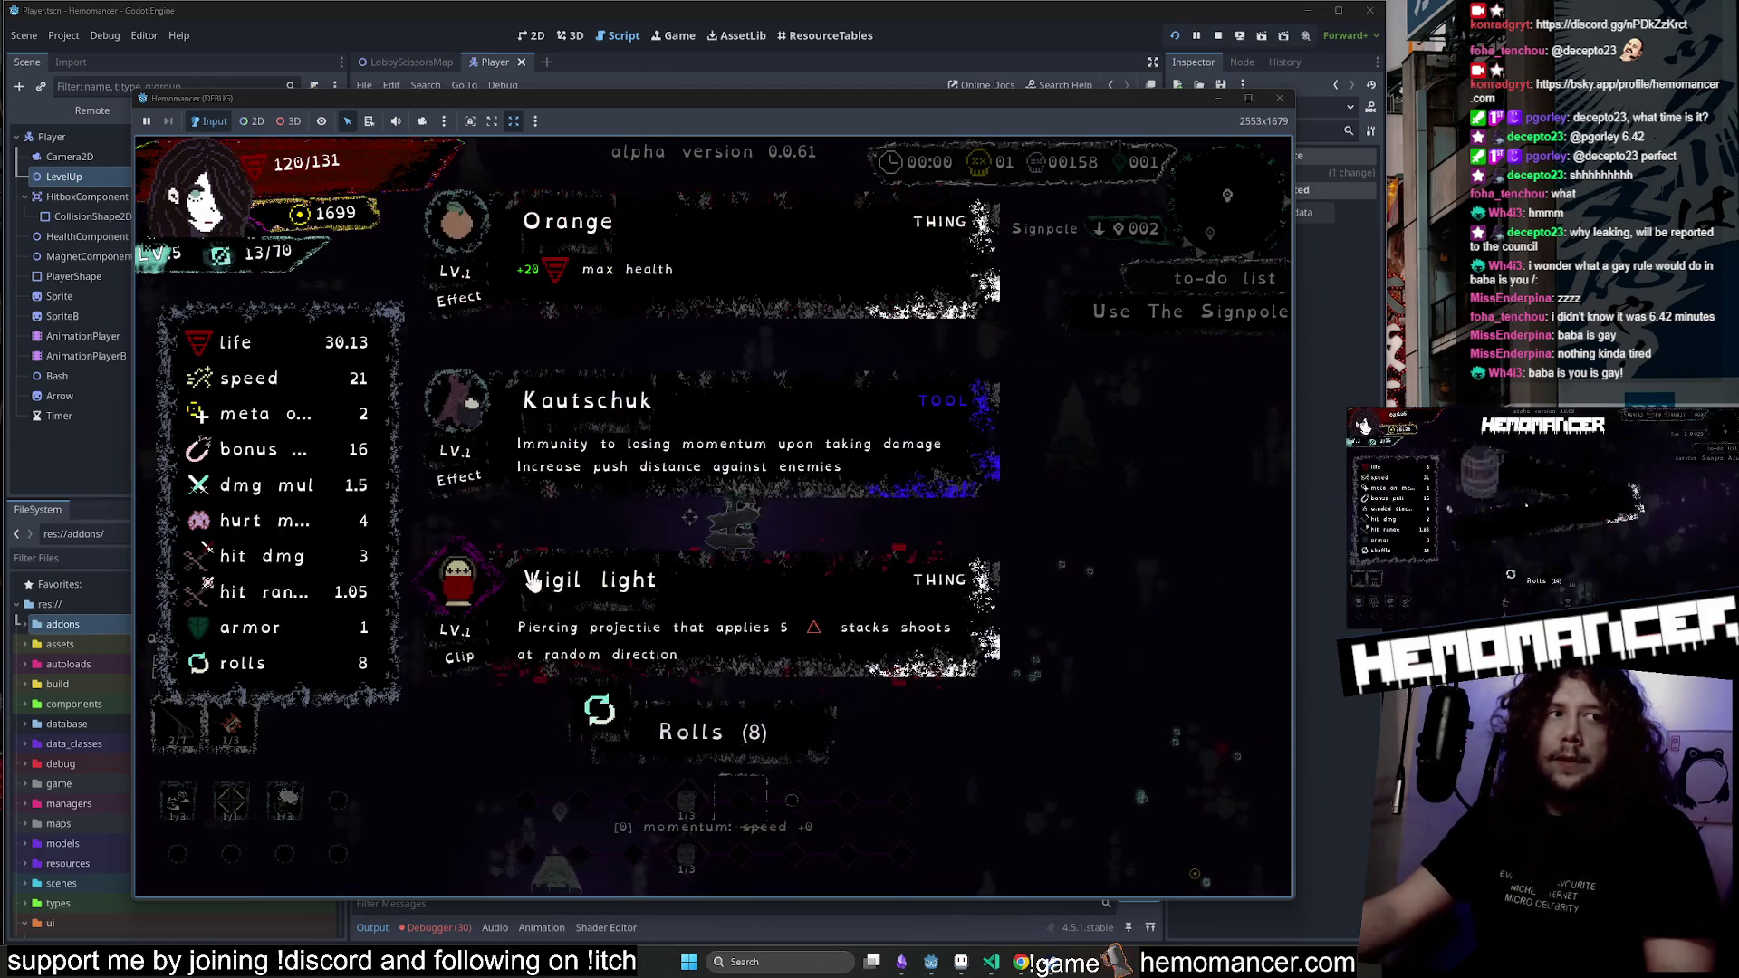
pyautogui.click(734, 270)
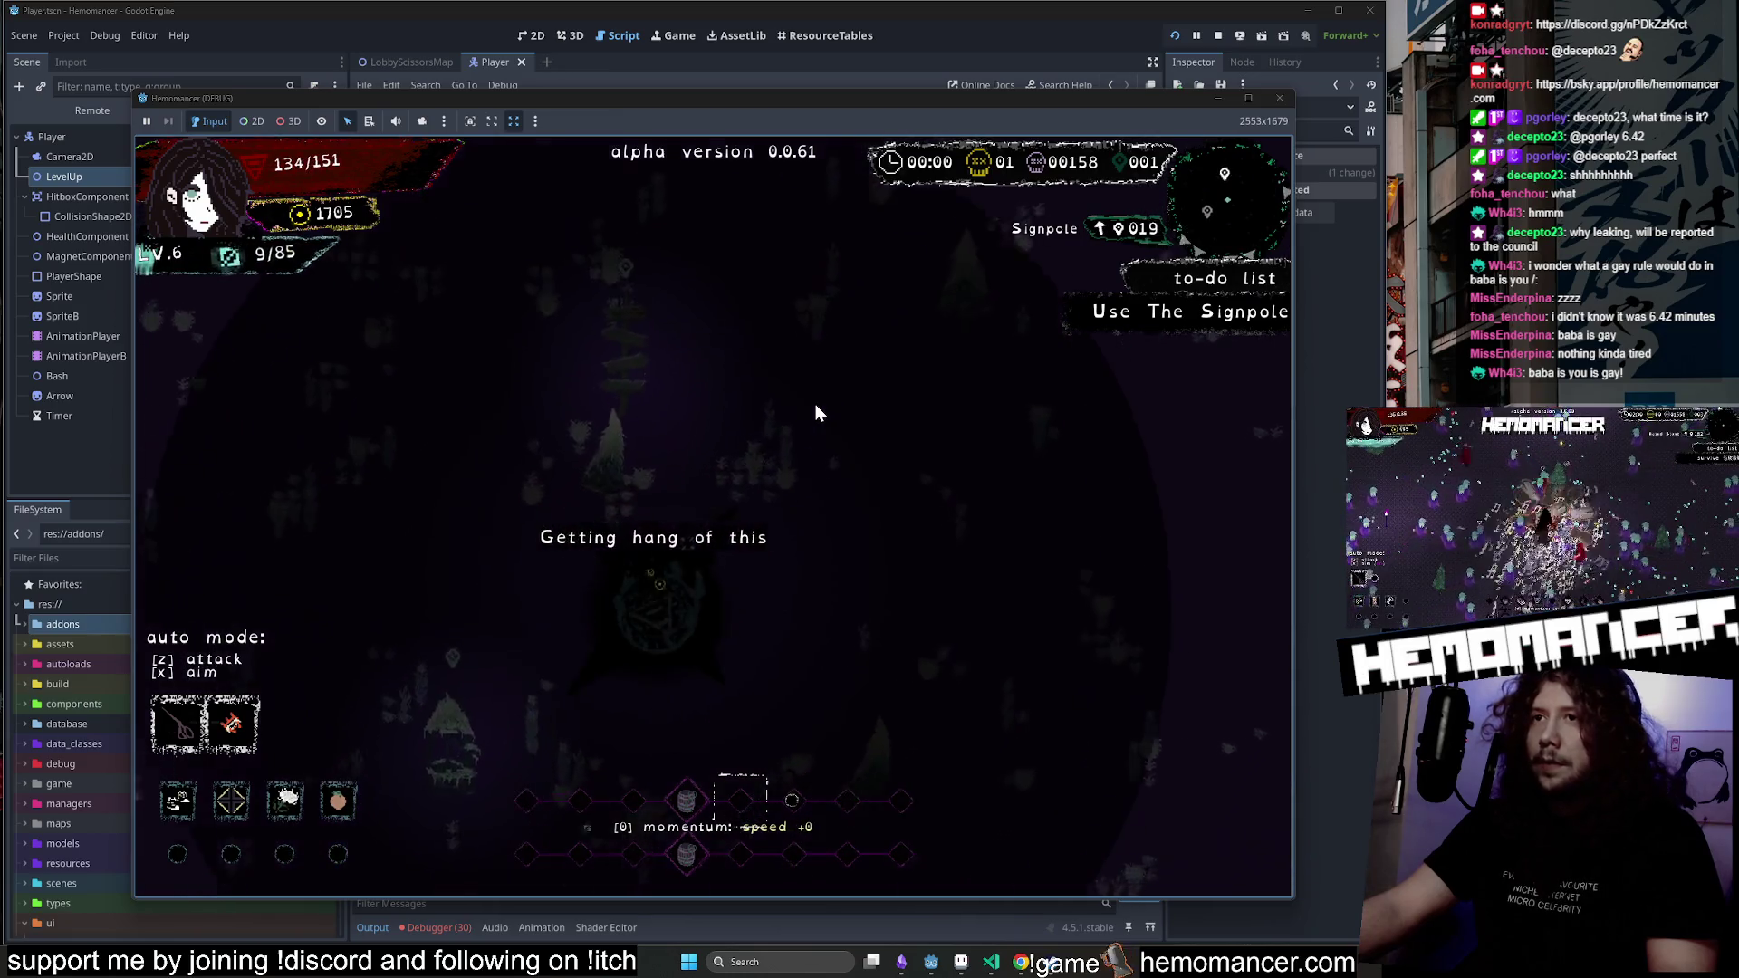
pyautogui.click(582, 405)
# Walk the character over to the Signpole.
pyautogui.press('w')
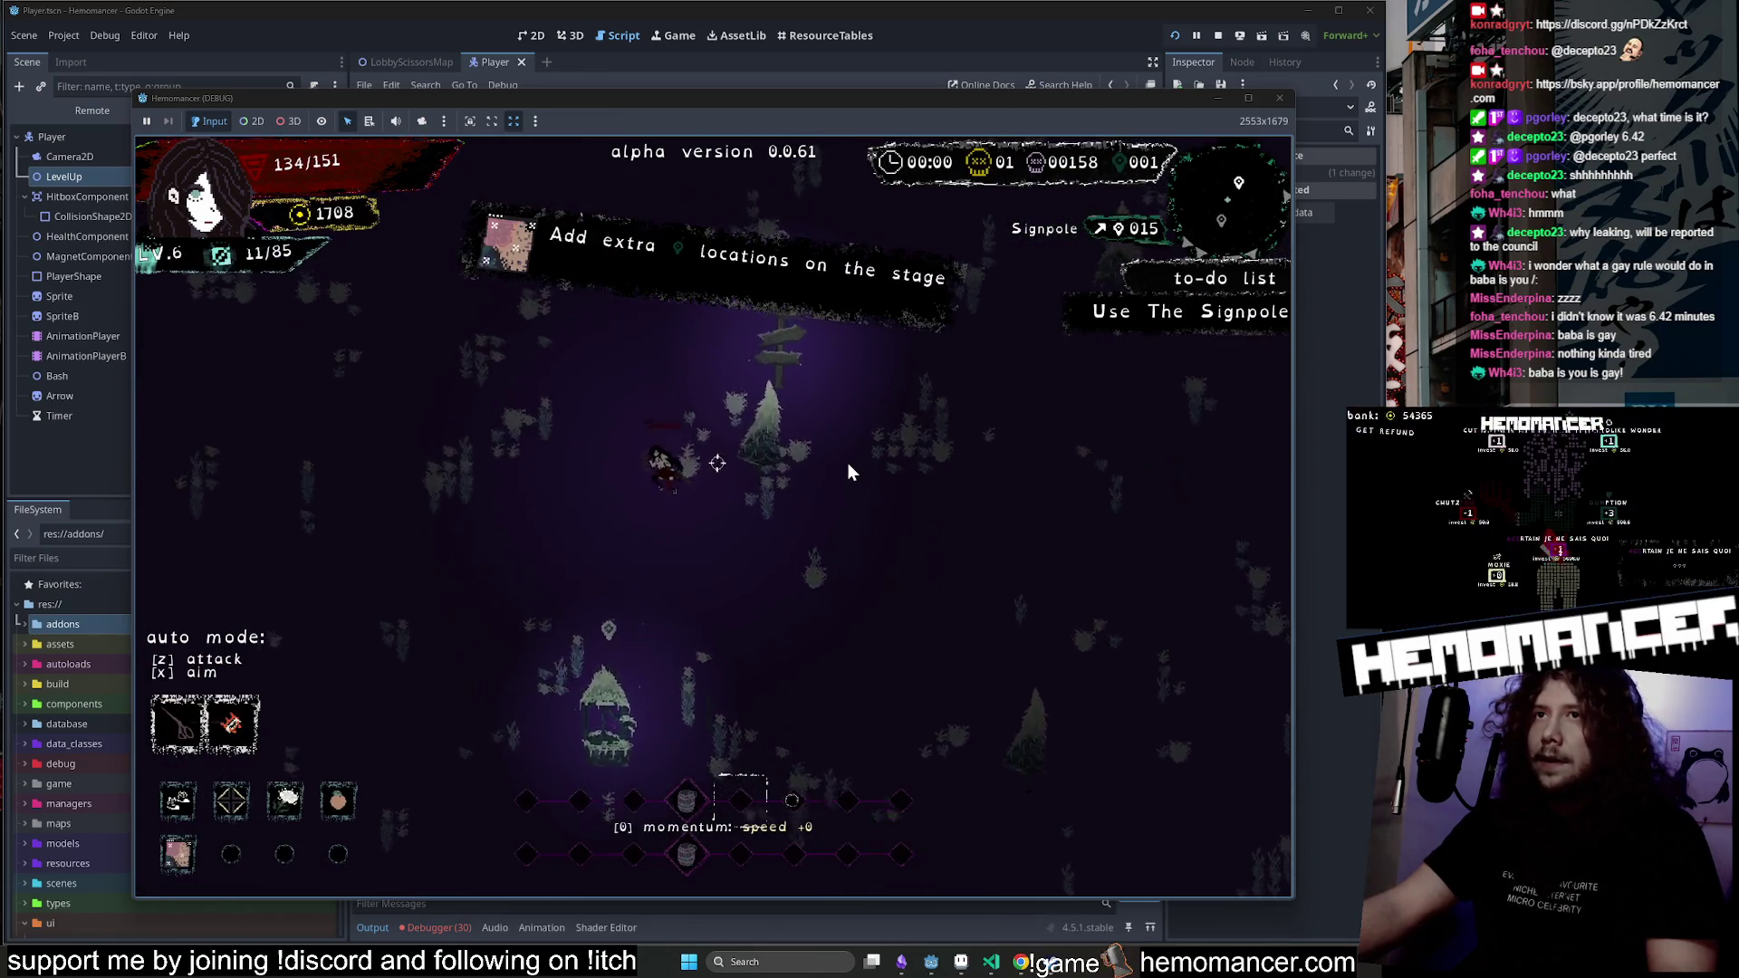
pyautogui.press('s')
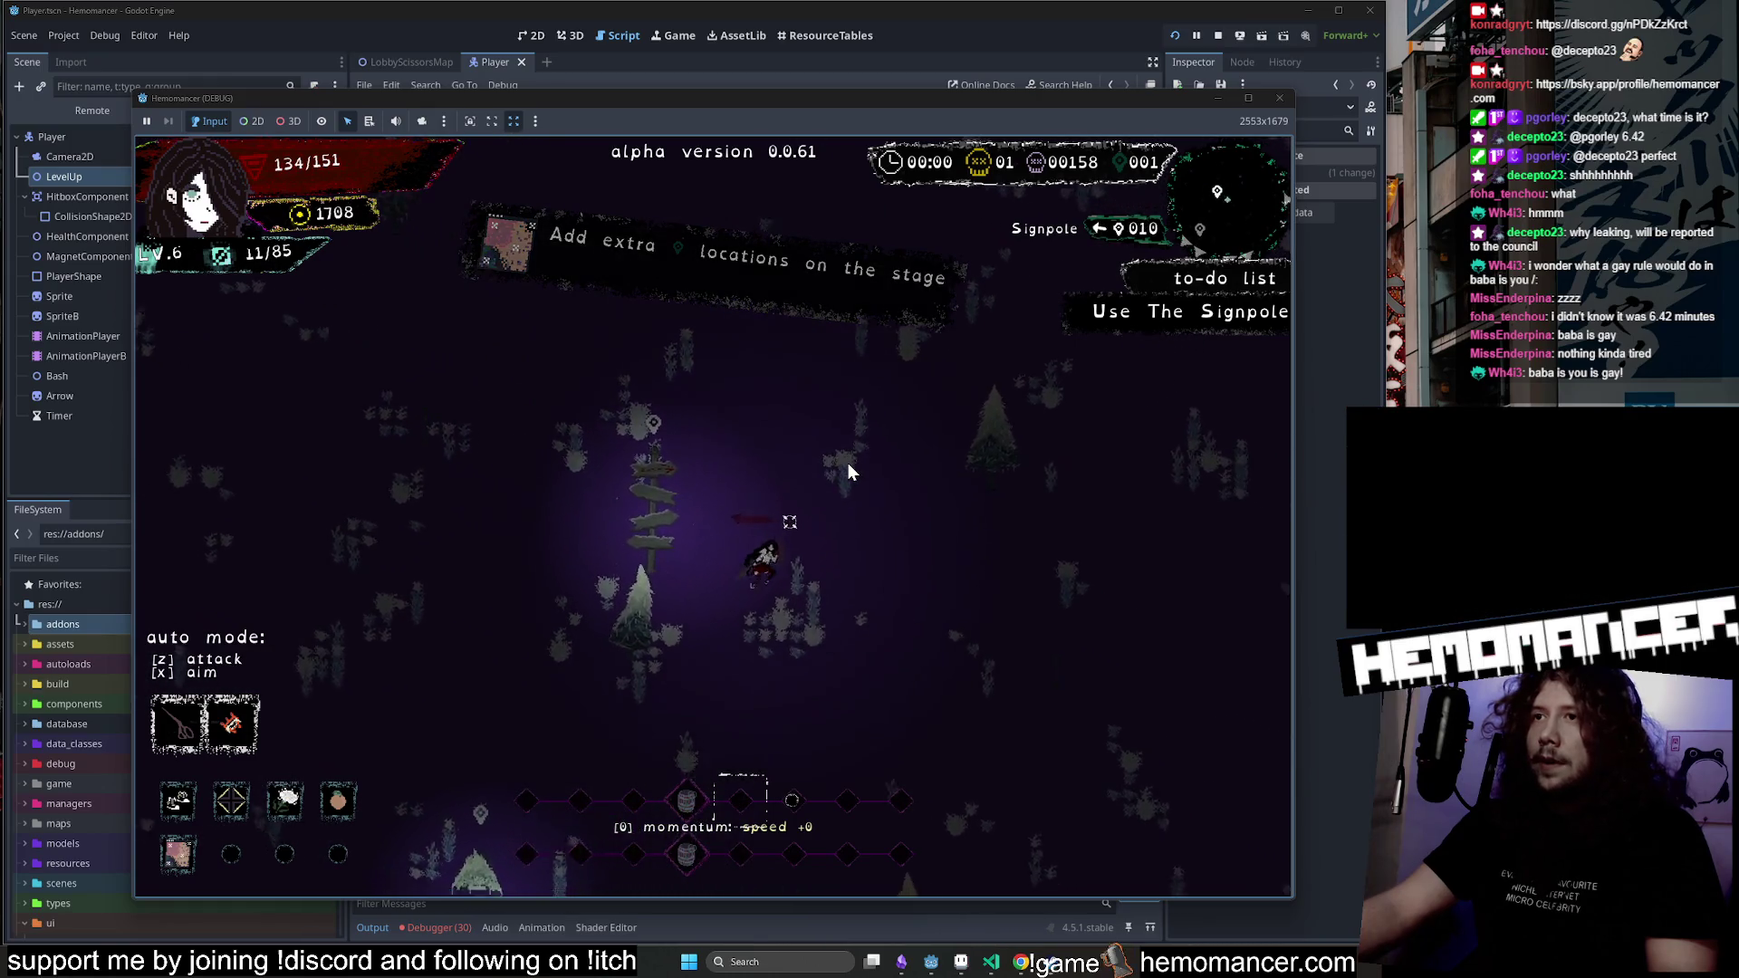
pyautogui.press('w')
pyautogui.press('d')
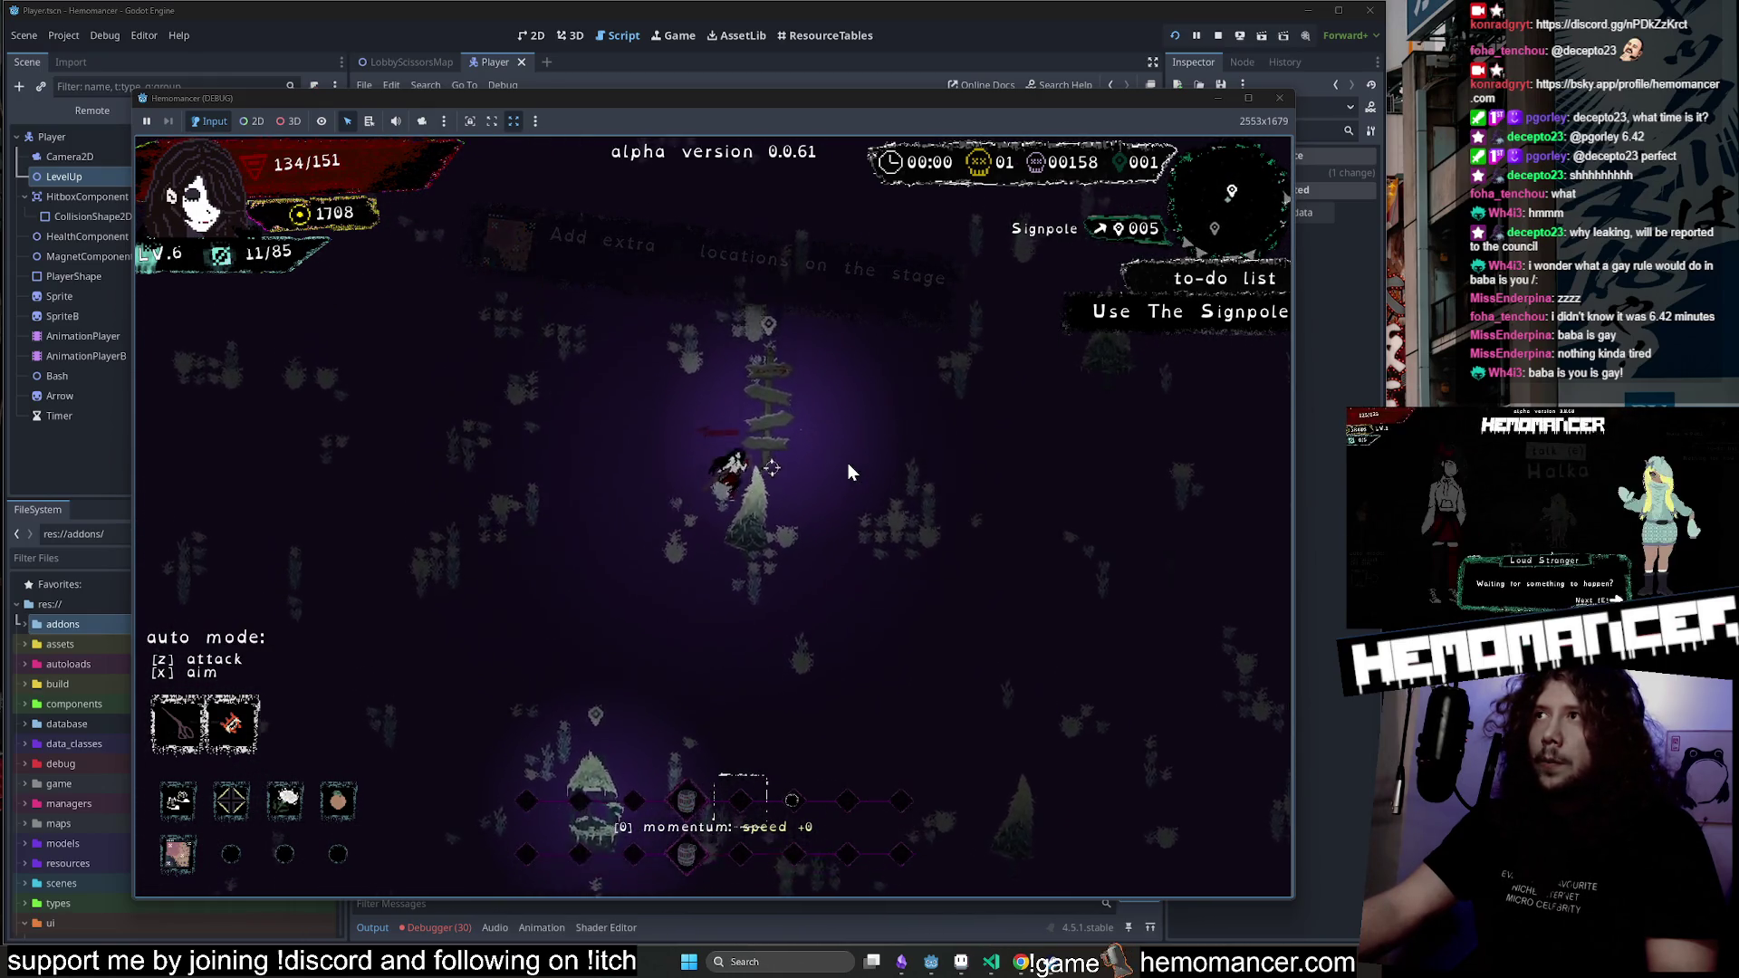
# Use the Signpole to start the trip to Locus Animus.
pyautogui.press('a')
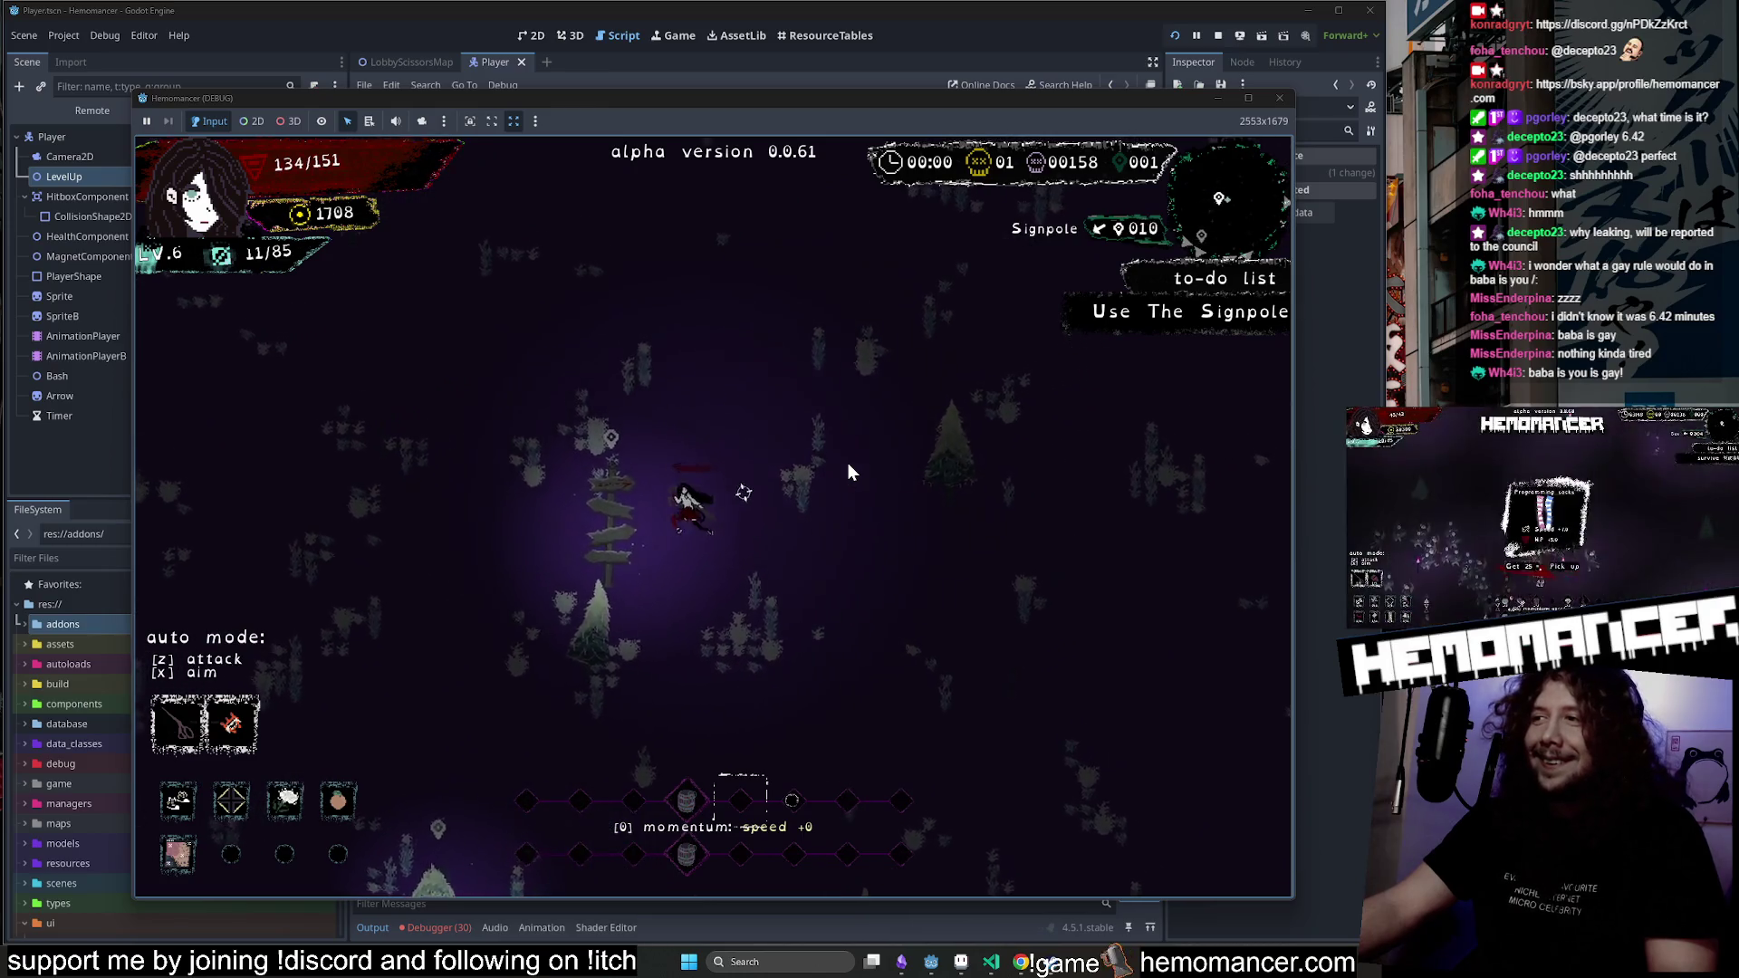
pyautogui.press('e')
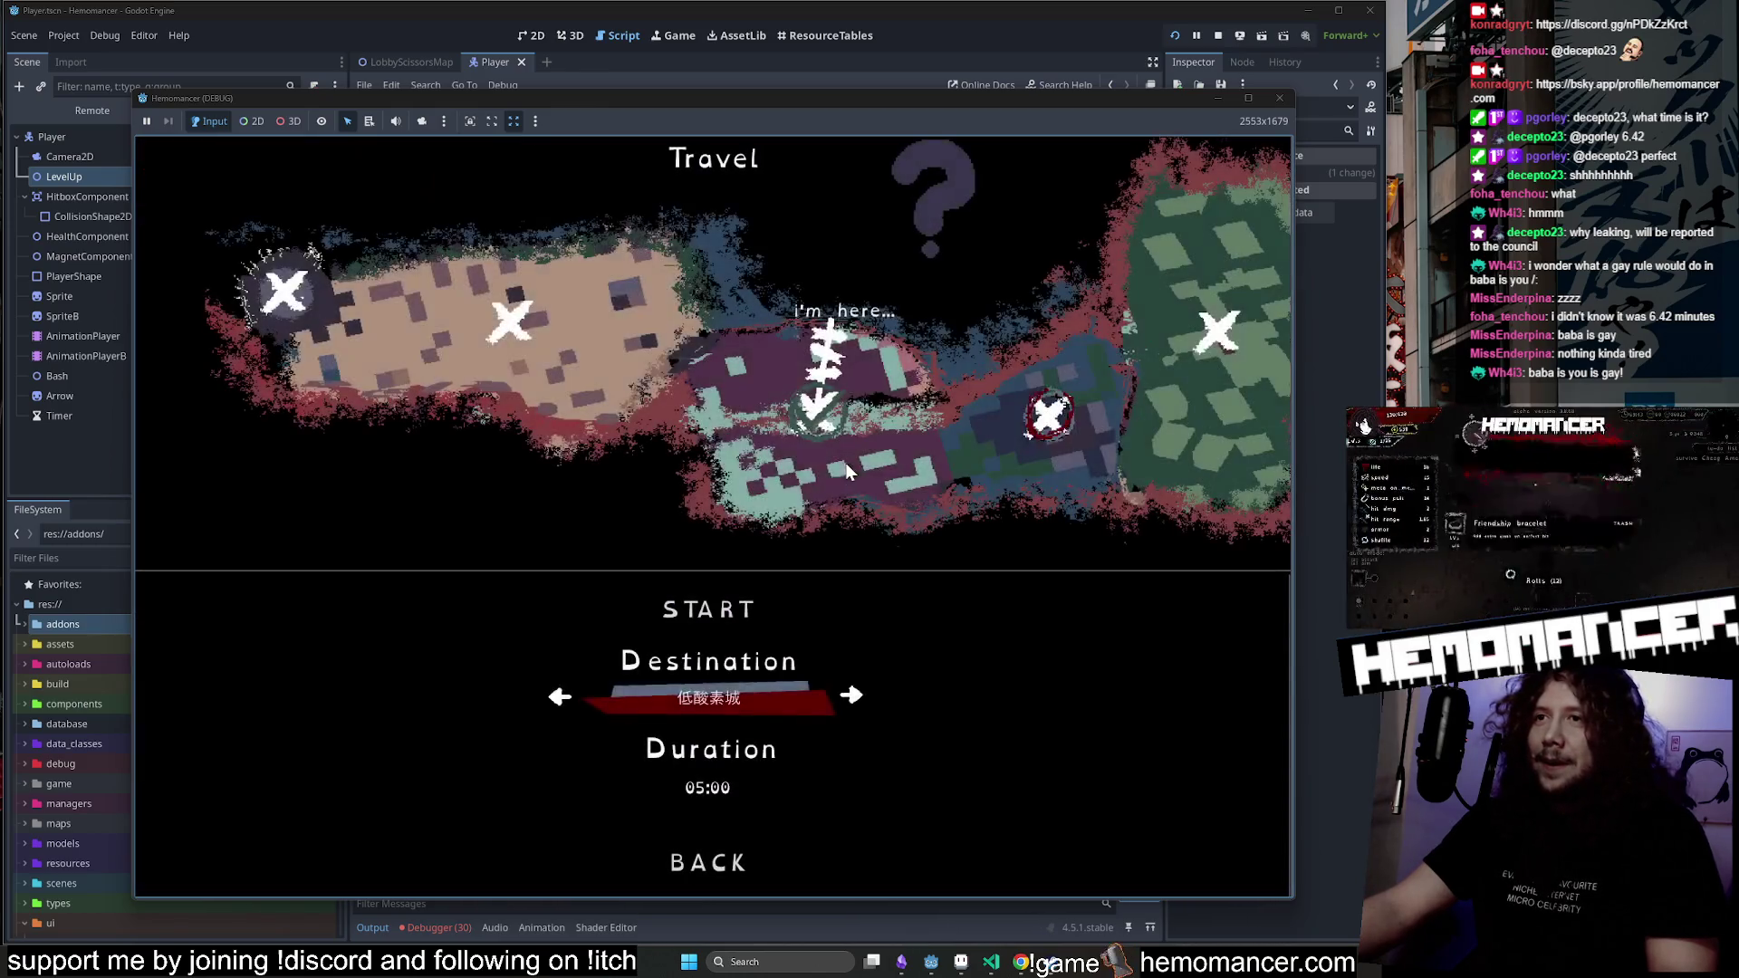
pyautogui.click(694, 613)
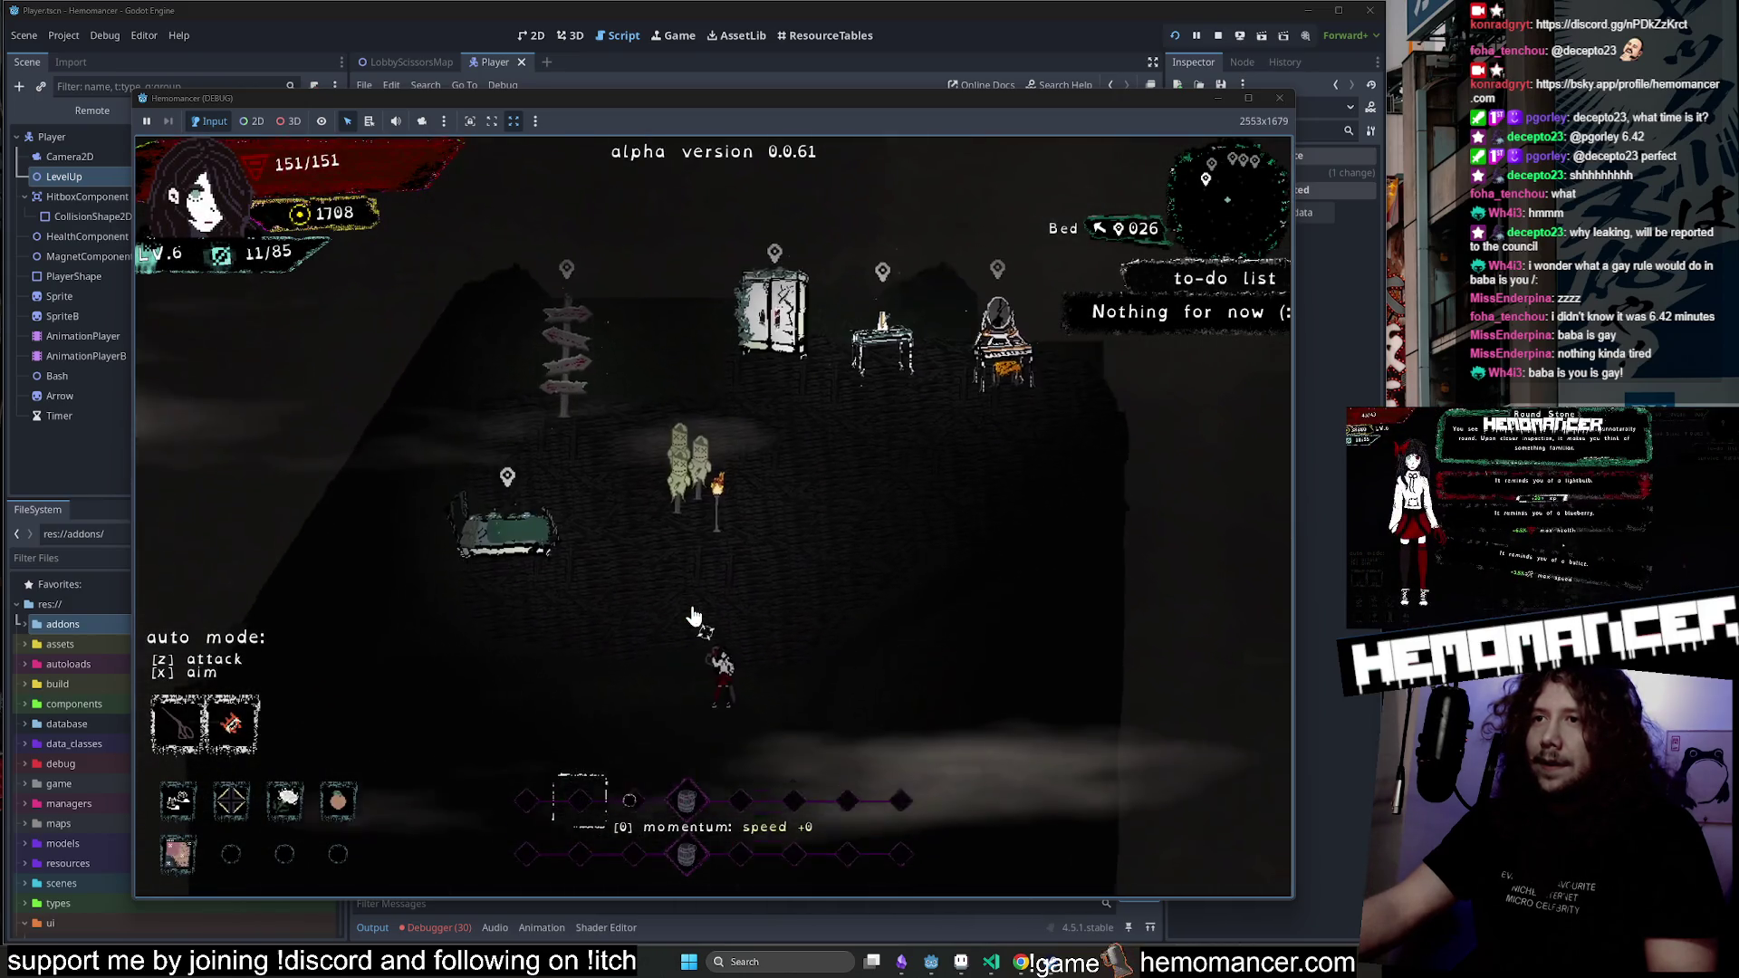
# Walk around the dim lobby between the bed and signpole, then quit to the main menu.
pyautogui.press('s')
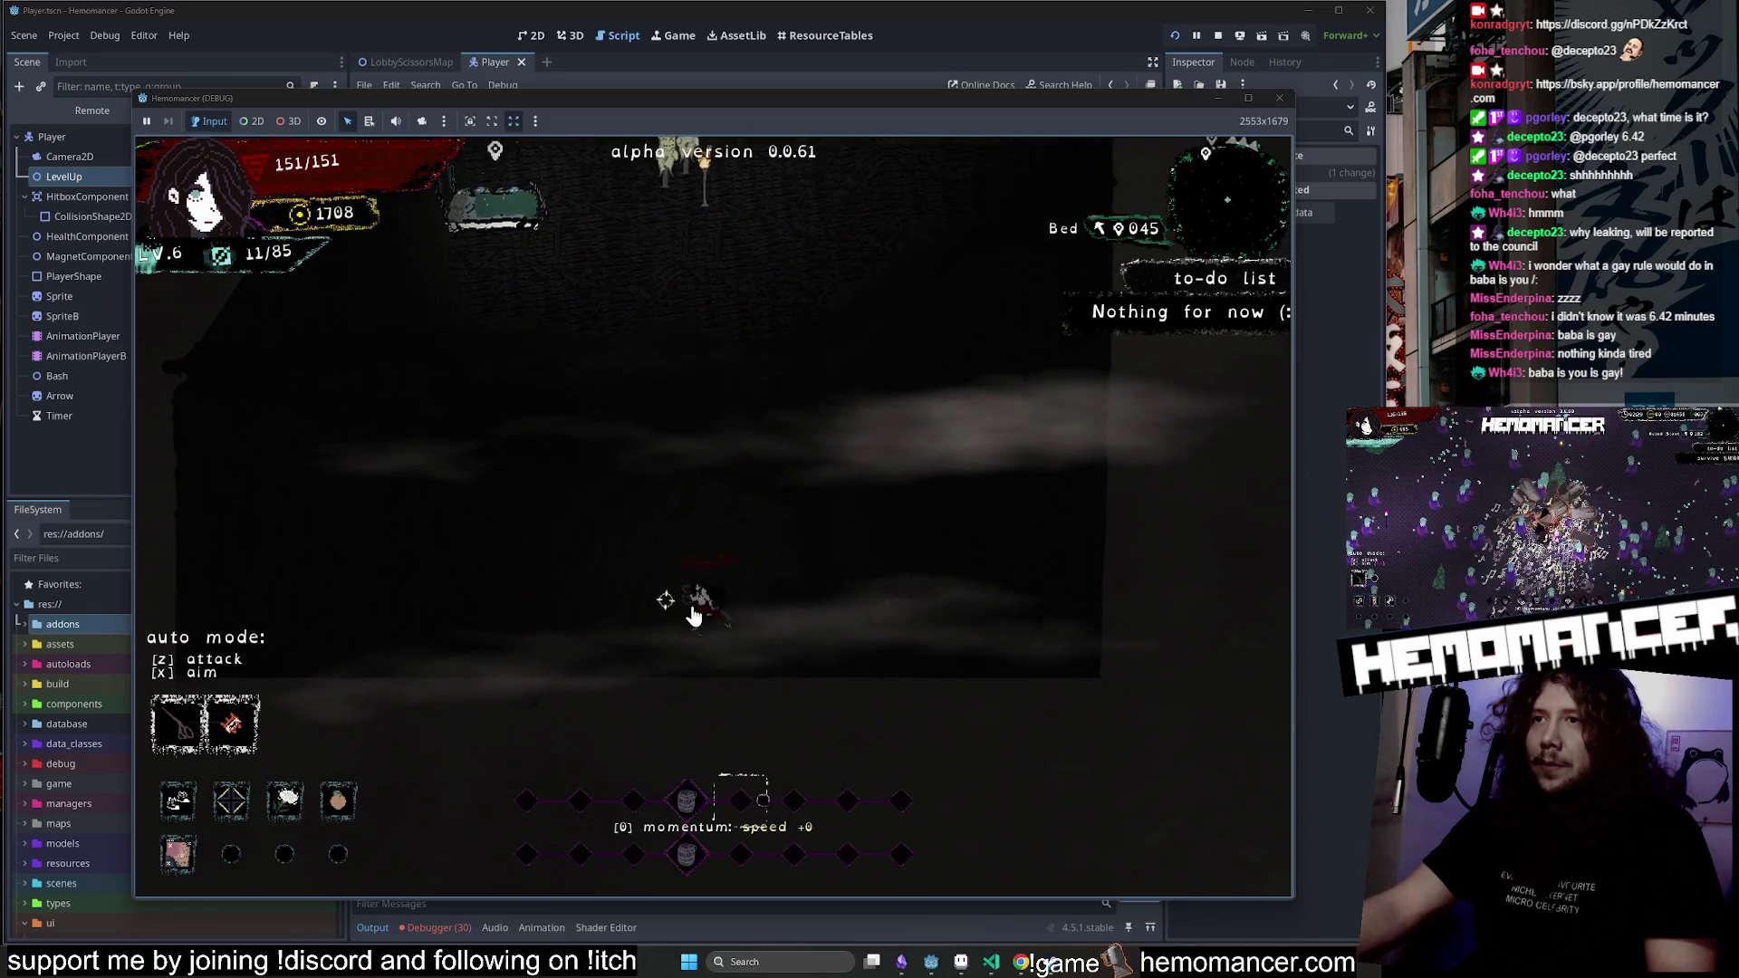
pyautogui.press('w')
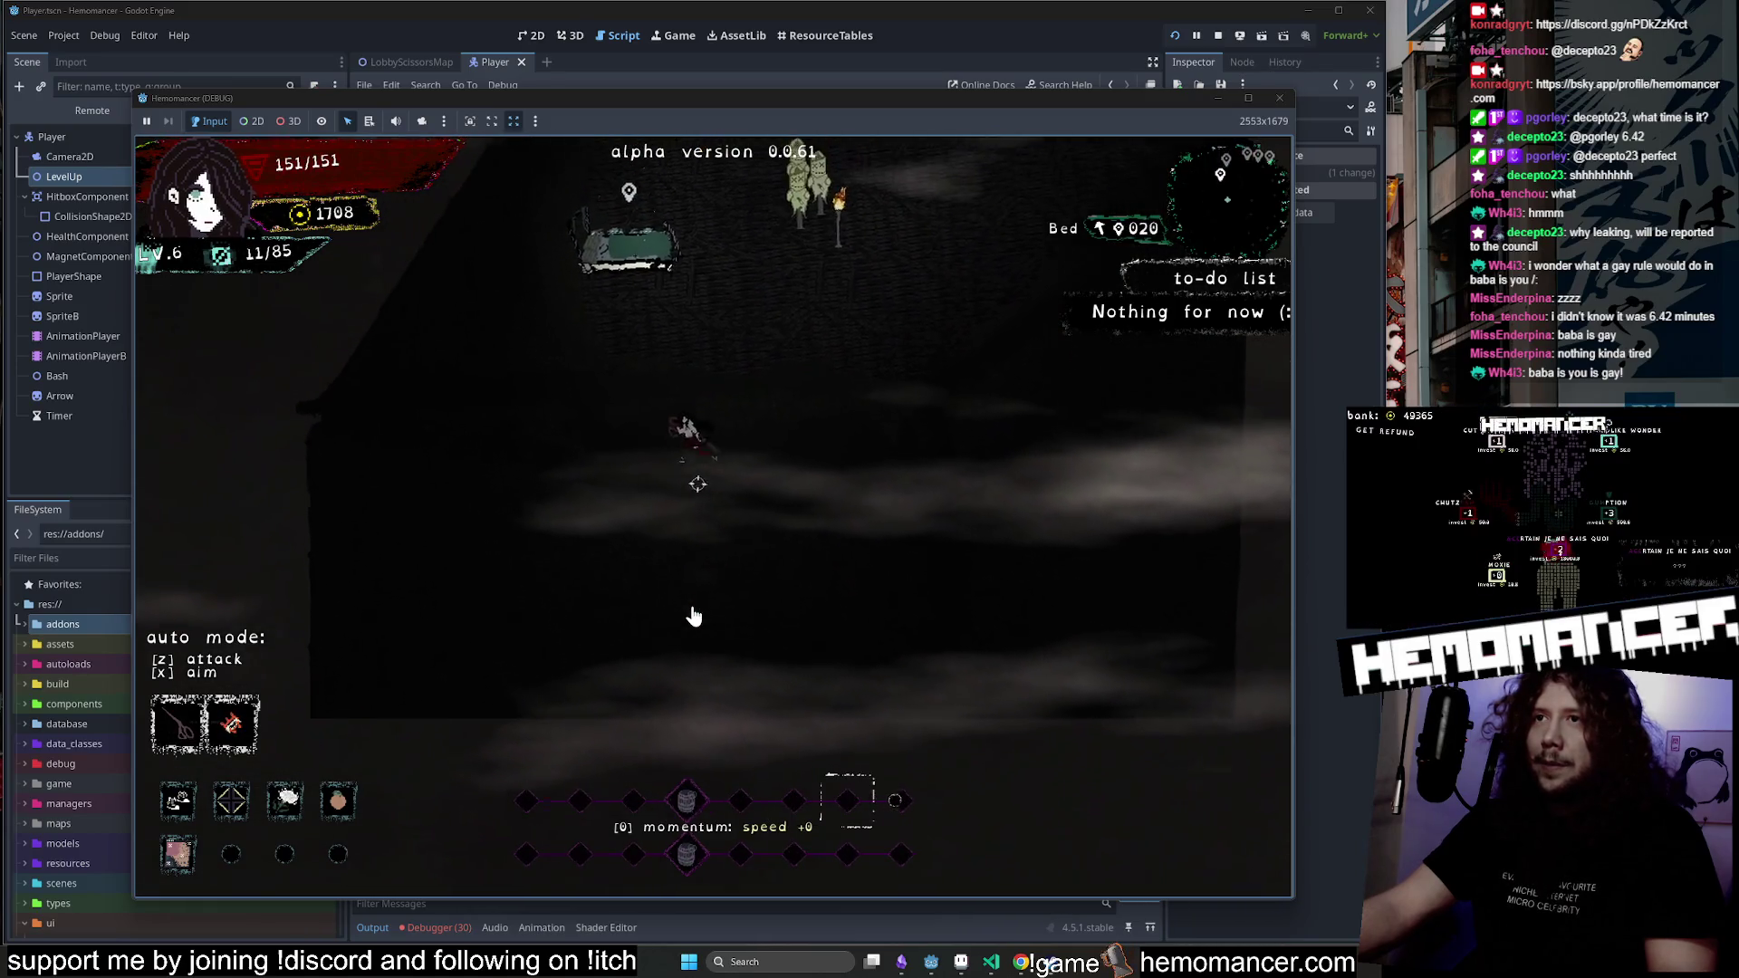
pyautogui.press('a')
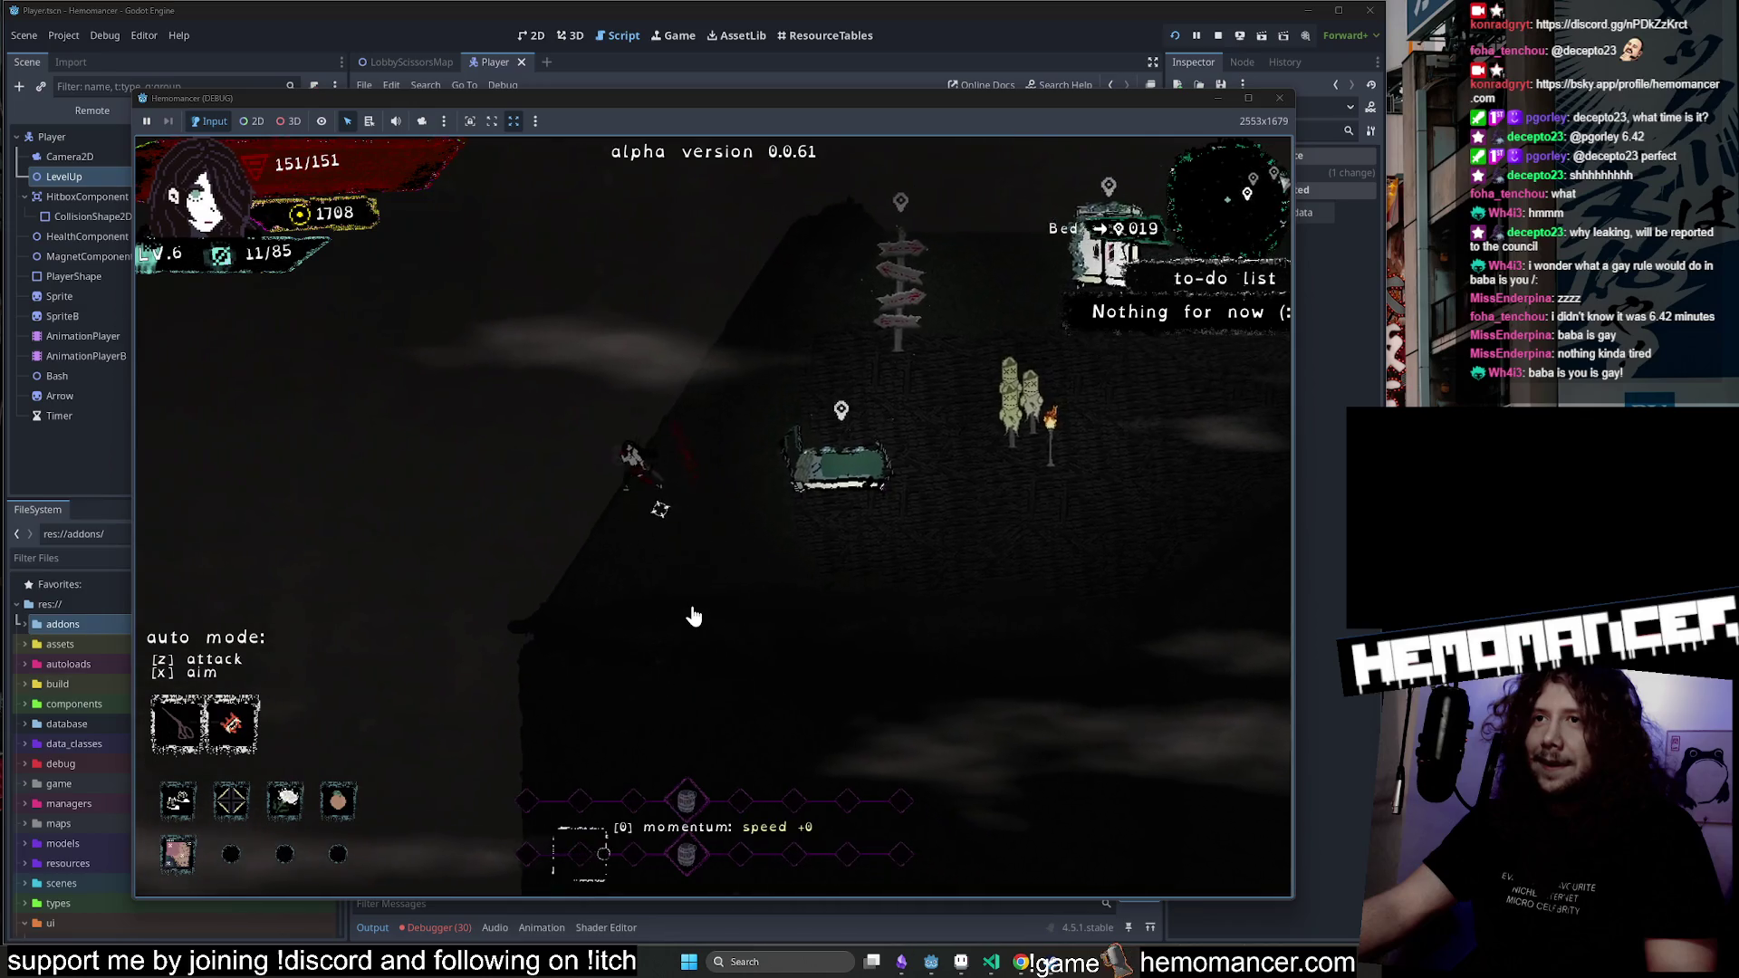
pyautogui.press('a')
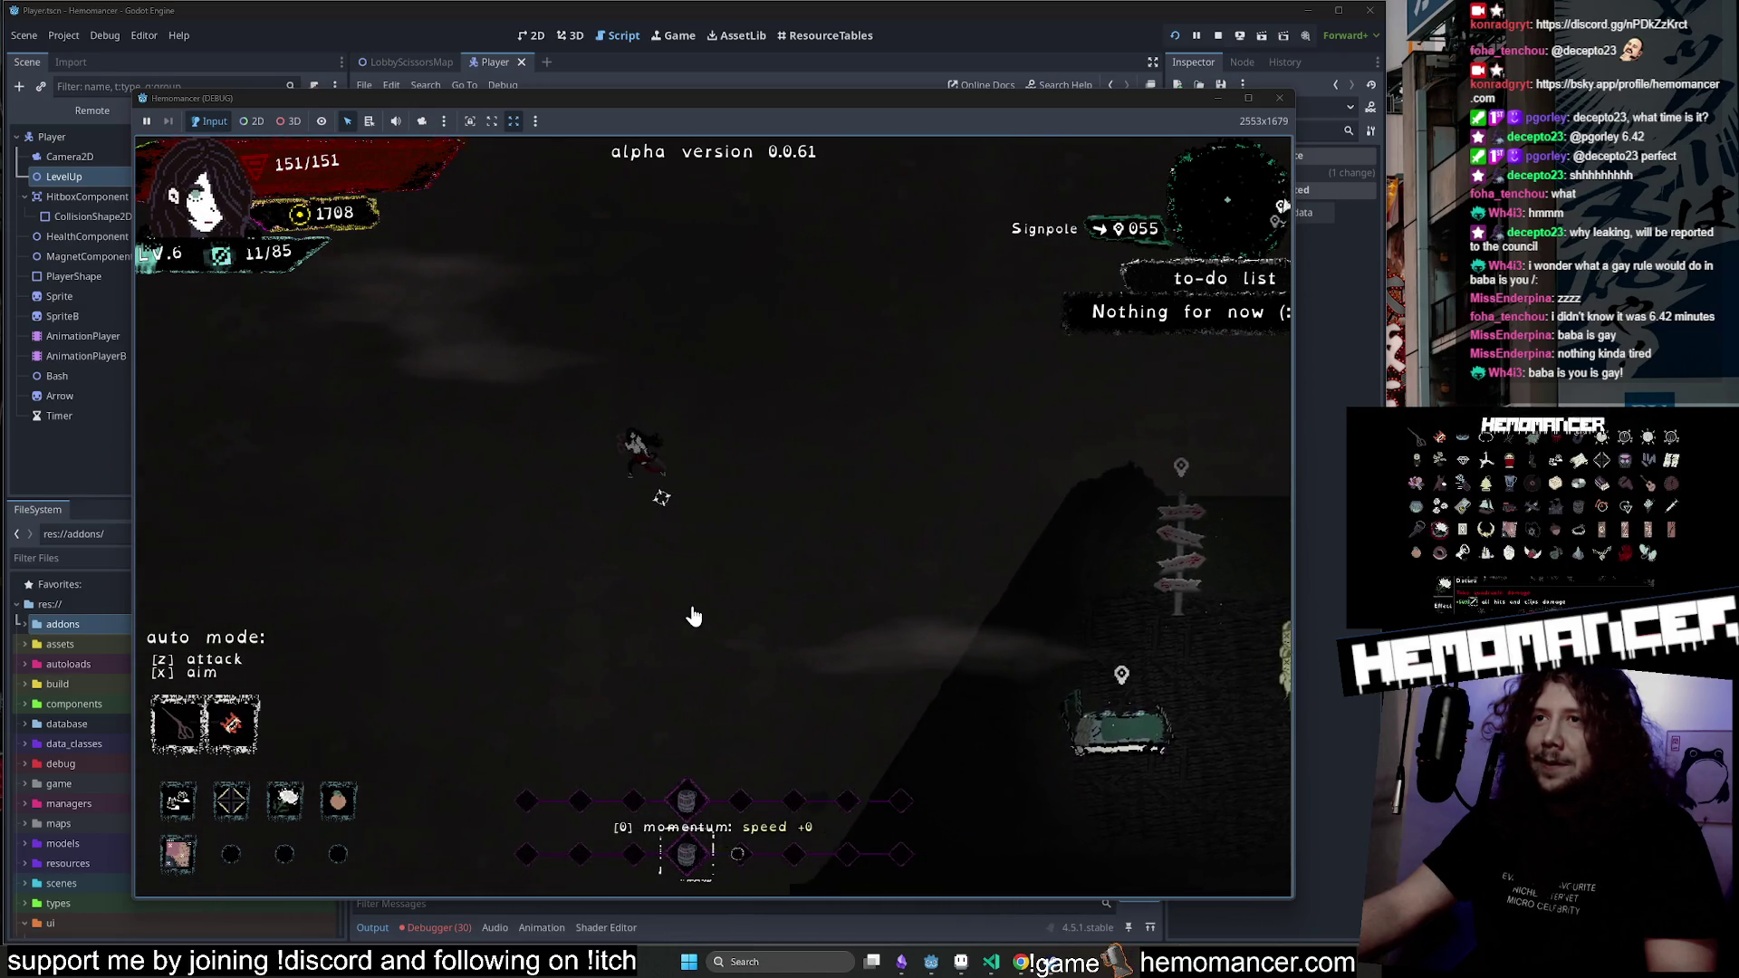
pyautogui.press('w')
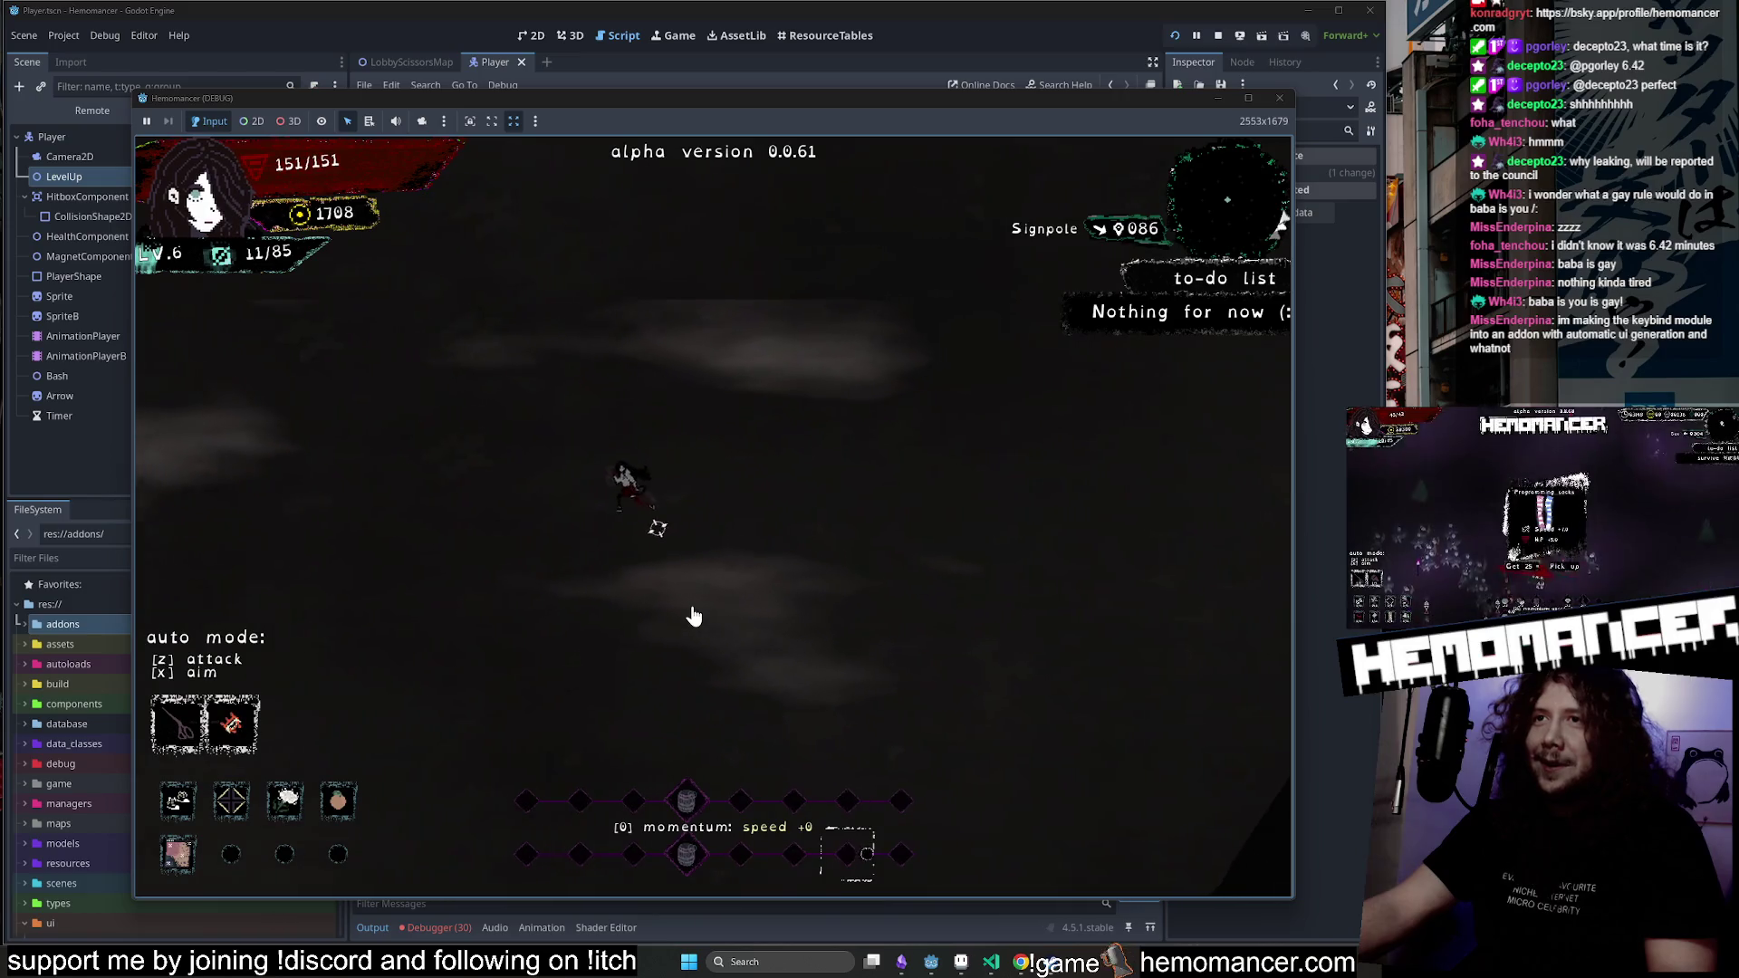
pyautogui.press('s')
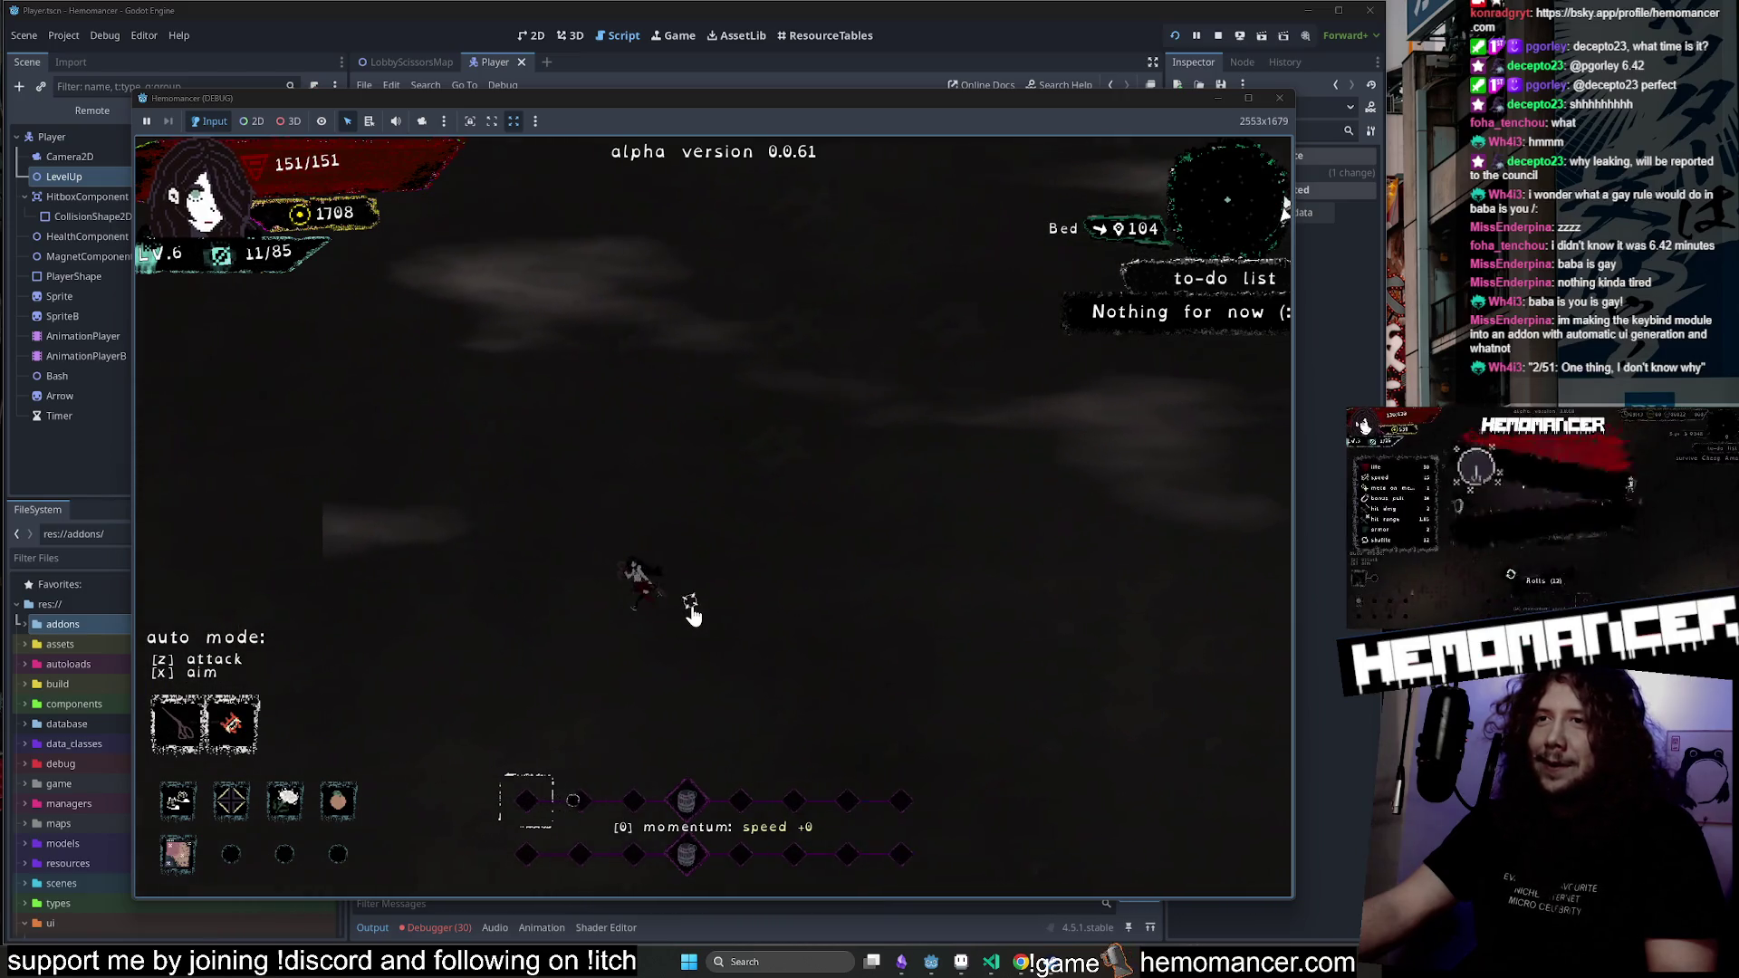
pyautogui.press('d')
pyautogui.press('w')
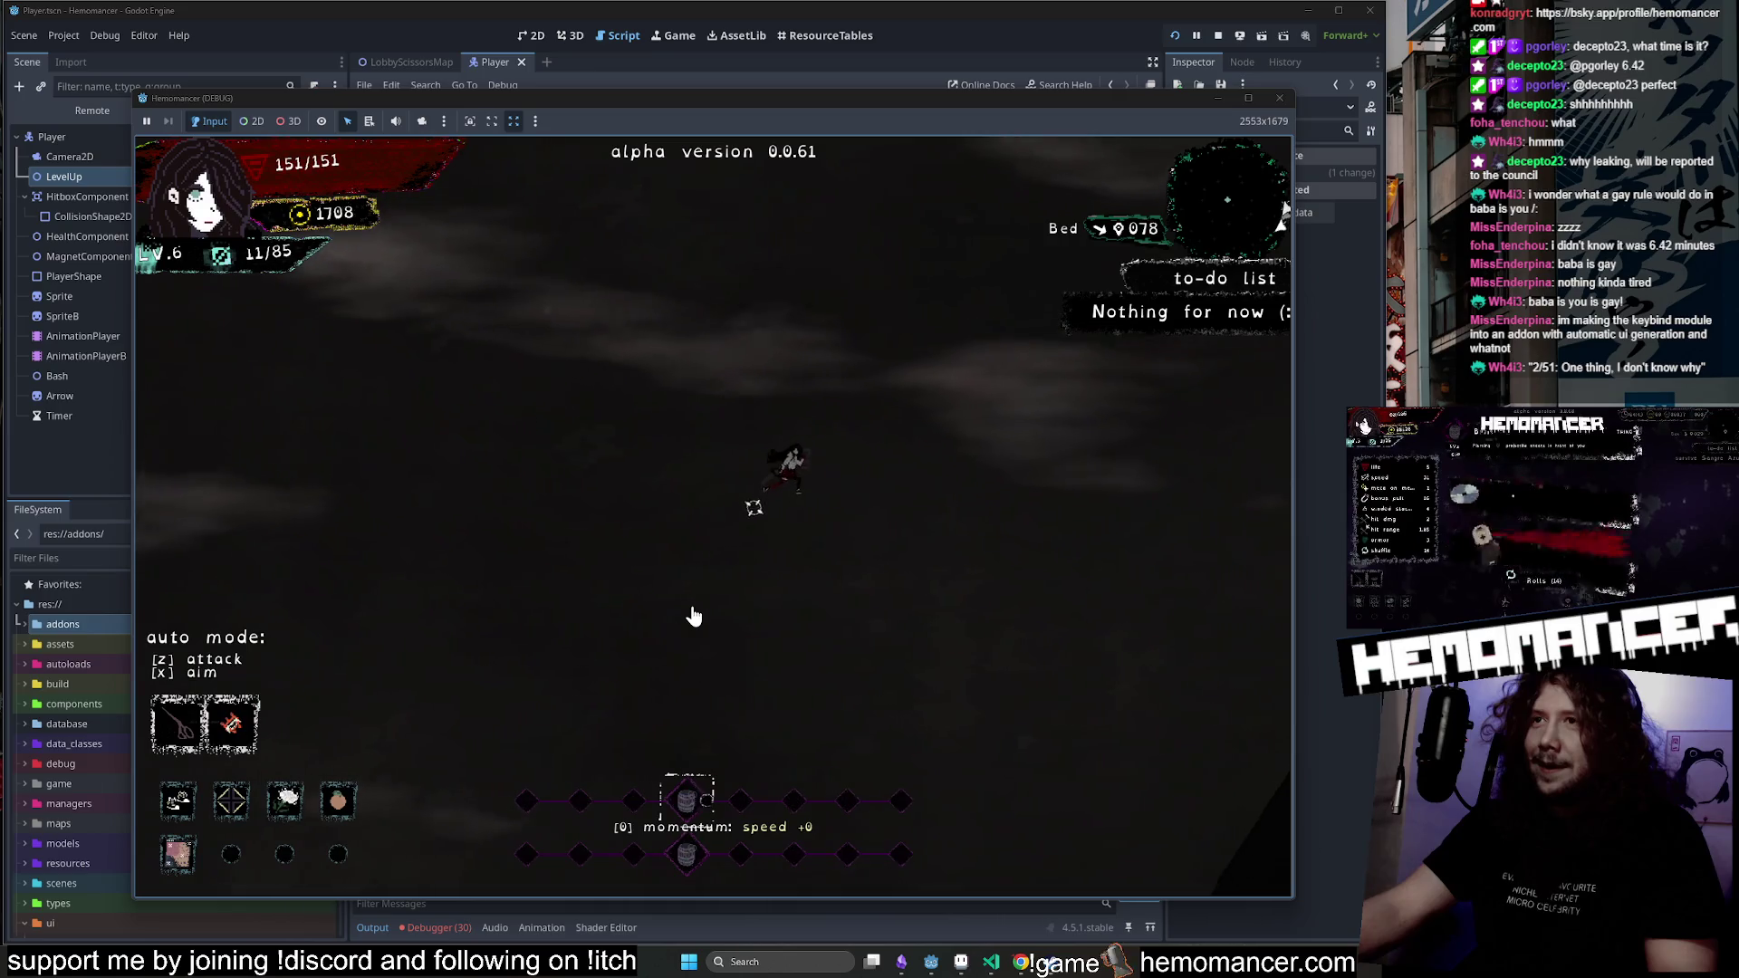
pyautogui.press('Escape')
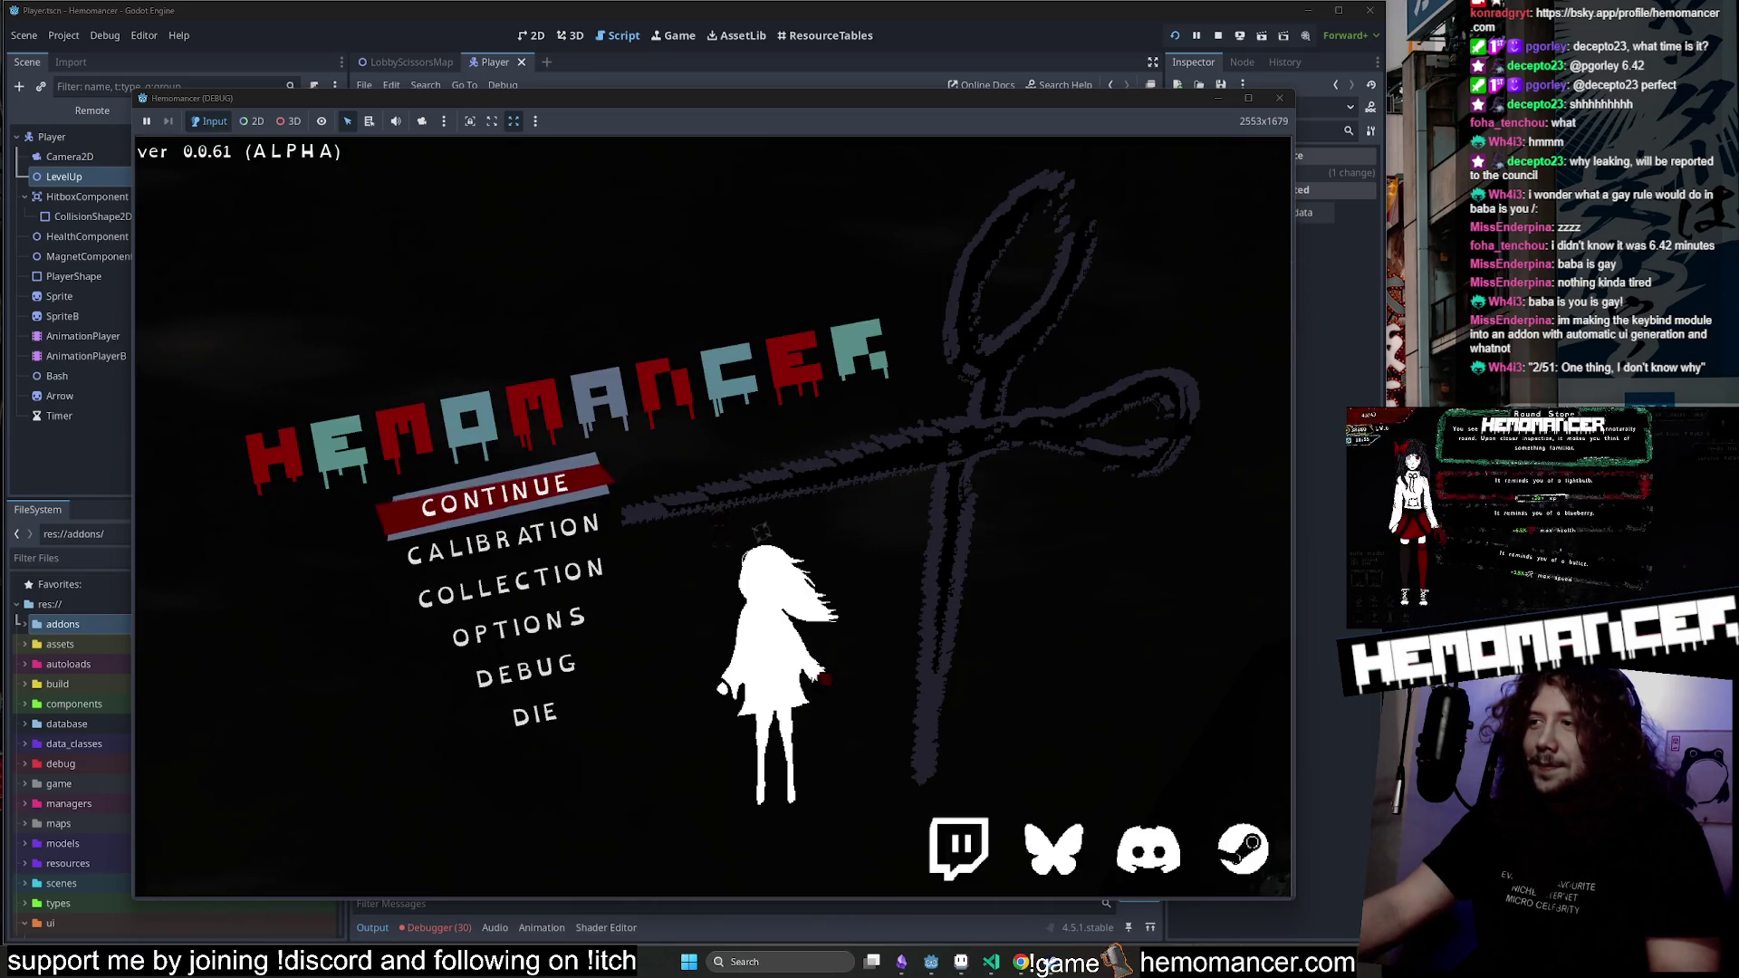
# Preview the other taskbar windows, then bring the Godot editor back to the front.
pyautogui.click(1000, 974)
pyautogui.click(986, 971)
pyautogui.click(1006, 968)
pyautogui.click(1009, 971)
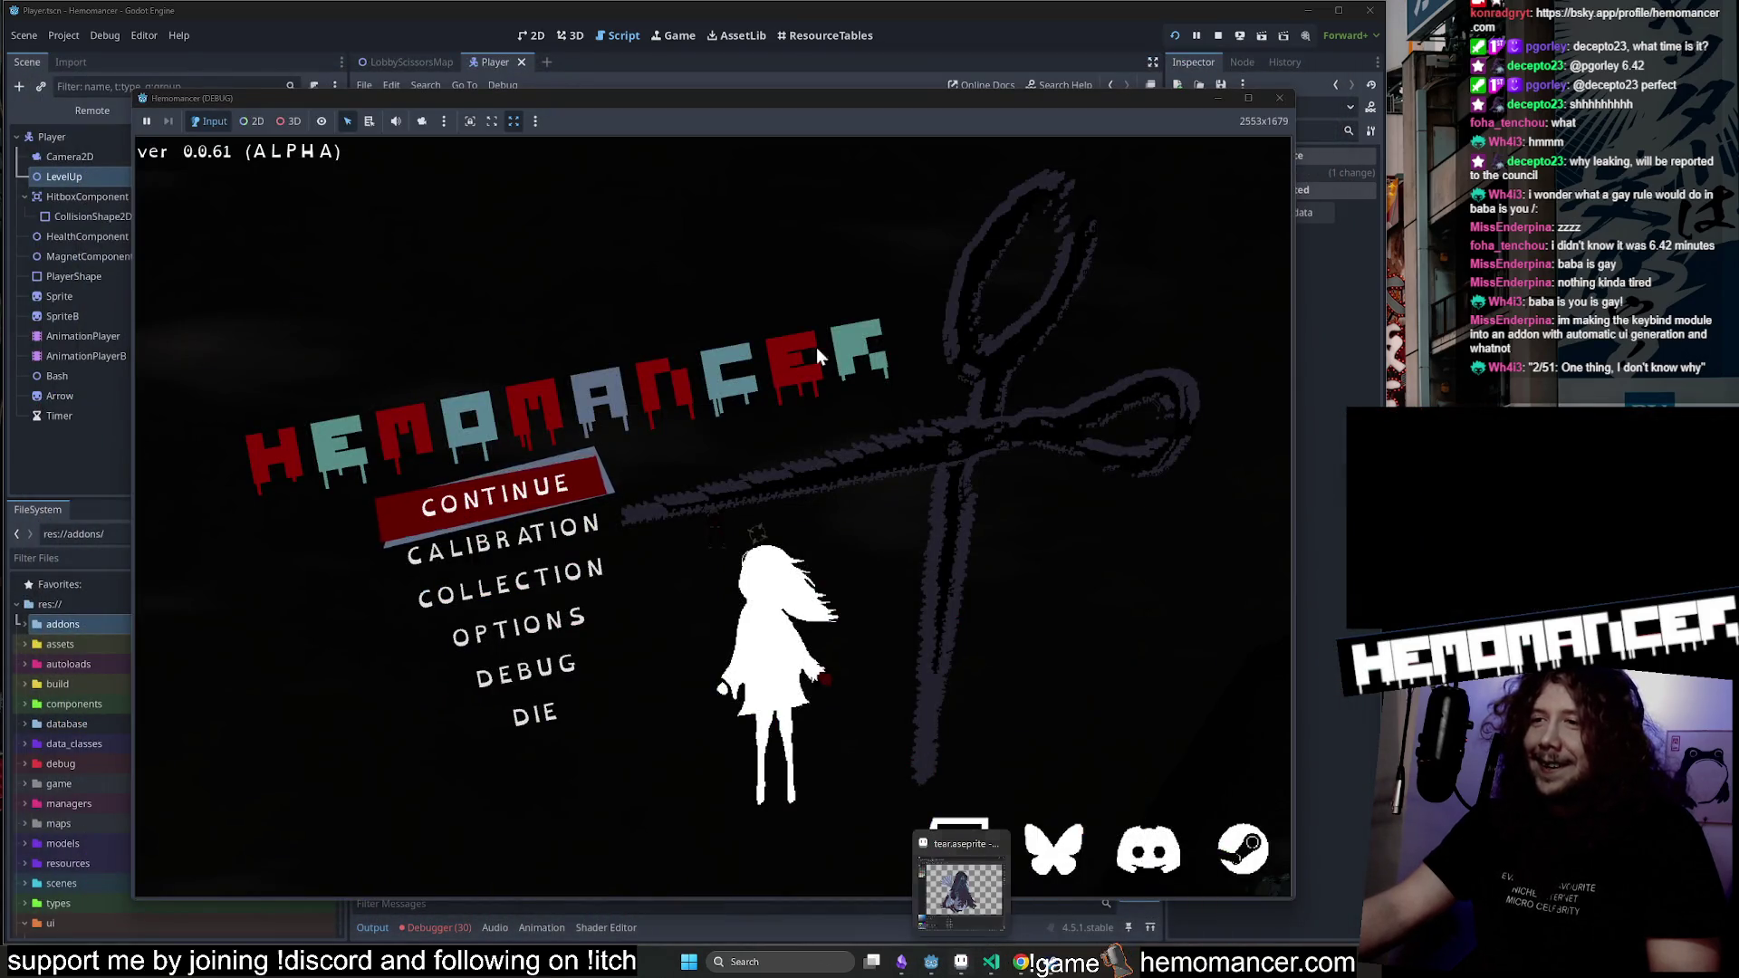
pyautogui.click(768, 29)
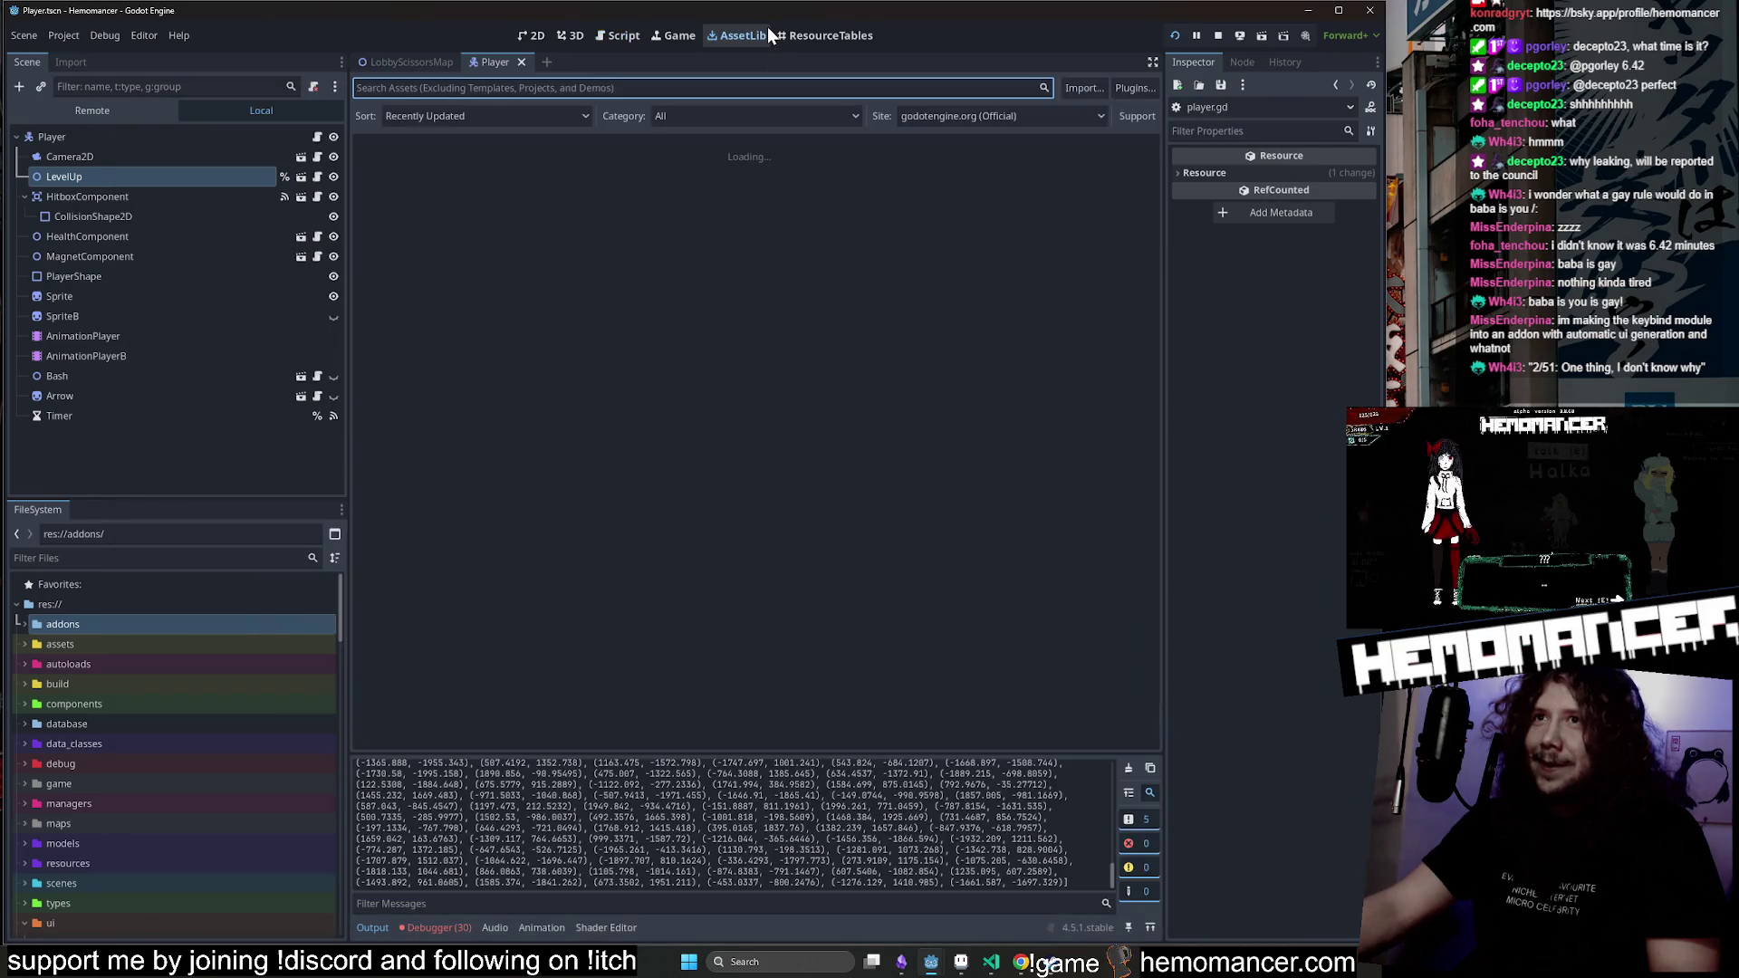
# Open the LobbyScissorsMap scene, dismiss the revoke-unique-name prompt, and open its lobby_map.gd script.
pyautogui.click(398, 60)
pyautogui.click(312, 143)
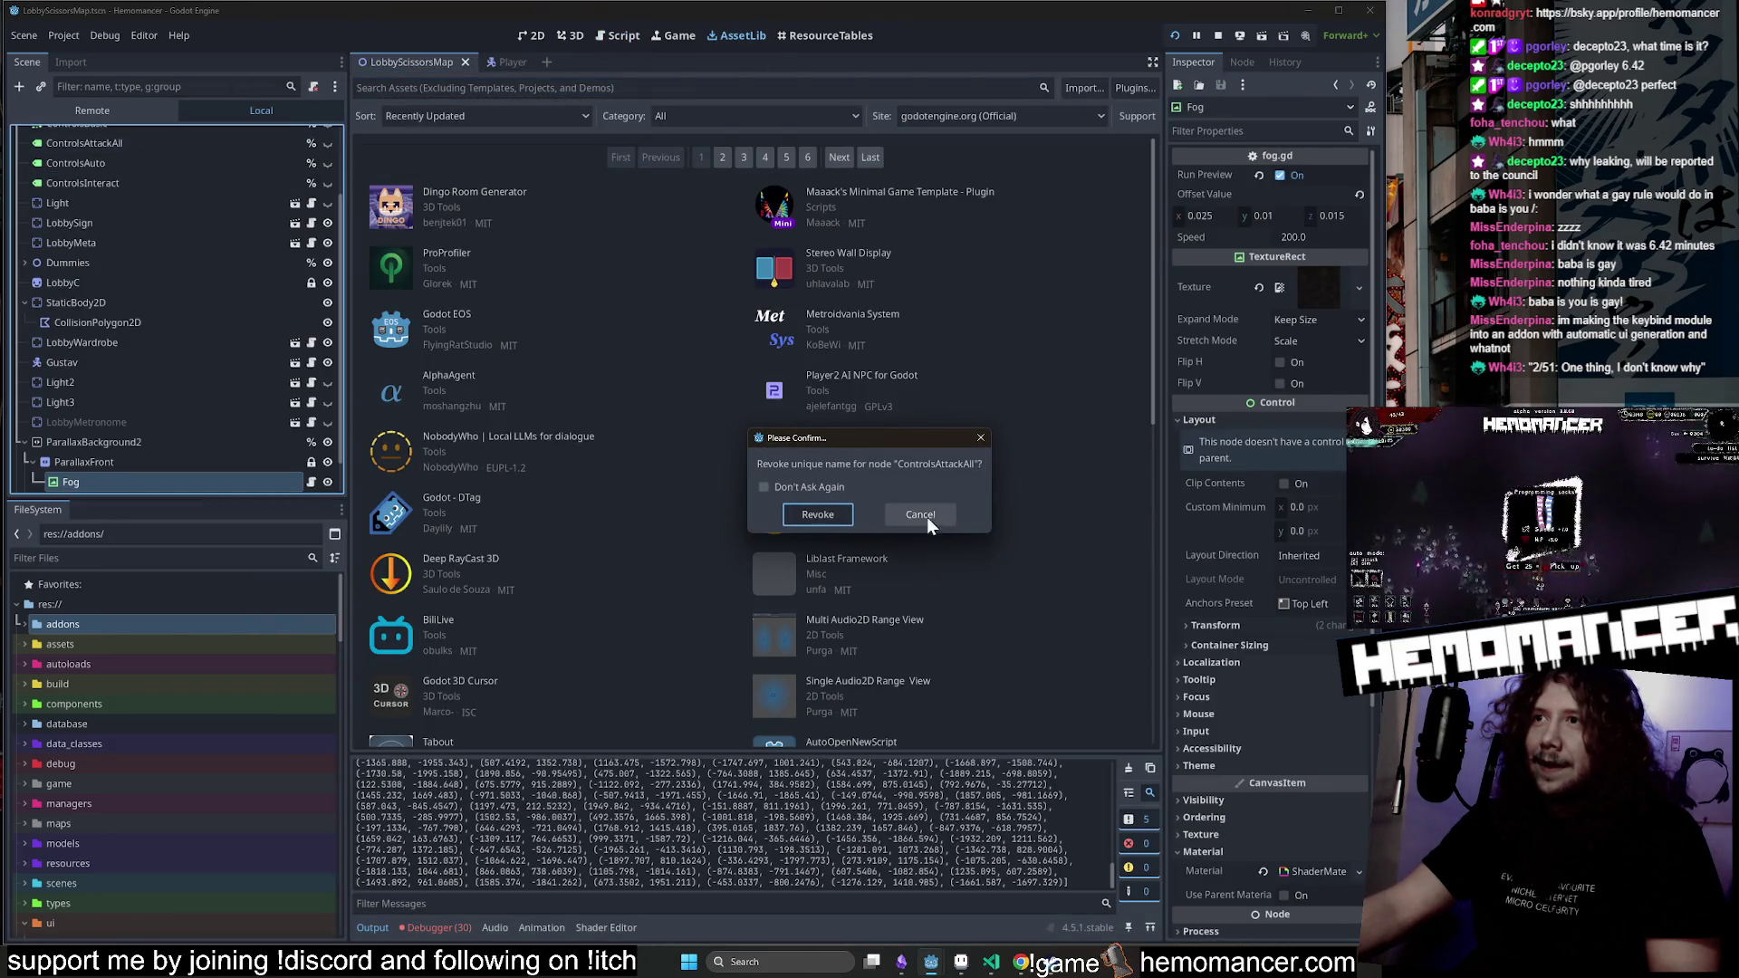
pyautogui.click(920, 514)
pyautogui.scroll(3, 199, 272)
pyautogui.click(313, 138)
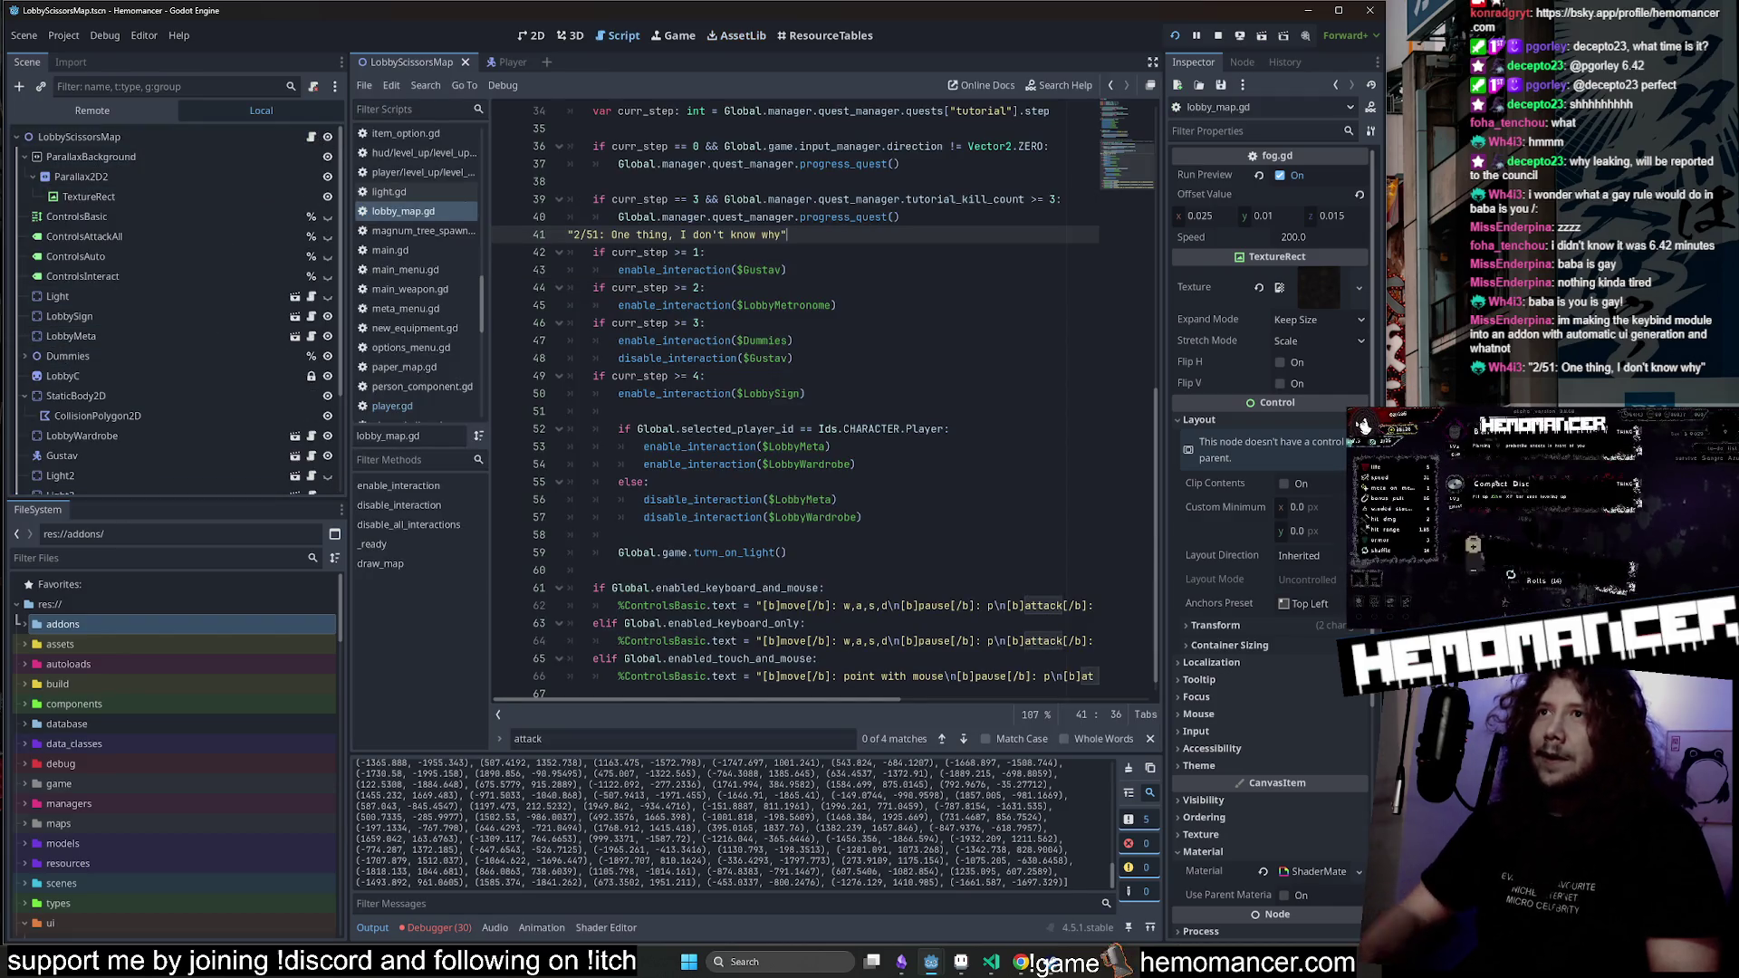
# Add a signed, dated comment quoting '2/51: One thing, I don't know why' on line 42 and save.
pyautogui.press('Return')
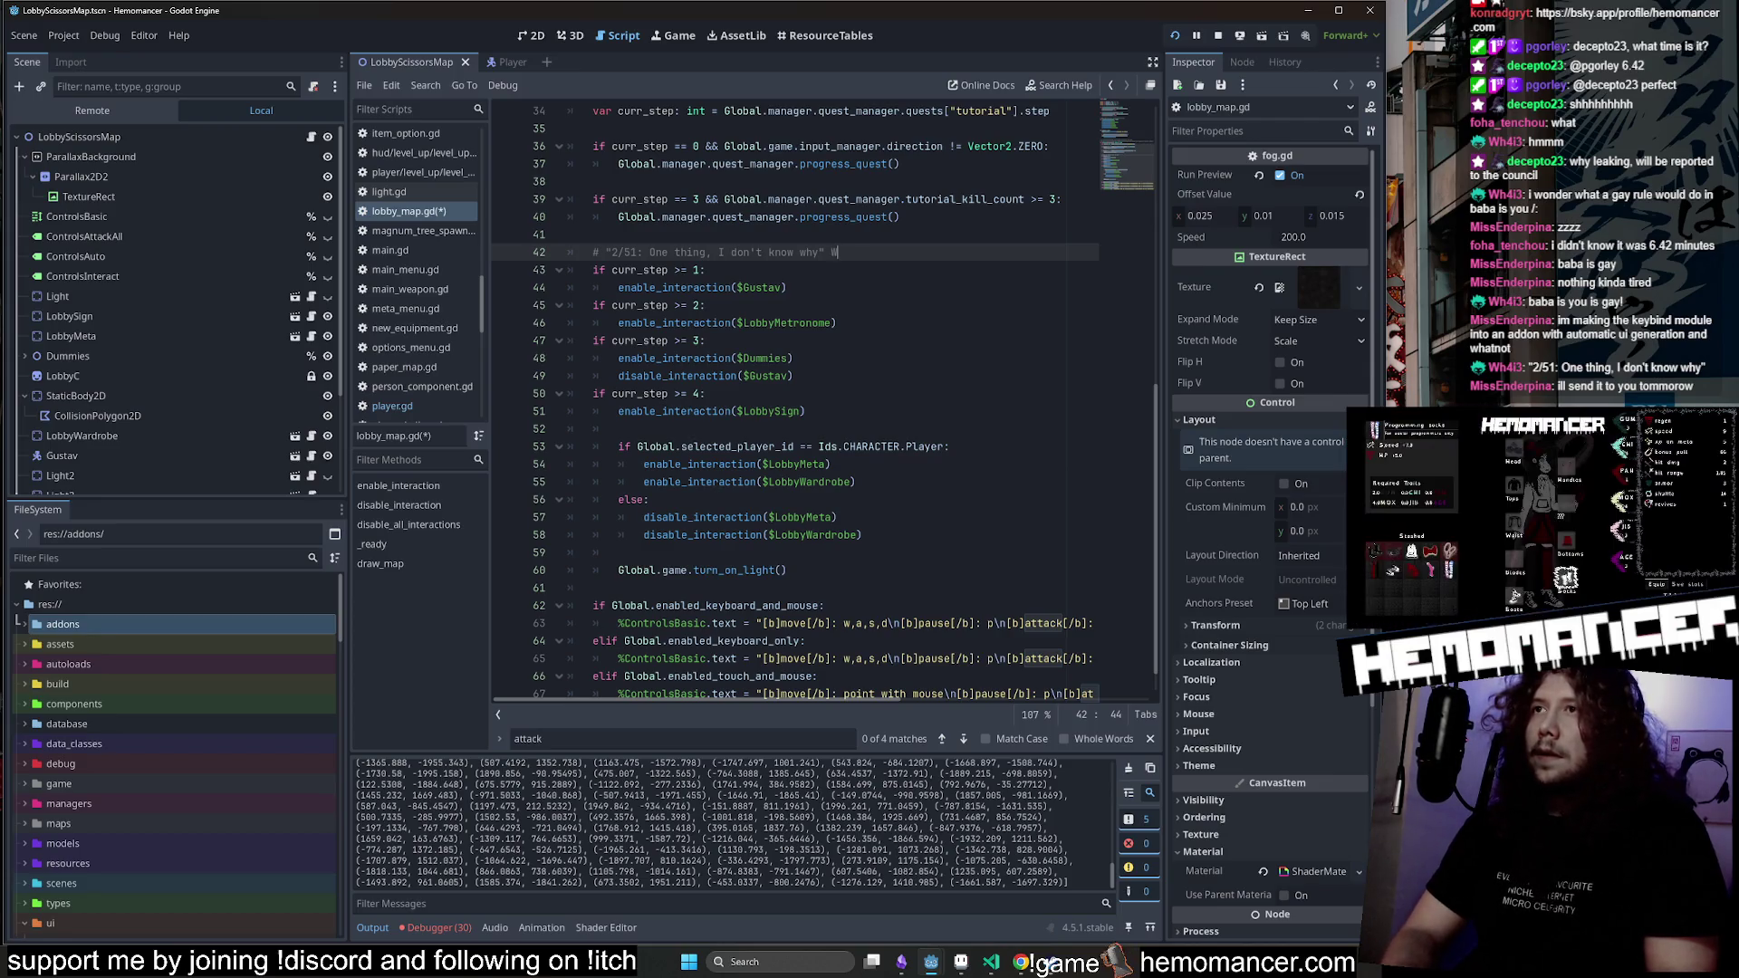
pyautogui.write('hale')
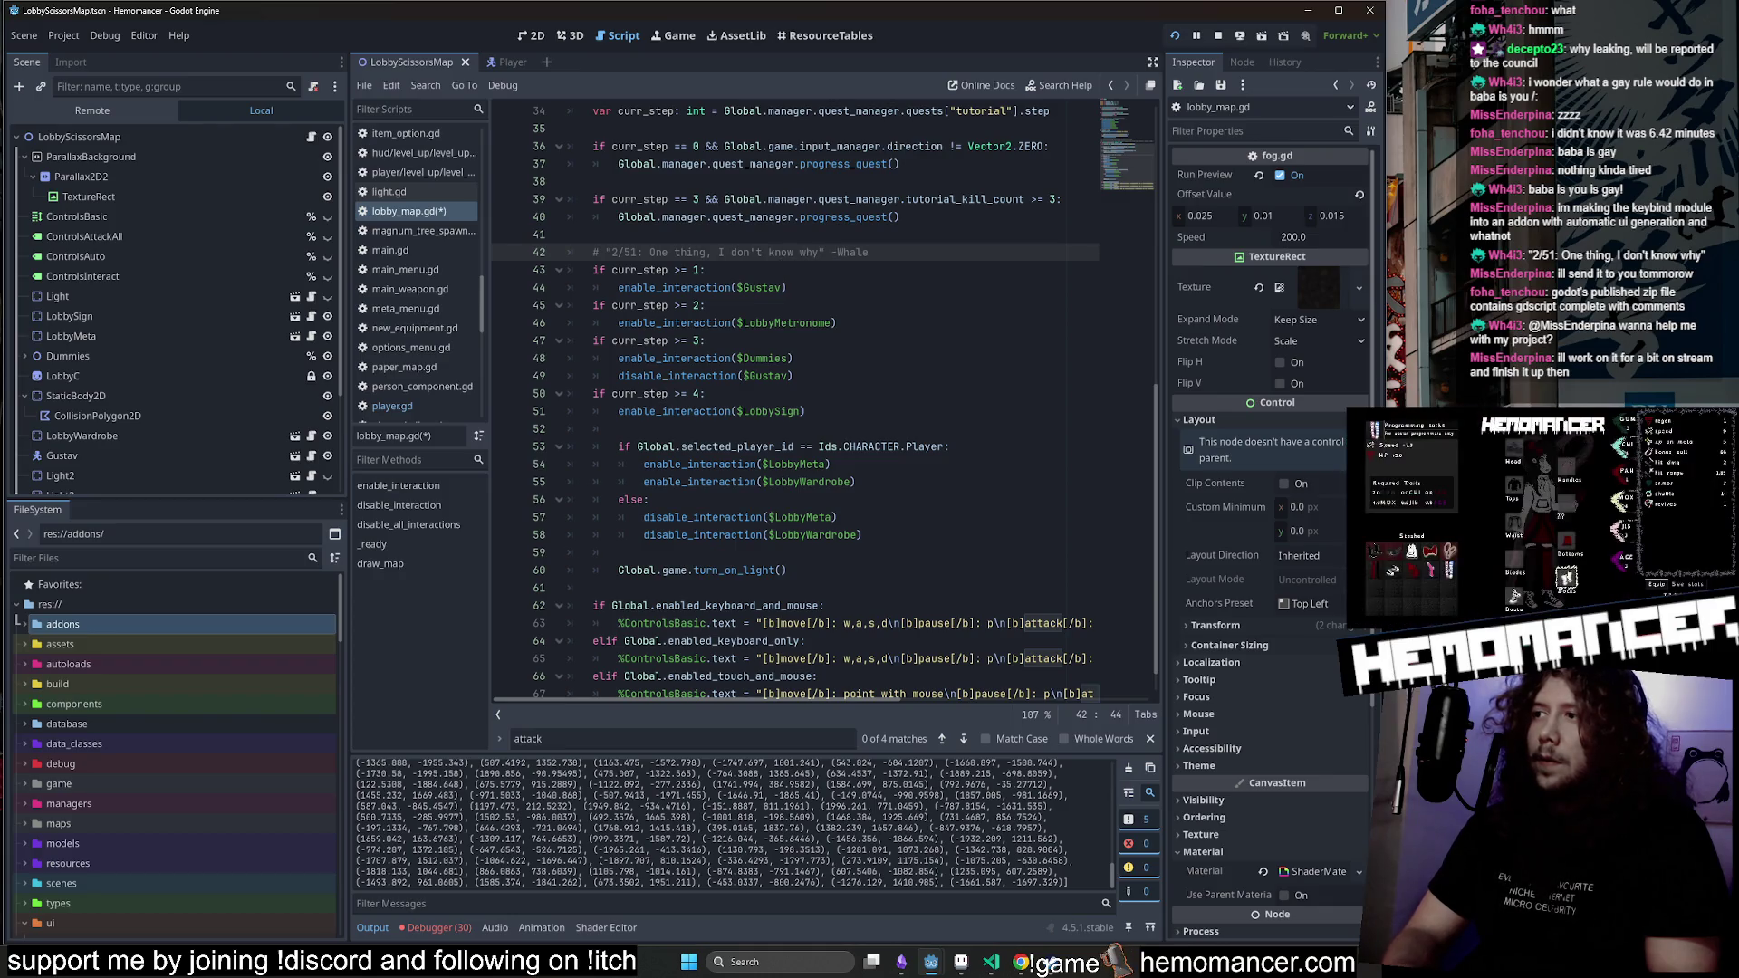
pyautogui.click(594, 270)
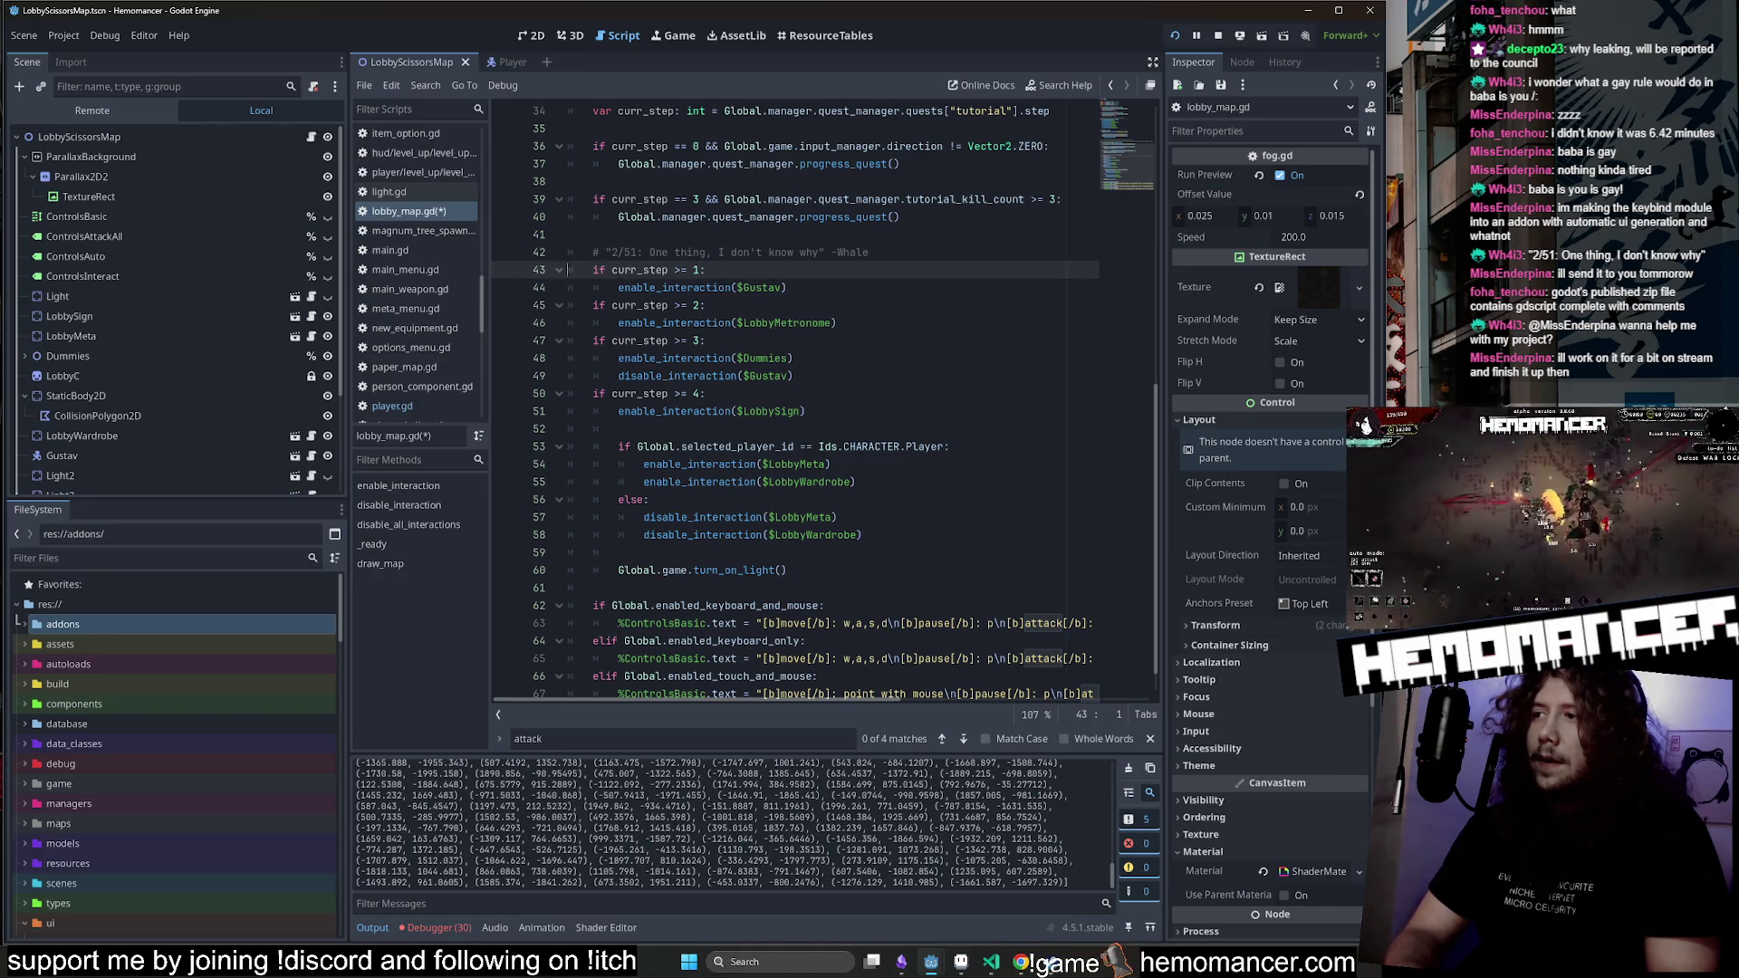
pyautogui.click(867, 252)
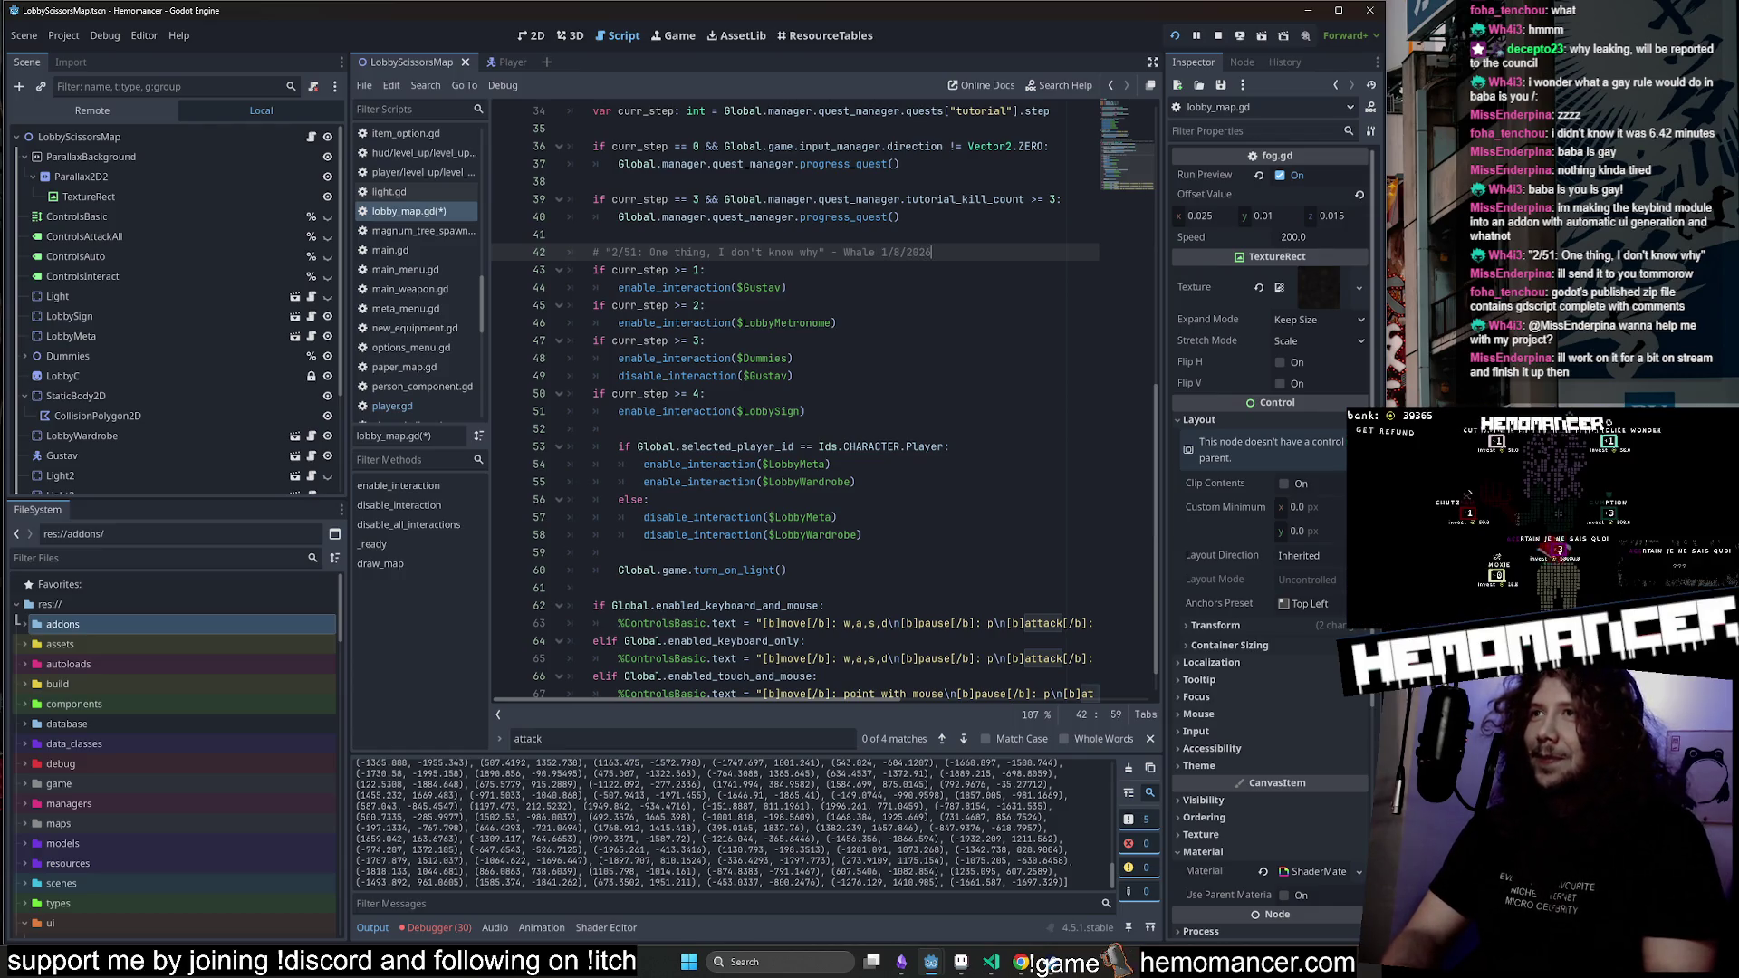
pyautogui.click(838, 323)
pyautogui.hotkey('ctrl', 's')
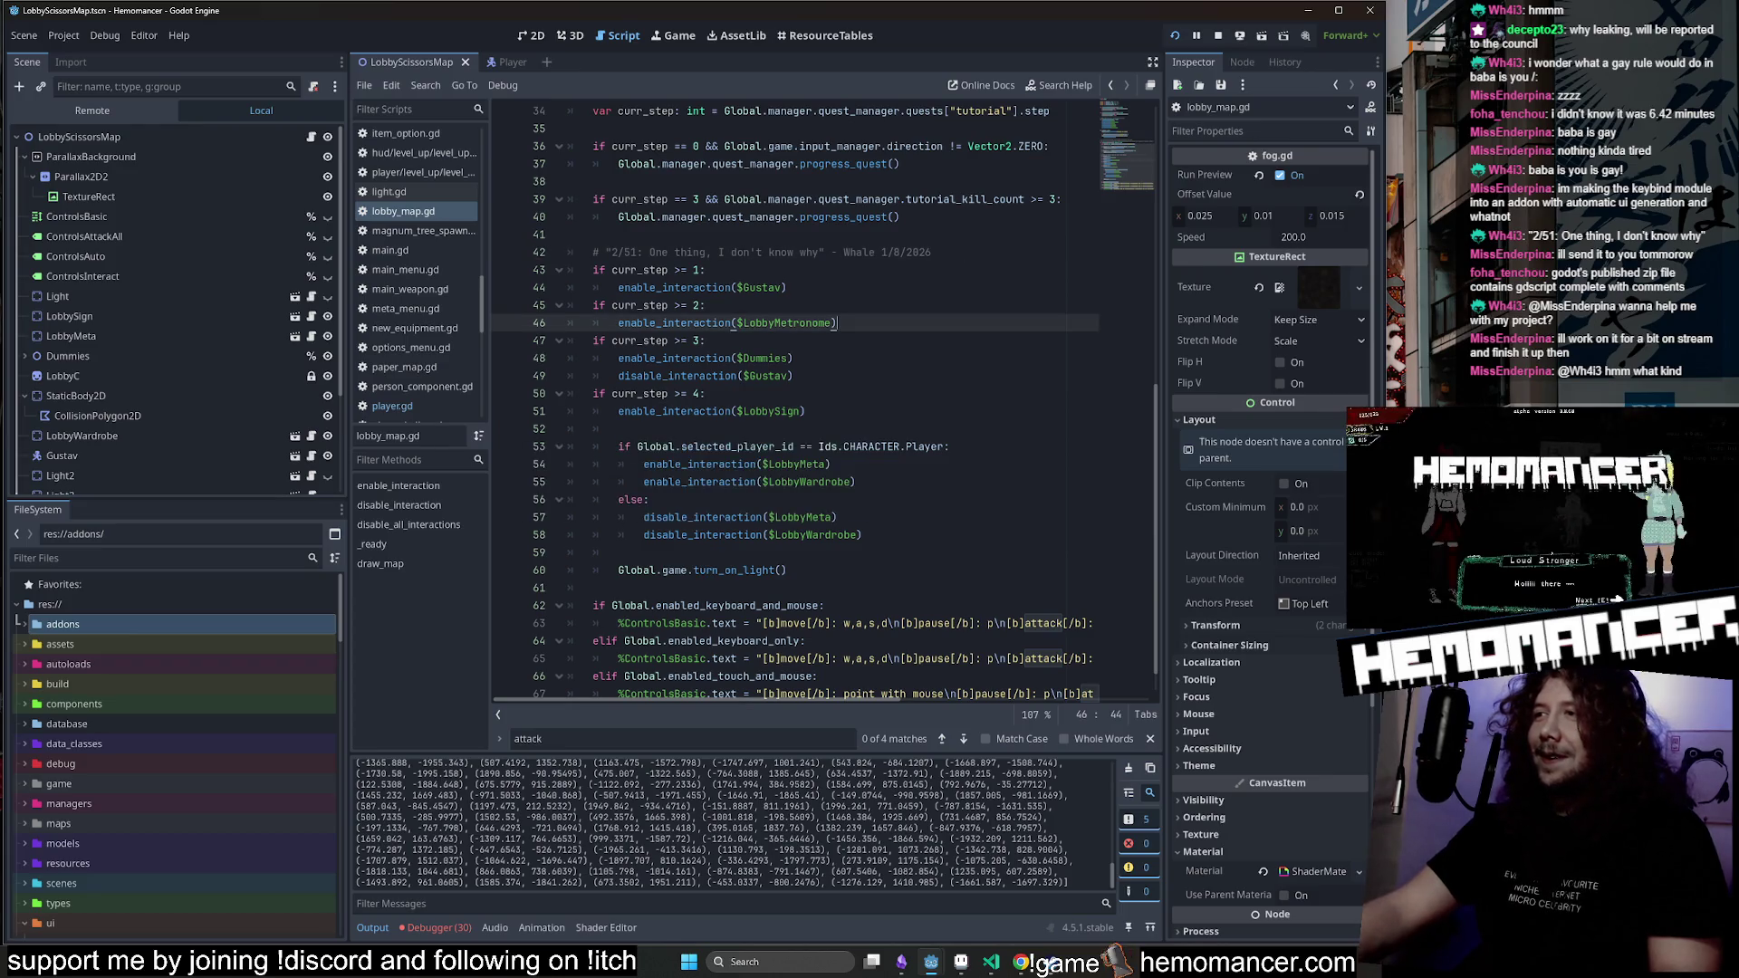
pyautogui.doubleClick(598, 252)
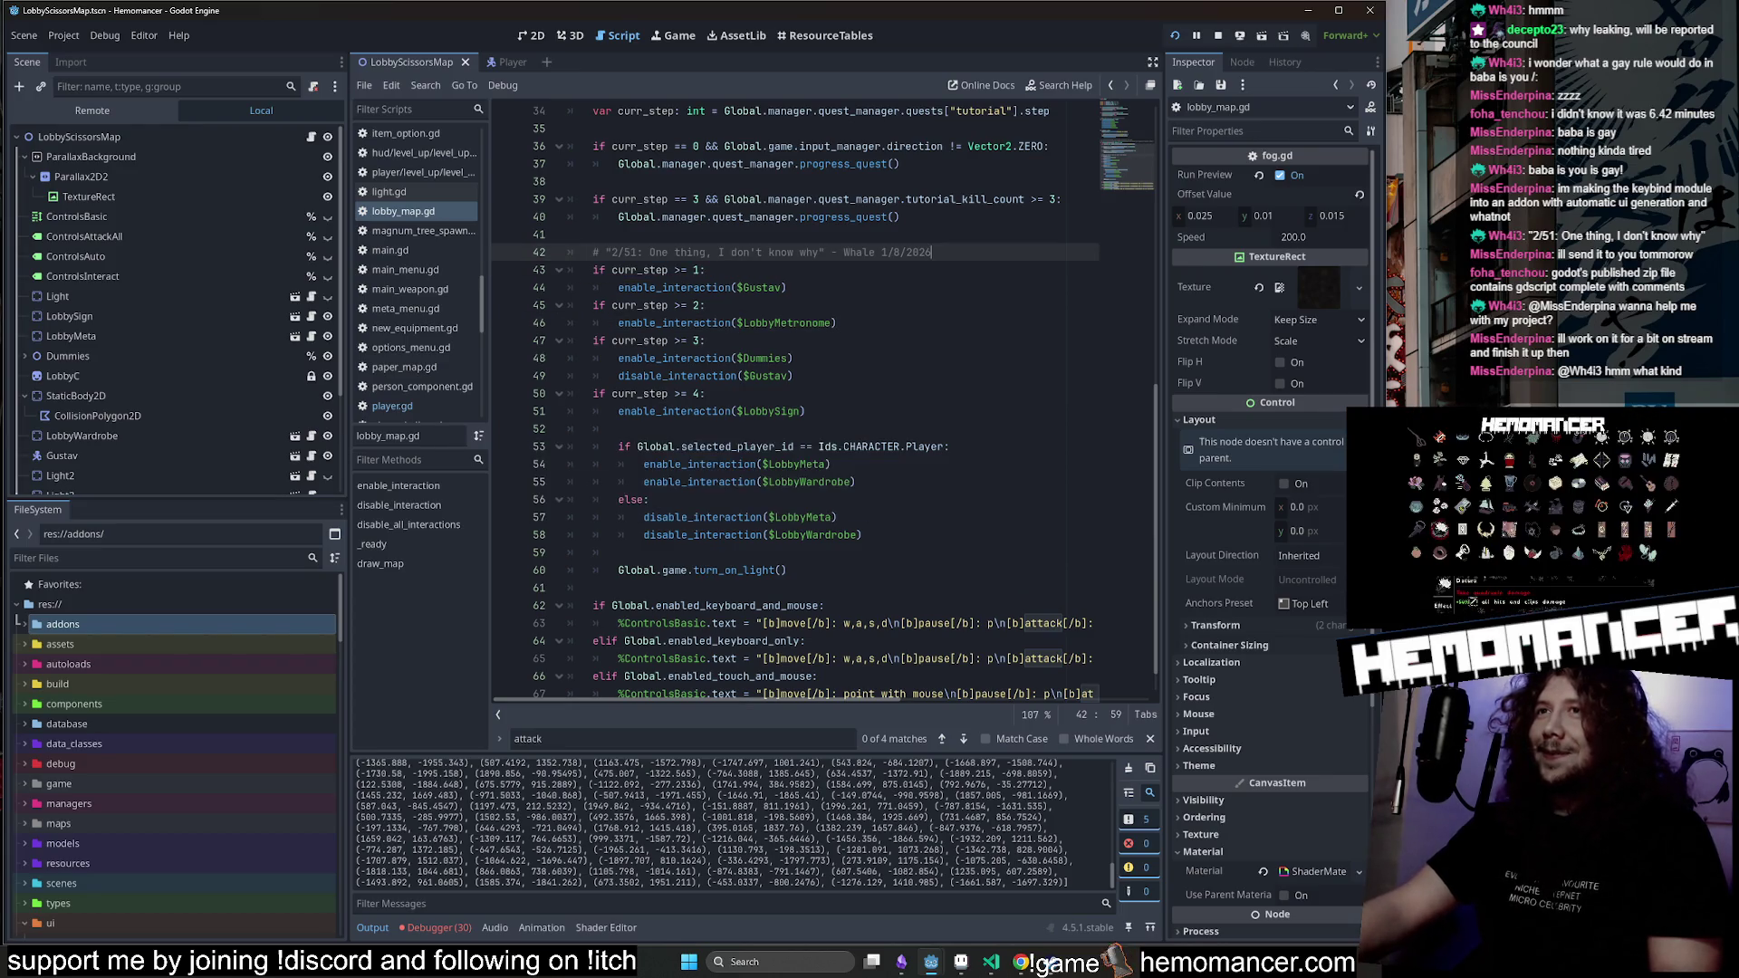
pyautogui.click(708, 252)
pyautogui.scroll(2, 815, 408)
# Save the scene, clear the Output log and relaunch Hemomancer with F5.
pyautogui.hotkey('ctrl', 's')
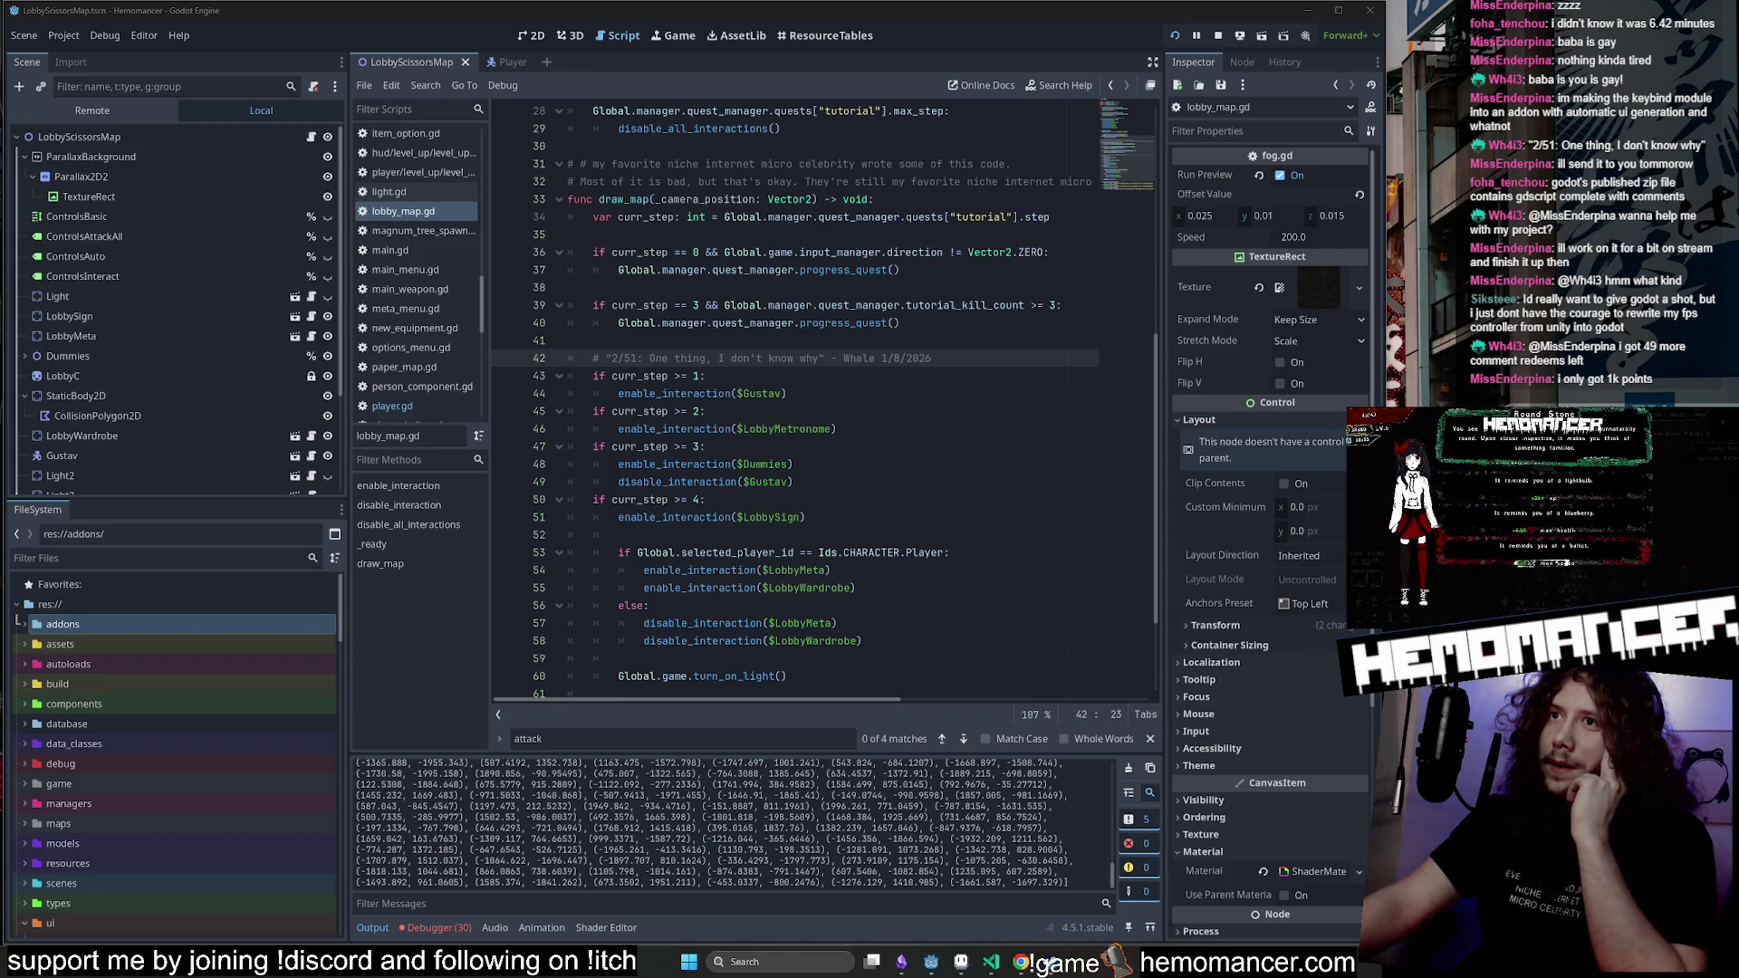
pyautogui.click(787, 393)
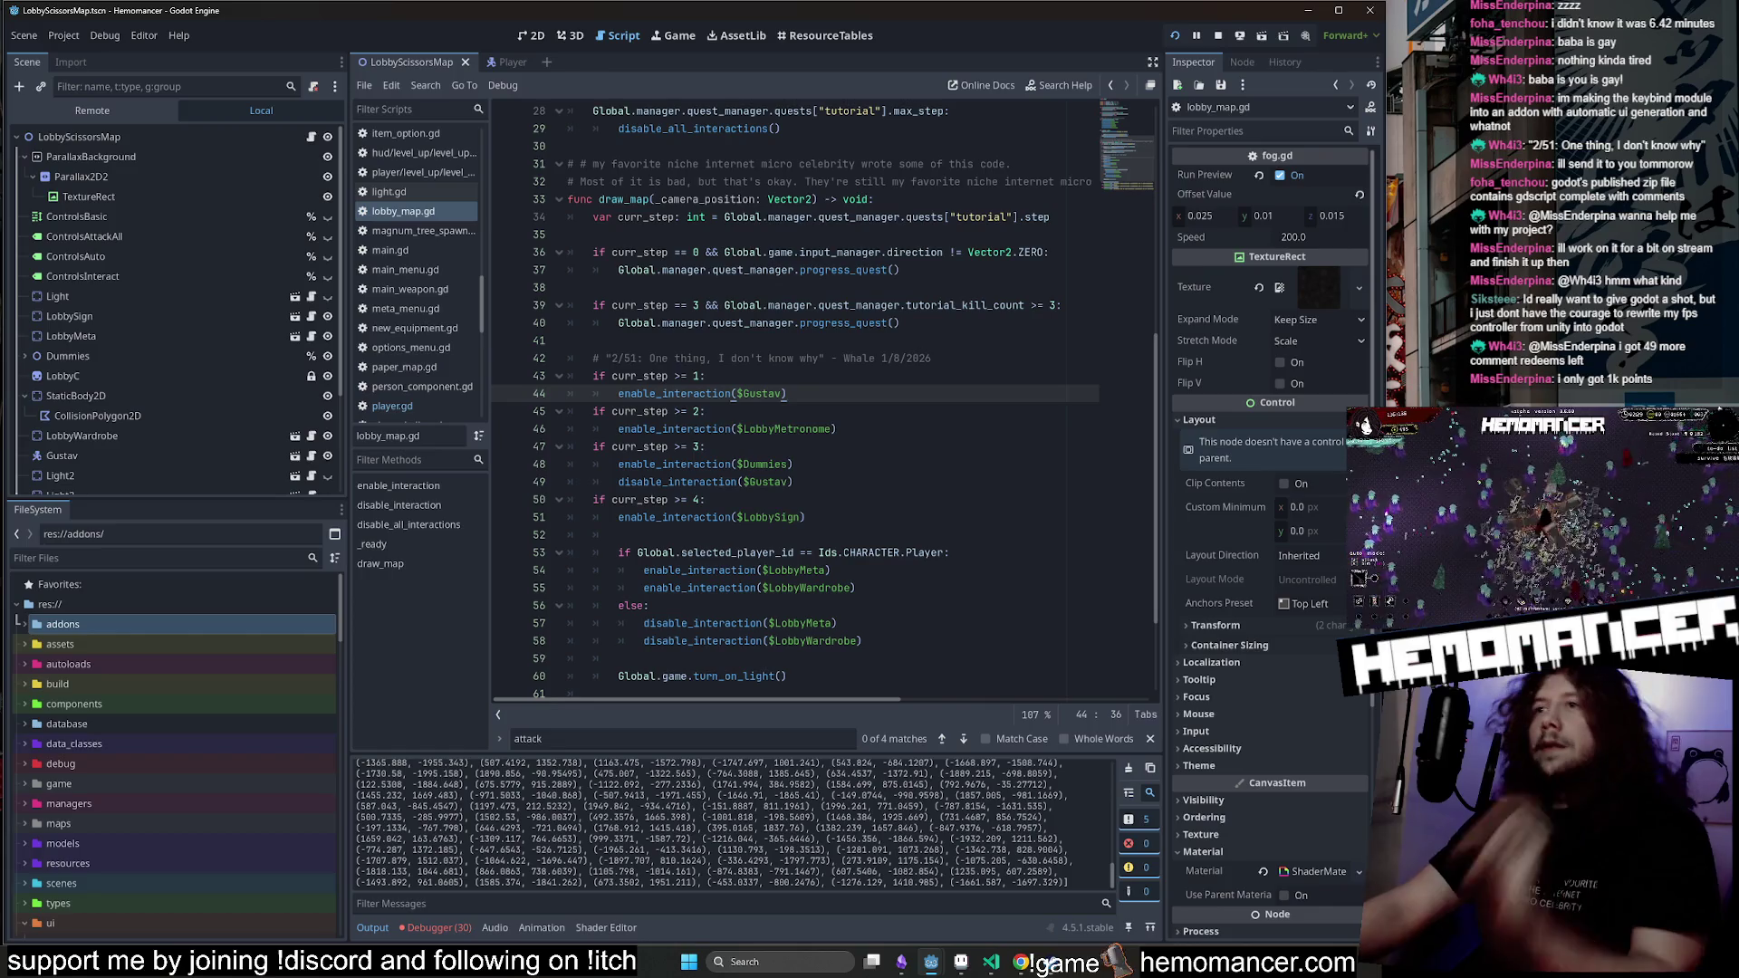
pyautogui.click(1132, 791)
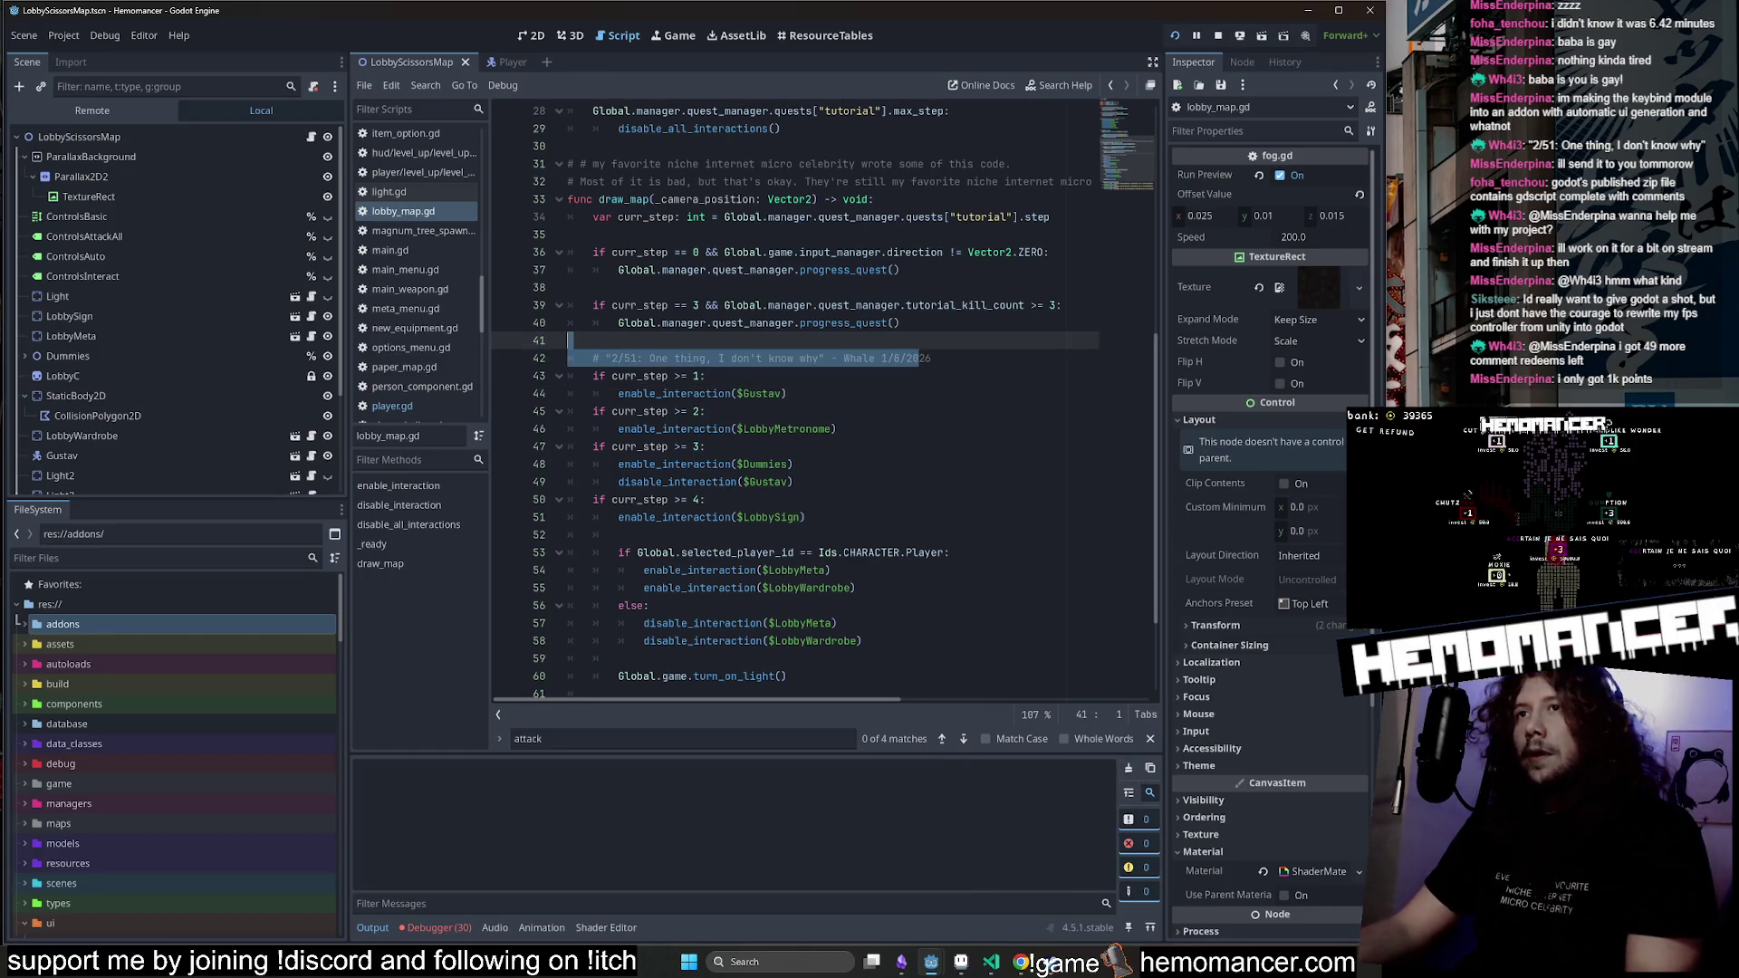
pyautogui.click(901, 323)
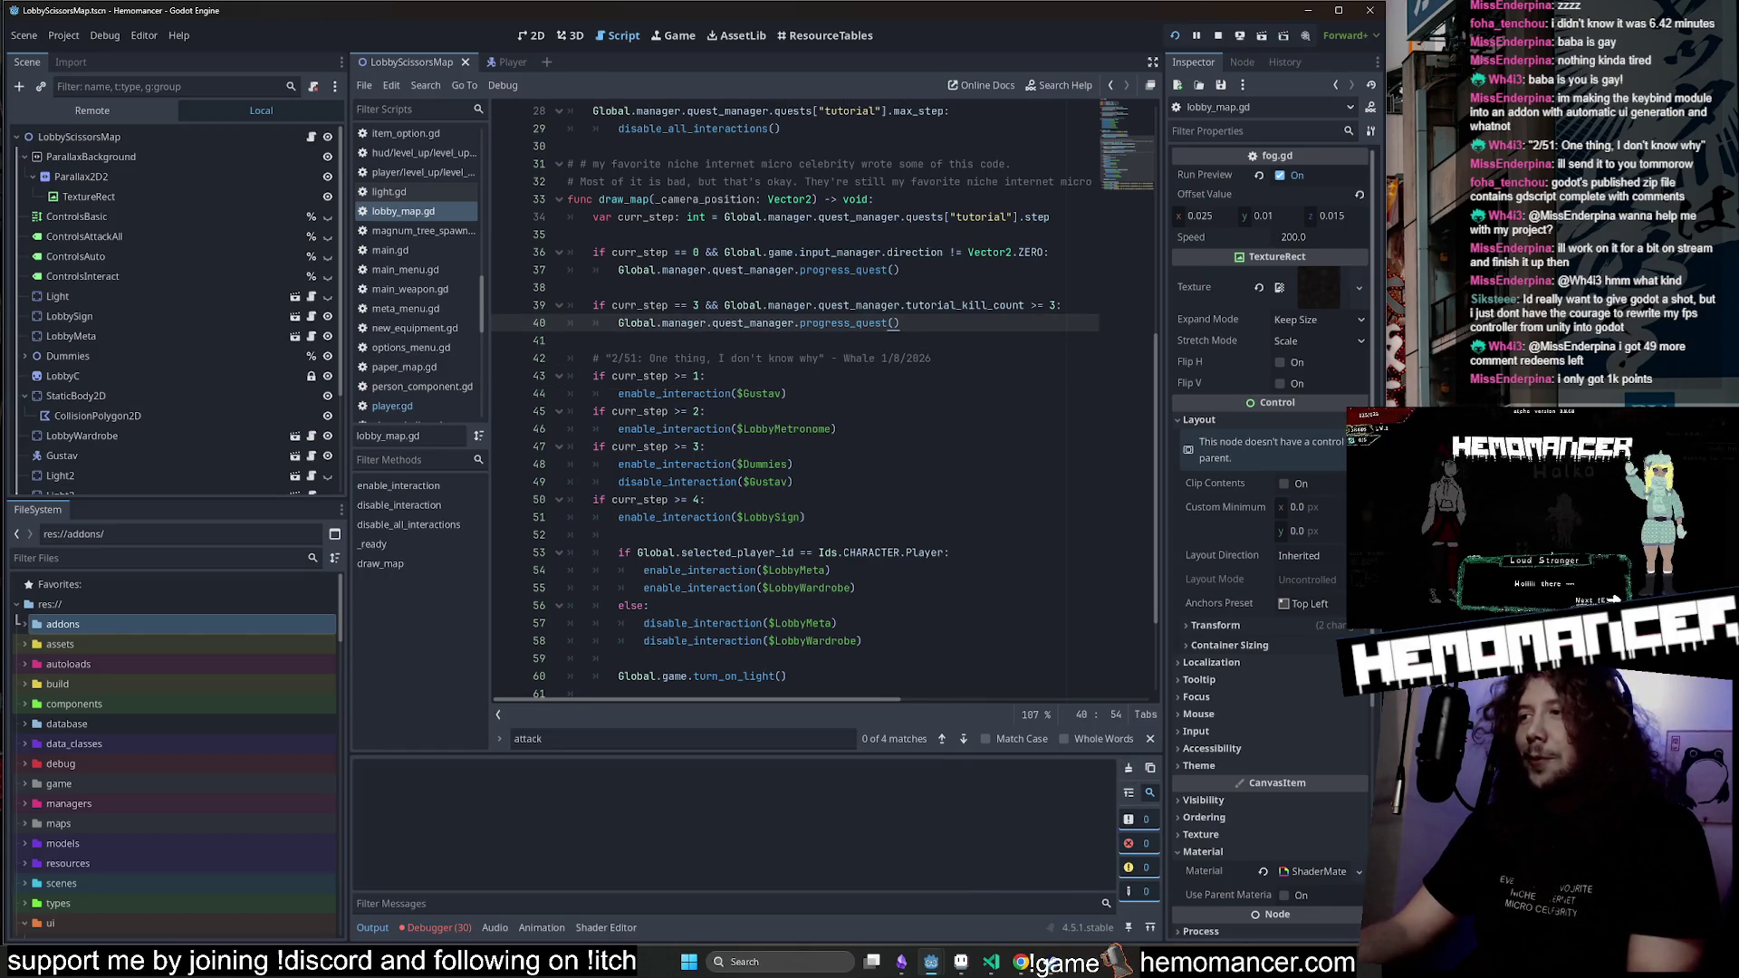
pyautogui.scroll(3, 568, 339)
pyautogui.click(568, 339)
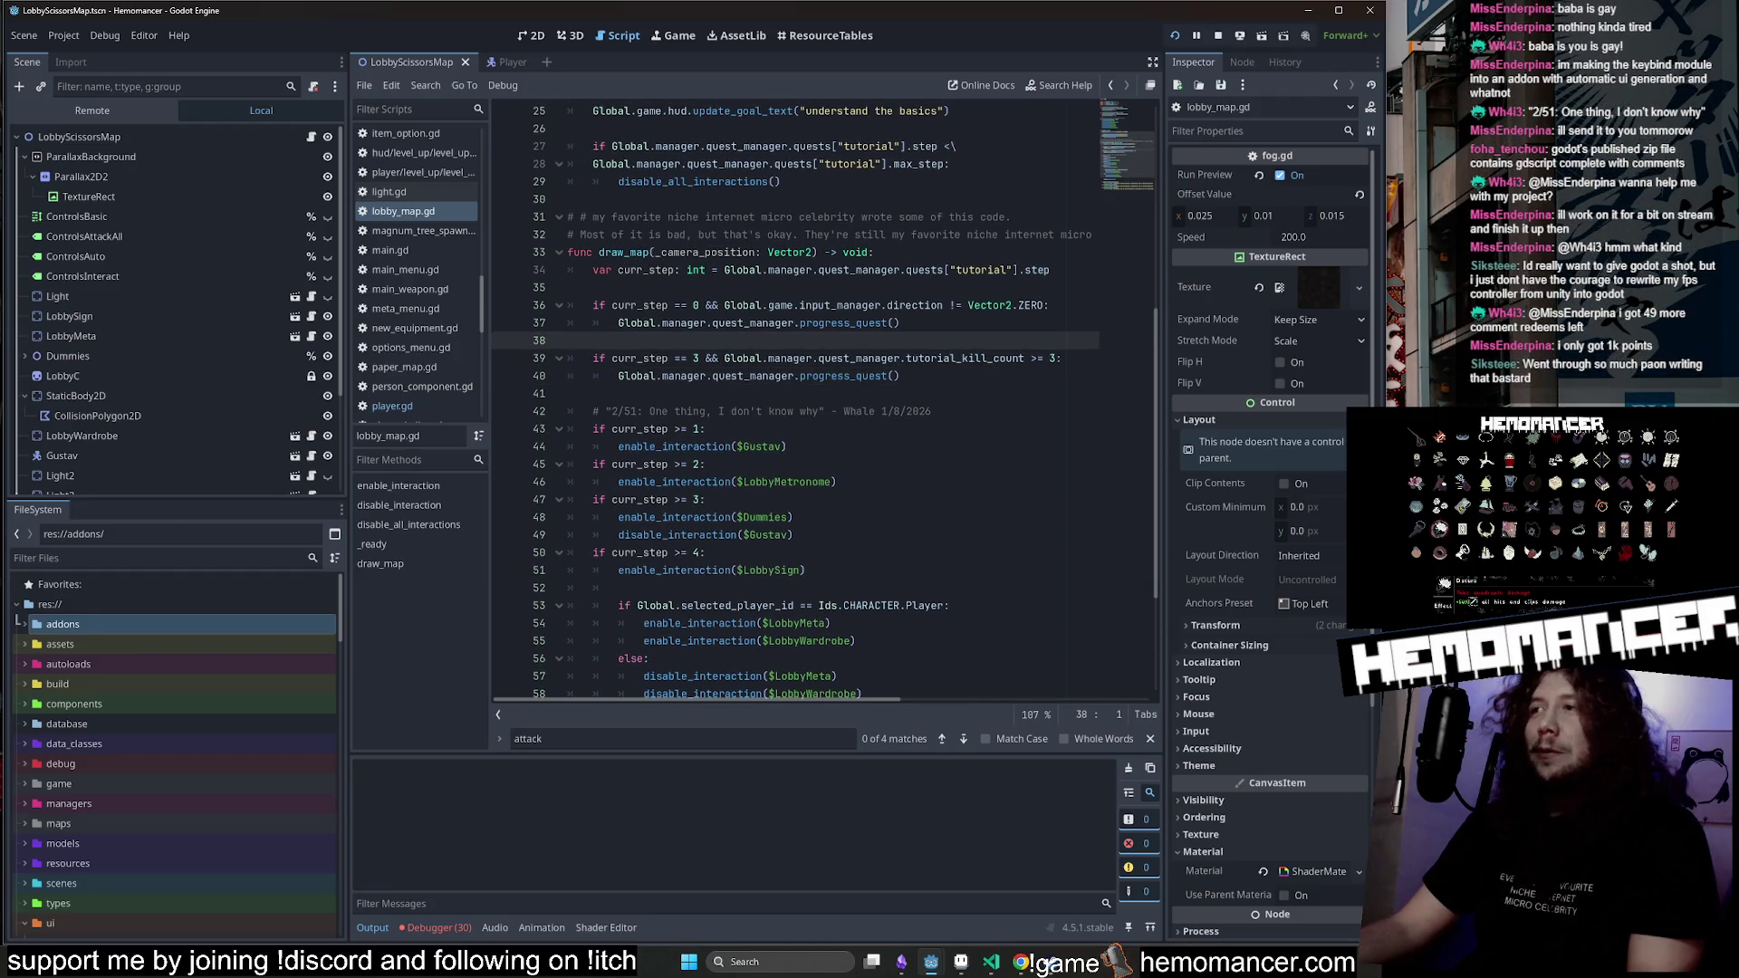
pyautogui.click(712, 428)
pyautogui.press('F5')
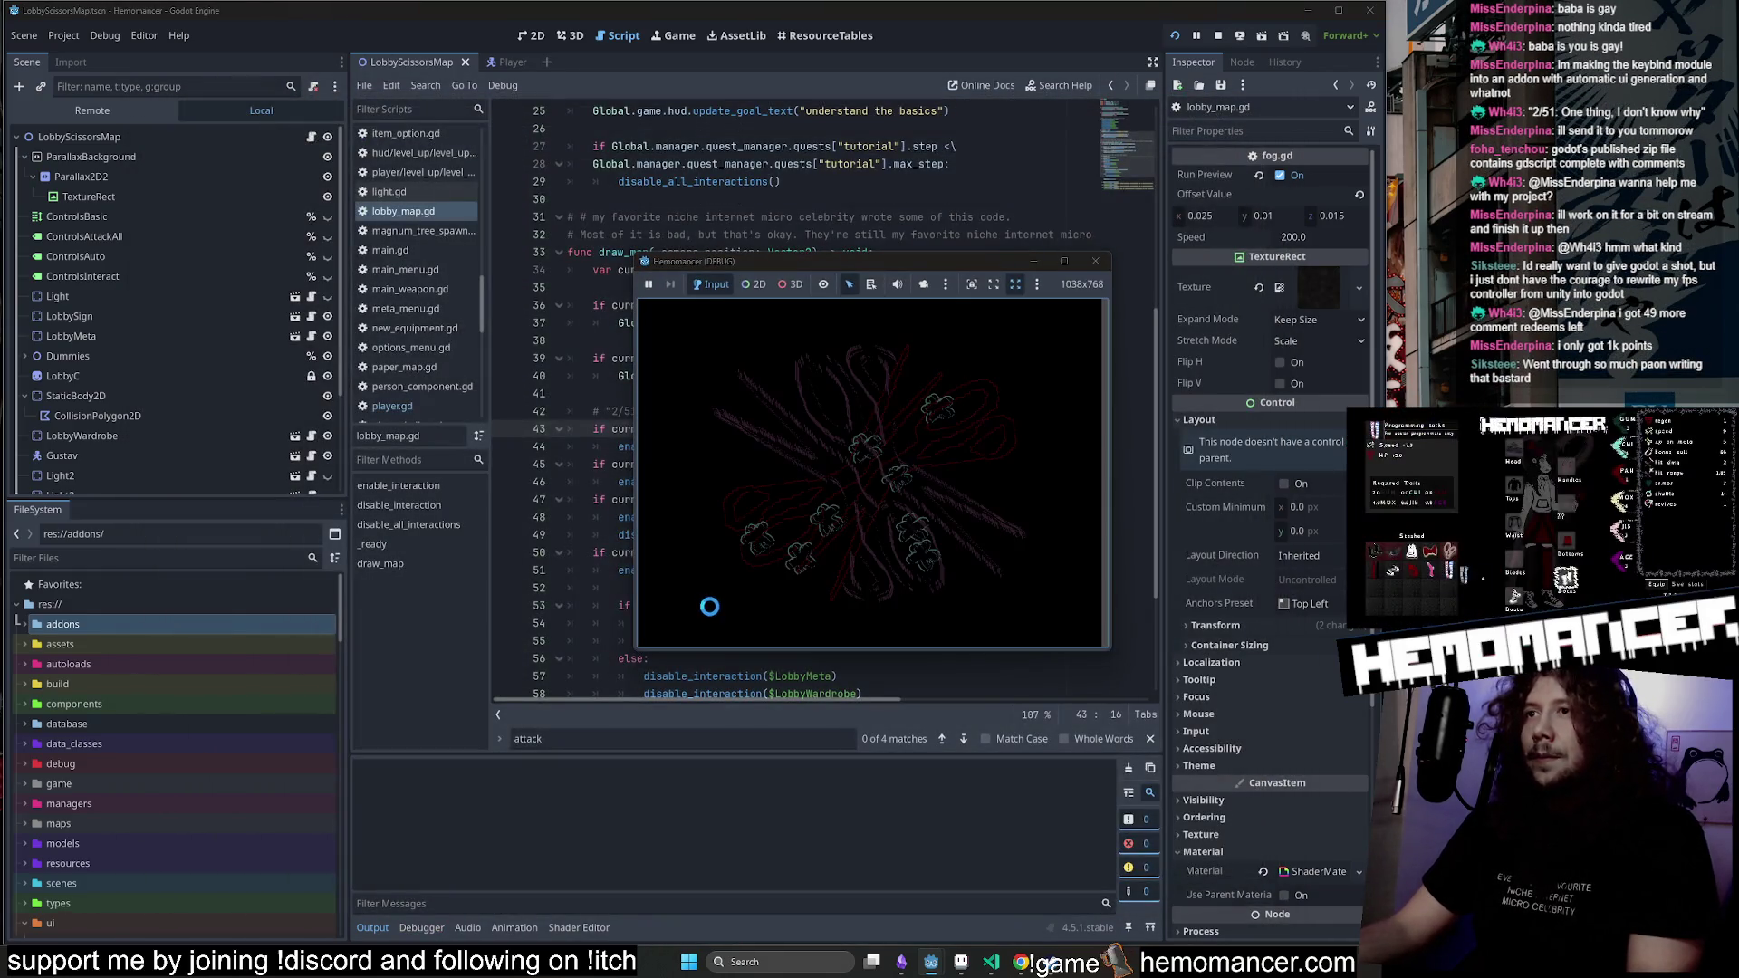
# Enlarge the game window and start the game from the main menu.
pyautogui.moveTo(641, 652)
pyautogui.mouseDown()
pyautogui.moveTo(458, 810)
pyautogui.moveTo(315, 872)
pyautogui.mouseUp()
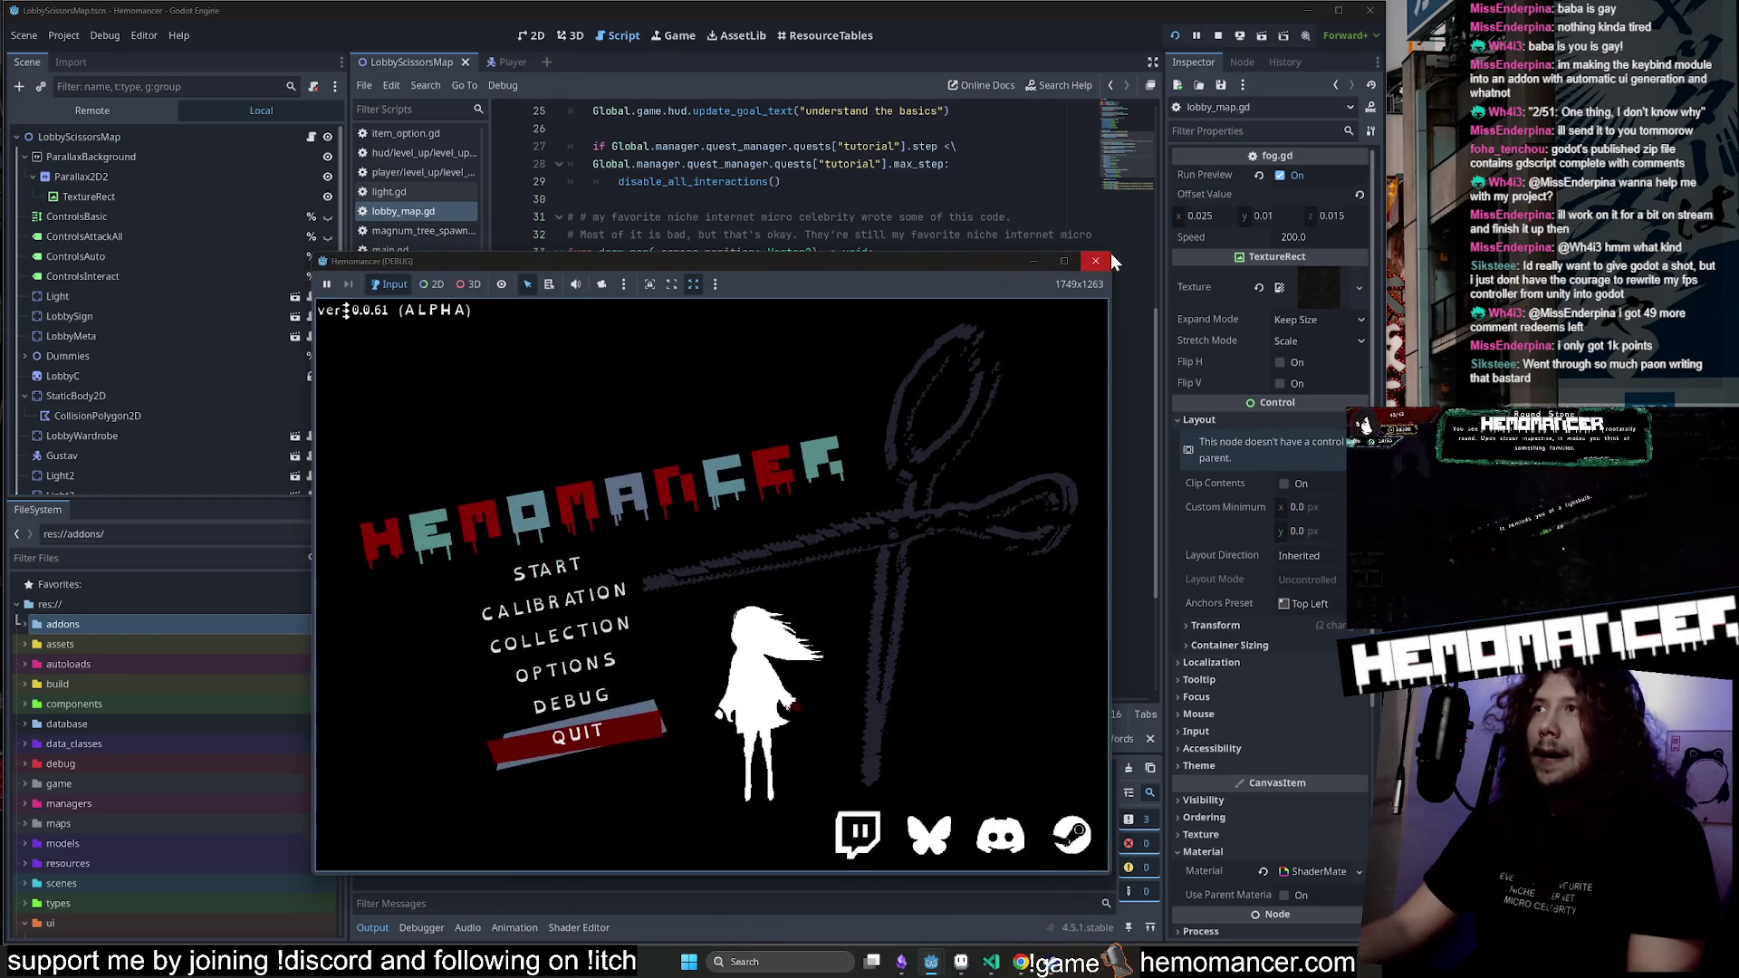
pyautogui.moveTo(1110, 252); pyautogui.dragTo(1258, 133)
pyautogui.click(600, 505)
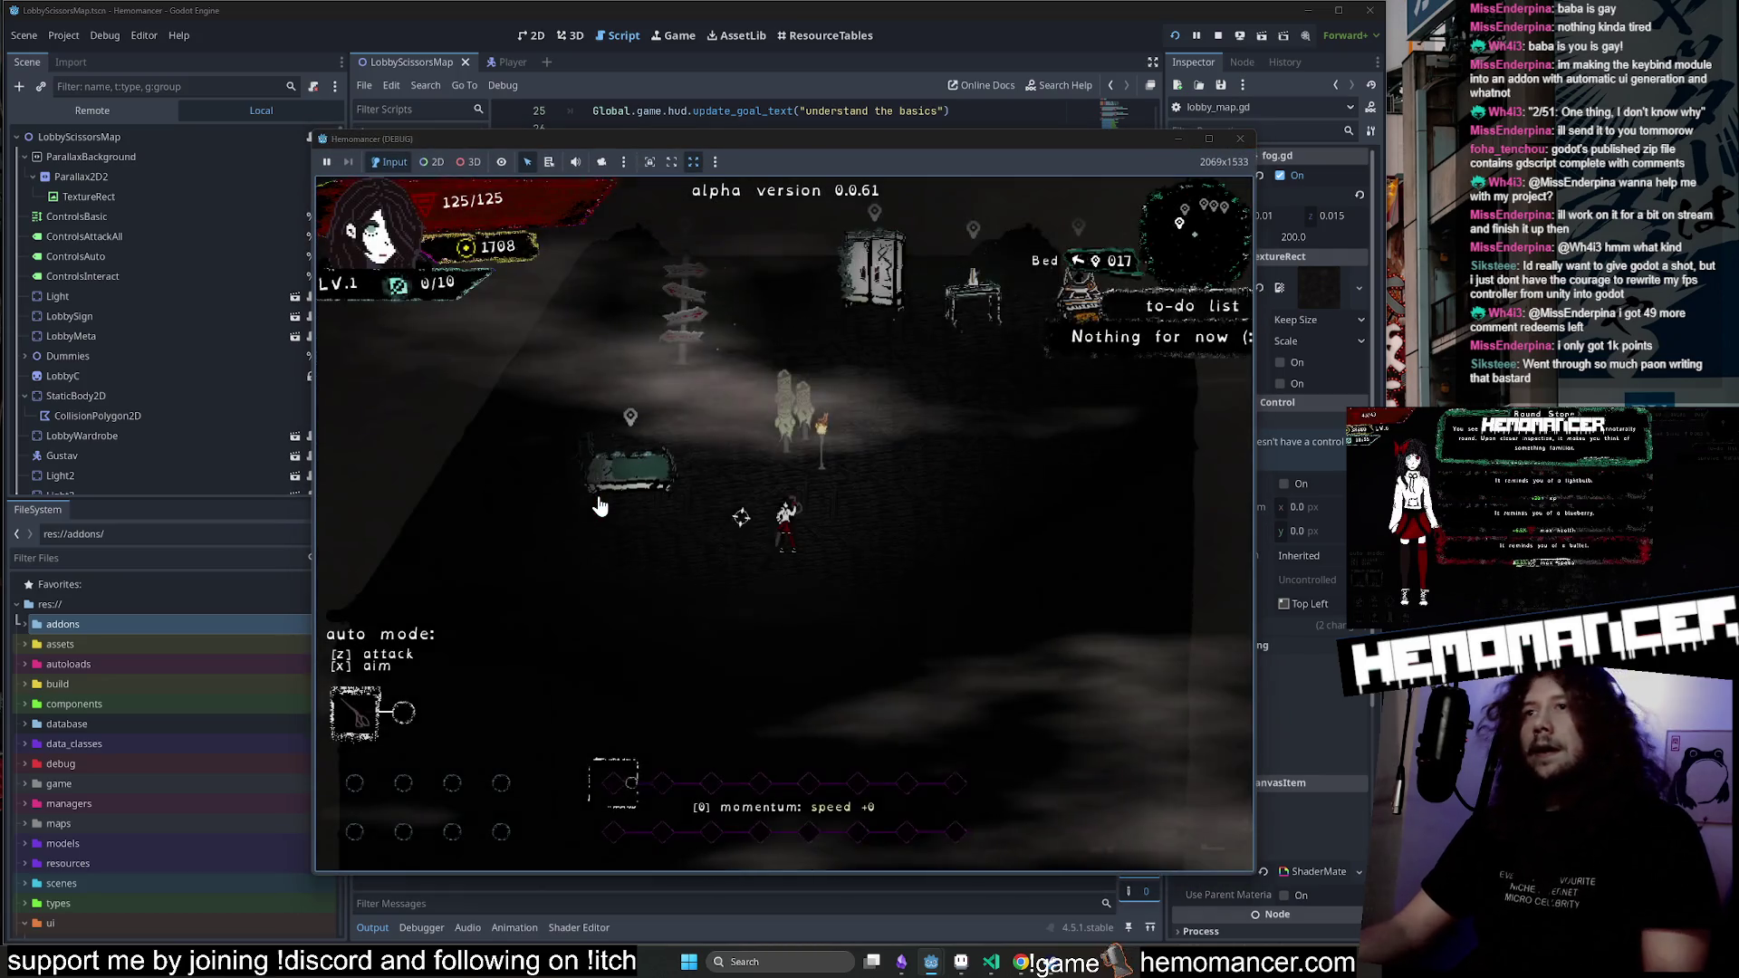
# Walk to the wardrobe, open its equipment screen, then close it.
pyautogui.press('w')
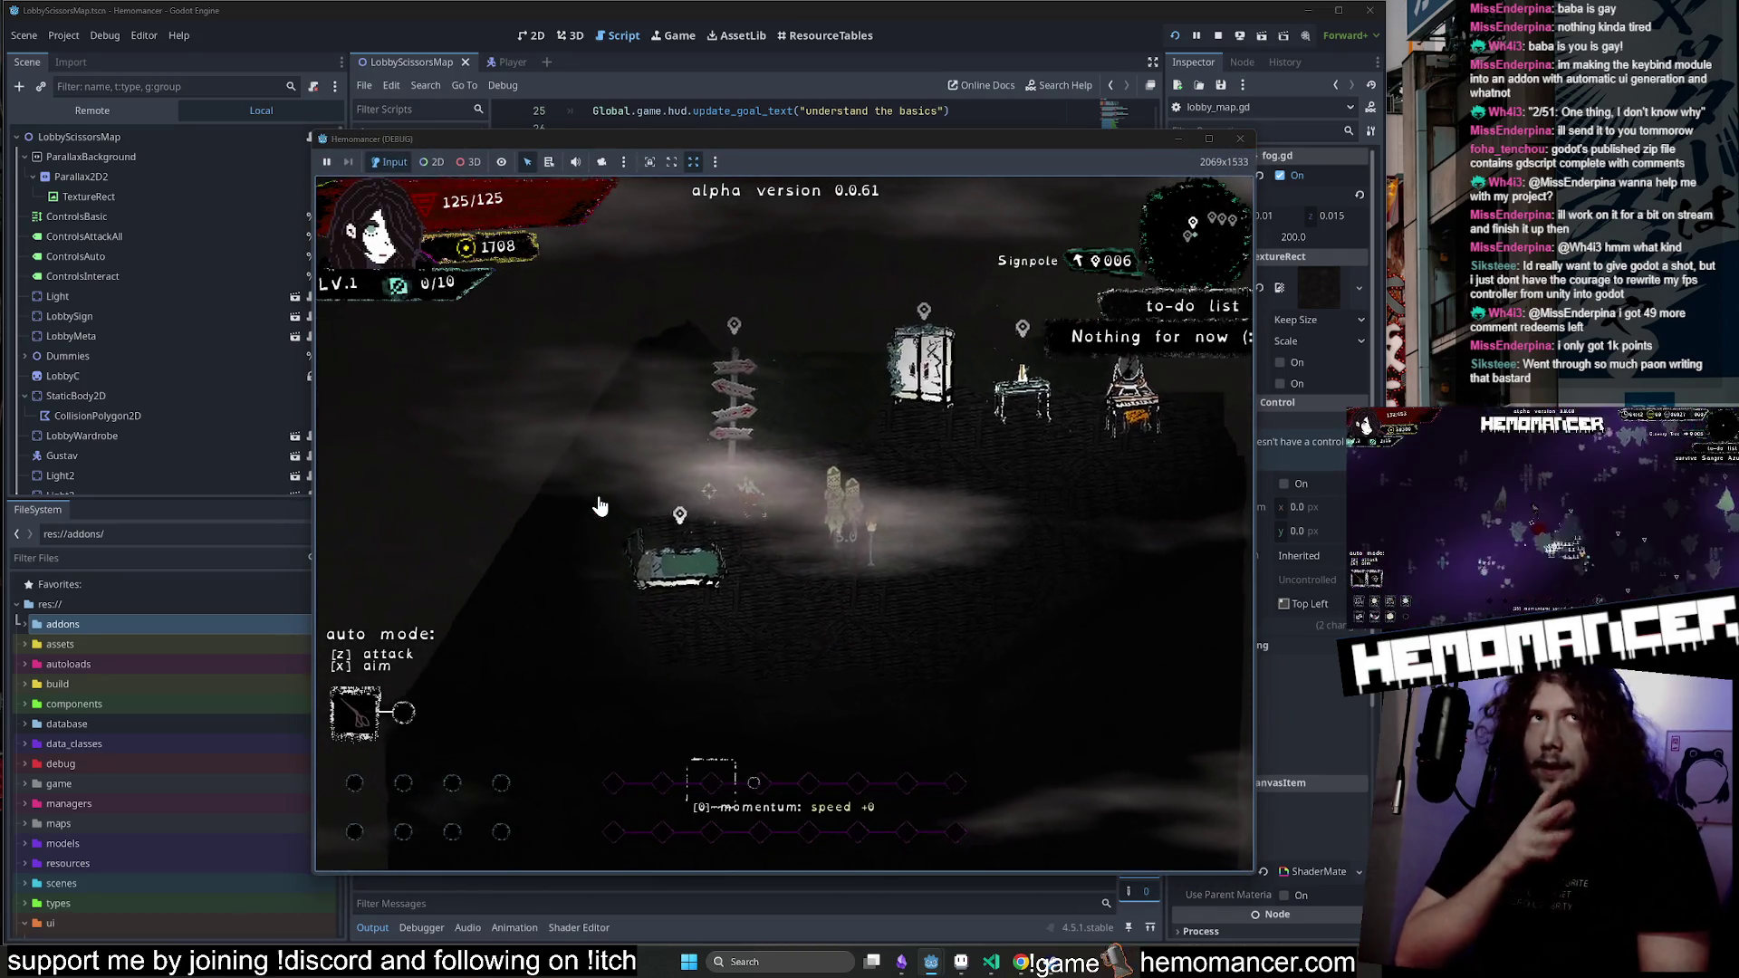
pyautogui.press('d')
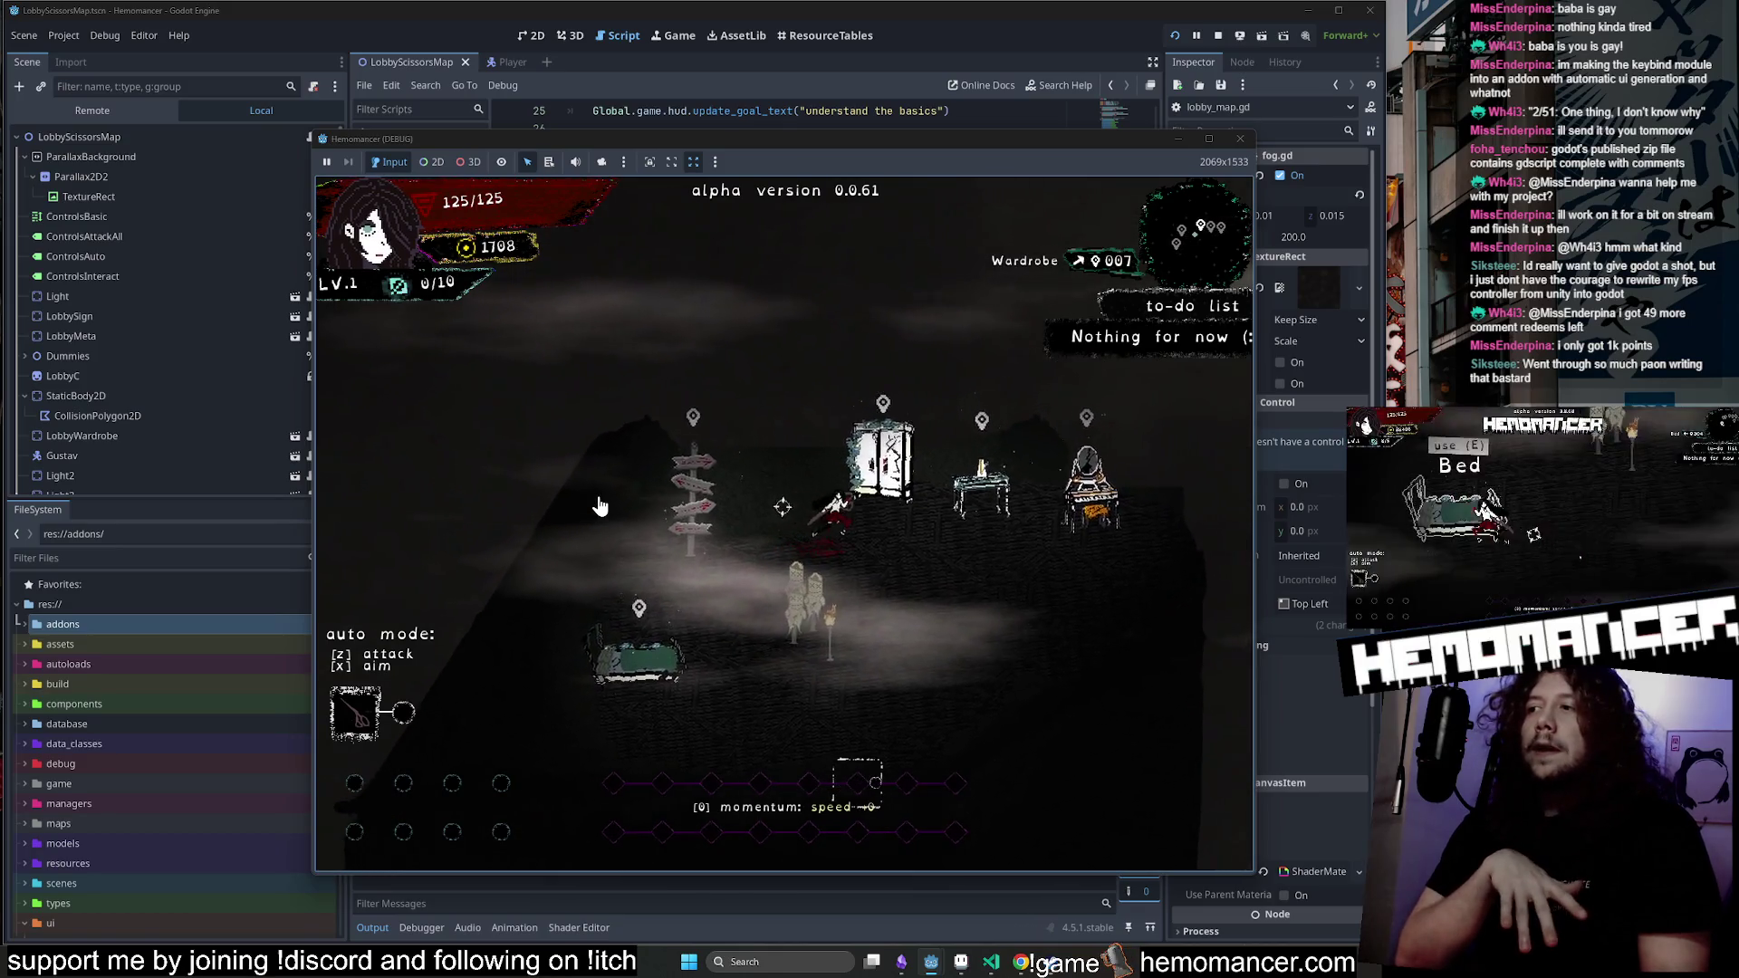
pyautogui.press('s')
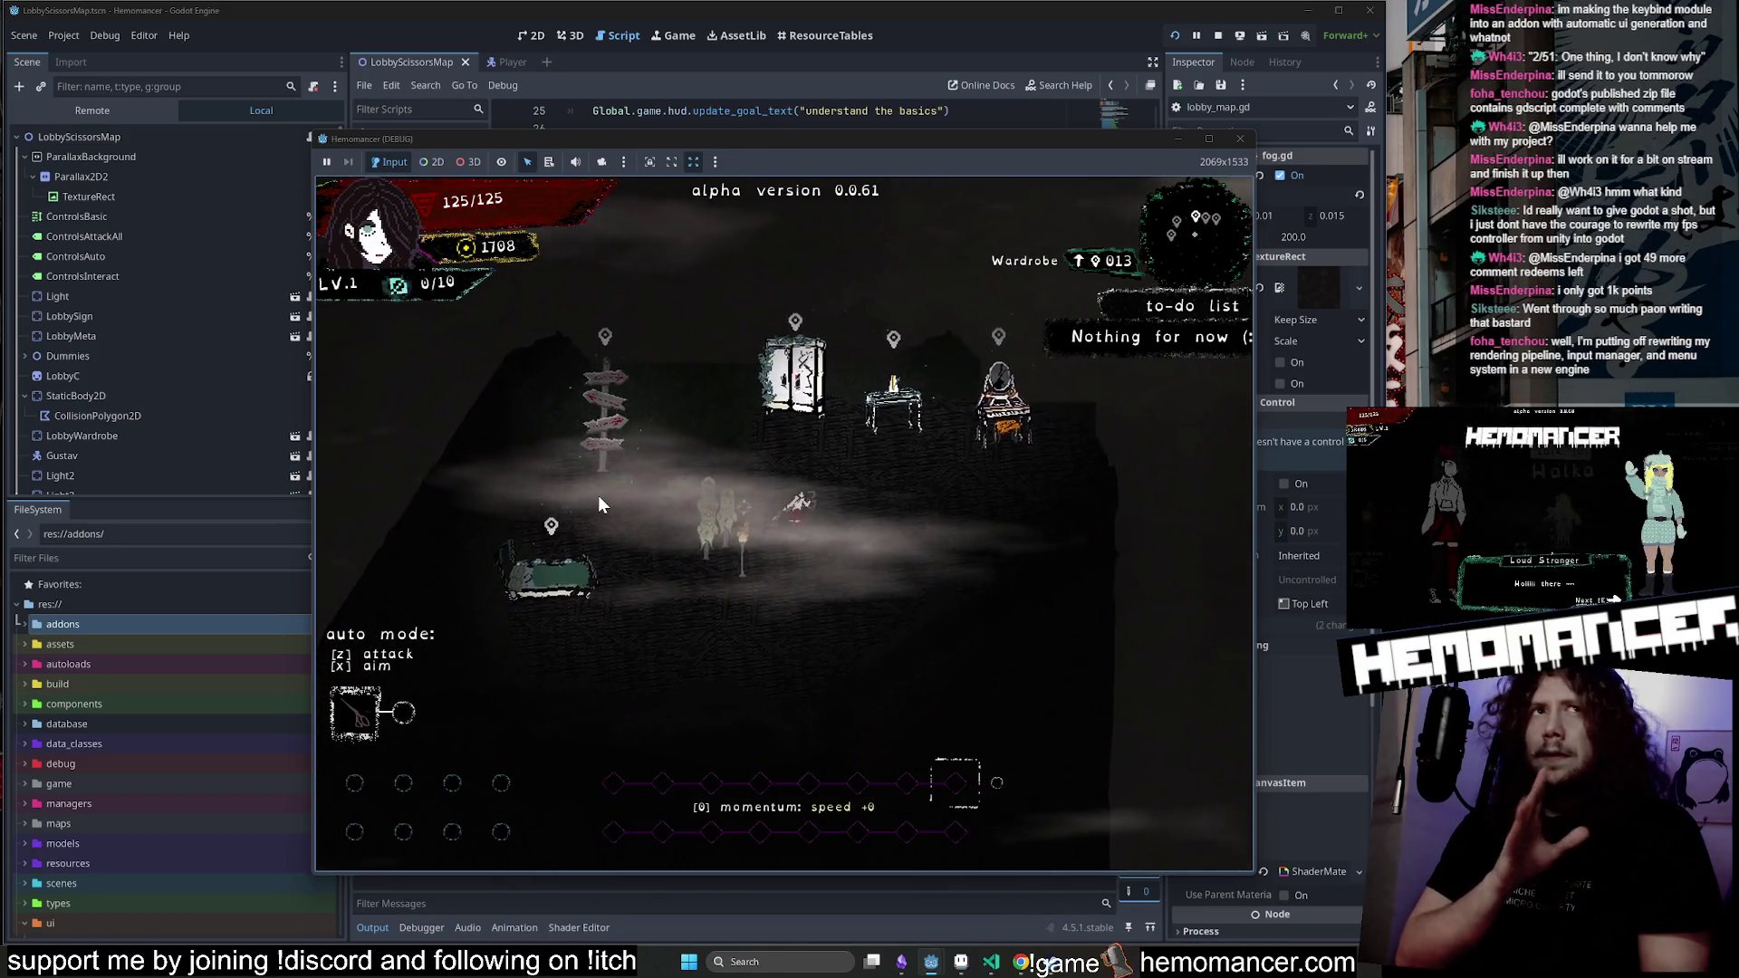
pyautogui.press('a')
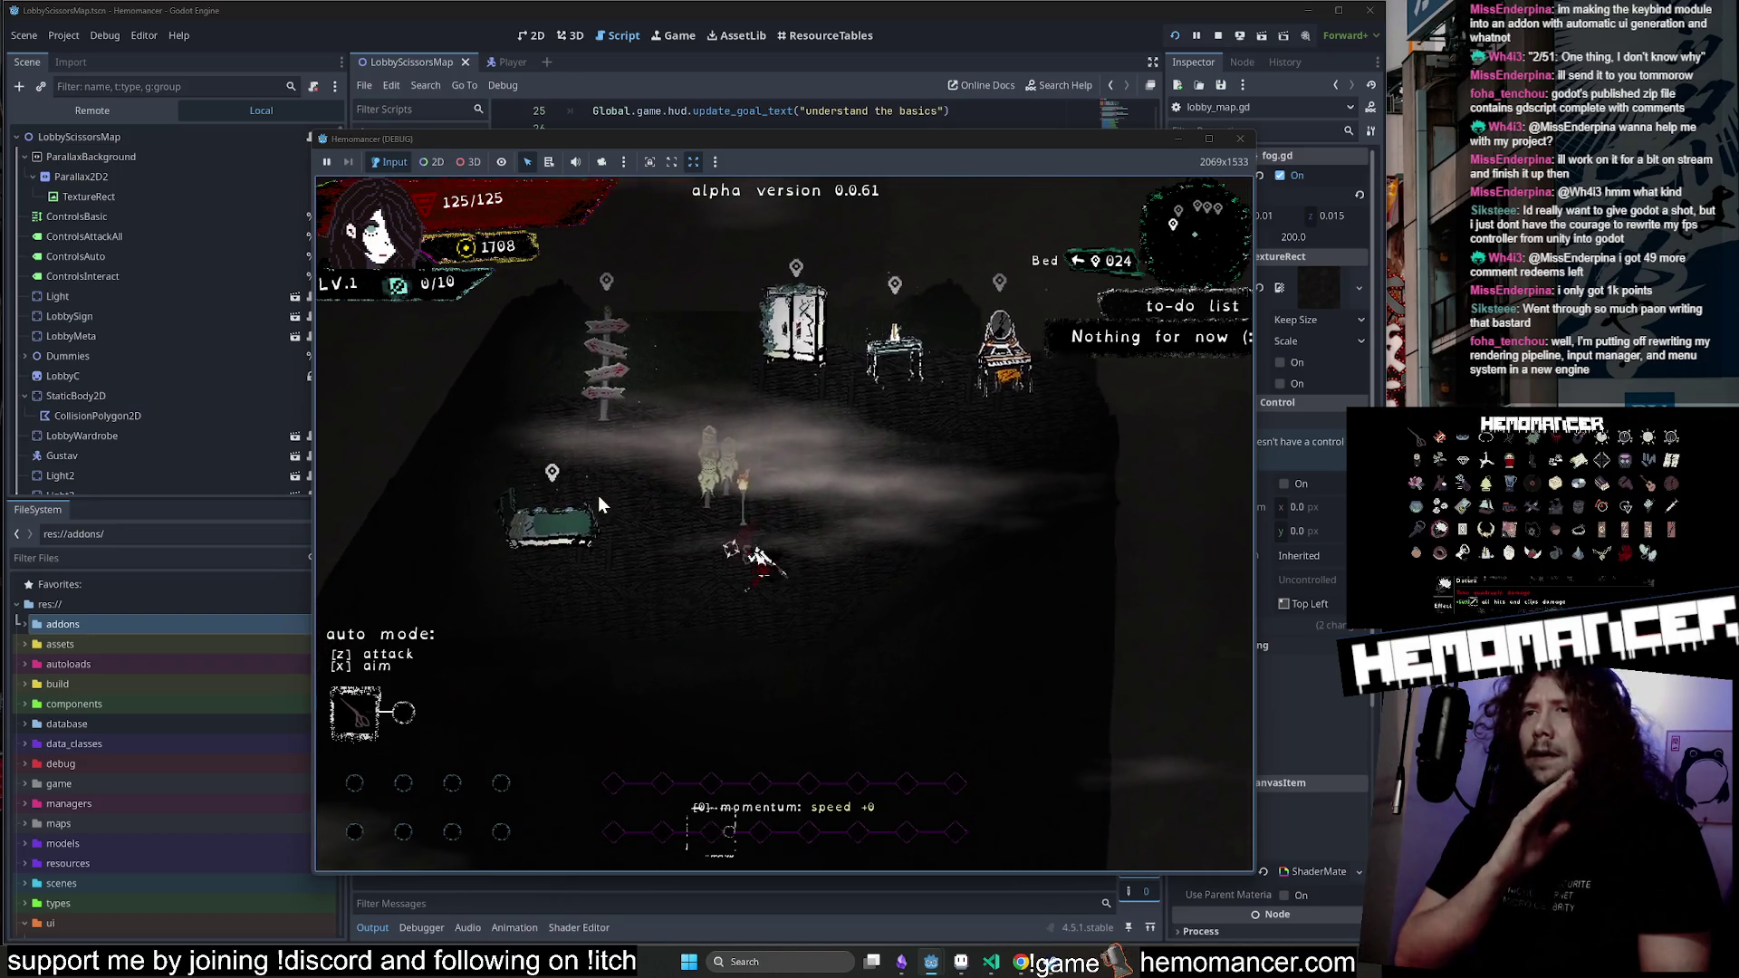
pyautogui.press('d')
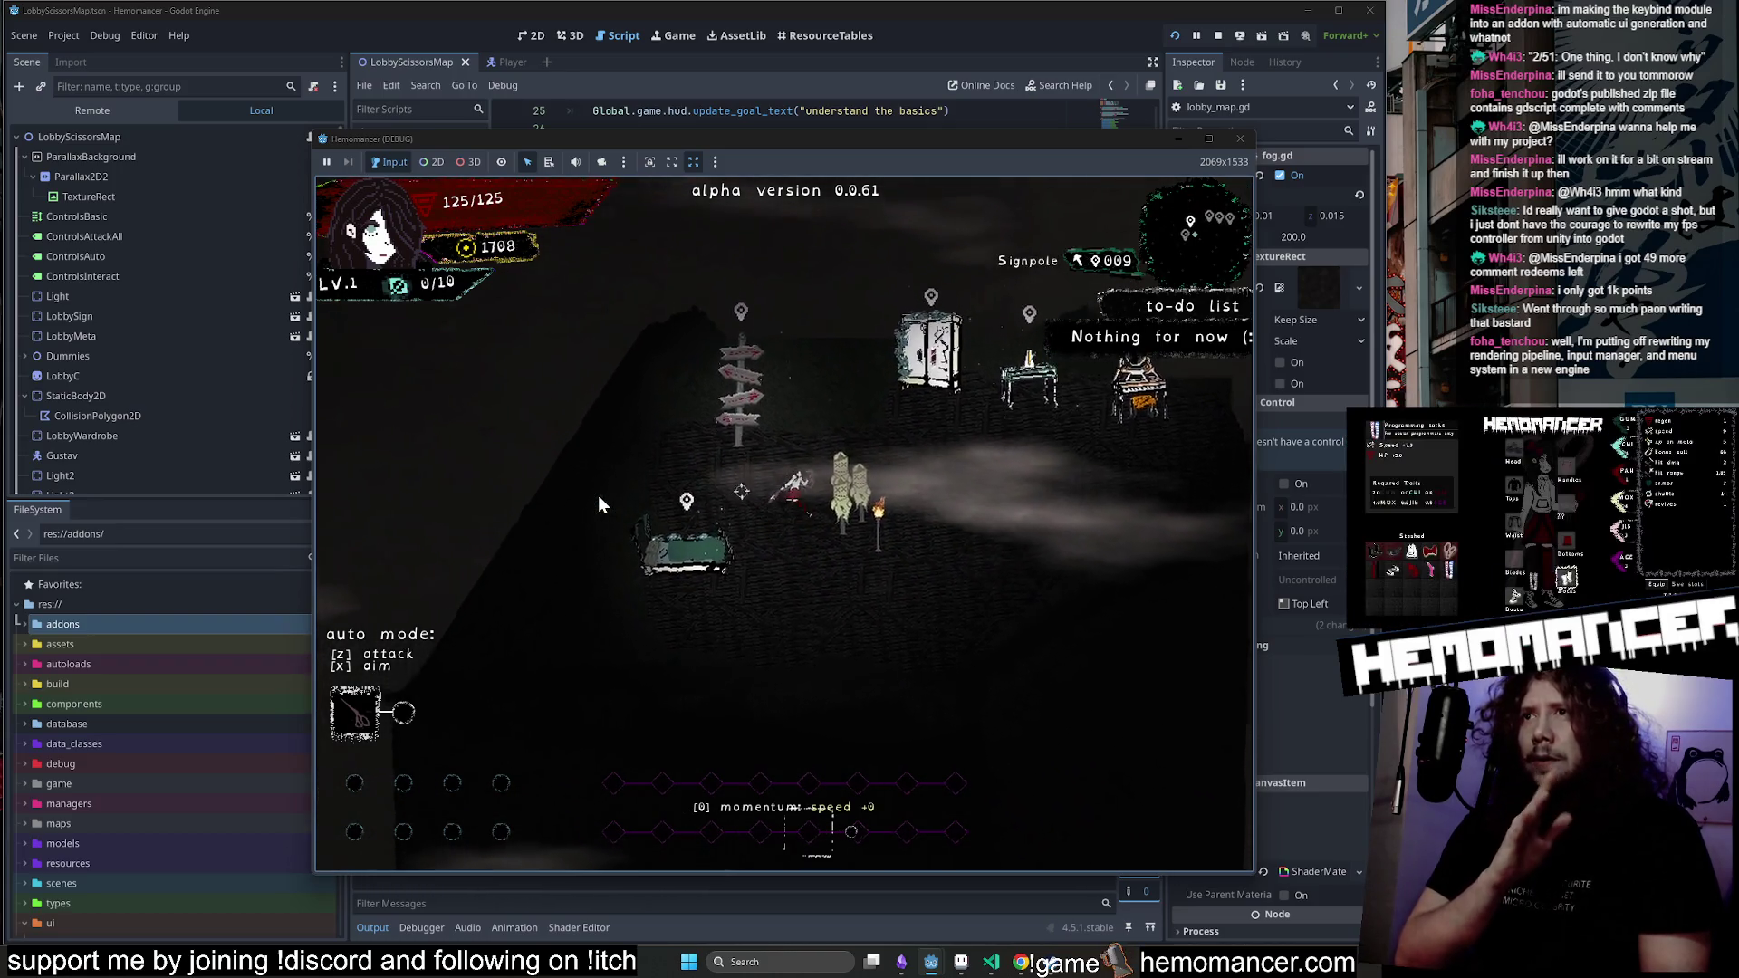
pyautogui.press('s')
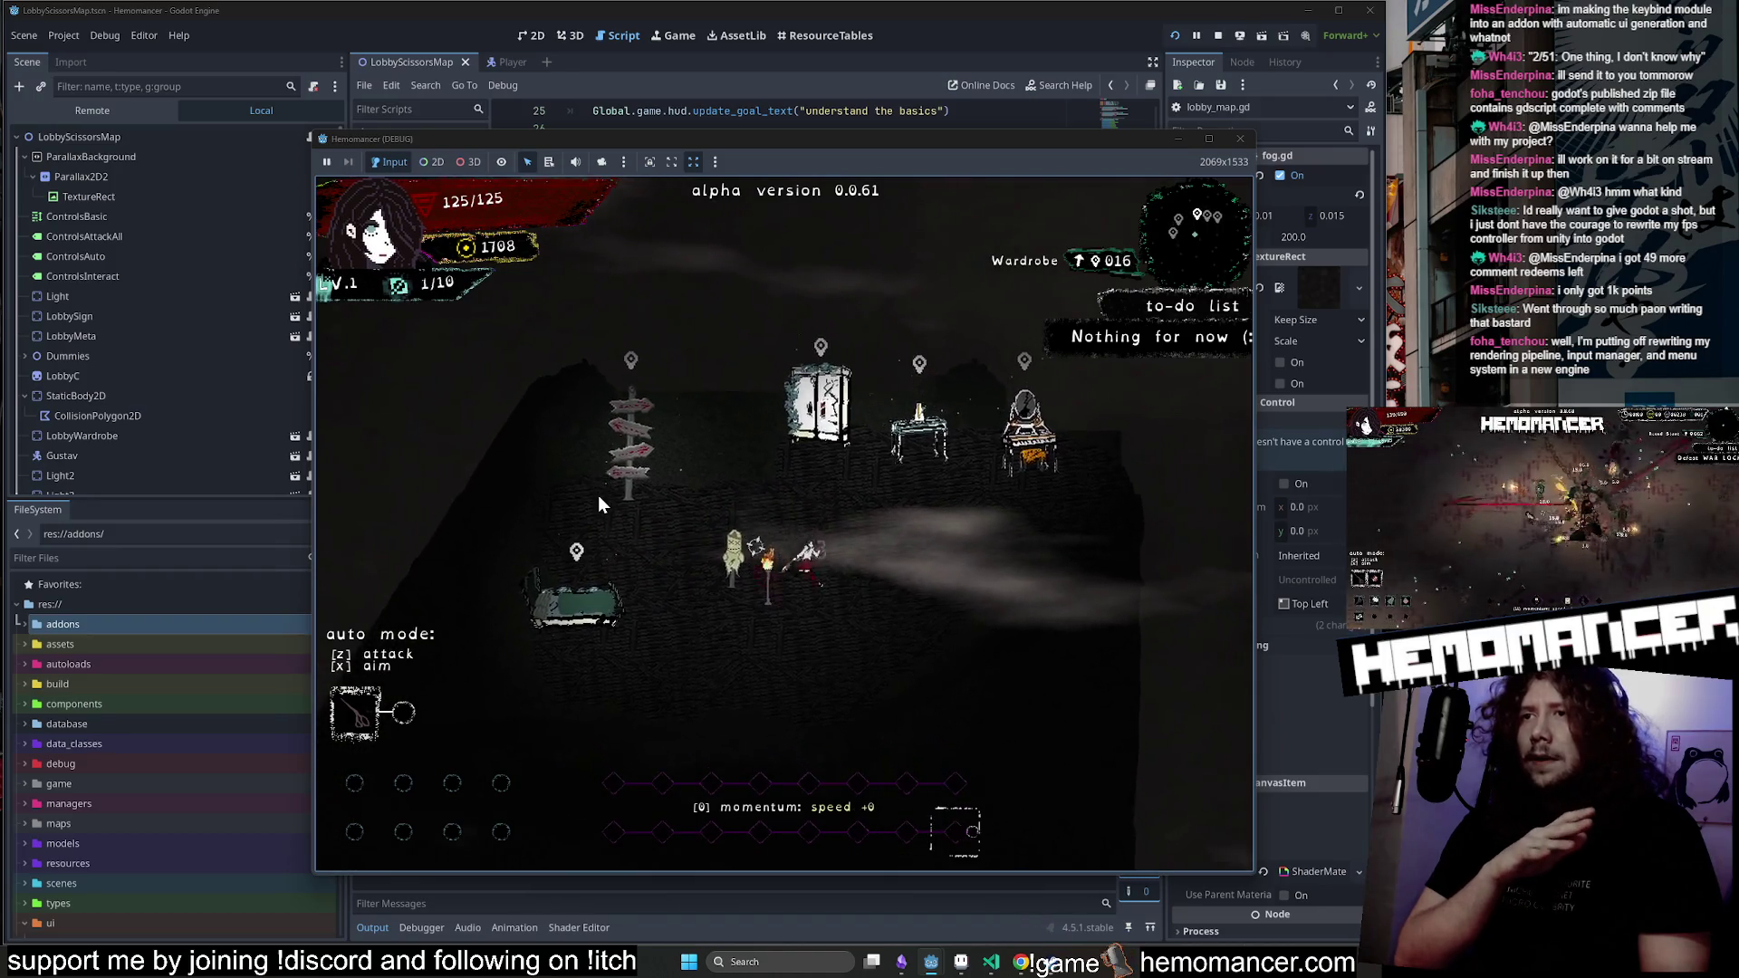
pyautogui.press('a')
pyautogui.press('w')
pyautogui.press('d')
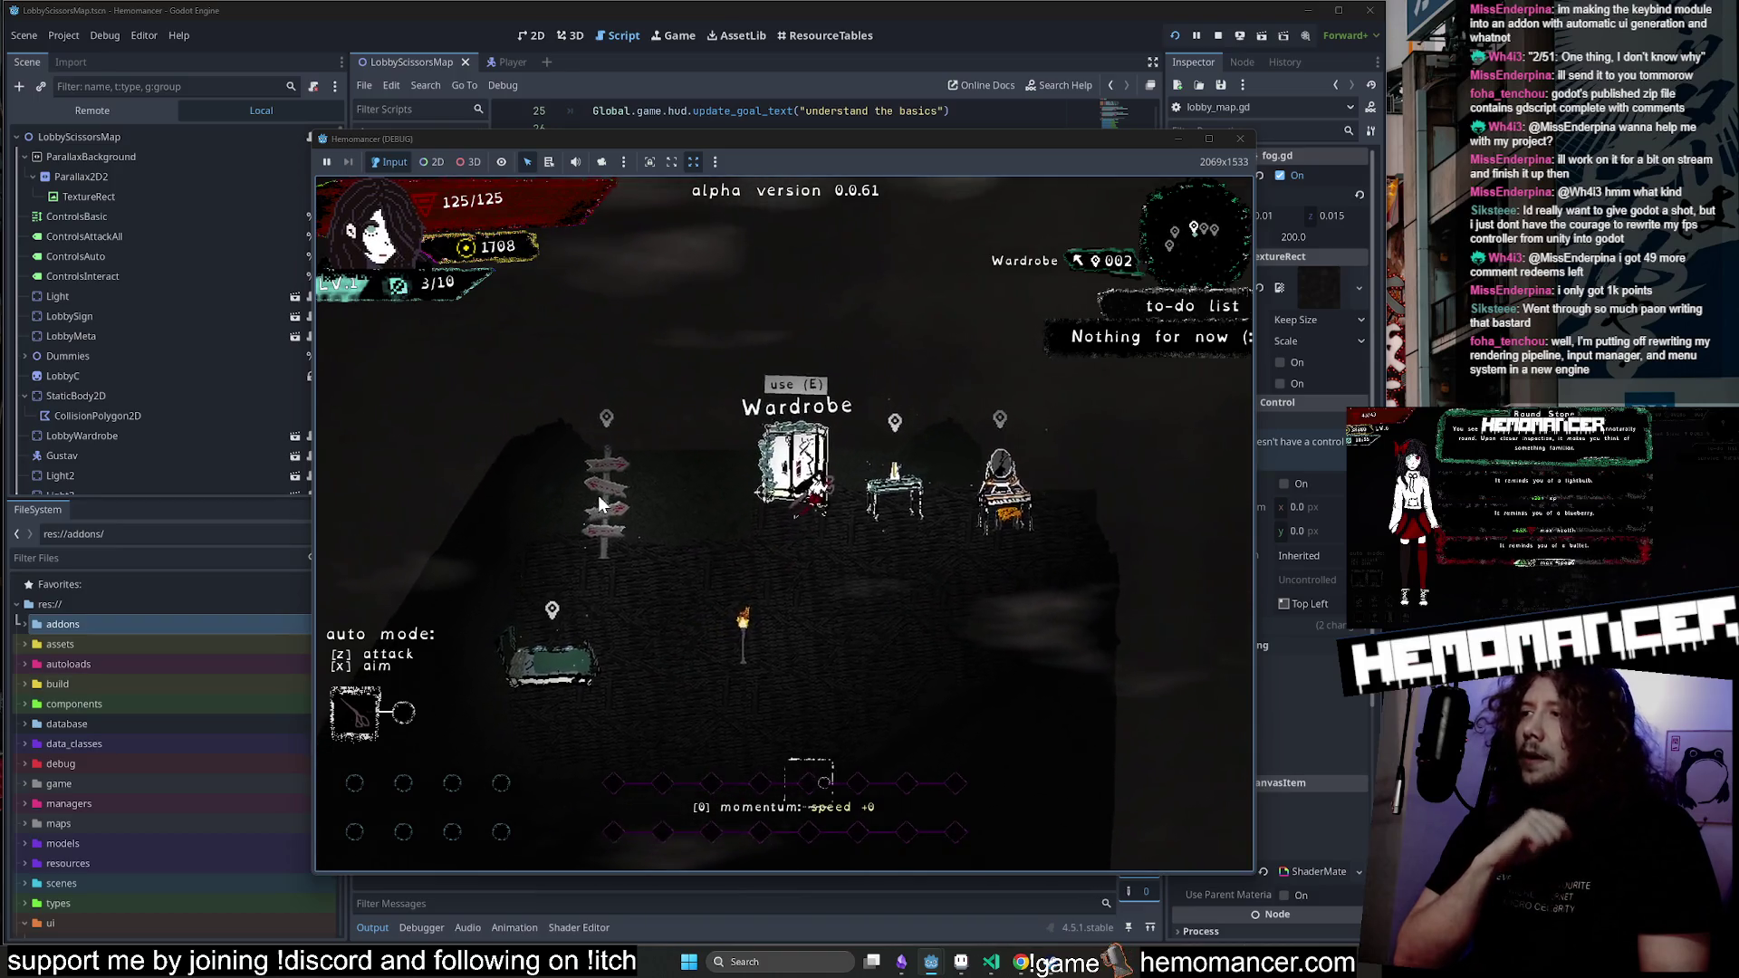
pyautogui.press('e')
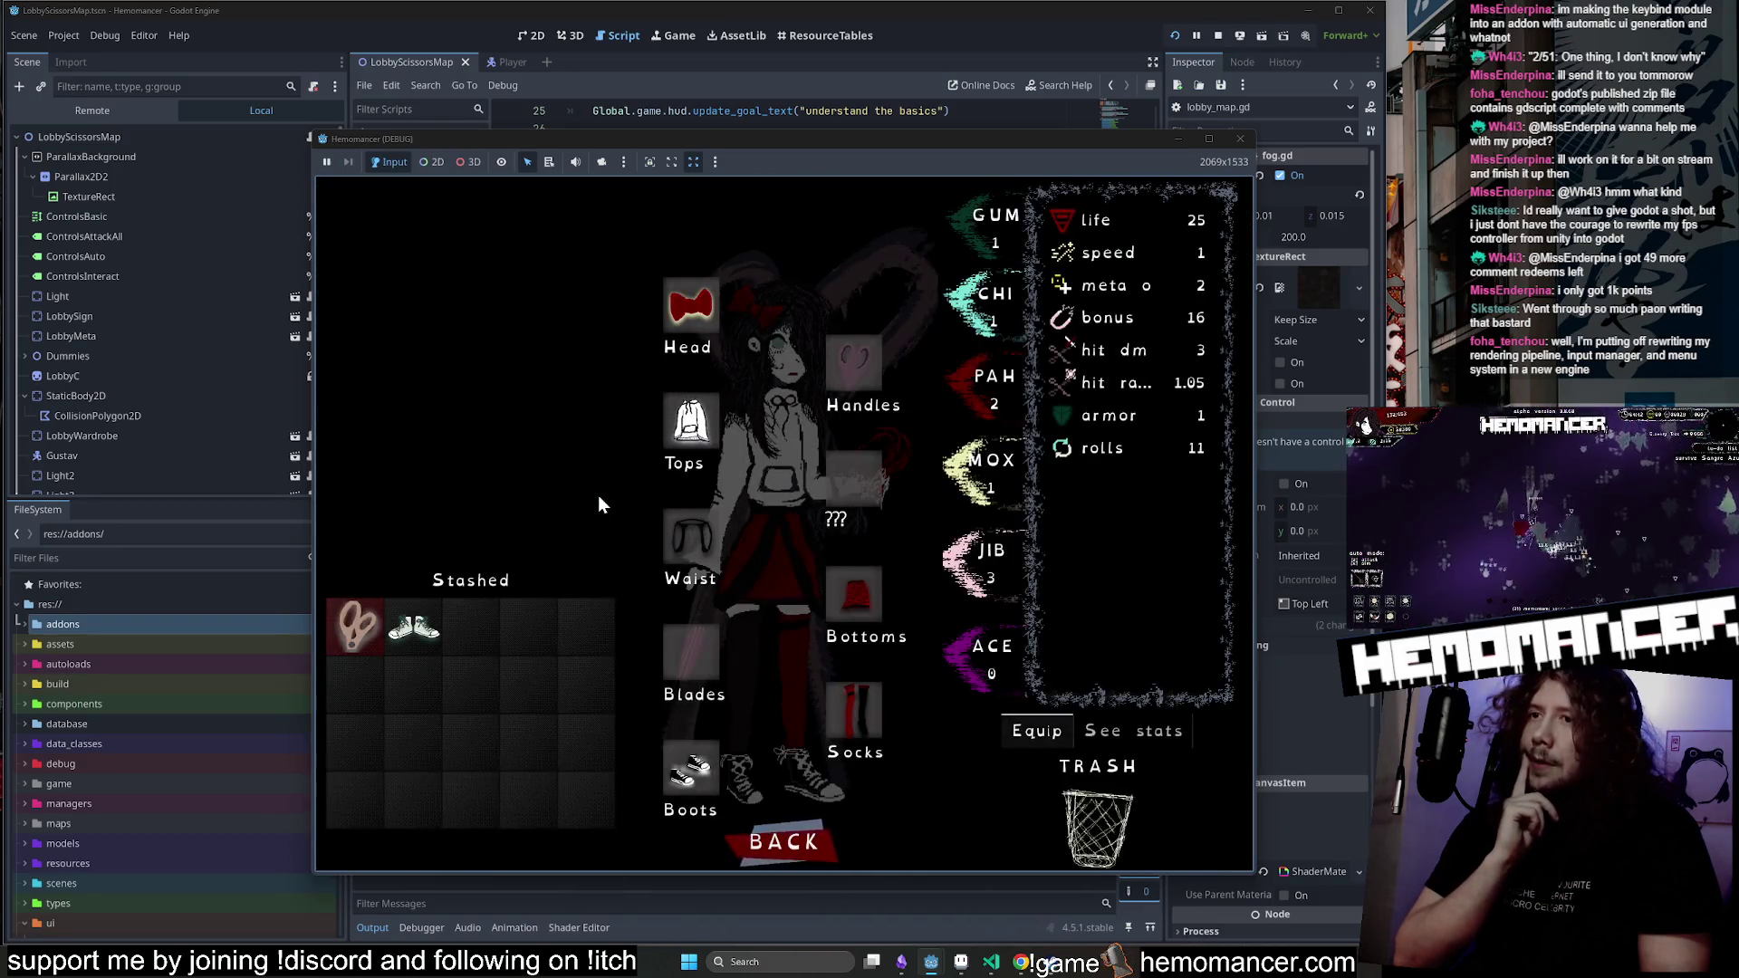
pyautogui.press('Escape')
# Walk to the signpost and start the trip to the Cheag Amar forest.
pyautogui.press('a')
pyautogui.press('s')
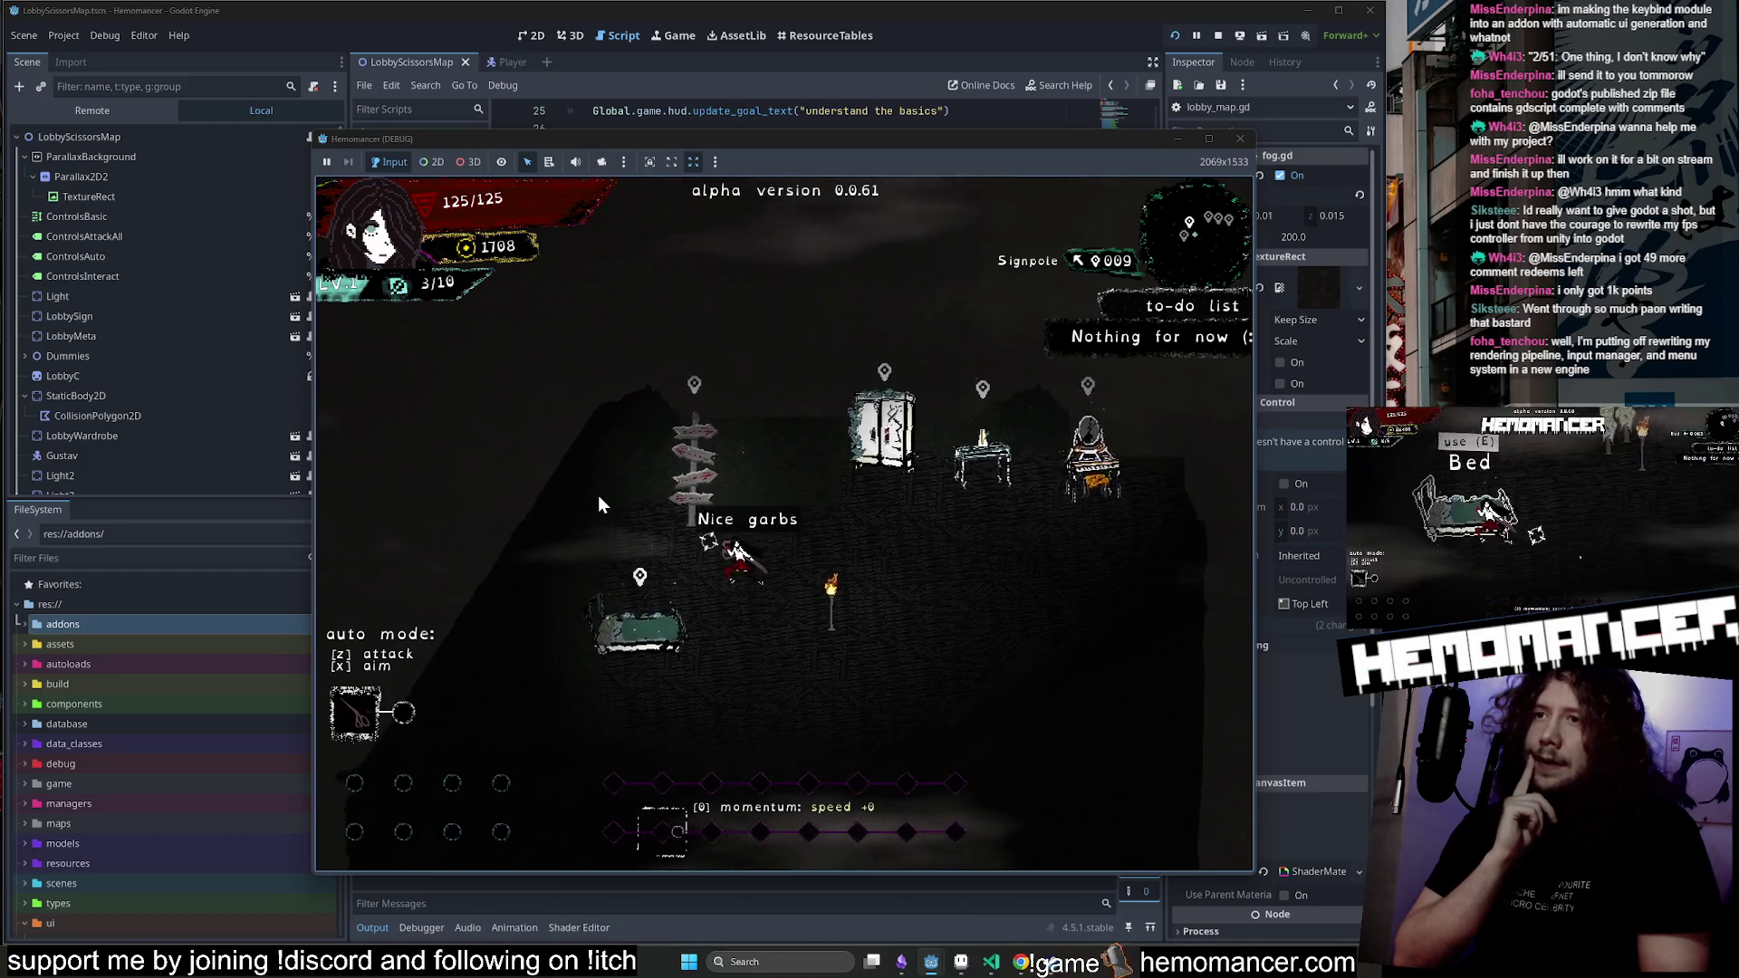
pyautogui.press('w')
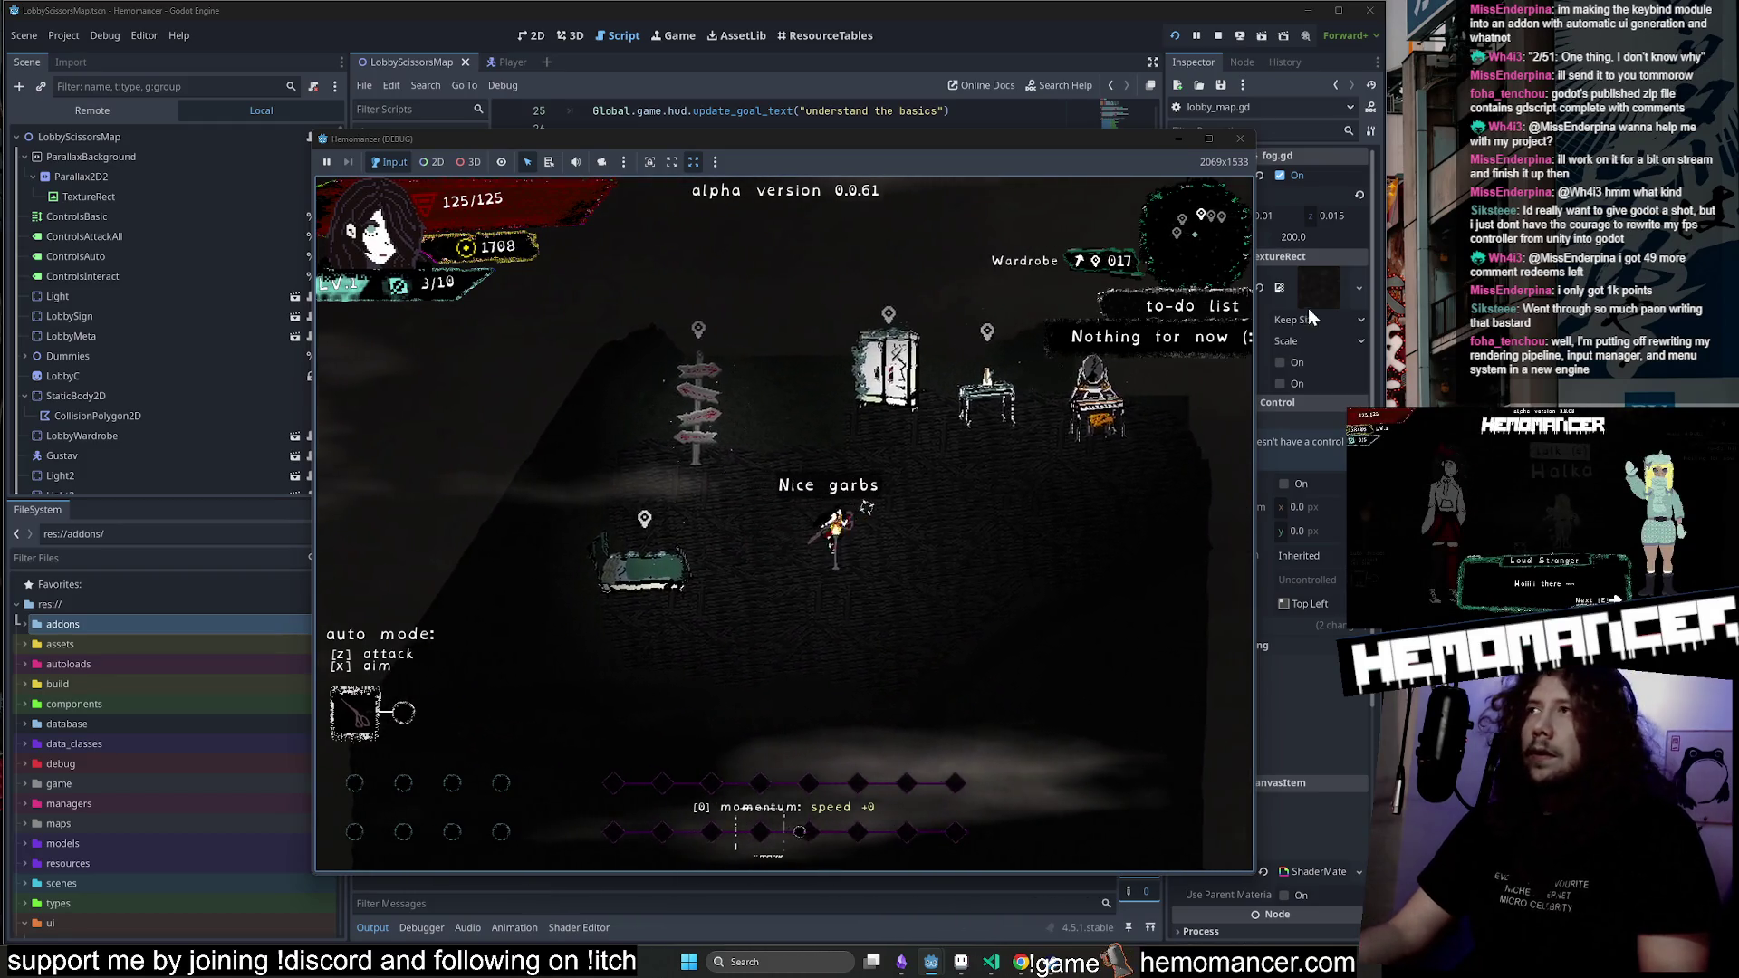
pyautogui.press('e')
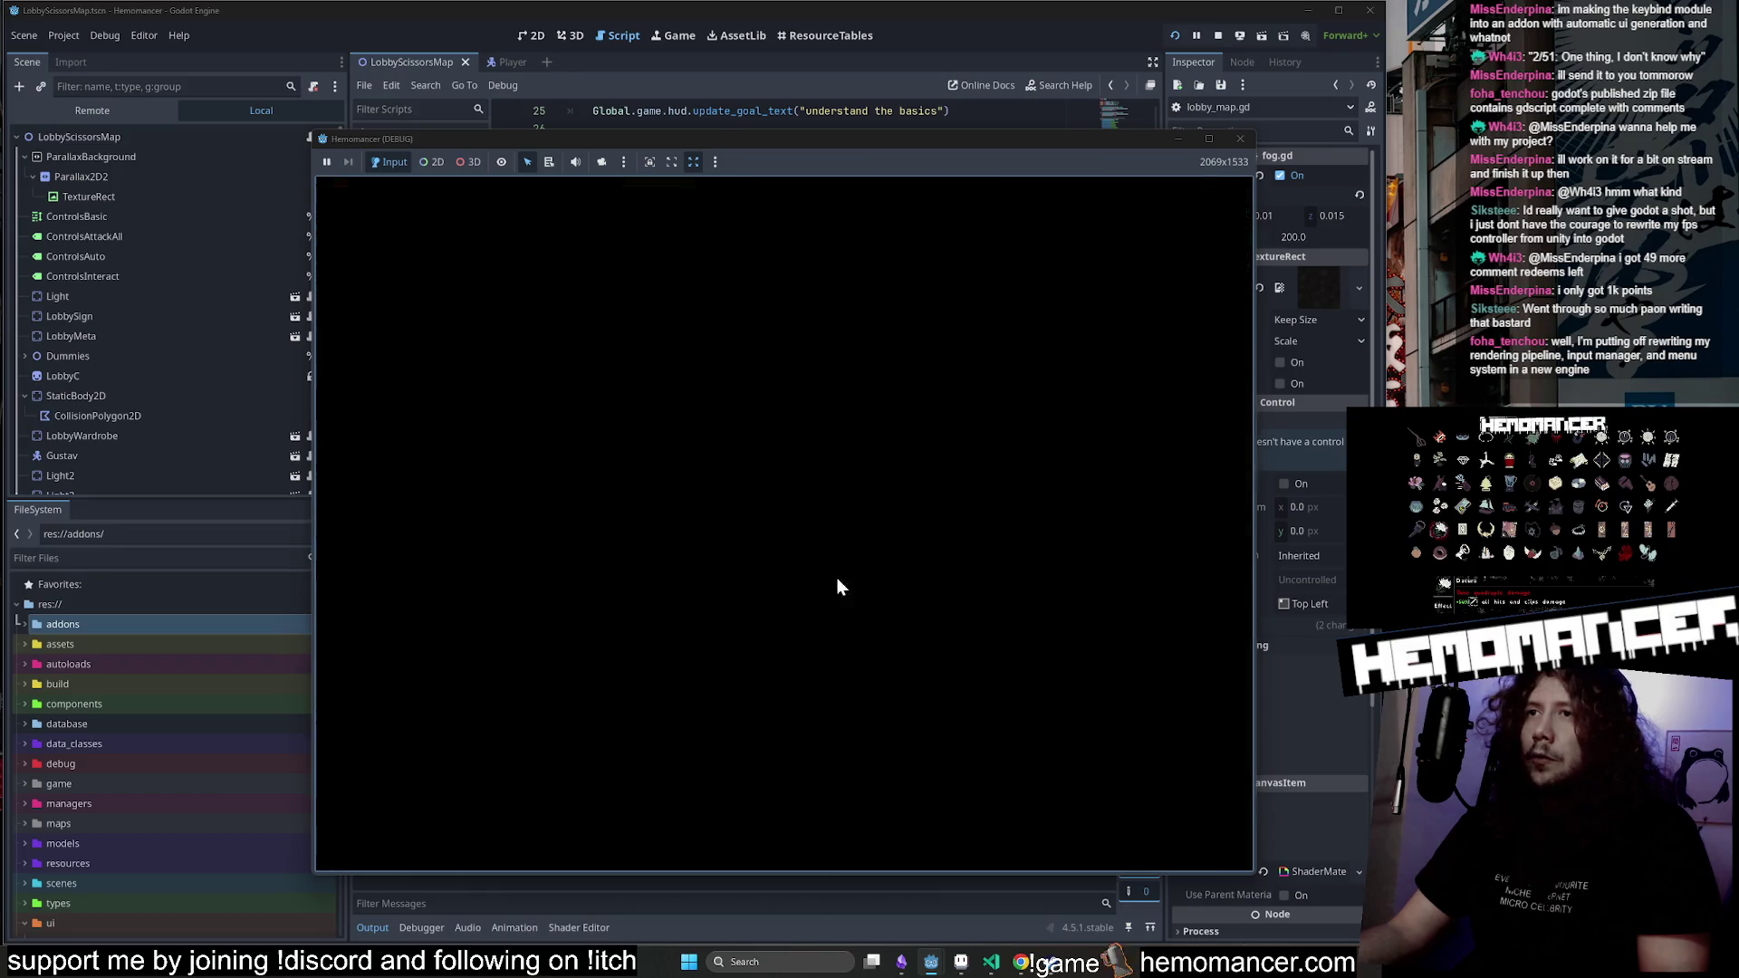
pyautogui.click(781, 607)
# Explore the Cheag Amar forest and pick an upgrade on levelling up.
pyautogui.press('w')
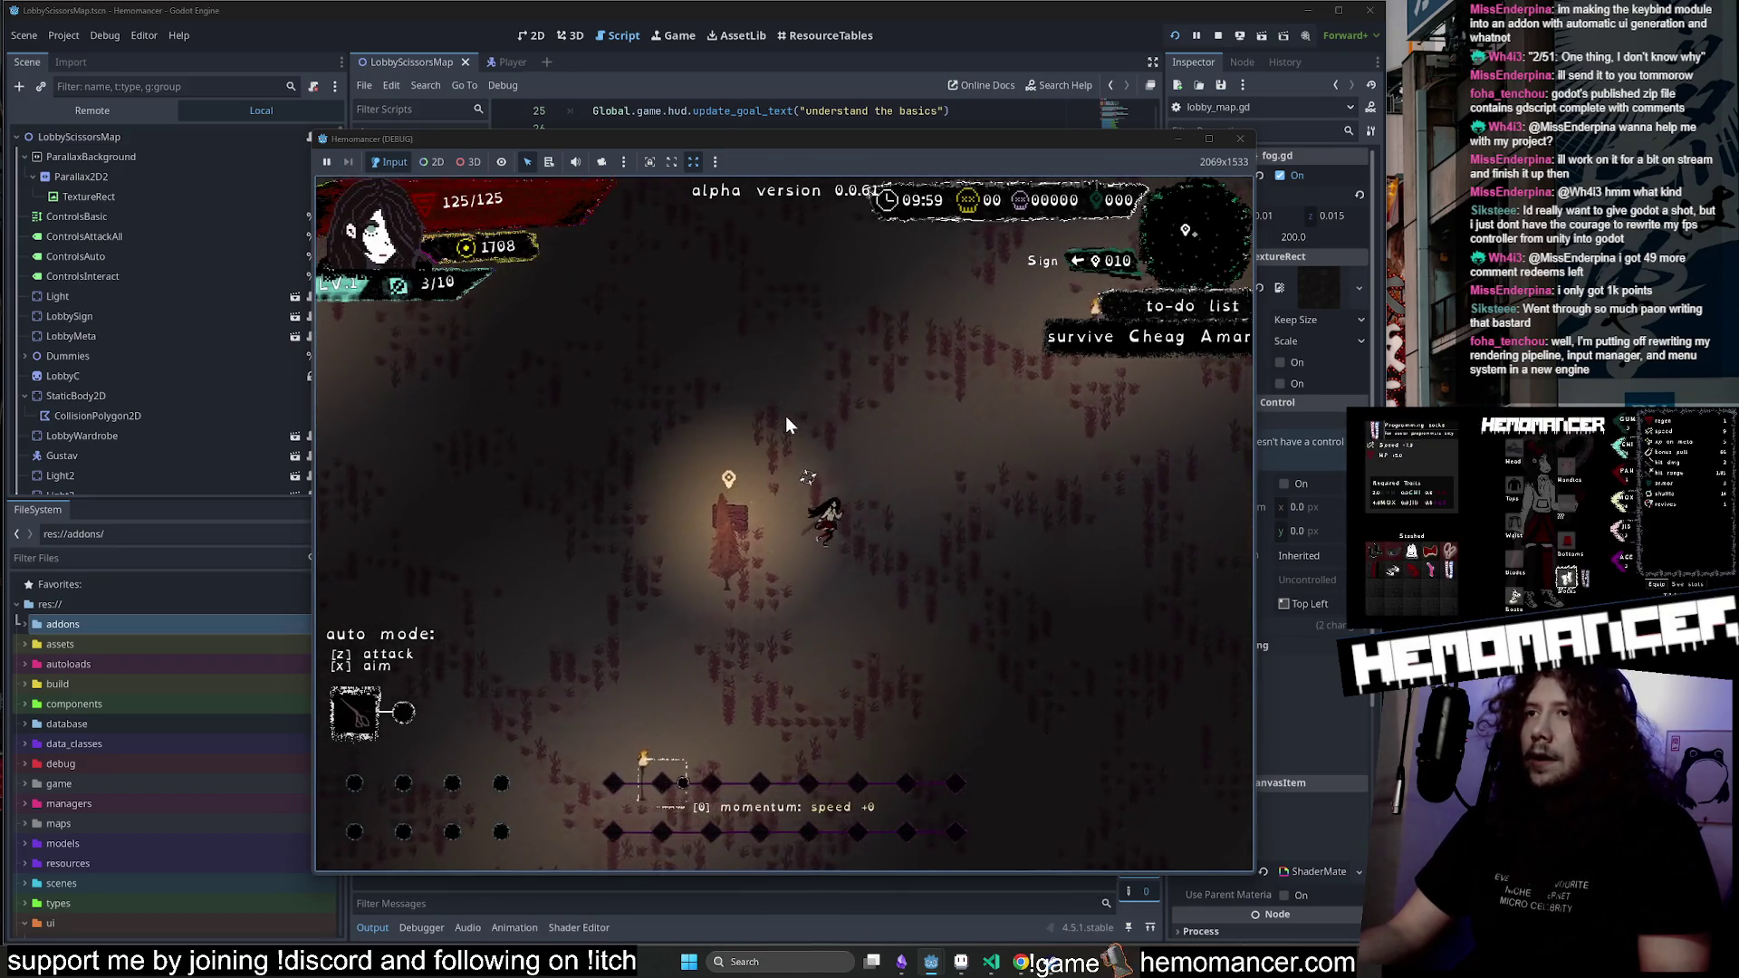
pyautogui.press('e')
pyautogui.press('a')
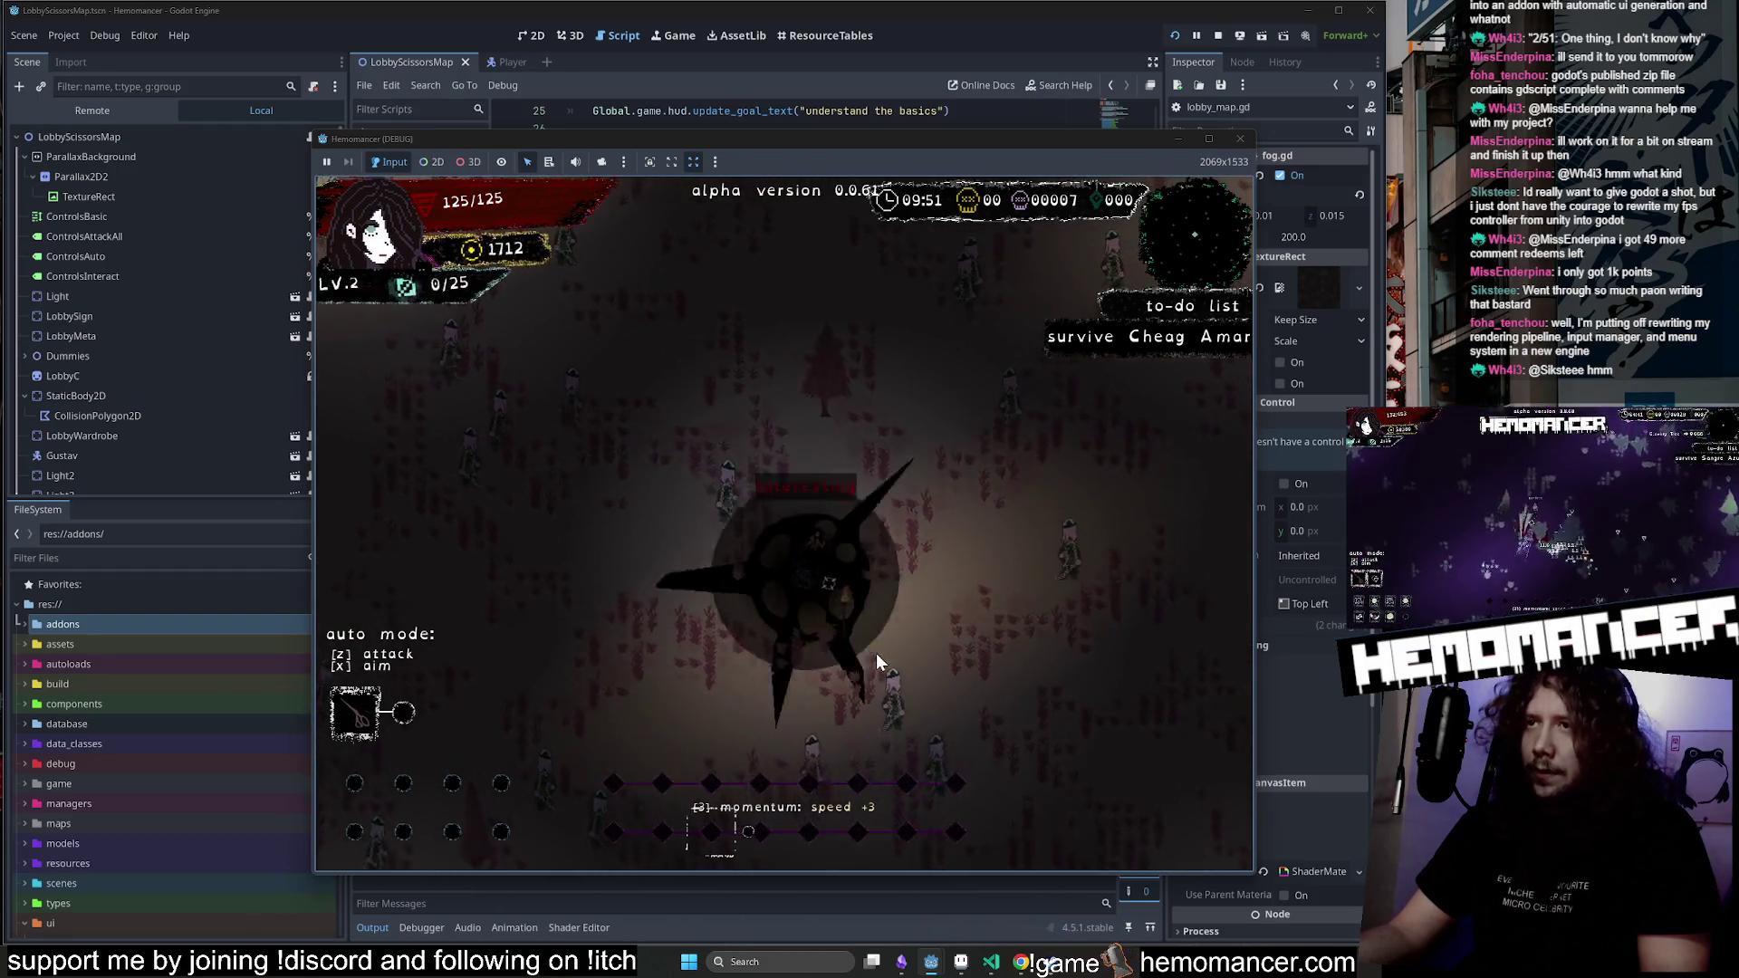
pyautogui.press('z')
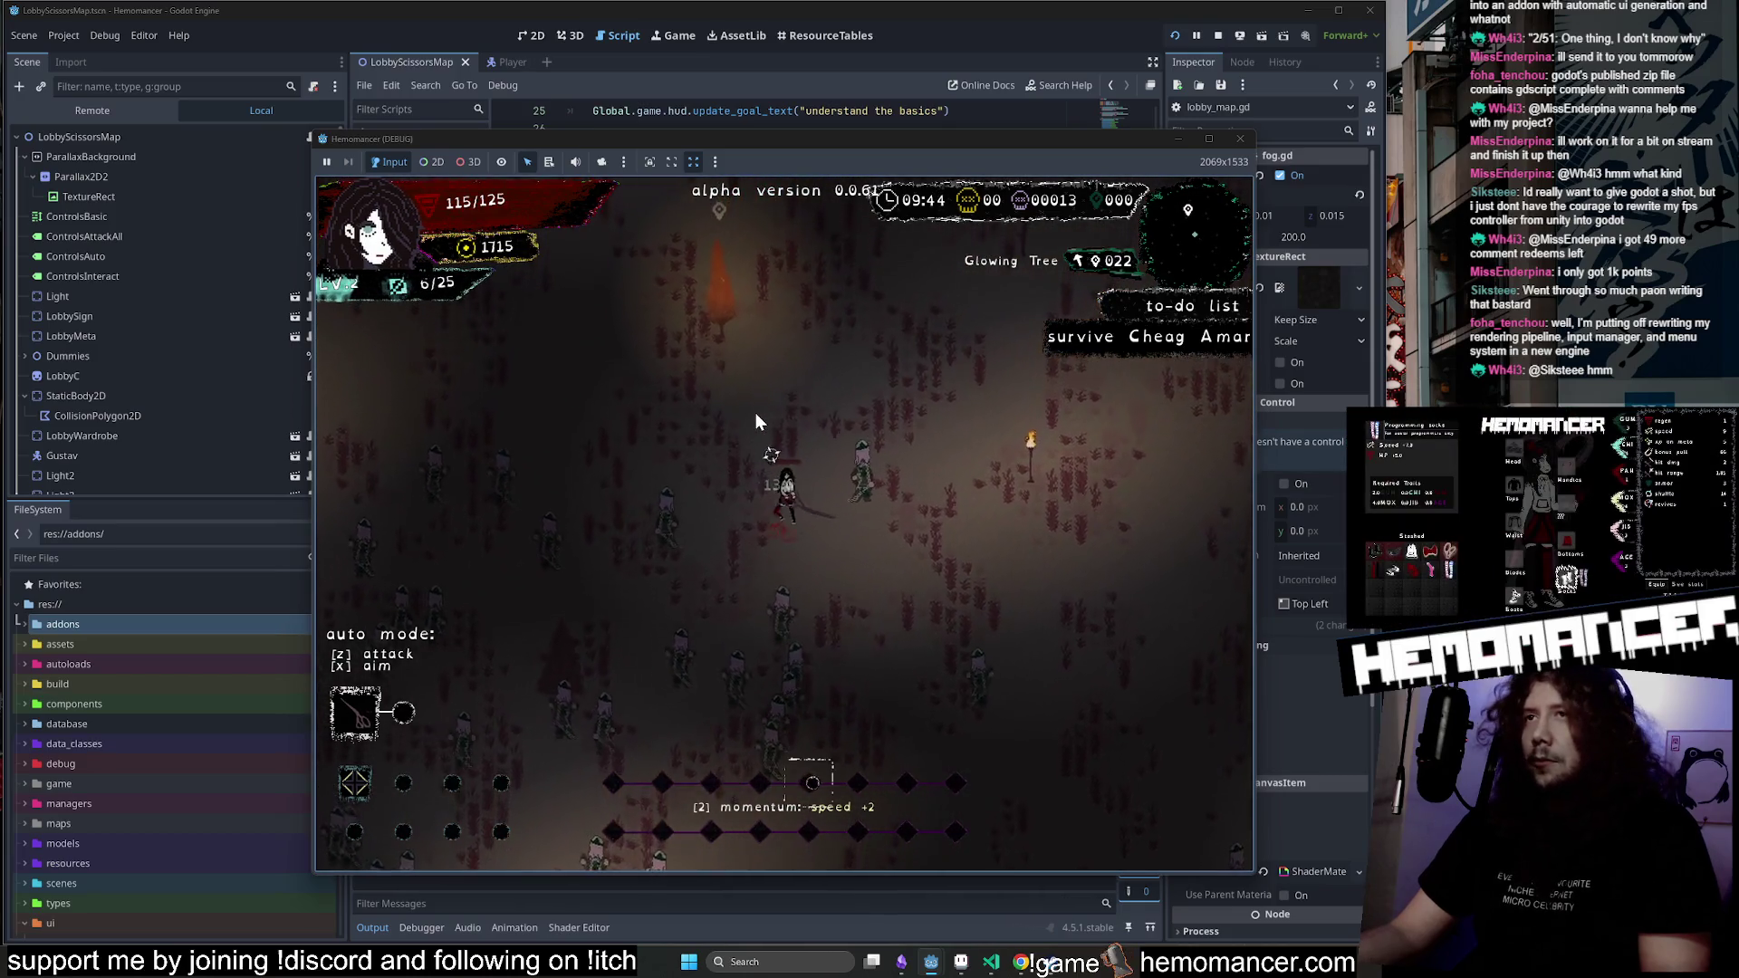
# Take the Glowing Tree's resilience and the Round Stone's max-health options, then stop the game with F8.
pyautogui.press('e')
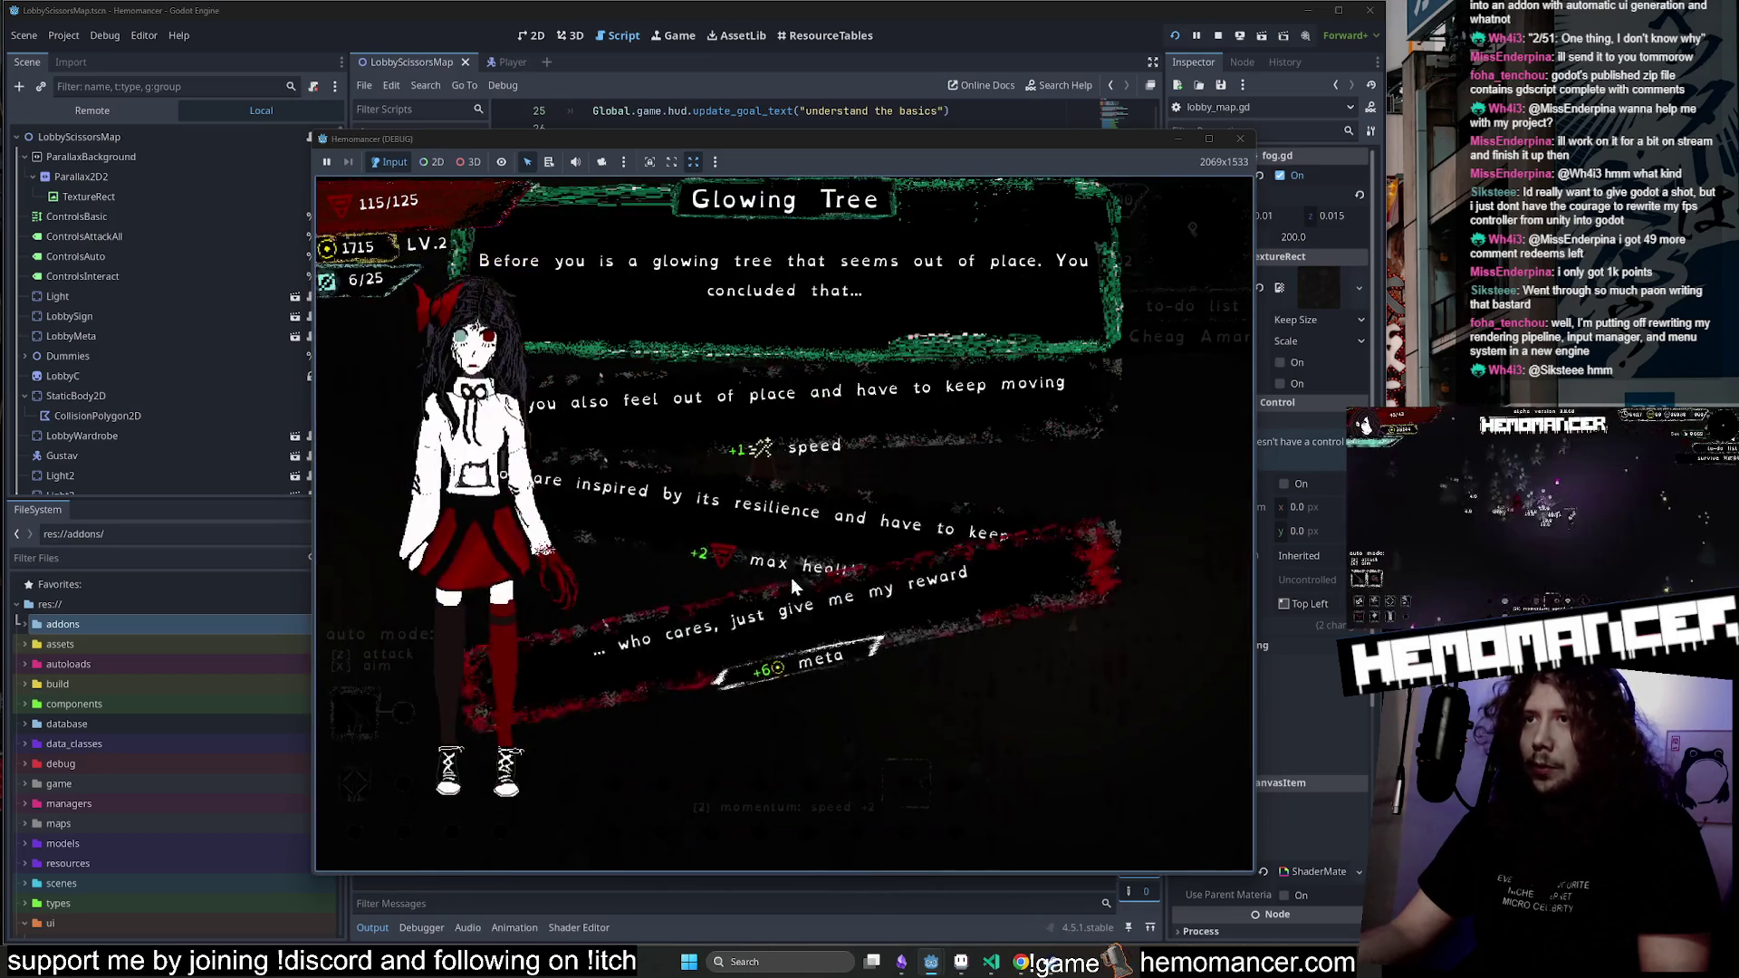
pyautogui.click(785, 544)
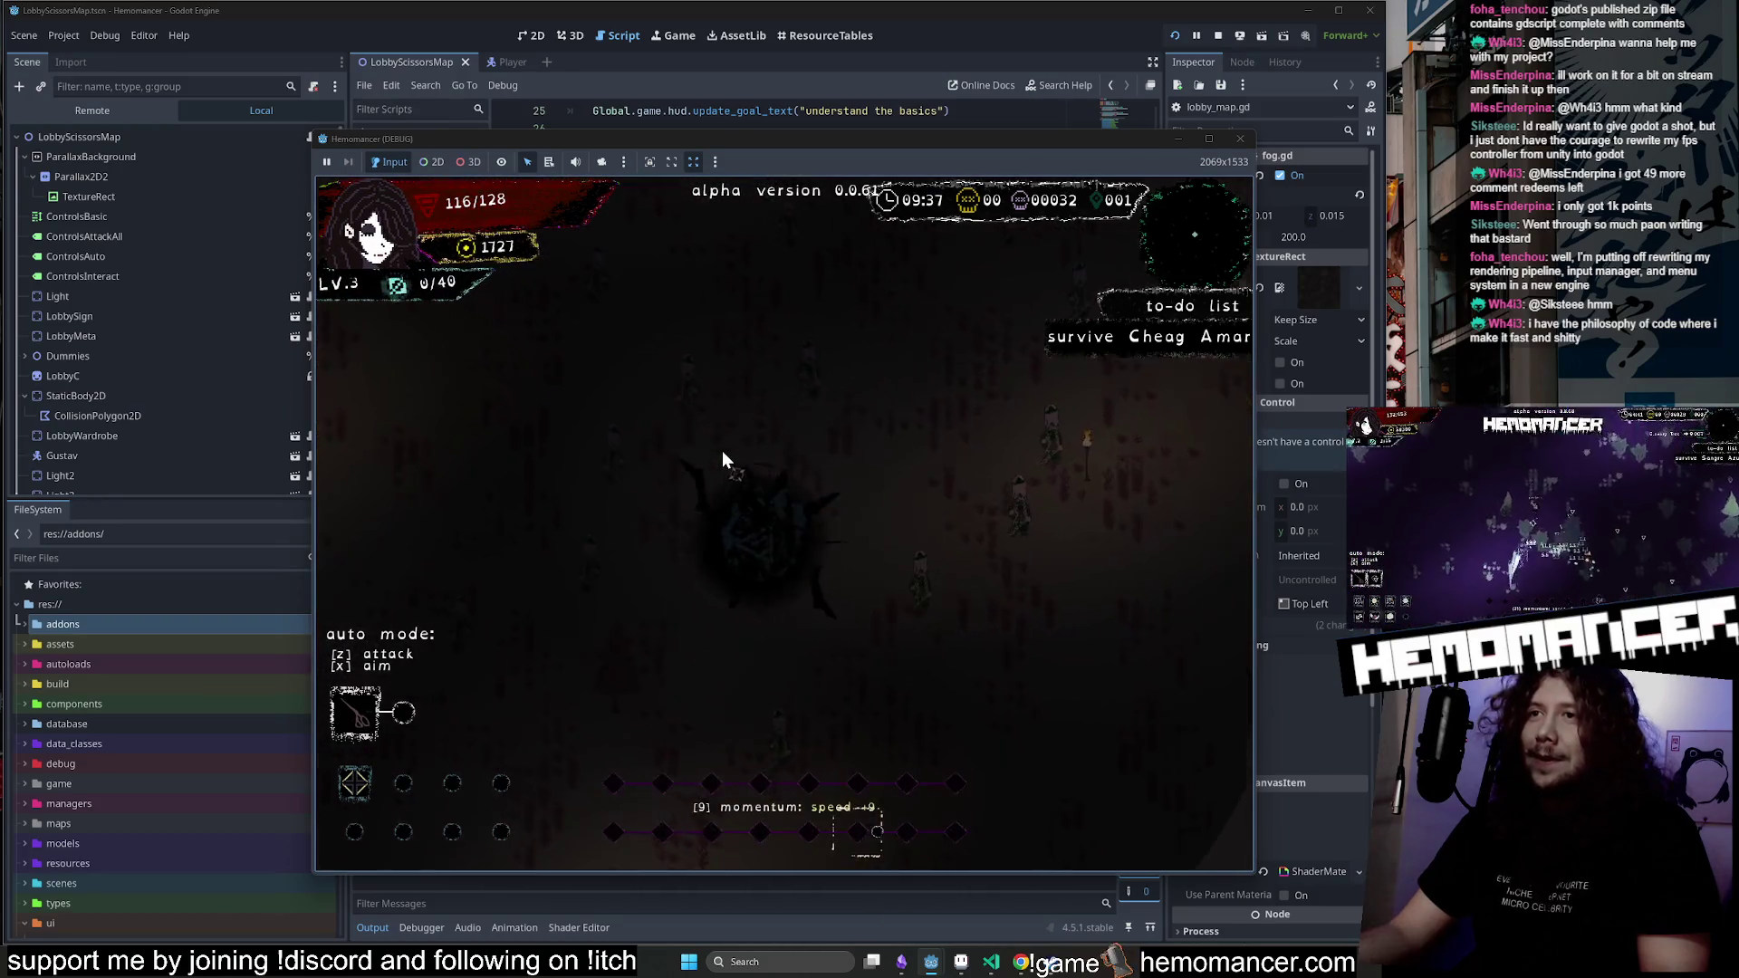
pyautogui.click(779, 299)
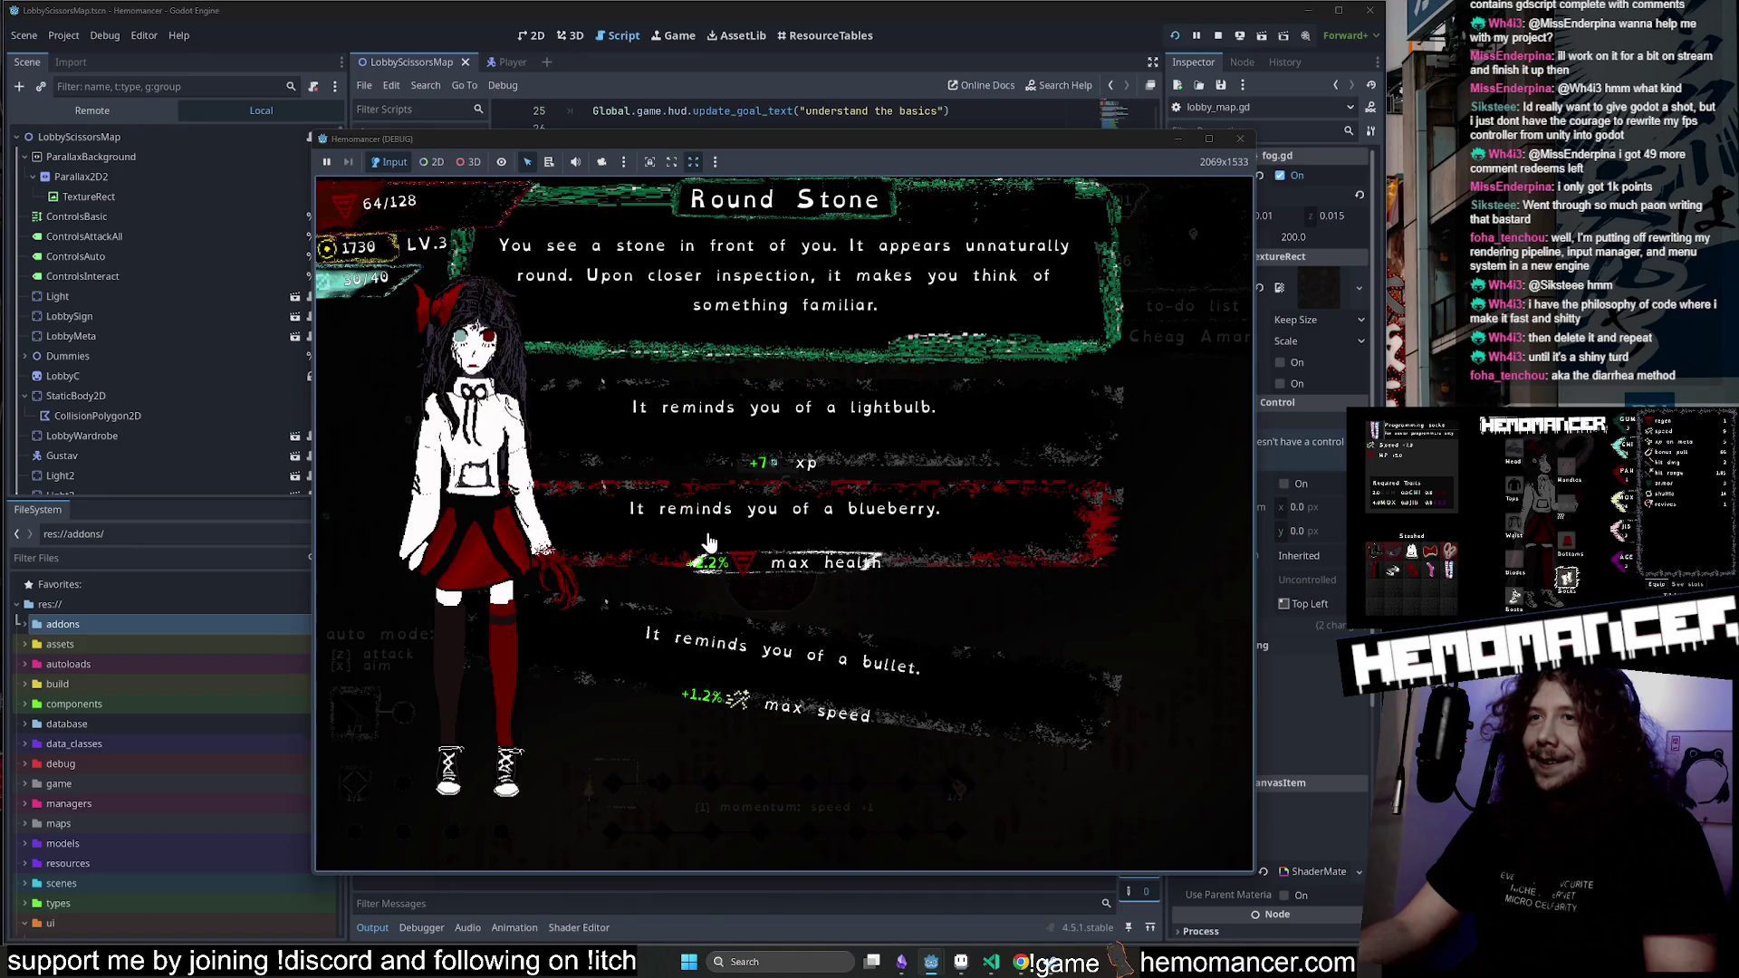
pyautogui.click(708, 537)
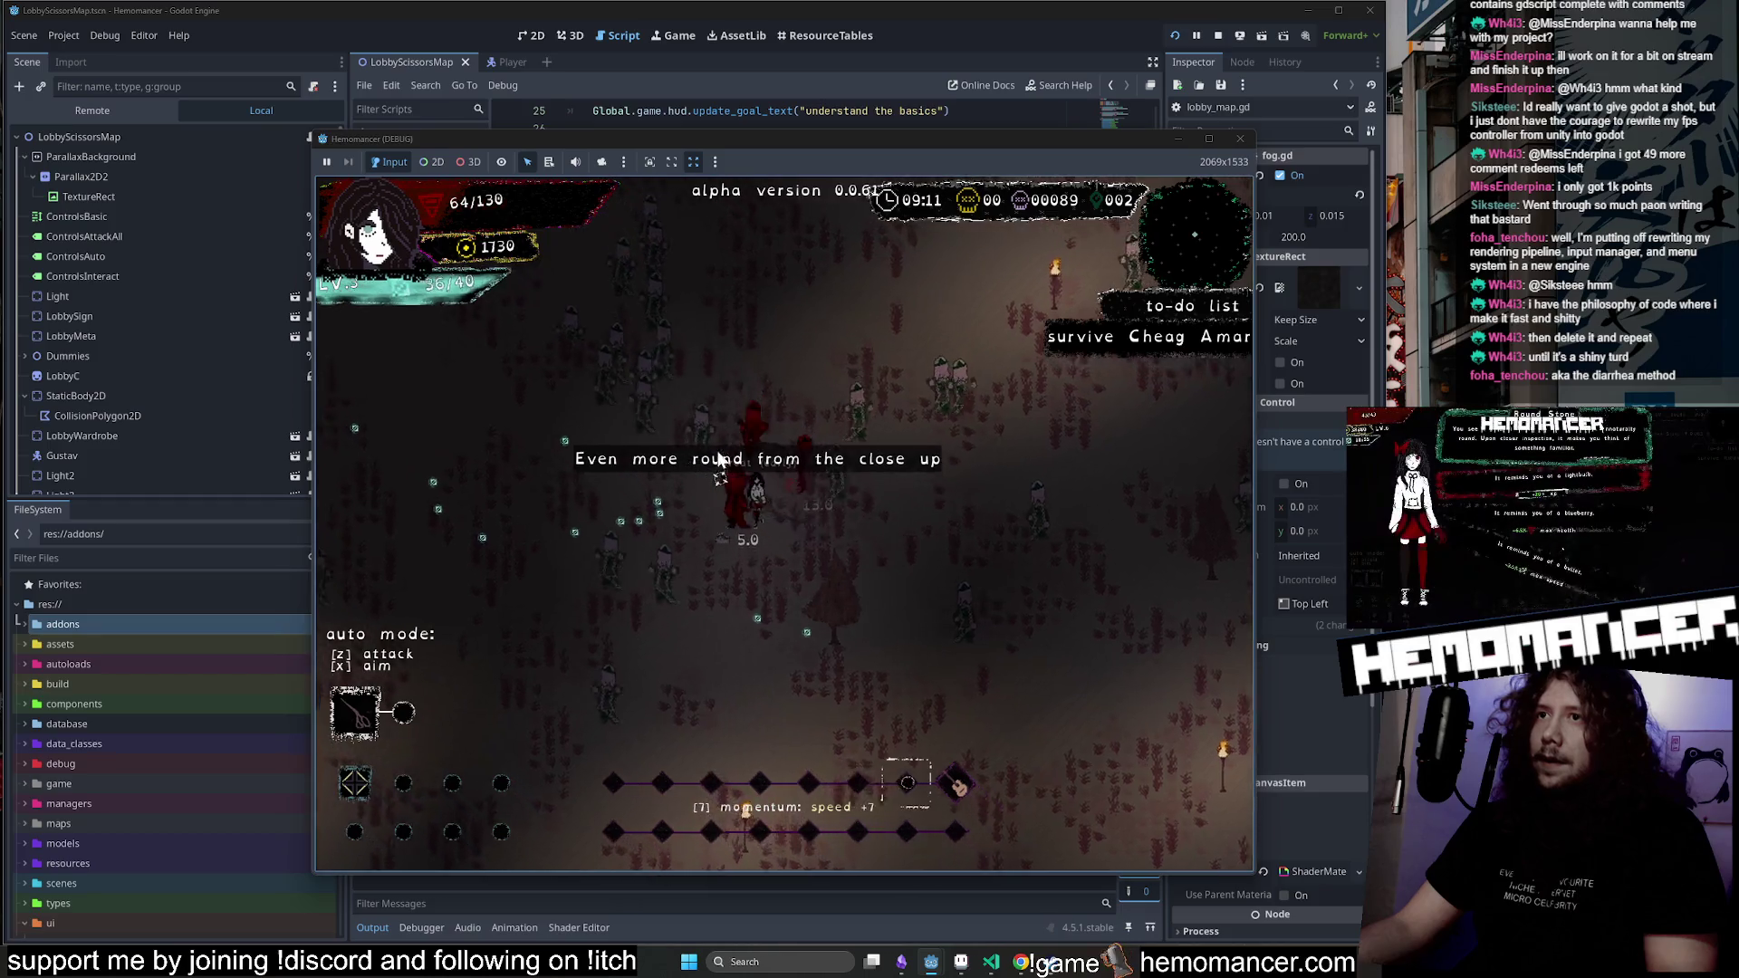
pyautogui.press('F8')
pyautogui.scroll(-4, 823, 405)
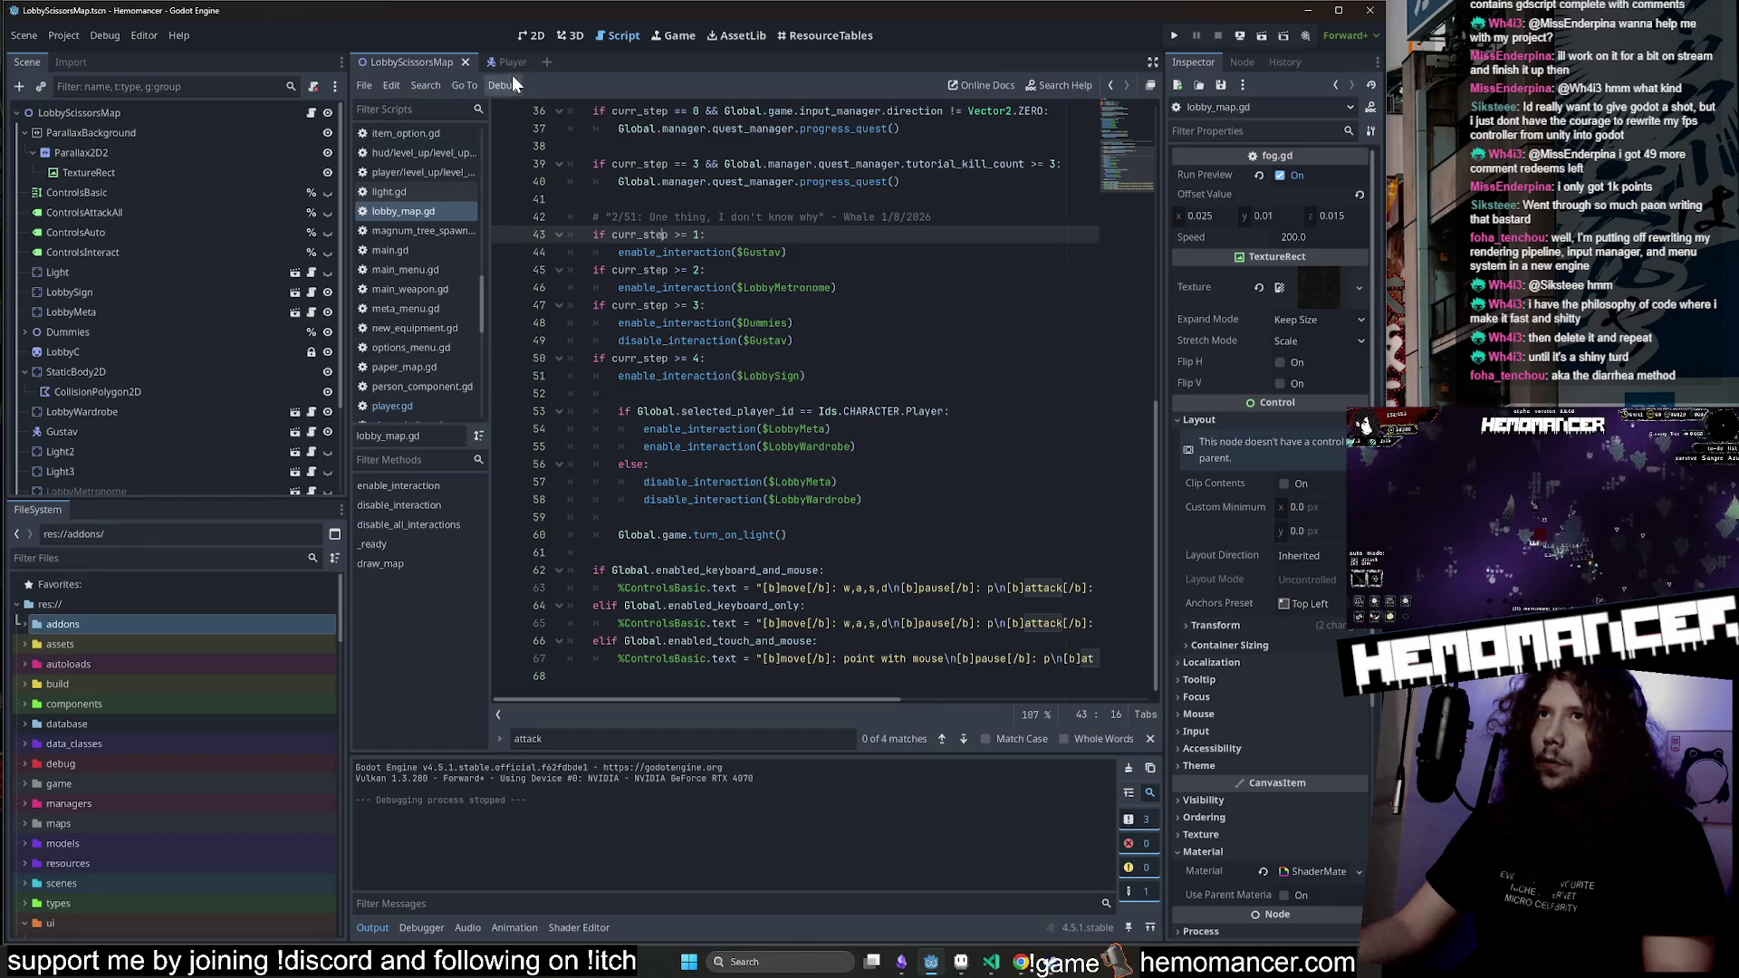
# Scroll up through lobby_map.gd, then switch to the Visual Studio Code diff.
pyautogui.scroll(6, 816, 407)
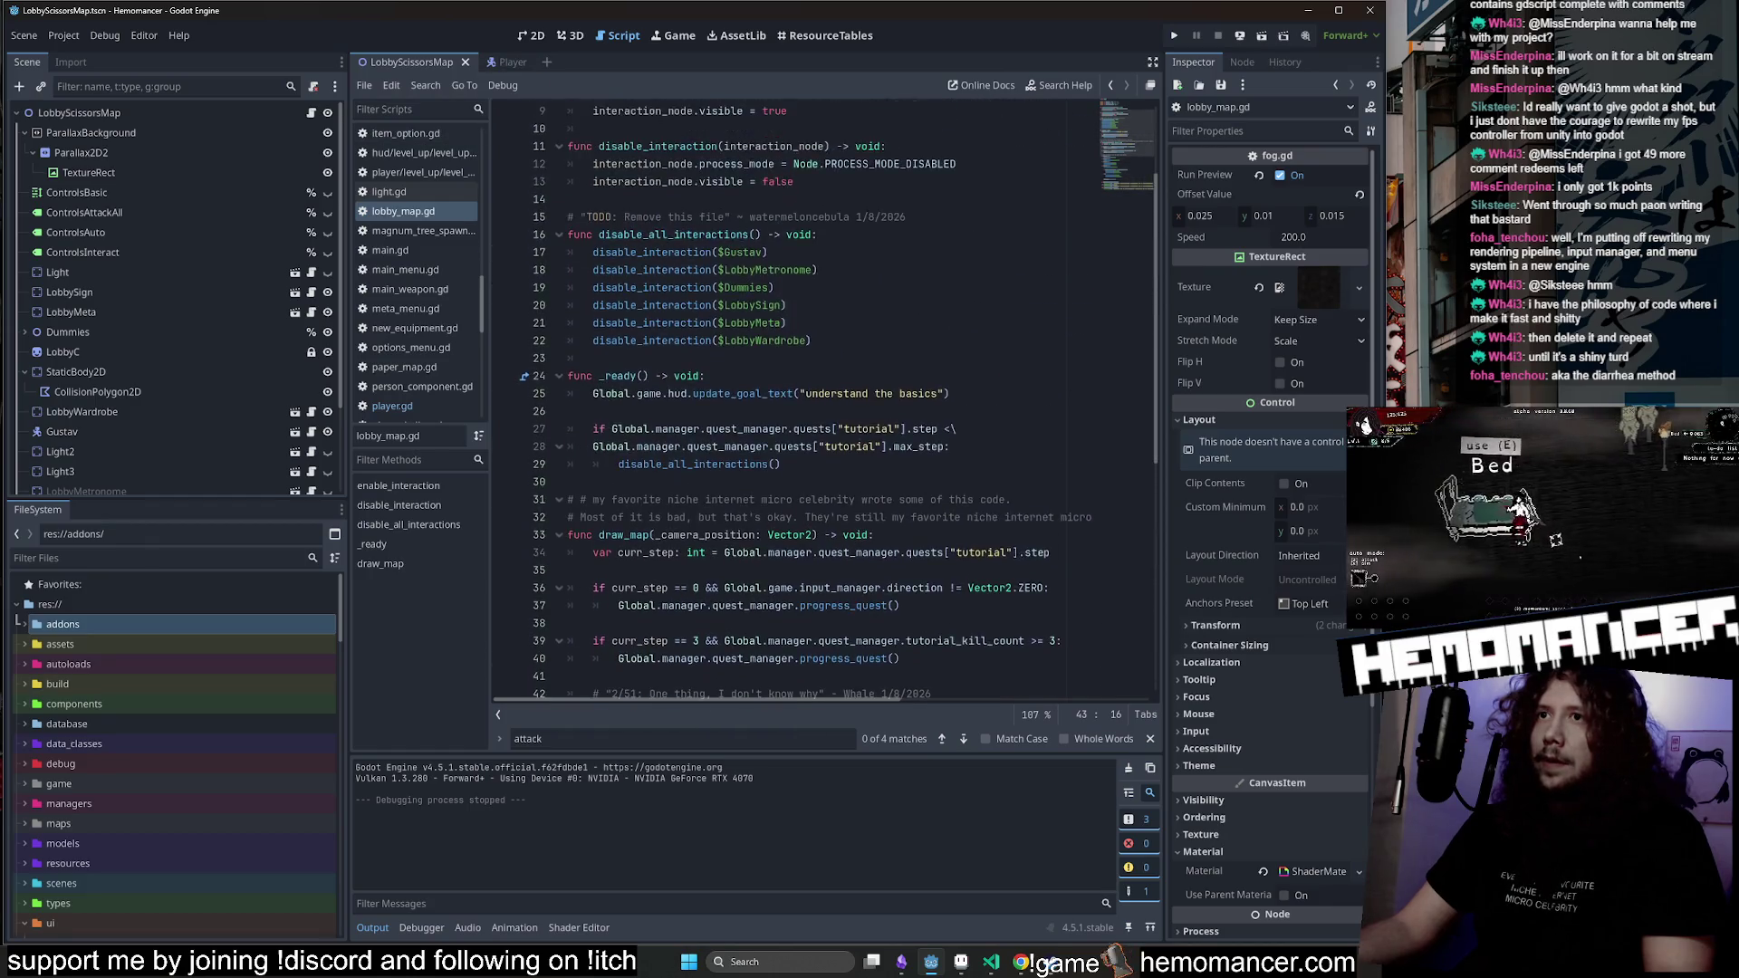
pyautogui.click(991, 959)
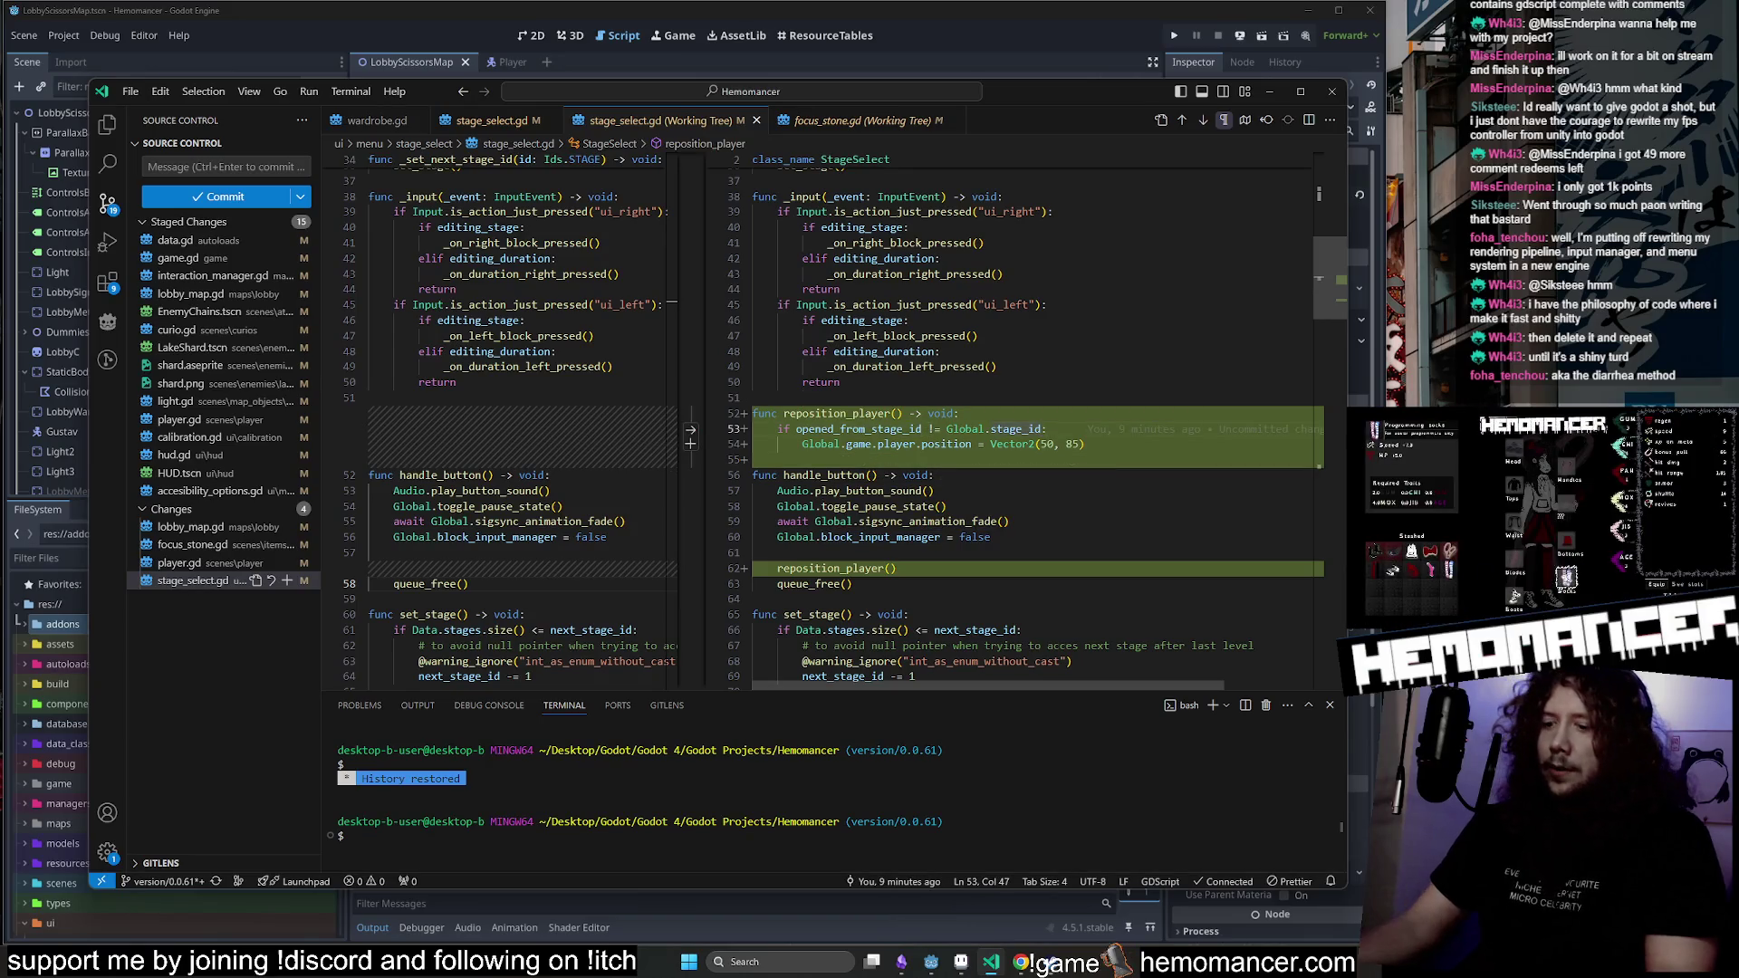
# Append '&& Global.stage_id != Ids.STAGE.Lobby' to the line 53 if condition in stage_select.gd.
pyautogui.write('G')
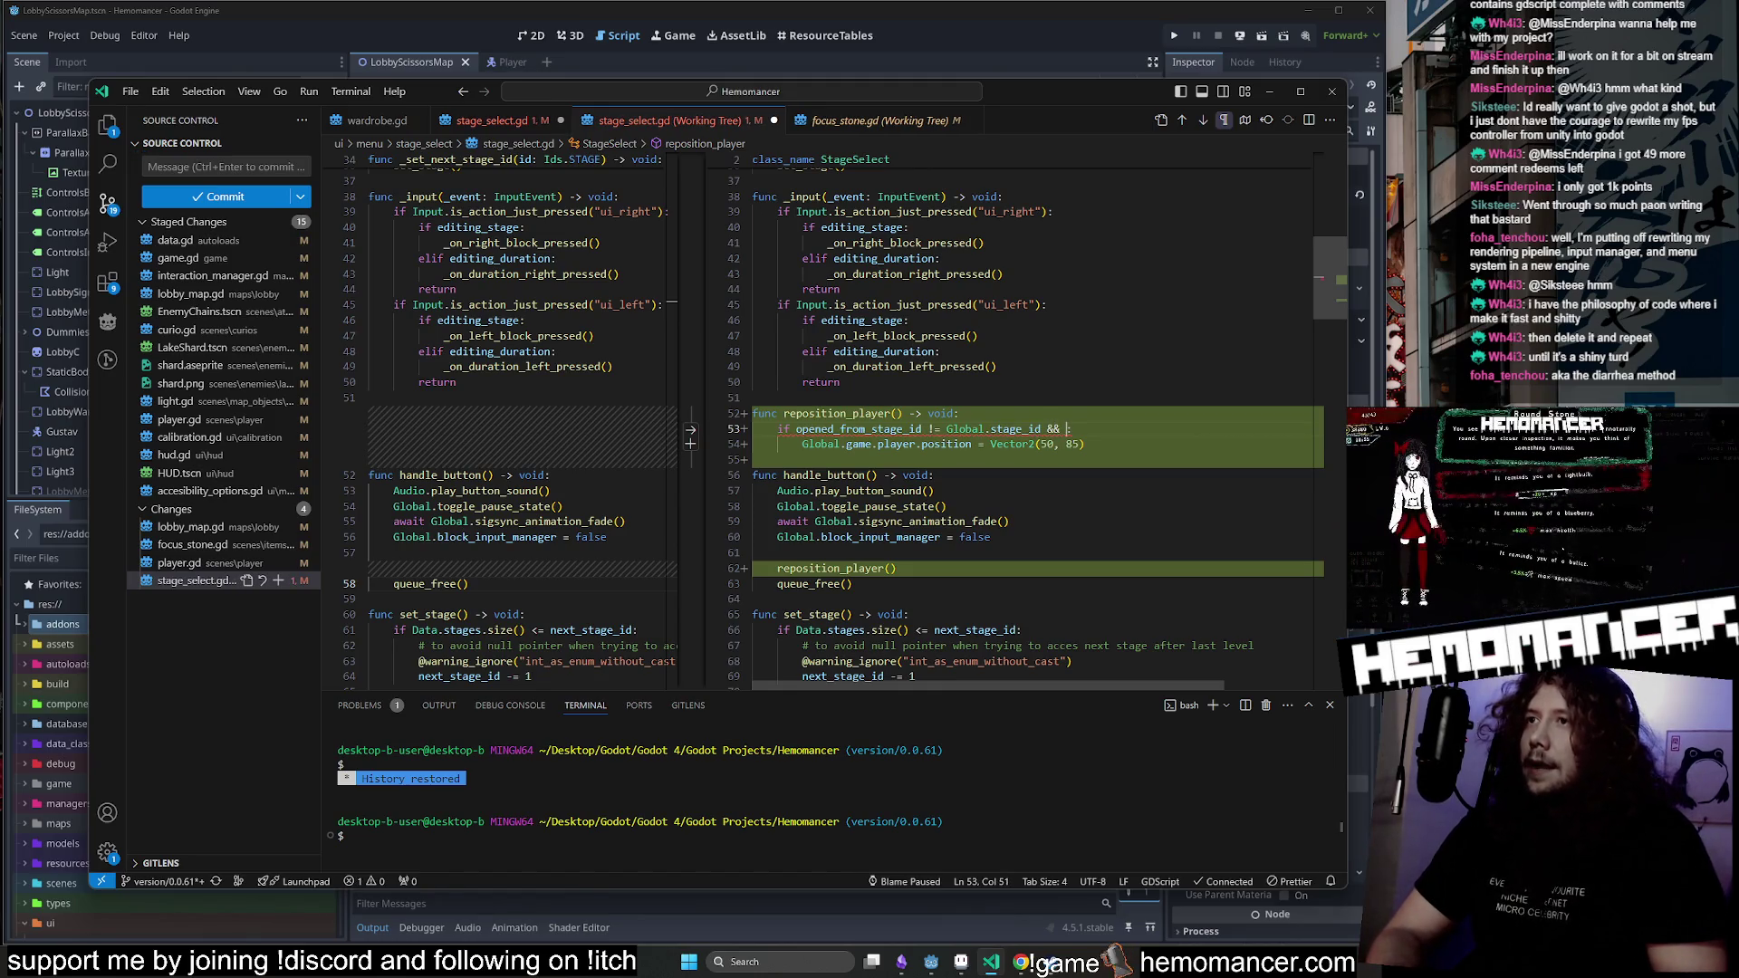
pyautogui.write('lobal.stage:')
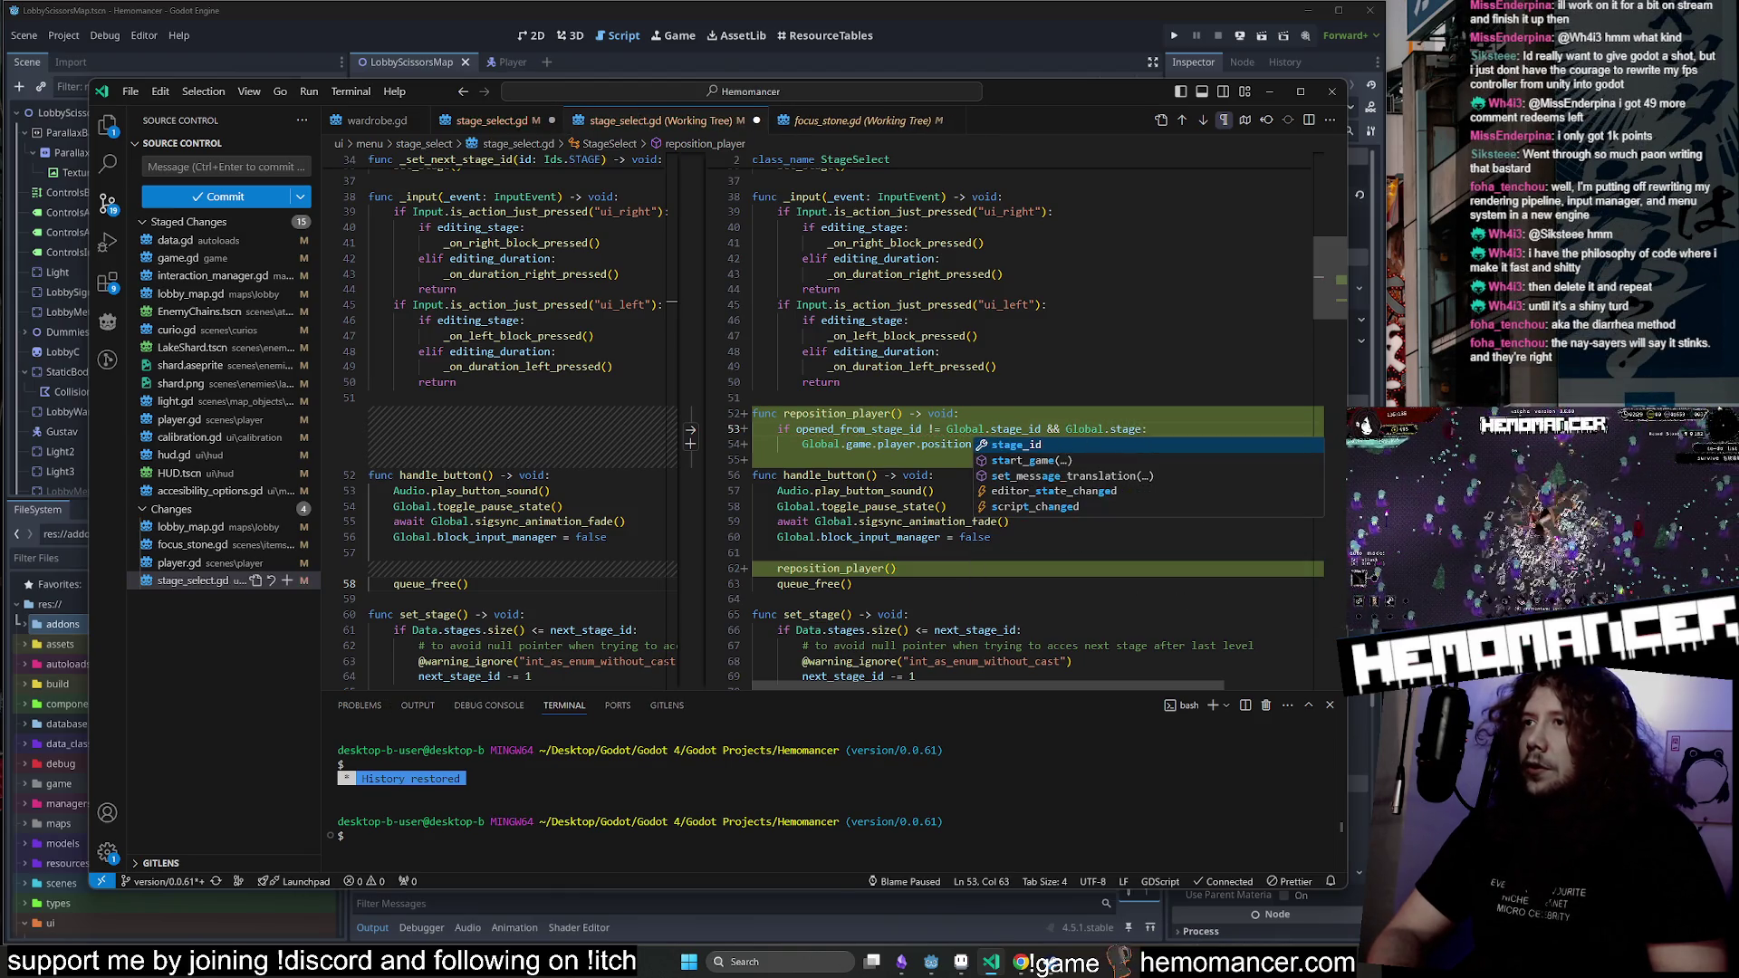
pyautogui.press('Return')
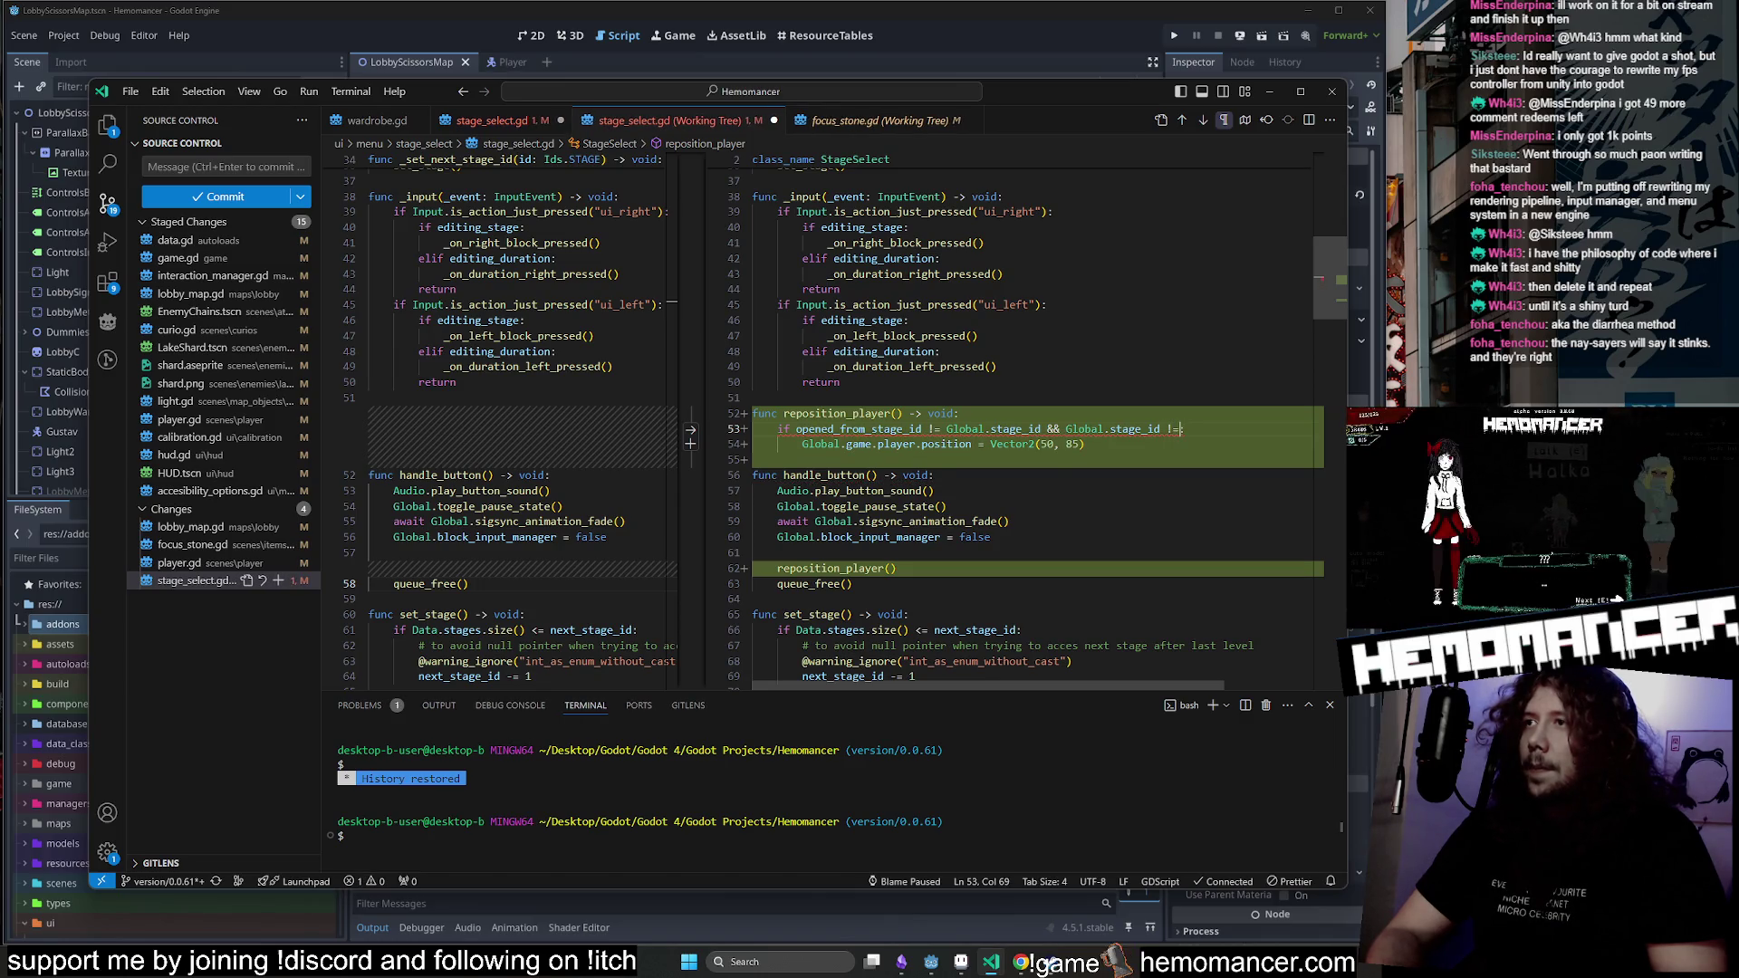
pyautogui.write(' Ids.S')
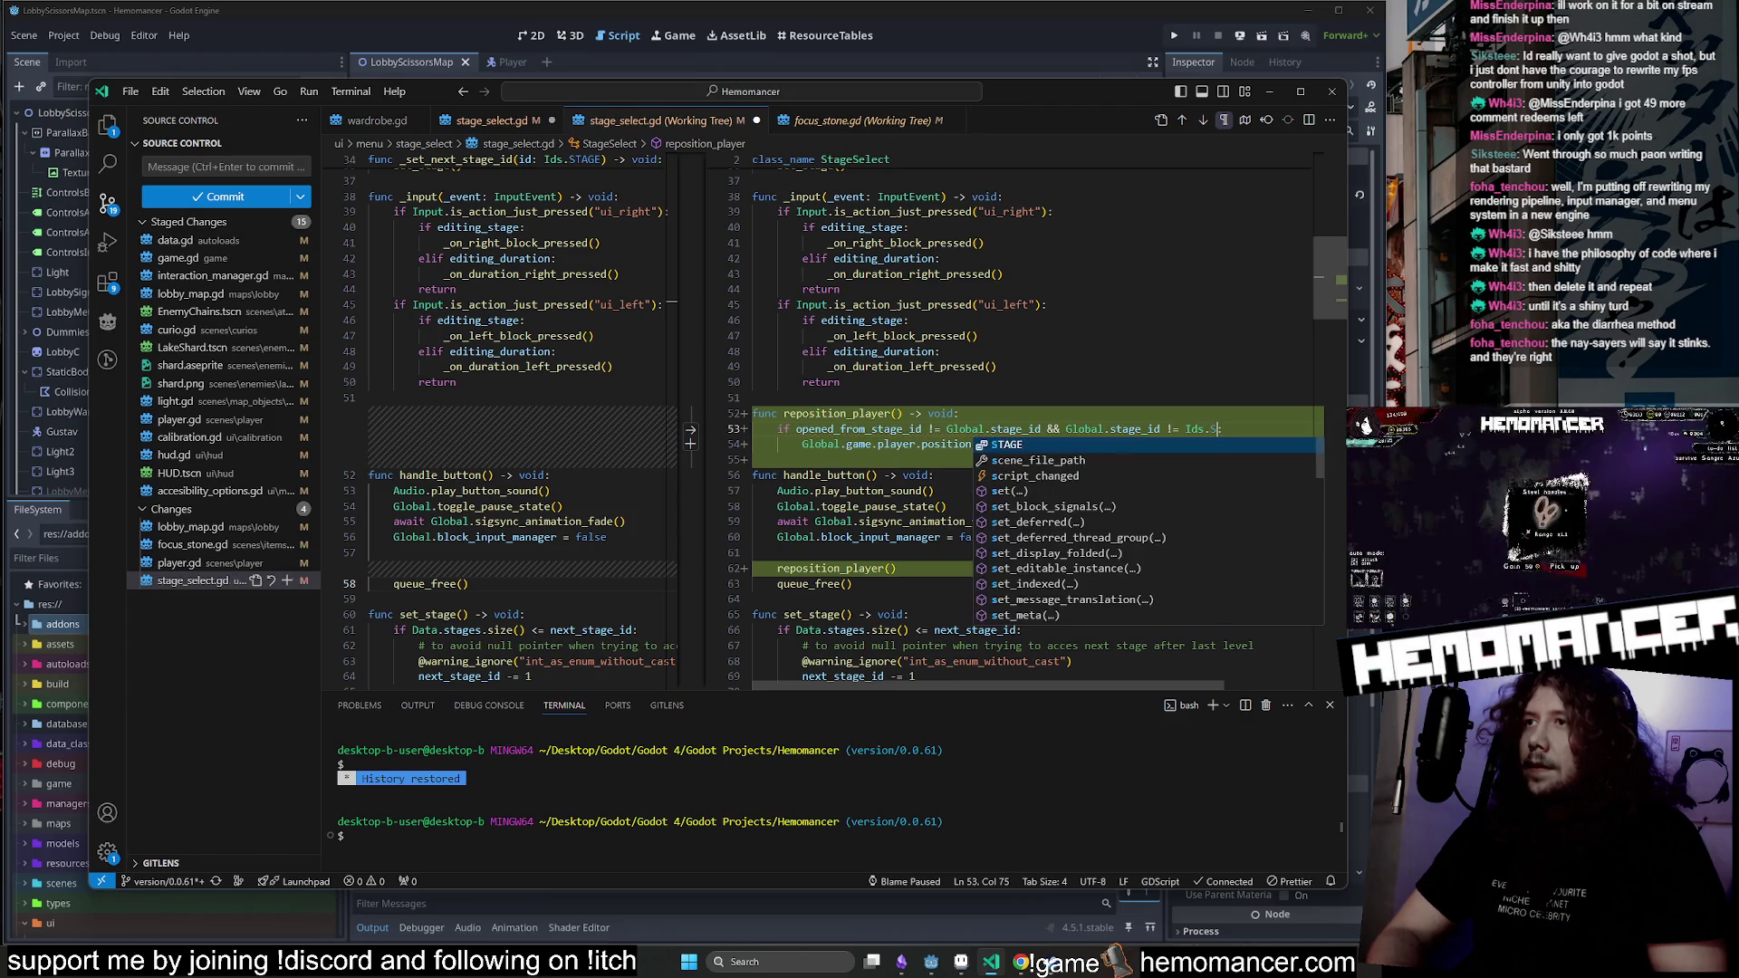
pyautogui.write('TAGE.Lobby')
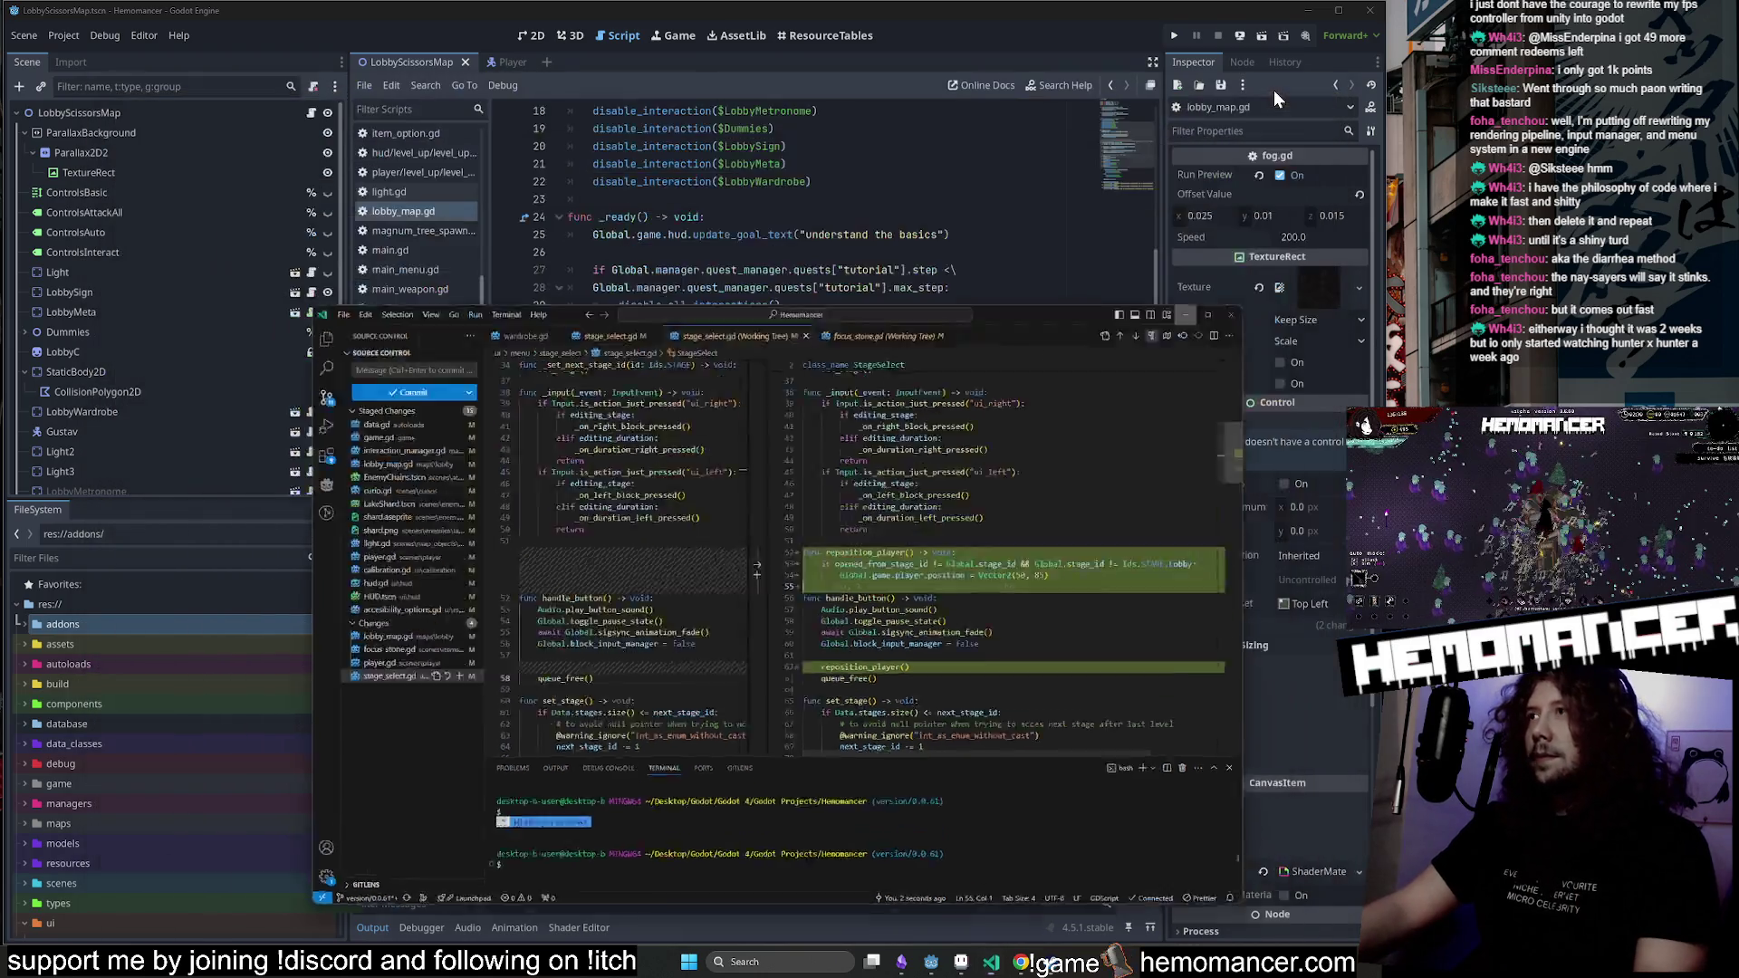
# Return to Godot, run the project with F5 and enlarge the game window.
pyautogui.hotkey('alt', 'Tab')
pyautogui.click(767, 358)
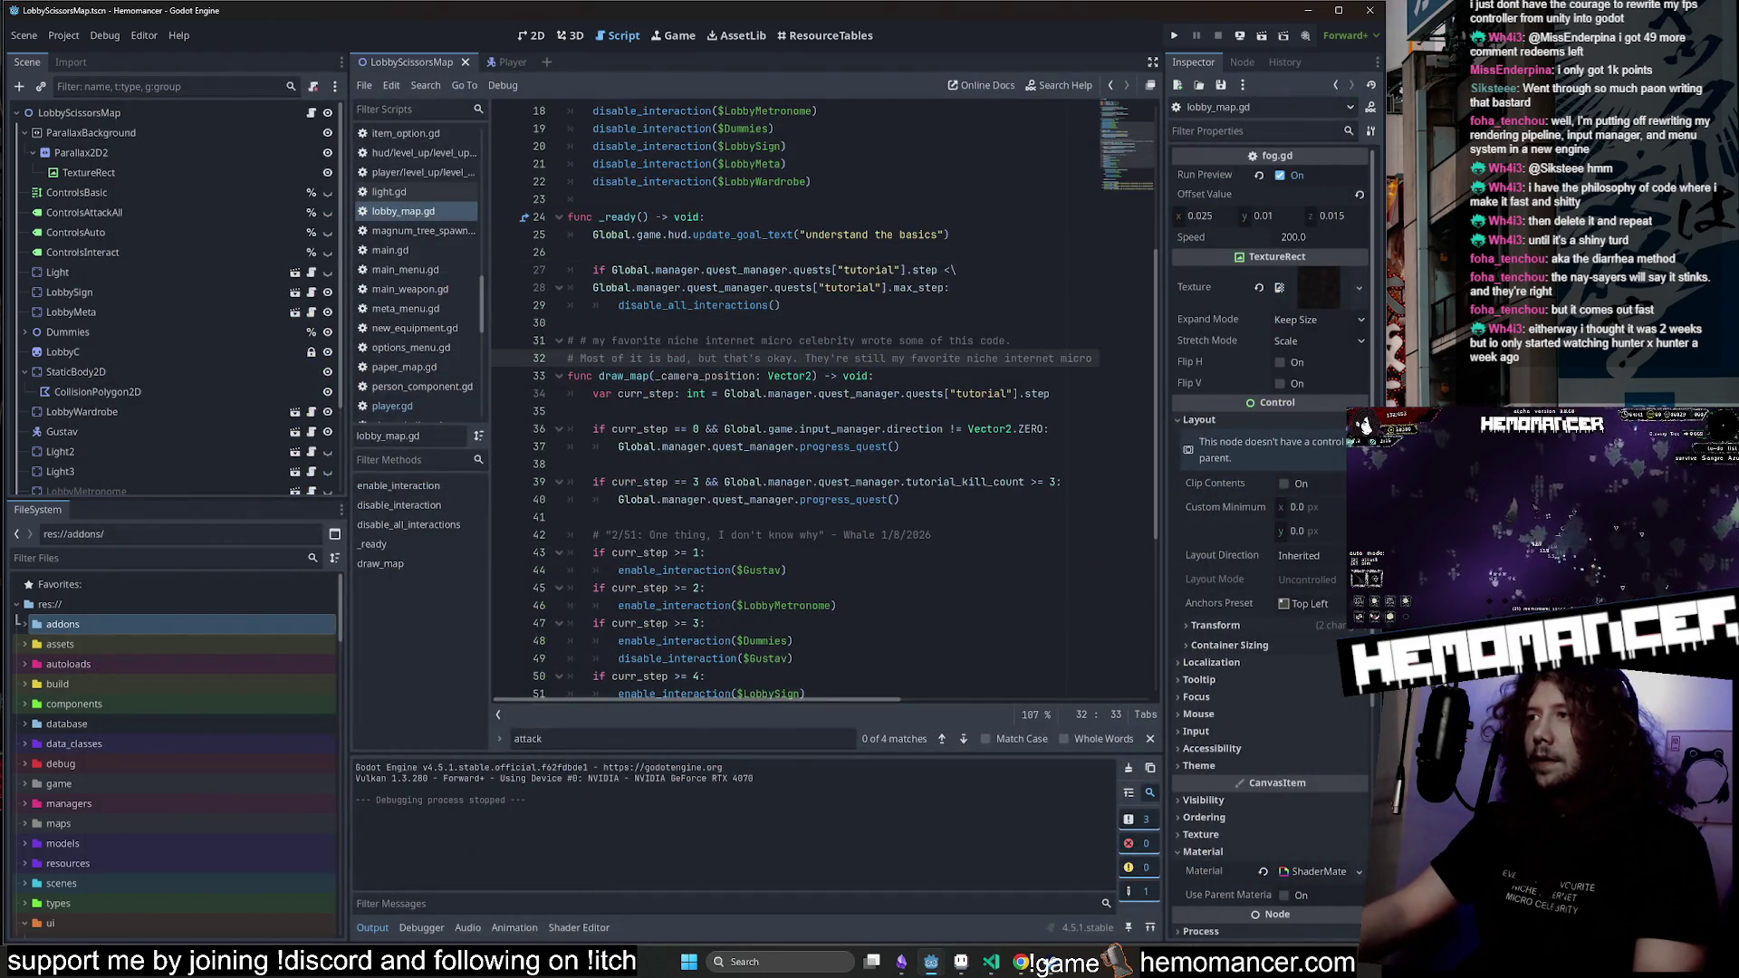
pyautogui.press('F5')
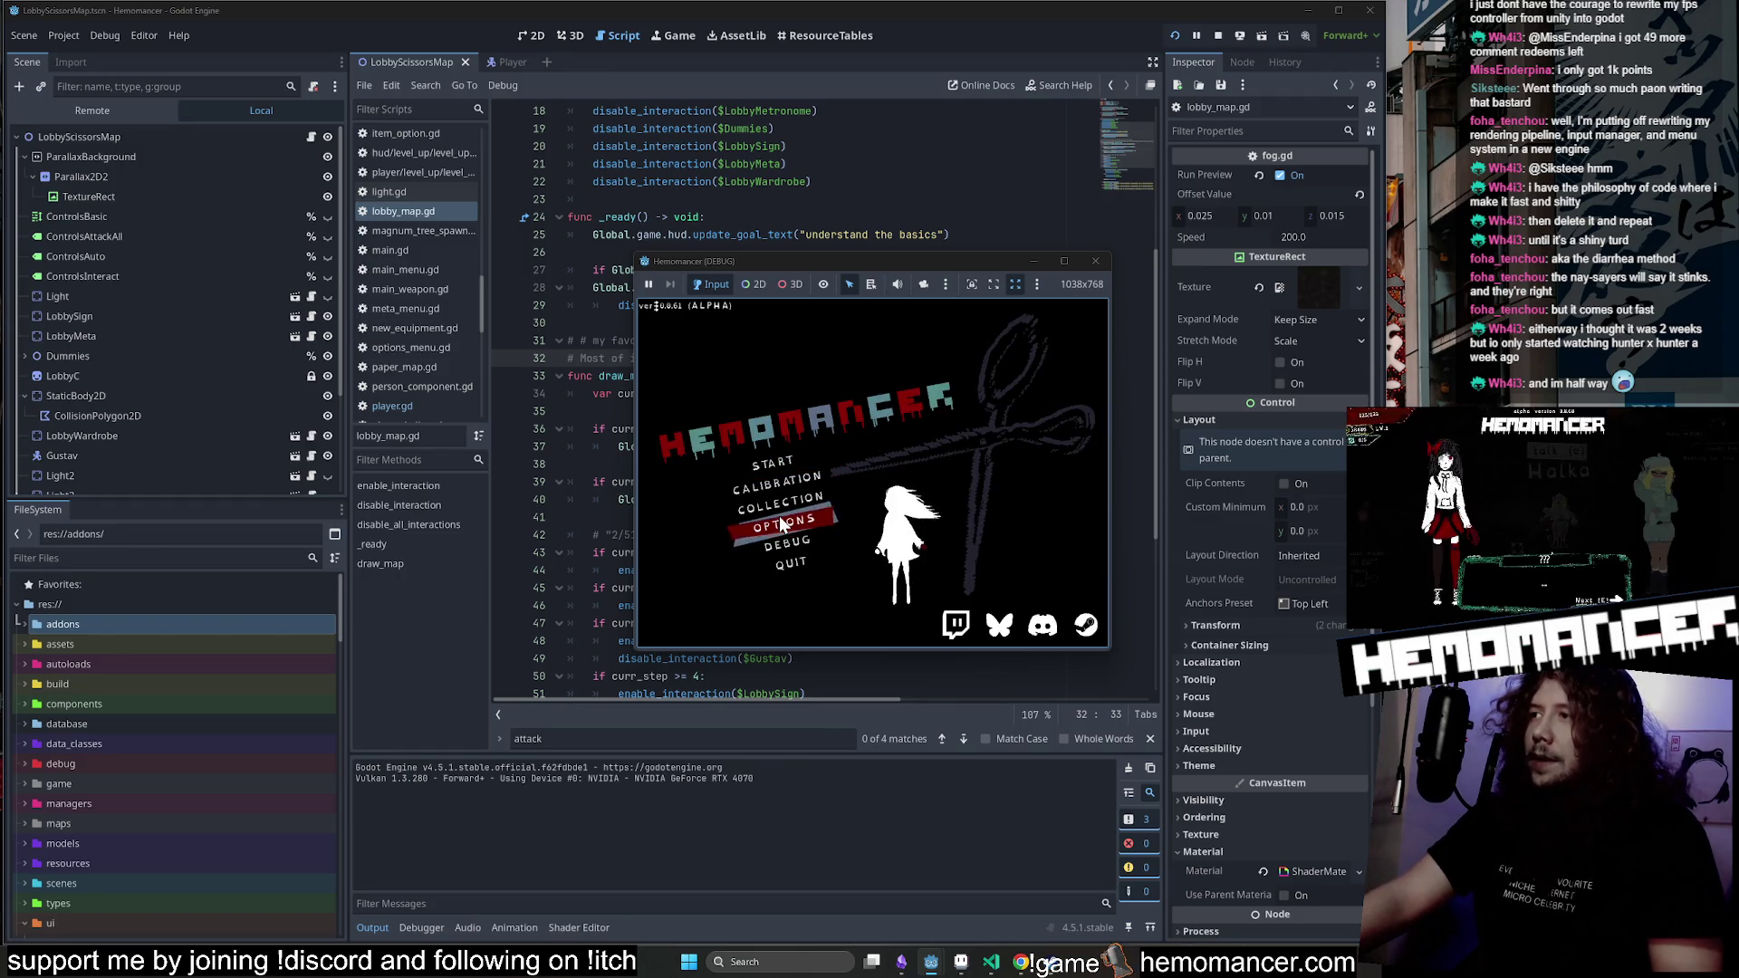
pyautogui.moveTo(639, 649)
pyautogui.mouseDown()
pyautogui.moveTo(377, 859)
pyautogui.moveTo(223, 888)
pyautogui.mouseUp()
pyautogui.click(1110, 253)
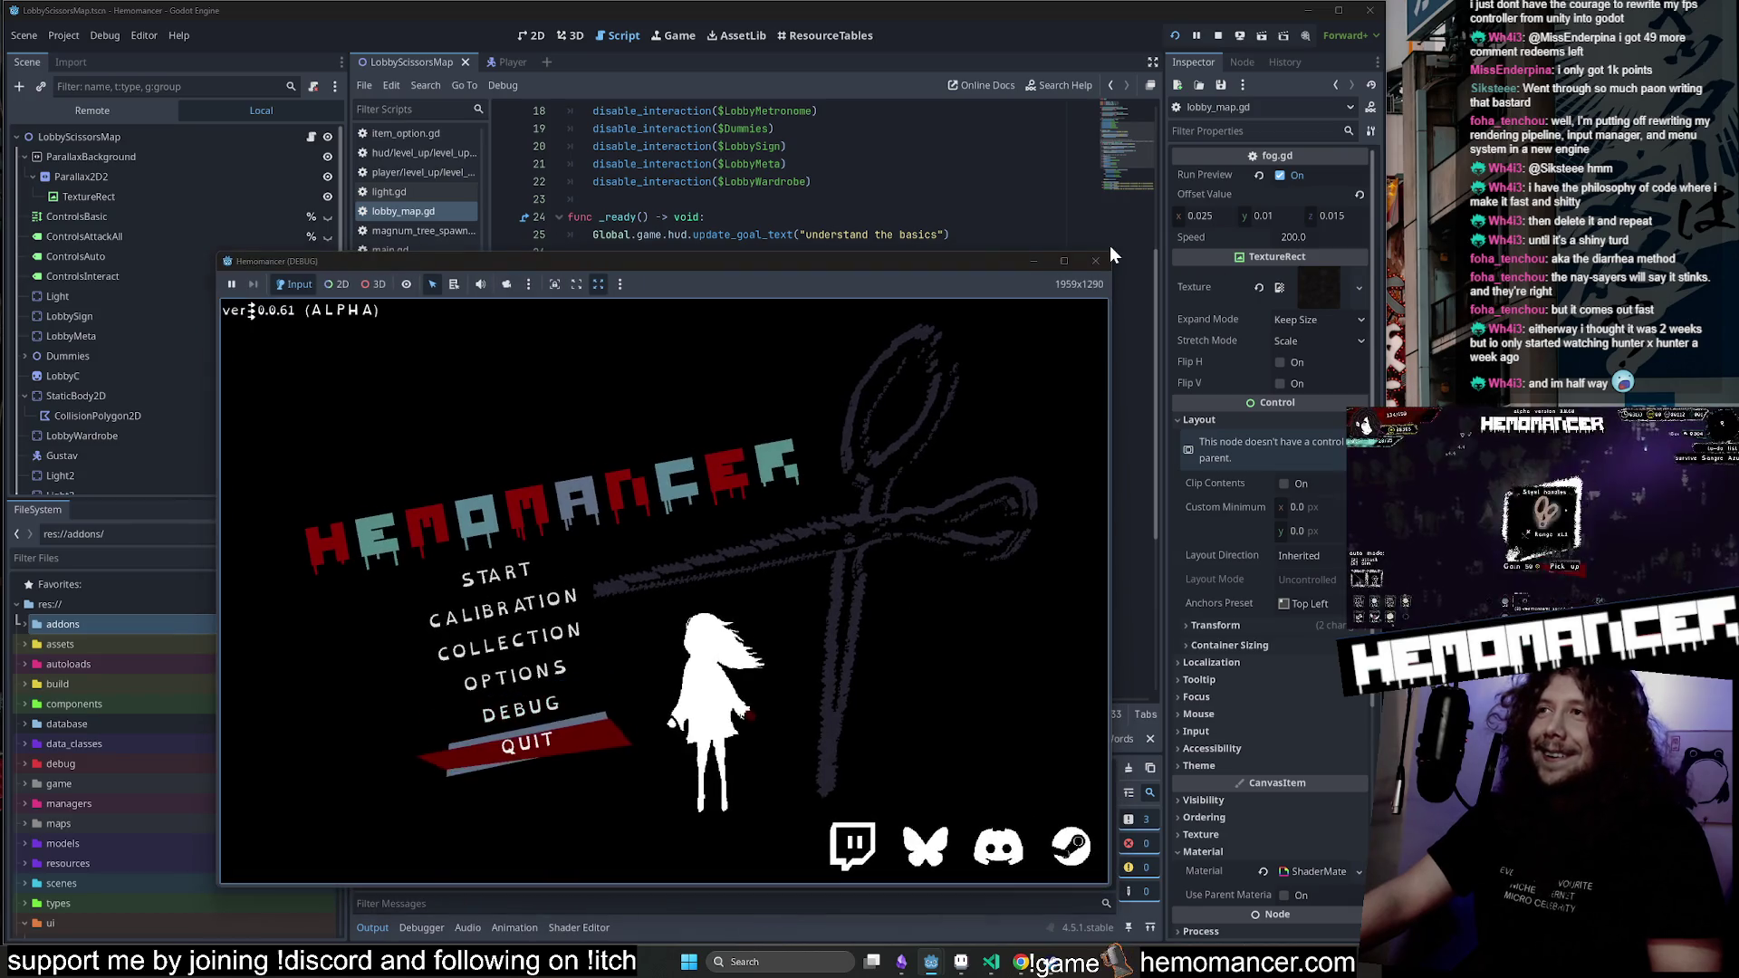
pyautogui.moveTo(1111, 253); pyautogui.dragTo(1330, 90)
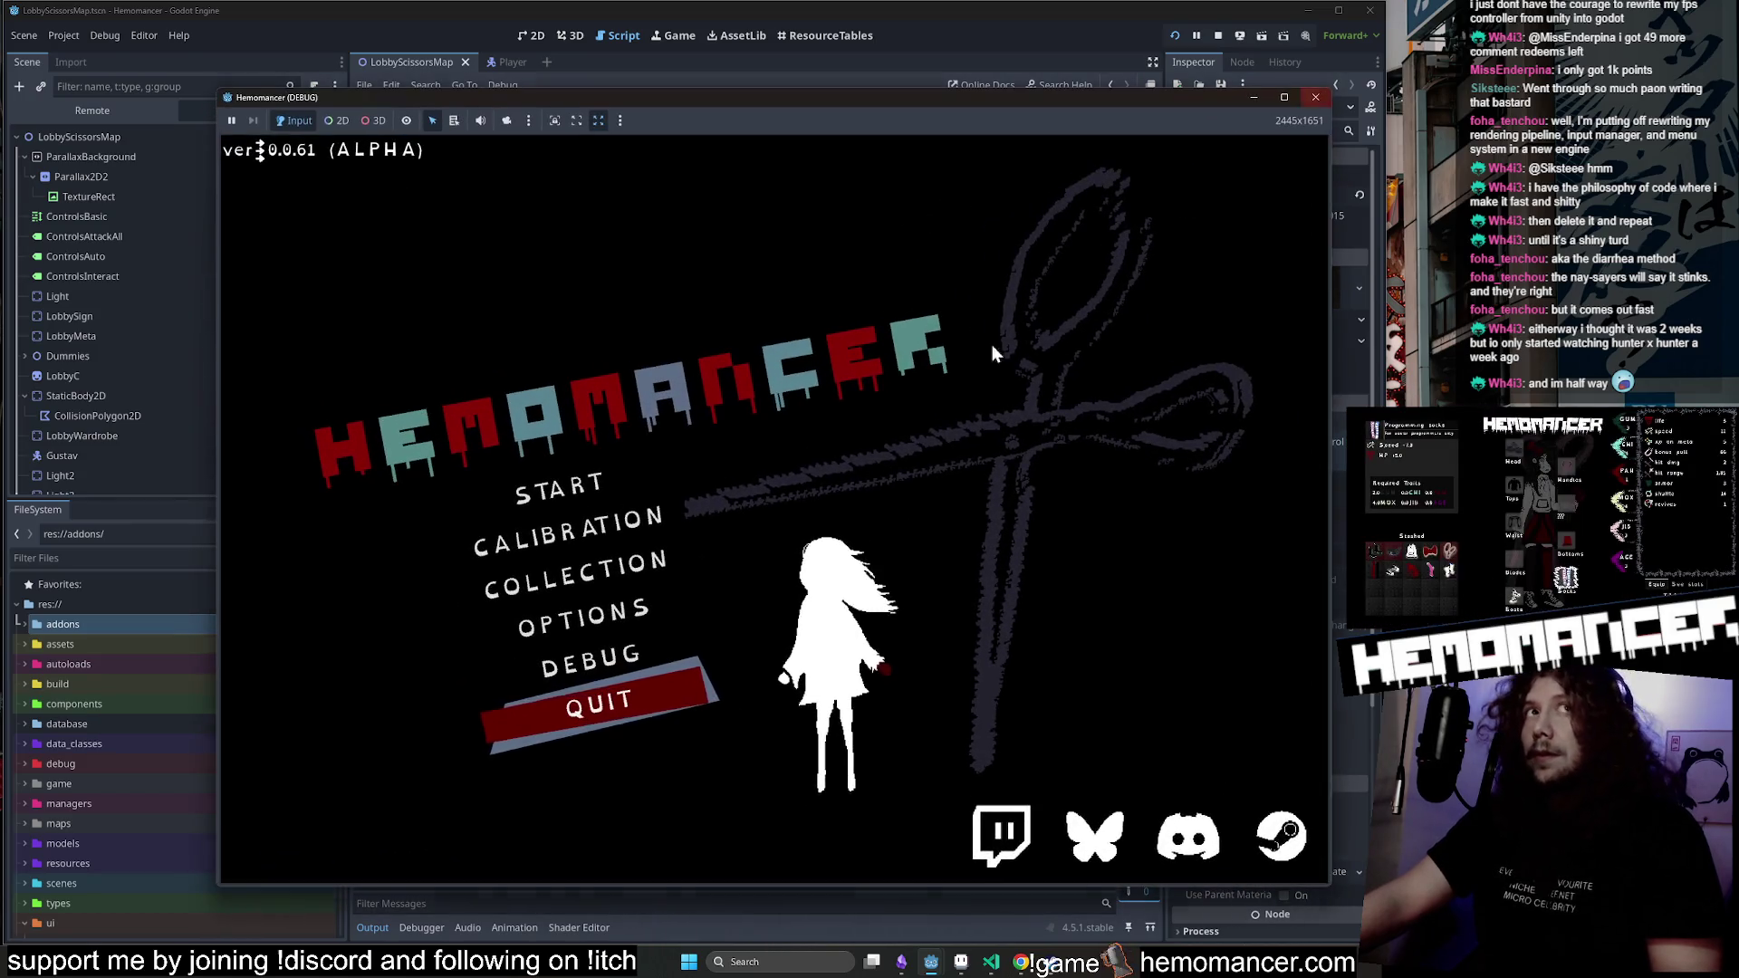
# Start into the lobby, walk to the signpole and open the Travel map.
pyautogui.click(600, 489)
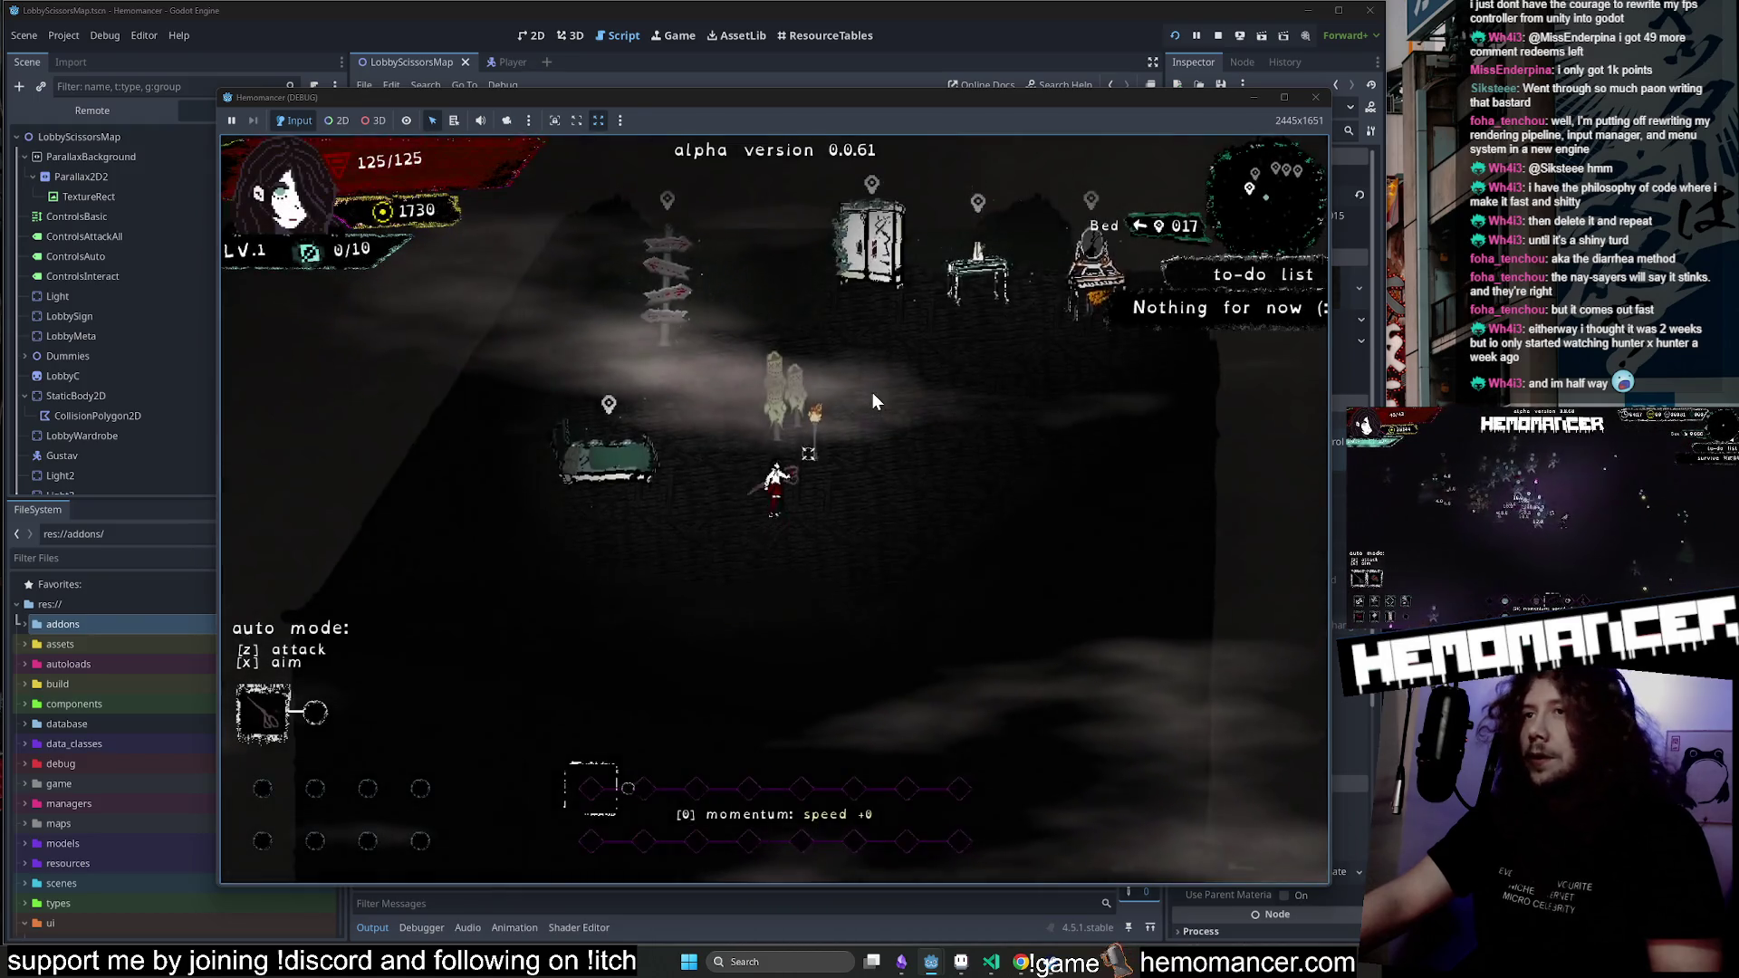
pyautogui.press('w')
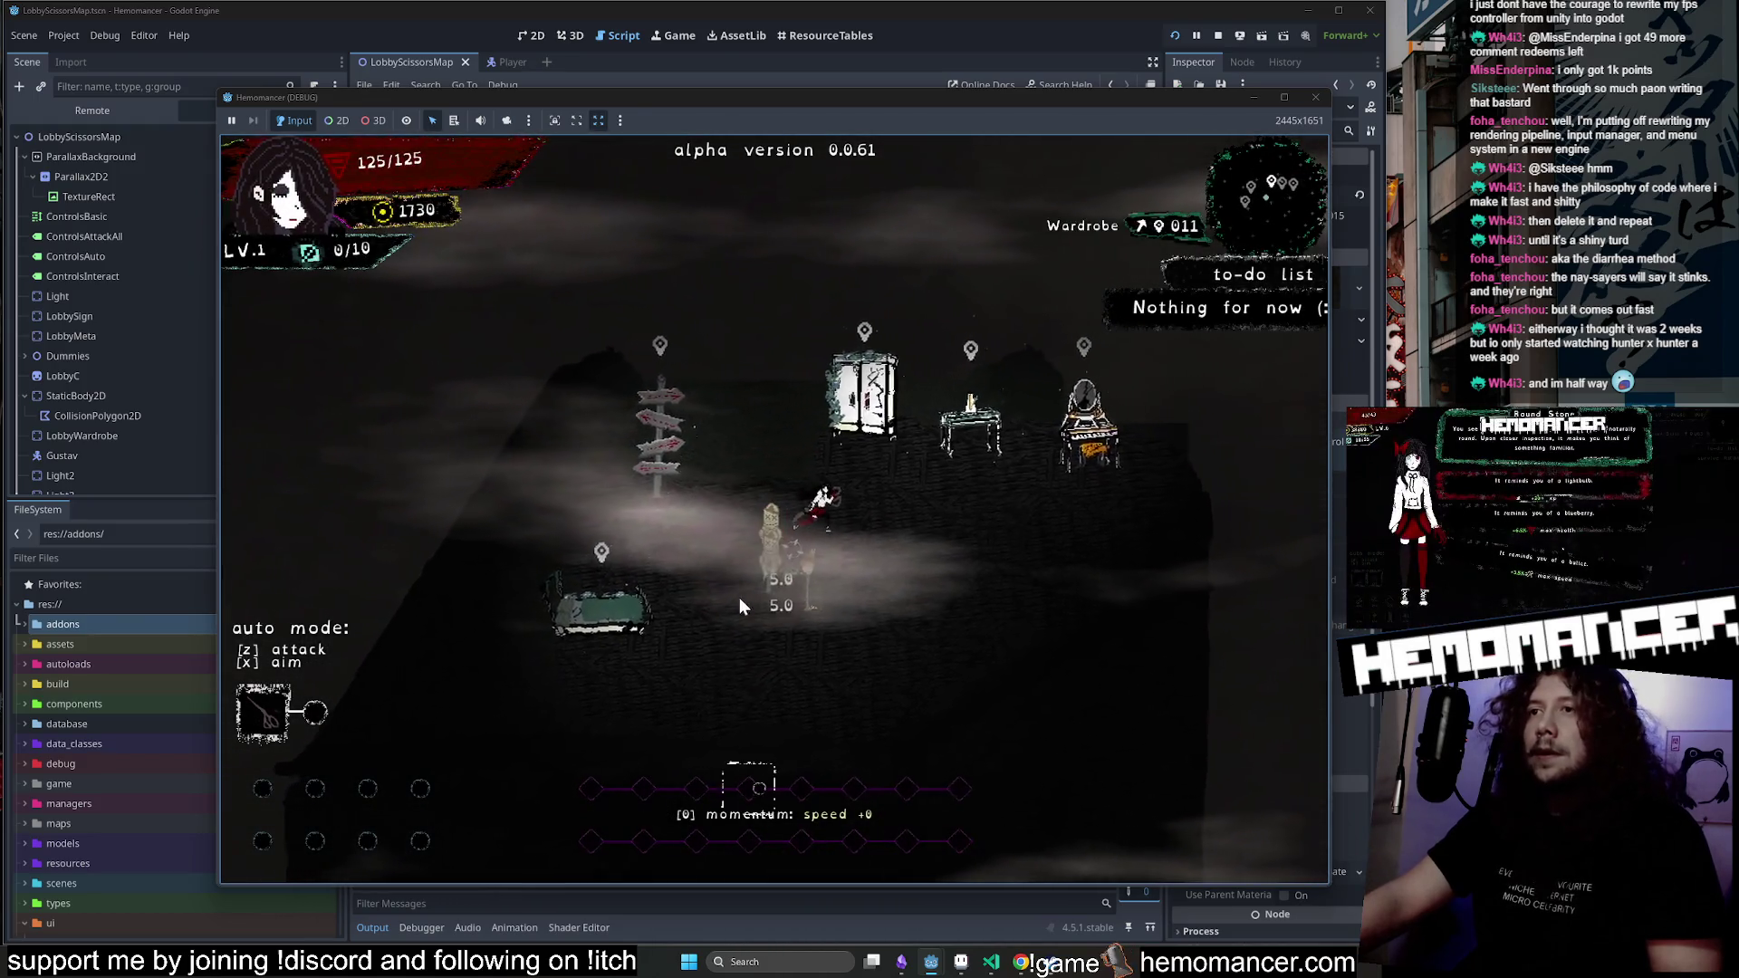
pyautogui.press('a')
pyautogui.press('w')
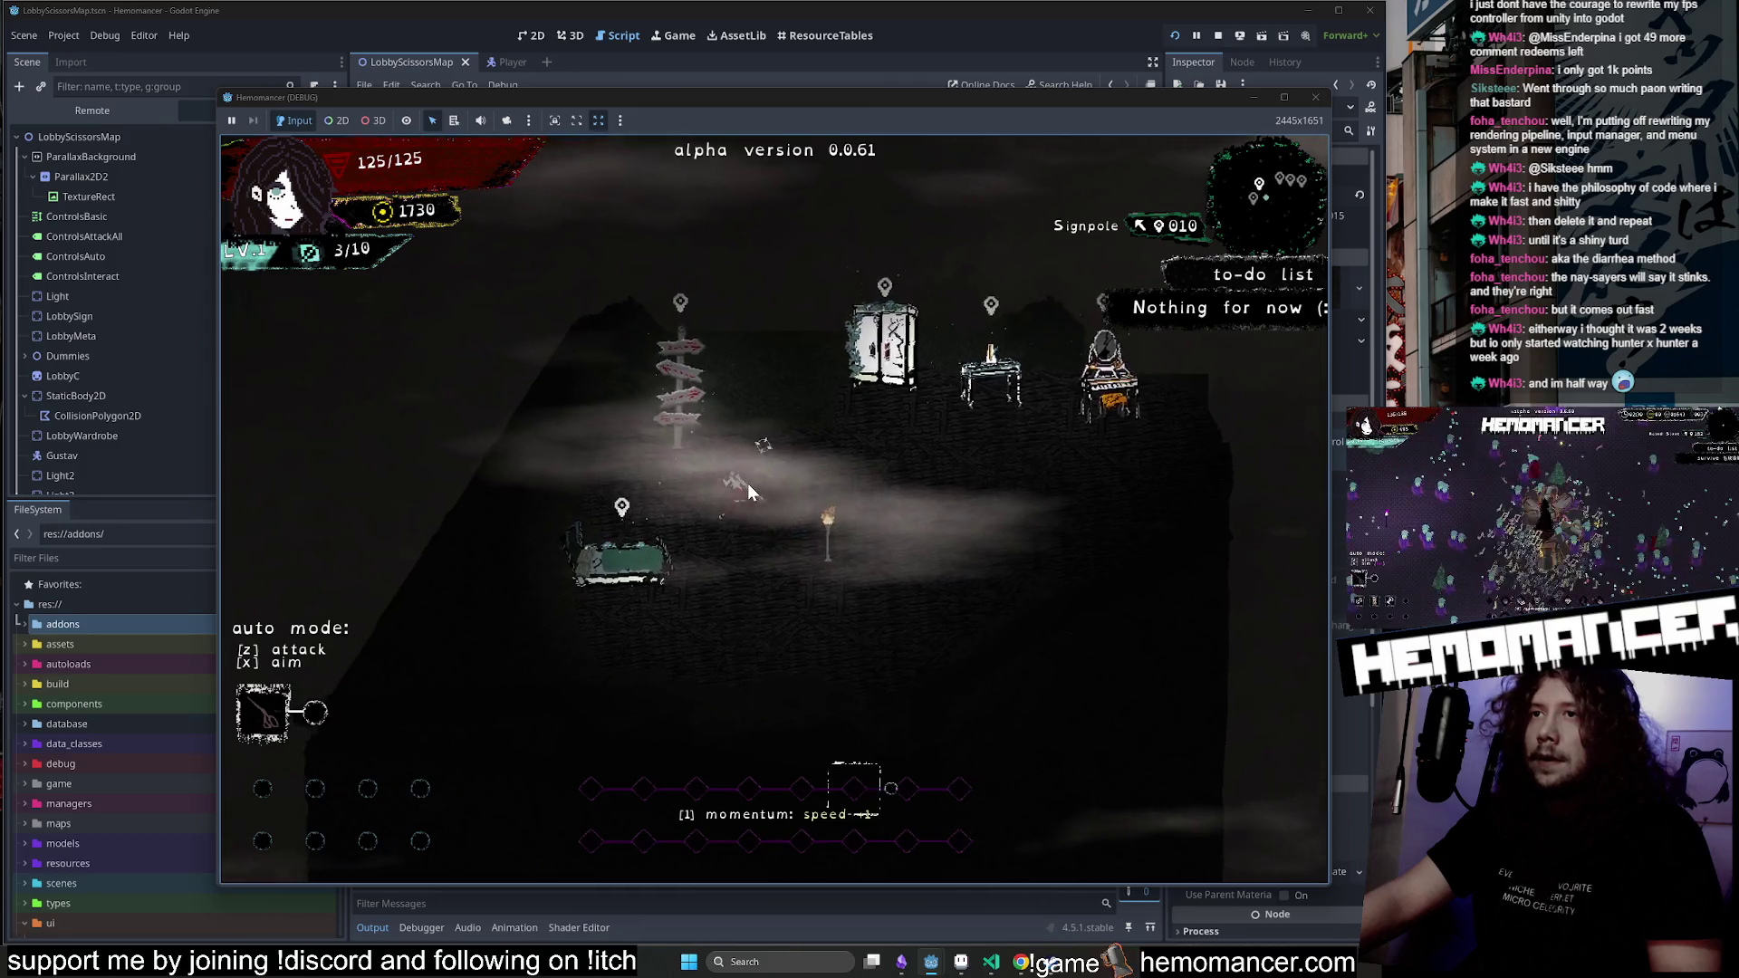
pyautogui.press('e')
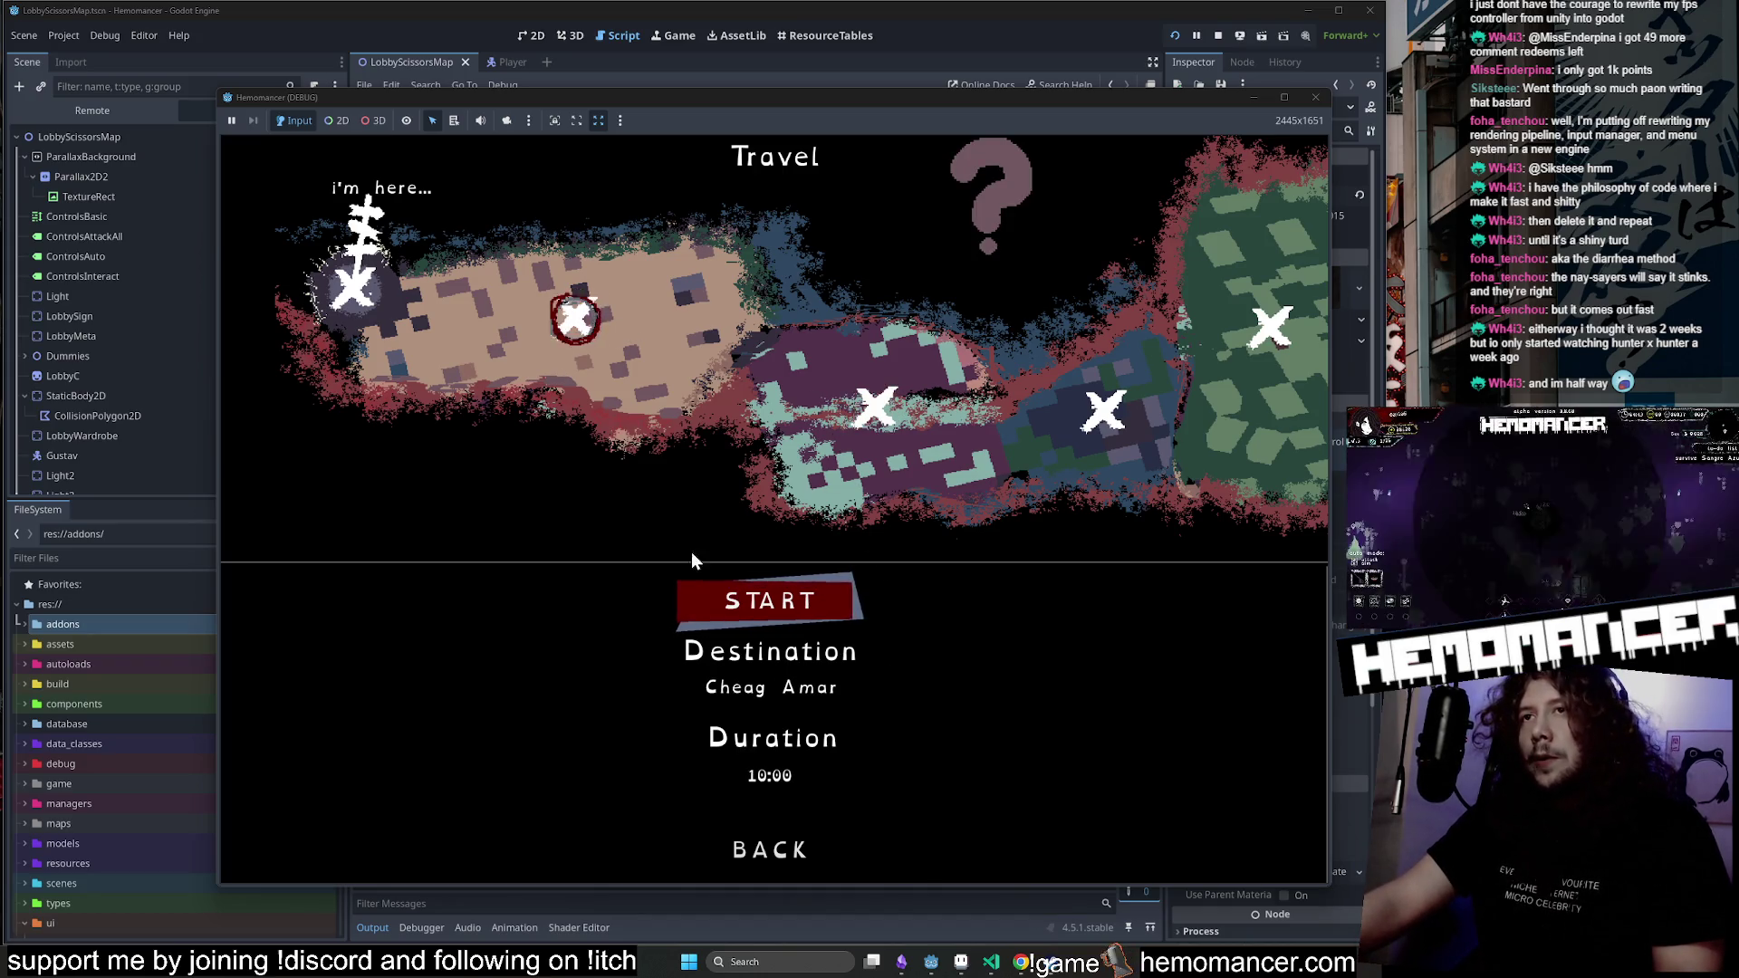
# Start the trip to Cheag Amar, walk into the level, and turn on godmode in the debug panel.
pyautogui.click(767, 616)
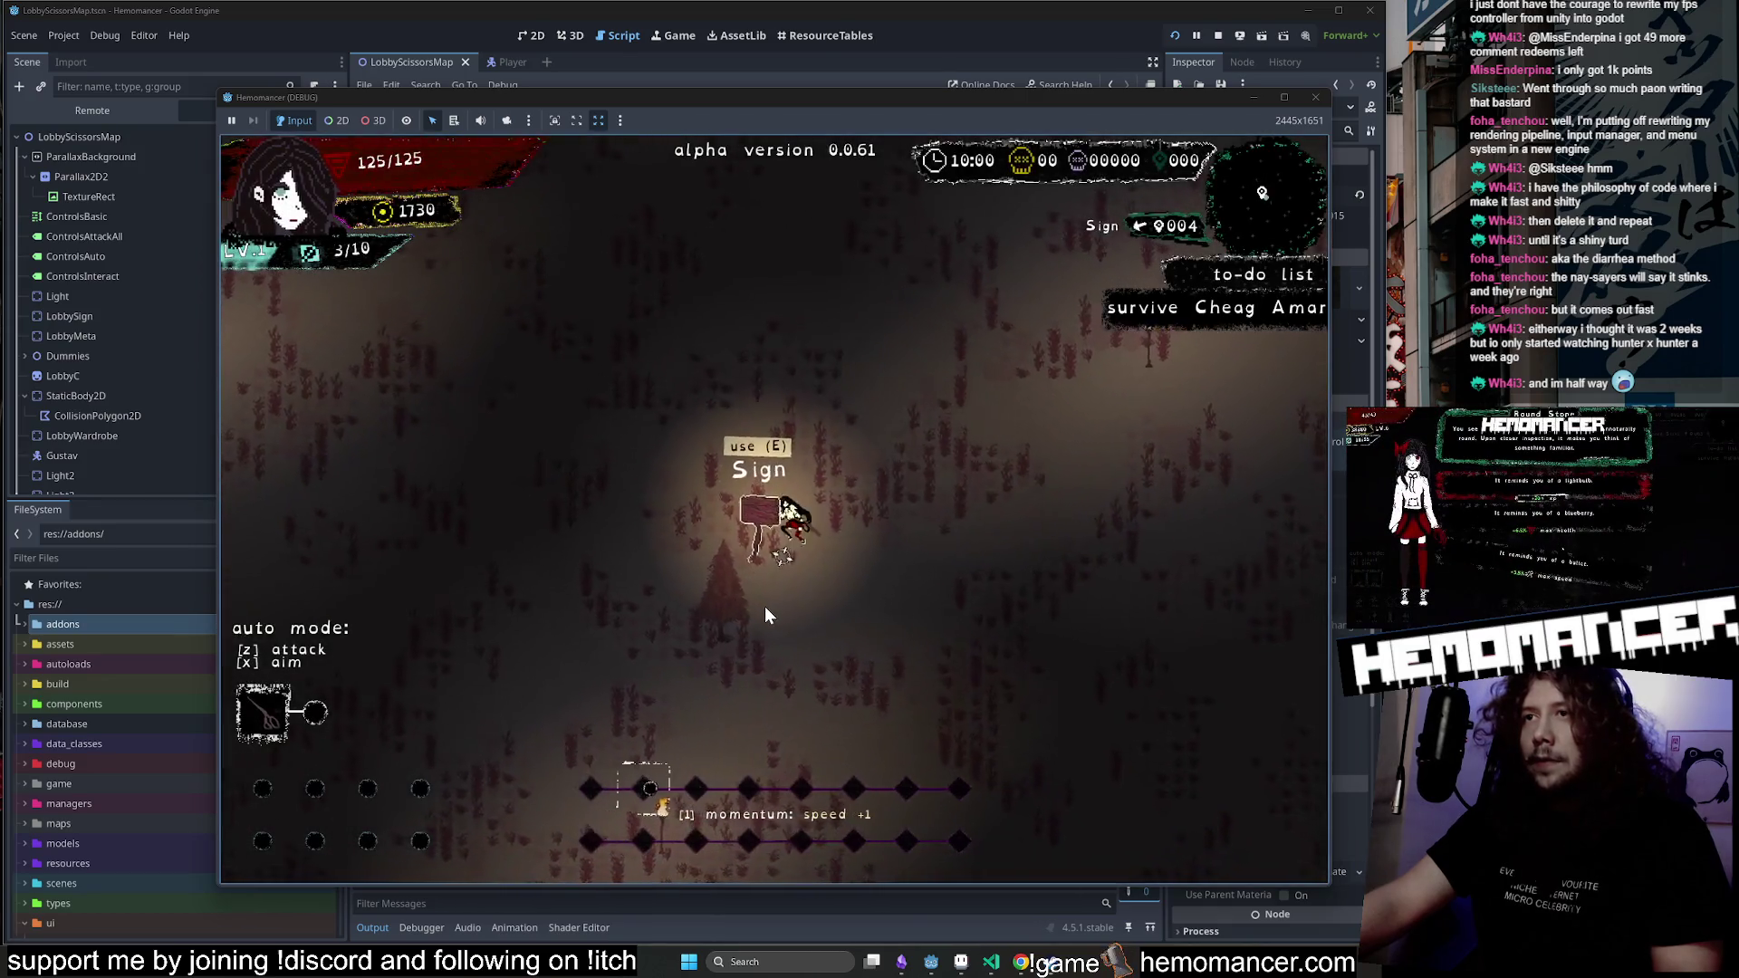
pyautogui.press('s')
pyautogui.press('d')
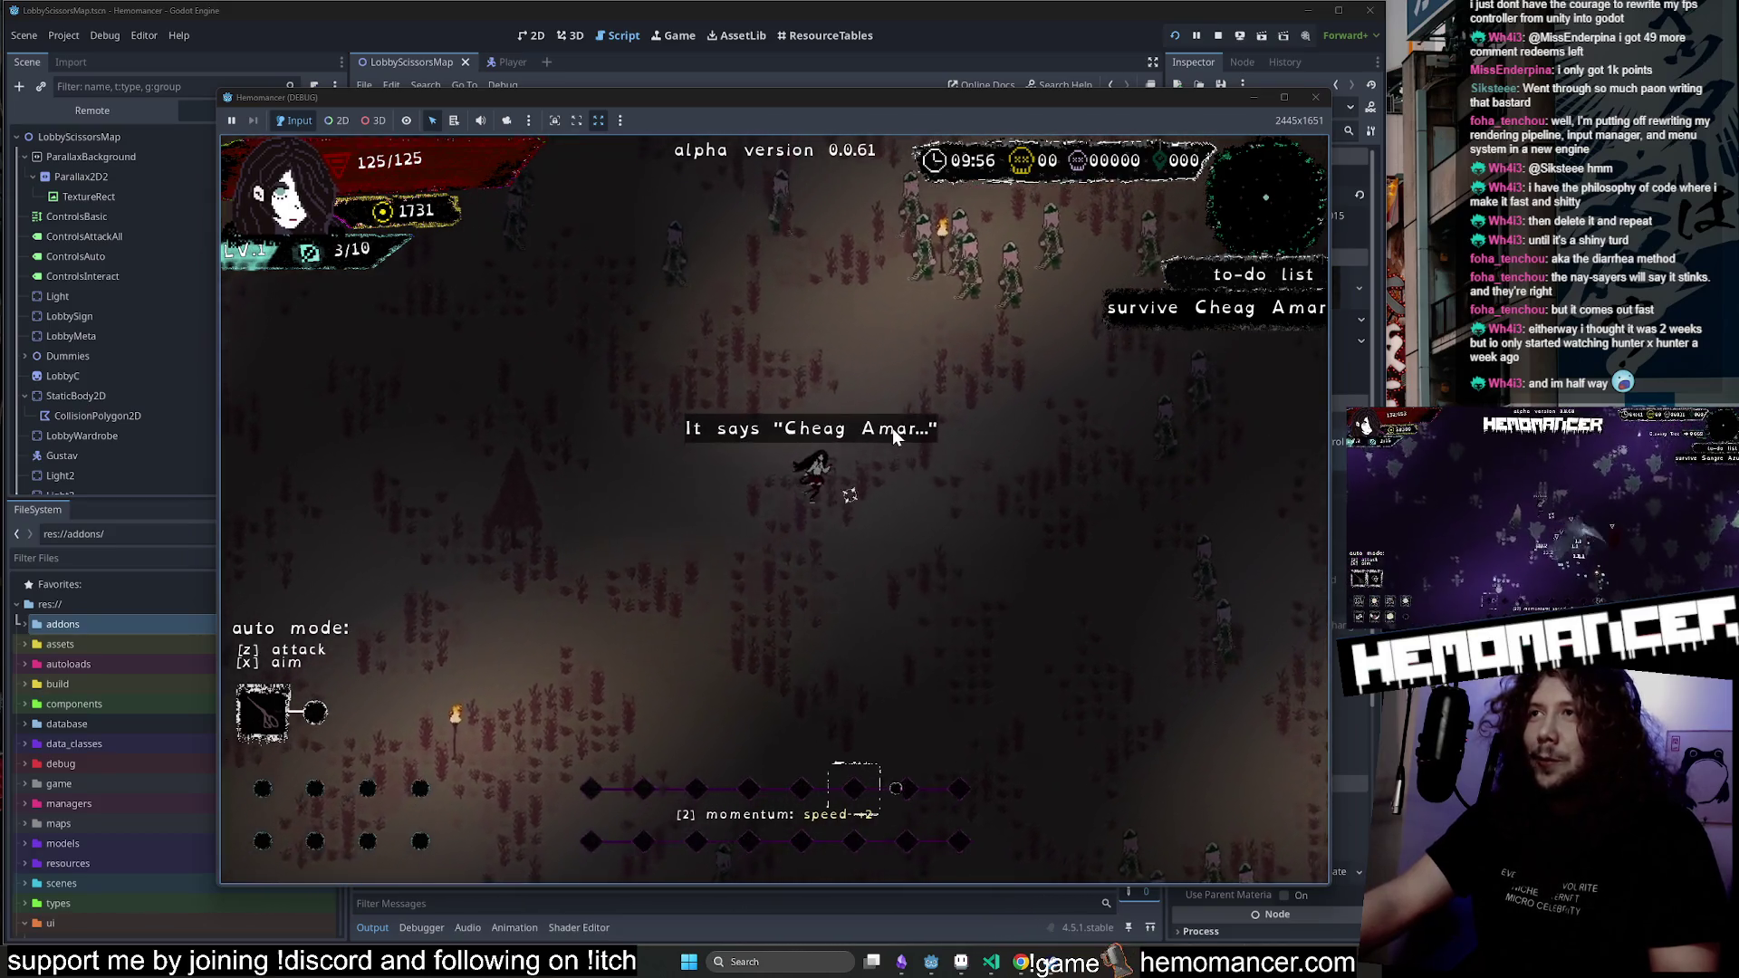
pyautogui.press('Return')
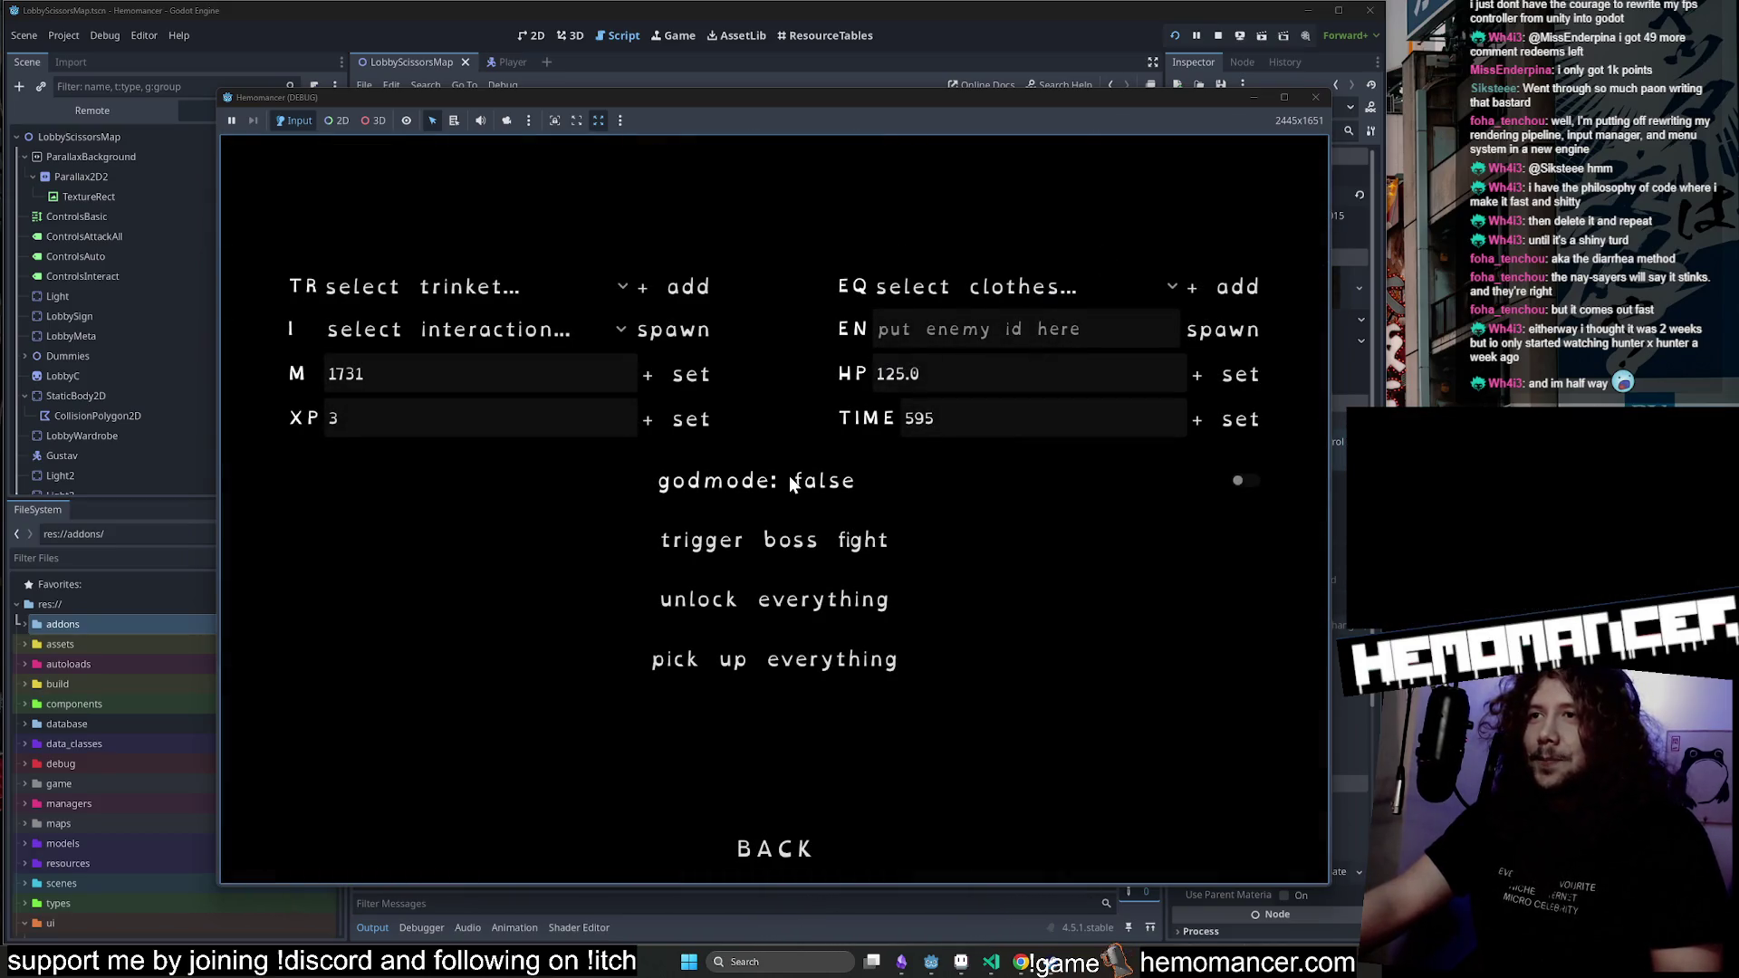
pyautogui.click(790, 478)
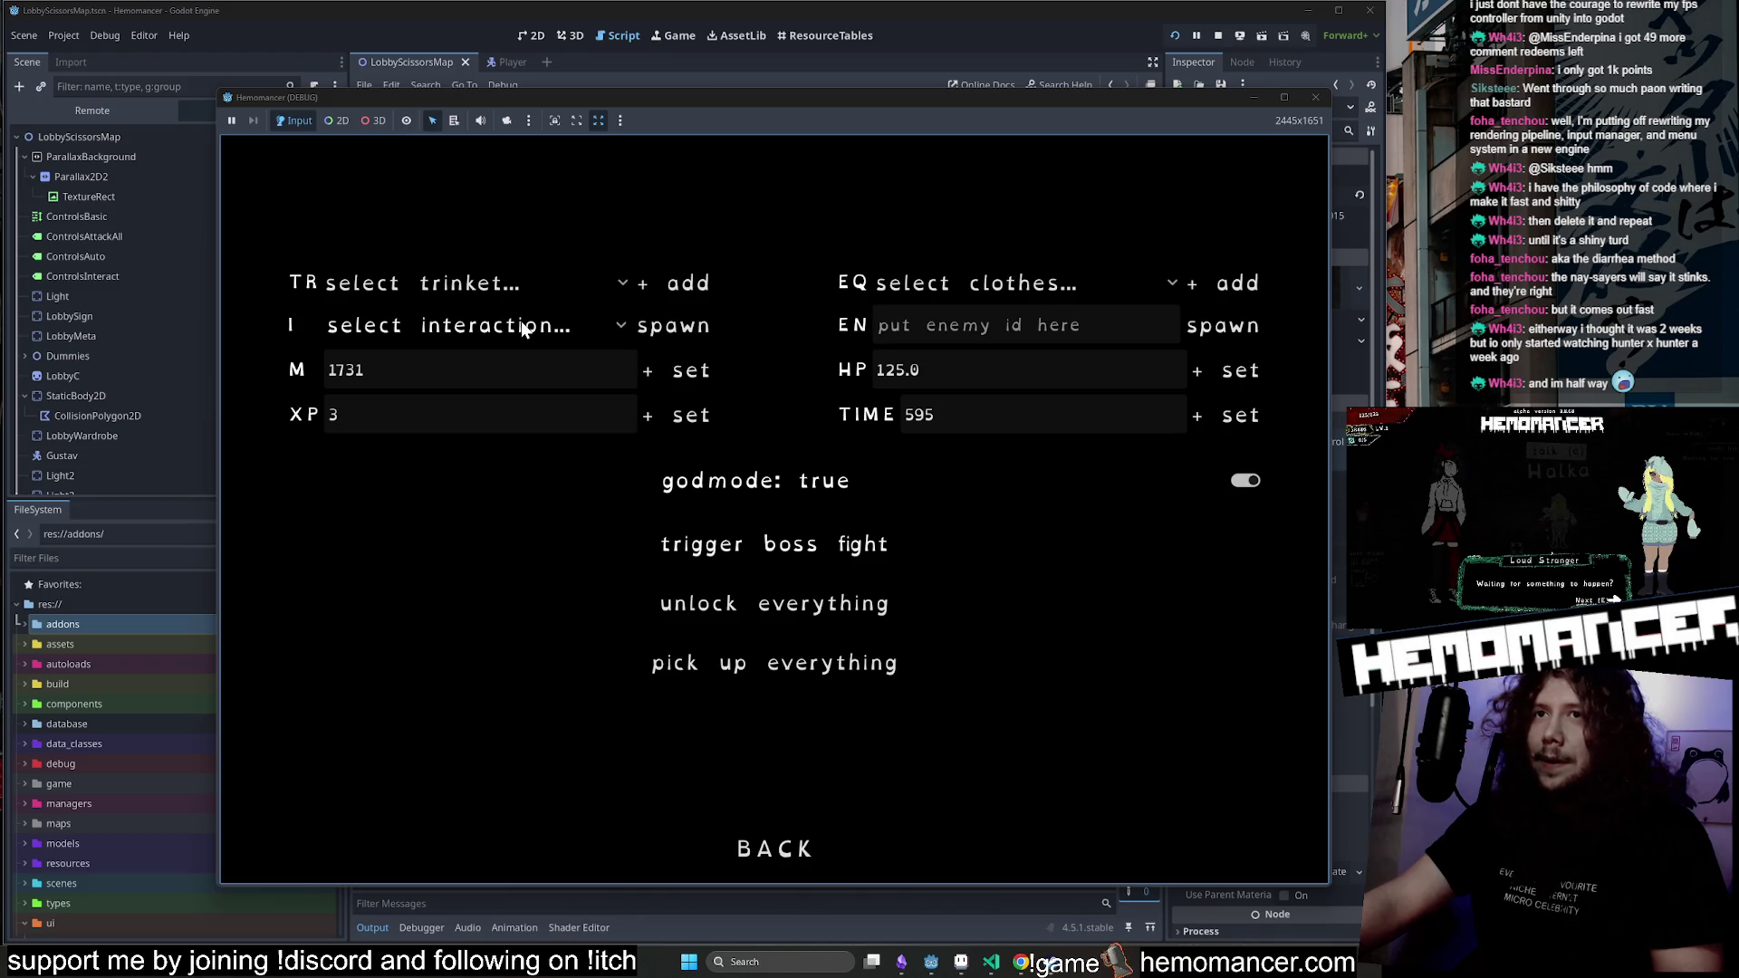
# Return to the title screen, continue the saved run, and take the Outlet upgrade.
pyautogui.click(770, 849)
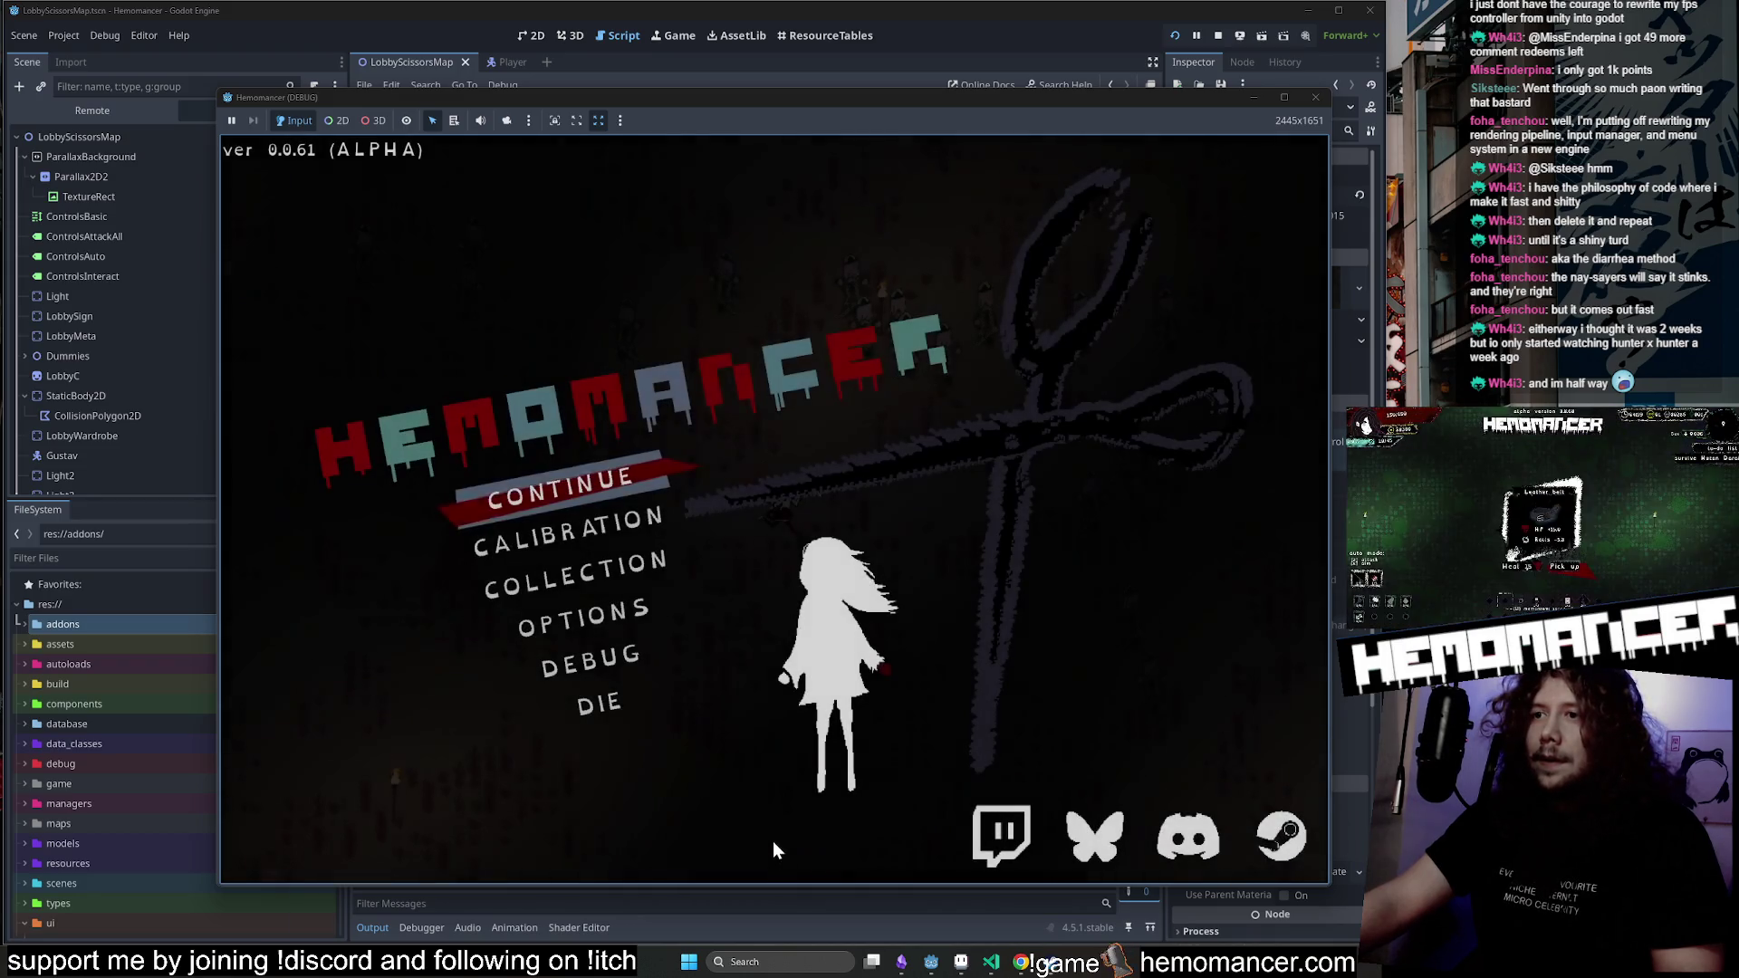
pyautogui.click(595, 482)
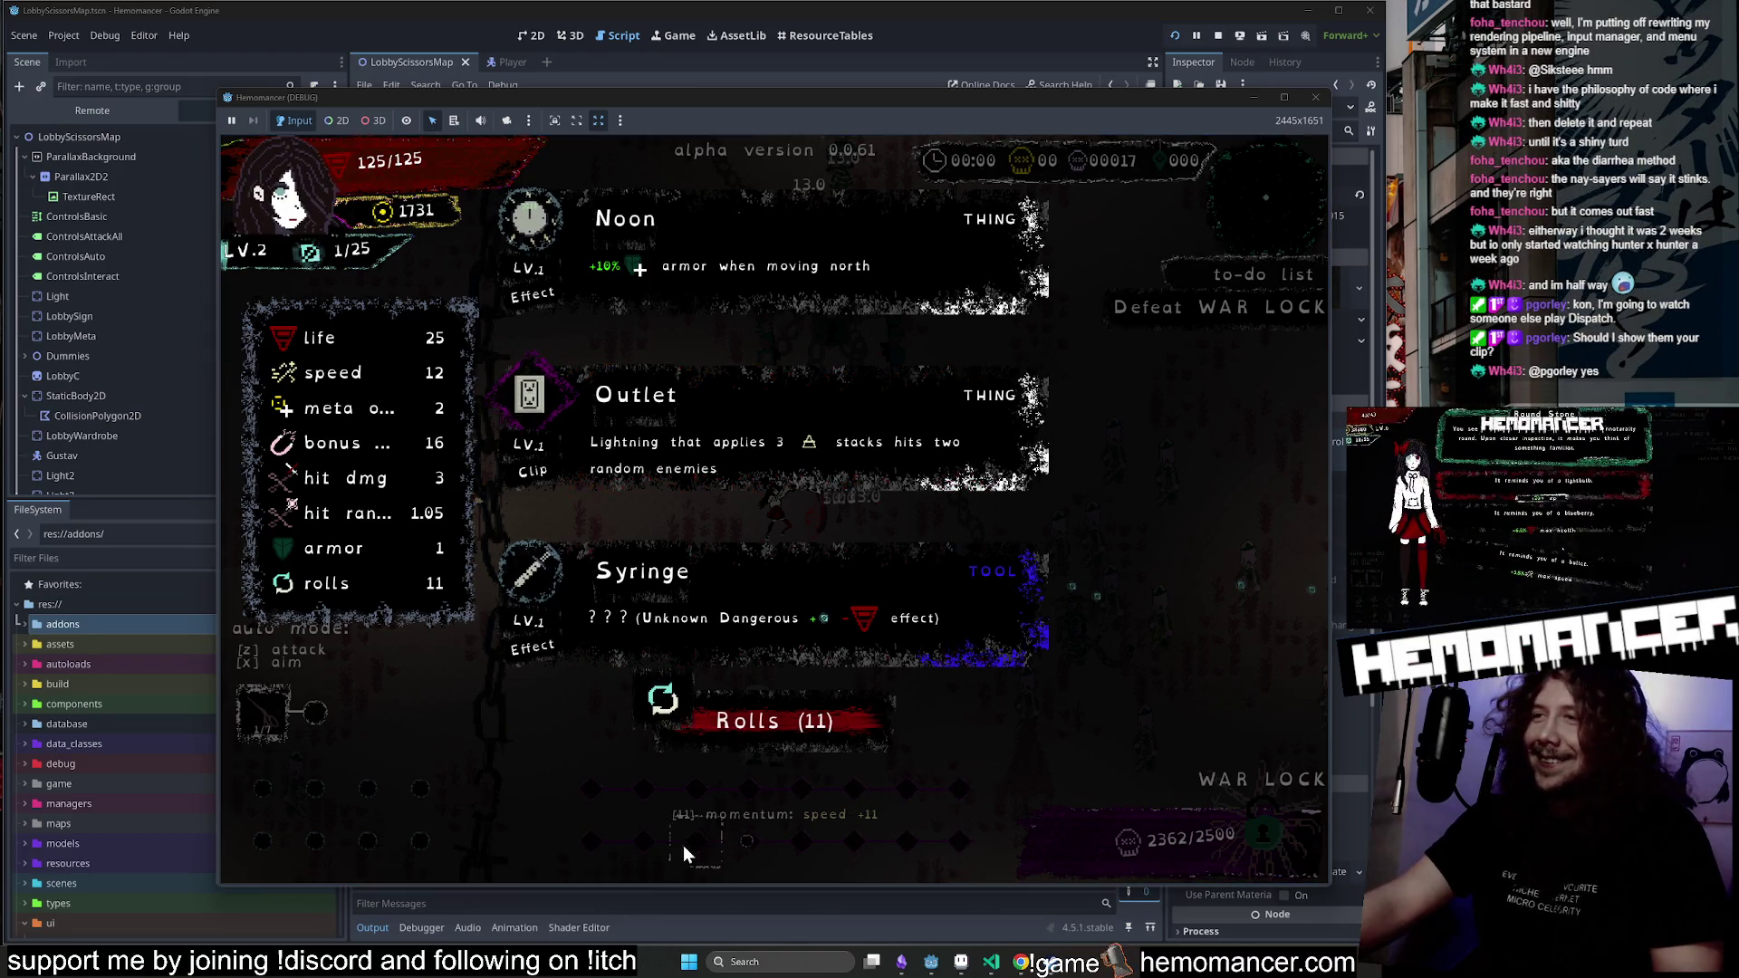
pyautogui.click(791, 416)
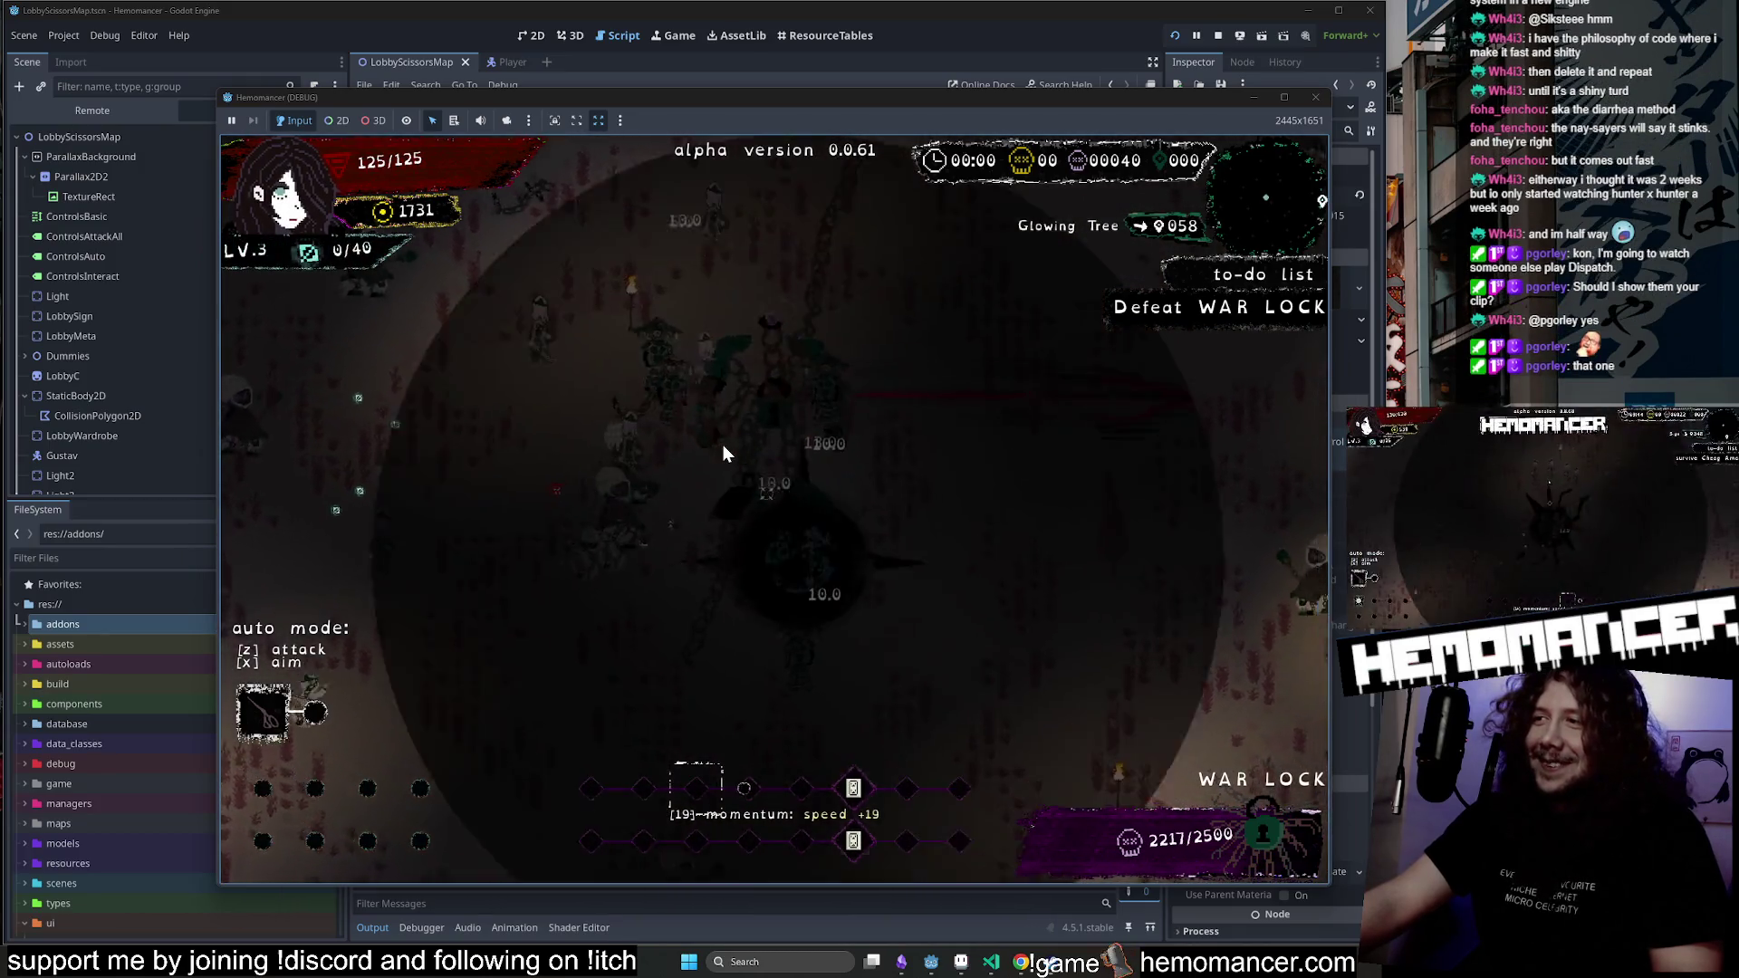
# Take Thorn, Shoe stickers, Thorn again and Friendship bracelet on successive level-ups up to level 6.
pyautogui.click(670, 302)
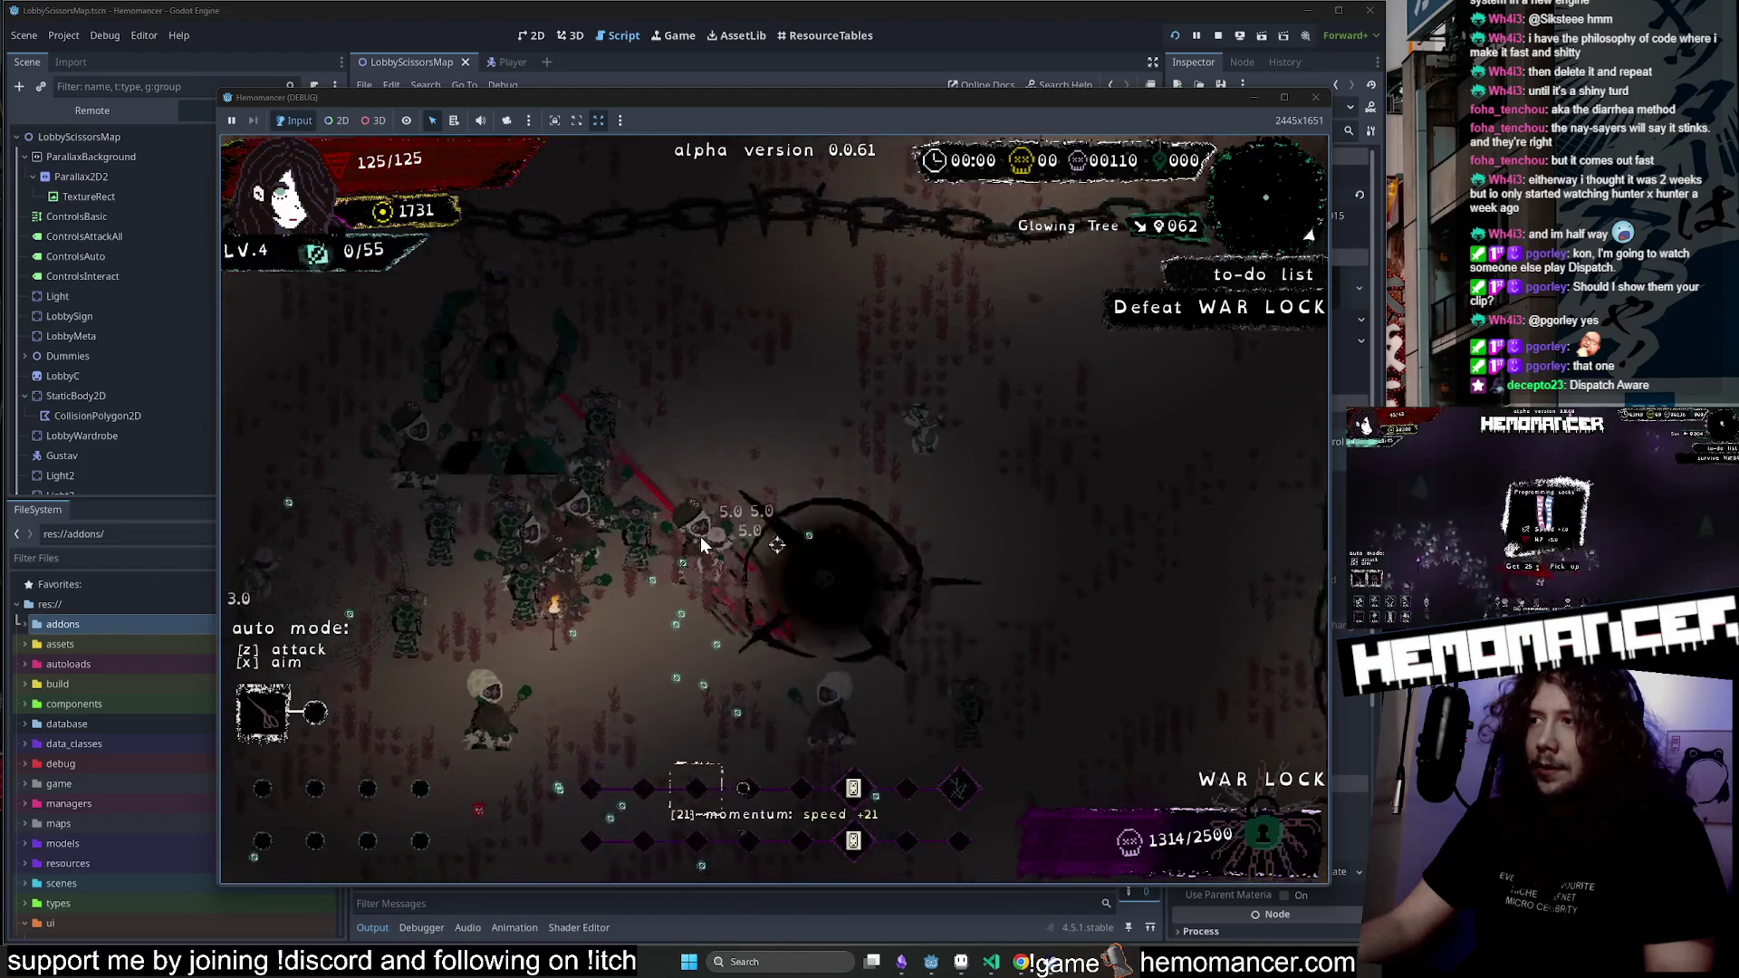
pyautogui.click(671, 426)
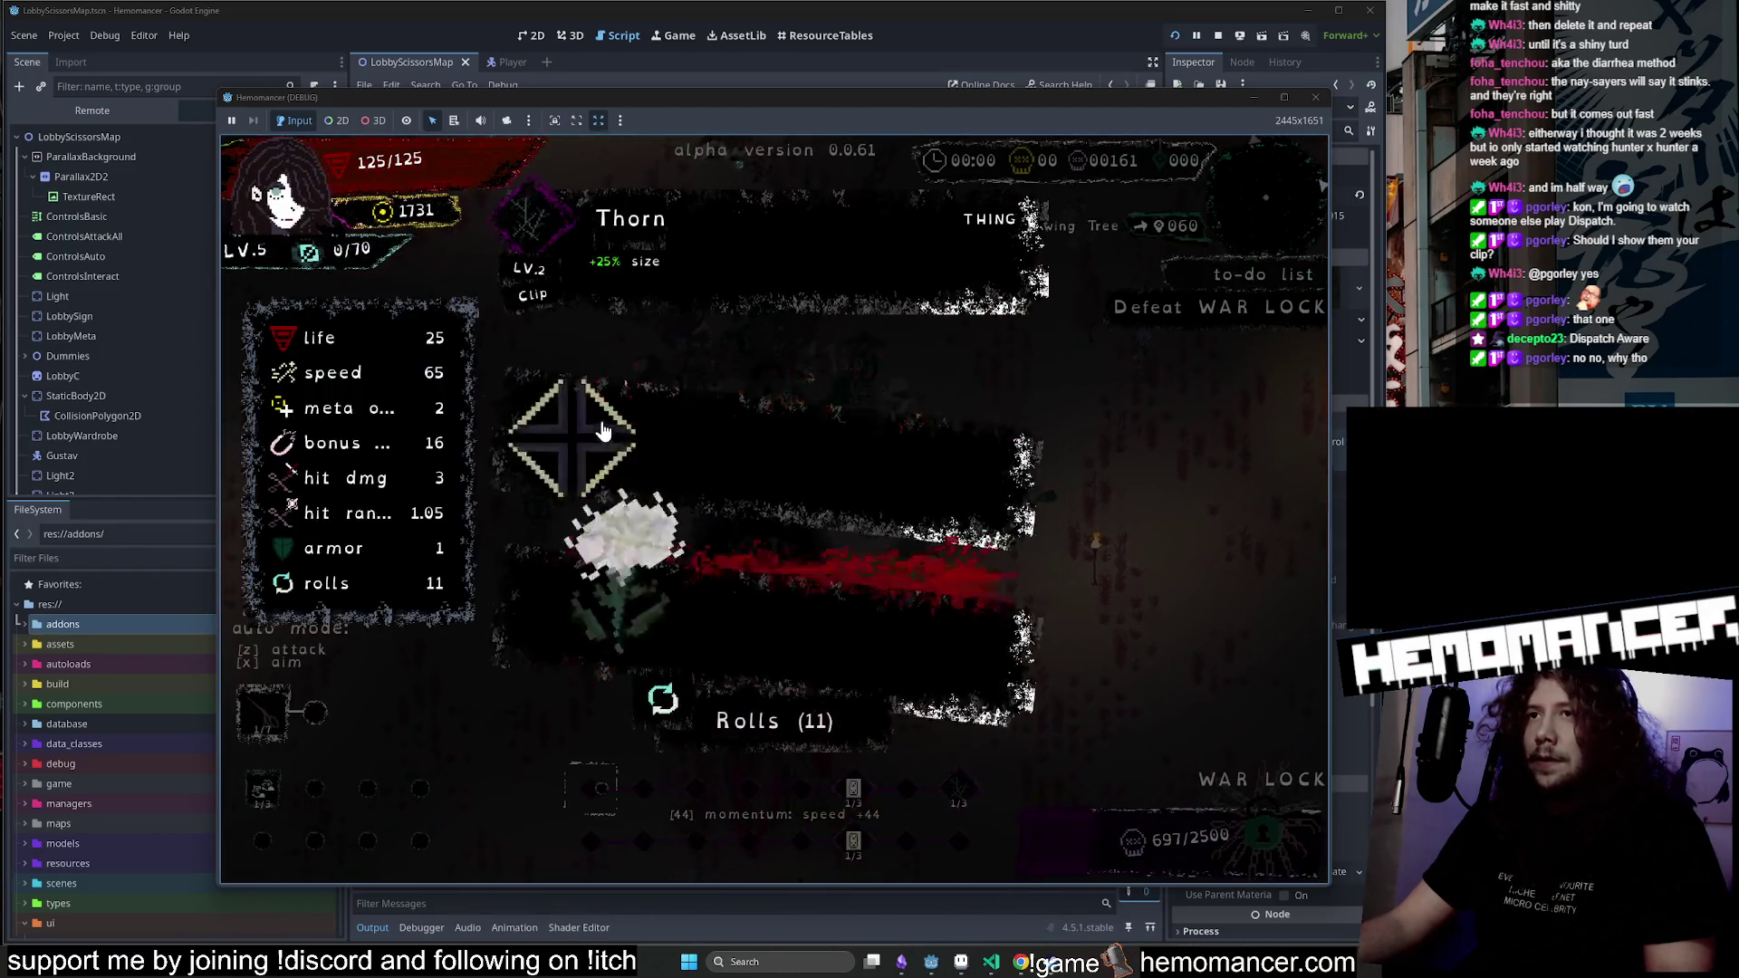
pyautogui.click(613, 410)
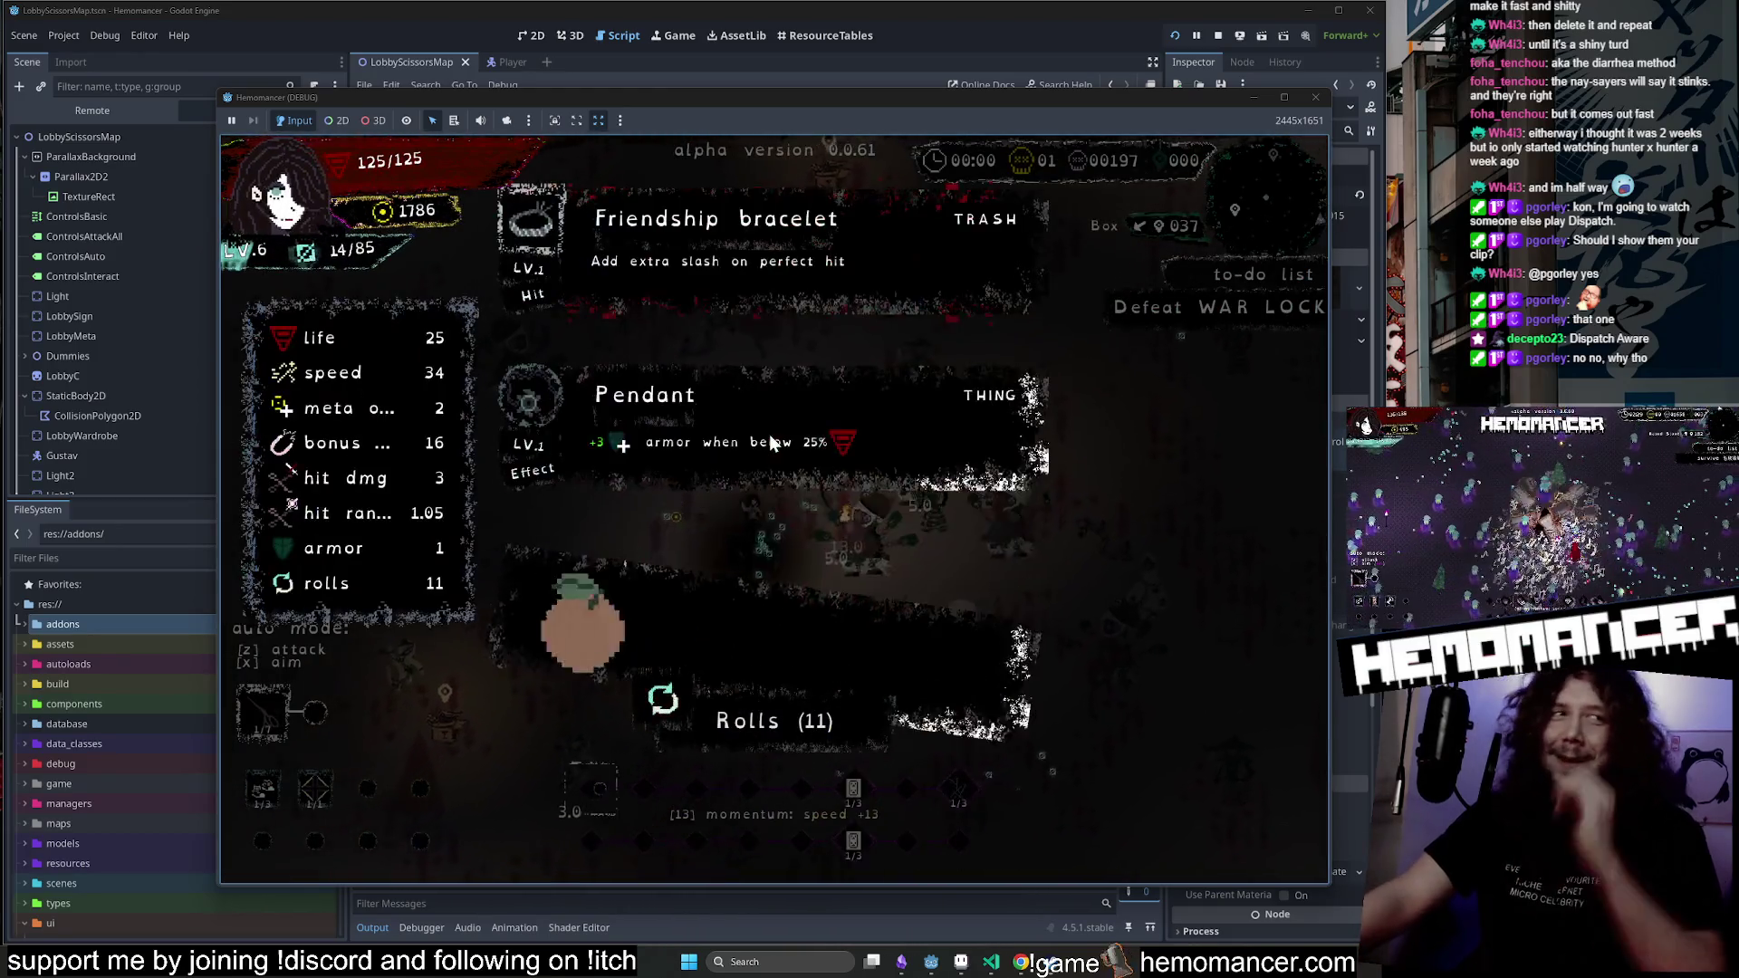
pyautogui.click(789, 260)
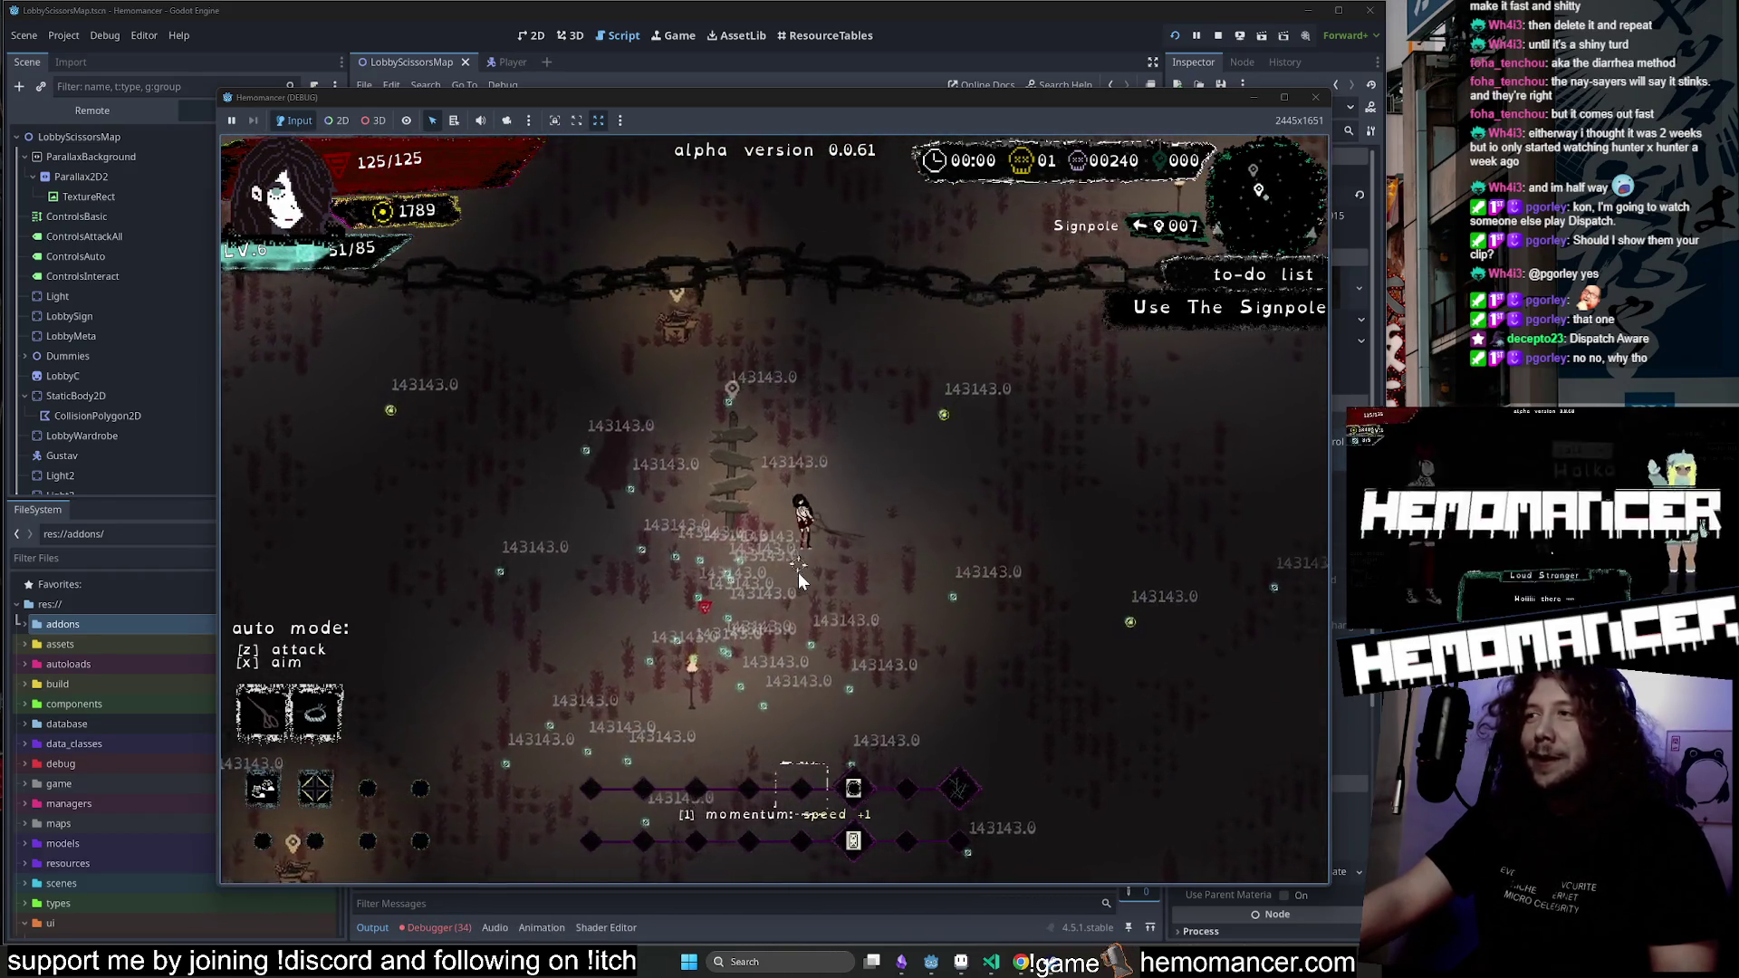
# Reach the signpost, dismiss the Yukata item card, and travel to Locus Animus.
pyautogui.press('s')
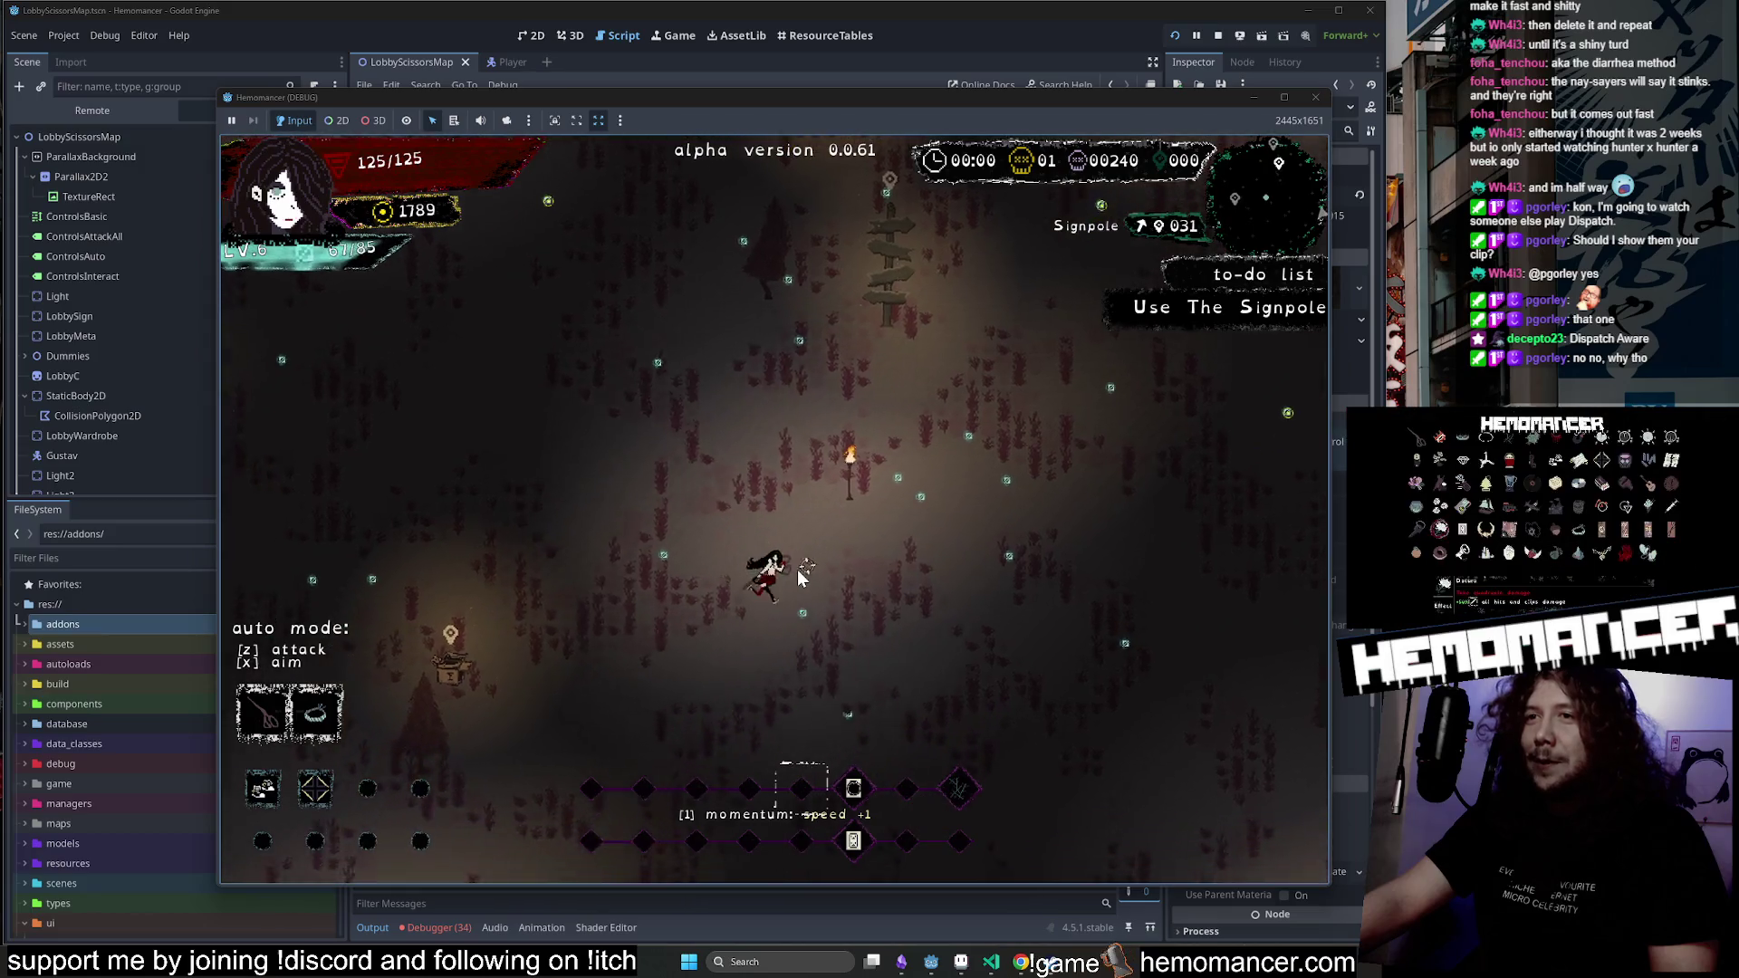
pyautogui.press('w')
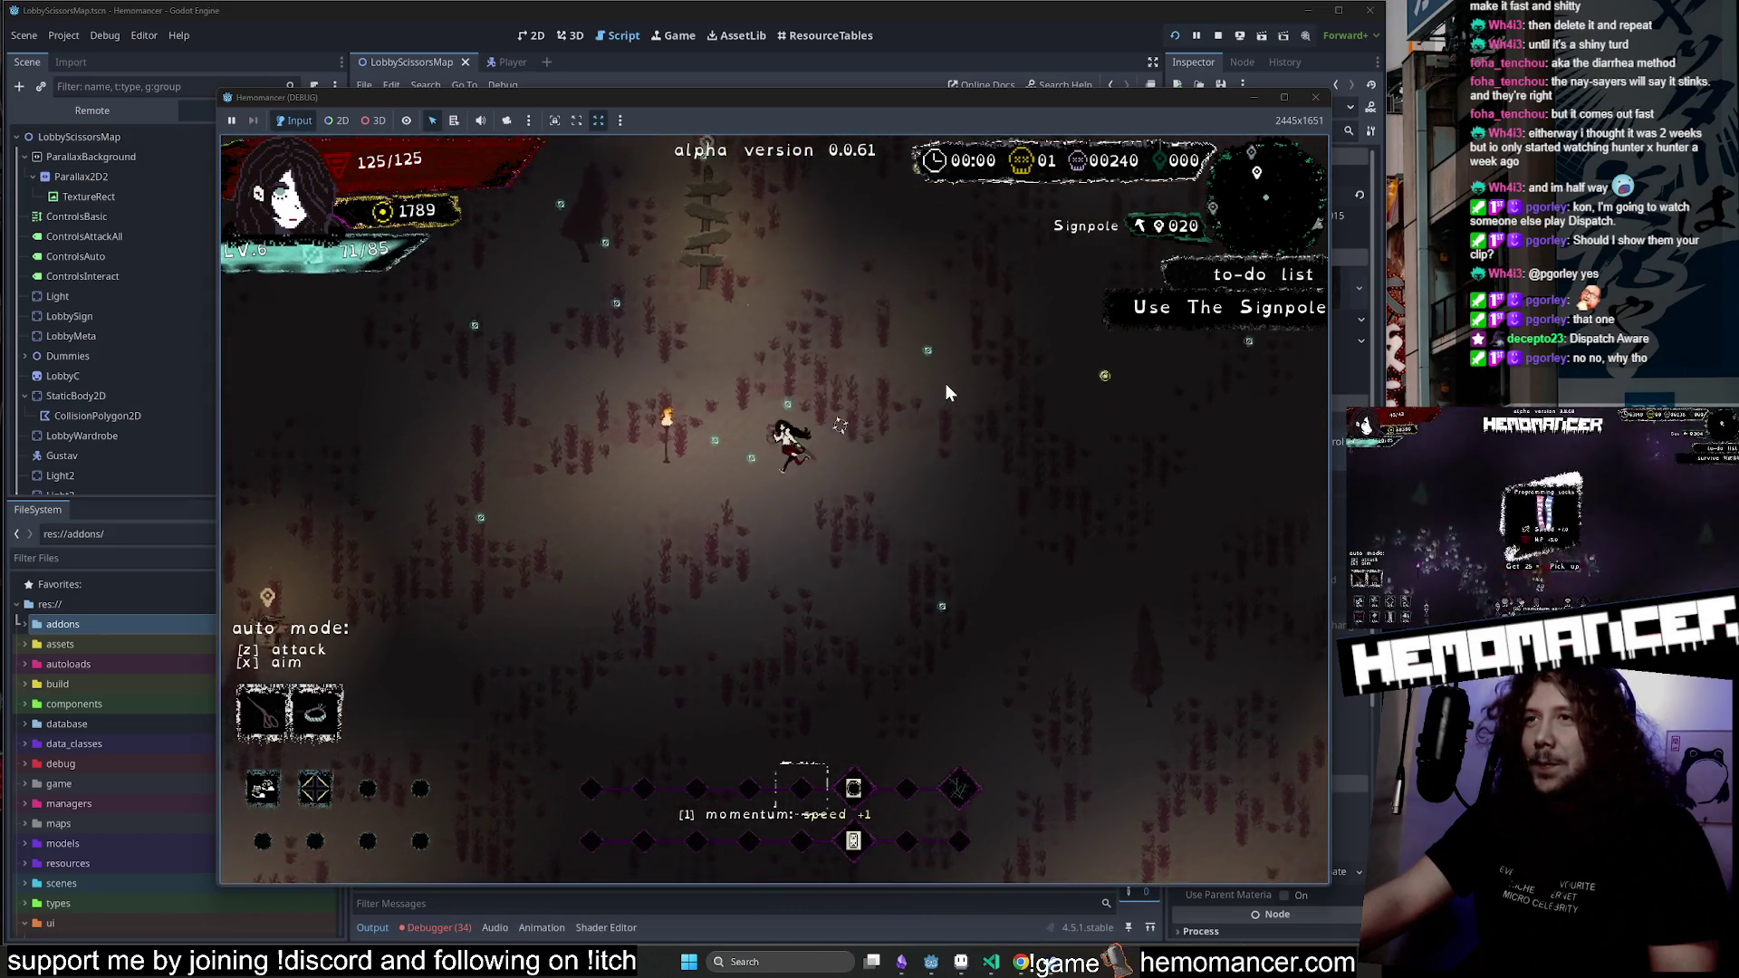
pyautogui.press('w')
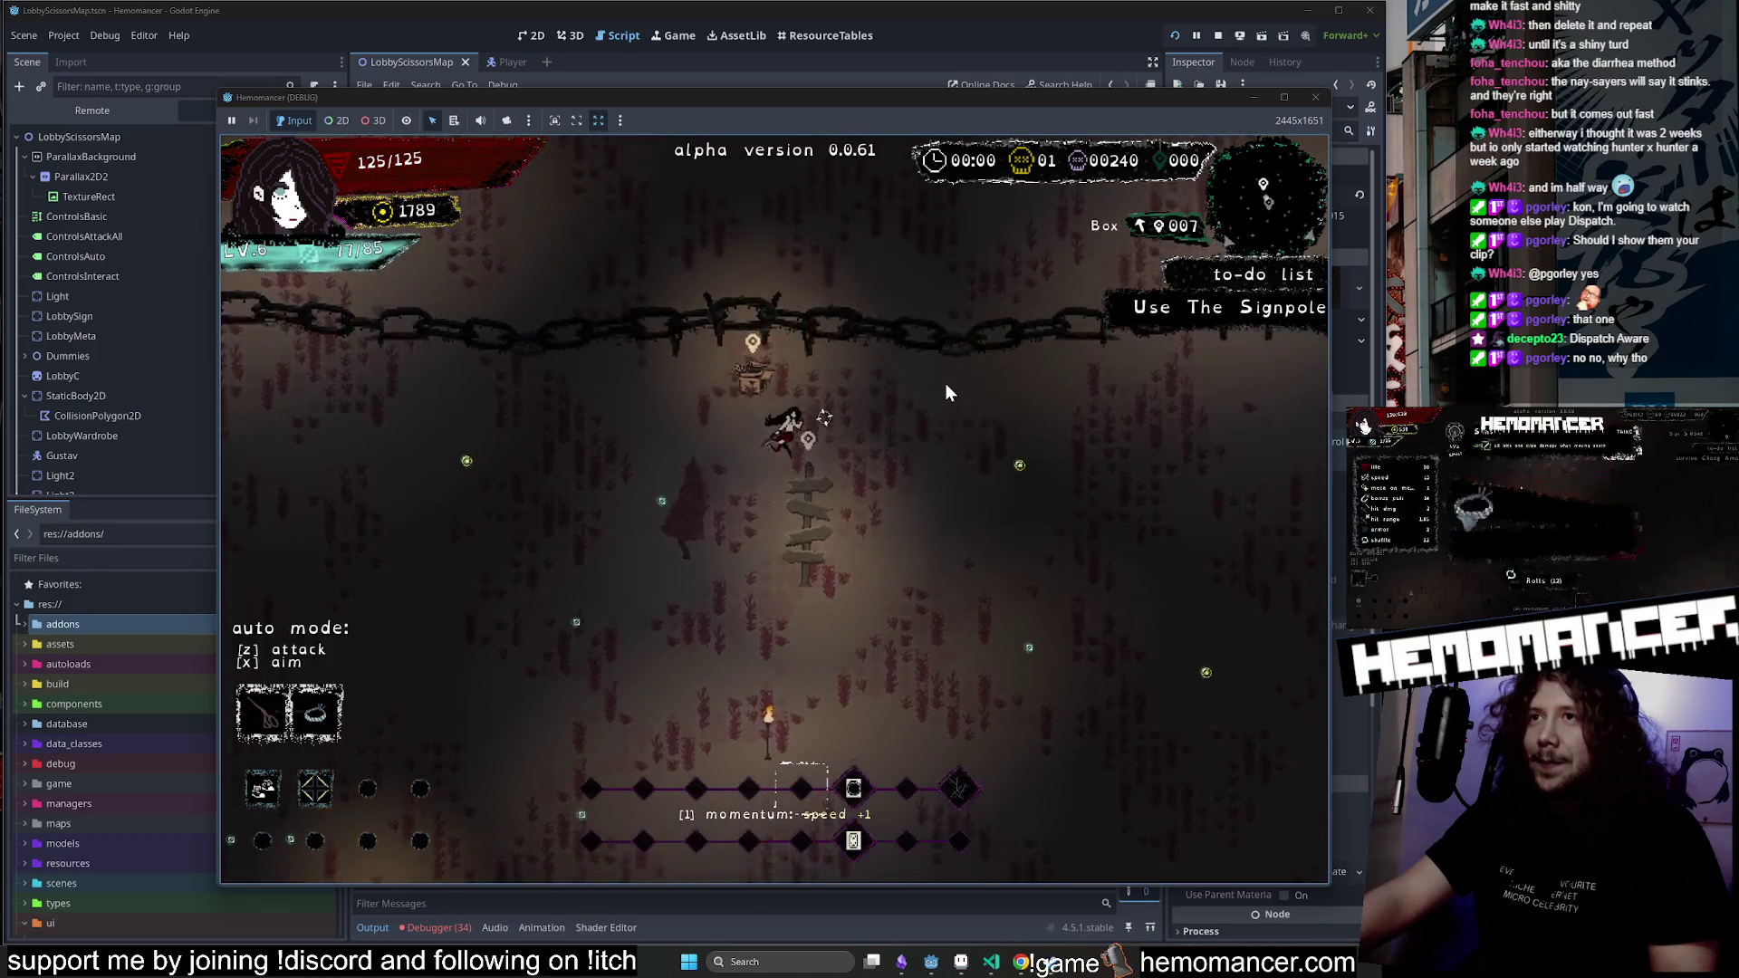
pyautogui.click(715, 678)
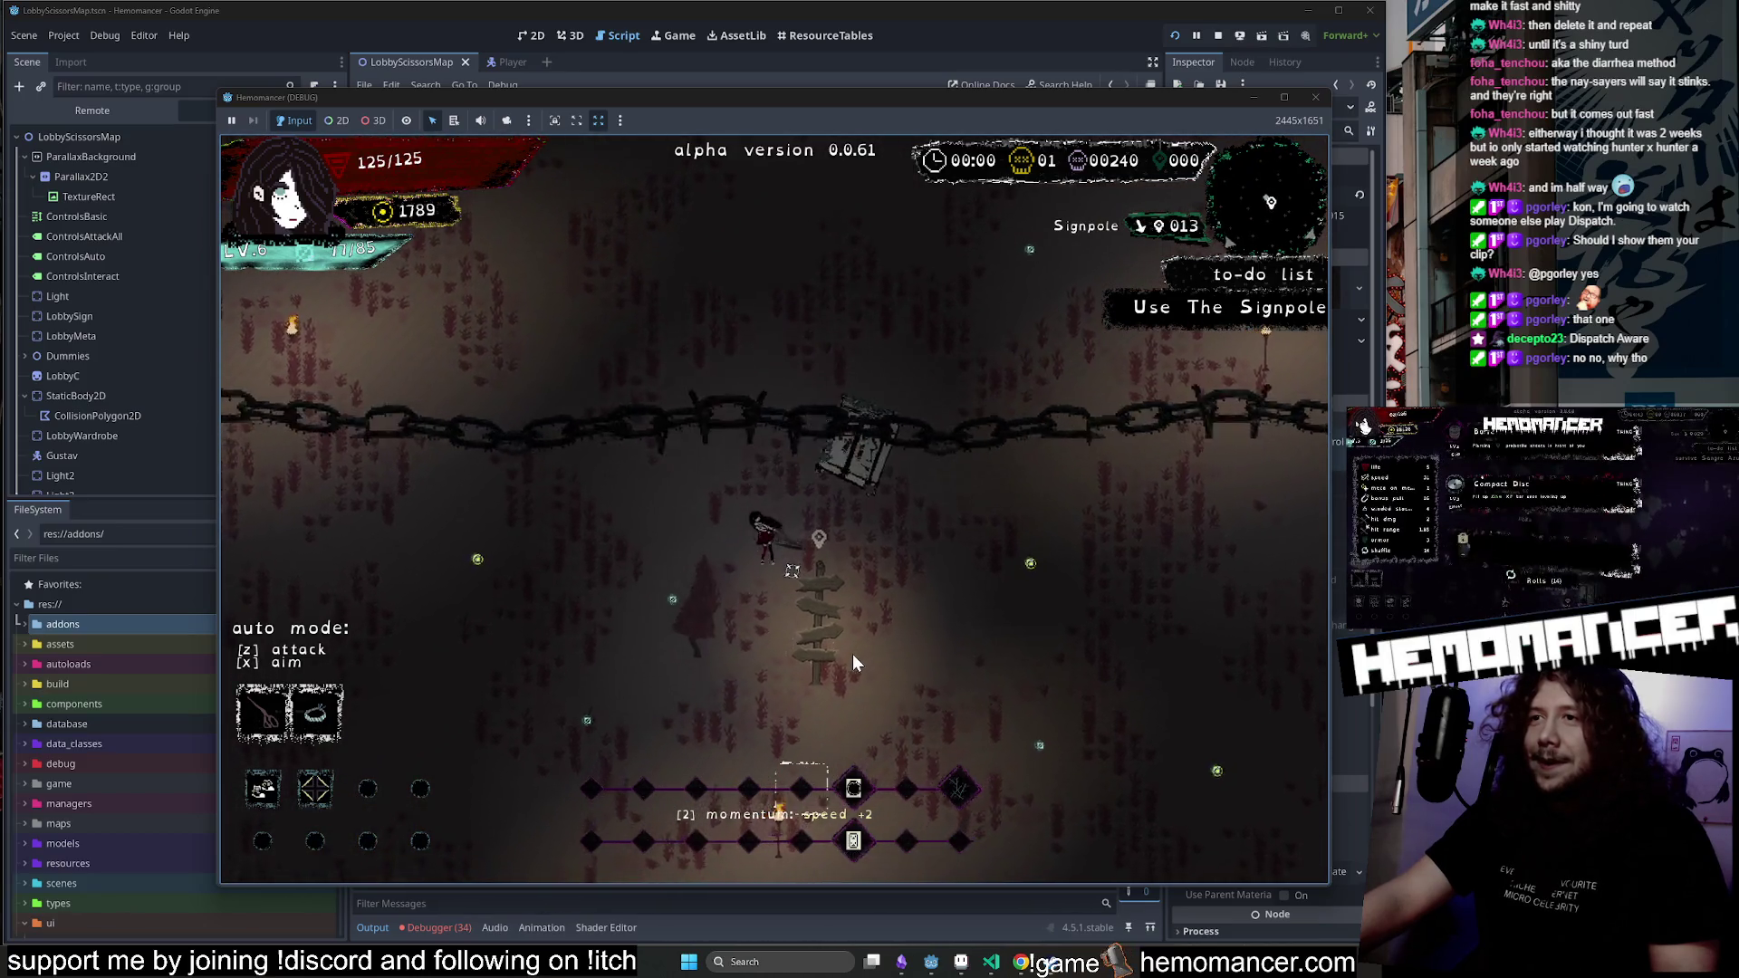
pyautogui.press('e')
pyautogui.click(339, 334)
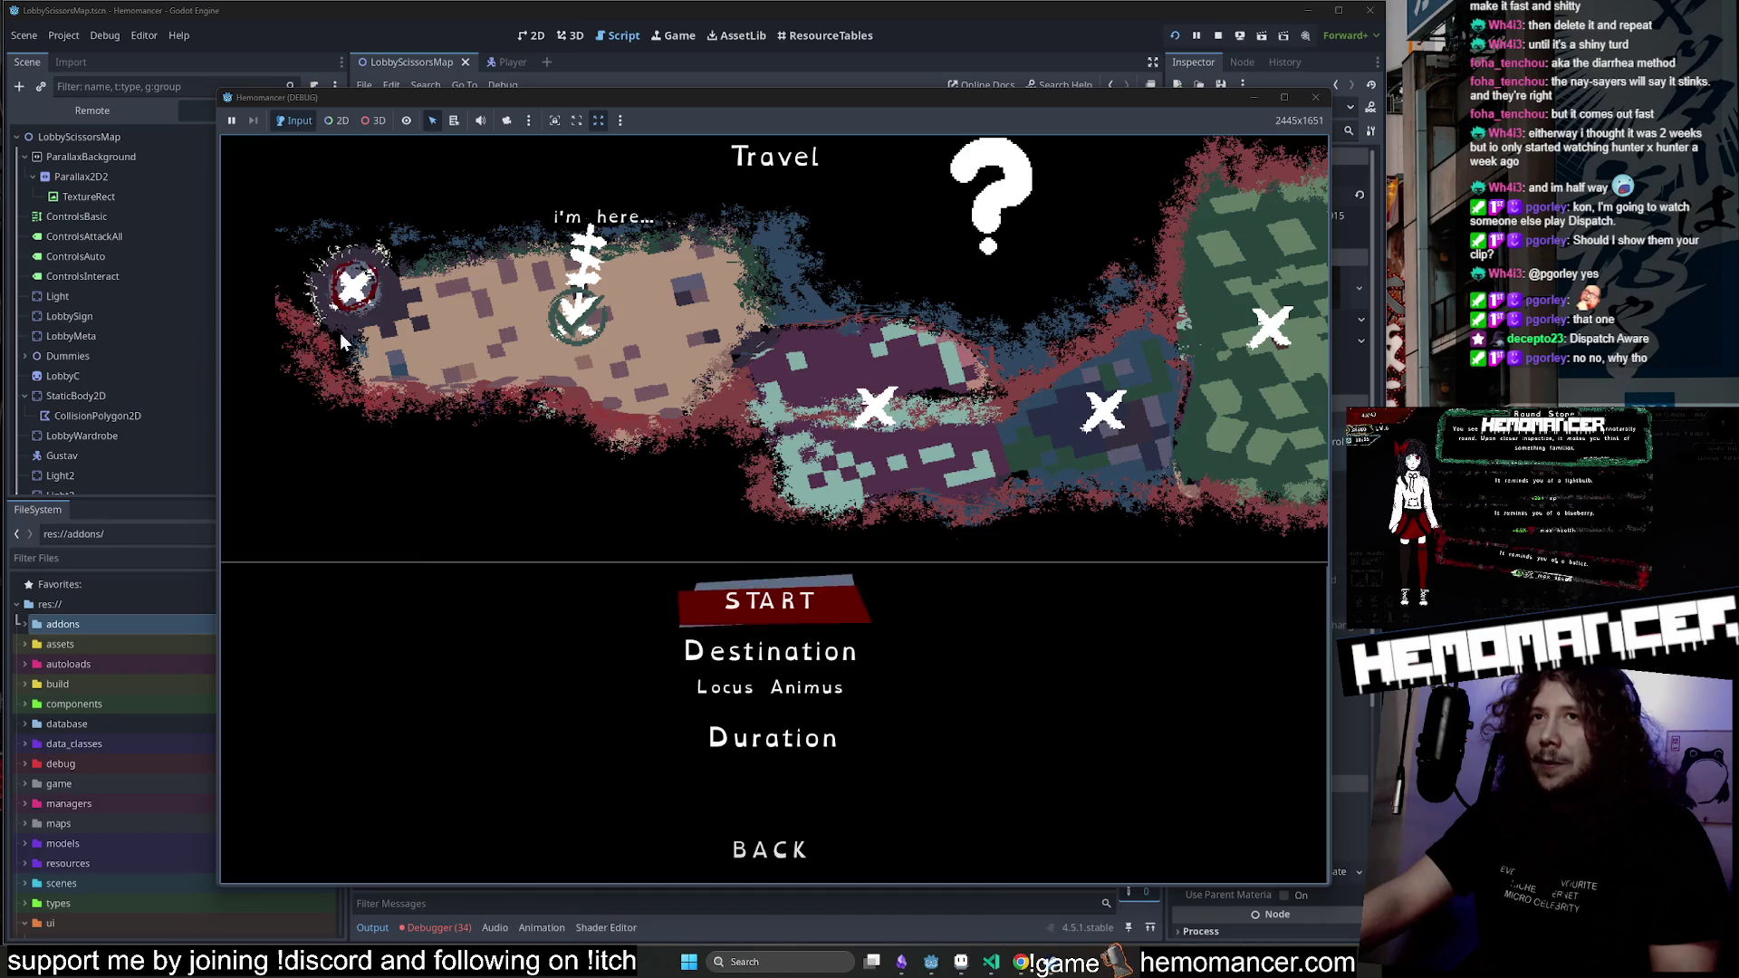
pyautogui.click(823, 591)
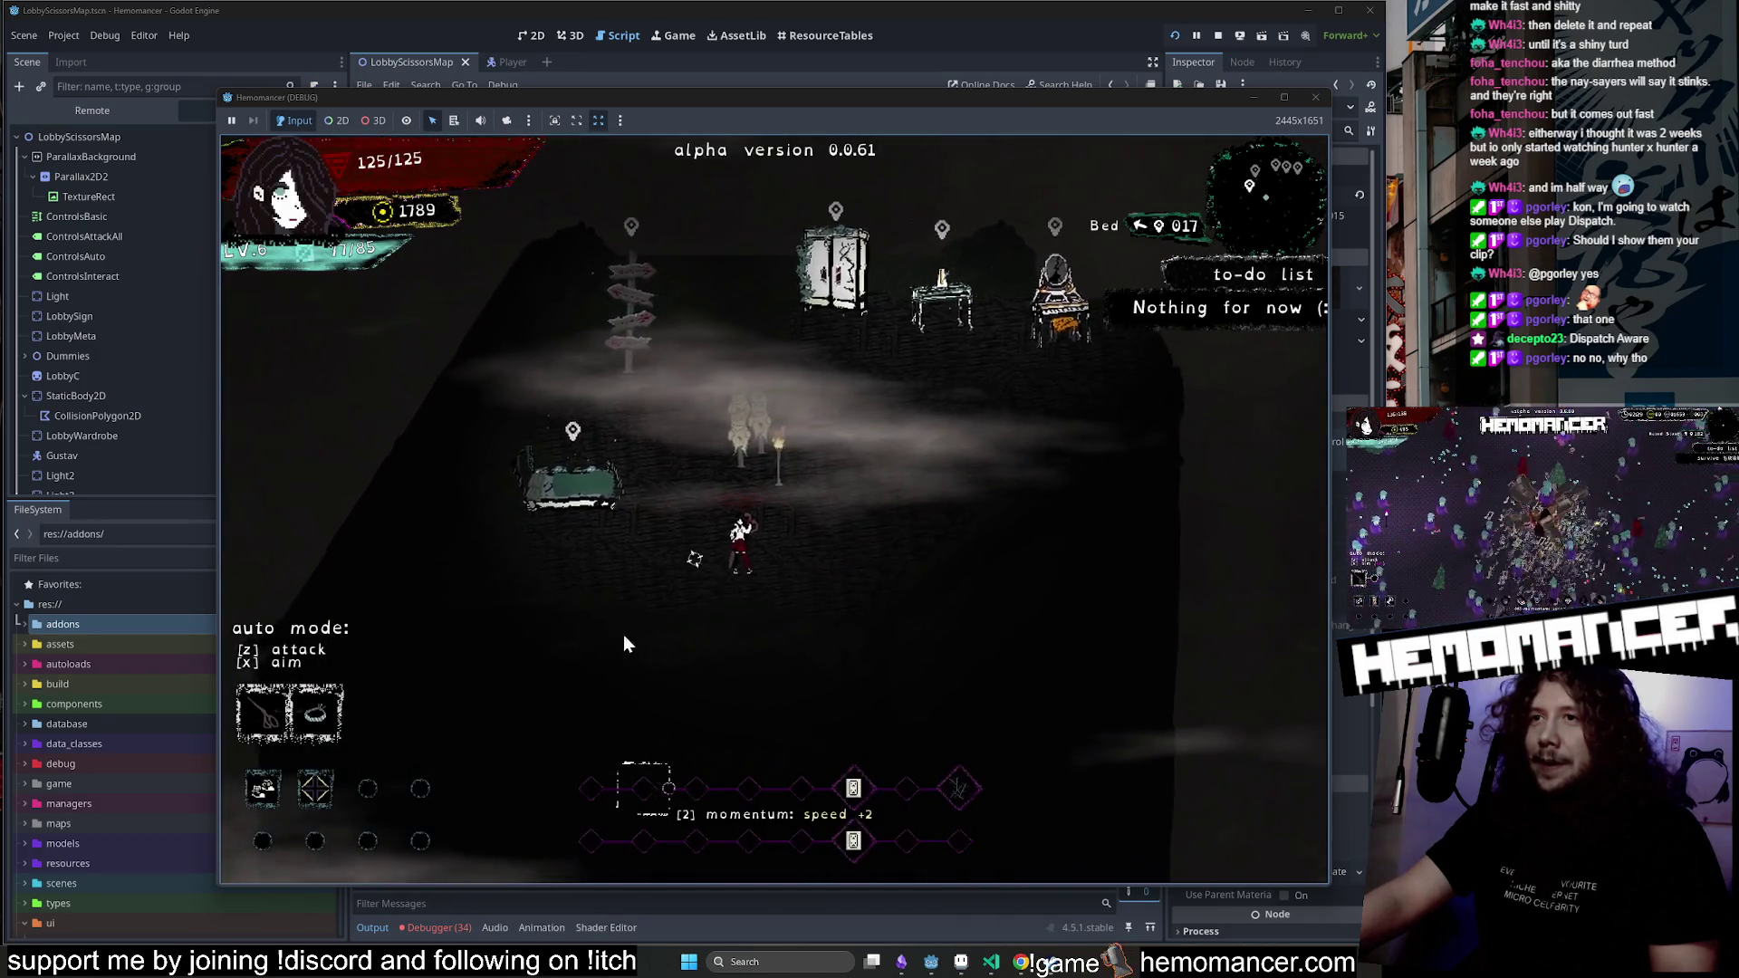
# Walk to the lobby wardrobe, look over its equipment screen, and close it.
pyautogui.press('w')
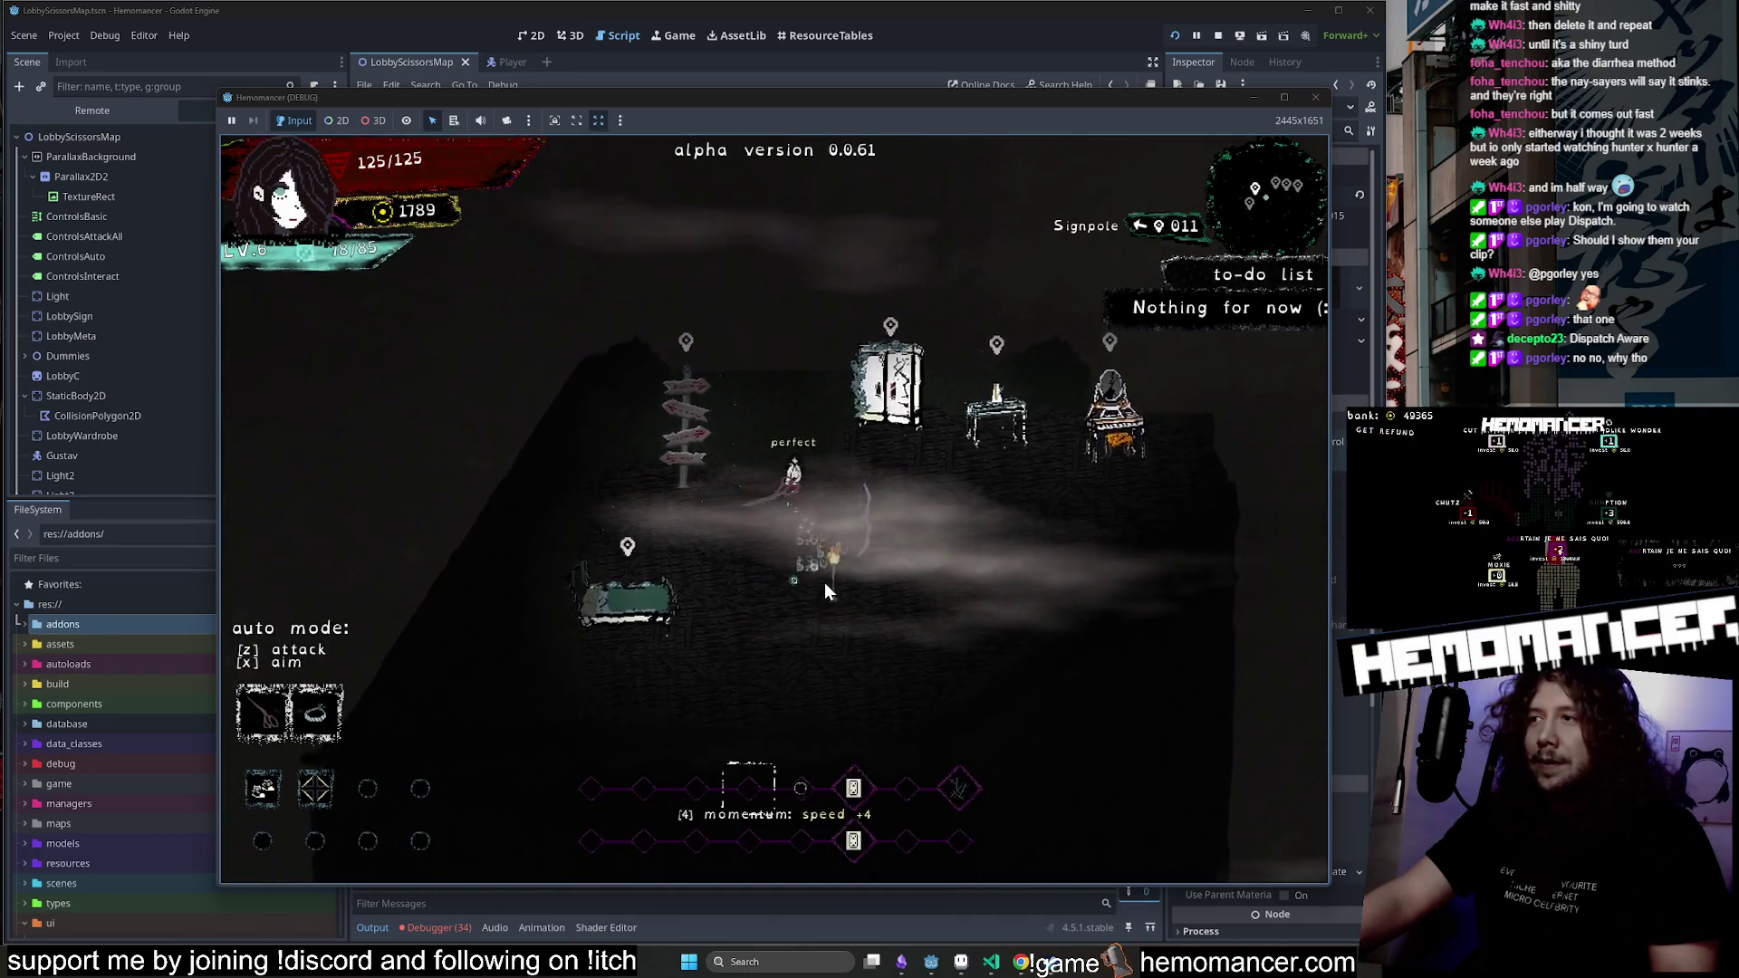
pyautogui.press('s')
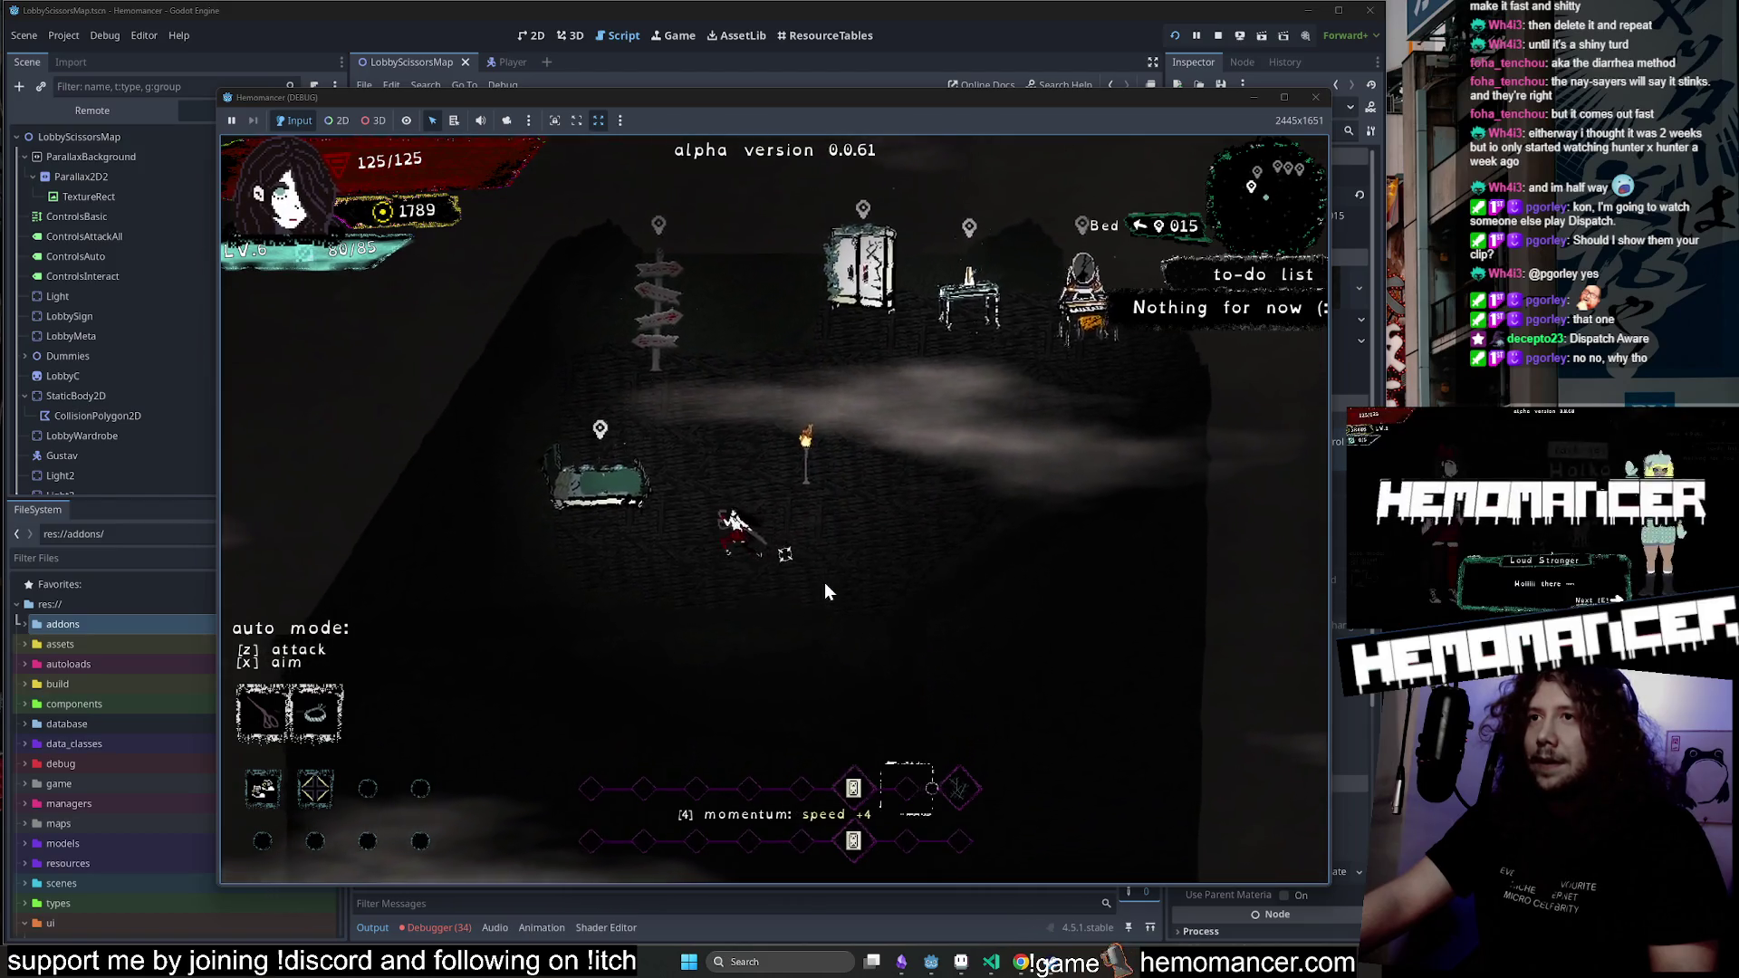
pyautogui.press('d')
pyautogui.press('w')
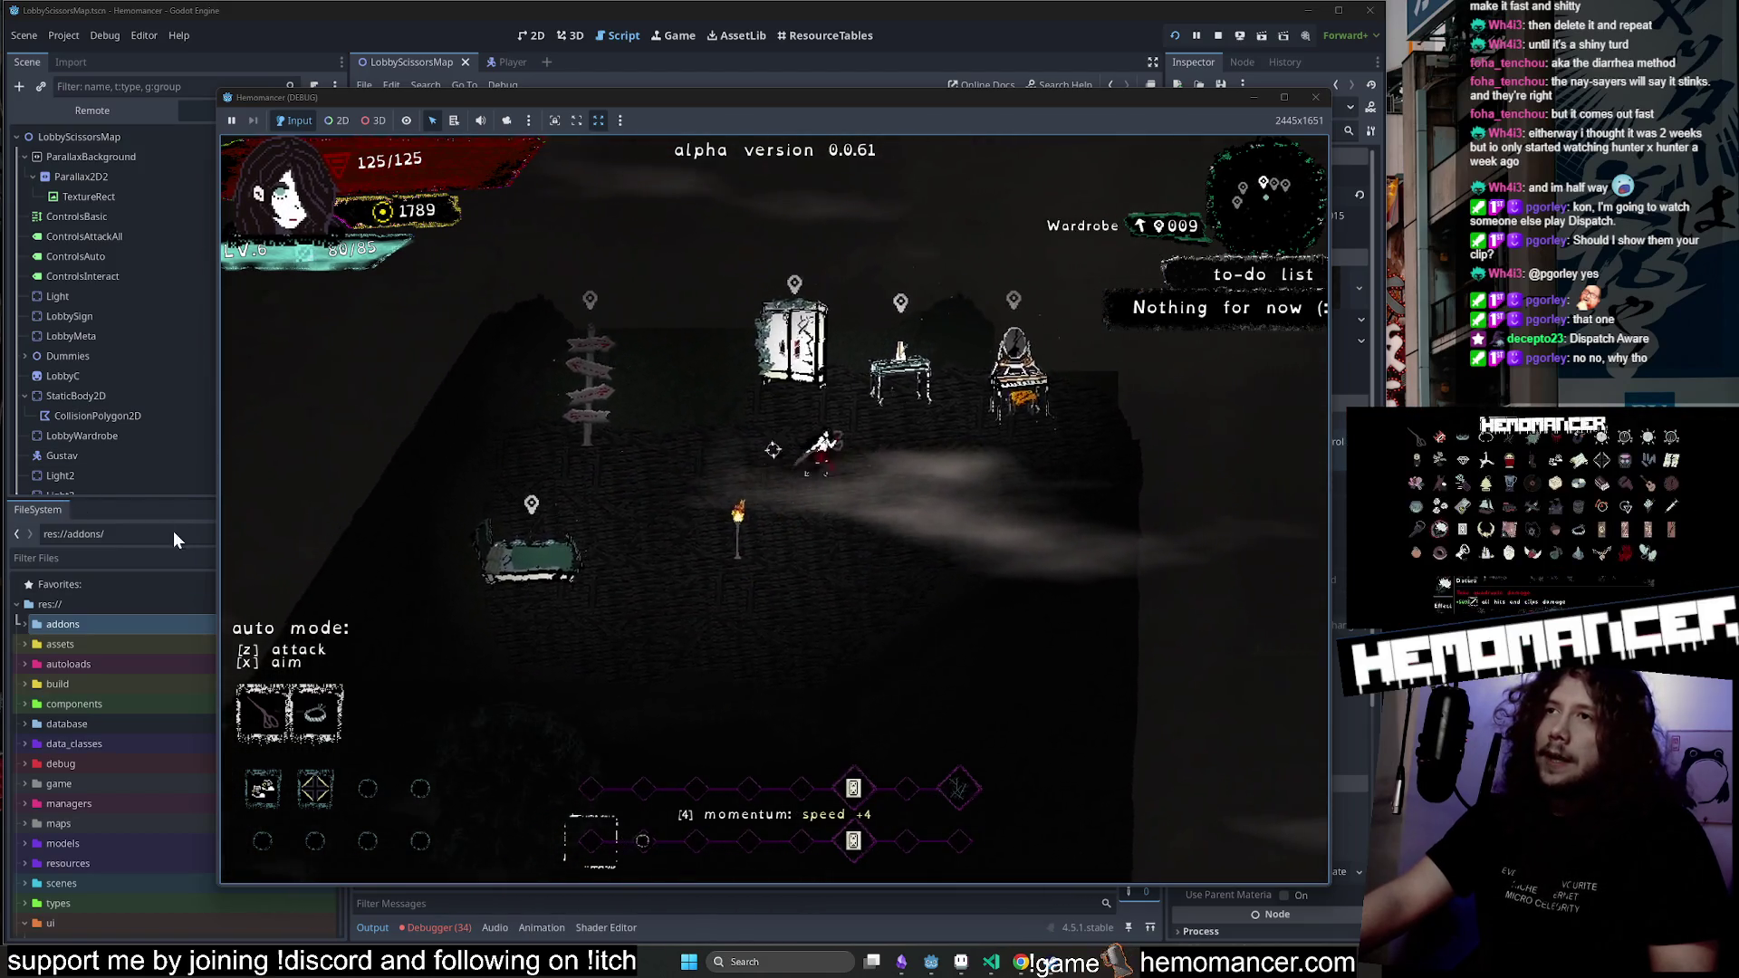
pyautogui.press('e')
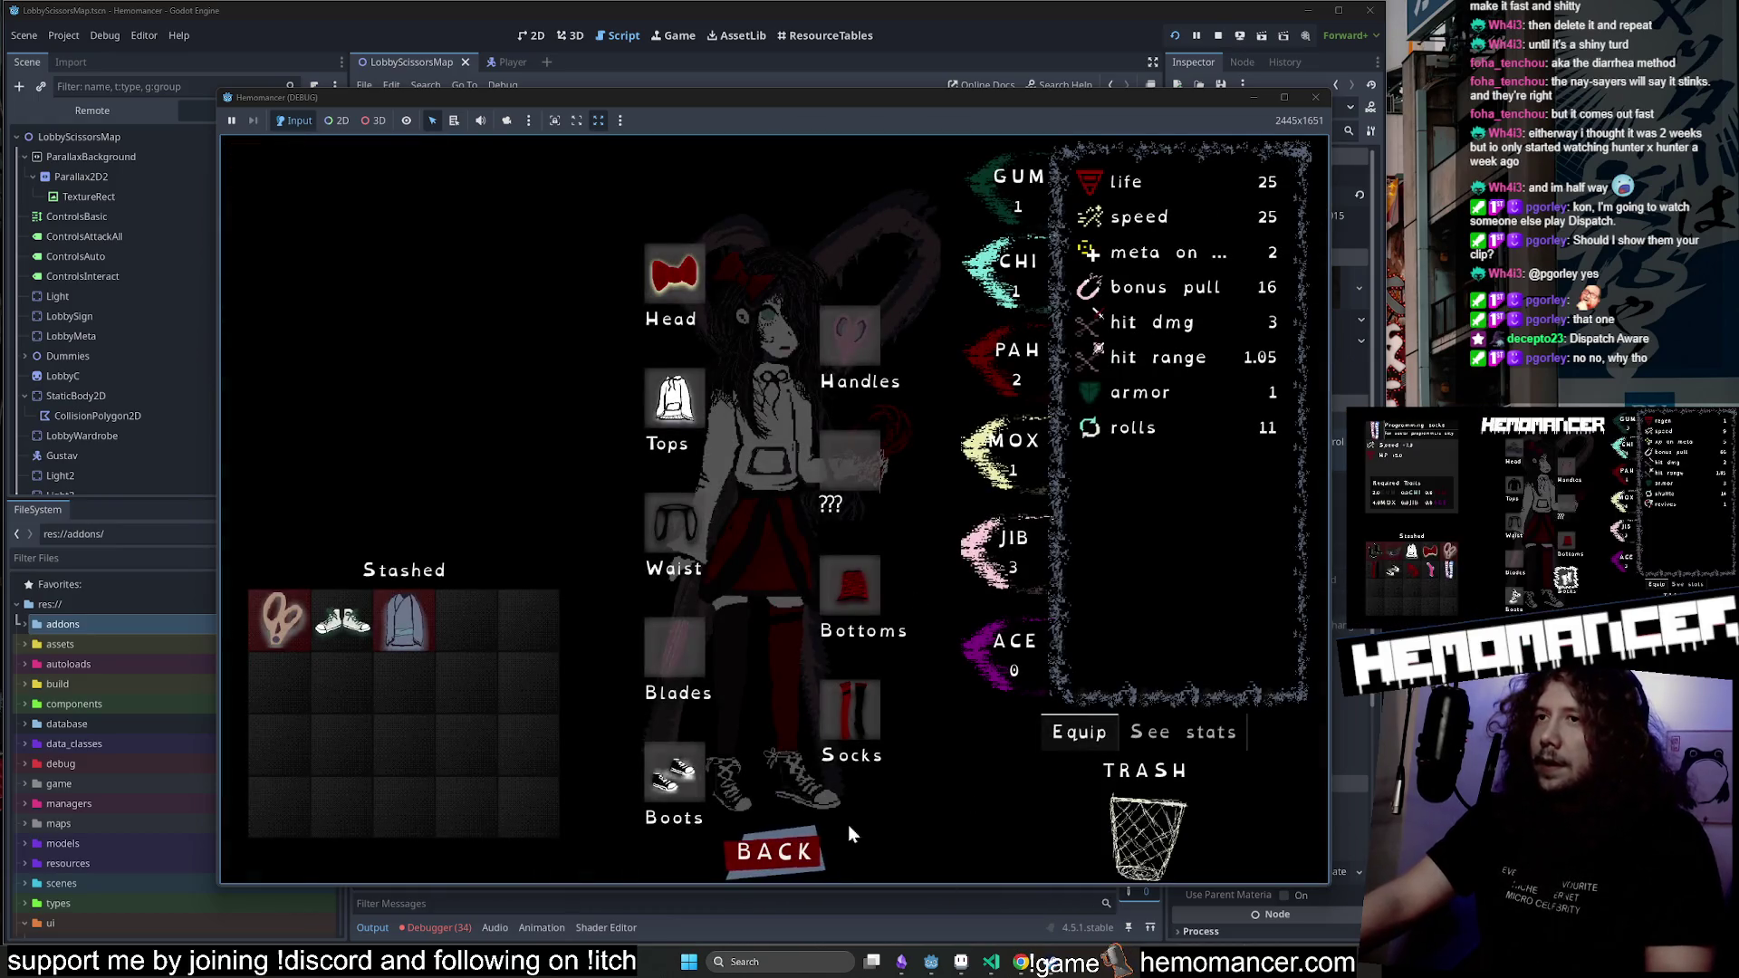
pyautogui.click(788, 856)
# Start the next map stage from the signpost, then bring the Hemomancer Trello board forward.
pyautogui.press('a')
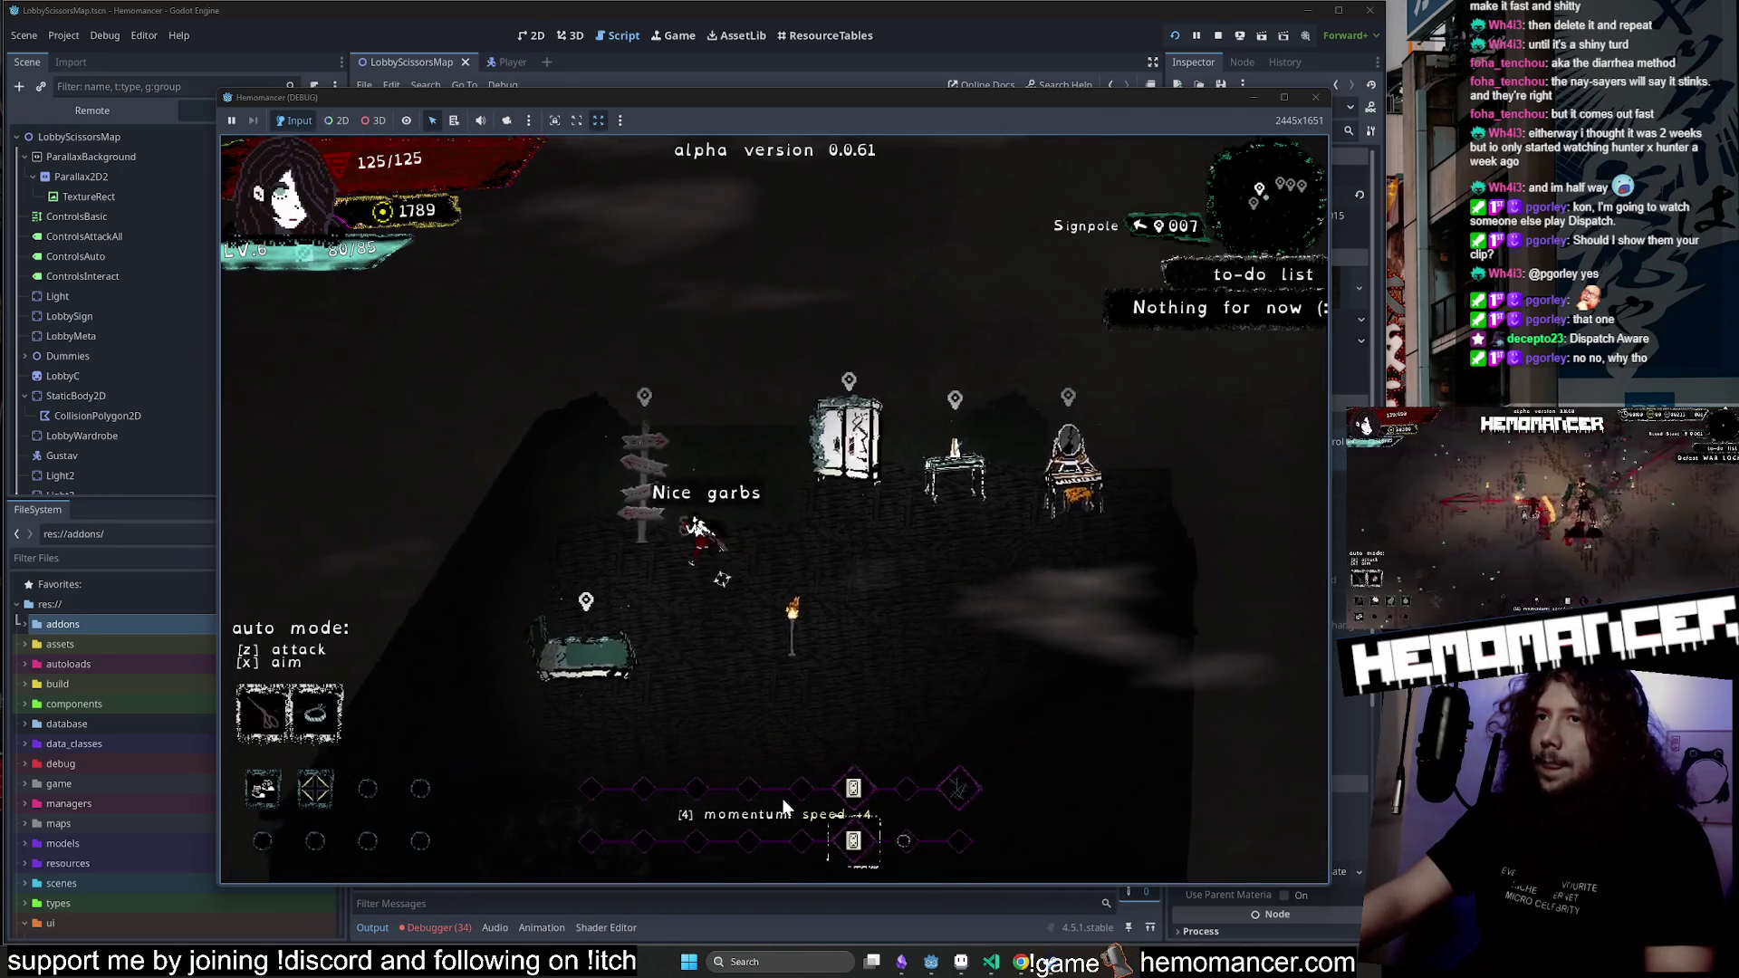
pyautogui.press('e')
pyautogui.click(1165, 420)
pyautogui.click(772, 607)
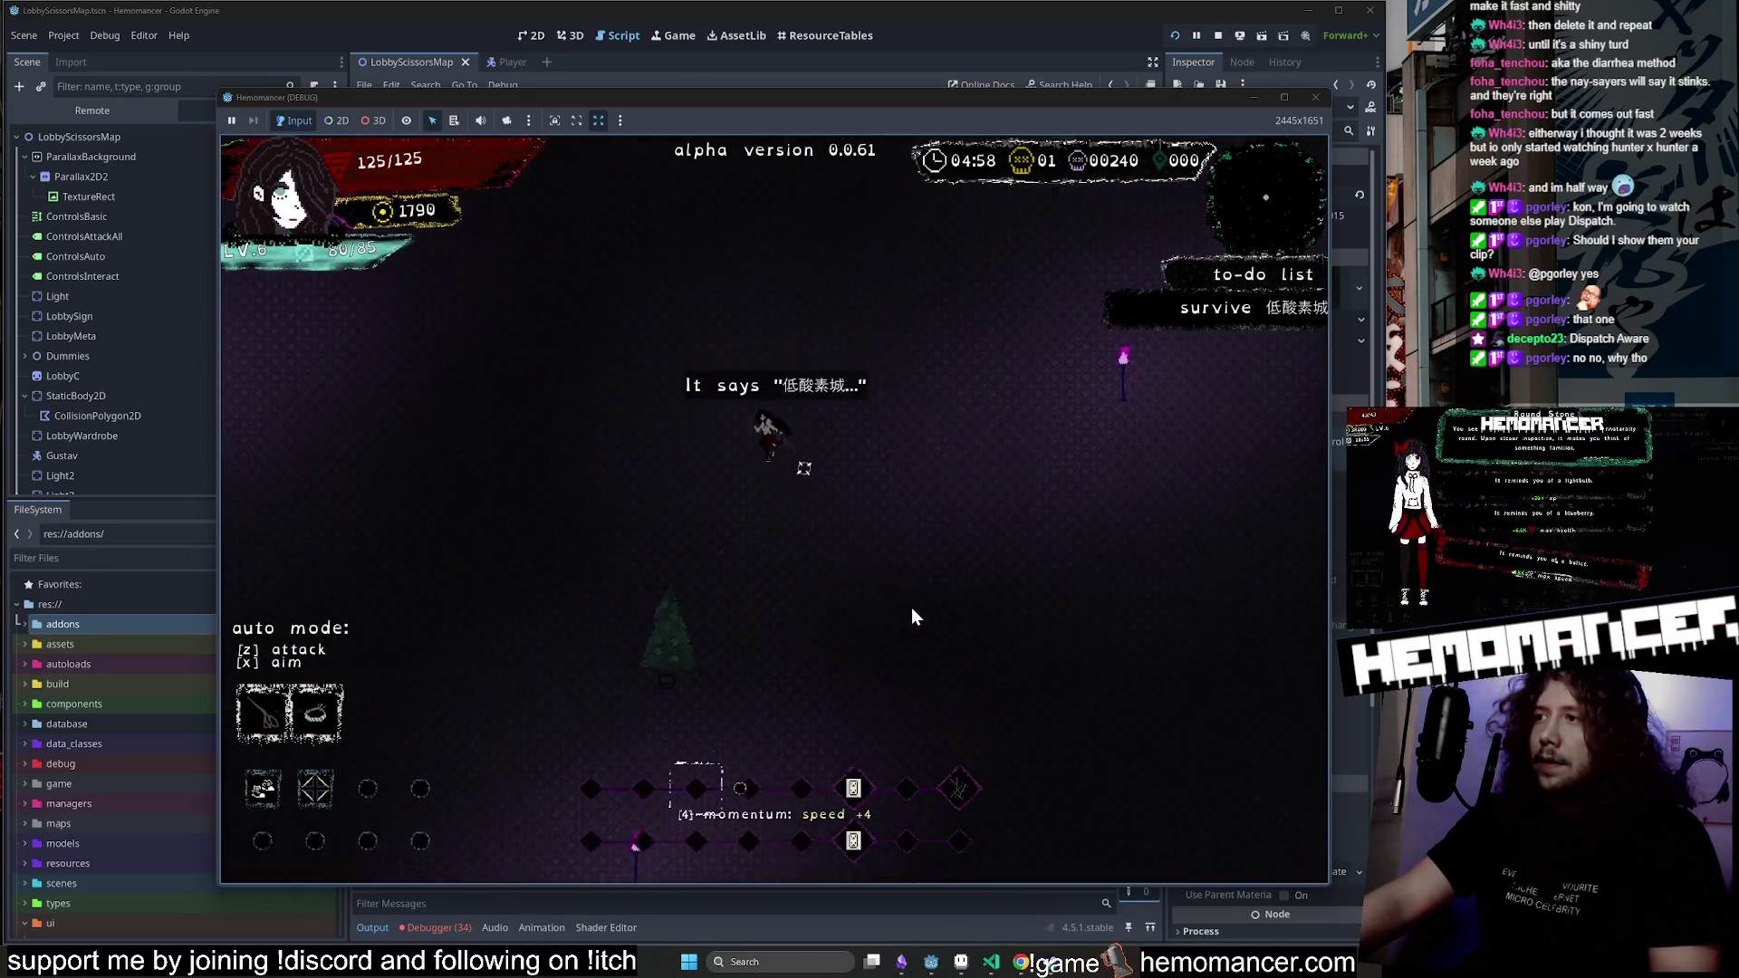
pyautogui.click(1019, 968)
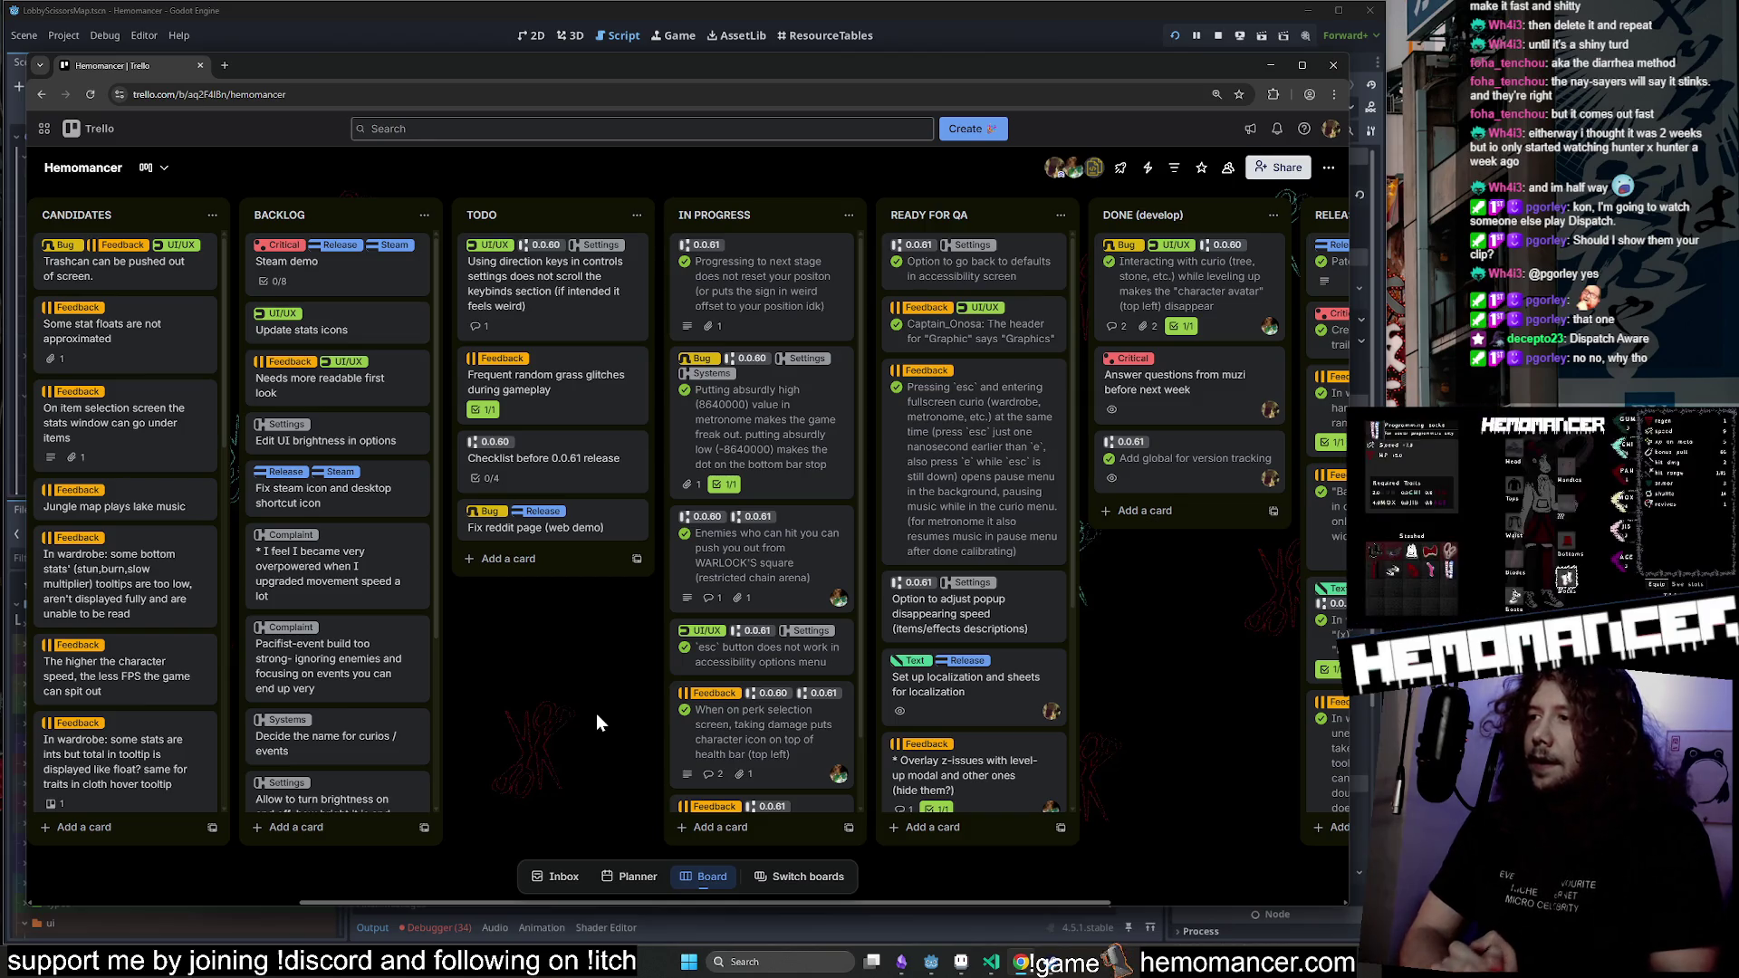
# Scroll the Hemomancer board's columns sideways, then return to the Godot editor.
pyautogui.hscroll(-3, 596, 714)
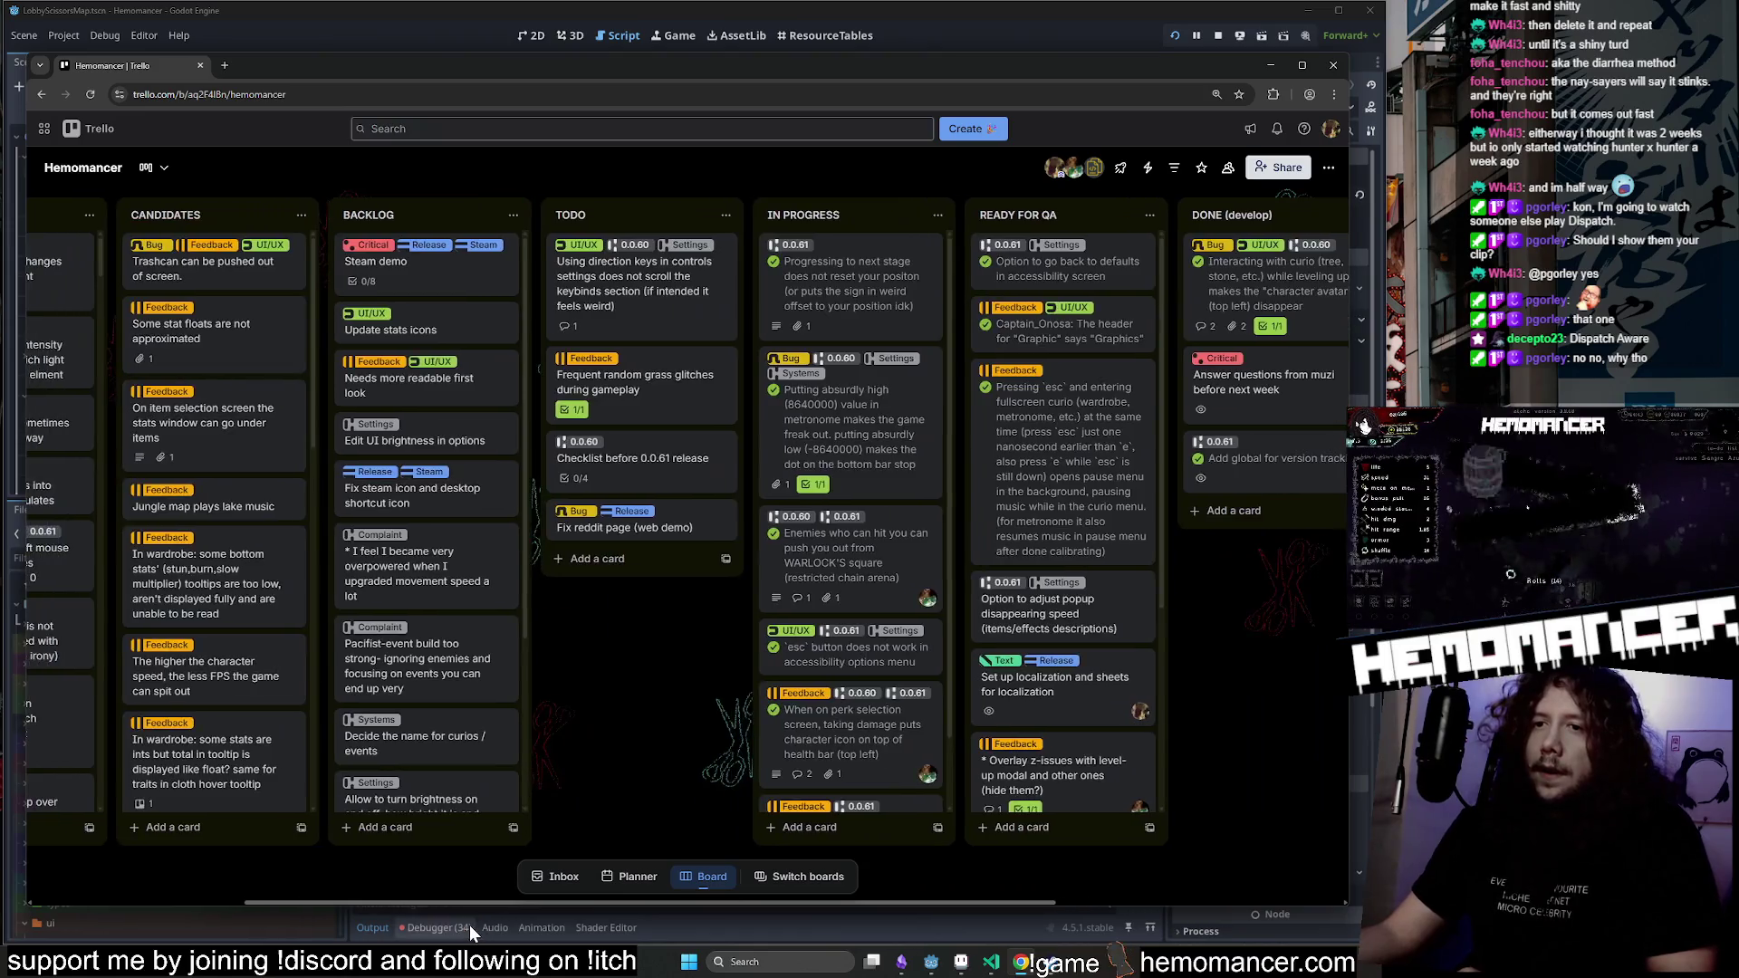
pyautogui.click(469, 926)
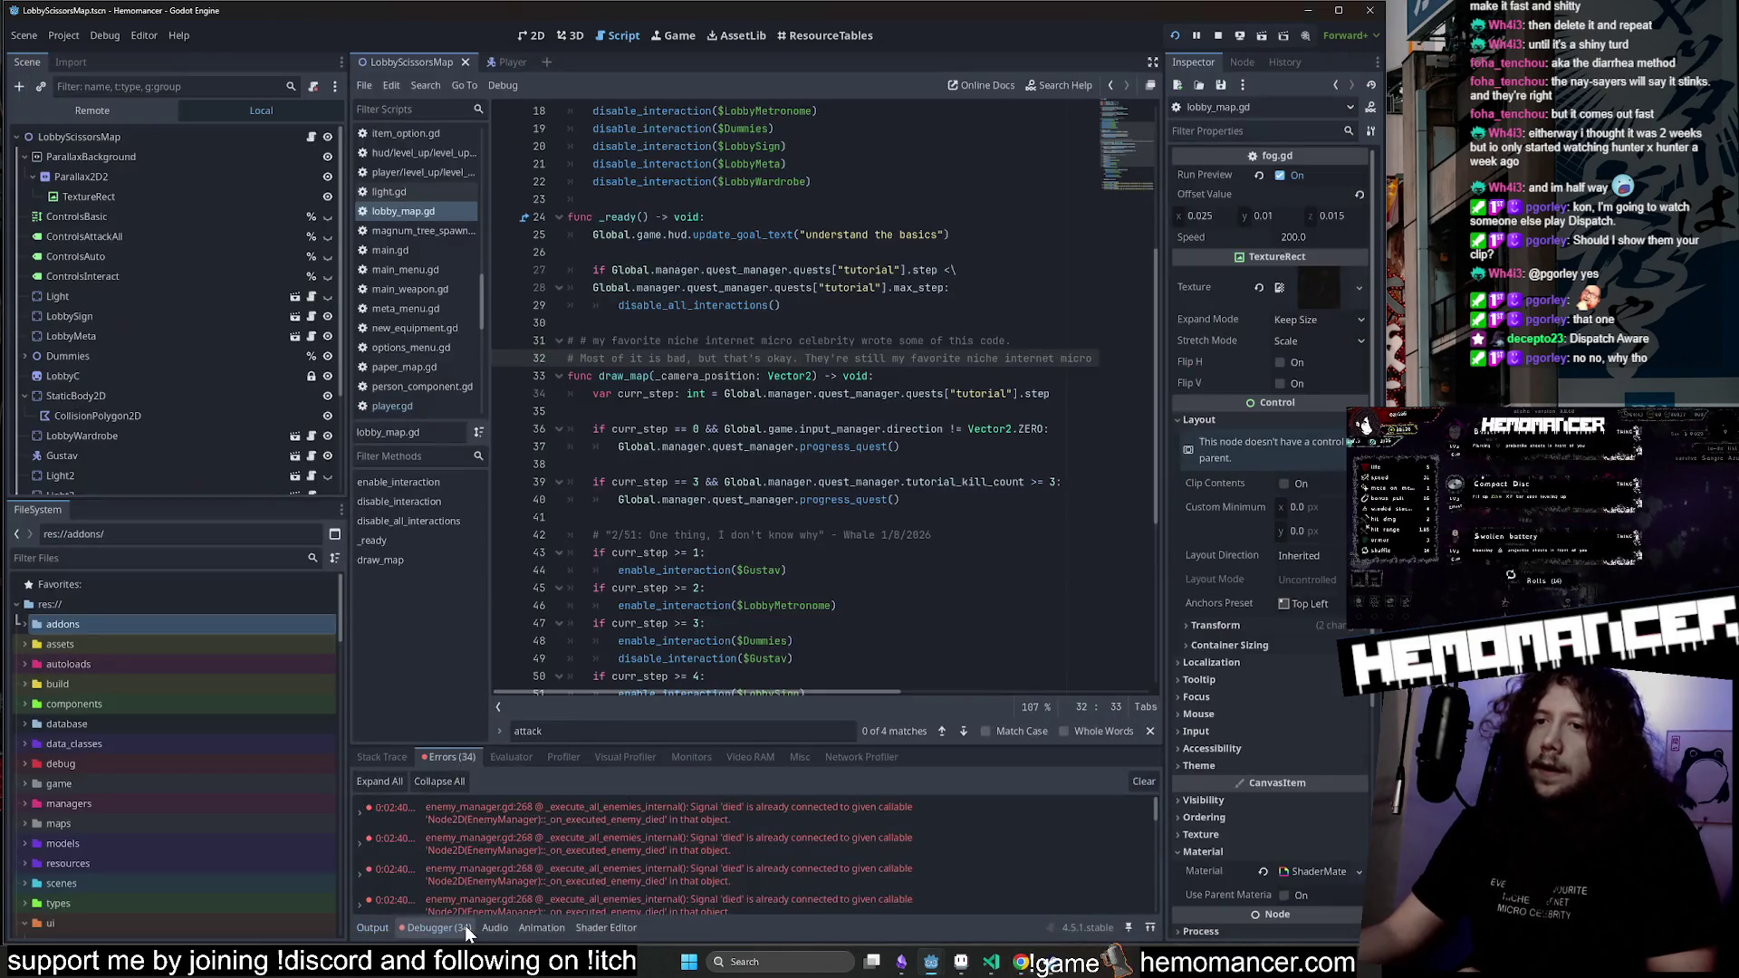
# Jump from the 'died' signal error to enemy_manager.gd line 268, then return to Trello.
pyautogui.scroll(1, 550, 846)
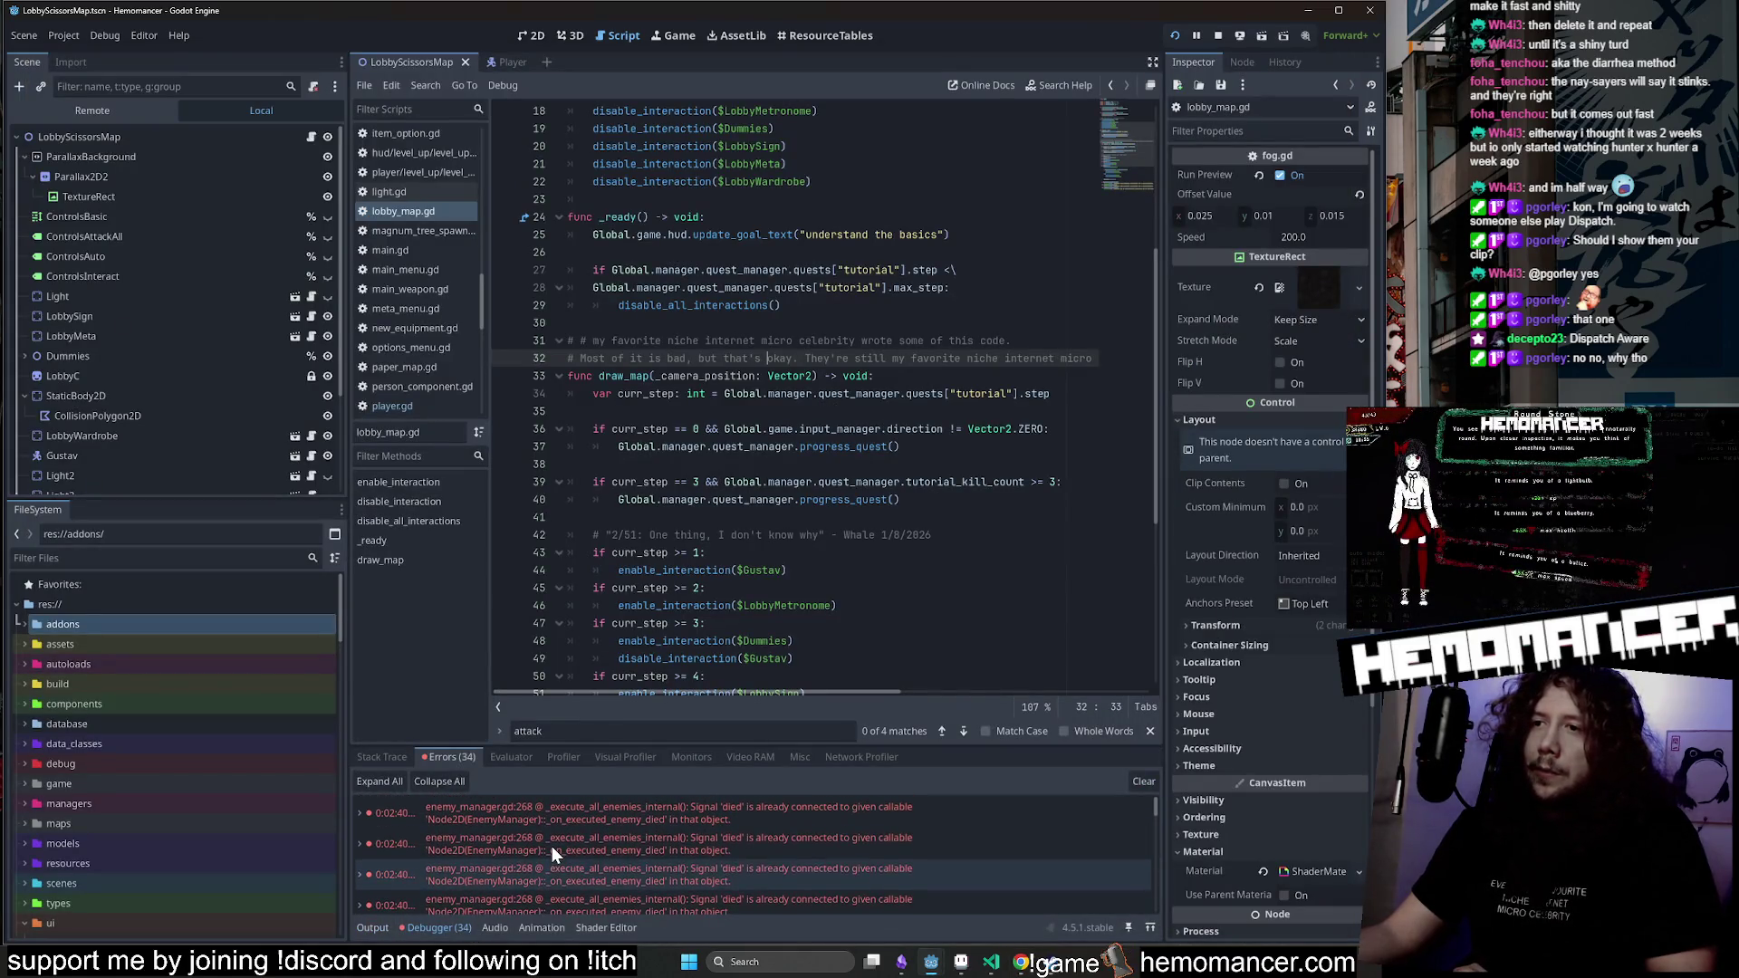
pyautogui.doubleClick(552, 846)
pyautogui.doubleClick(547, 868)
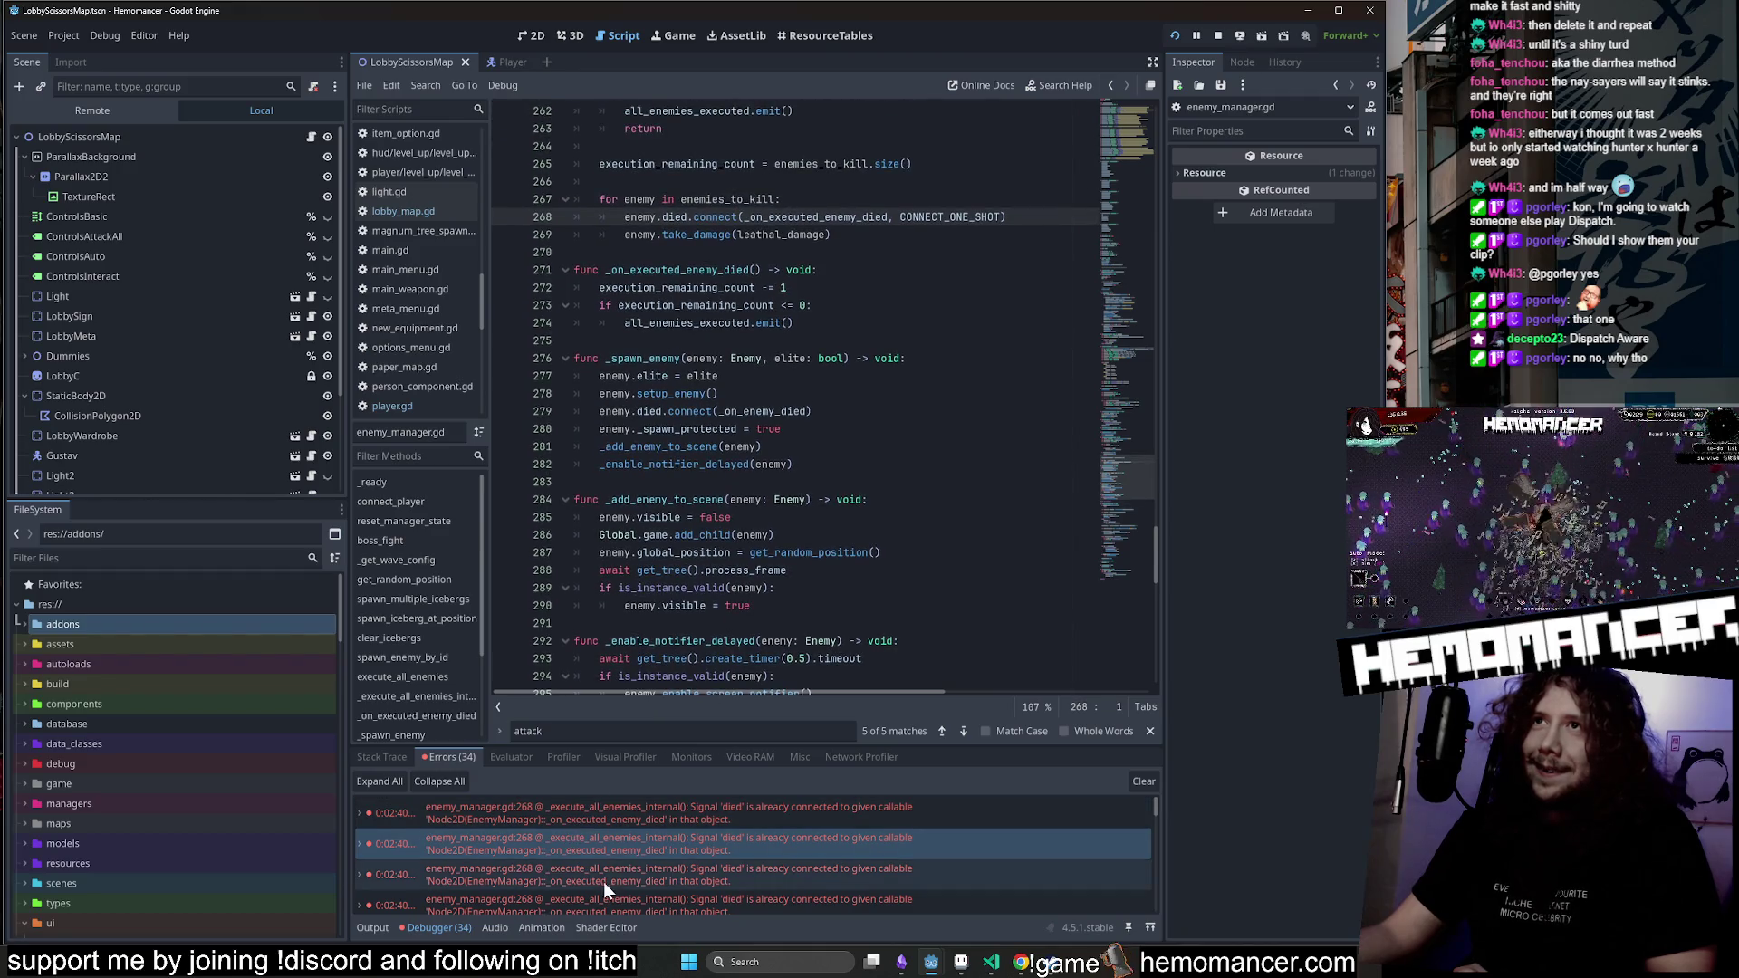
pyautogui.scroll(-2, 617, 862)
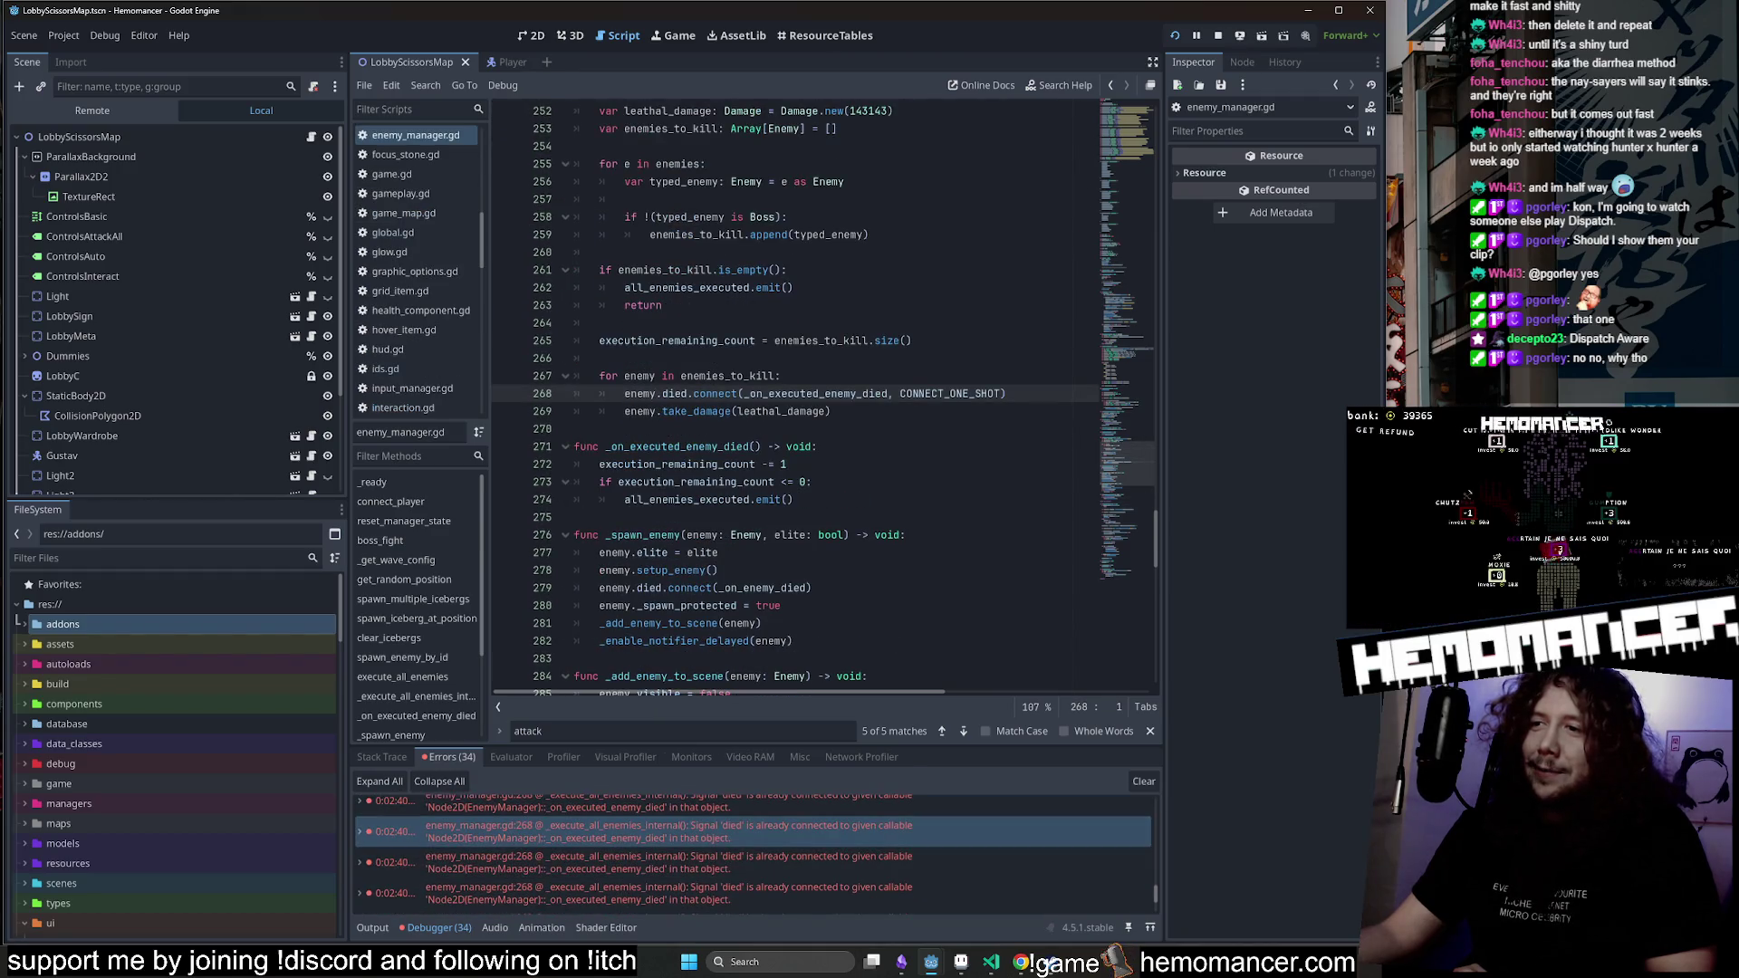
pyautogui.click(1022, 968)
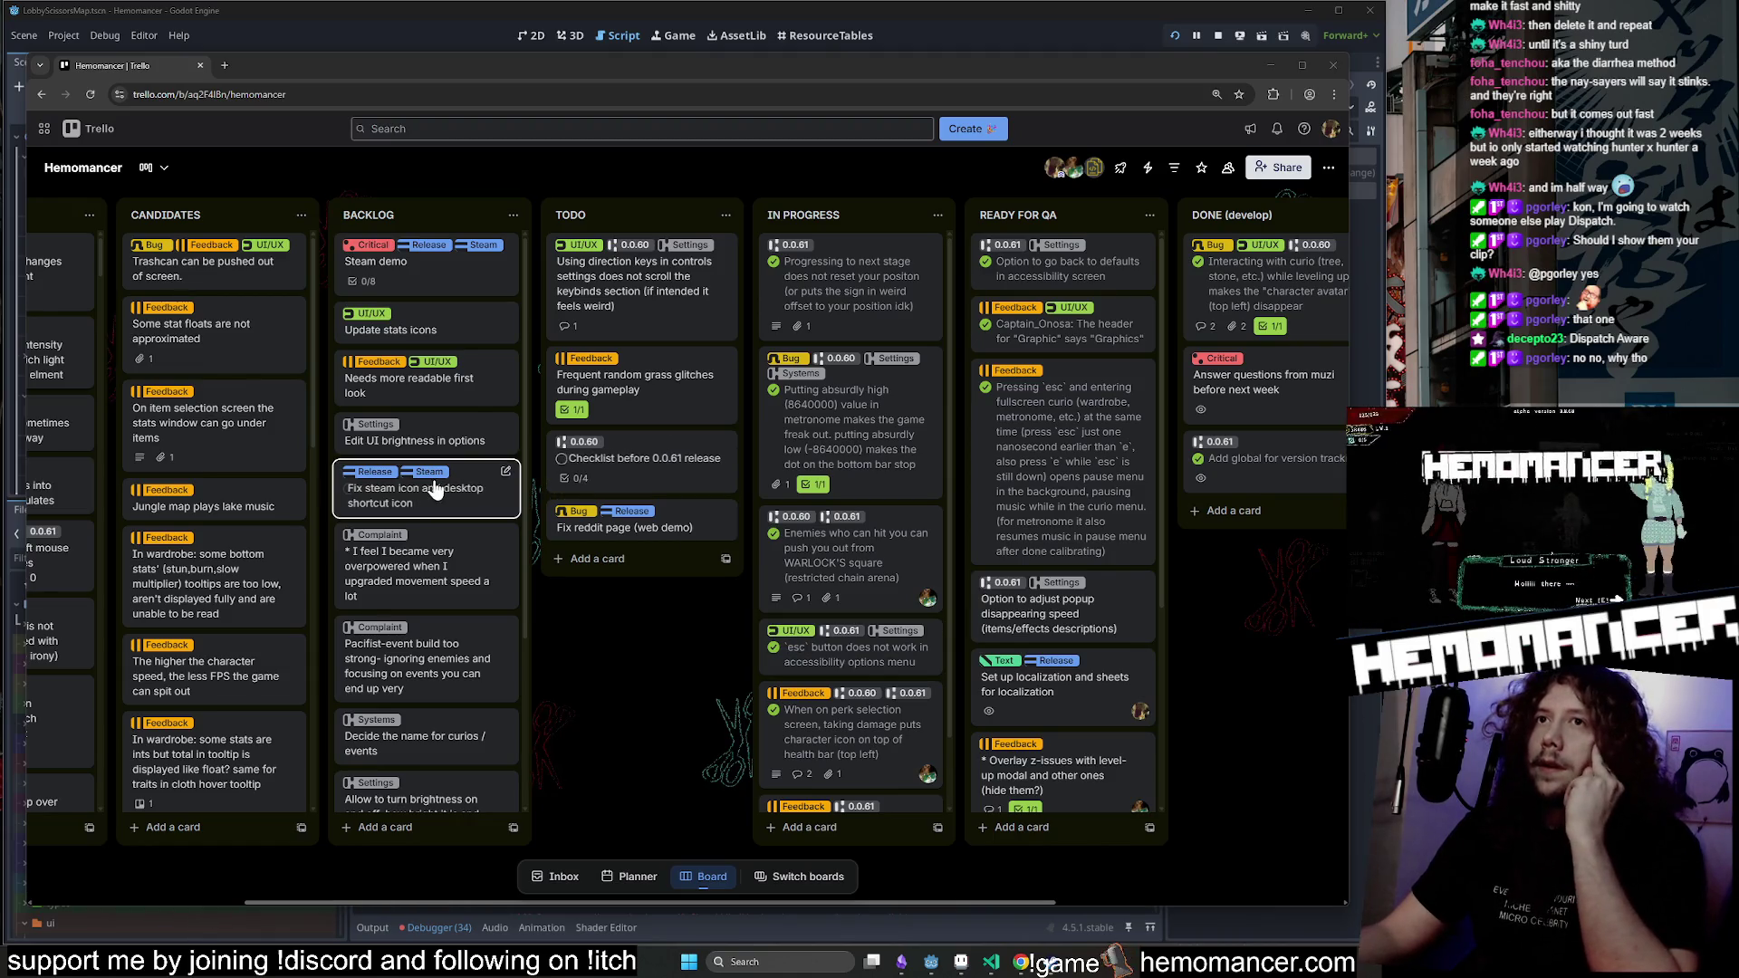
# Check the Jungle boss card's image.png screenshot, then drag the card to the top of TODO.
pyautogui.hscroll(-5, 433, 489)
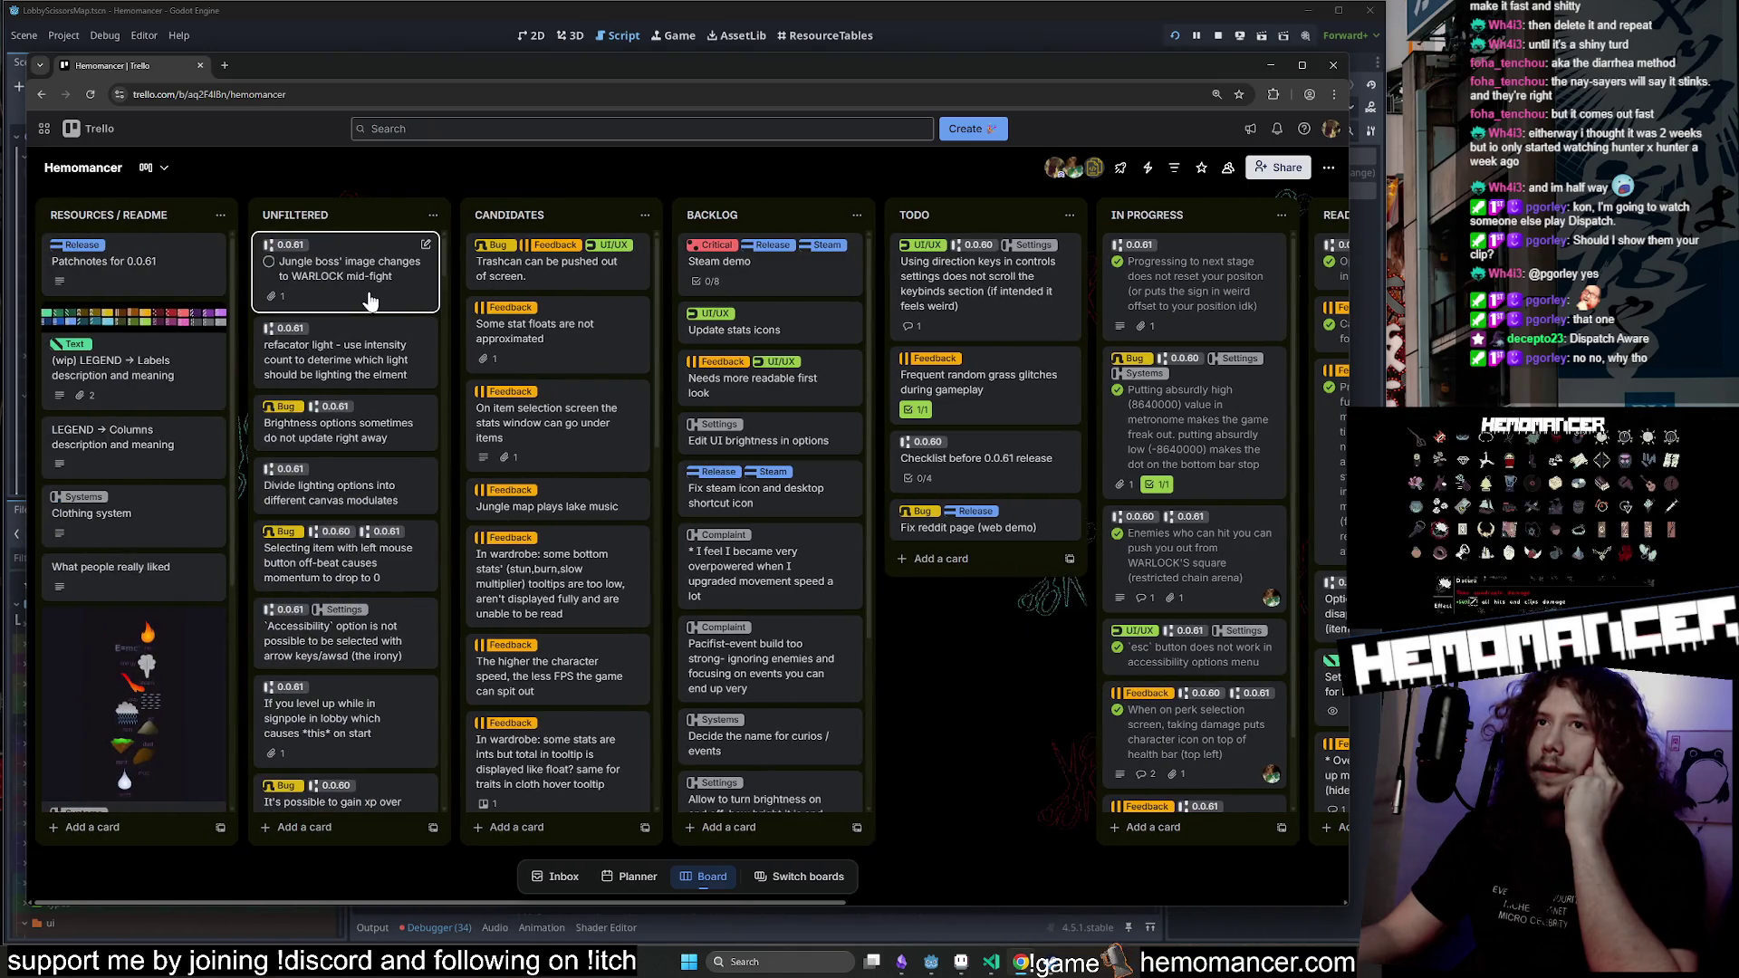
pyautogui.click(370, 300)
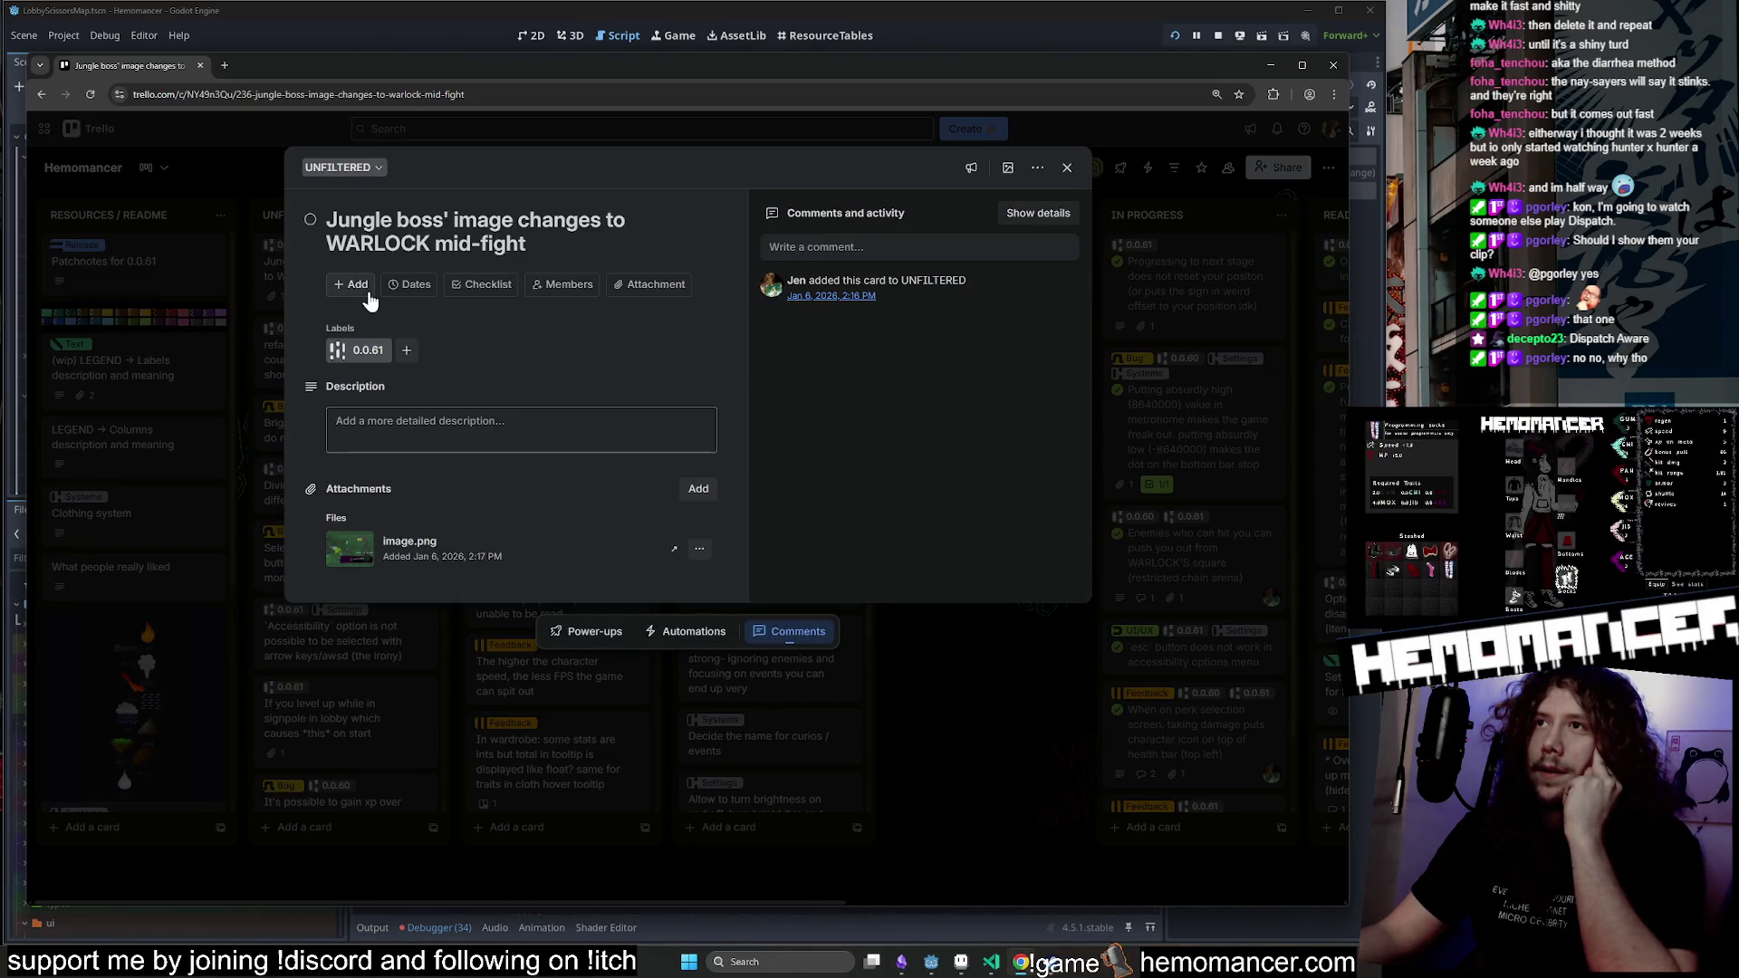
pyautogui.click(351, 550)
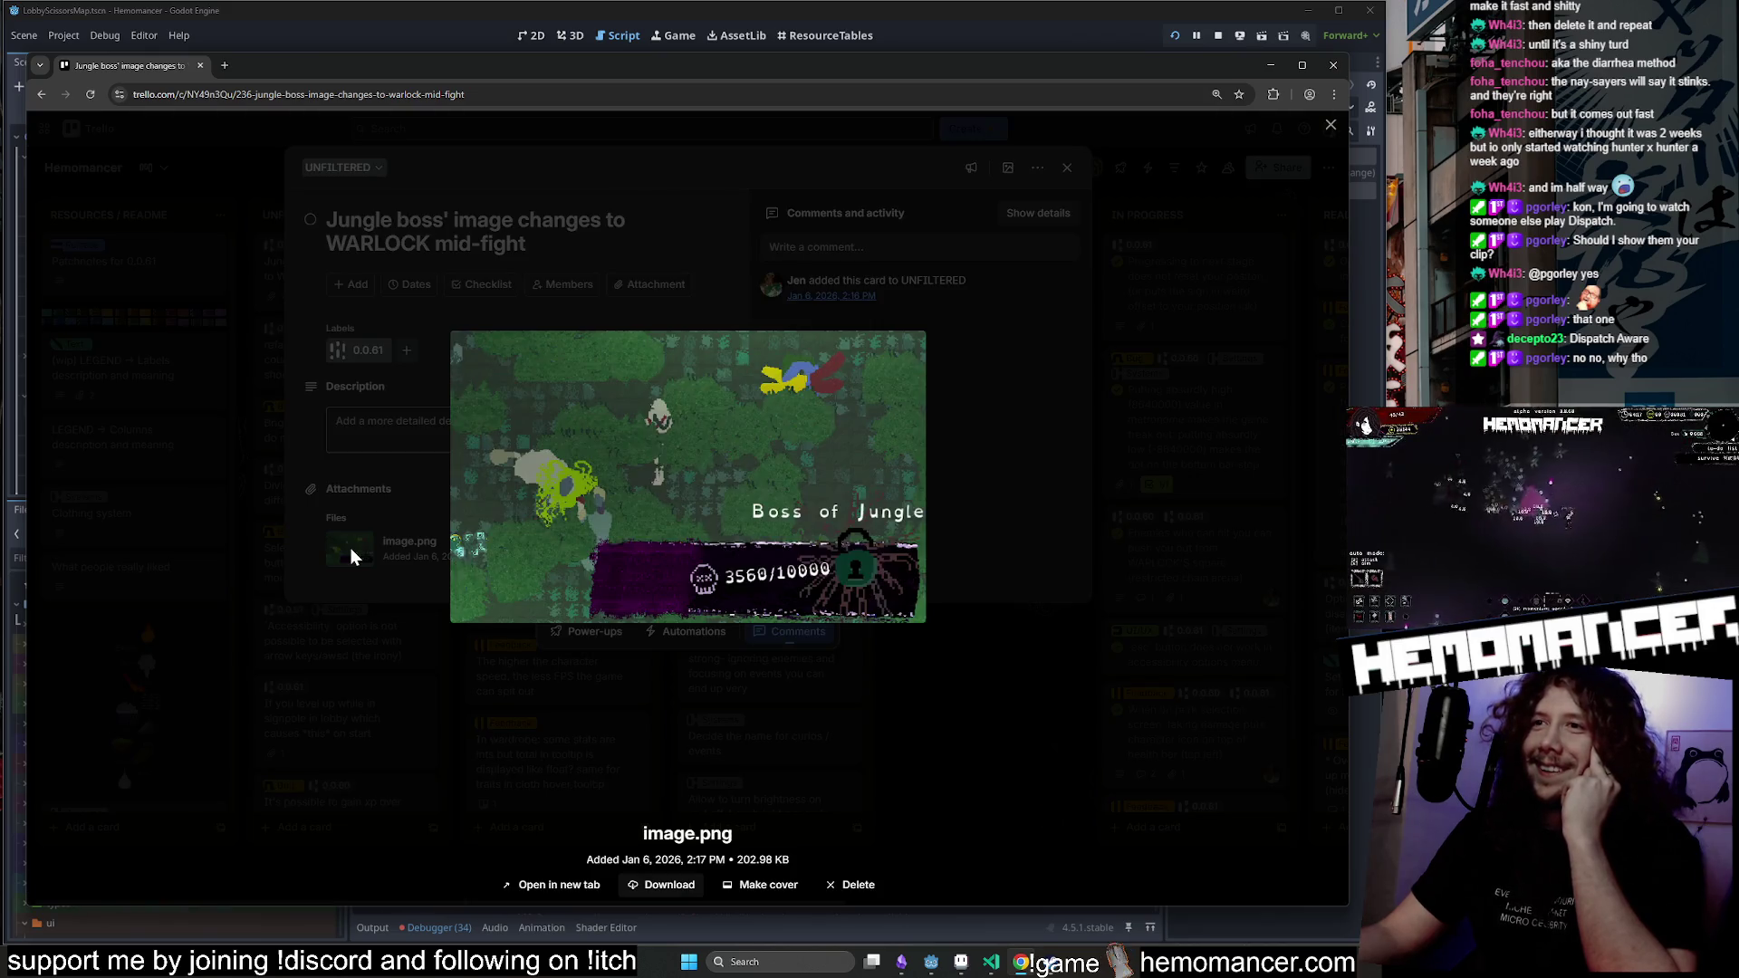
pyautogui.click(994, 656)
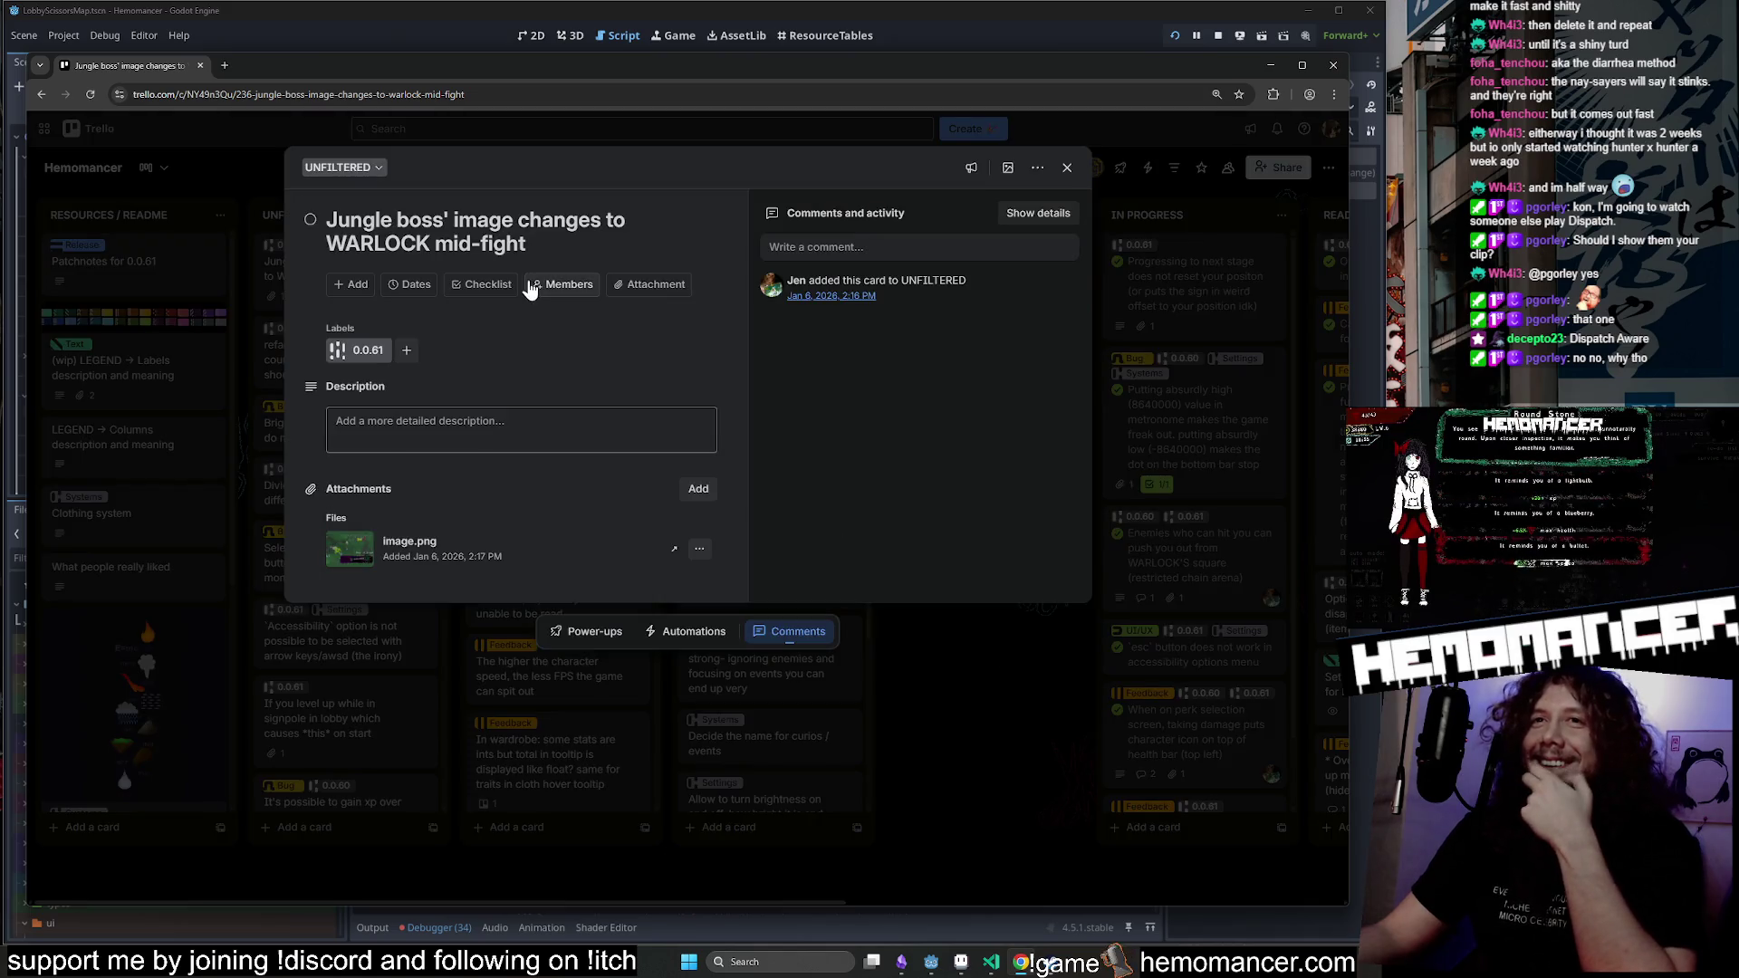
pyautogui.click(987, 782)
pyautogui.moveTo(335, 263)
pyautogui.mouseDown()
pyautogui.moveTo(552, 290)
pyautogui.moveTo(1003, 269)
pyautogui.moveTo(949, 335)
pyautogui.mouseUp()
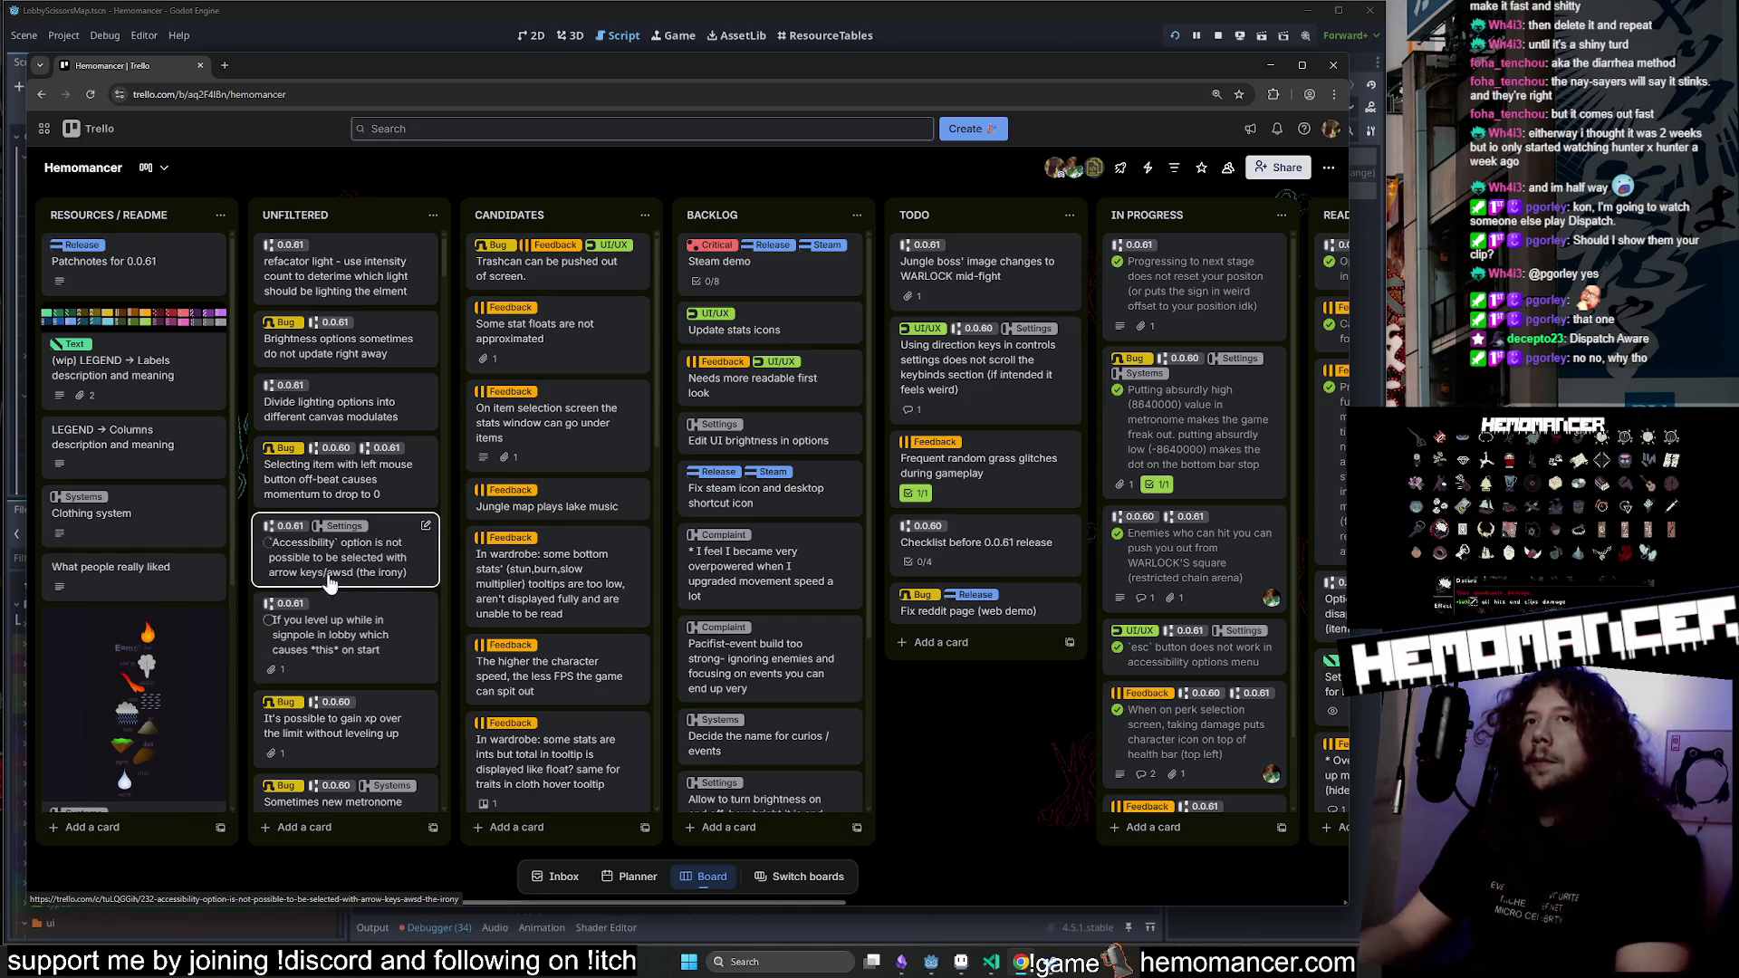
# Review the Brightness options card and drag it over into TODO.
pyautogui.click(391, 363)
pyautogui.click(967, 705)
pyautogui.moveTo(349, 337)
pyautogui.mouseDown()
pyautogui.moveTo(399, 349)
pyautogui.moveTo(1018, 269)
pyautogui.moveTo(1003, 268)
pyautogui.mouseUp()
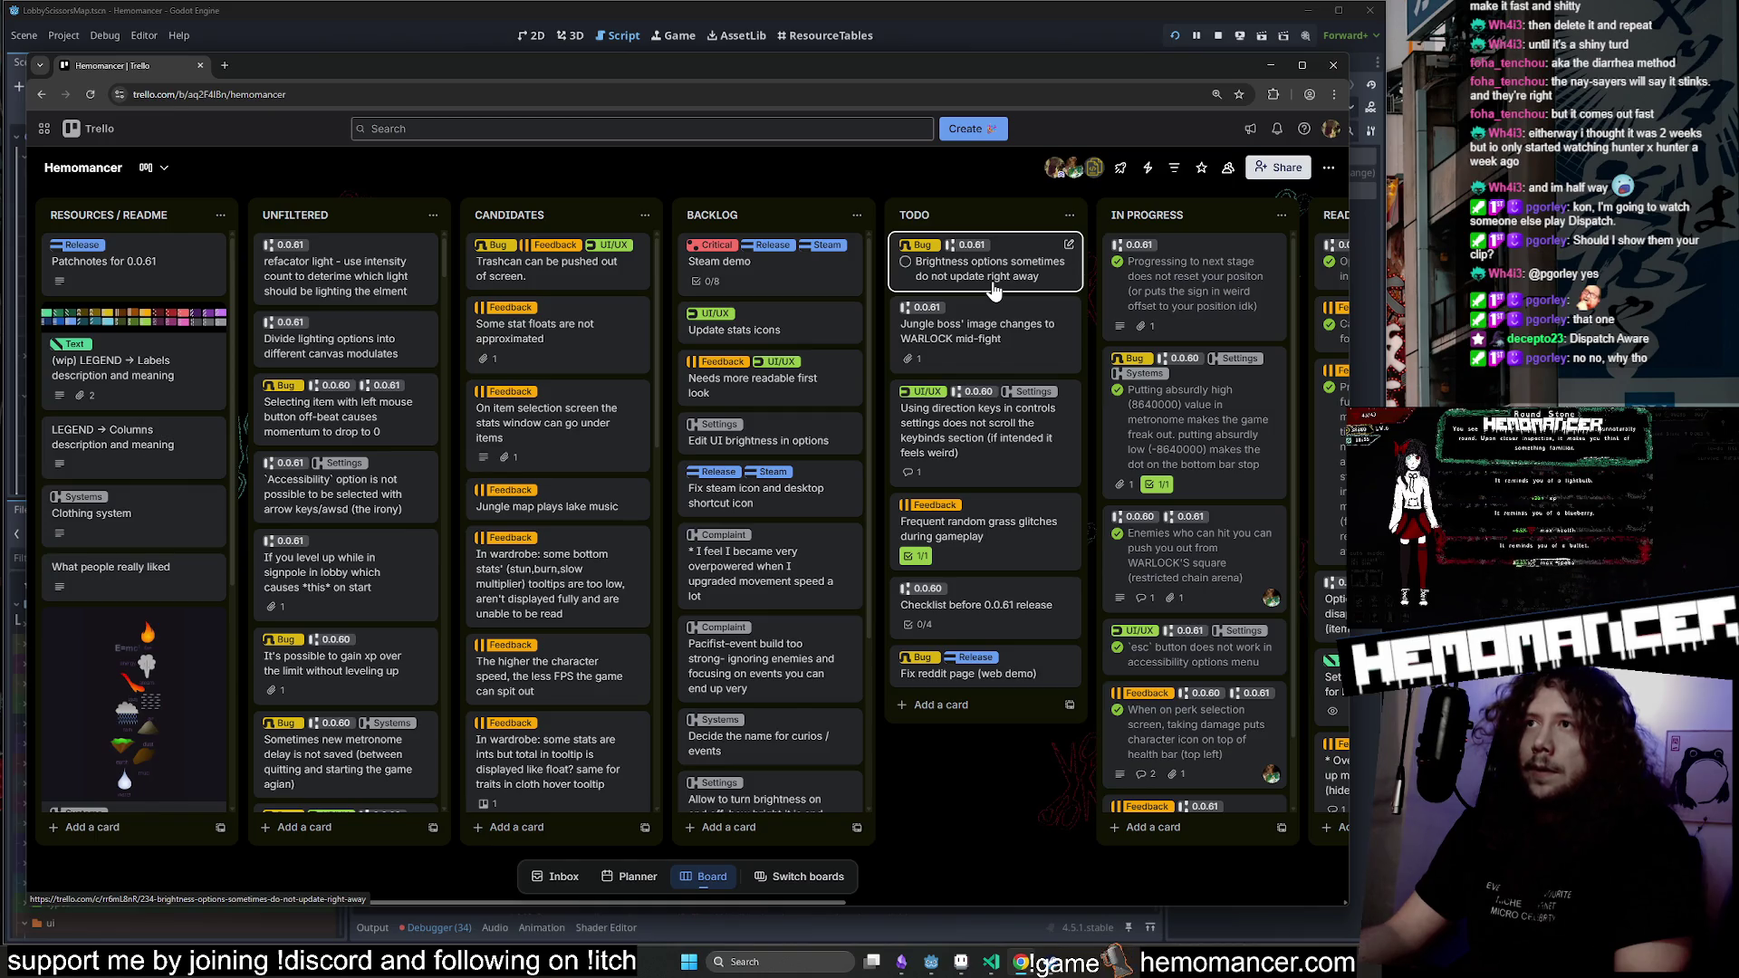
pyautogui.hscroll(6, 993, 281)
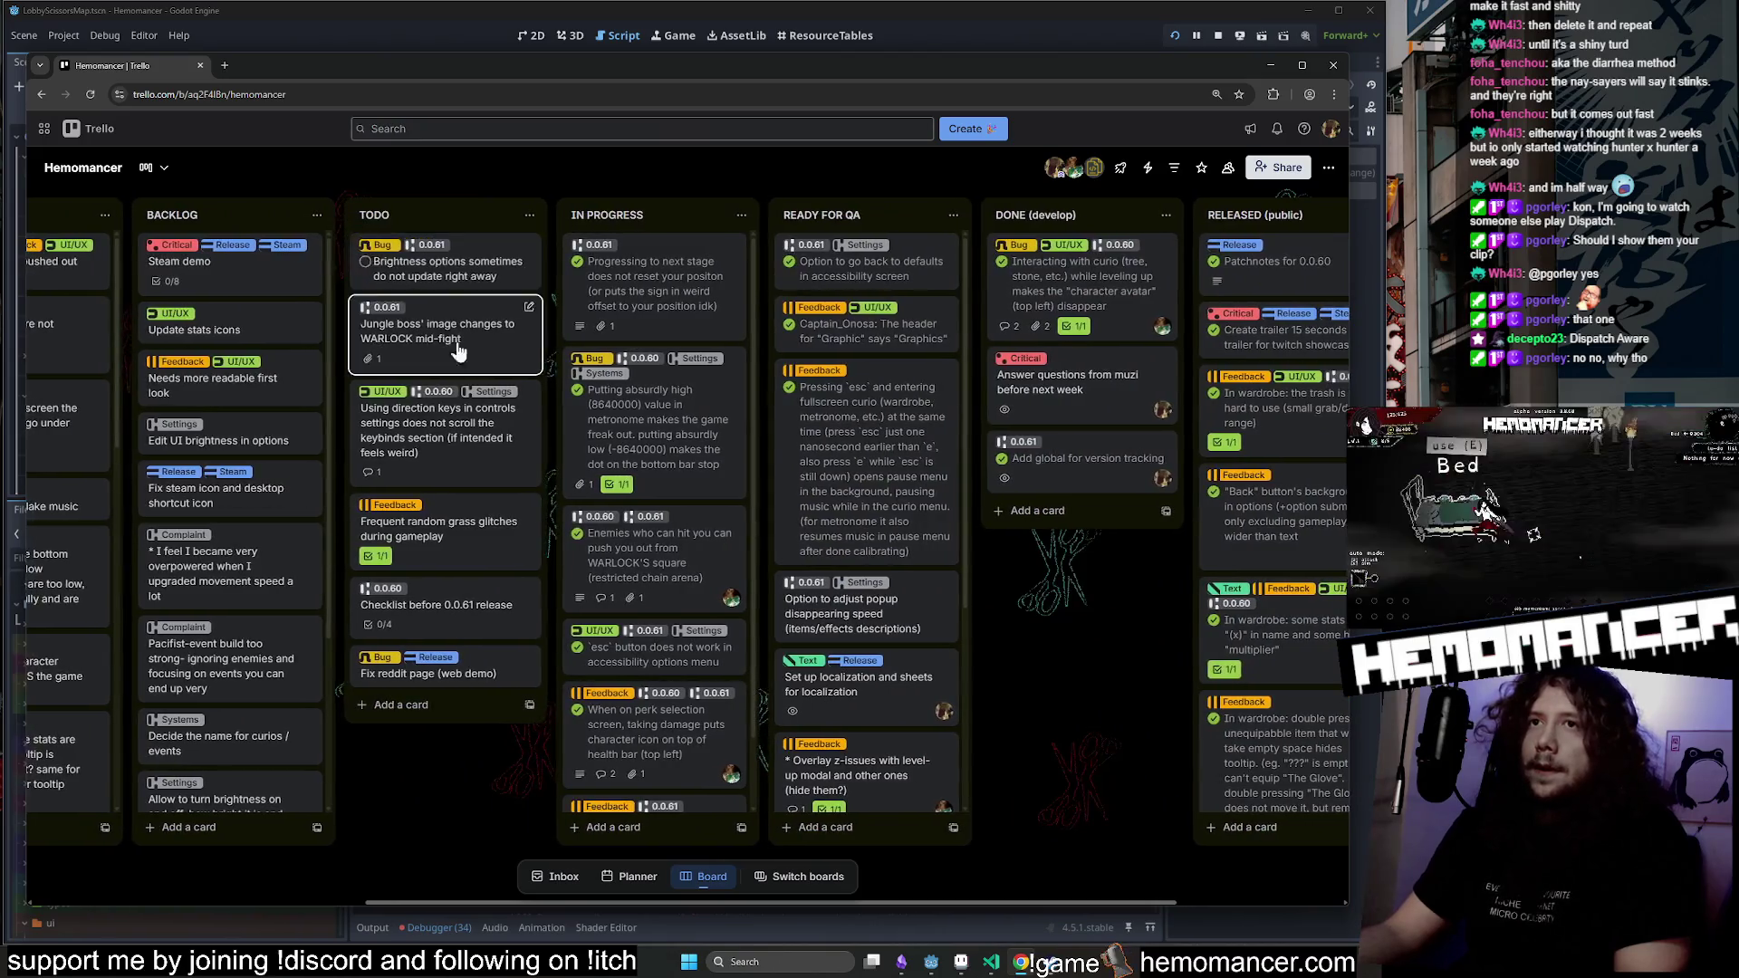
pyautogui.hscroll(1, 460, 308)
pyautogui.hscroll(-6, 455, 293)
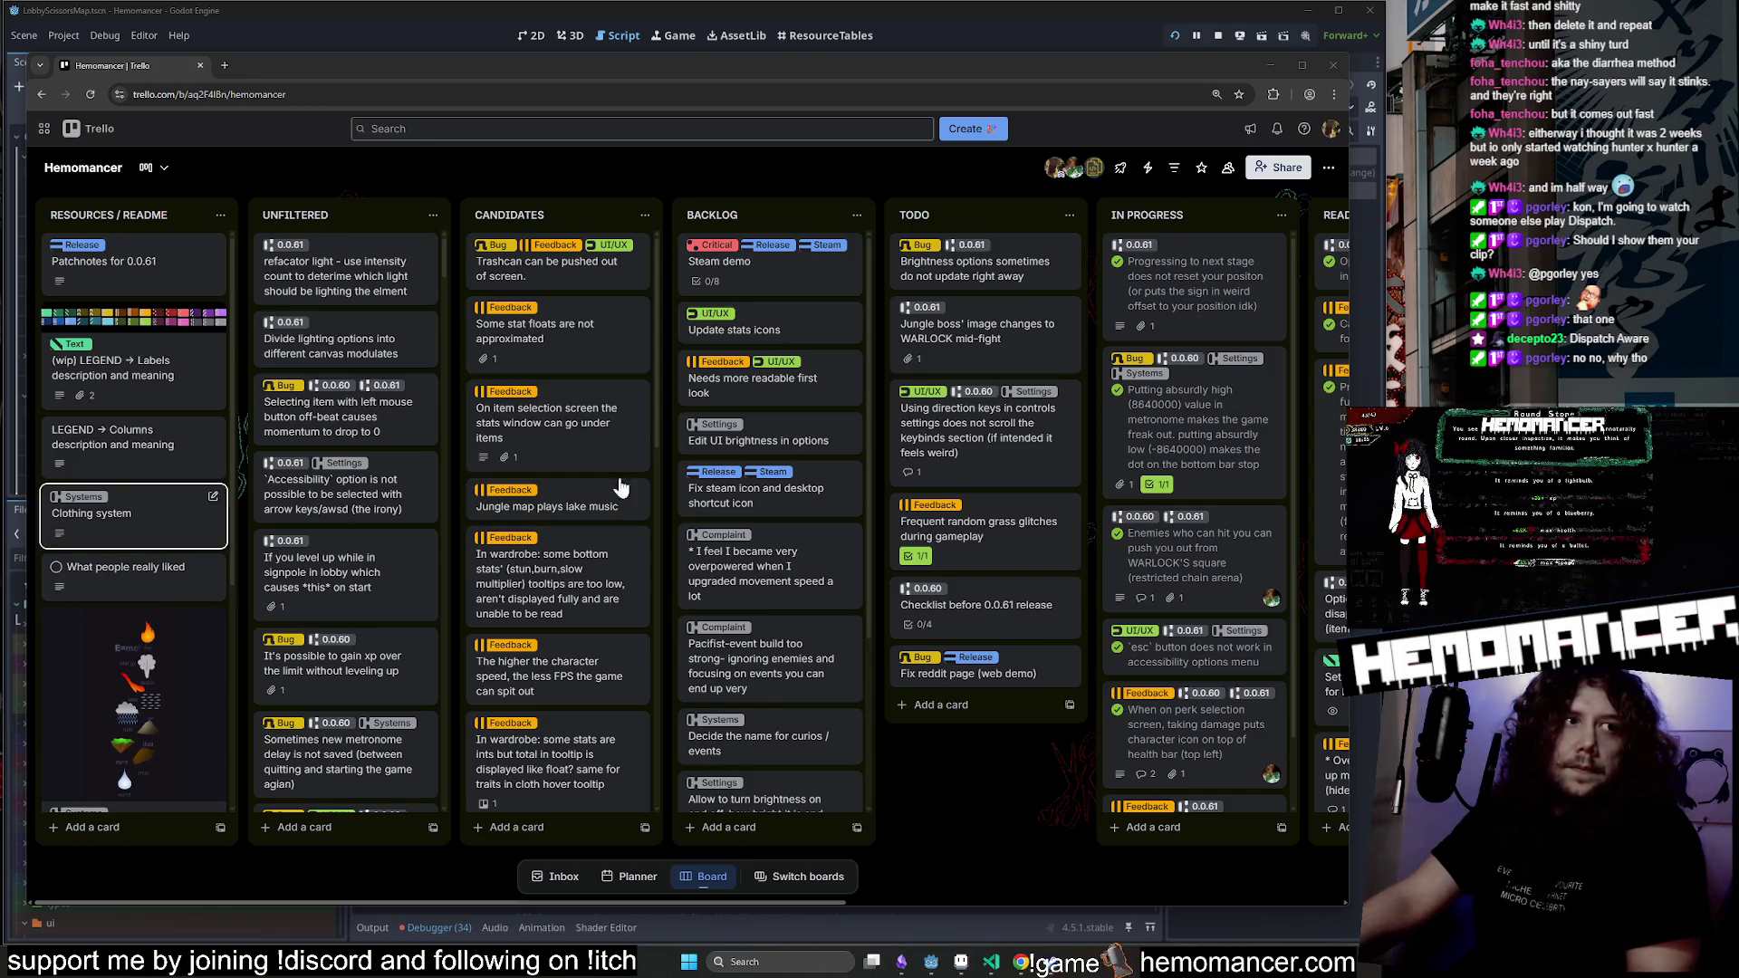
# Move the Brightness options card into IN PROGRESS, recheck its details, and minimise Chrome.
pyautogui.moveTo(1135, 77); pyautogui.dragTo(1130, 74)
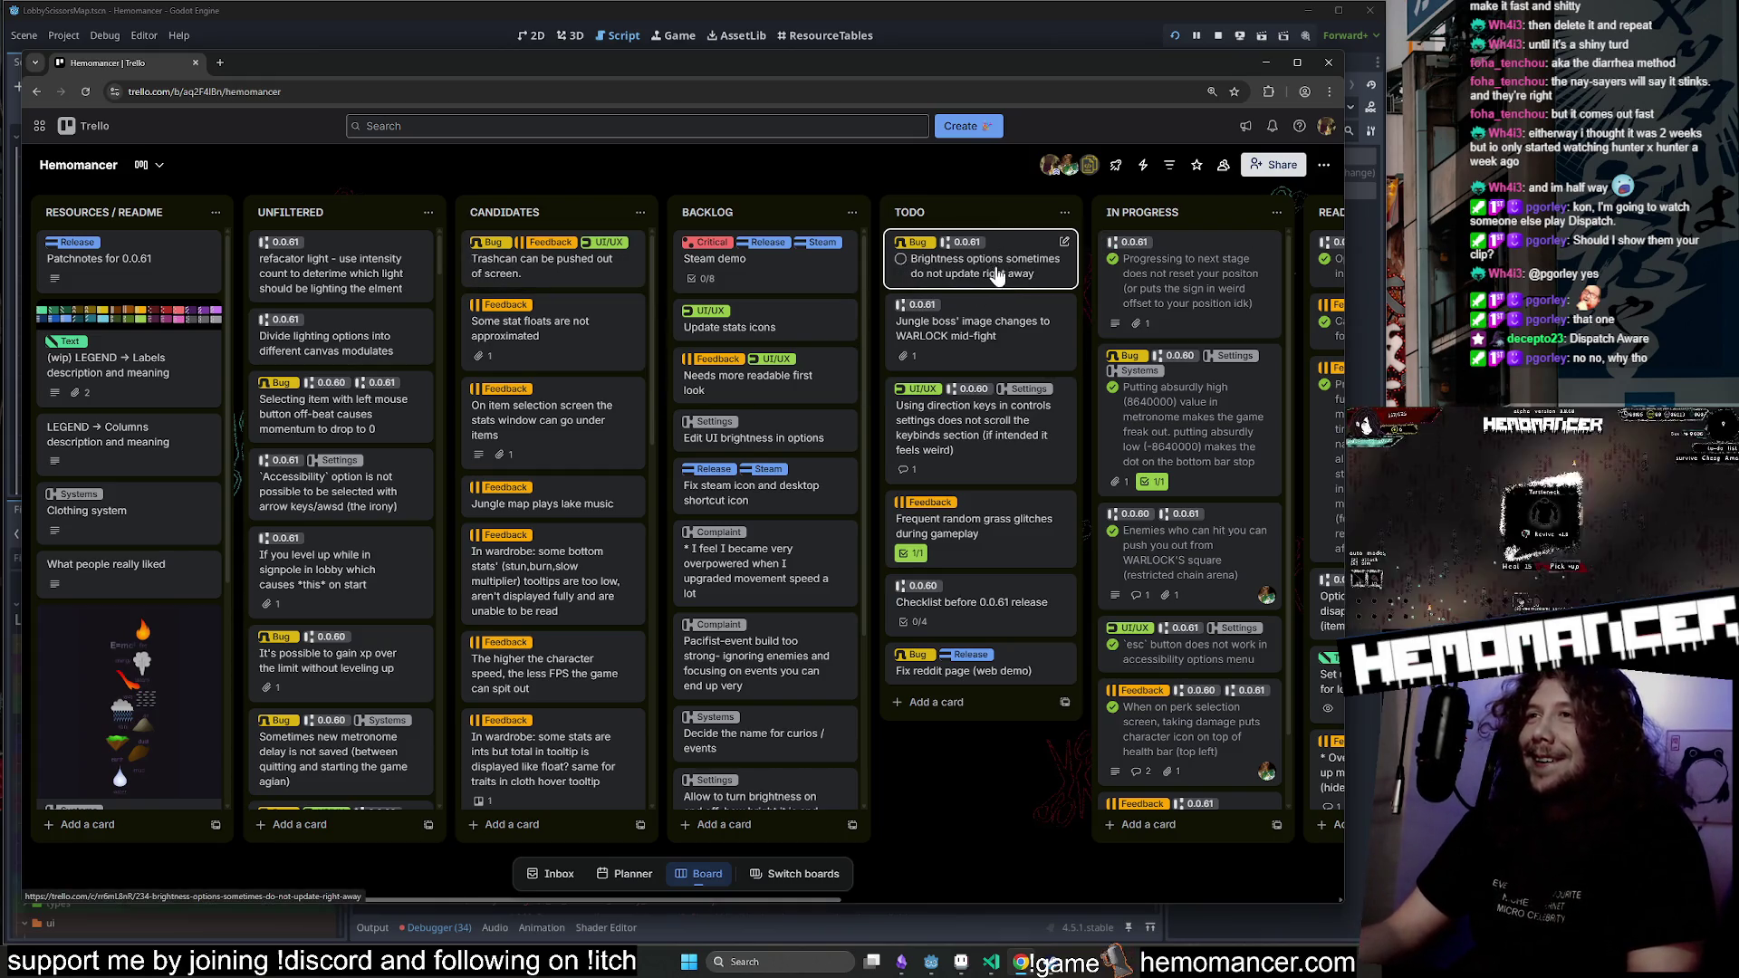
pyautogui.moveTo(996, 276); pyautogui.dragTo(1169, 262)
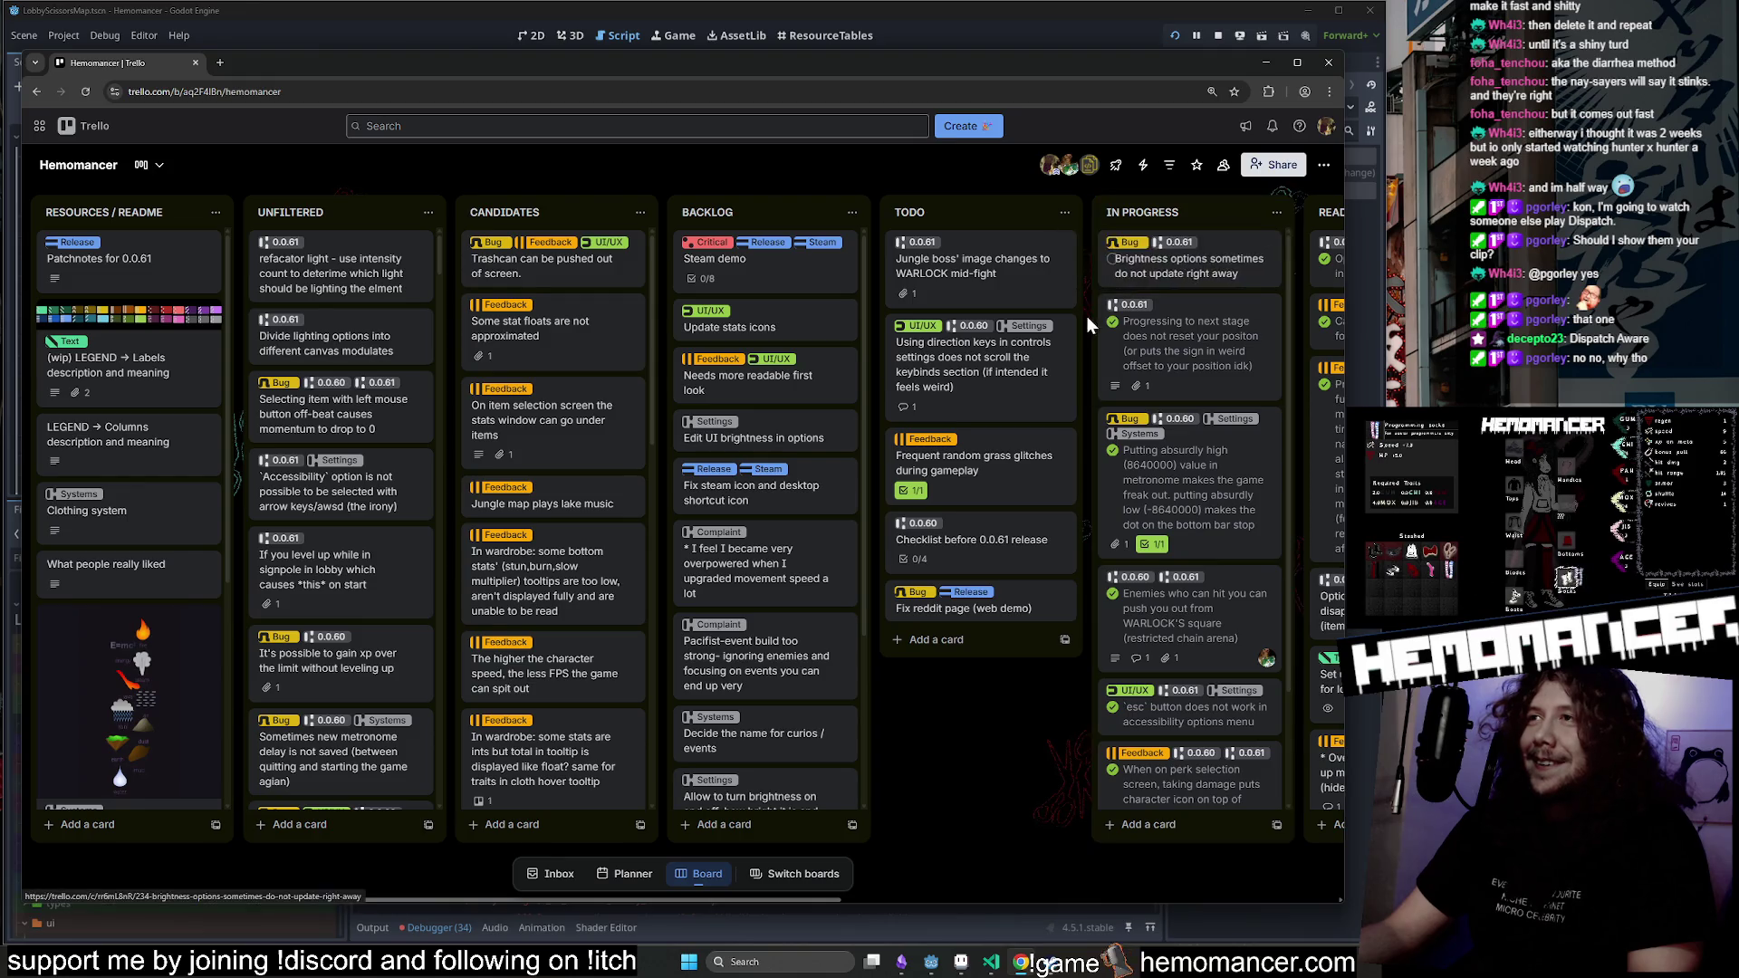
pyautogui.hscroll(5, 1088, 317)
pyautogui.click(915, 276)
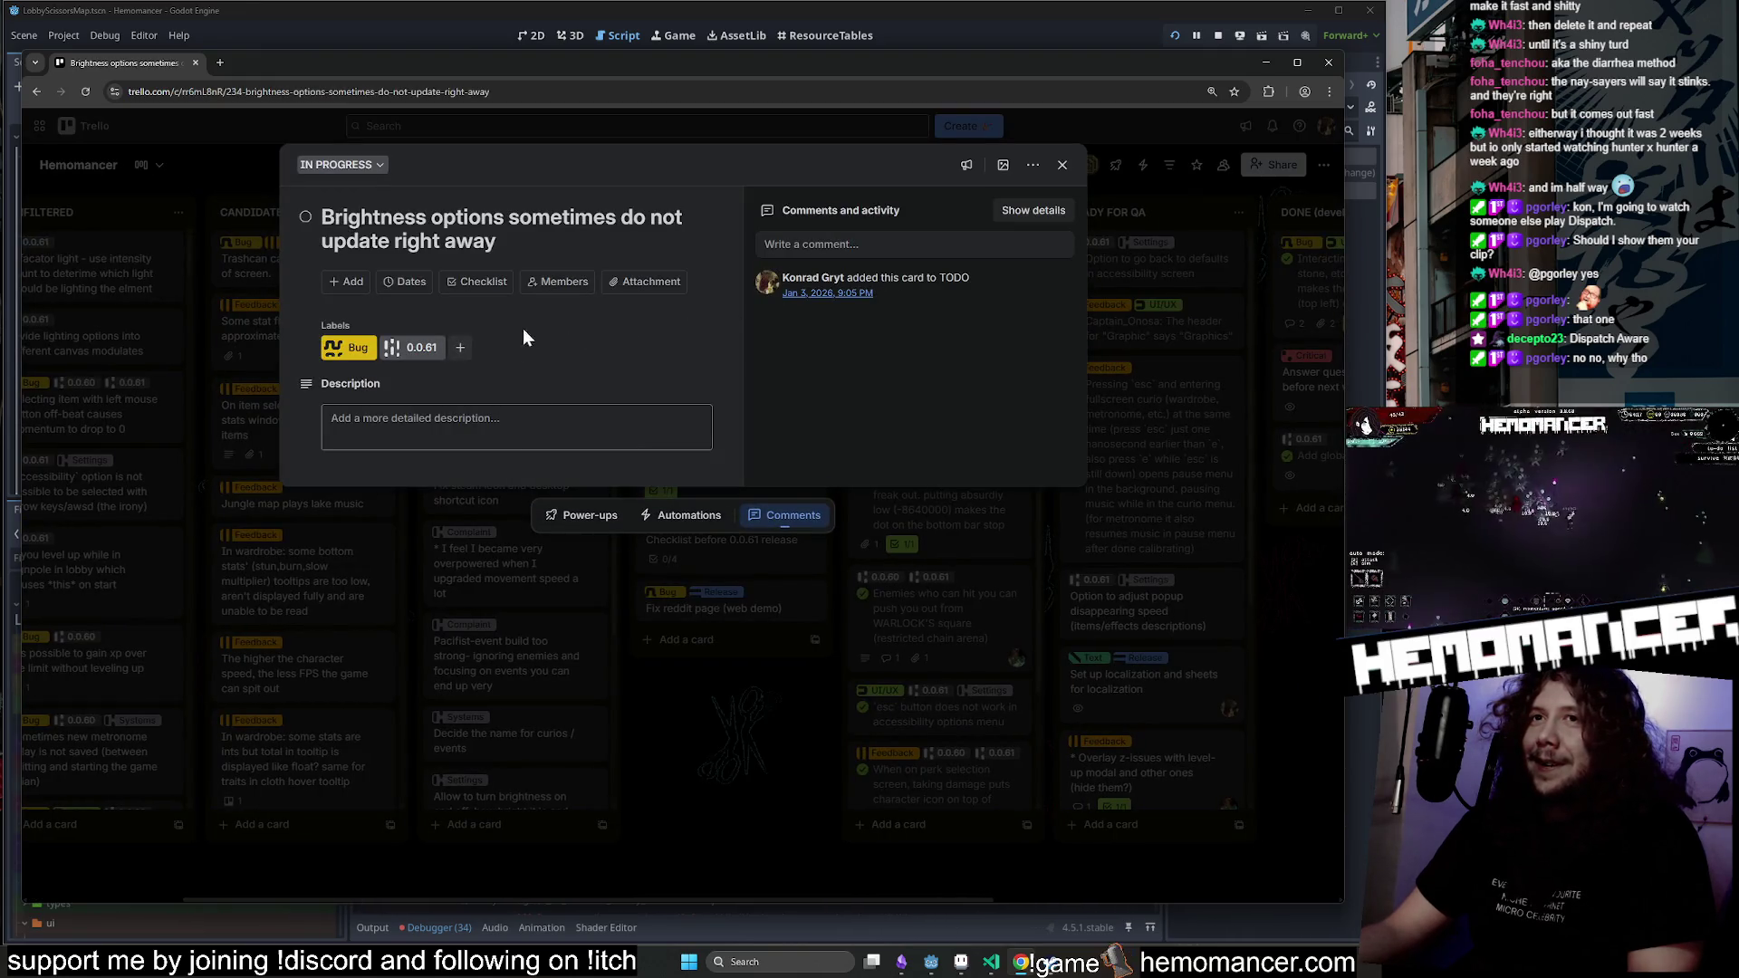
pyautogui.click(726, 750)
pyautogui.click(1267, 64)
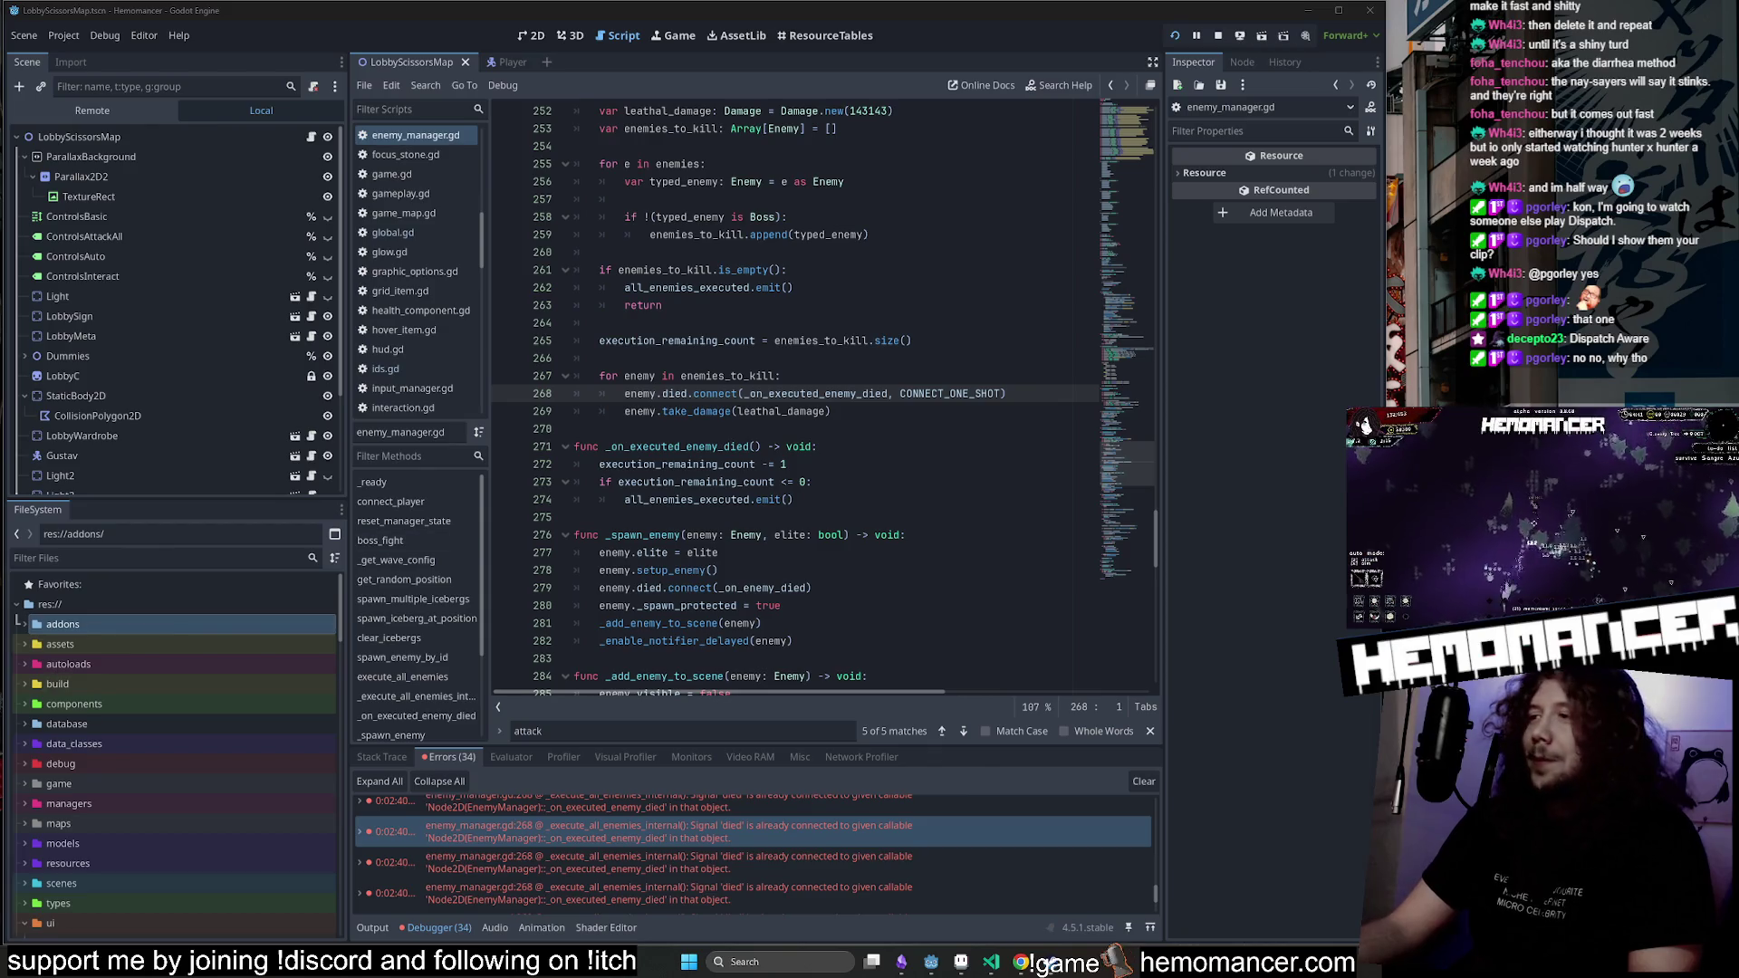
# Clear the 34 'died' signal errors, browse enemy_manager.gd, and run the project with F5.
pyautogui.click(1144, 781)
pyautogui.click(600, 323)
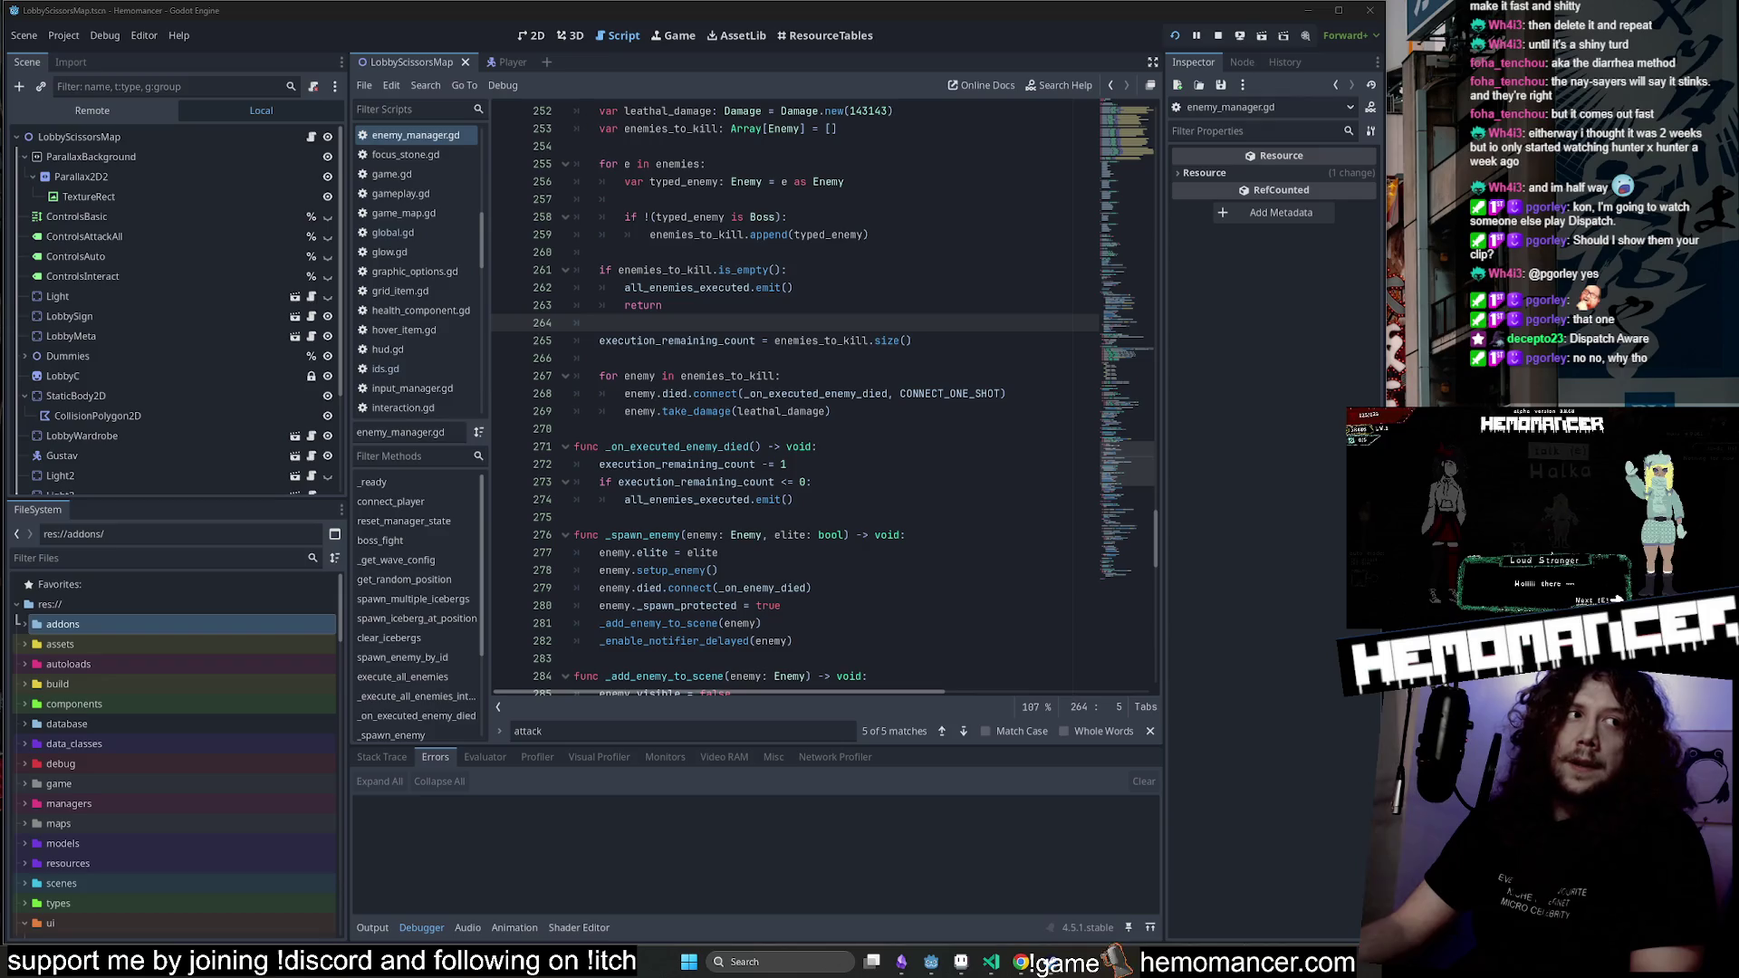
pyautogui.scroll(6, 815, 408)
pyautogui.click(906, 322)
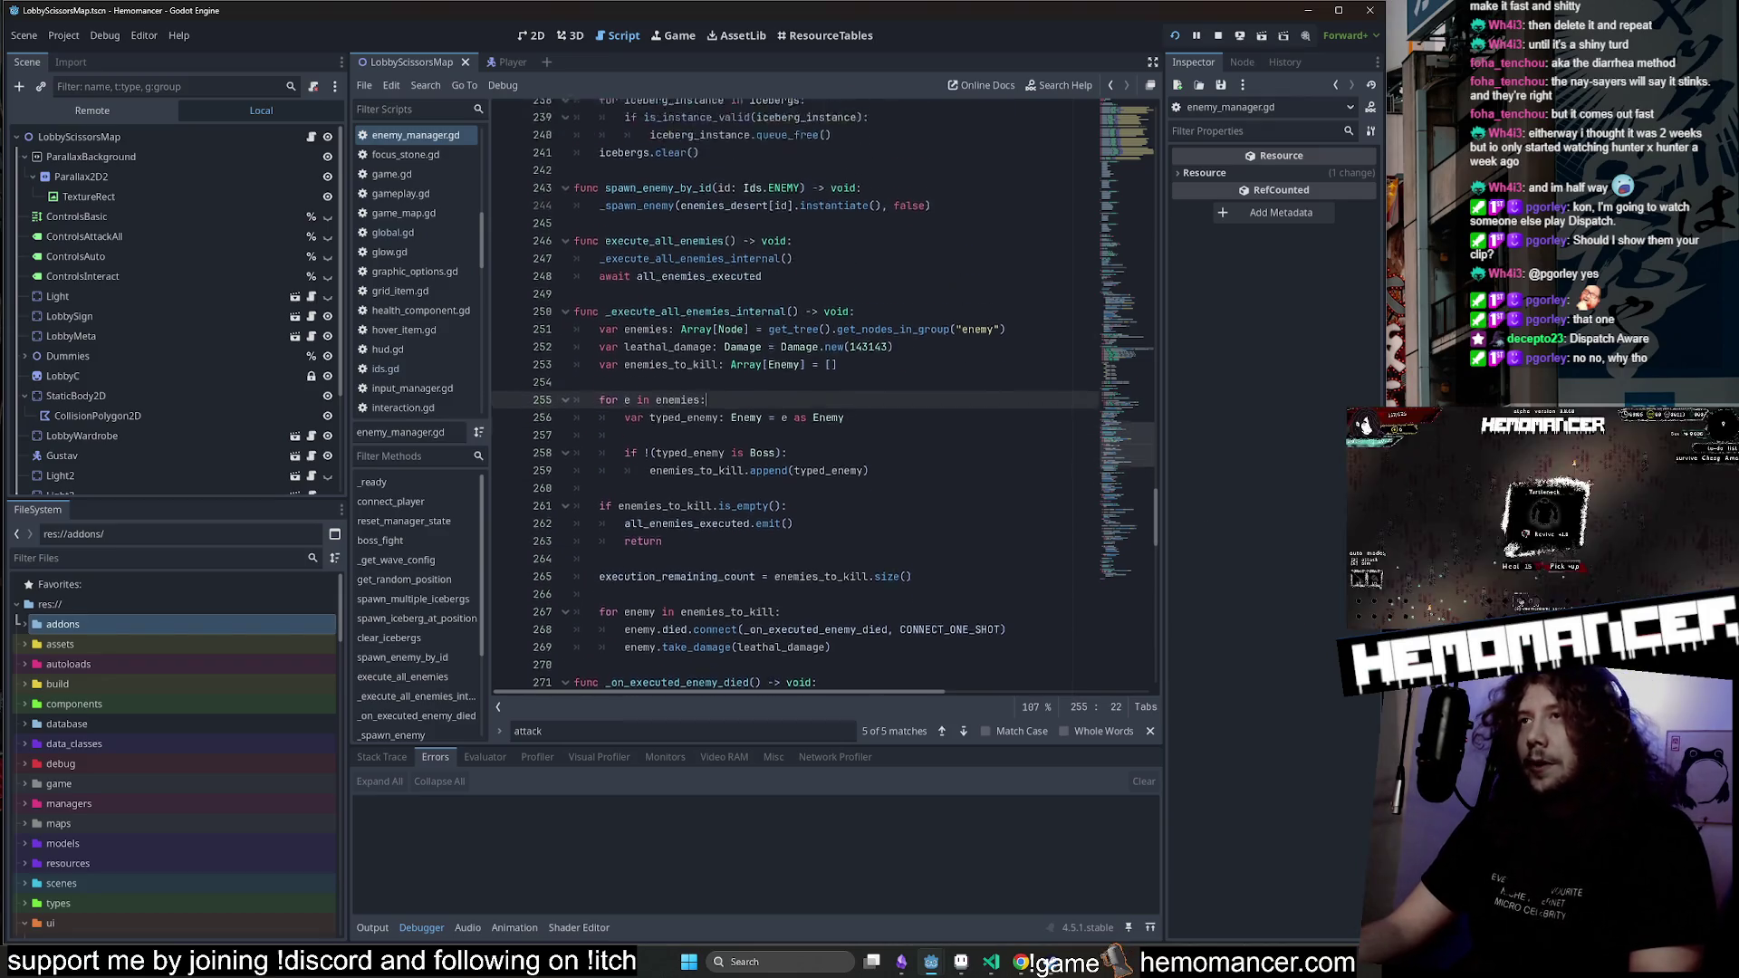
pyautogui.moveTo(1150, 404)
pyautogui.mouseDown()
pyautogui.moveTo(1127, 102)
pyautogui.moveTo(969, 236)
pyautogui.mouseUp()
pyautogui.moveTo(1125, 176); pyautogui.dragTo(1122, 403)
pyautogui.click(917, 496)
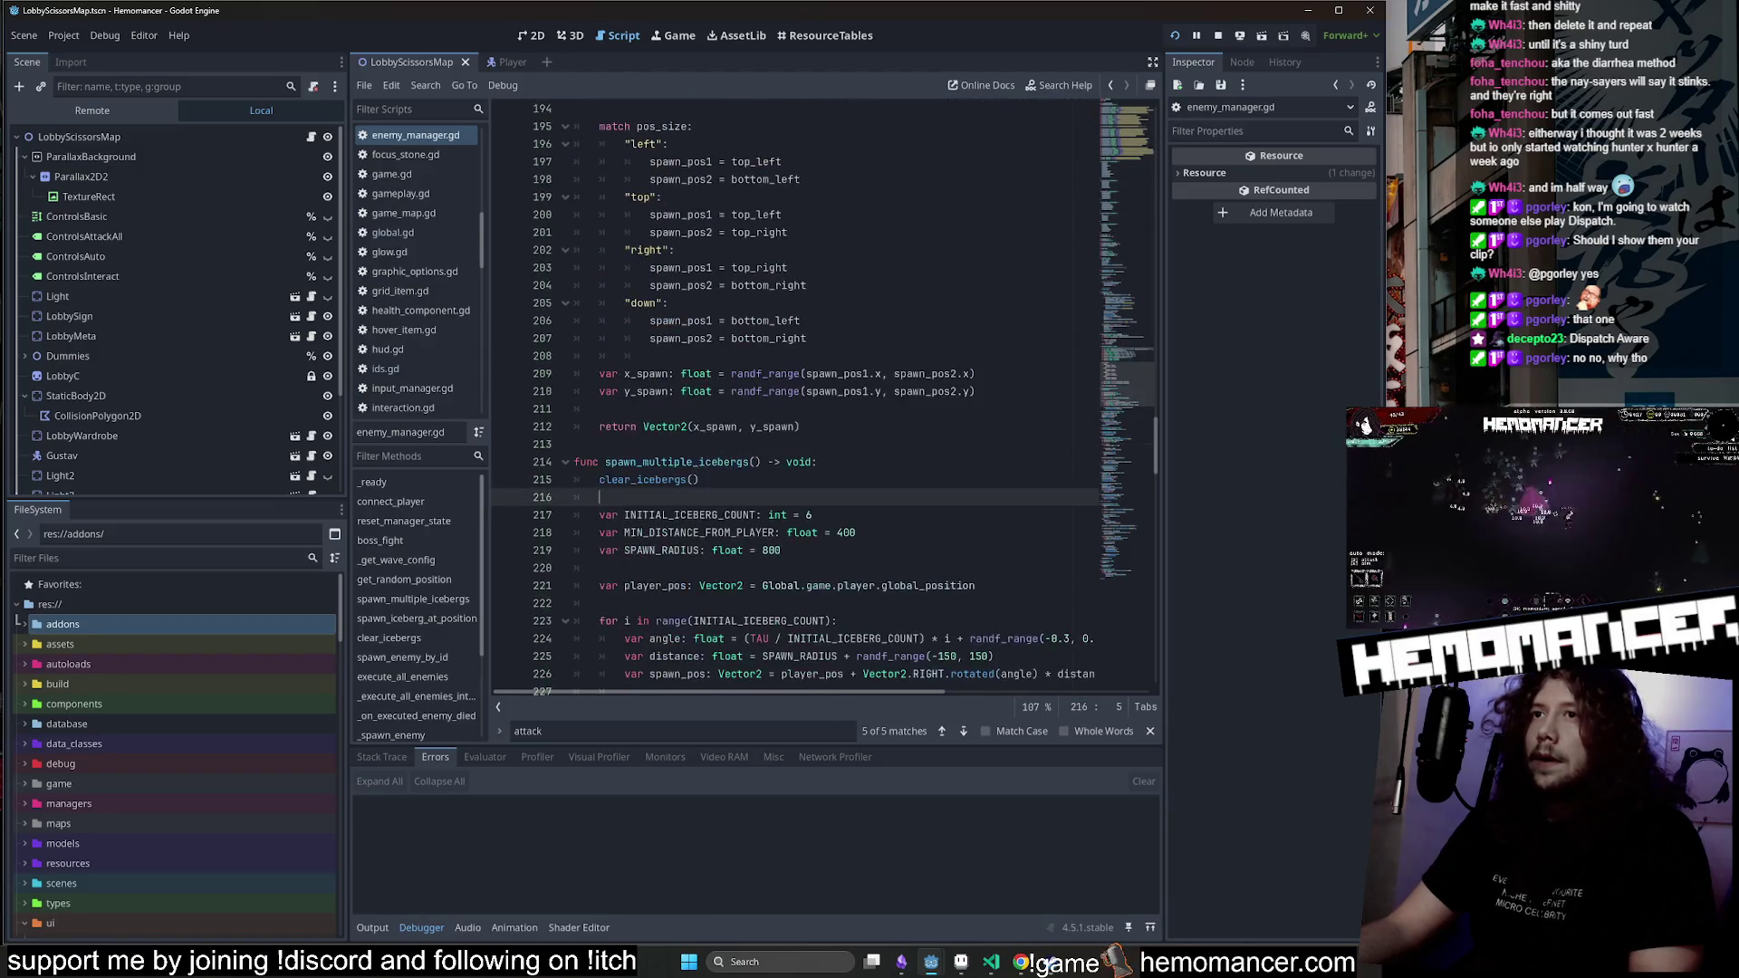
pyautogui.press('F5')
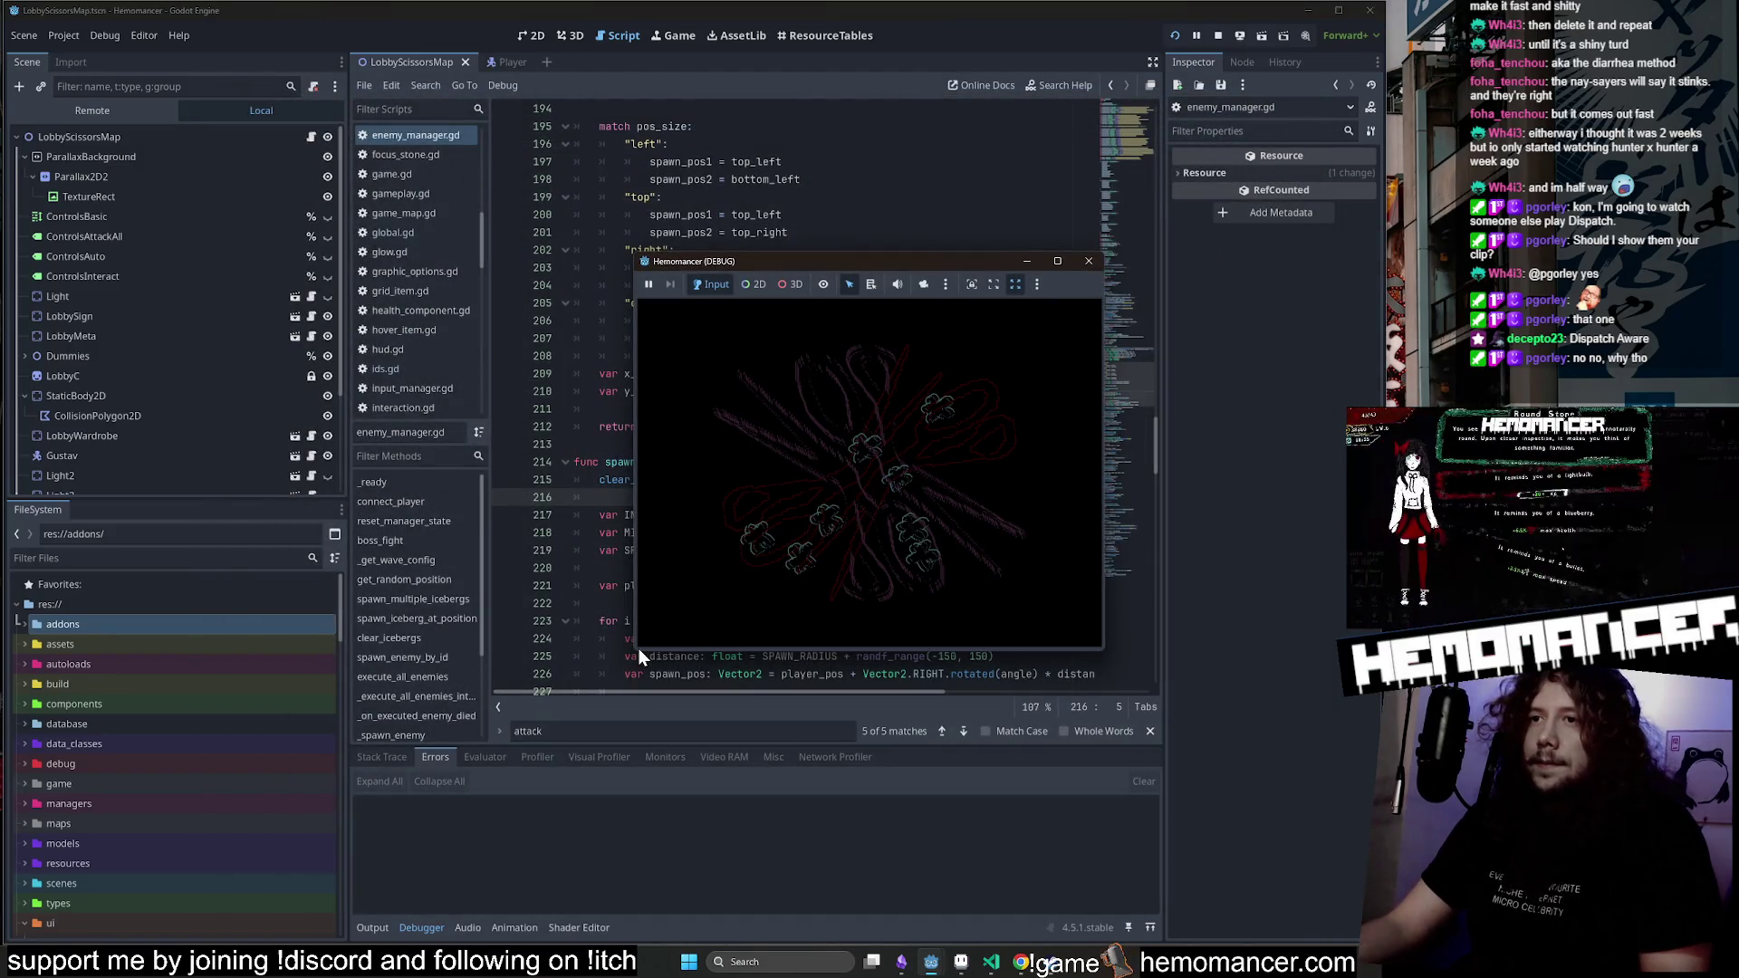
# Enlarge the game window to 2058x1553 and start the game into the lobby.
pyautogui.moveTo(636, 650)
pyautogui.mouseDown()
pyautogui.moveTo(441, 809)
pyautogui.moveTo(327, 871)
pyautogui.mouseUp()
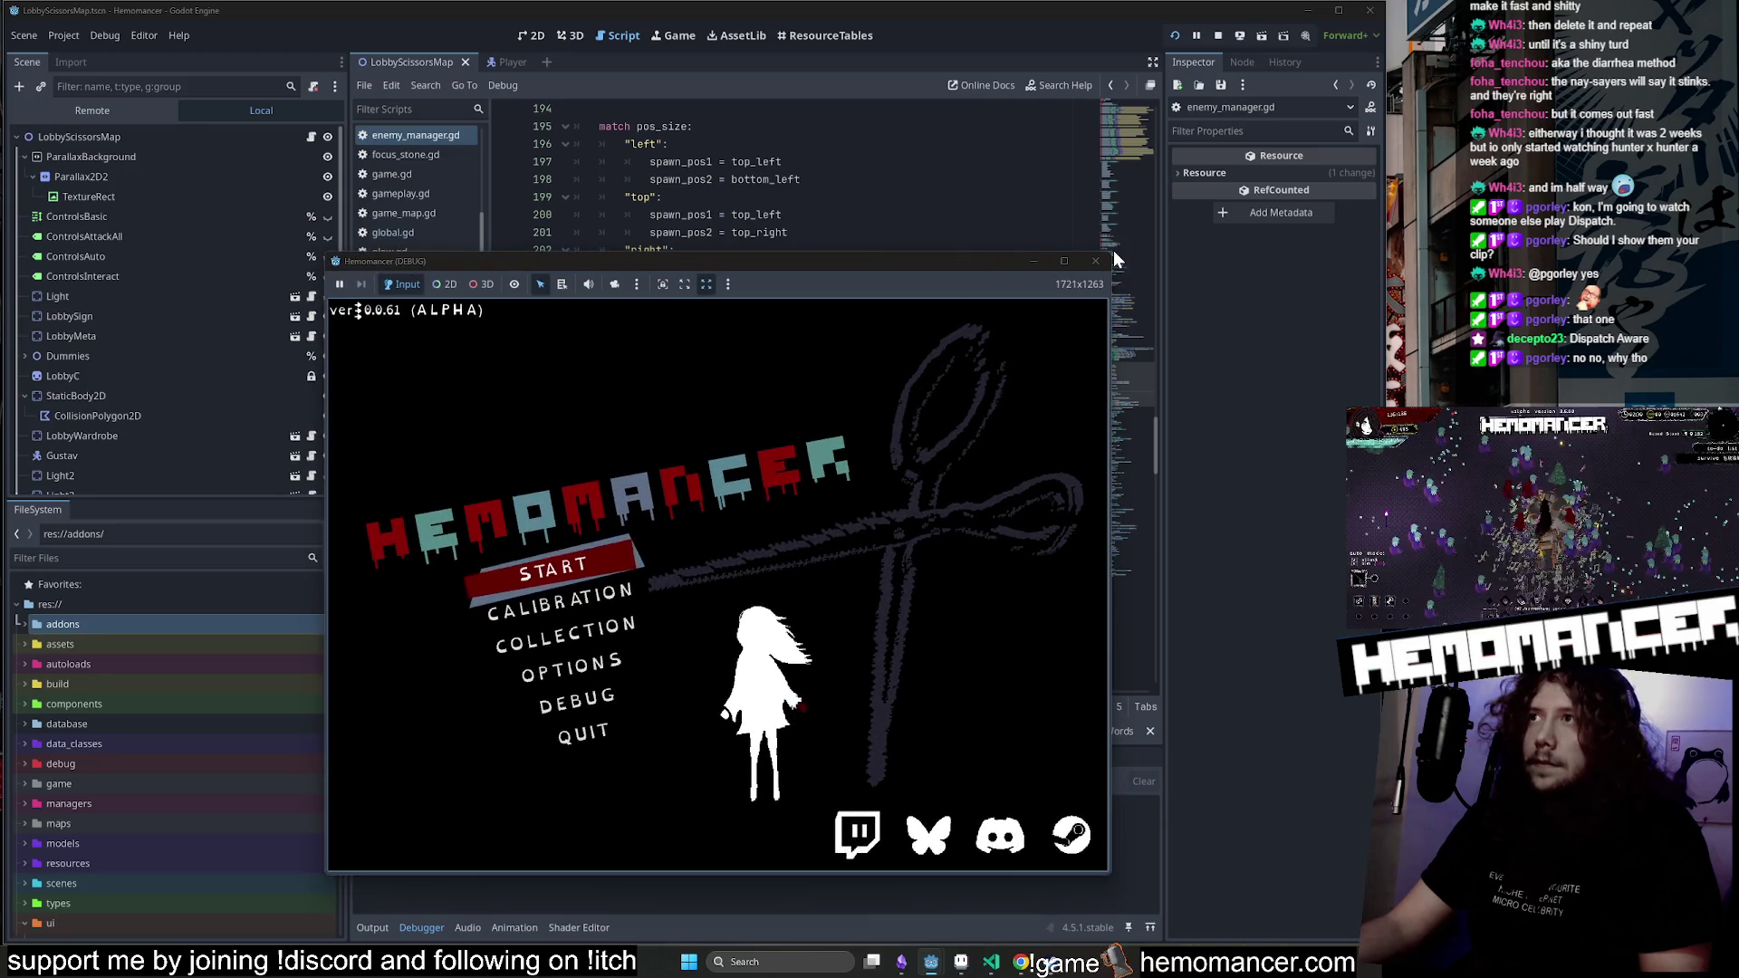
pyautogui.moveTo(1113, 261); pyautogui.dragTo(1261, 129)
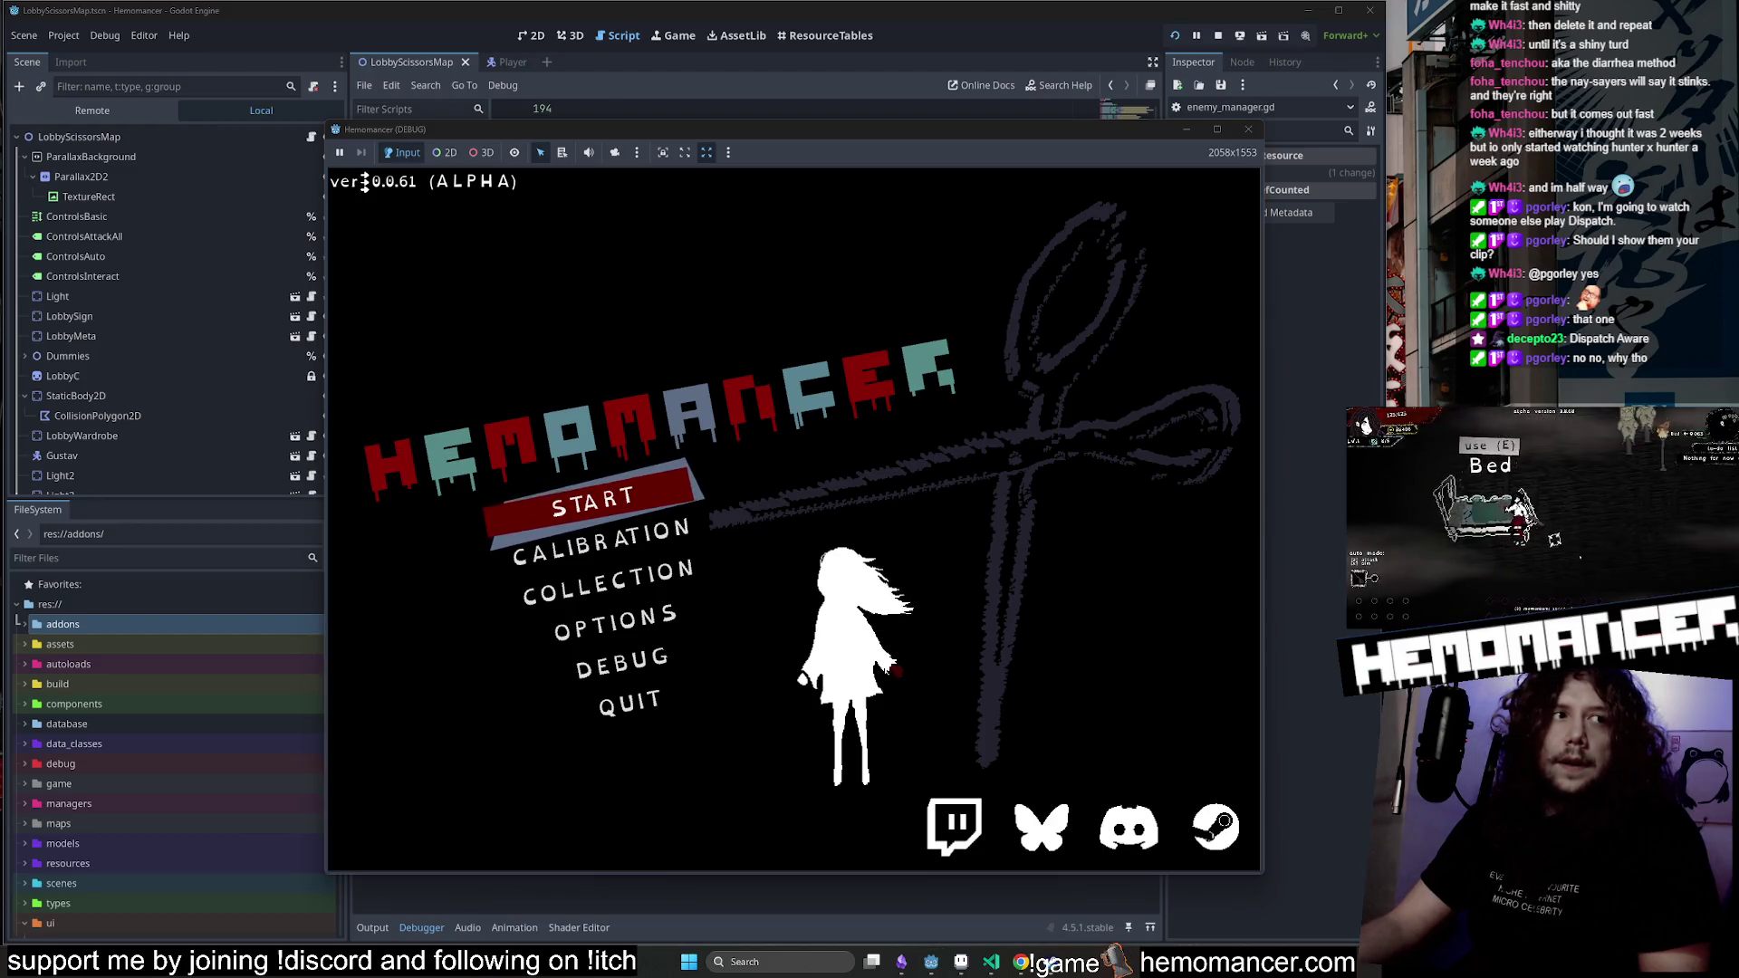
pyautogui.click(550, 490)
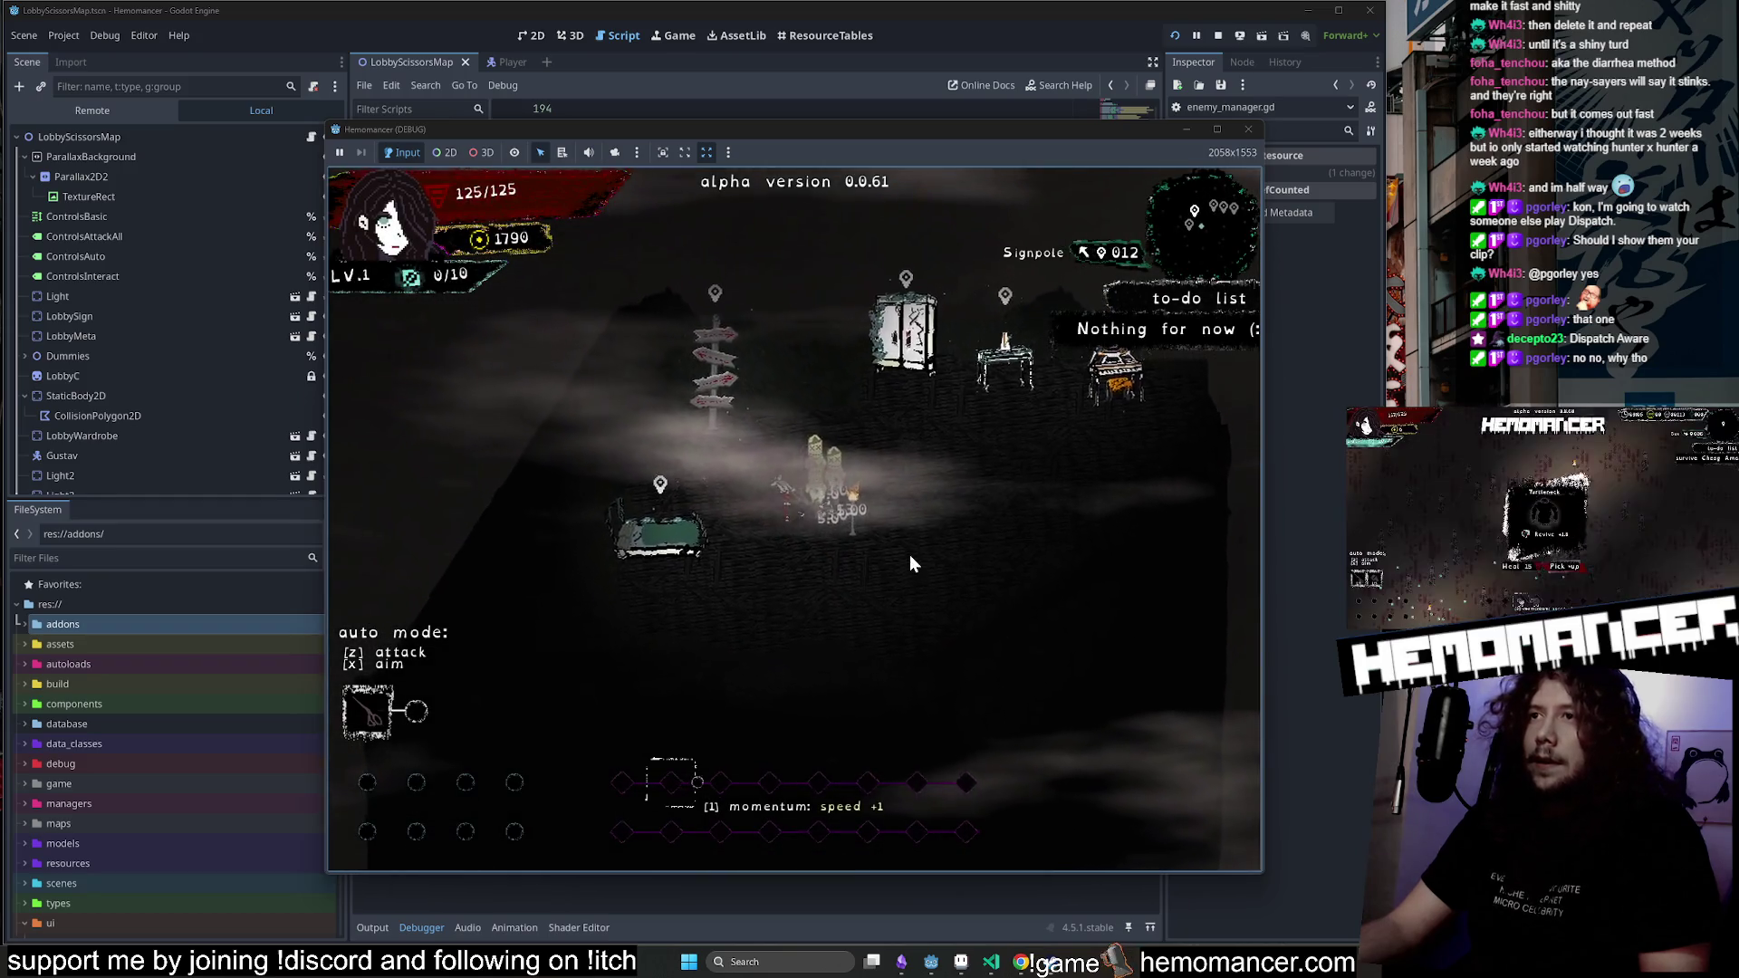
pyautogui.press('w')
pyautogui.press('d')
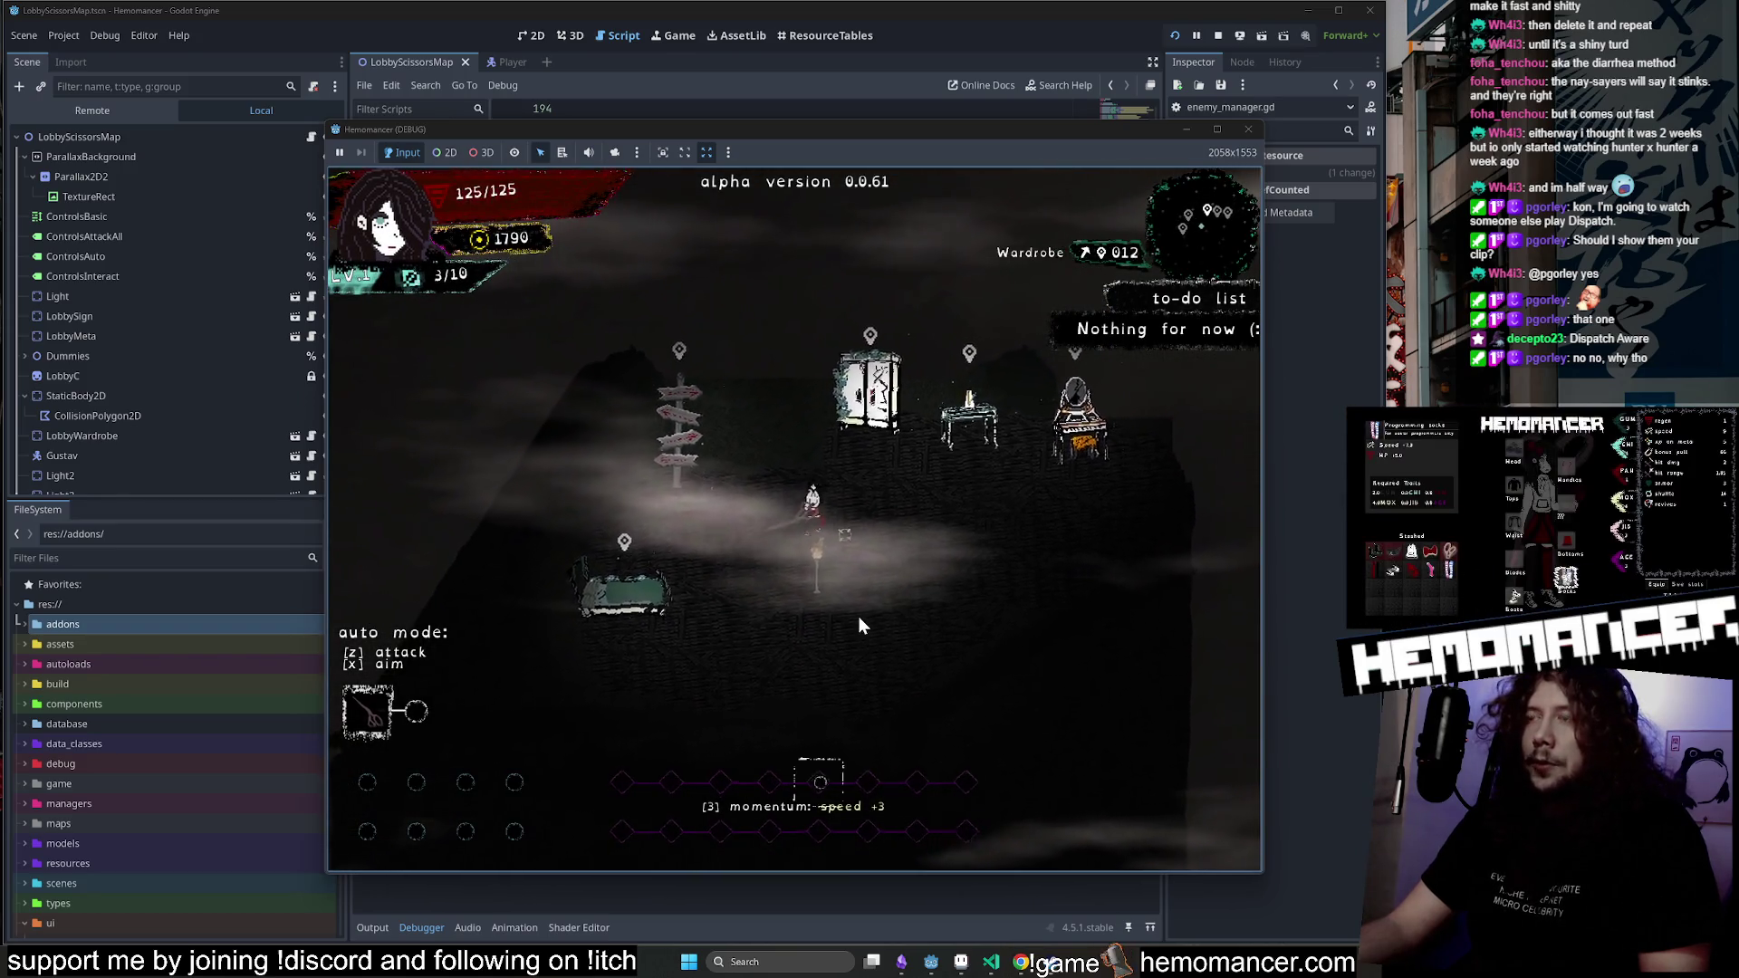
# Check the wardrobe and travel map (Sangre Azul), then return to the title menu's Options.
pyautogui.press('e')
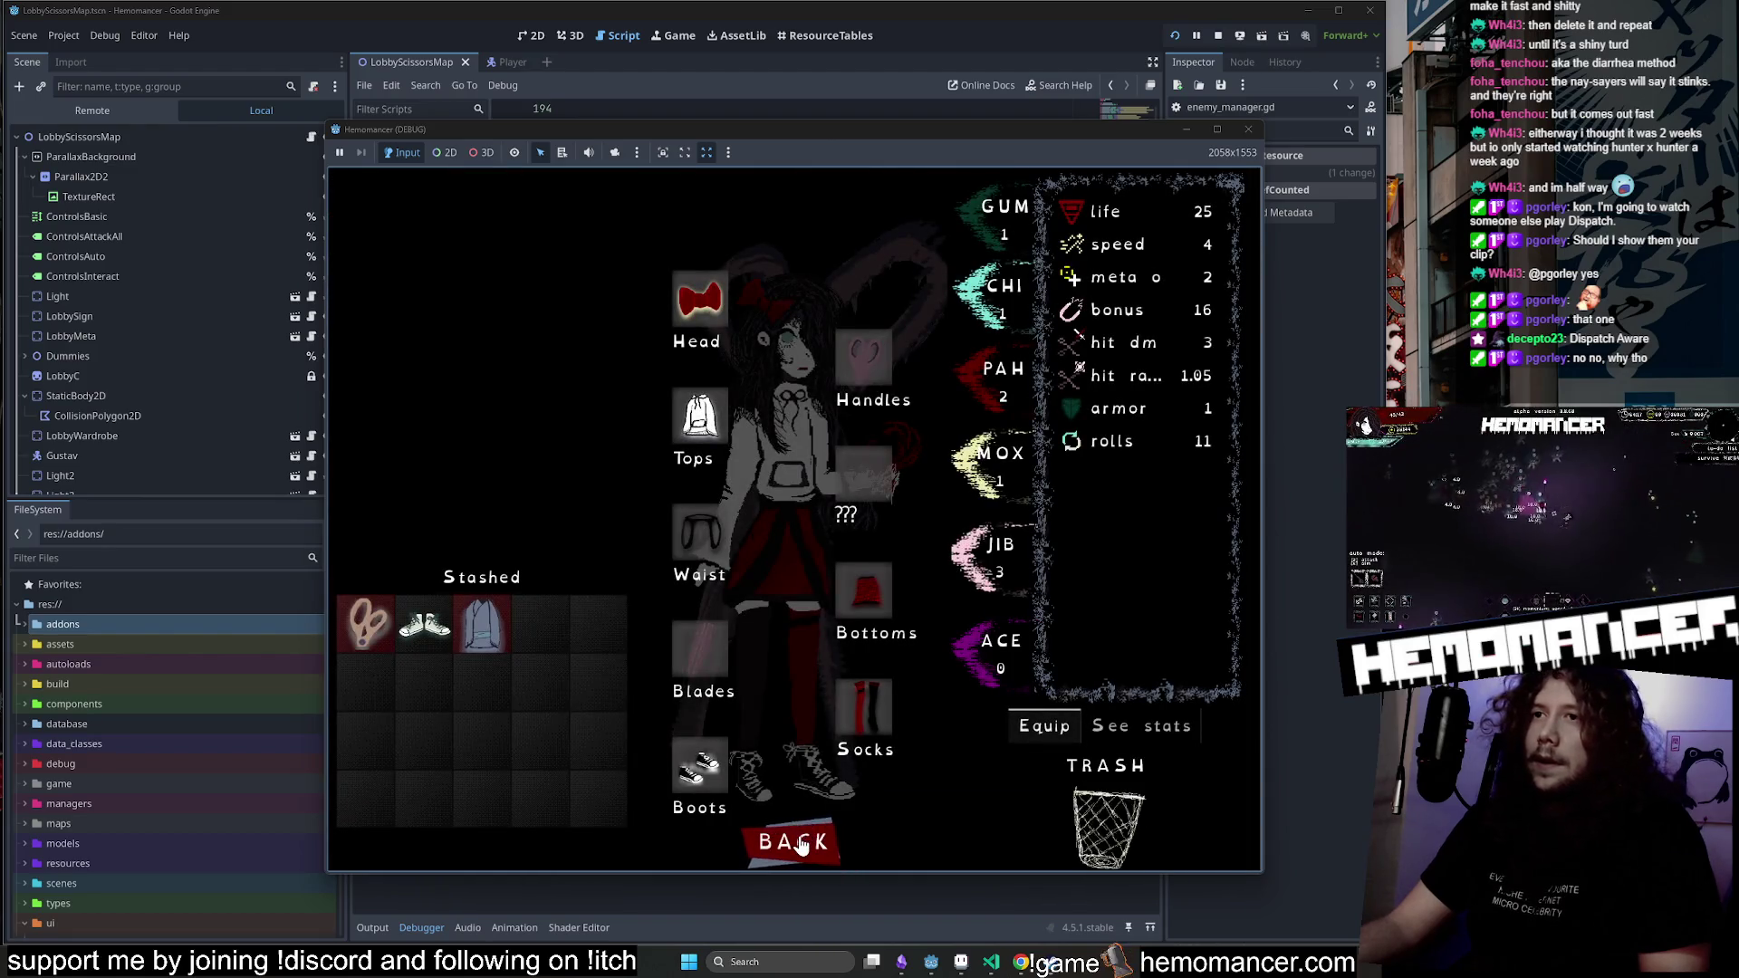
pyautogui.click(799, 844)
pyautogui.press('a')
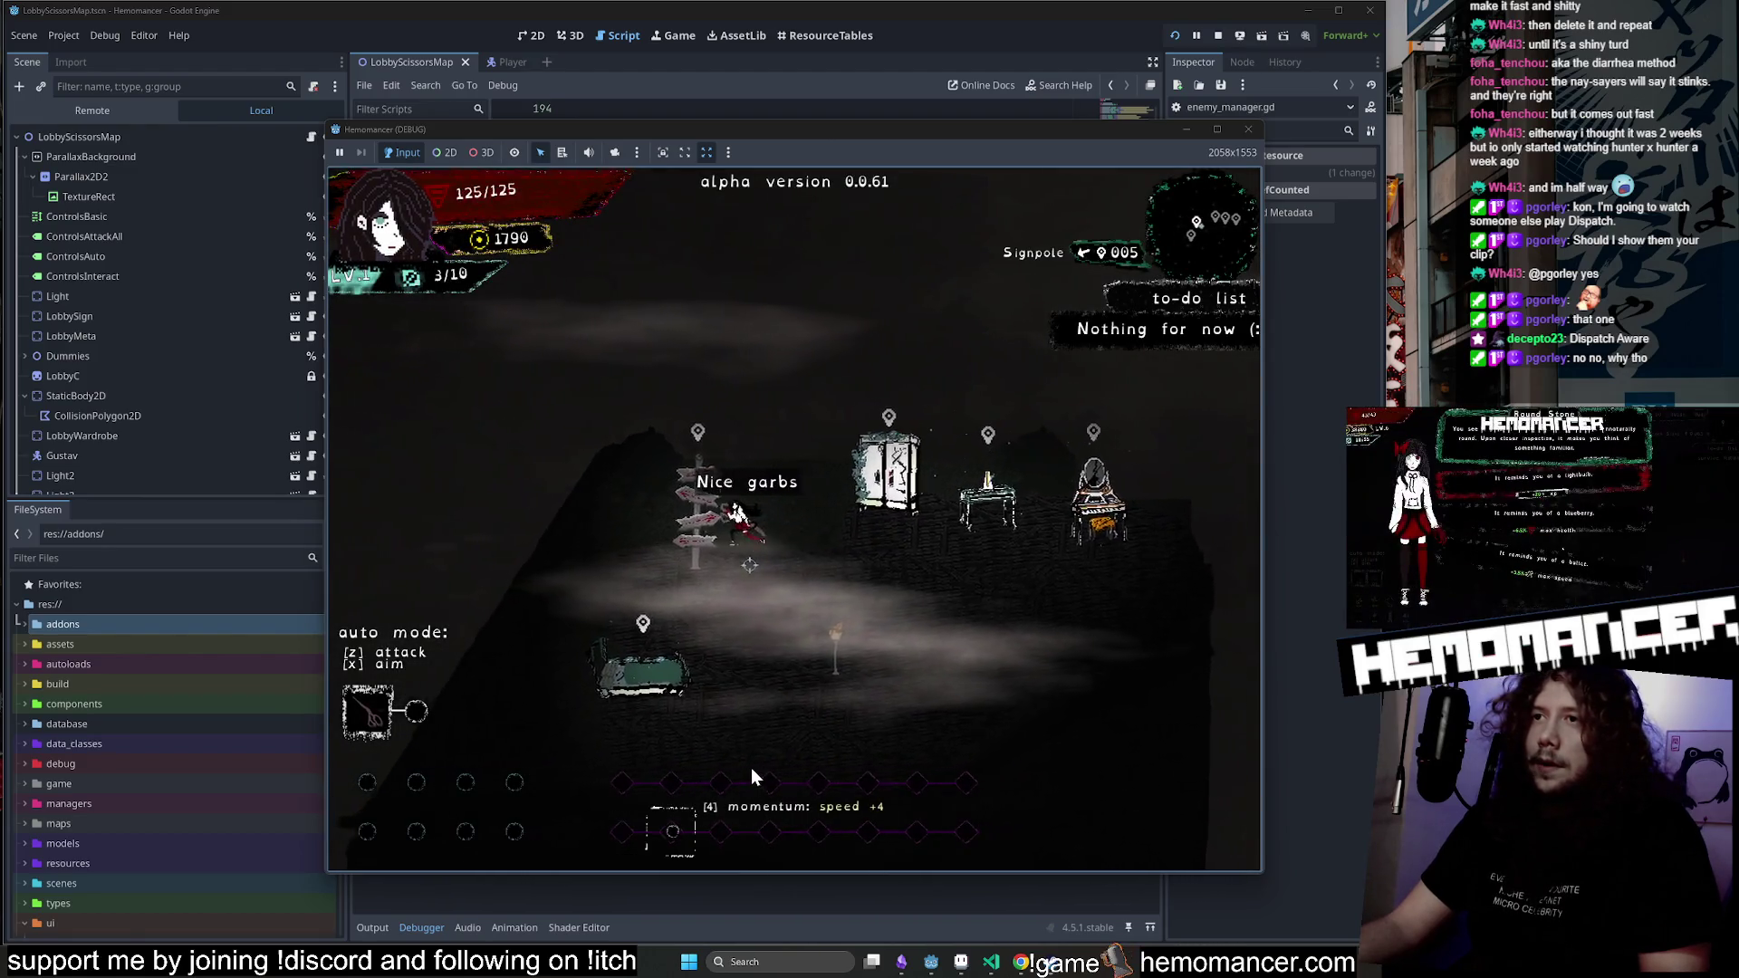
pyautogui.press('e')
pyautogui.press('d')
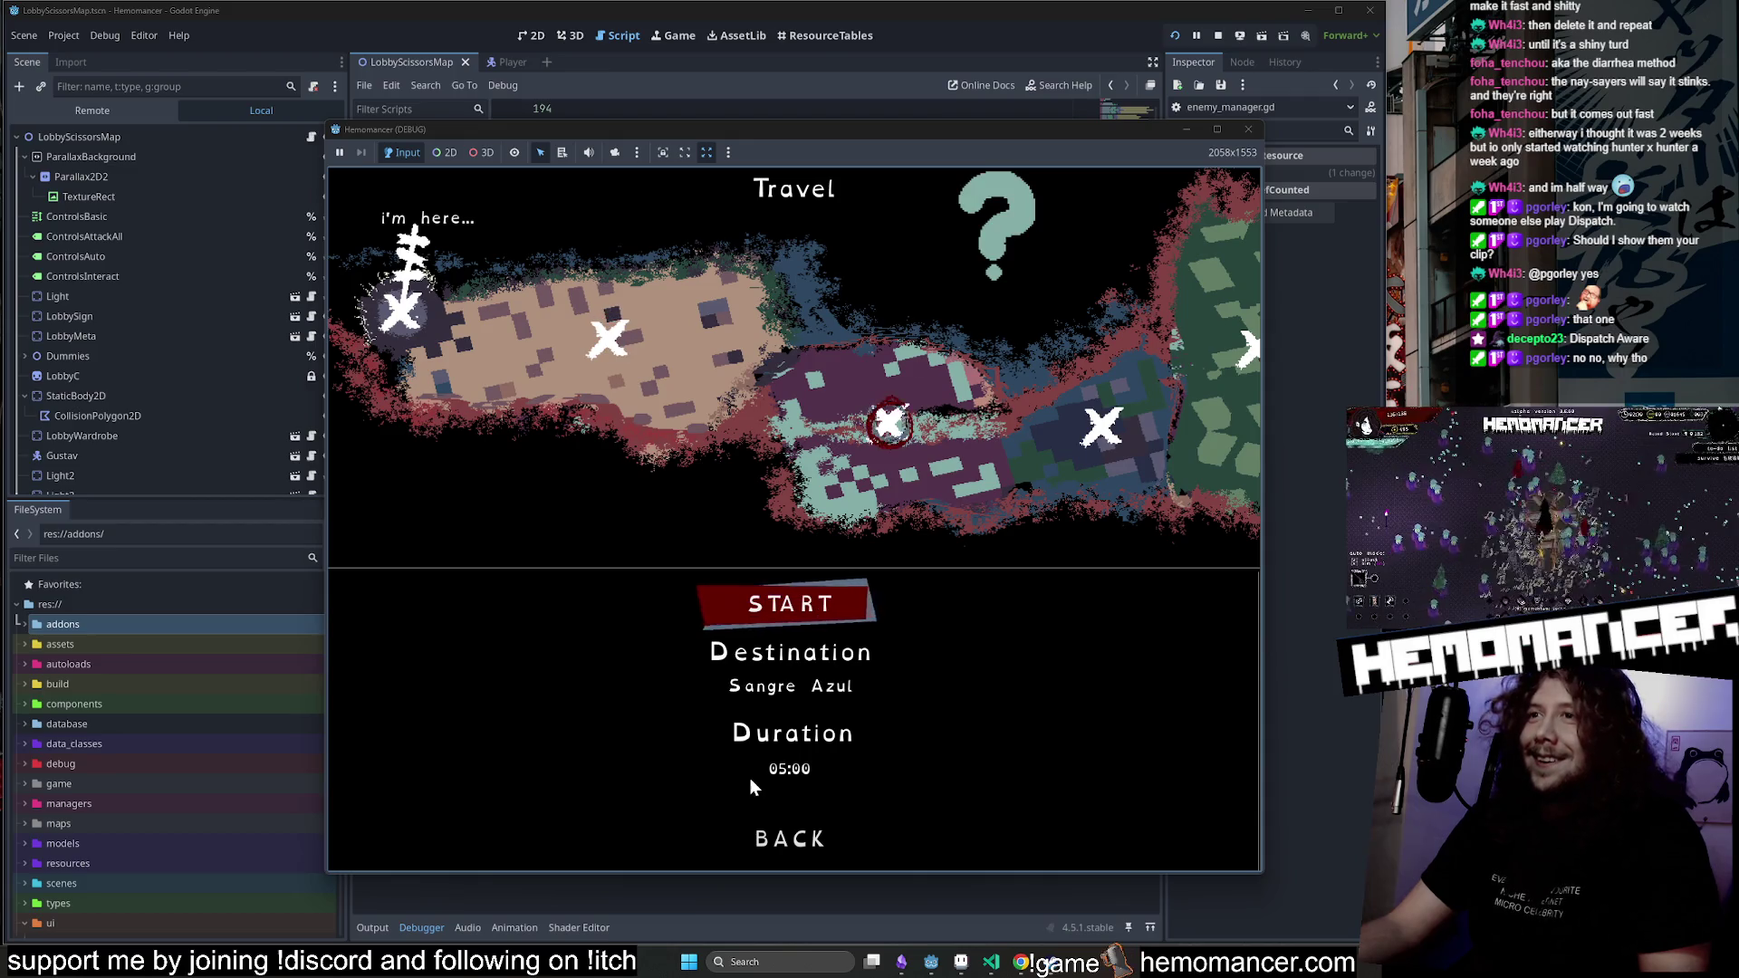
pyautogui.click(807, 840)
pyautogui.press('Escape')
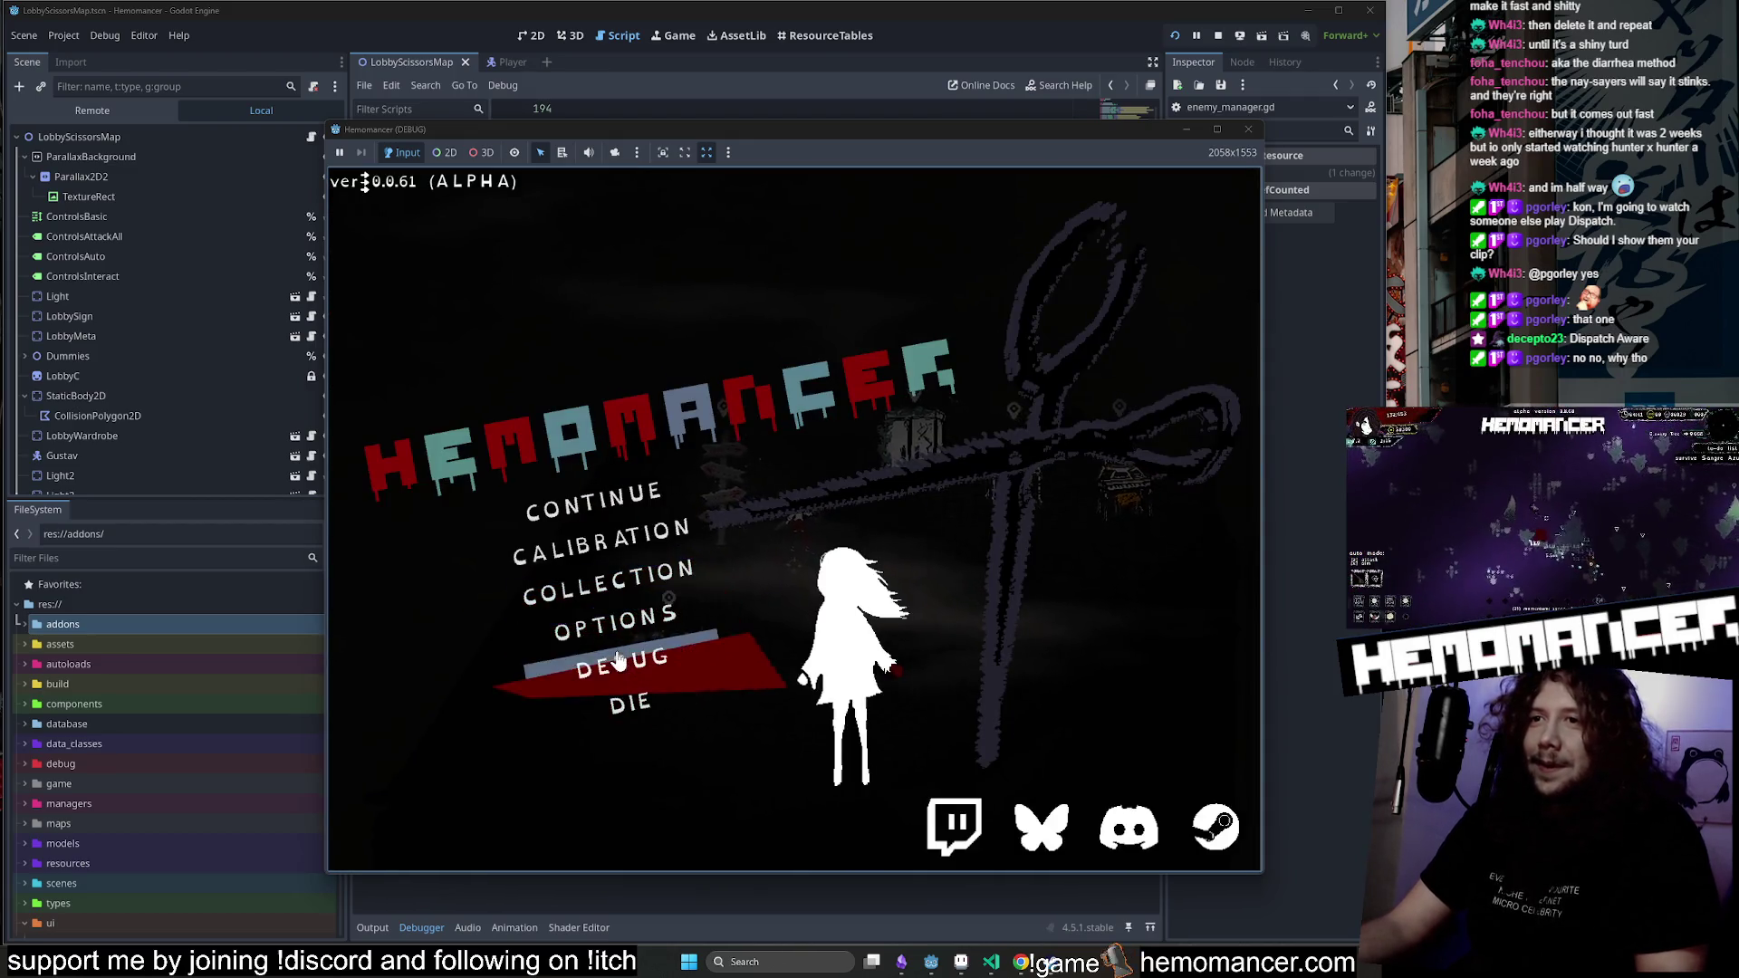
pyautogui.click(617, 625)
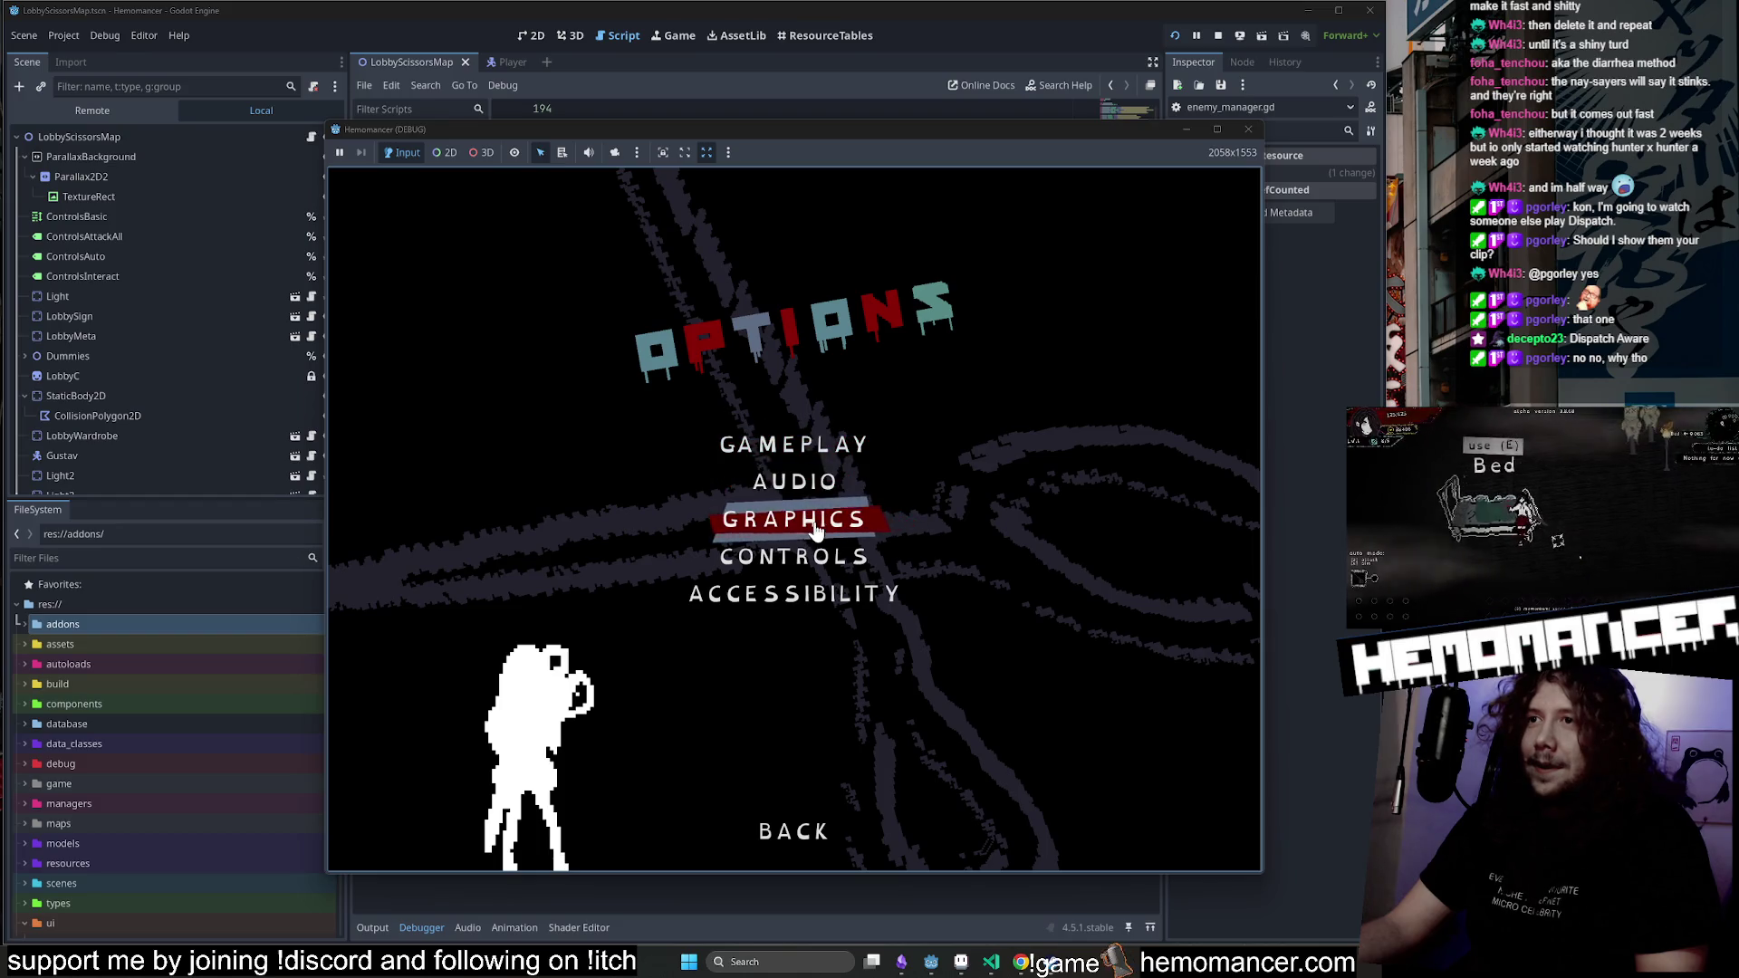
# In Graphics settings, check the Brightness slider and shaders option, then back out to the title menu.
pyautogui.click(814, 525)
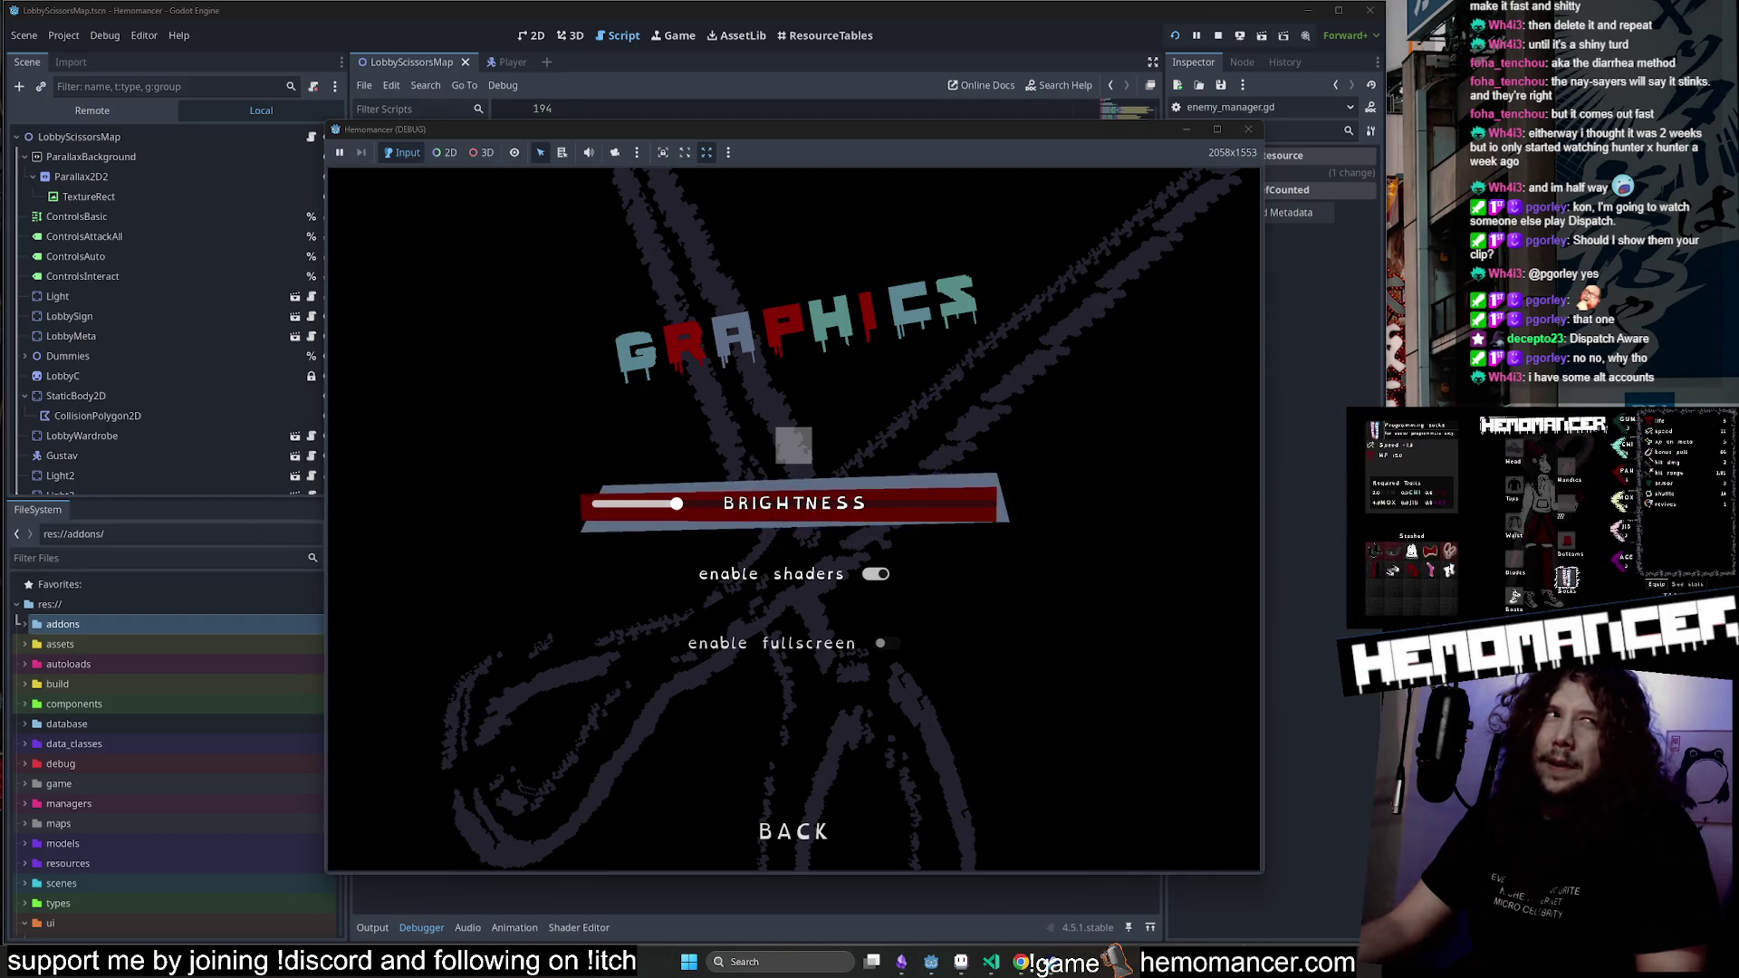
pyautogui.press('Down')
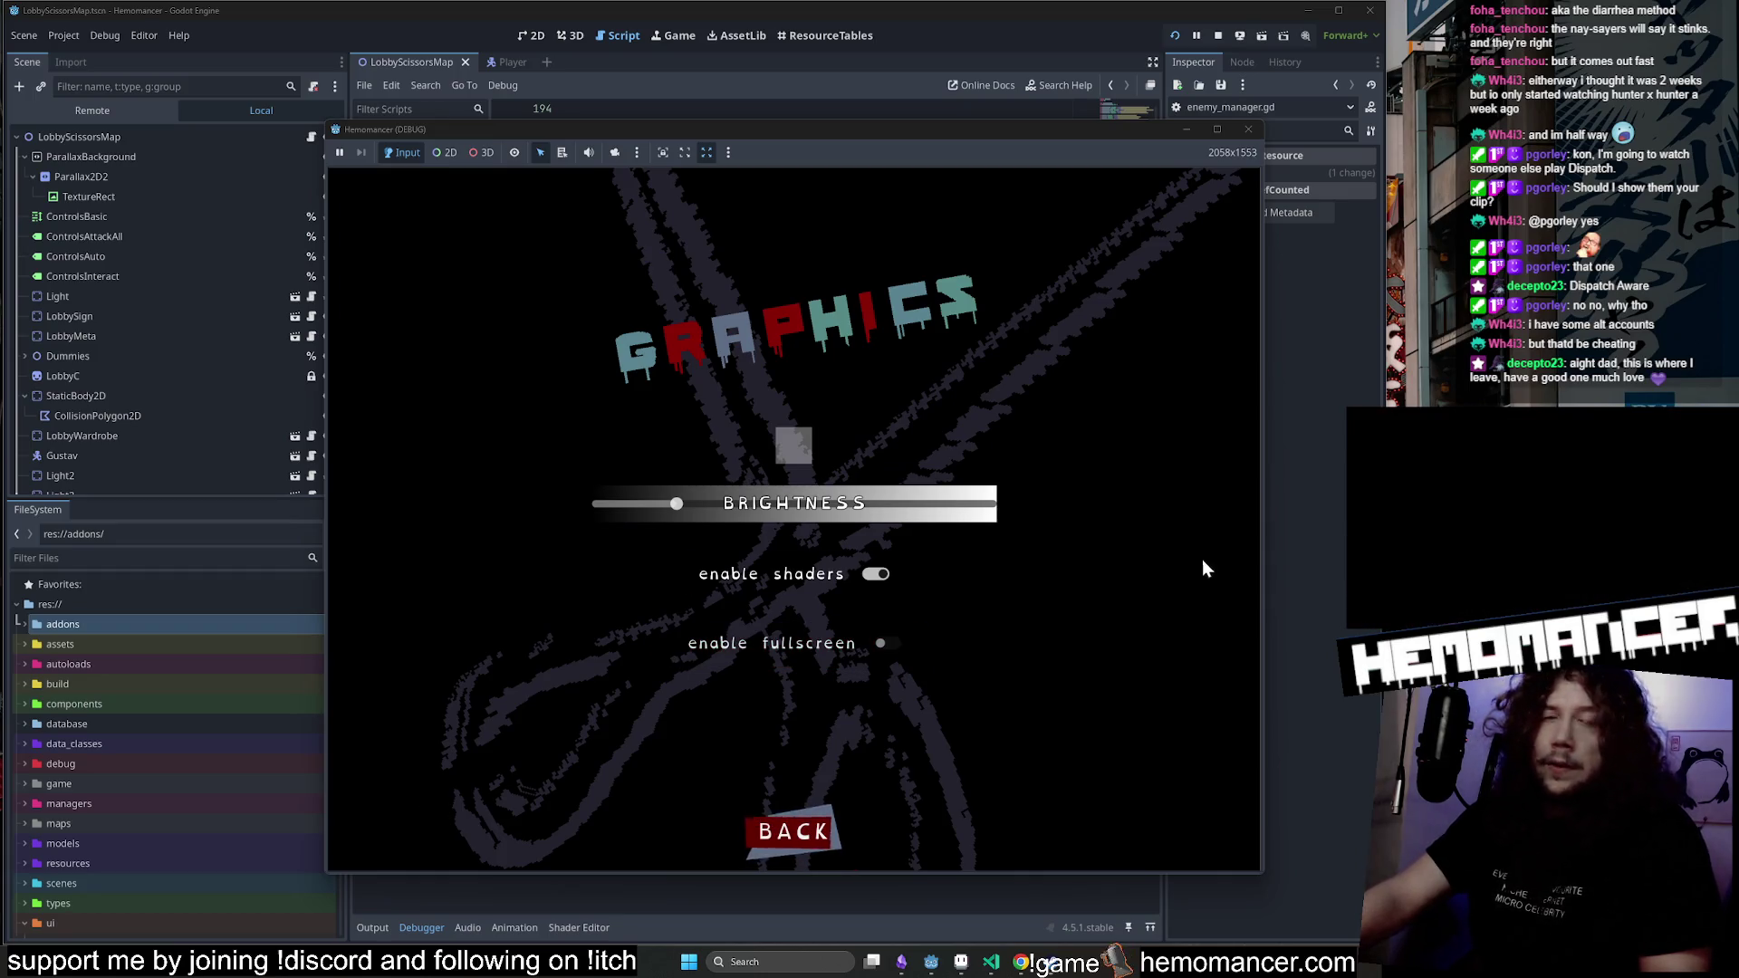
pyautogui.press('Up')
pyautogui.press('Up')
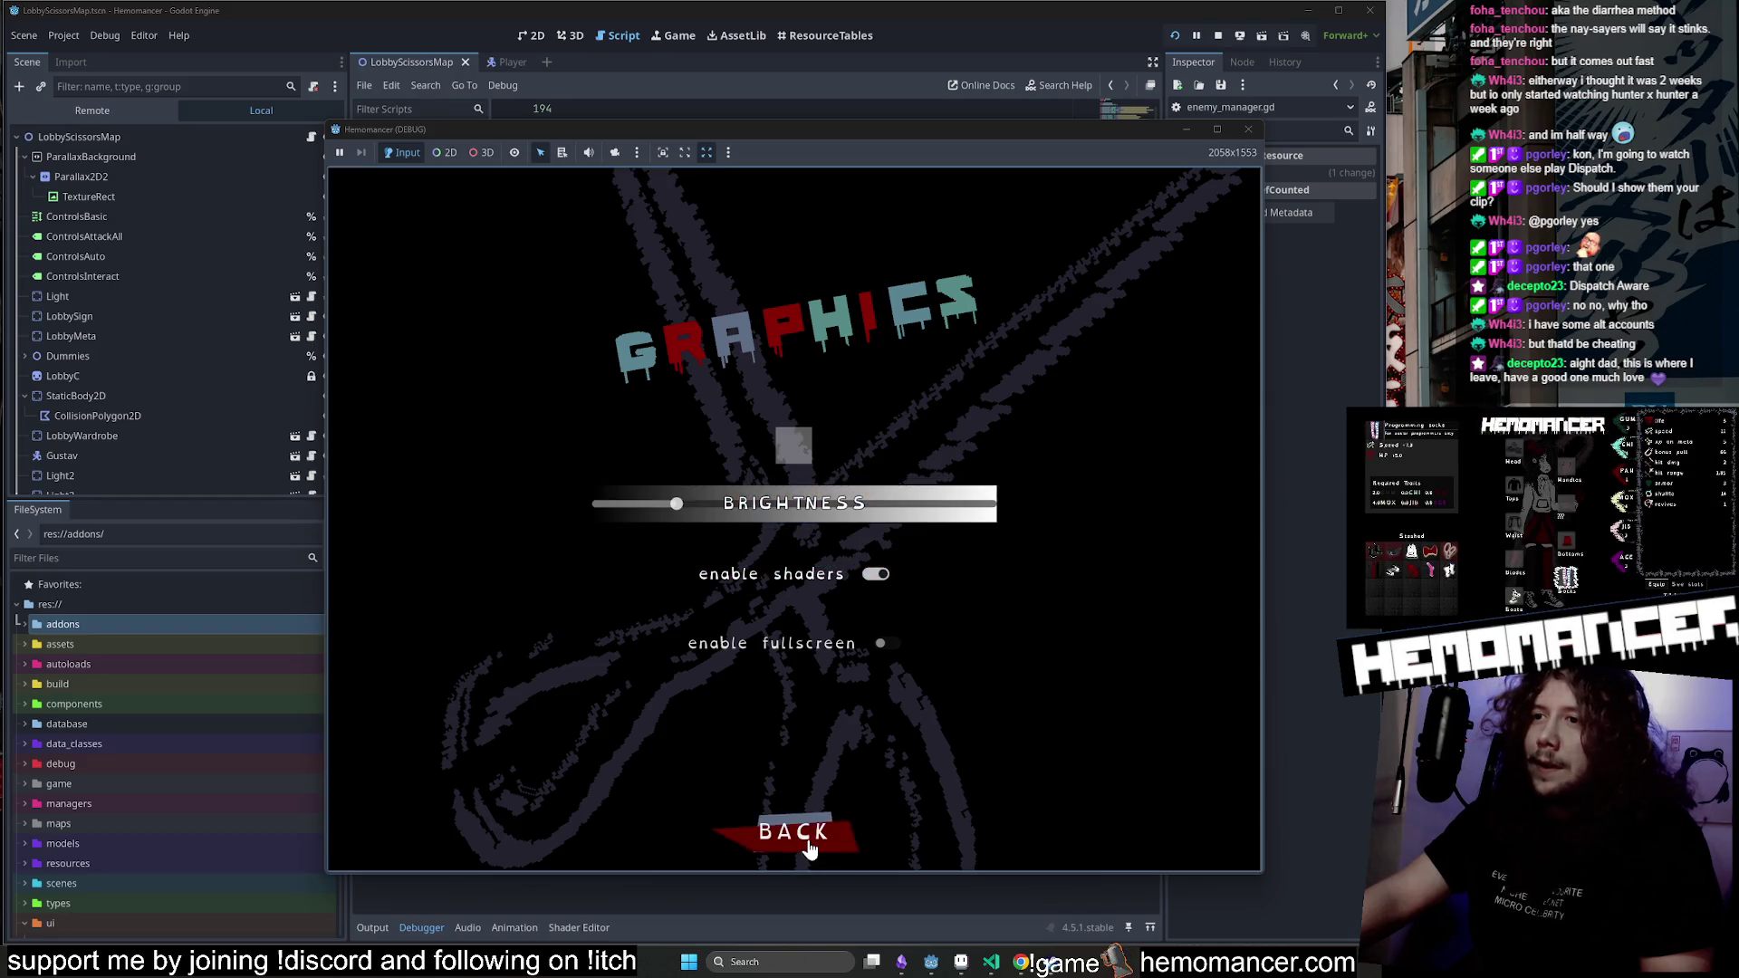
pyautogui.click(809, 849)
pyautogui.click(799, 838)
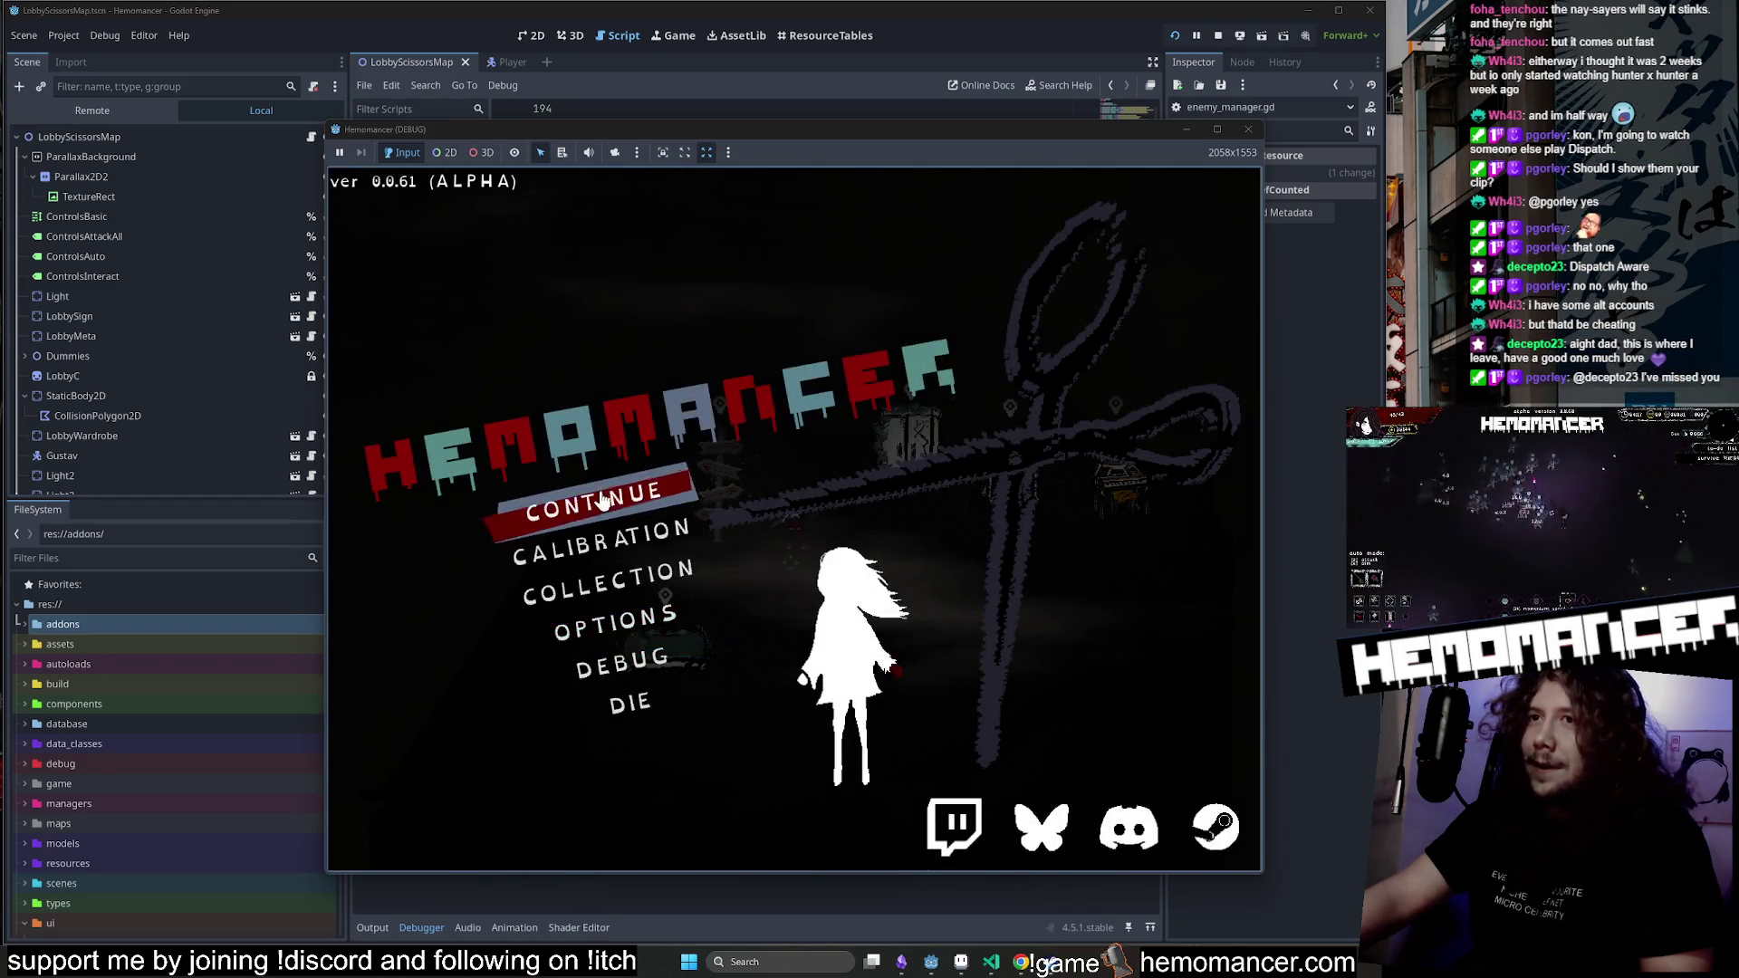
# Enter the lobby and walk the character over to the signpole.
pyautogui.click(602, 501)
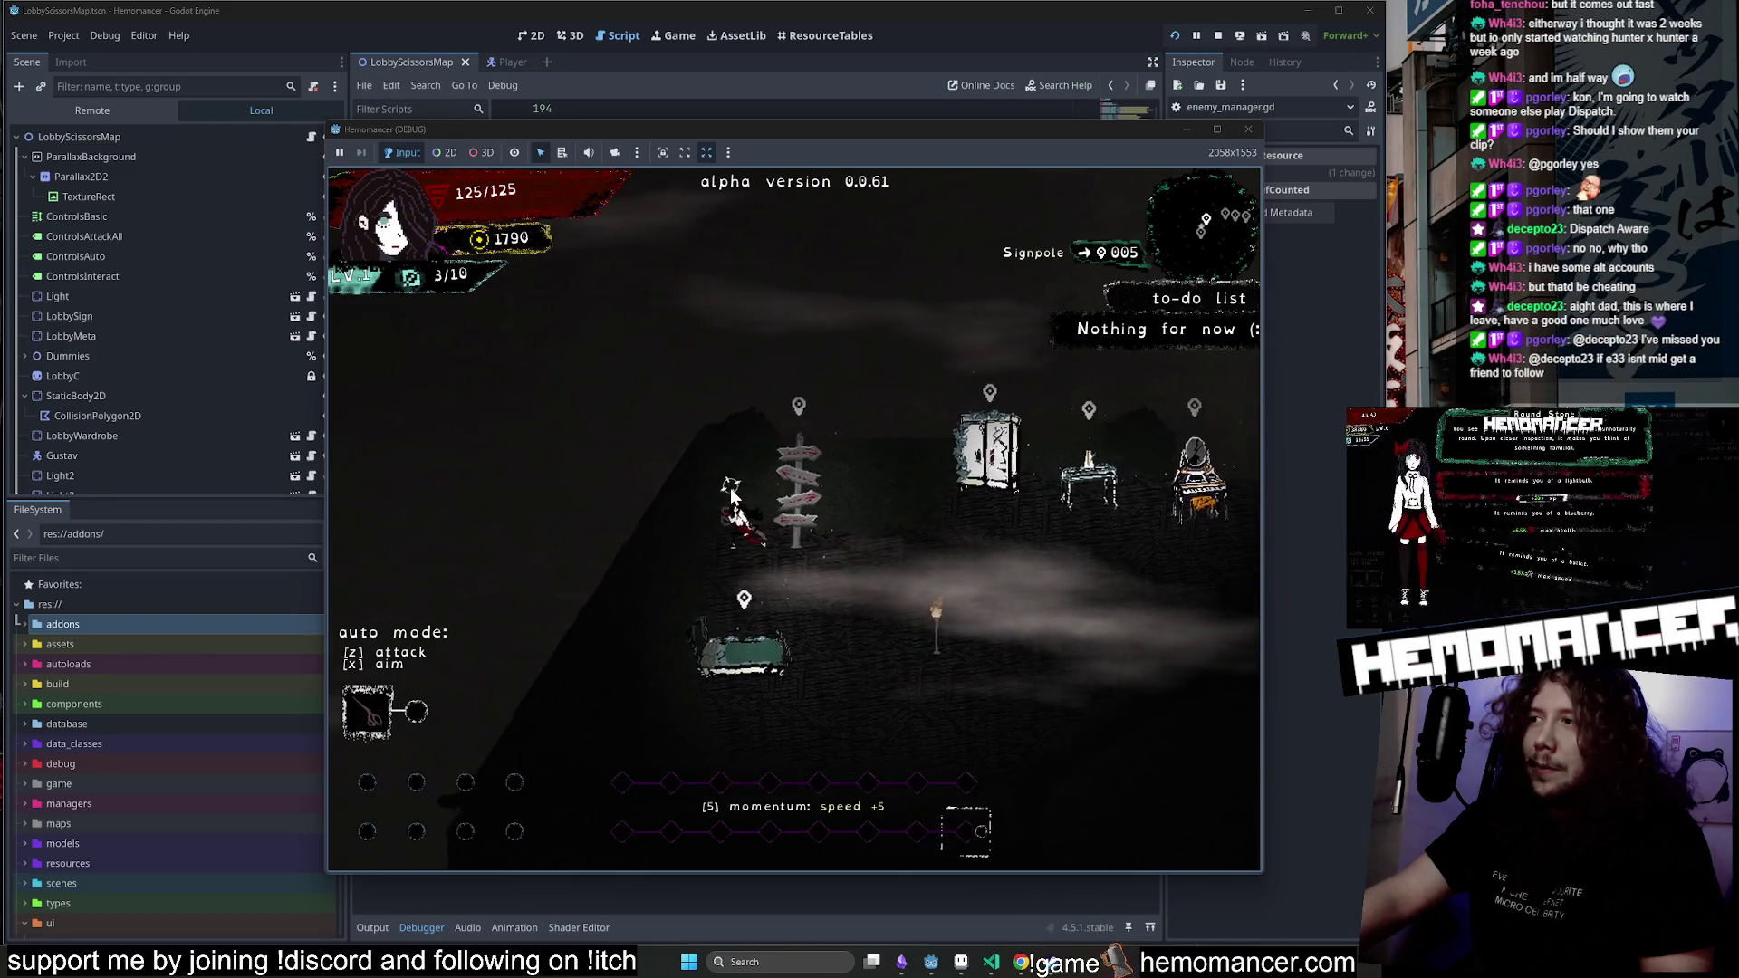
pyautogui.press('s')
pyautogui.press('d')
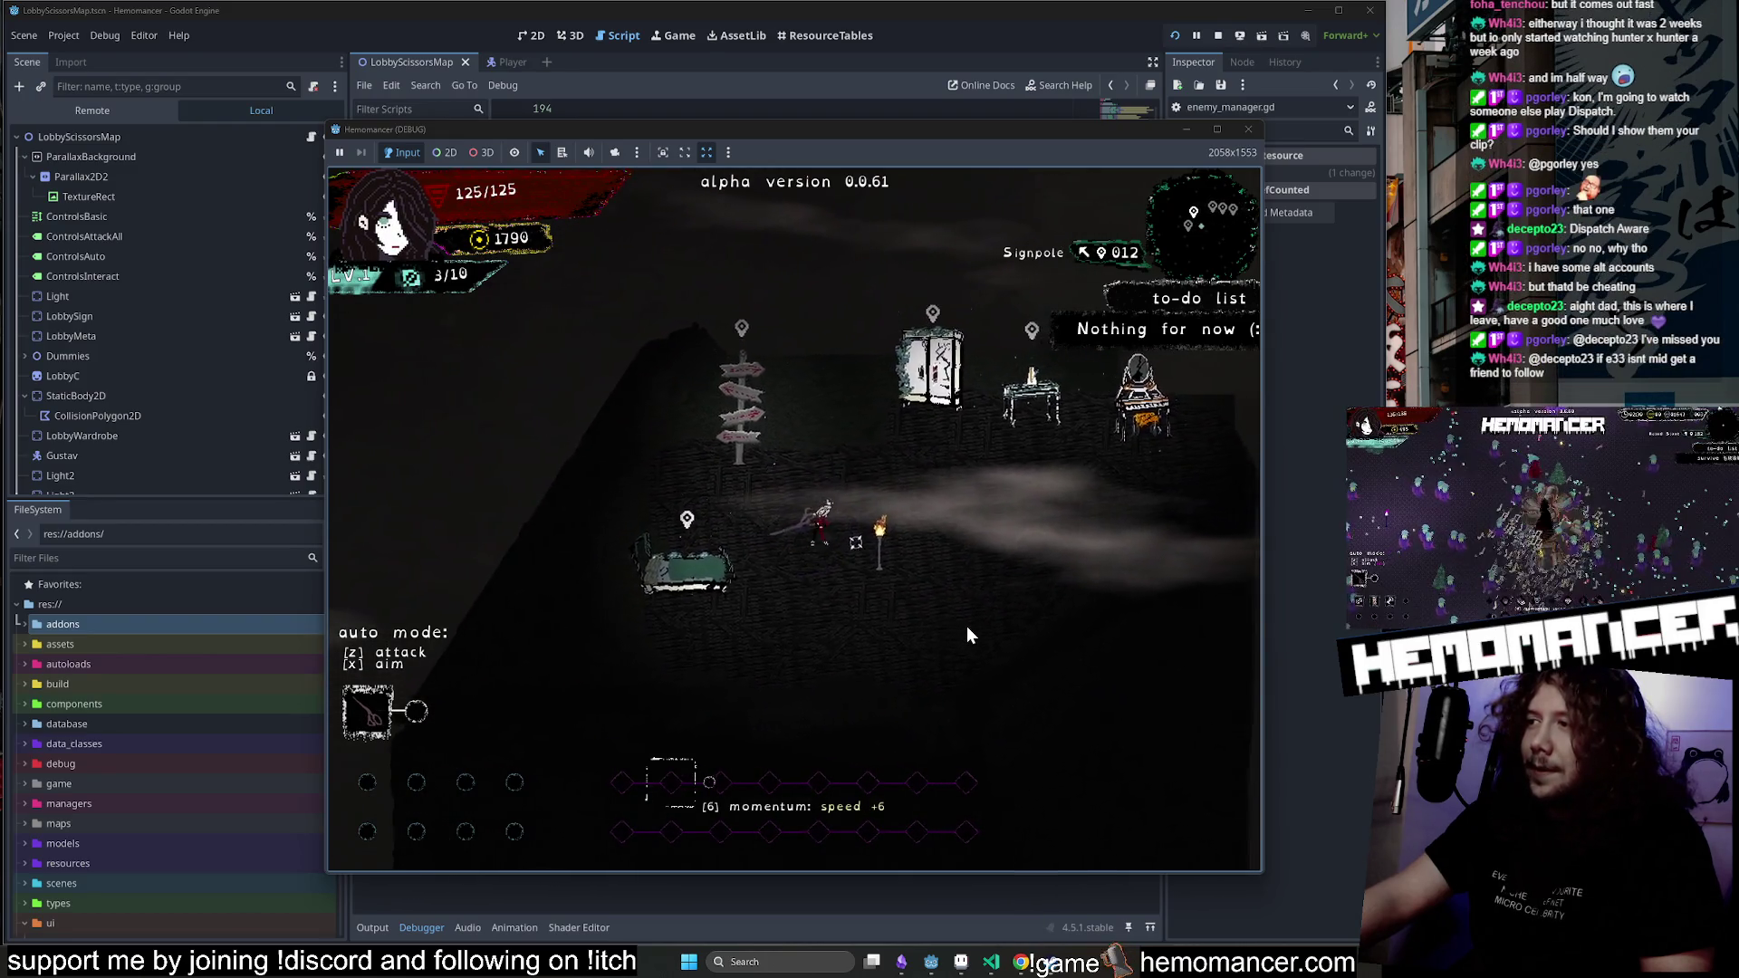
pyautogui.press('d')
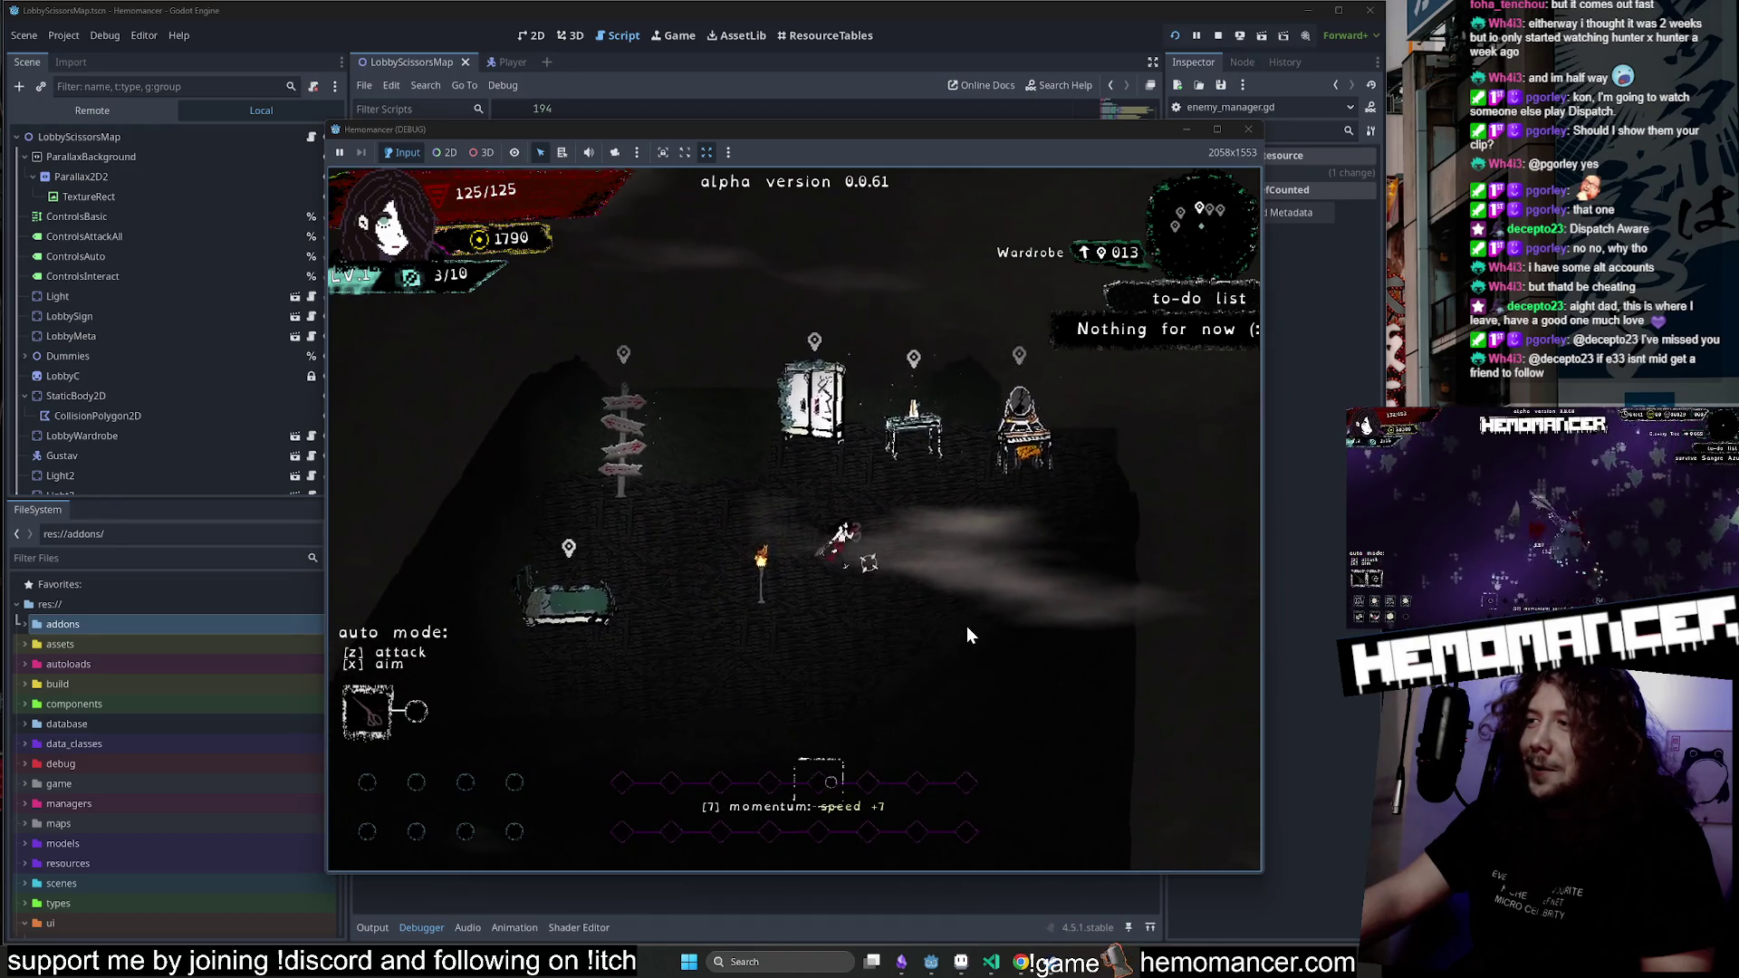
pyautogui.press('w')
pyautogui.press('a')
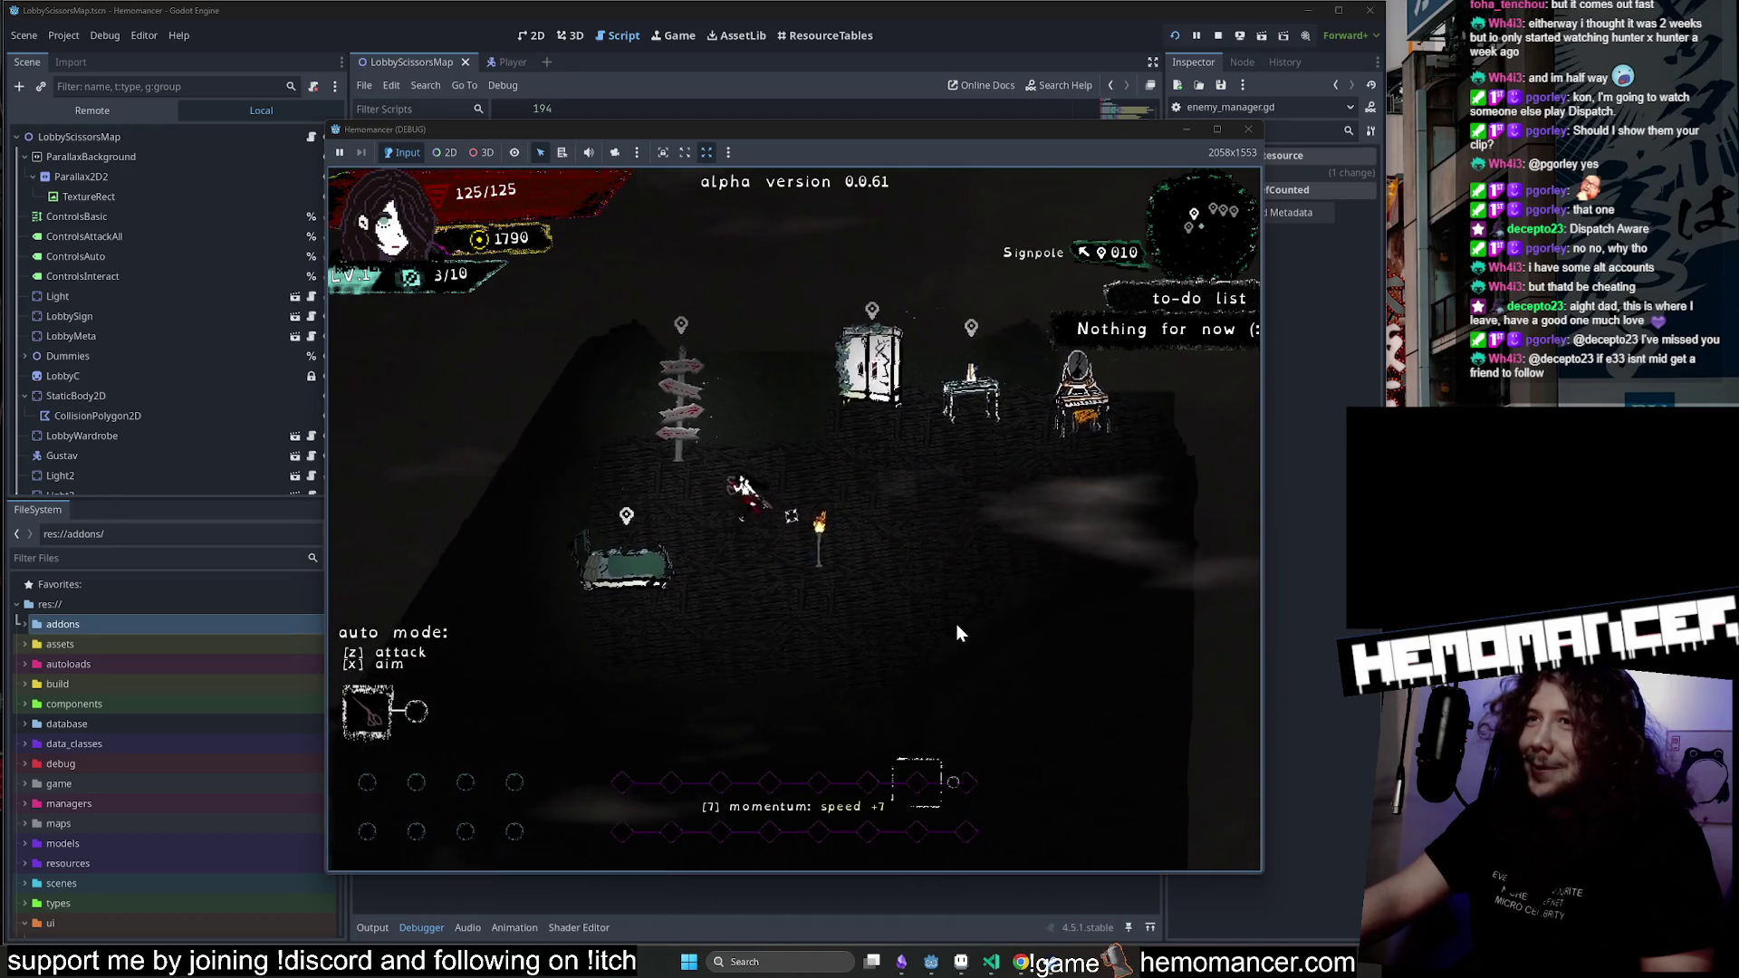
pyautogui.press('w')
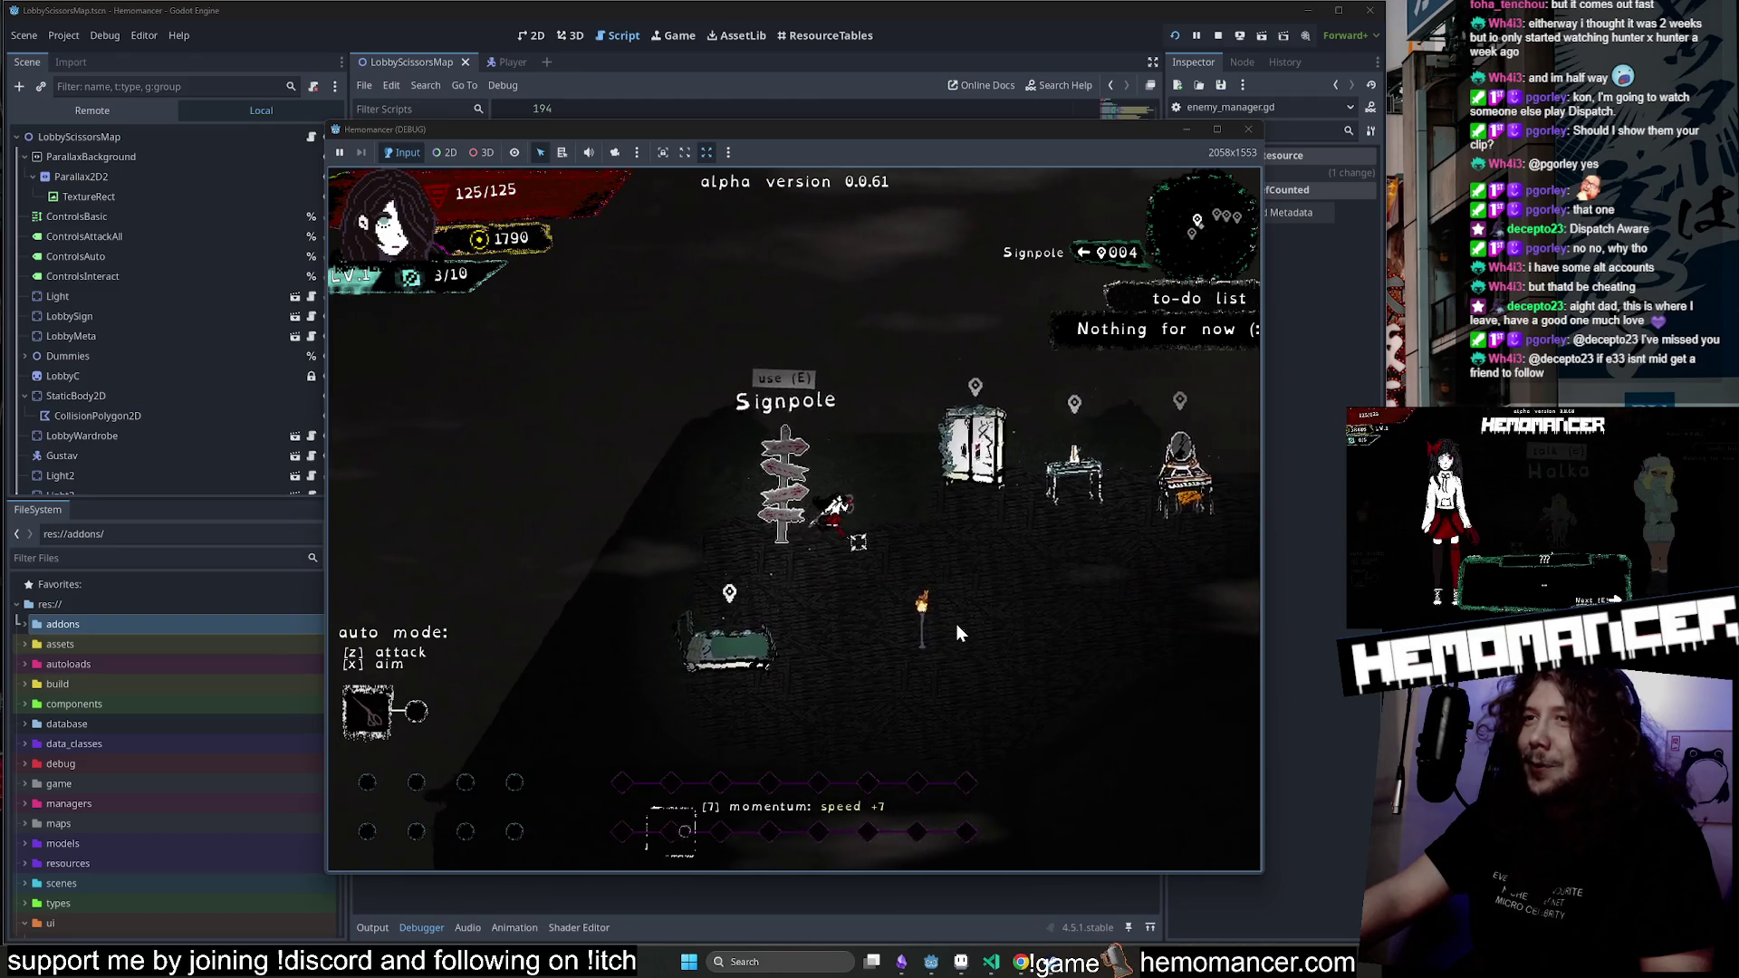
# Use the signpole's travel map to start the journey to Cheag Amar, then pause.
pyautogui.press('e')
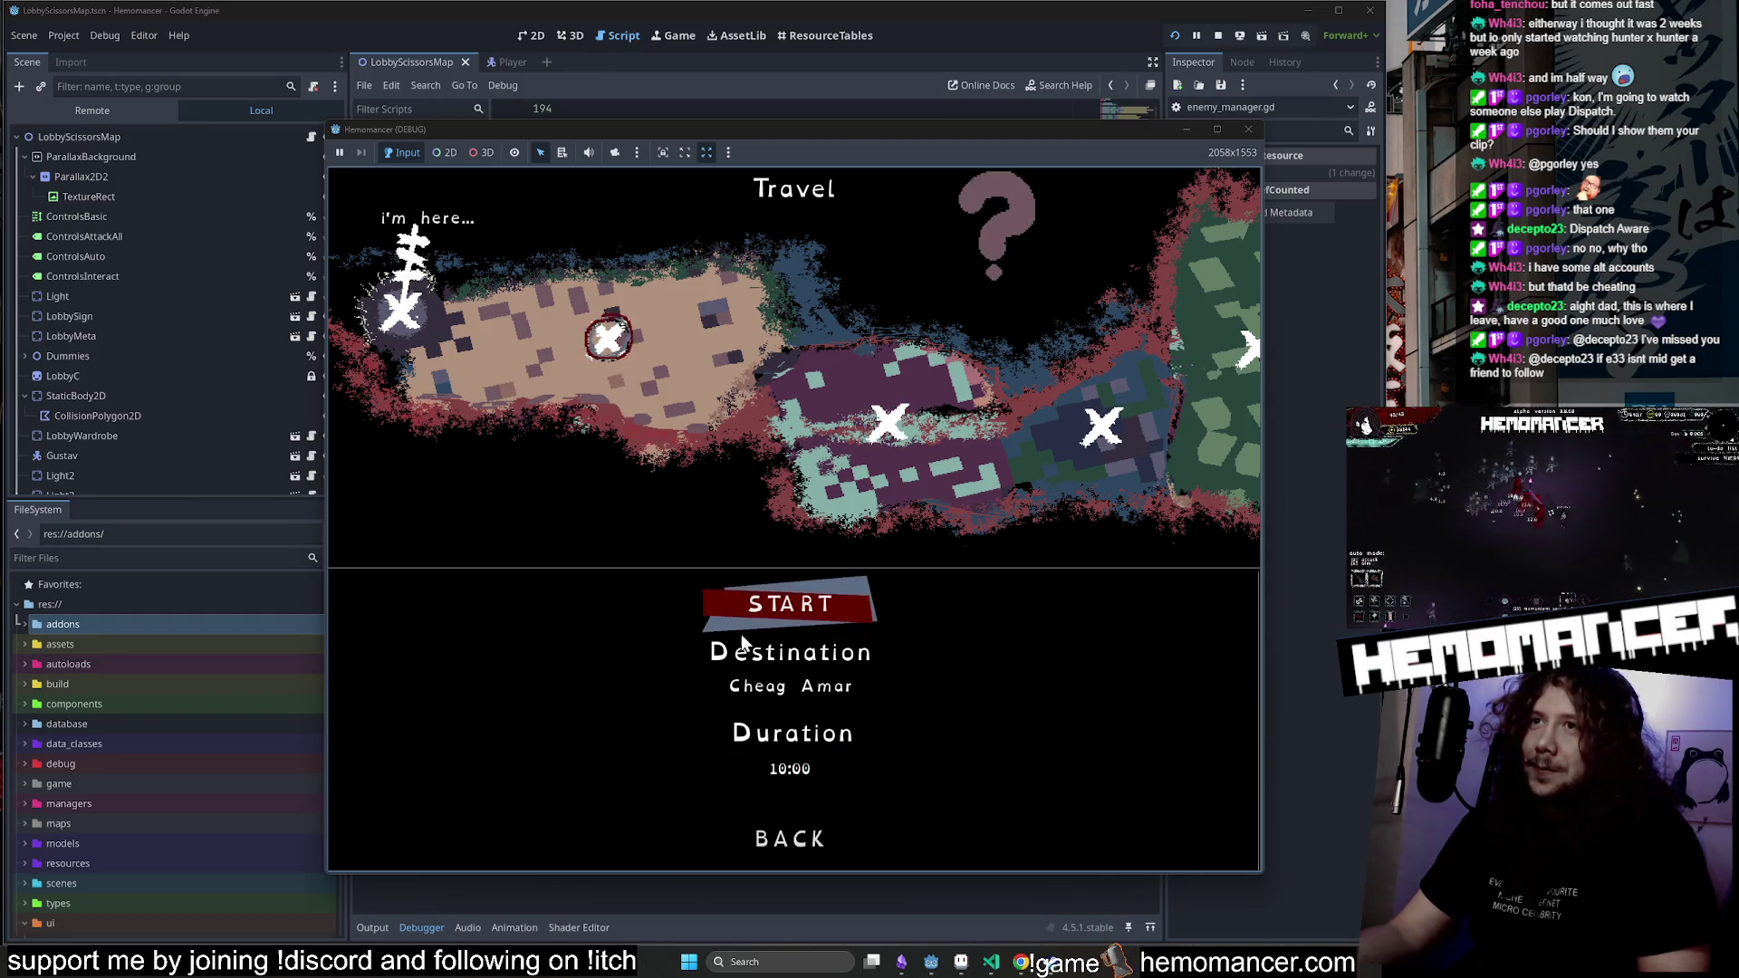
pyautogui.click(790, 838)
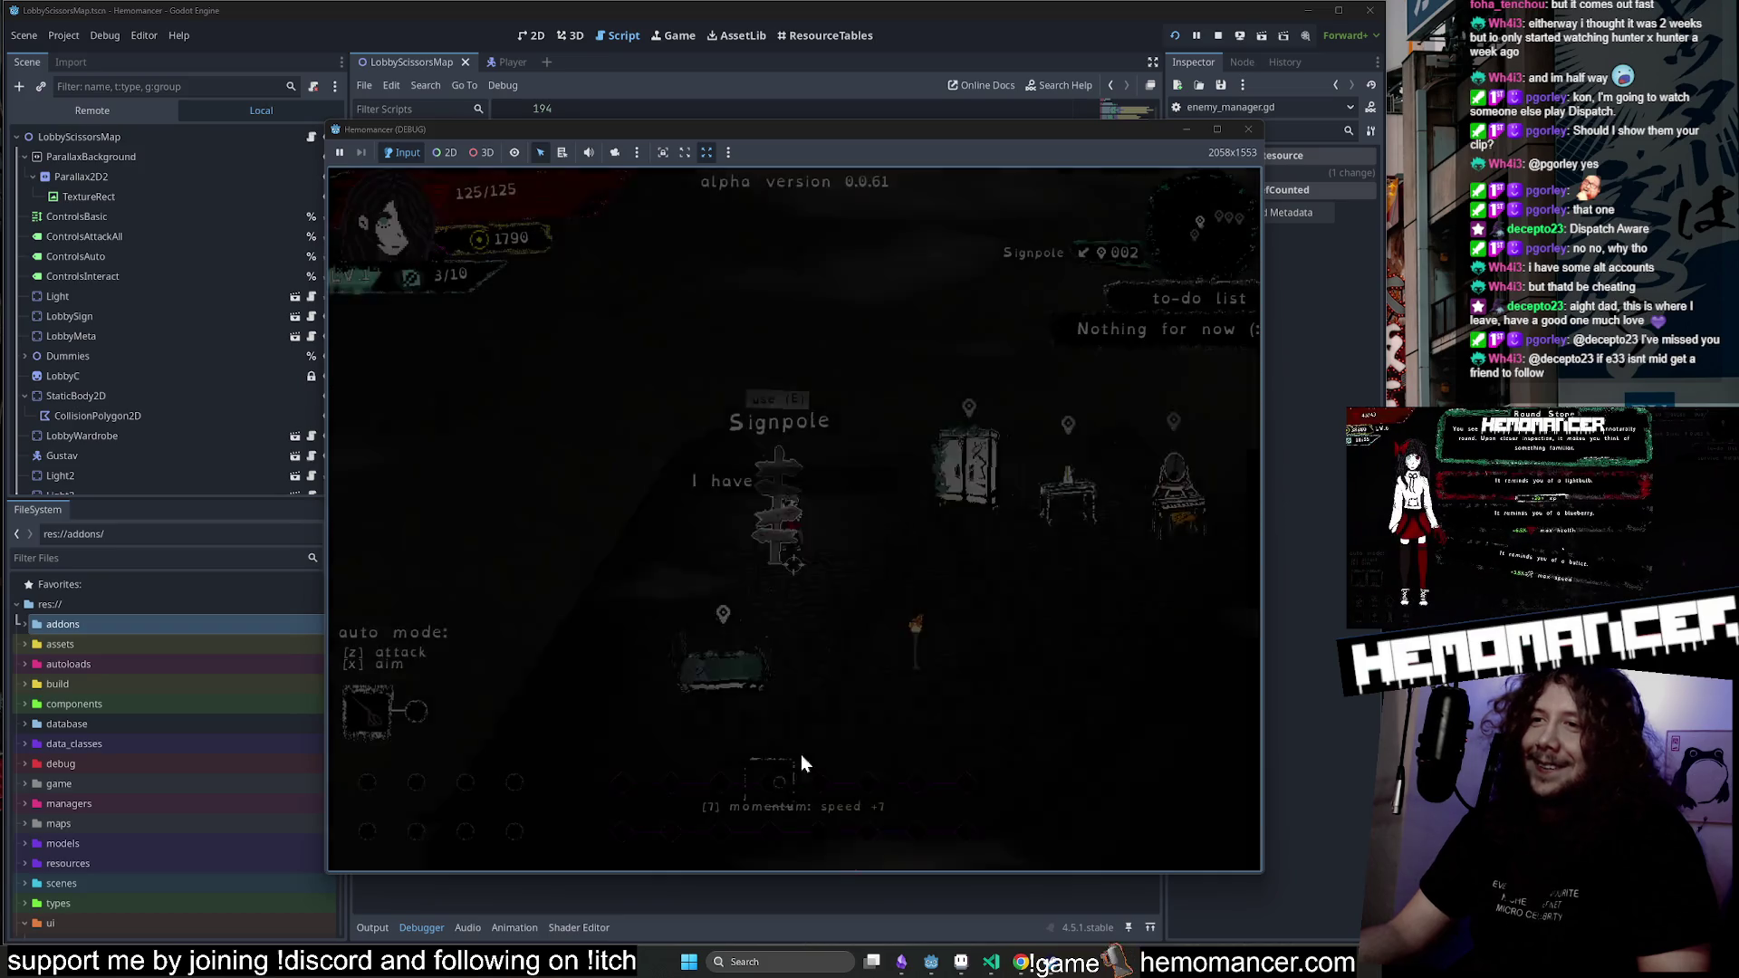
pyautogui.press('e')
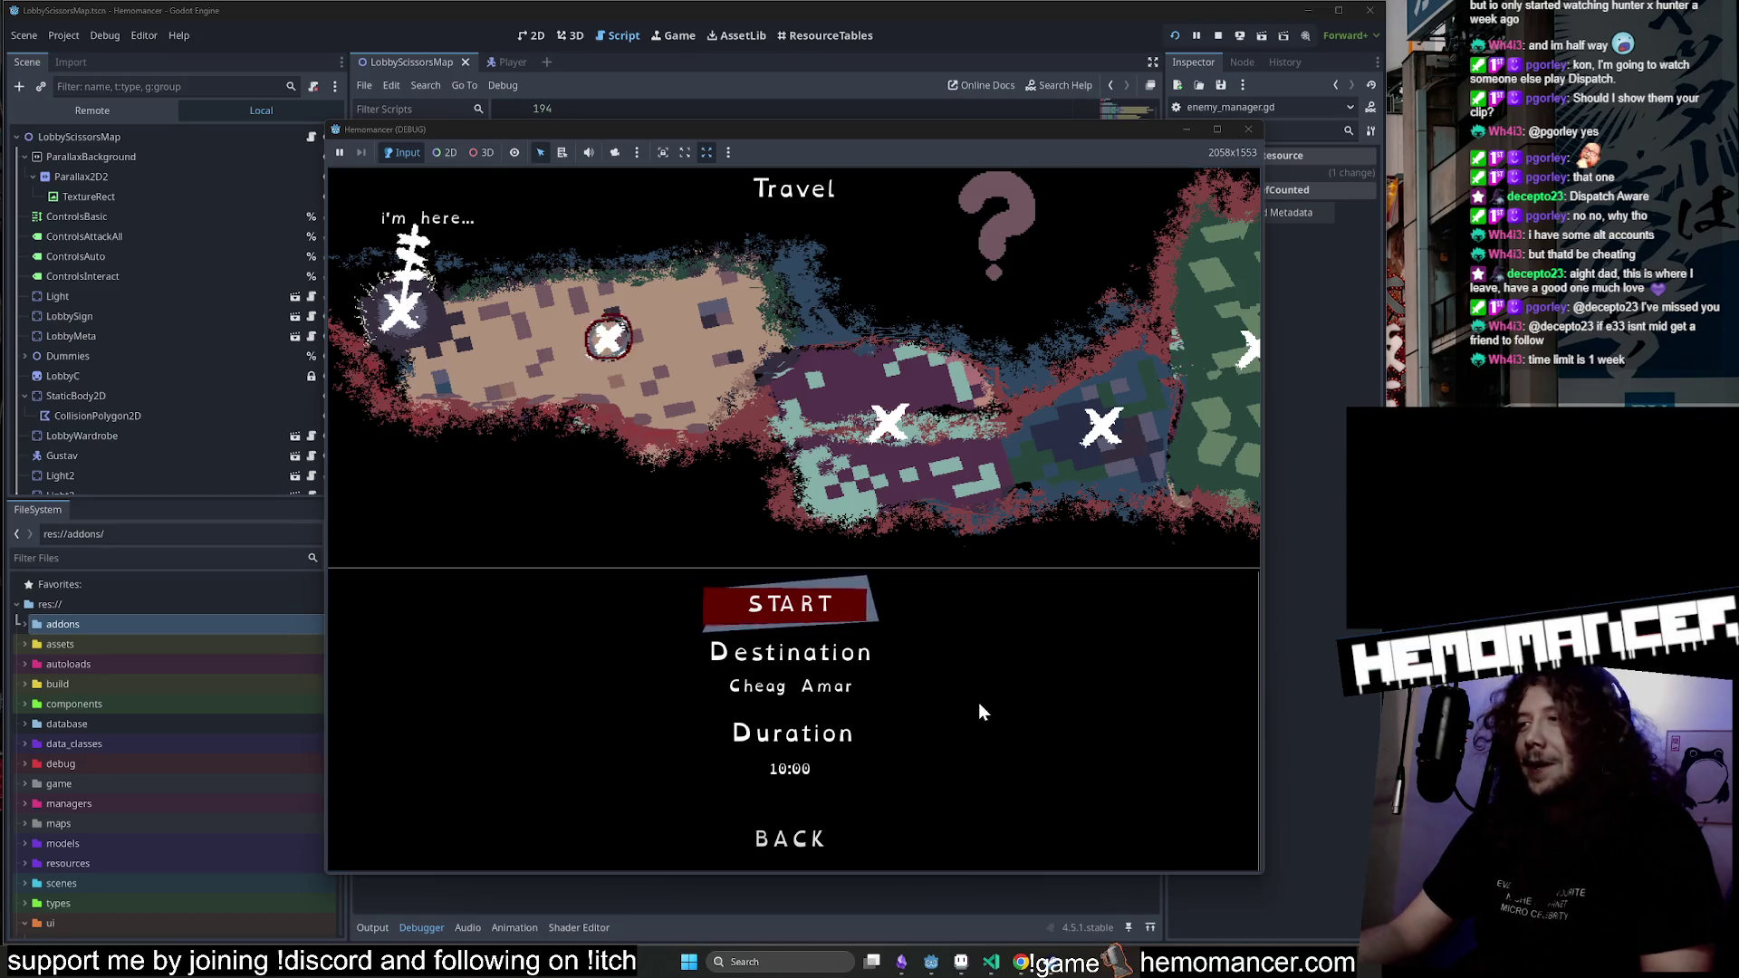
pyautogui.click(794, 623)
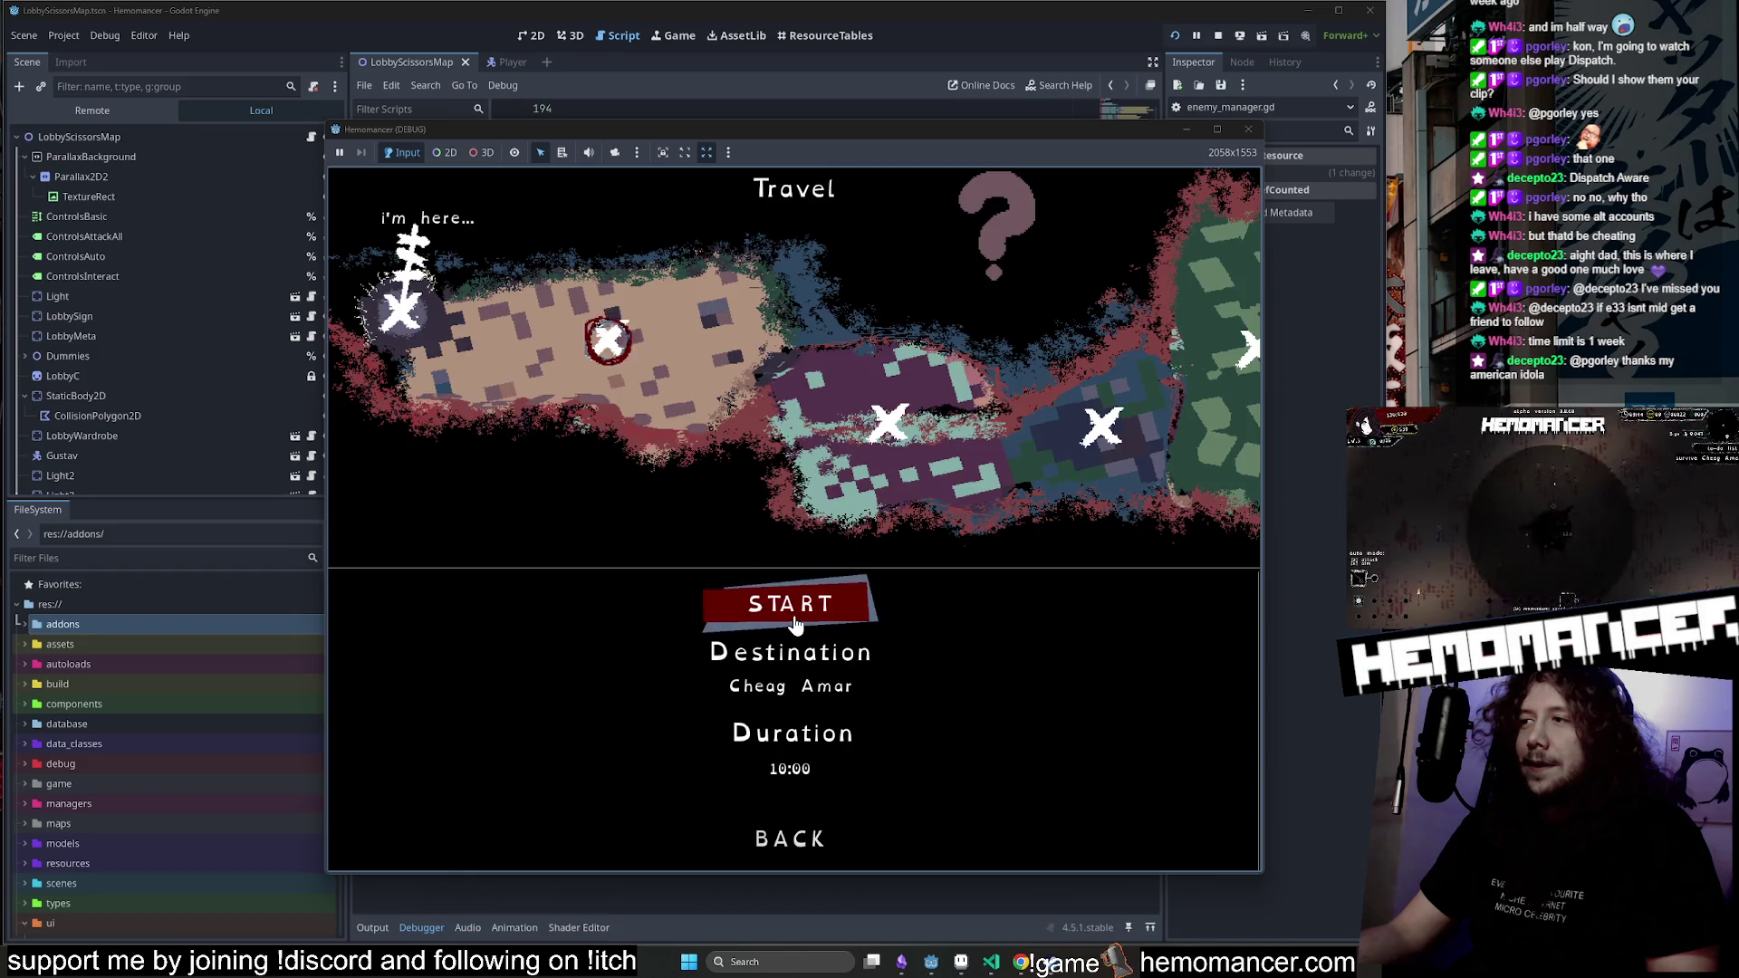
pyautogui.press('Escape')
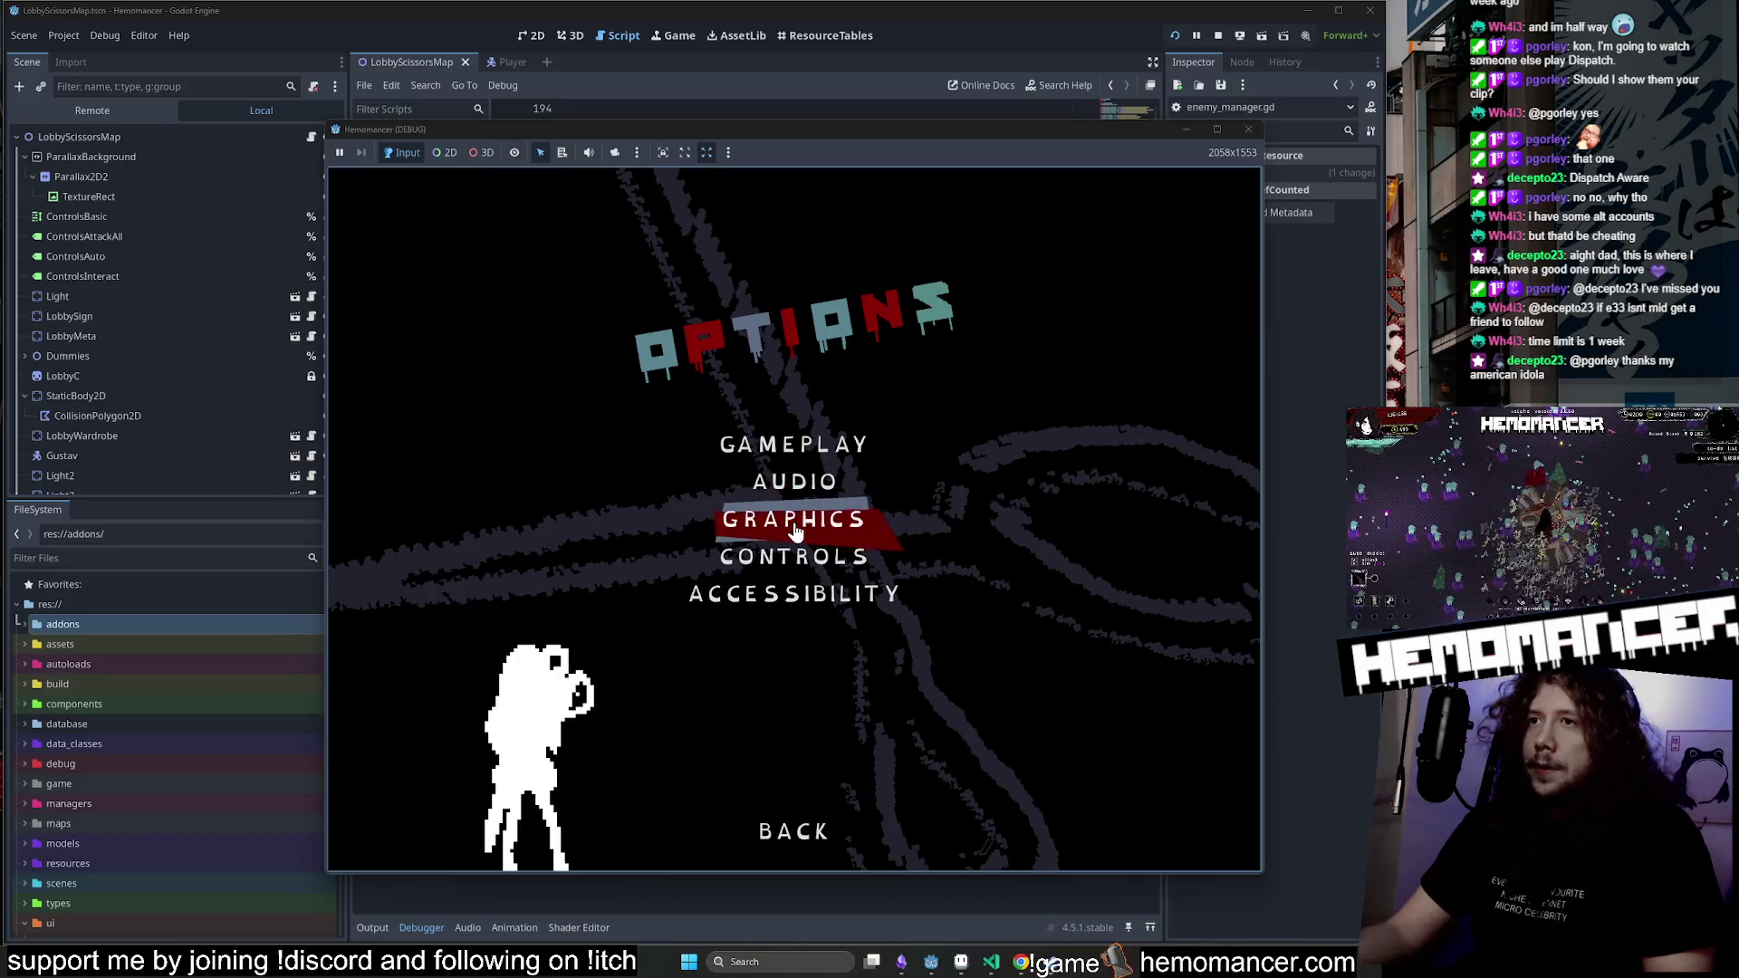
# Look over the graphics settings, resume and re-pause, then enlarge the running game window.
pyautogui.click(793, 513)
pyautogui.click(815, 838)
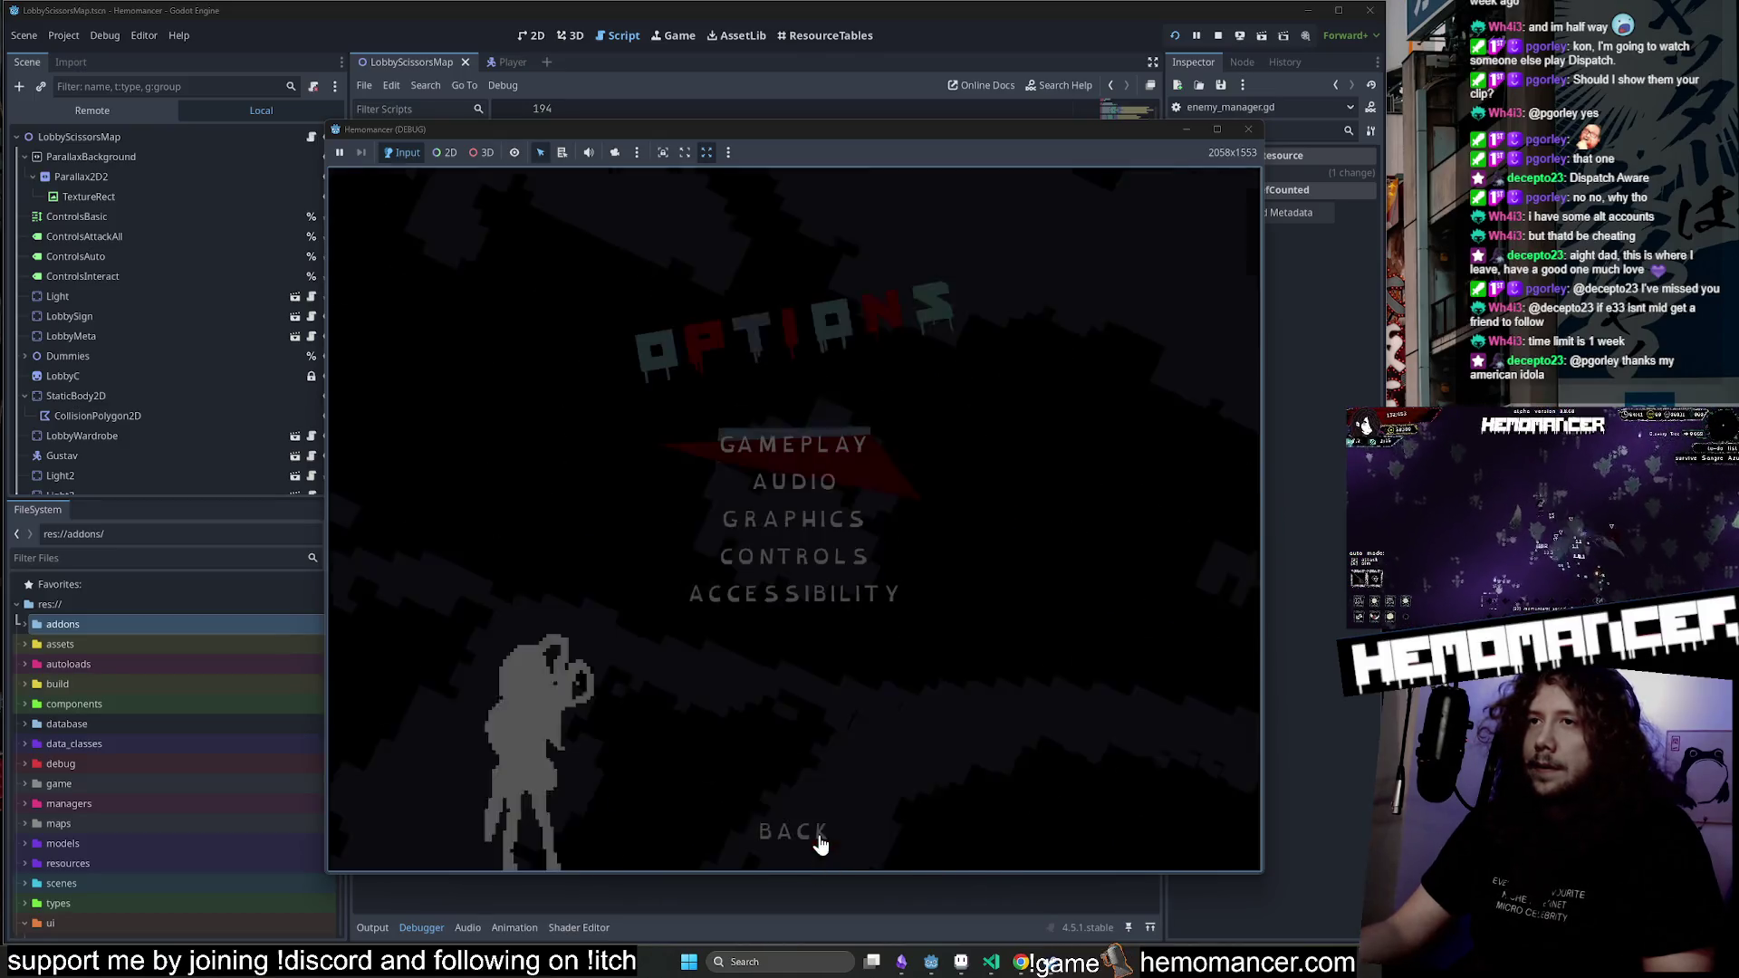
pyautogui.click(695, 471)
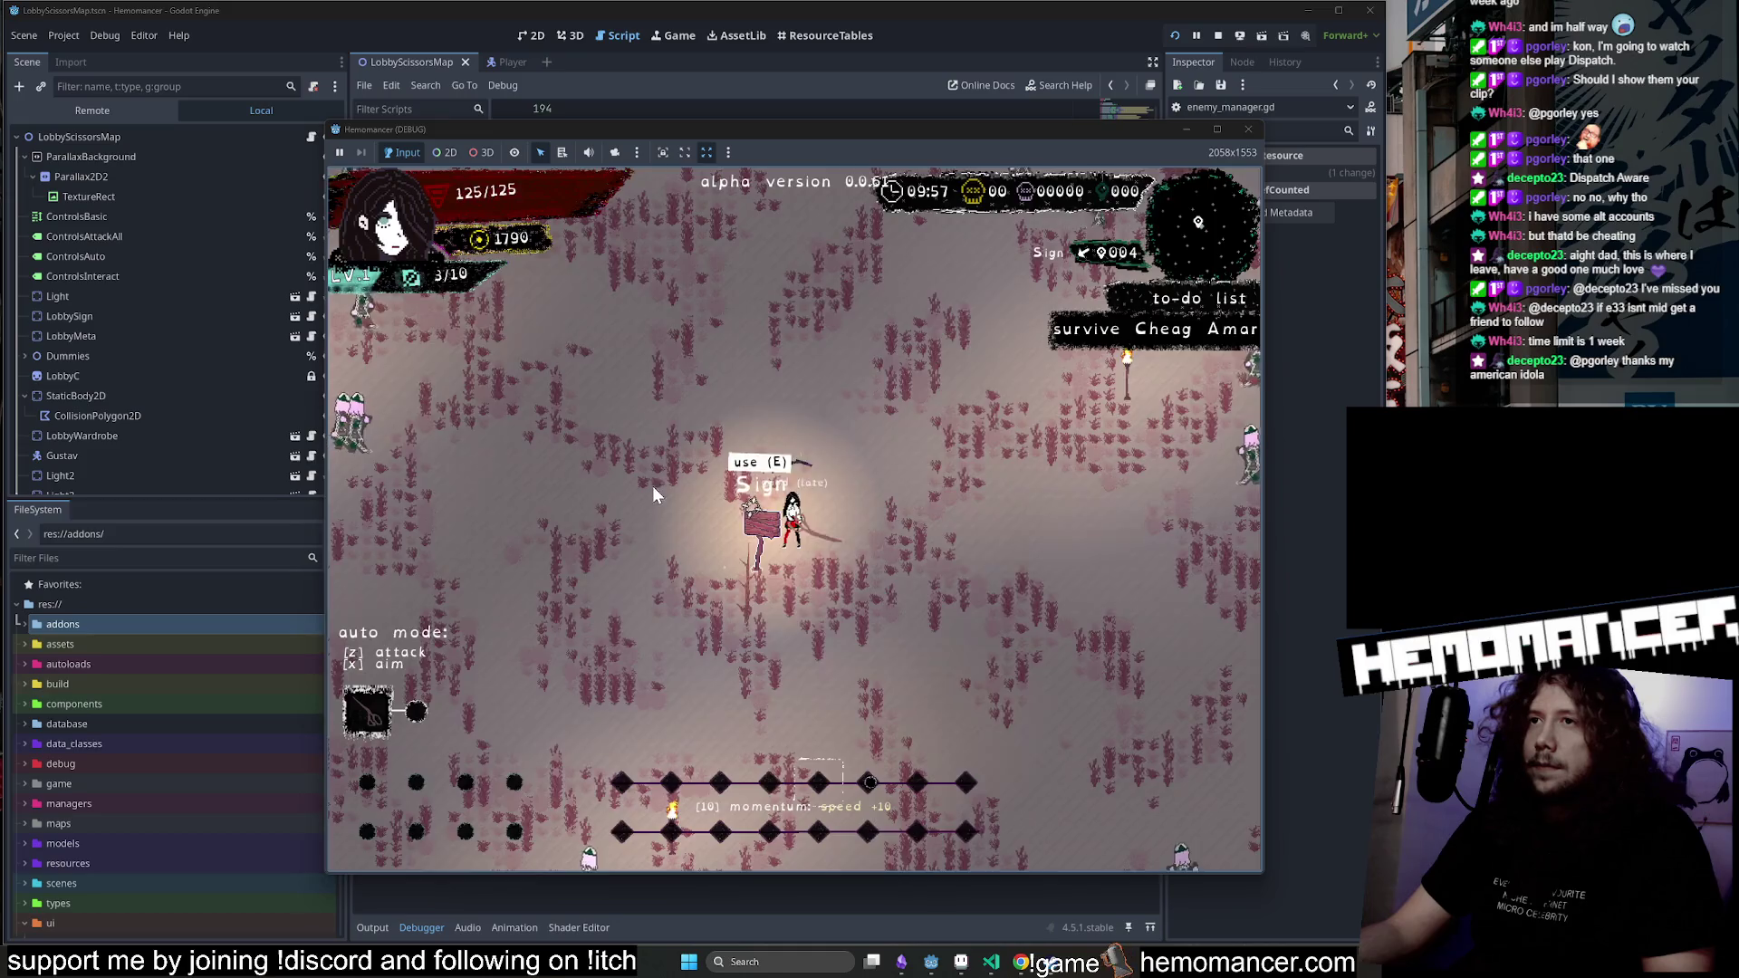
pyautogui.press('Escape')
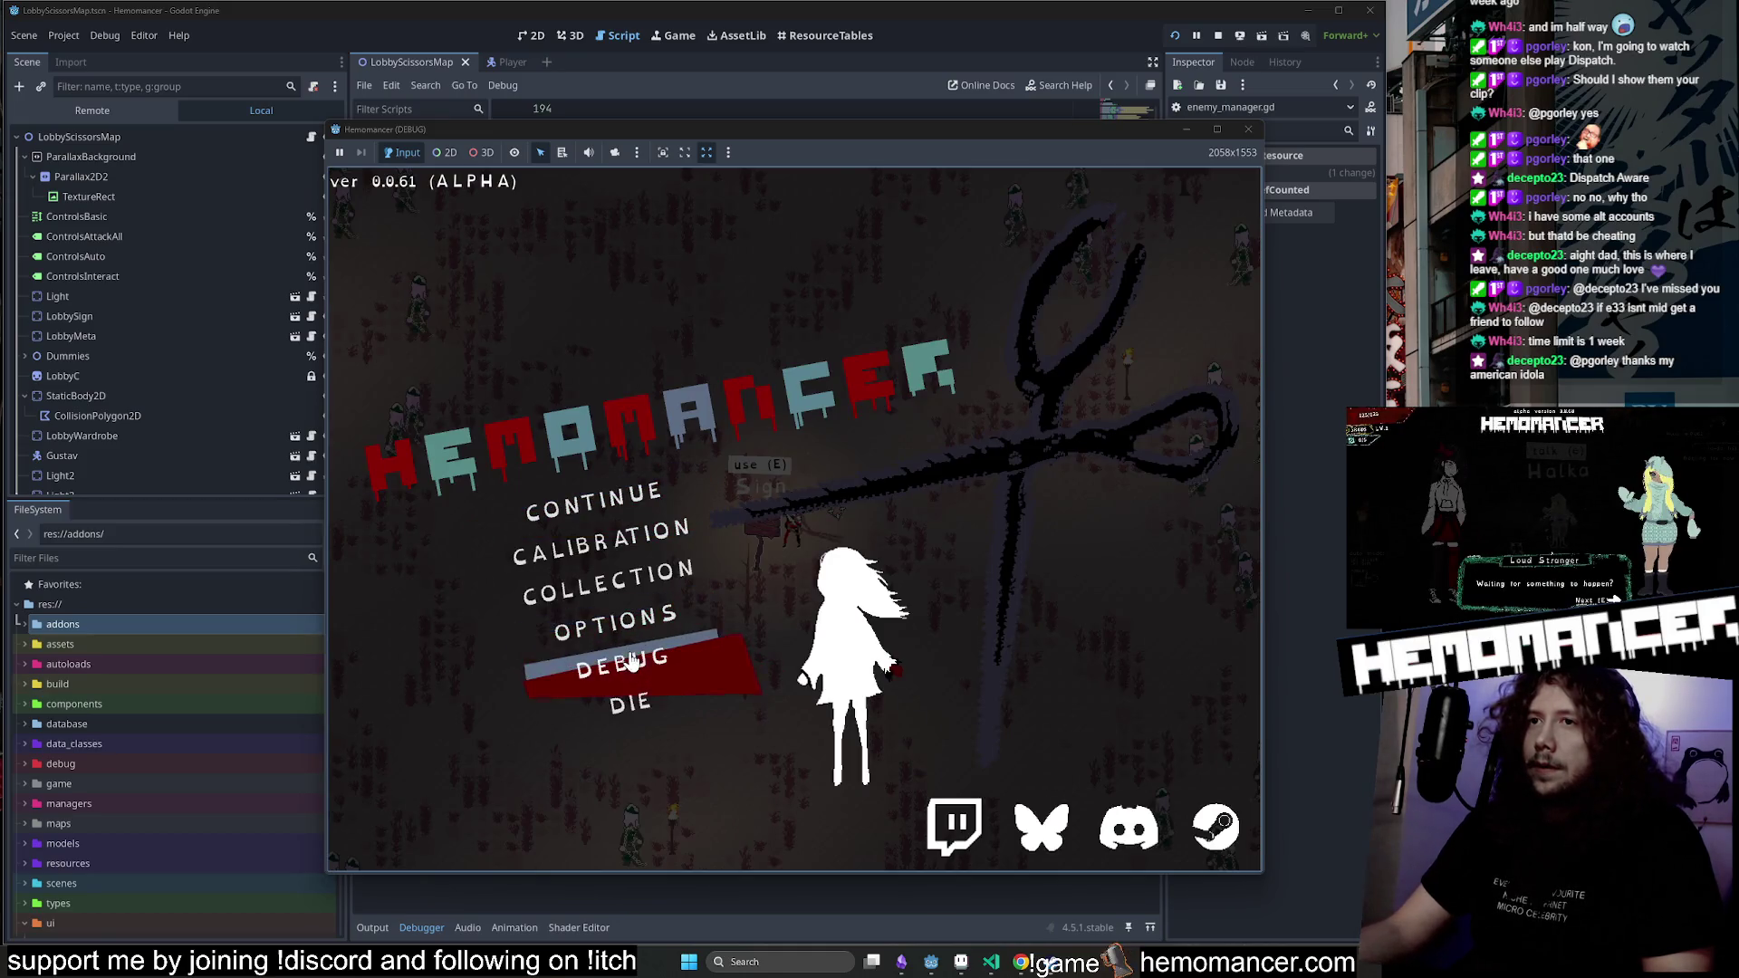
pyautogui.moveTo(322, 875); pyautogui.dragTo(127, 917)
pyautogui.moveTo(1268, 129); pyautogui.dragTo(1366, 40)
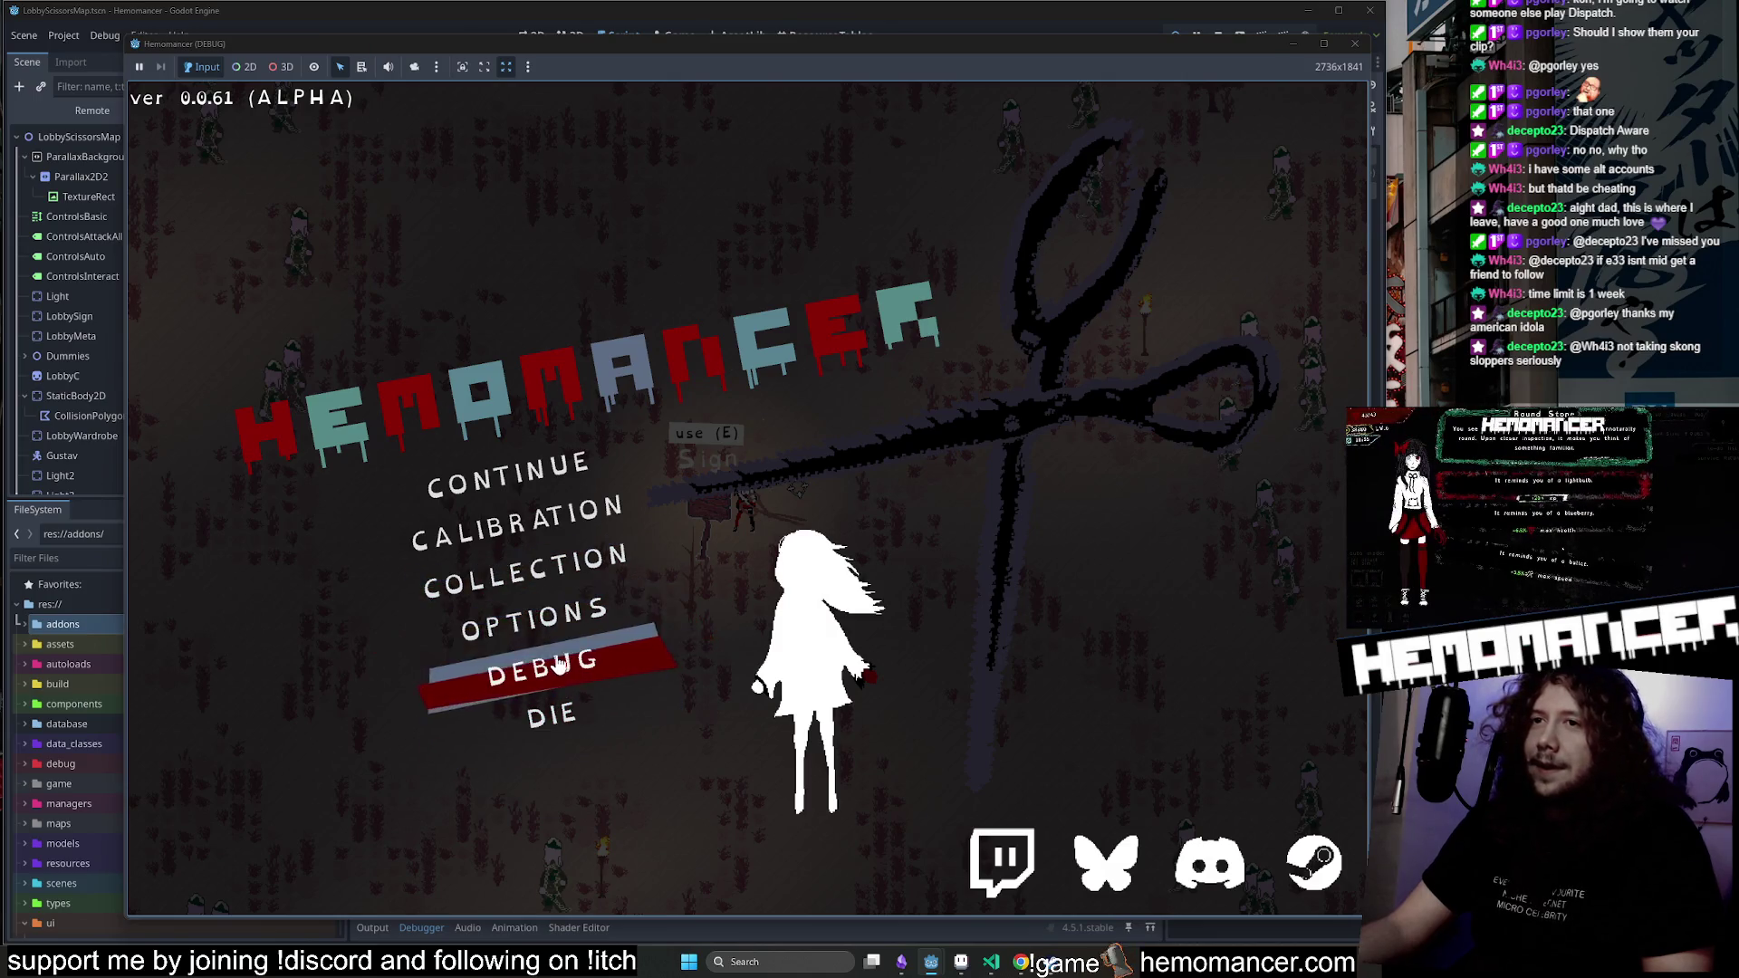
# Set Graphics brightness to its minimum and resume the game.
pyautogui.click(577, 609)
pyautogui.click(744, 504)
pyautogui.moveTo(975, 480); pyautogui.dragTo(452, 500)
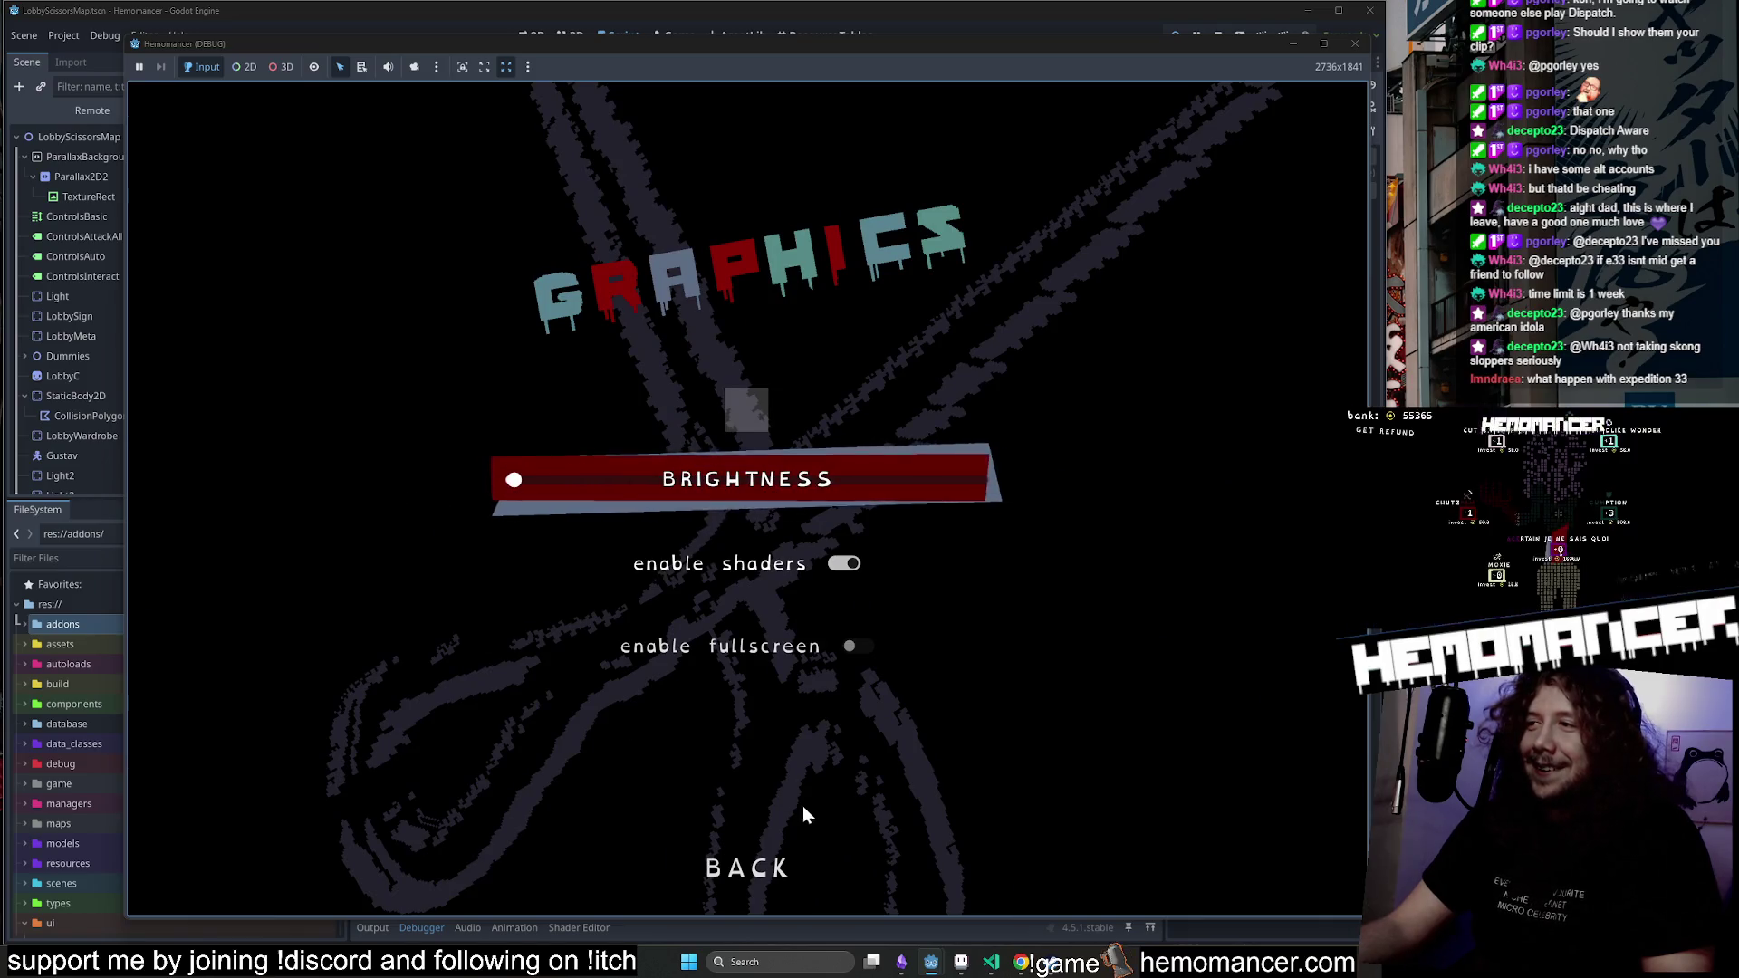
pyautogui.press('Down')
pyautogui.press('Down')
pyautogui.click(759, 892)
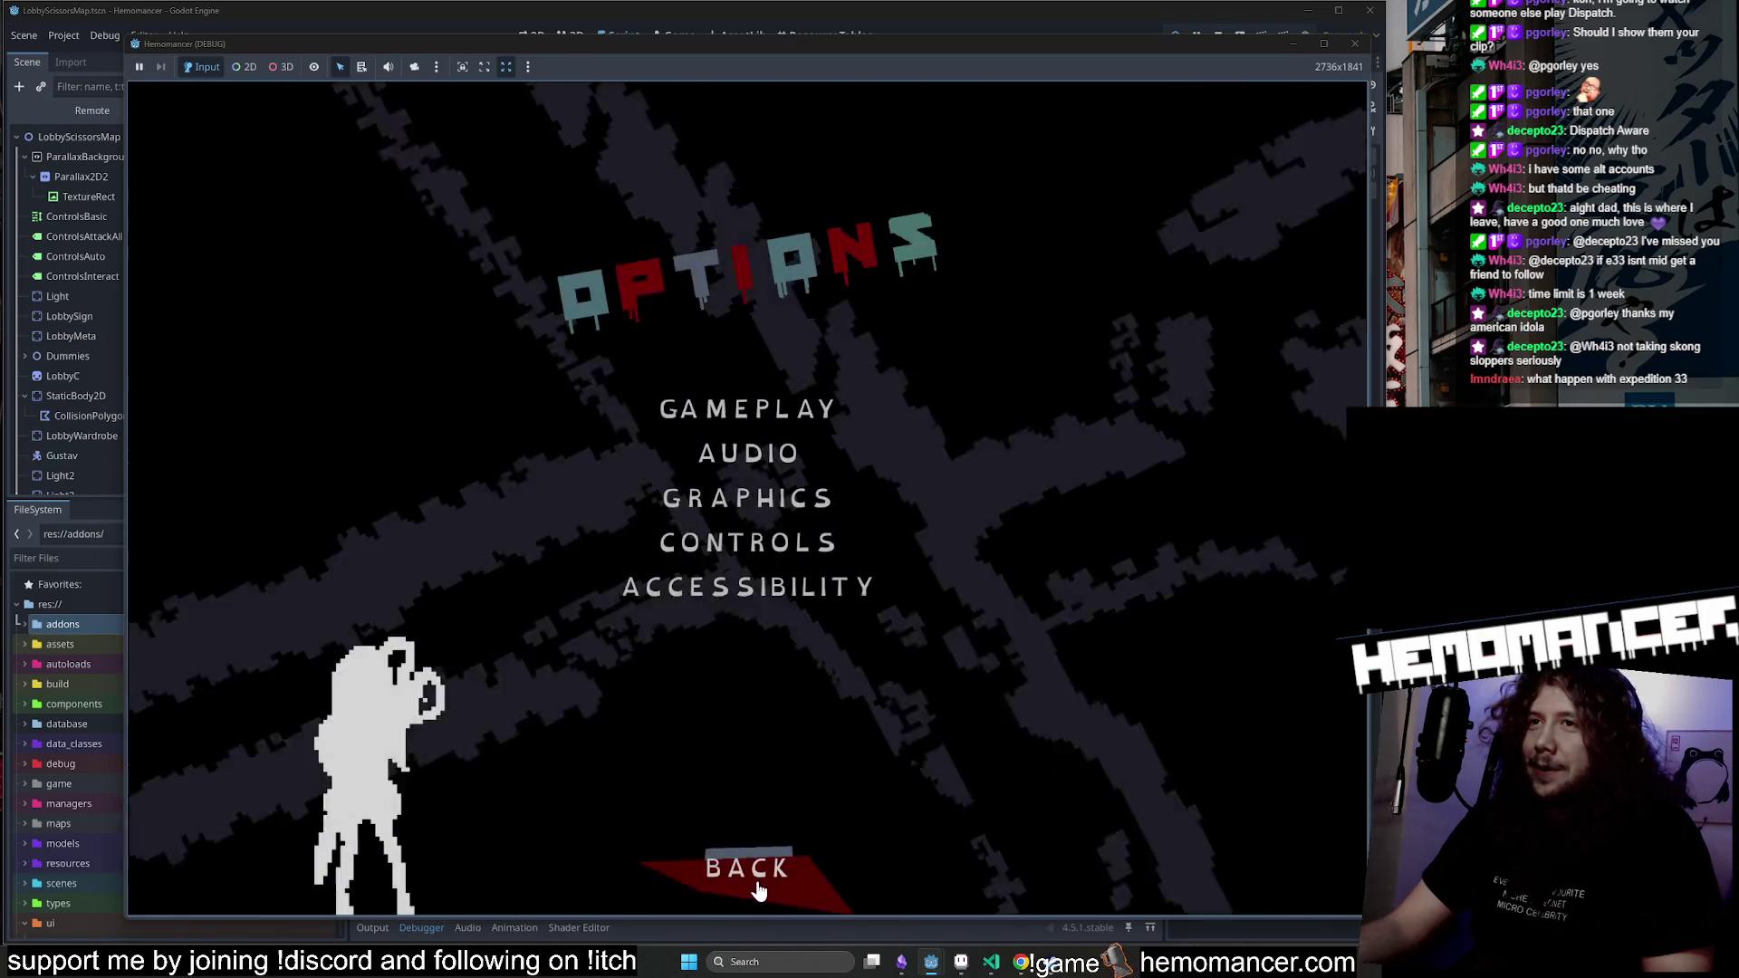
pyautogui.click(757, 889)
pyautogui.click(551, 466)
# Walk toward and attack enemies to test visibility at minimum brightness, then pause.
pyautogui.press('d')
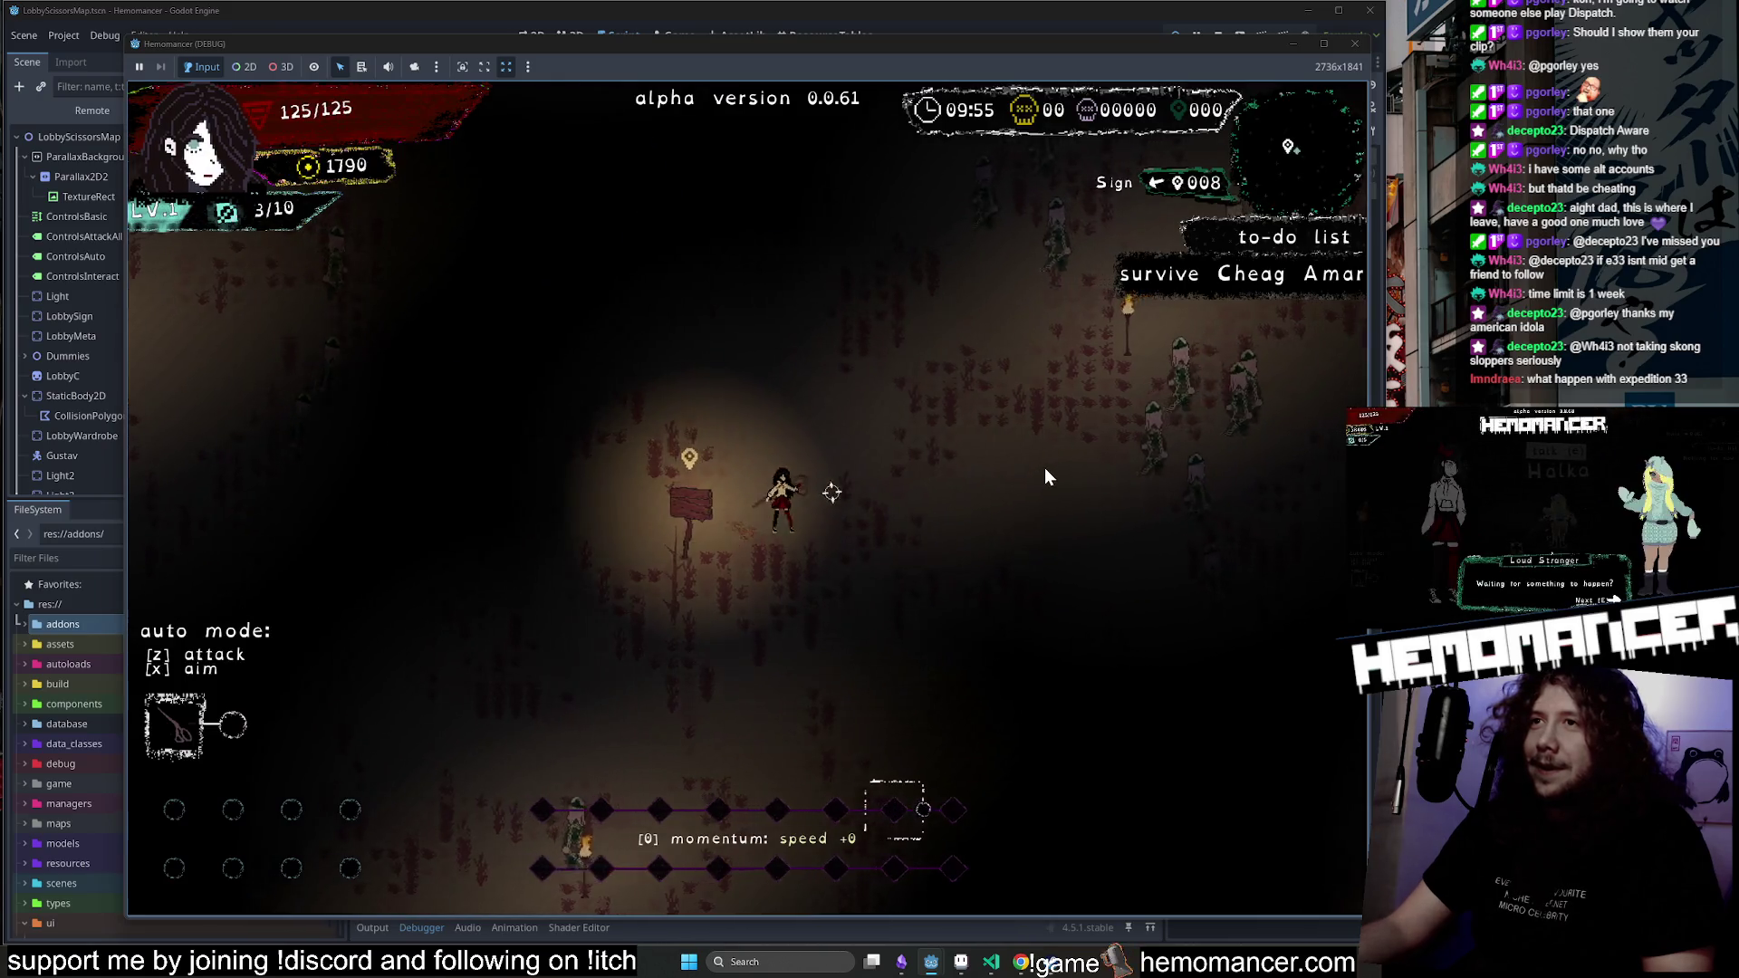
pyautogui.press('w')
pyautogui.press('d')
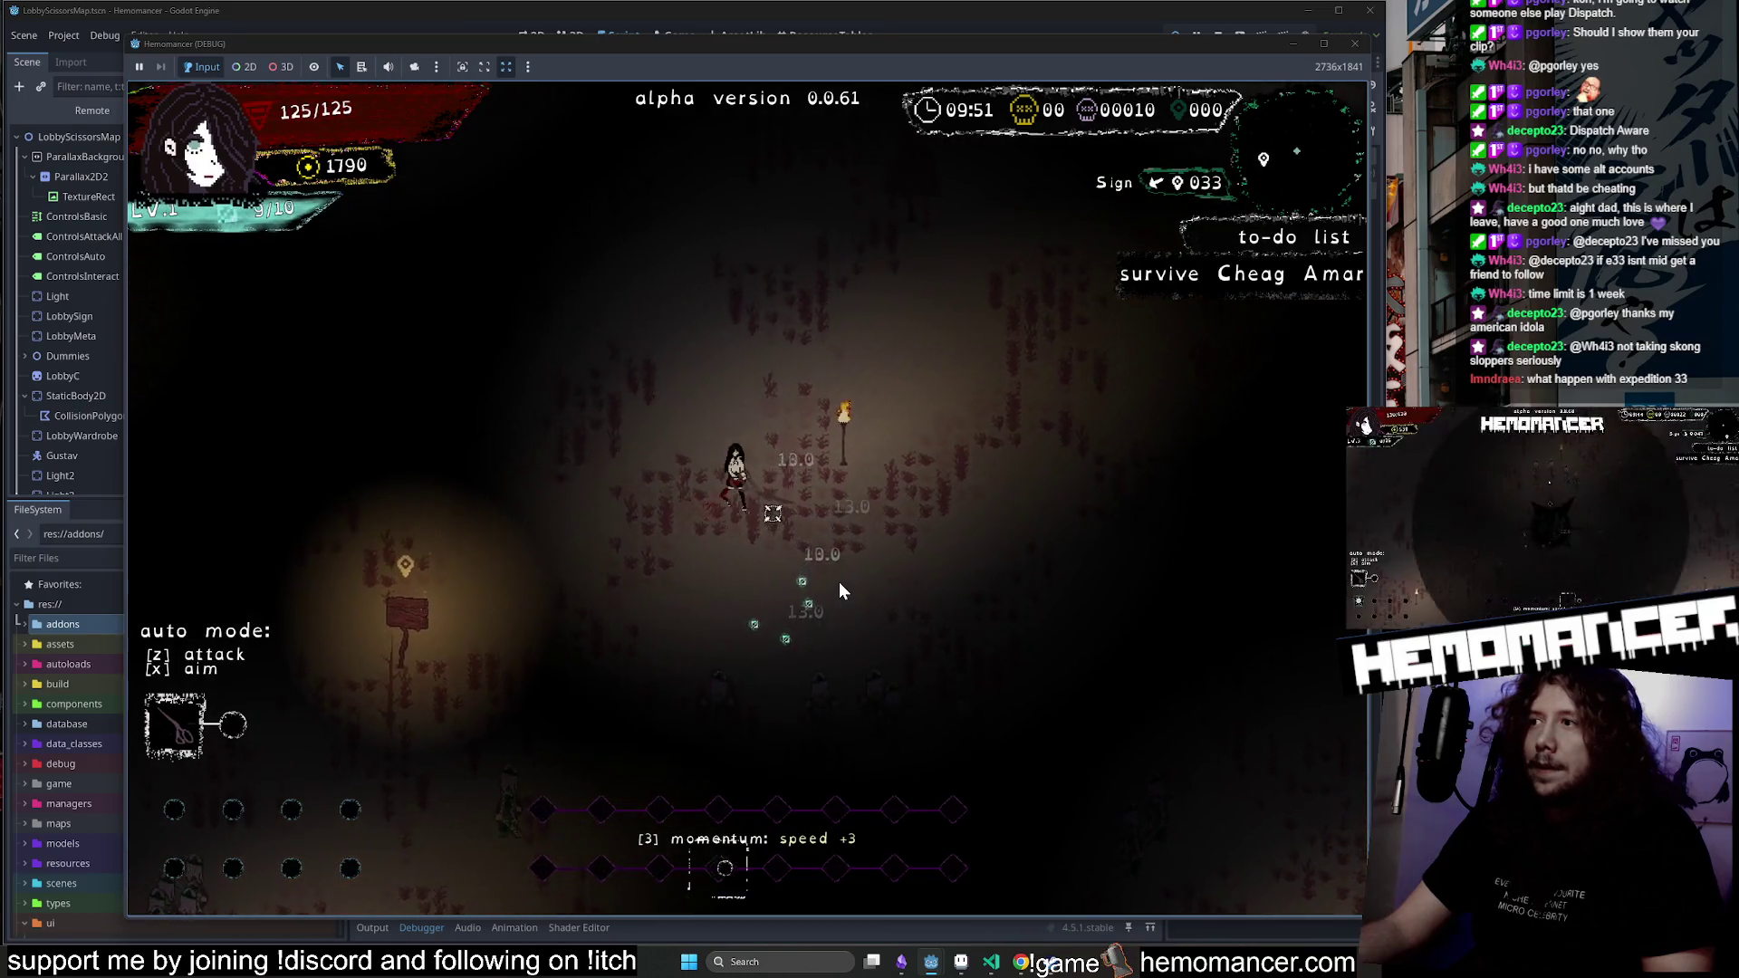
pyautogui.press('Escape')
# Recheck the graphics settings, resume, then pause and view the debug screen.
pyautogui.click(594, 613)
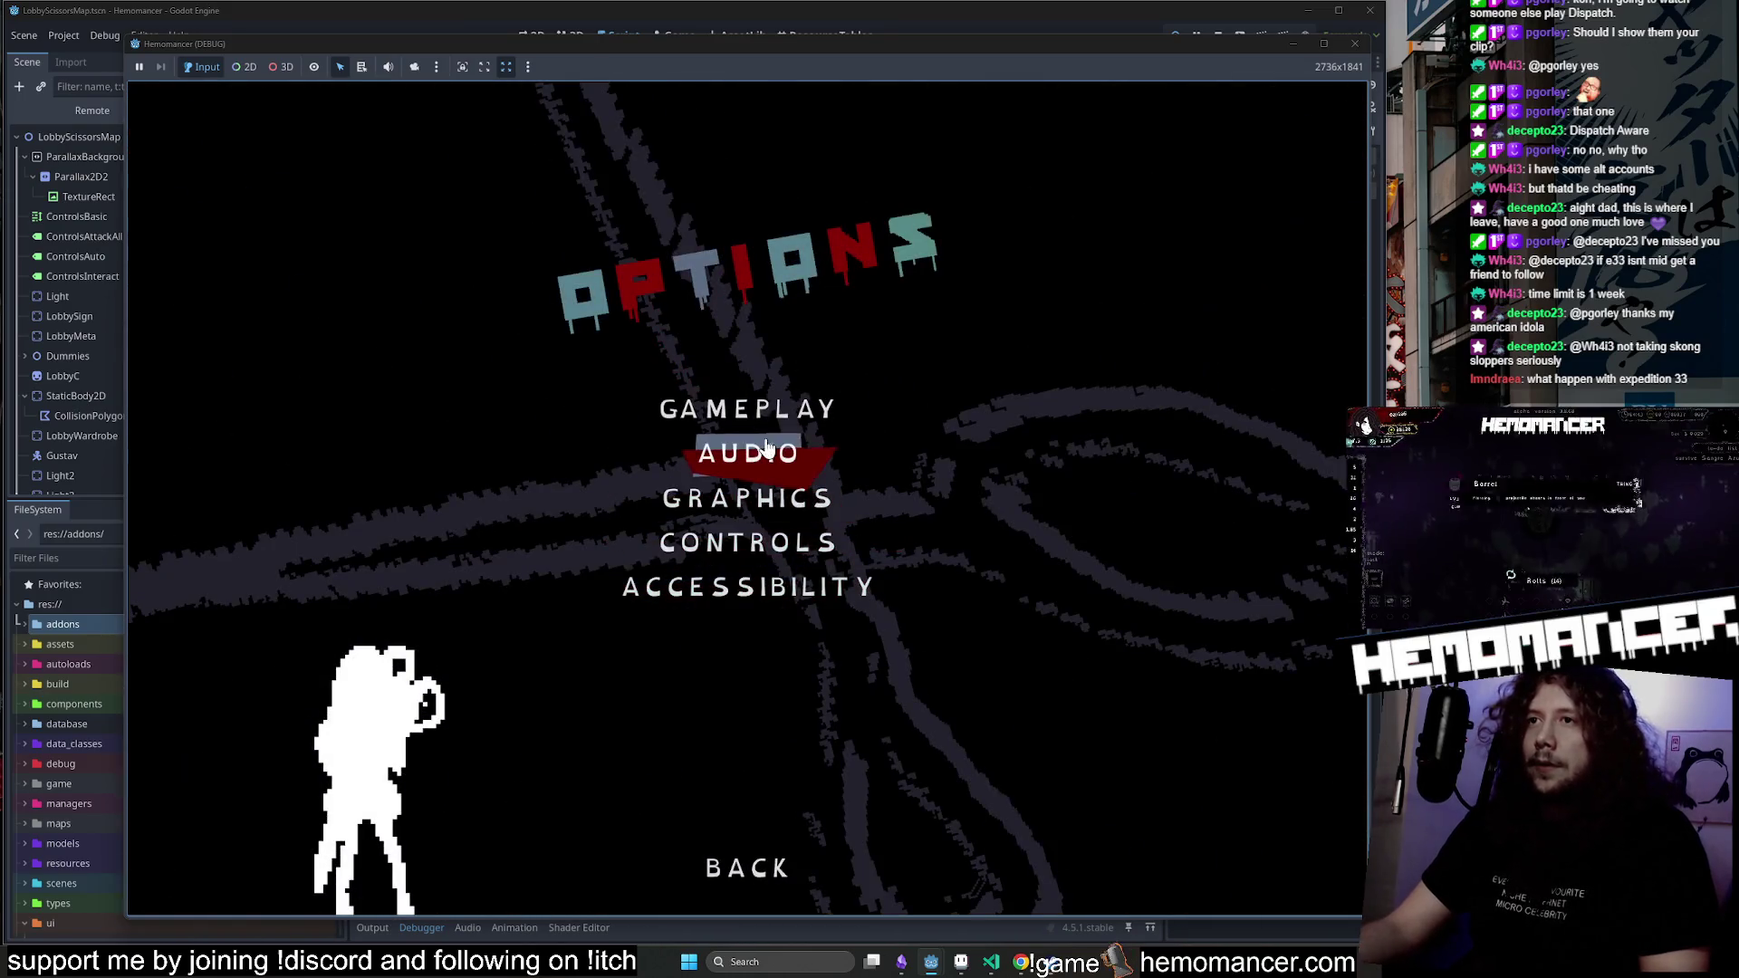
pyautogui.click(740, 516)
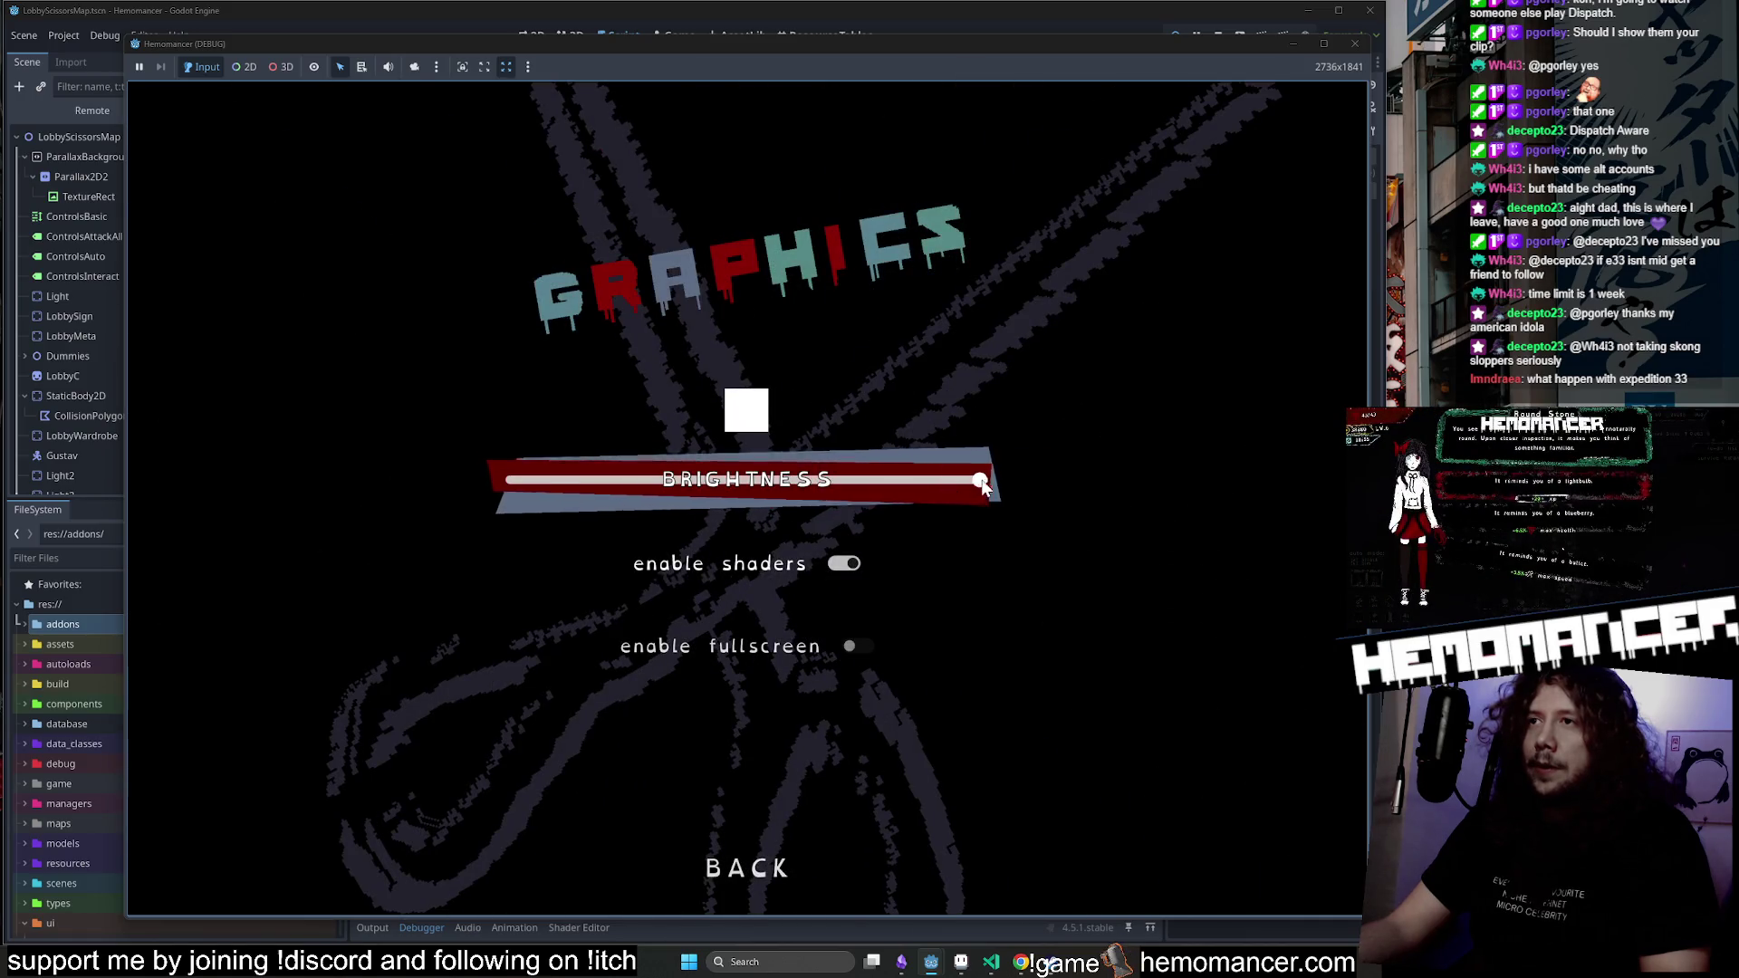
pyautogui.click(756, 883)
pyautogui.click(753, 874)
pyautogui.click(559, 473)
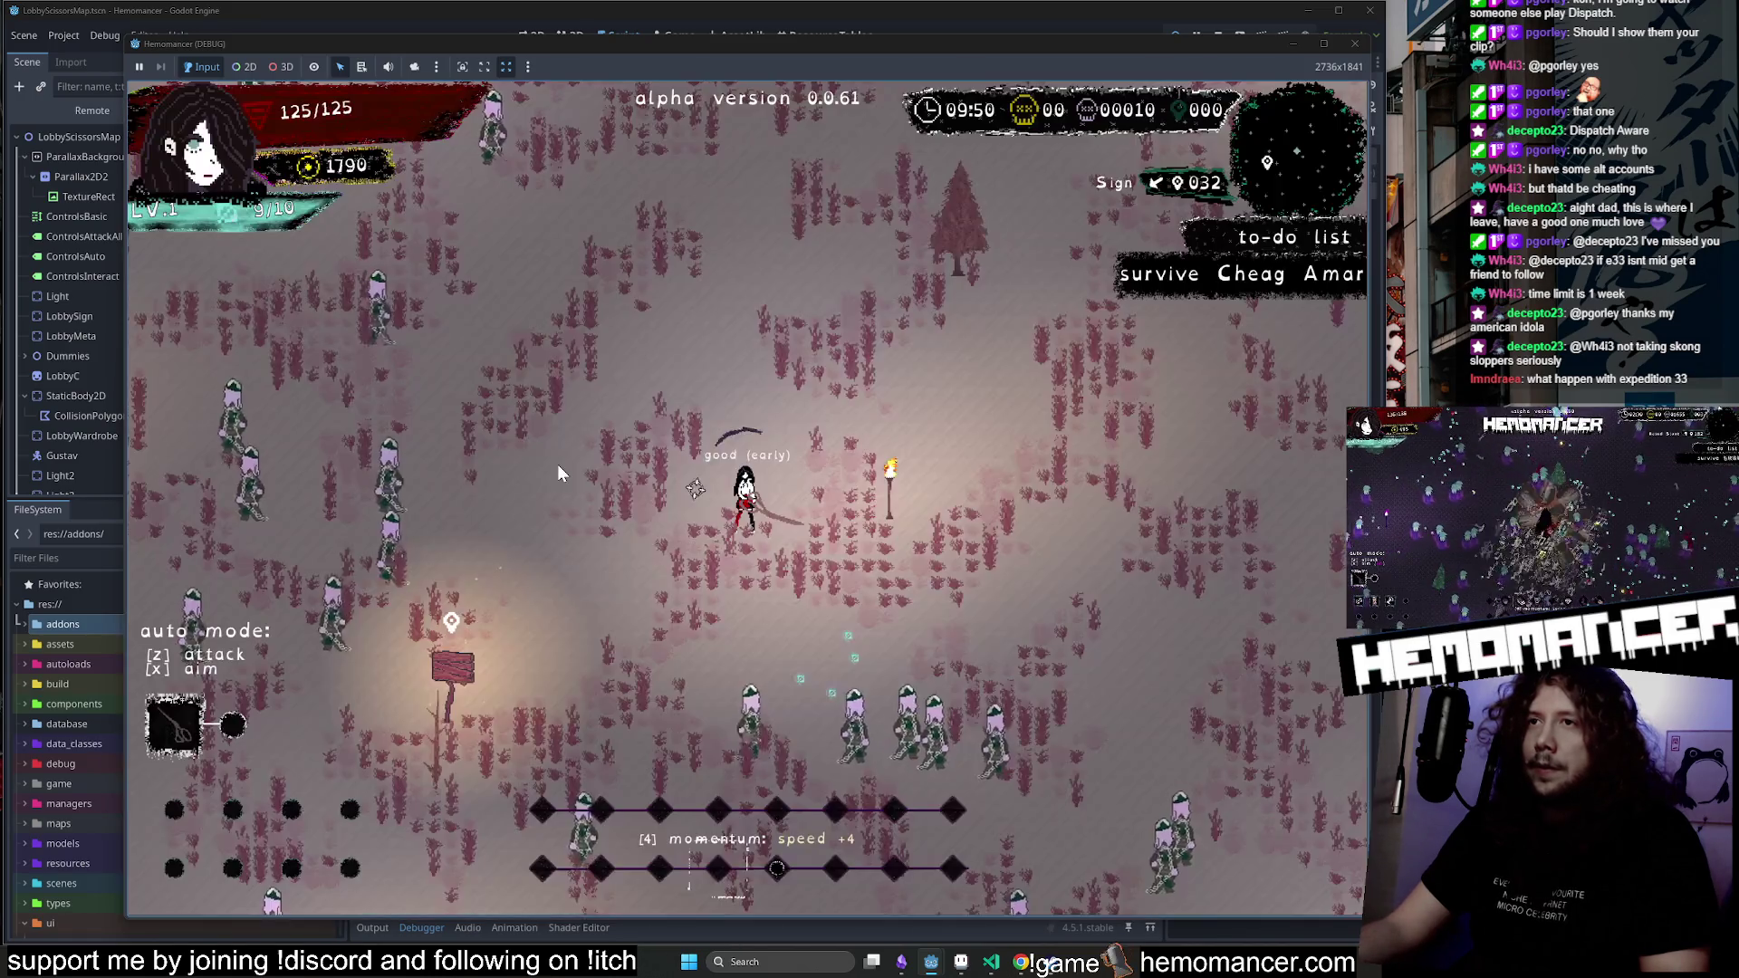
pyautogui.press('Escape')
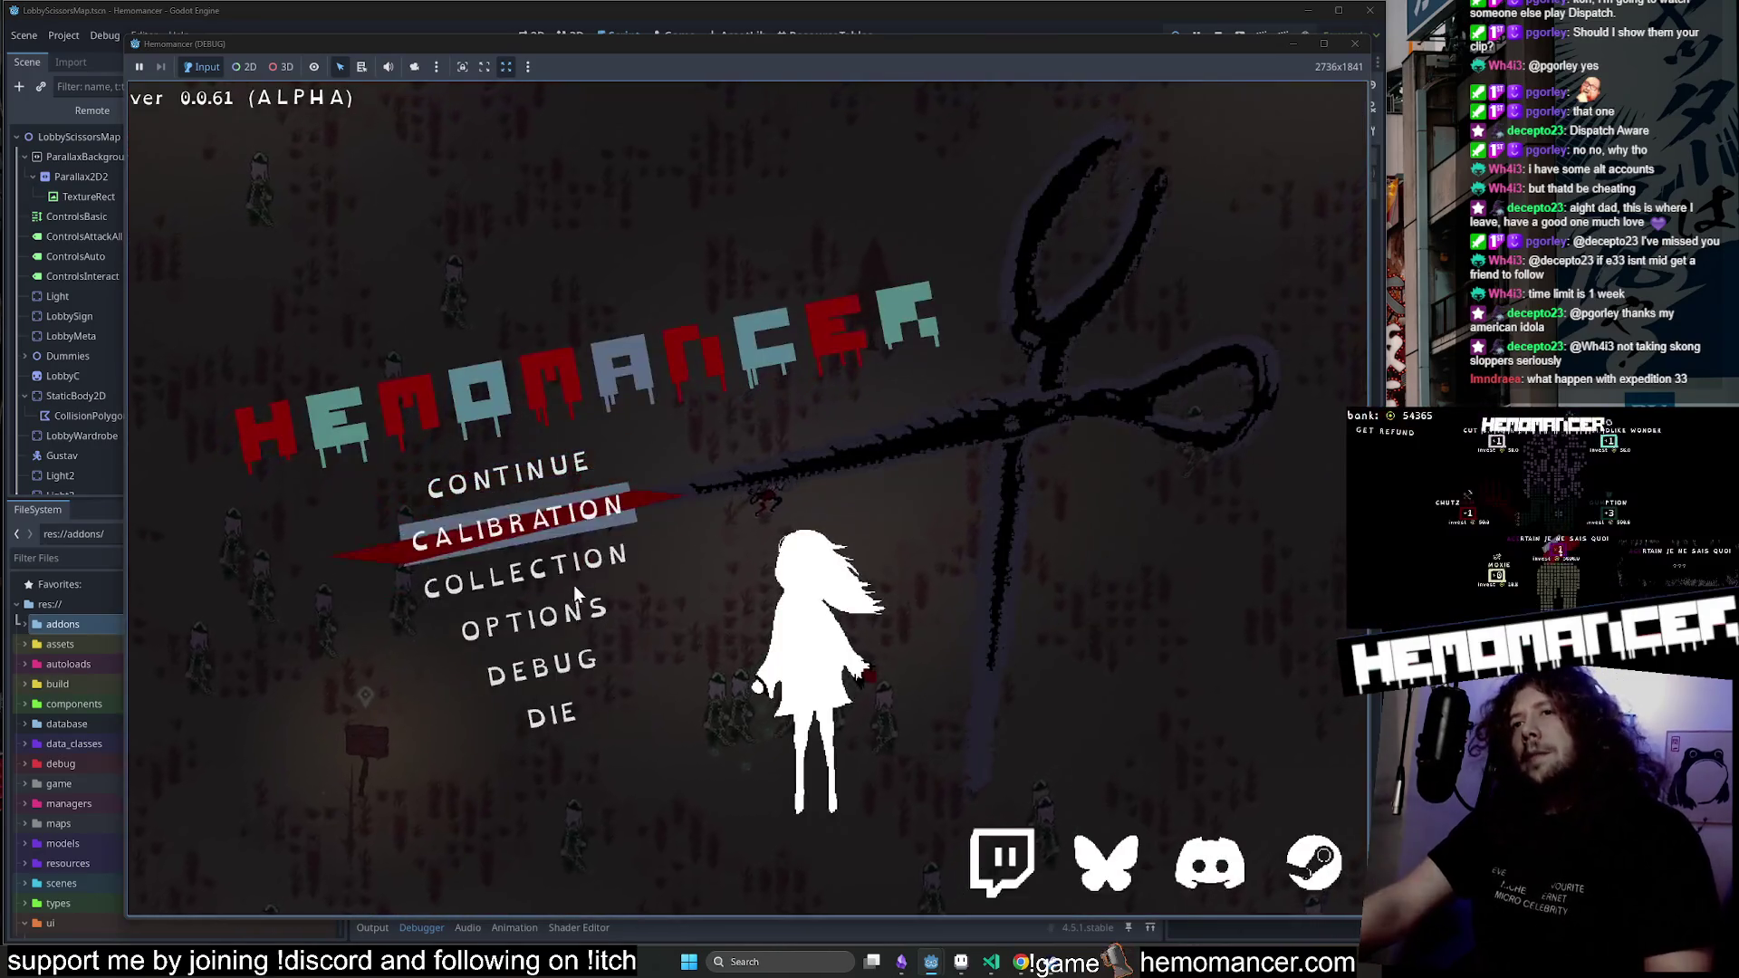
pyautogui.click(542, 667)
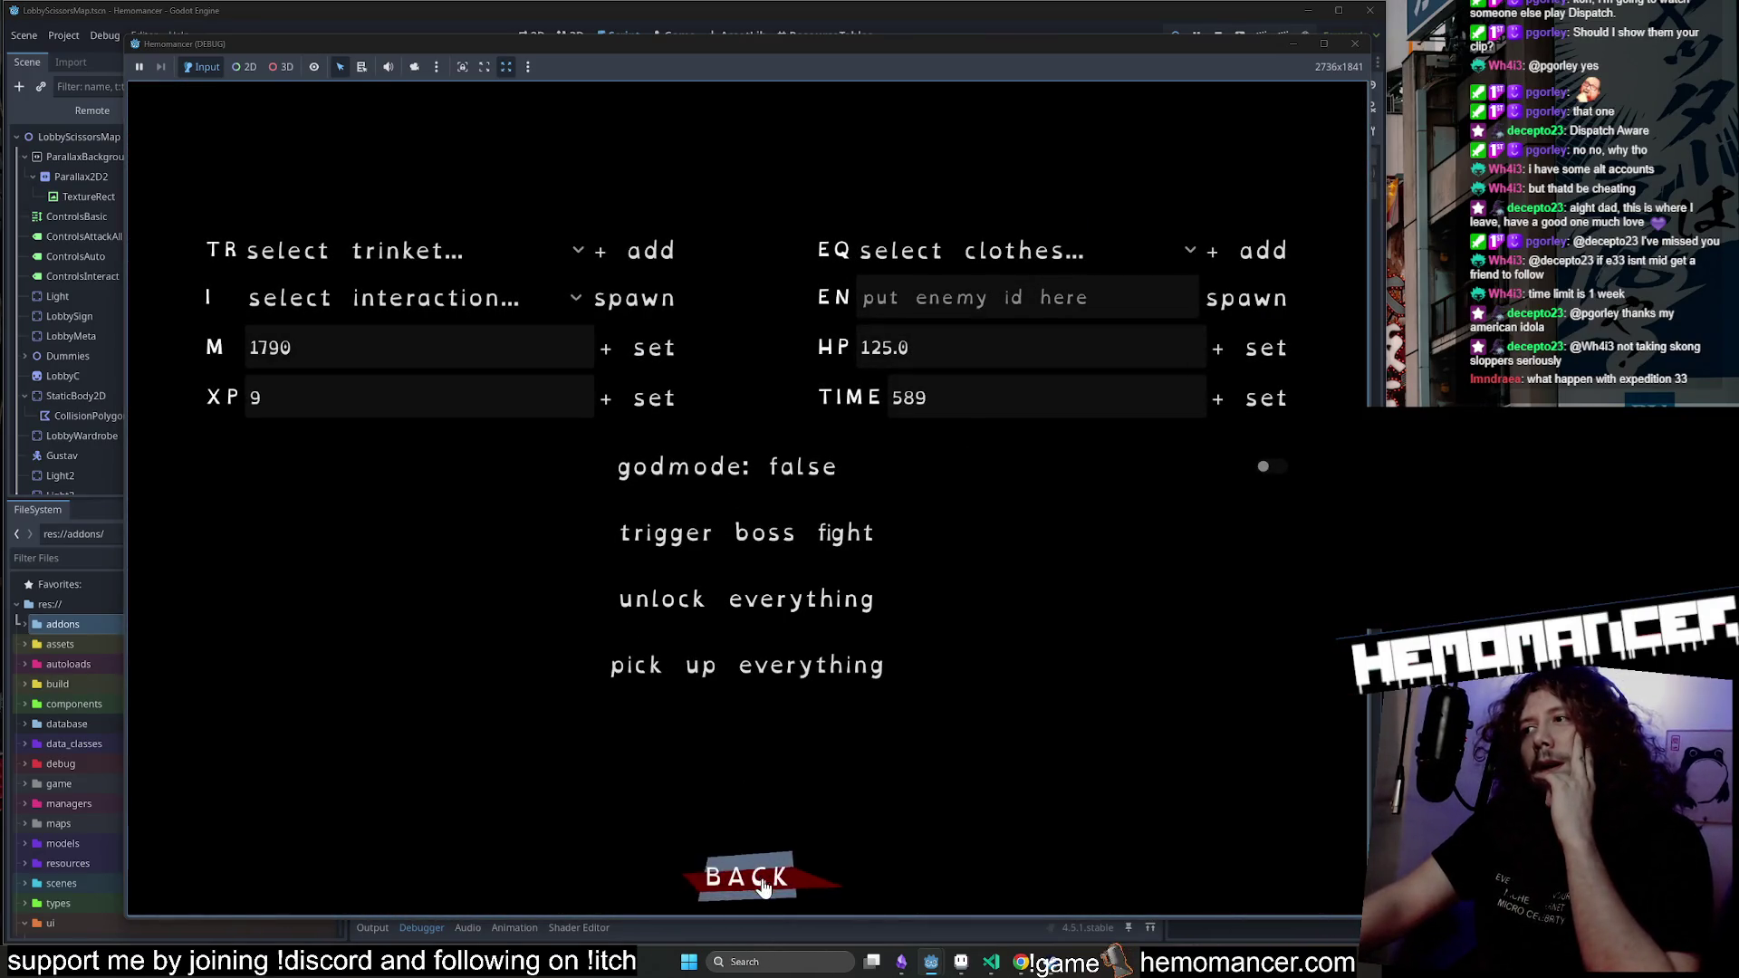
pyautogui.click(764, 886)
# Raise Graphics brightness to its maximum and resume the game.
pyautogui.click(561, 605)
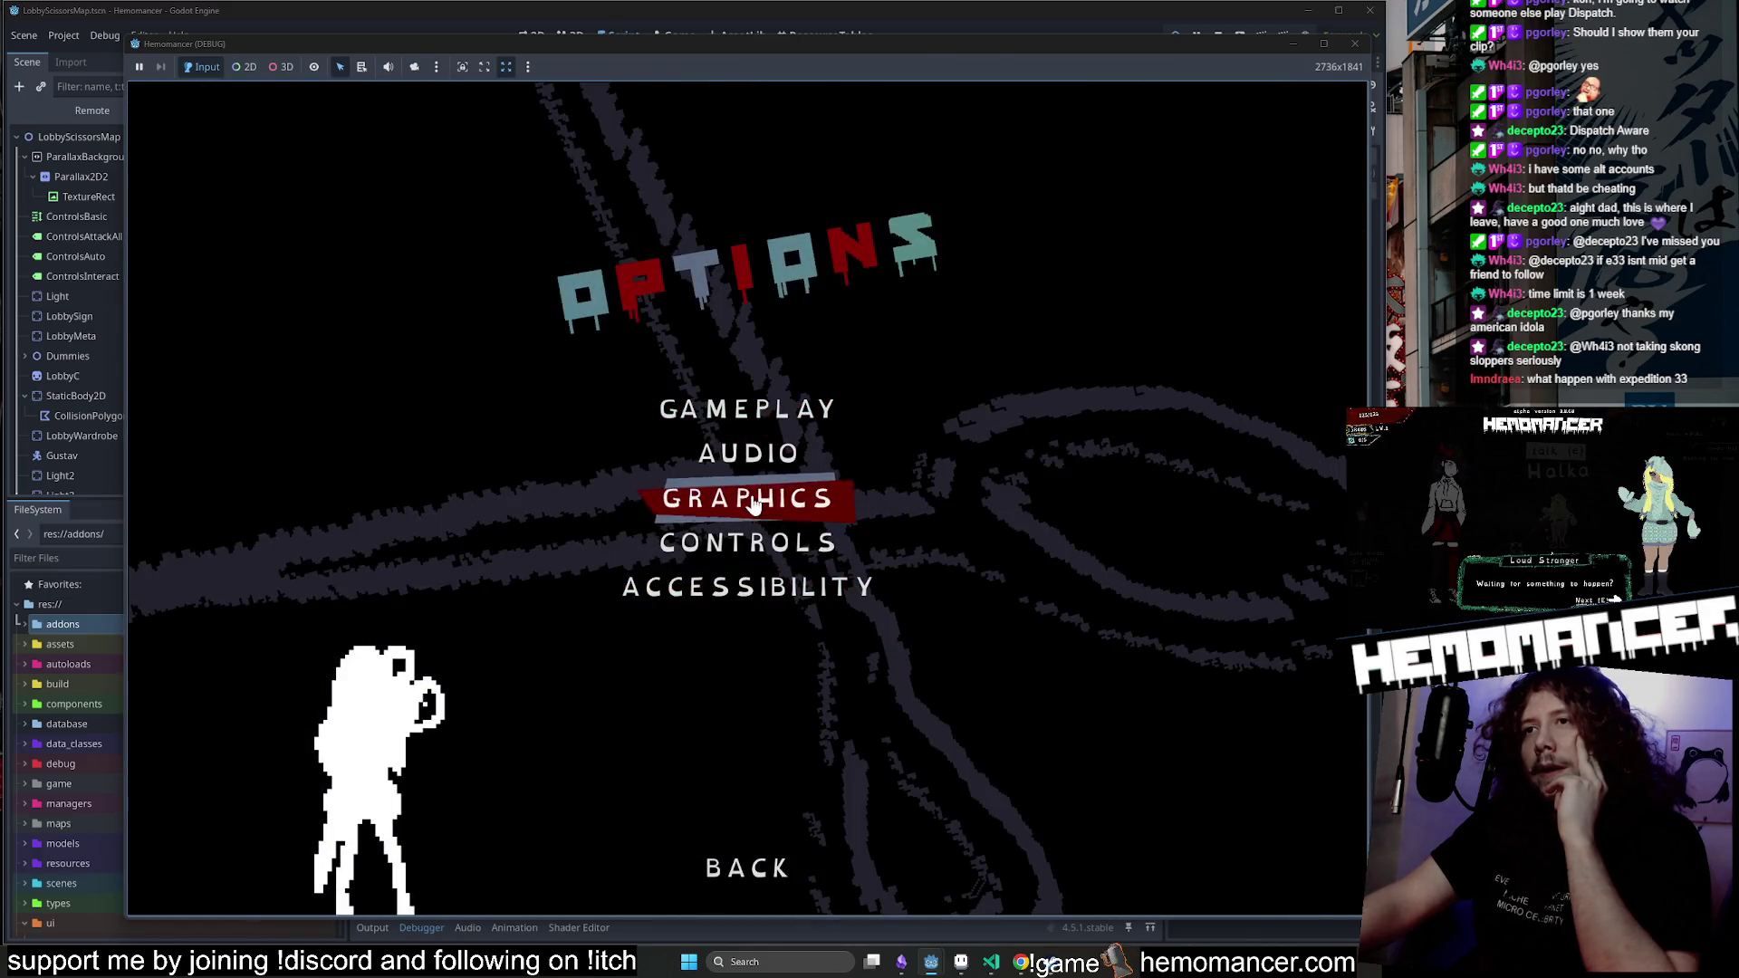
pyautogui.click(744, 494)
pyautogui.click(730, 482)
pyautogui.moveTo(731, 482); pyautogui.dragTo(642, 485)
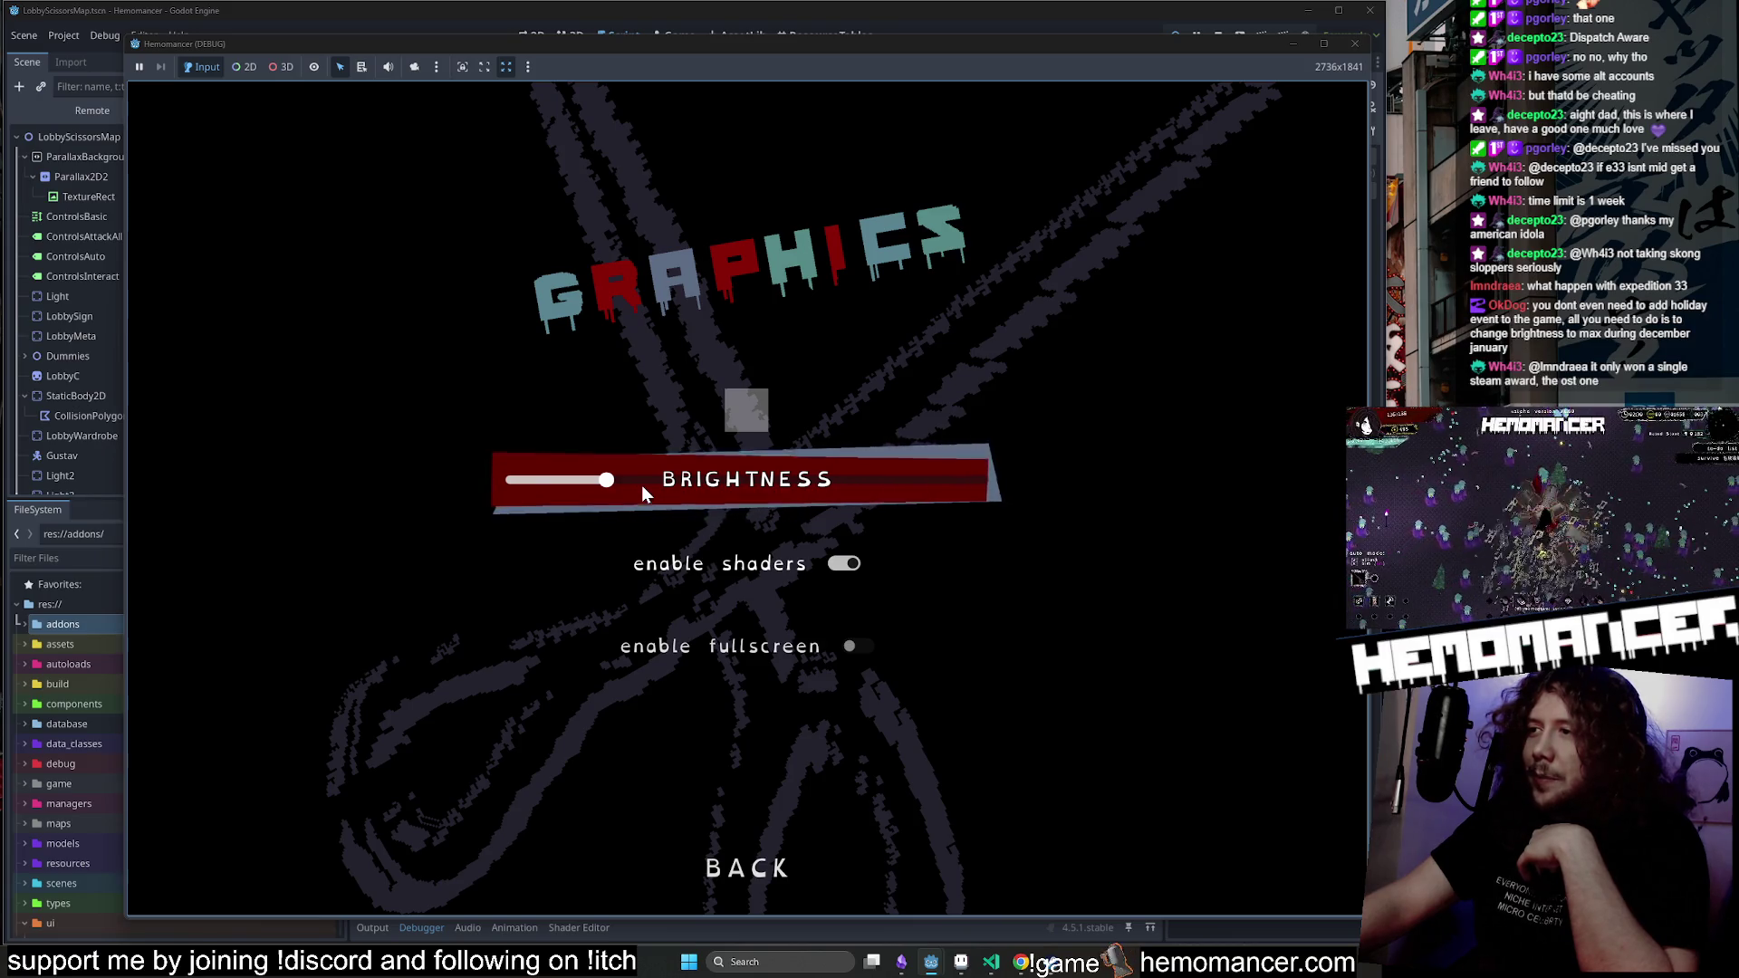
pyautogui.moveTo(689, 486); pyautogui.dragTo(1092, 484)
pyautogui.click(745, 868)
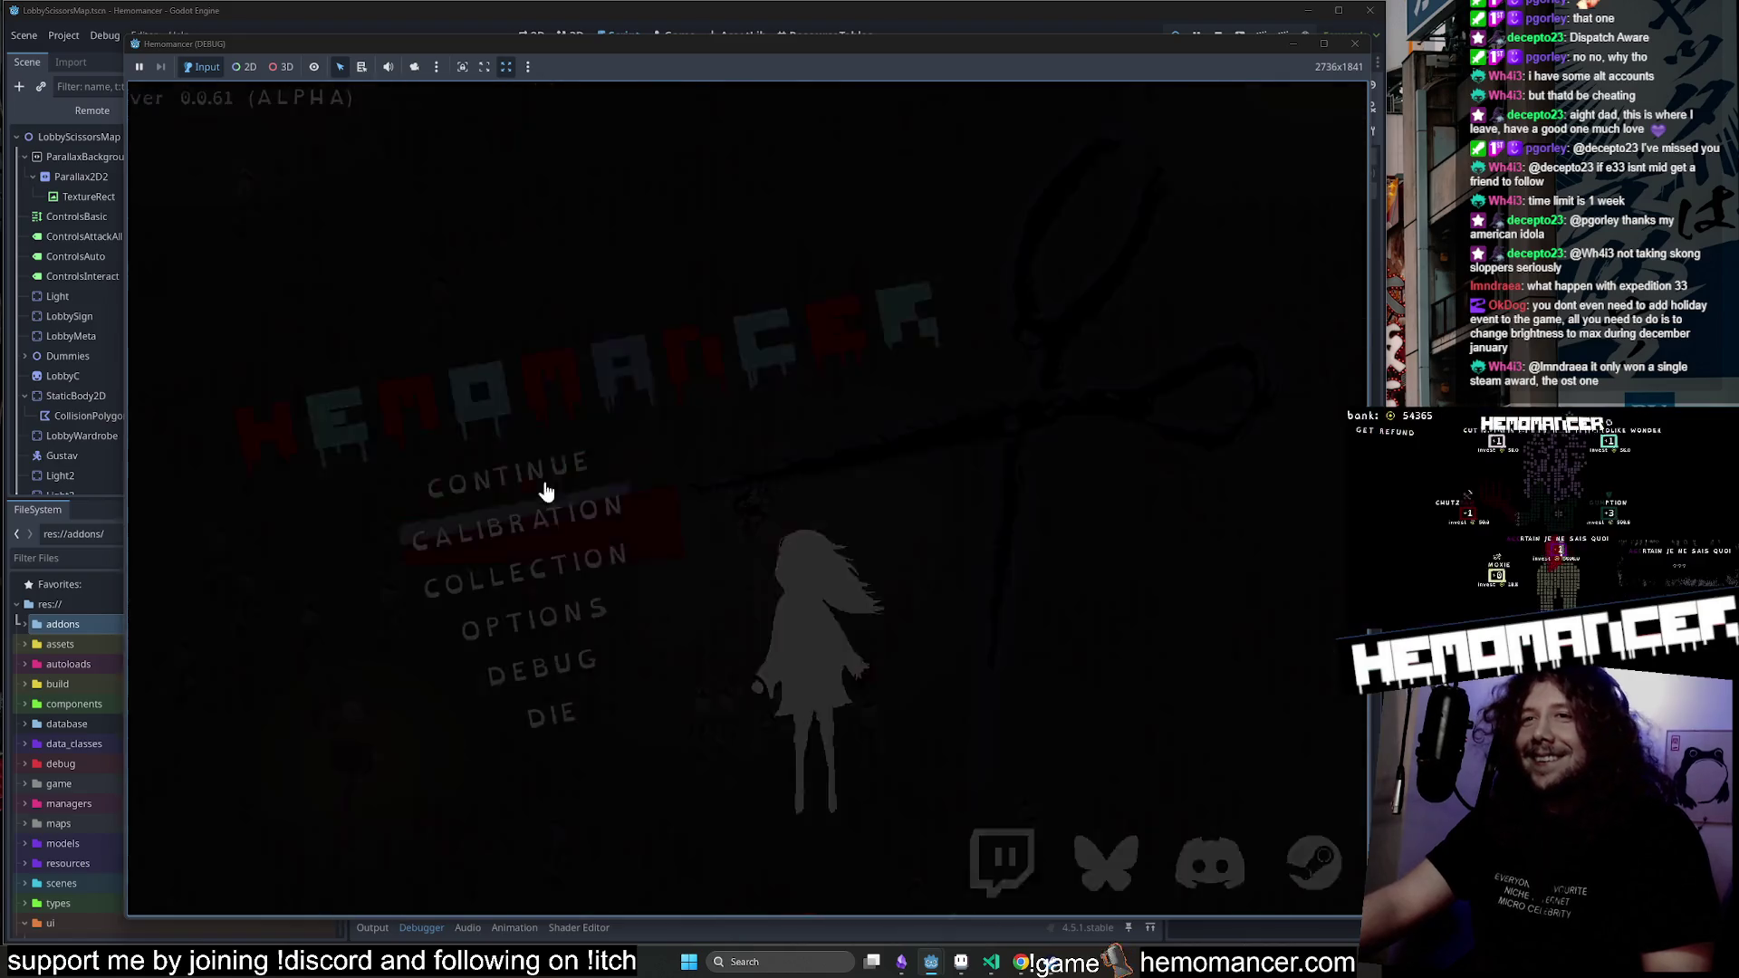
pyautogui.click(541, 481)
# Walk up and right toward the Glowing Tree and pick the Friendship bracelet upgrade.
pyautogui.press('Up')
pyautogui.press('Right')
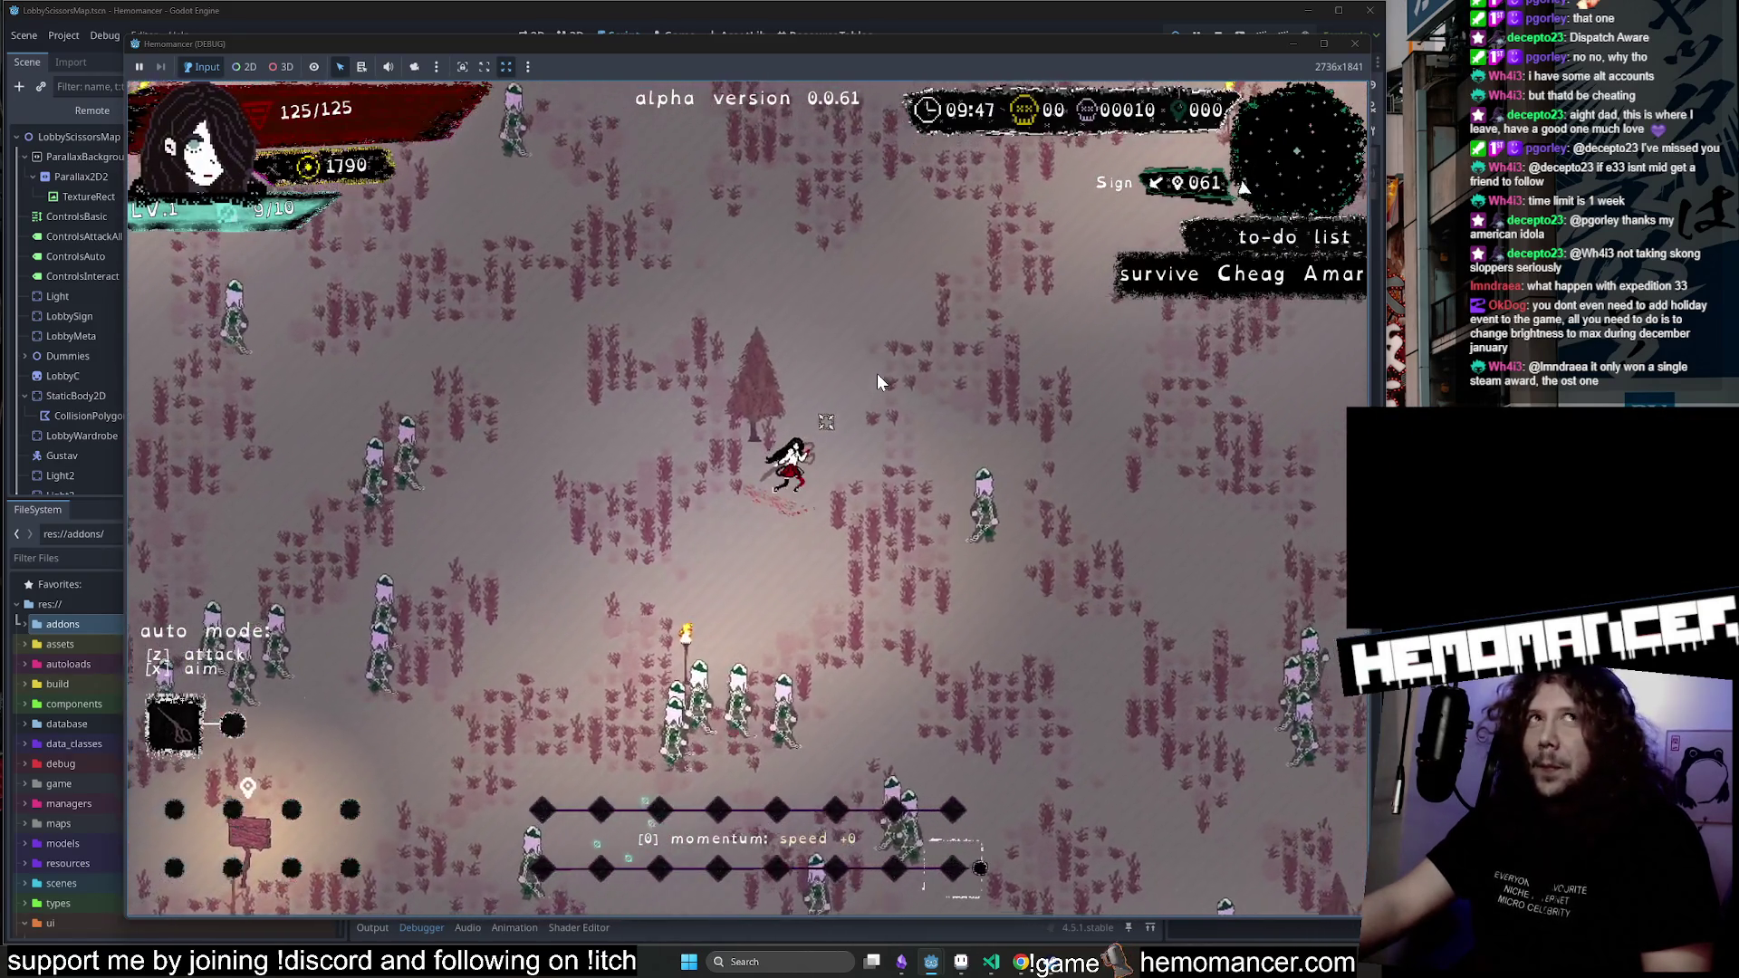
pyautogui.press('Up')
pyautogui.press('Right')
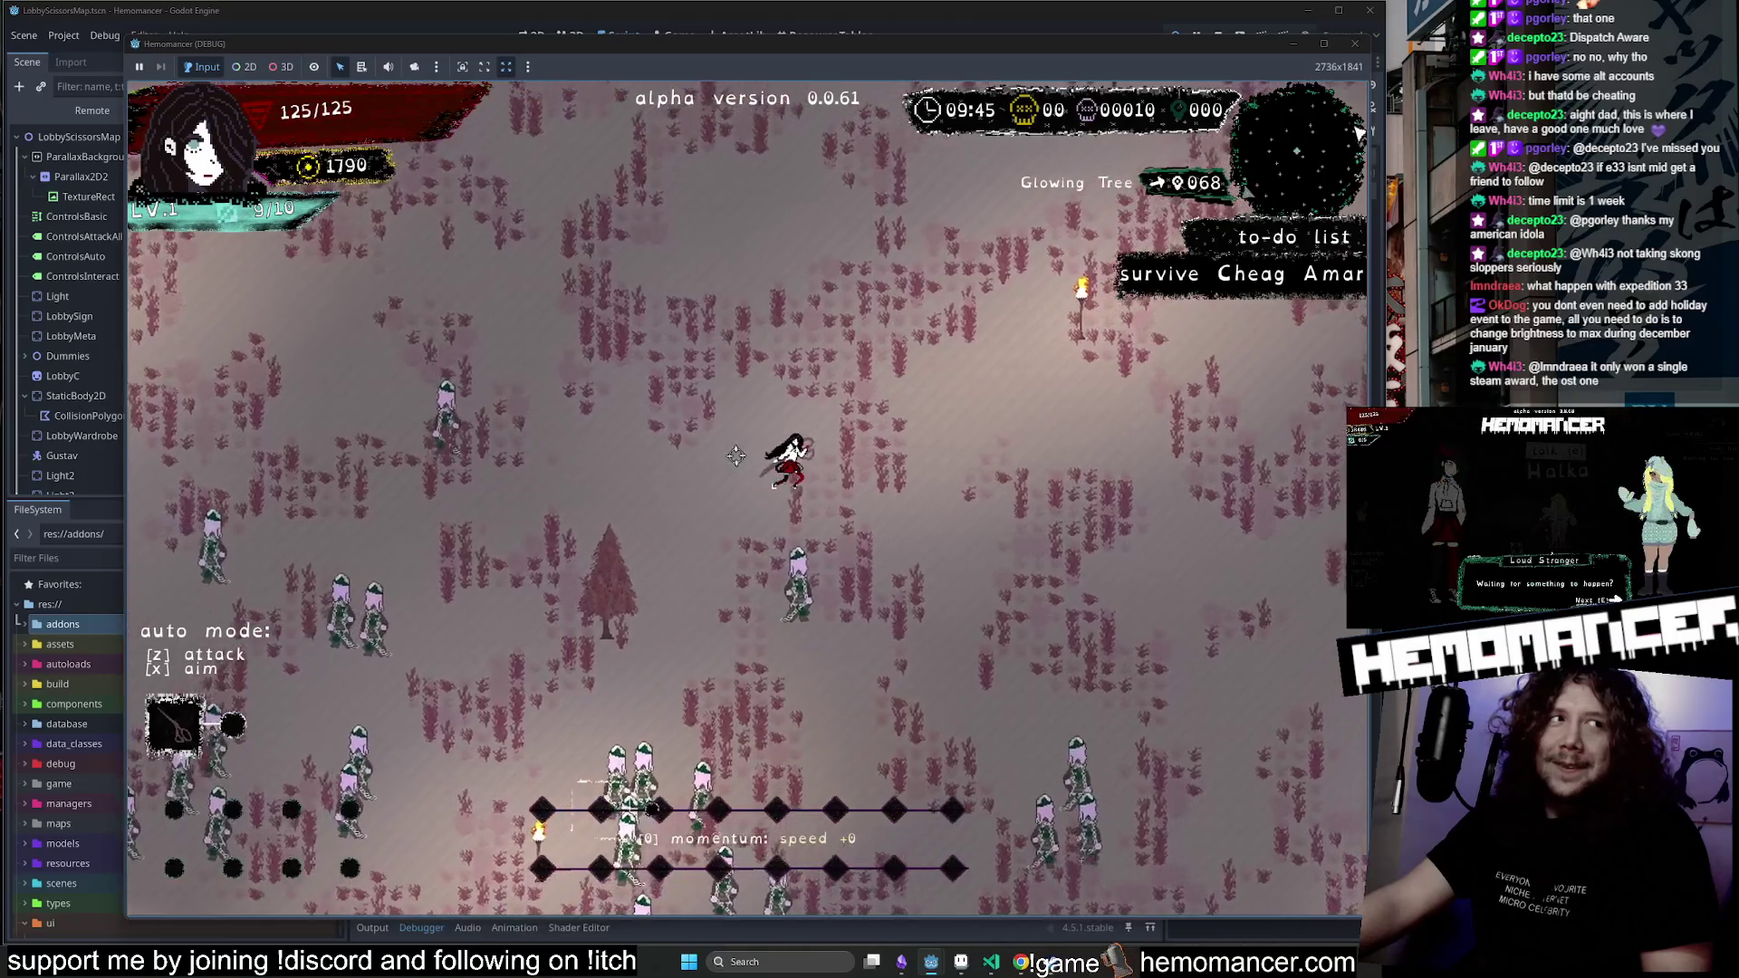
pyautogui.press('Up')
pyautogui.press('Right')
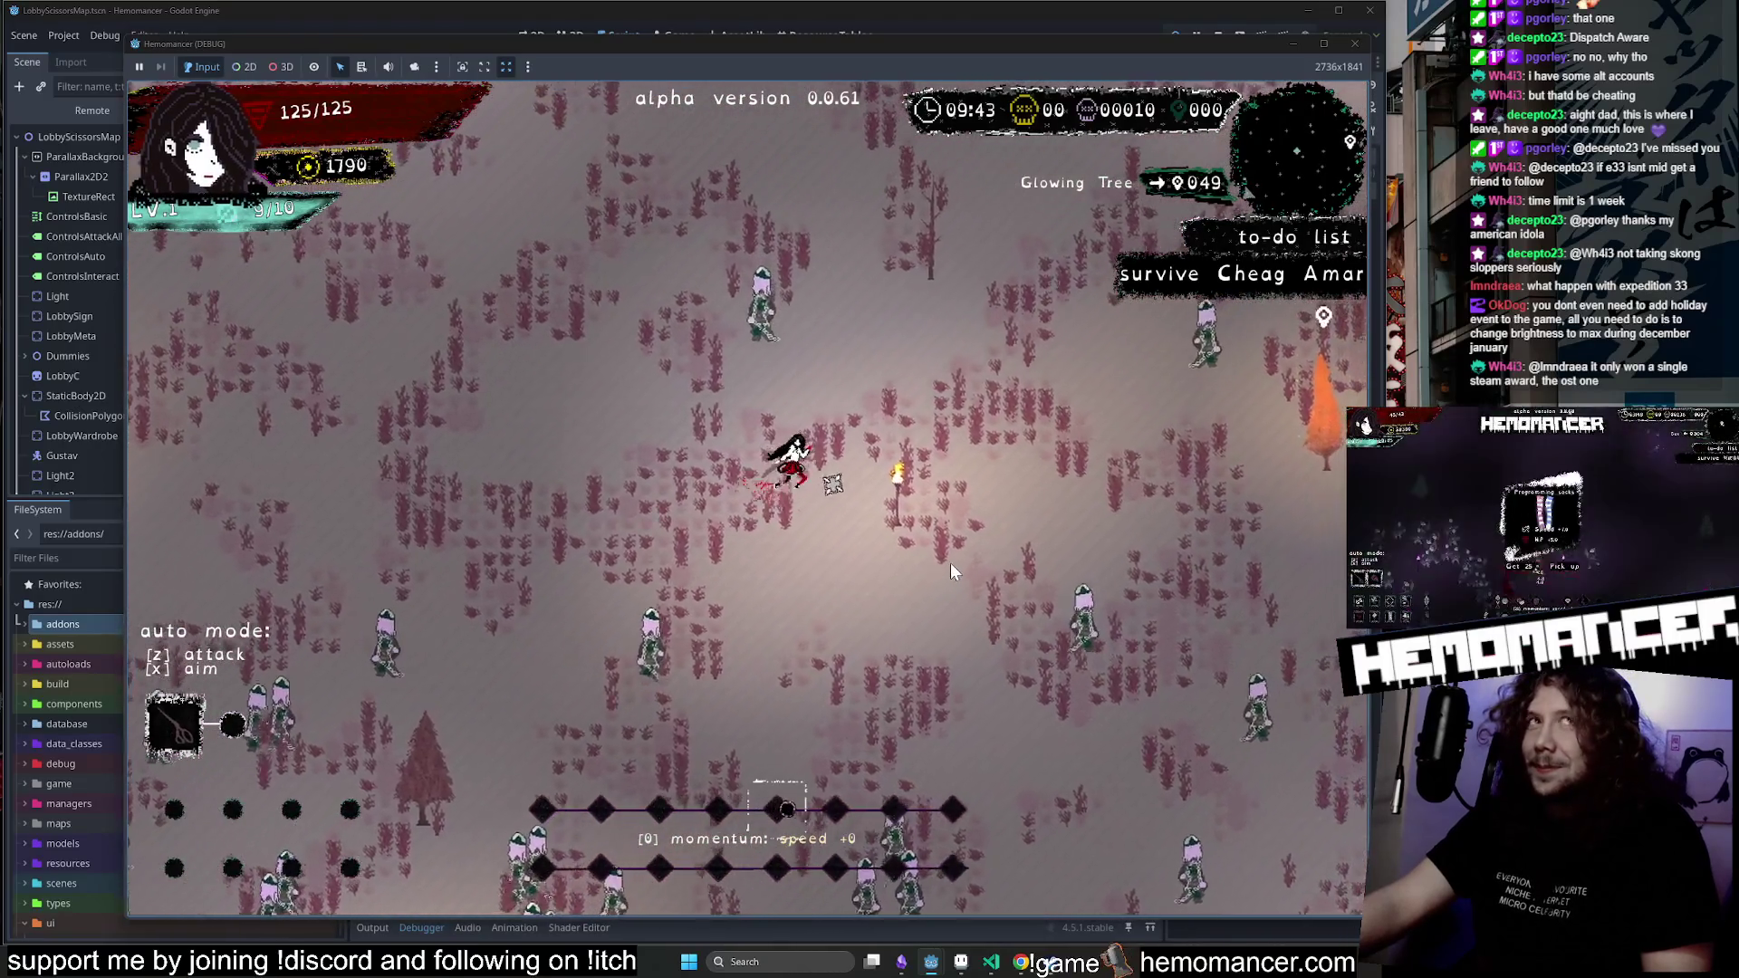
pyautogui.press('Up')
pyautogui.press('Right')
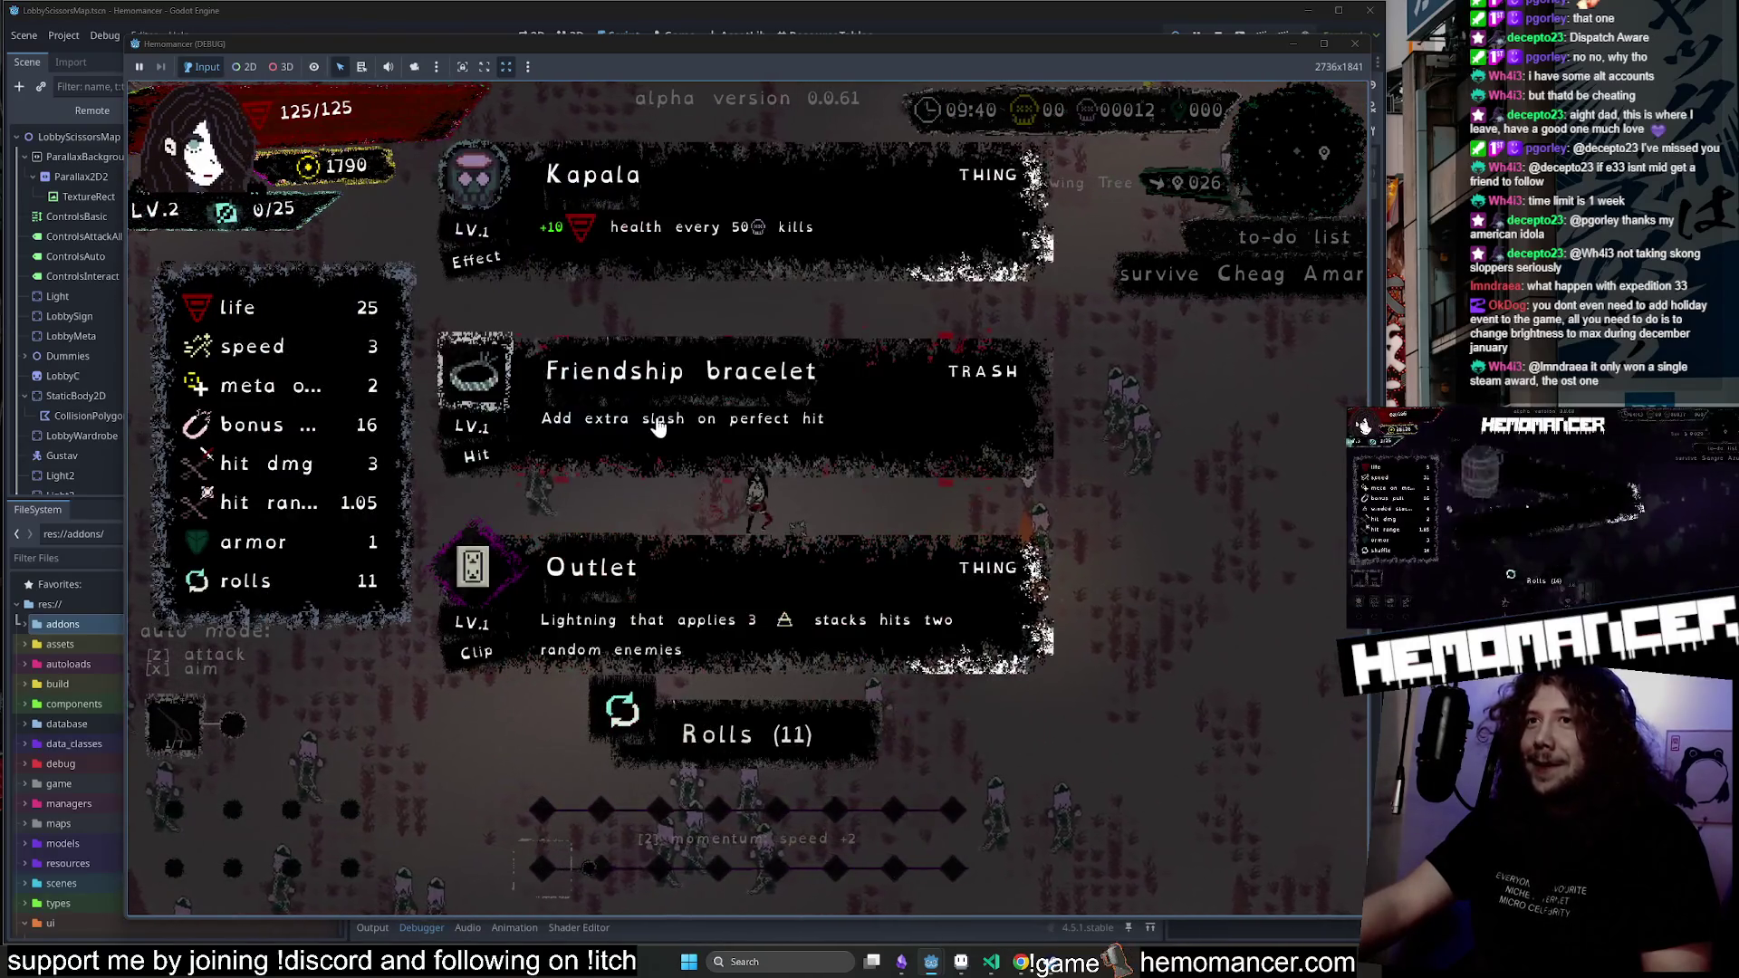
pyautogui.click(679, 424)
# Reach the Glowing Tree and choose its resilience option.
pyautogui.press('Right')
pyautogui.press('Down')
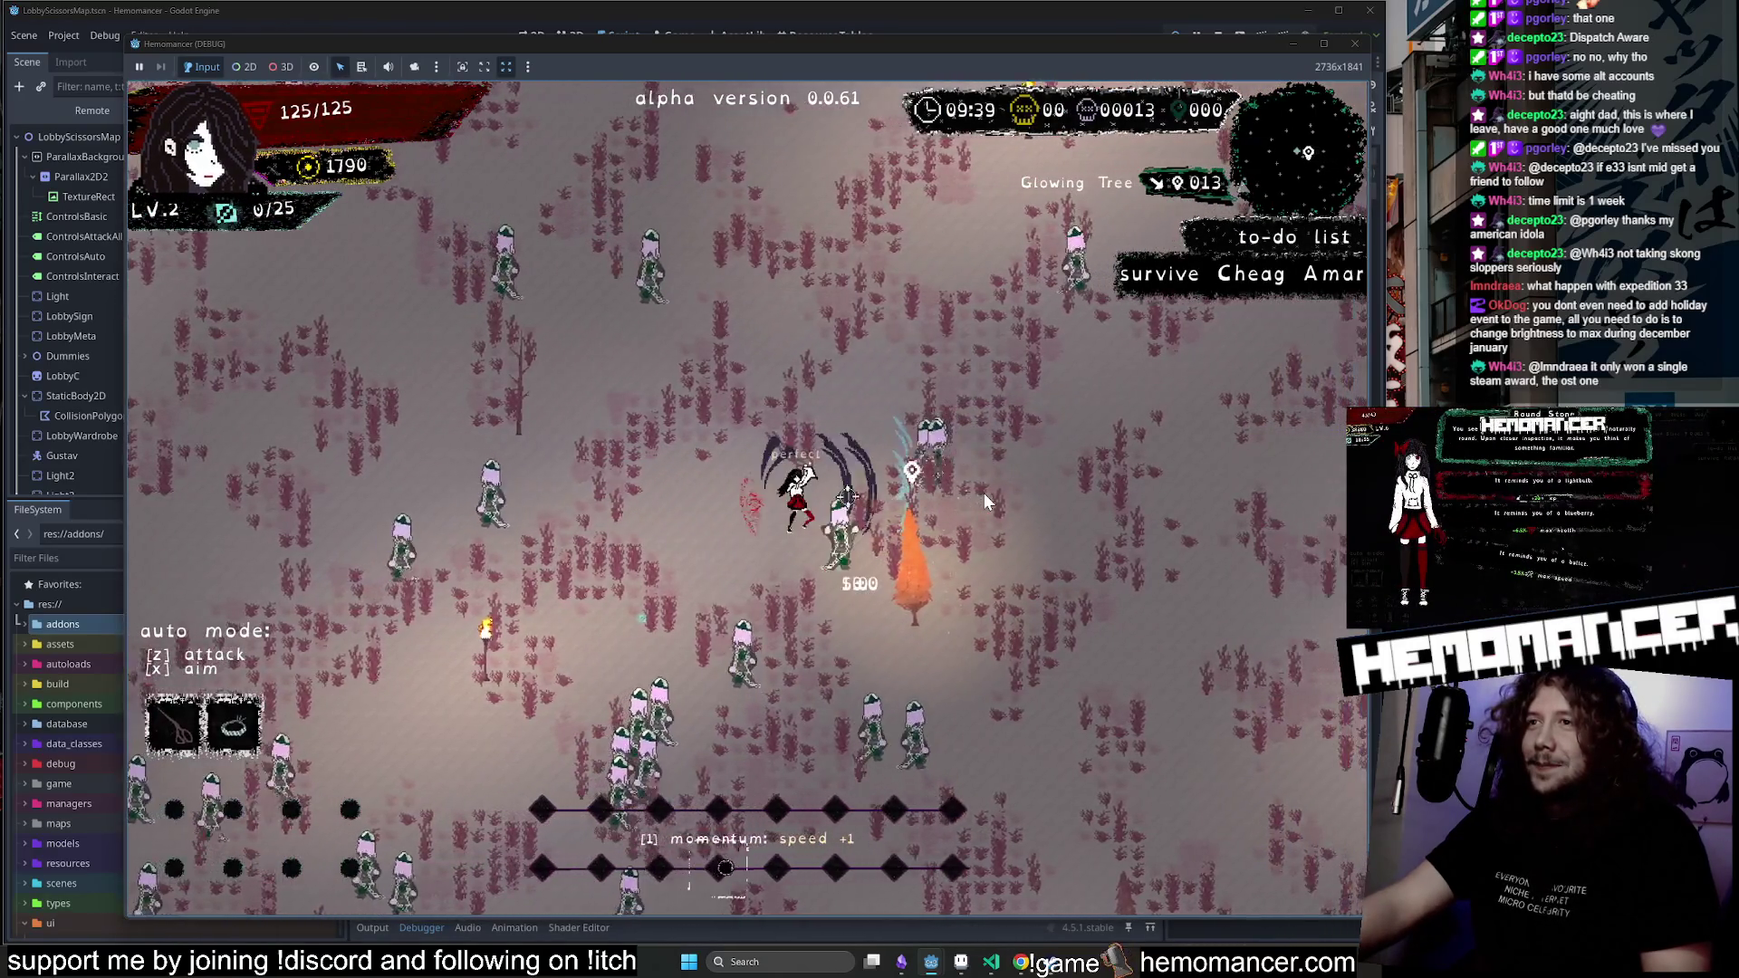
pyautogui.press('Right')
pyautogui.press('Down')
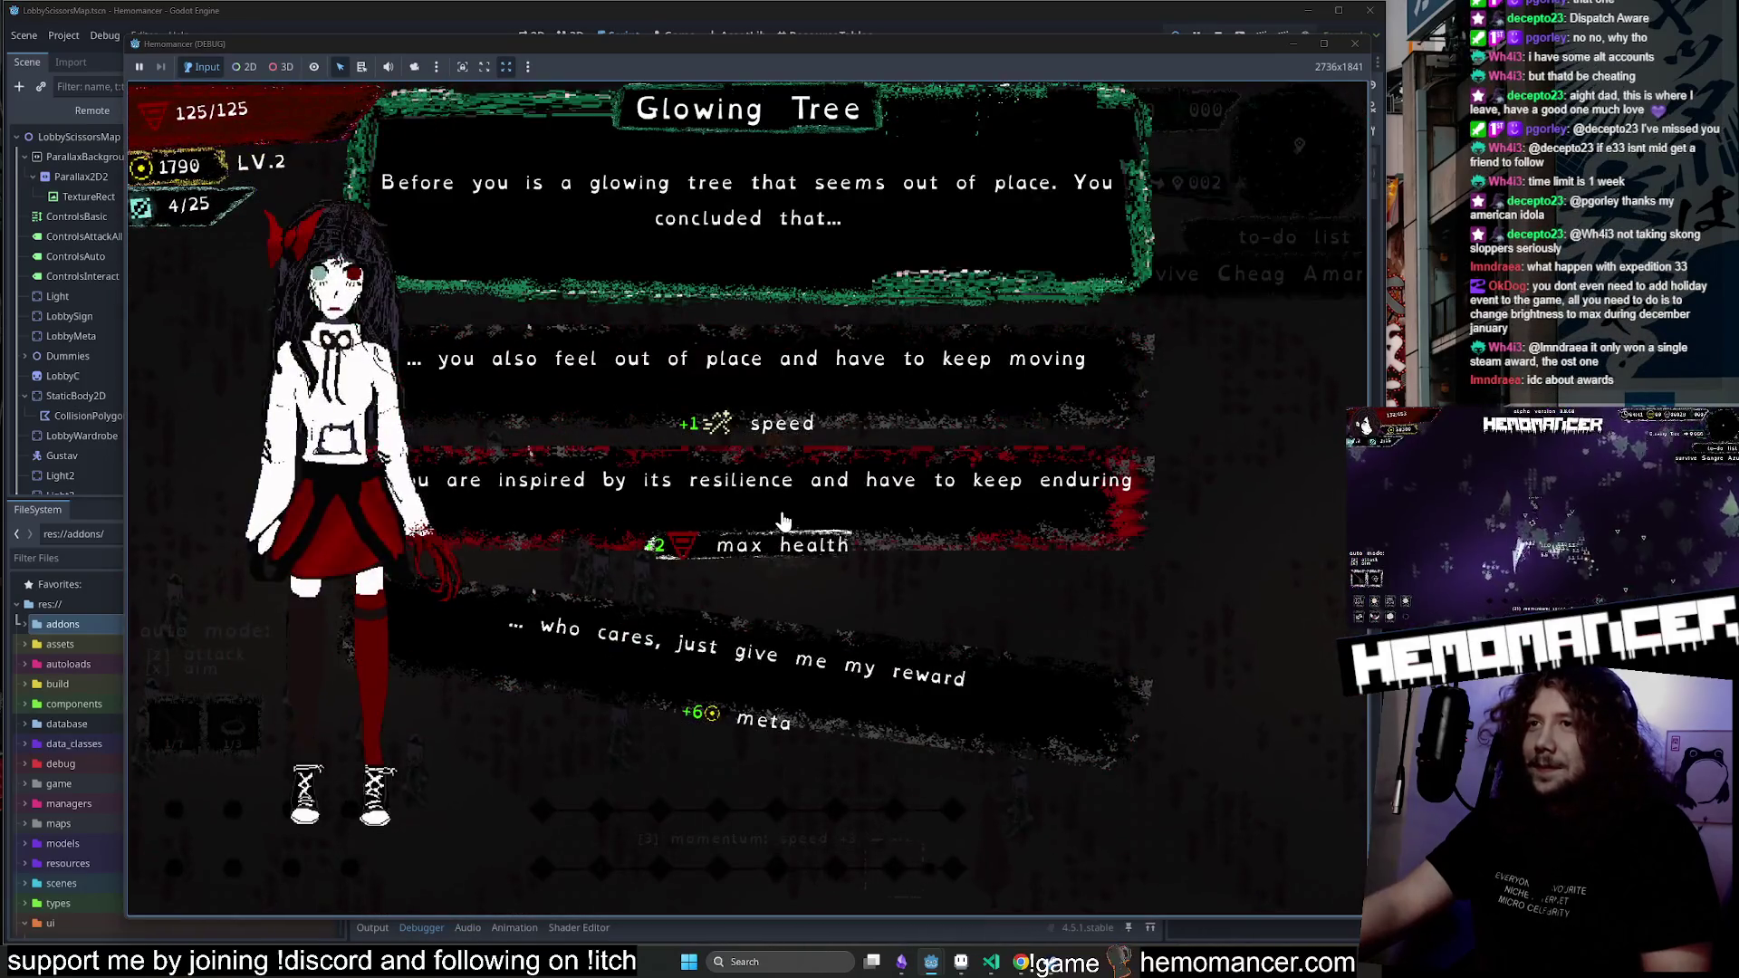
pyautogui.click(788, 516)
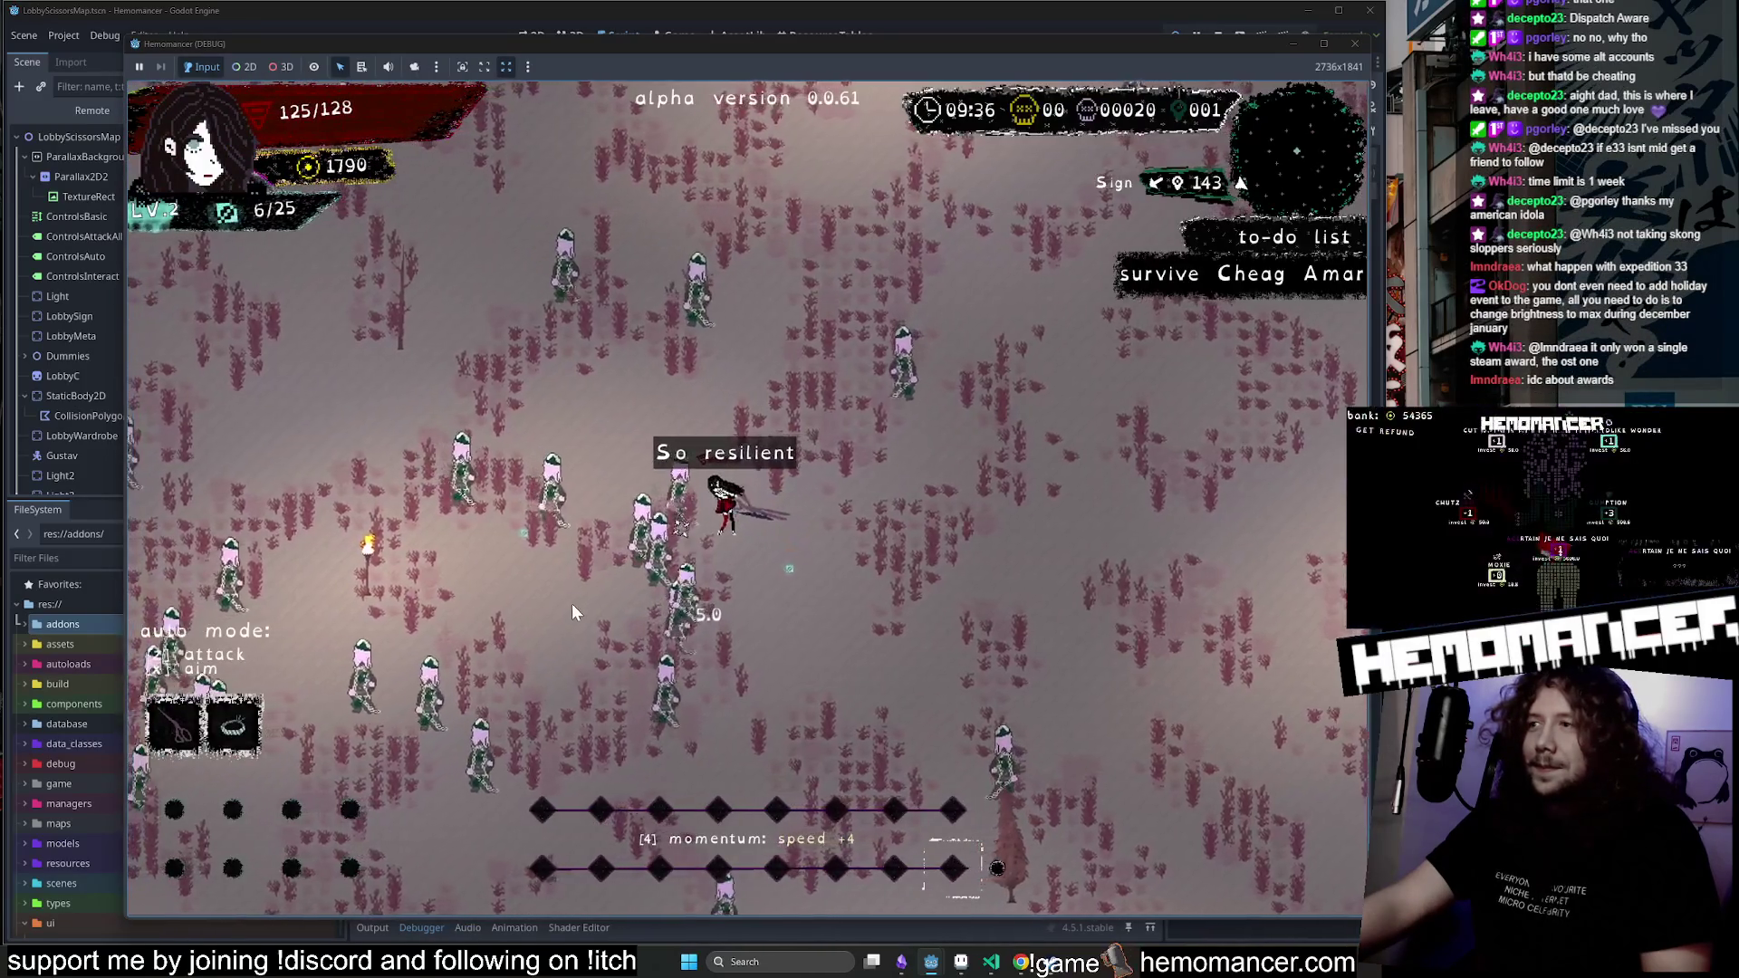
# Walk left through the enemies and get past the level-up screen.
pyautogui.press('Left')
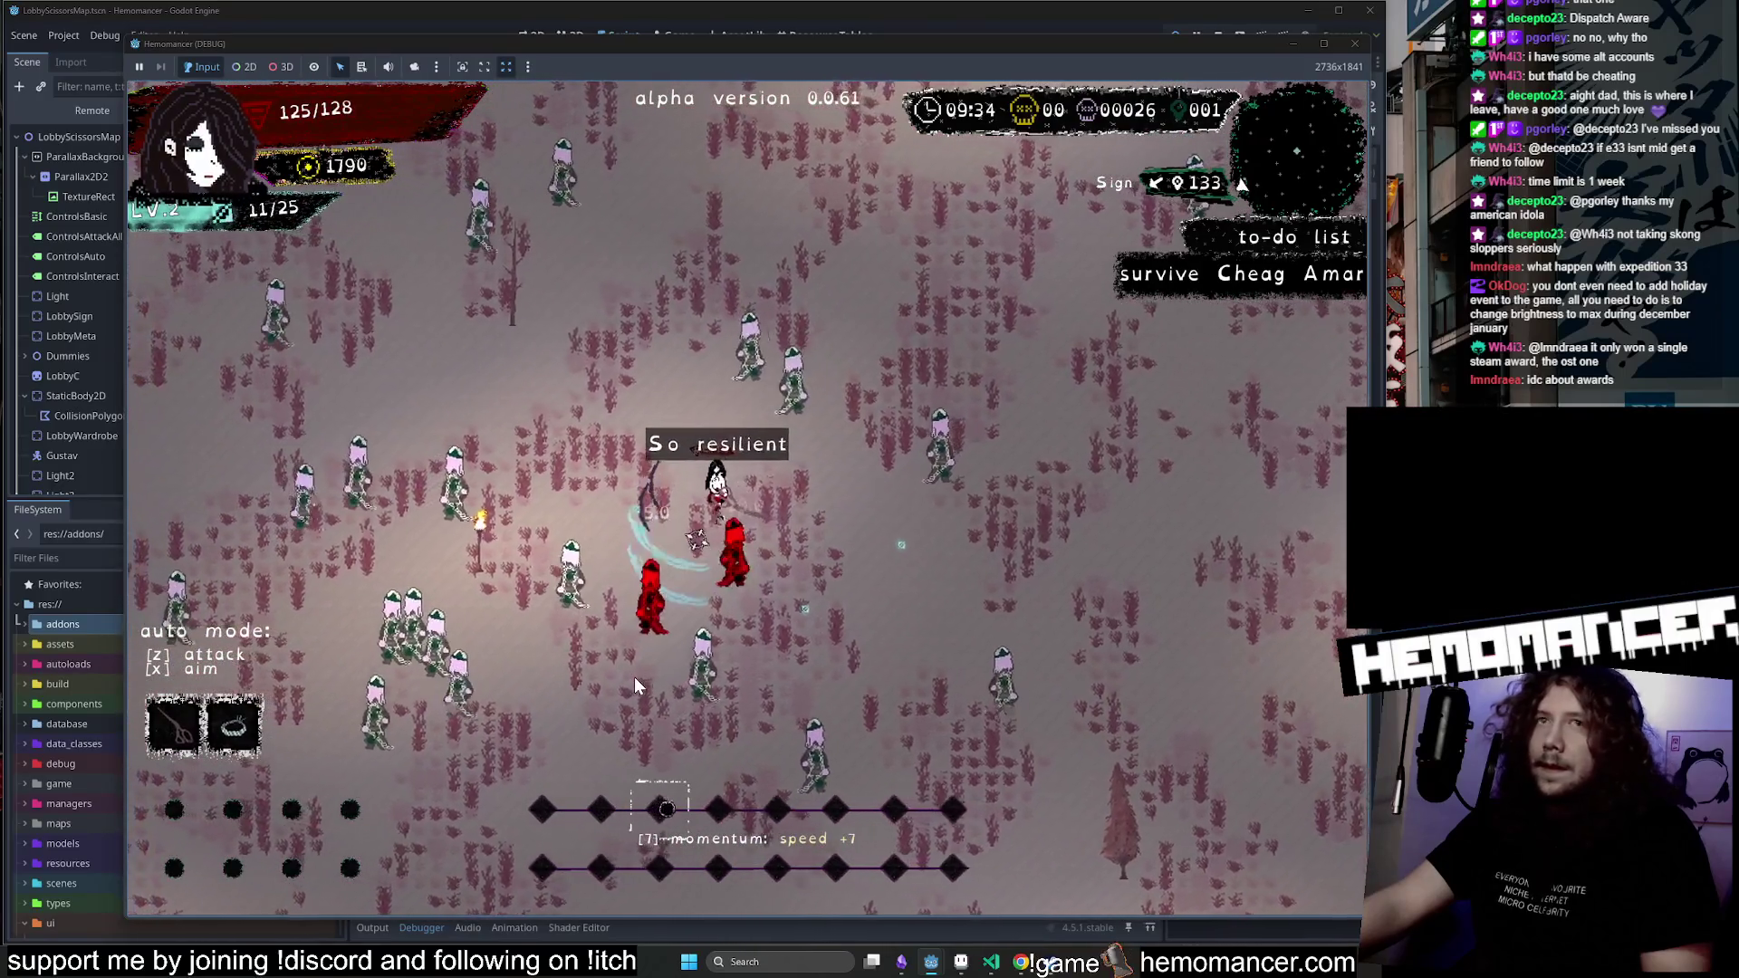
pyautogui.press('Left')
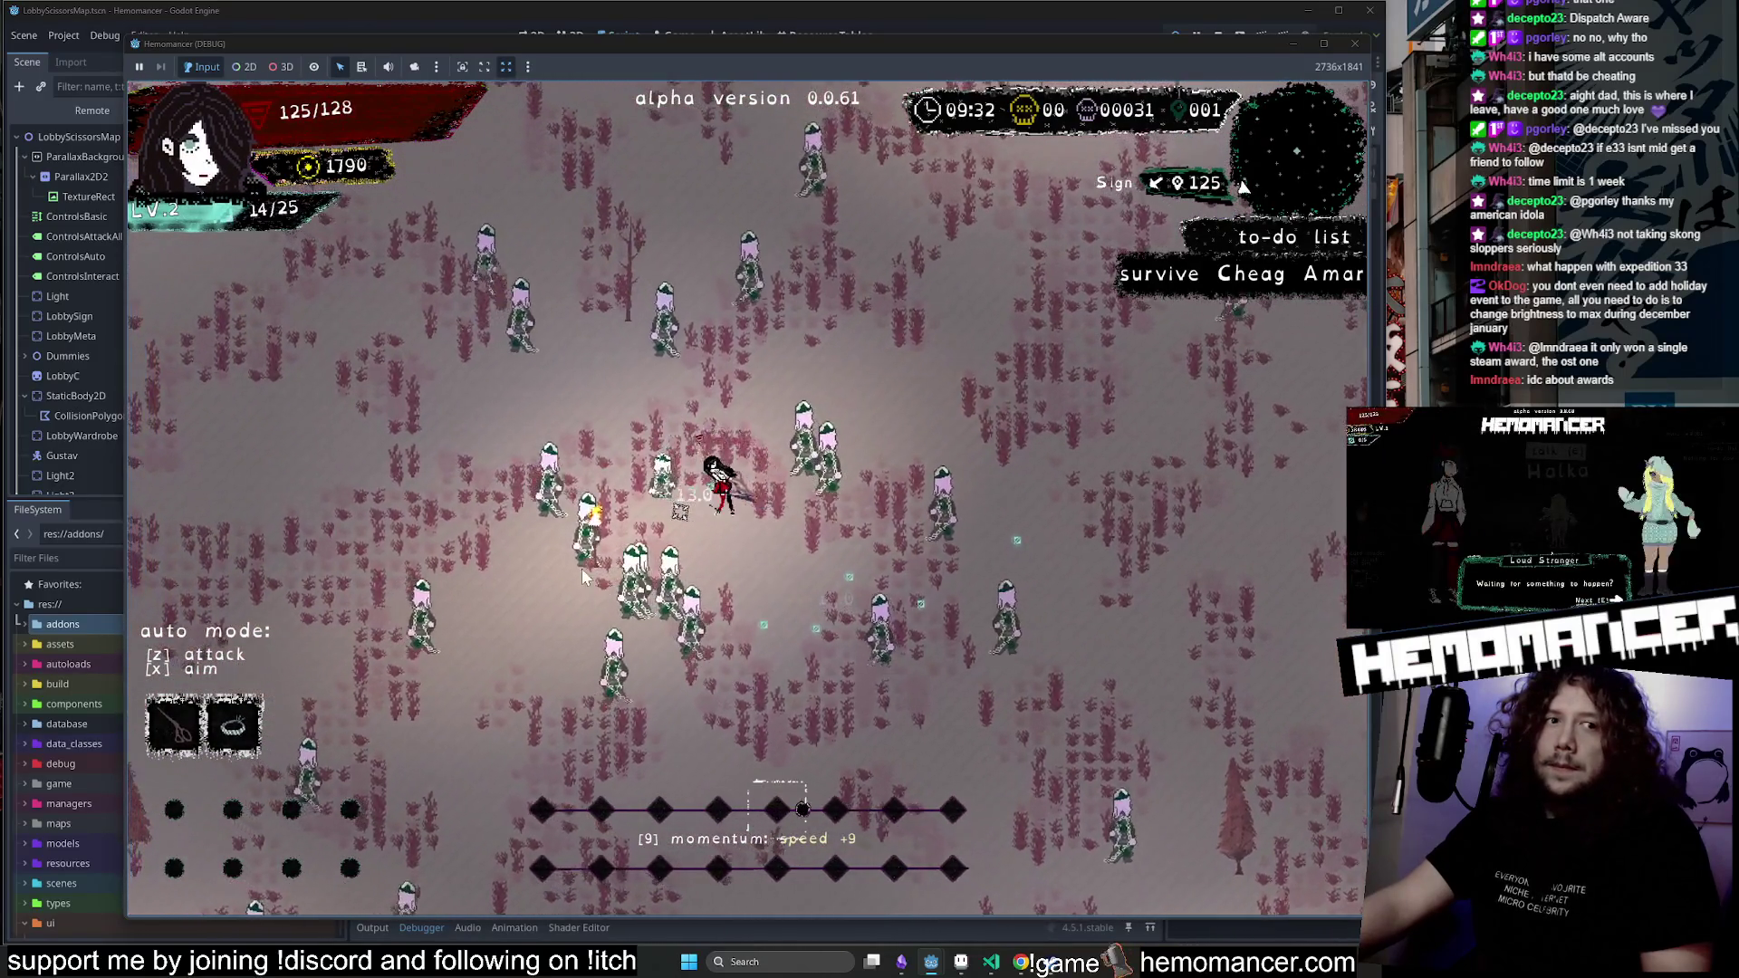
pyautogui.press('Left')
pyautogui.press('Up')
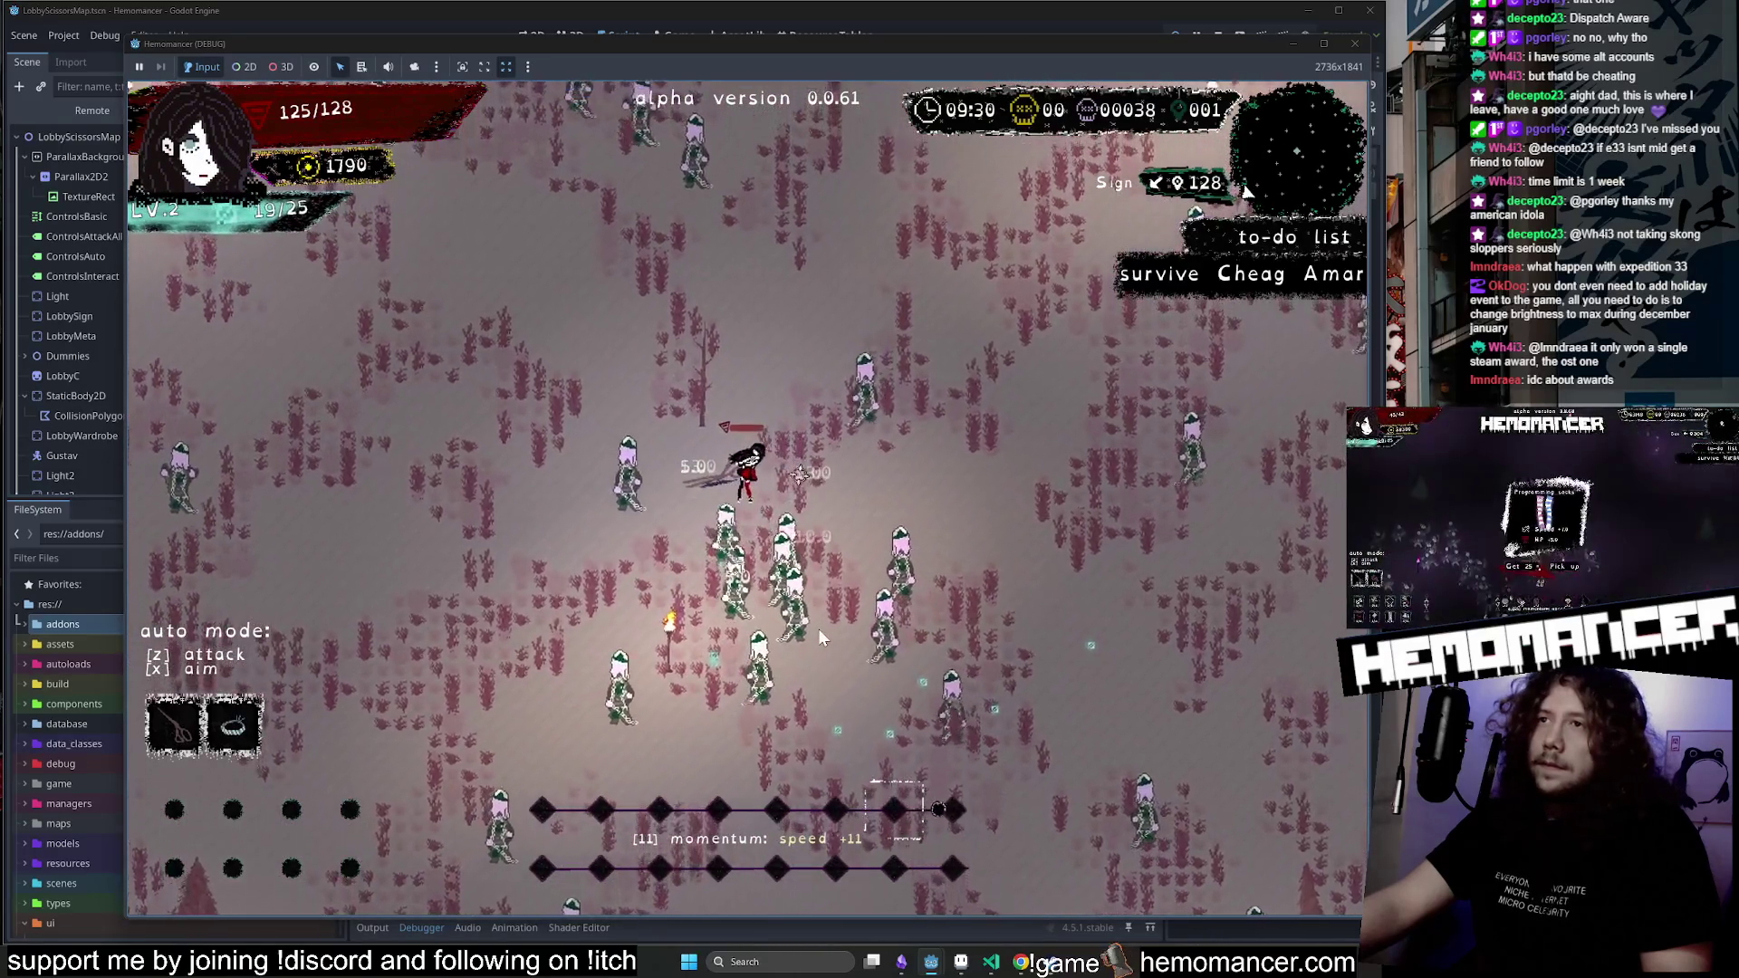
pyautogui.press('Right')
pyautogui.press('Down')
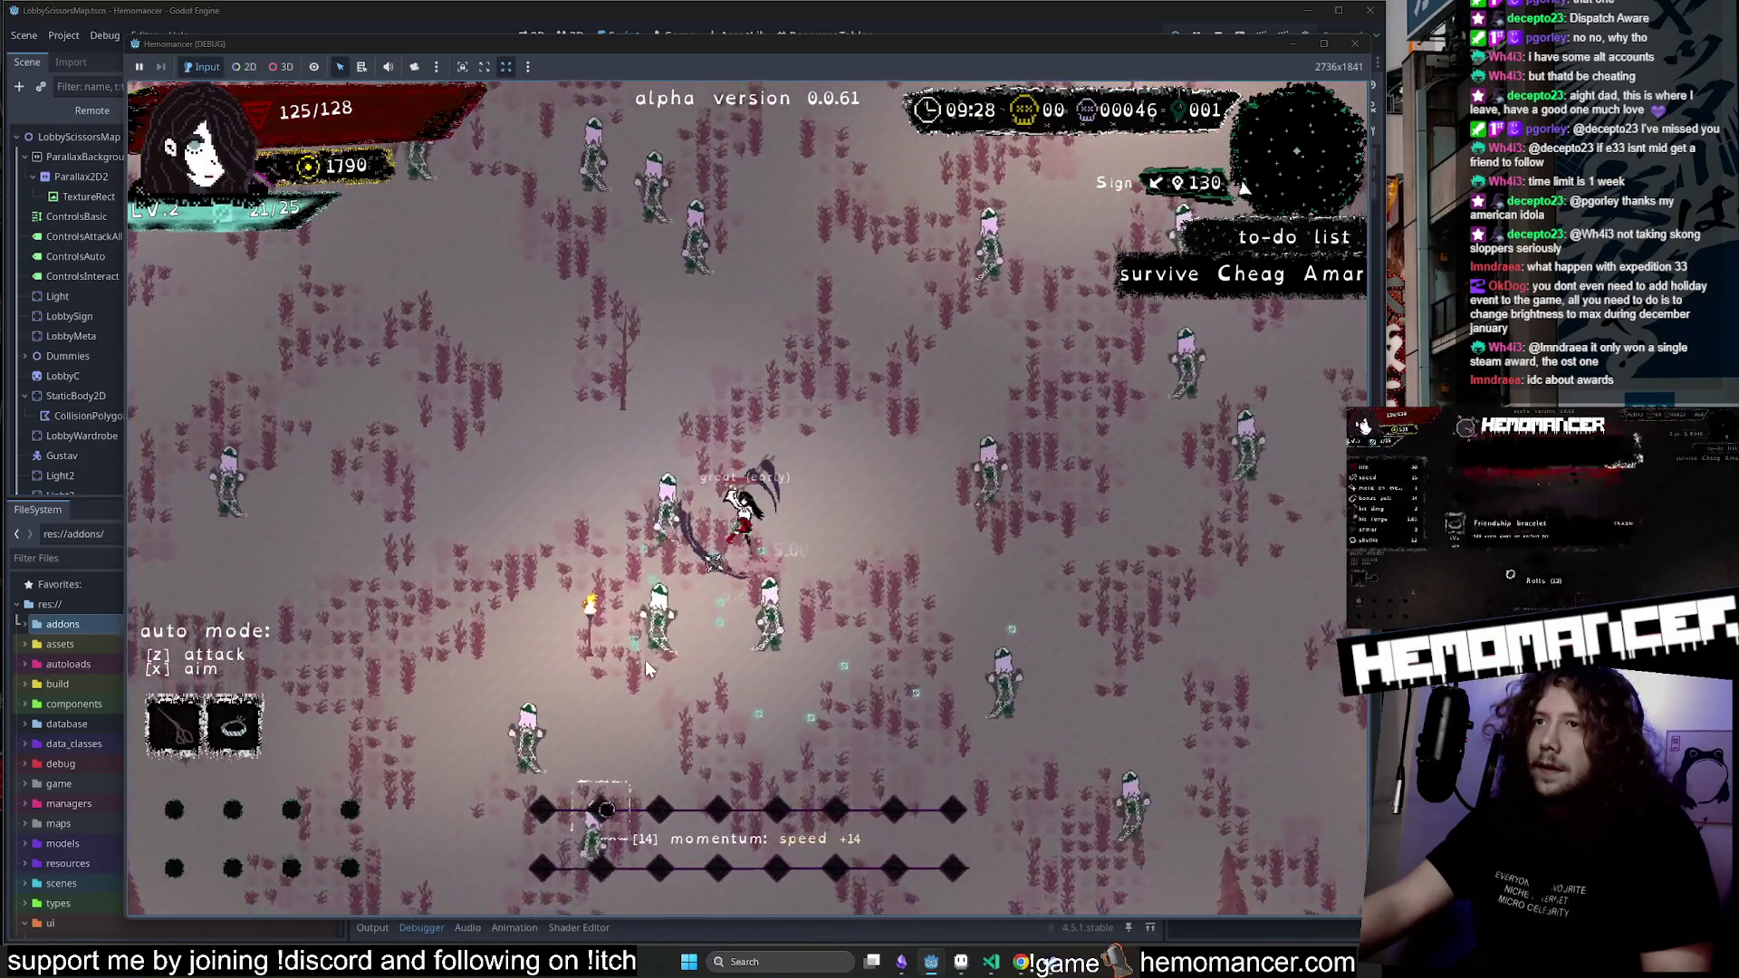
pyautogui.press('z')
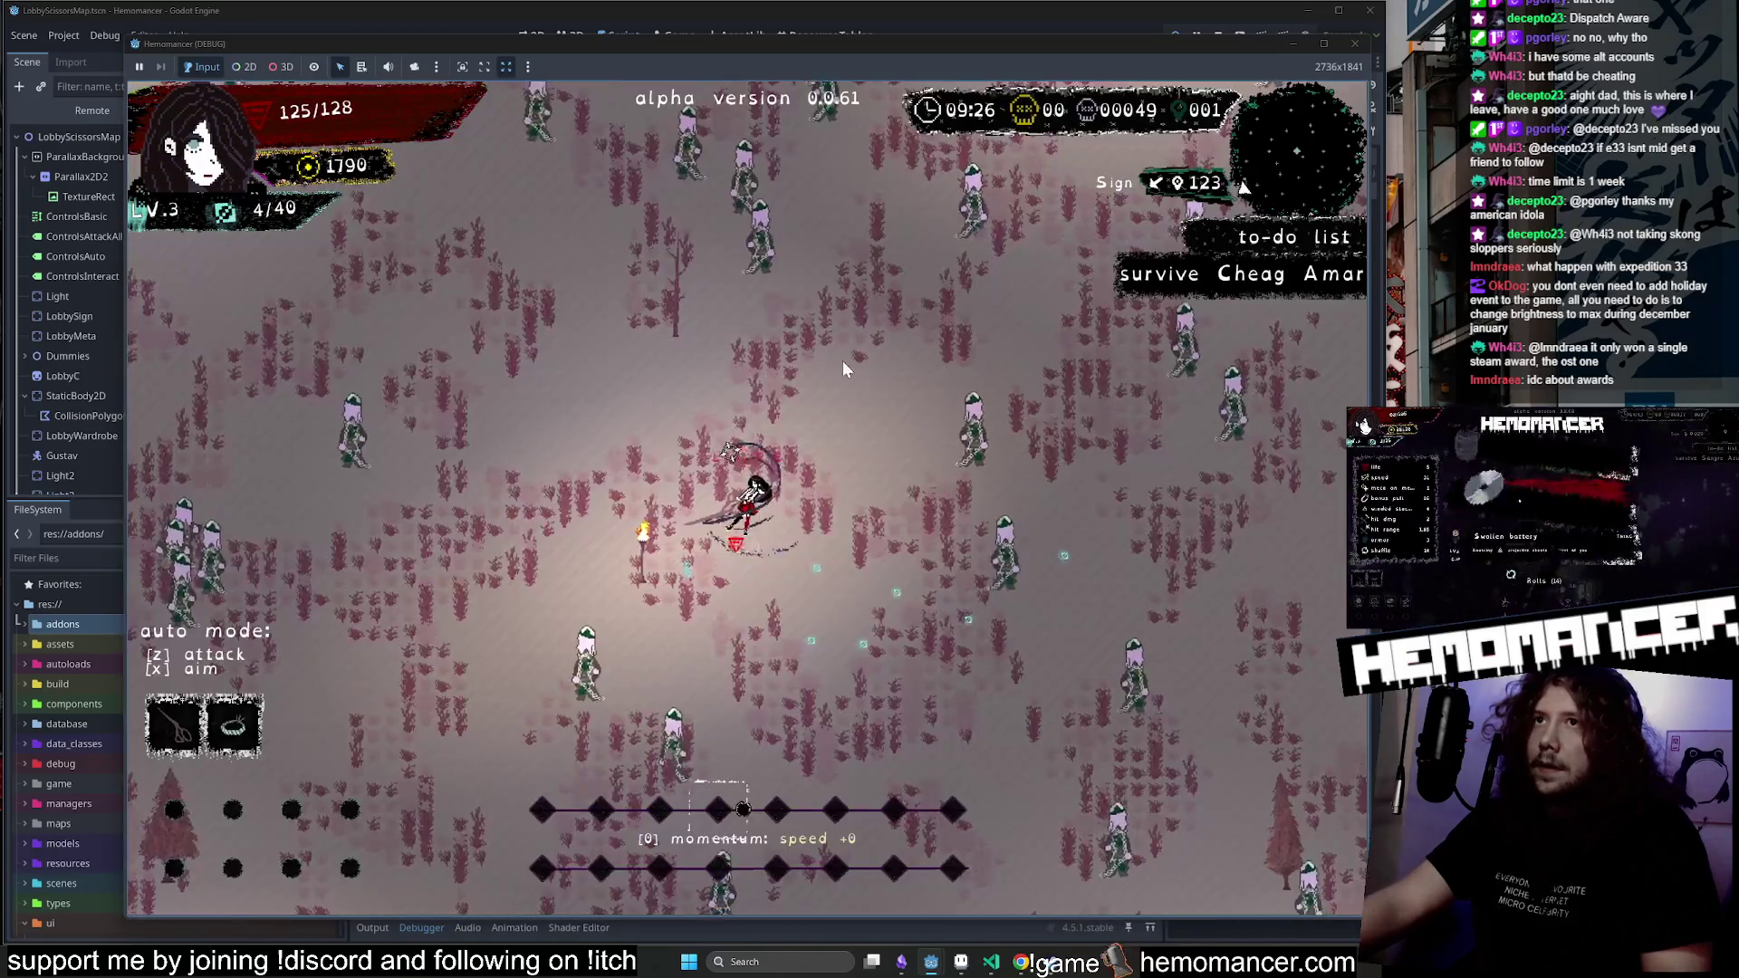
# Move the player up and right across the field toward the Round Stone.
pyautogui.press('Right')
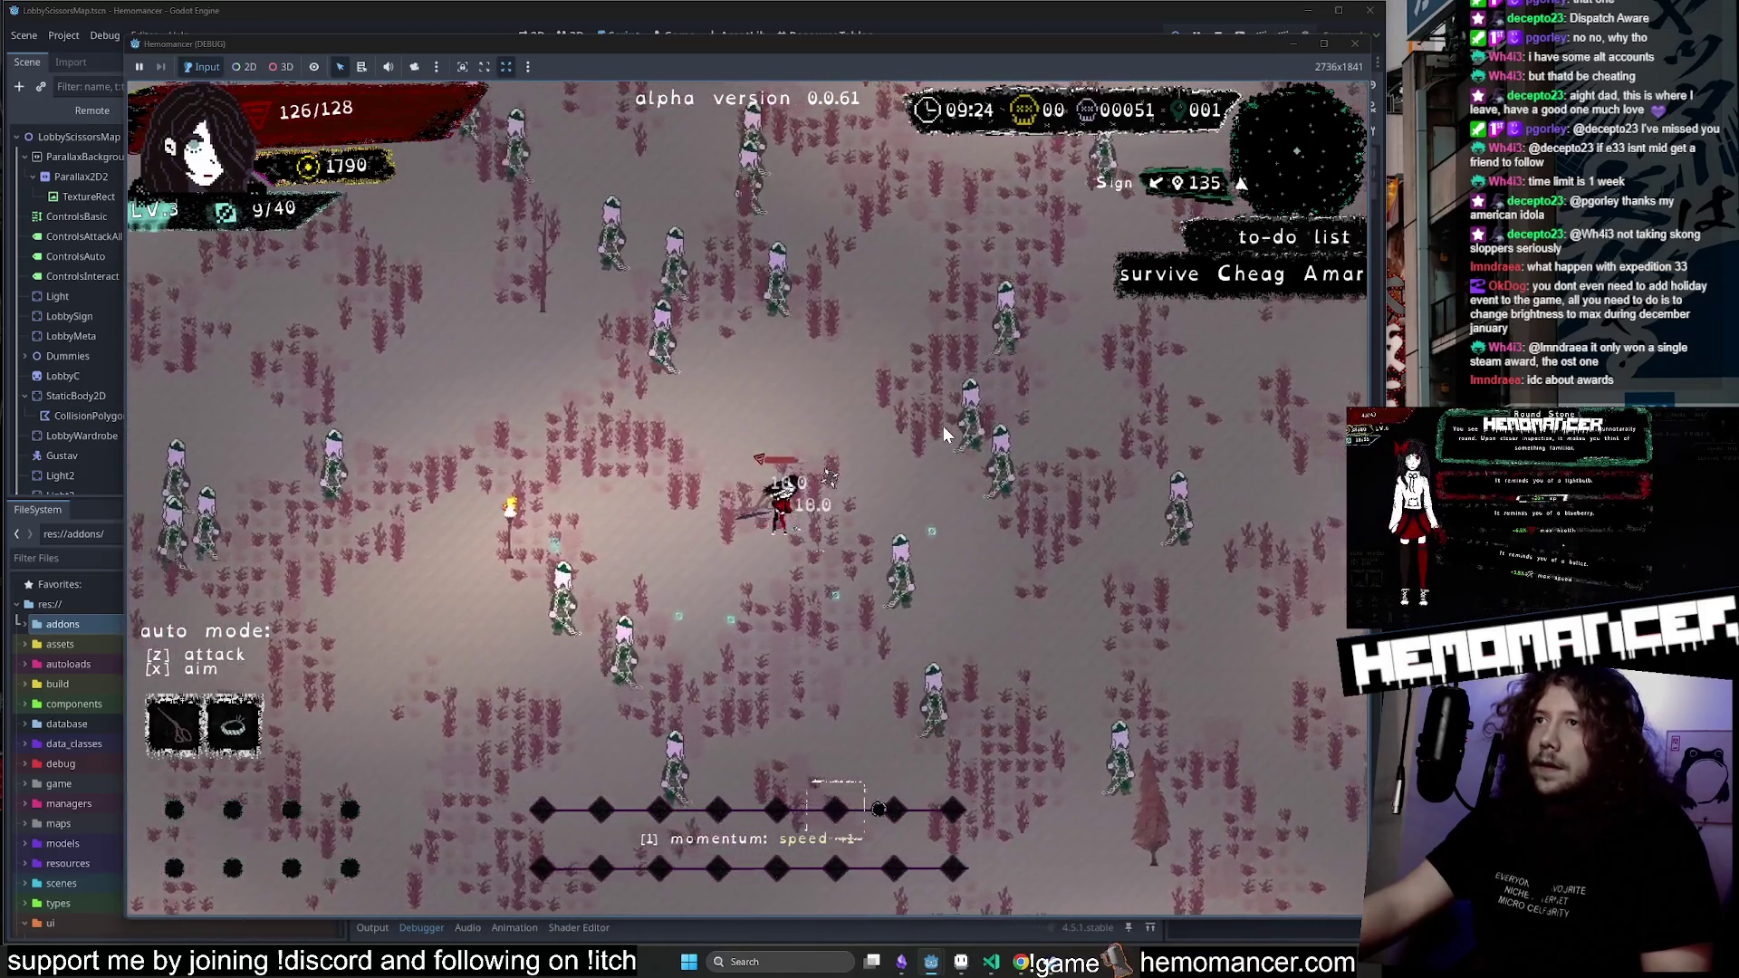
pyautogui.press('Up')
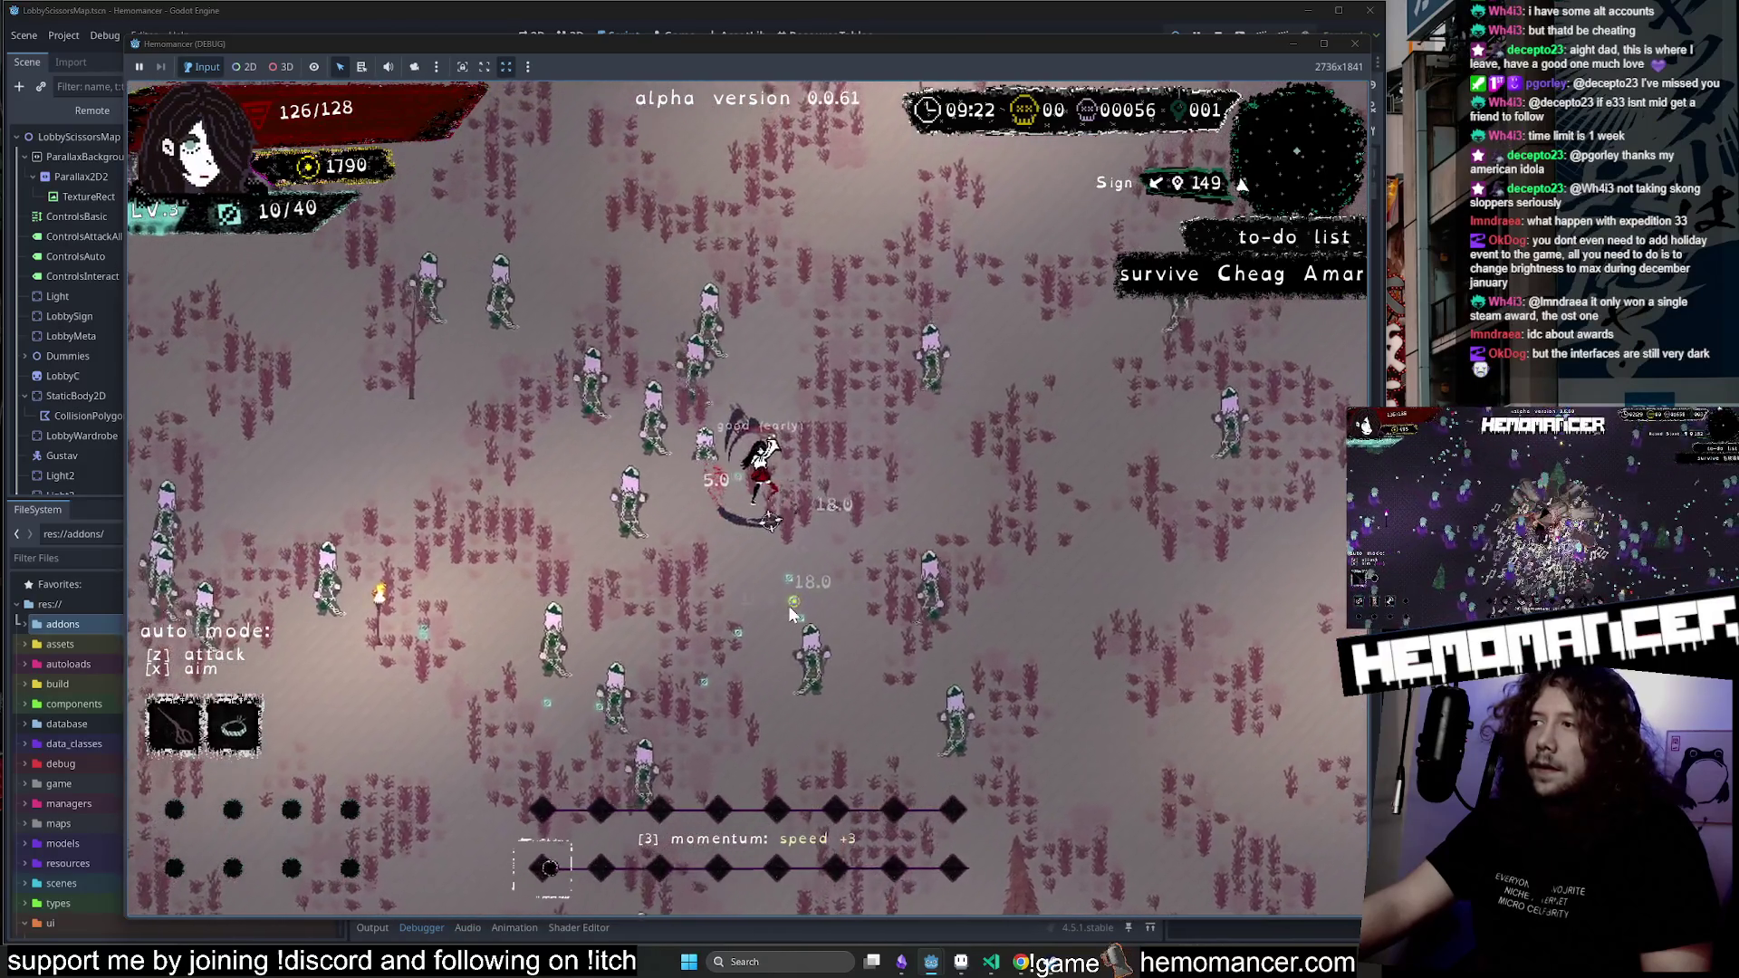
pyautogui.press('Up')
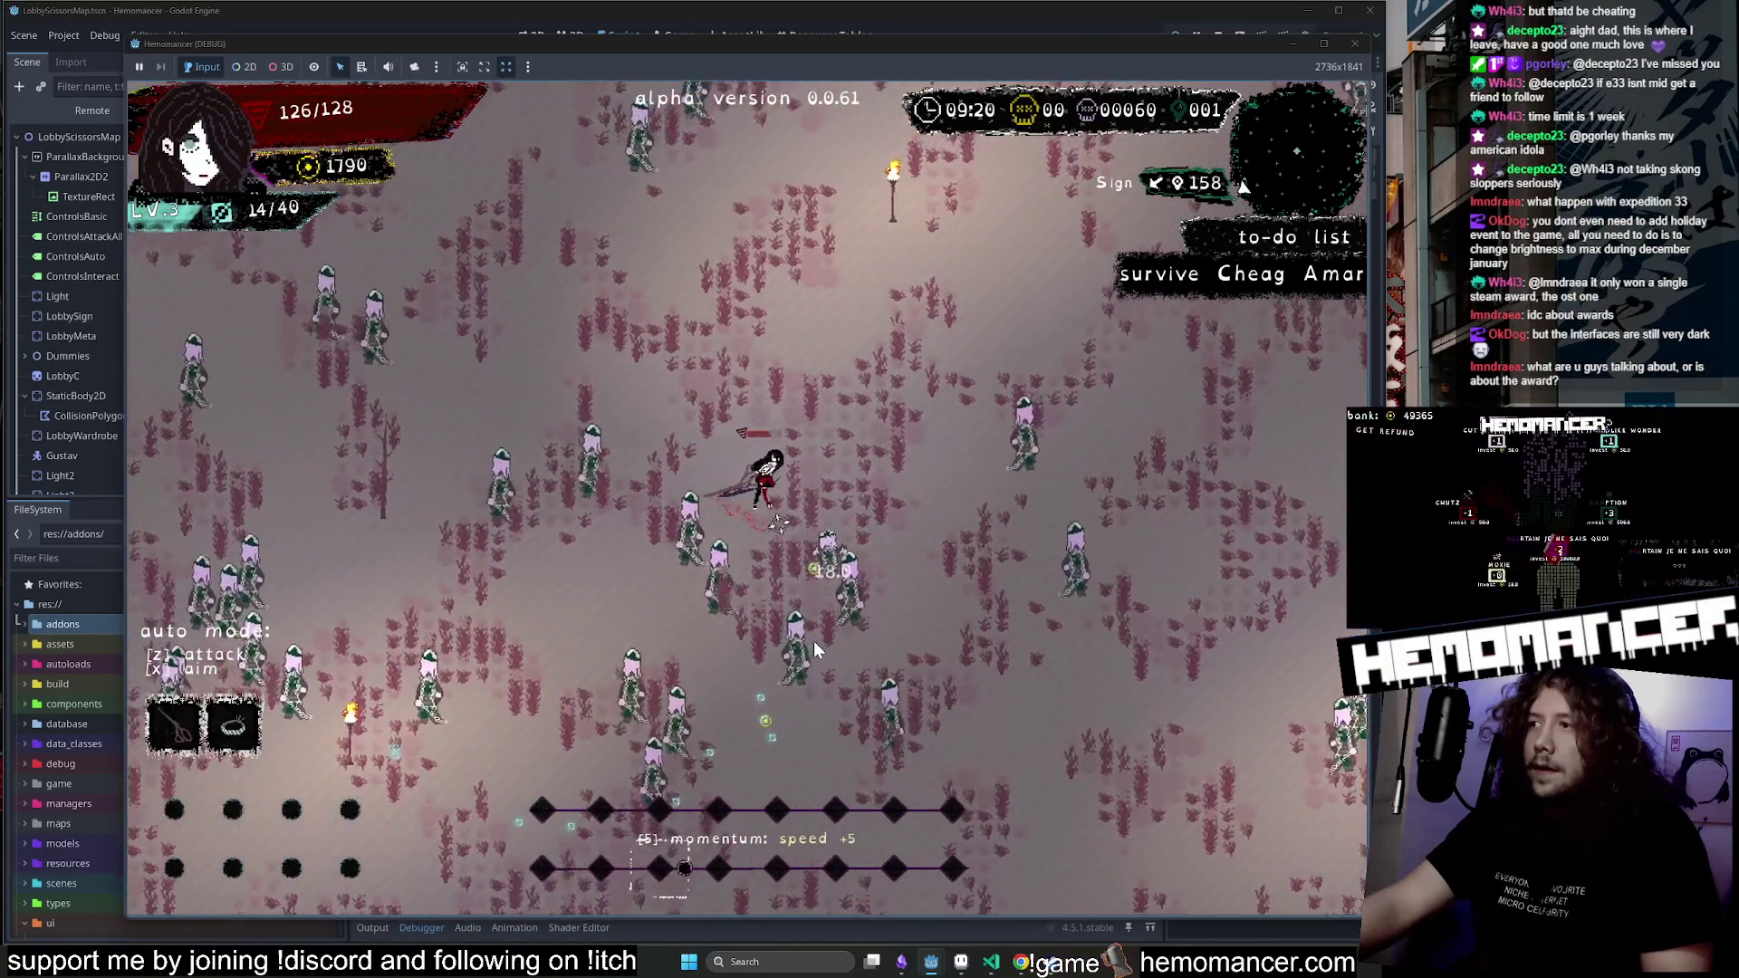
pyautogui.press('Up')
pyautogui.press('Right')
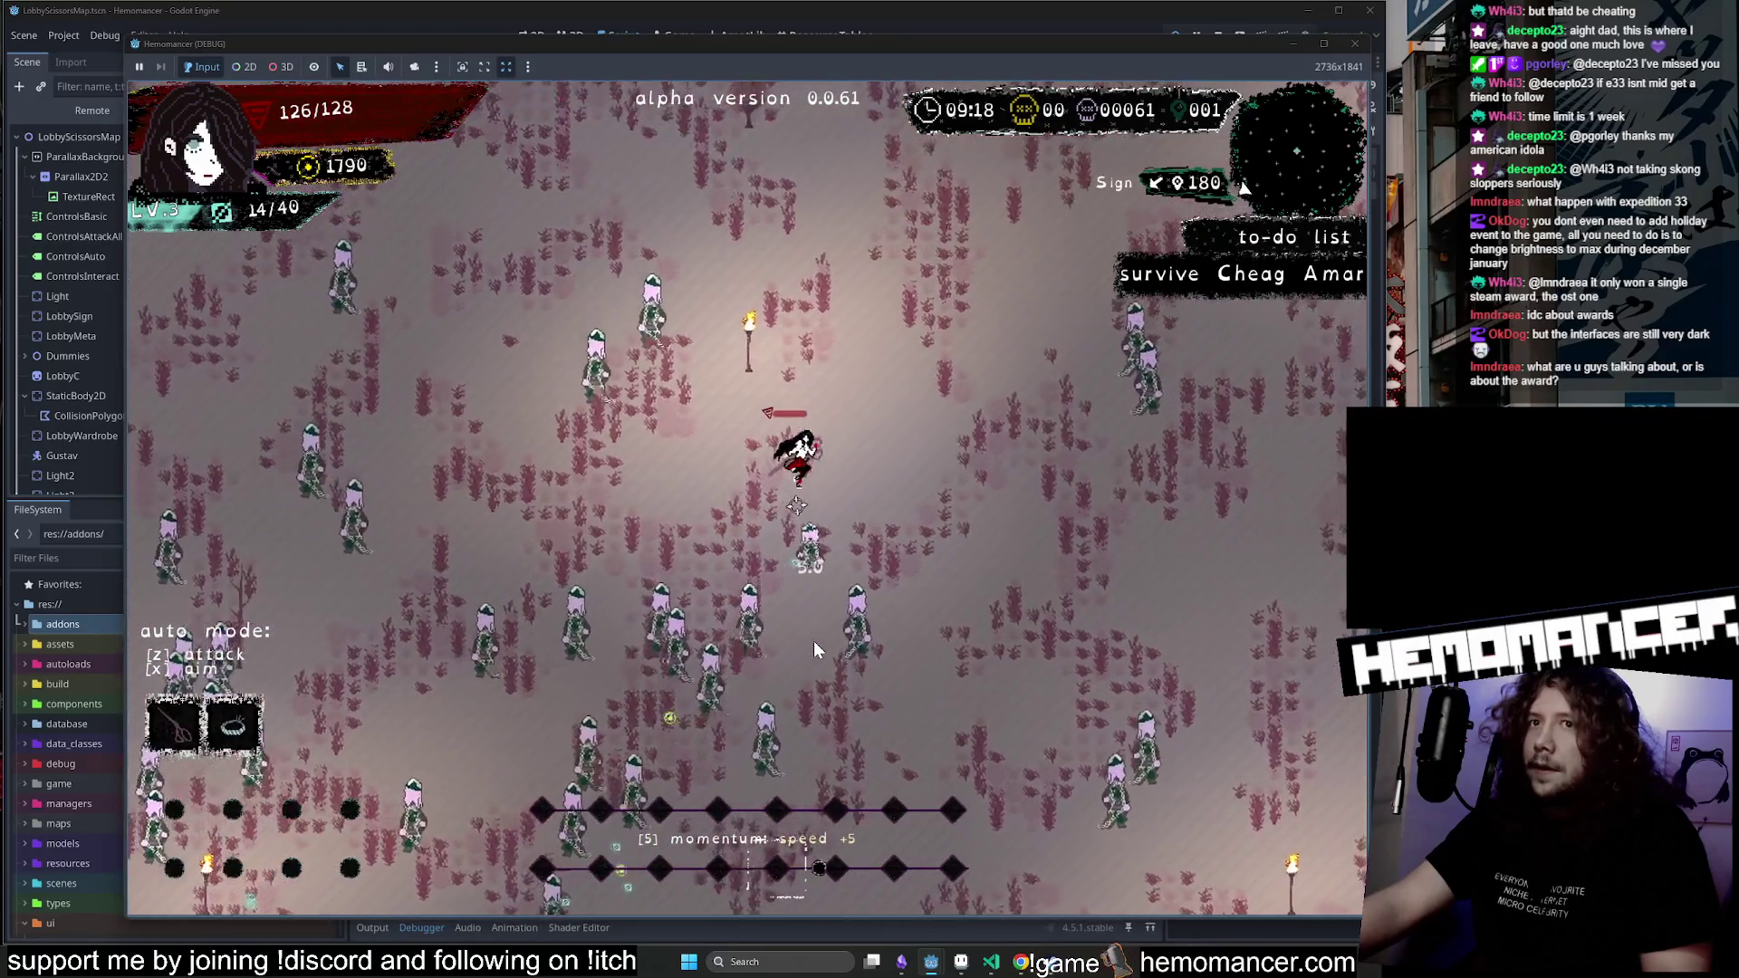
pyautogui.press('Up')
pyautogui.press('Right')
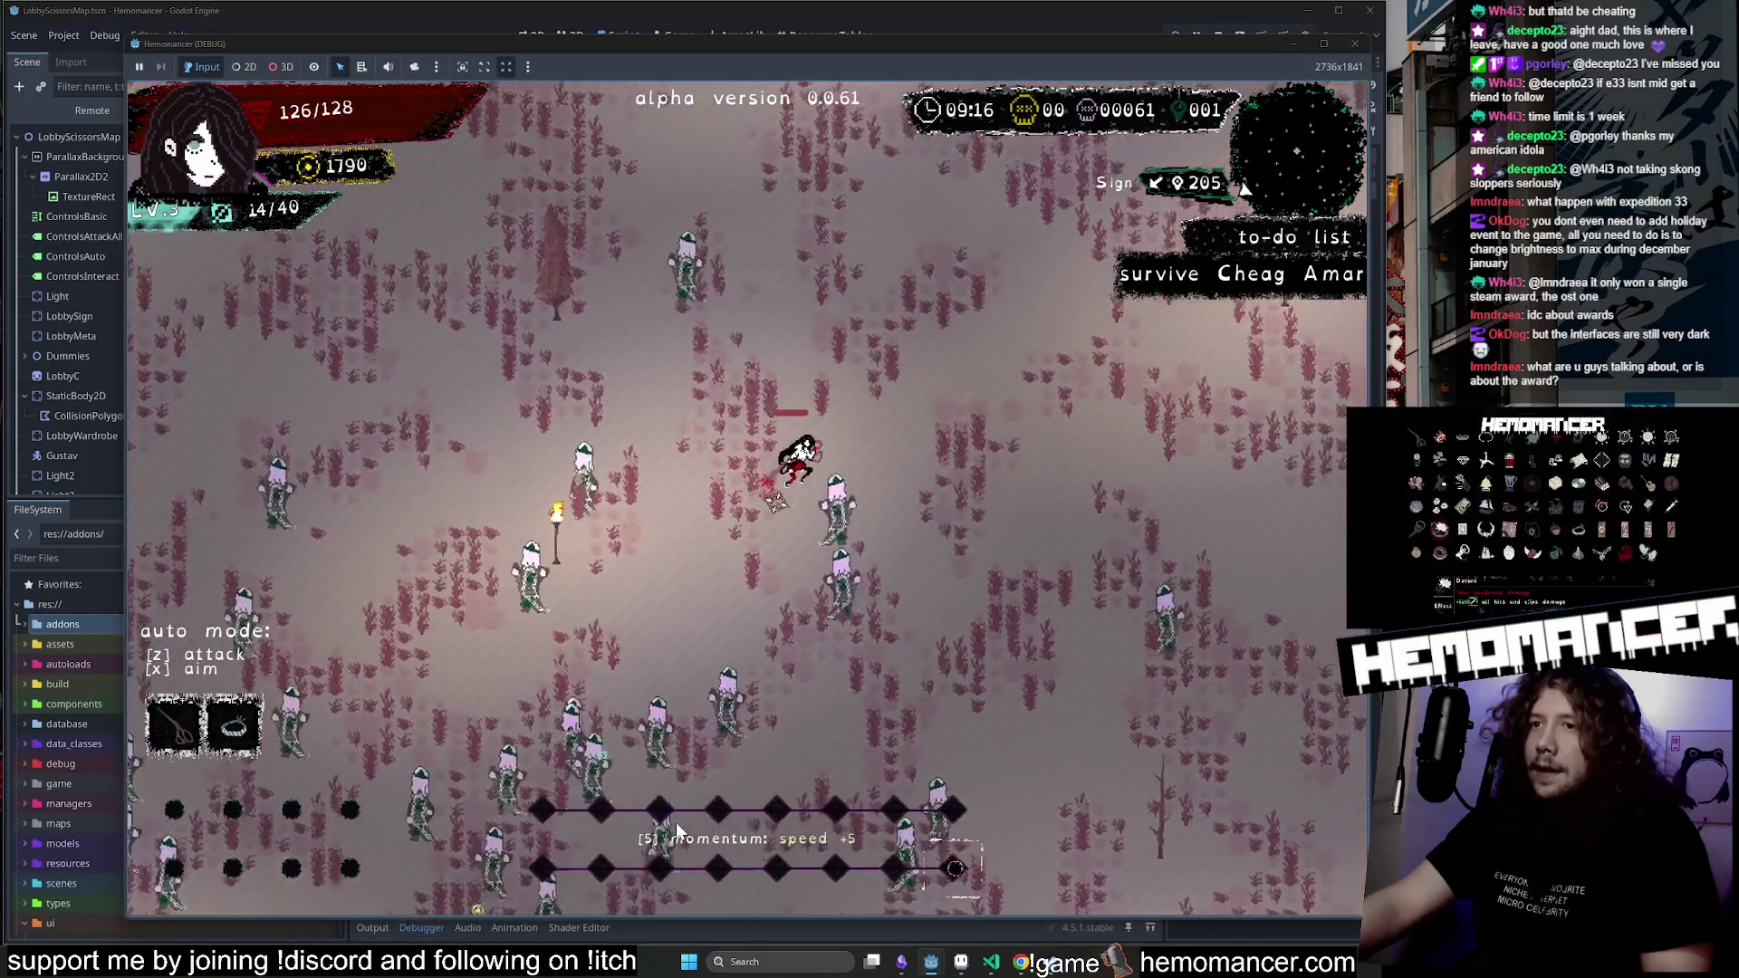
pyautogui.press('Up')
pyautogui.press('Right')
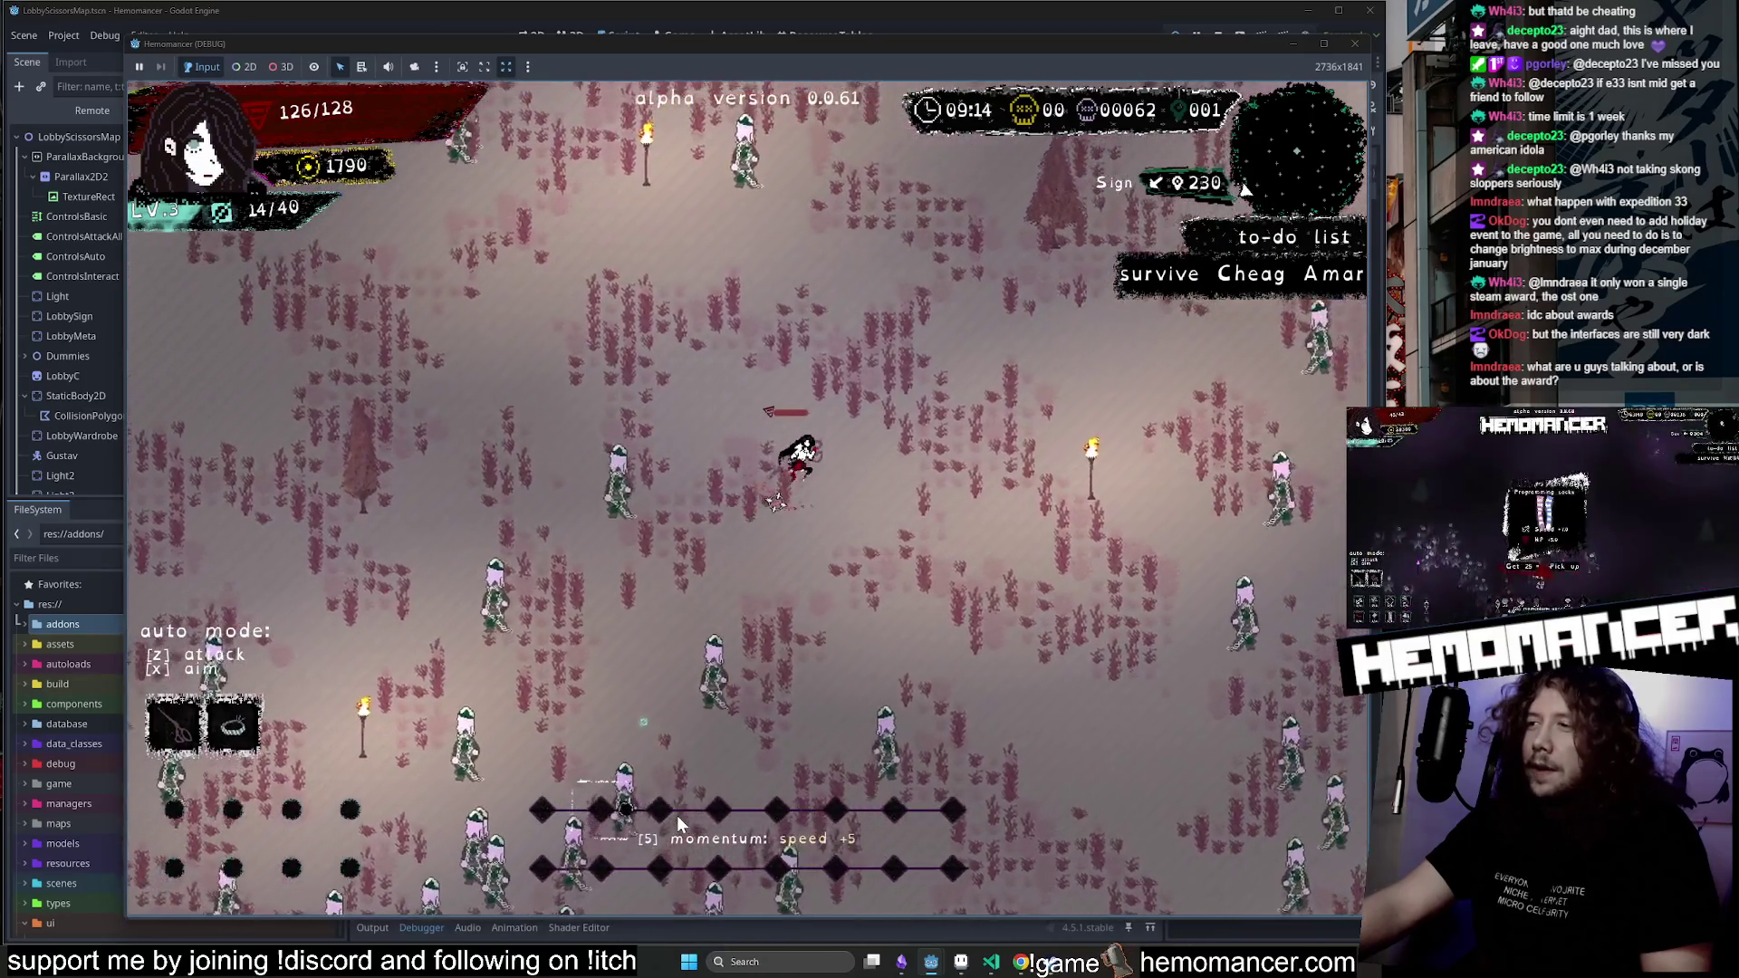
pyautogui.press('Up')
pyautogui.press('Right')
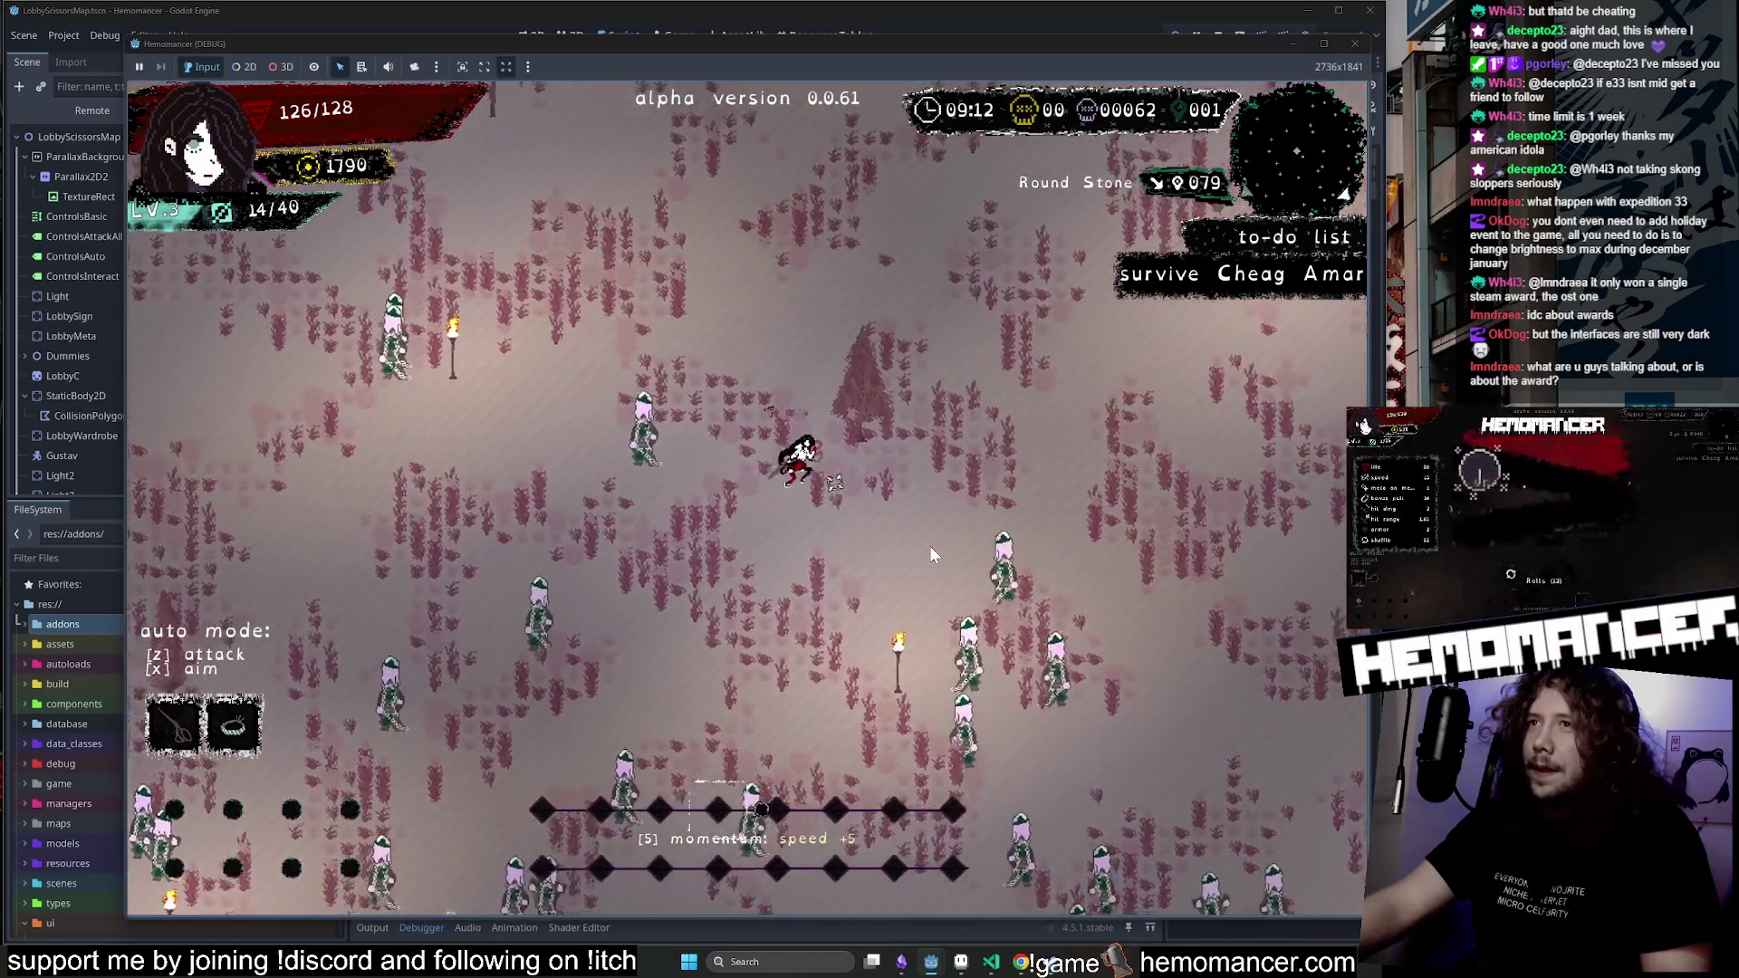
pyautogui.press('Up')
pyautogui.press('Right')
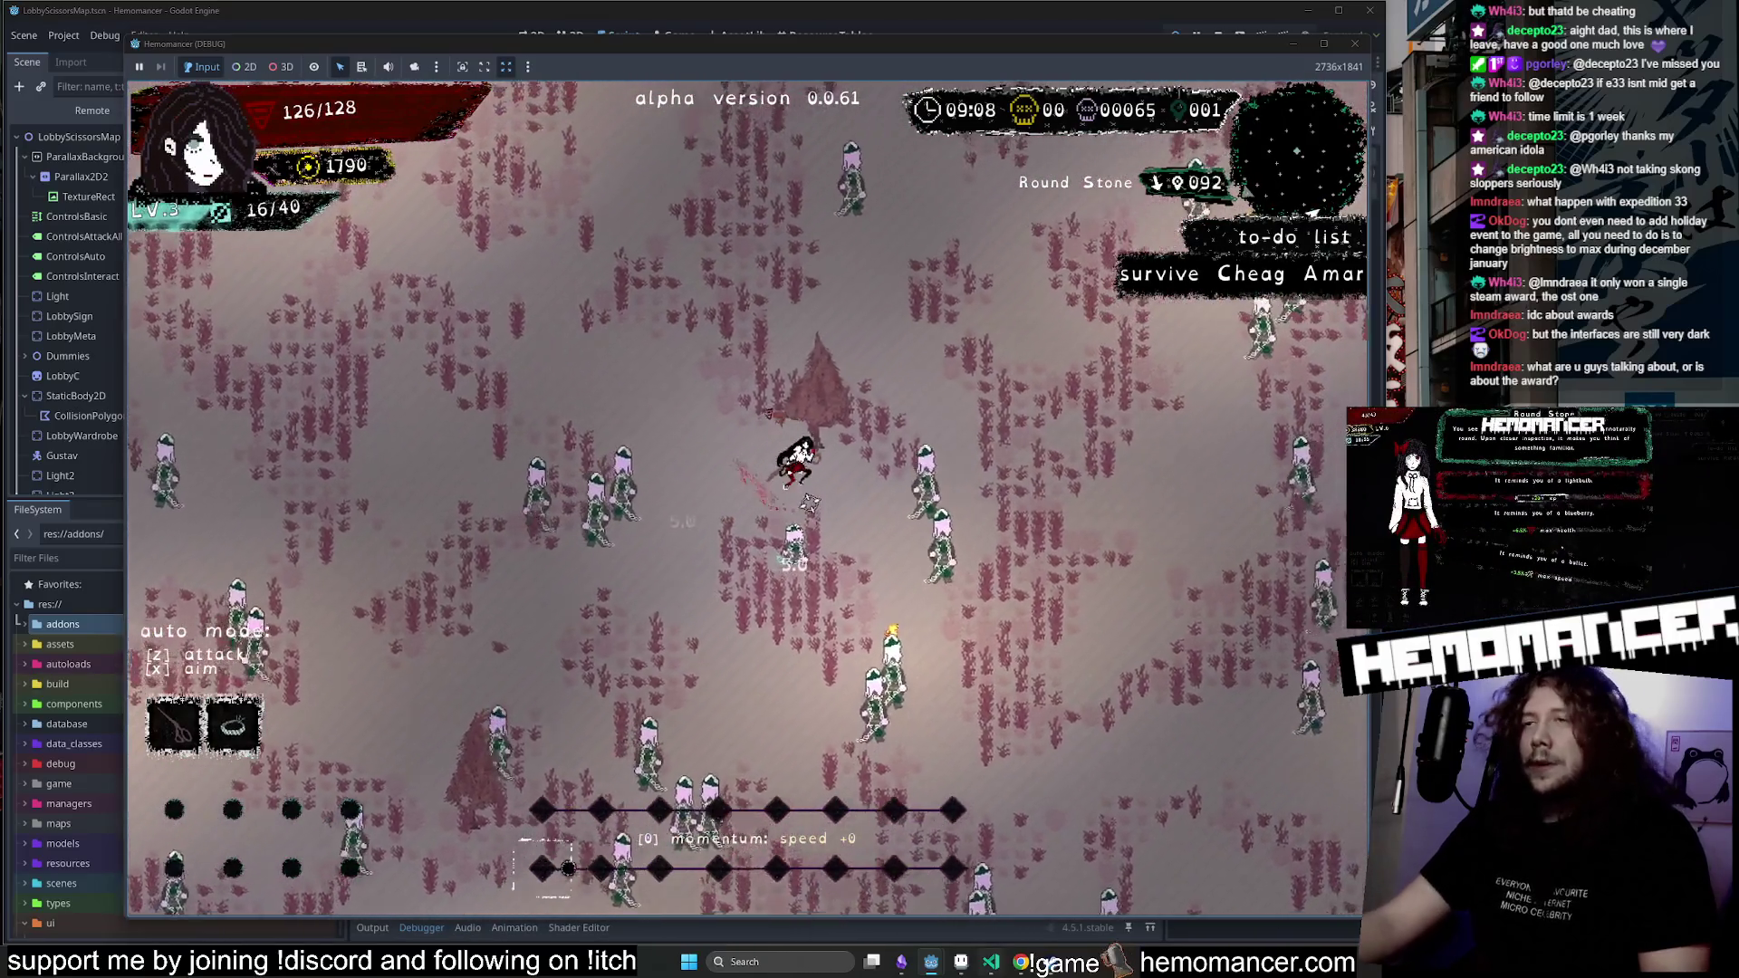
# Head the player up to the Dry Well to trigger its event.
pyautogui.moveTo(991, 962)
pyautogui.press('Up')
pyautogui.press('Right')
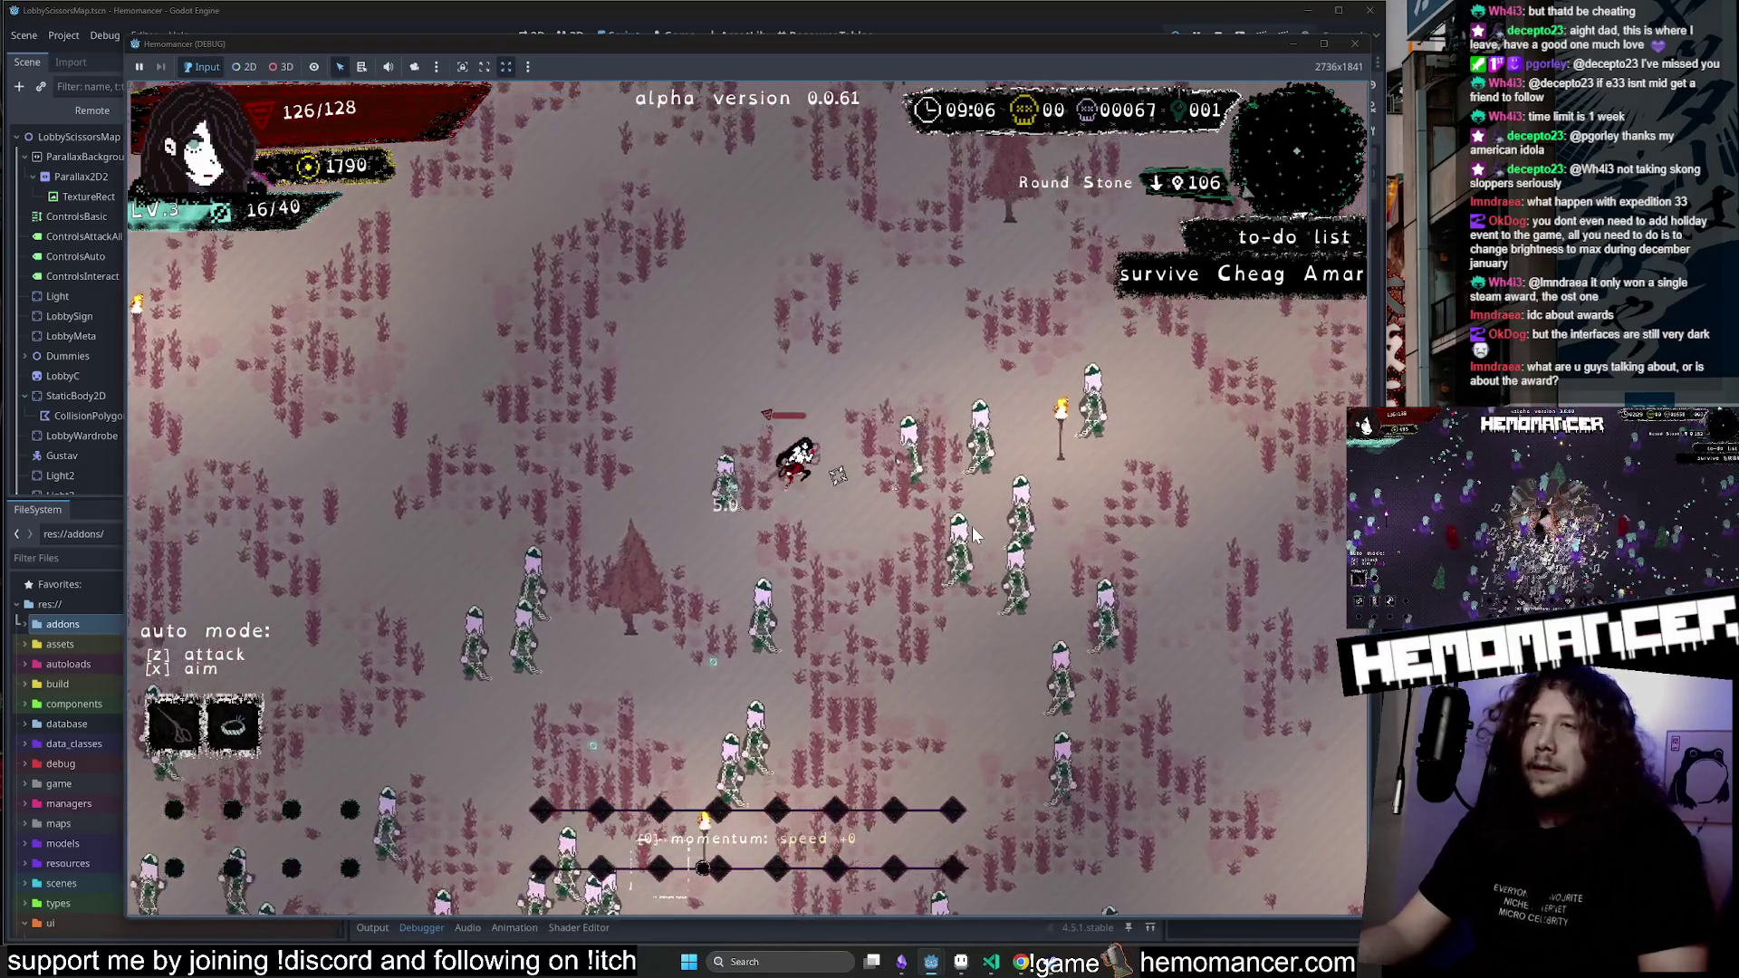
pyautogui.press('Up')
pyautogui.press('Right')
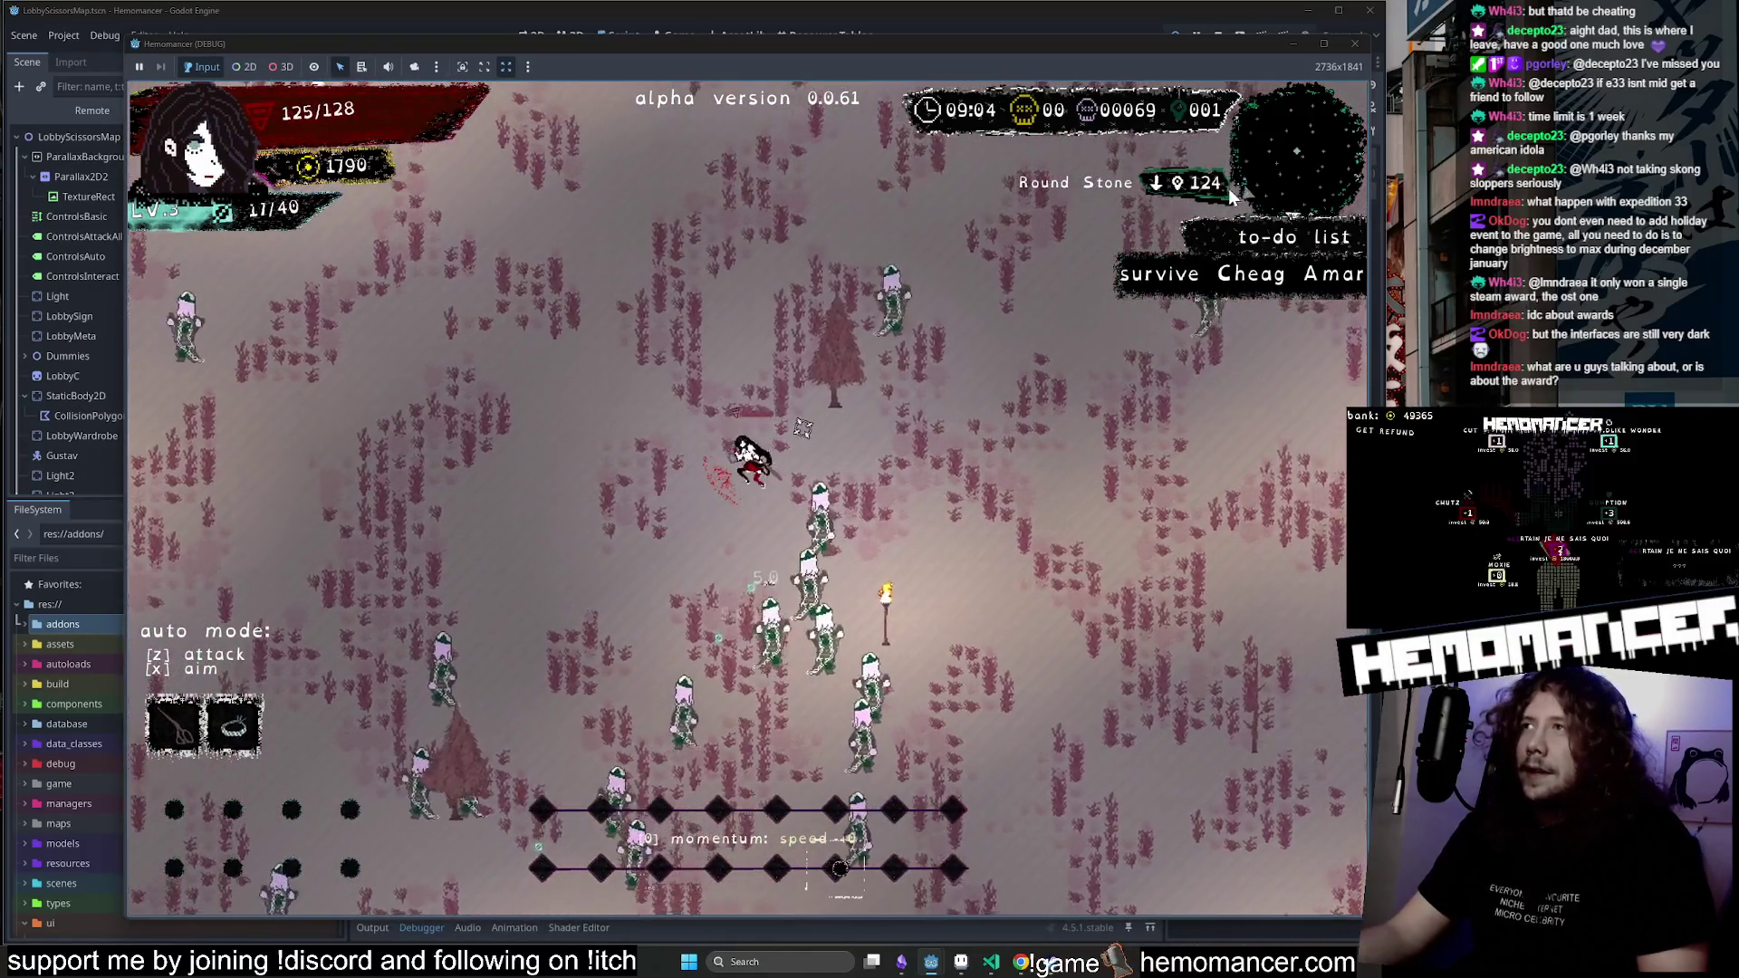
pyautogui.press('Up')
pyautogui.press('Left')
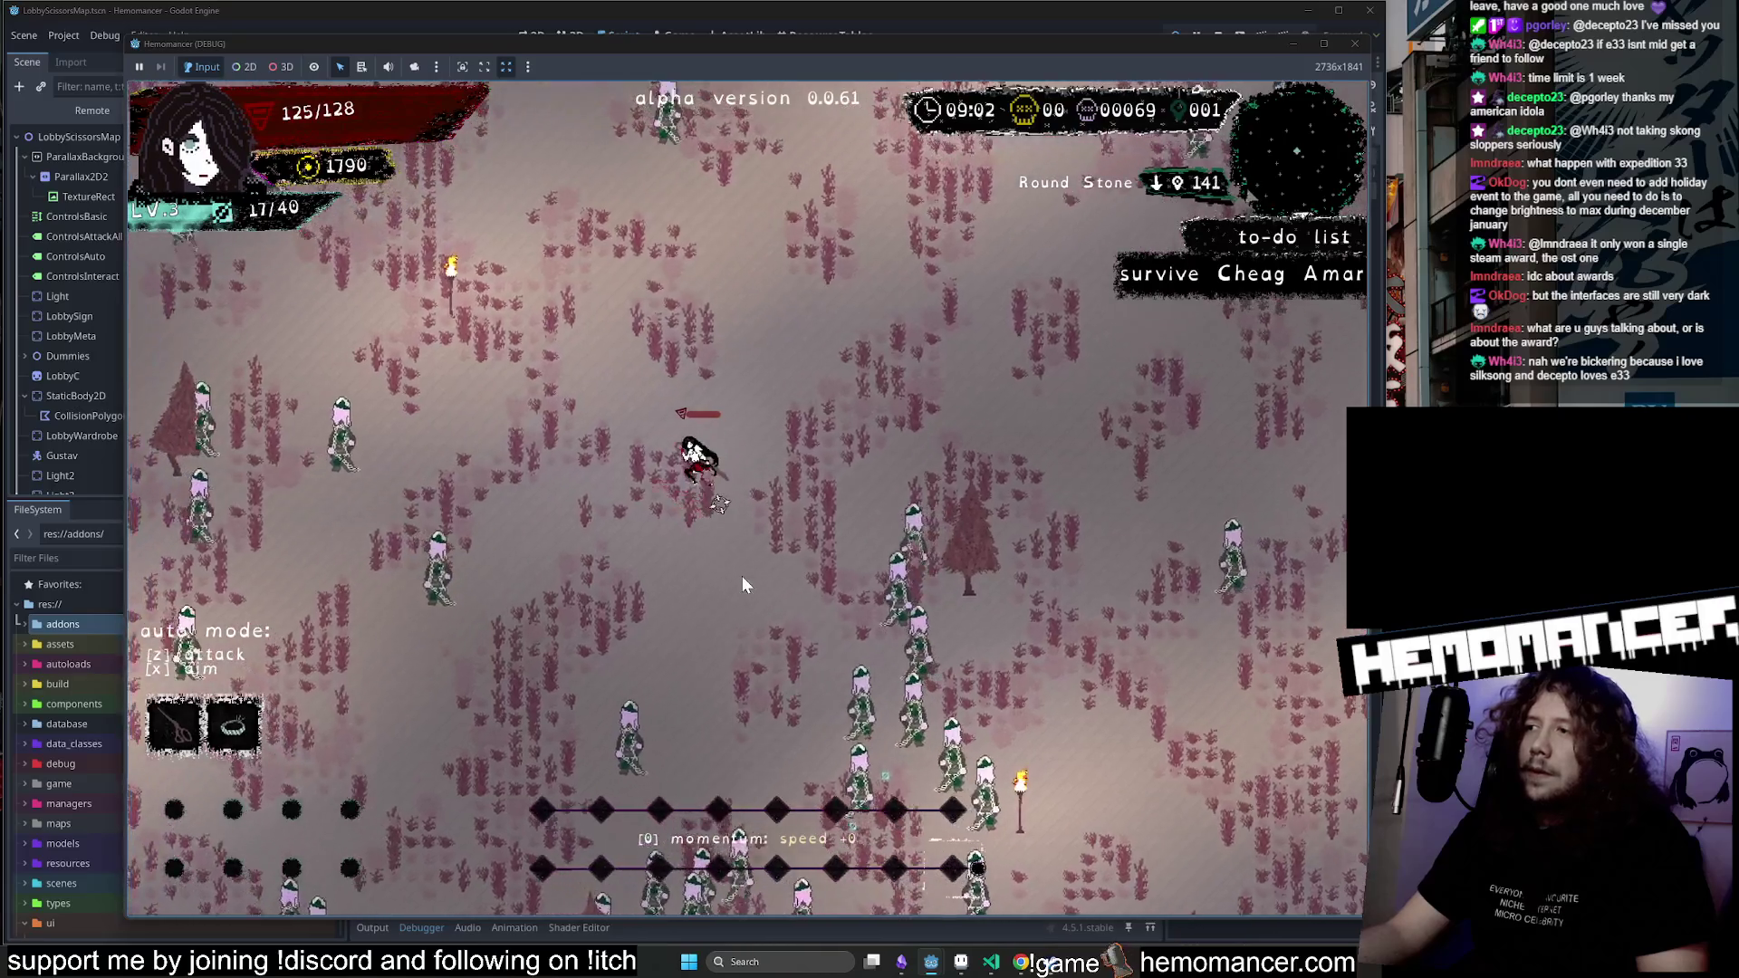
pyautogui.press('Up')
pyautogui.press('Left')
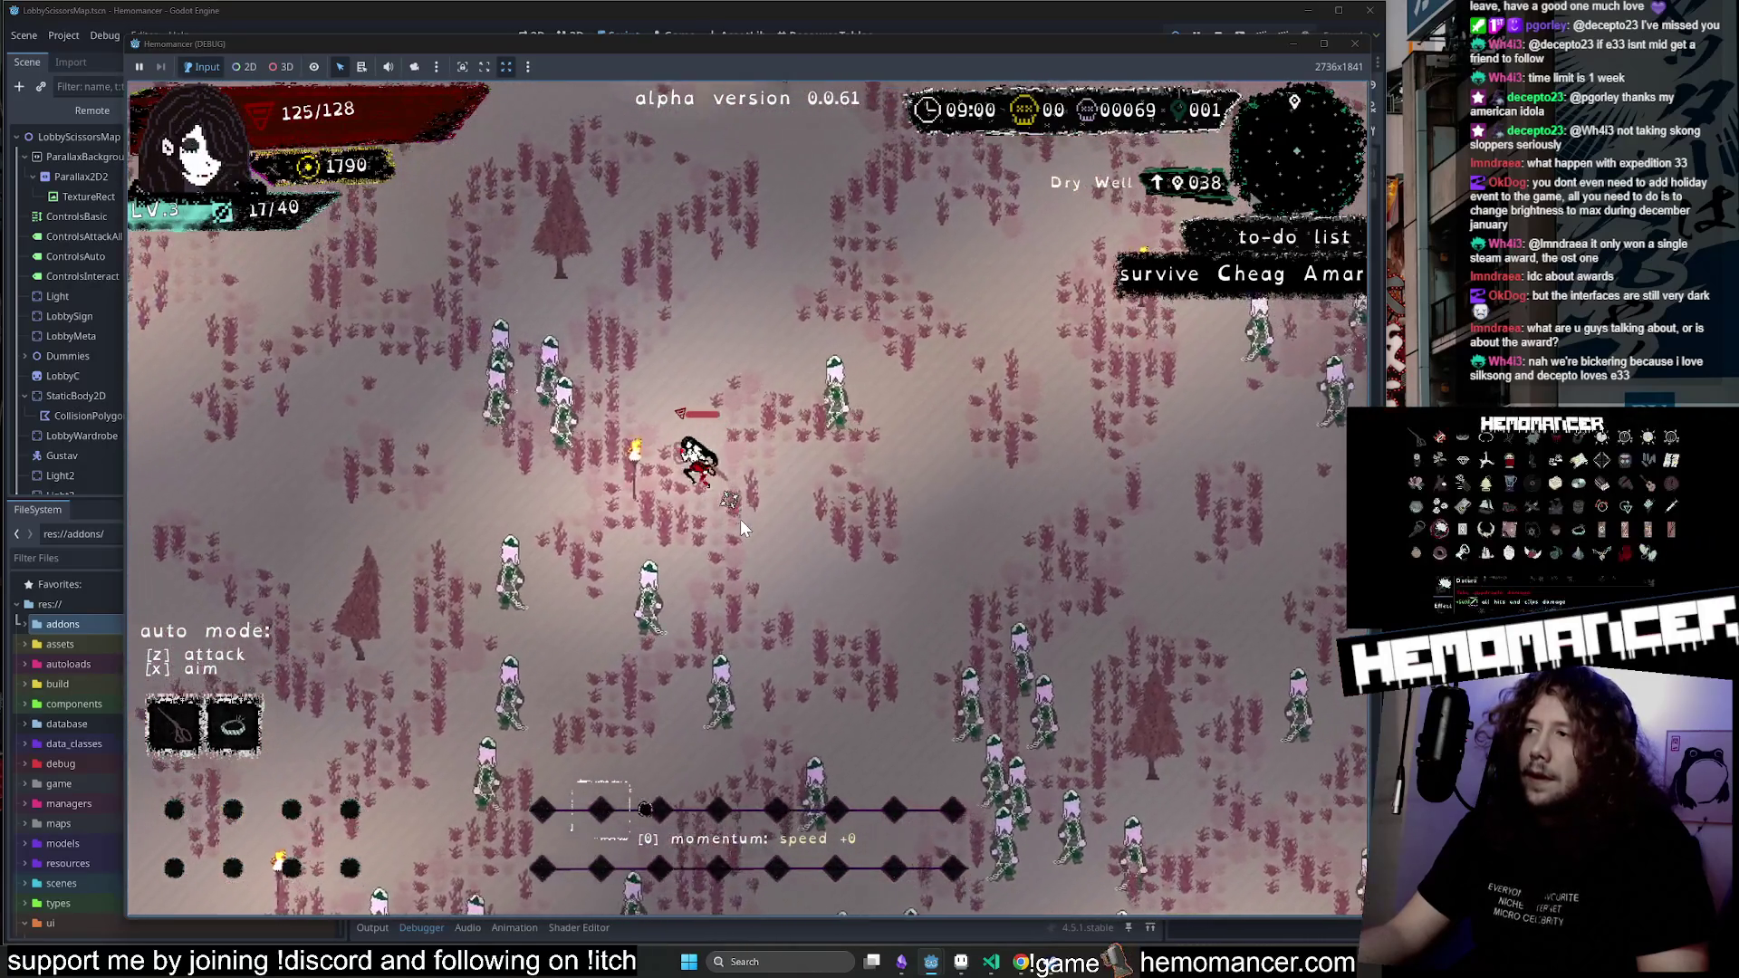
pyautogui.press('Up')
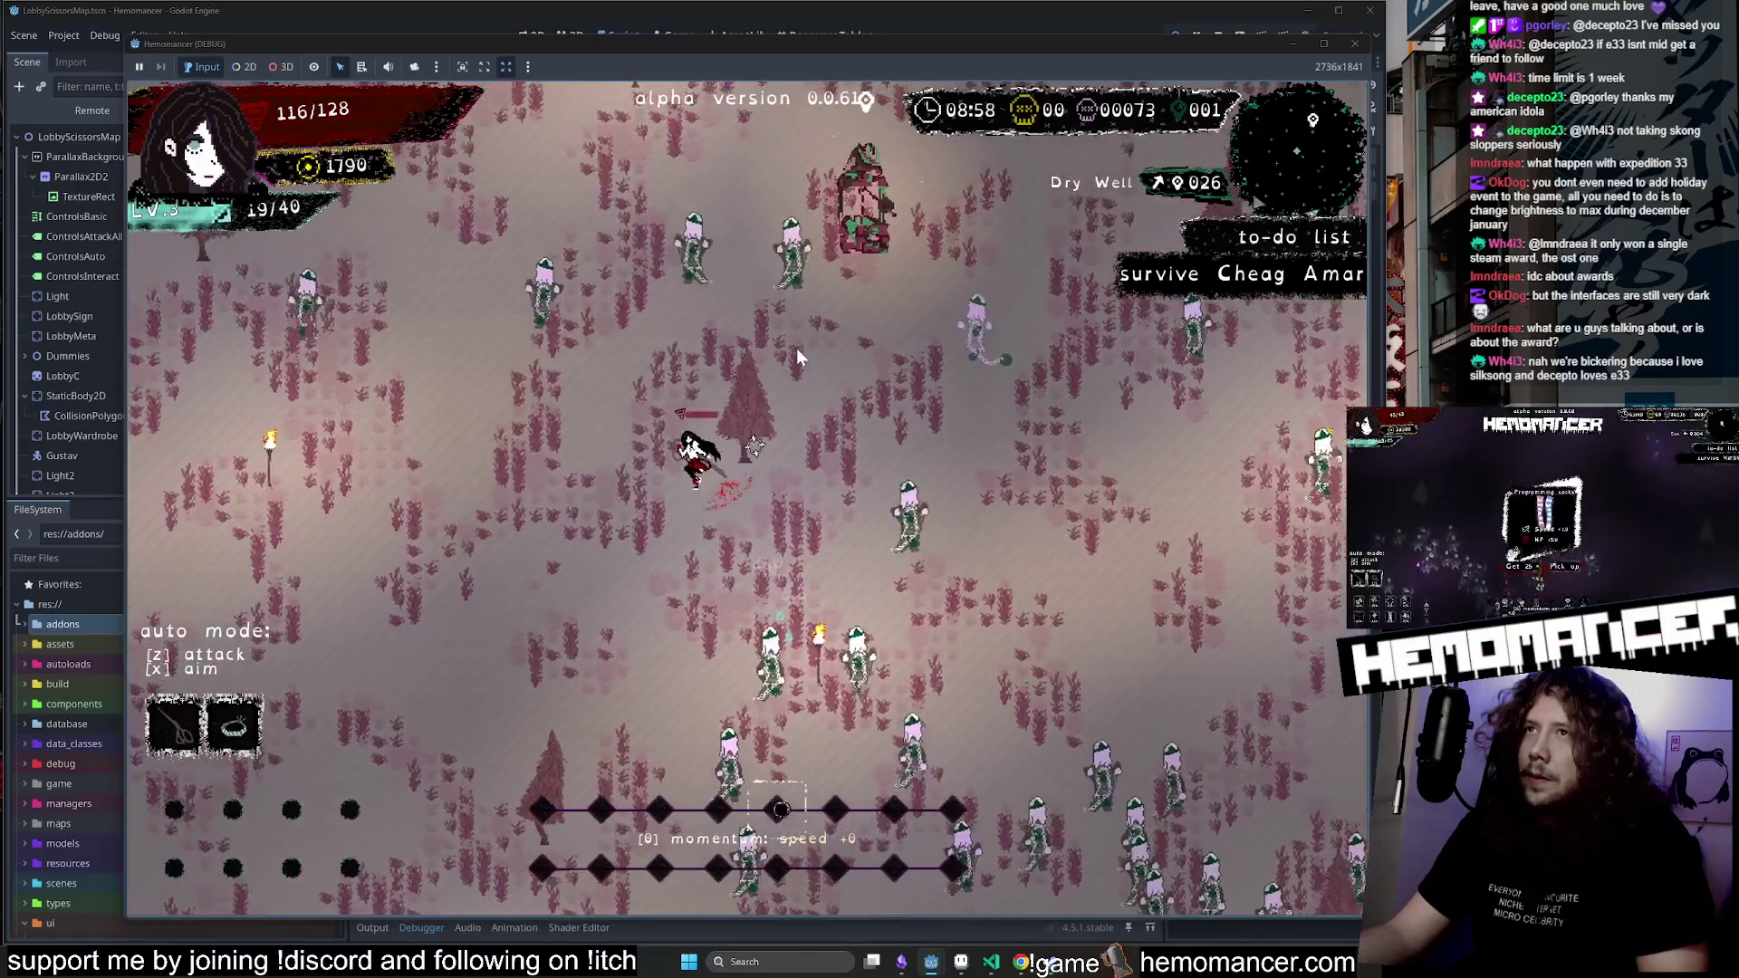
pyautogui.press('Up')
pyautogui.press('Right')
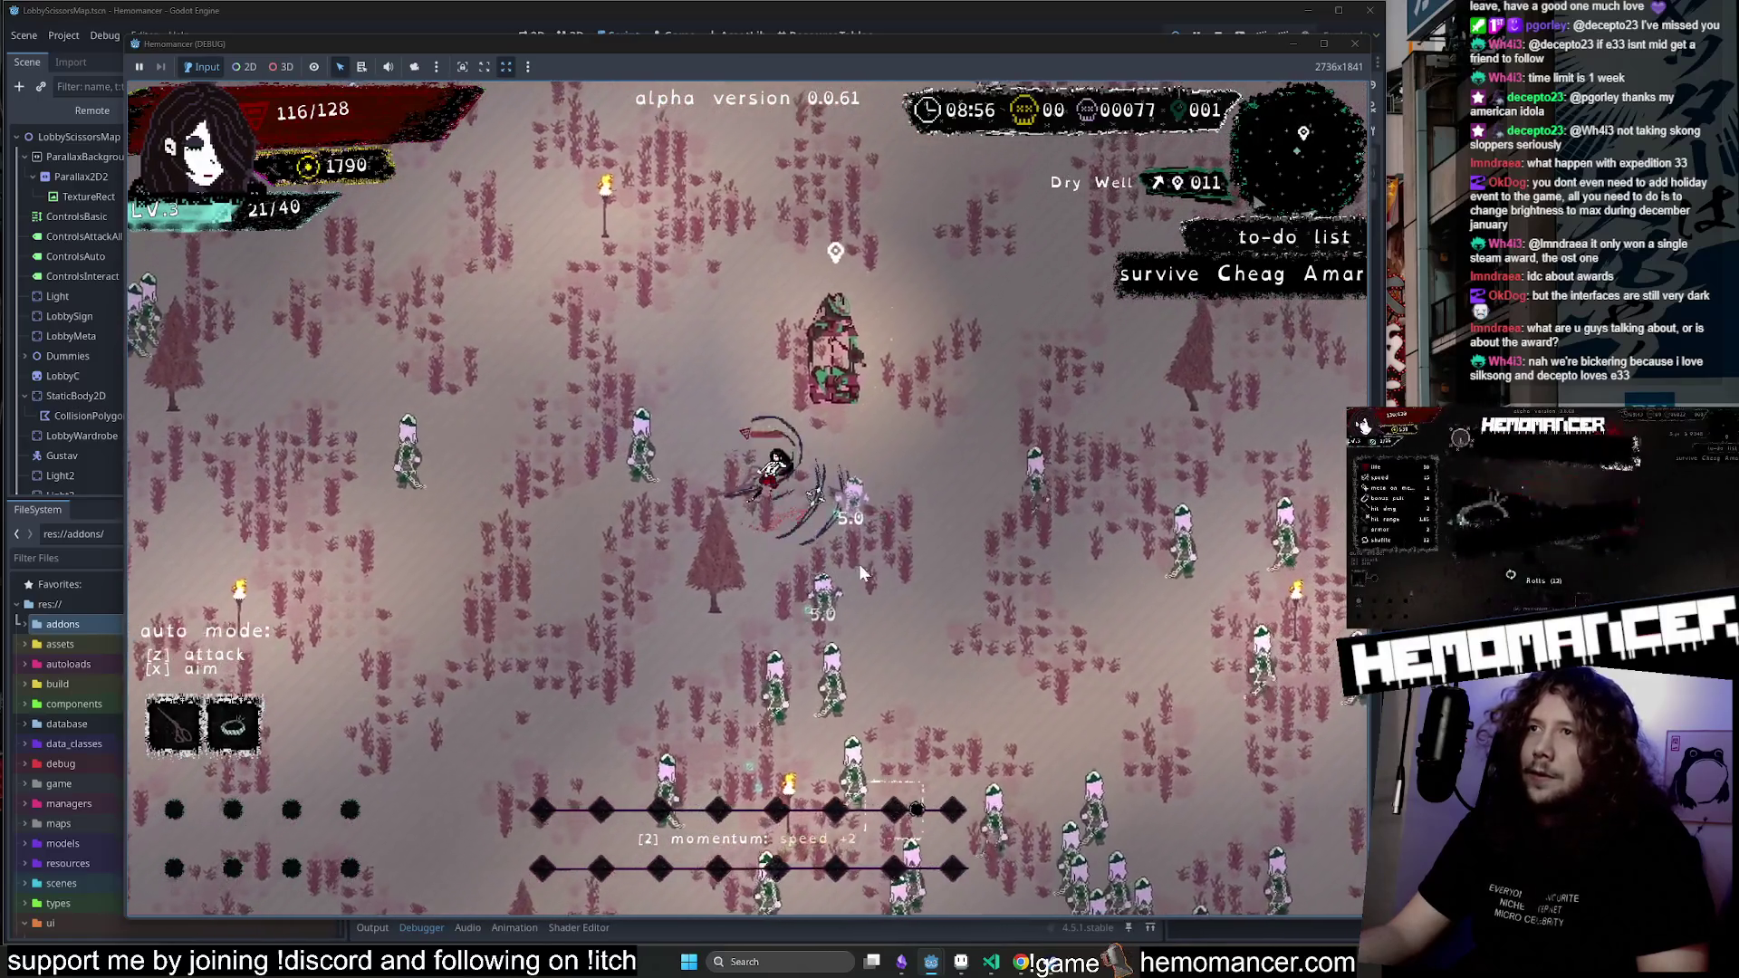
pyautogui.press('Up')
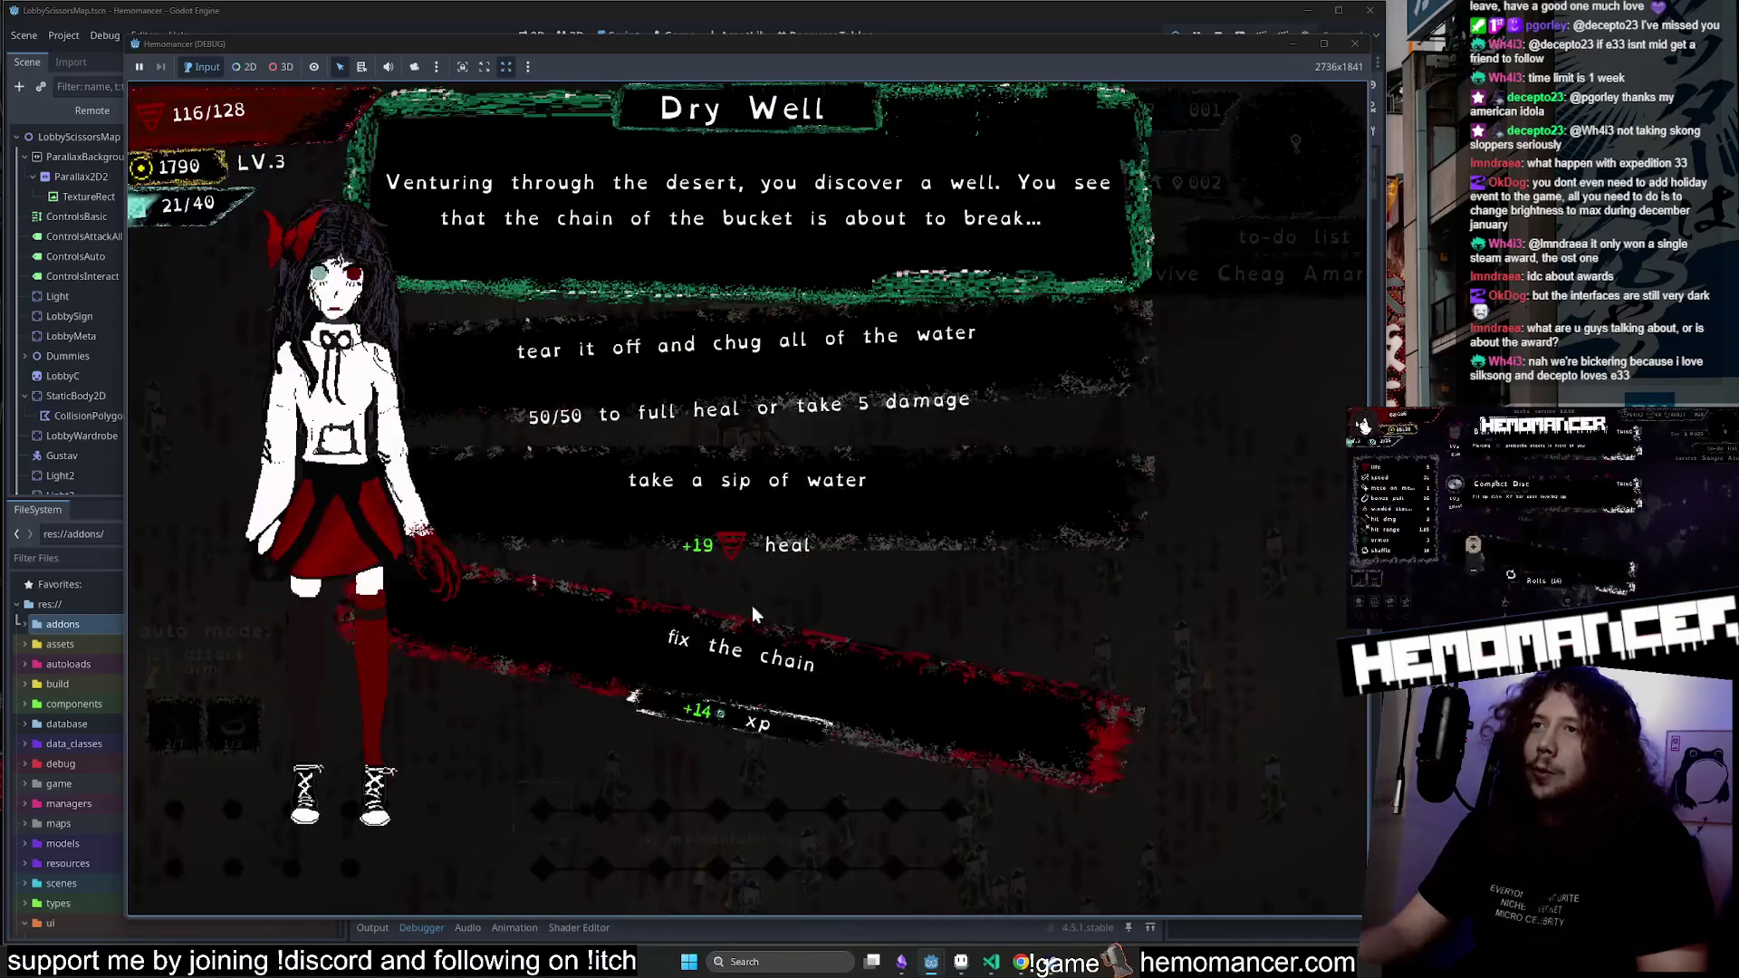
# Take a sip of water, restoring health to 128/128, then pause into Options.
pyautogui.click(734, 540)
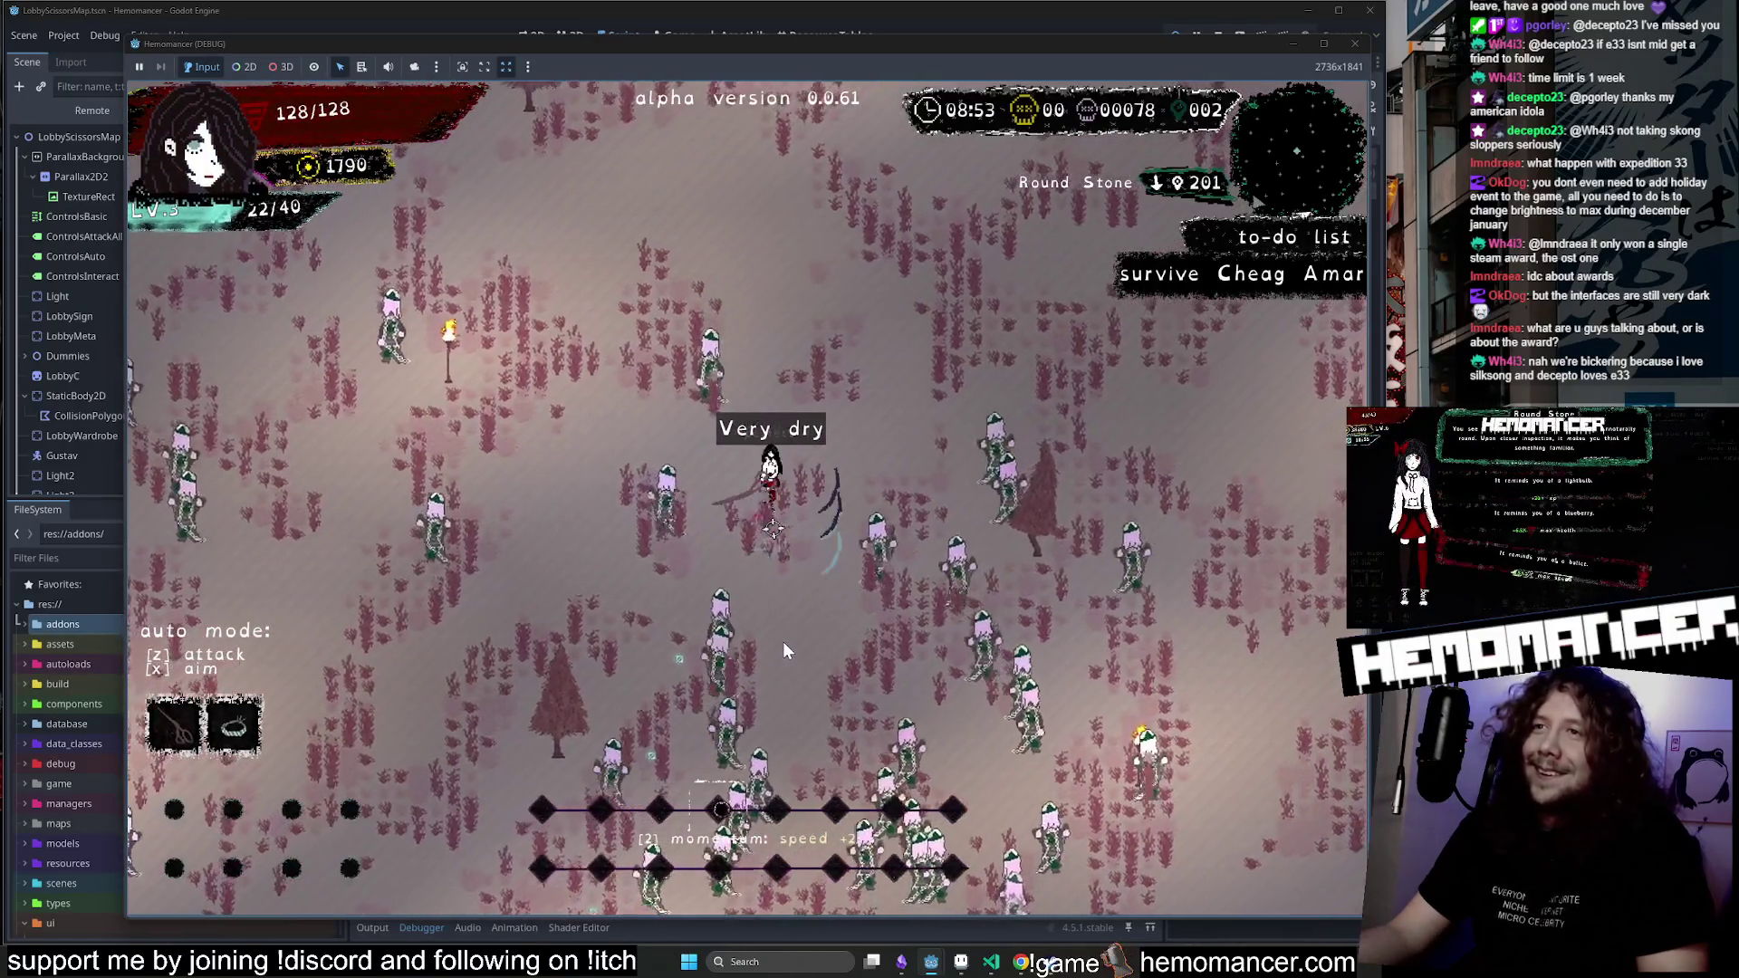
pyautogui.press('Escape')
pyautogui.click(565, 599)
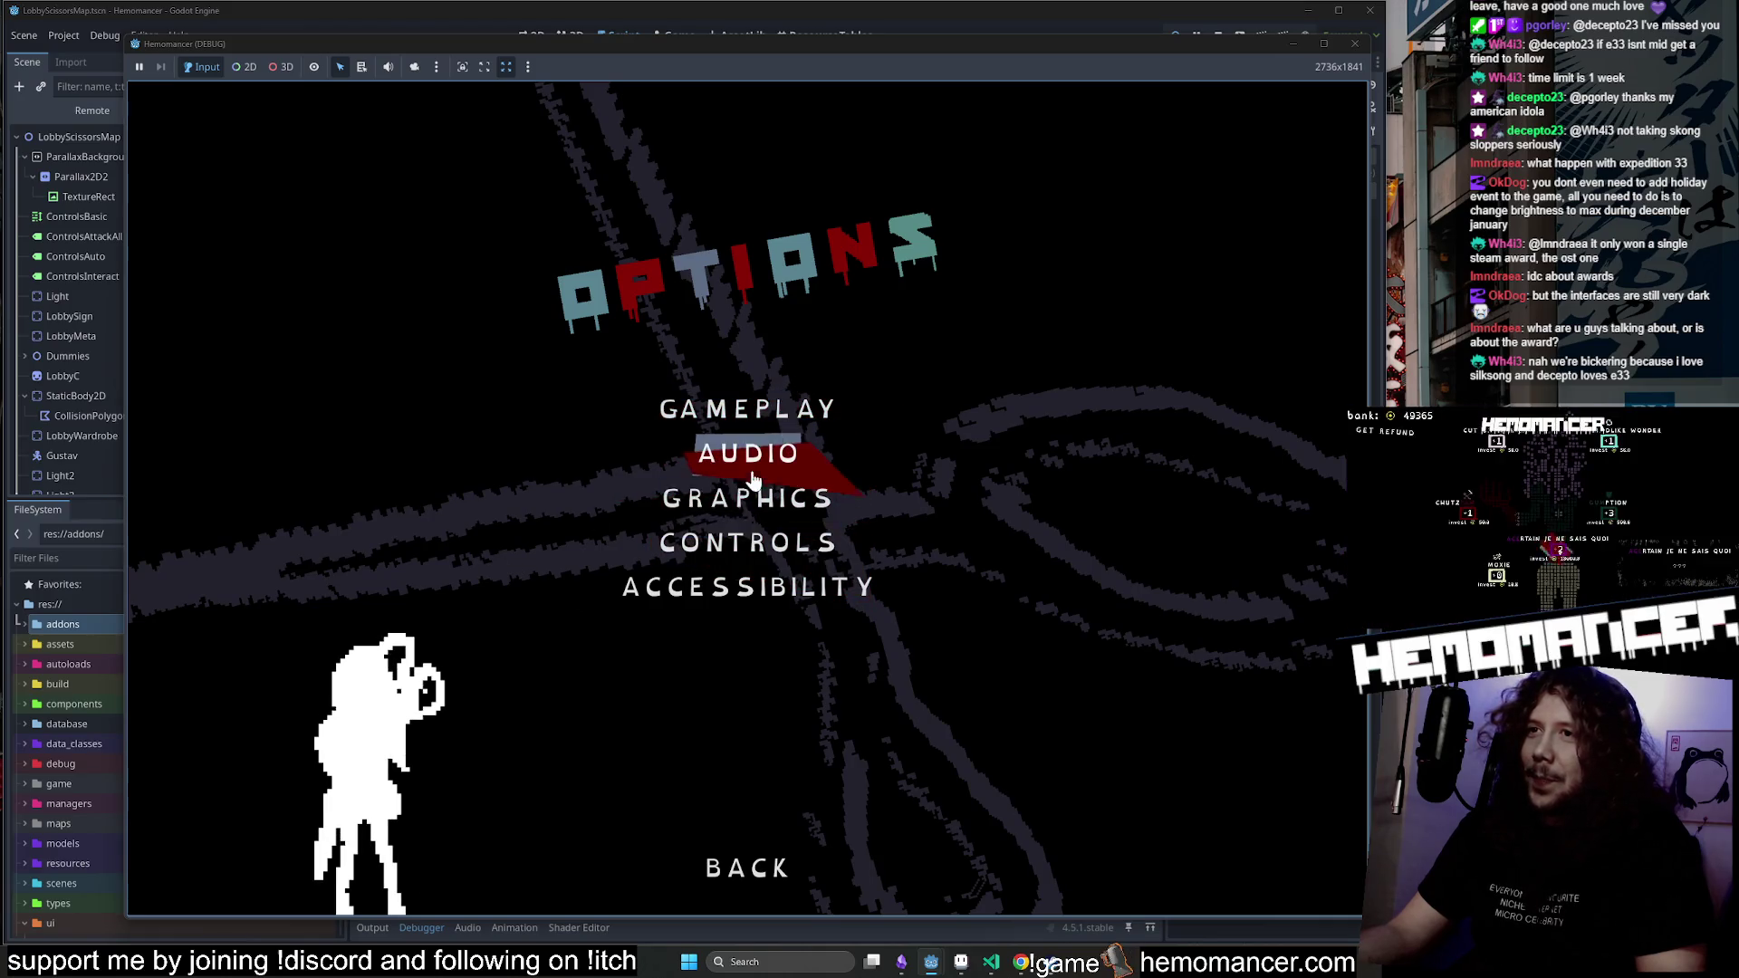
# Check Controls and the Graphics brightness slider, back out to the title menu, and continue the run.
pyautogui.click(730, 554)
pyautogui.click(734, 865)
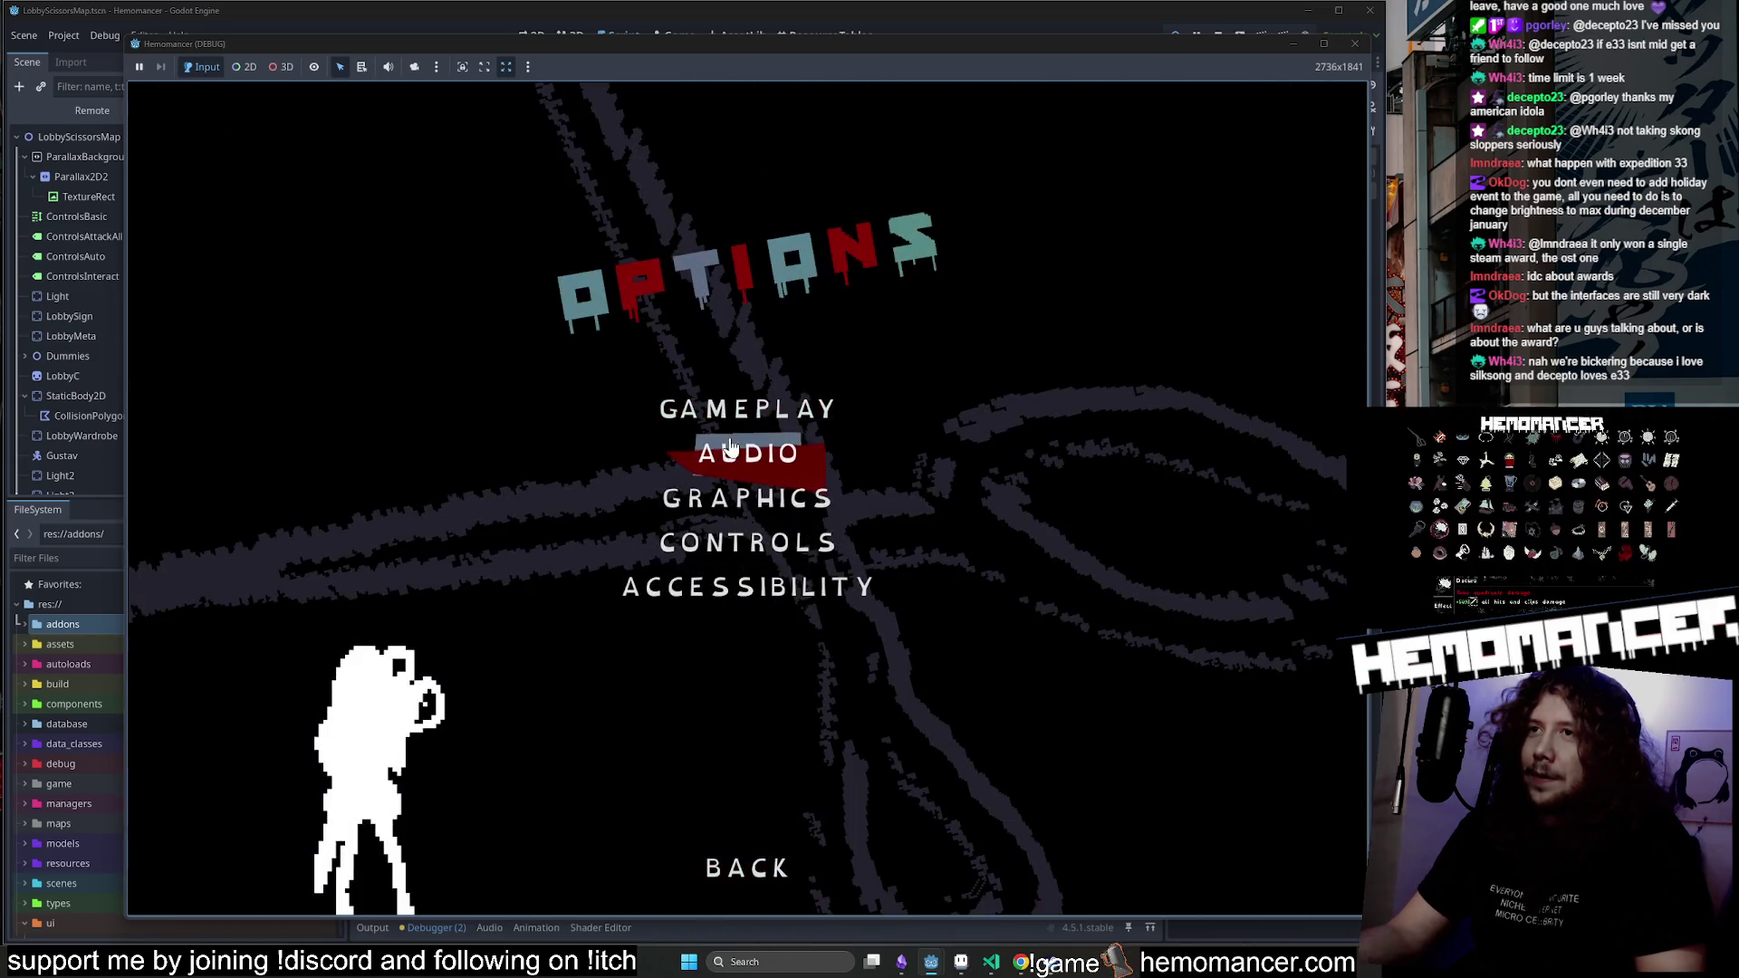
pyautogui.click(745, 510)
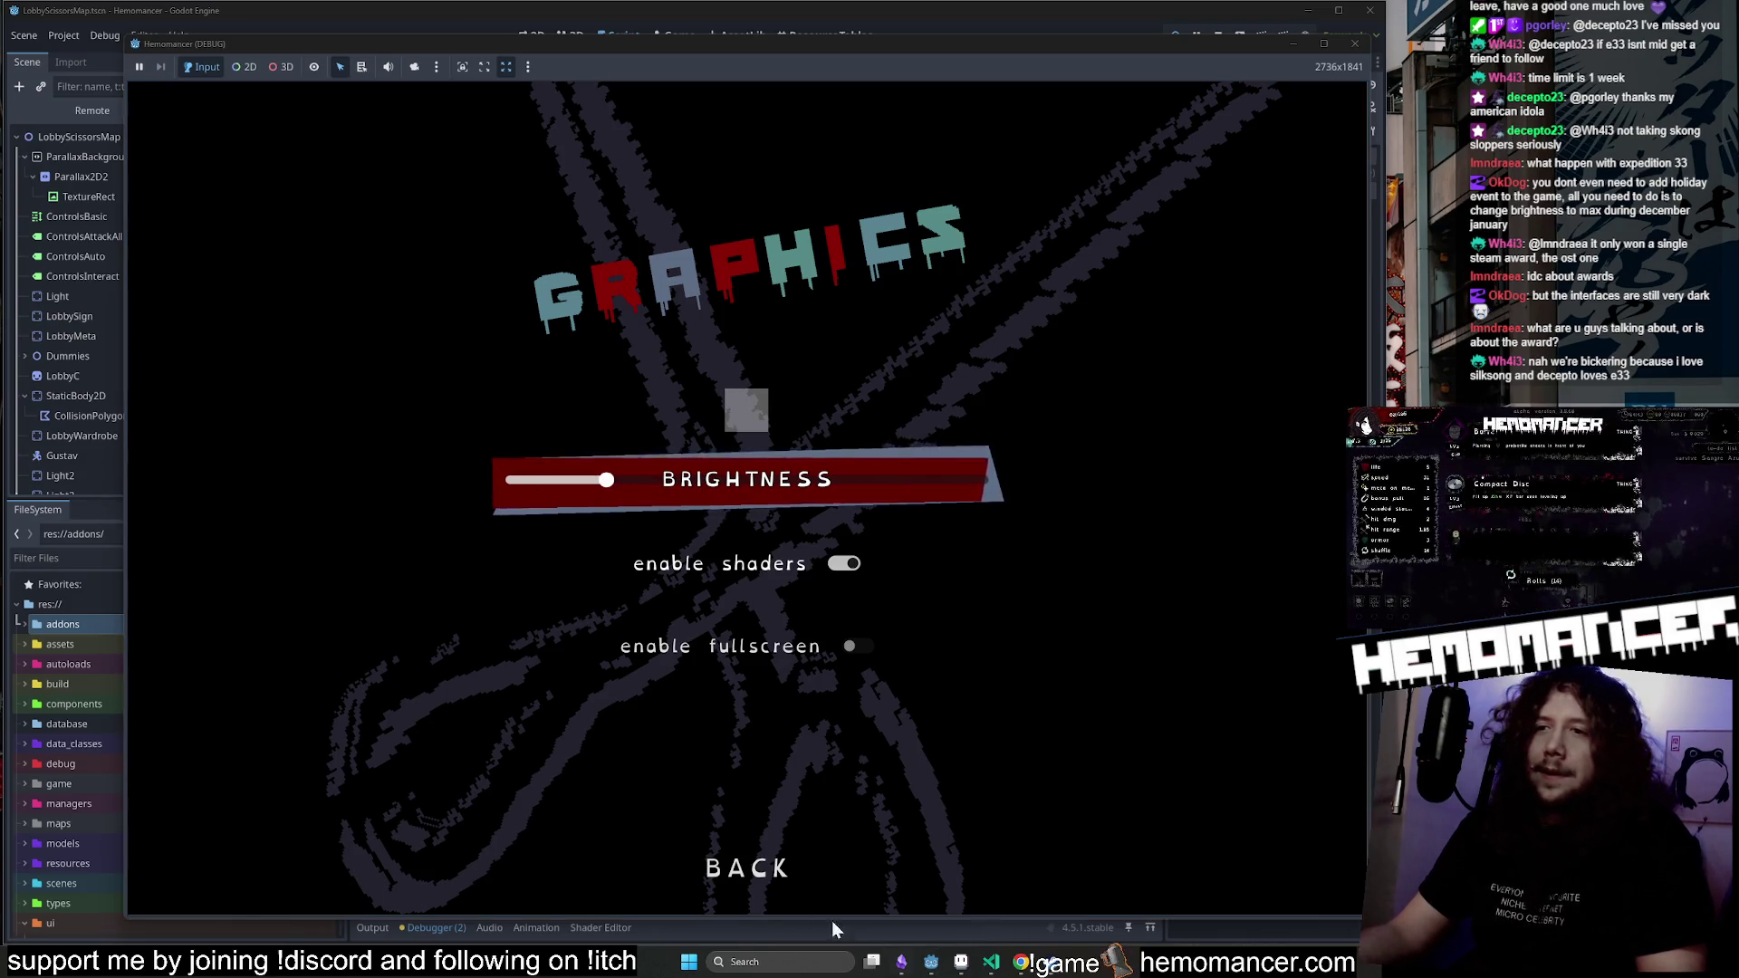
pyautogui.click(747, 868)
pyautogui.click(739, 865)
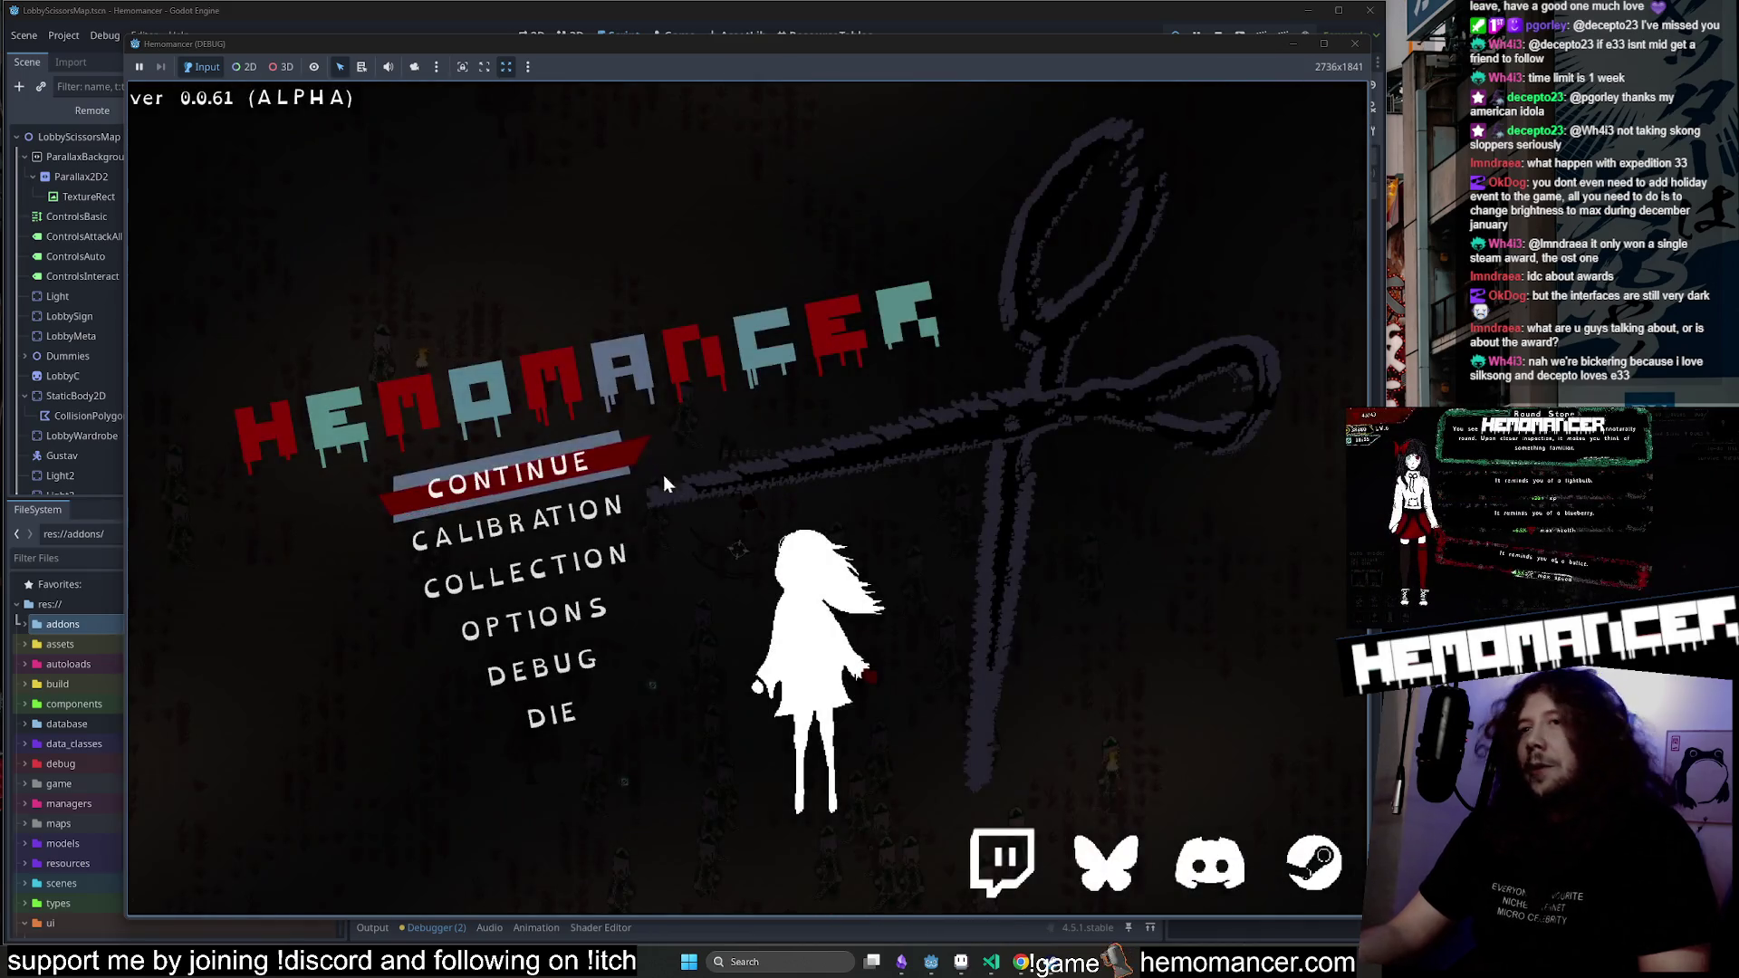
pyautogui.click(662, 473)
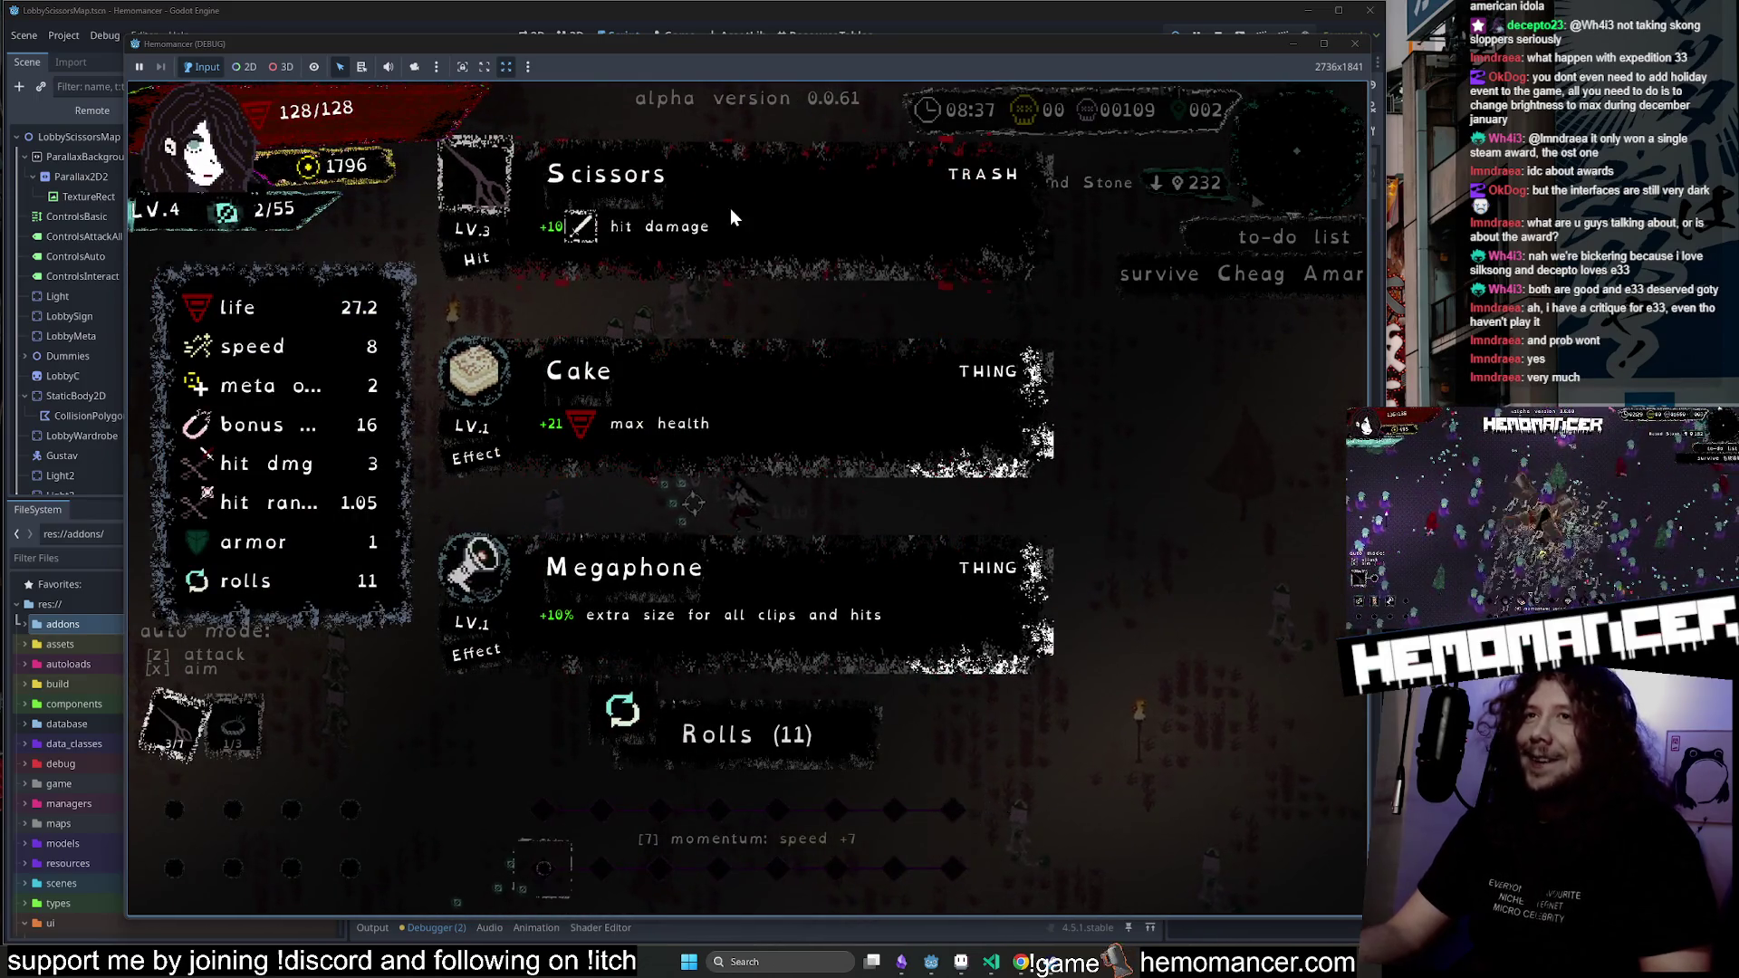
# Pick the Scissors upgrade and take the gold reward from The Glove box.
pyautogui.click(731, 218)
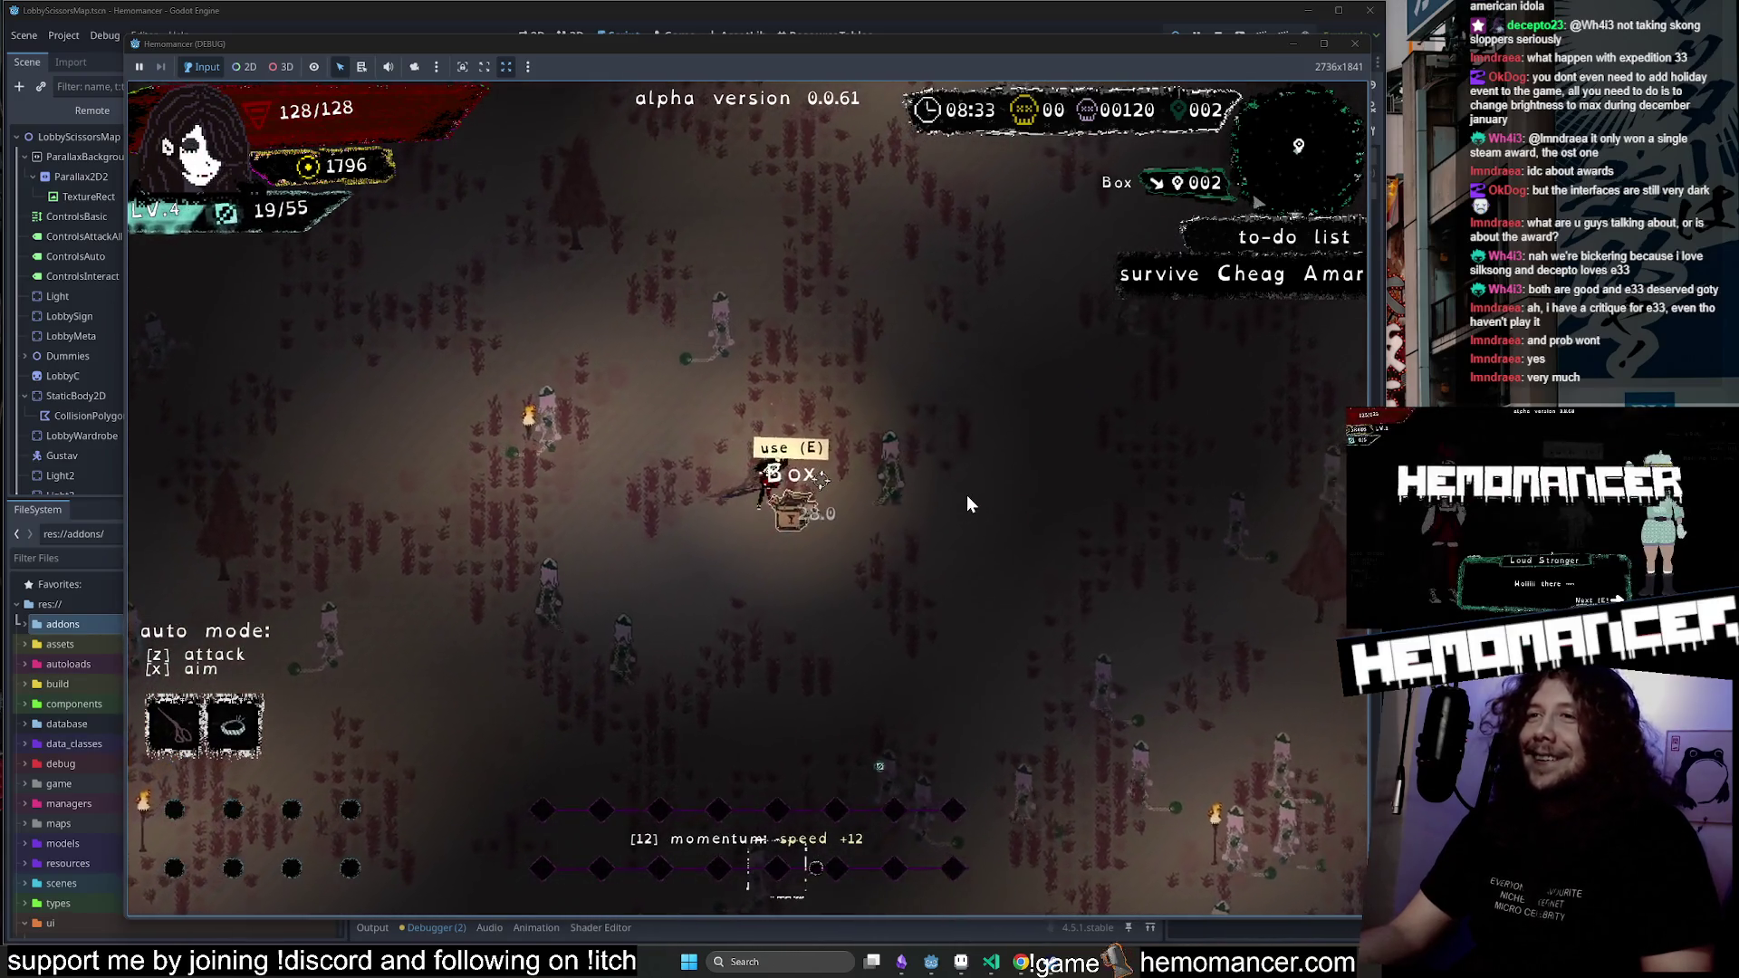
pyautogui.press('e')
pyautogui.press('Left')
pyautogui.press('e')
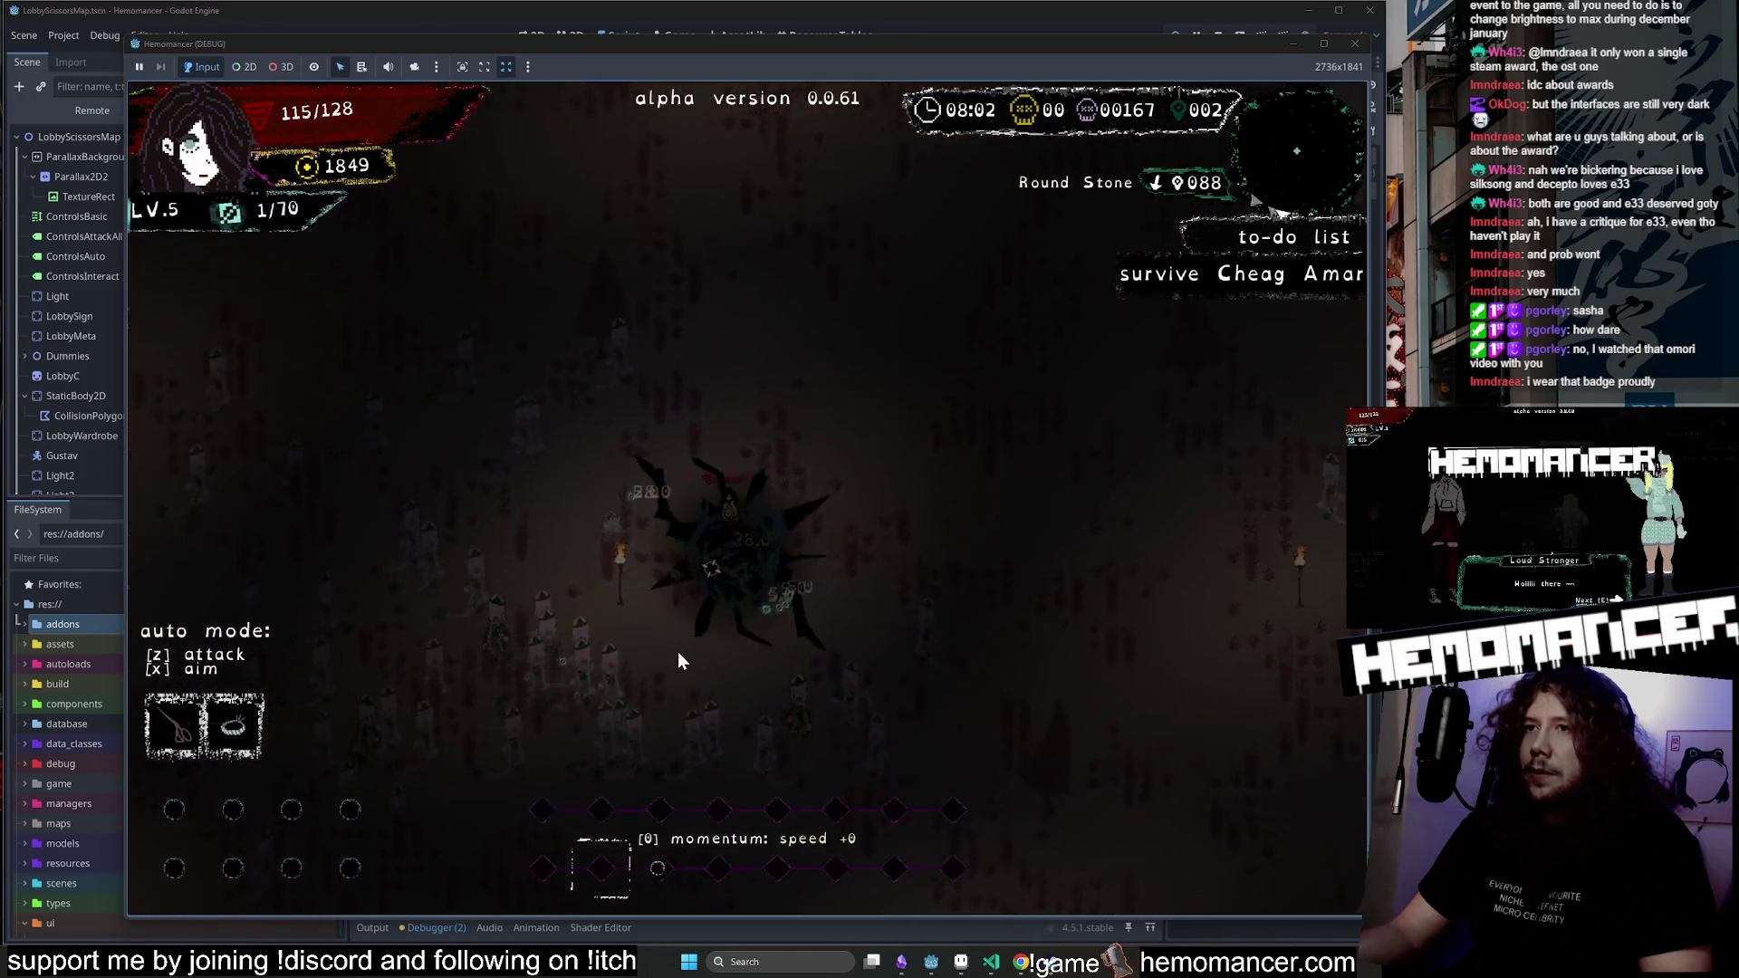
# Choose Midnight, another level-up upgrade, and finally the Aureola damaging aura.
pyautogui.click(576, 453)
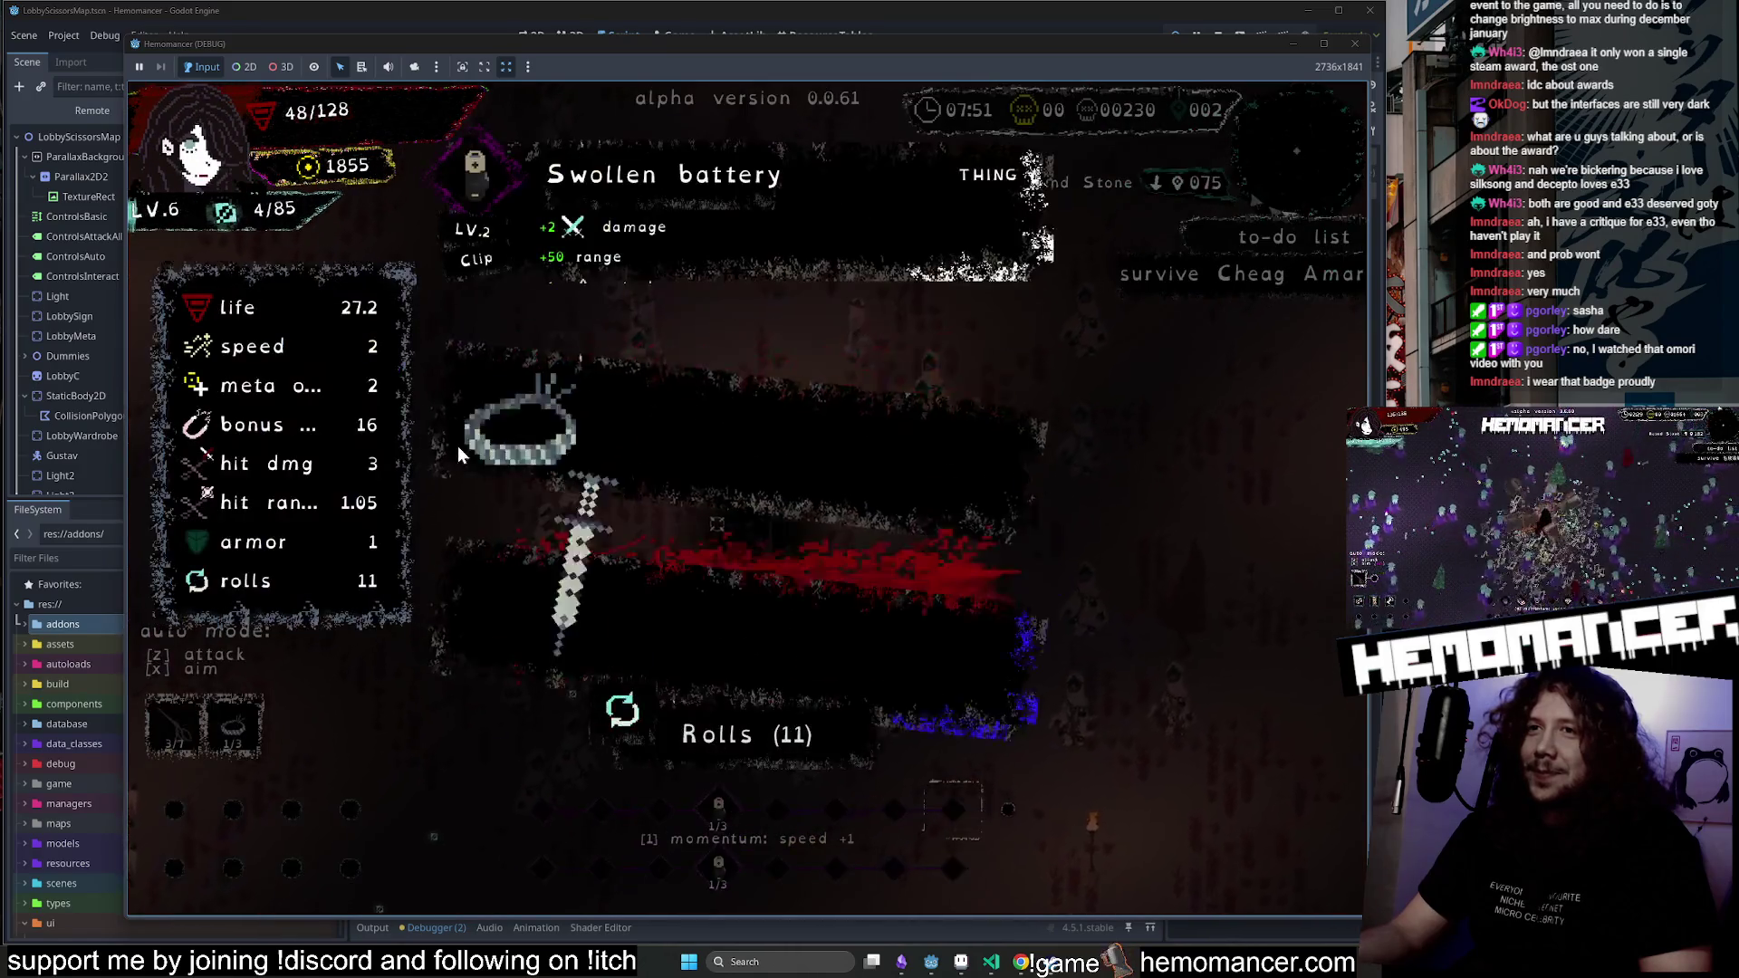
pyautogui.click(459, 455)
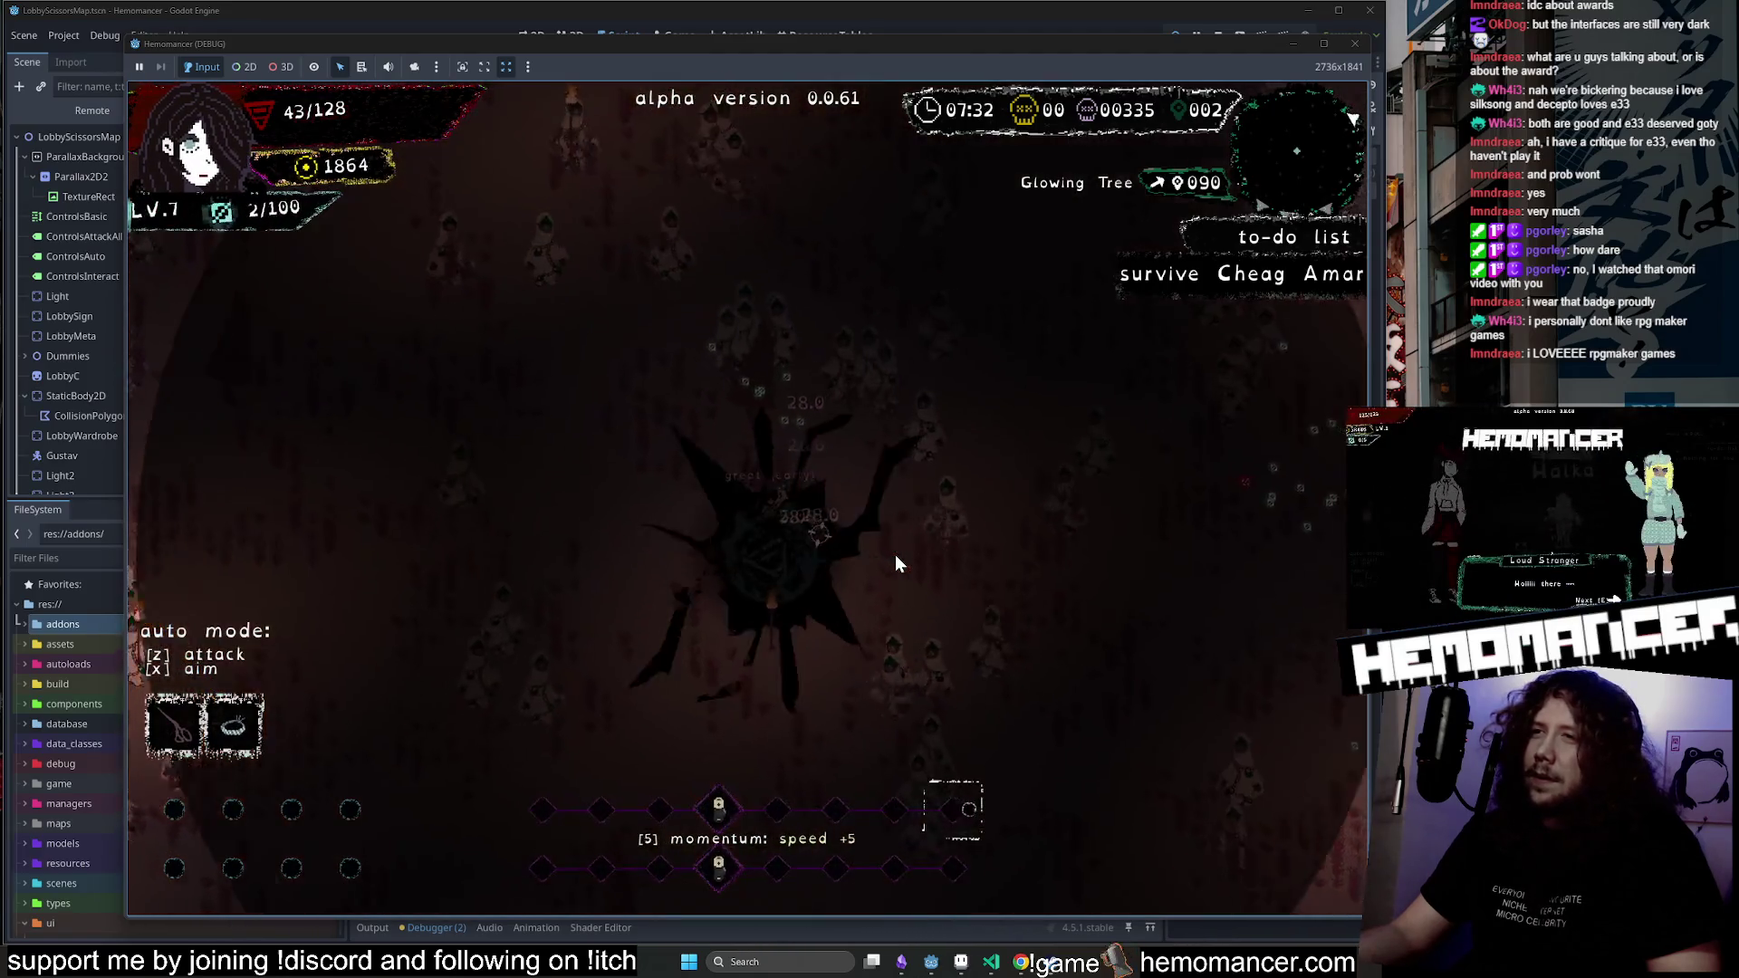
pyautogui.click(713, 399)
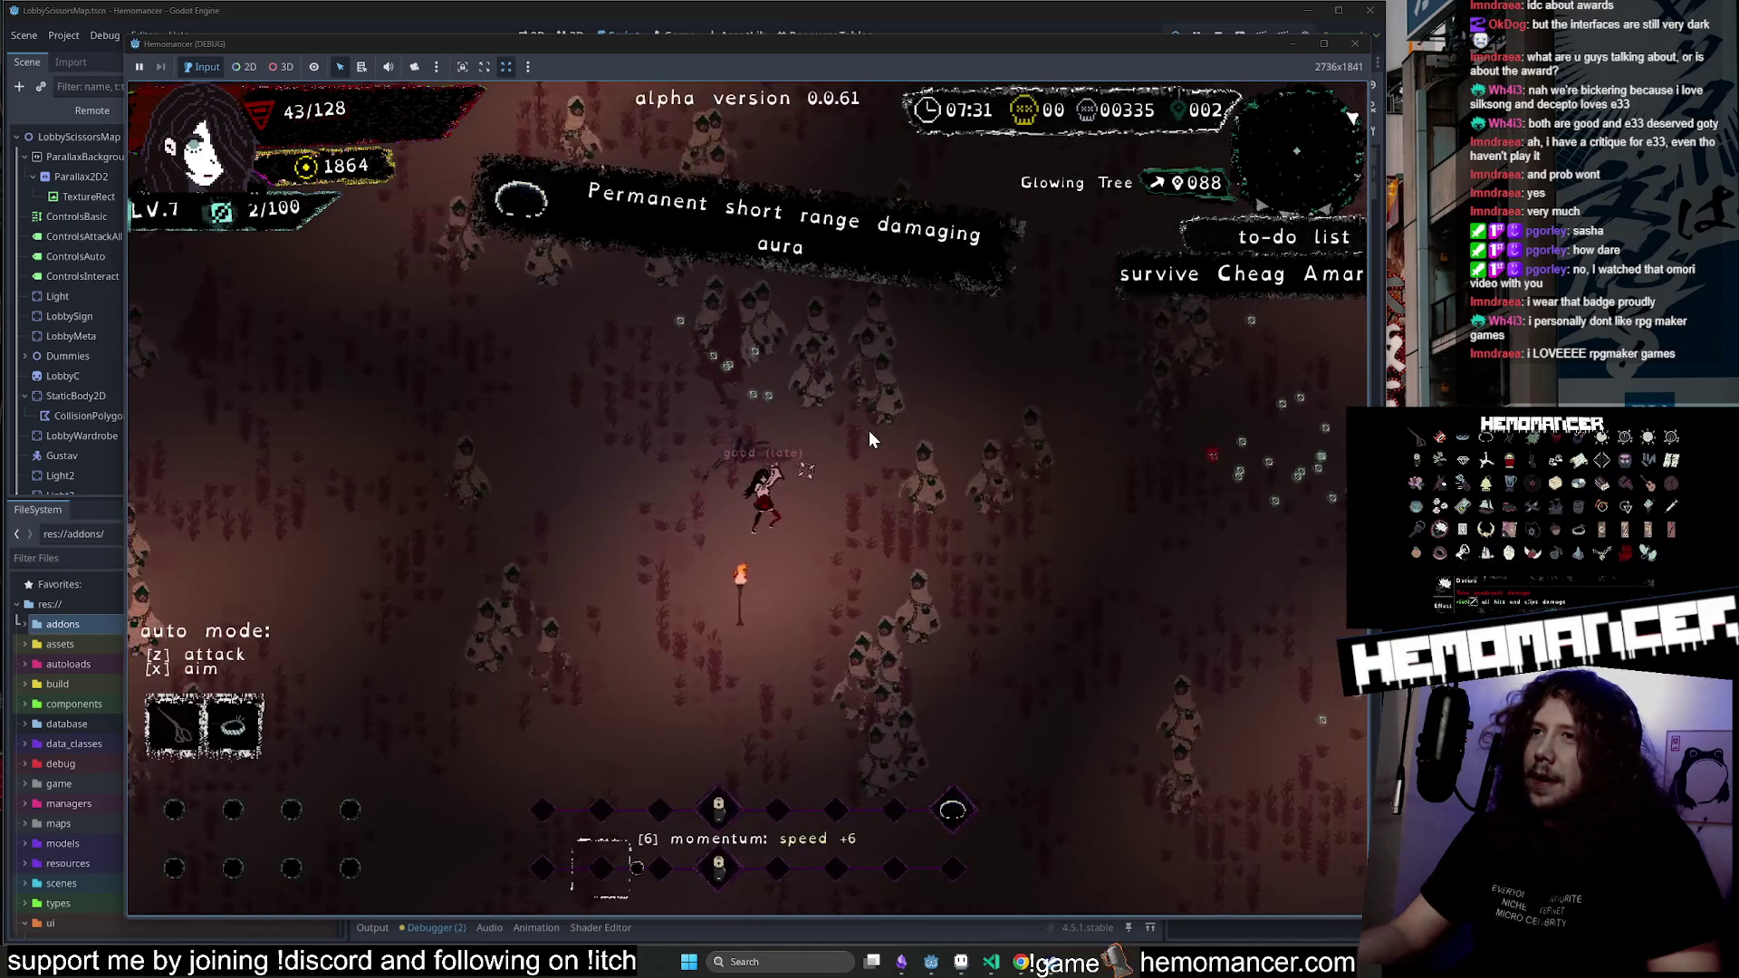
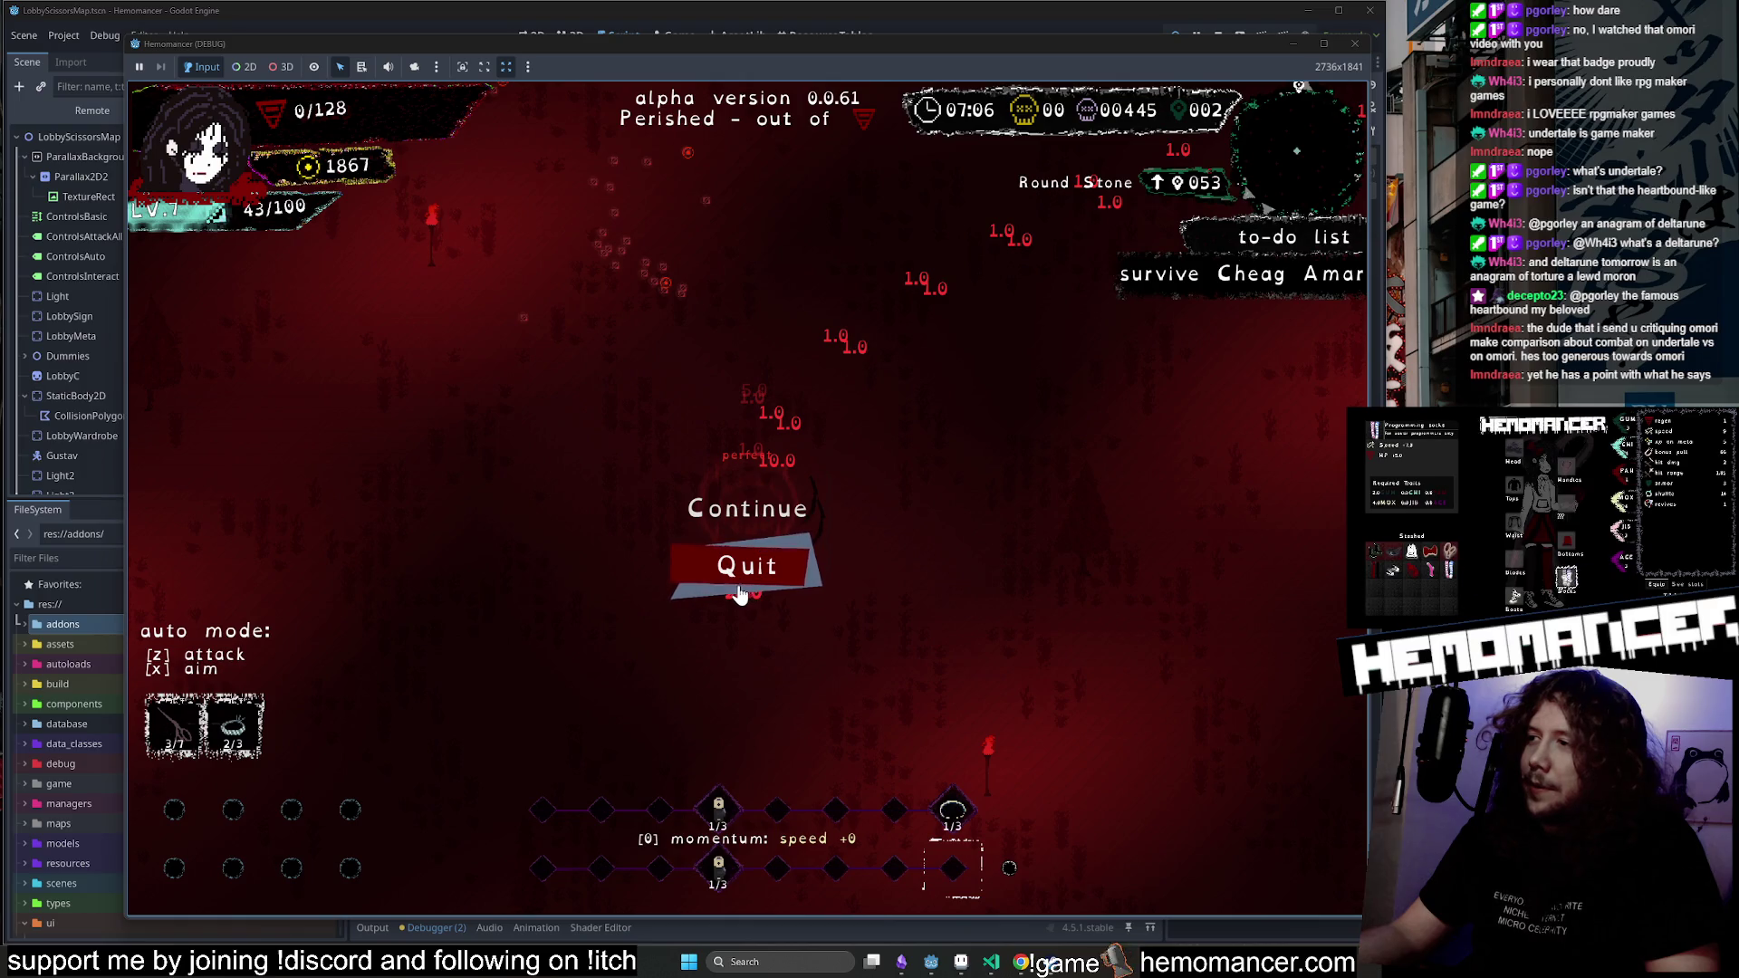
# Quit the Hemomancer run, restart from the title screen and begin a forest run at the signpost.
pyautogui.click(689, 587)
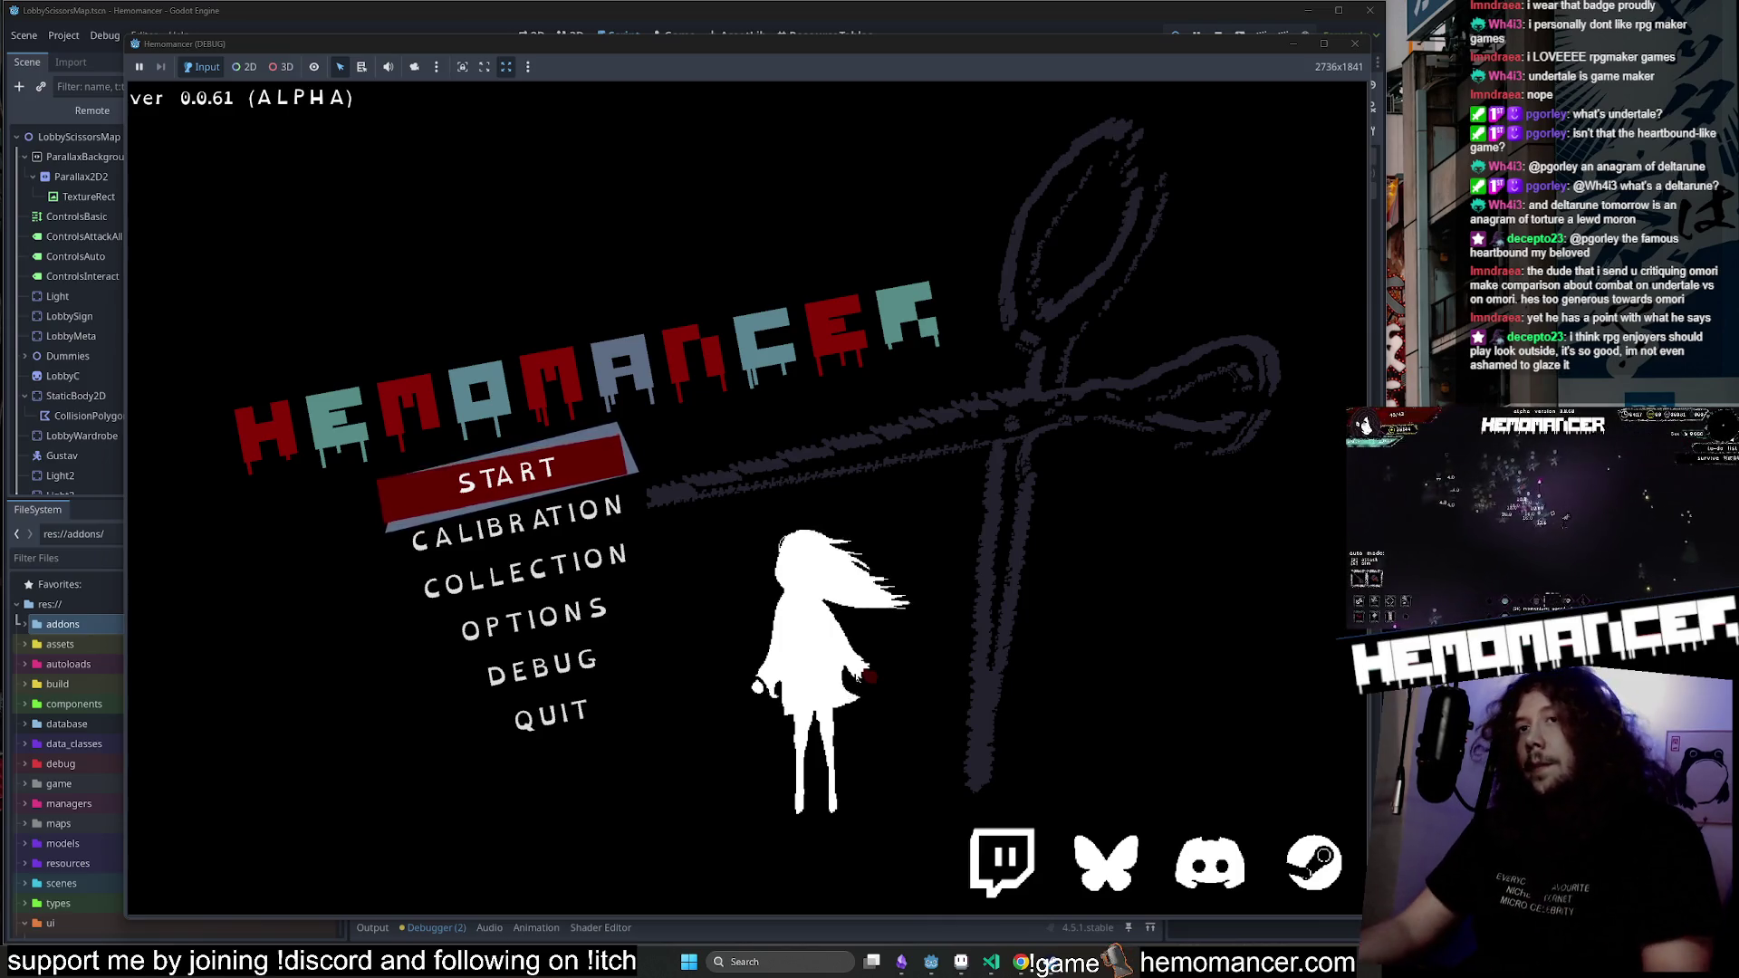
pyautogui.press('Return')
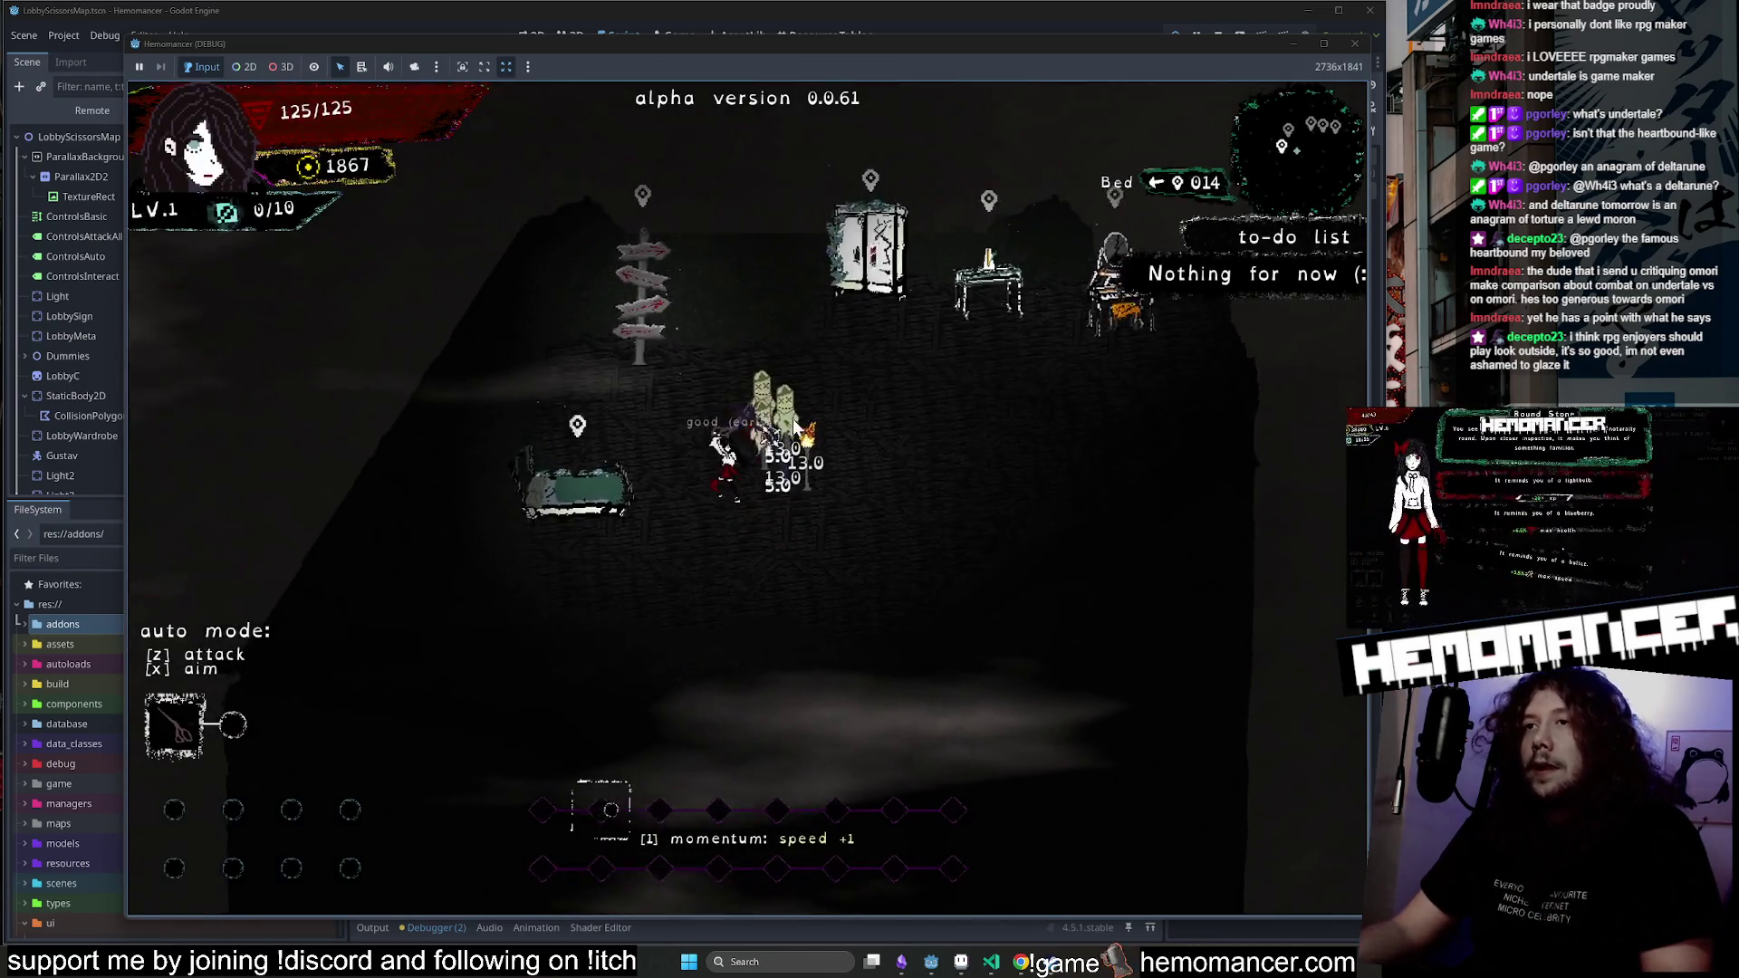
pyautogui.press('w')
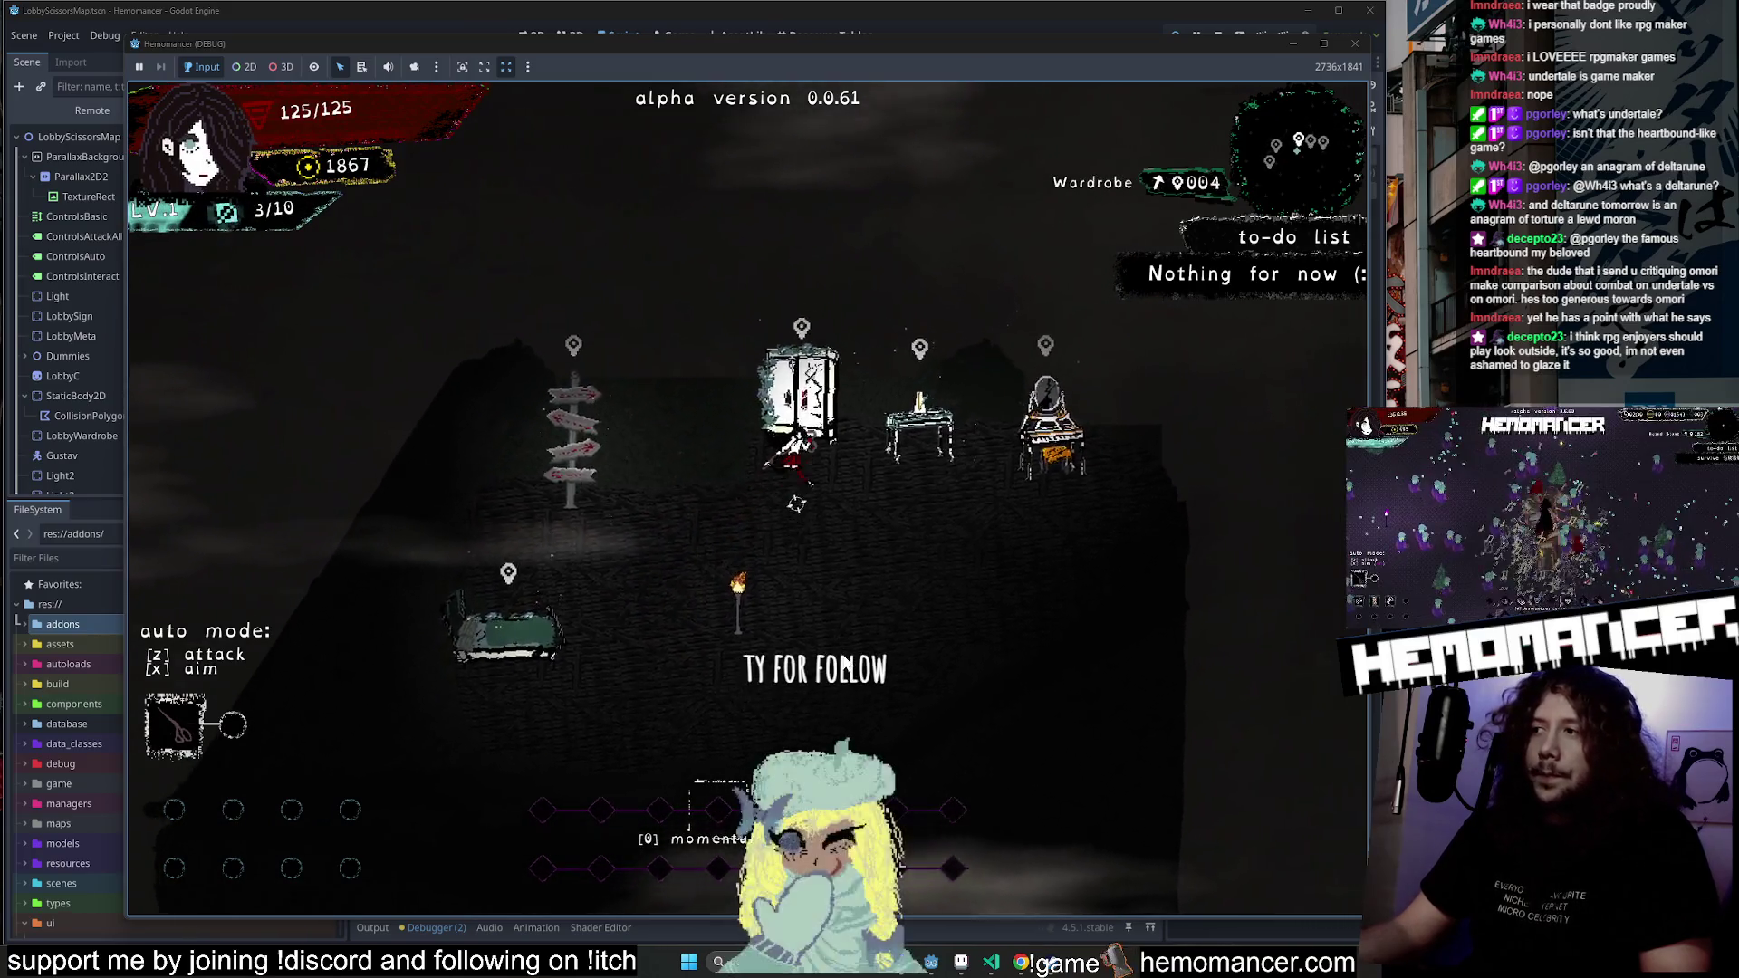
pyautogui.press('e')
pyautogui.press('Escape')
pyautogui.press('a')
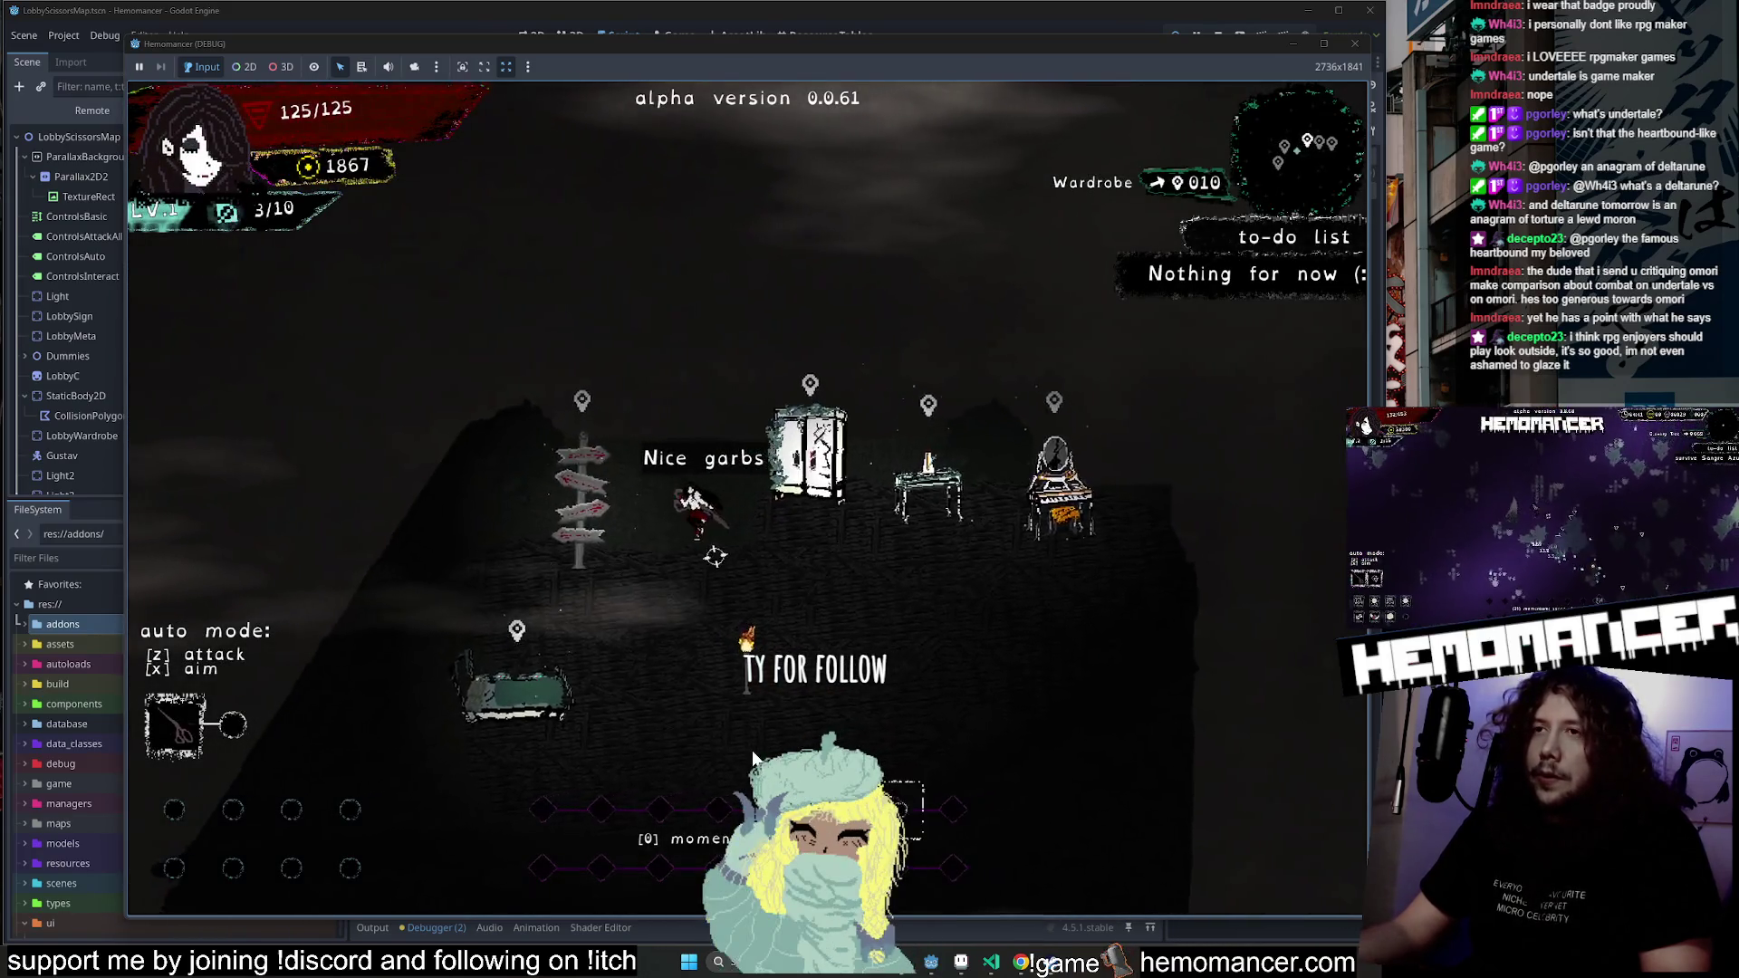
pyautogui.press('e')
pyautogui.click(765, 601)
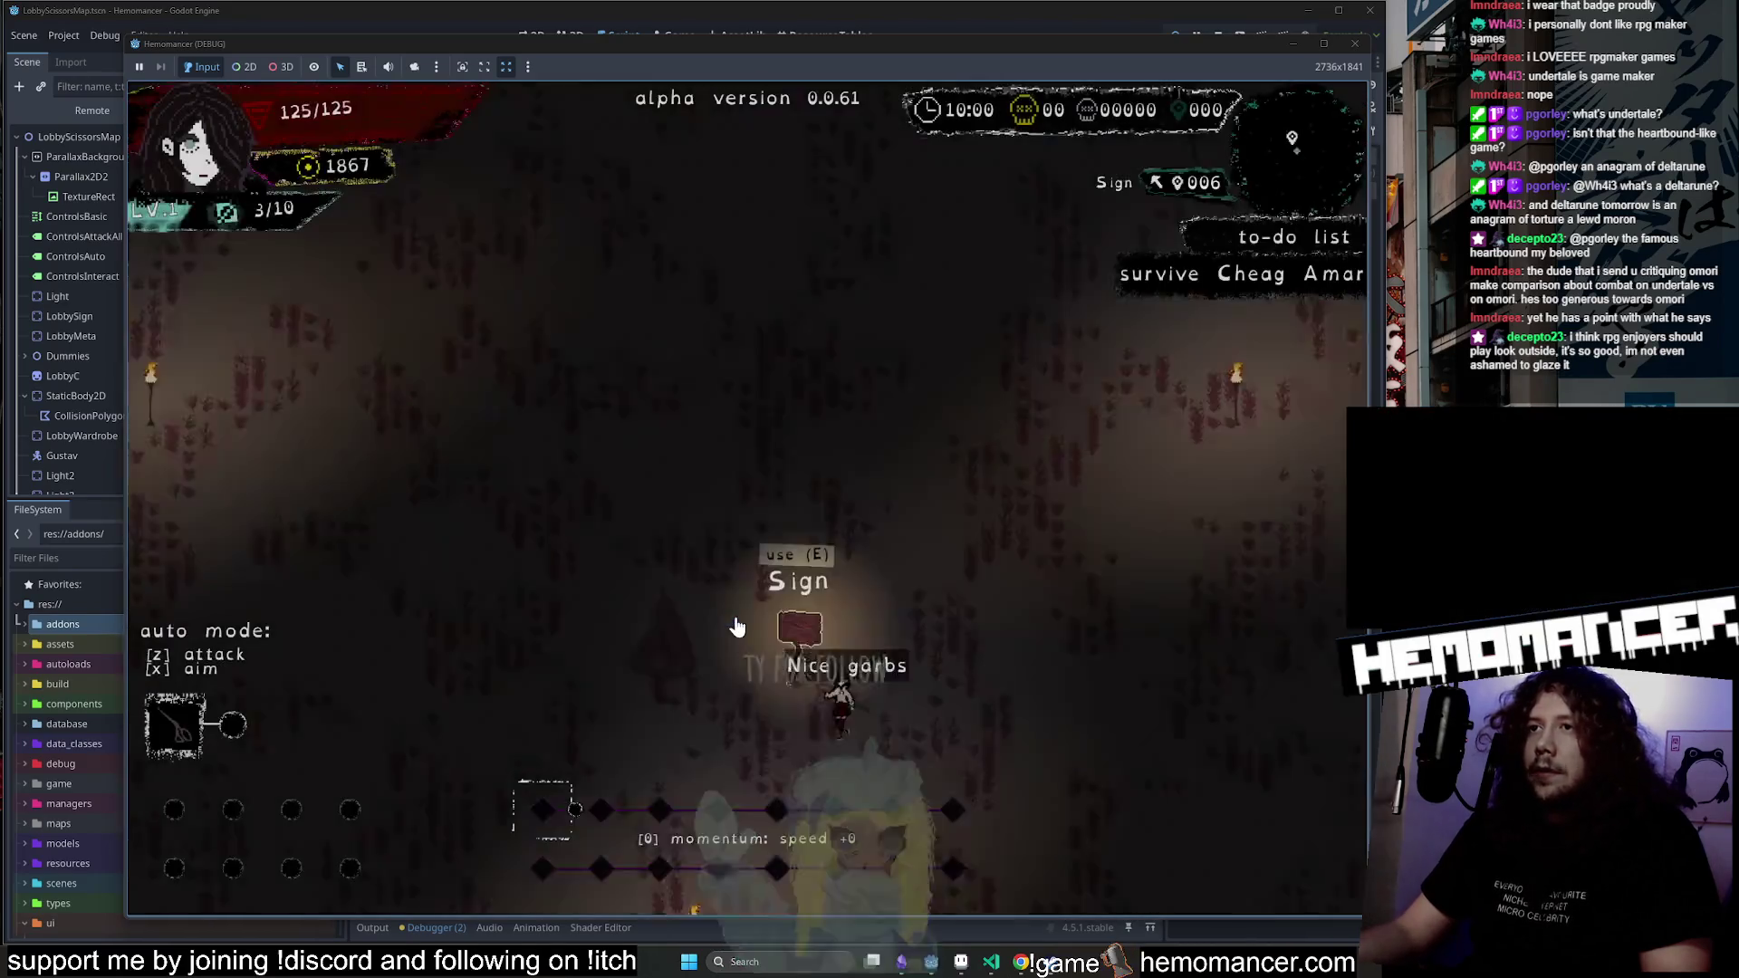
# Fight the opening enemies up to level 2 and take the Scissors upgrade.
pyautogui.press('w')
pyautogui.press('d')
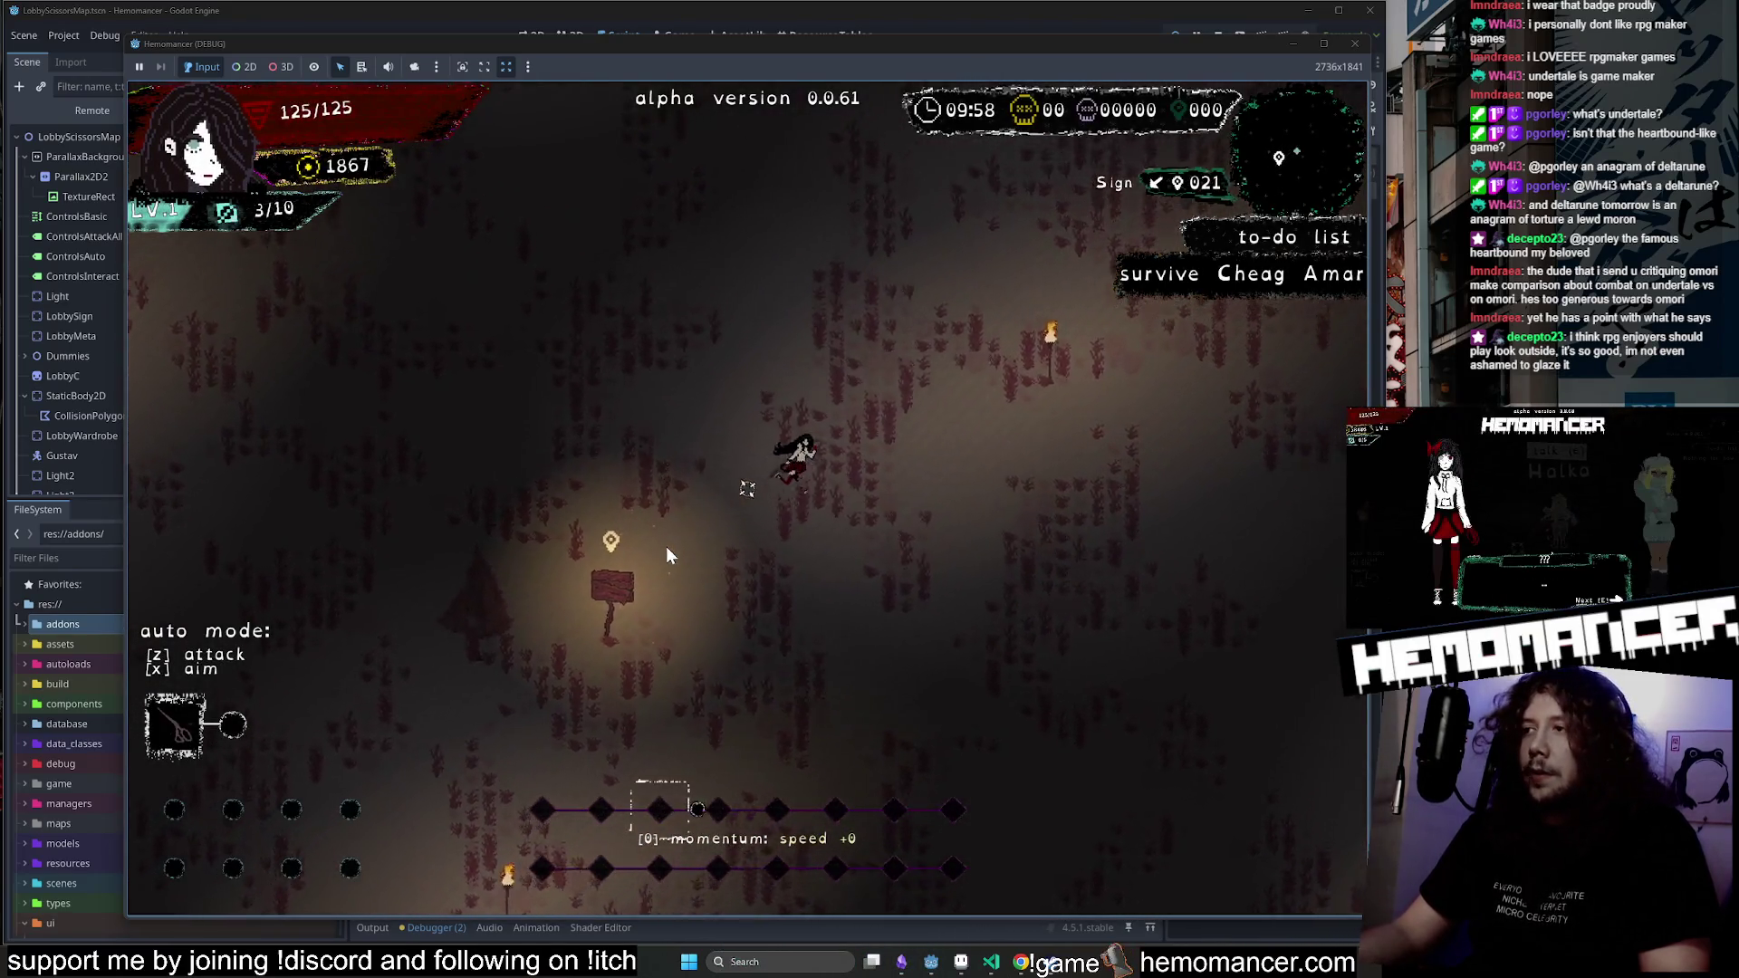
pyautogui.press('w')
pyautogui.press('d')
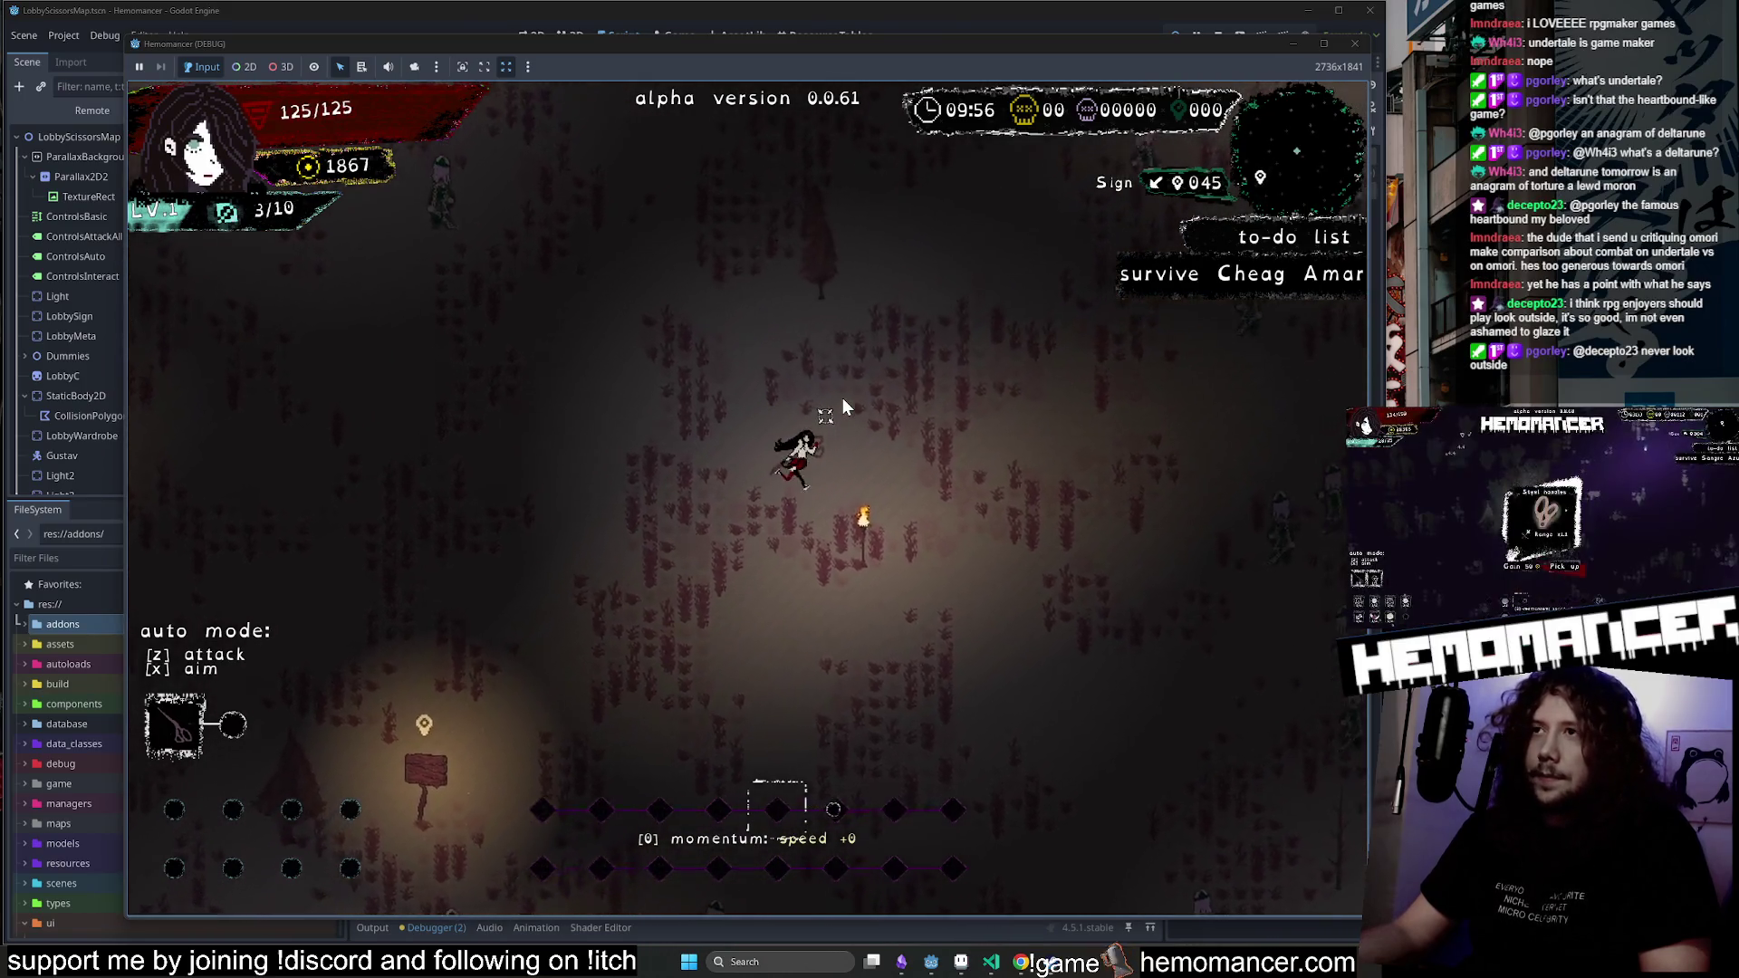
pyautogui.press('w')
pyautogui.press('d')
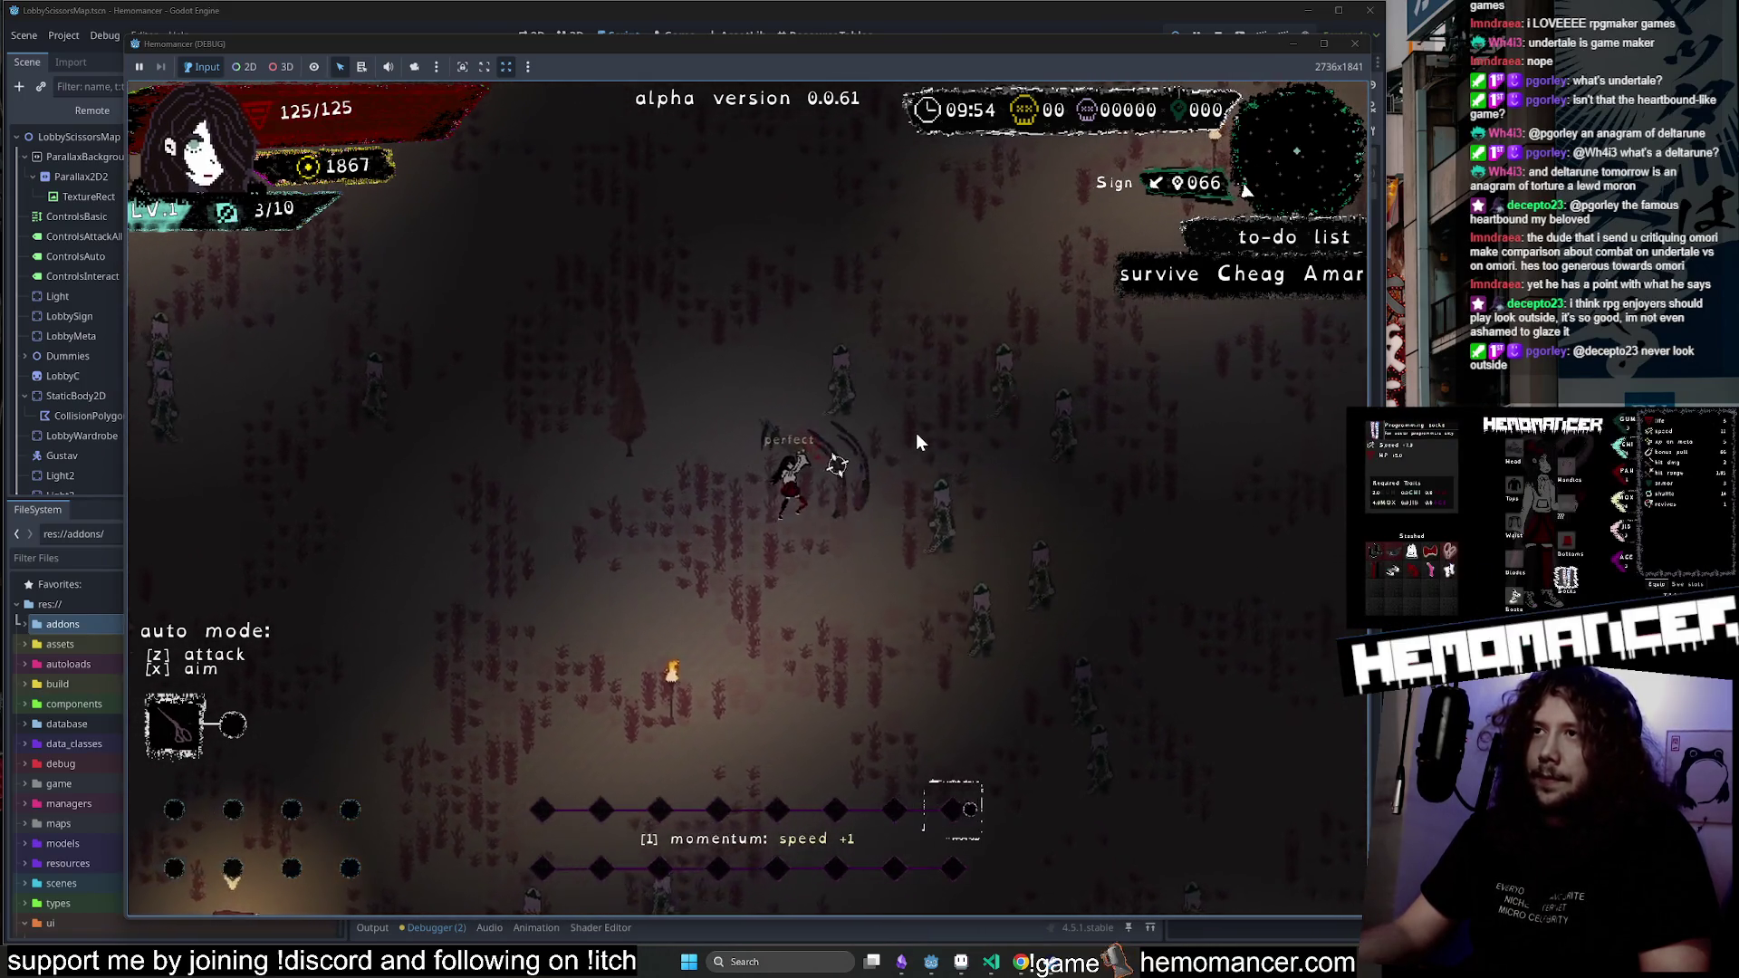
pyautogui.press('d')
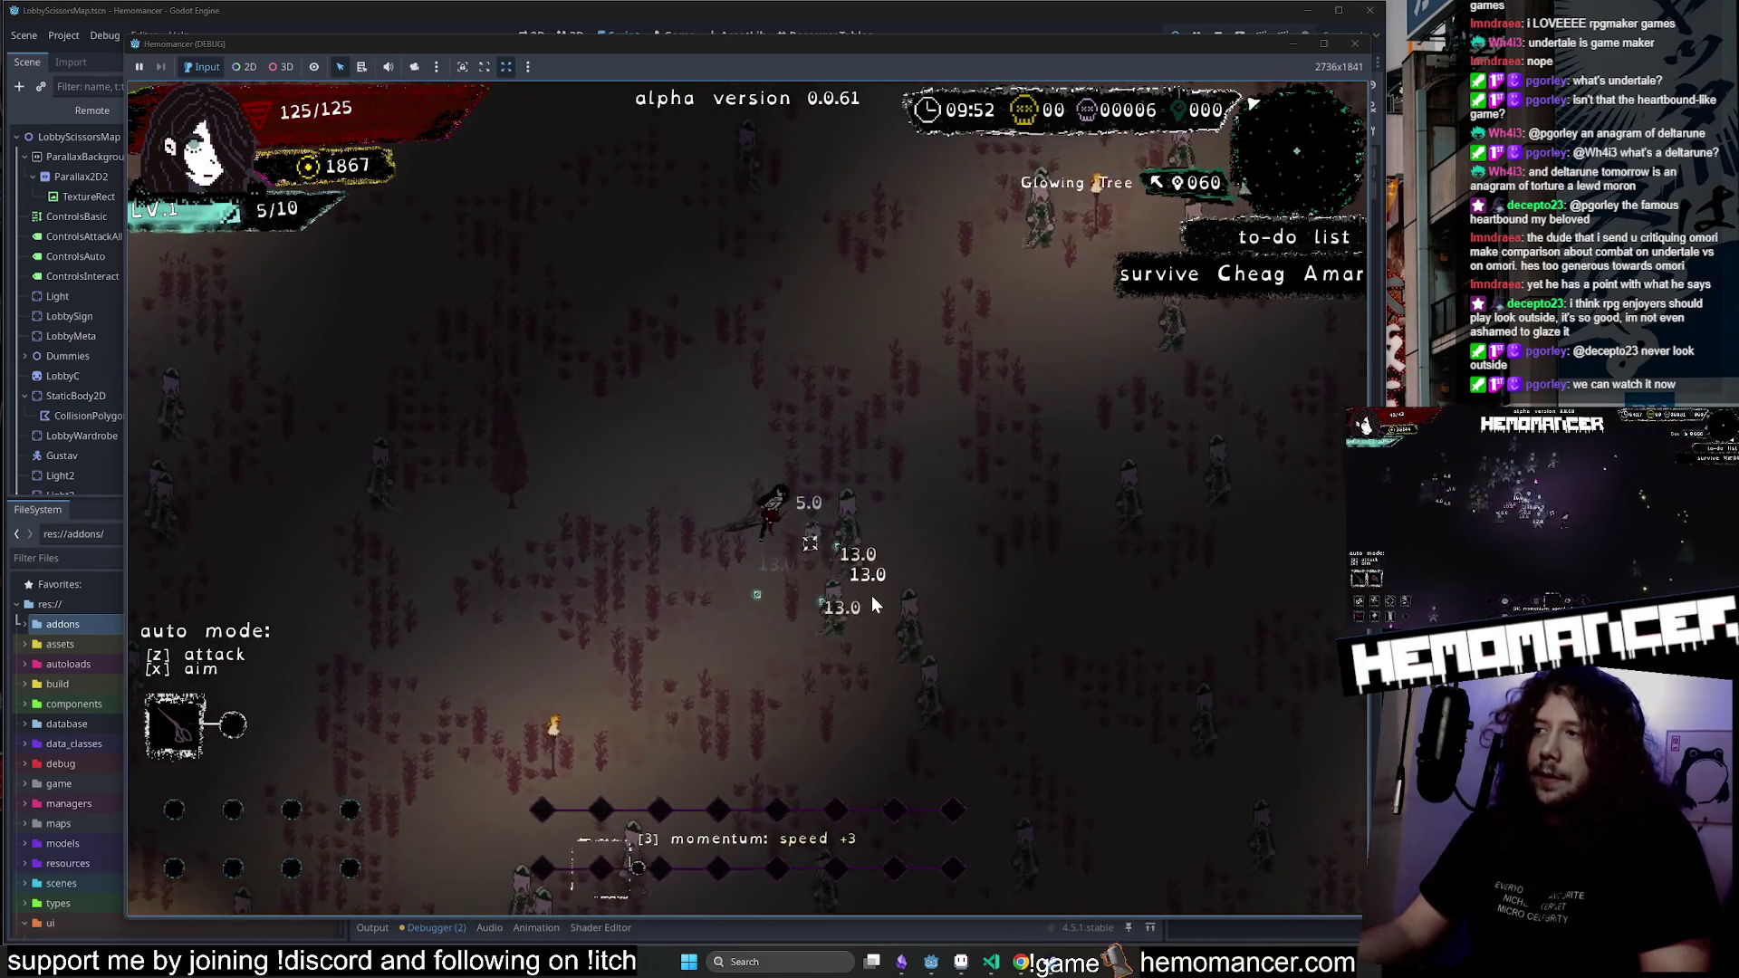
pyautogui.press('s')
pyautogui.press('a')
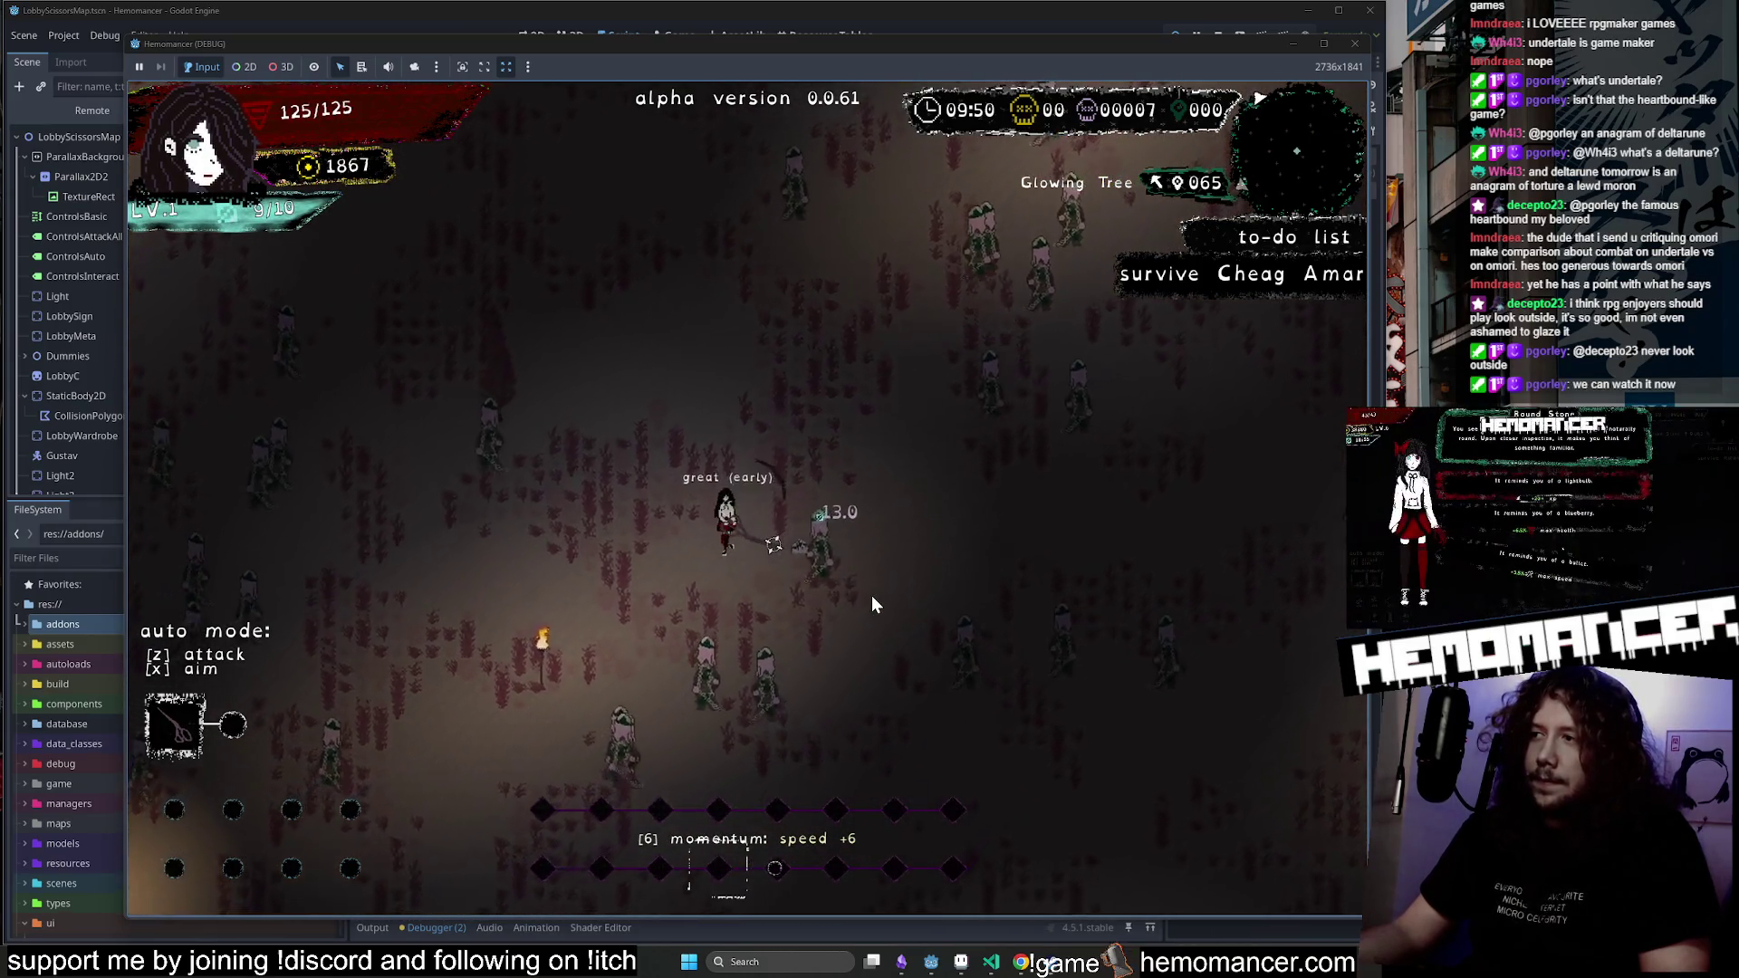
pyautogui.press('s')
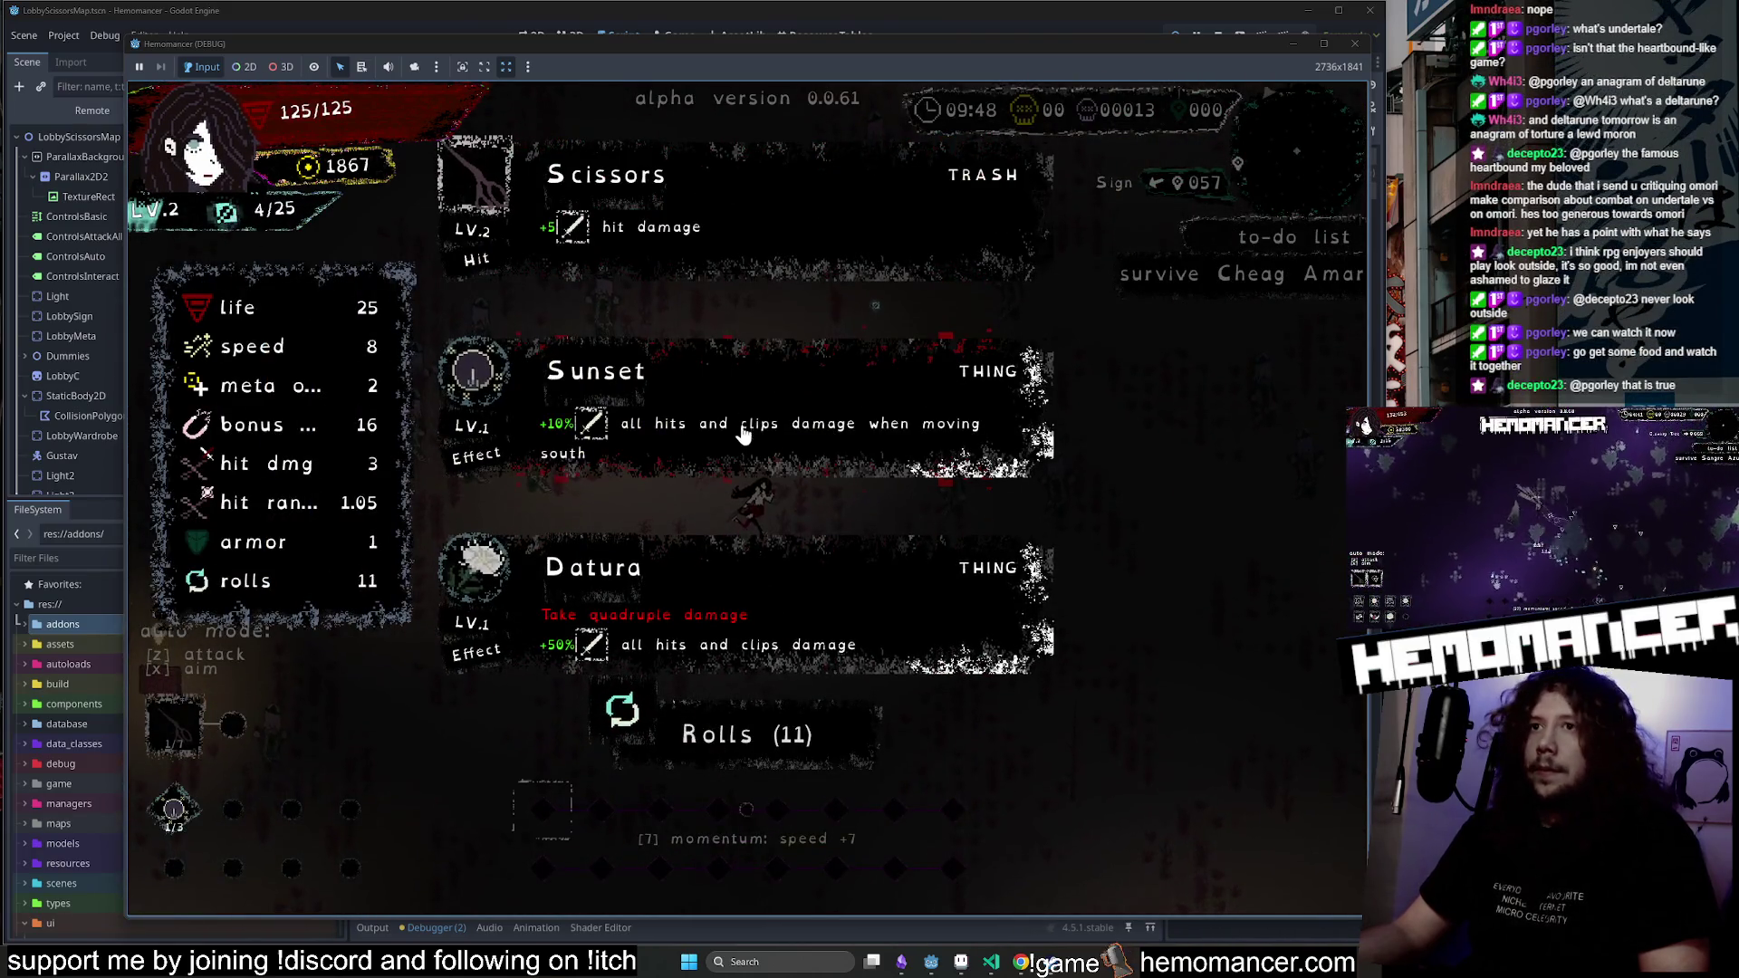
pyautogui.click(786, 253)
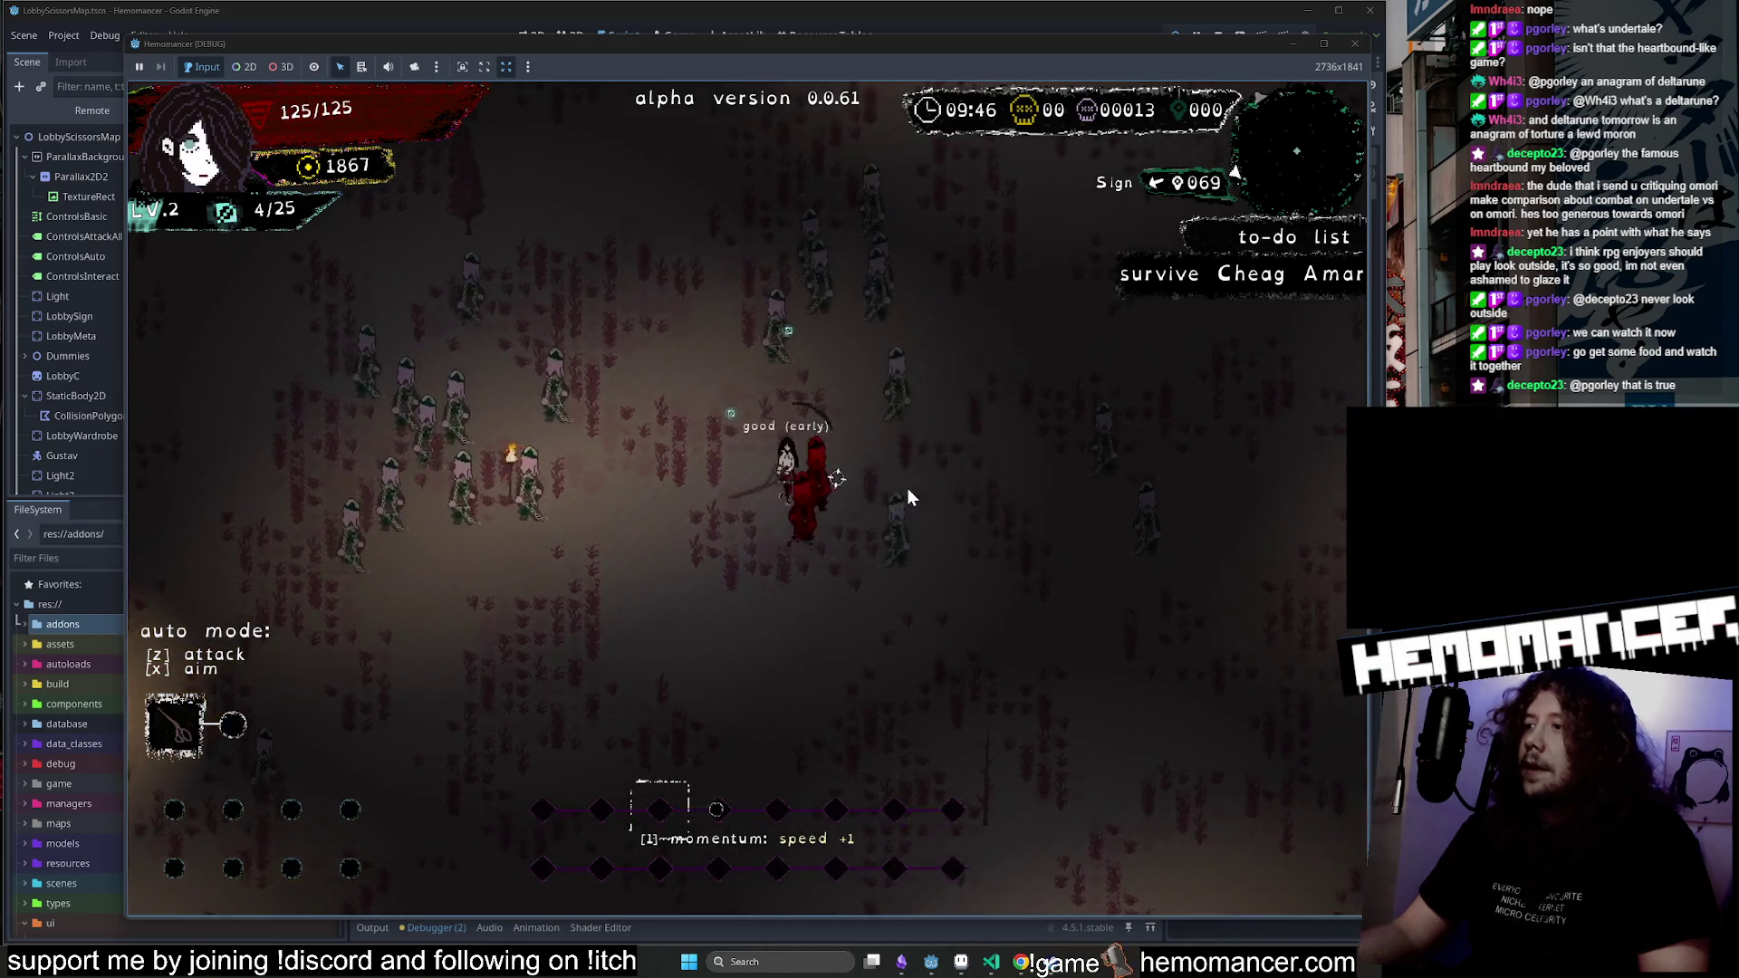
# Keep fighting around the Glowing Tree until the level 3 item choice appears.
pyautogui.press('w')
pyautogui.press('d')
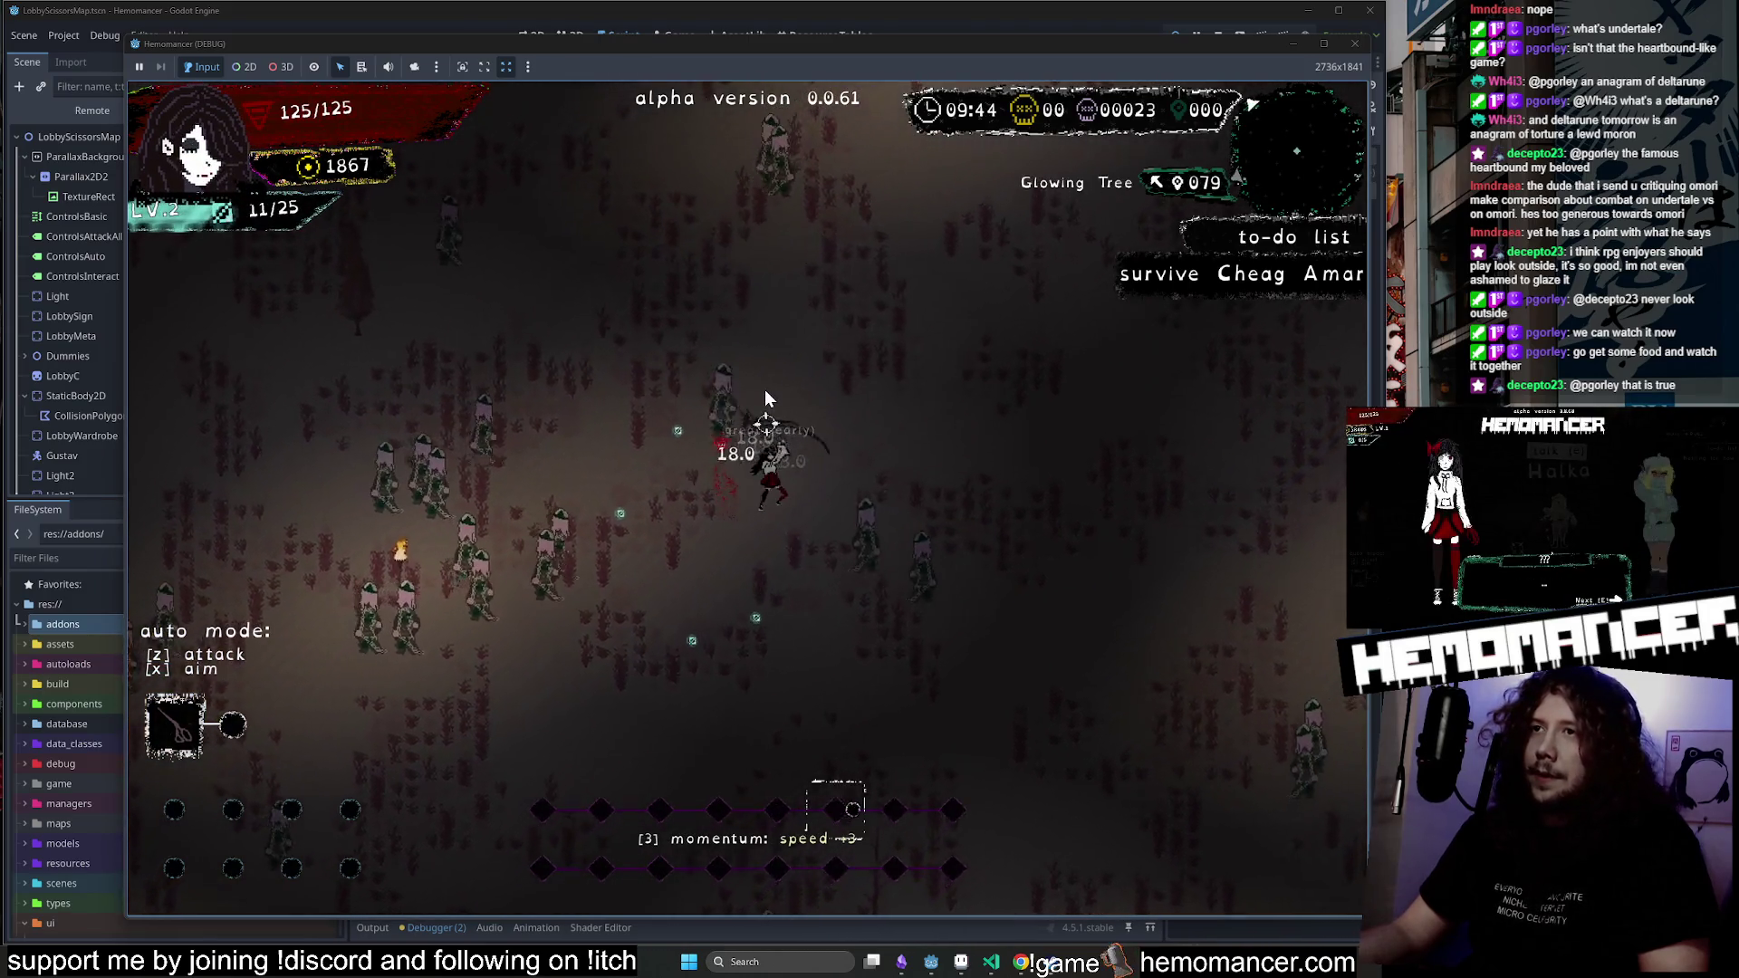
pyautogui.press('w')
pyautogui.press('d')
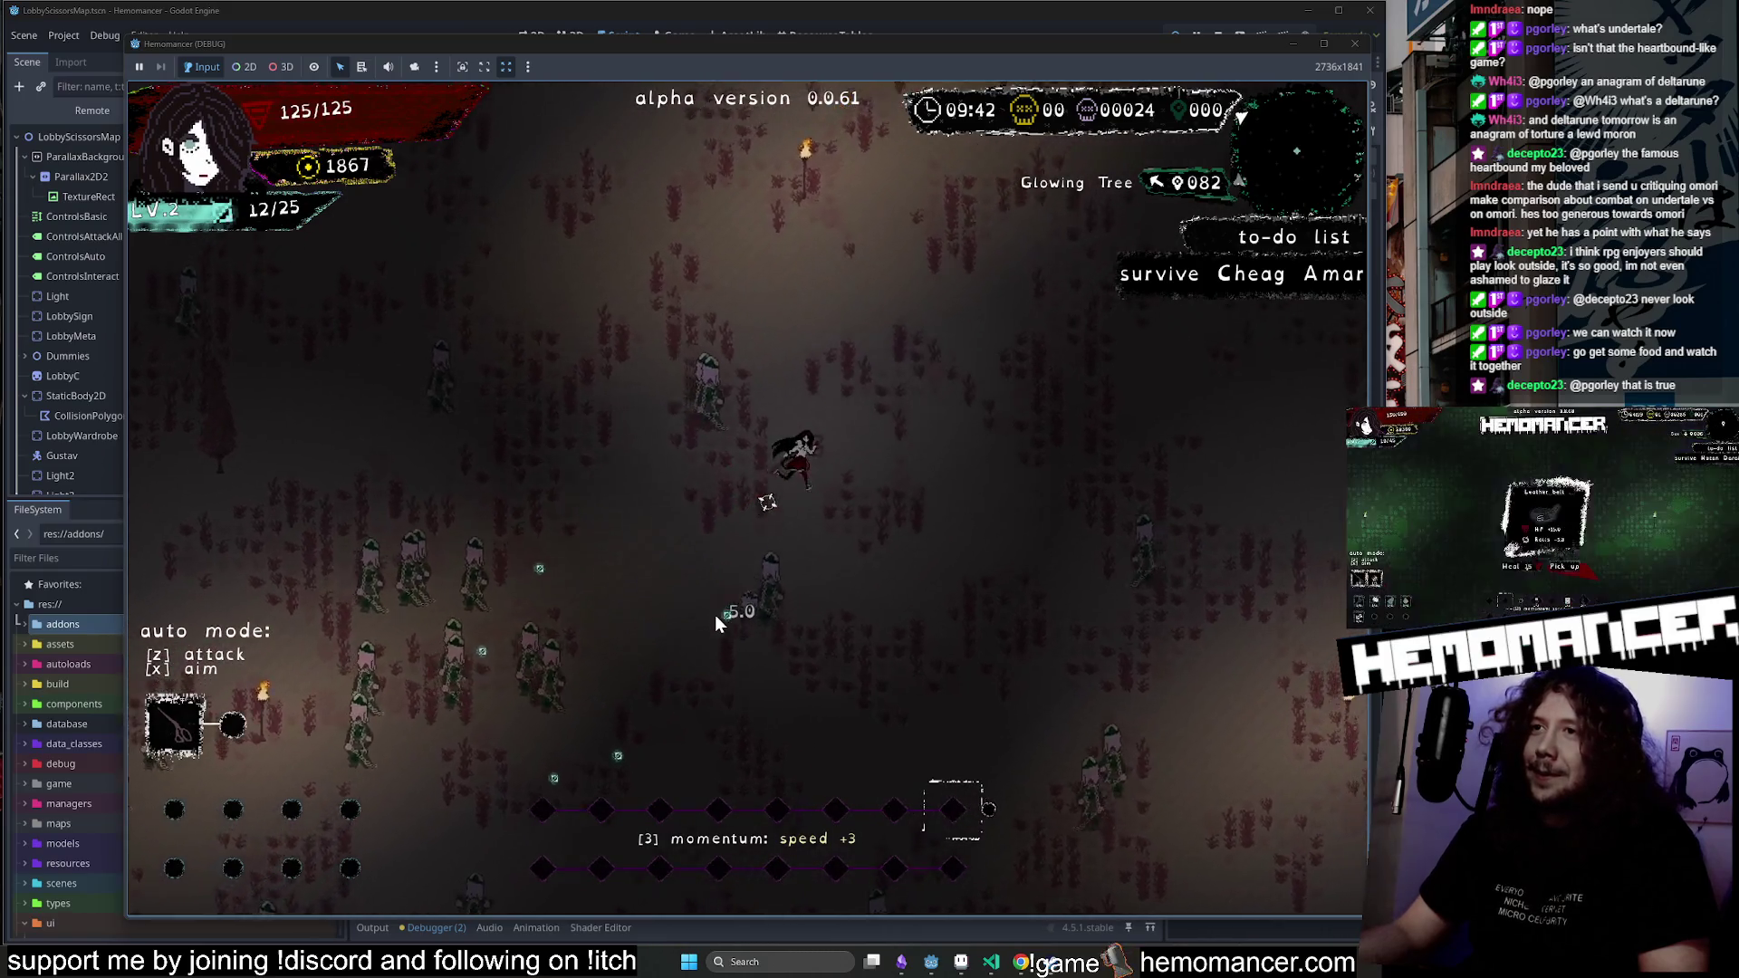
pyautogui.press('w')
pyautogui.press('d')
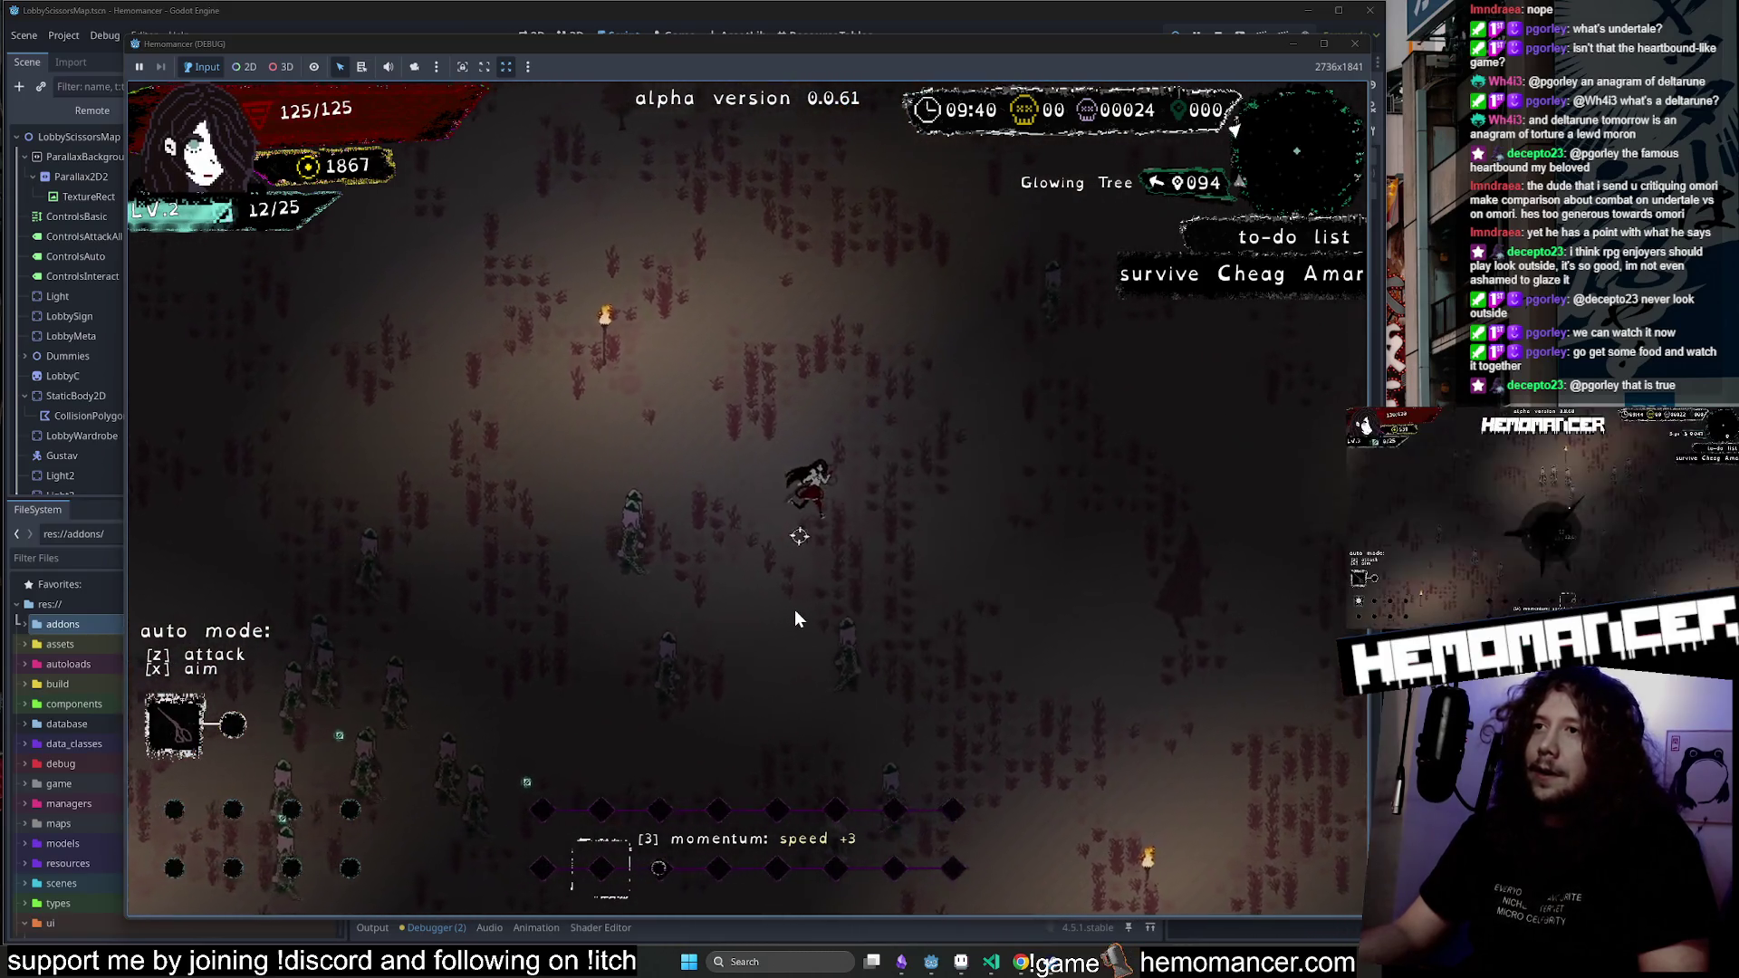
pyautogui.press('s')
pyautogui.press('d')
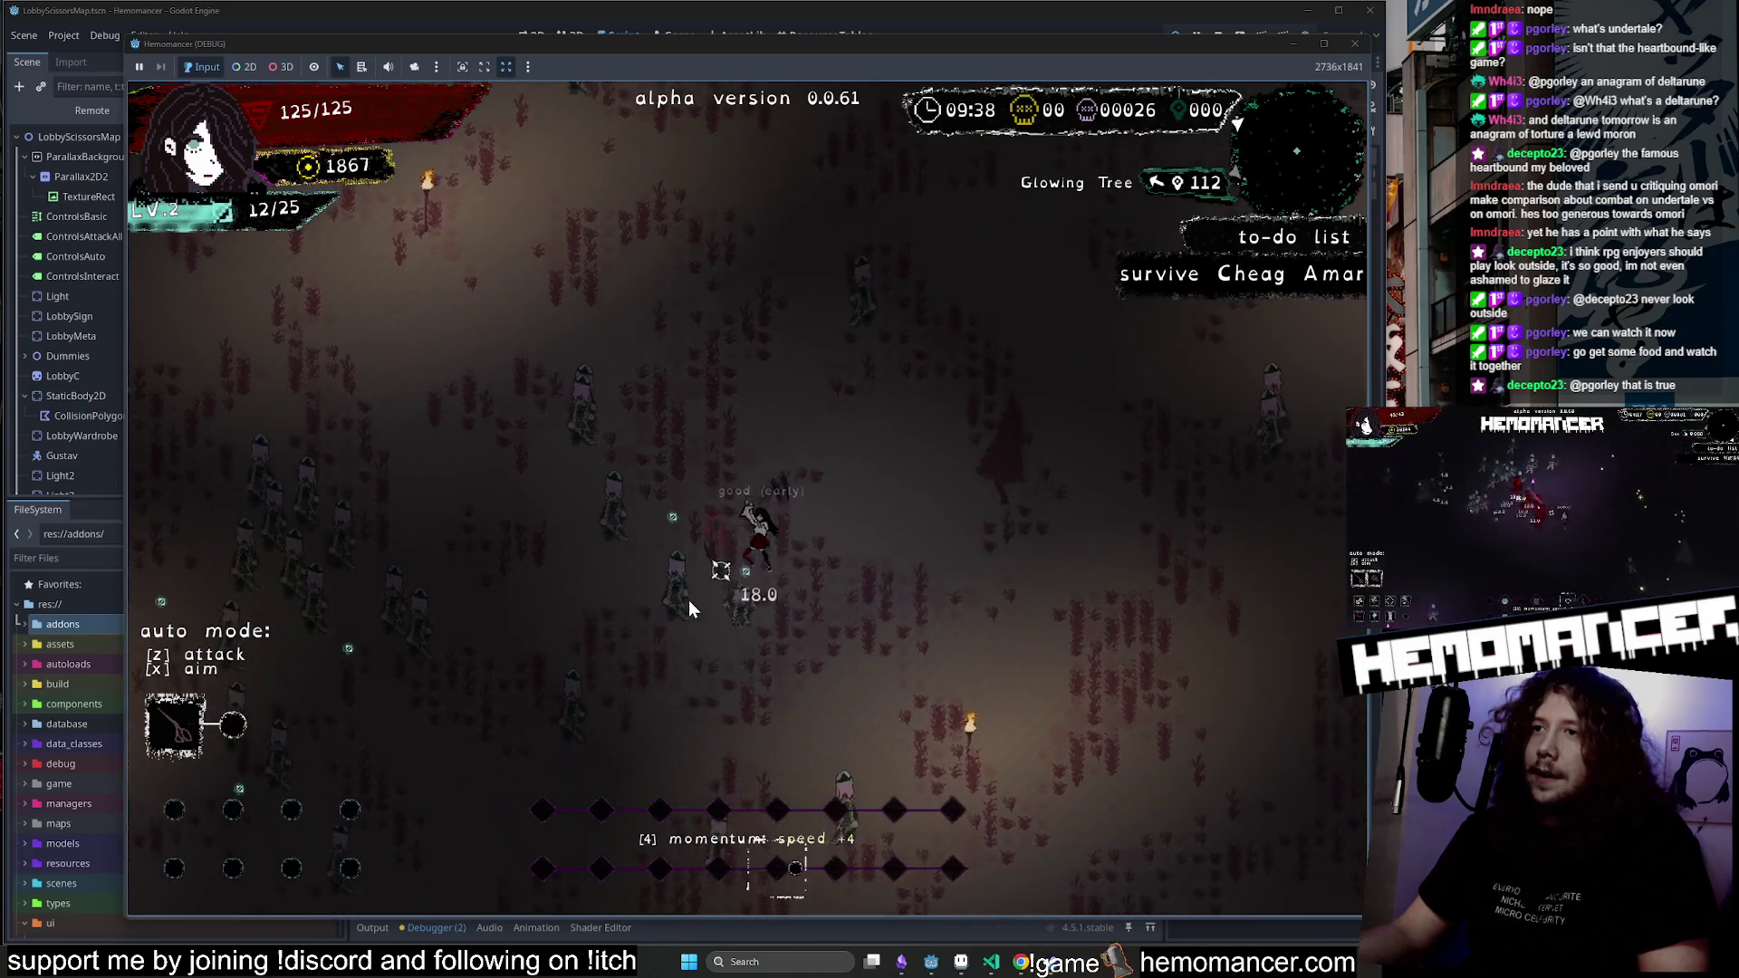
pyautogui.press('w')
pyautogui.press('a')
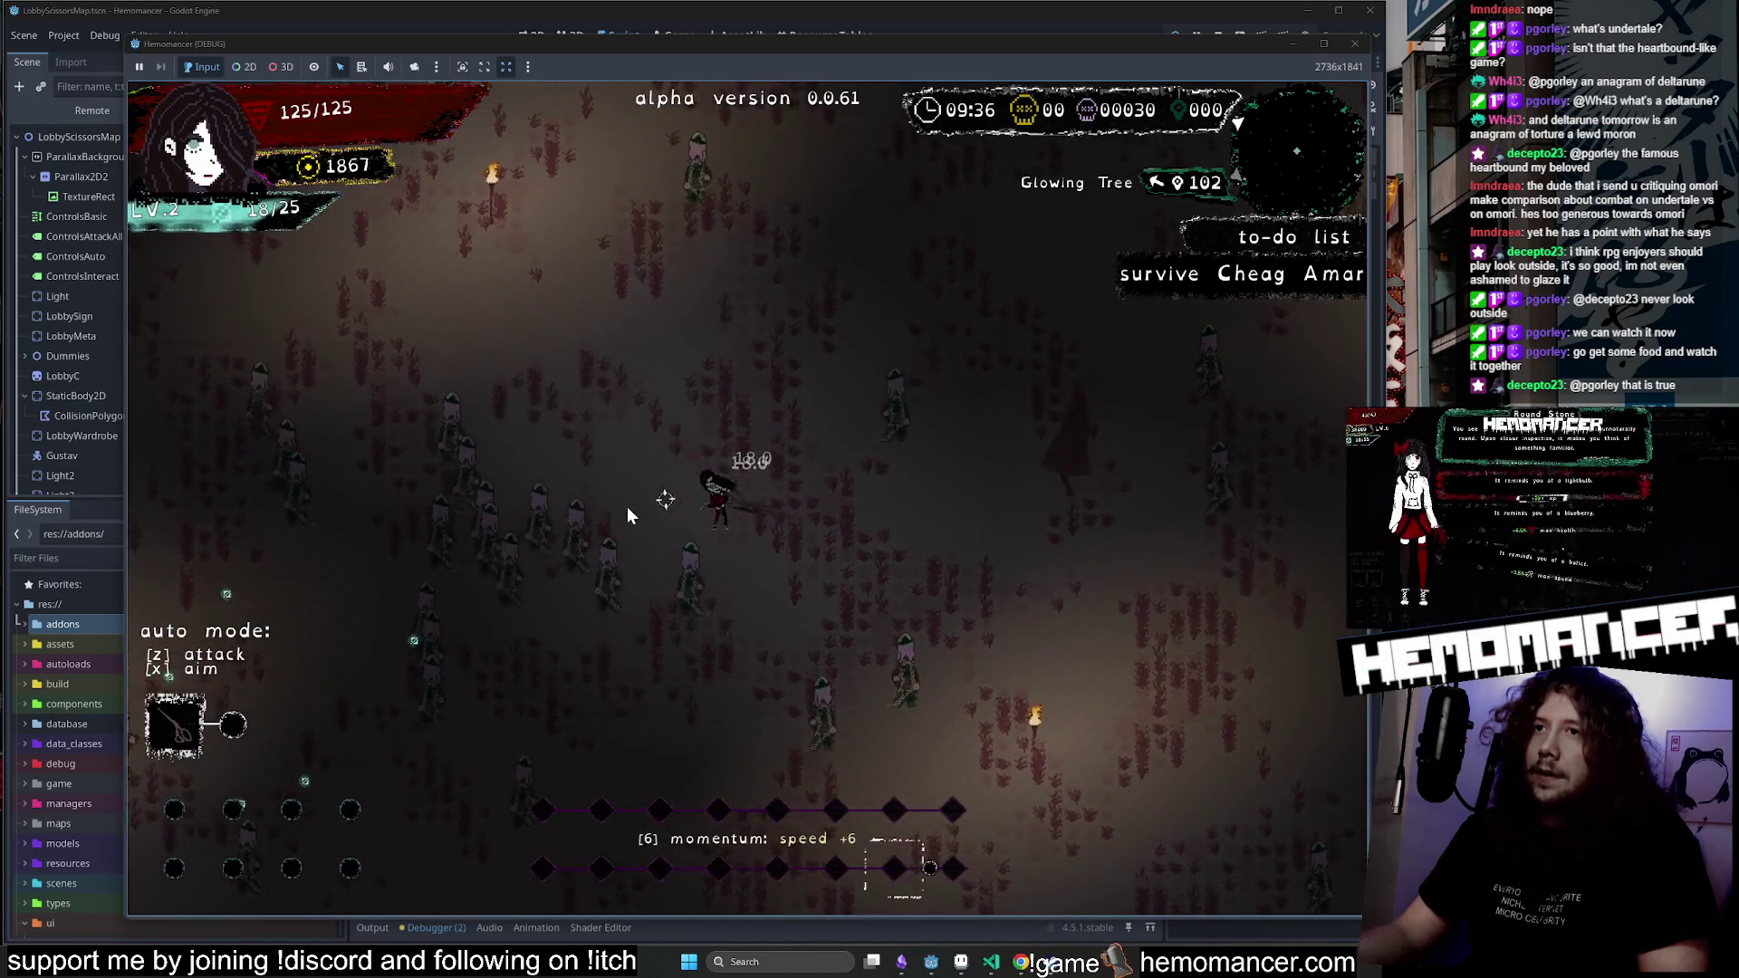
pyautogui.press('a')
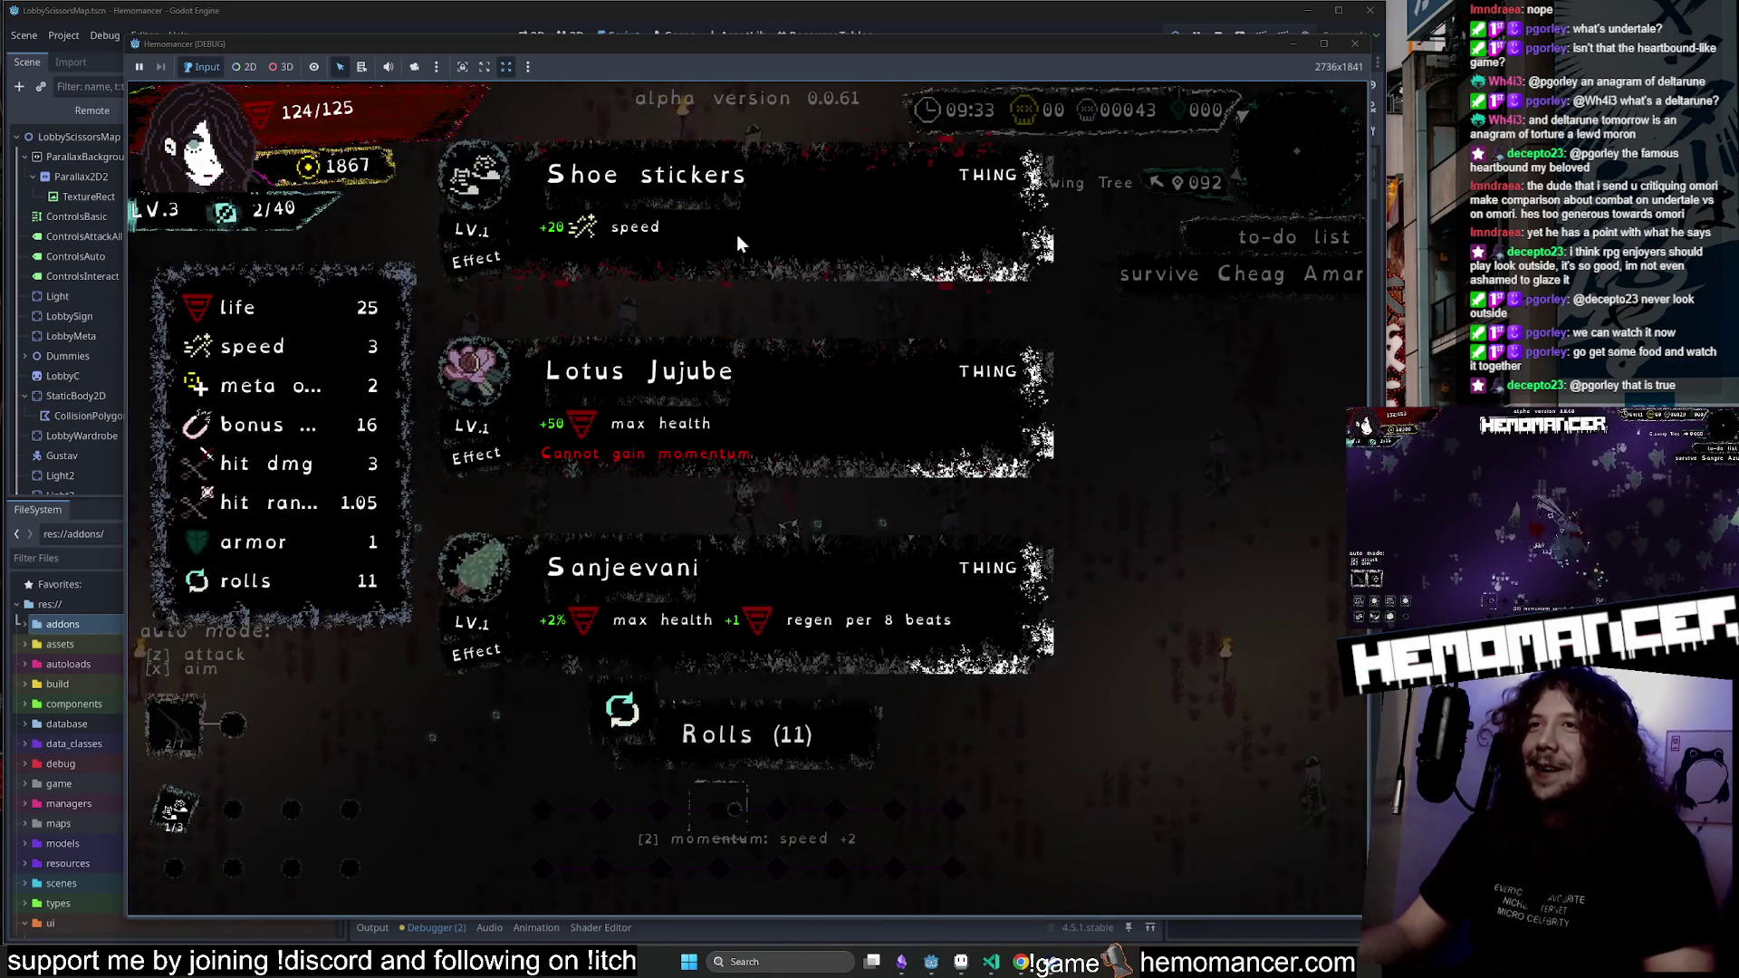
# Take Shoe stickers for level 3 and run through the field collecting experience.
pyautogui.click(726, 399)
pyautogui.press('w')
pyautogui.press('d')
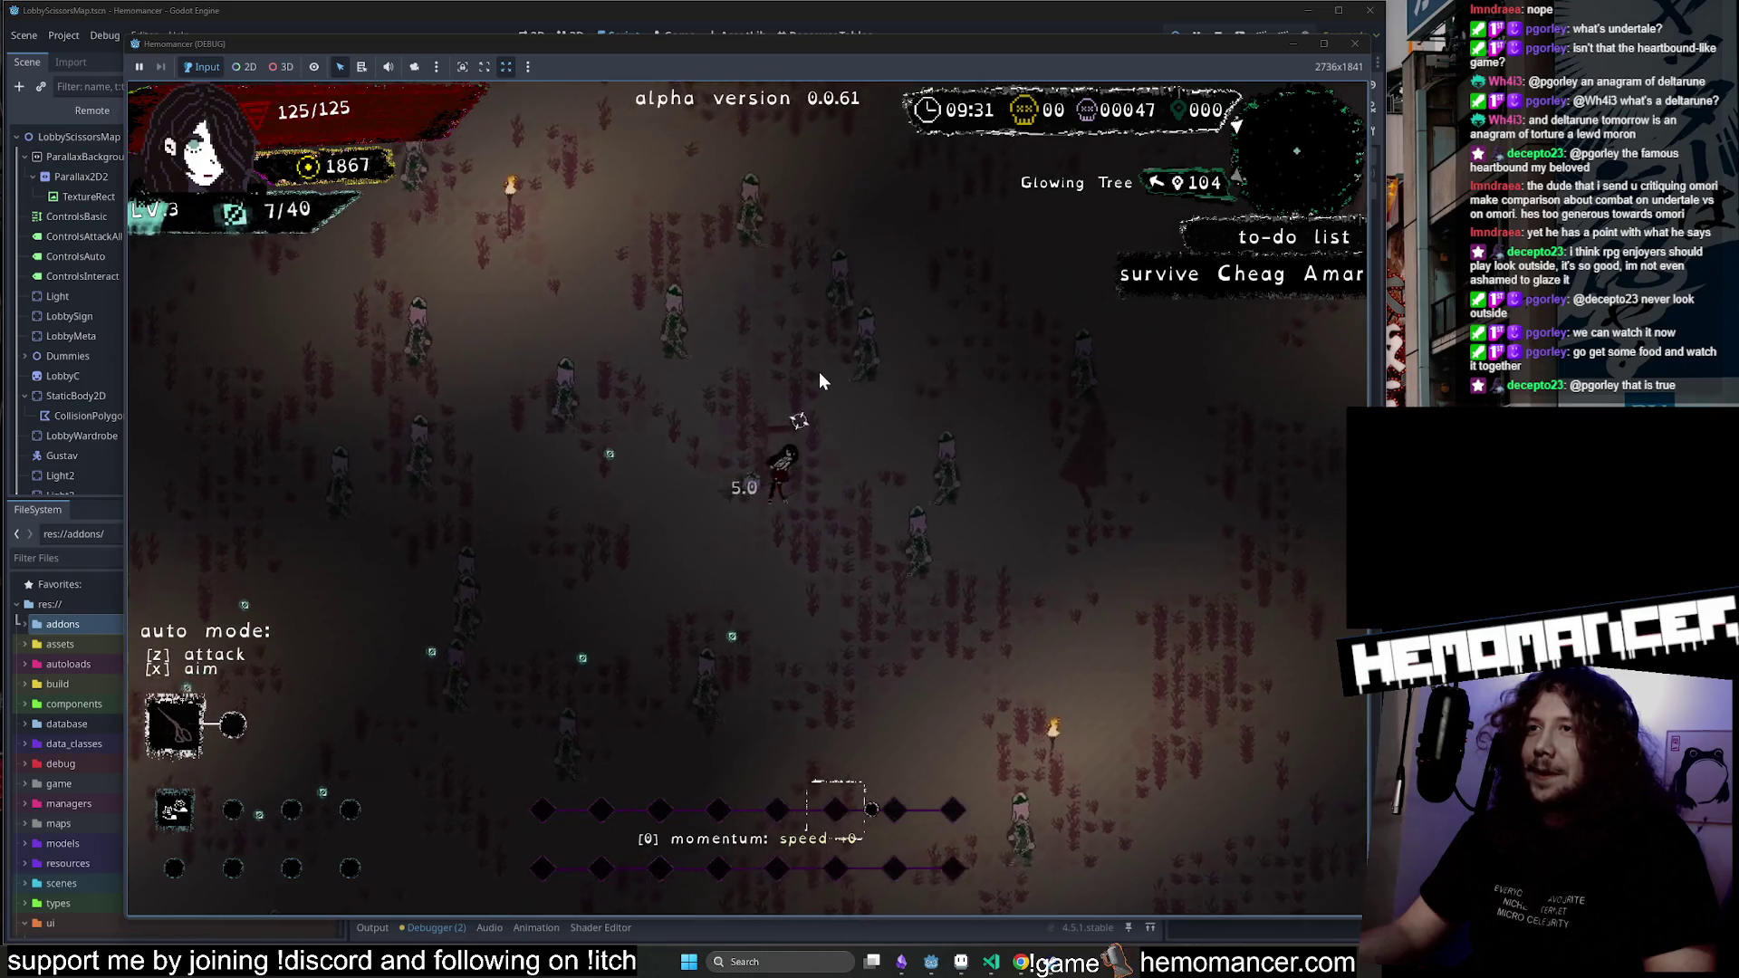
pyautogui.press('w')
pyautogui.press('d')
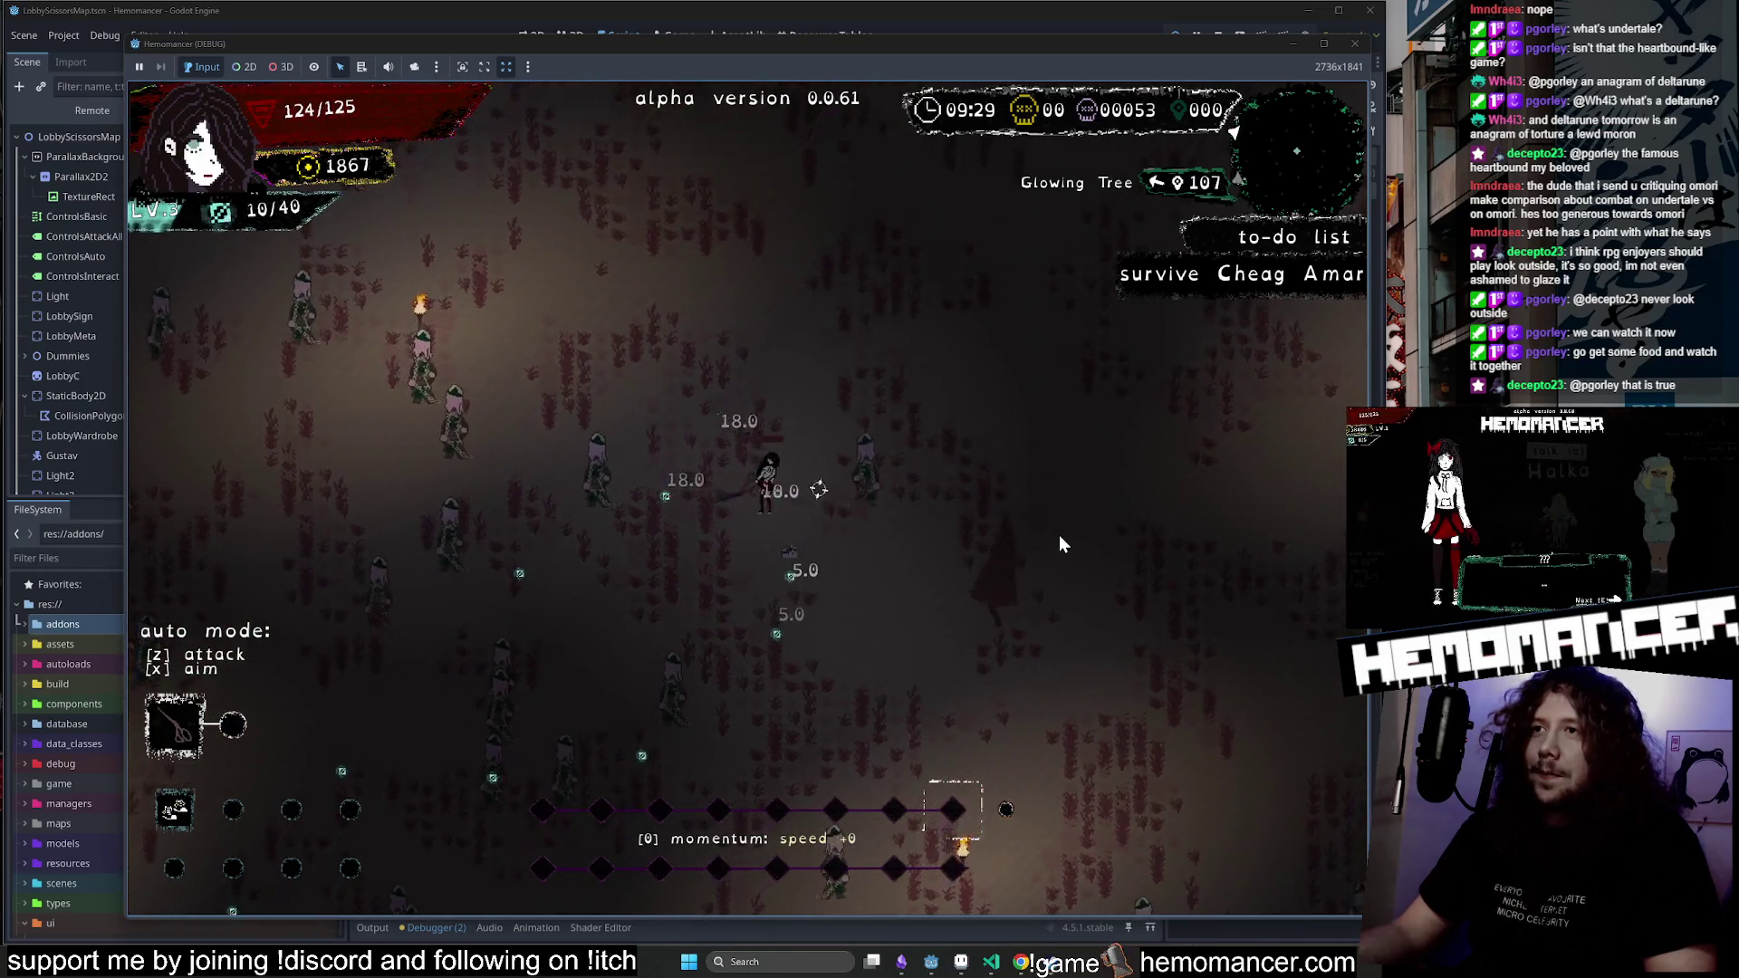
pyautogui.press('w')
pyautogui.press('d')
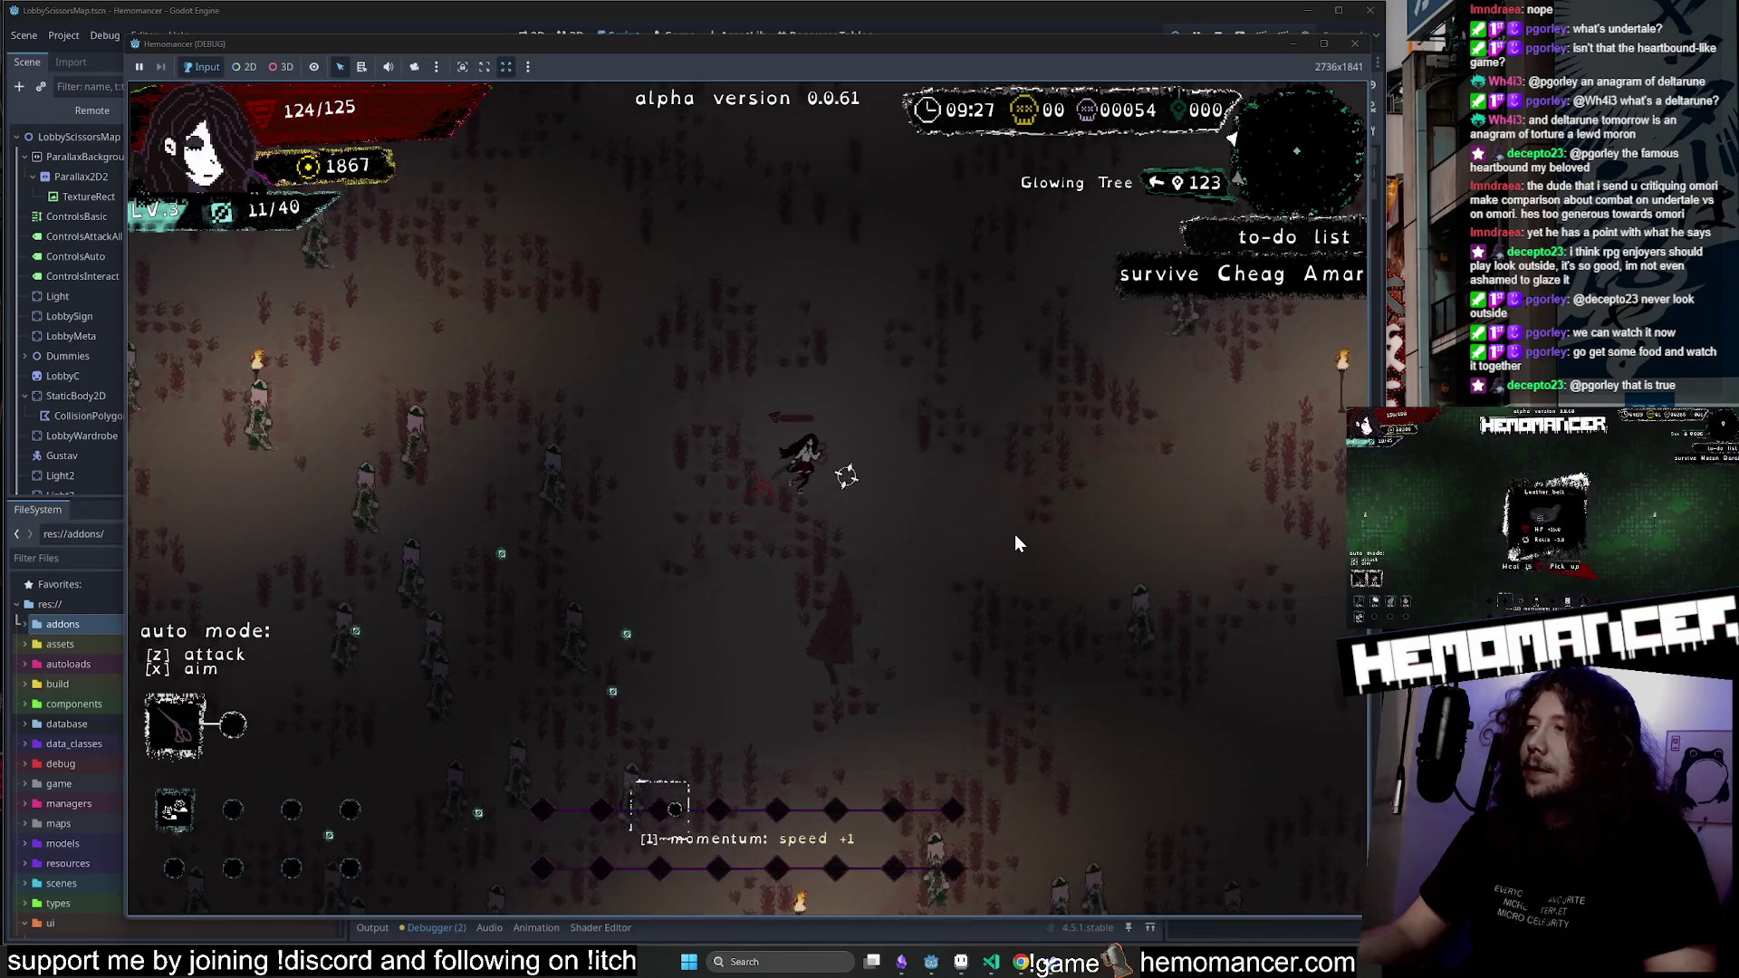
pyautogui.press('w')
pyautogui.press('d')
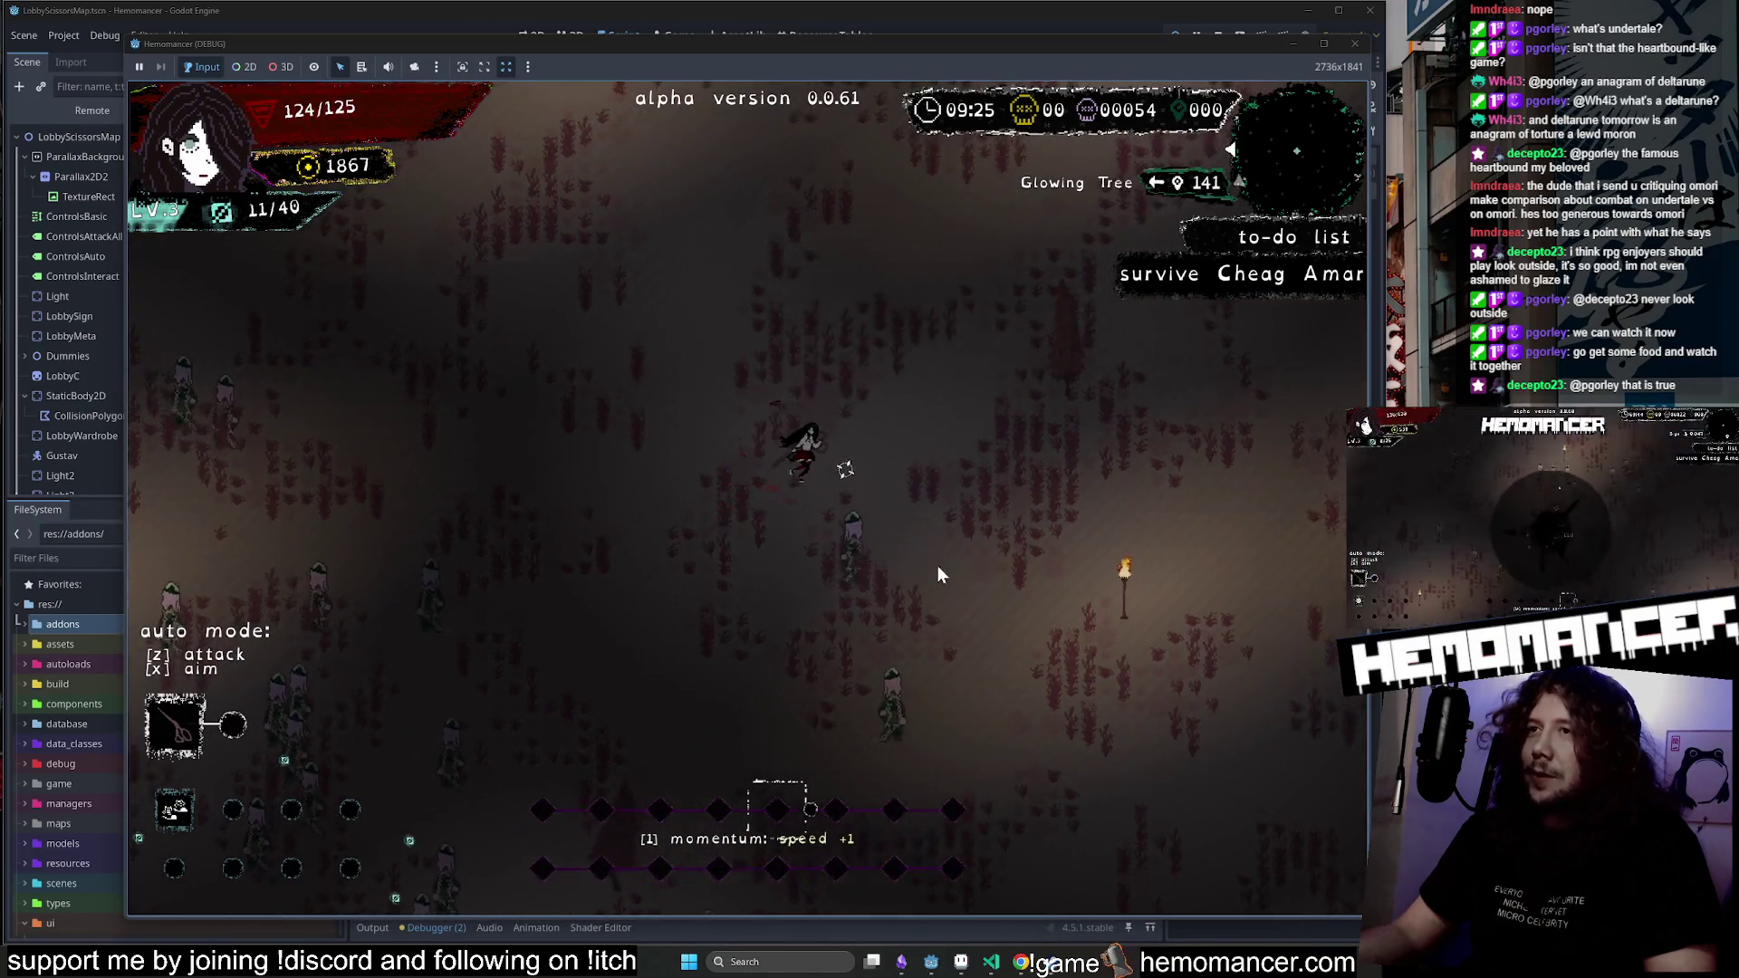
pyautogui.press('s')
pyautogui.press('d')
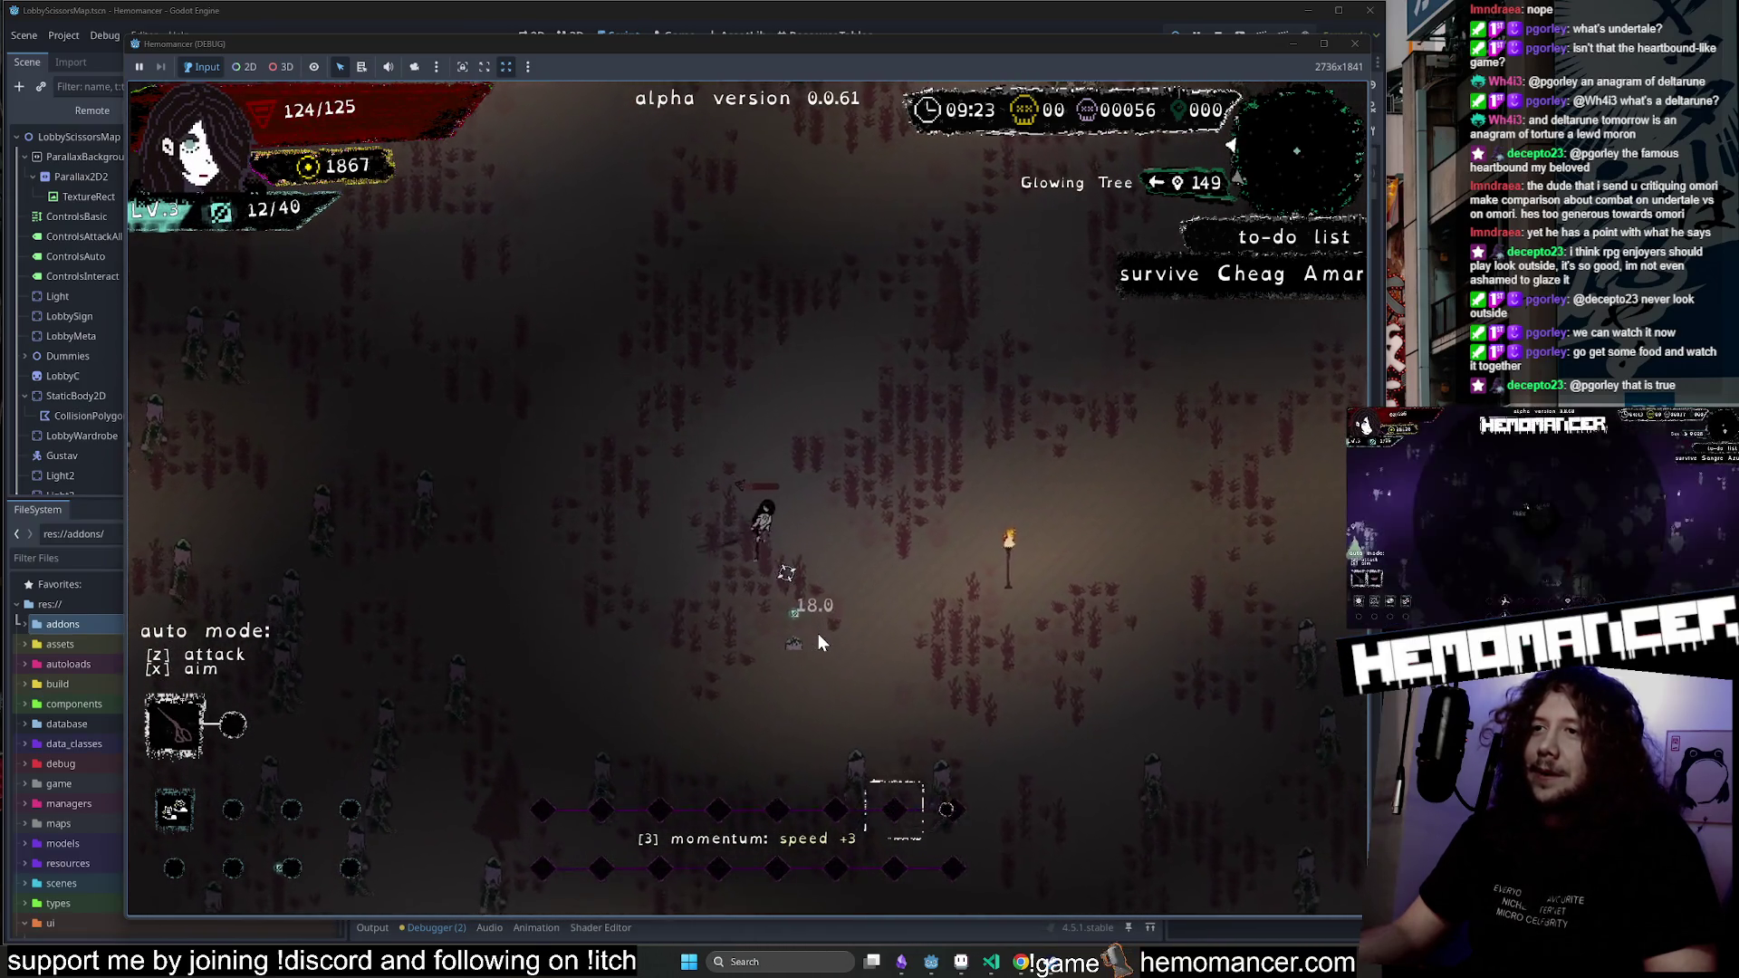
pyautogui.press('s')
pyautogui.press('d')
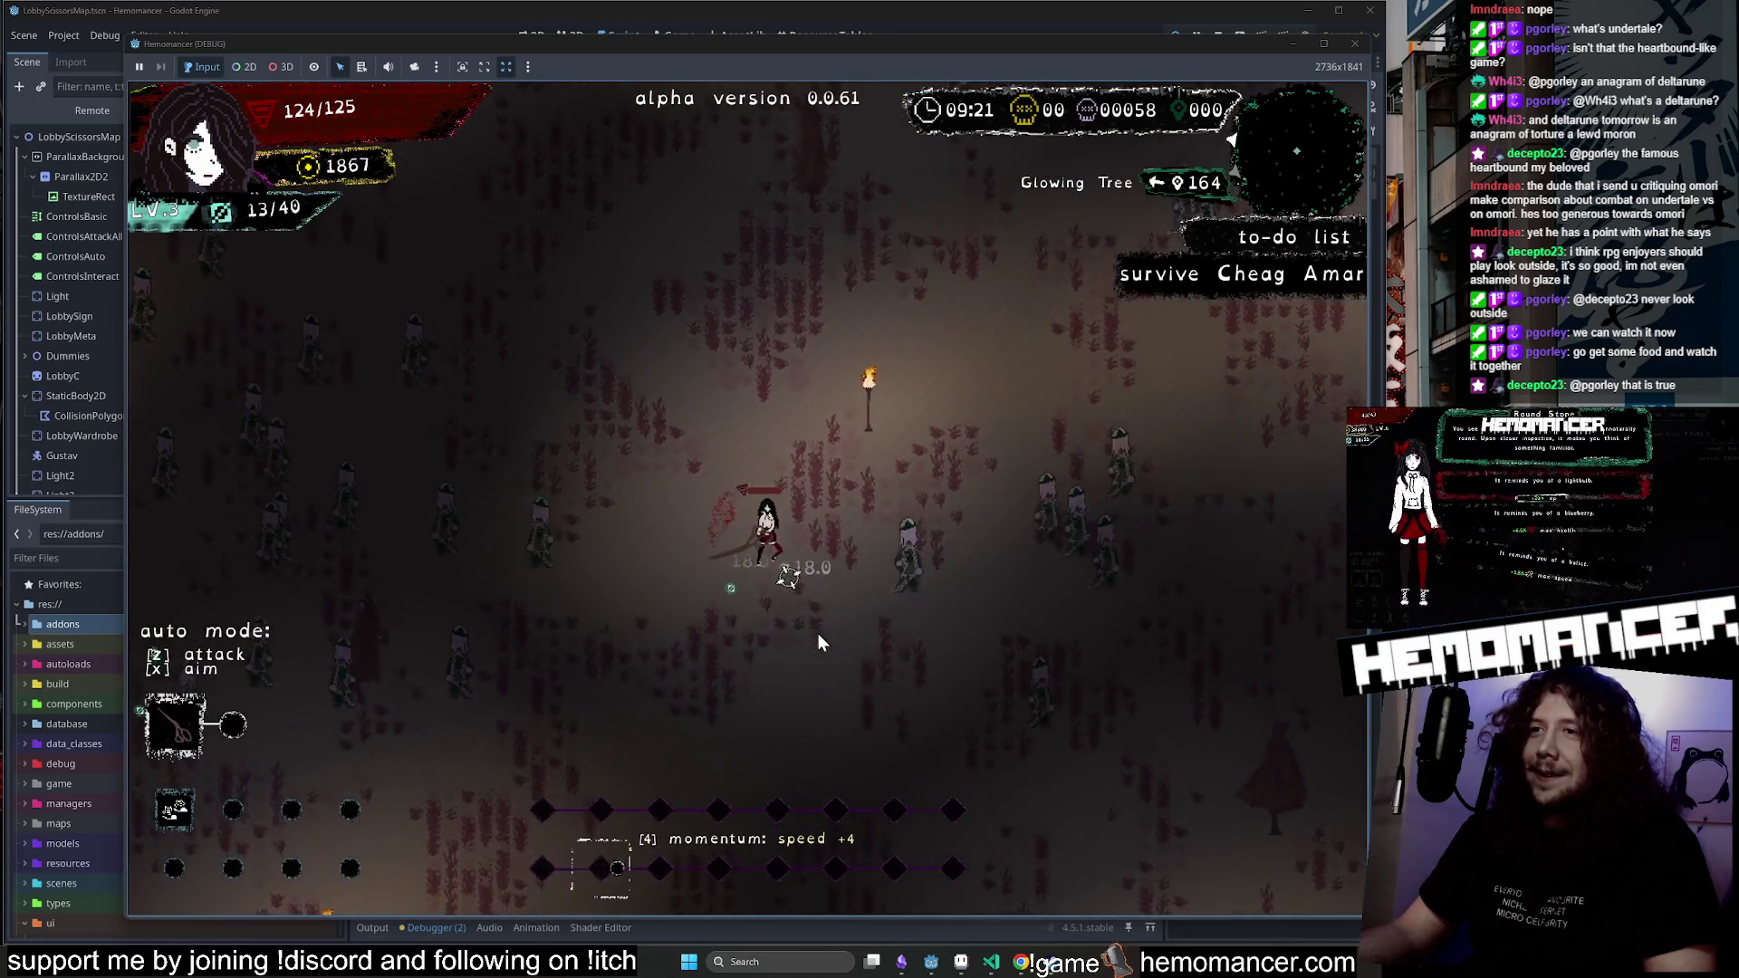
pyautogui.press('d')
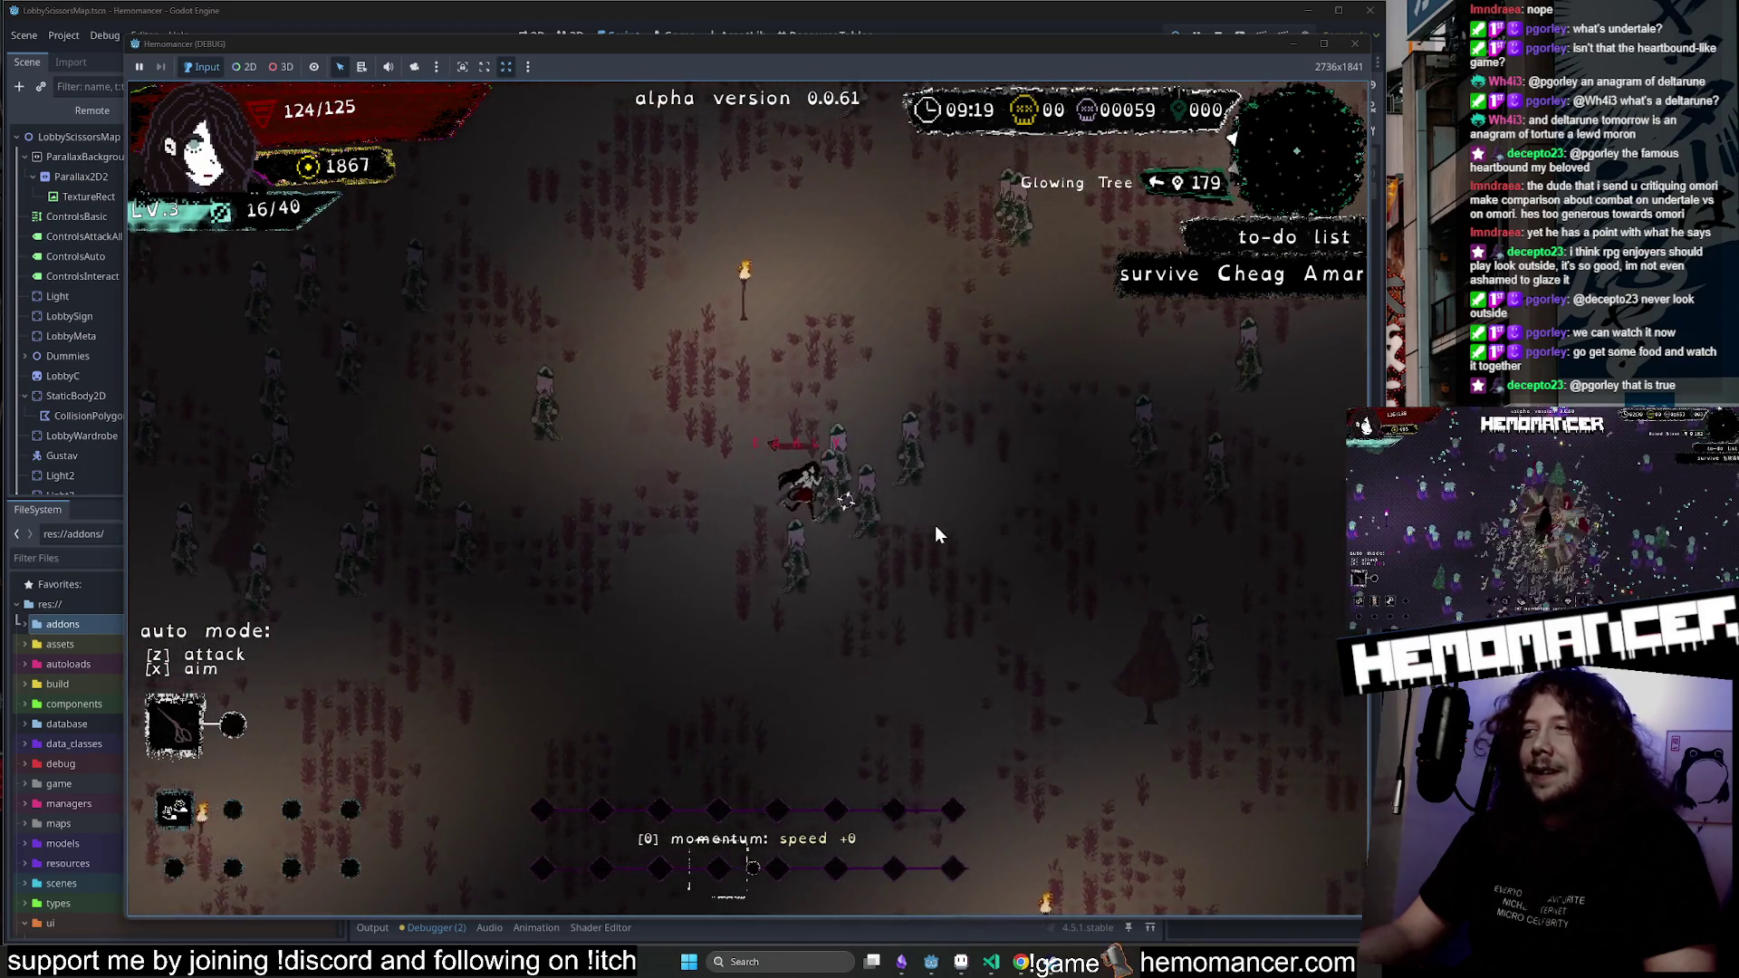
# Cross the field and head up-left to the Round Stone to trigger its event.
pyautogui.press('w')
pyautogui.press('d')
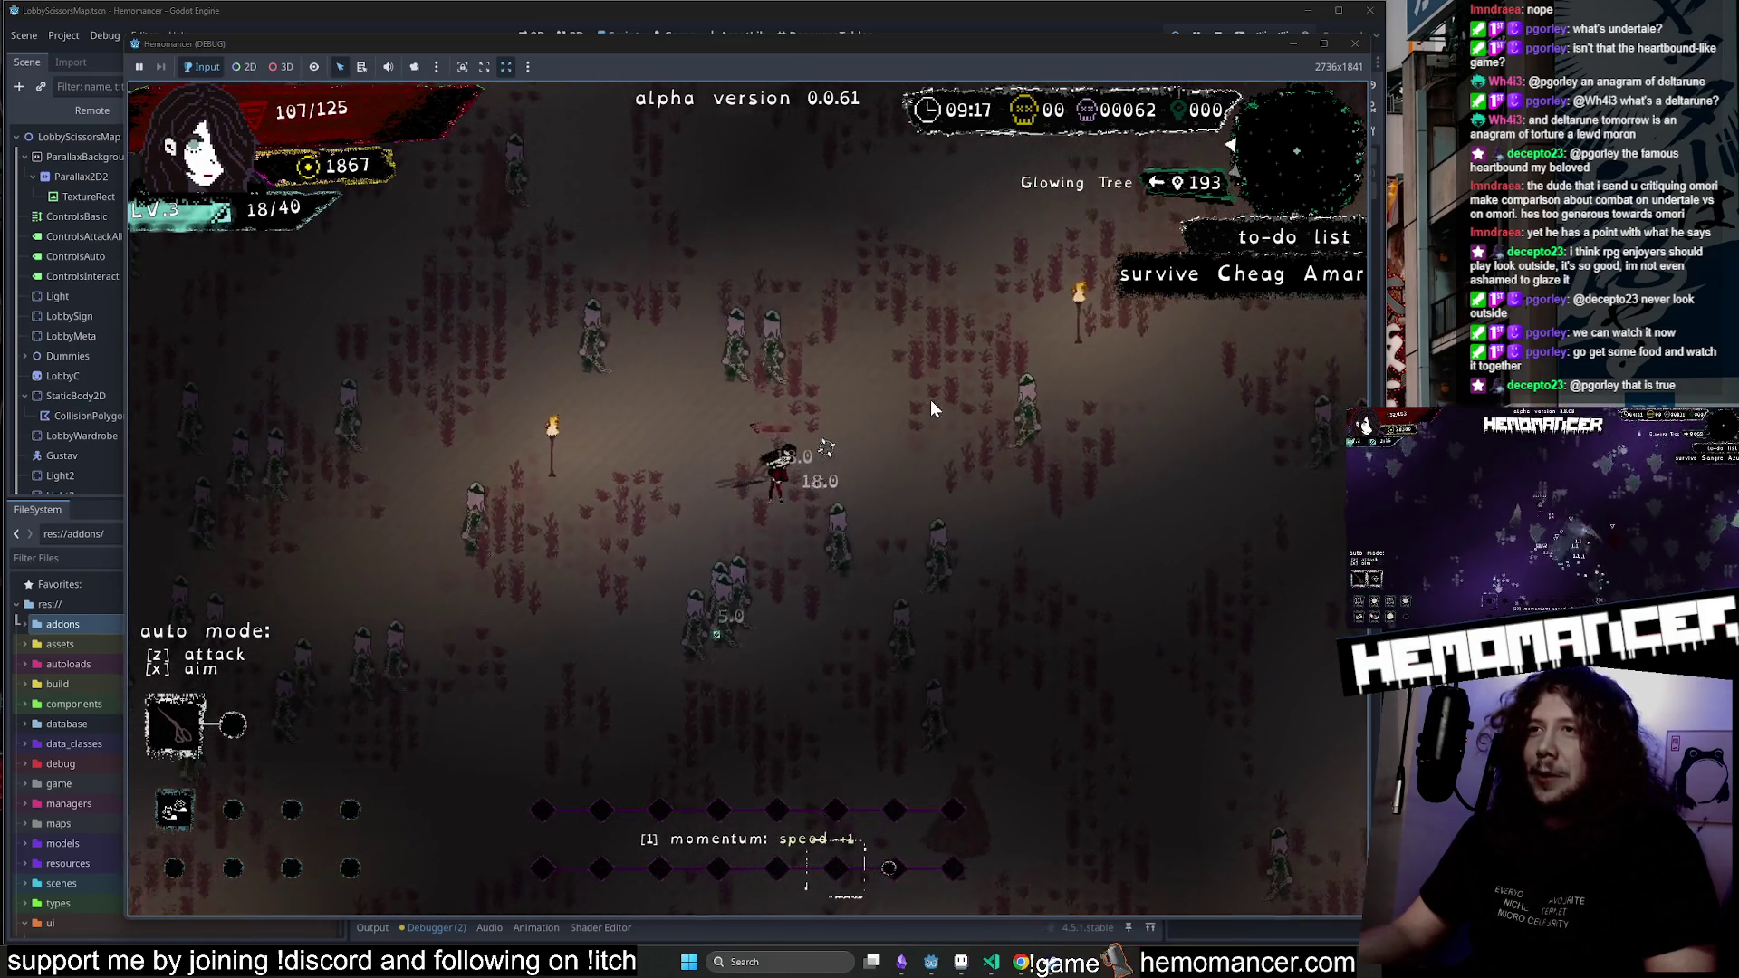
pyautogui.press('w')
pyautogui.press('d')
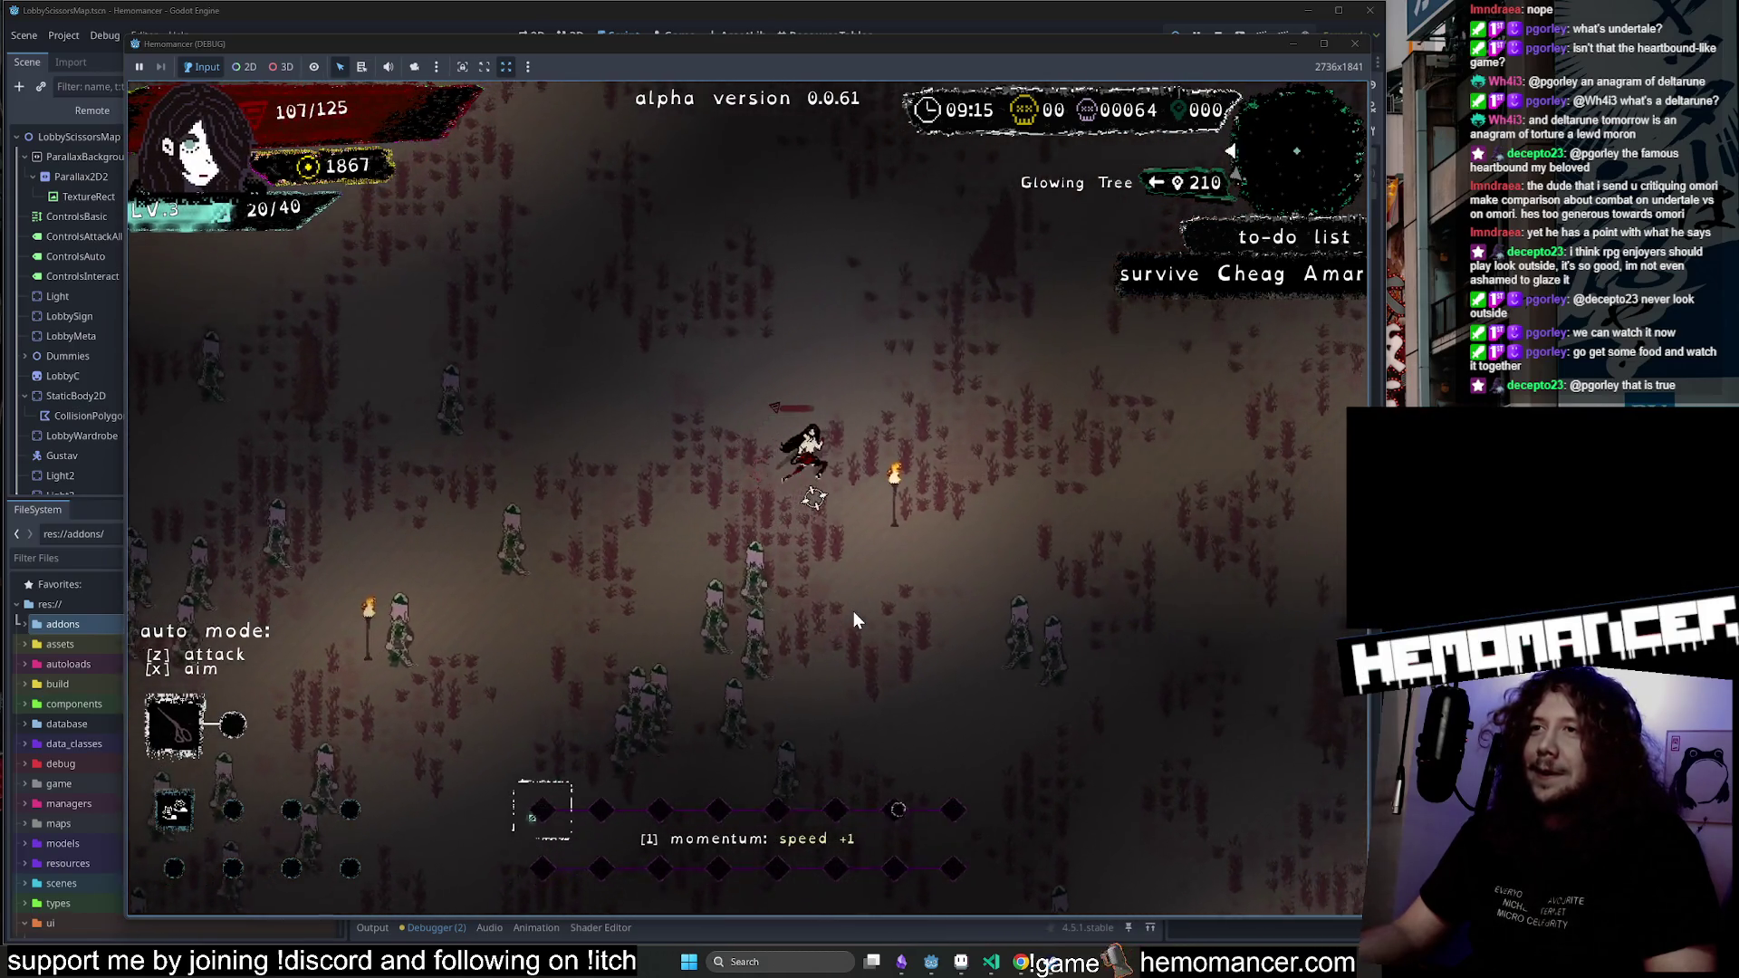
pyautogui.press('w')
pyautogui.press('d')
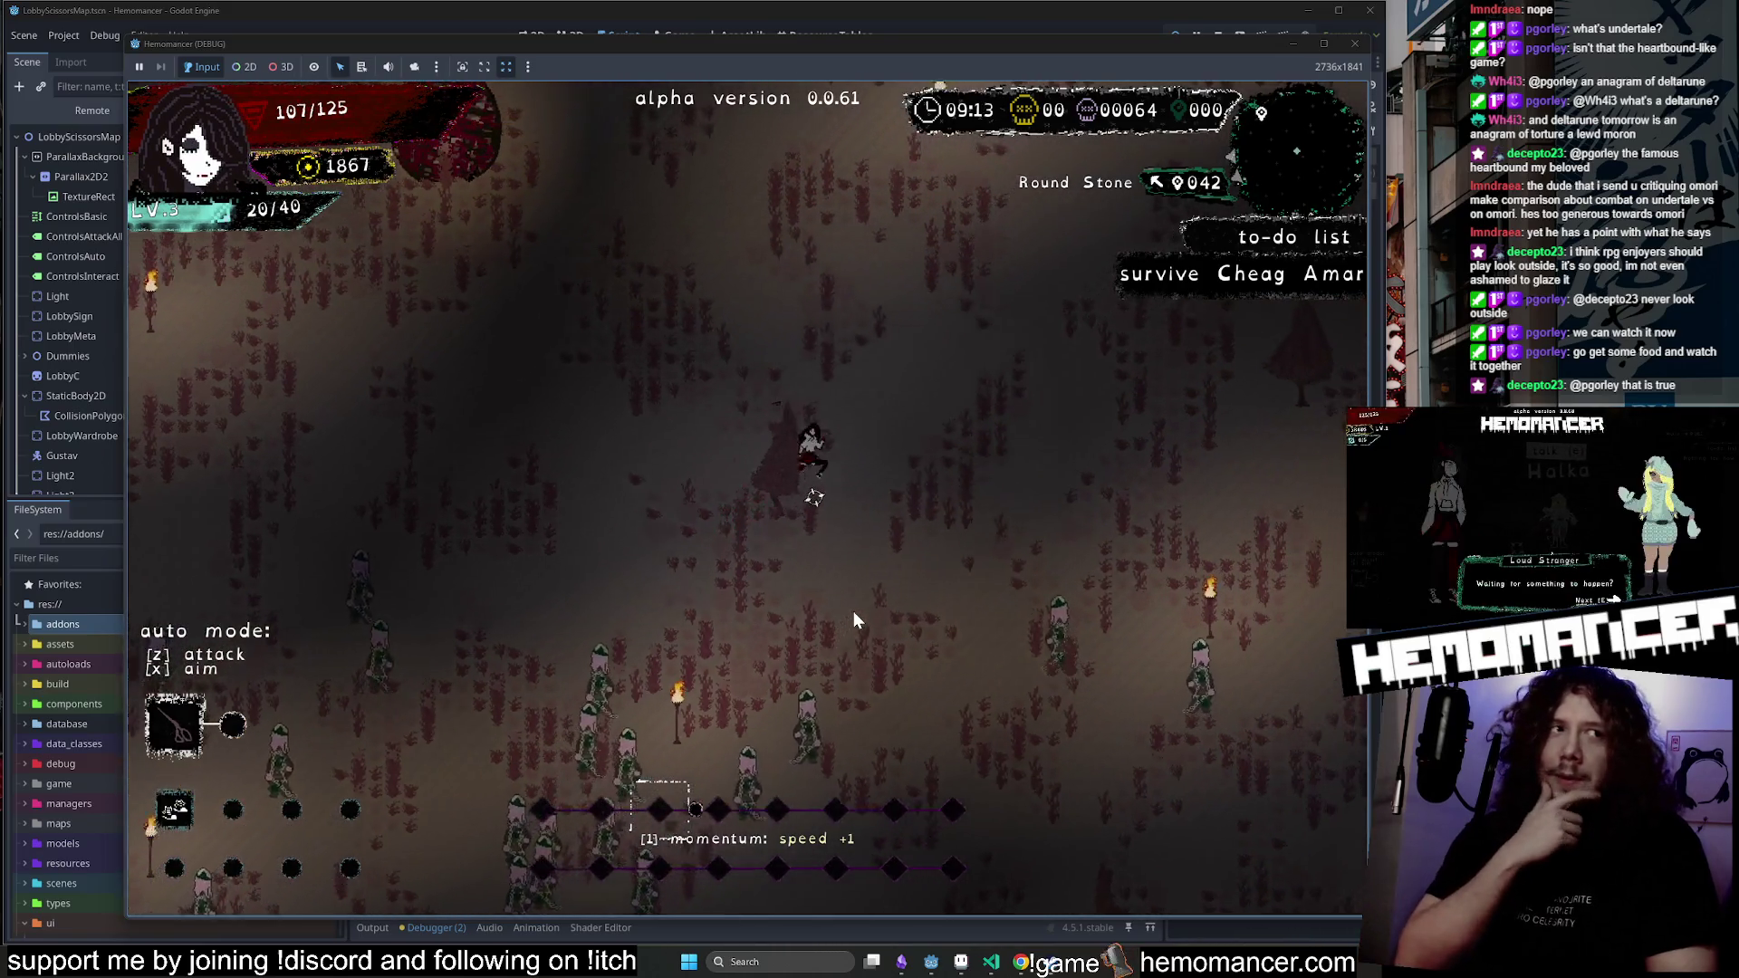
pyautogui.press('w')
pyautogui.press('a')
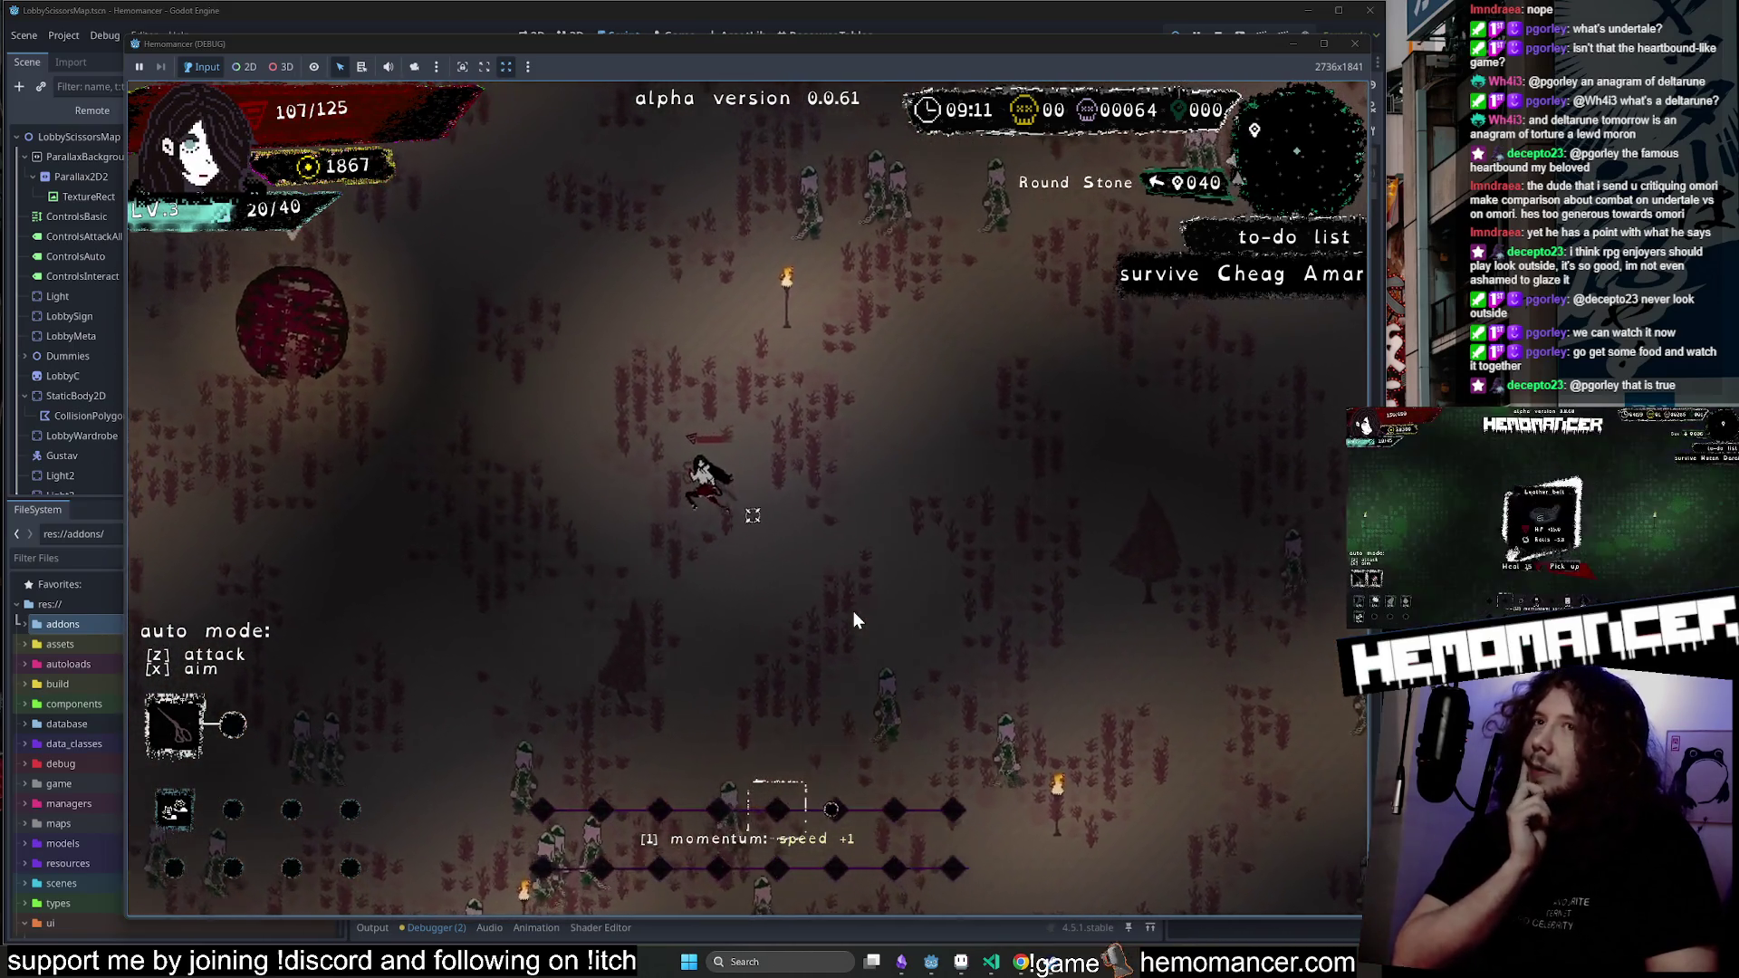
pyautogui.press('w')
pyautogui.press('a')
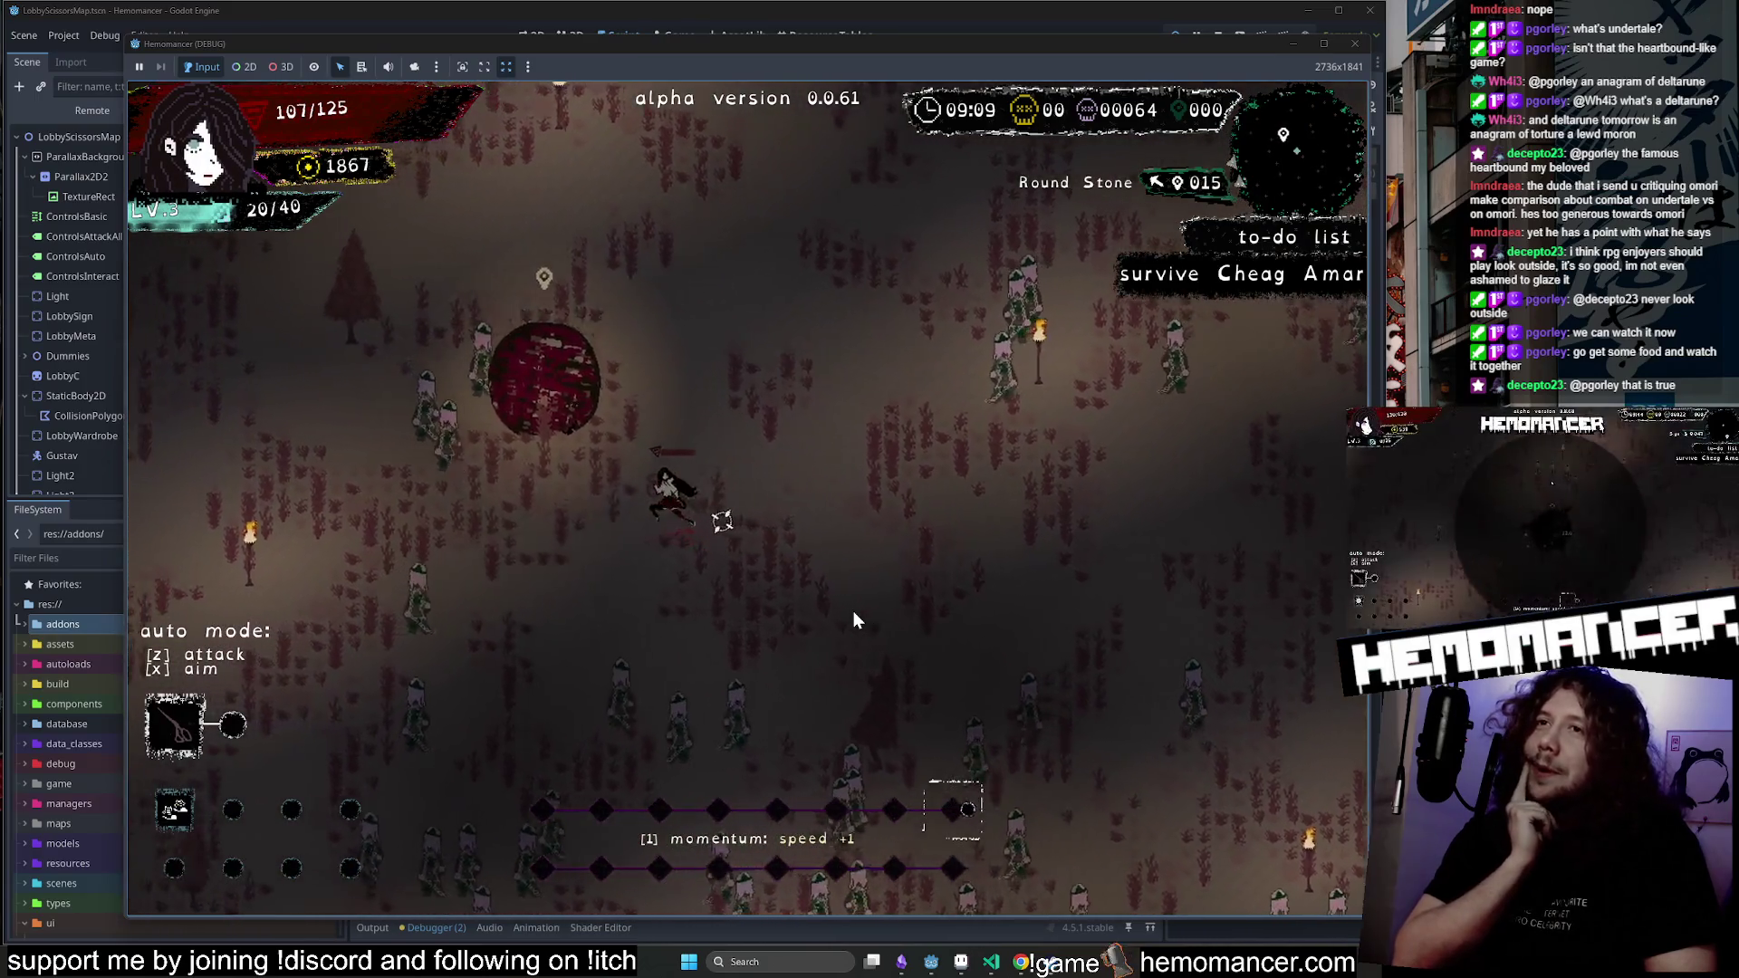
pyautogui.press('w')
pyautogui.press('a')
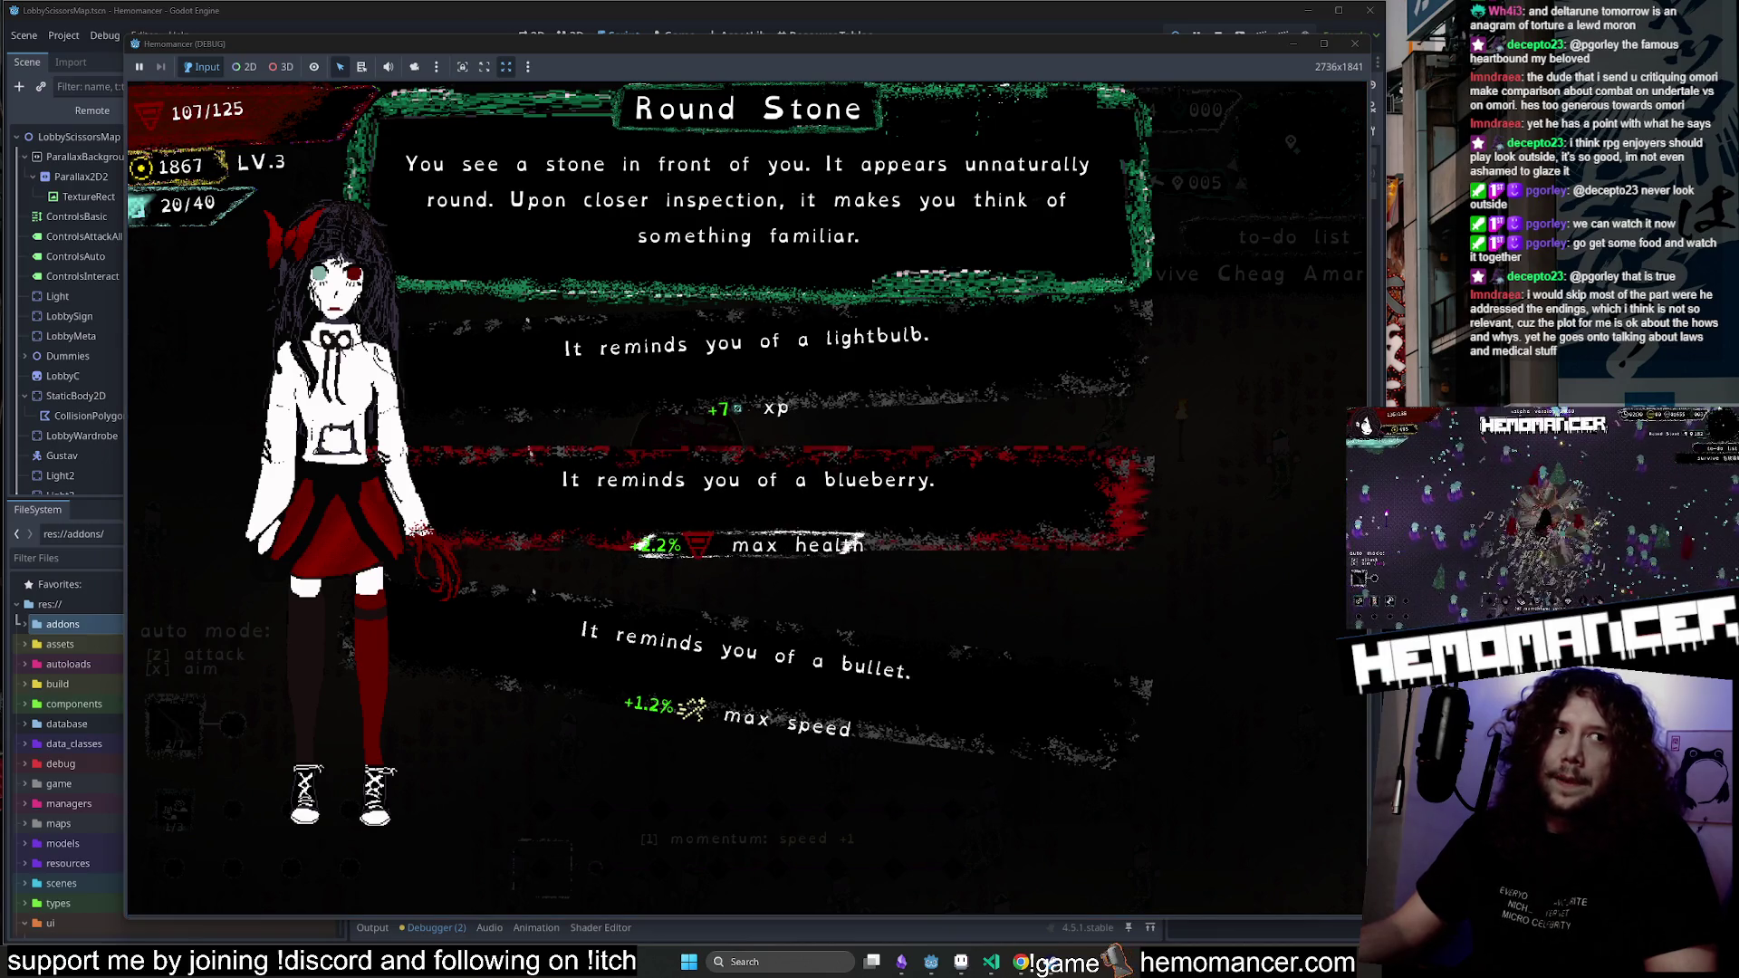
# Pick a Round Stone stat reward, leaving the game on its title menu.
pyautogui.click(769, 544)
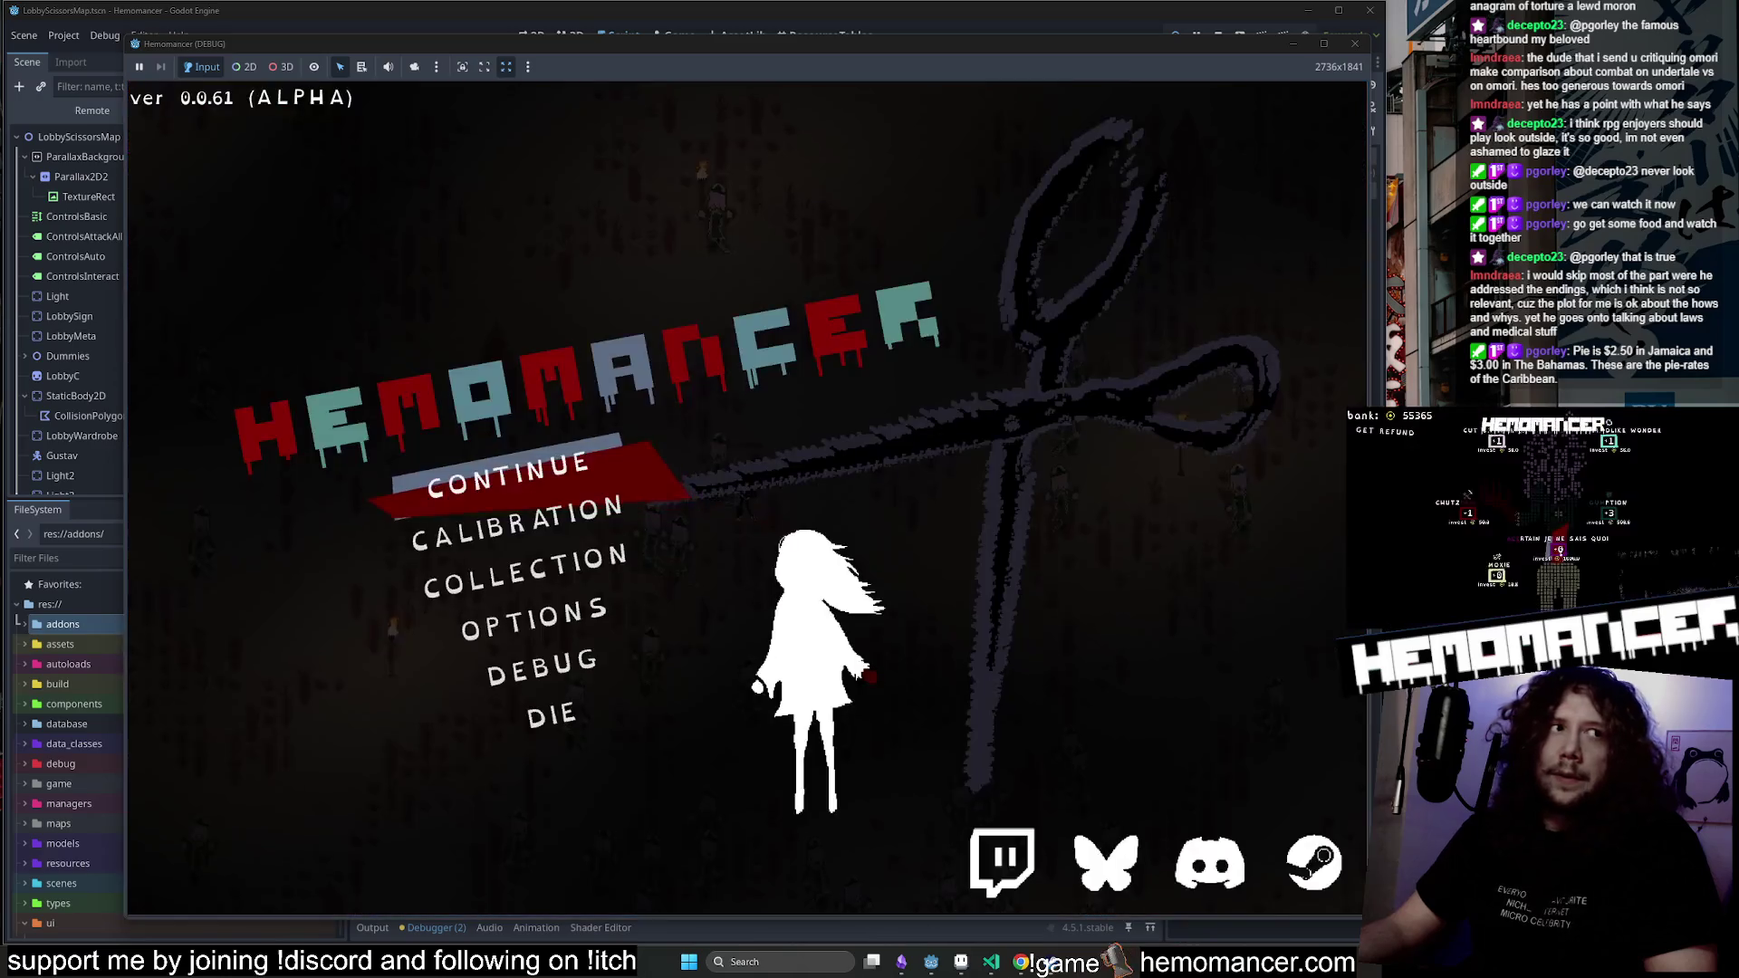
# Resume the run and fight briefly, glance at the Trello board, then return to the game.
pyautogui.press('Return')
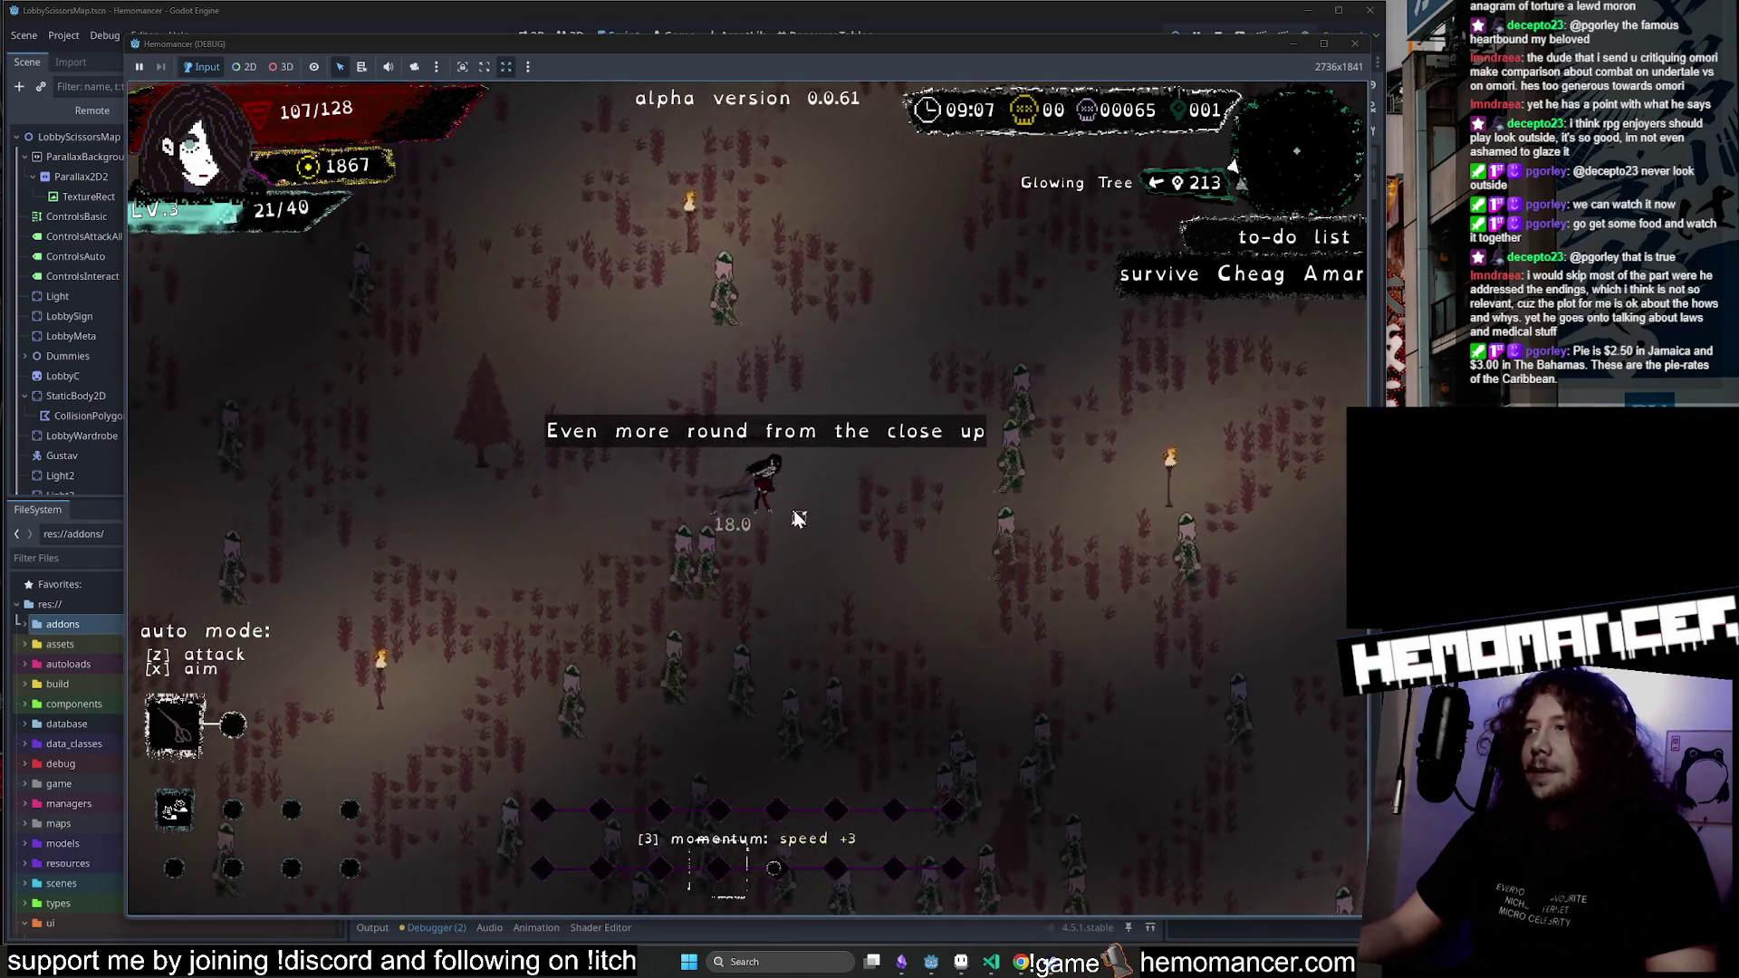
pyautogui.press('w')
pyautogui.press('d')
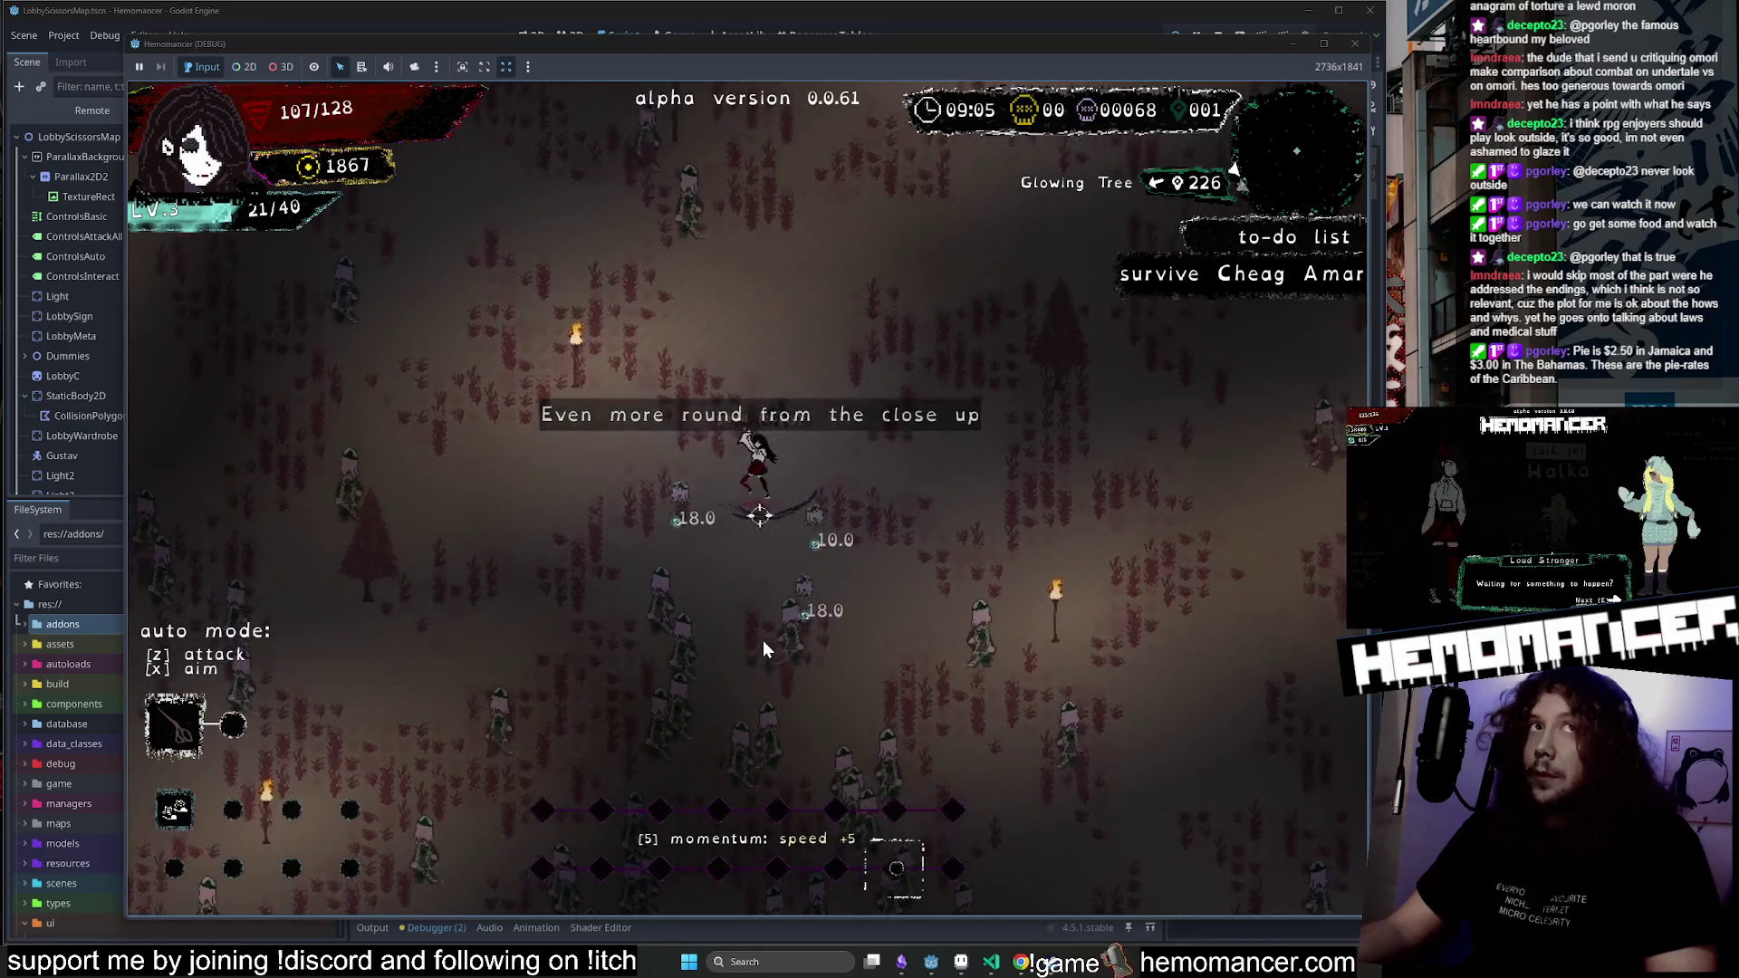
pyautogui.press('w')
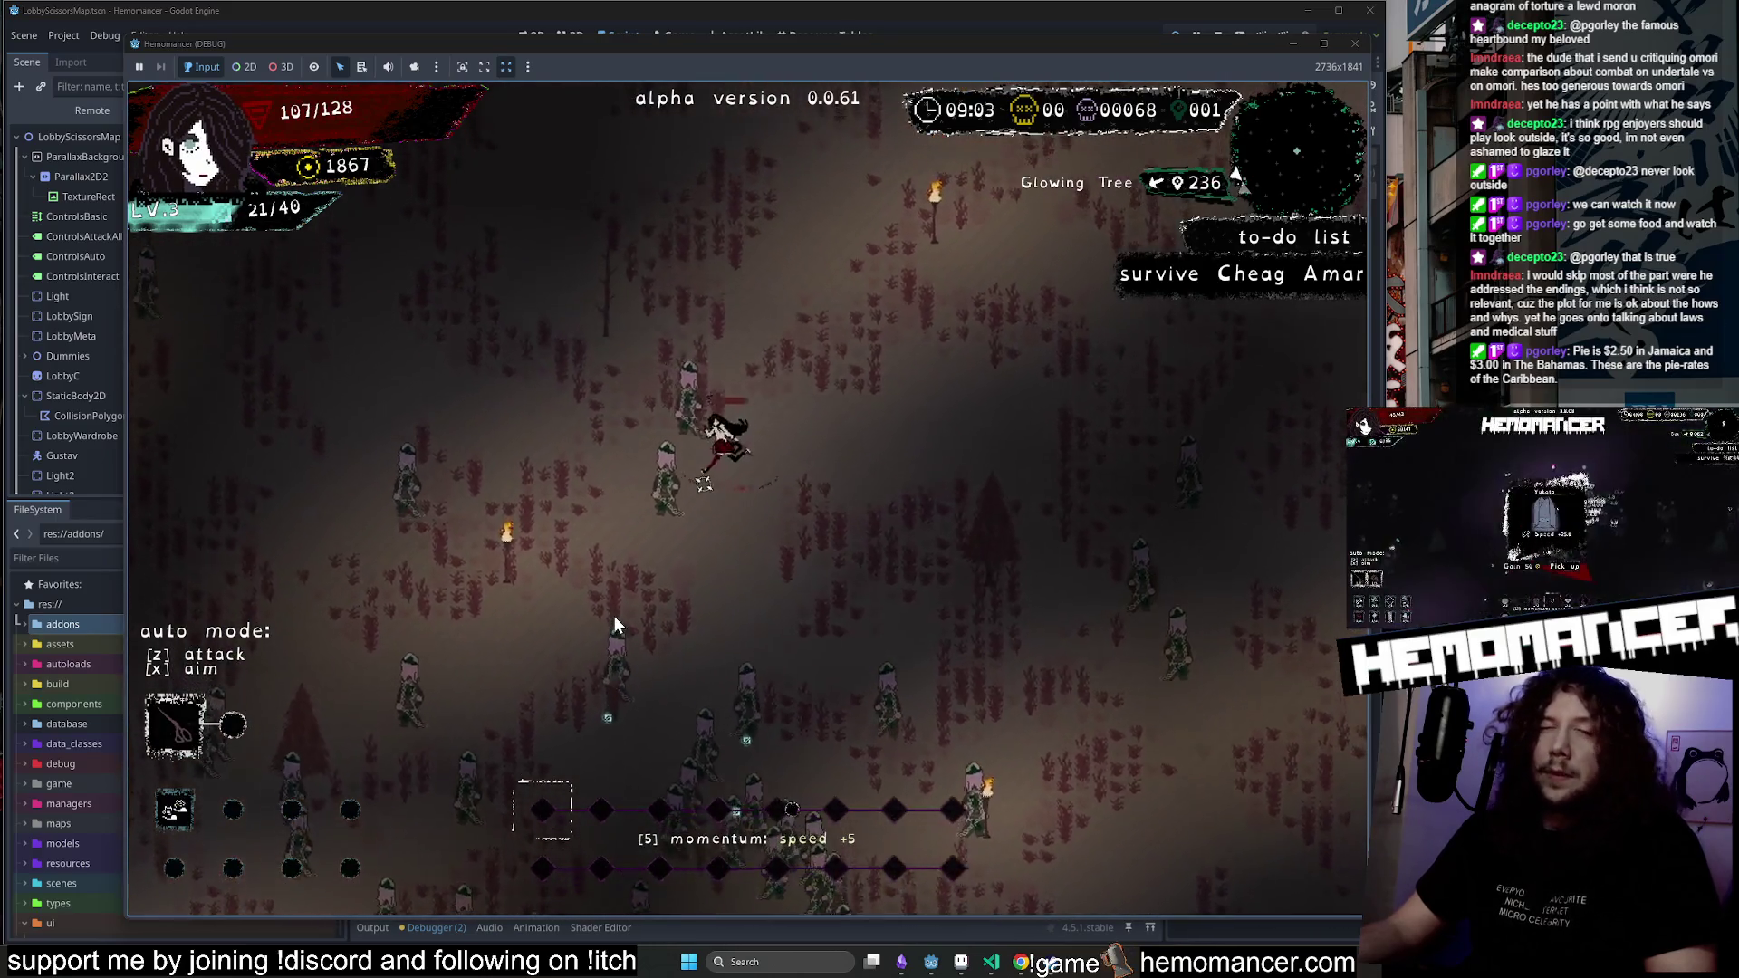
pyautogui.press('s')
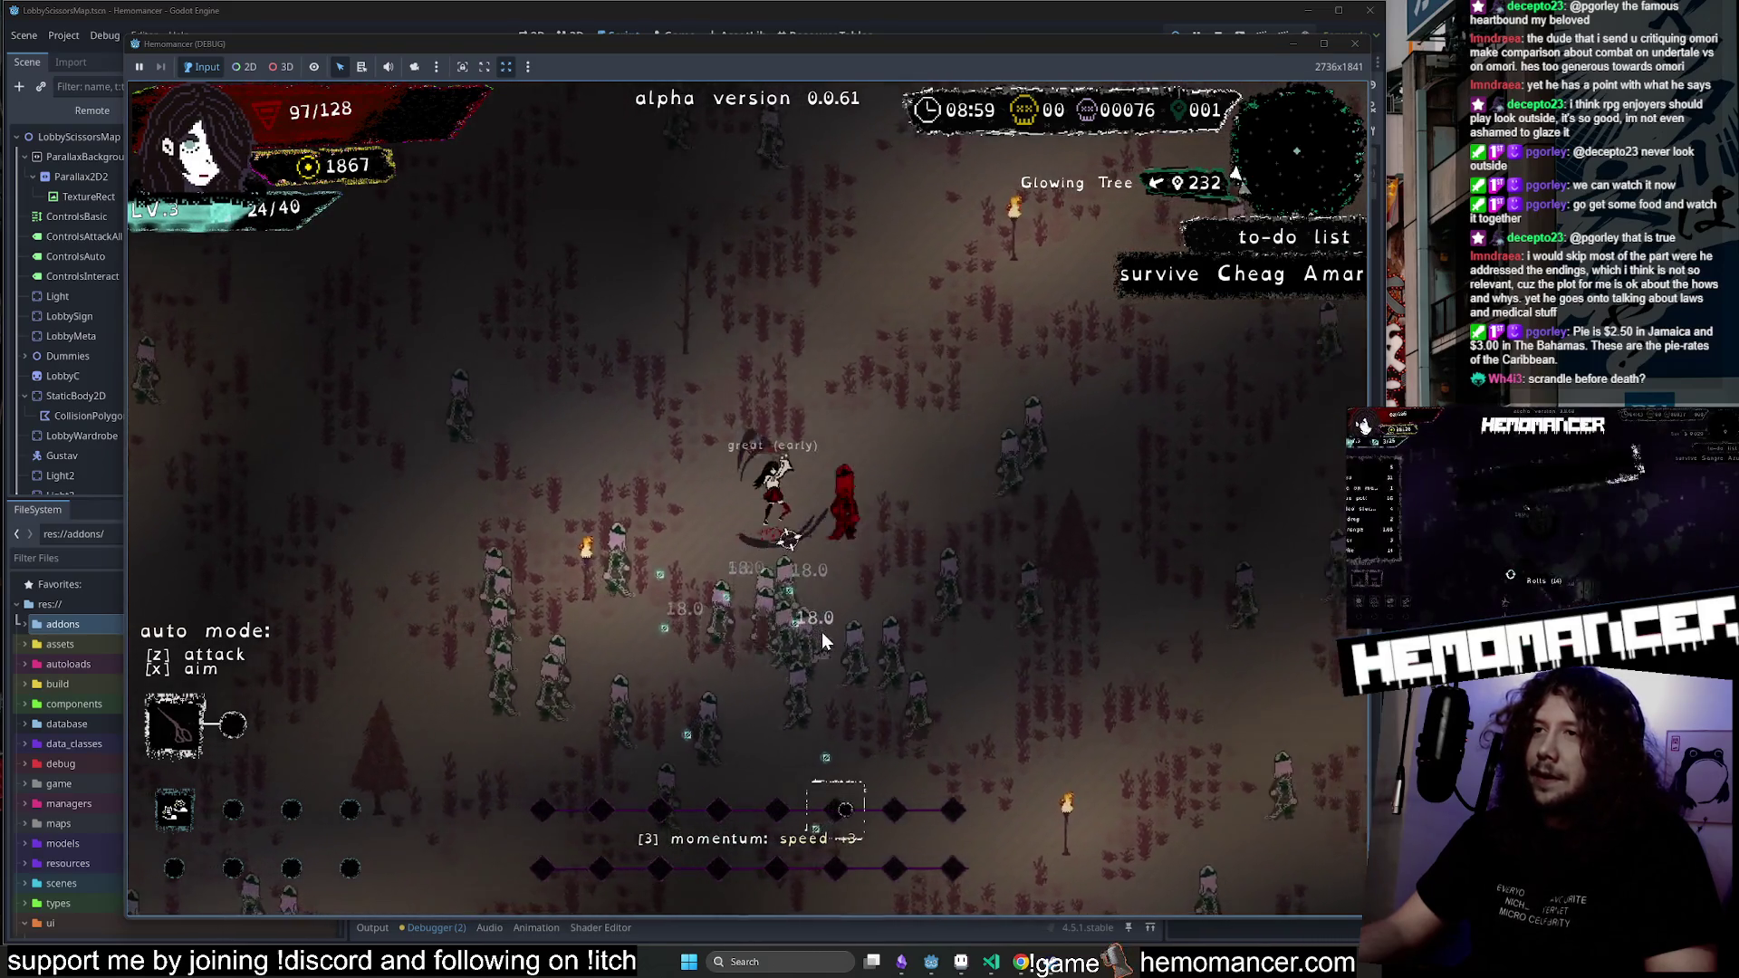
pyautogui.press('Escape')
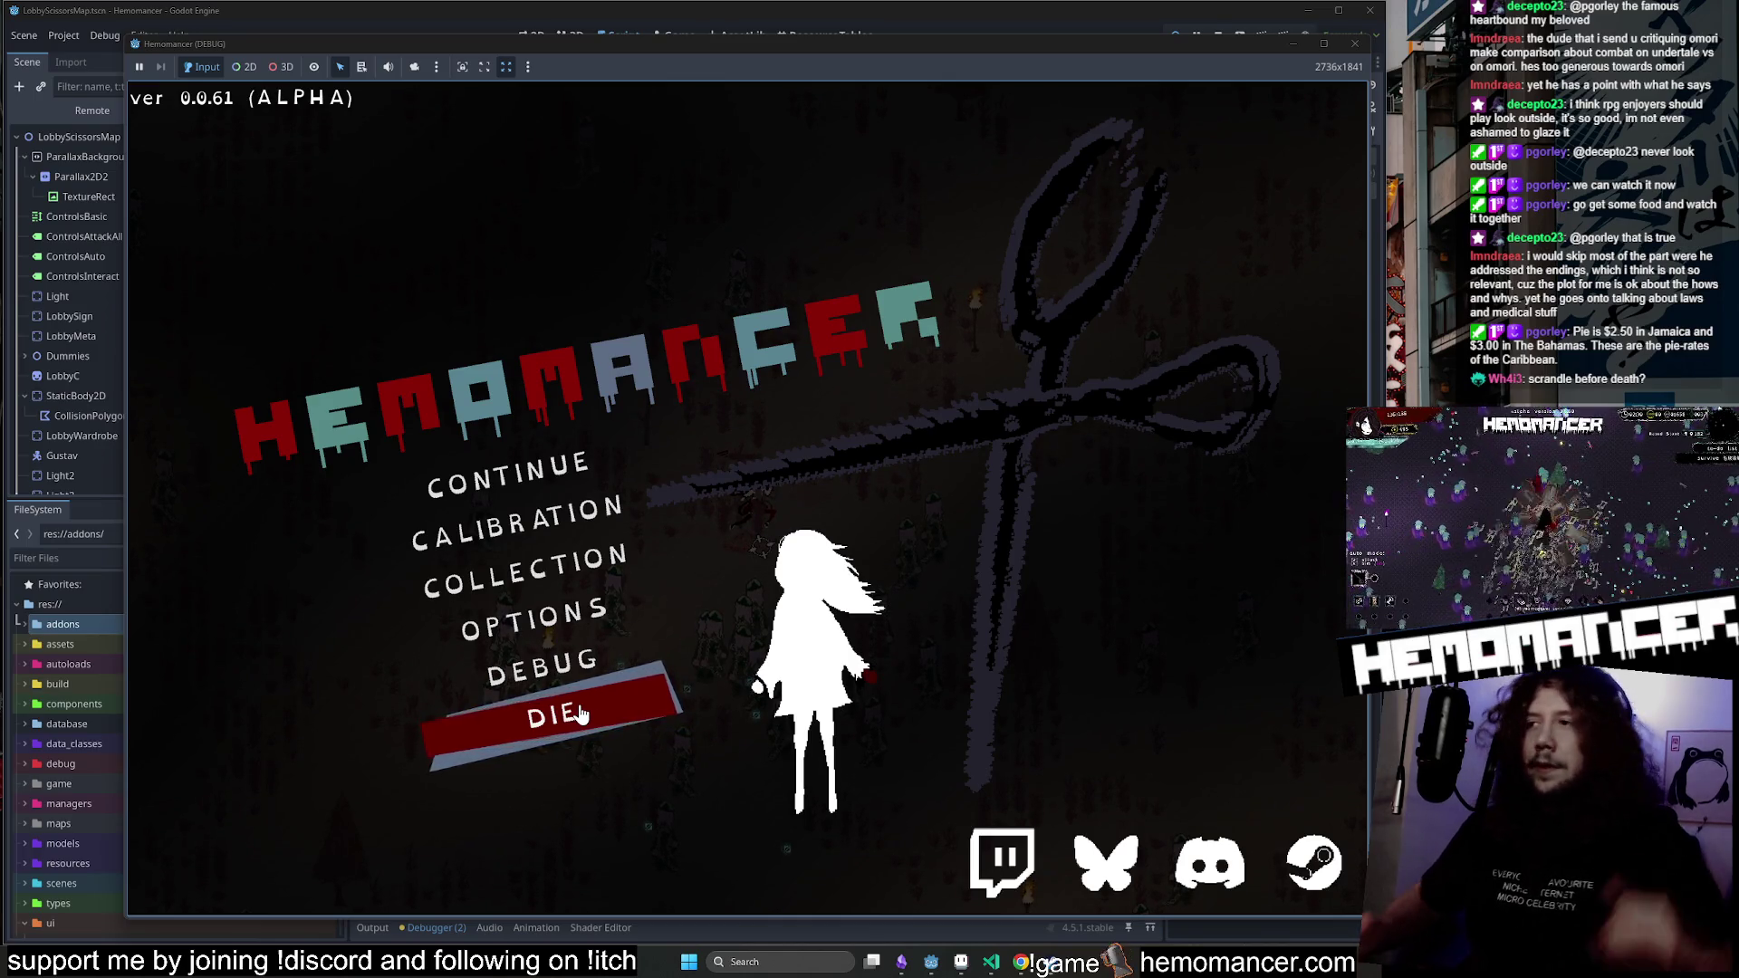
pyautogui.press('Down')
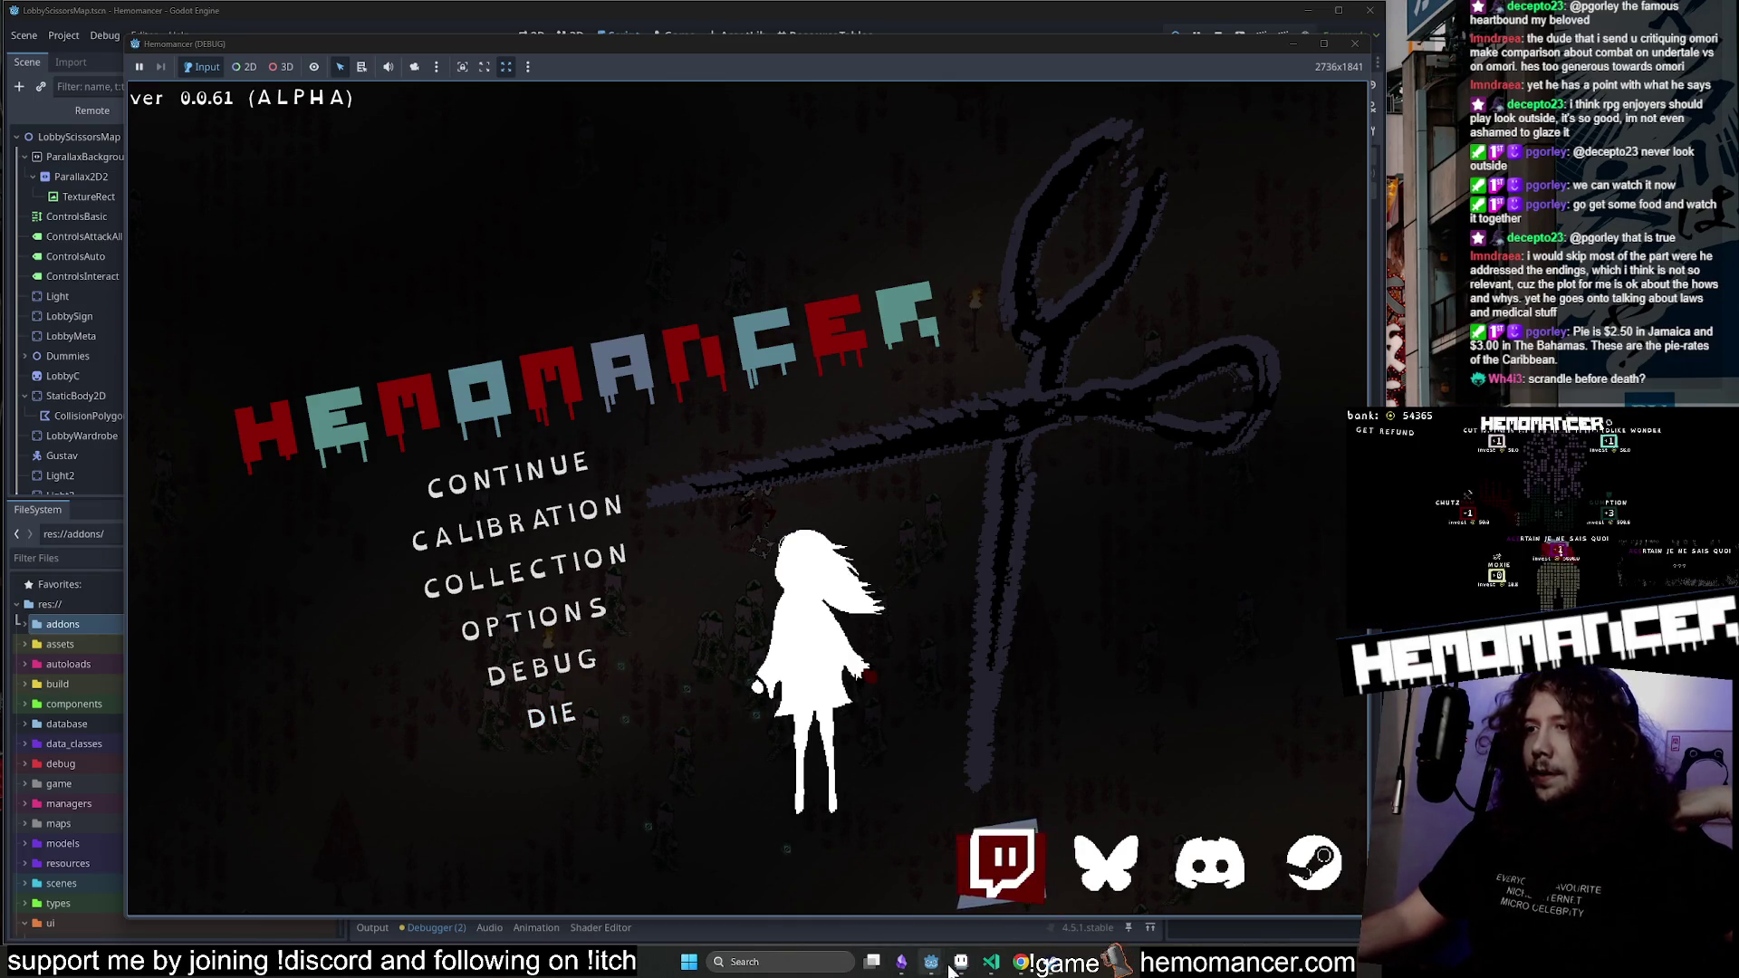
pyautogui.click(1021, 962)
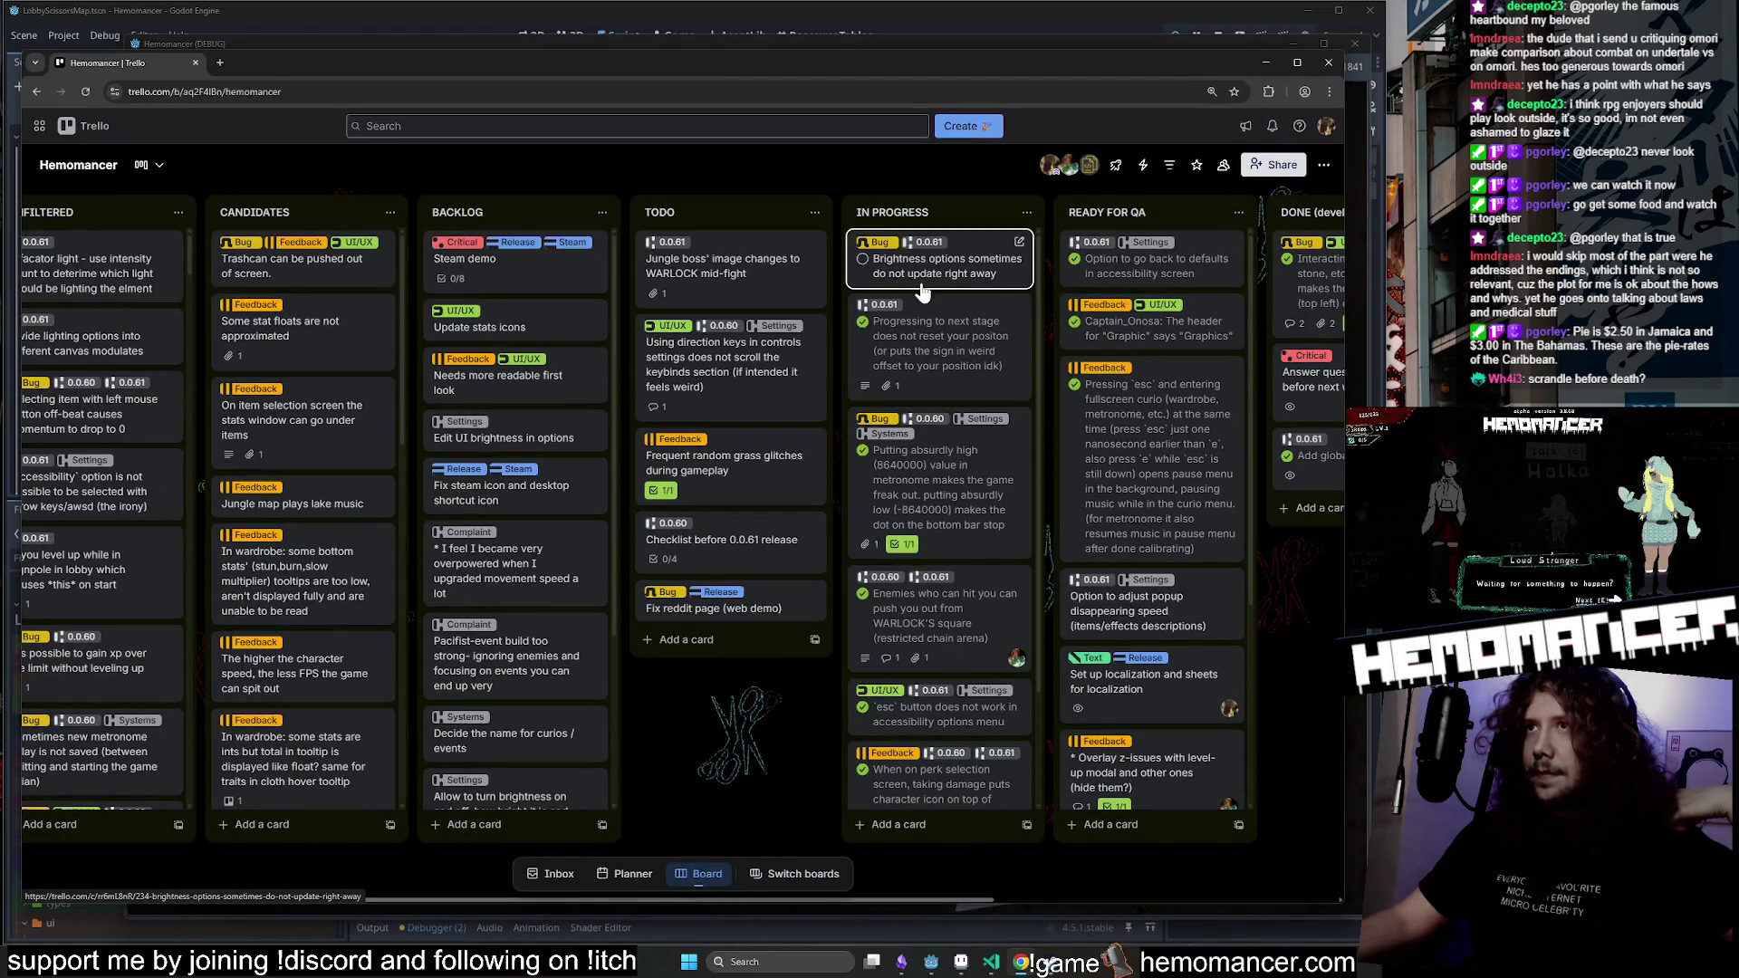
pyautogui.click(1266, 62)
pyautogui.click(552, 481)
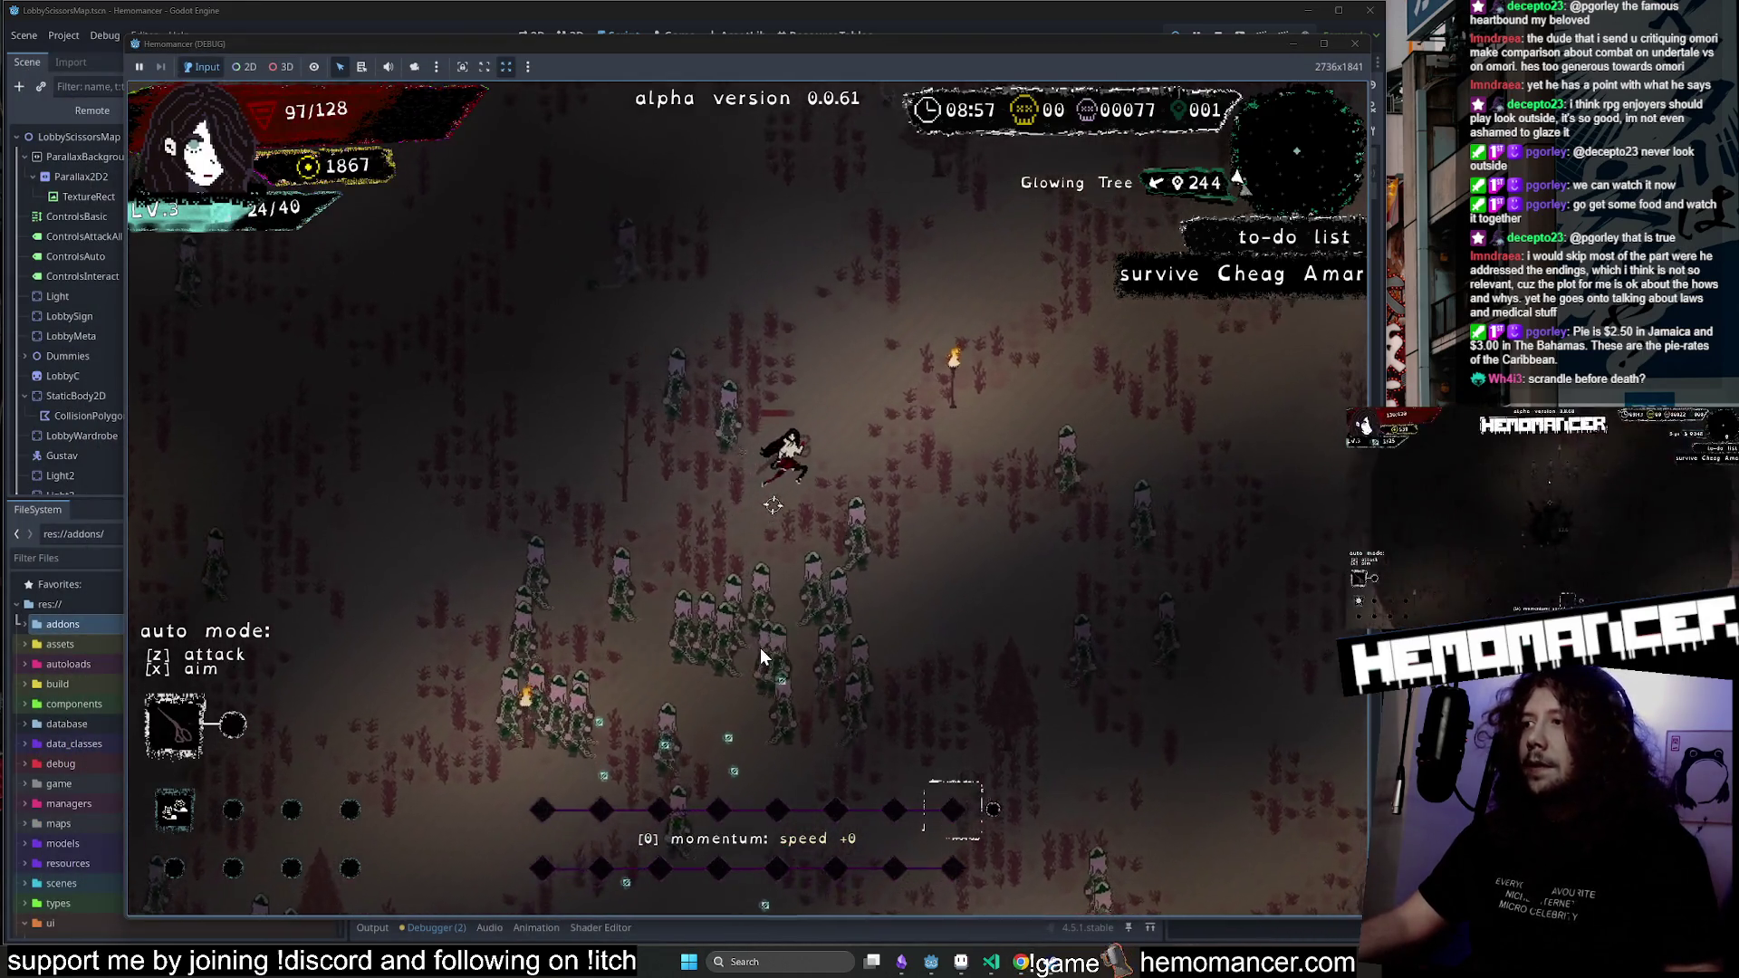
# End the run with DIE and confirm, restarting in the lobby at level 1.
pyautogui.press('Escape')
pyautogui.click(554, 716)
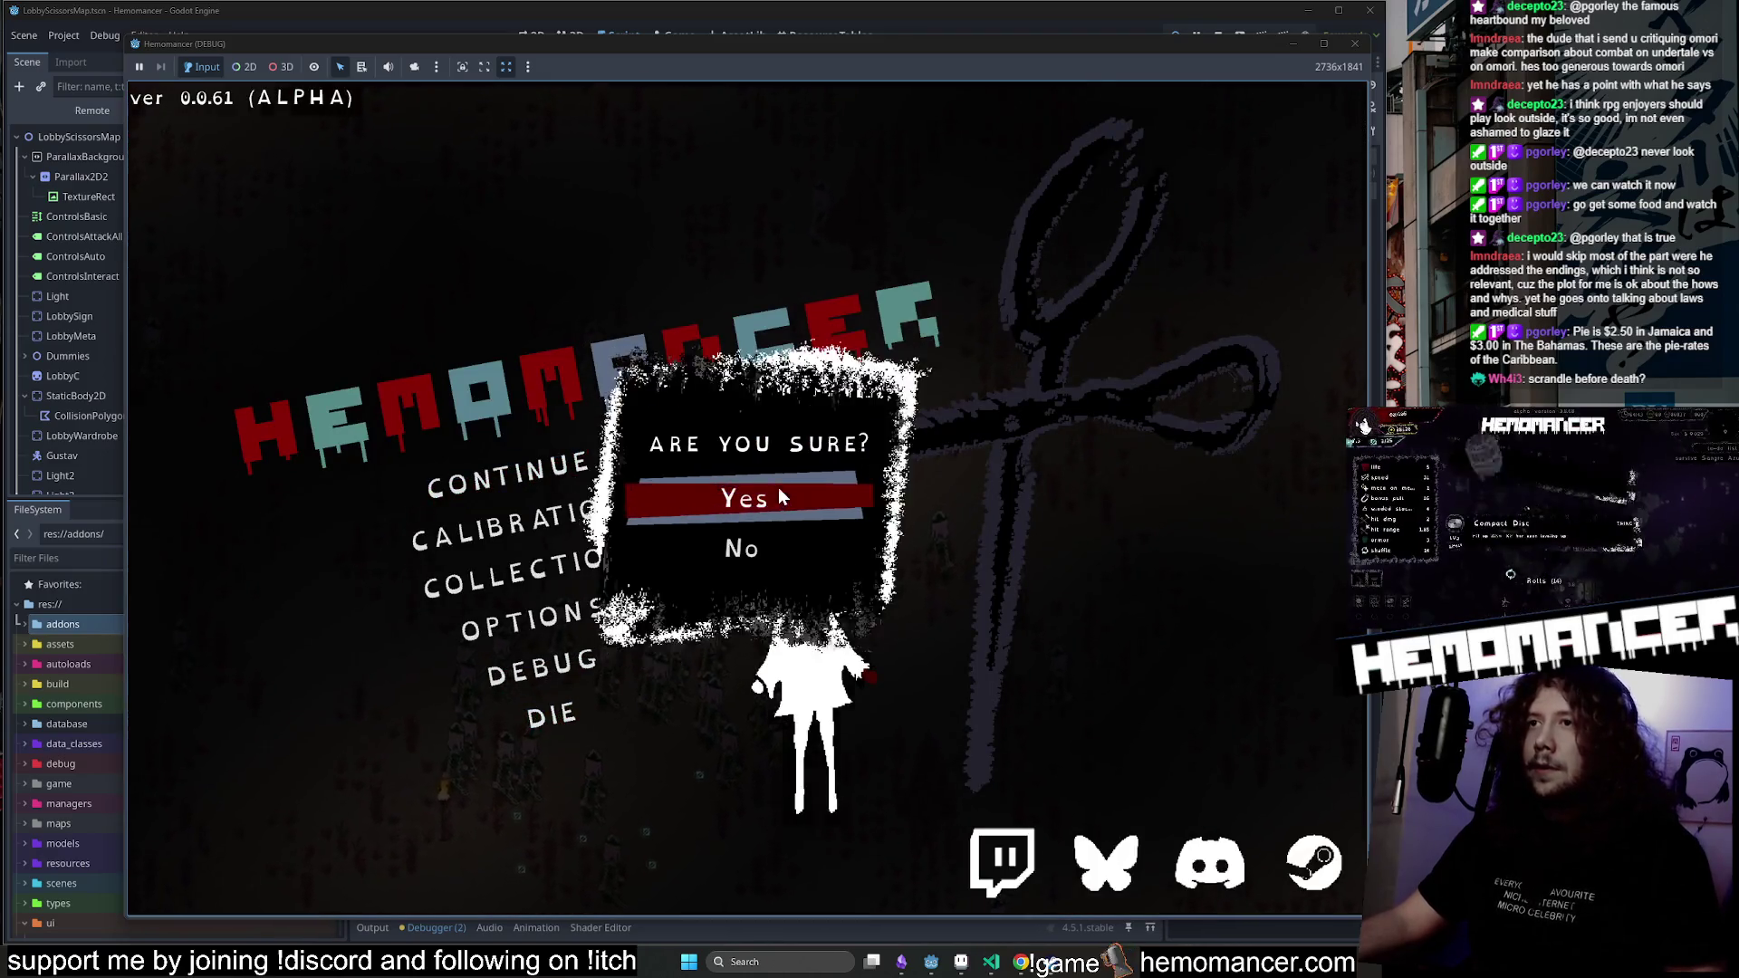
pyautogui.click(768, 497)
pyautogui.press('Return')
# Walk past the wardrobe and bed to the signpost and start the trip to Cheag Amar.
pyautogui.press('w')
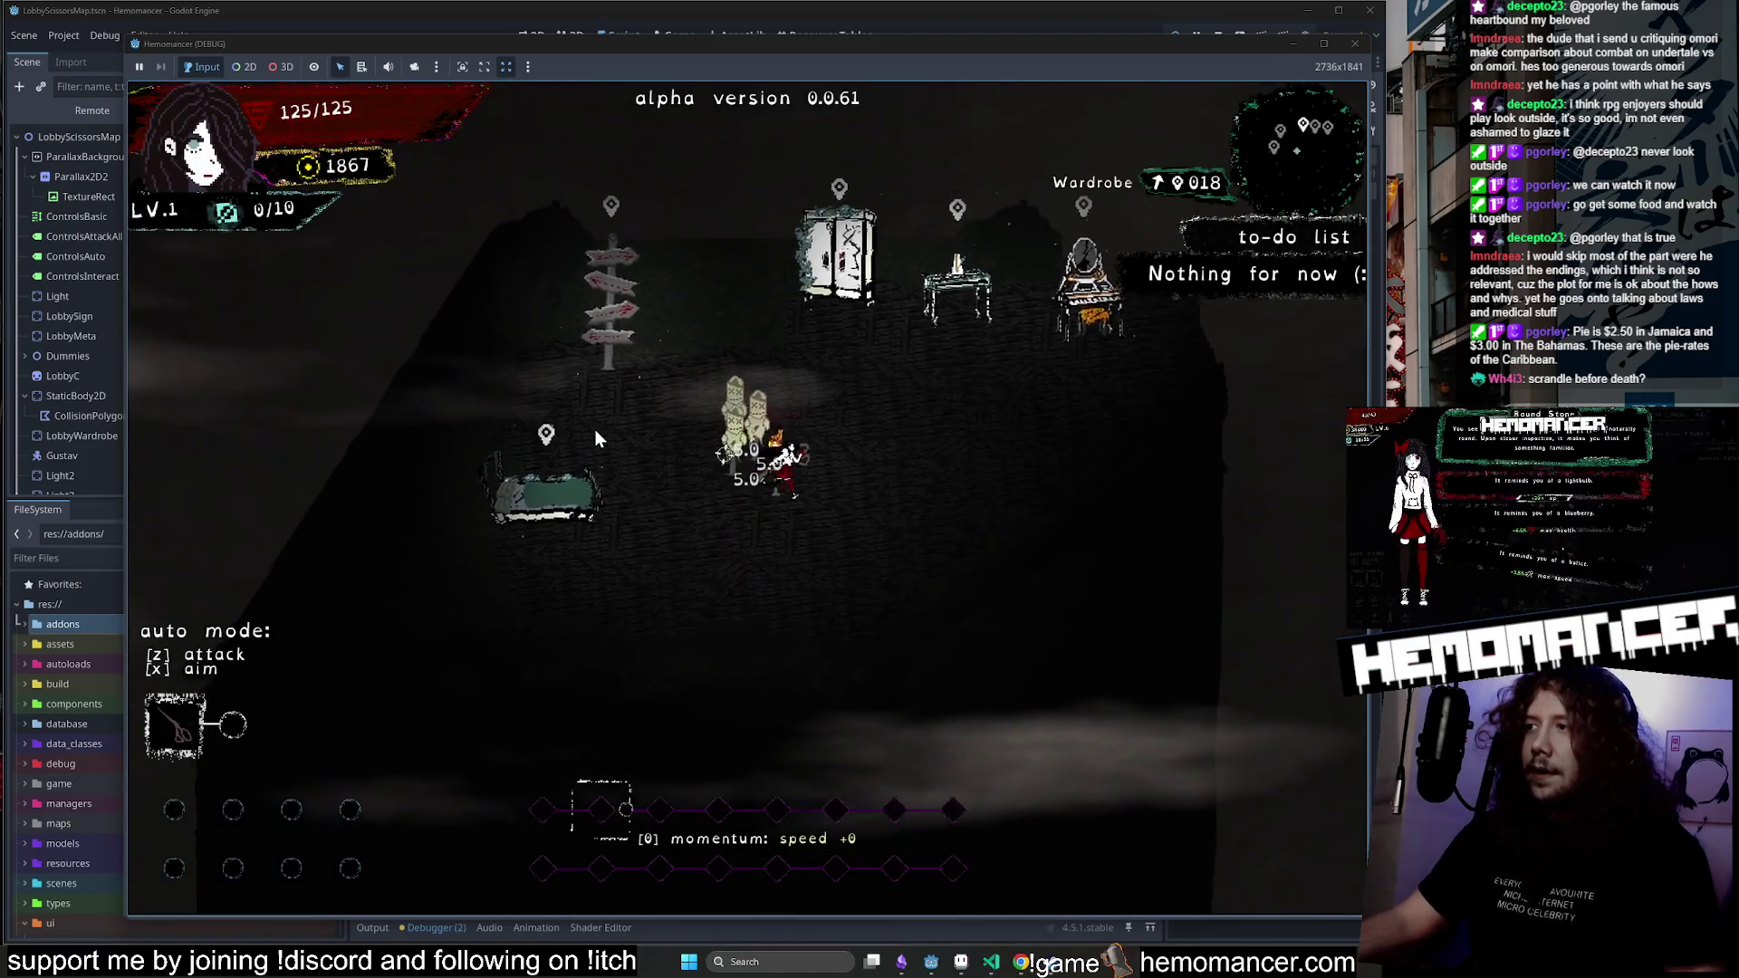
pyautogui.press('a')
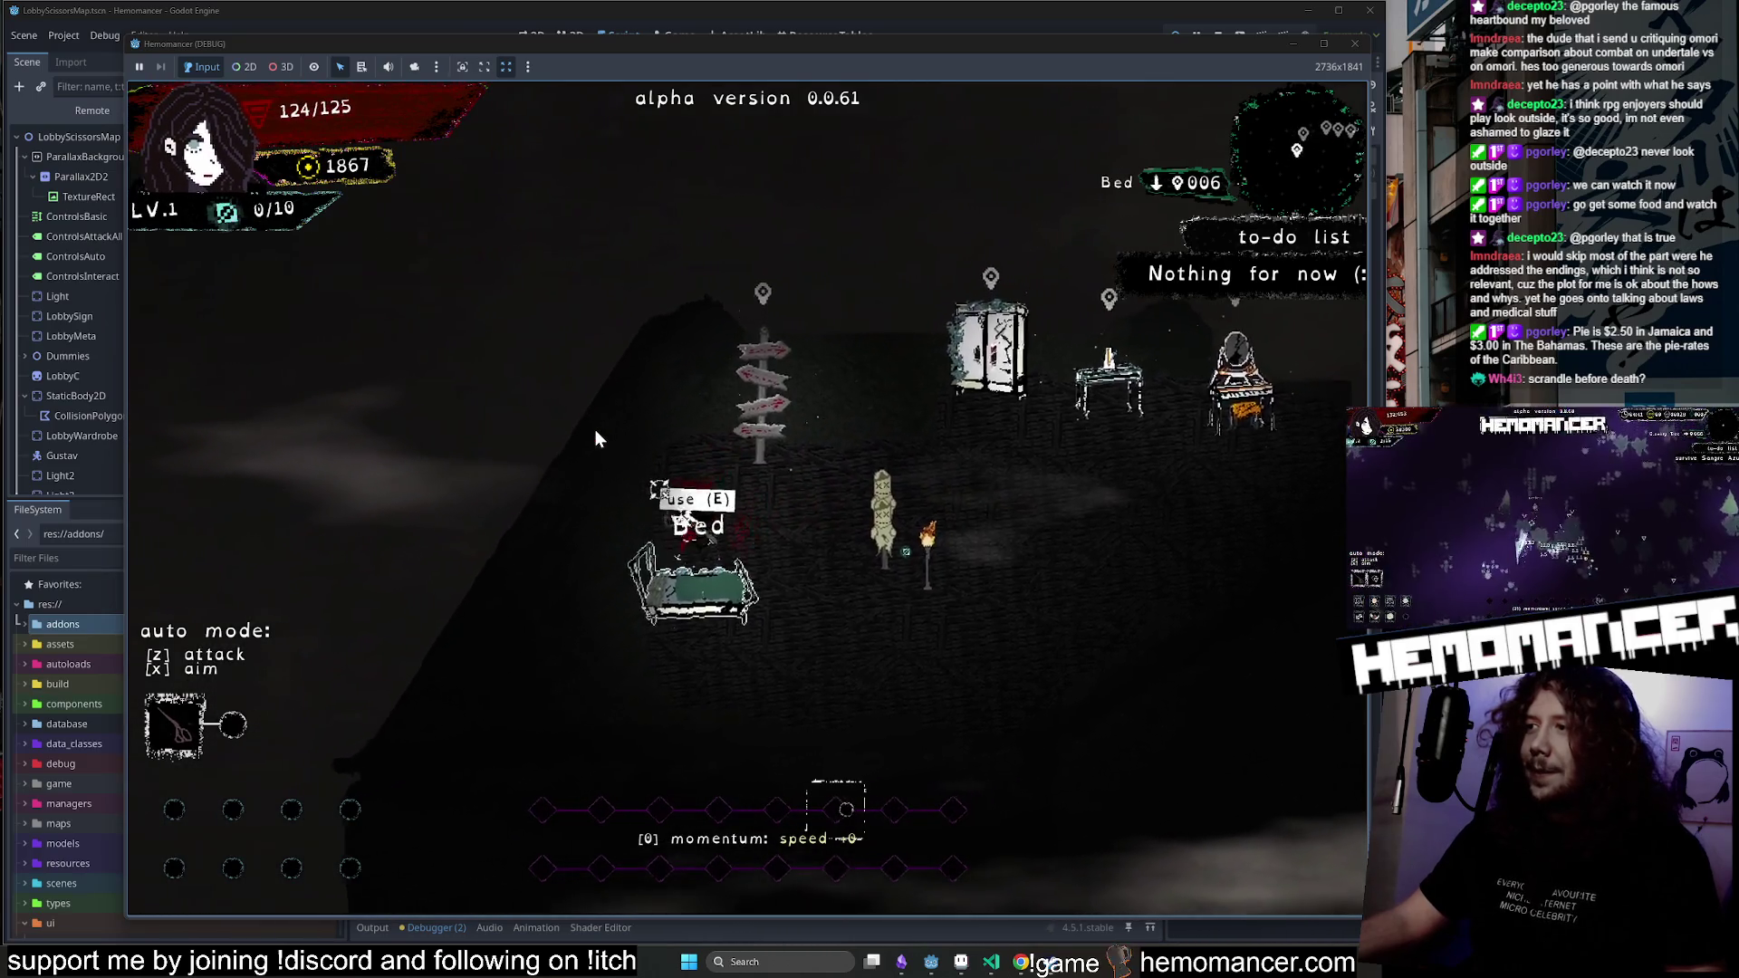
pyautogui.press('d')
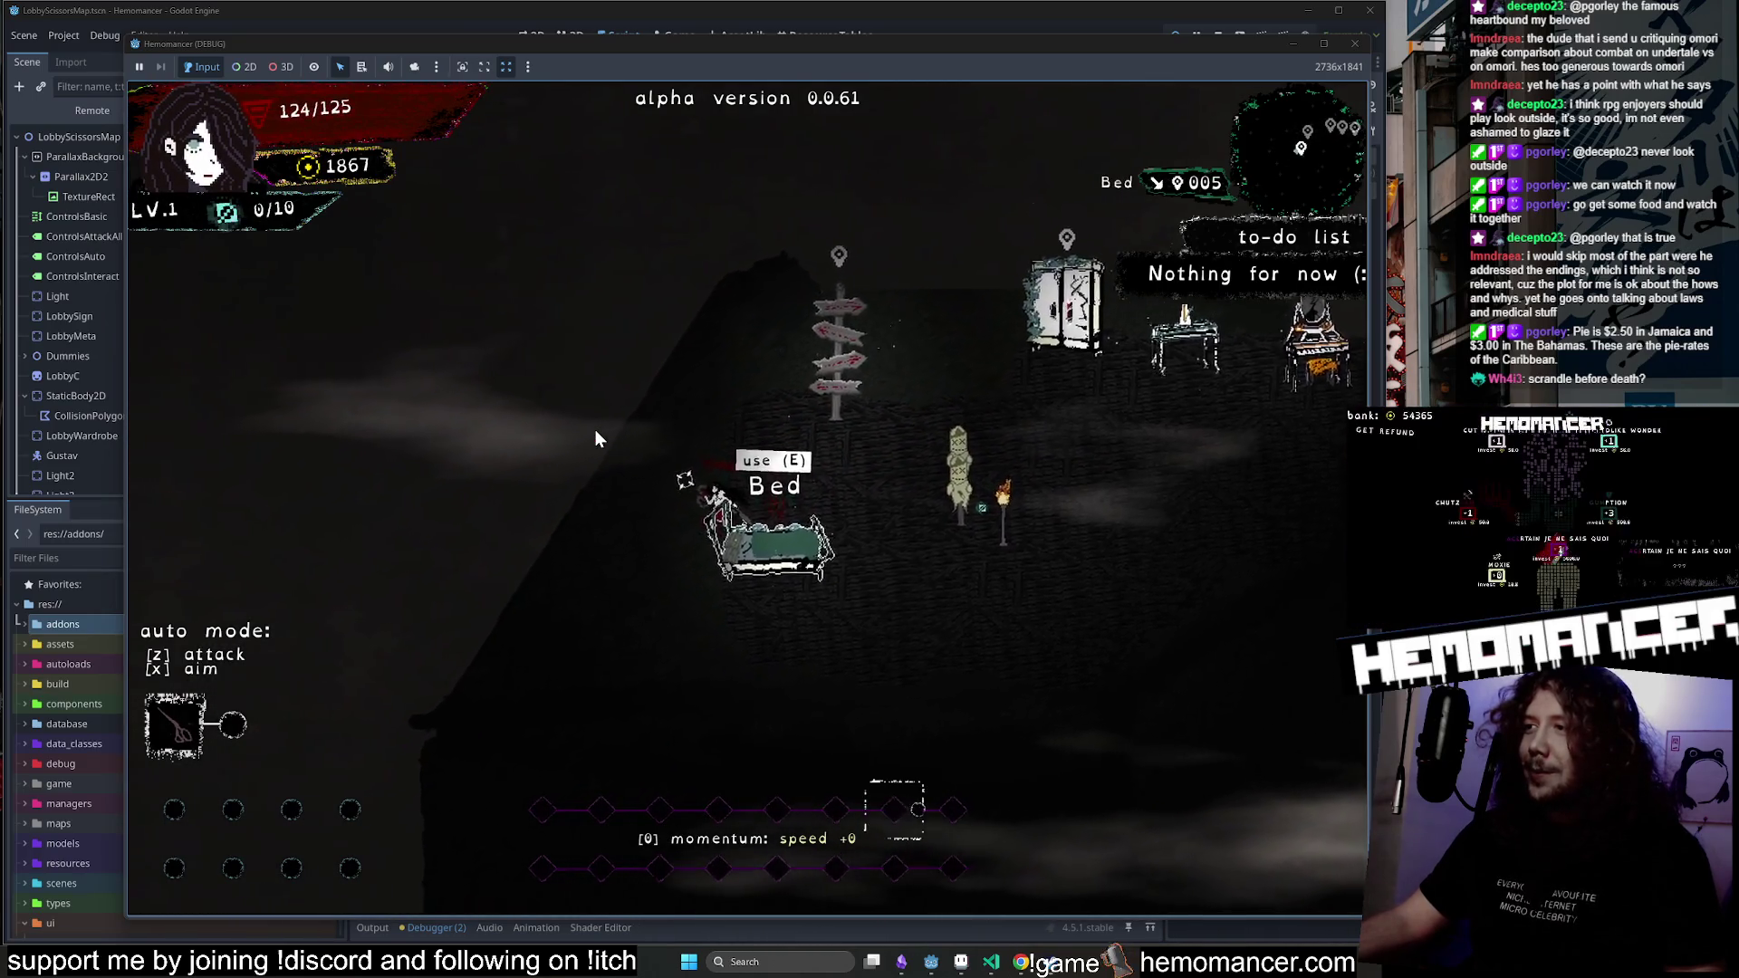
pyautogui.press('d')
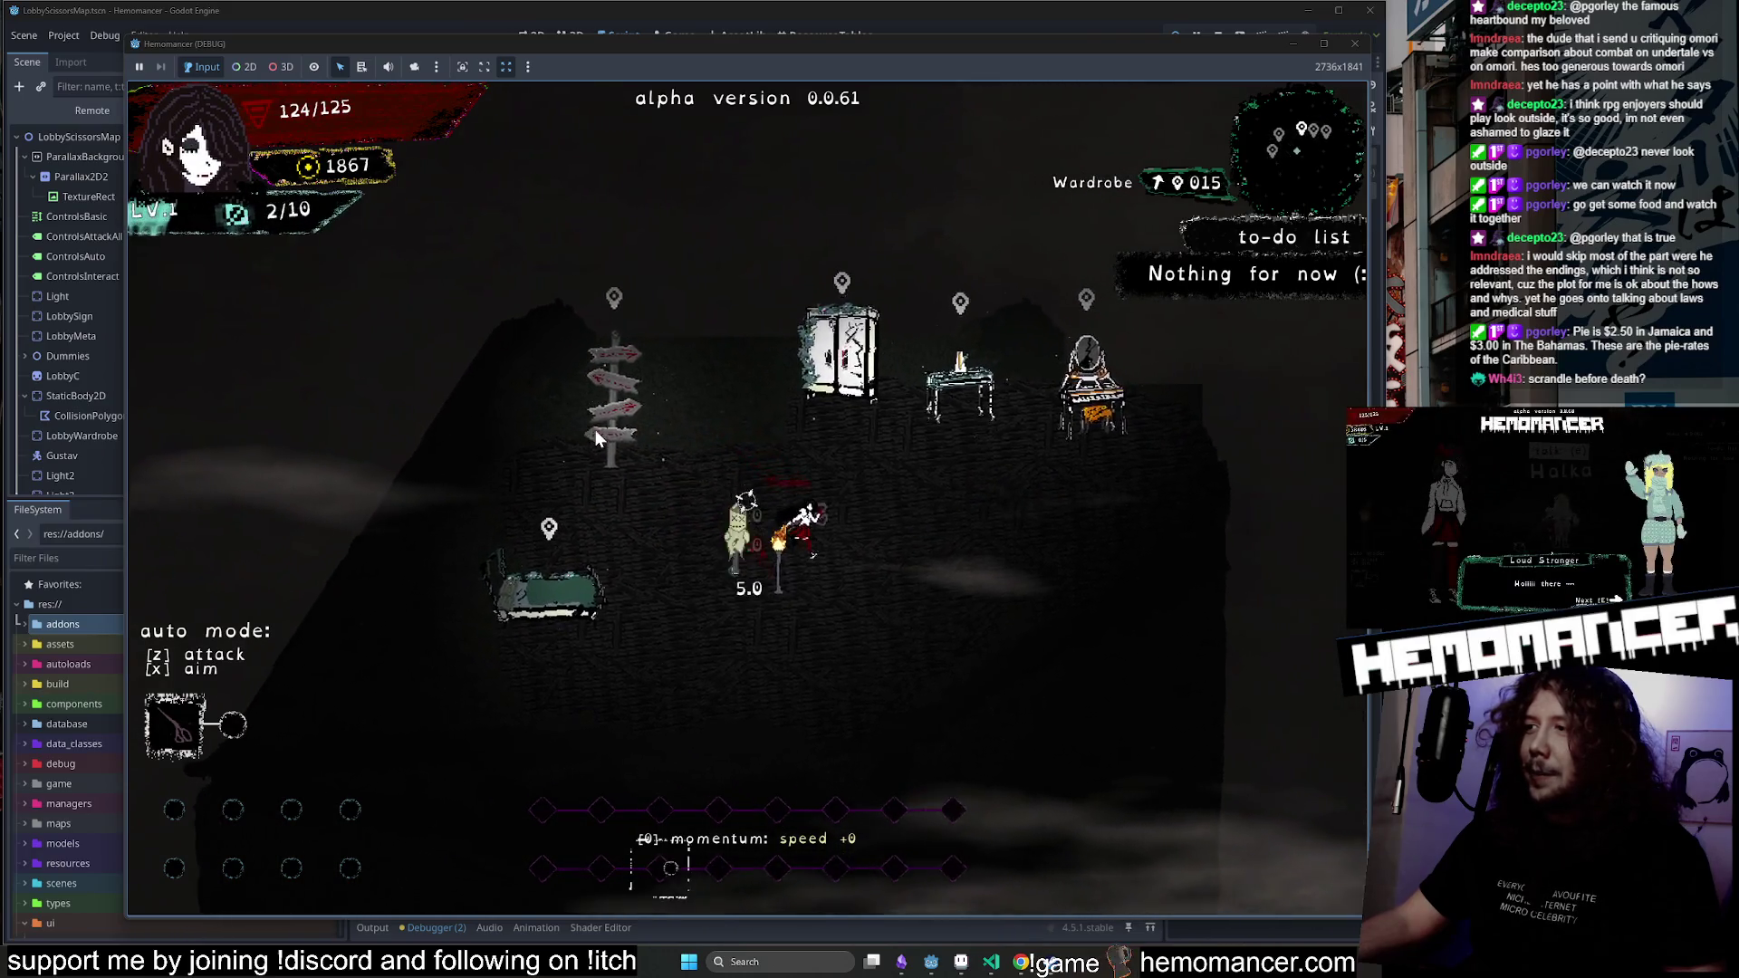
pyautogui.press('a')
pyautogui.press('s')
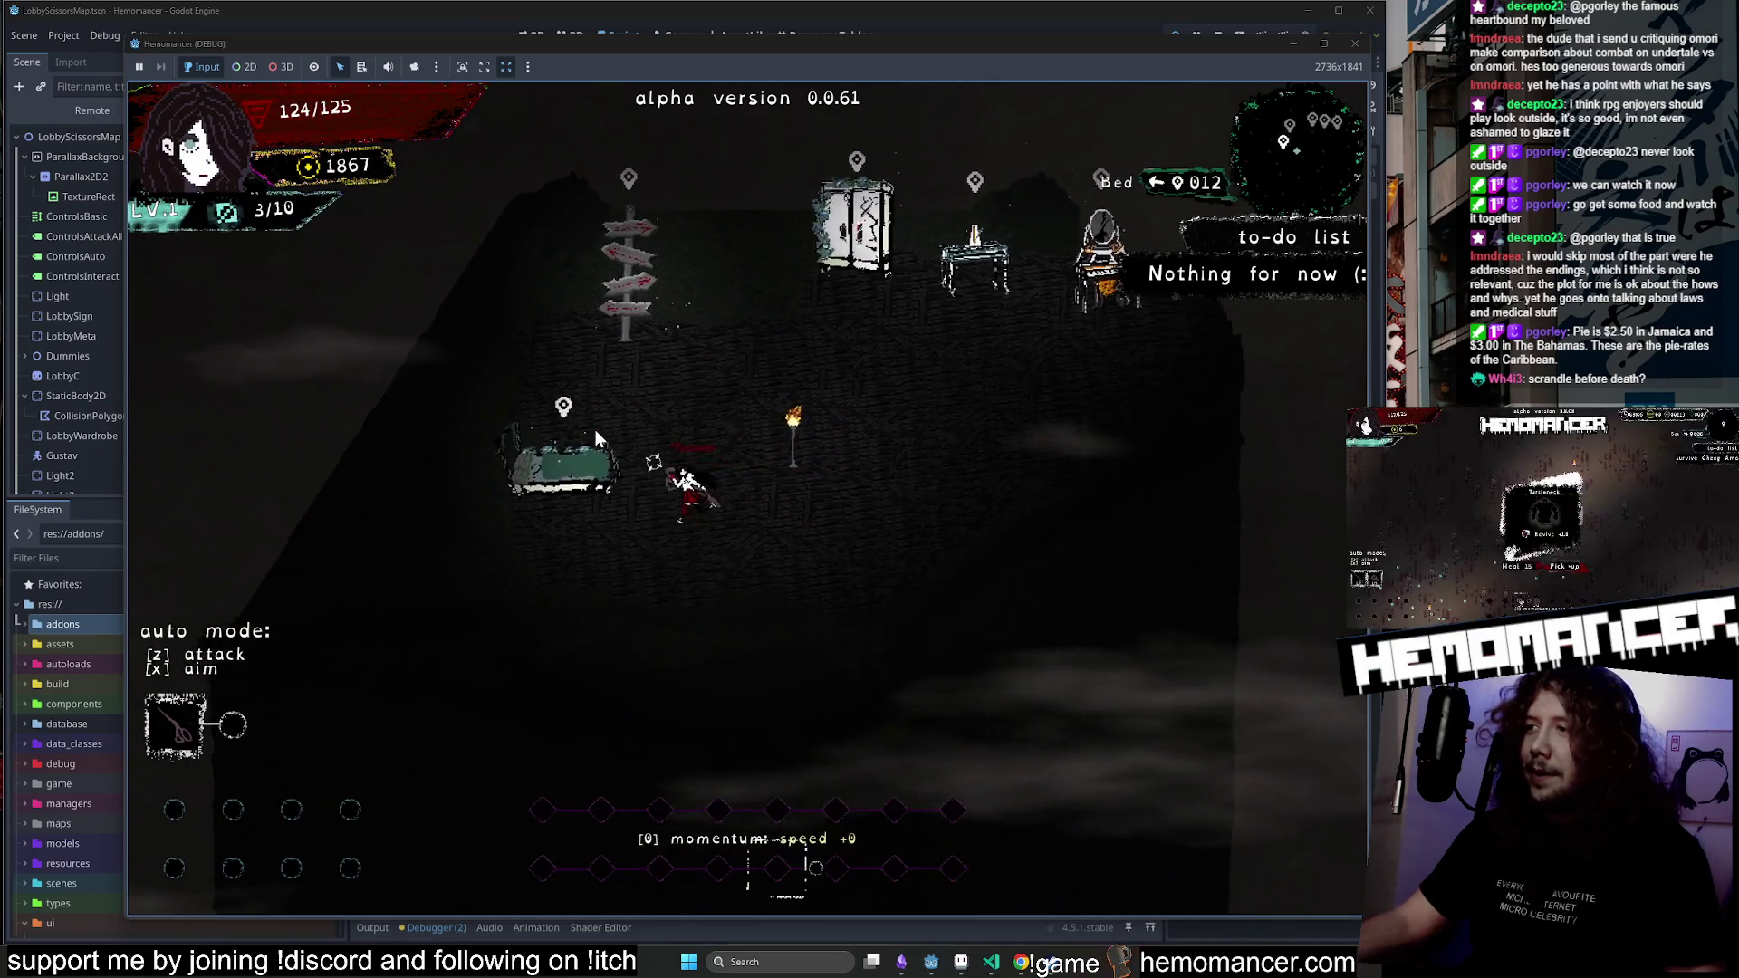
pyautogui.press('w')
pyautogui.press('a')
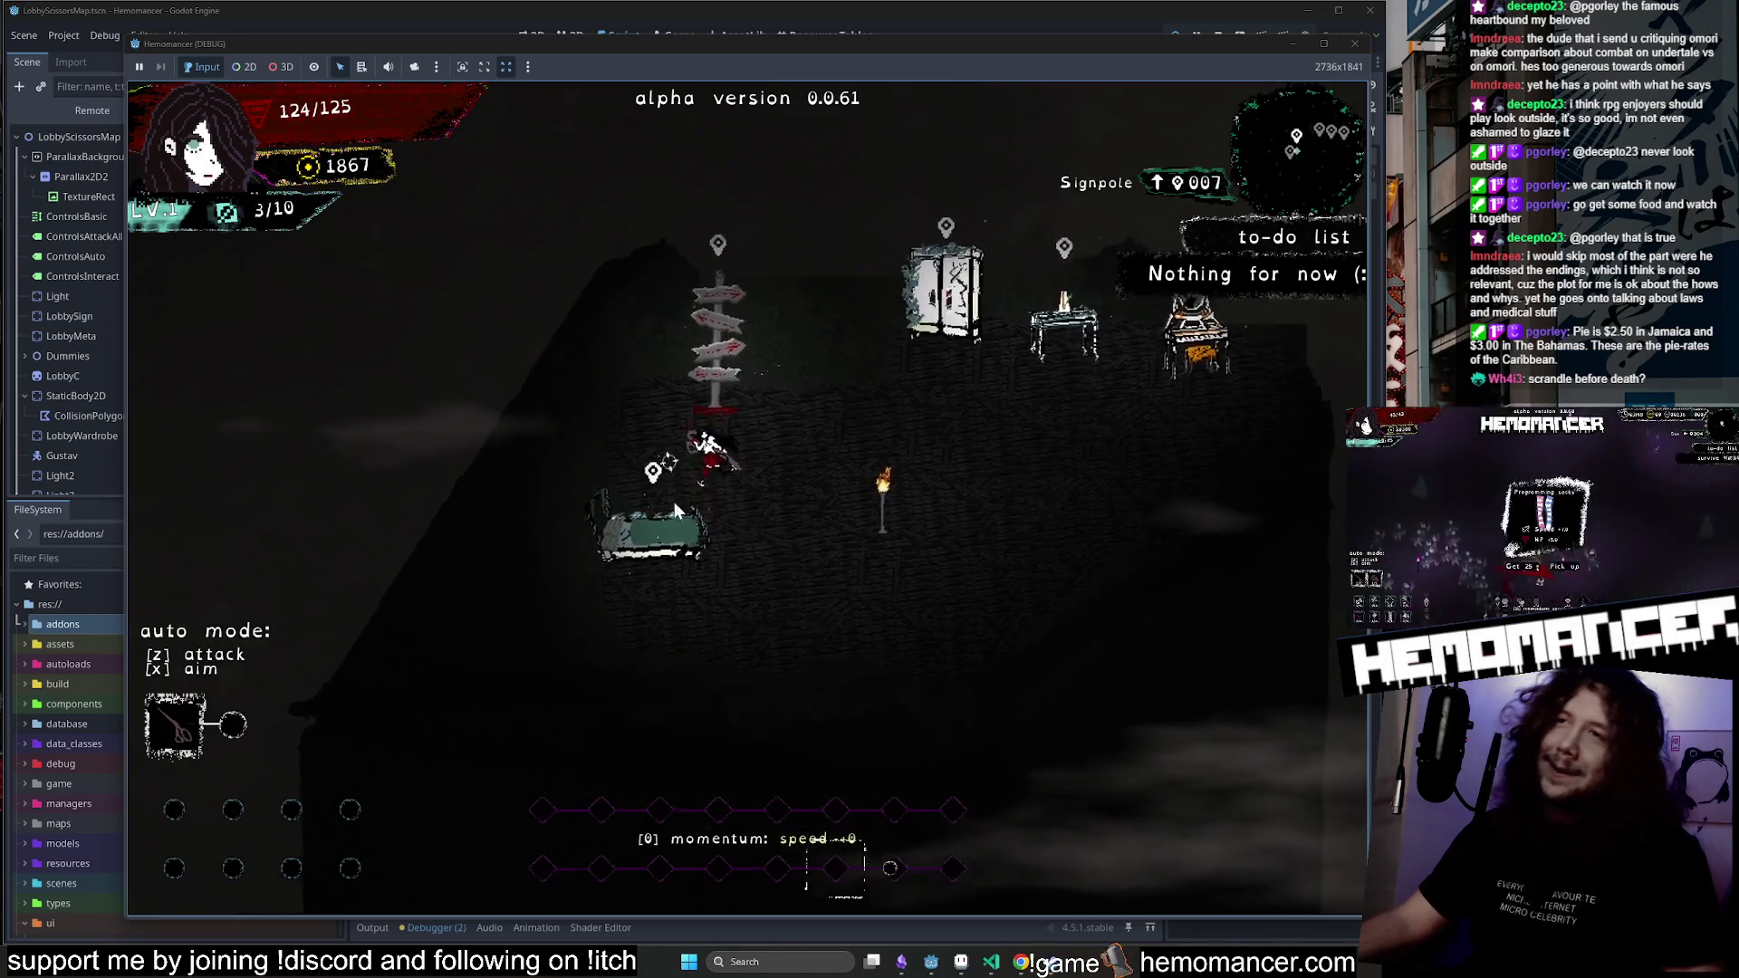
pyautogui.press('e')
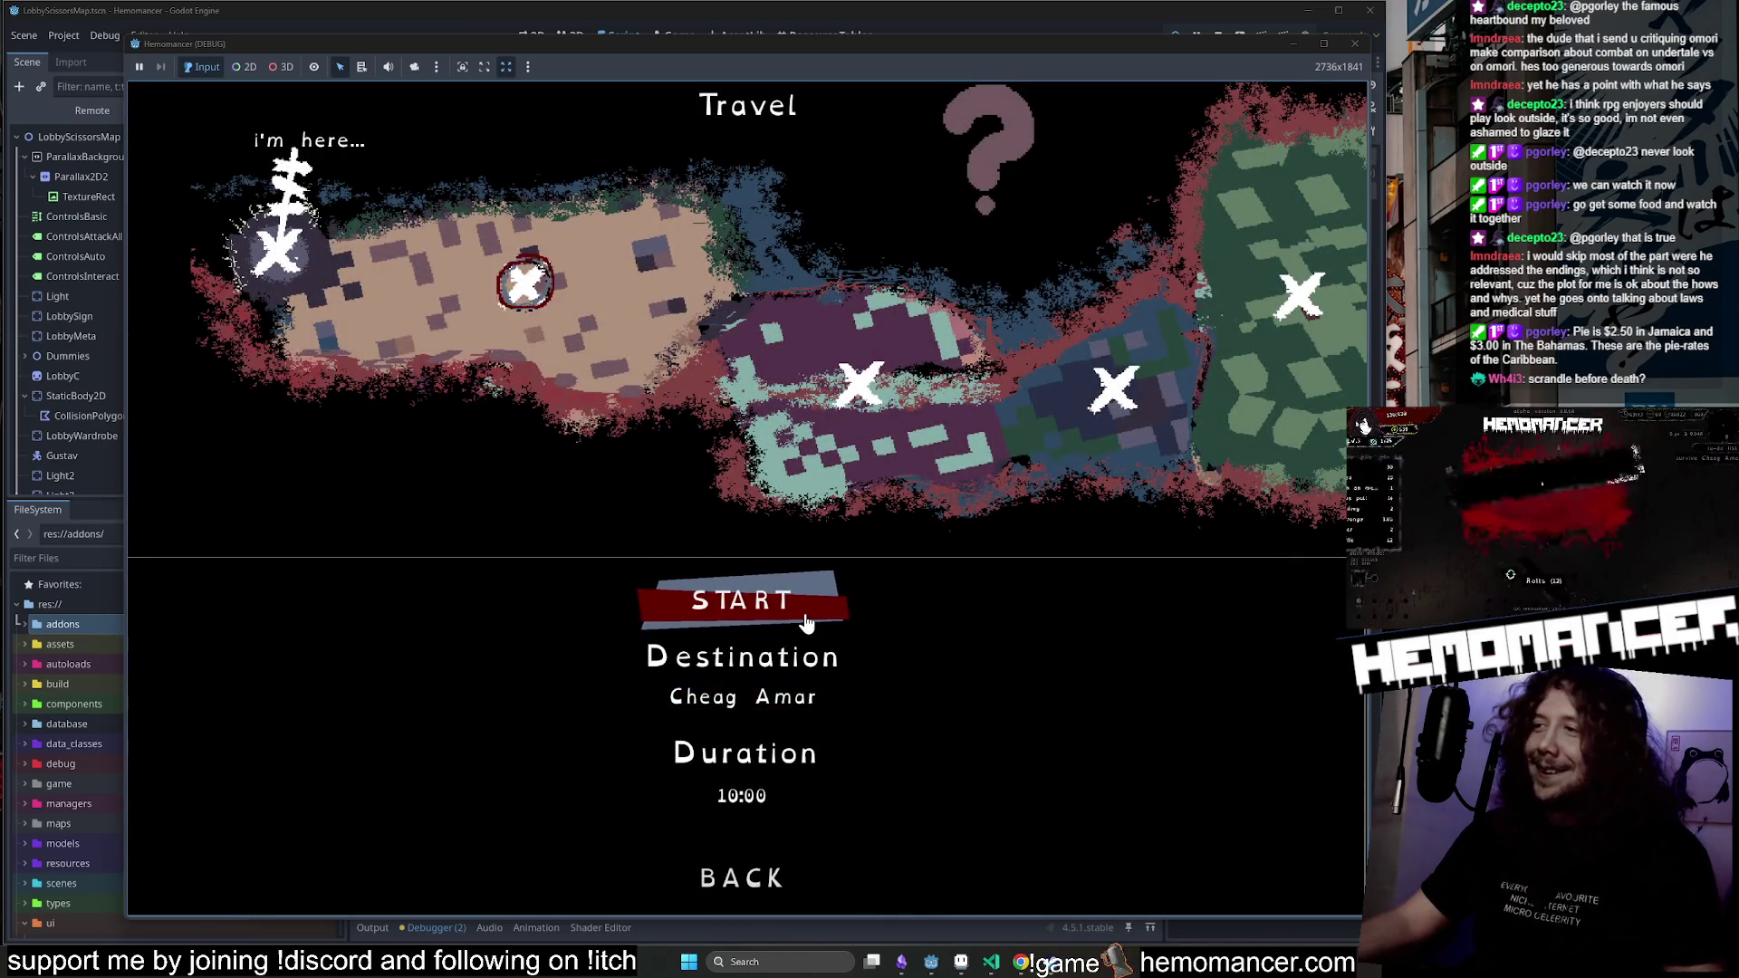
pyautogui.click(803, 619)
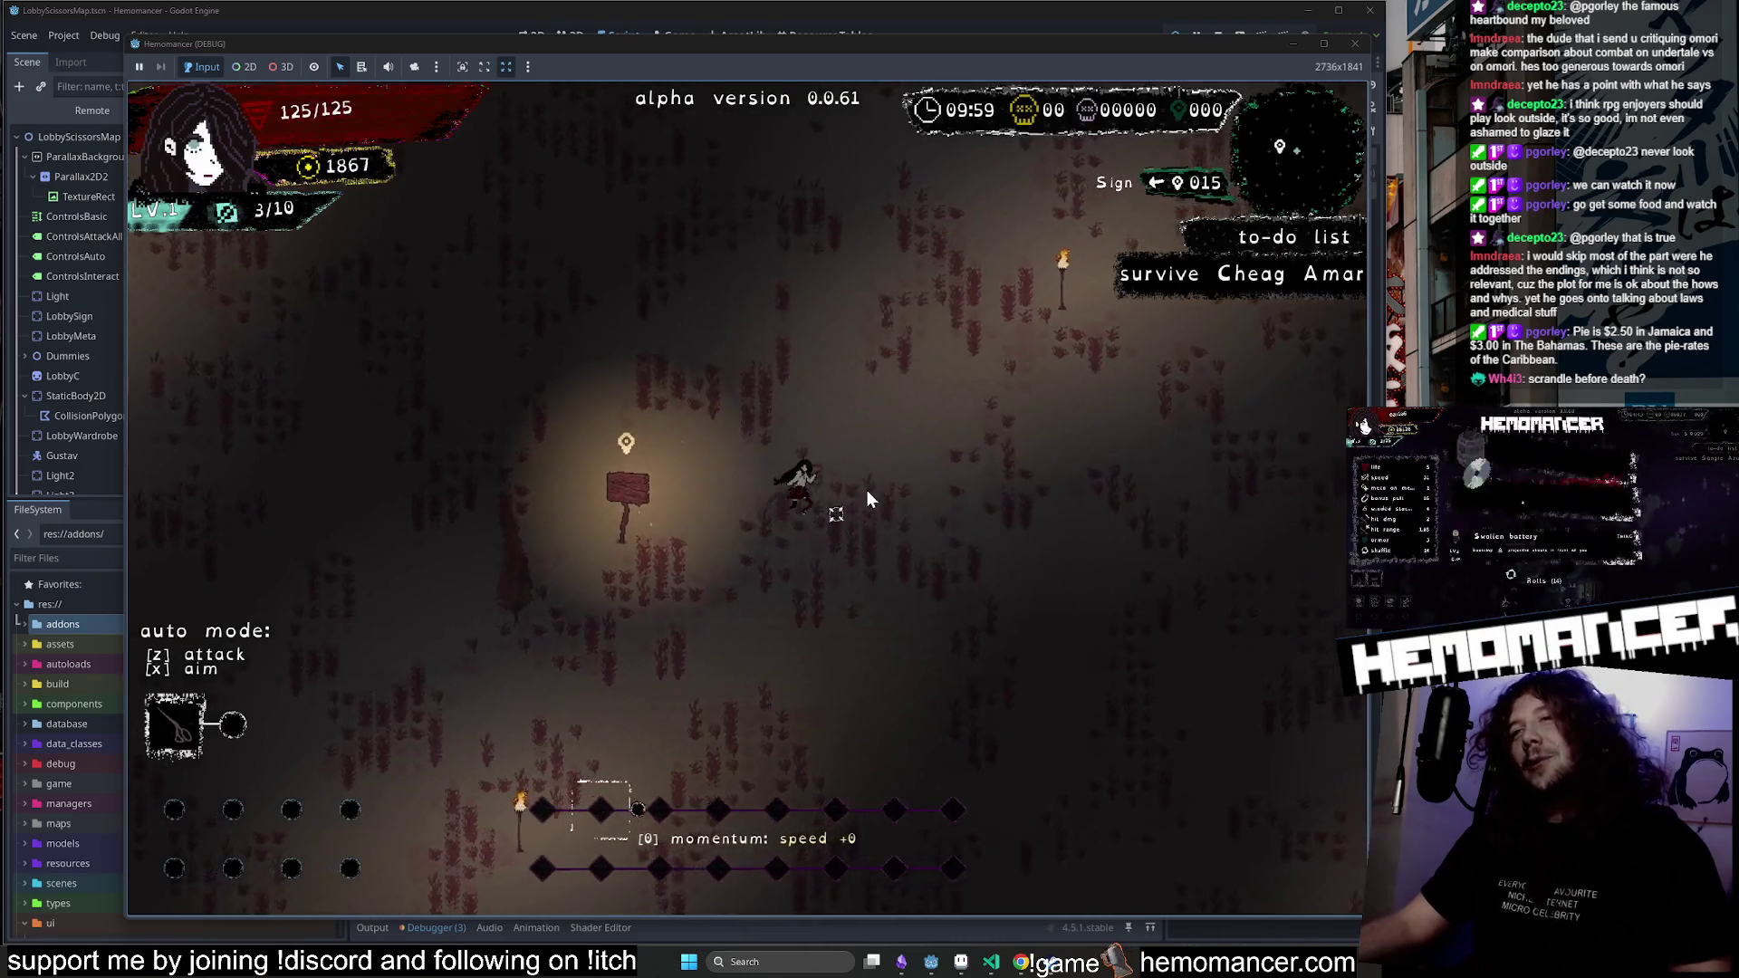
# Fight across the new field and take the Berry upgrade at level 2.
pyautogui.press('d')
pyautogui.press('w')
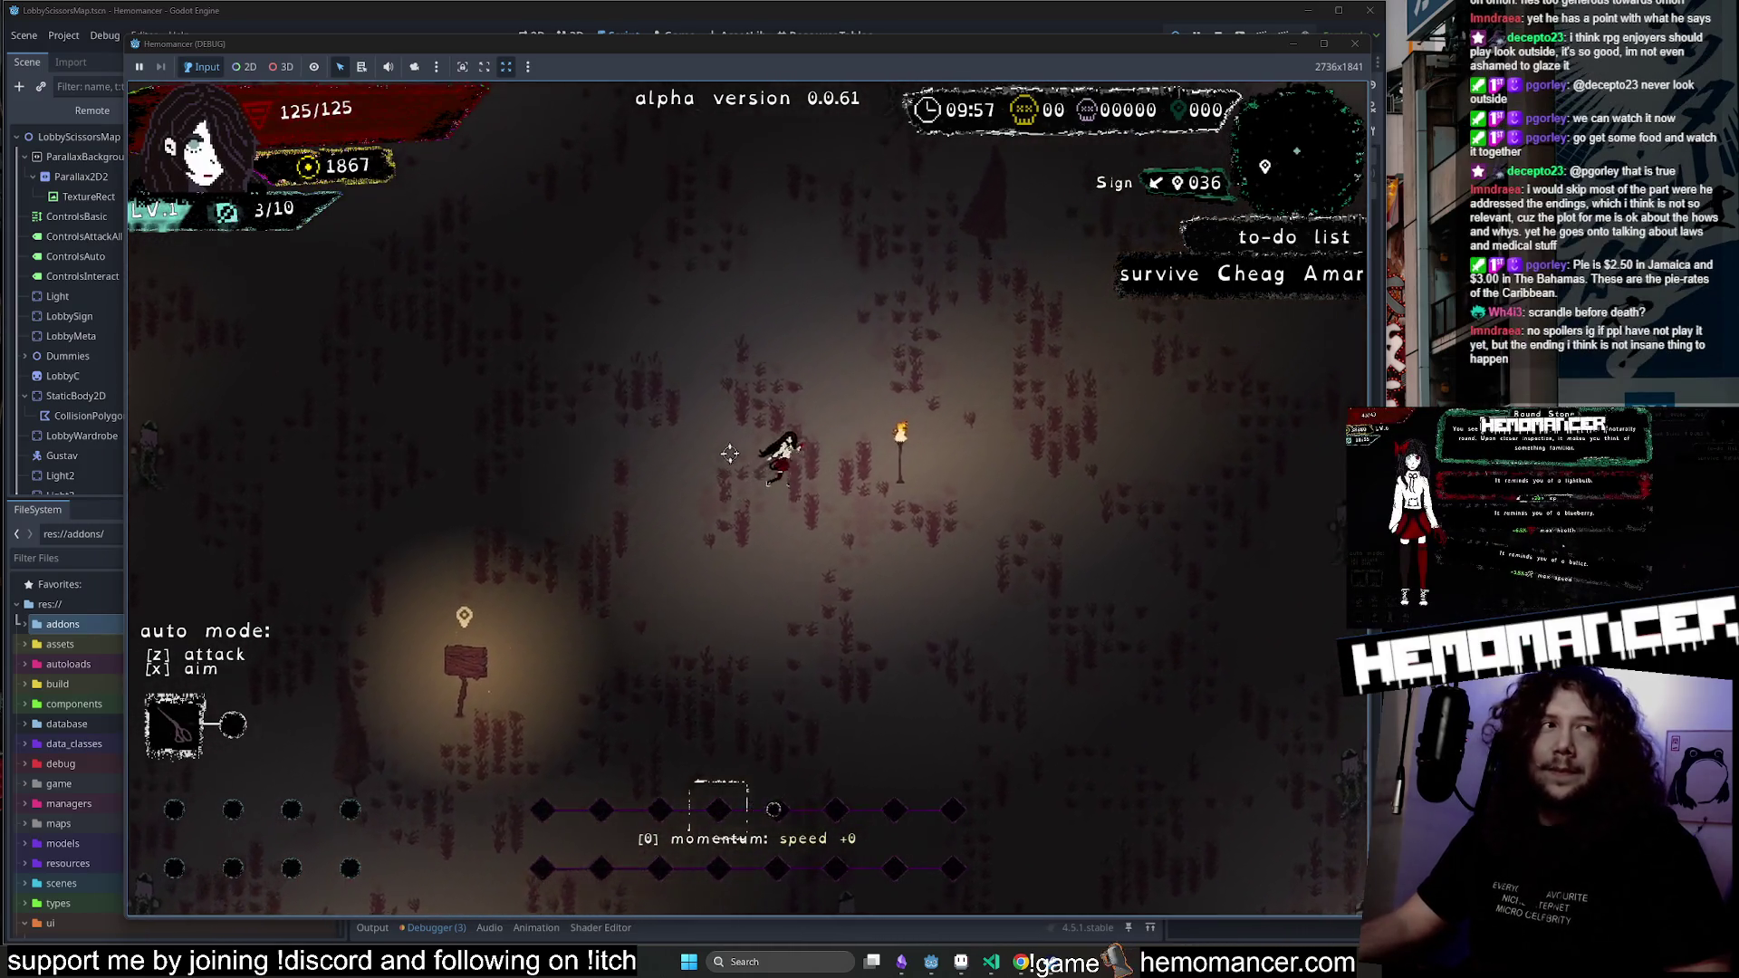
pyautogui.press('d')
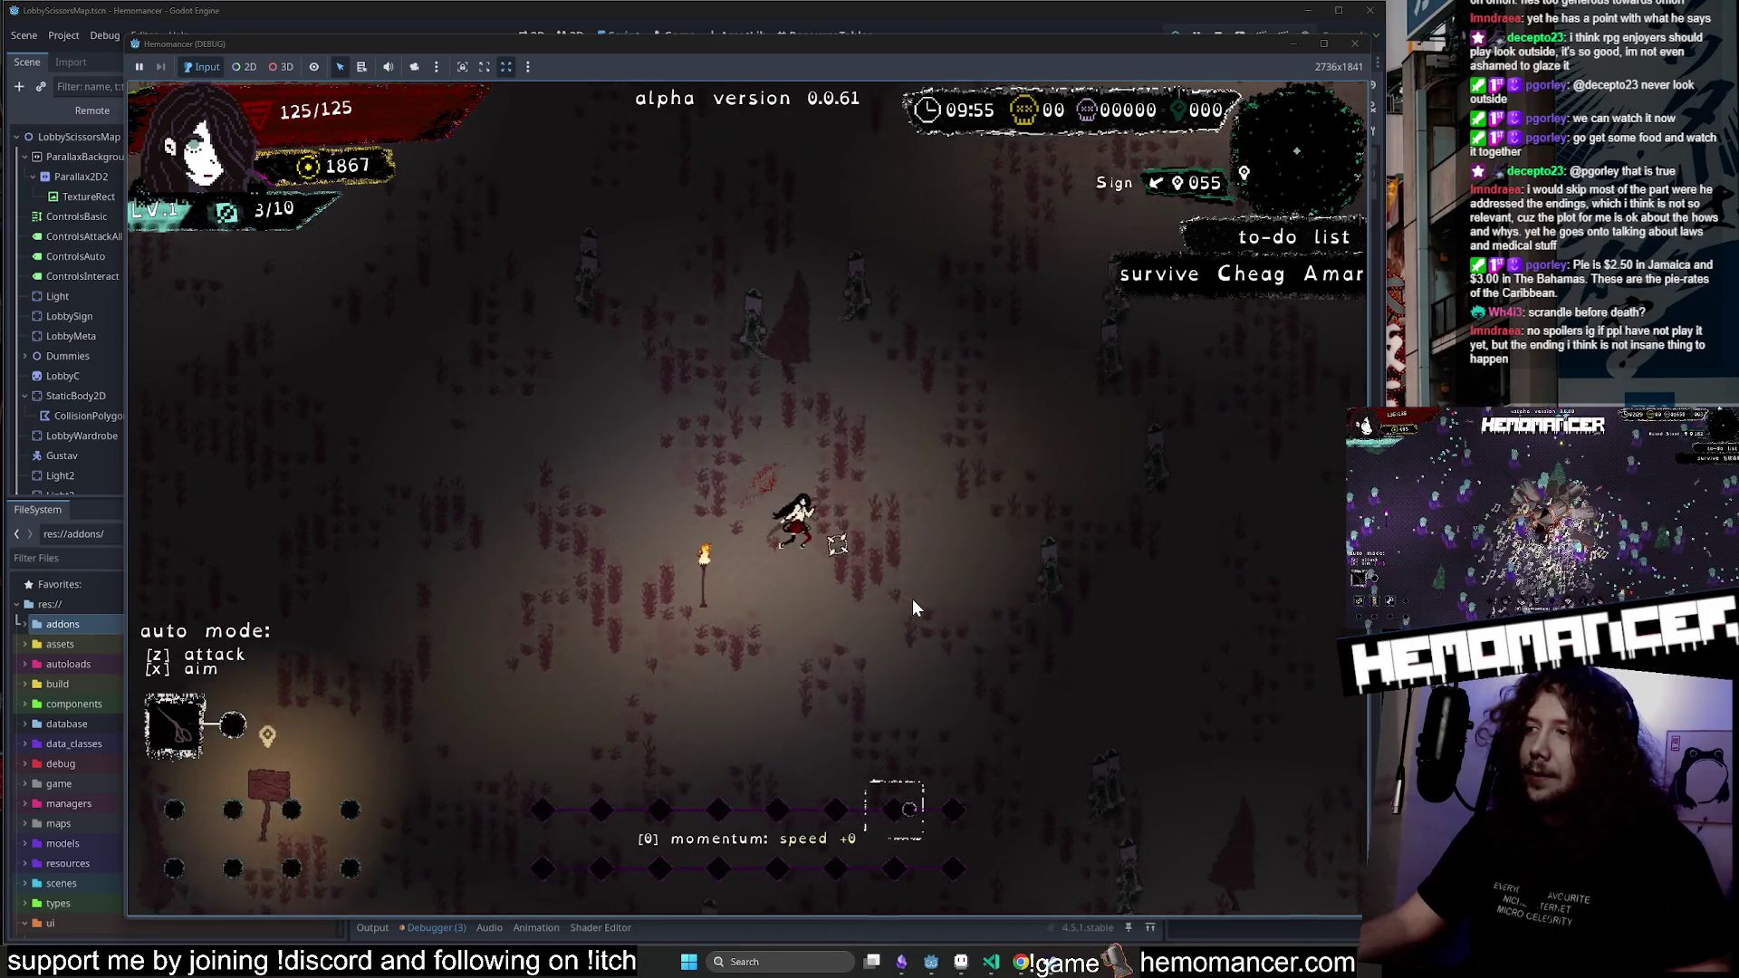
pyautogui.press('s')
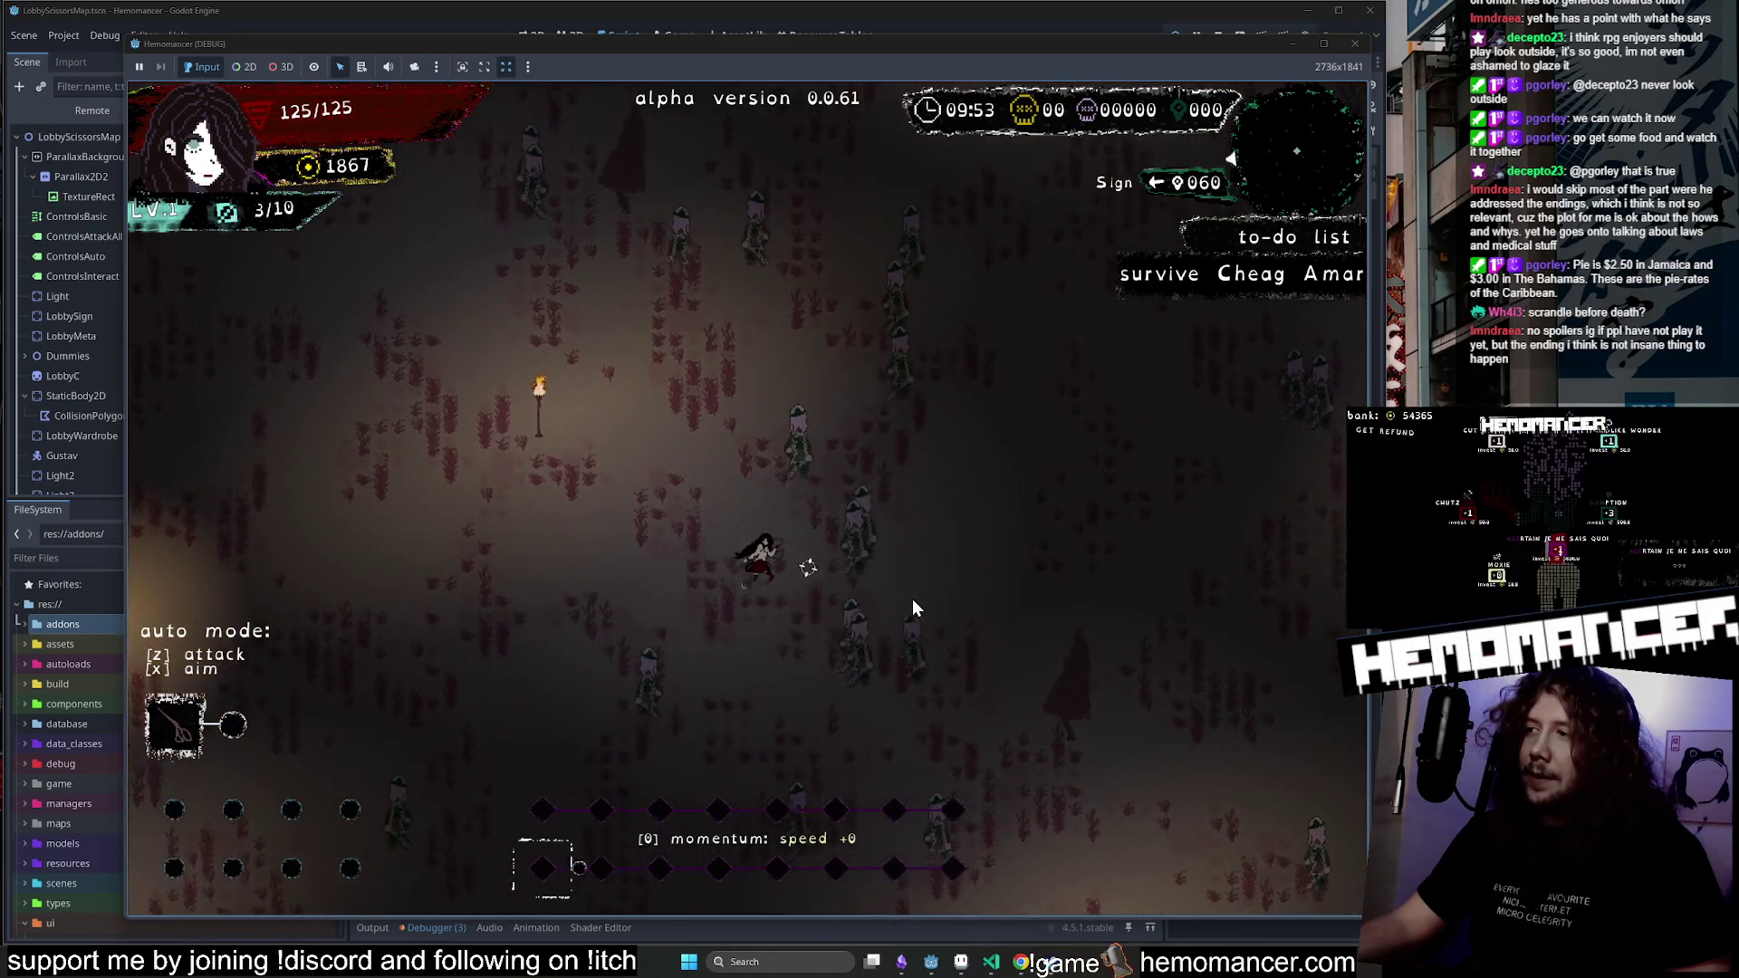
pyautogui.press('a')
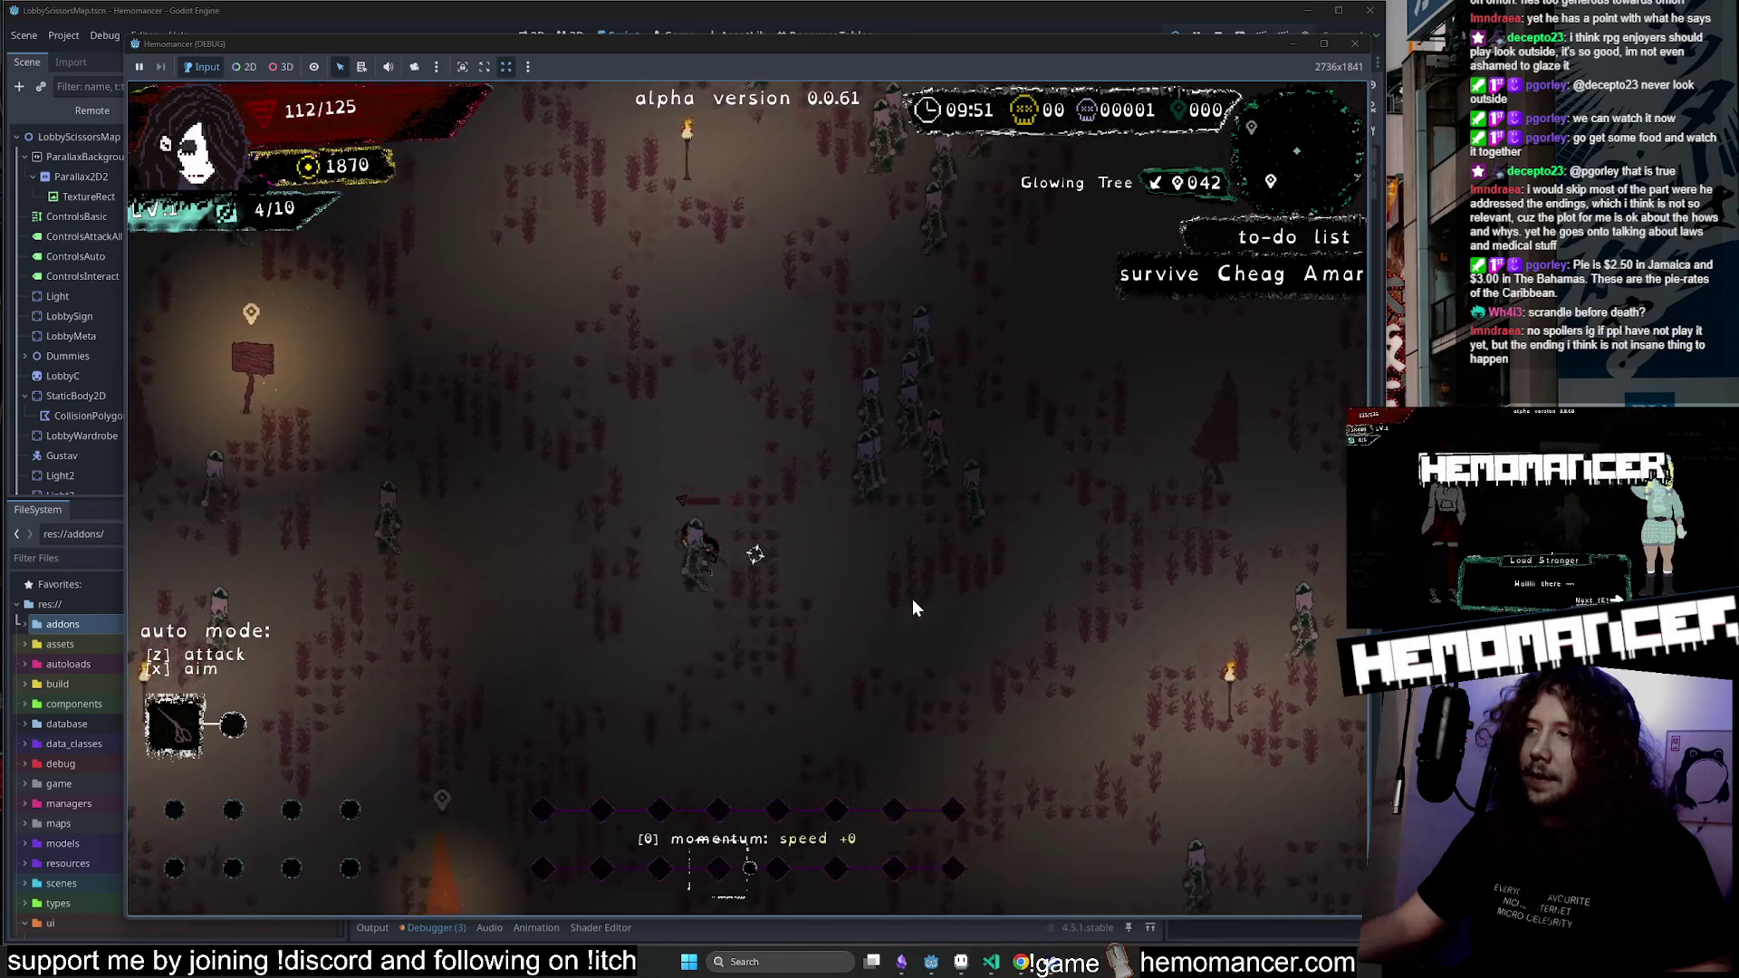
pyautogui.press('d')
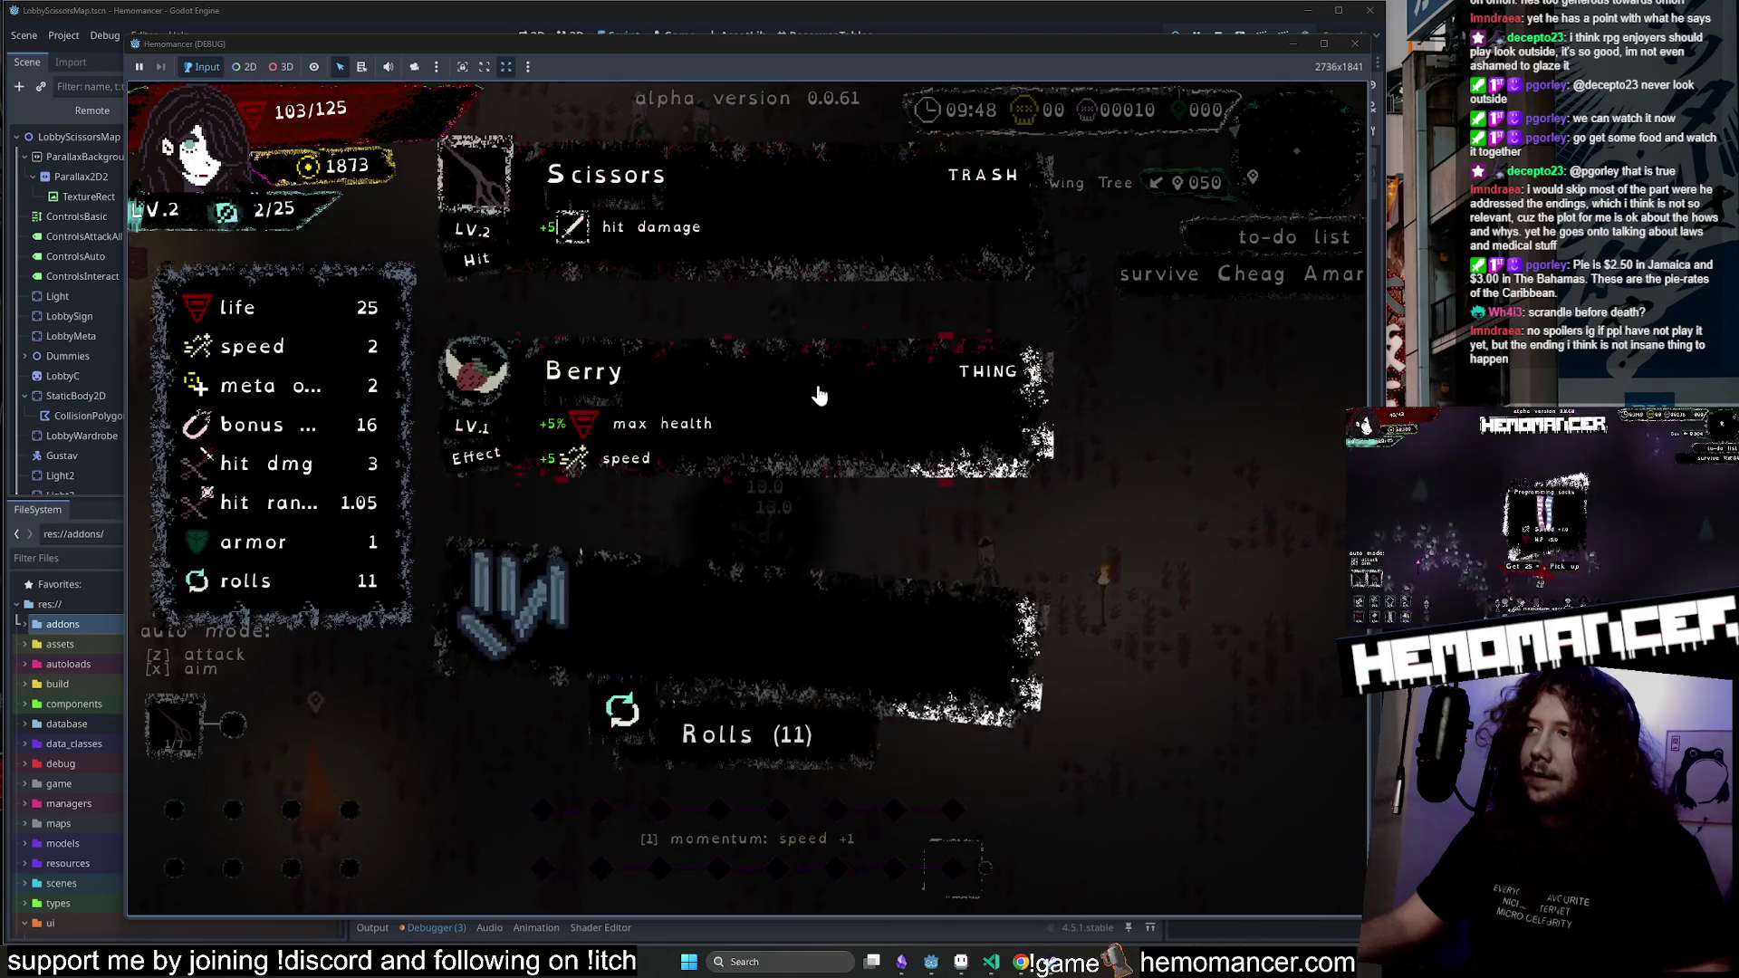
pyautogui.click(777, 443)
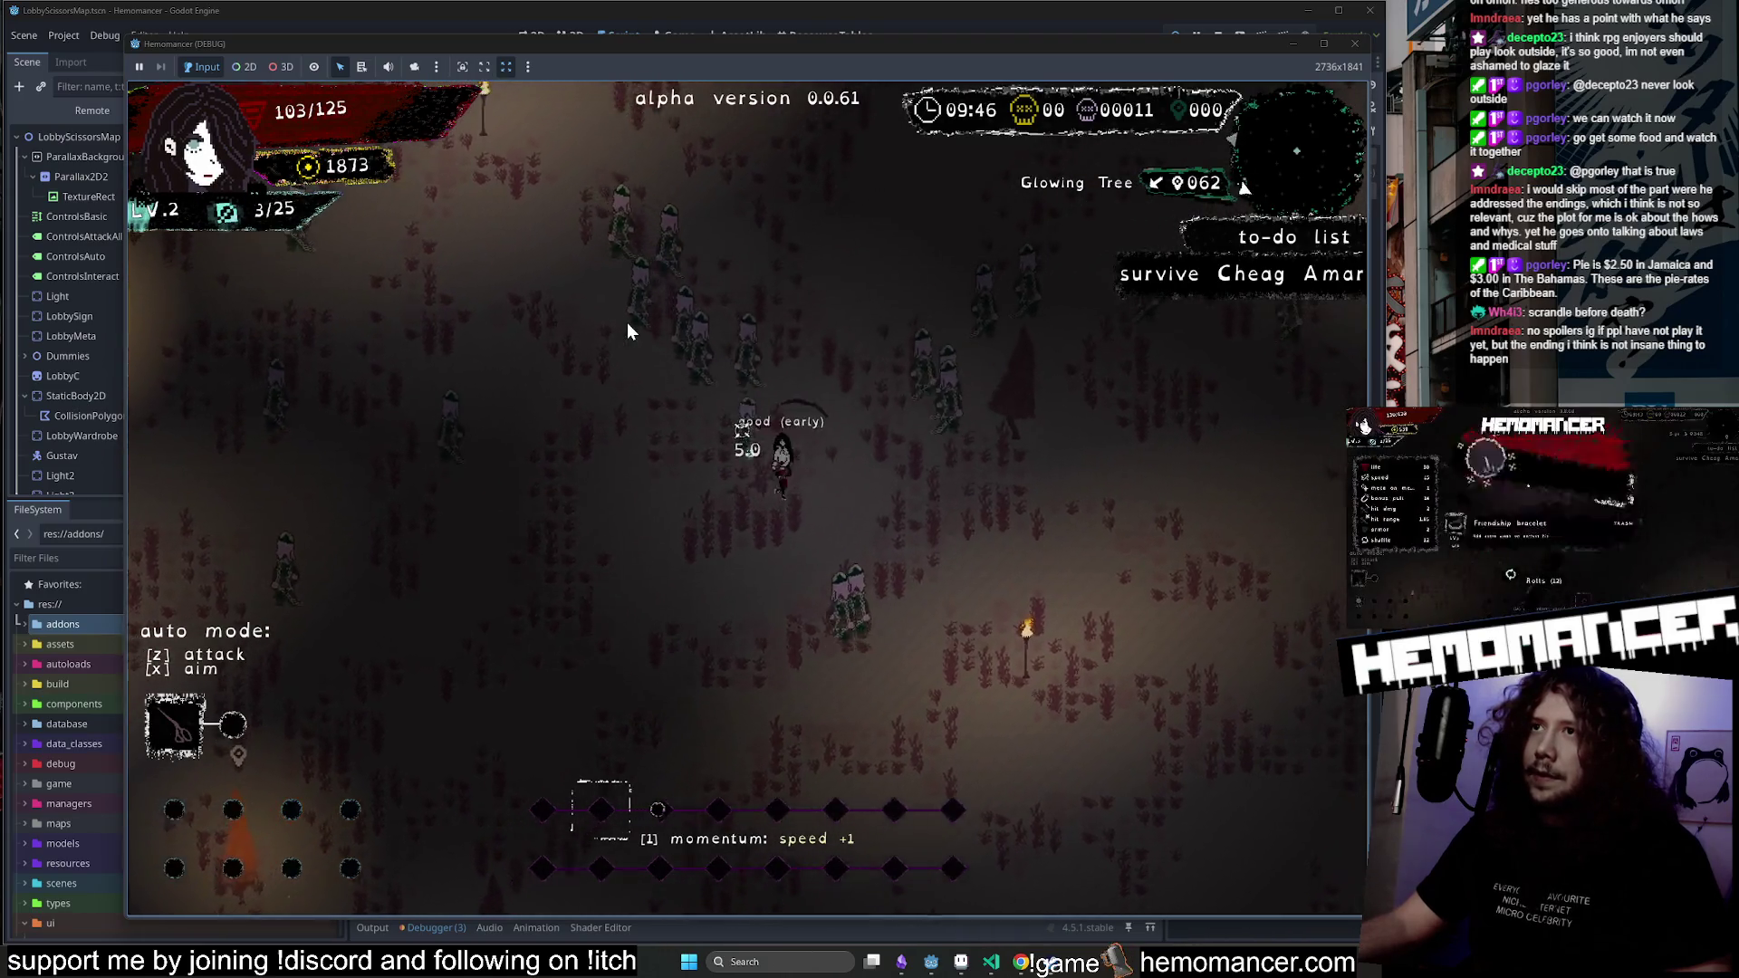
# Keep moving through the enemies, then pause and open the Options menu.
pyautogui.press('w')
pyautogui.press('a')
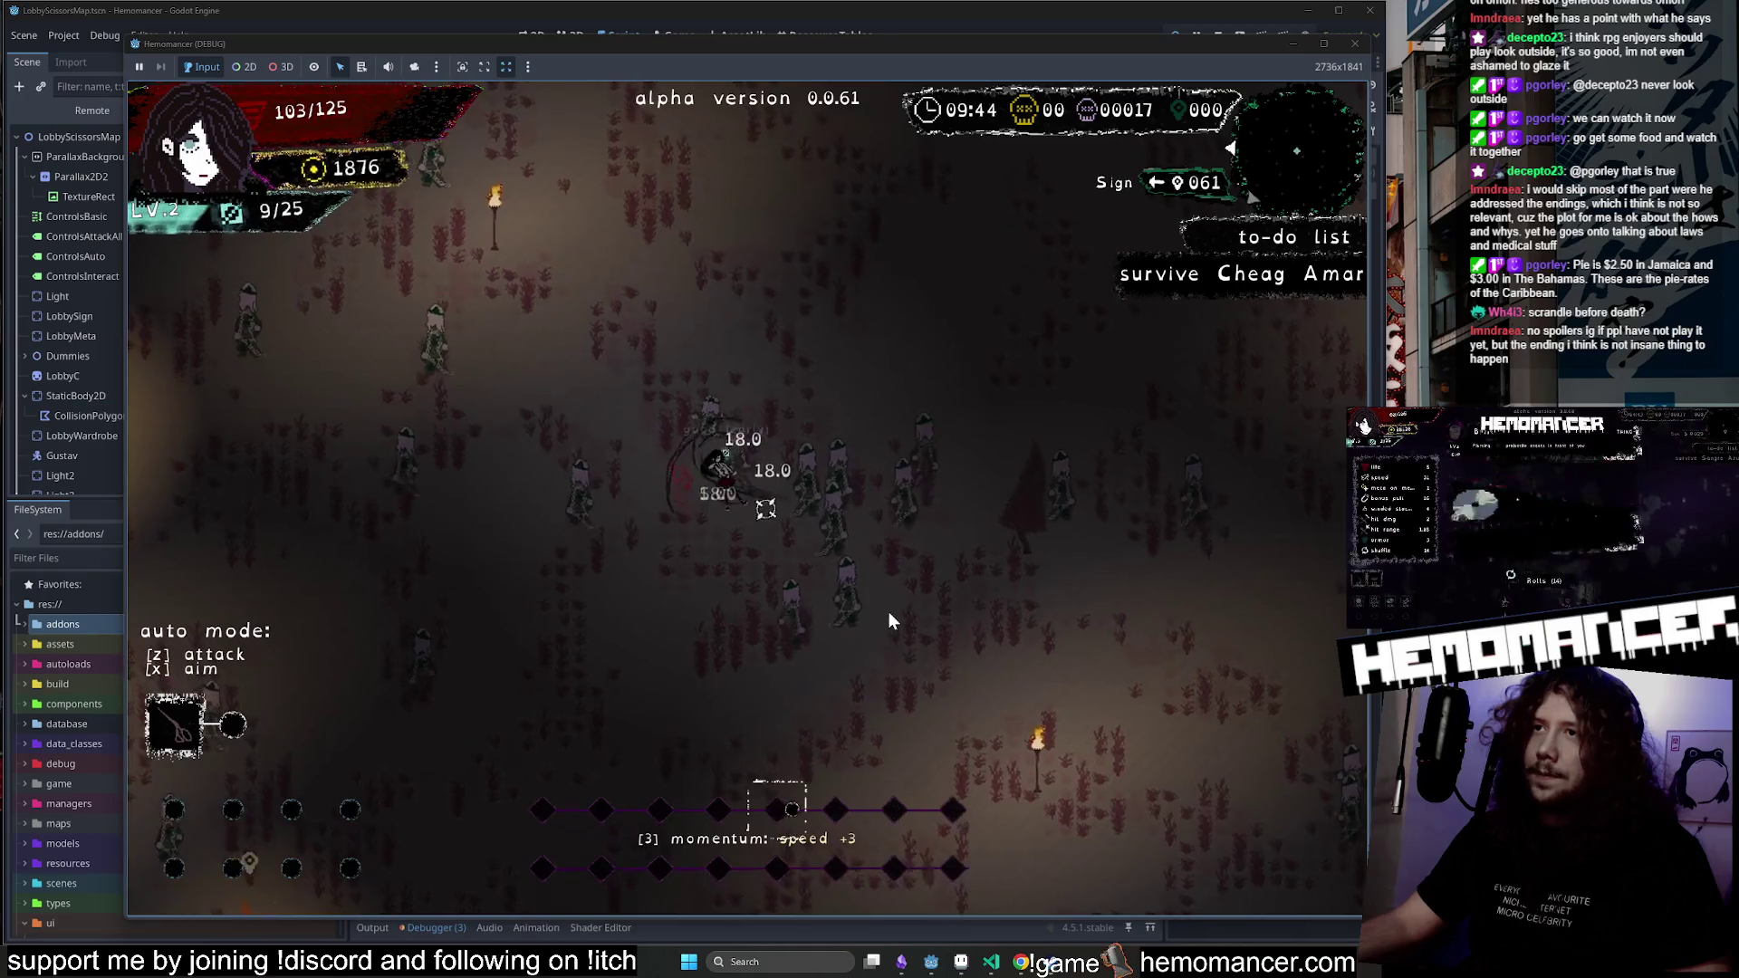
pyautogui.press('s')
pyautogui.press('d')
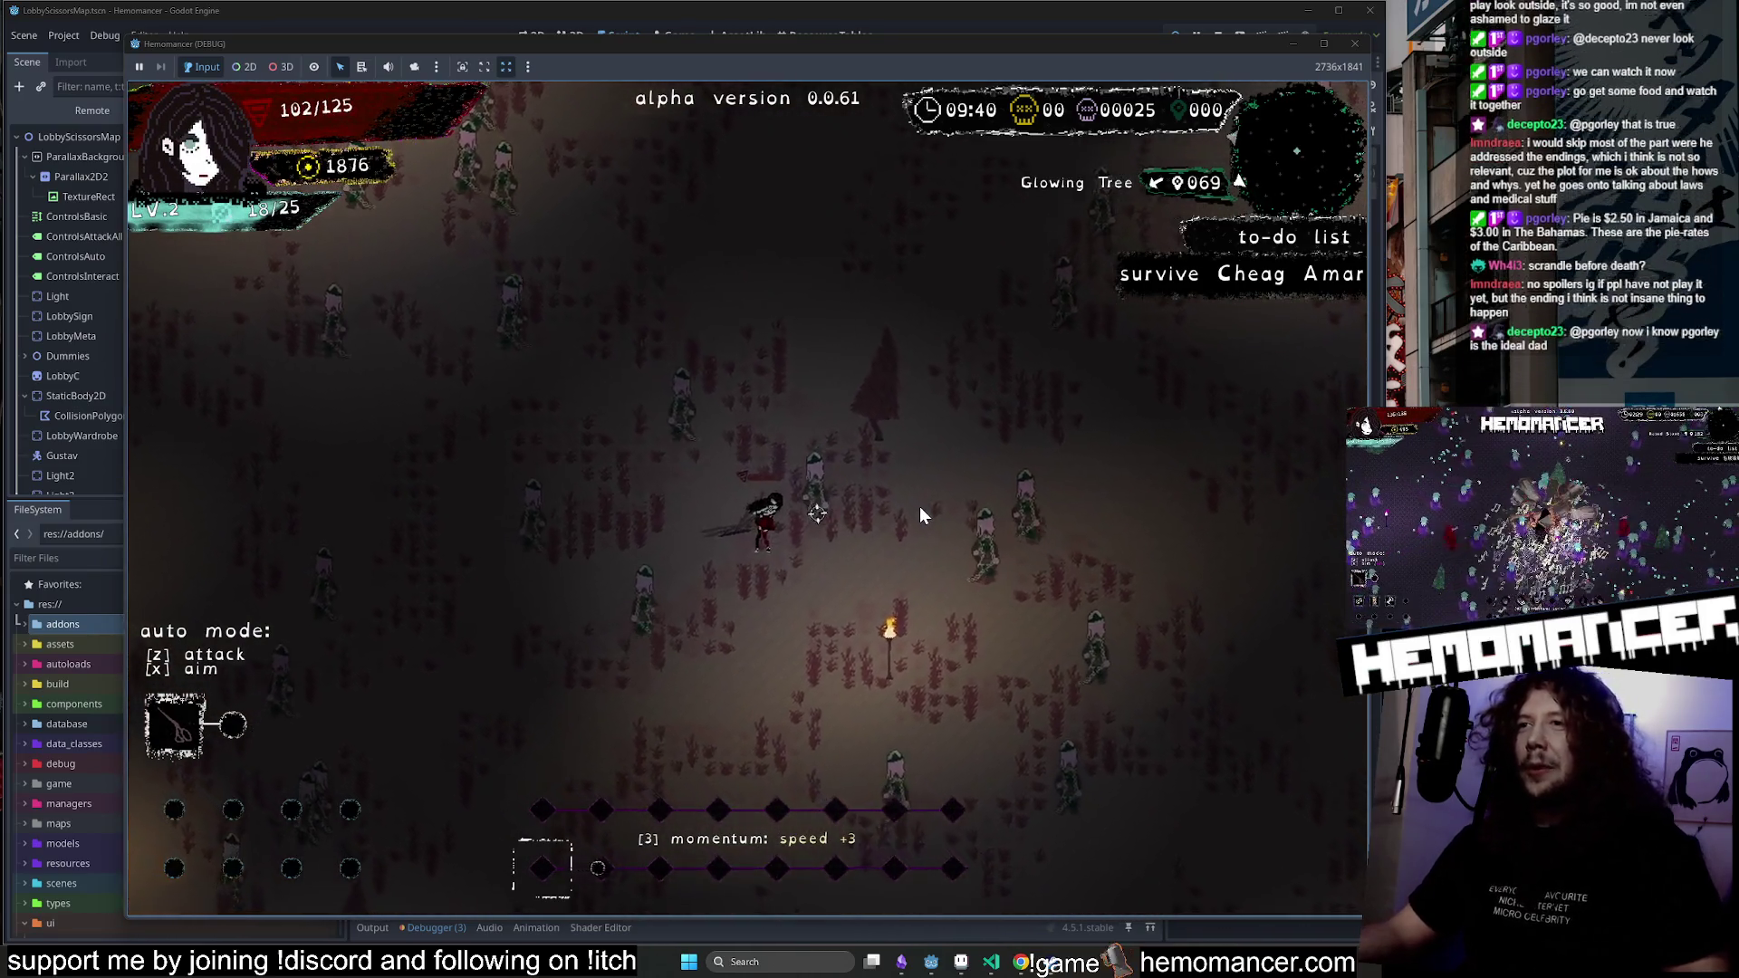
pyautogui.press('Escape')
pyautogui.click(534, 621)
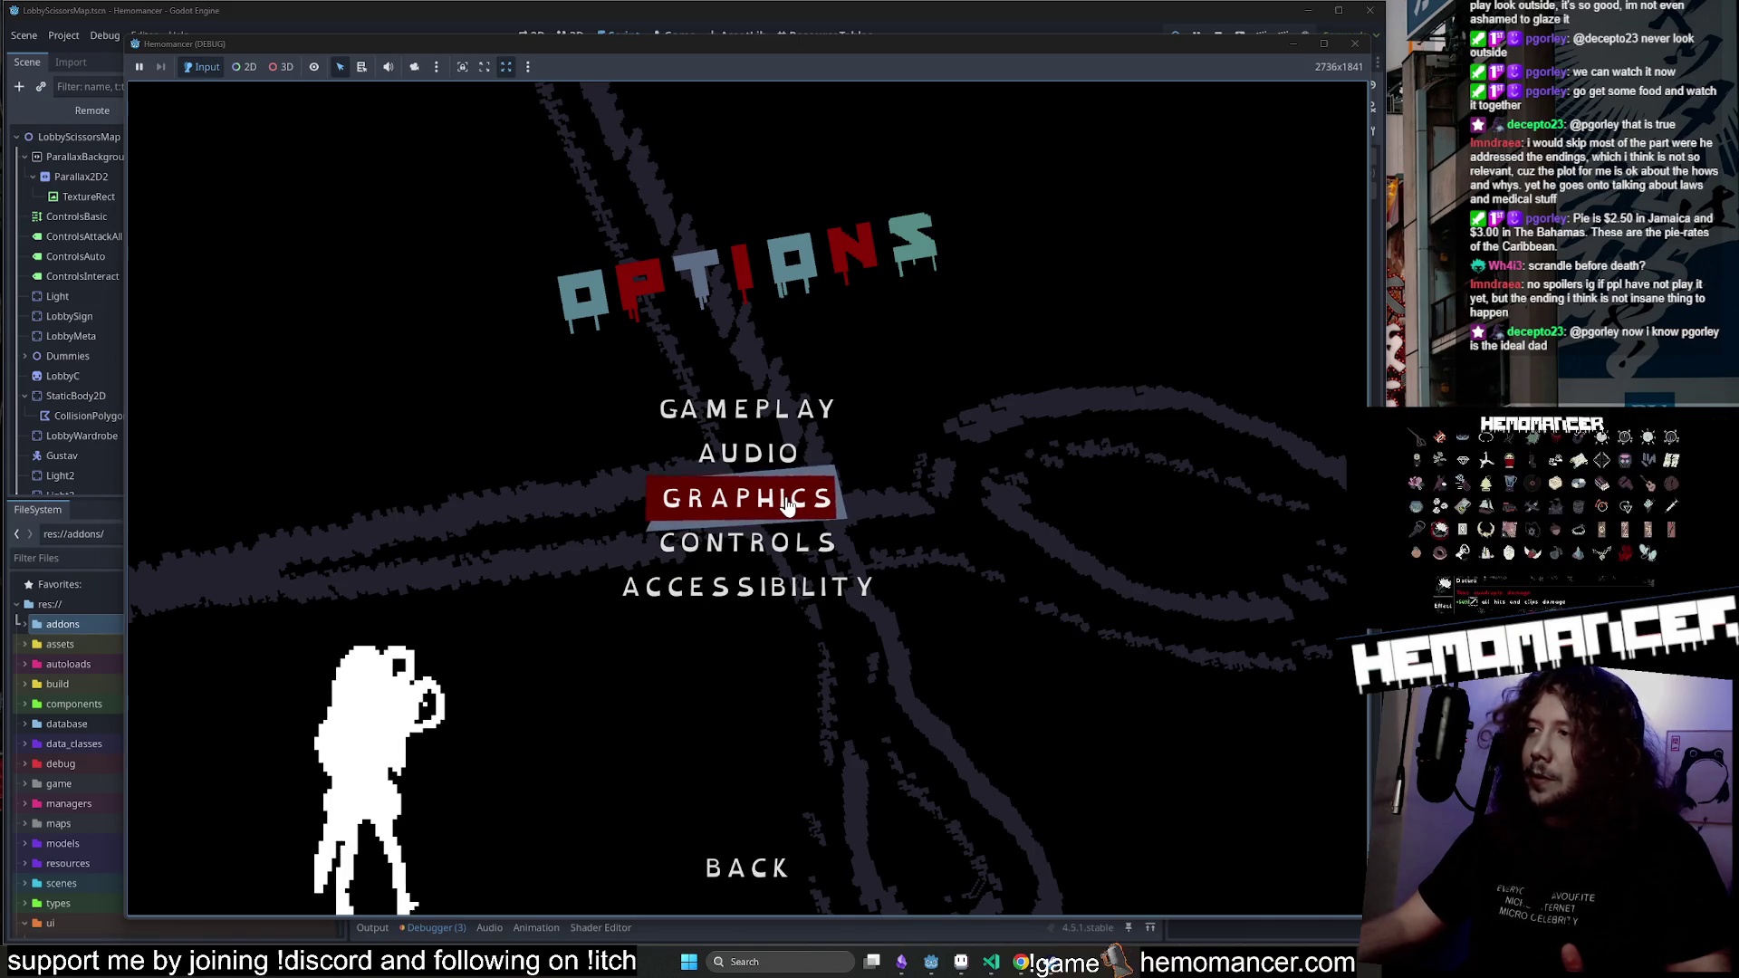
# Raise Brightness to maximum in Graphics, then look through the Debug panel and Audio settings.
pyautogui.click(787, 506)
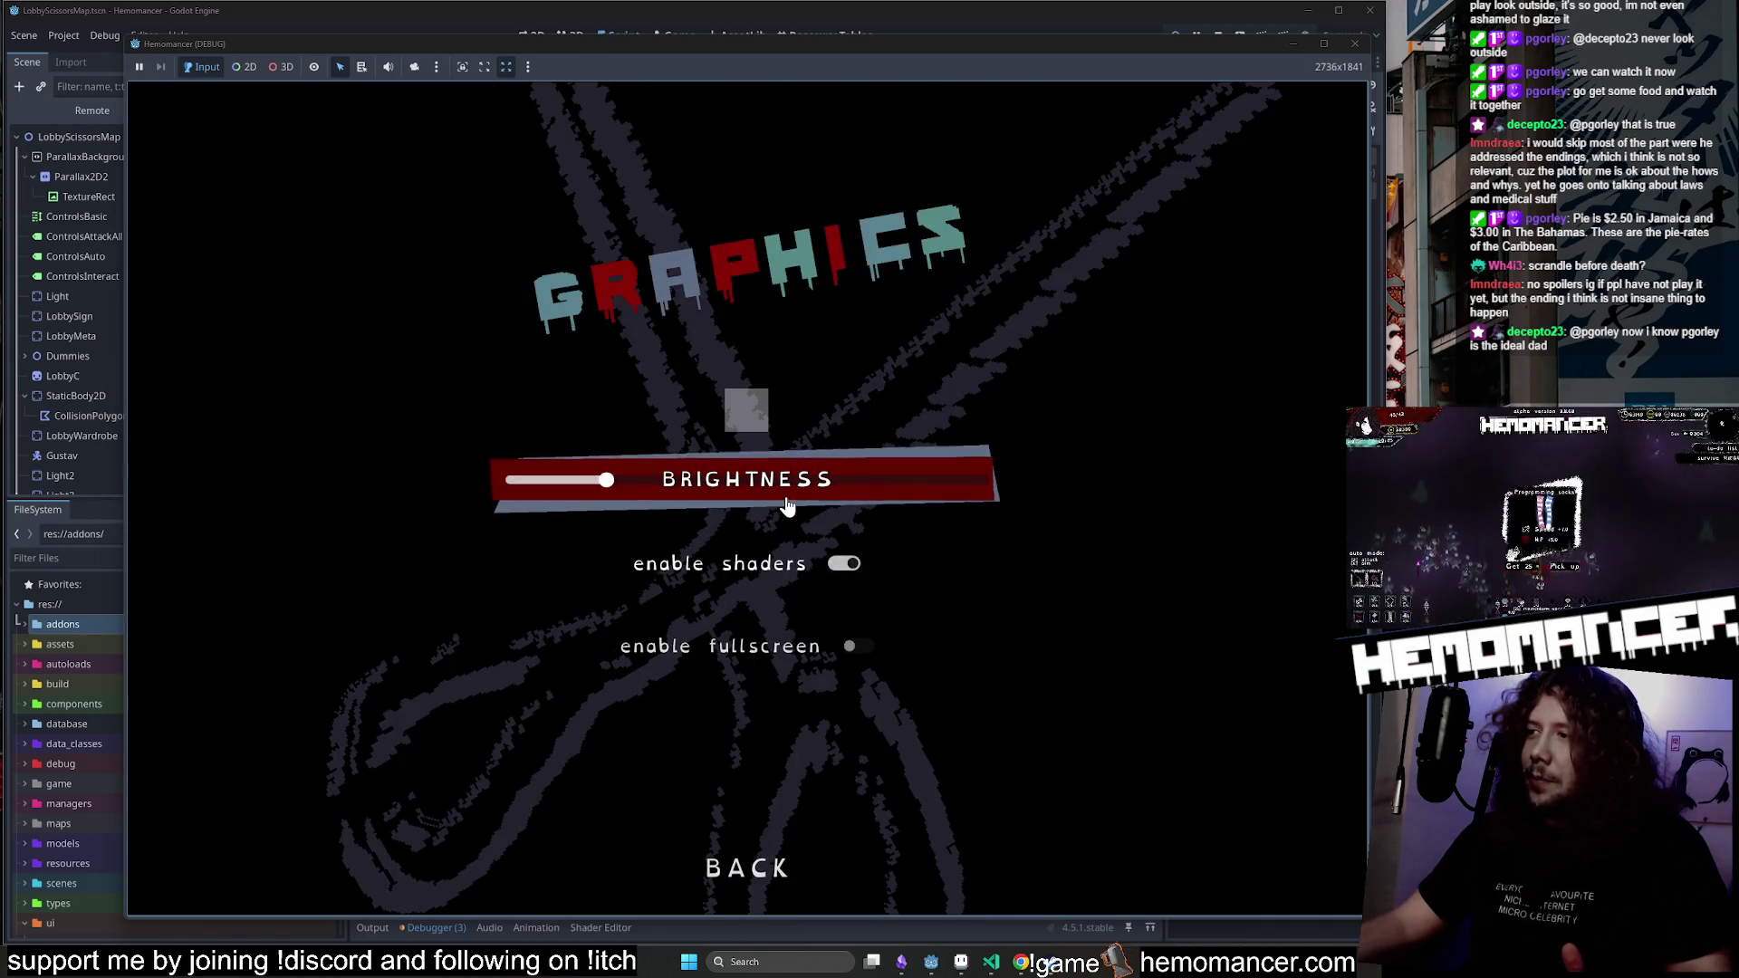
pyautogui.moveTo(644, 470); pyautogui.dragTo(931, 493)
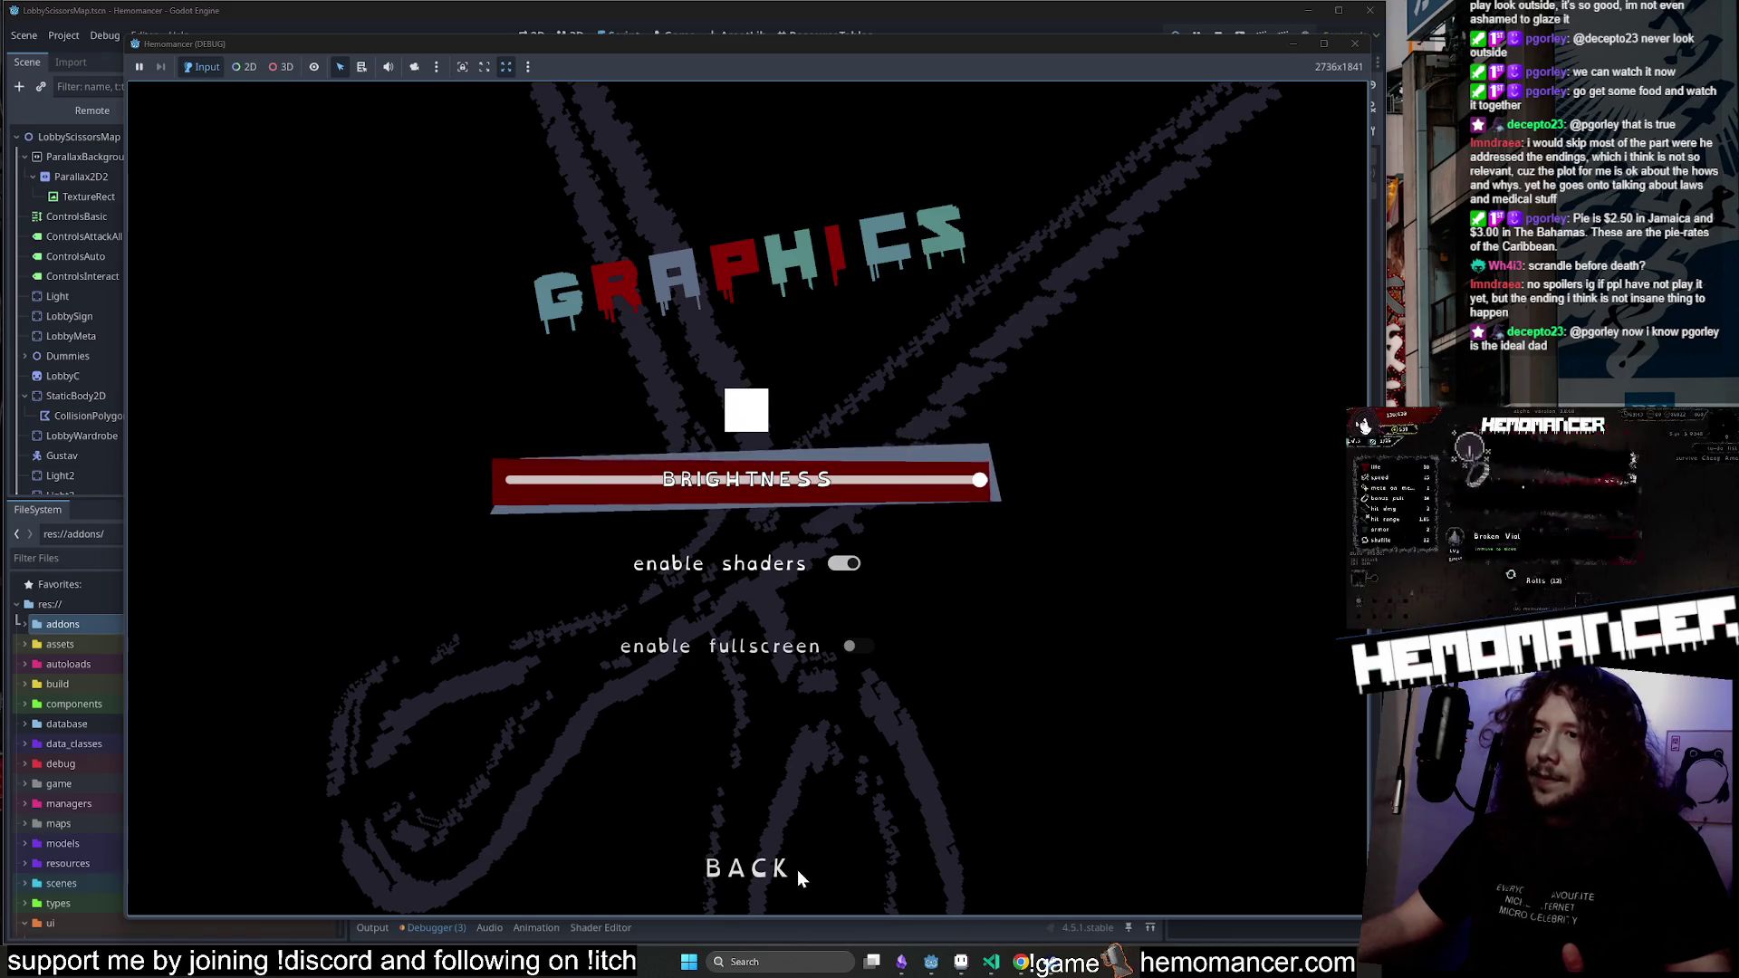
pyautogui.click(760, 868)
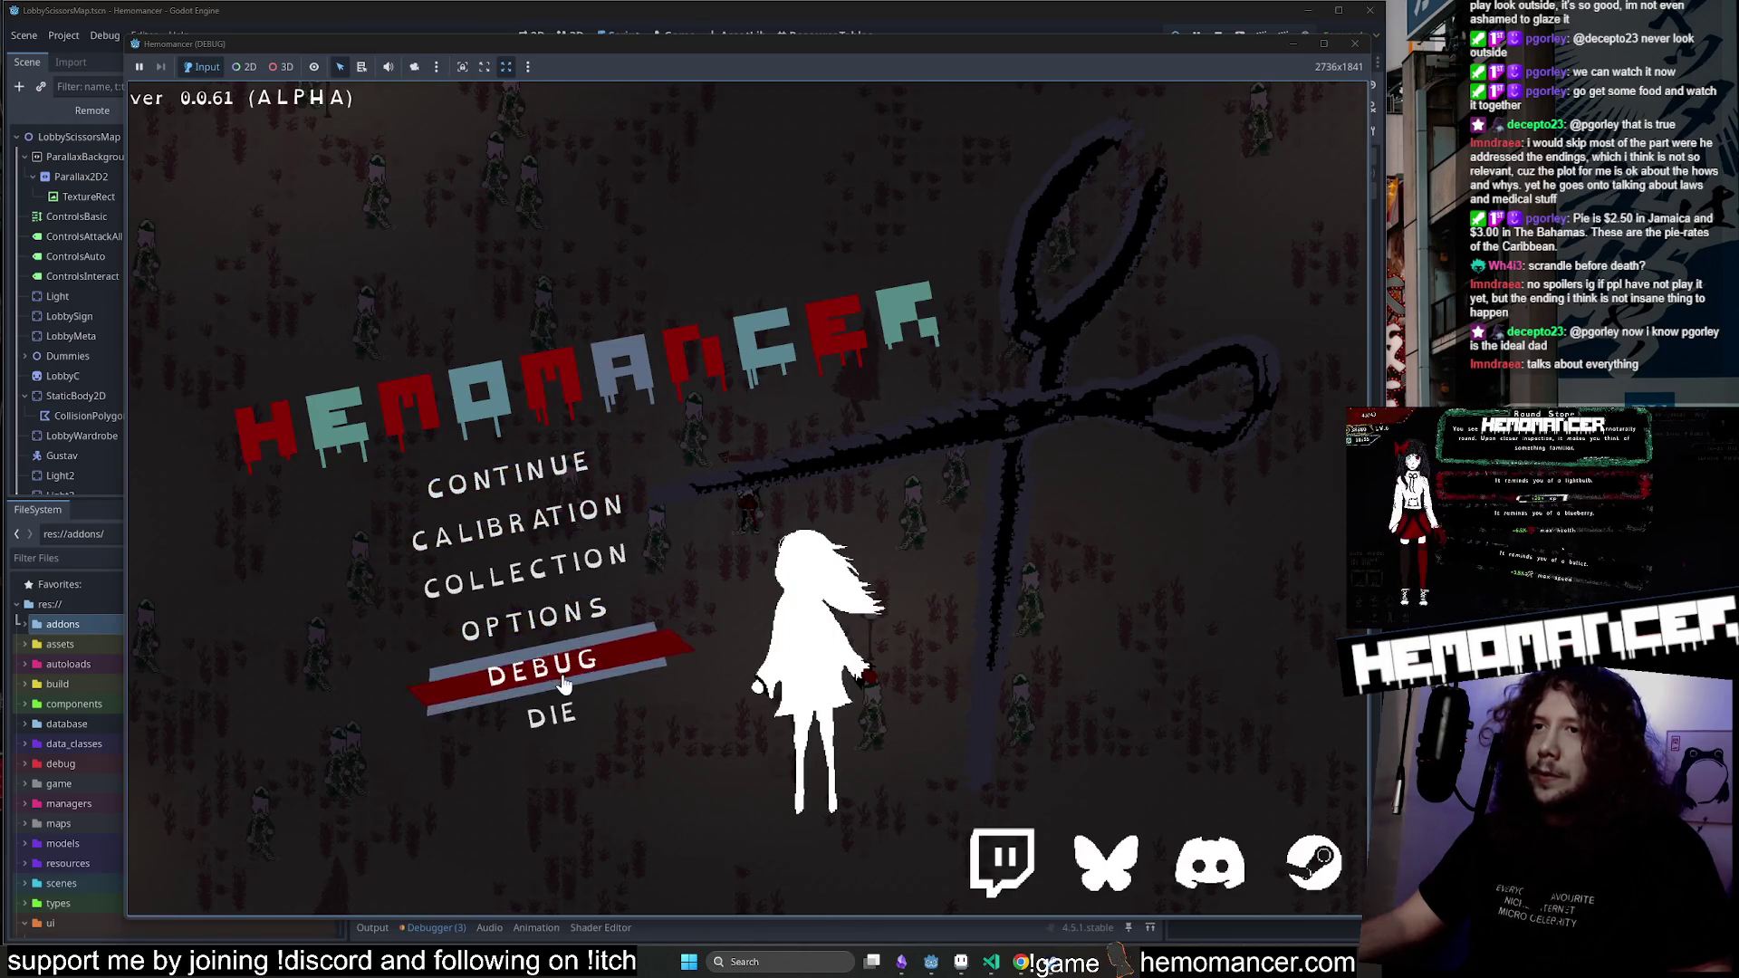
pyautogui.click(543, 668)
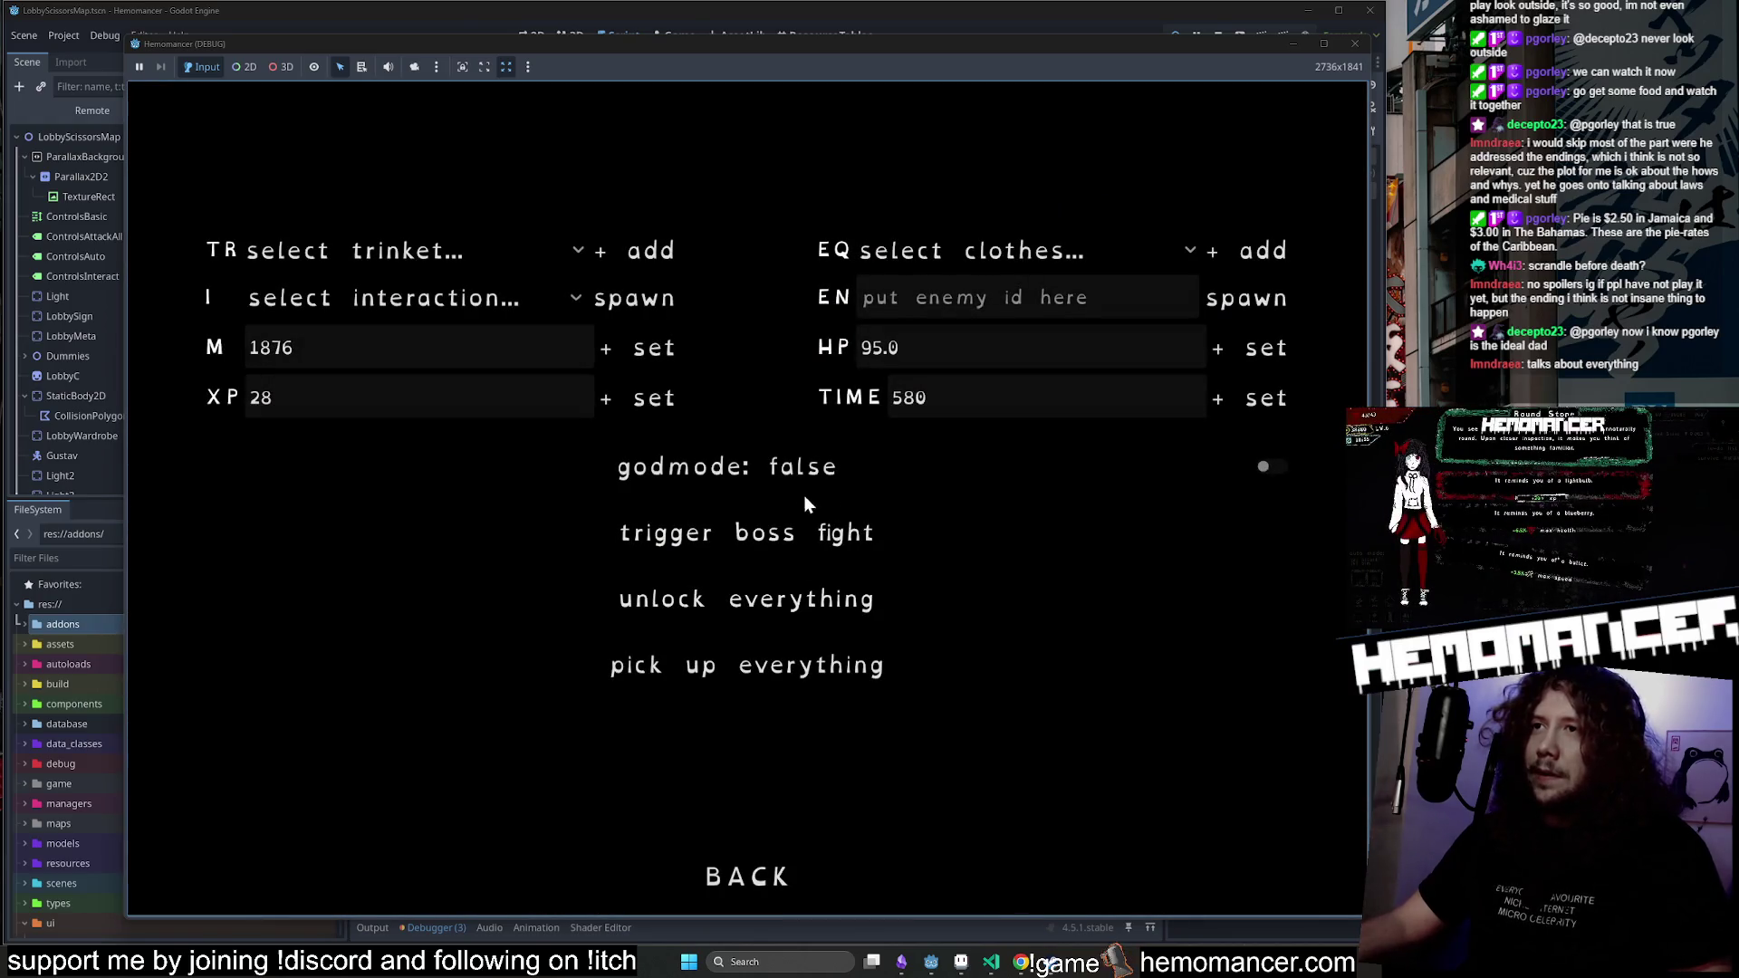
pyautogui.click(780, 875)
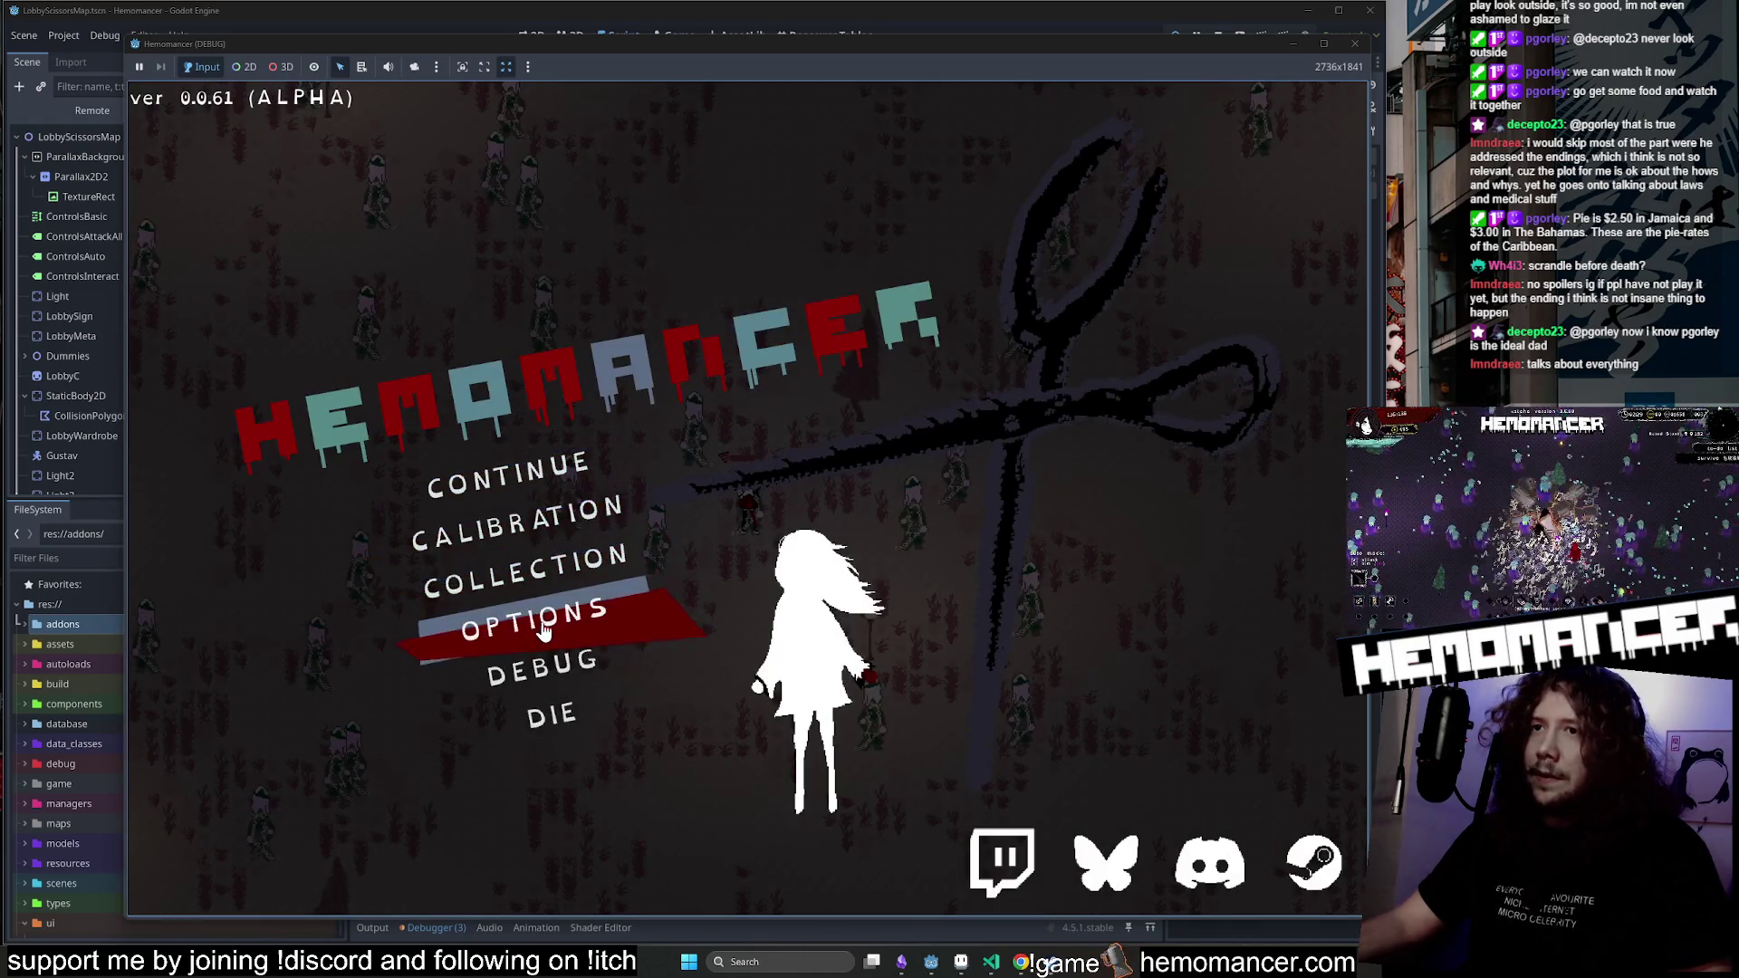
pyautogui.click(543, 618)
pyautogui.click(745, 470)
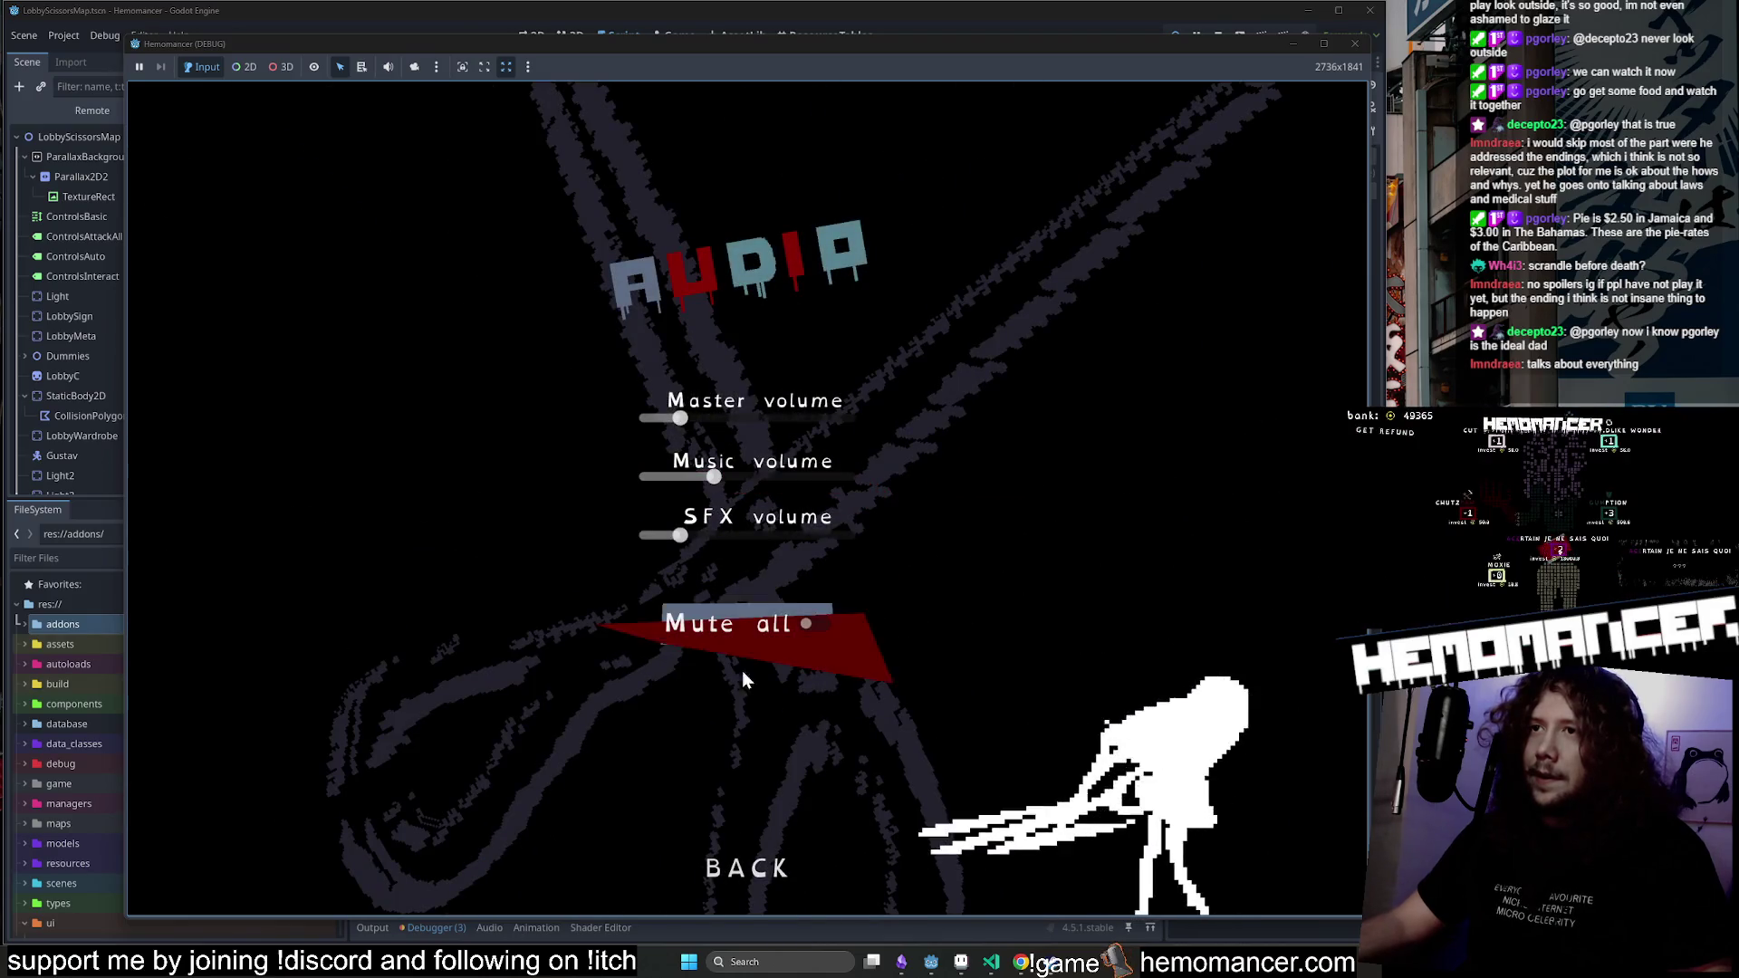
pyautogui.click(752, 868)
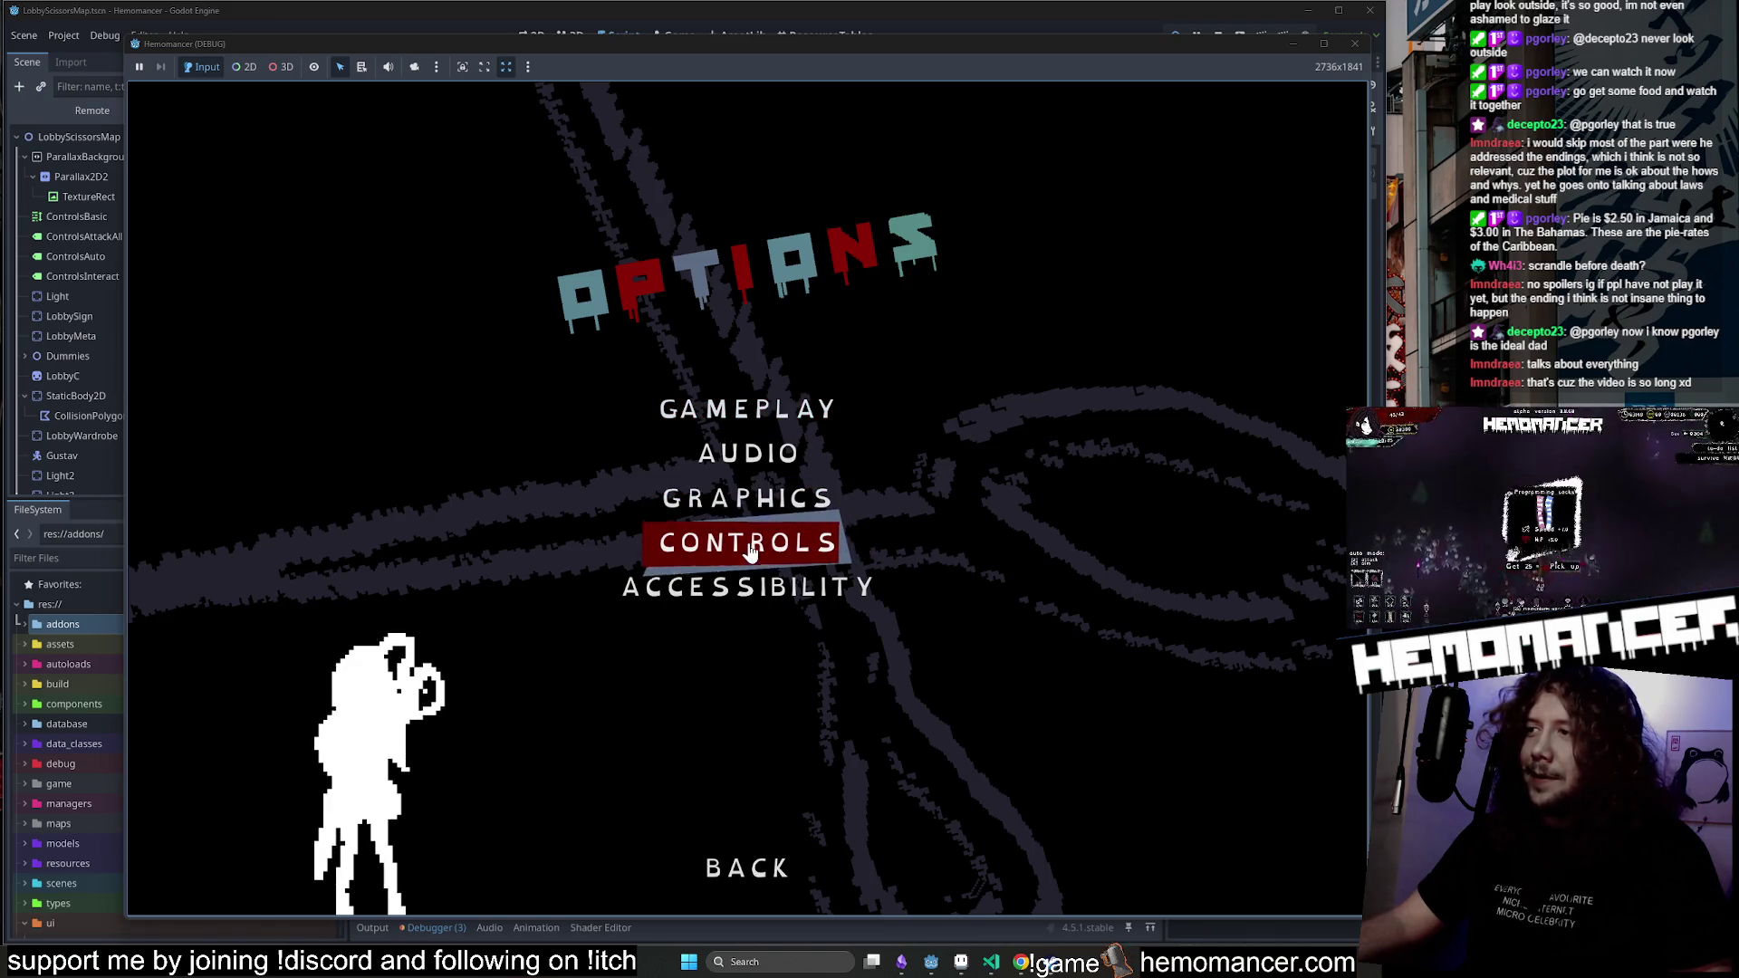
# Readjust brightness in Graphics, back out to the main menu and close the game window.
pyautogui.click(750, 494)
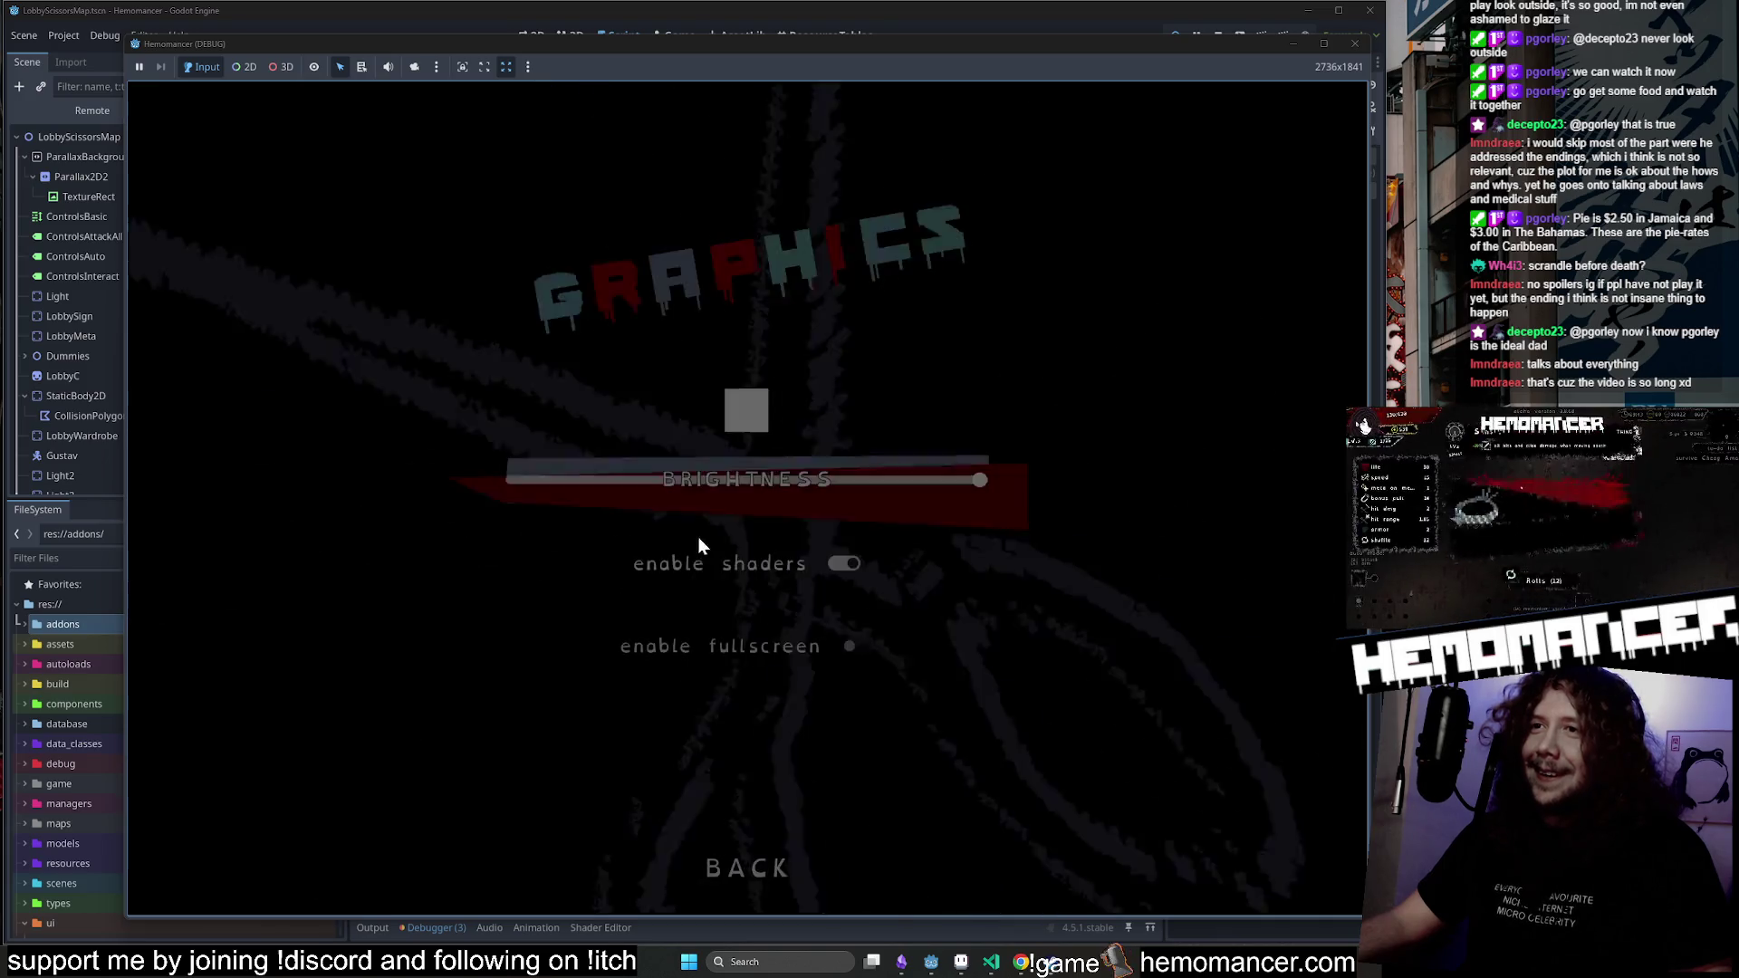
pyautogui.click(773, 863)
pyautogui.click(777, 856)
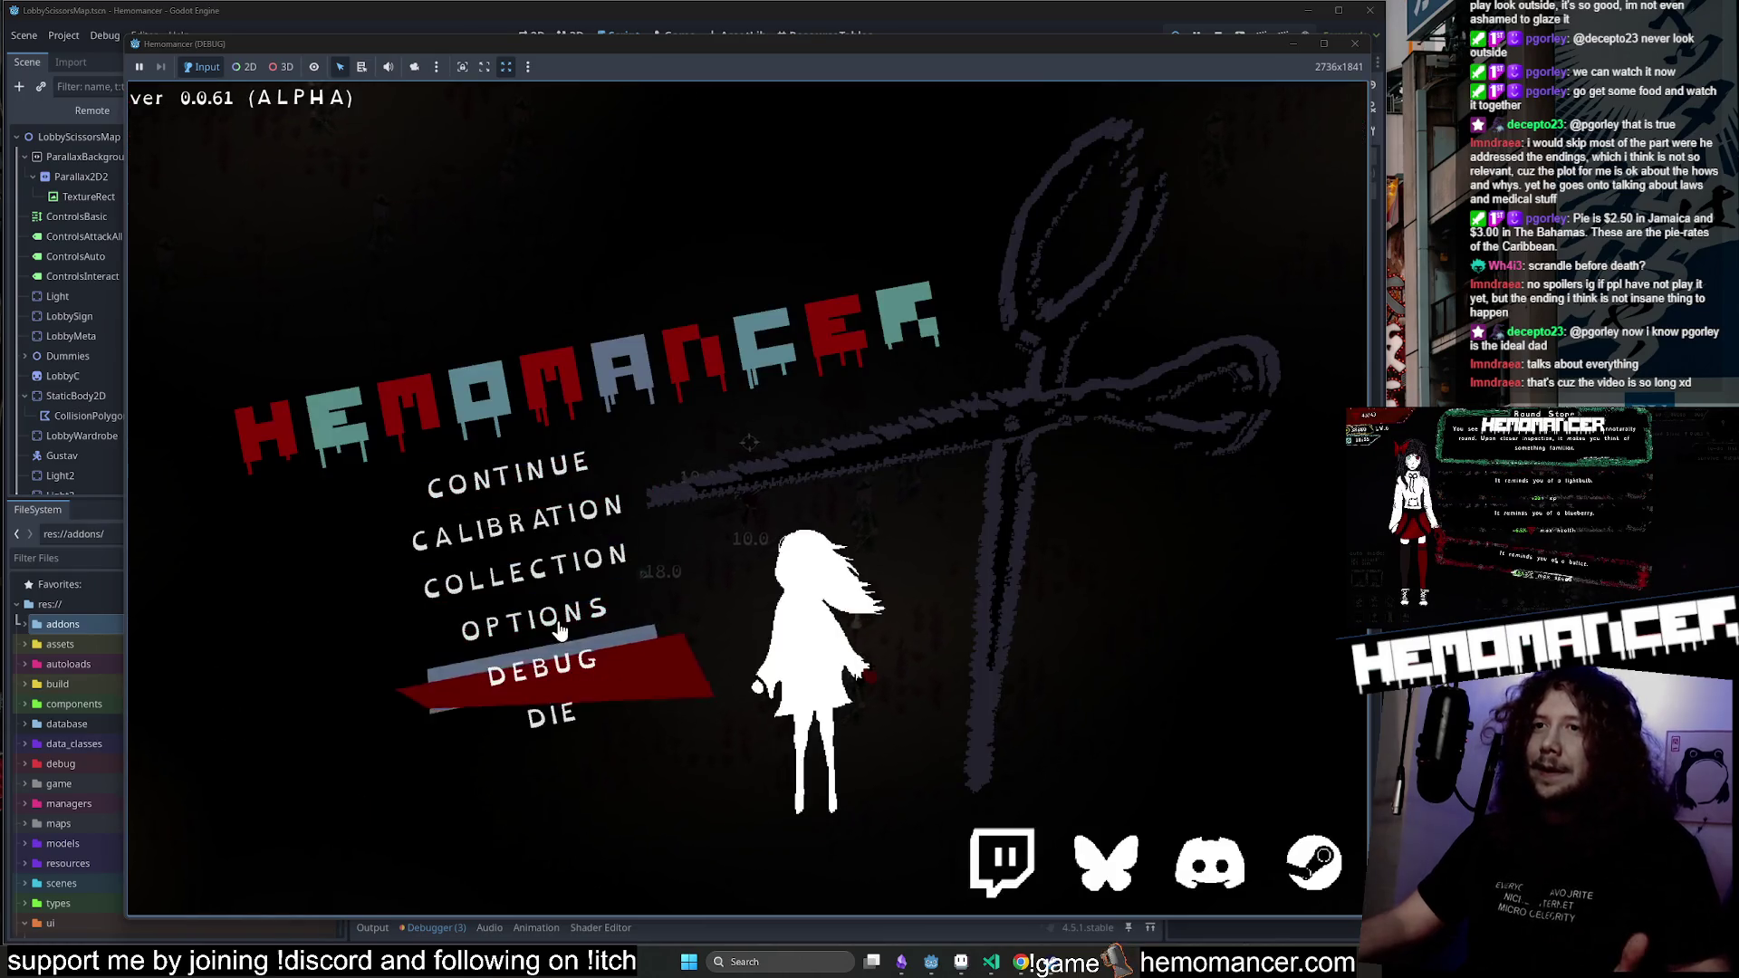
pyautogui.click(571, 625)
pyautogui.click(770, 498)
pyautogui.click(584, 483)
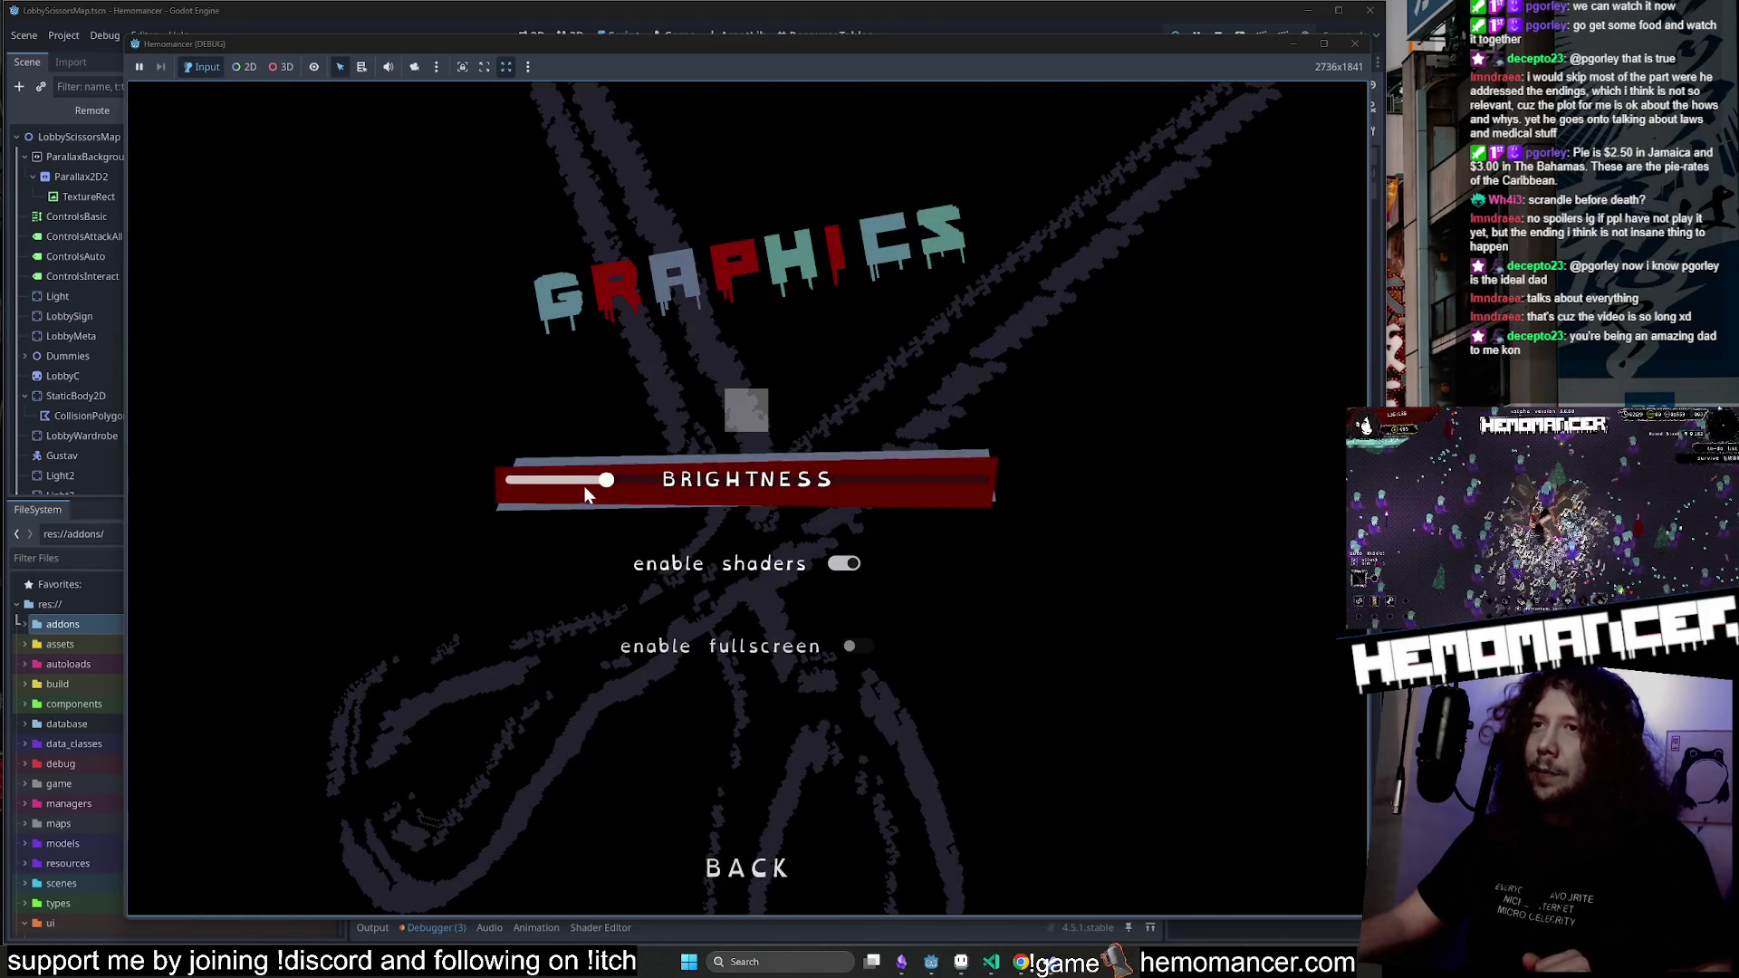
pyautogui.press('Escape')
pyautogui.press('Escape')
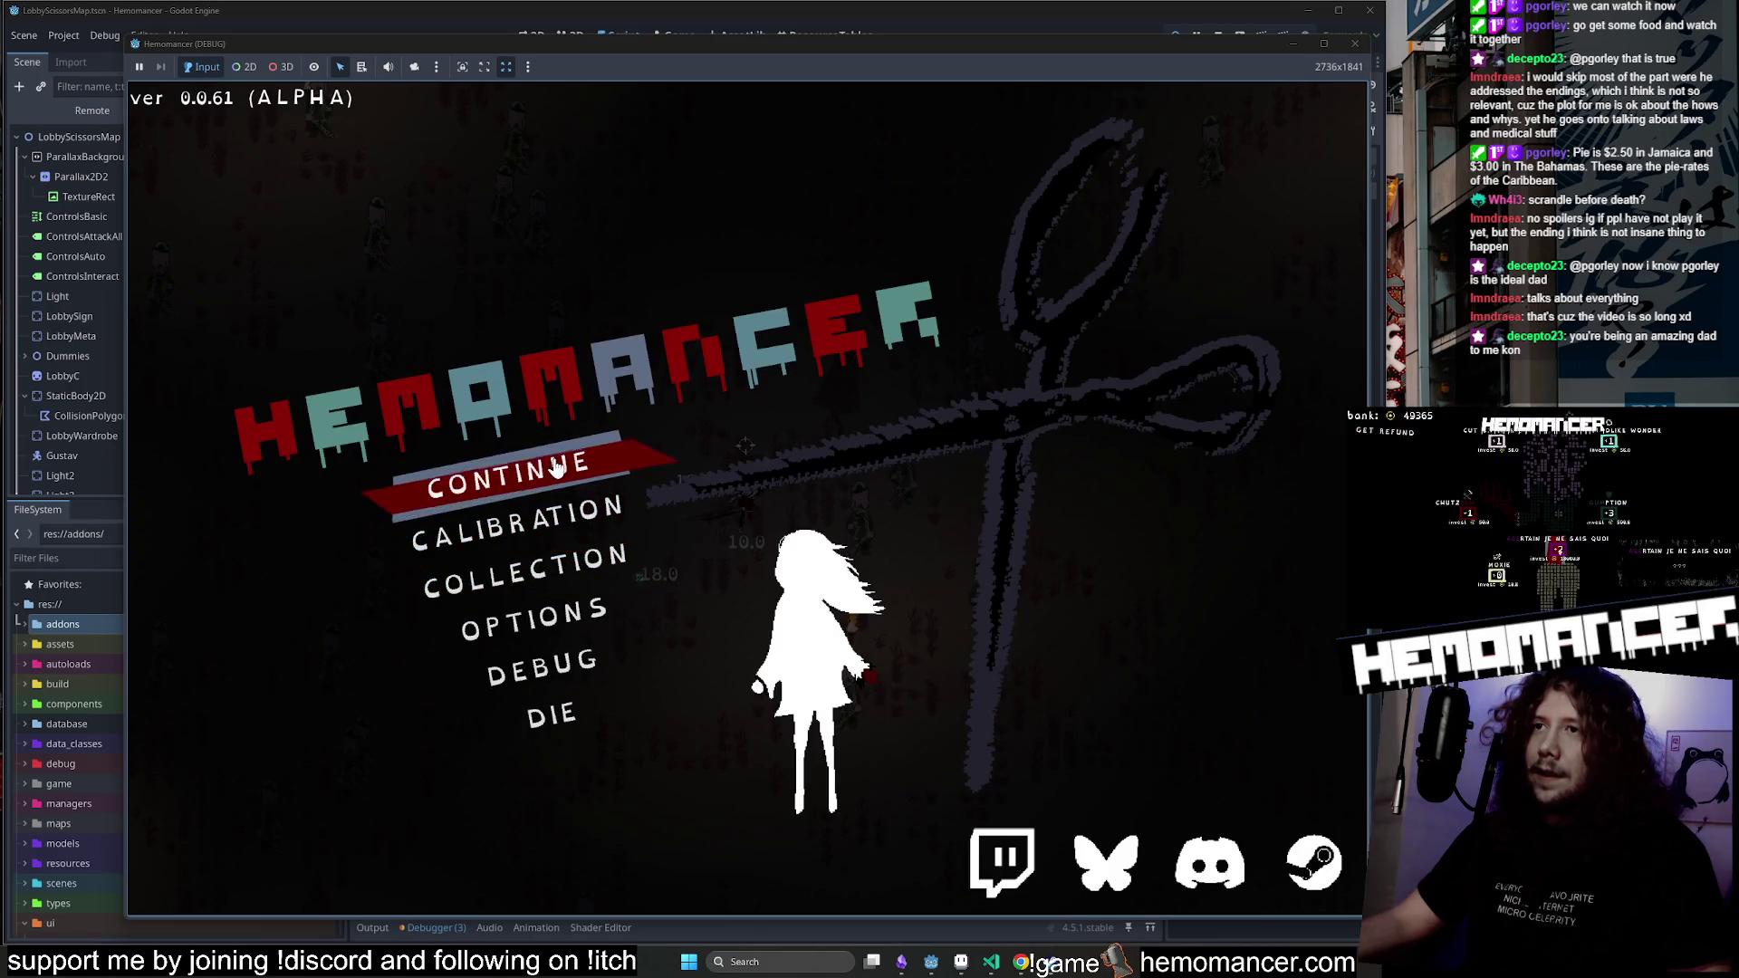
pyautogui.click(625, 464)
pyautogui.press('Escape')
pyautogui.click(1356, 45)
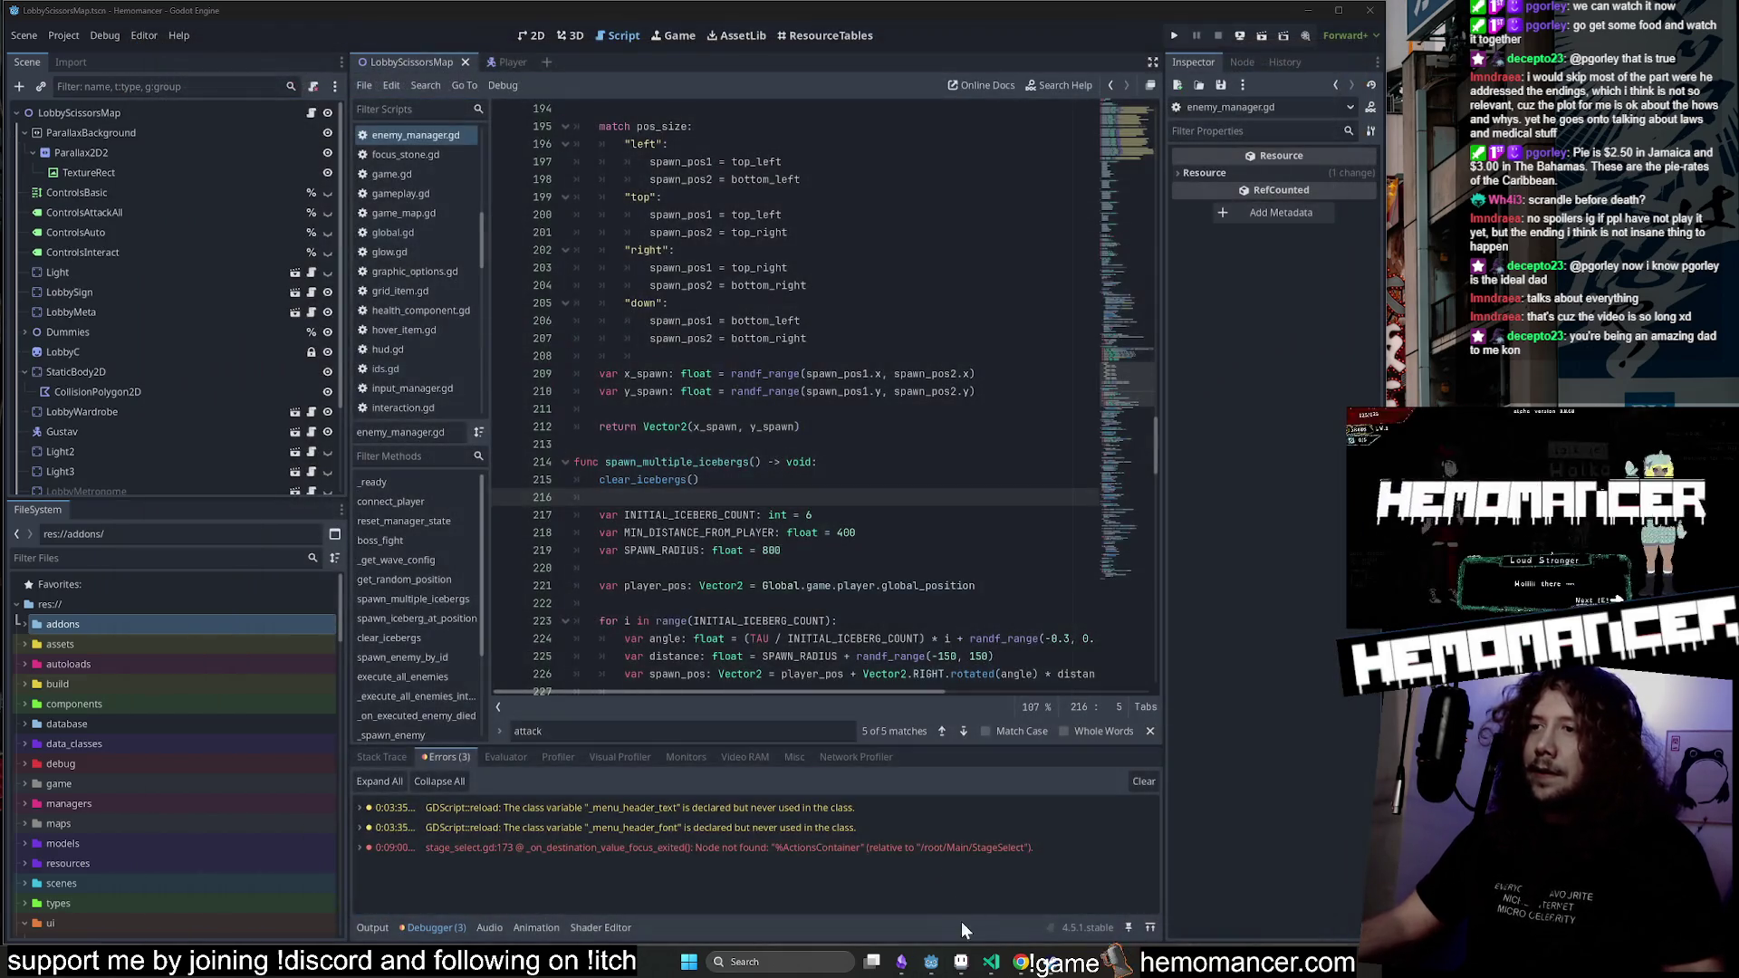
# Mark the brightness-options bug card complete in Trello, close it, and open a Brave private window.
pyautogui.click(1023, 966)
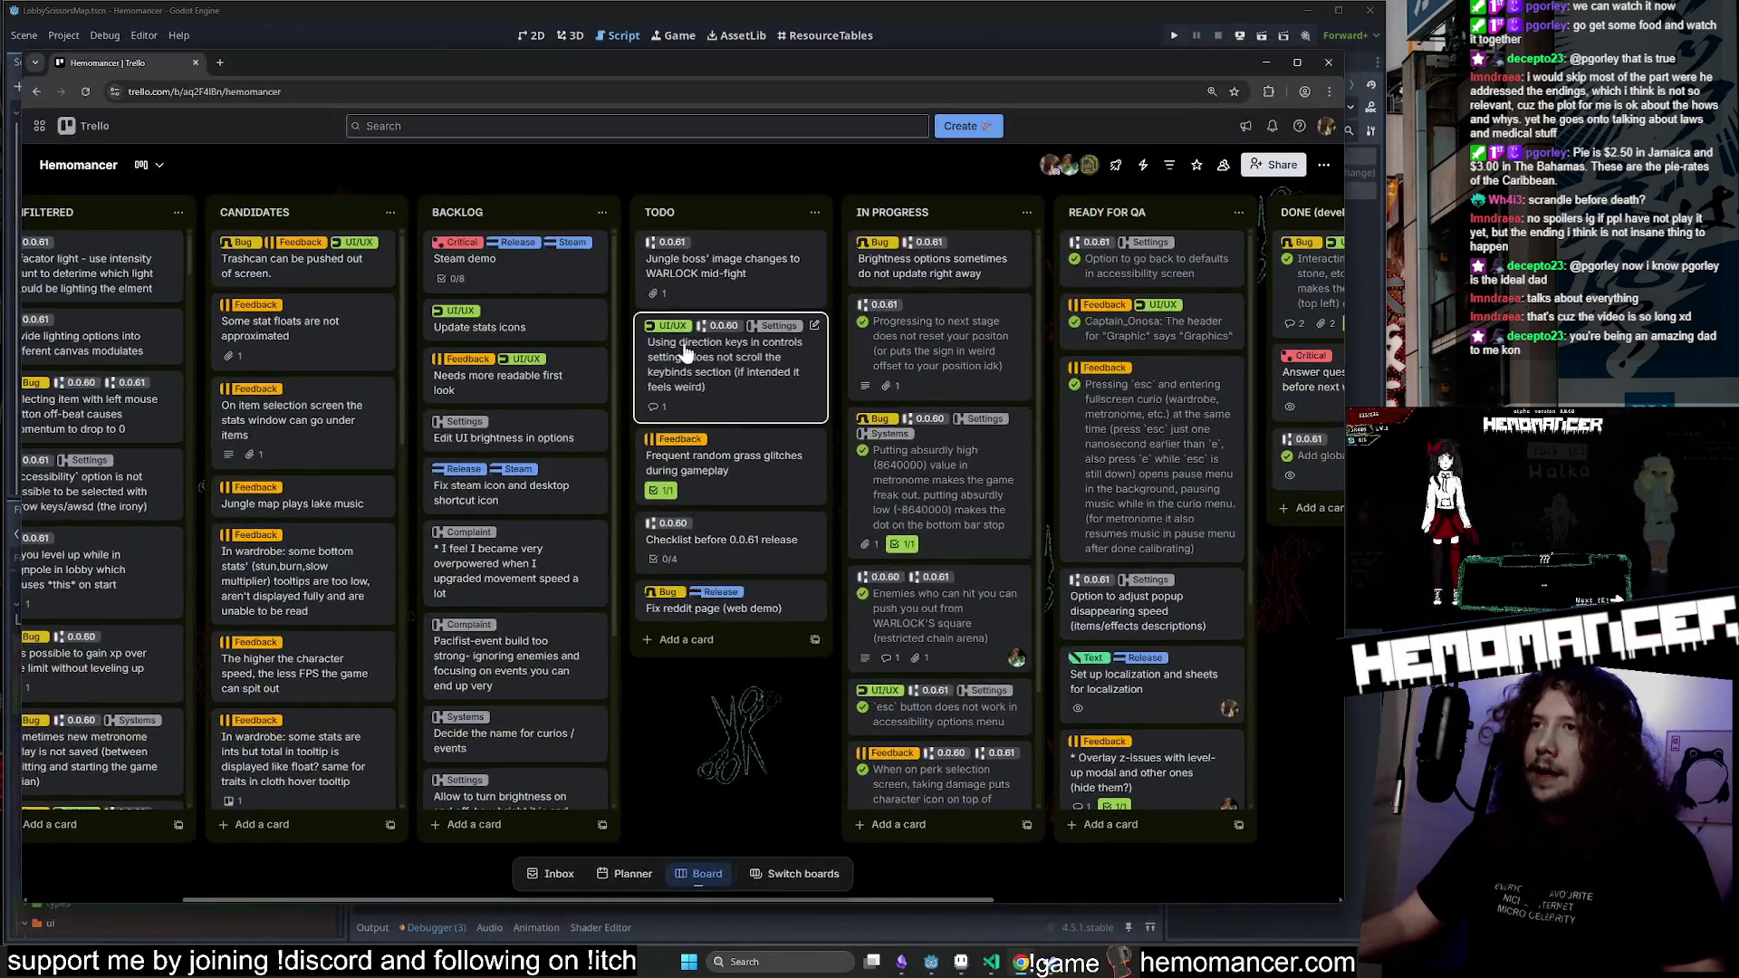
pyautogui.click(861, 261)
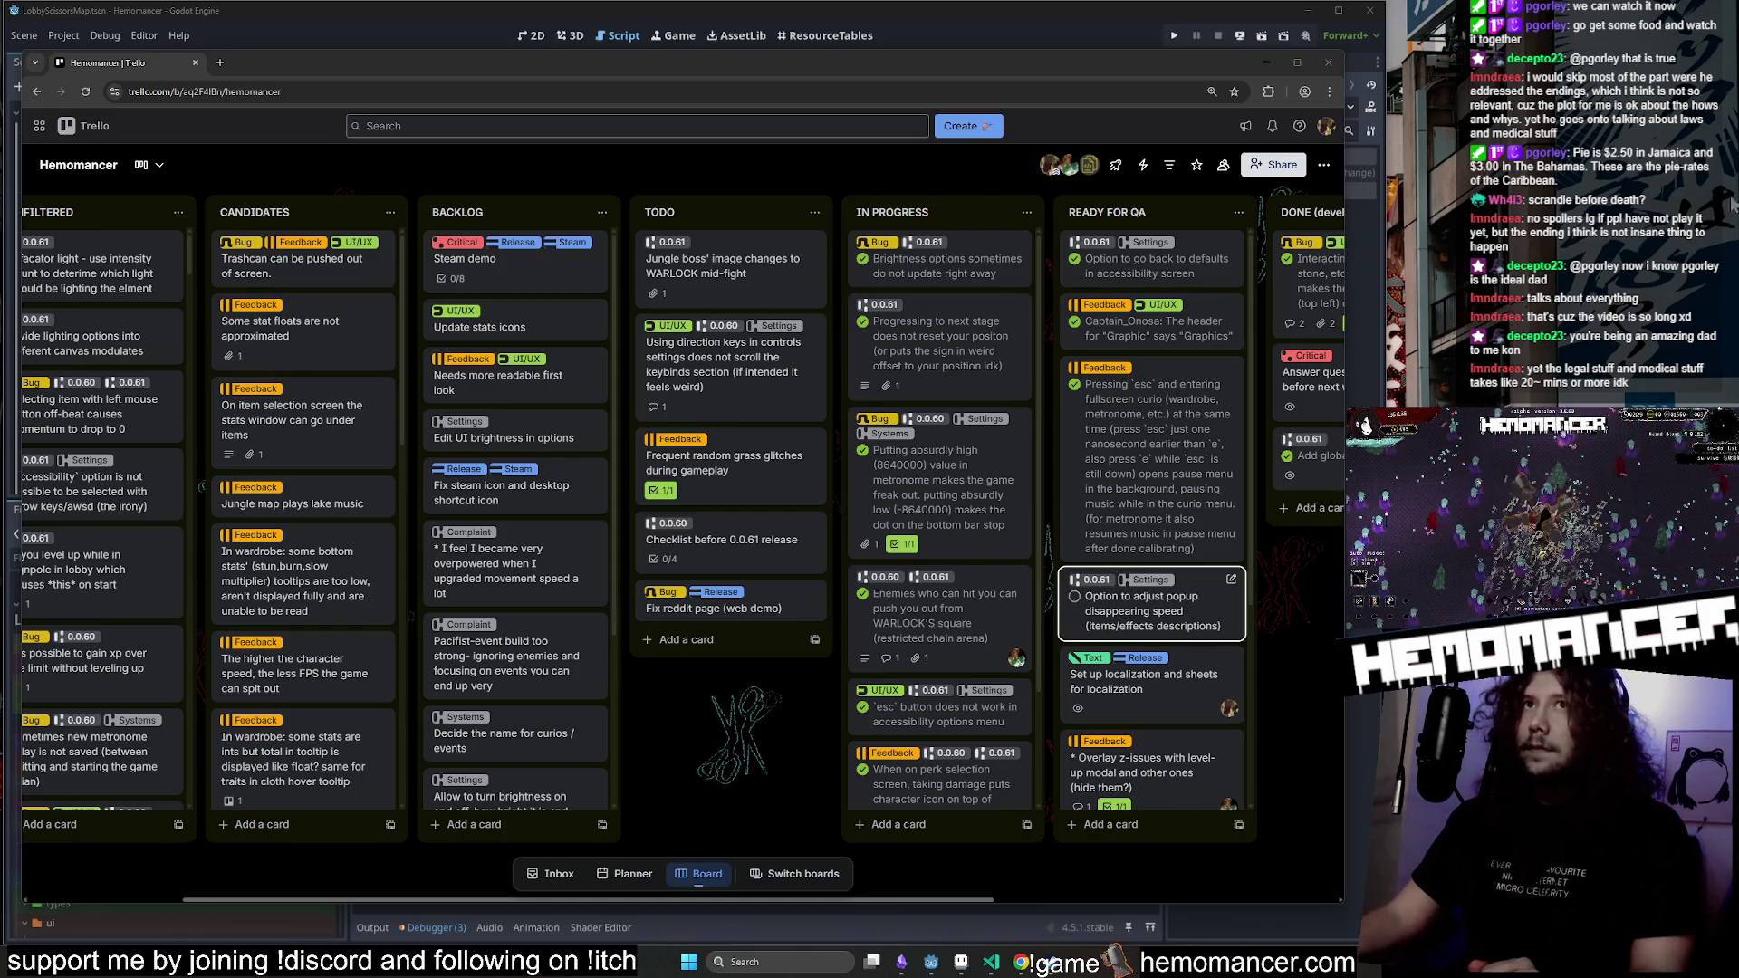
pyautogui.click(1330, 61)
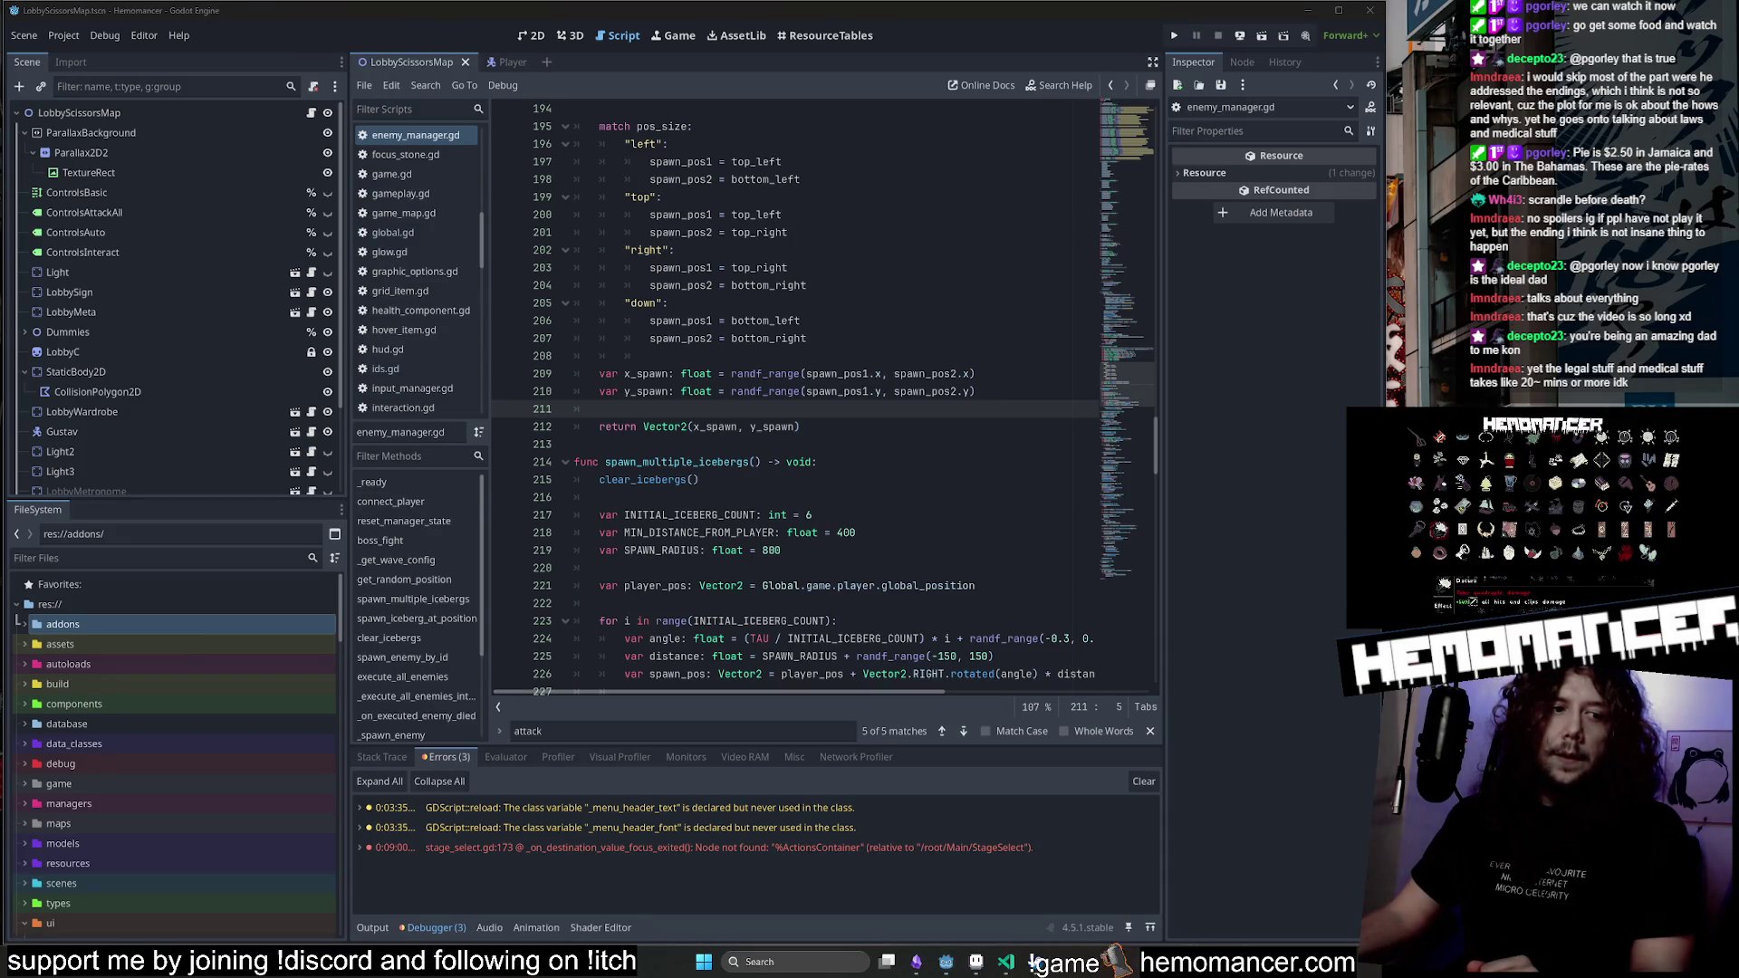
pyautogui.hotkey('ctrl', 'shift', 'n')
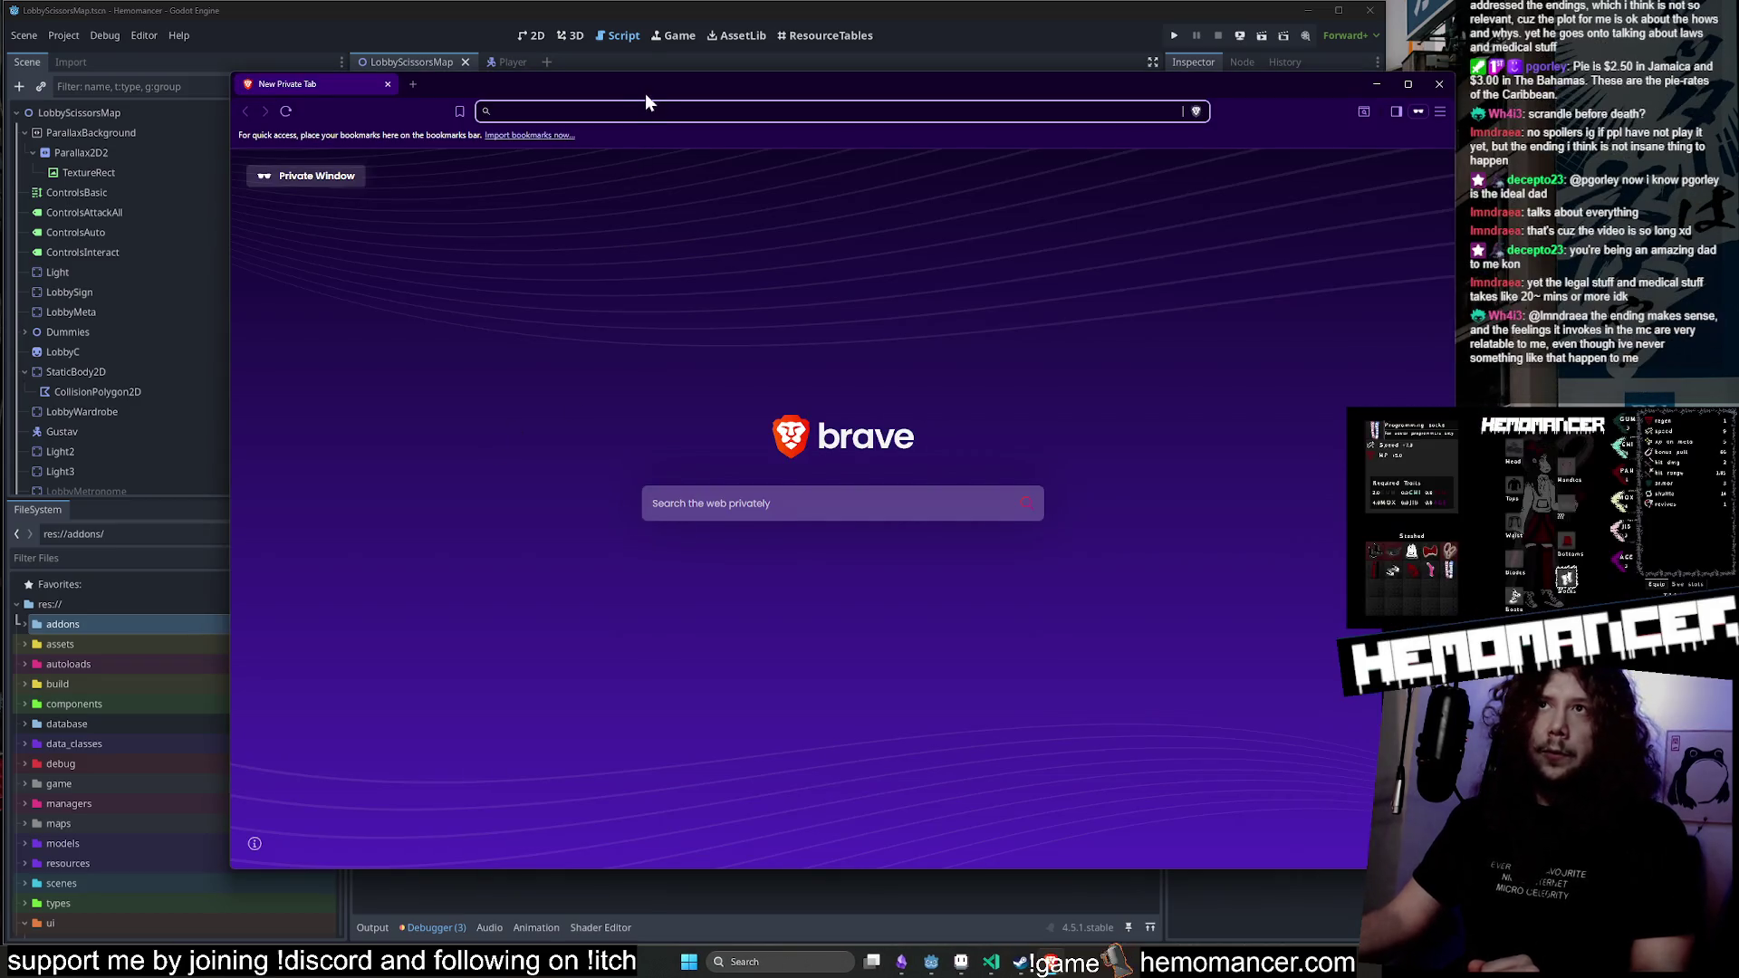
# Reposition and narrow the private window, then search 'scrandle' and open scrandle.com.
pyautogui.moveTo(612, 132); pyautogui.dragTo(536, 90)
pyautogui.moveTo(1344, 869); pyautogui.dragTo(1293, 874)
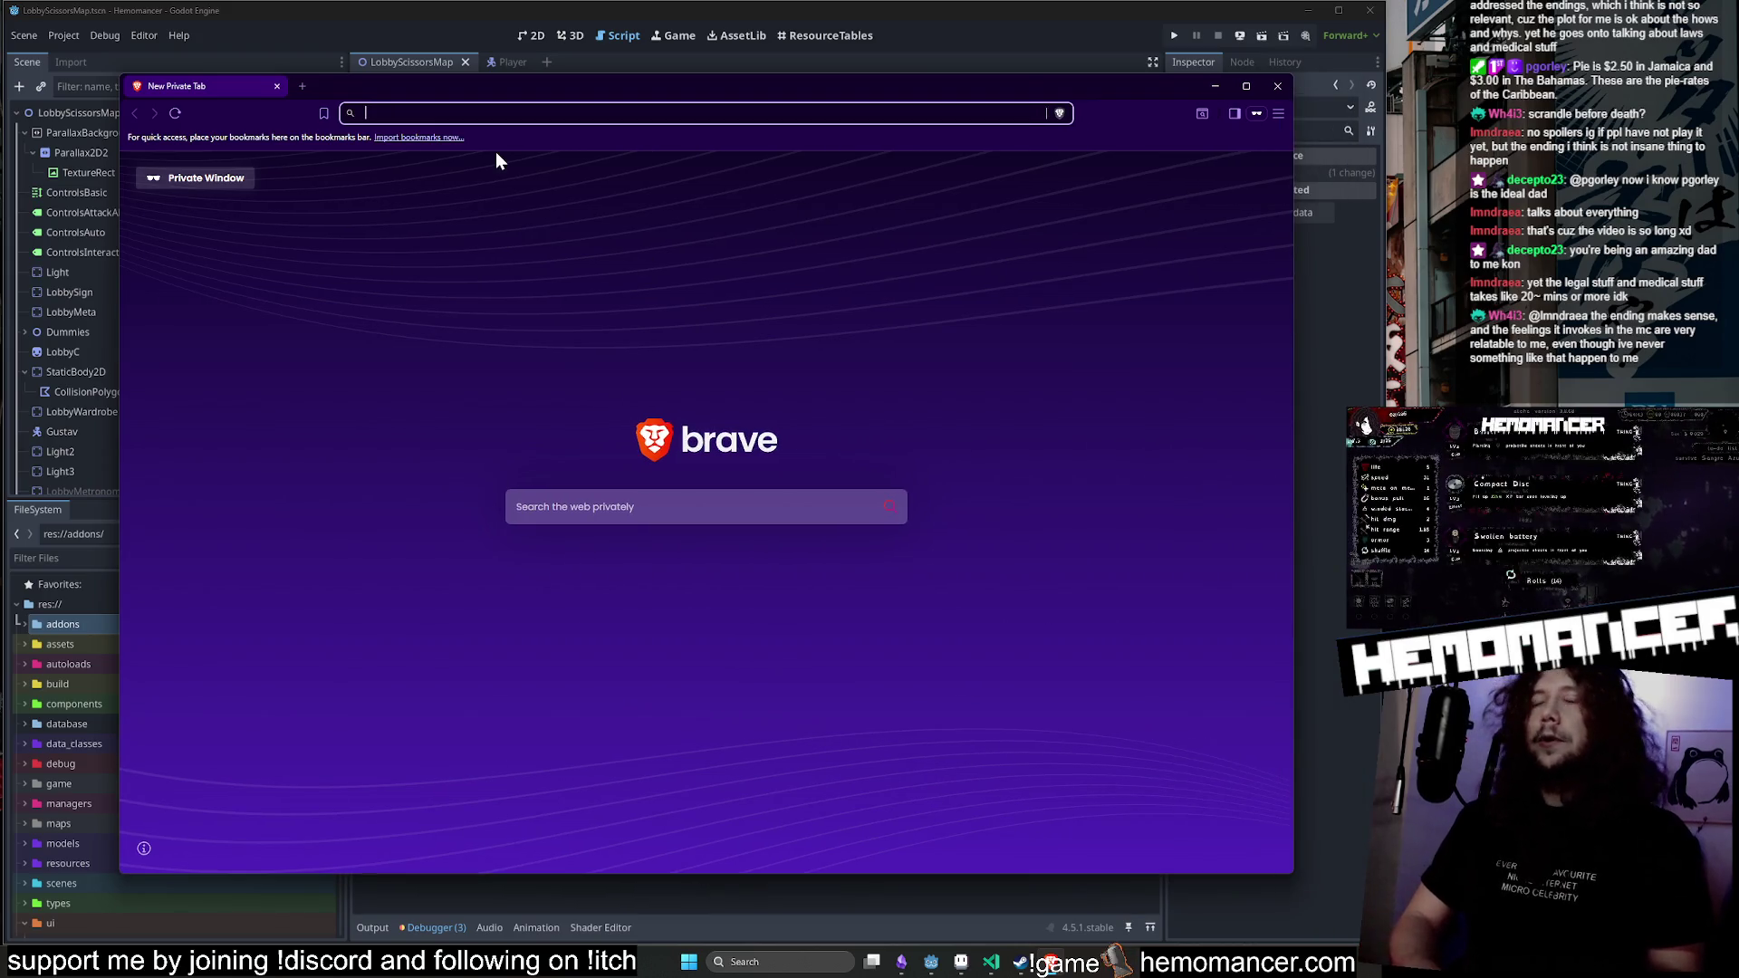
pyautogui.write('scrandle')
pyautogui.press('Return')
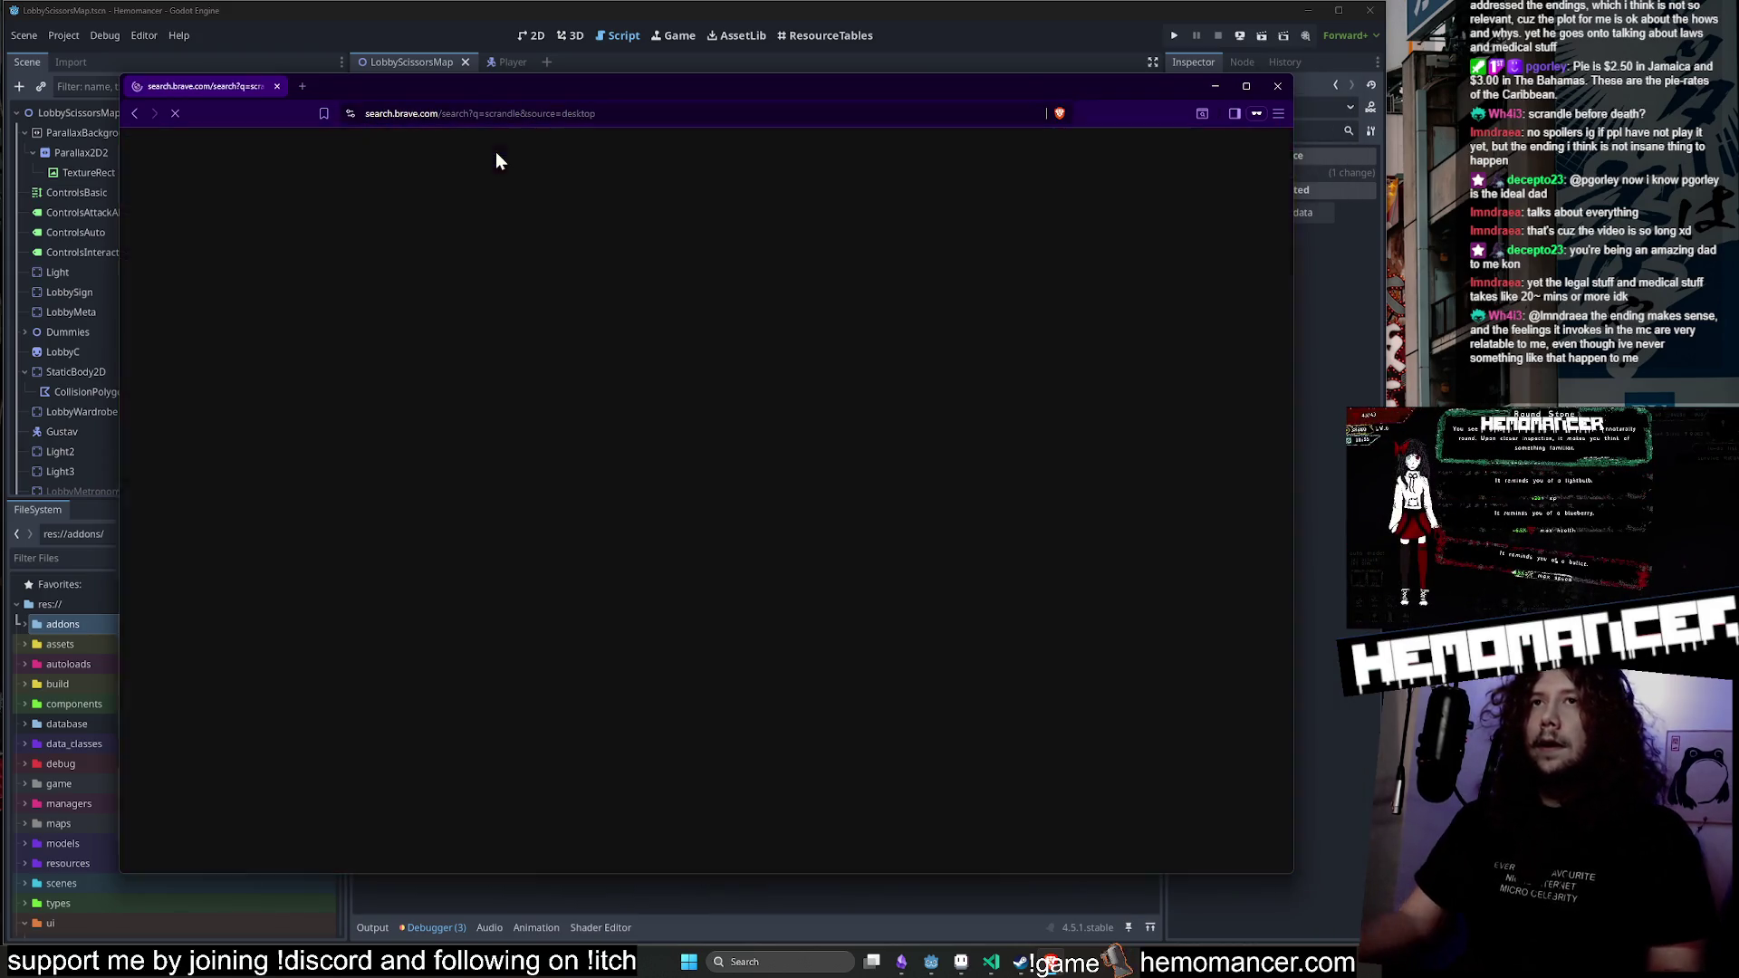
pyautogui.click(462, 306)
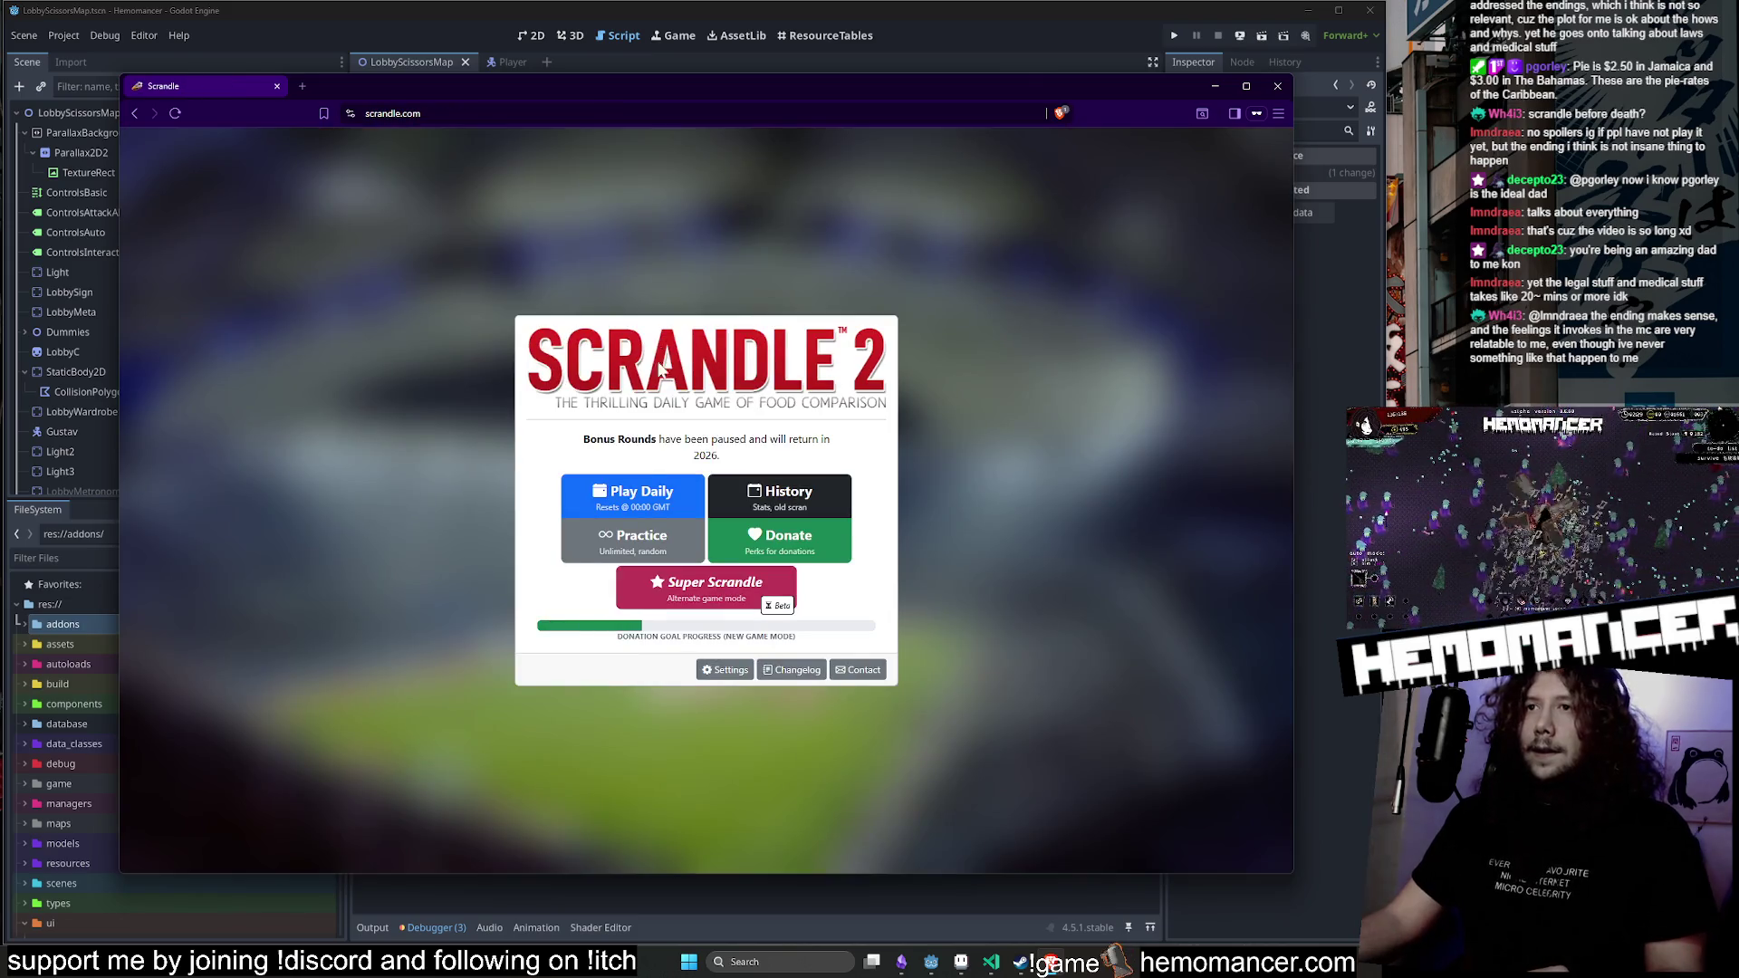
# Start today's daily Scrandle game and vote for Butter chicken tikka and rice in the first matchup.
pyautogui.click(637, 498)
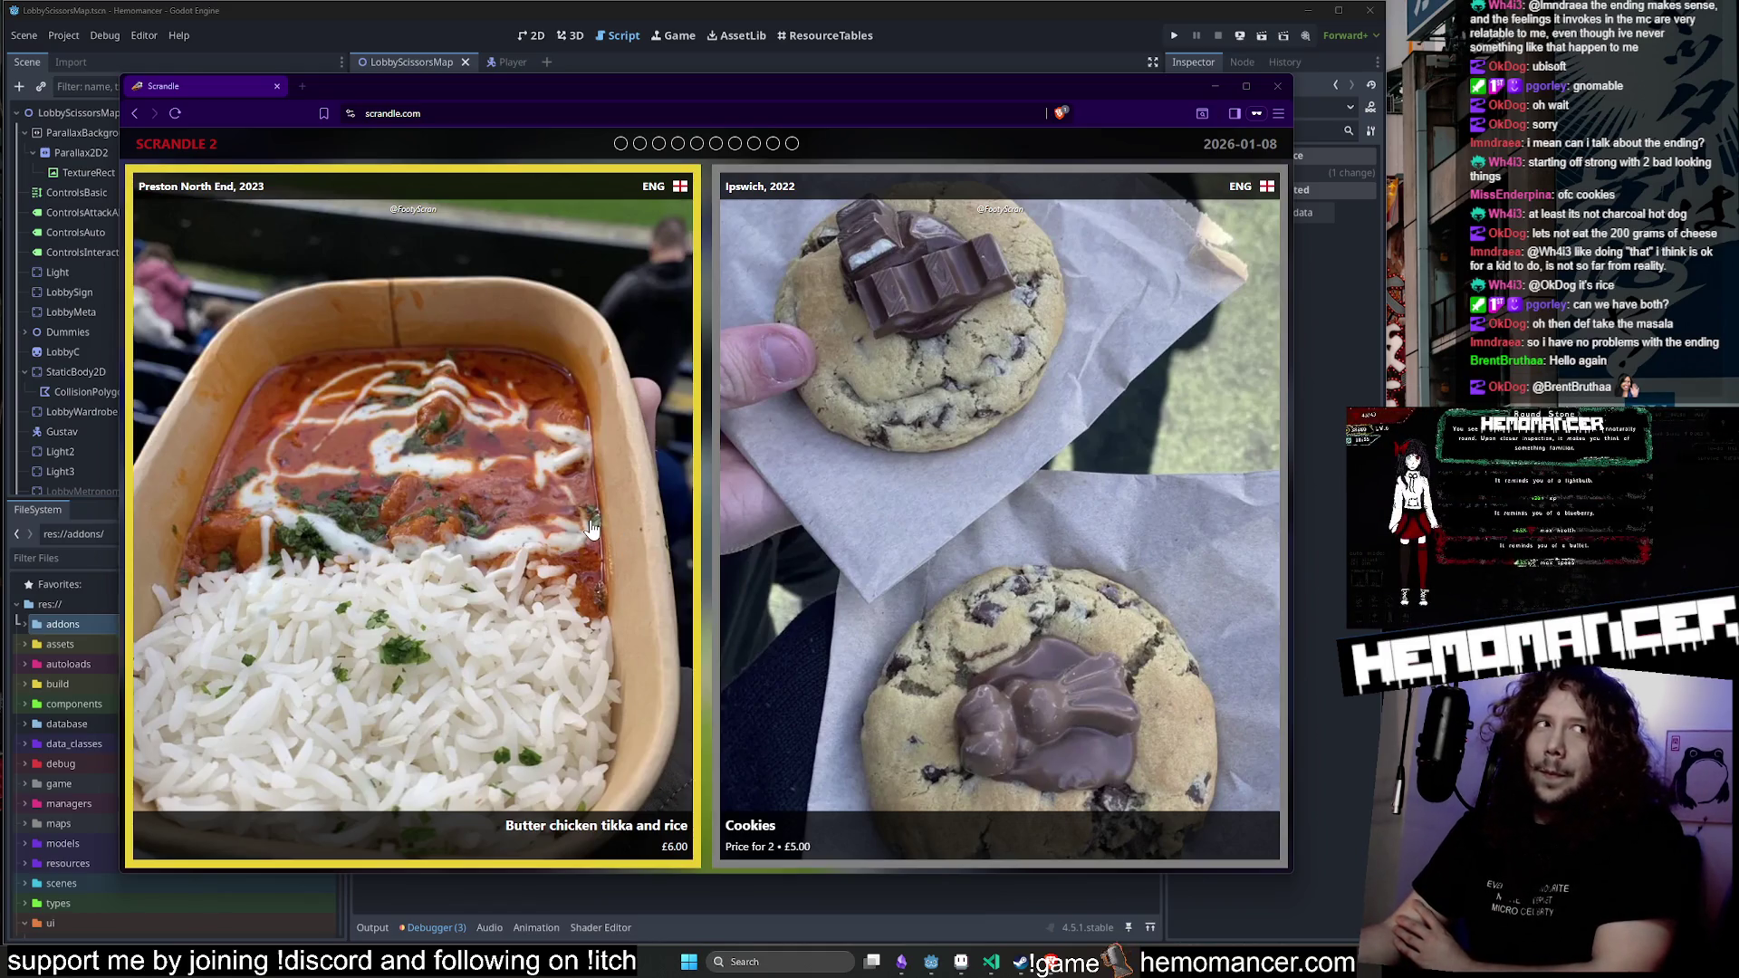
pyautogui.click(530, 519)
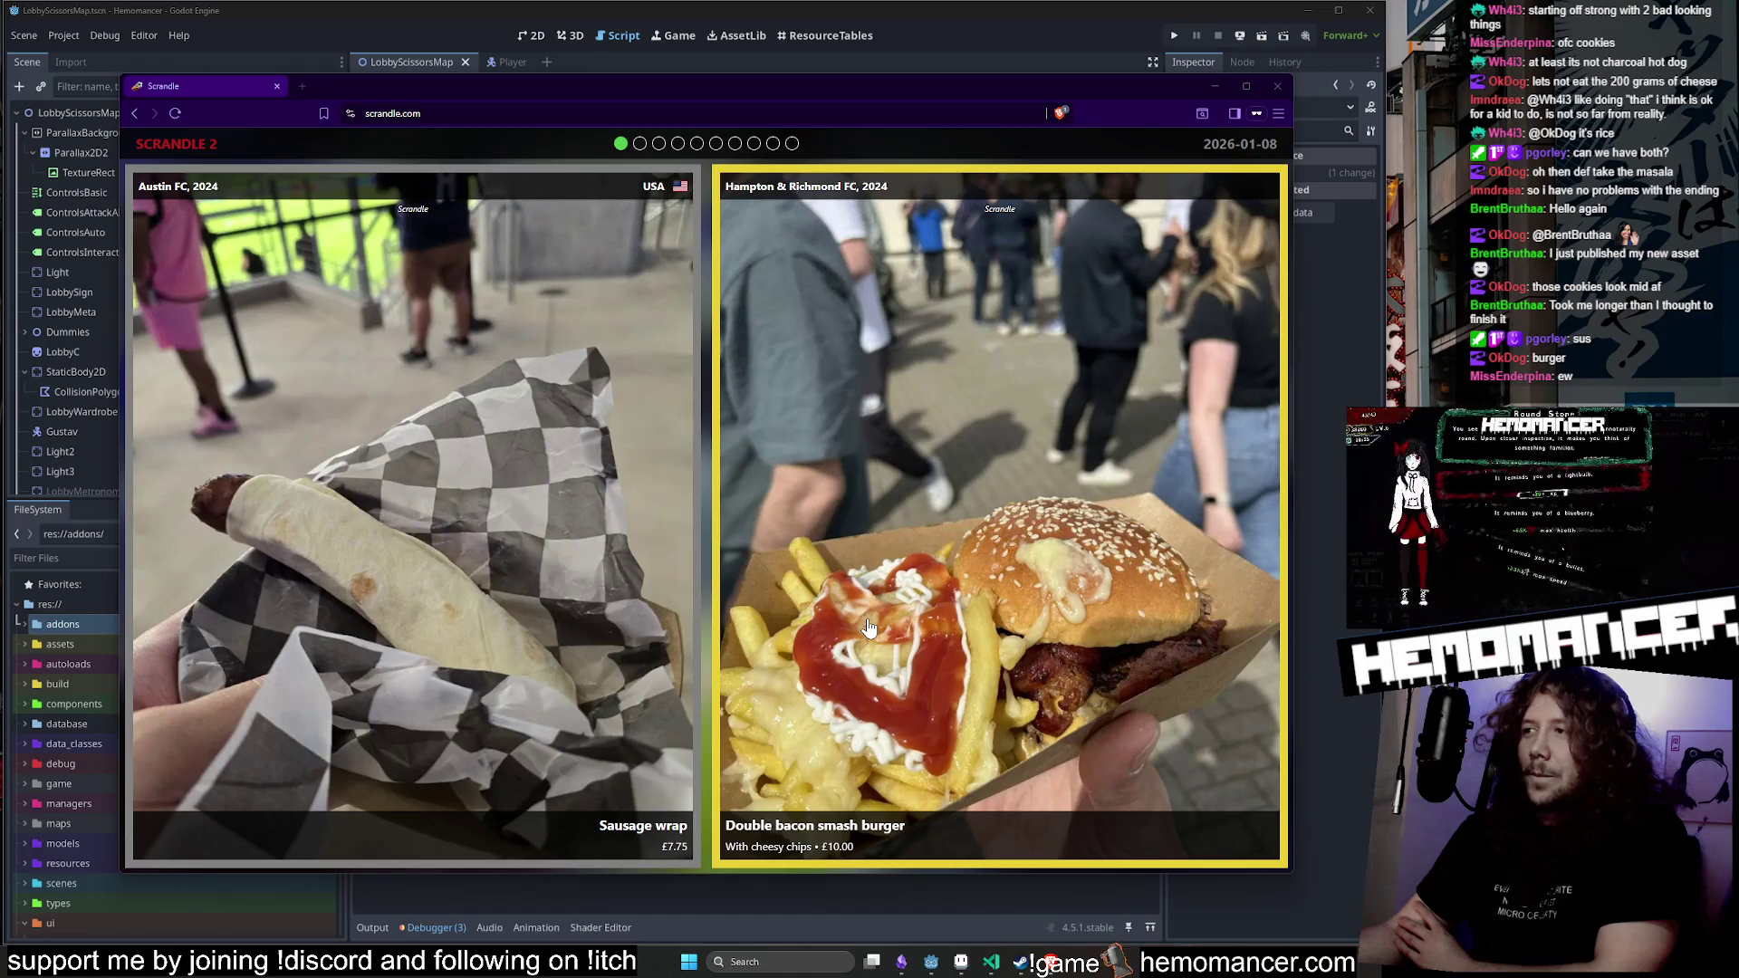
# Vote for the Double bacon smash burger over Austin FC's Sausage wrap.
pyautogui.click(534, 569)
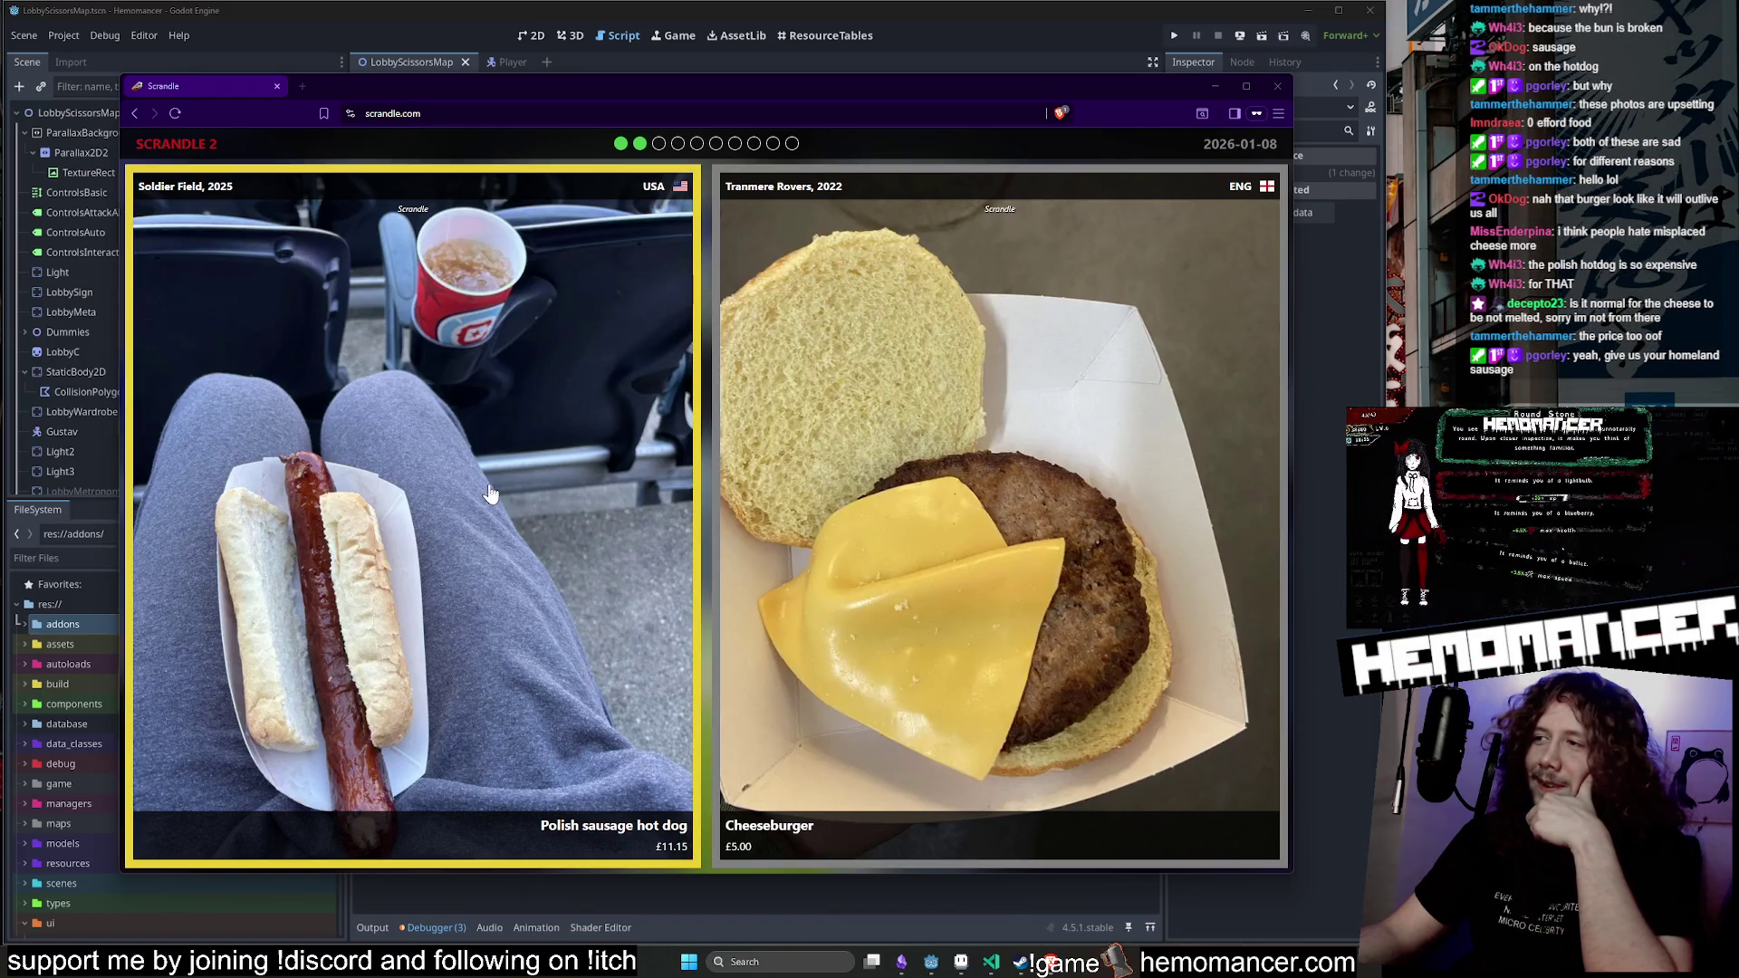
# Vote for the £11.15 Polish sausage hot dog over the Cheeseburger, then zoom the page to 250%.
pyautogui.click(570, 533)
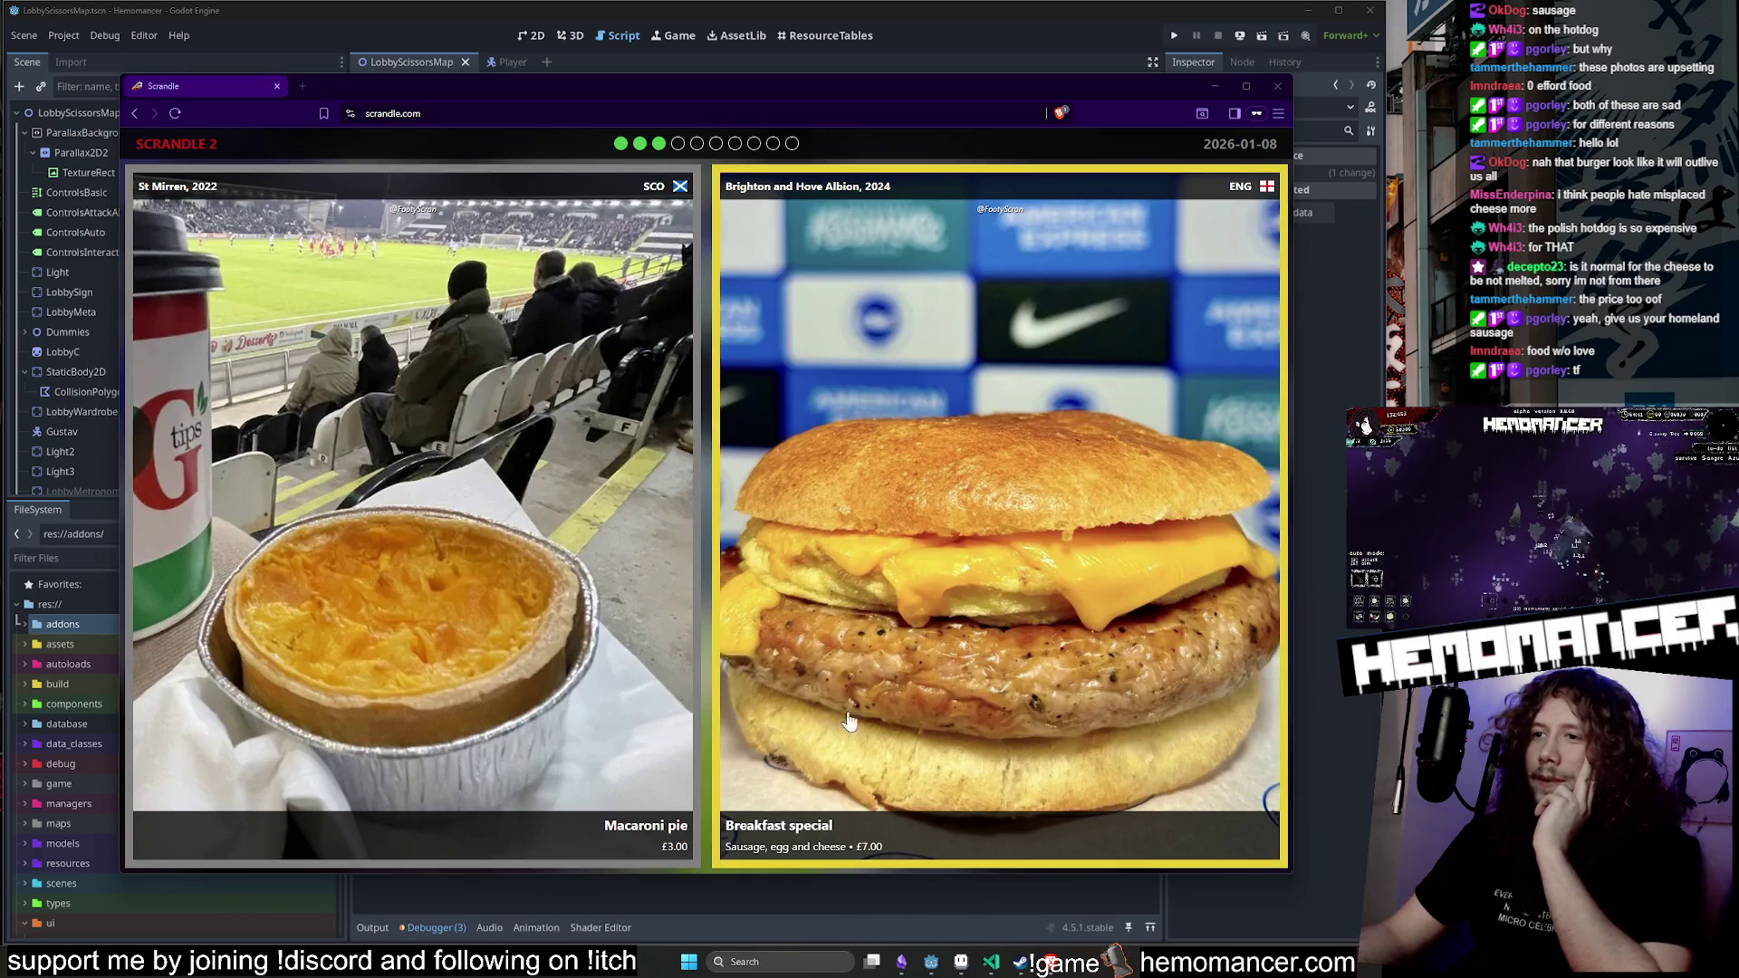
pyautogui.hotkey('ctrl', '+')
pyautogui.hotkey('ctrl', '+')
pyautogui.hotkey('ctrl', '+')
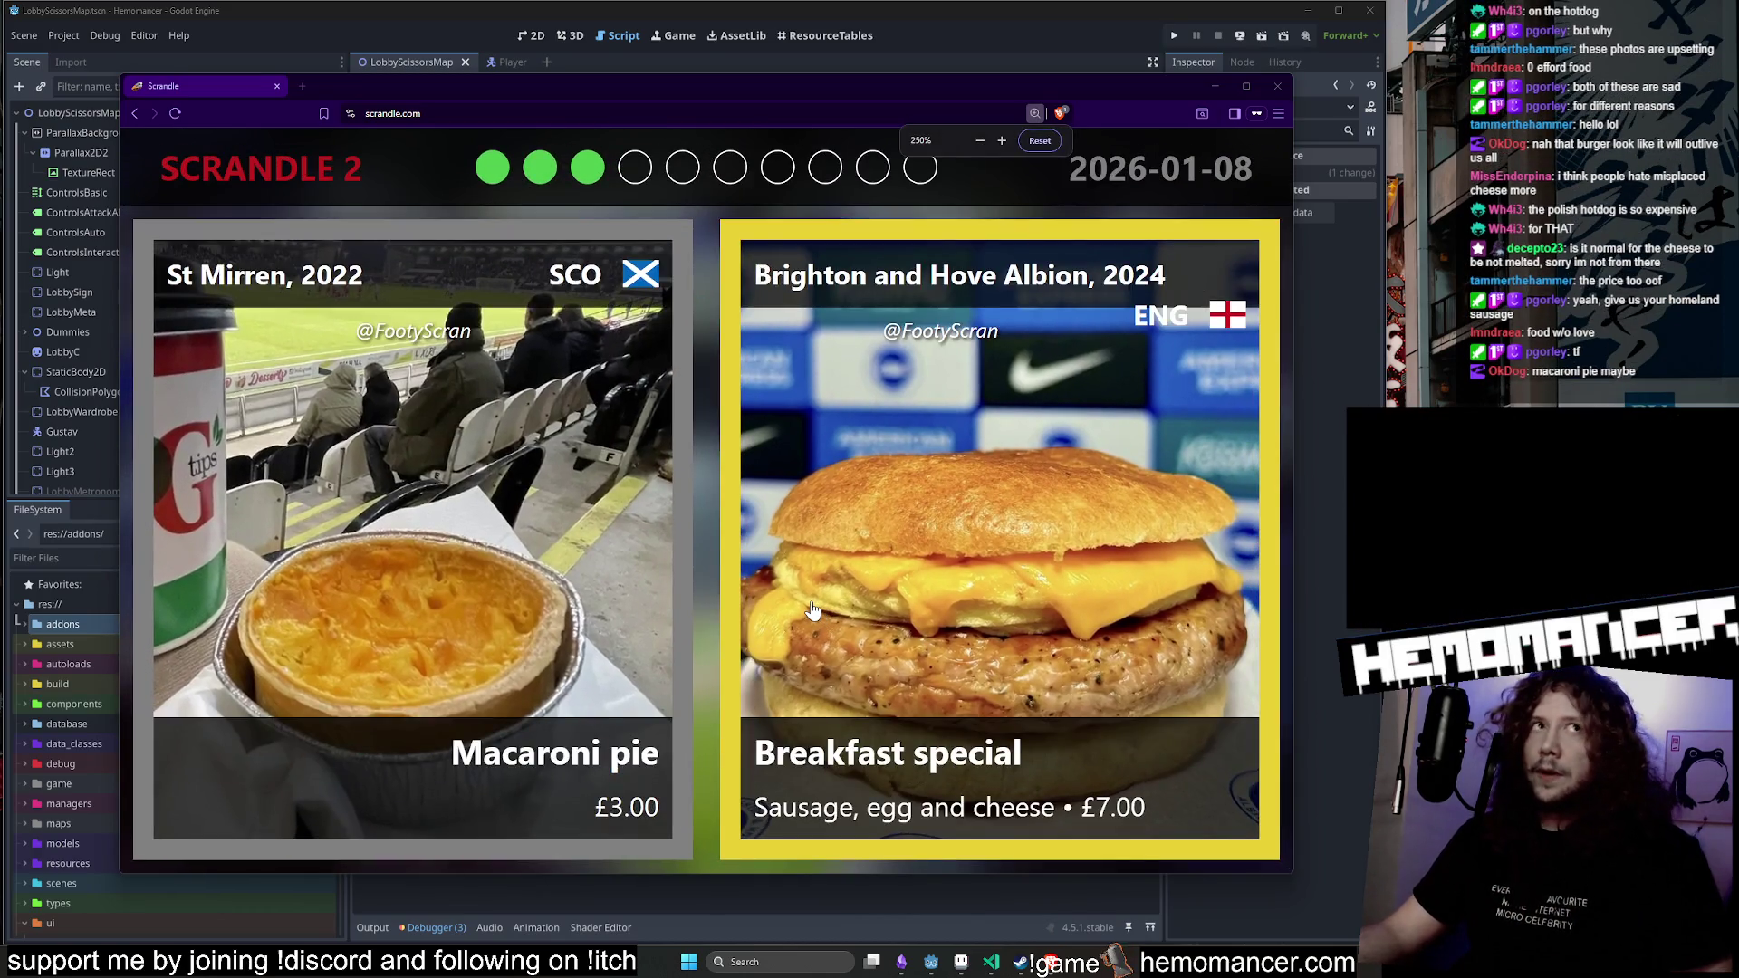
# Nudge the browser window slightly and reduce the page zoom to 200%.
pyautogui.moveTo(802, 87)
pyautogui.mouseDown()
pyautogui.moveTo(825, 94)
pyautogui.moveTo(808, 81)
pyautogui.mouseUp()
pyautogui.hotkey('ctrl', '-')
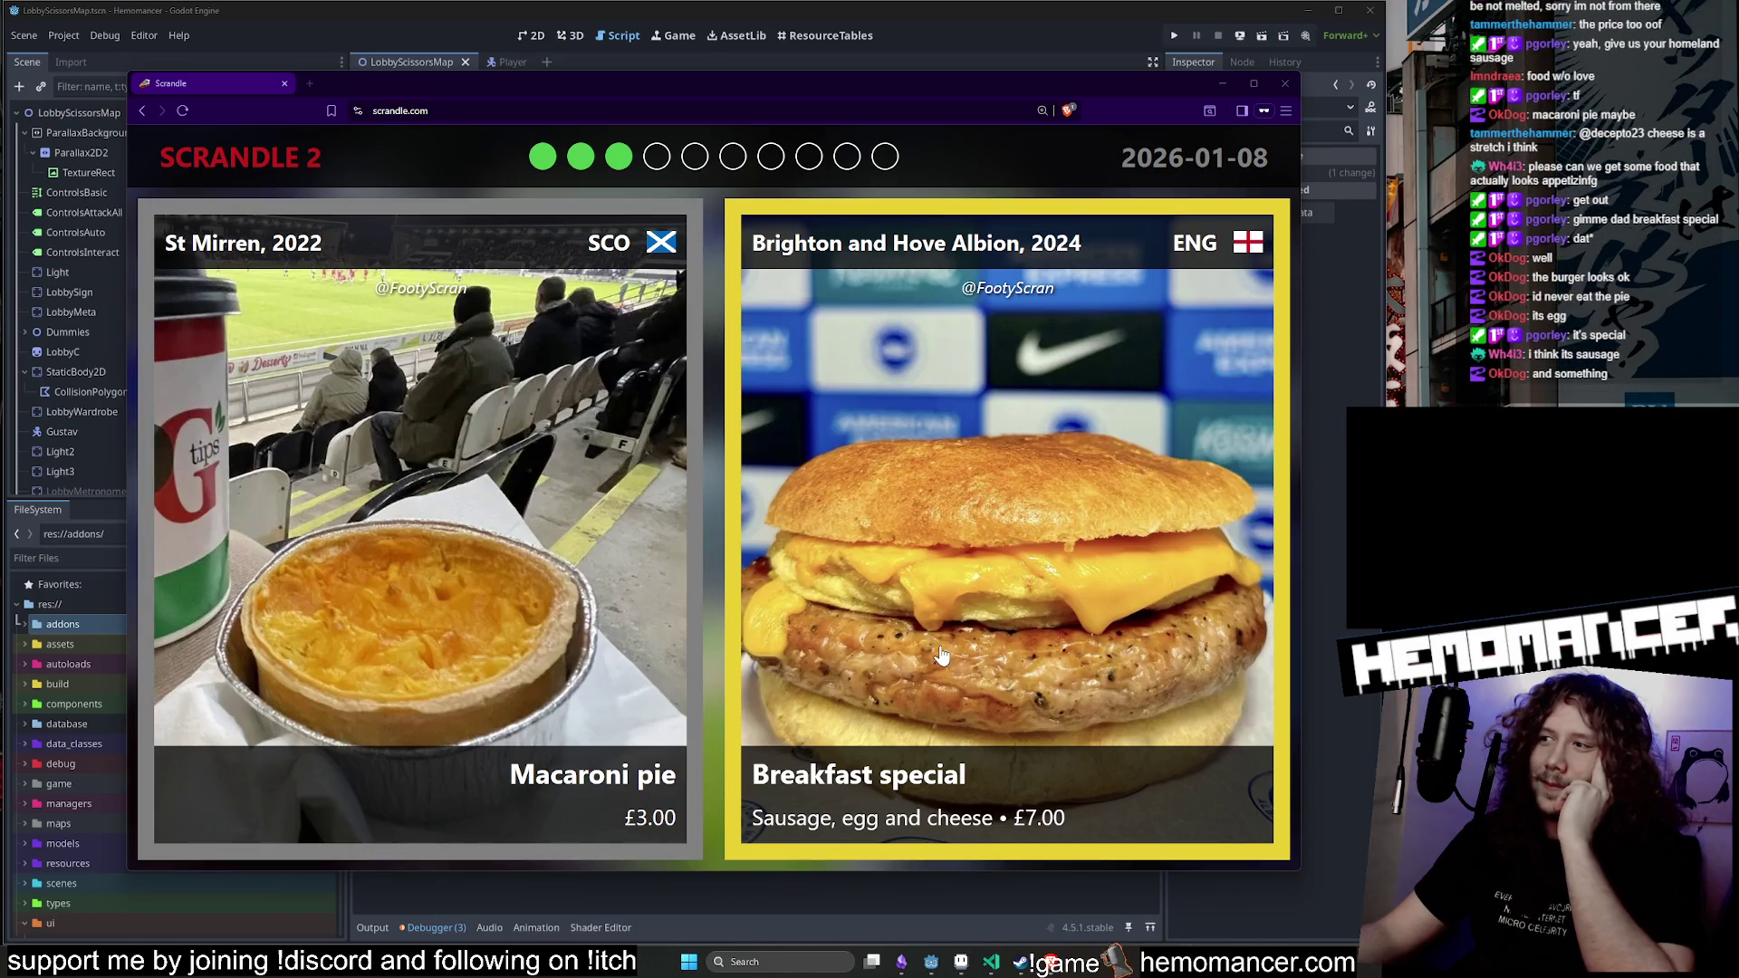
# Vote Breakfast special in round four and Spicy wings over the Olde English Sausage in round five.
pyautogui.click(962, 654)
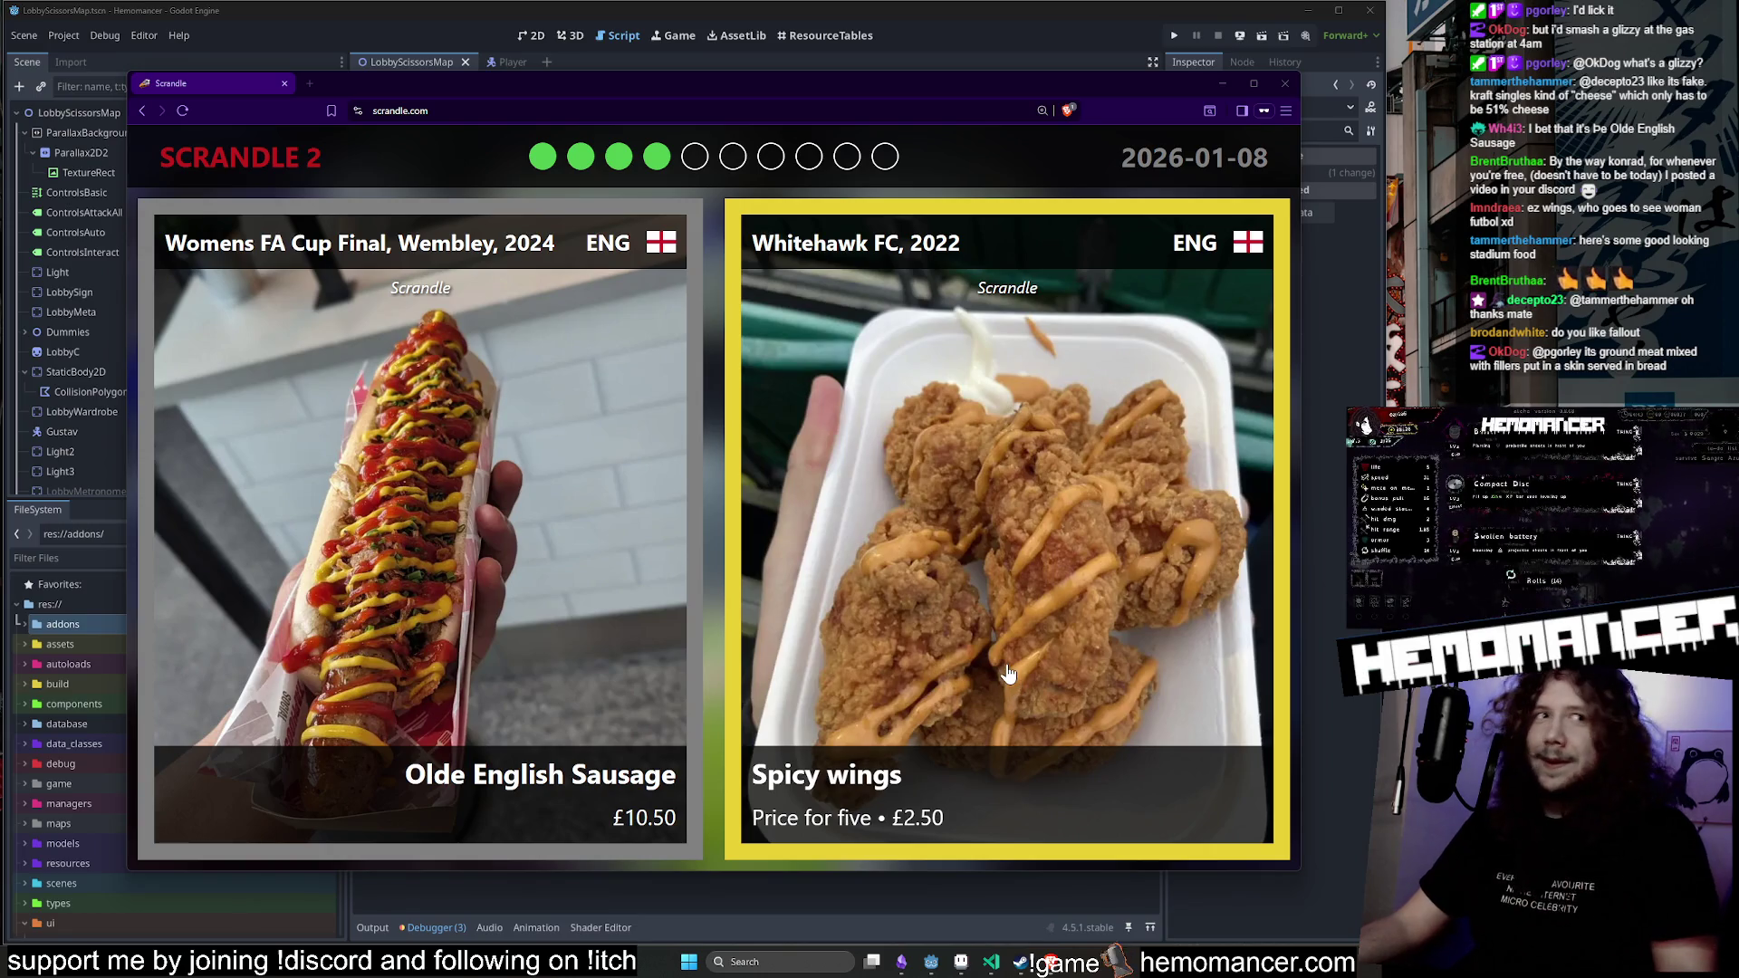
pyautogui.click(1038, 615)
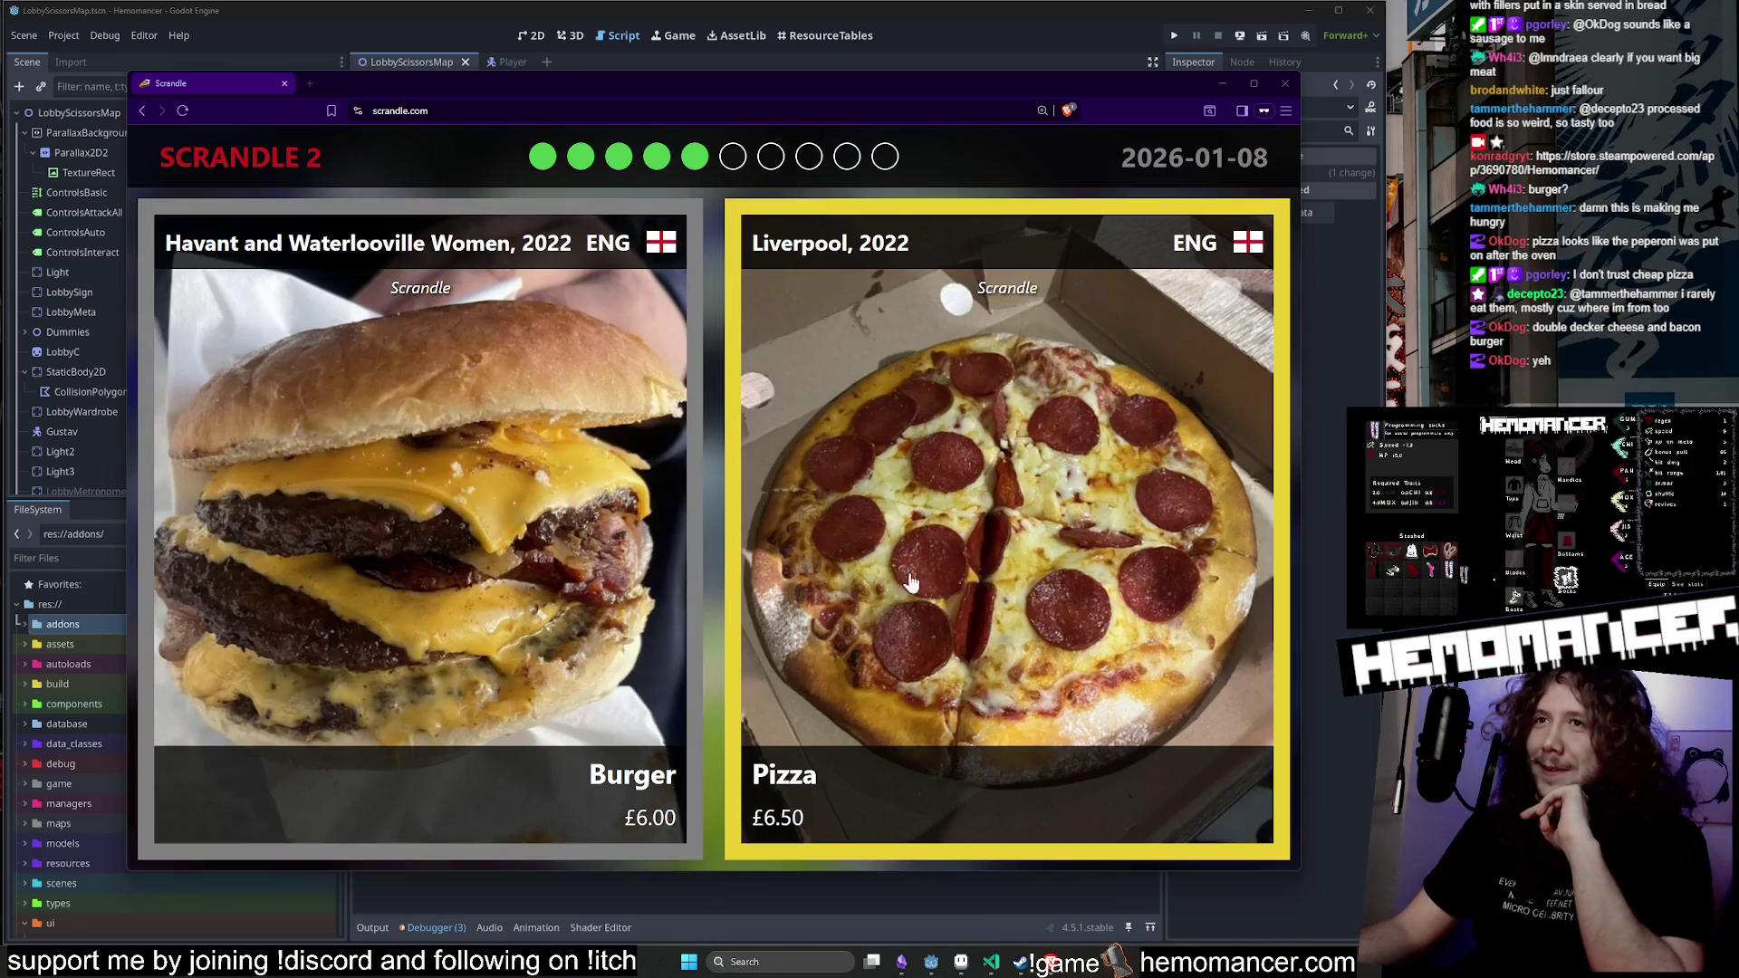
pyautogui.hotkey('ctrl', '+')
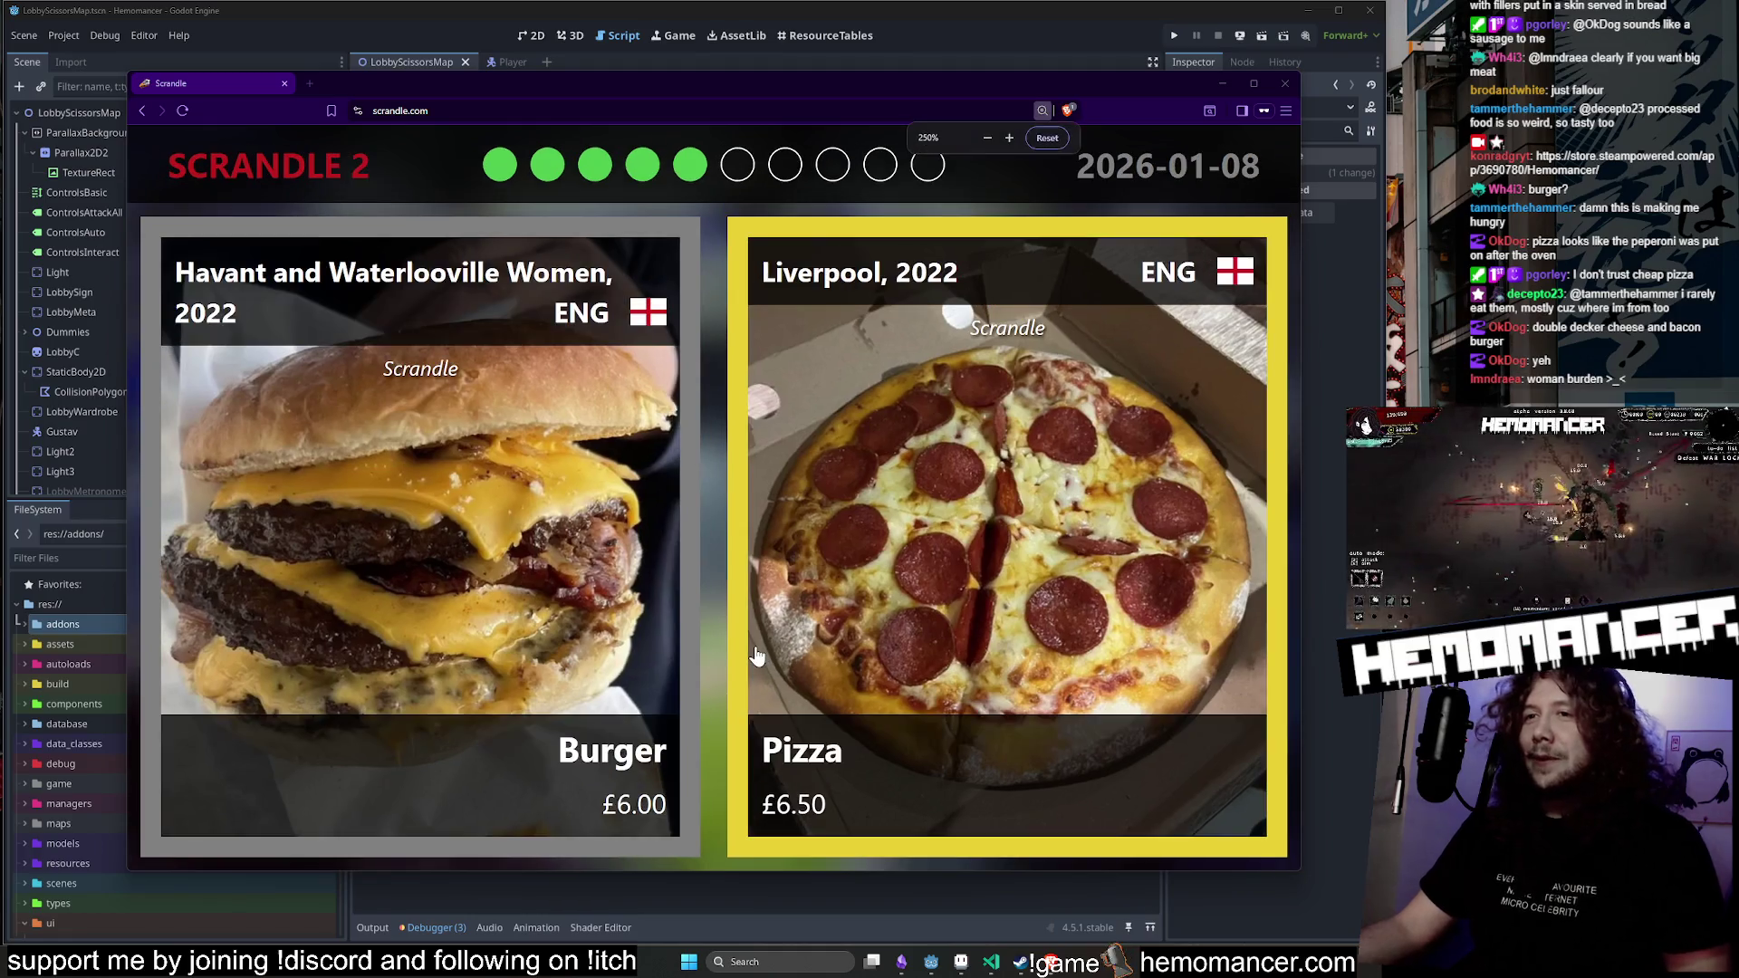
# Zoom out one step and pick Pizza, Greek chicken wrap, then Arsenal's Fish and chips.
pyautogui.hotkey('ctrl', '-')
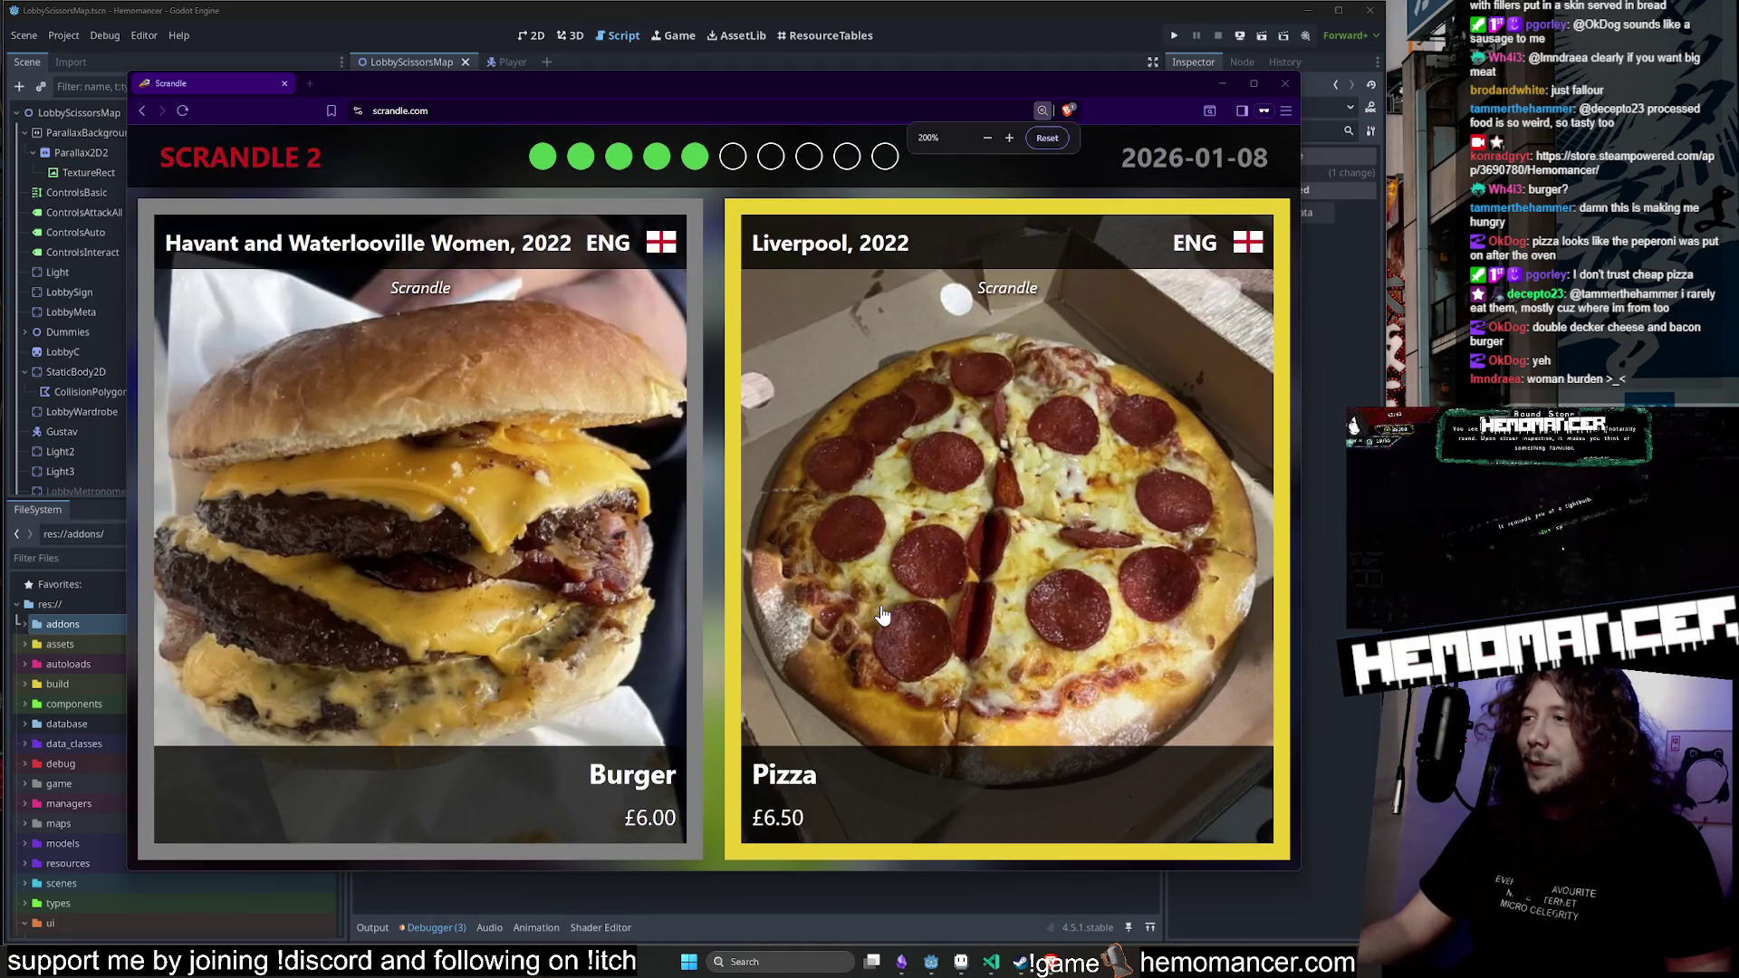
pyautogui.click(426, 545)
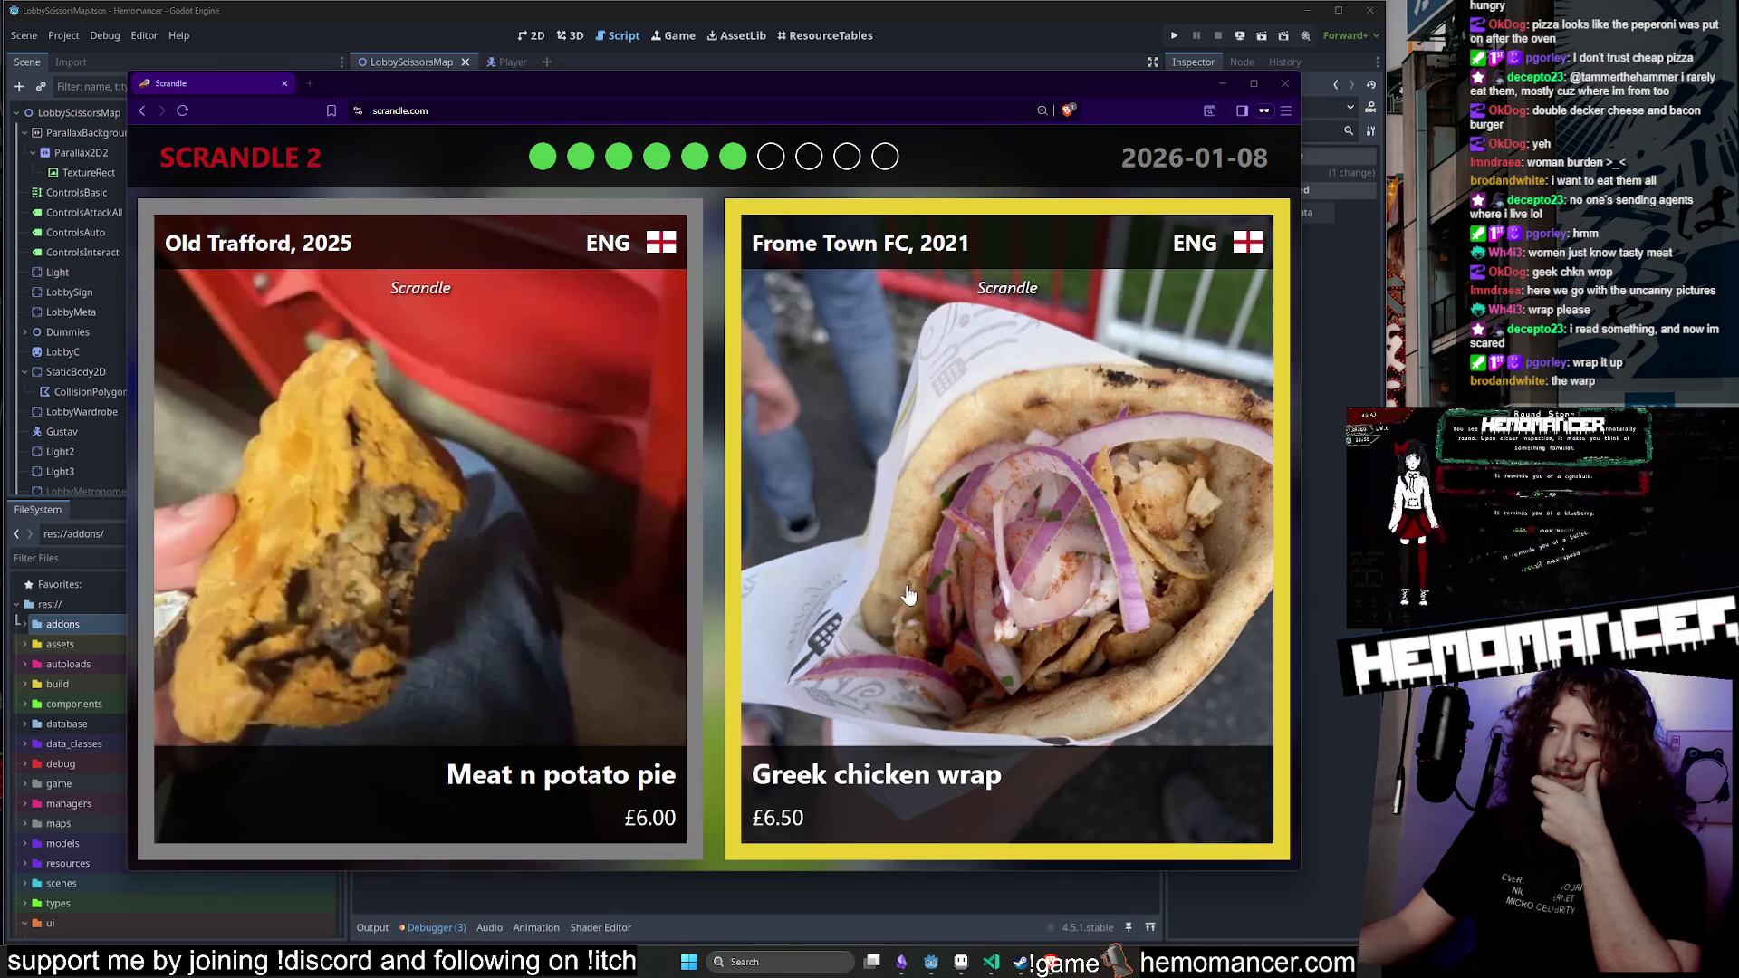
pyautogui.click(845, 593)
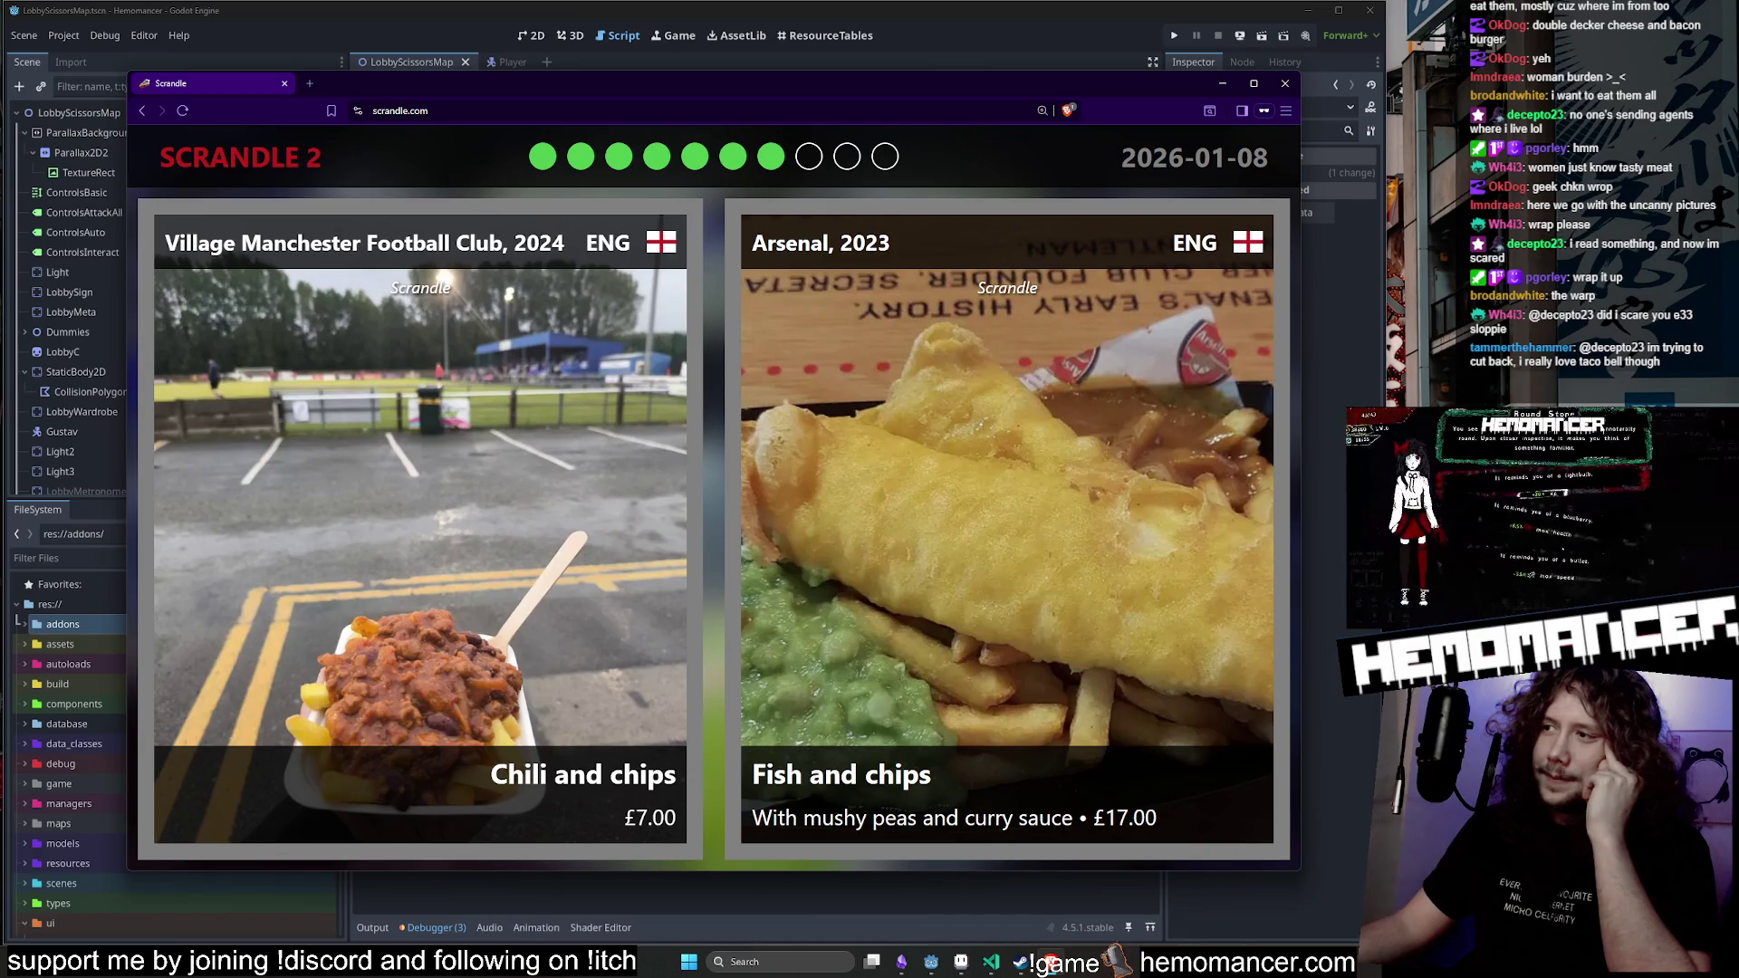
pyautogui.click(736, 535)
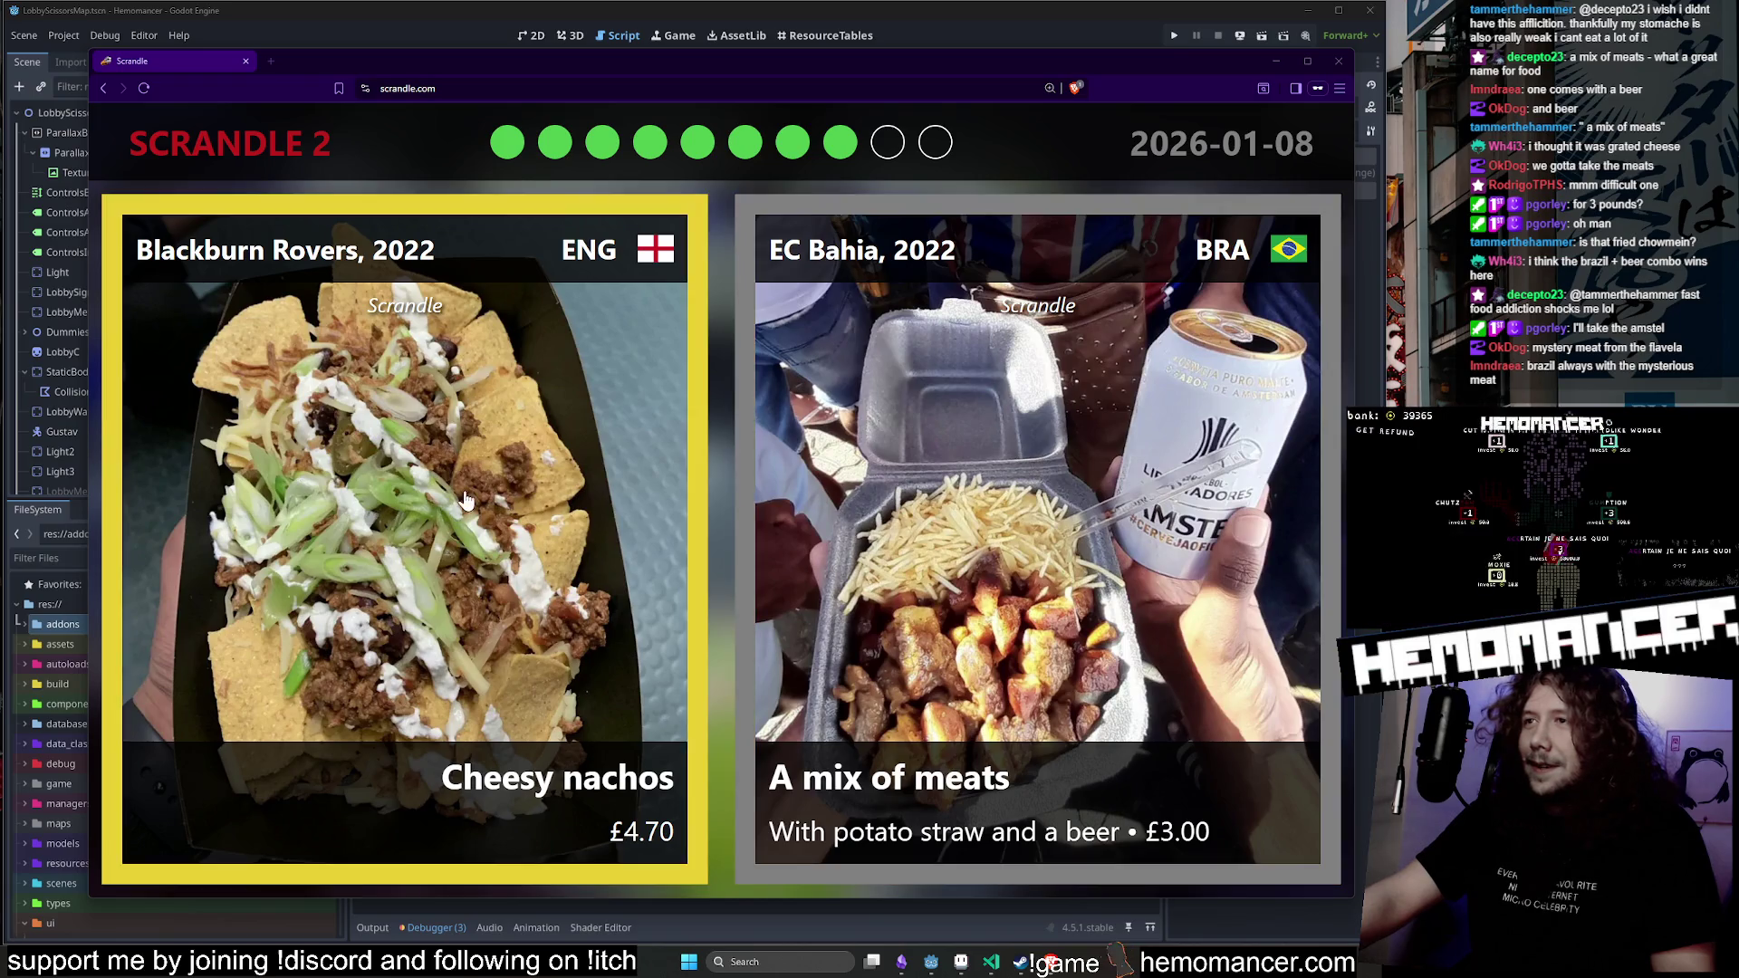
# Submit a guess in the £4.70 Cheesy nachos versus £3.00 mix of meats round.
pyautogui.click(863, 584)
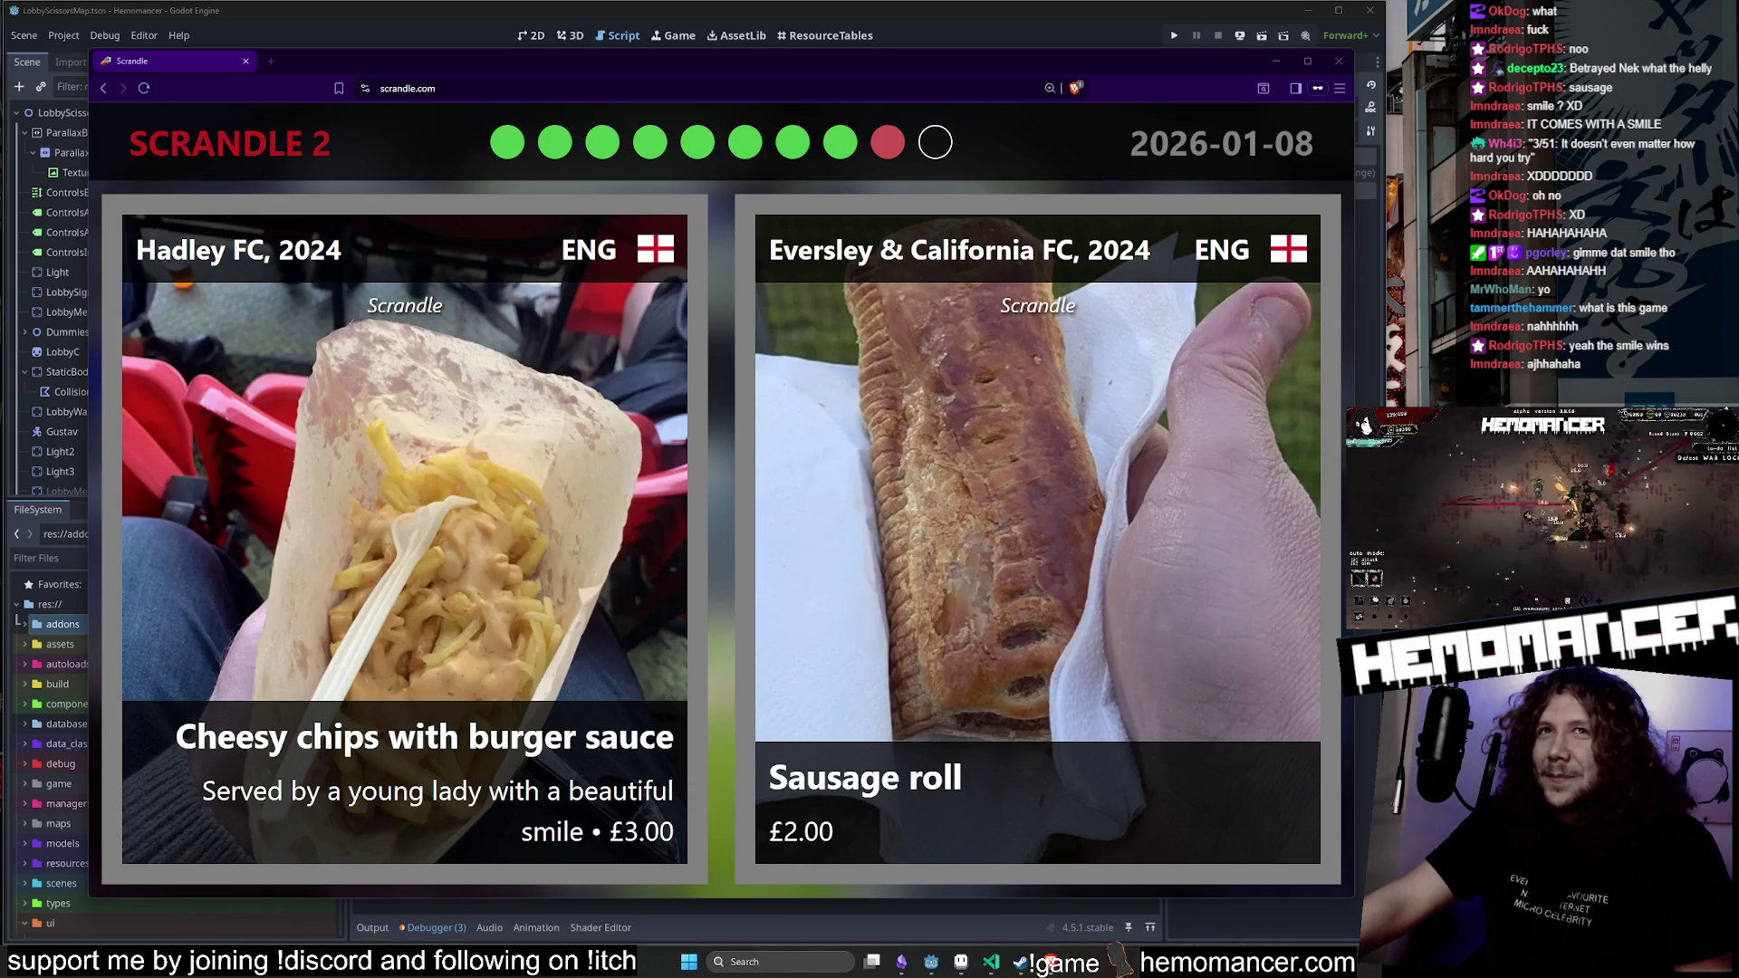
# Paste the '3/51: It doesn't even matter how hard you try' comment above spawn_multiple_icebergs and append the whale tag.
pyautogui.click(624, 25)
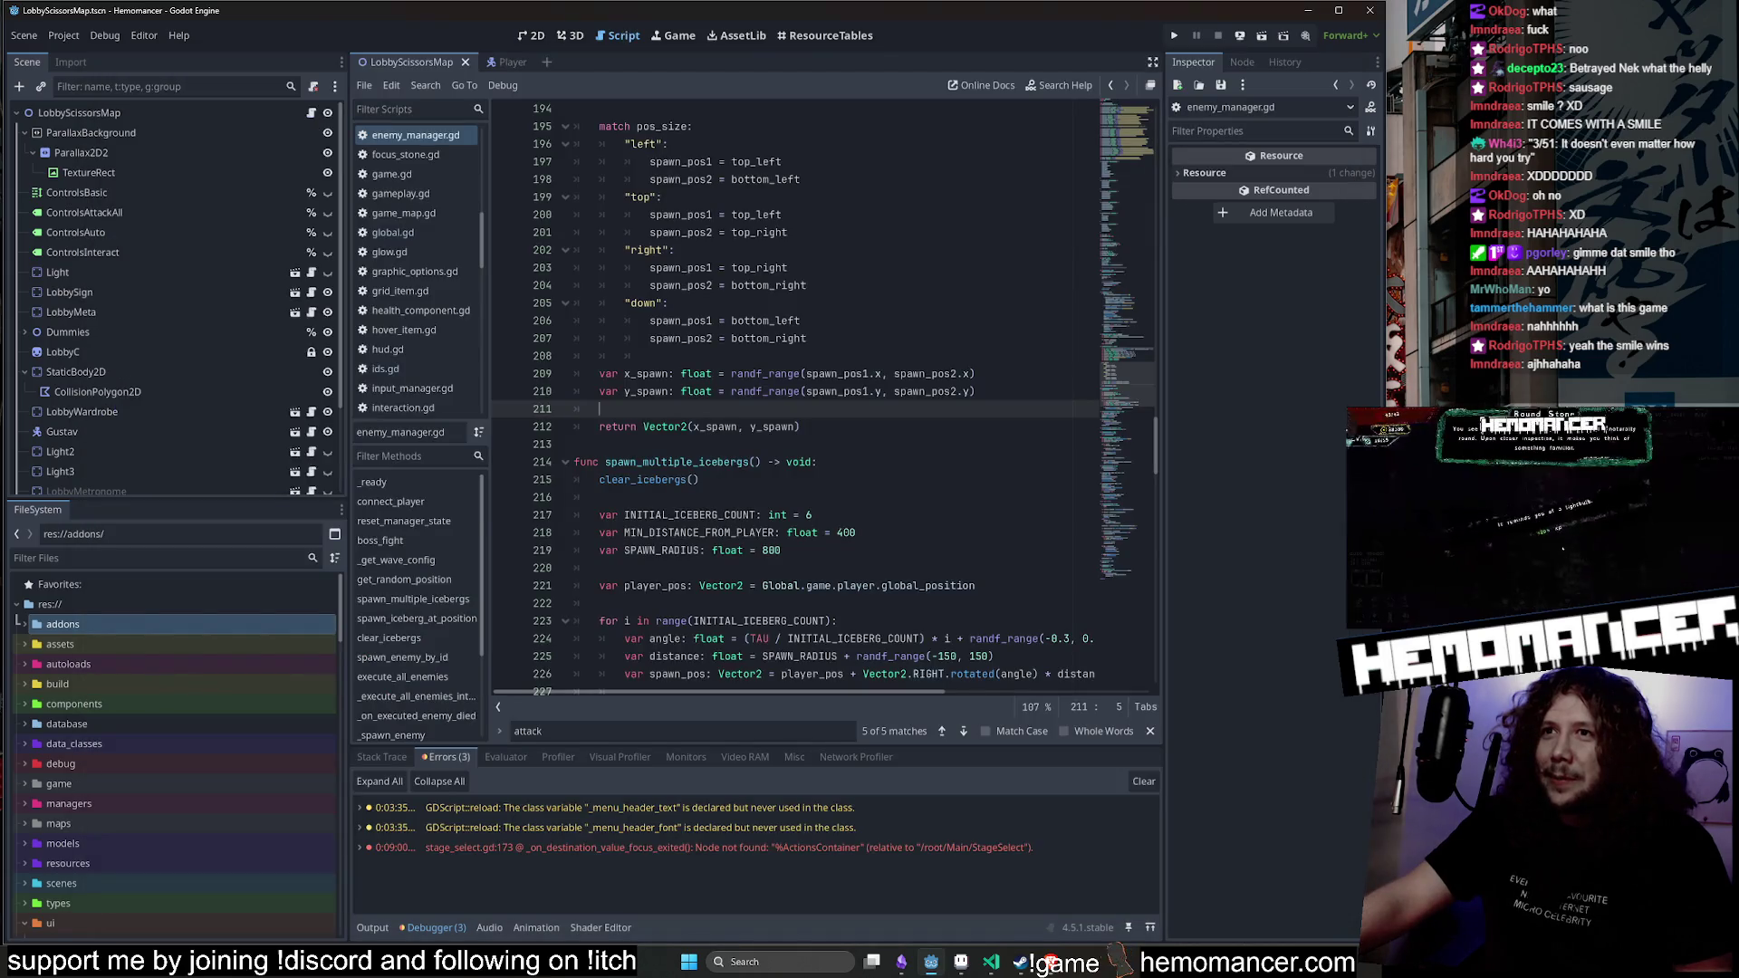
pyautogui.hotkey('ctrl', 'v')
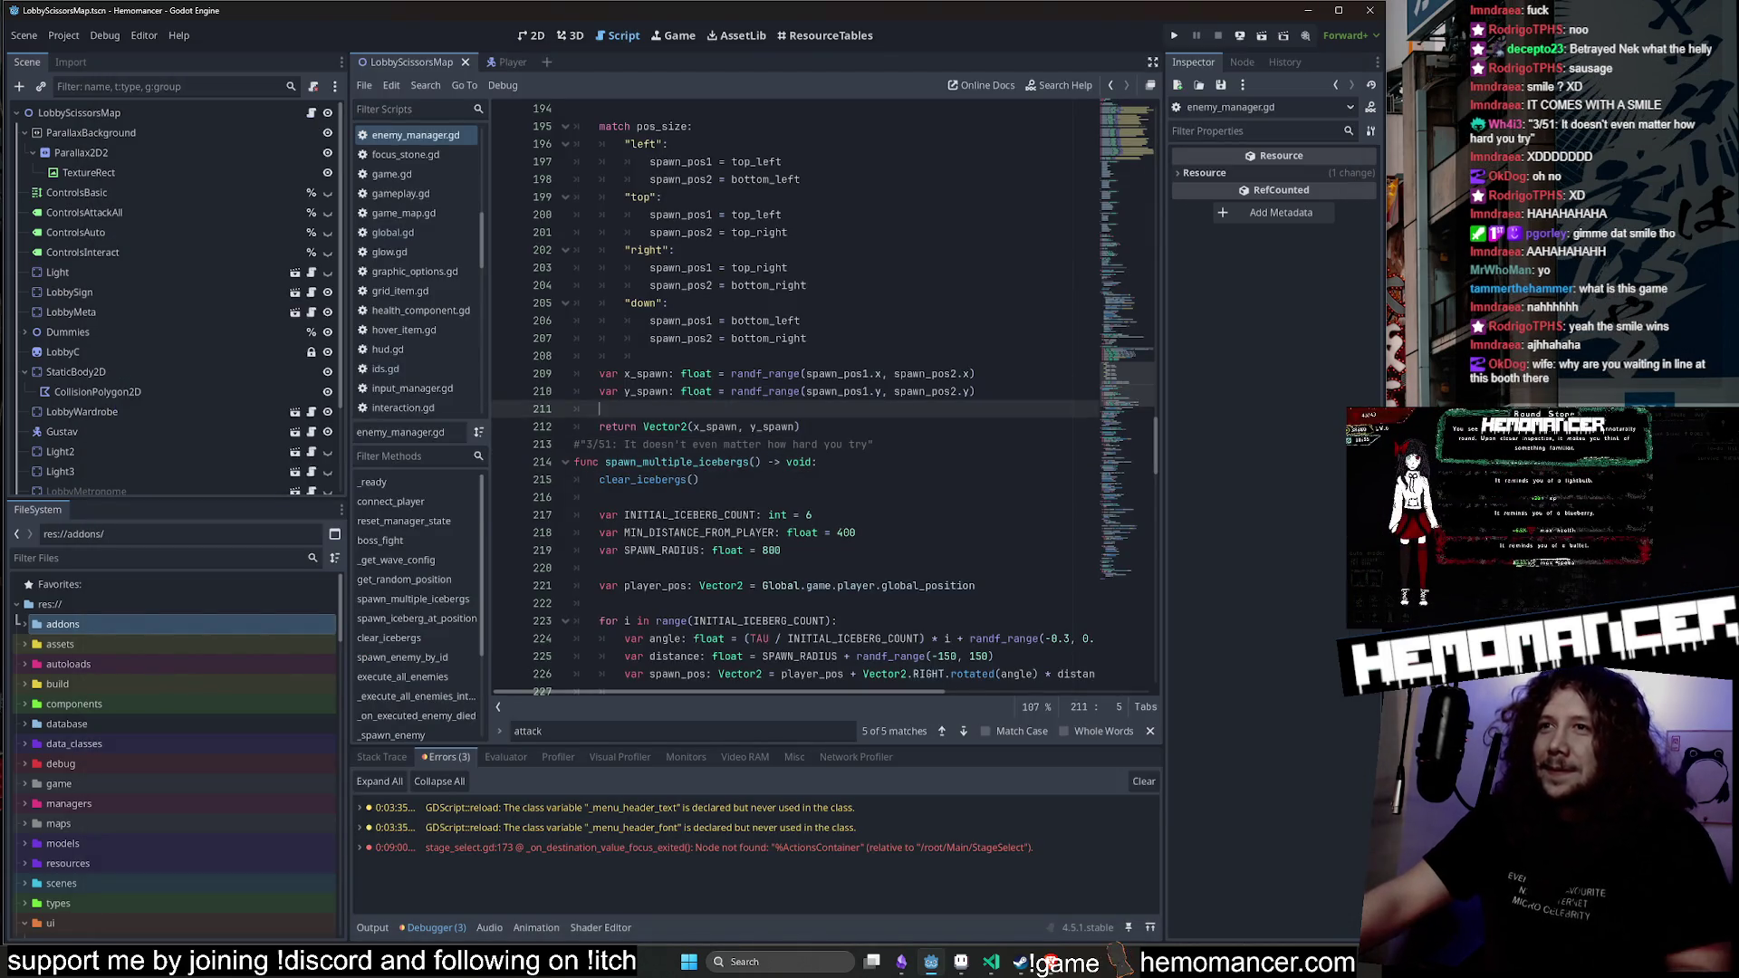
pyautogui.press('Down')
pyautogui.press('Down')
pyautogui.press('Home')
pyautogui.press('Return')
pyautogui.press('End')
pyautogui.write('what')
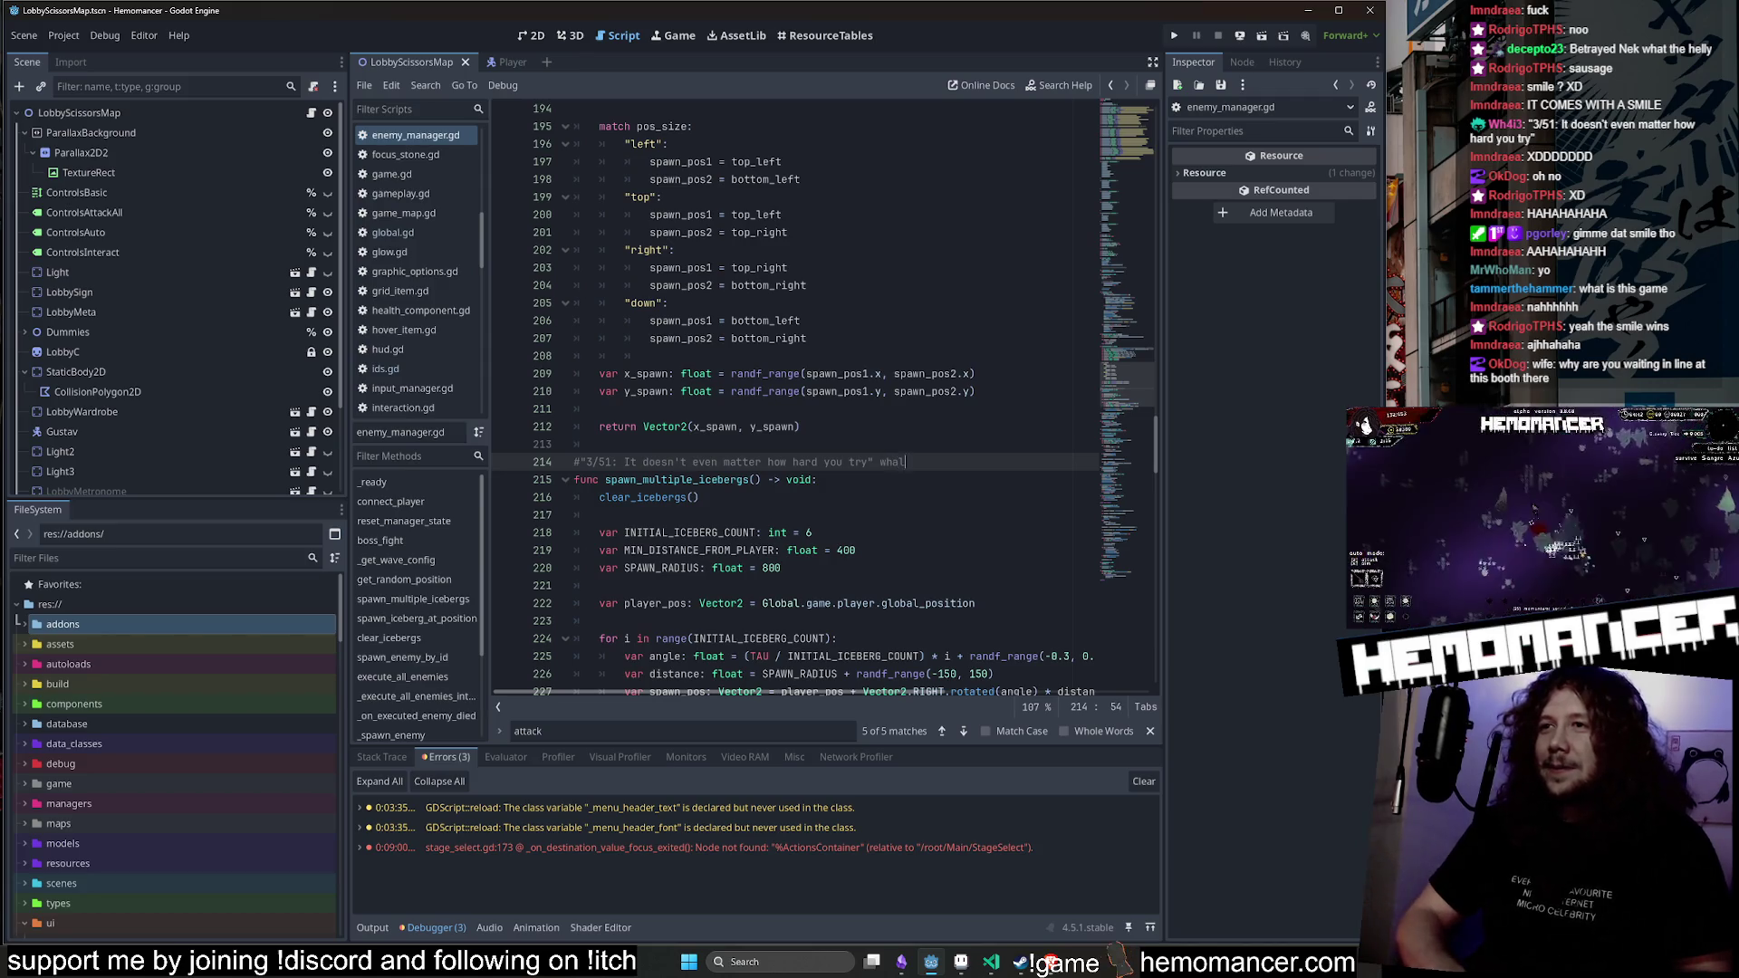
pyautogui.write('e 1/9/2026')
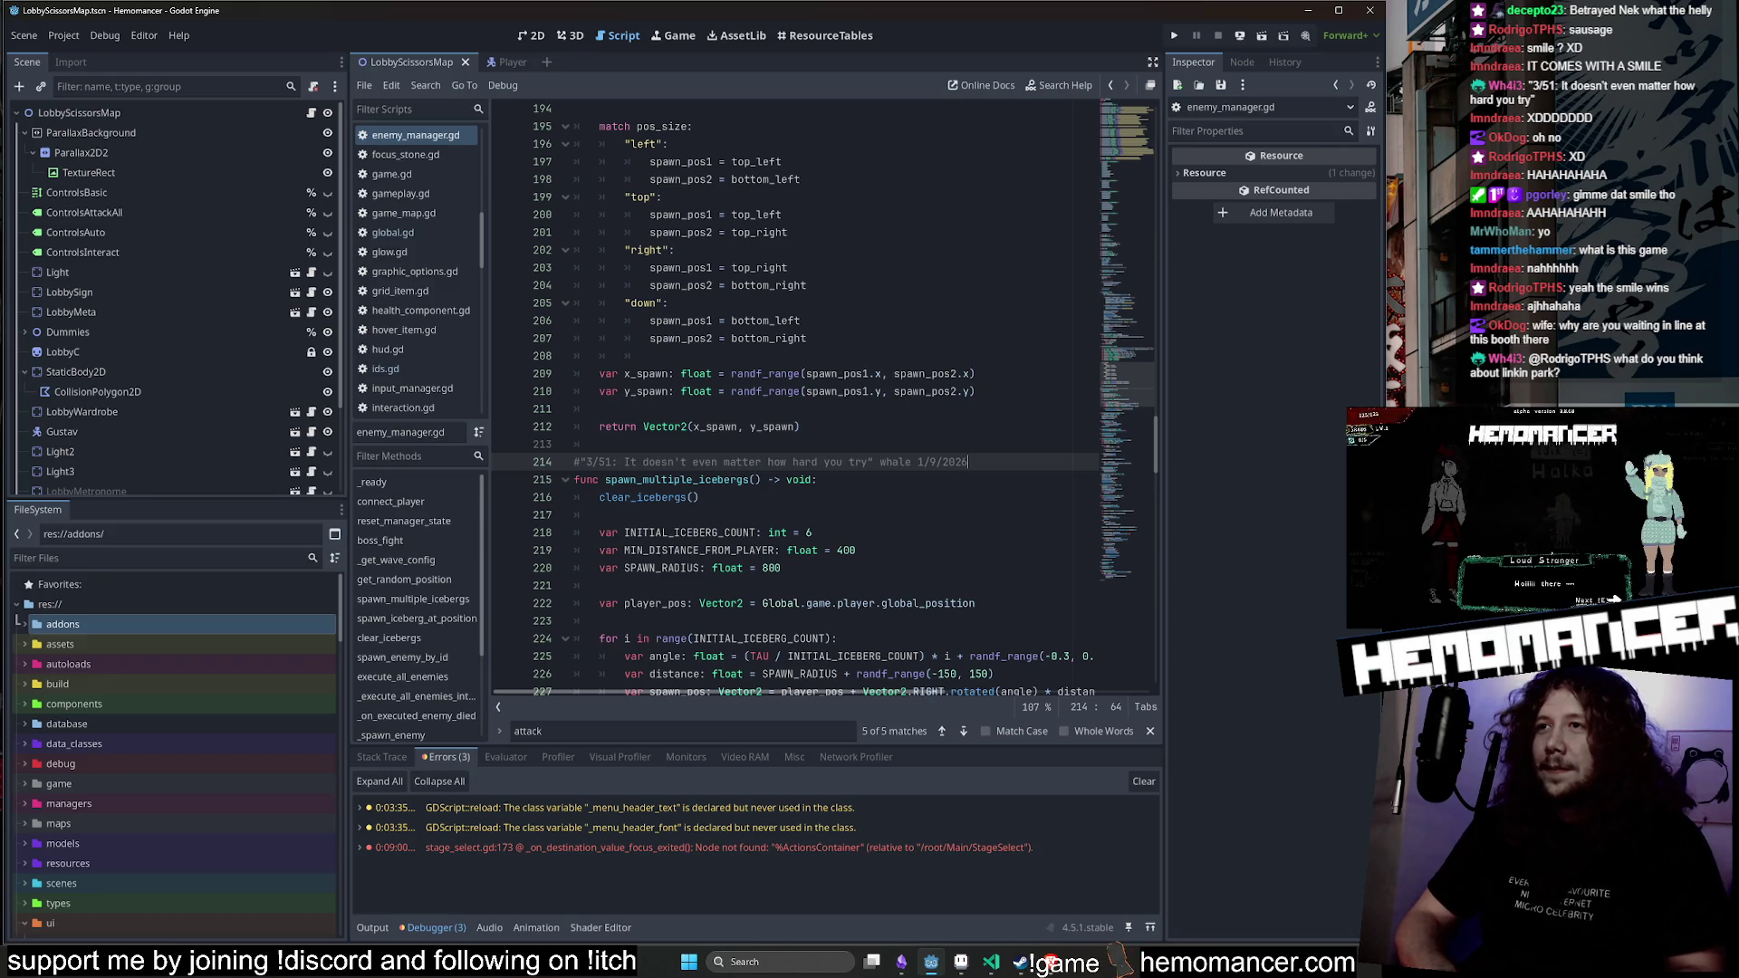
pyautogui.click(1051, 964)
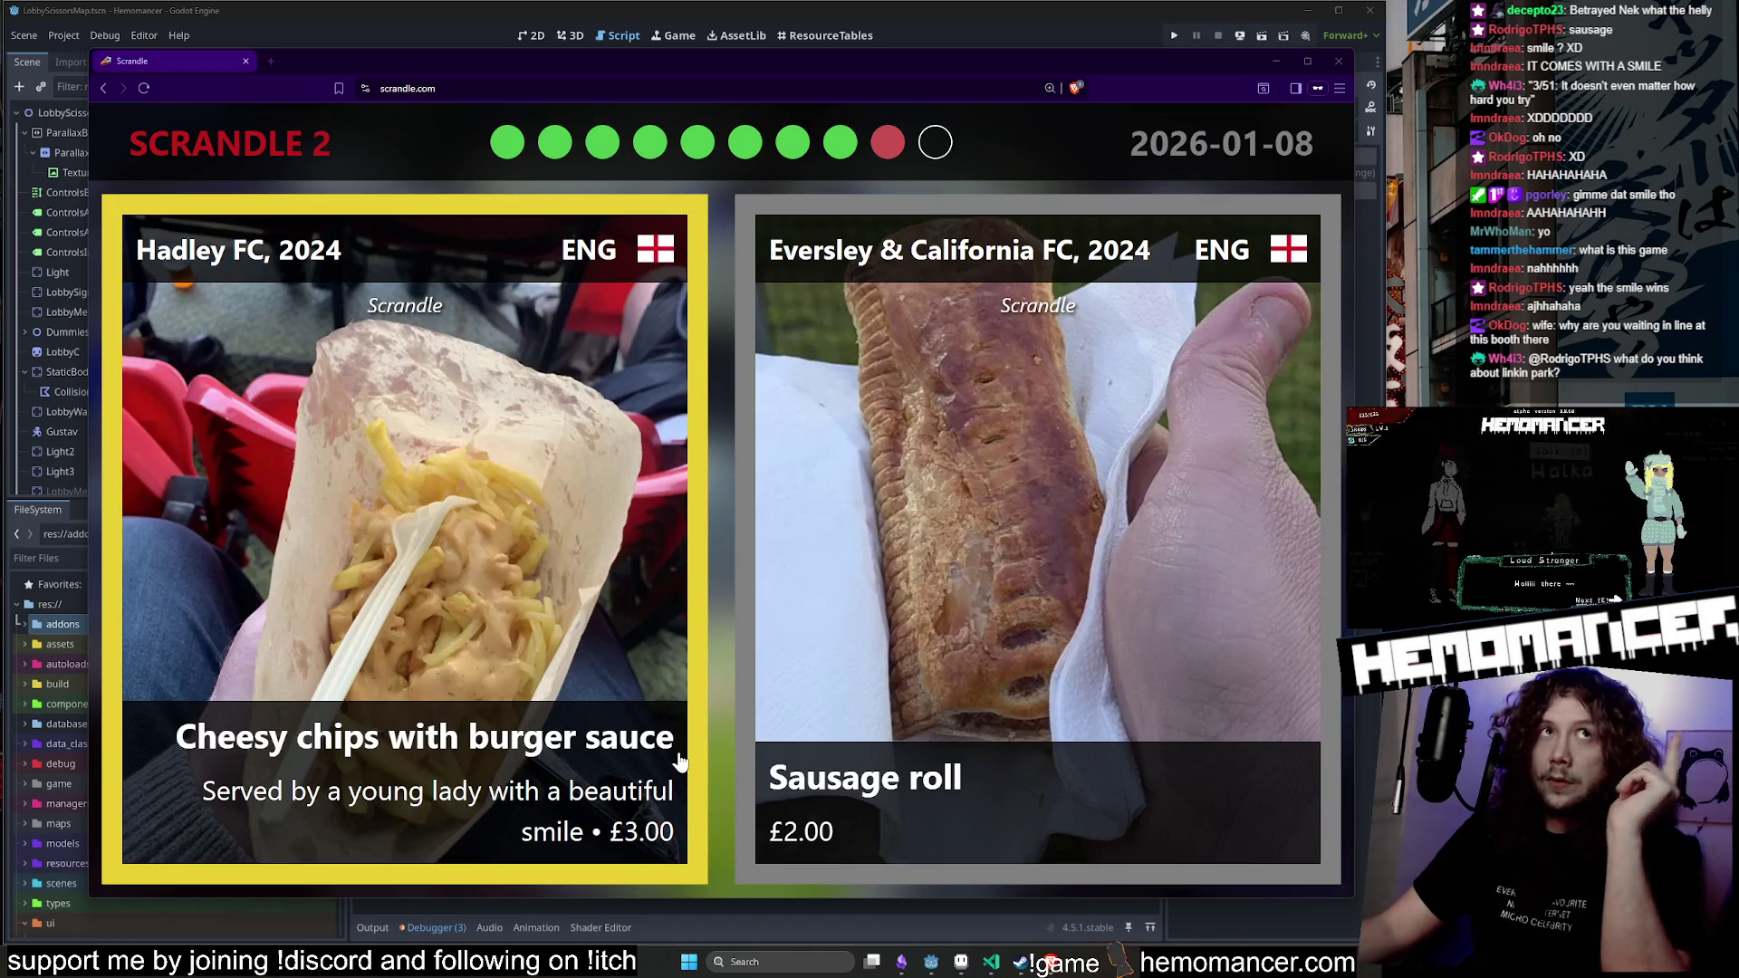
# Choose Cheesy chips with burger sauce over the Sausage roll and resize the browser to view the 9/10 result.
pyautogui.click(721, 754)
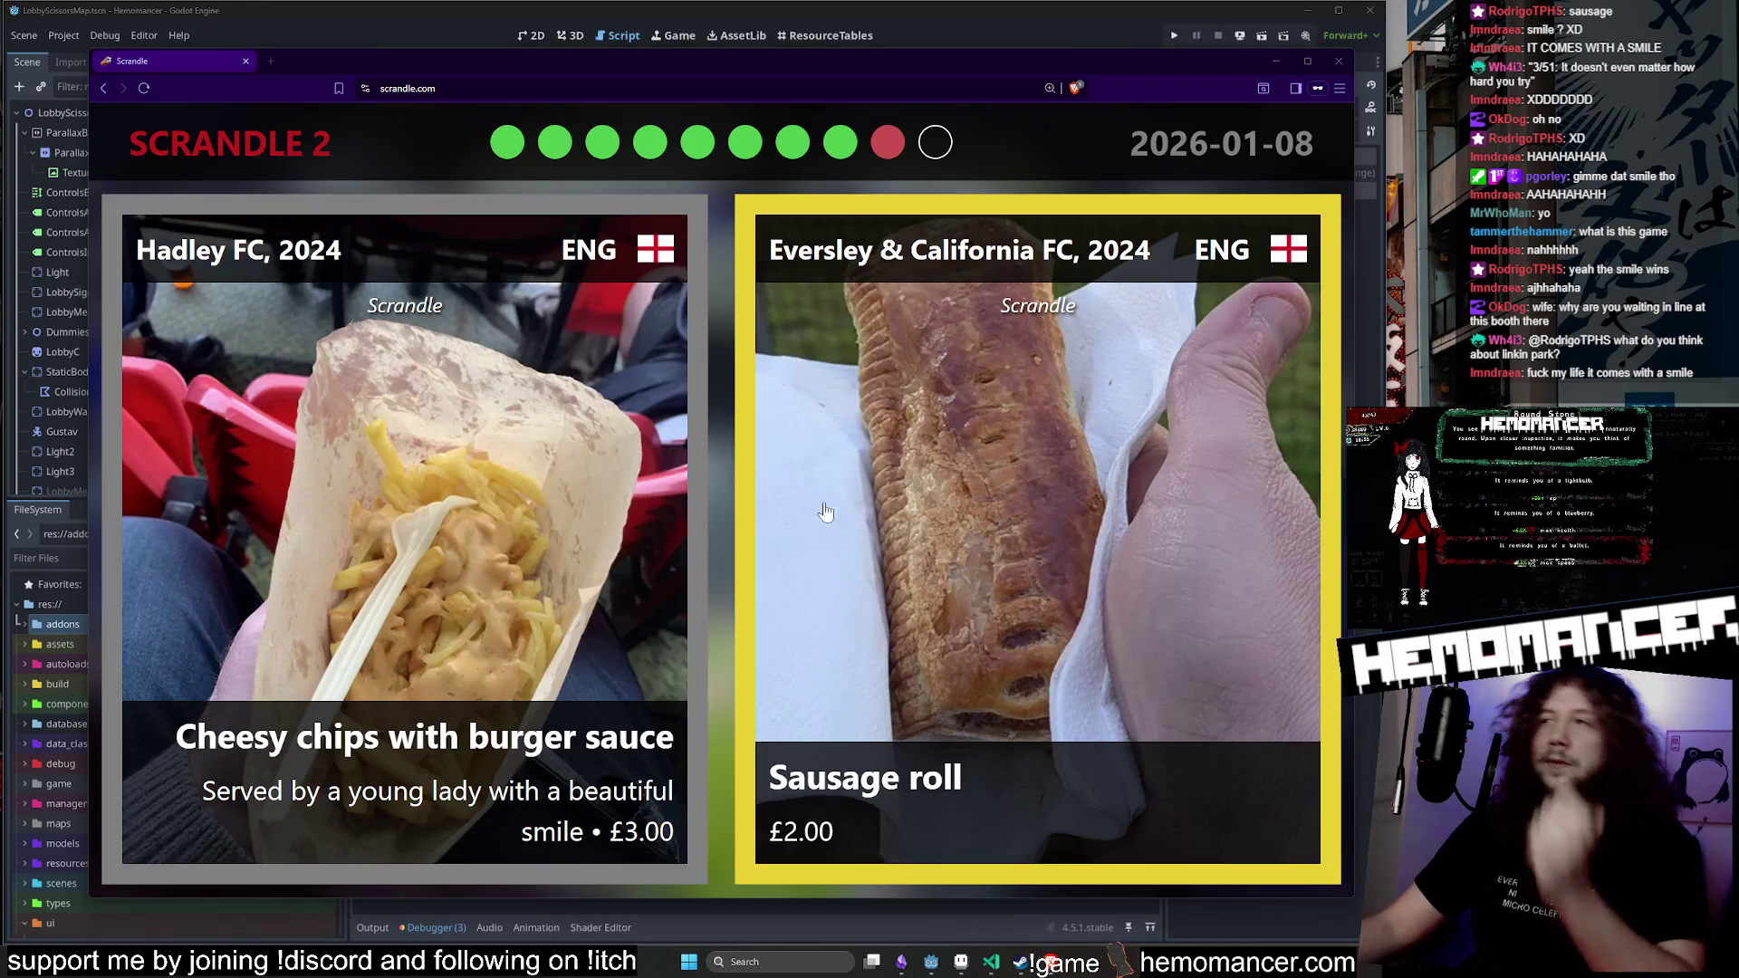
pyautogui.click(413, 552)
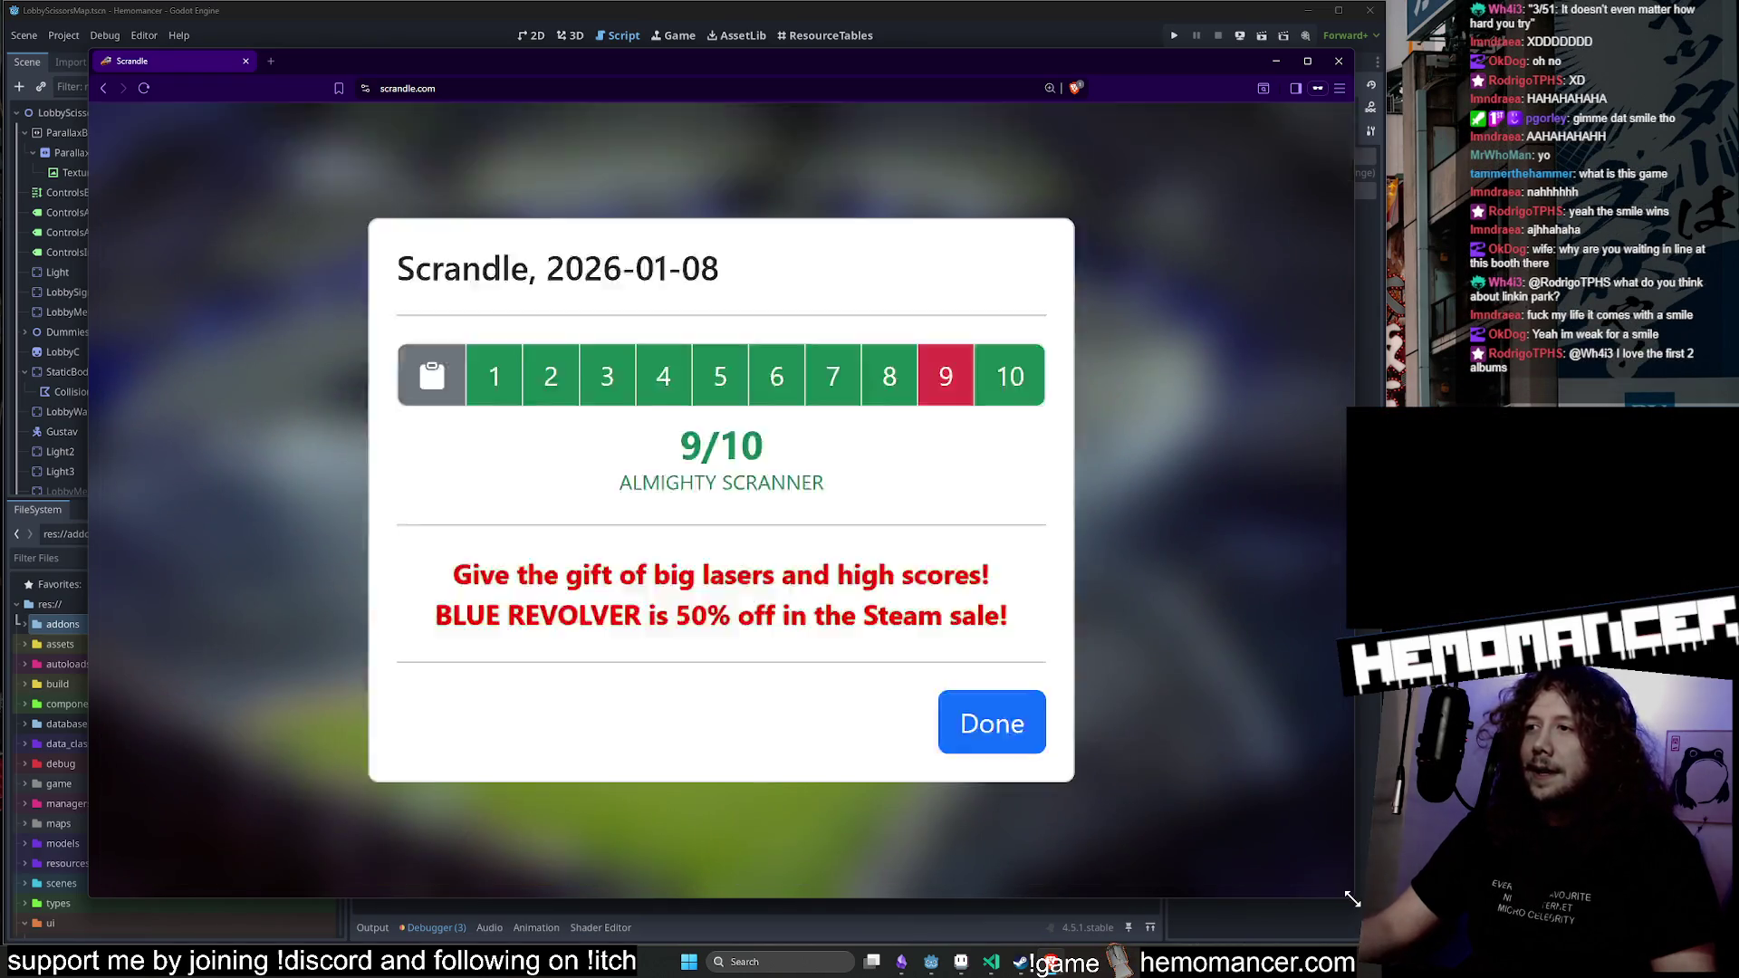
pyautogui.moveTo(1352, 897); pyautogui.dragTo(1229, 850)
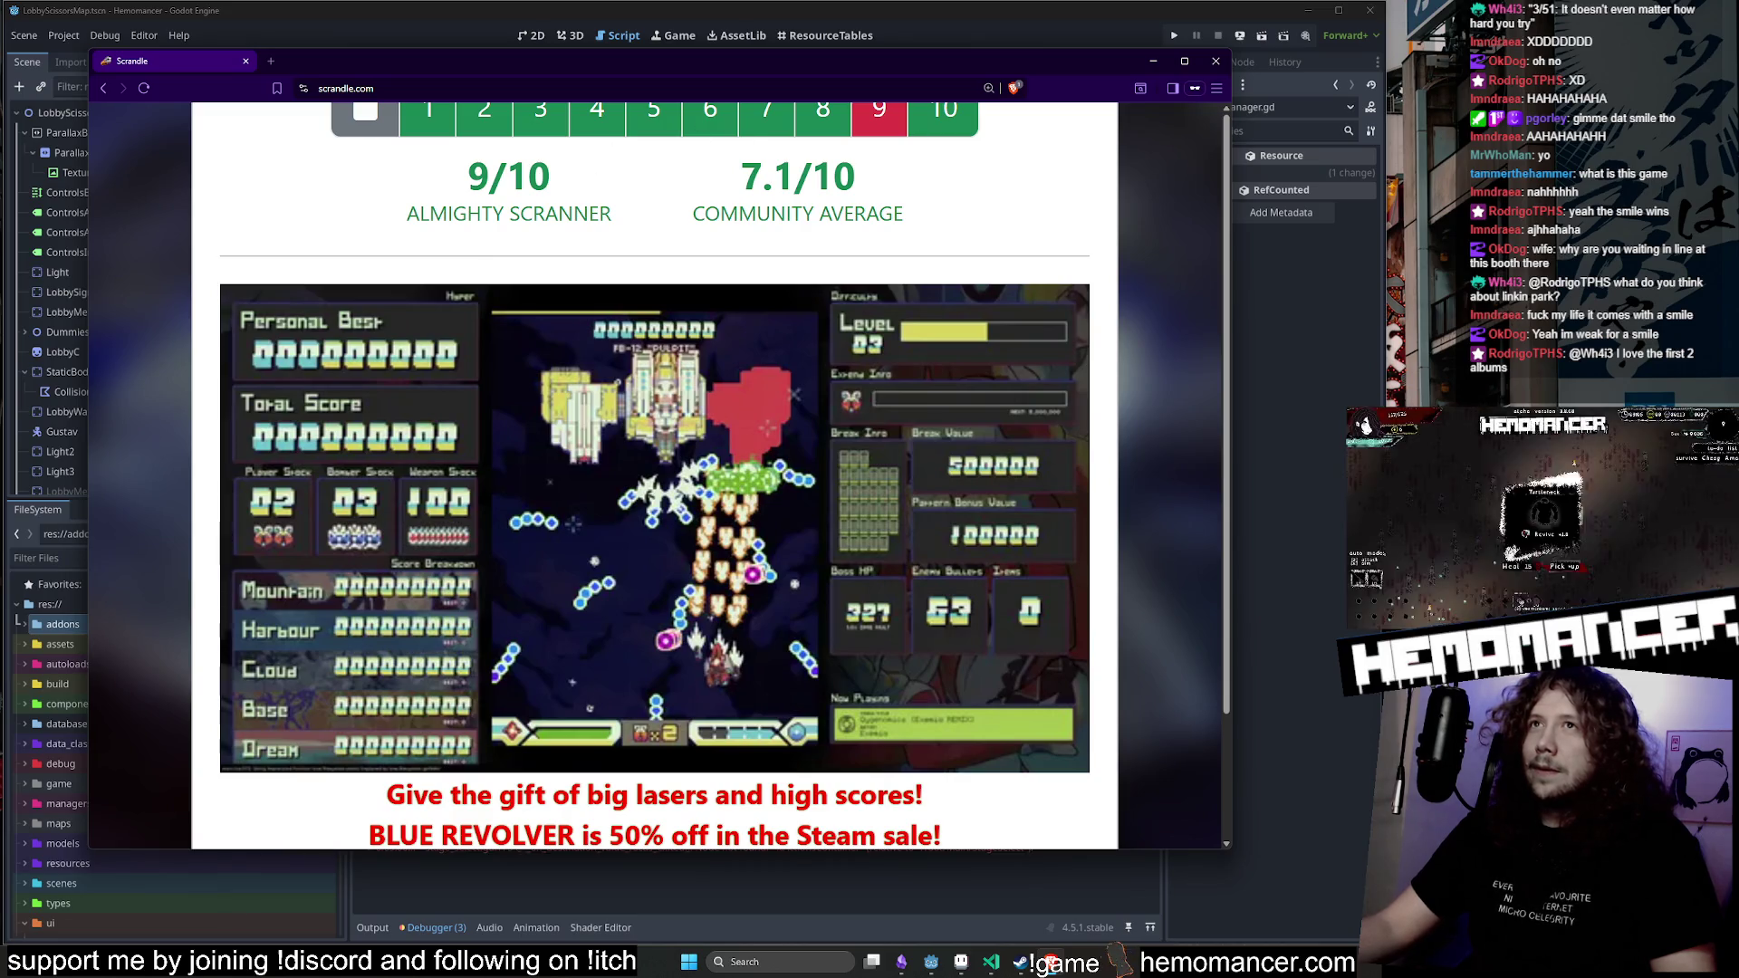
# Select the 9/10 ALMIGHTY SCRANNER score text, then close the Scrandle browser window.
pyautogui.moveTo(361, 175); pyautogui.dragTo(645, 227)
pyautogui.click(645, 226)
pyautogui.click(399, 175)
pyautogui.click(645, 227)
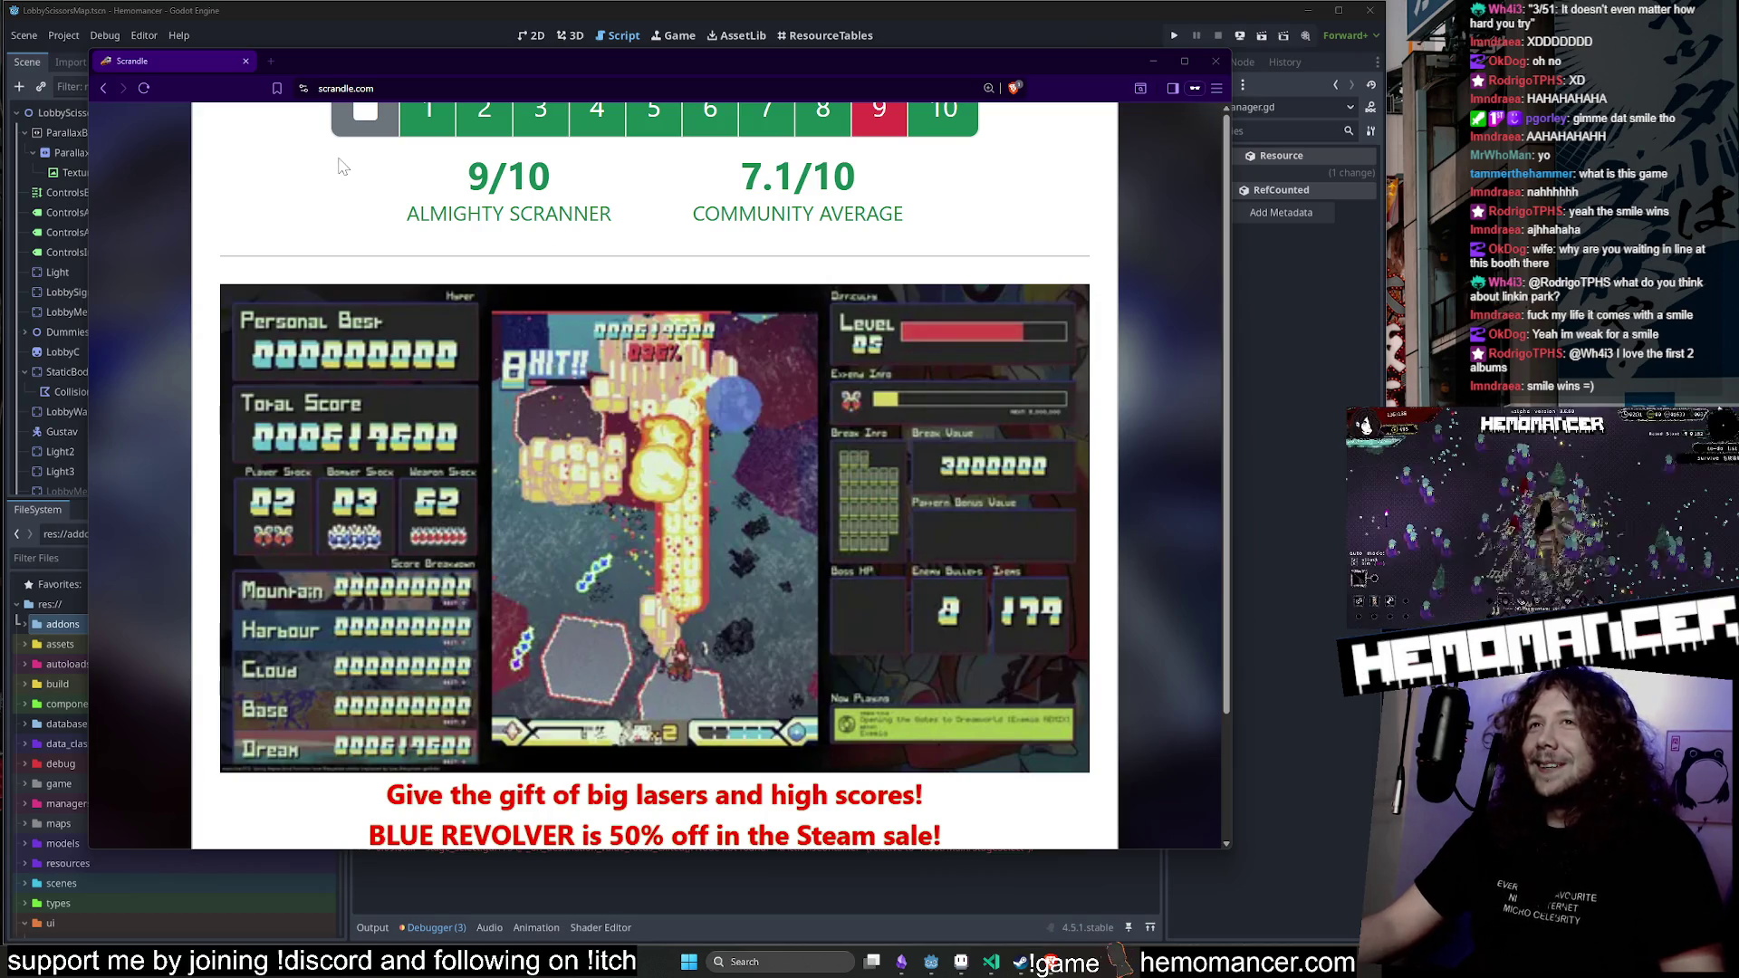
pyautogui.moveTo(342, 166); pyautogui.dragTo(554, 174)
pyautogui.click(1217, 63)
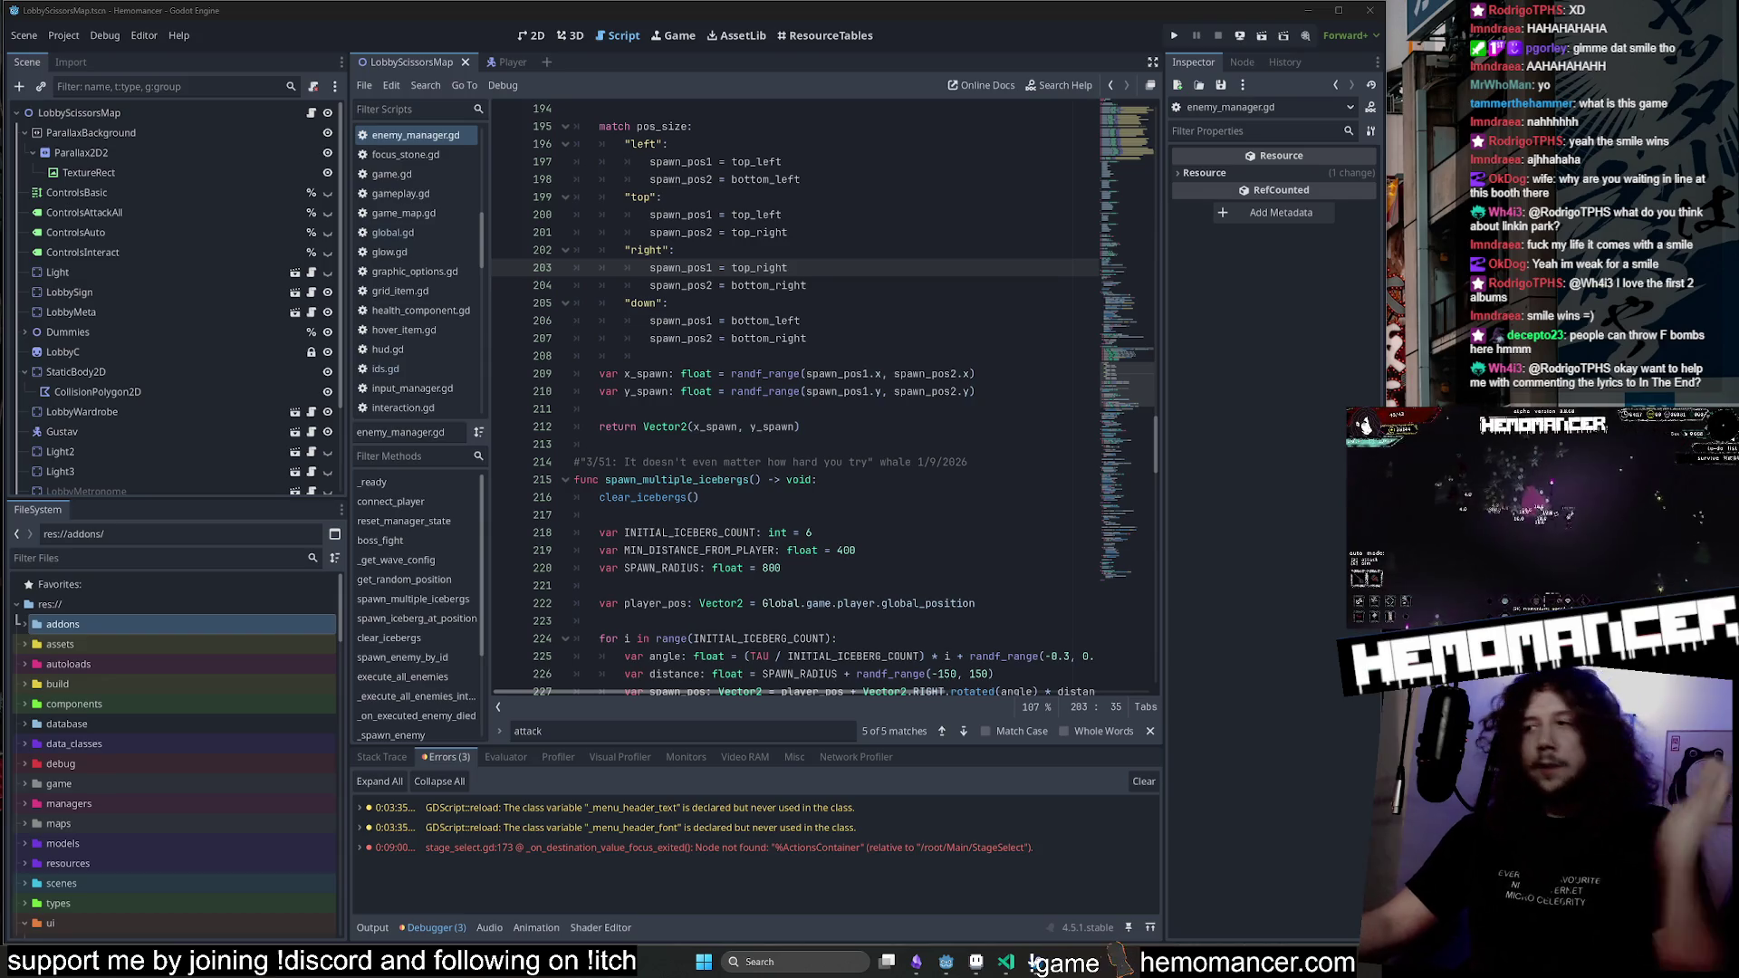
# Move to line 200 of enemy_manager.gd and raise the Twitch raid channel browser higher on screen.
pyautogui.press('Up')
pyautogui.press('Up')
pyautogui.press('Up')
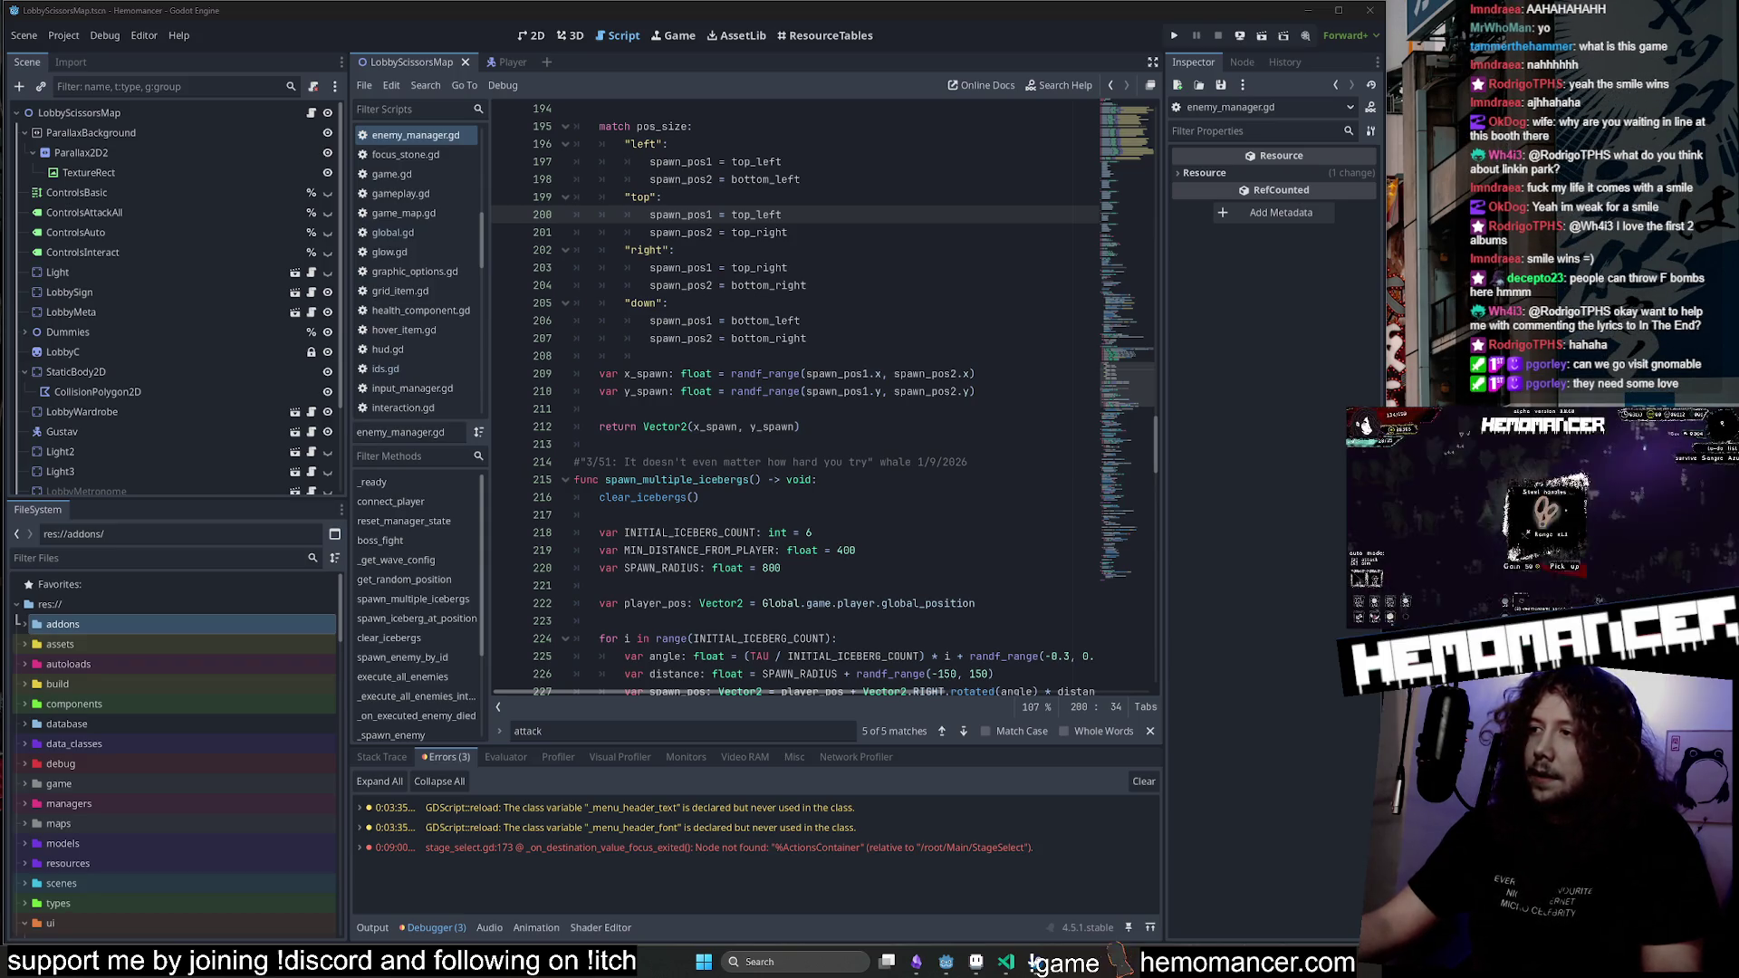
pyautogui.moveTo(921, 325); pyautogui.dragTo(965, 158)
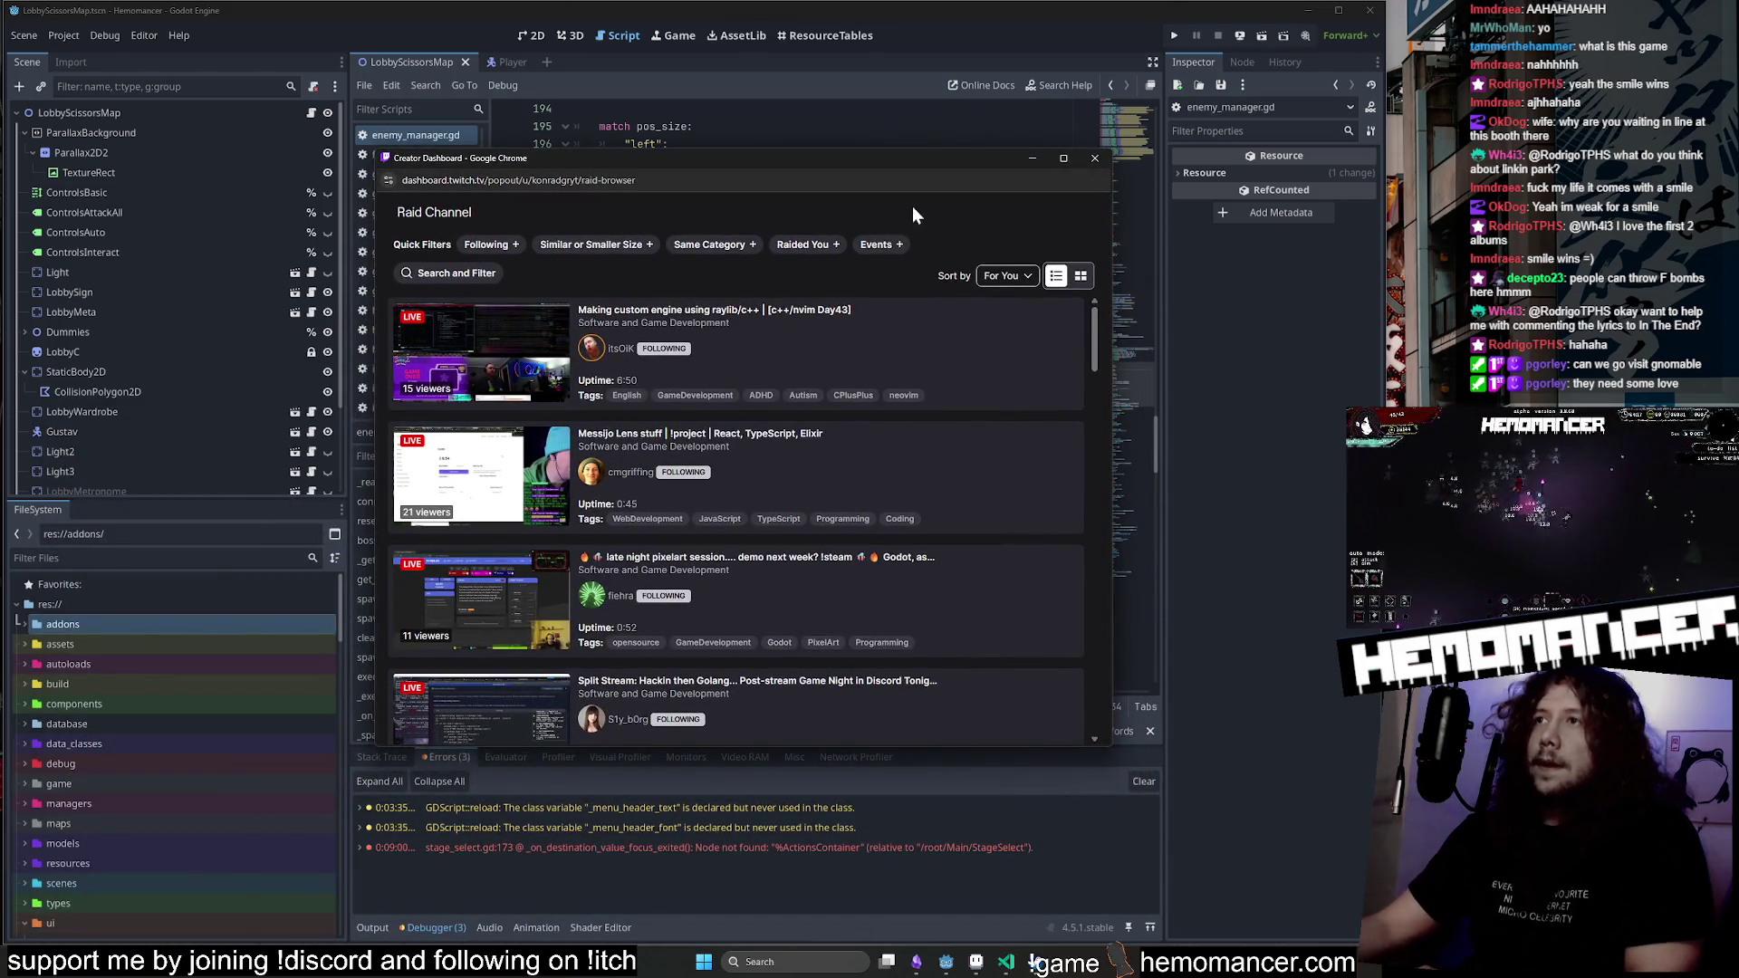
# Sort the raid channels by viewers, low to high, and scroll through the list.
pyautogui.click(1008, 276)
pyautogui.click(1005, 337)
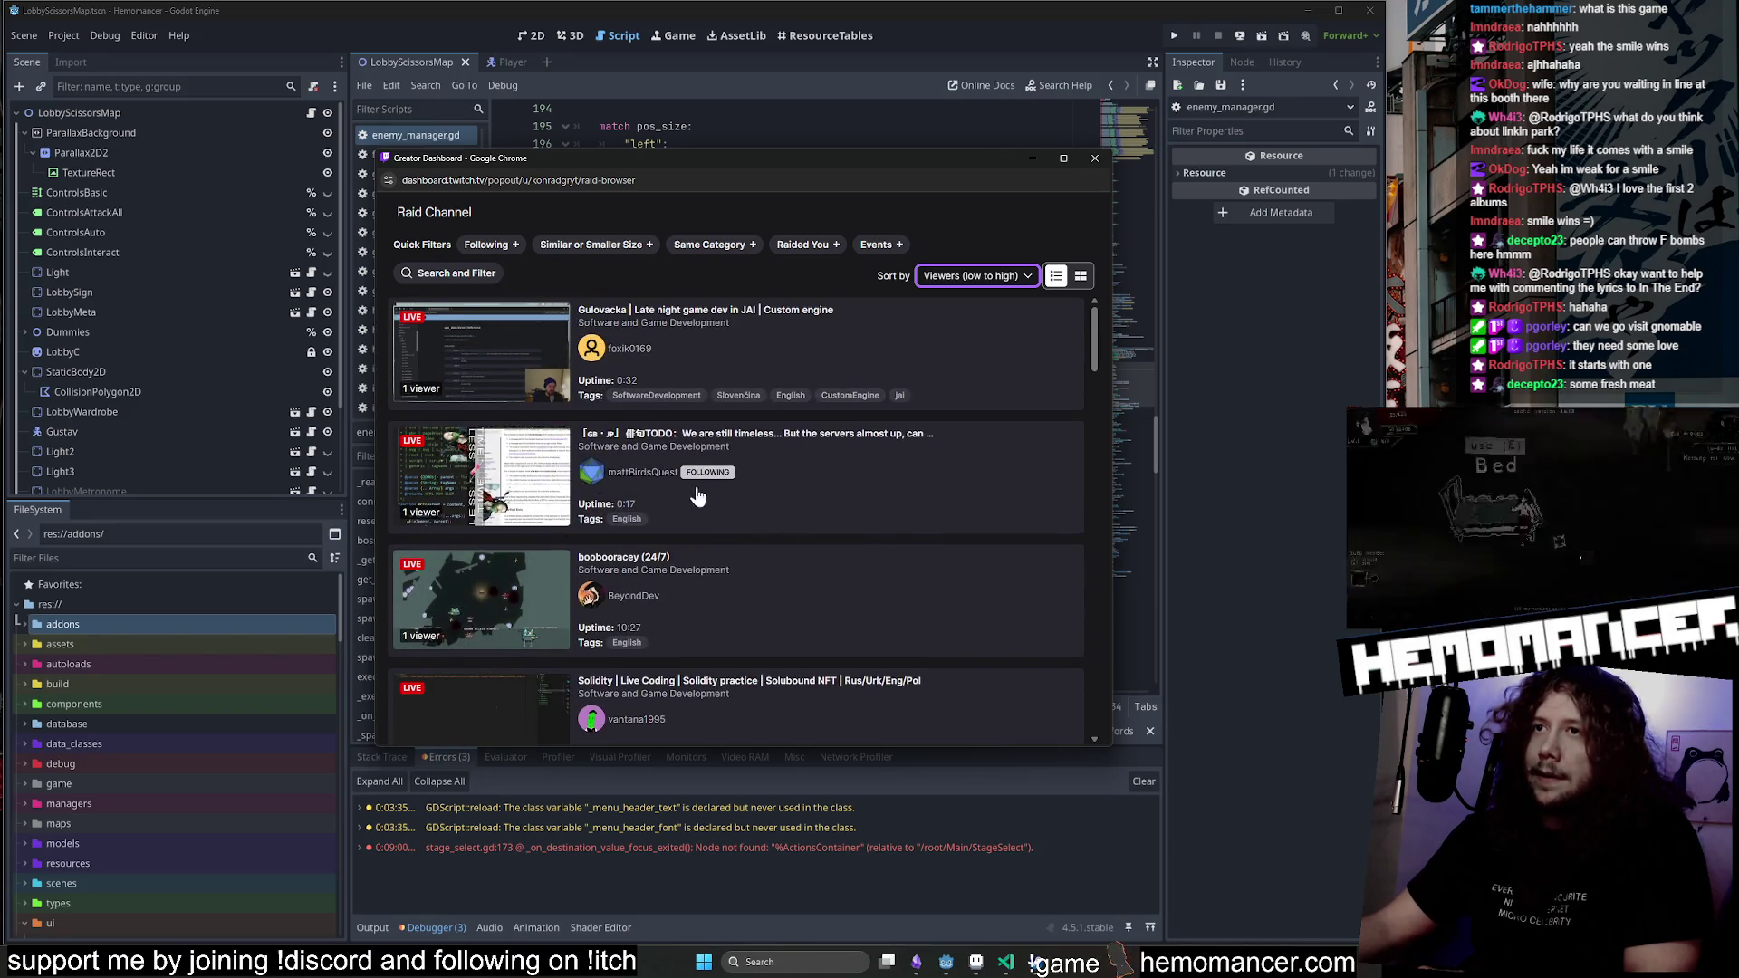
pyautogui.scroll(-1, 658, 496)
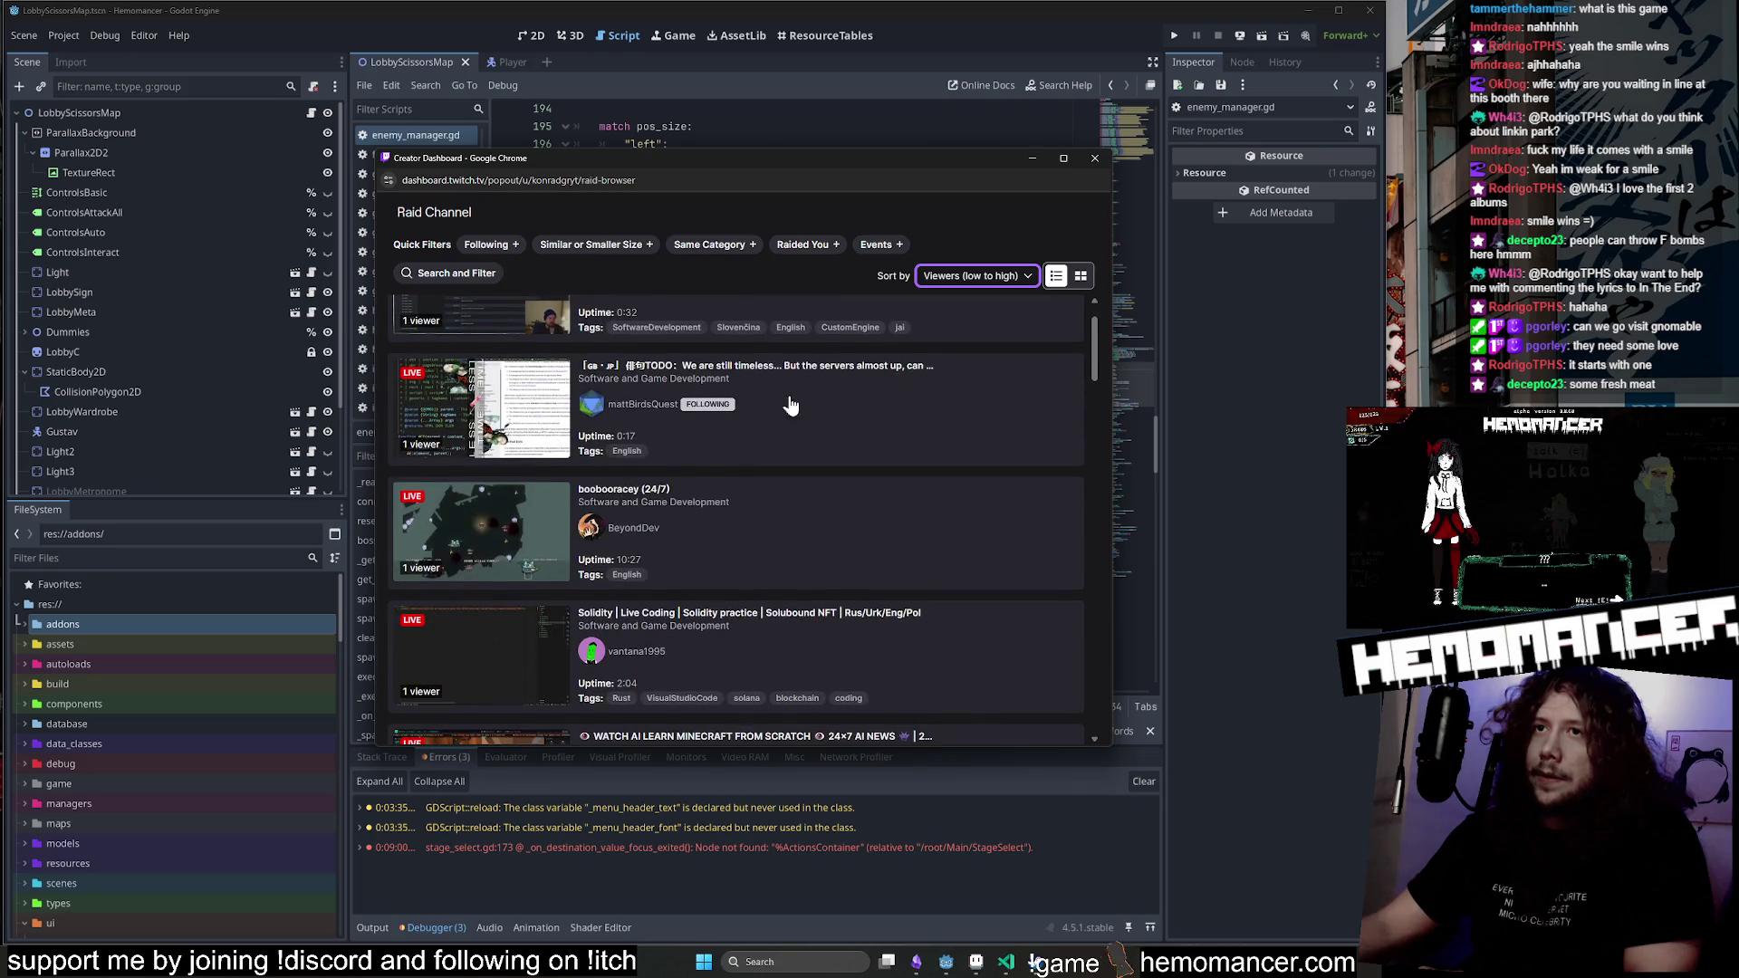
pyautogui.scroll(-5, 791, 405)
pyautogui.scroll(-8, 788, 419)
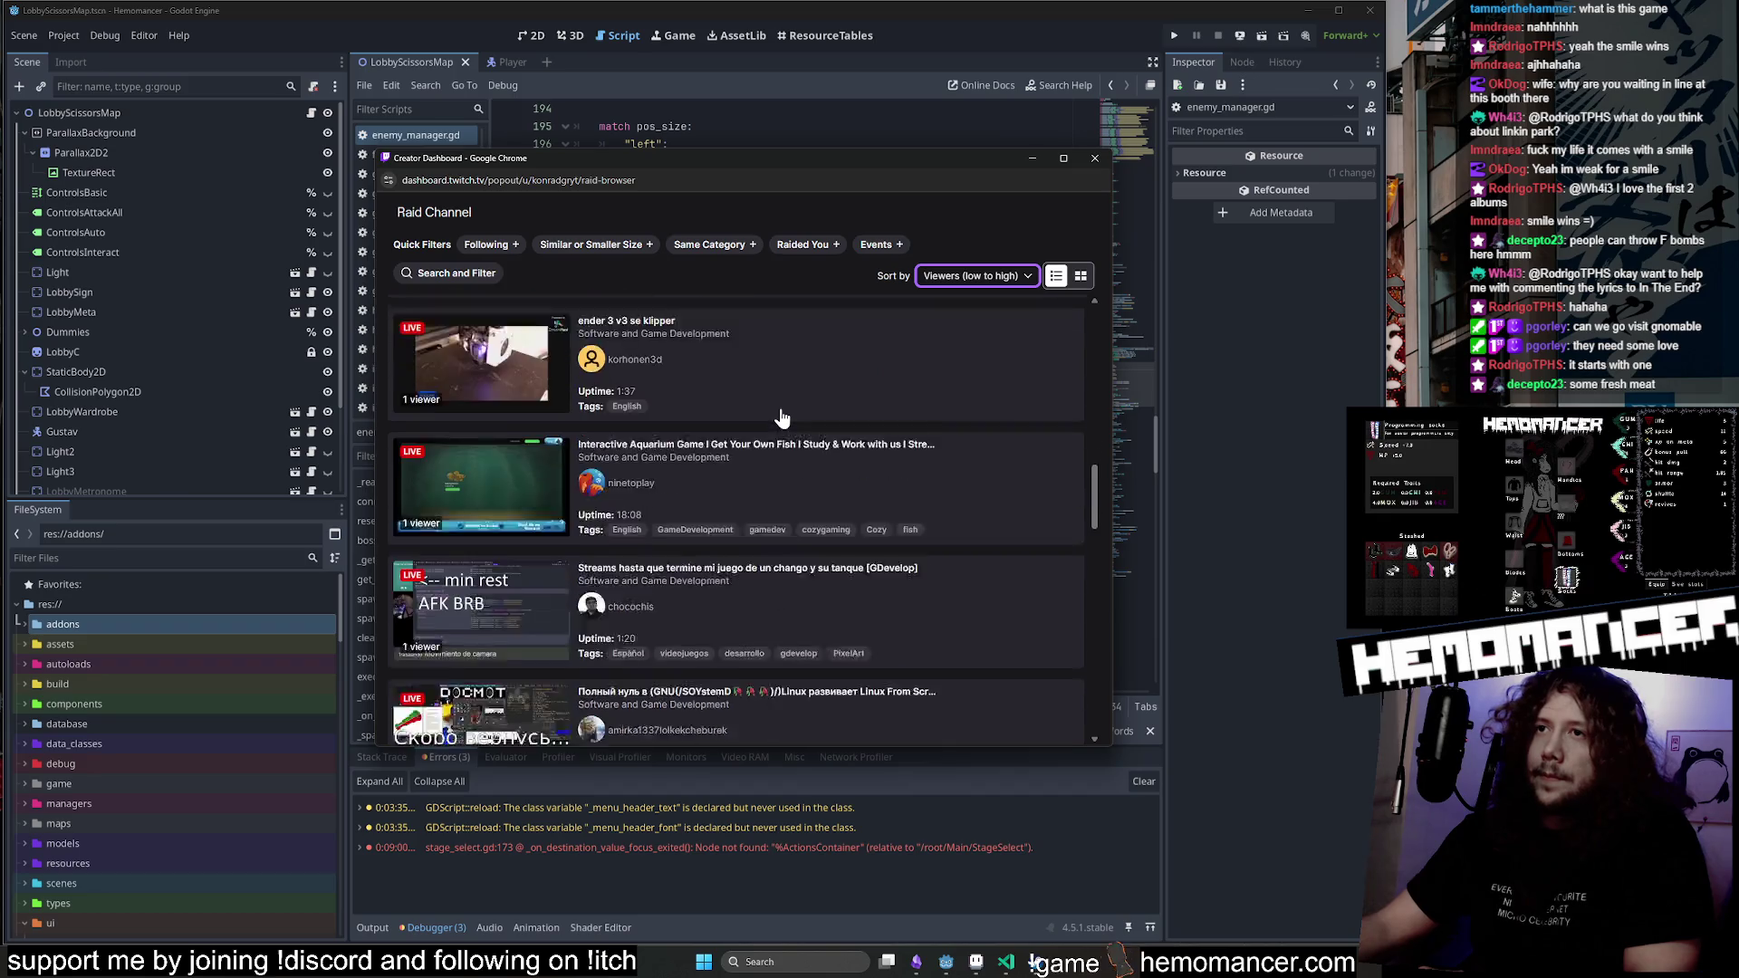
pyautogui.scroll(-4, 782, 417)
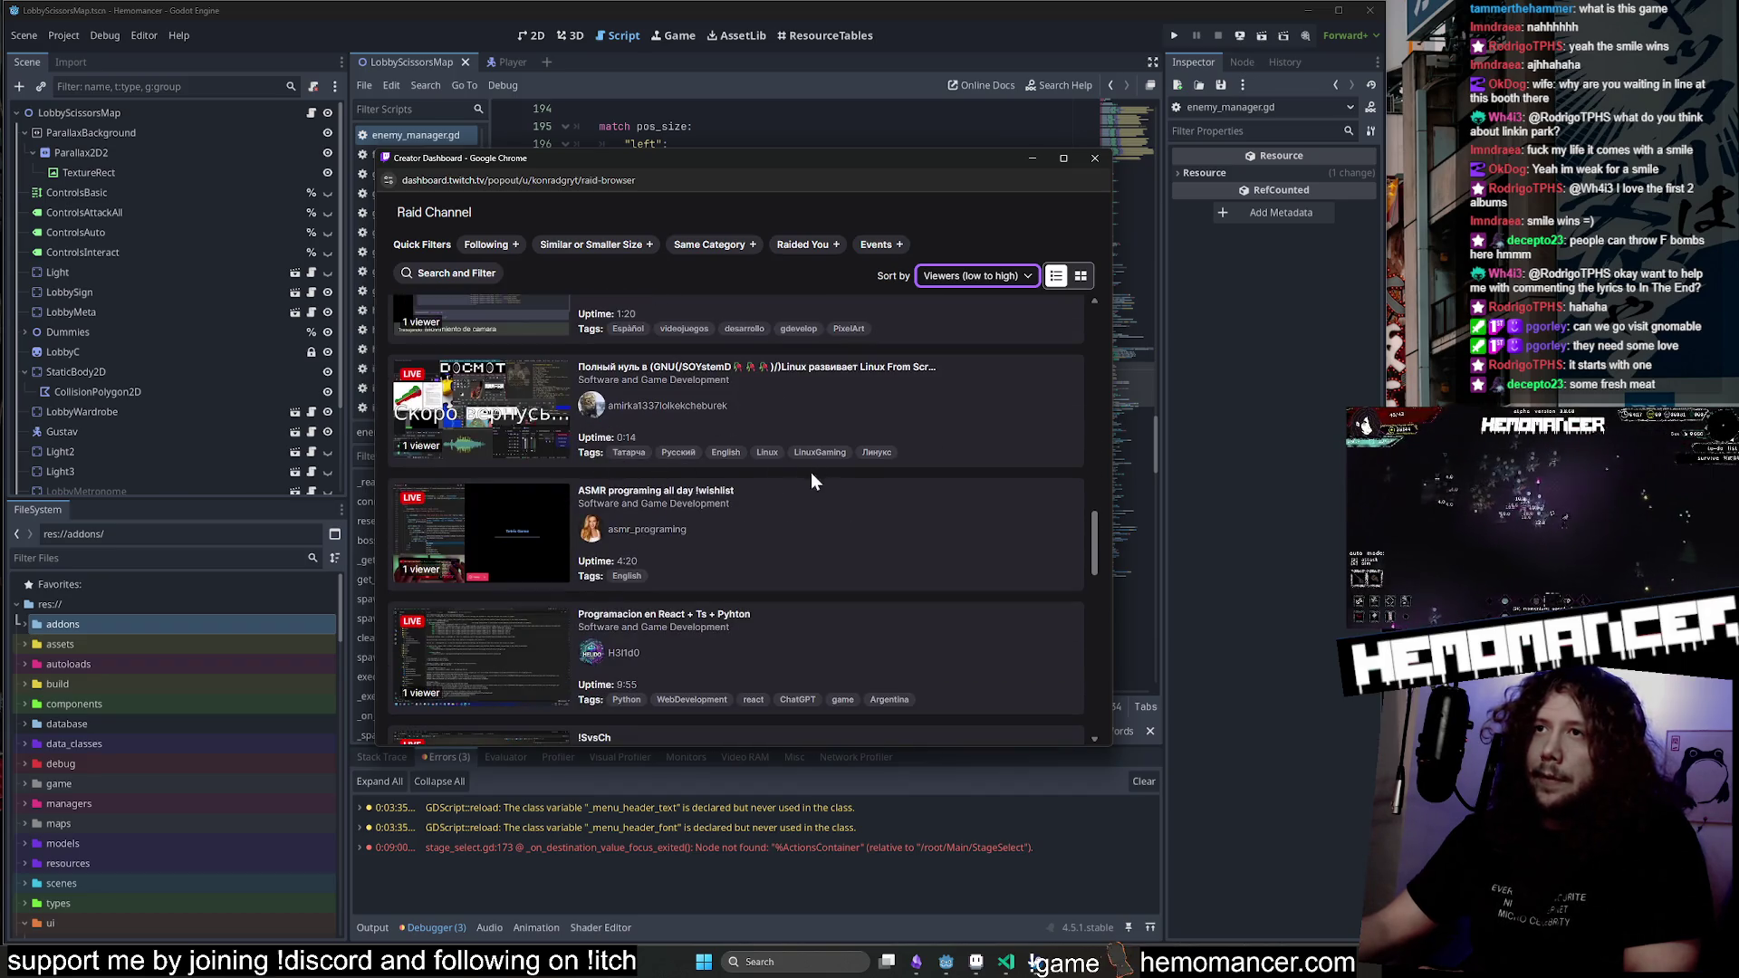
pyautogui.scroll(-2, 812, 471)
pyautogui.scroll(-2, 652, 440)
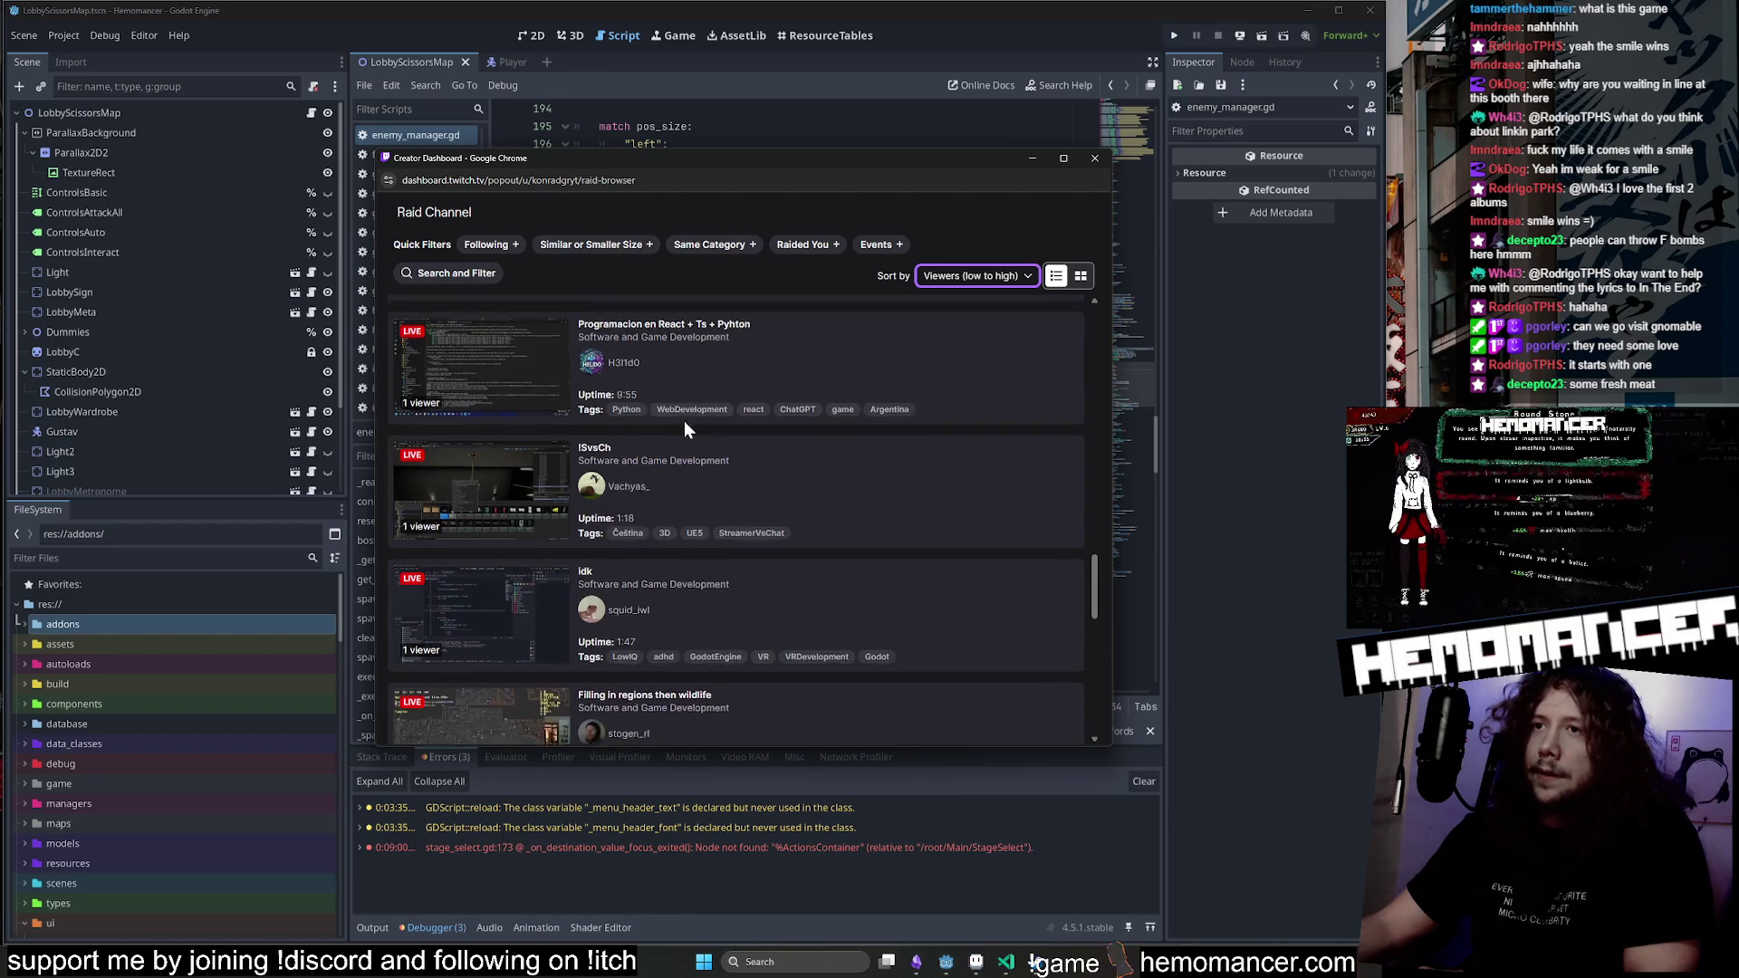
pyautogui.scroll(-2, 686, 430)
pyautogui.scroll(-2, 738, 420)
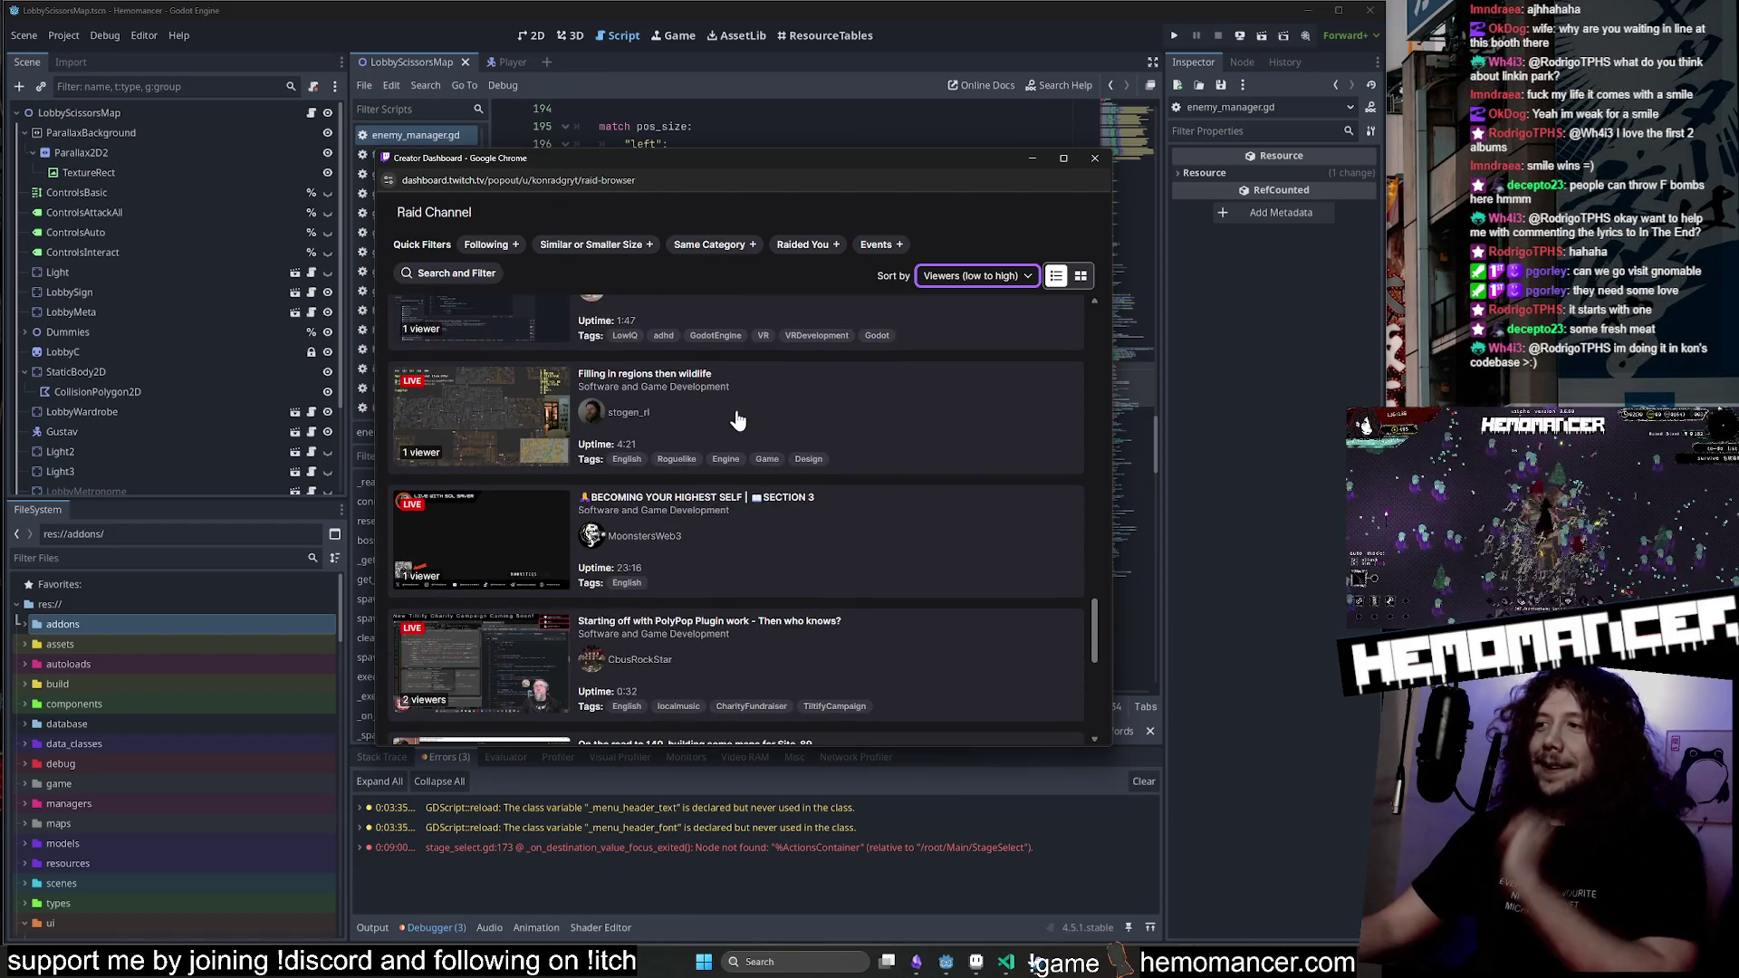
pyautogui.scroll(-2, 736, 417)
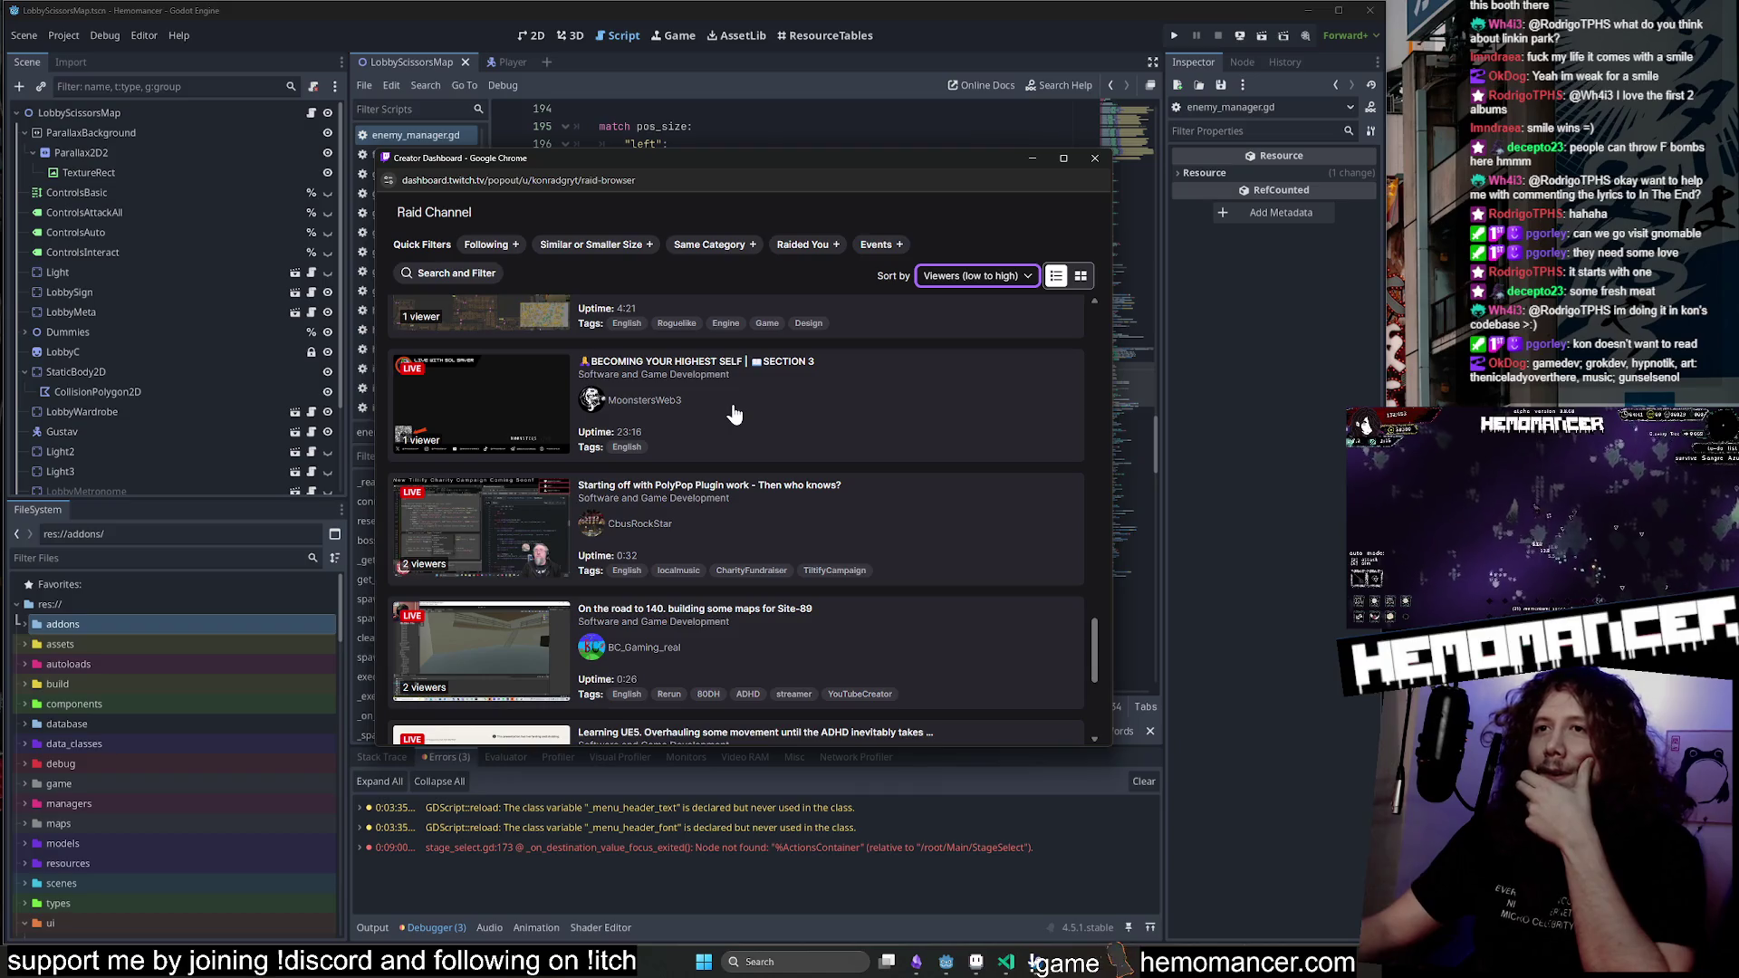
pyautogui.scroll(-3, 734, 412)
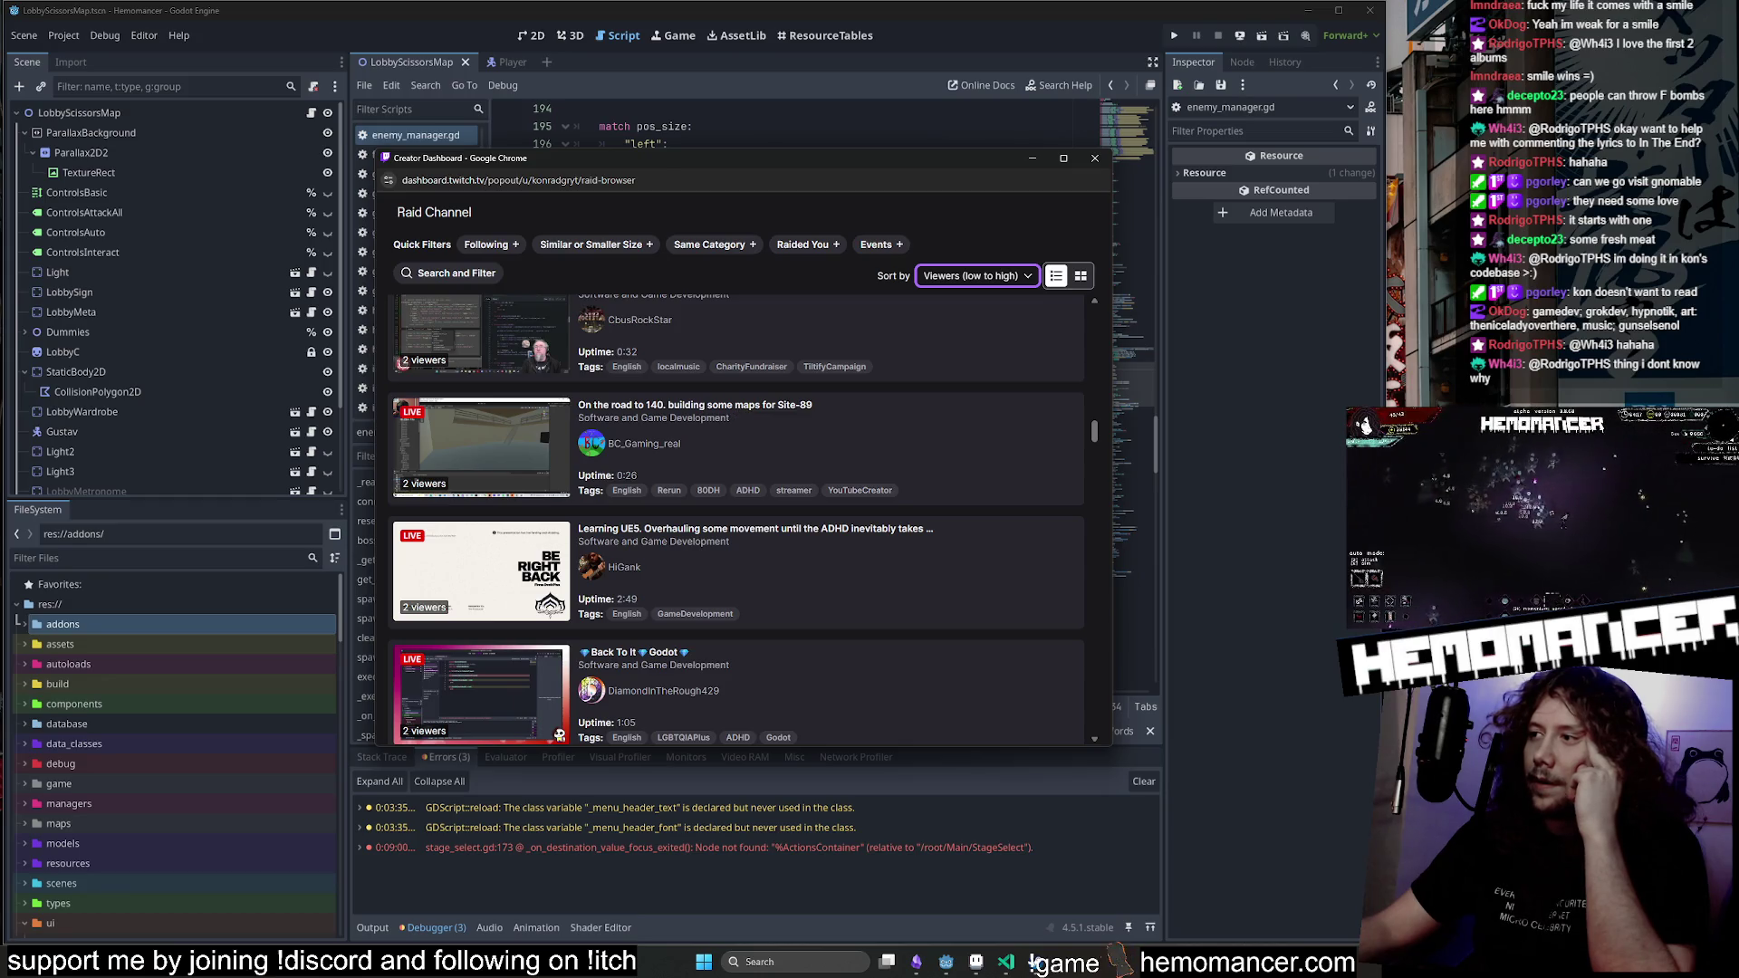
# Scroll further and preview TheTolhe's live stream, then return to the channel list.
pyautogui.click(1036, 965)
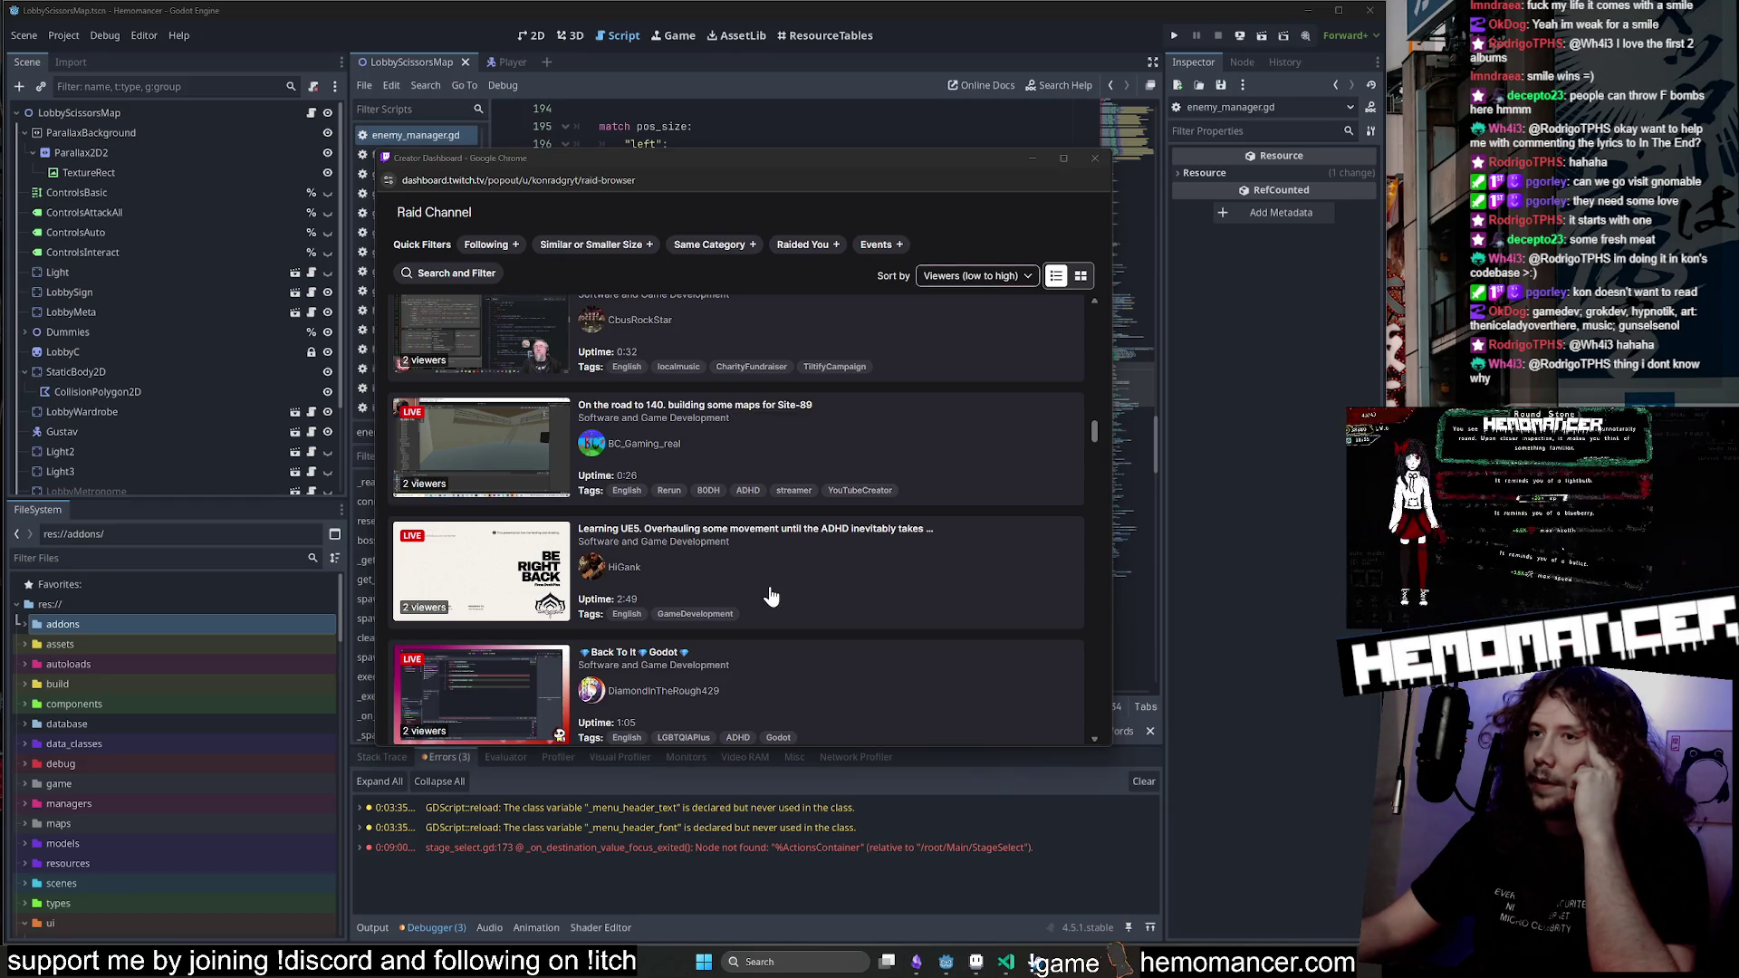
pyautogui.scroll(-5, 771, 595)
pyautogui.scroll(-7, 779, 573)
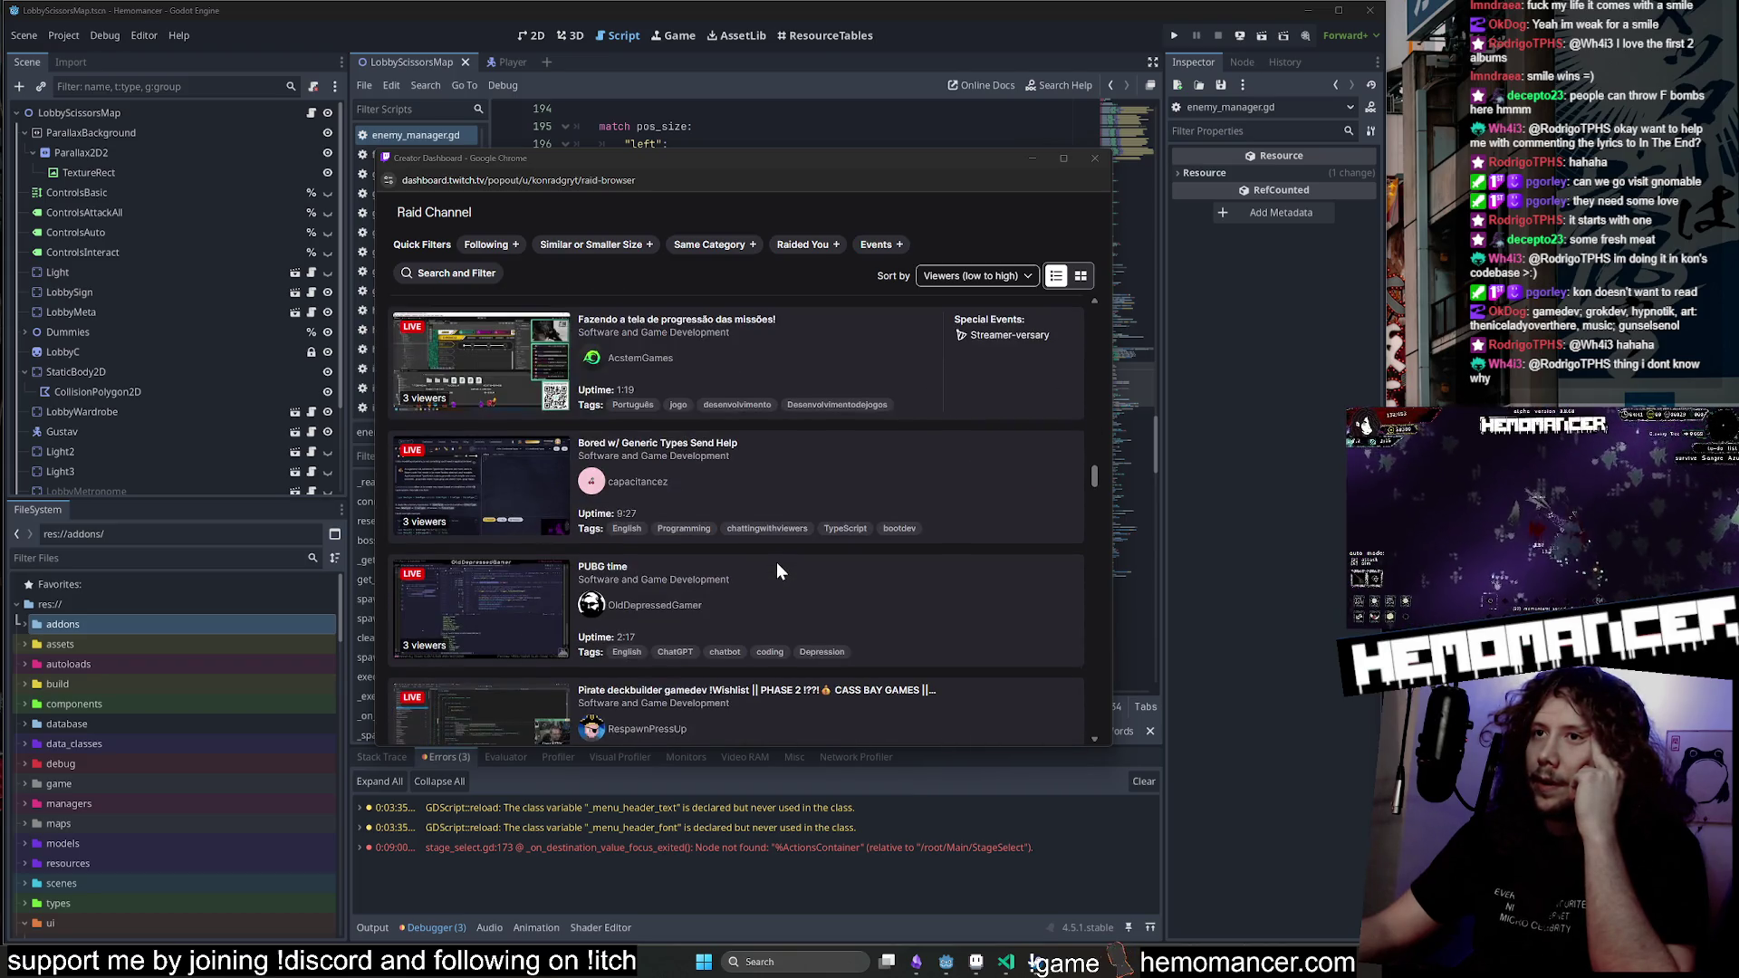
pyautogui.scroll(-2, 777, 570)
pyautogui.scroll(-1, 633, 556)
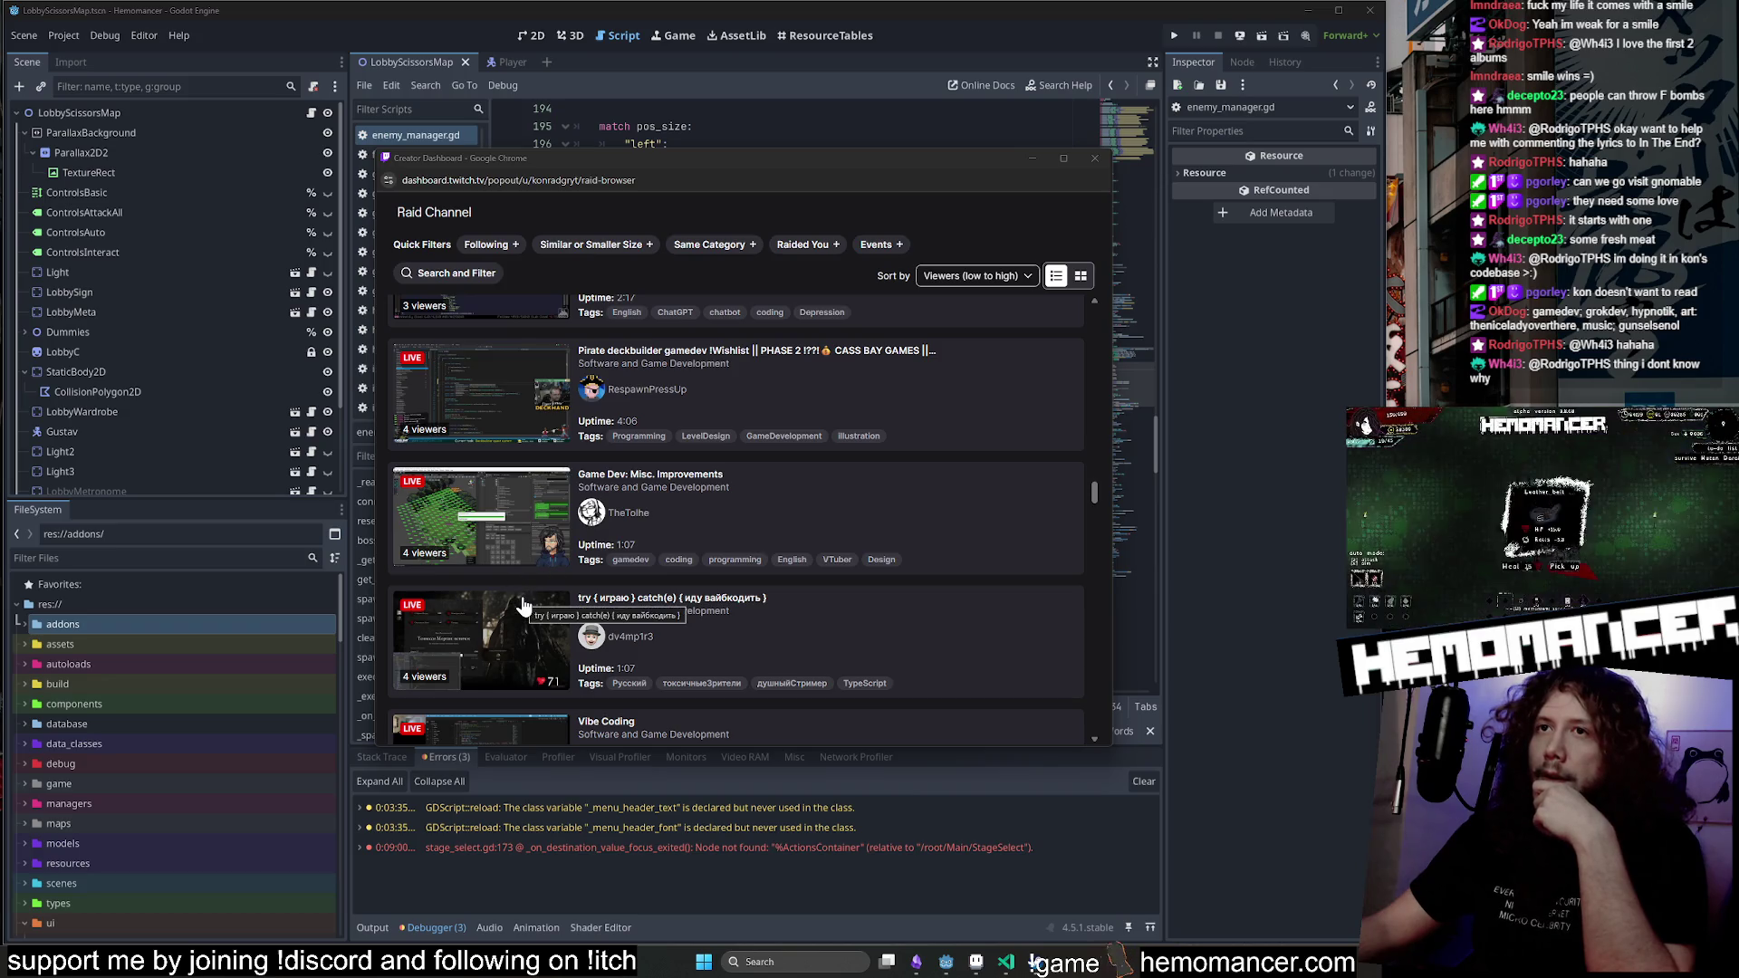
pyautogui.click(764, 503)
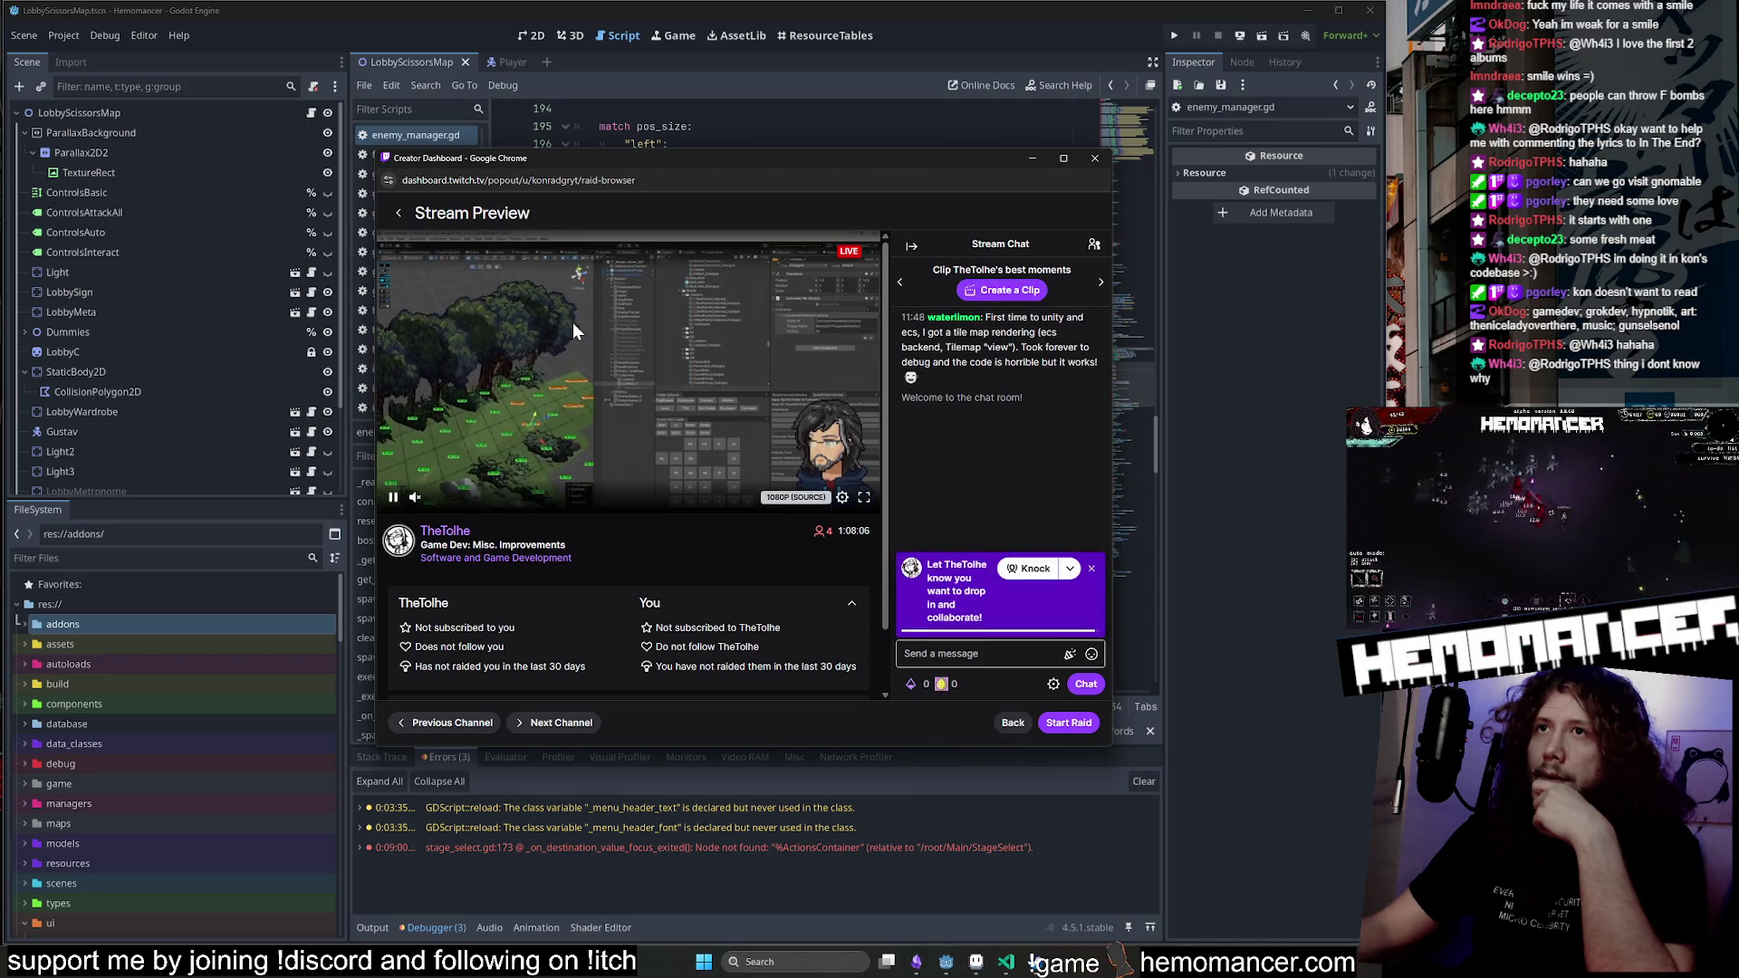
pyautogui.click(397, 212)
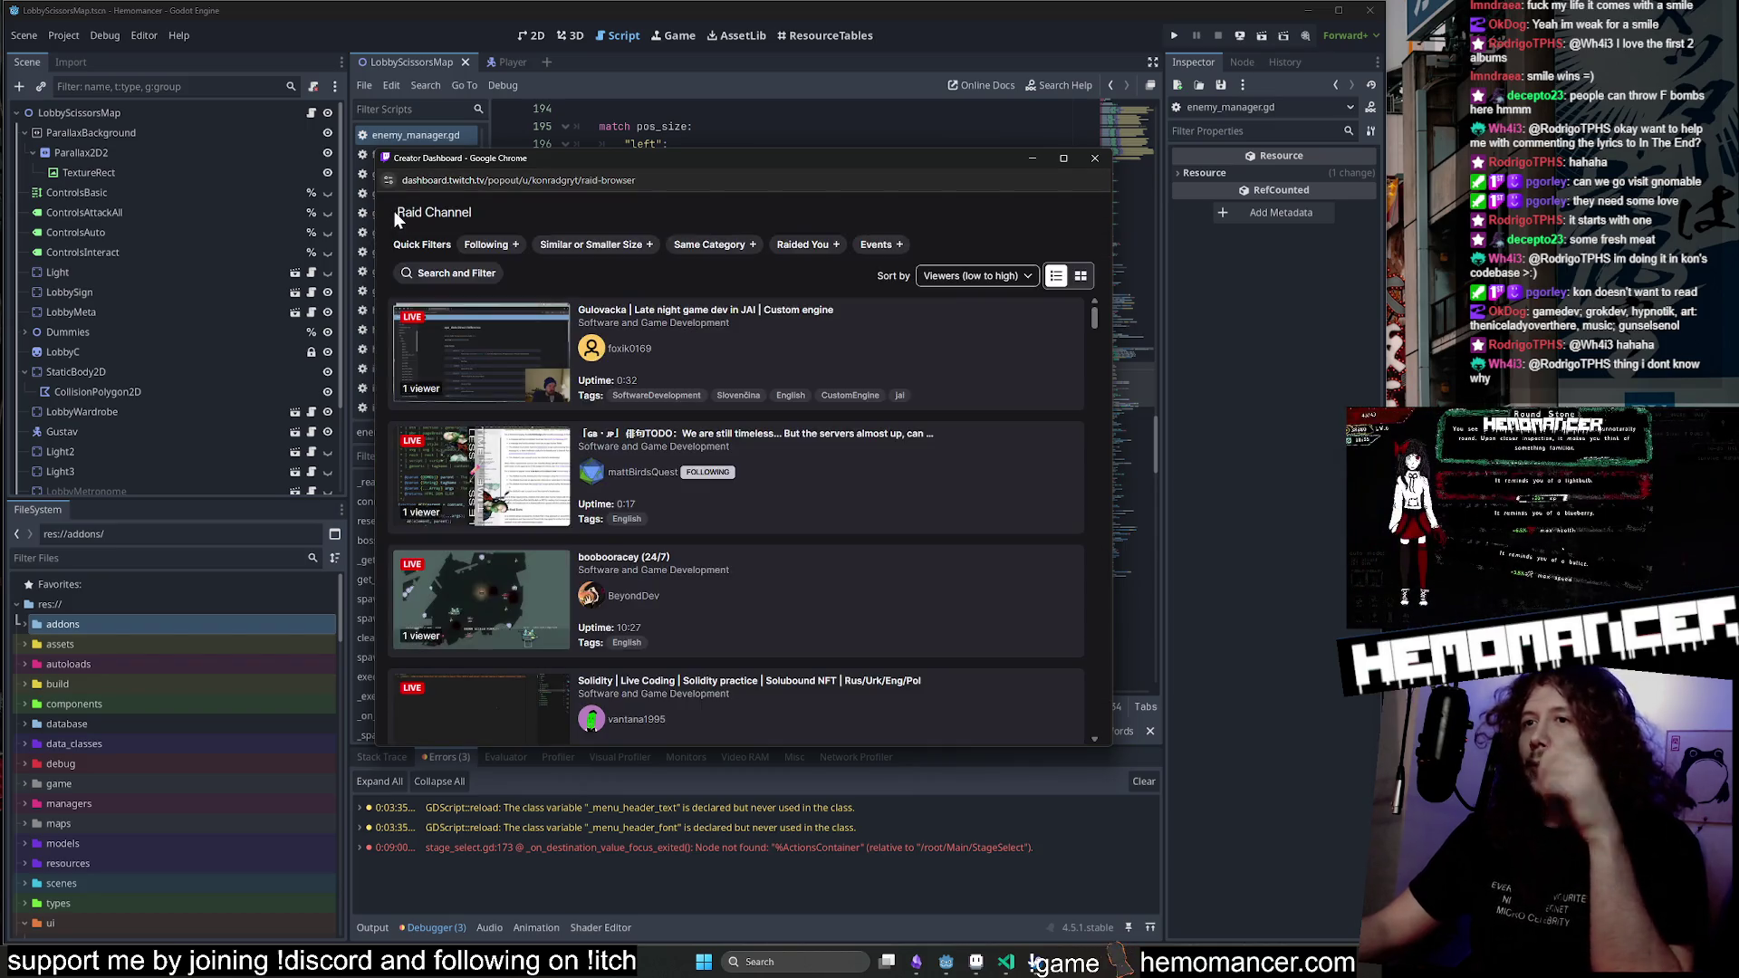
# Scroll through the remaining channels and bring up the live-channel search and filter panel.
pyautogui.scroll(-15, 791, 453)
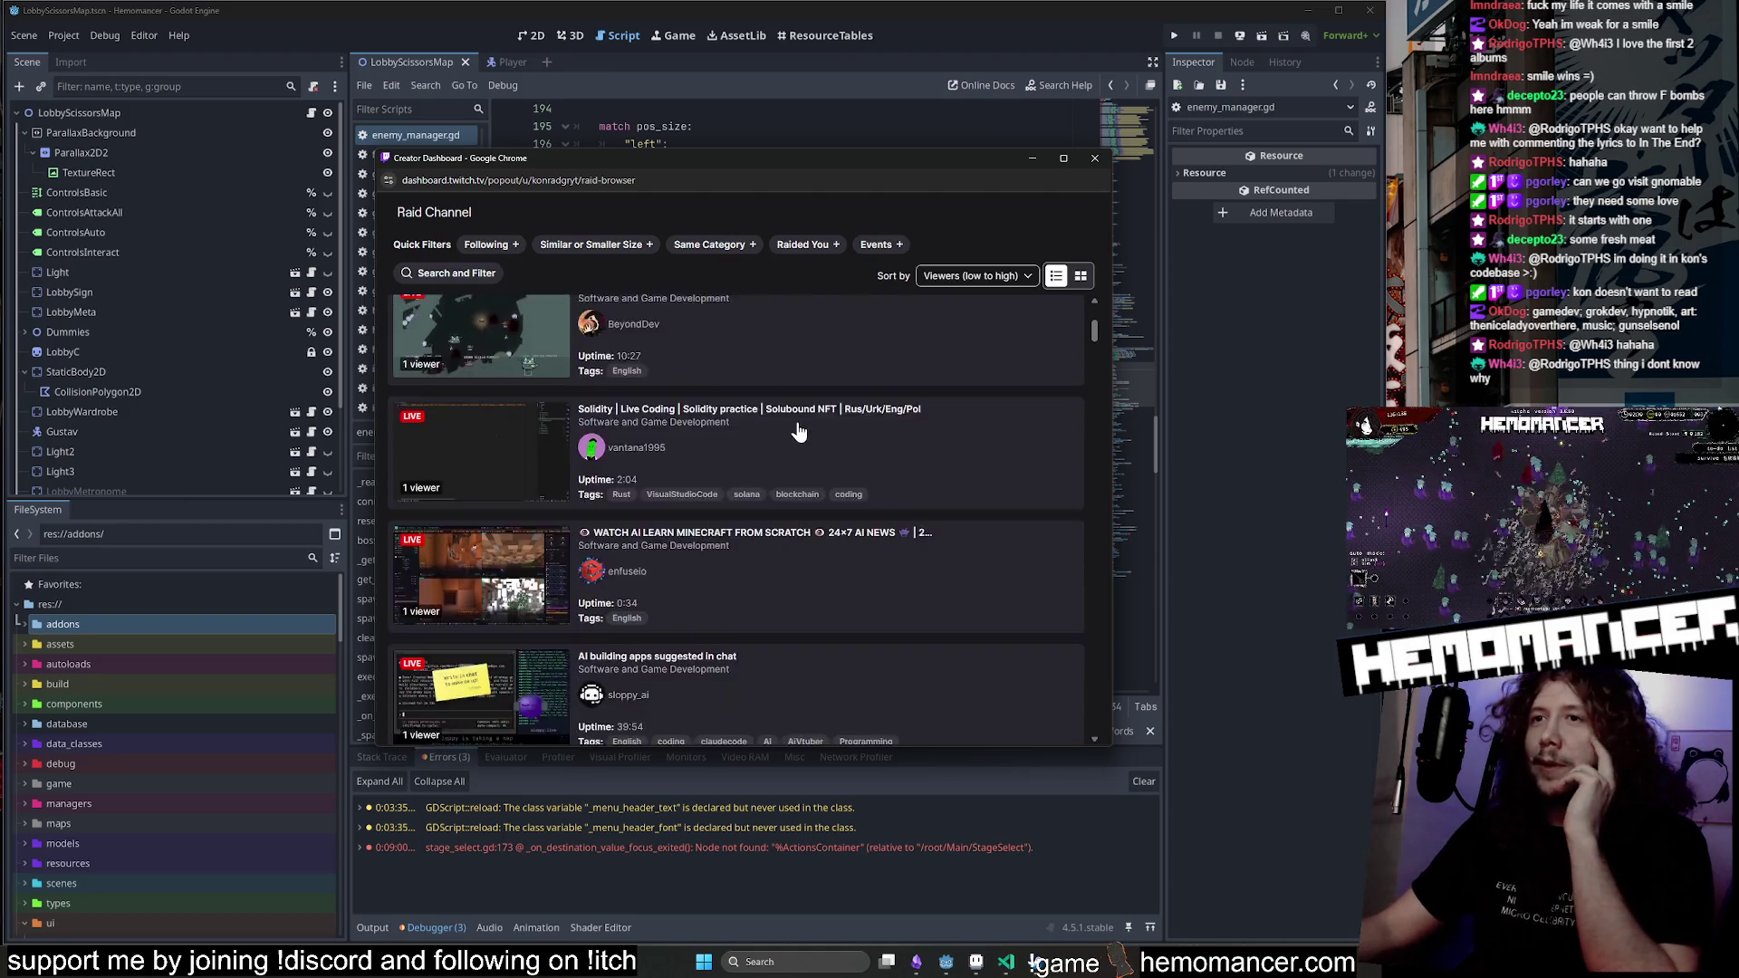
pyautogui.scroll(-5, 798, 432)
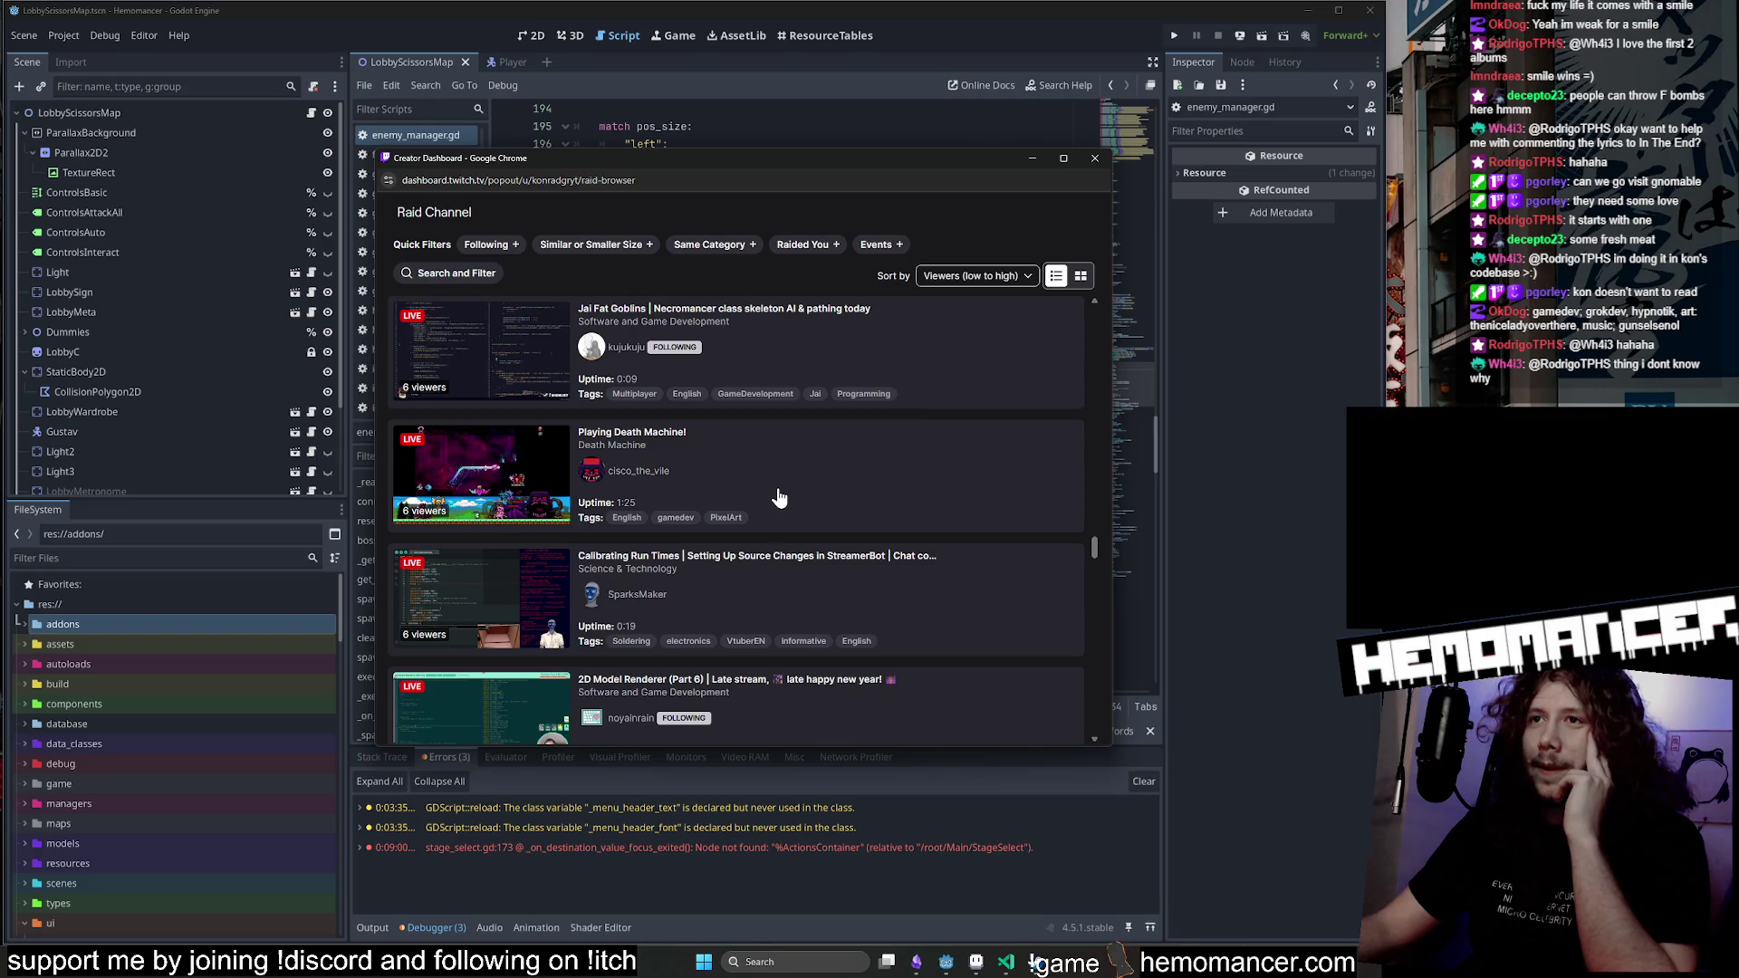
pyautogui.scroll(-4, 815, 507)
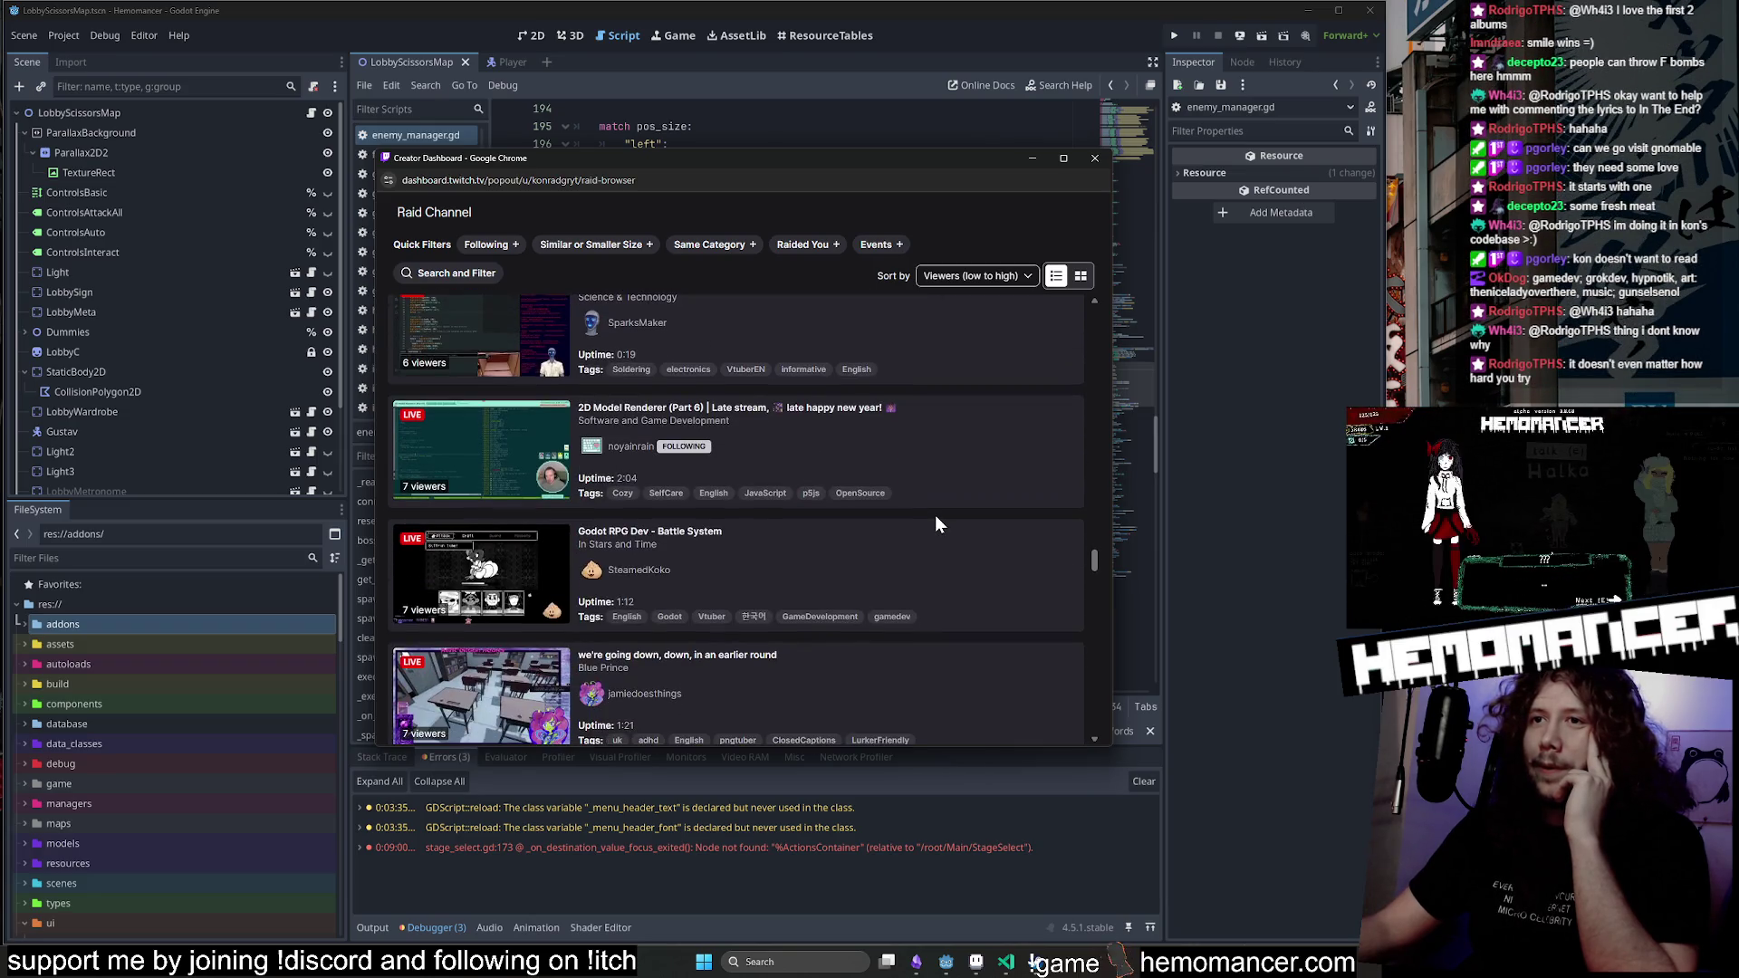
pyautogui.scroll(-2, 937, 513)
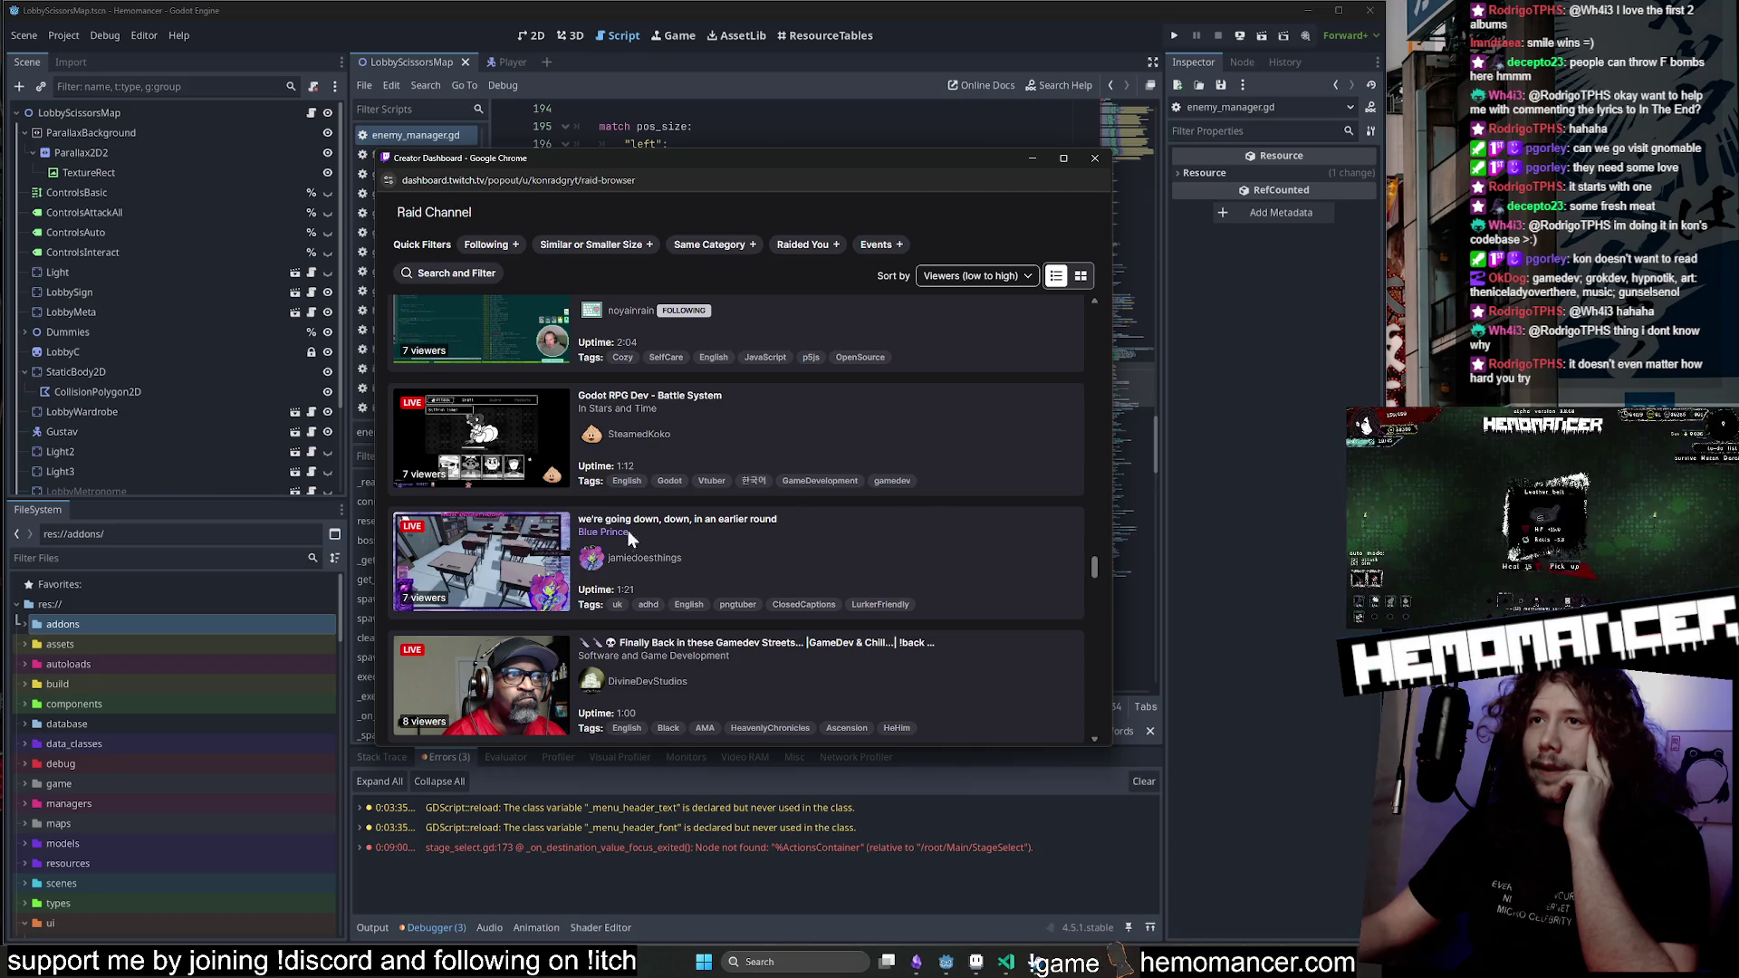
pyautogui.scroll(-1, 733, 540)
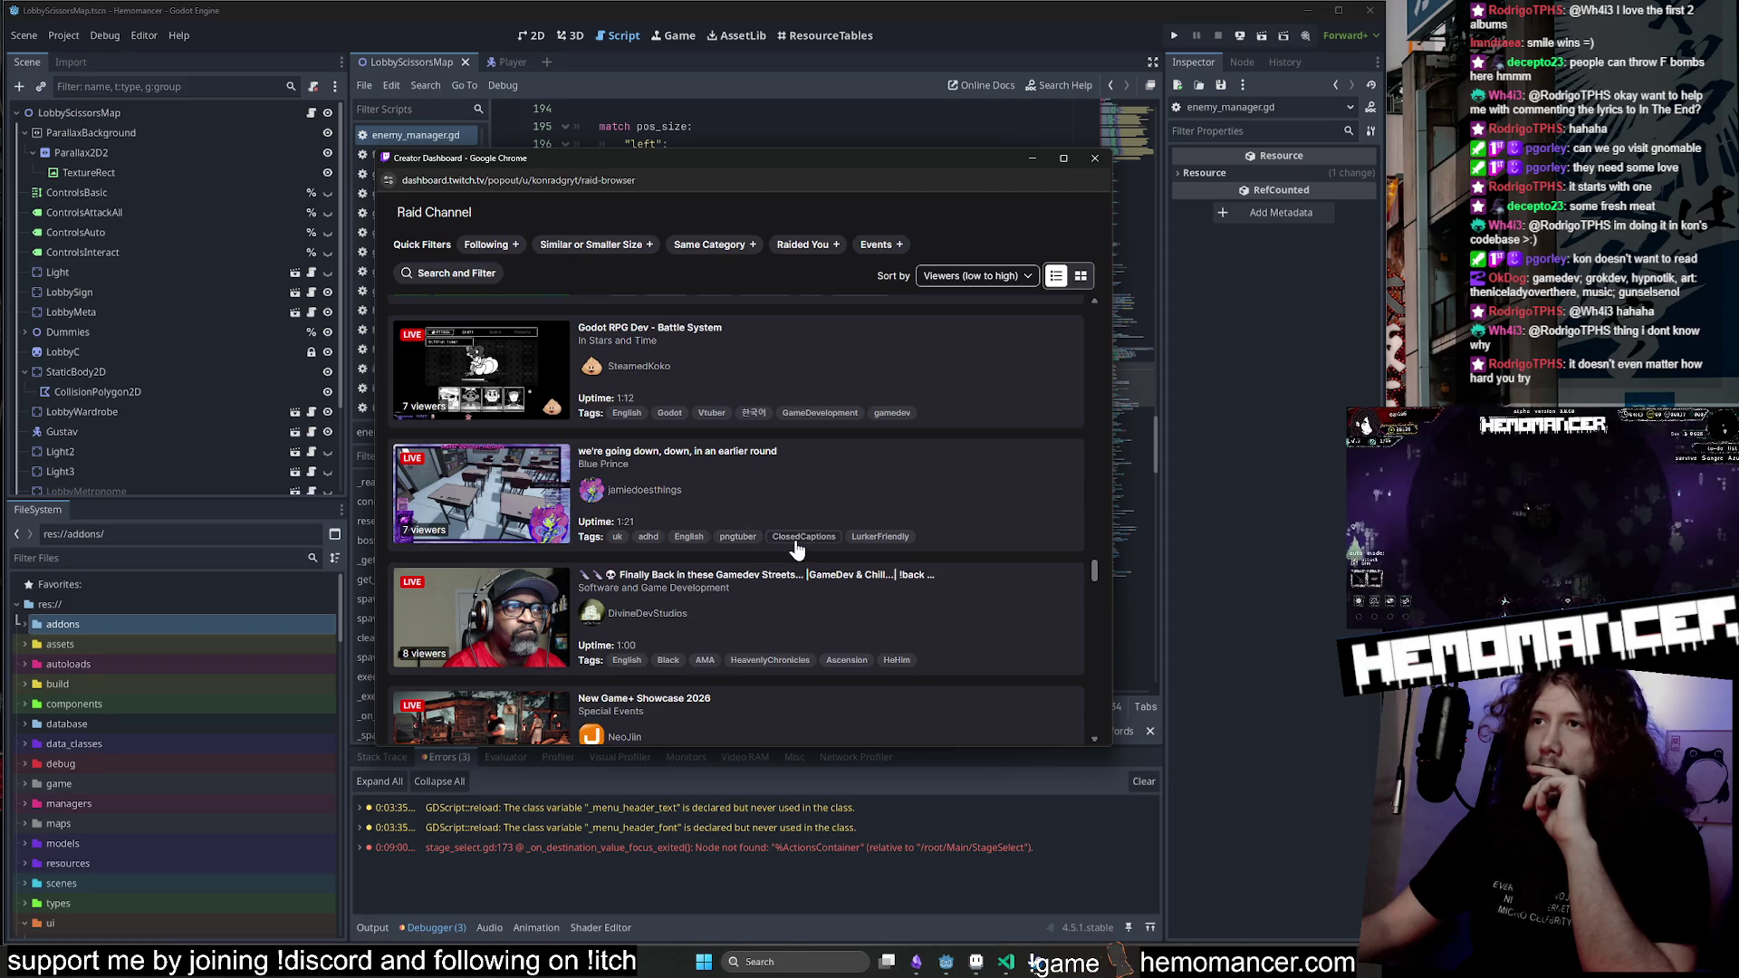
pyautogui.scroll(-3, 725, 534)
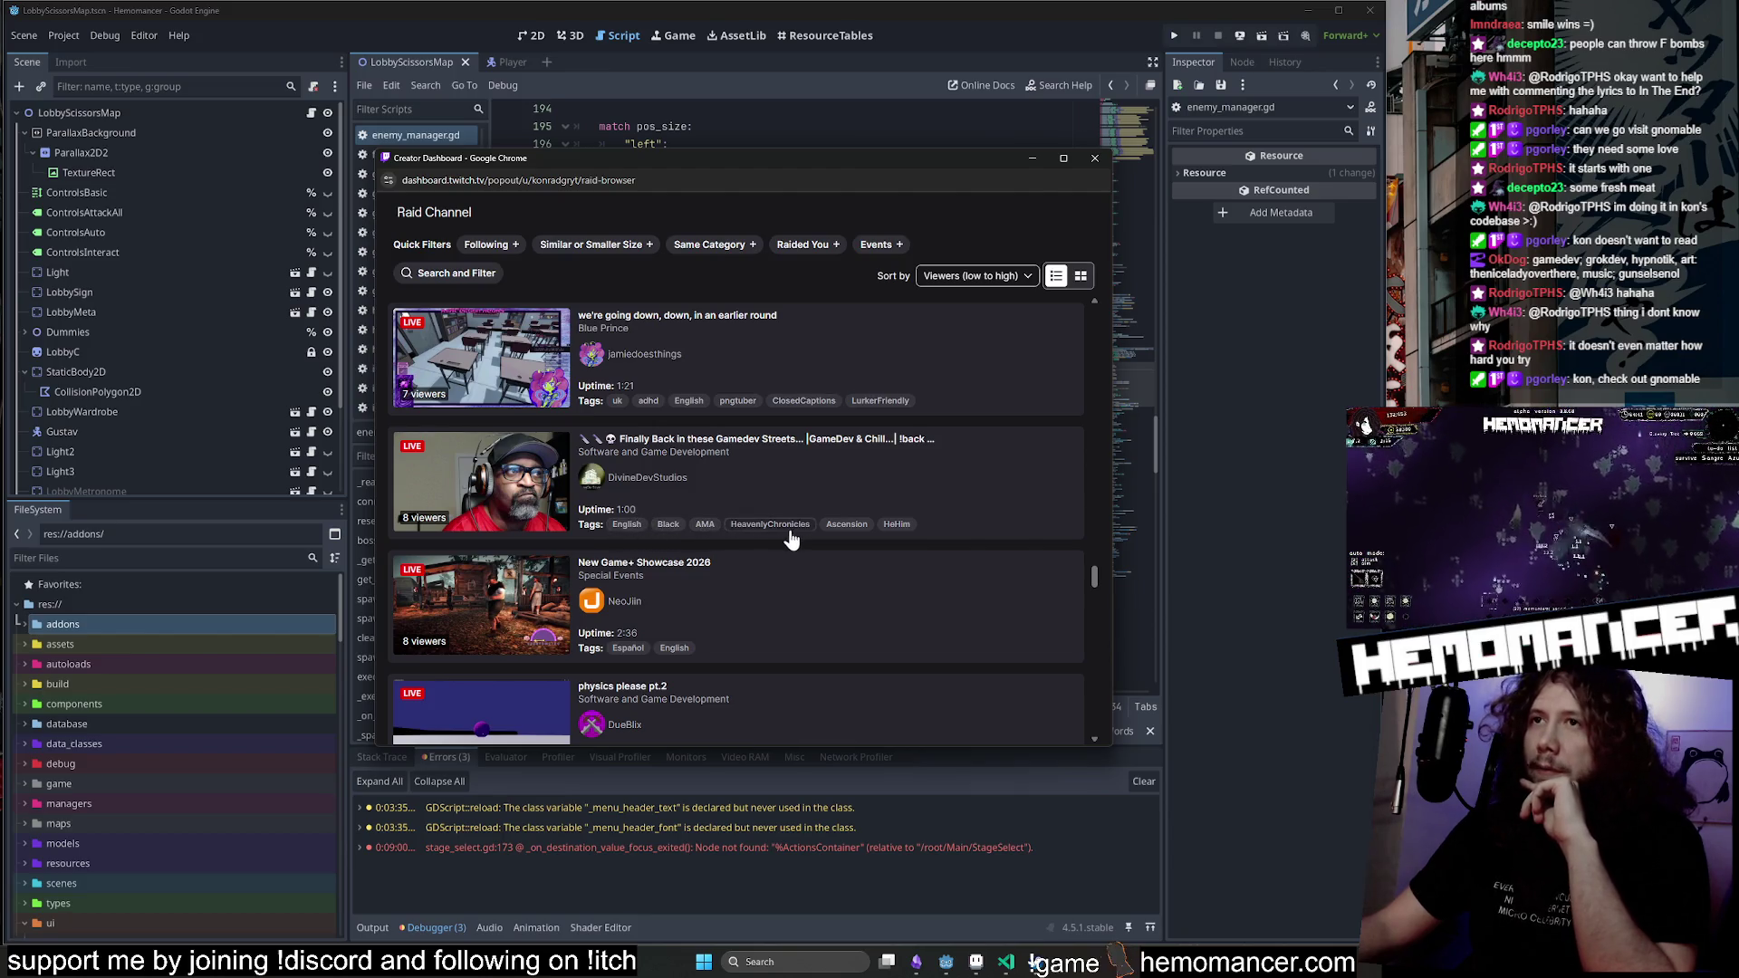
pyautogui.scroll(-1, 775, 552)
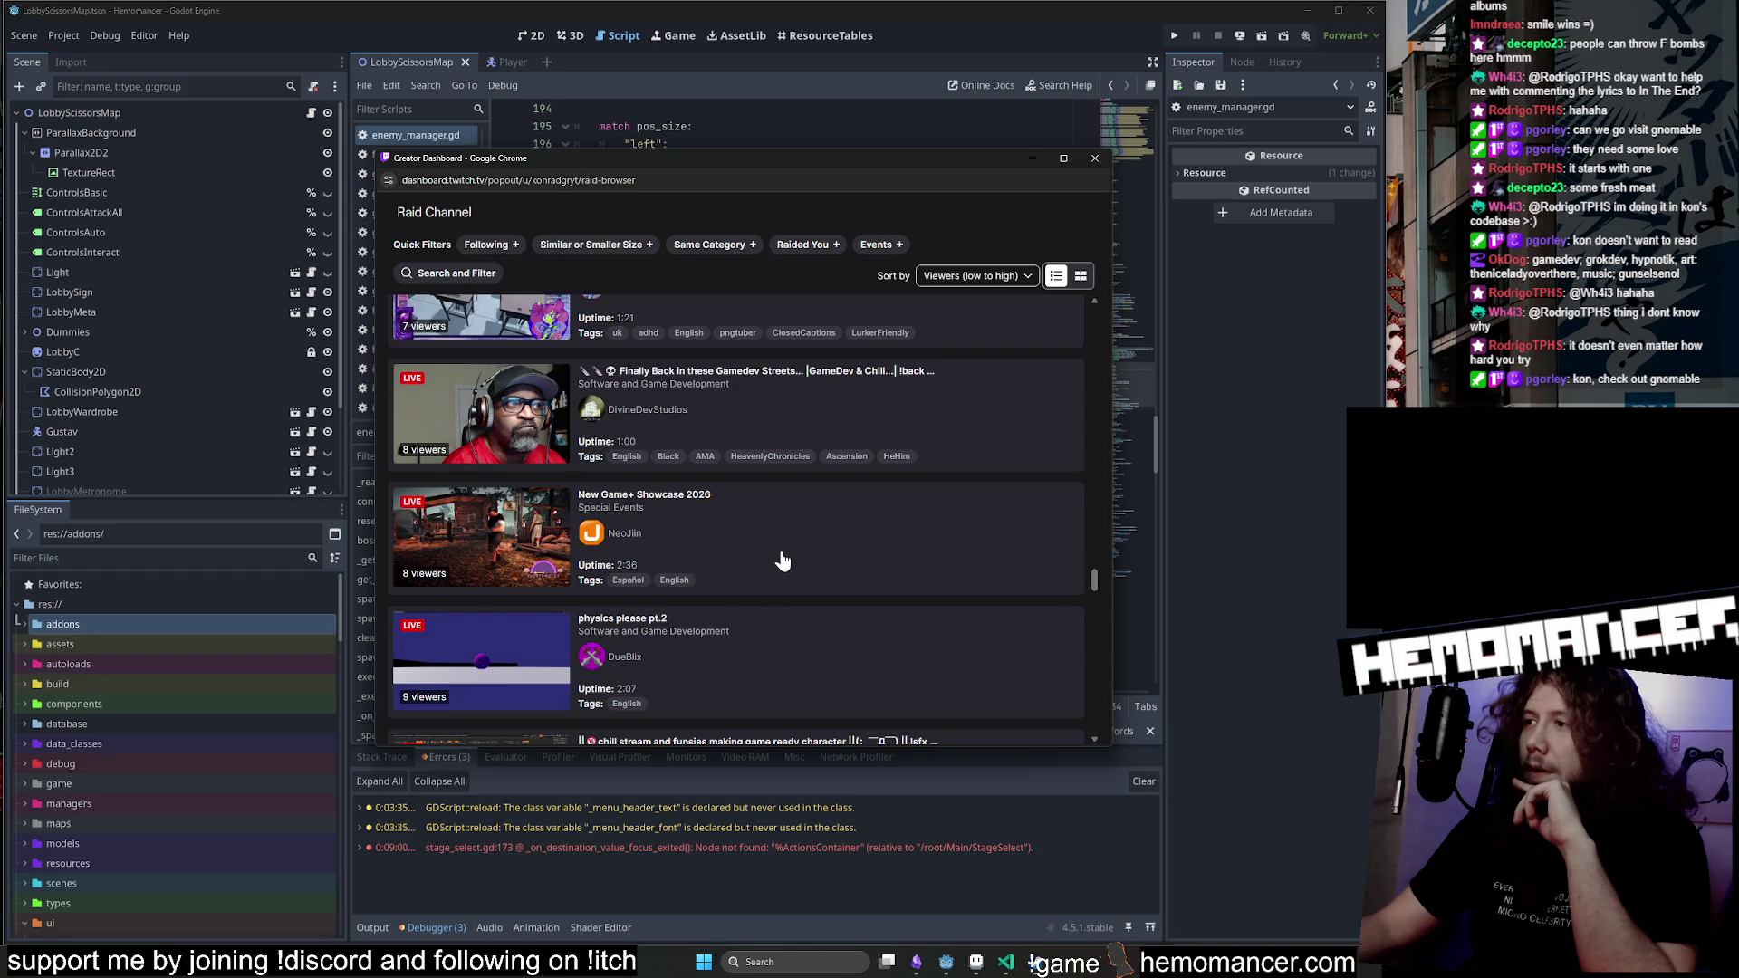
pyautogui.click(460, 273)
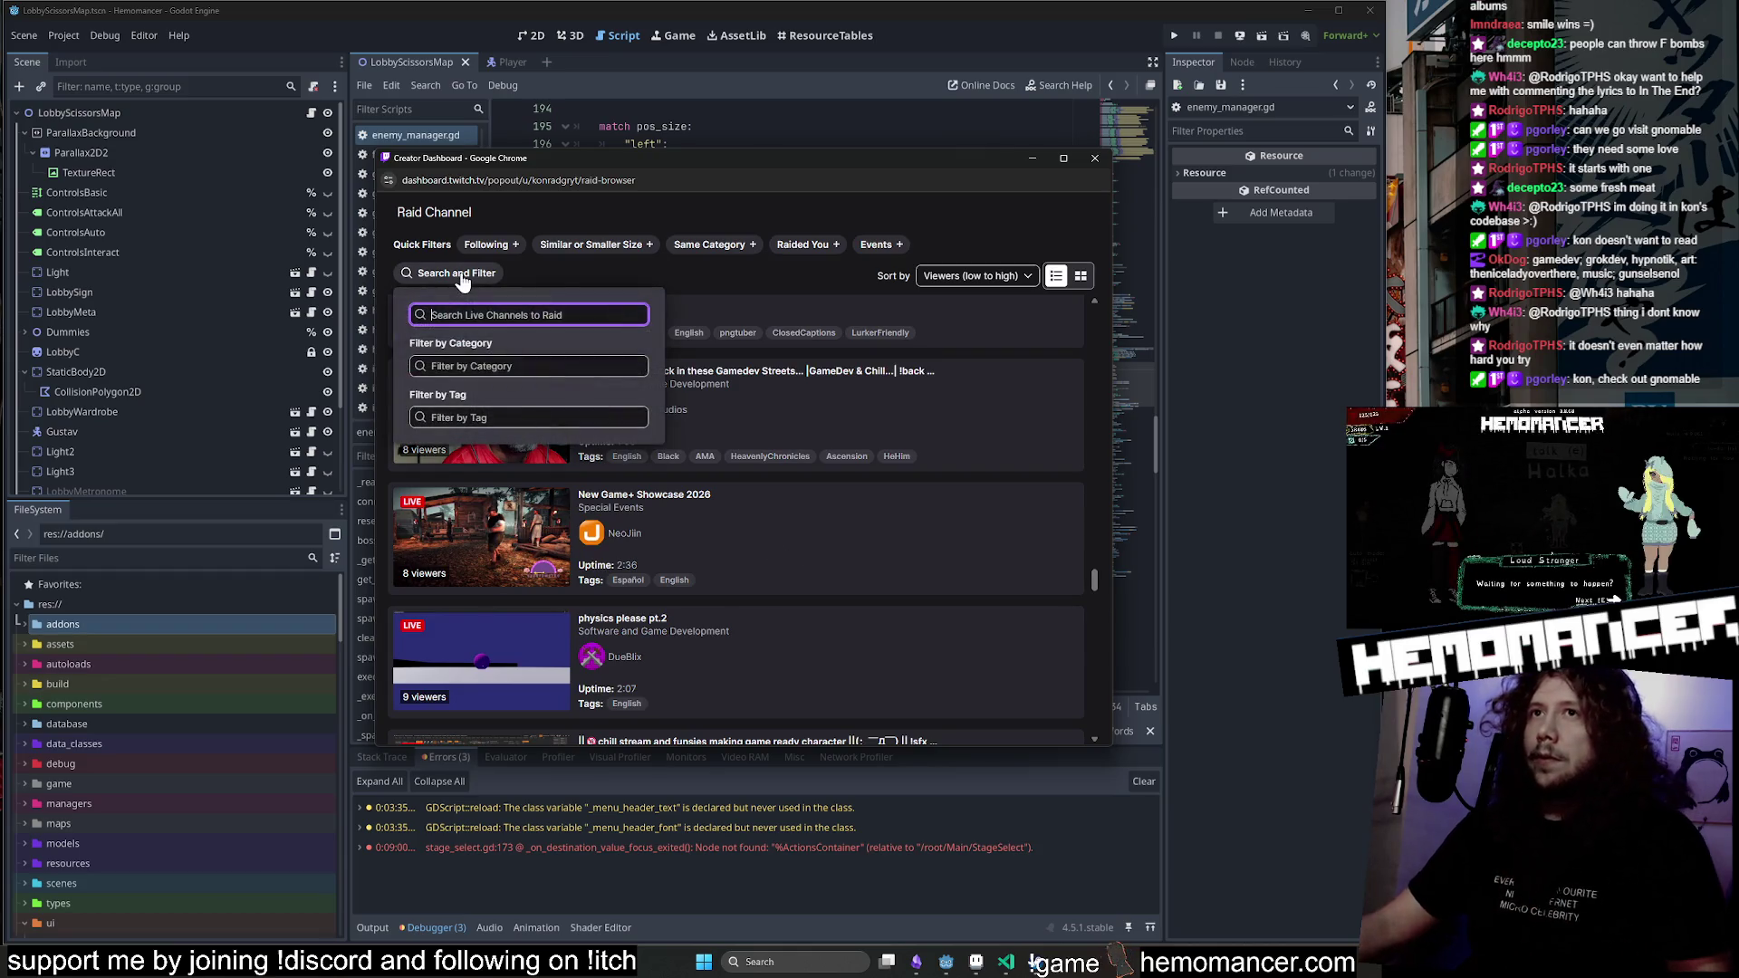
pyautogui.write('gno')
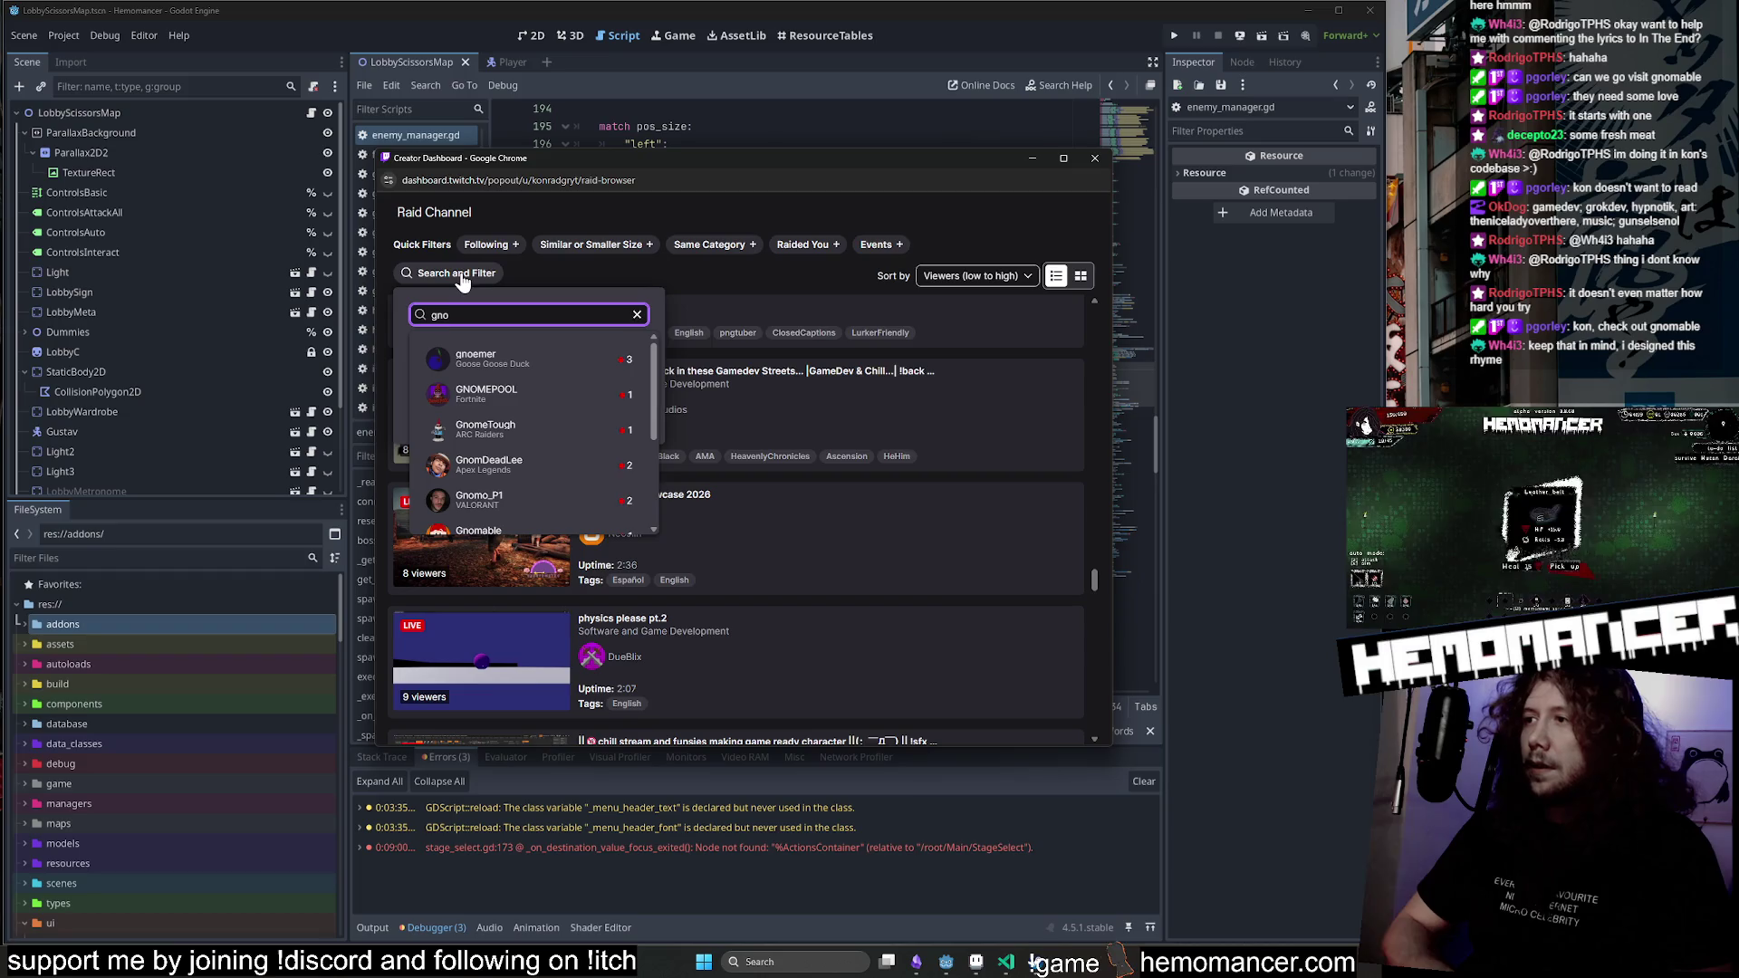
pyautogui.write('mabl')
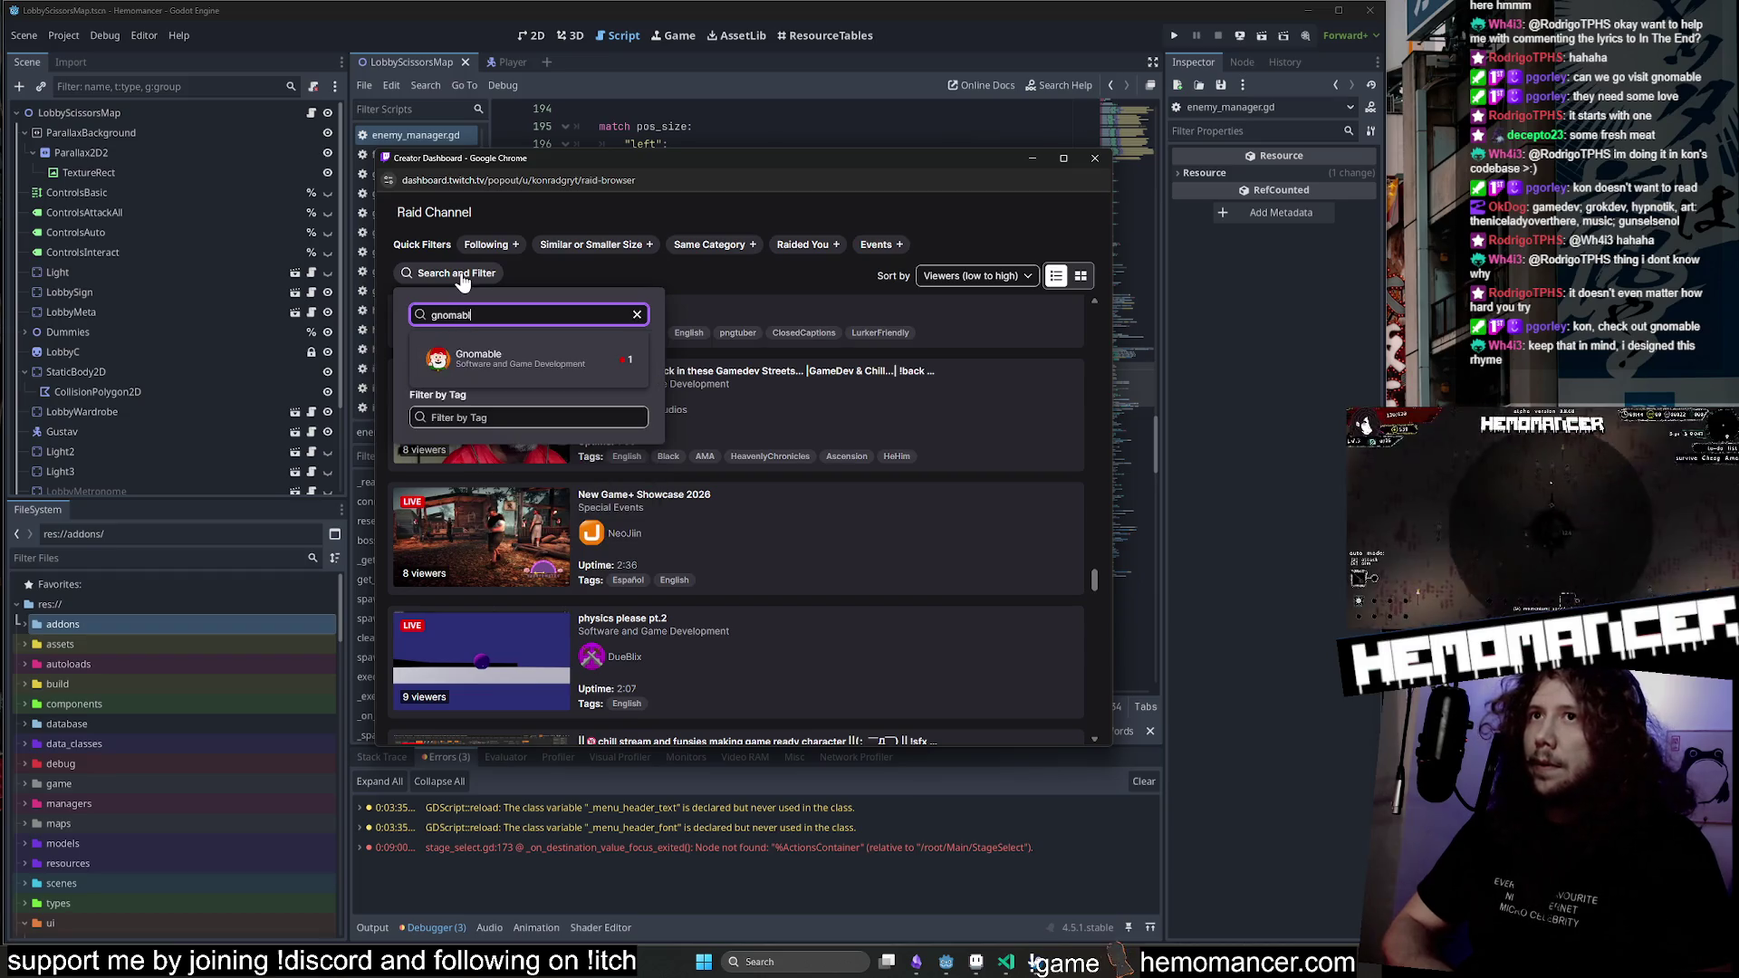
pyautogui.click(481, 360)
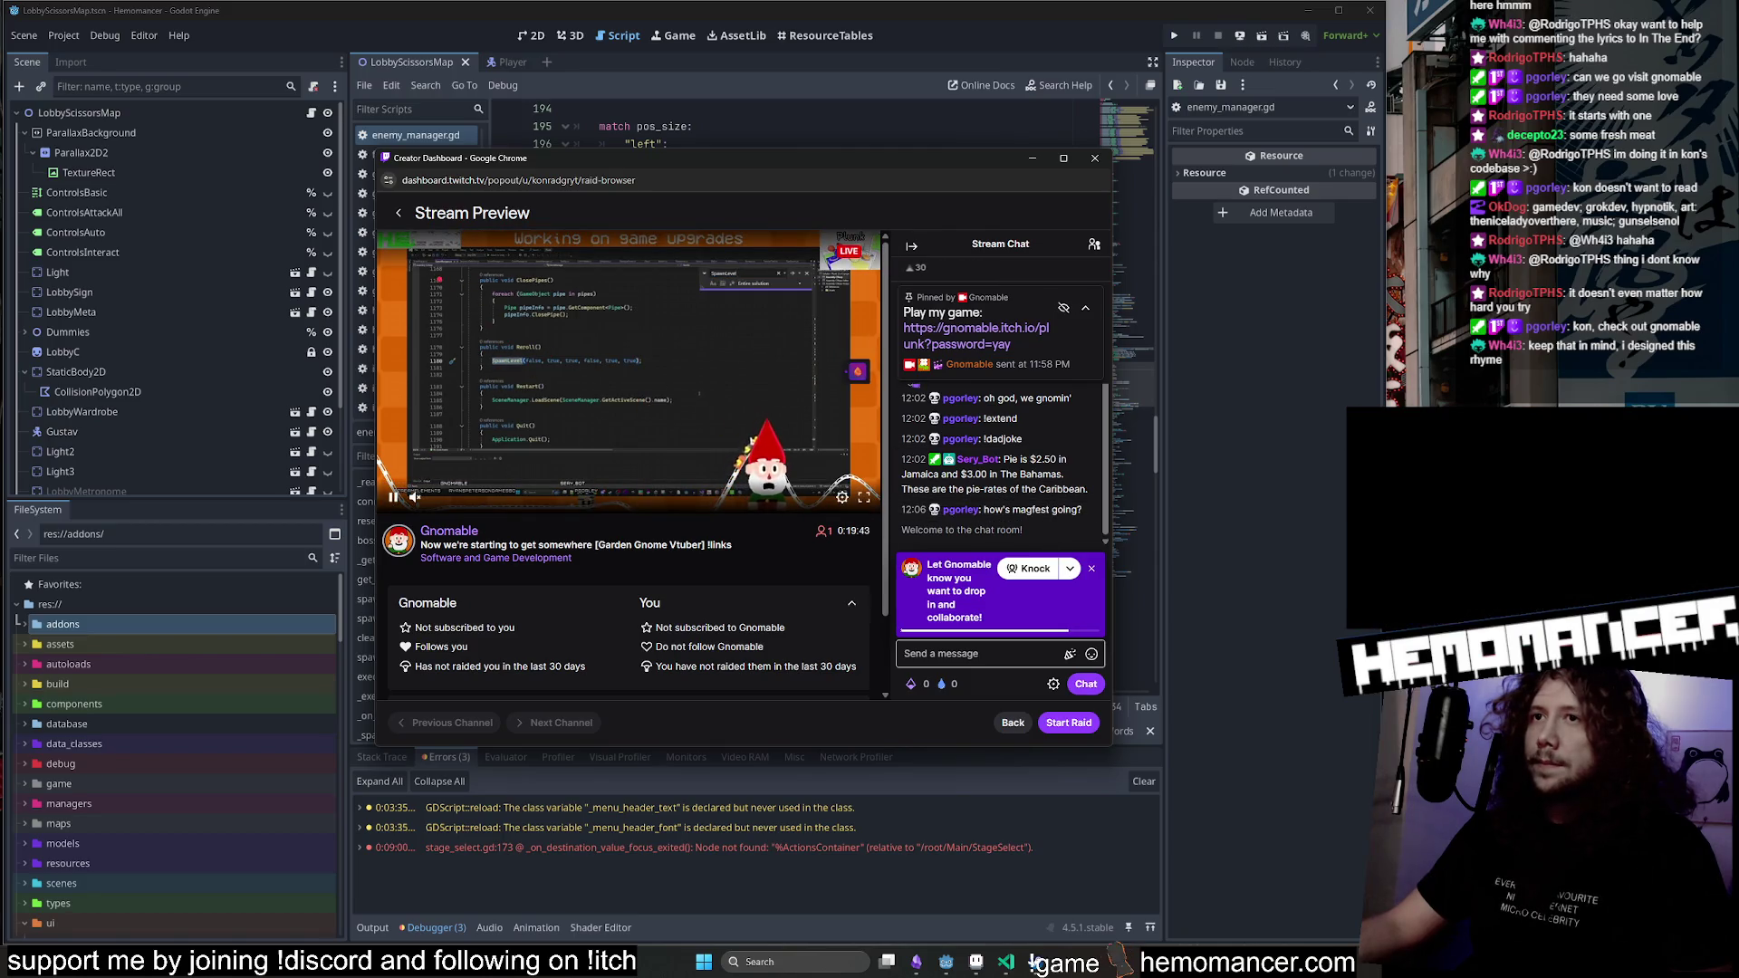
pyautogui.click(397, 216)
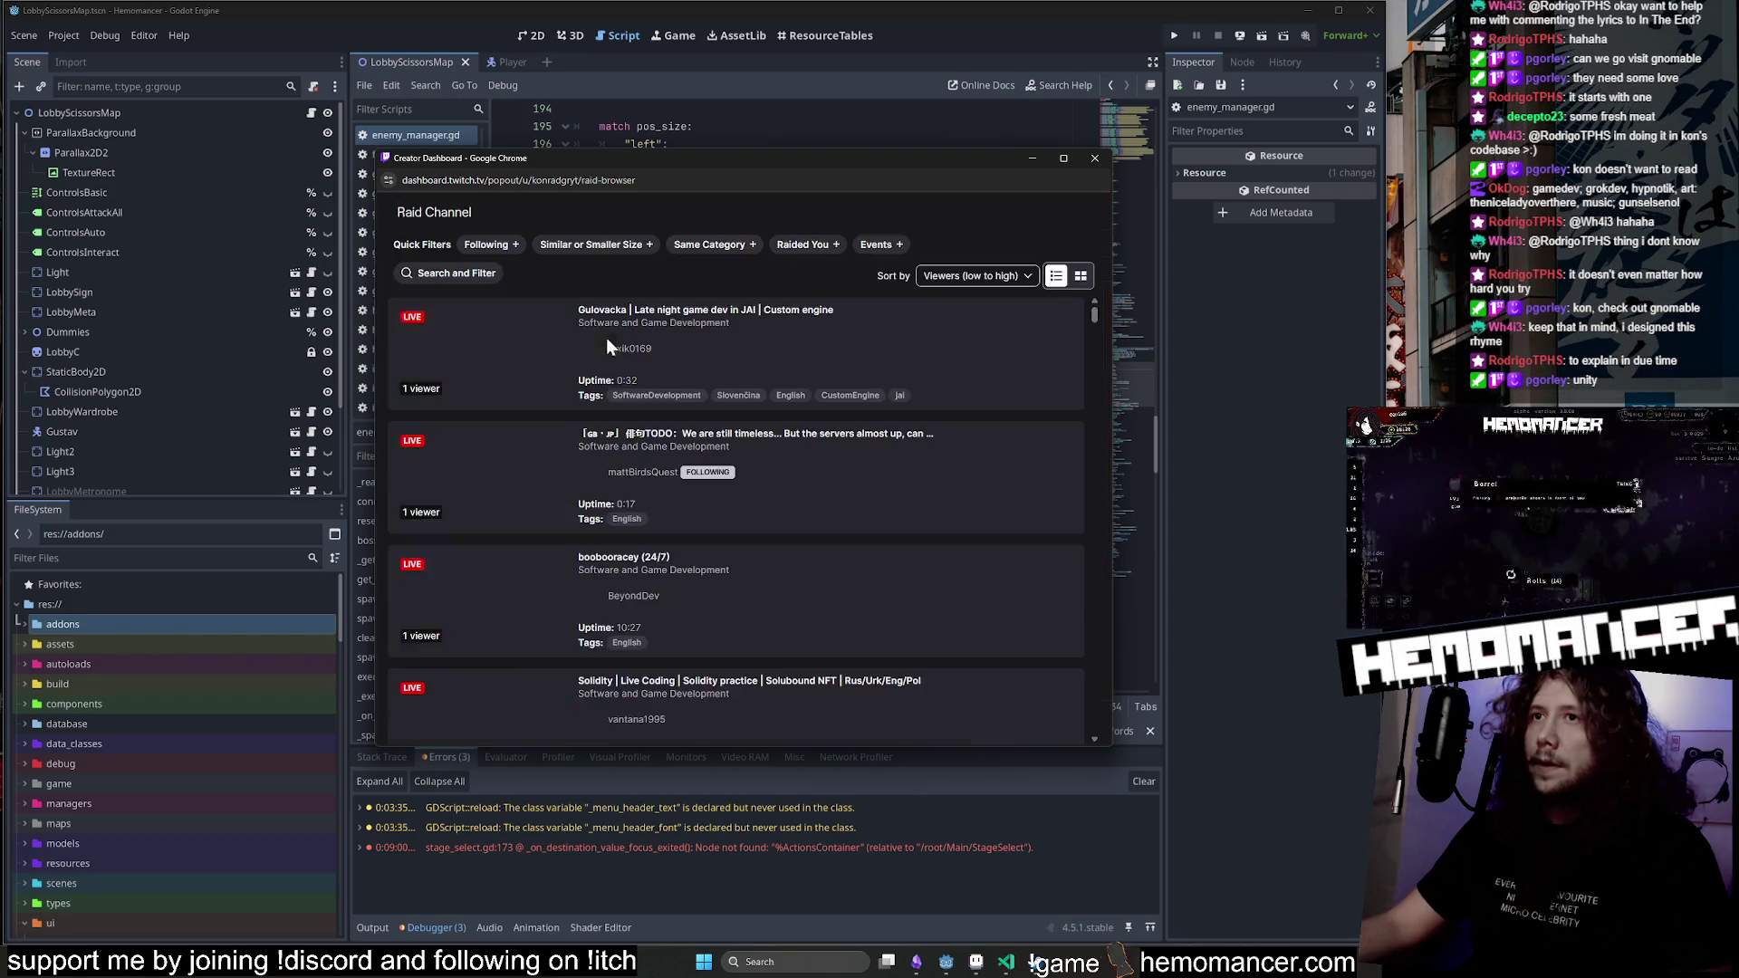
# Try a 'godot' channel search, then clear it.
pyautogui.click(455, 275)
pyautogui.write('godot')
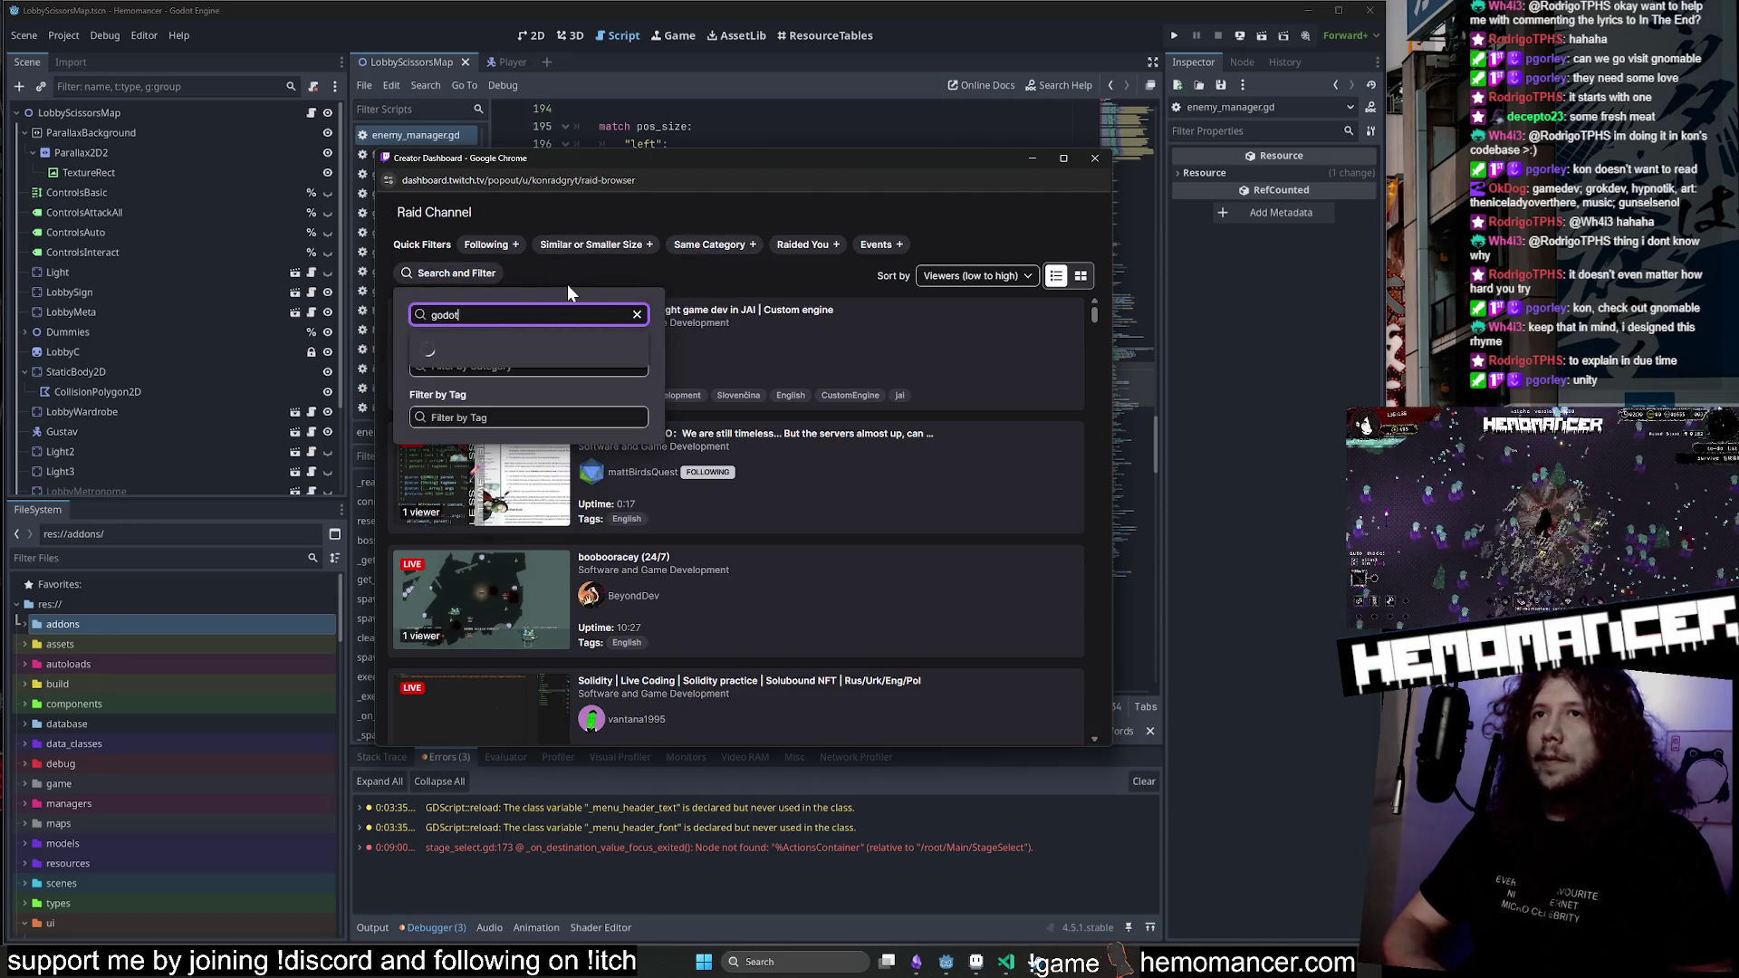
pyautogui.press('Escape')
pyautogui.press('Escape')
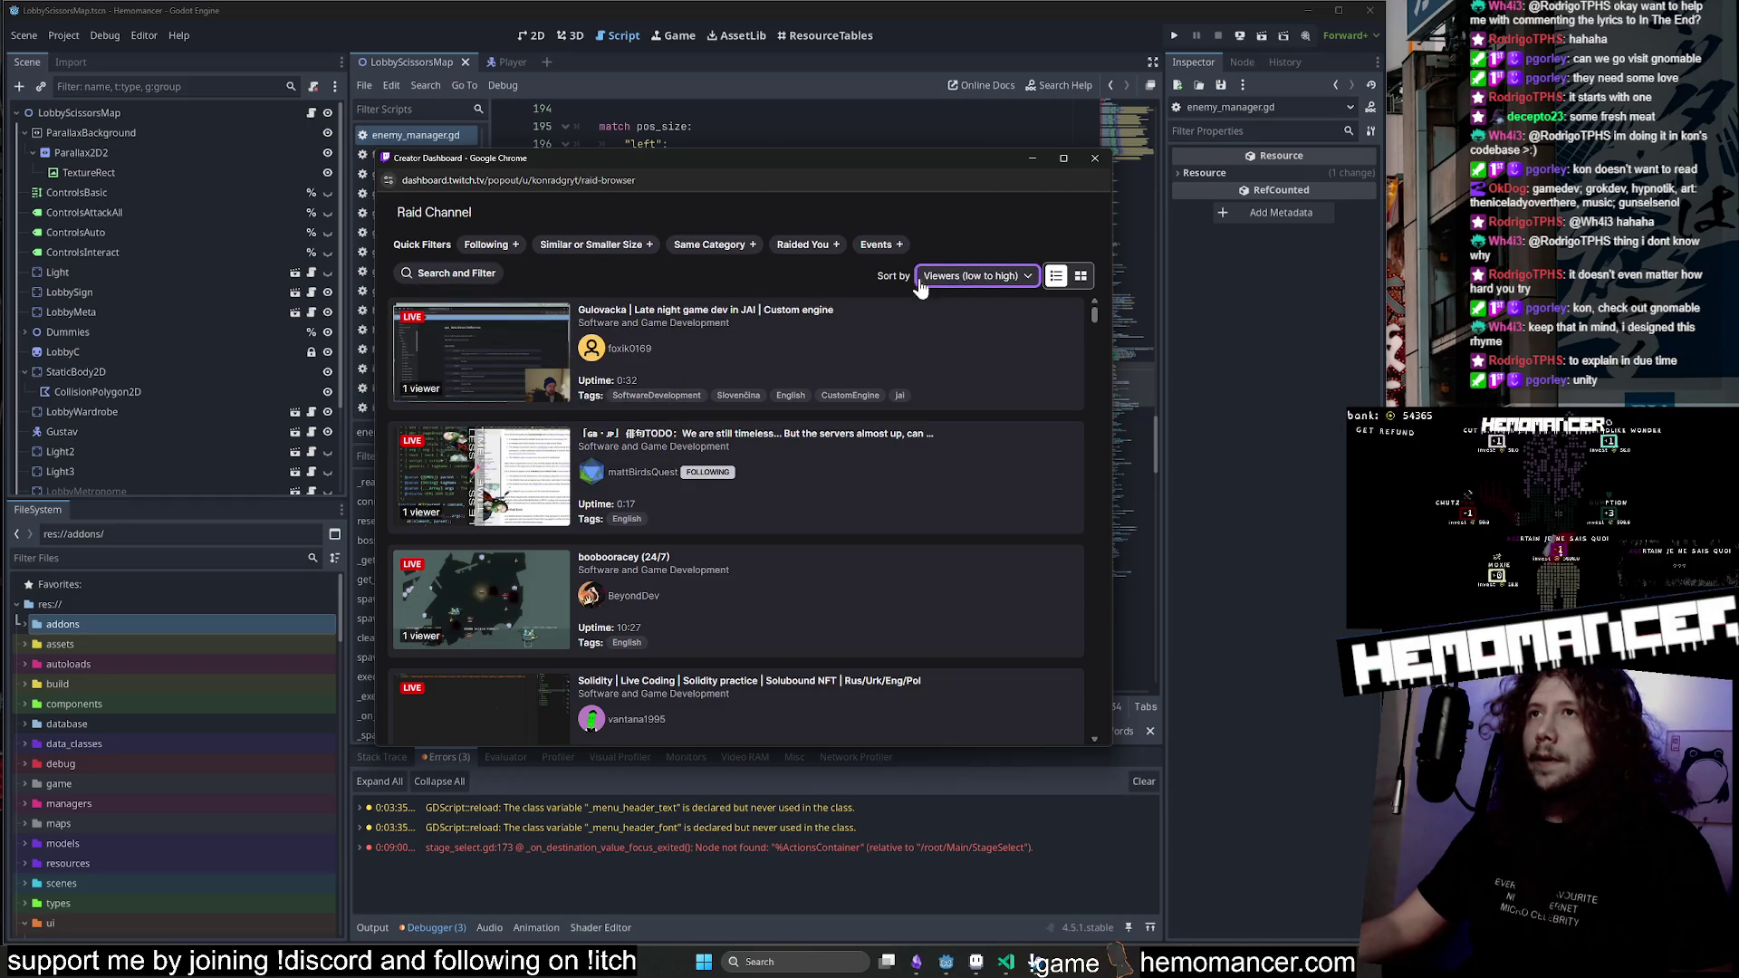
# Filter the raid channel list by the Godot tag.
pyautogui.click(489, 277)
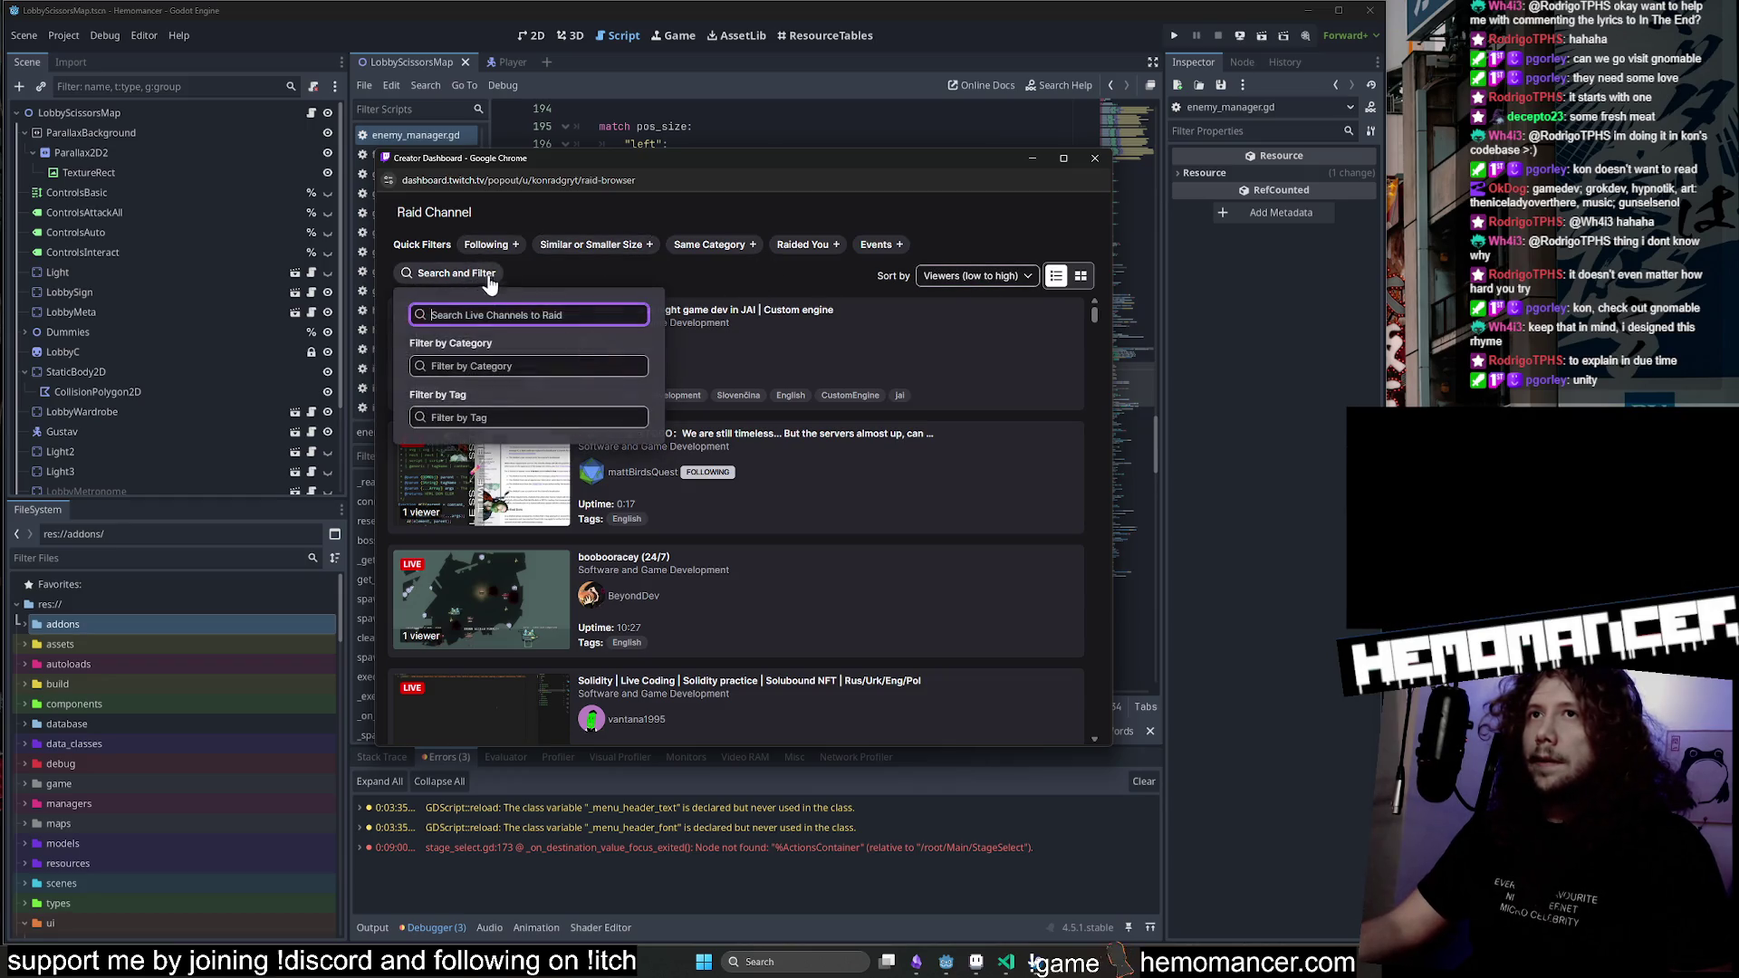
pyautogui.press('Tab')
pyautogui.press('Tab')
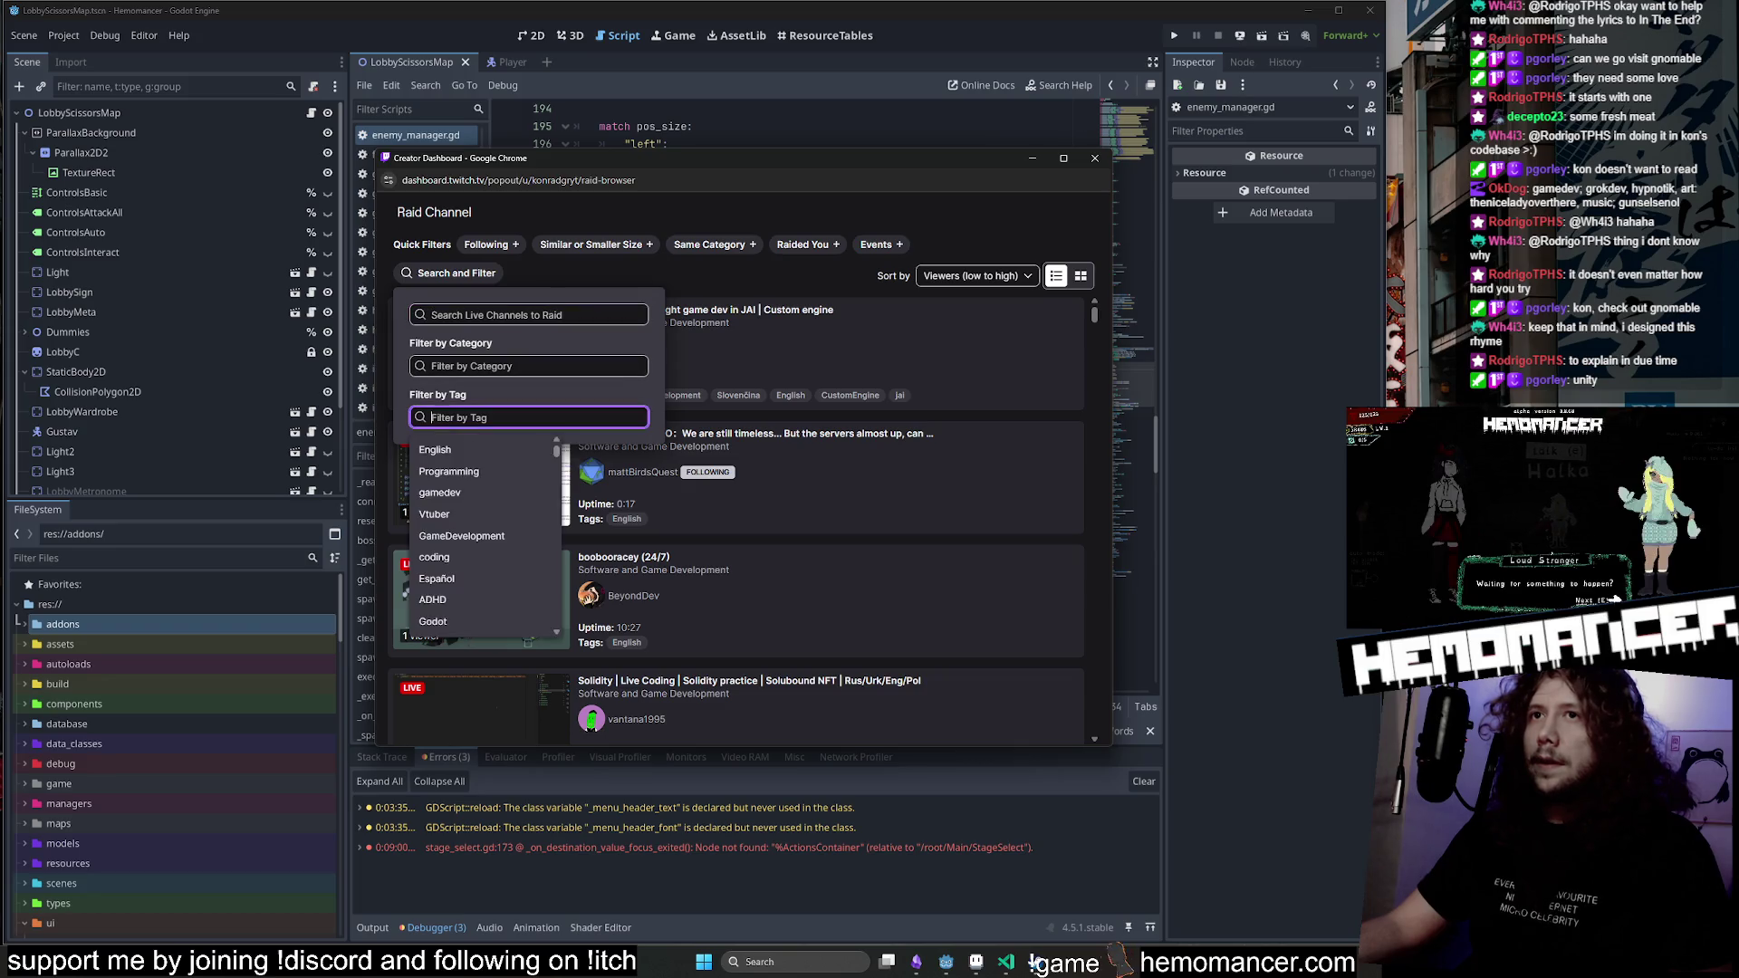
pyautogui.write('godot')
pyautogui.press('Return')
pyautogui.click(734, 299)
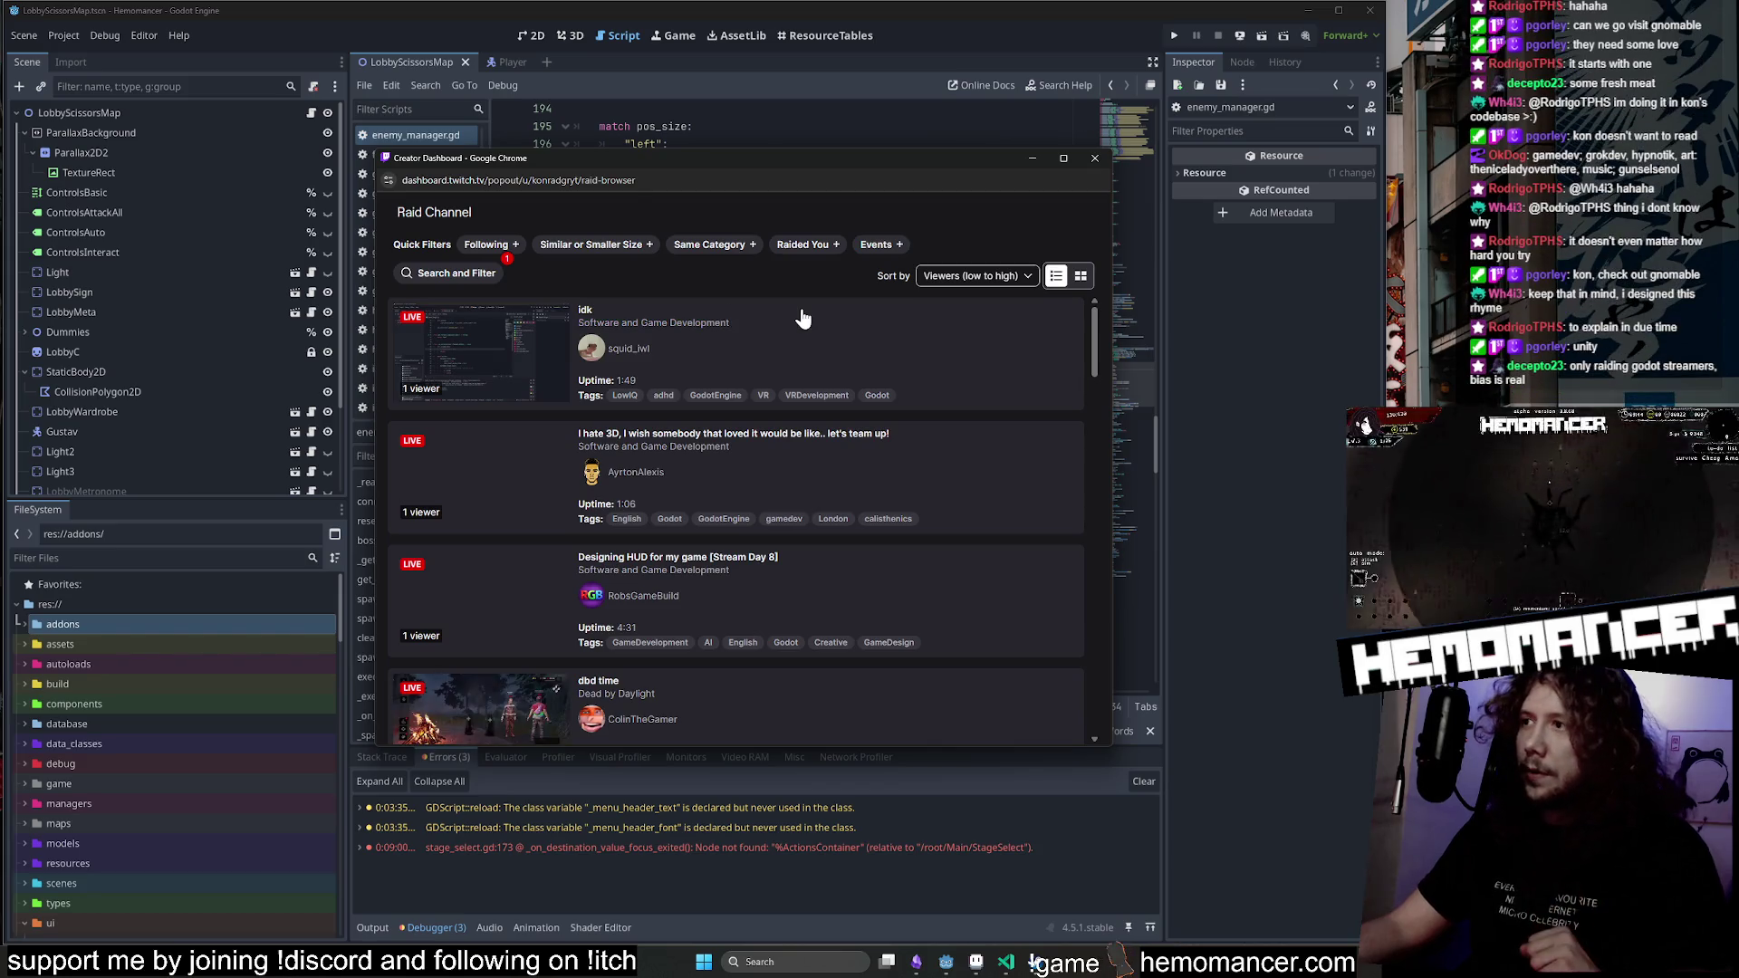
# Browse the Godot-tagged results and preview the 21-viewer Cities: Skylines stream.
pyautogui.scroll(-2, 798, 336)
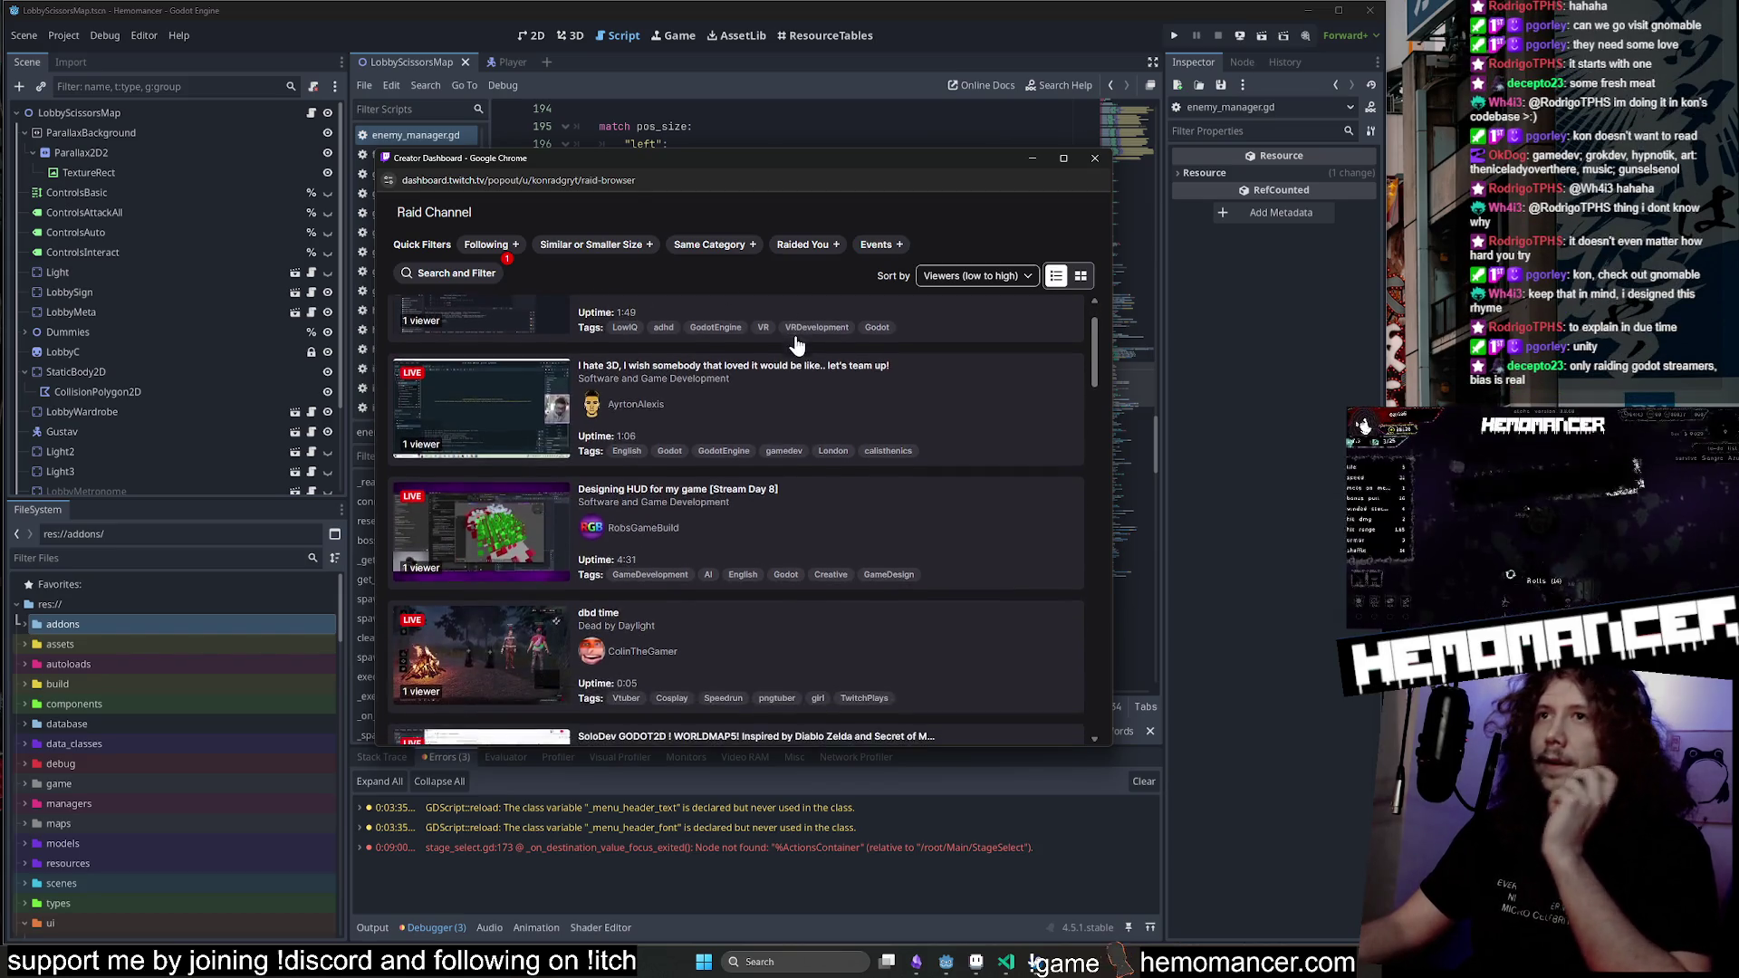
pyautogui.scroll(2, 798, 354)
pyautogui.scroll(-6, 797, 349)
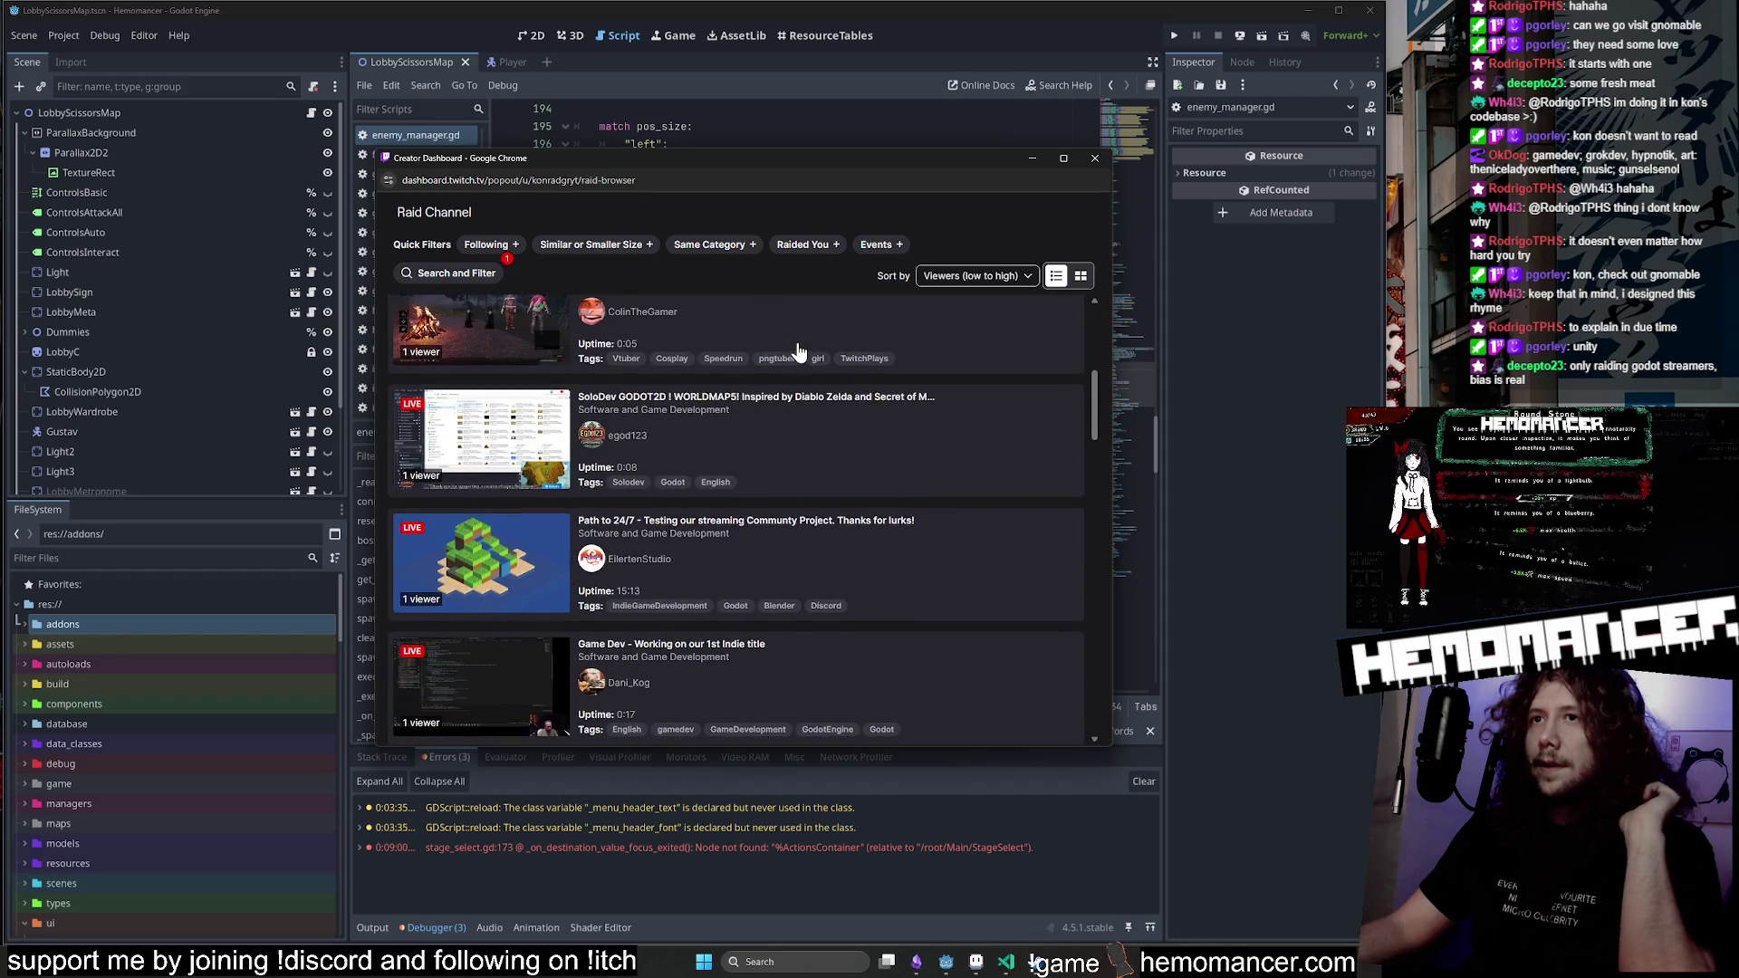
pyautogui.scroll(-10, 800, 350)
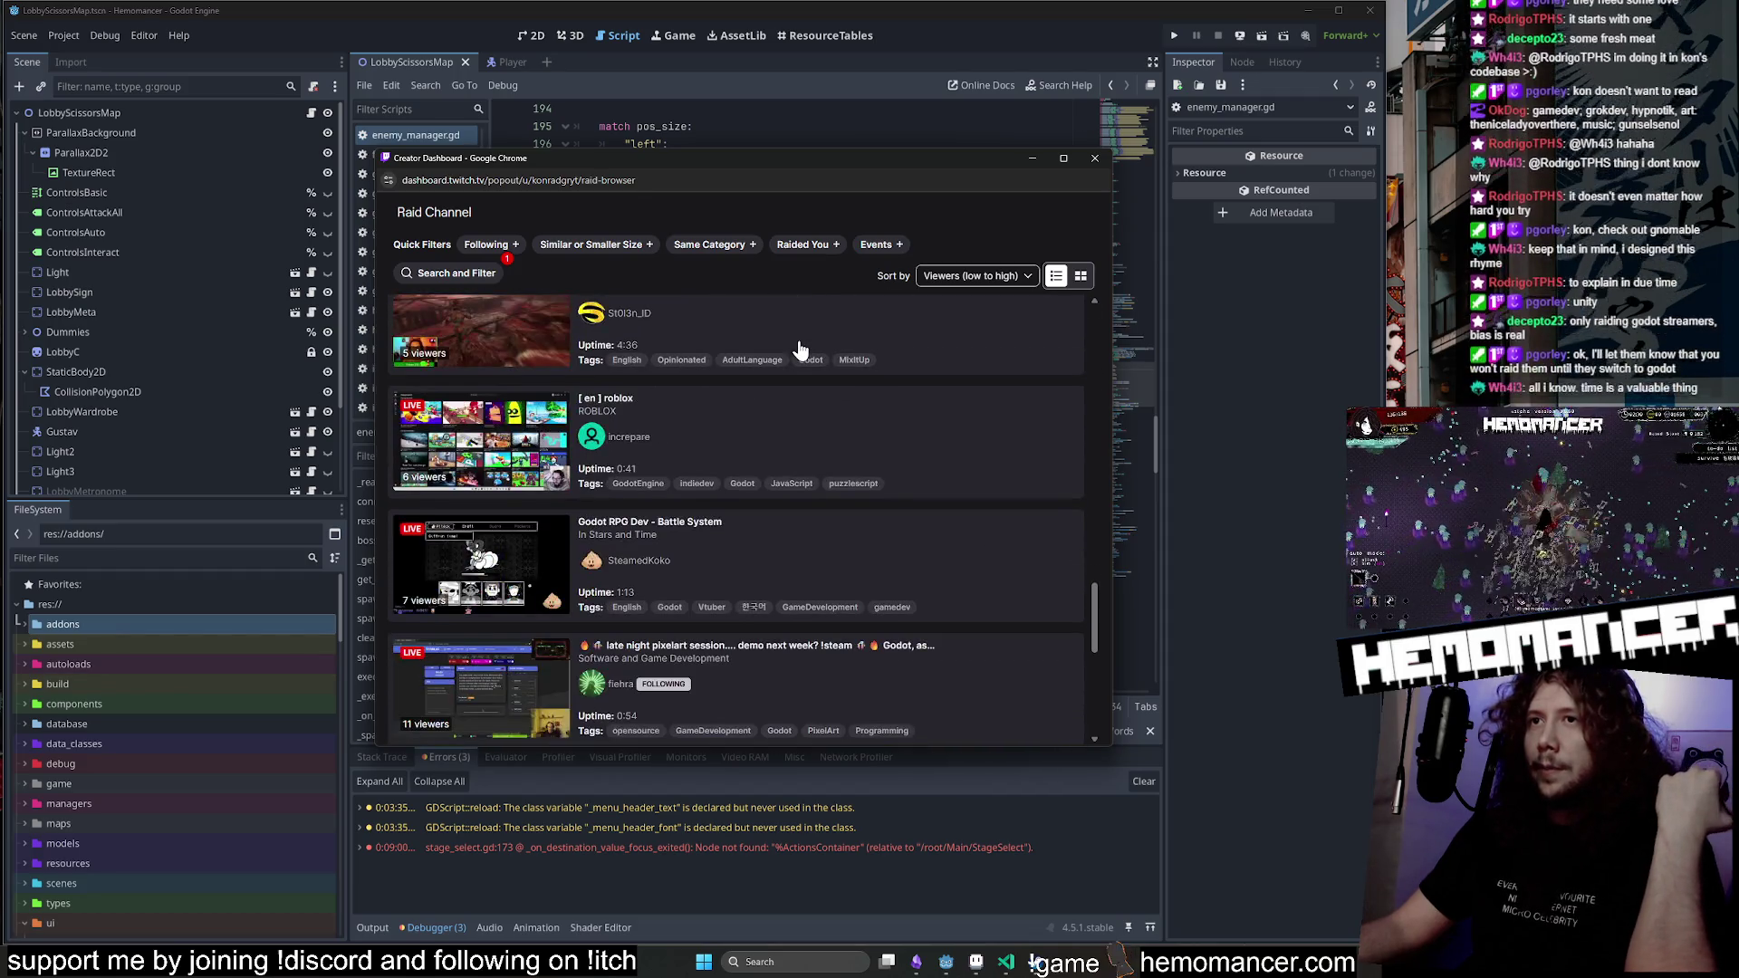
pyautogui.scroll(-8, 799, 349)
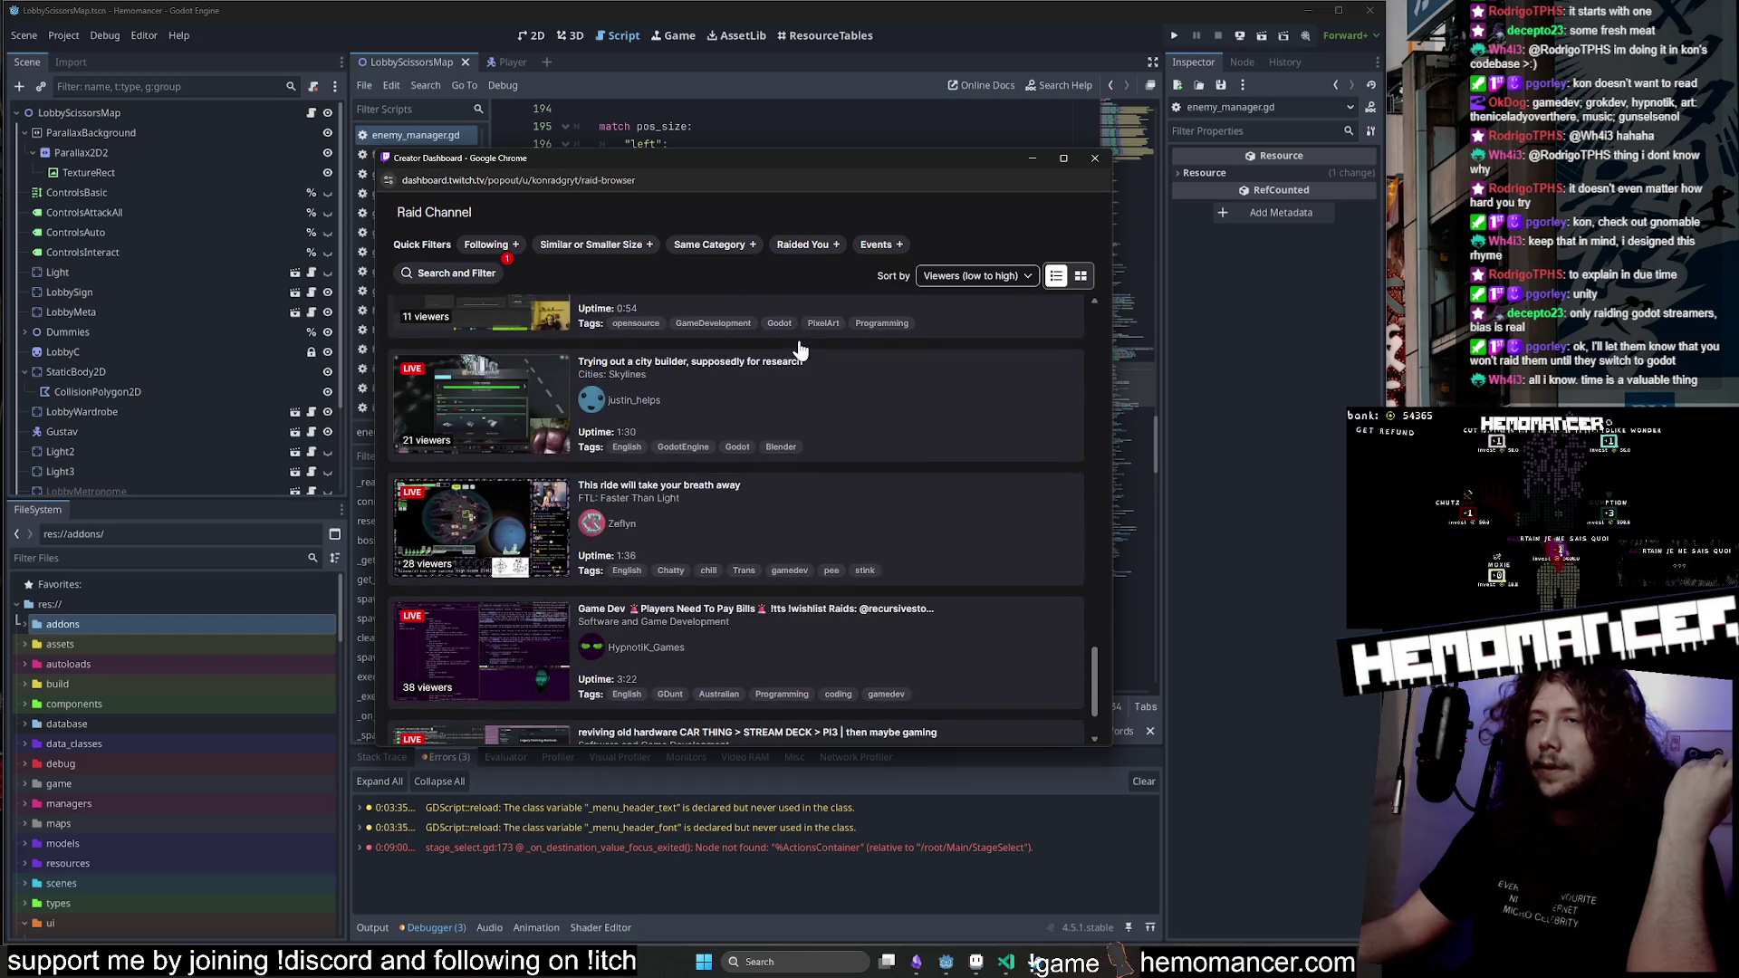
pyautogui.scroll(1, 799, 349)
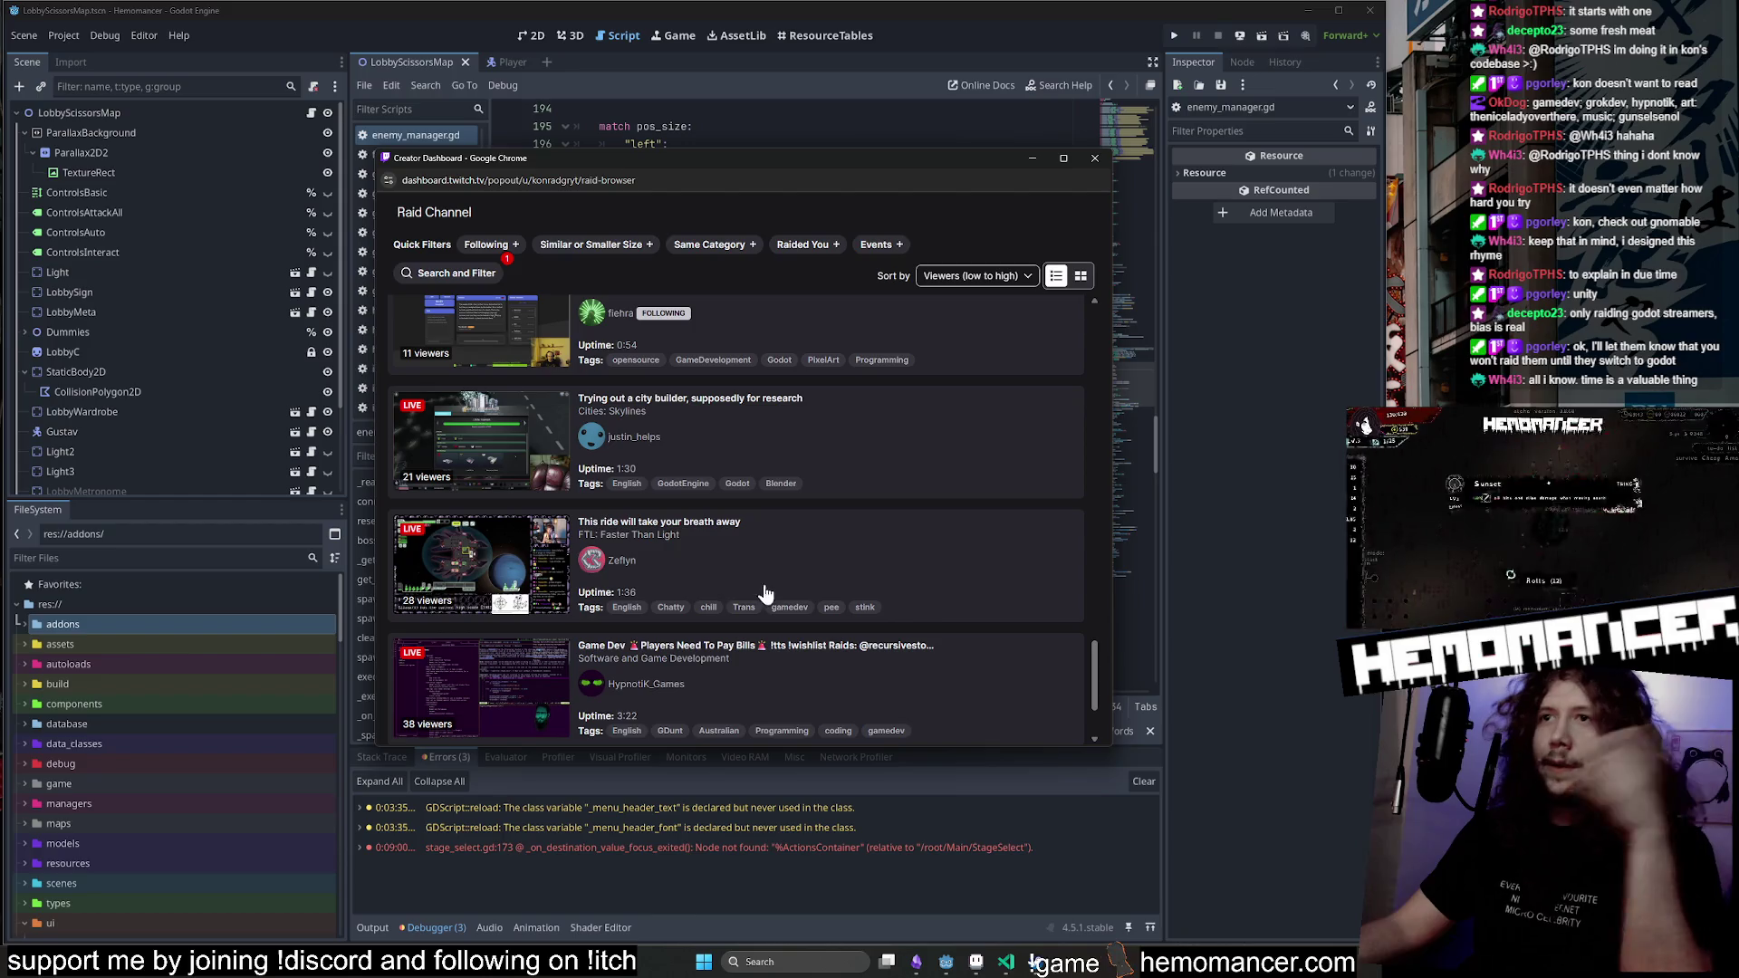
pyautogui.scroll(2, 716, 577)
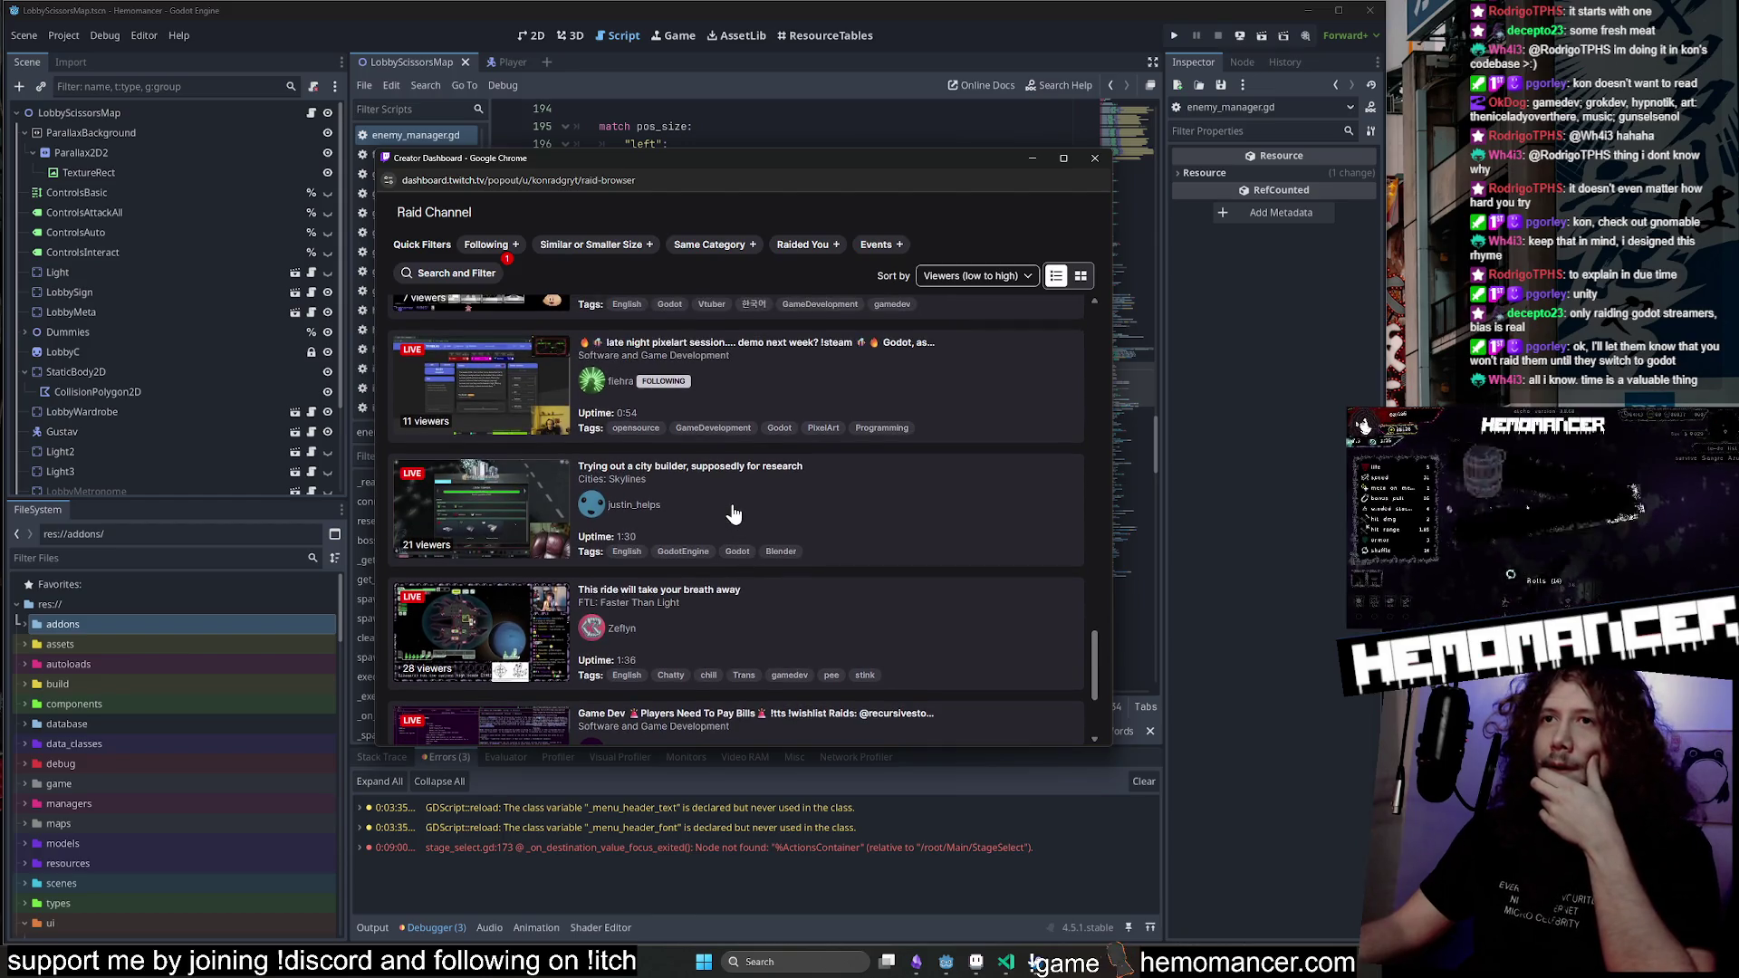
pyautogui.click(734, 515)
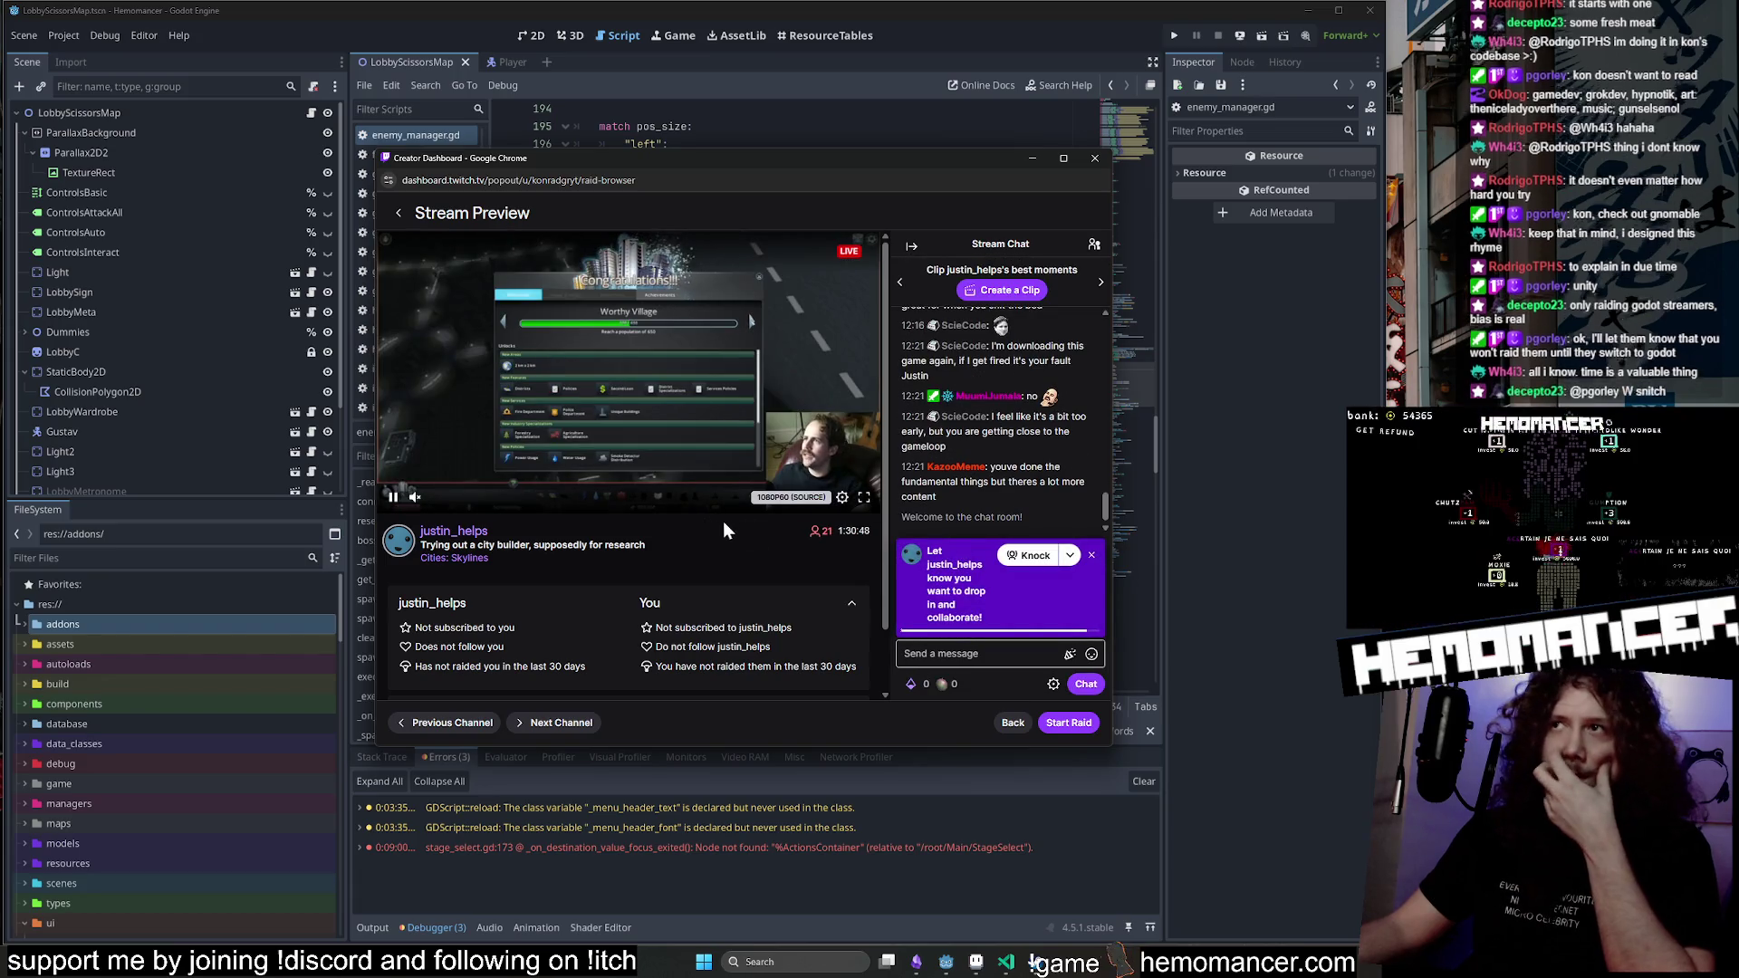
# Dismiss the Knock banner on the Cities: Skylines preview, return to the list, and scroll down.
pyautogui.click(1091, 557)
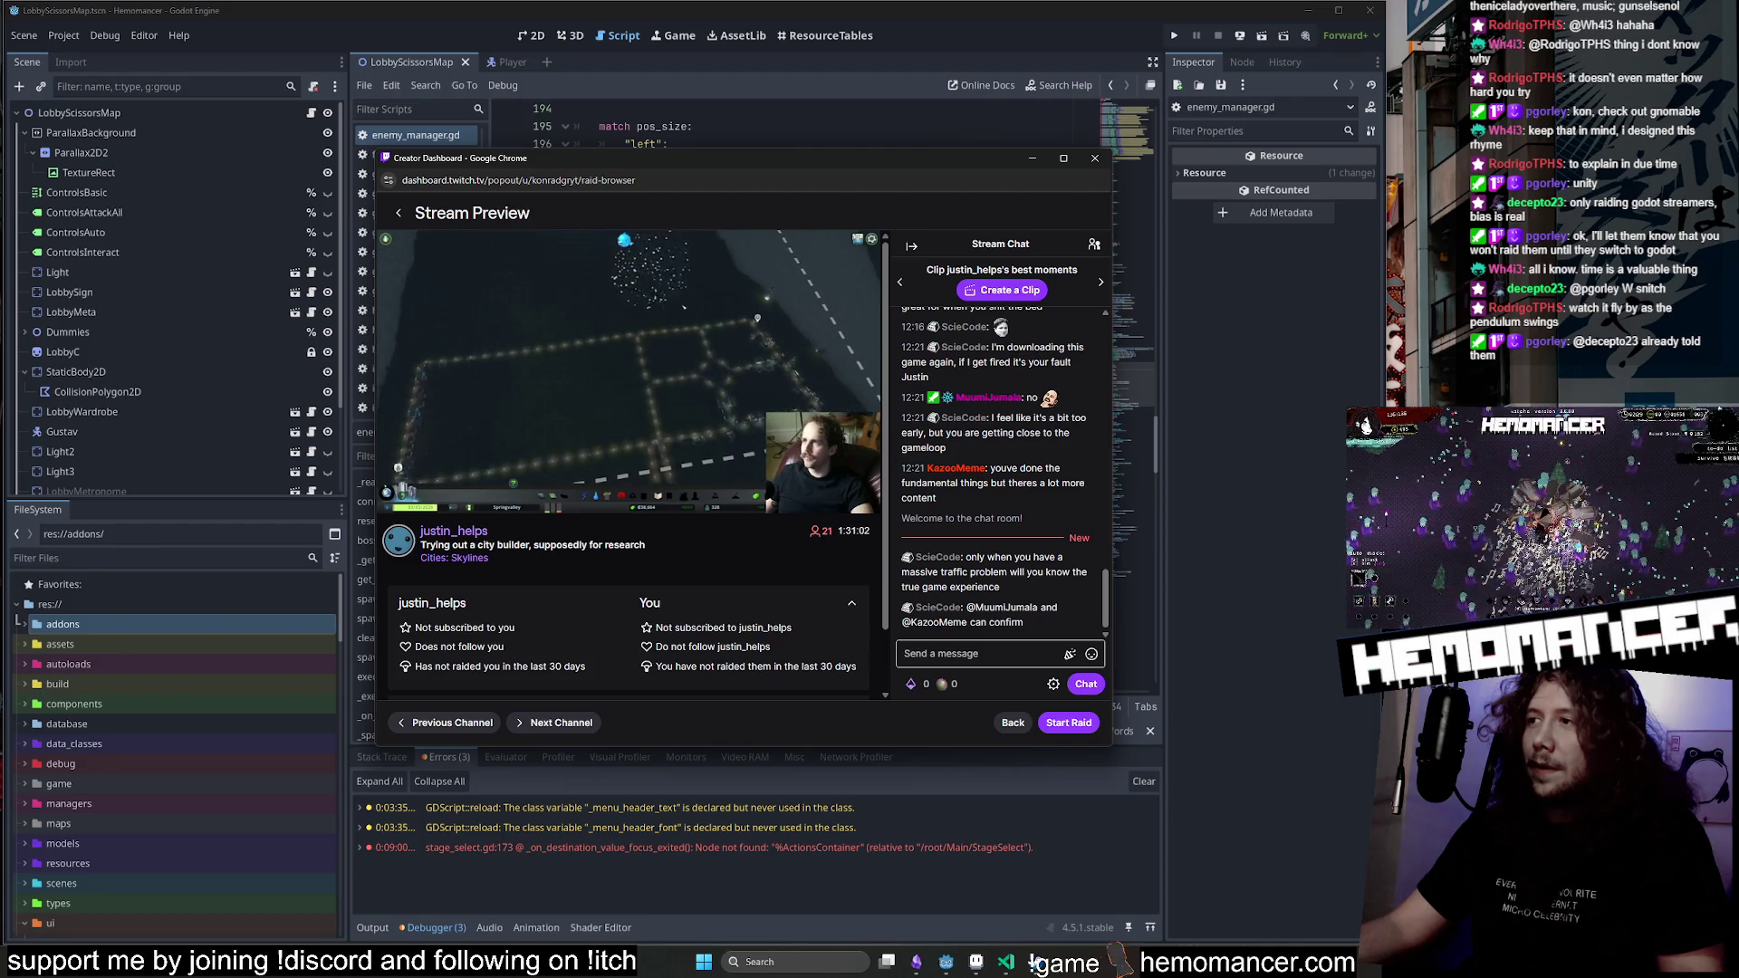
pyautogui.moveTo(462, 399)
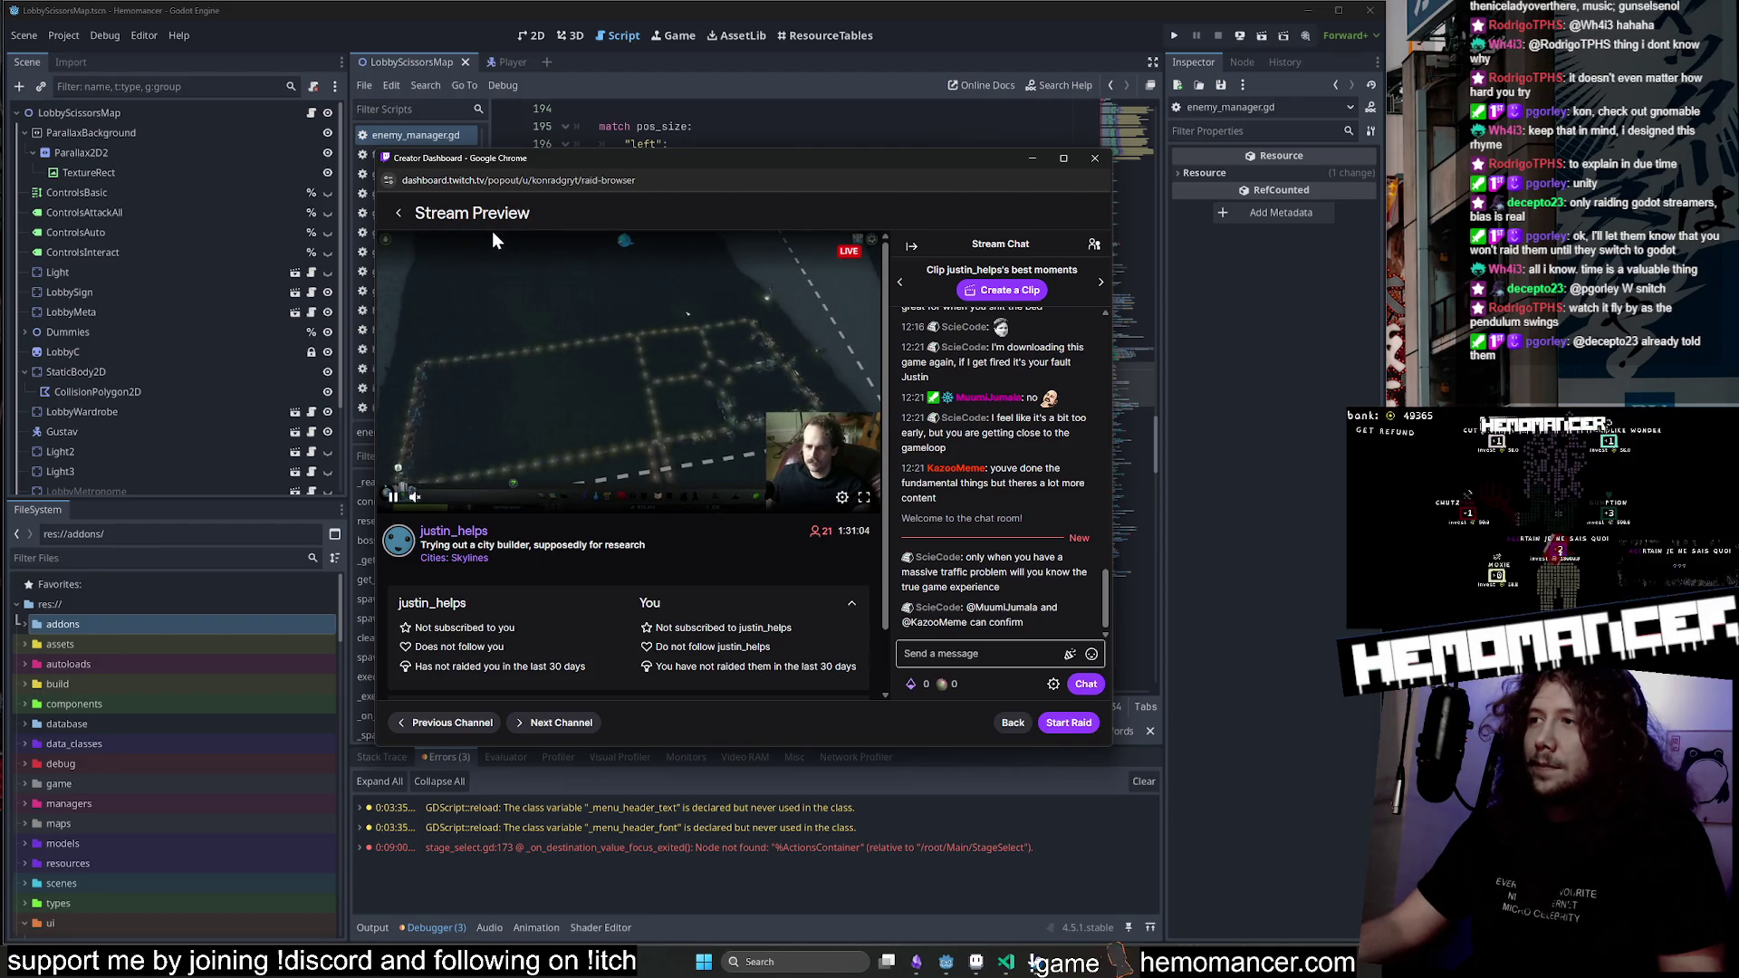
pyautogui.click(399, 213)
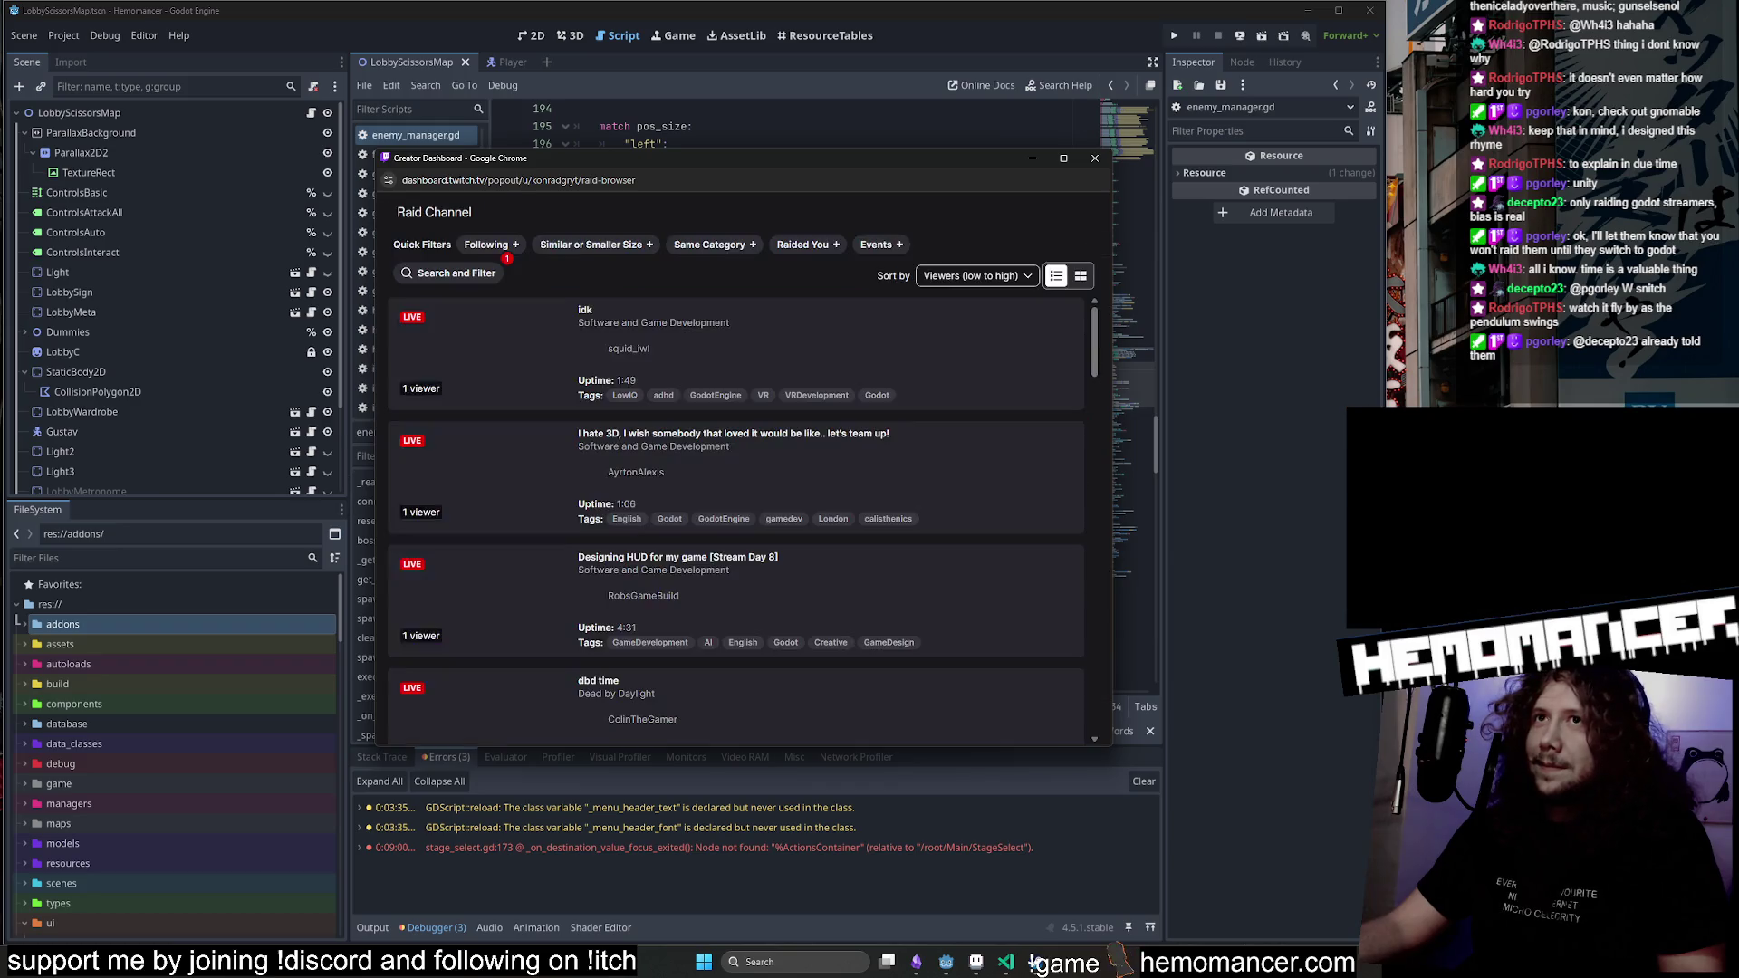
pyautogui.scroll(-5, 786, 389)
pyautogui.scroll(-3, 787, 394)
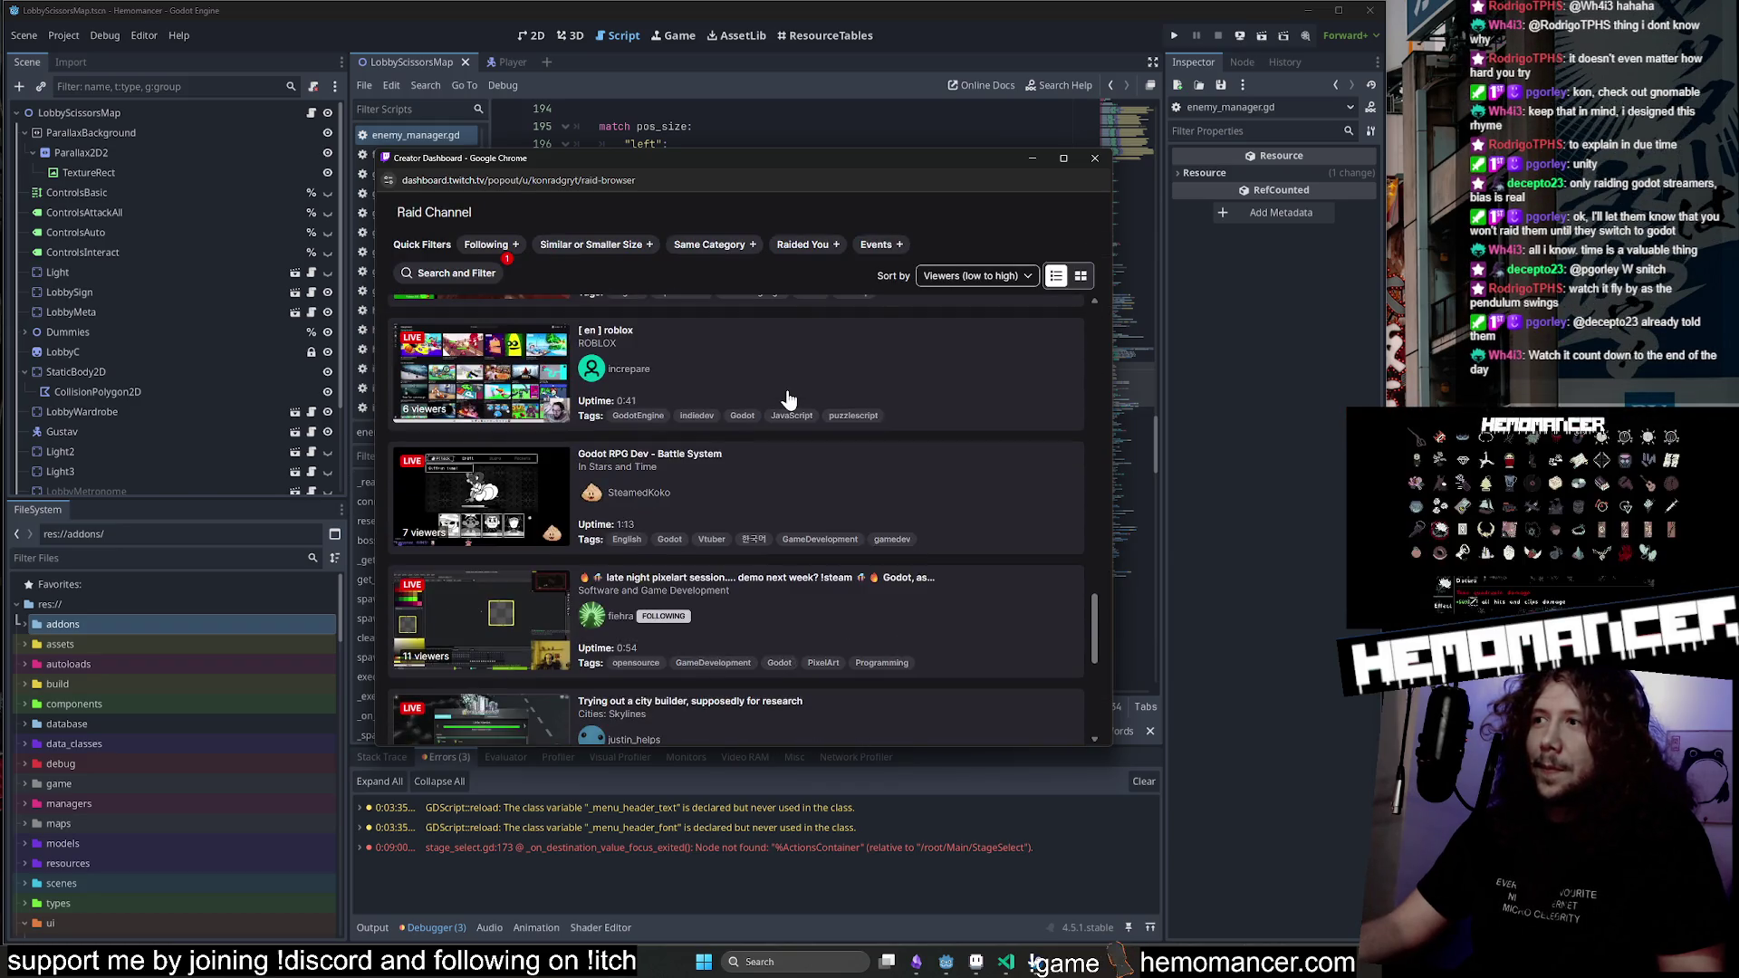
pyautogui.scroll(-4, 787, 390)
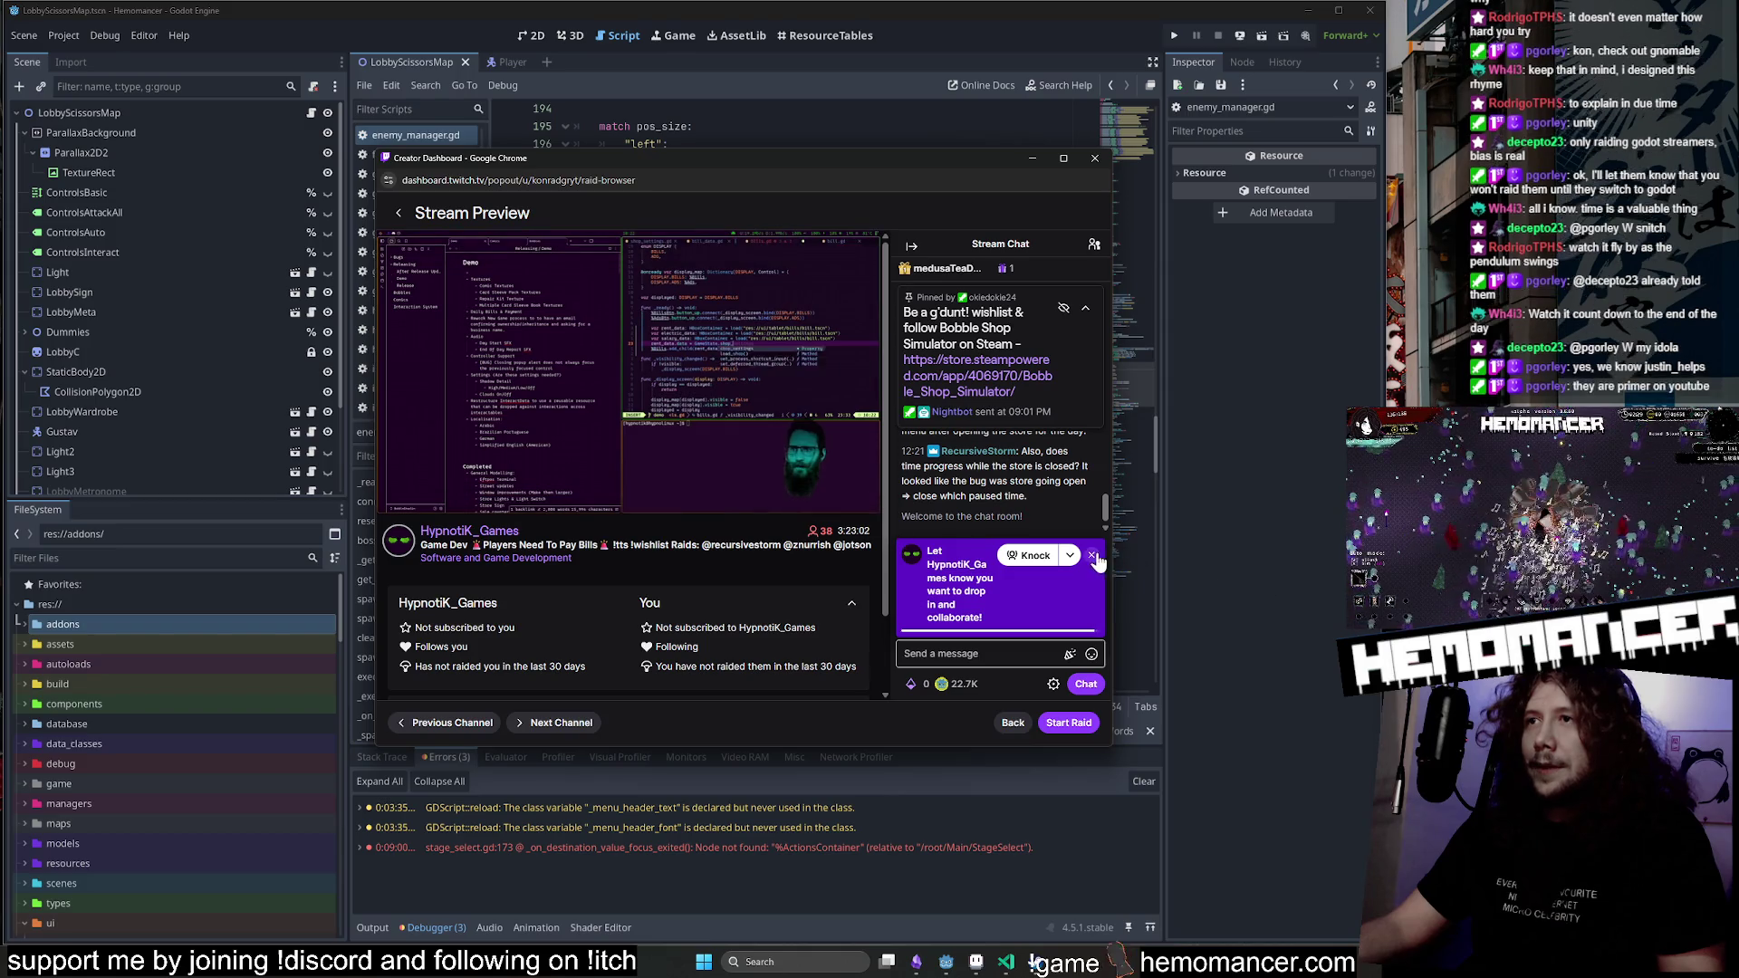
# Start the raid to the 38-viewer 'Players Need To Pay Bills' stream and reposition the raid window.
pyautogui.click(1093, 553)
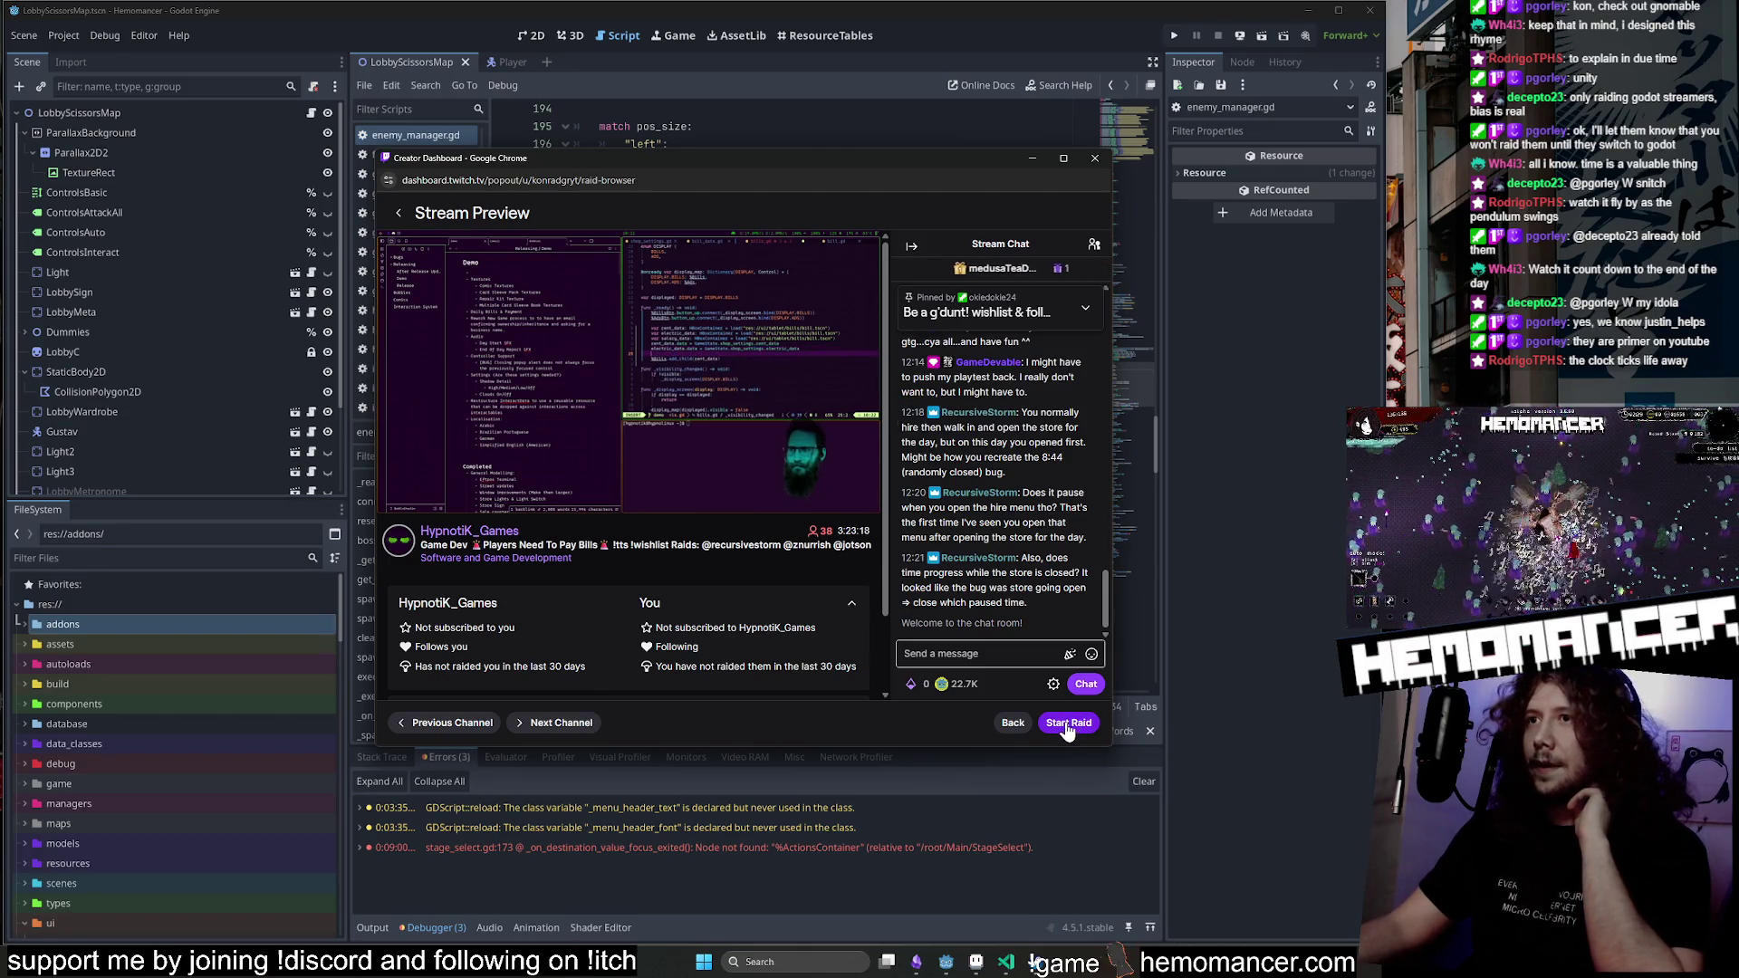
pyautogui.click(1067, 724)
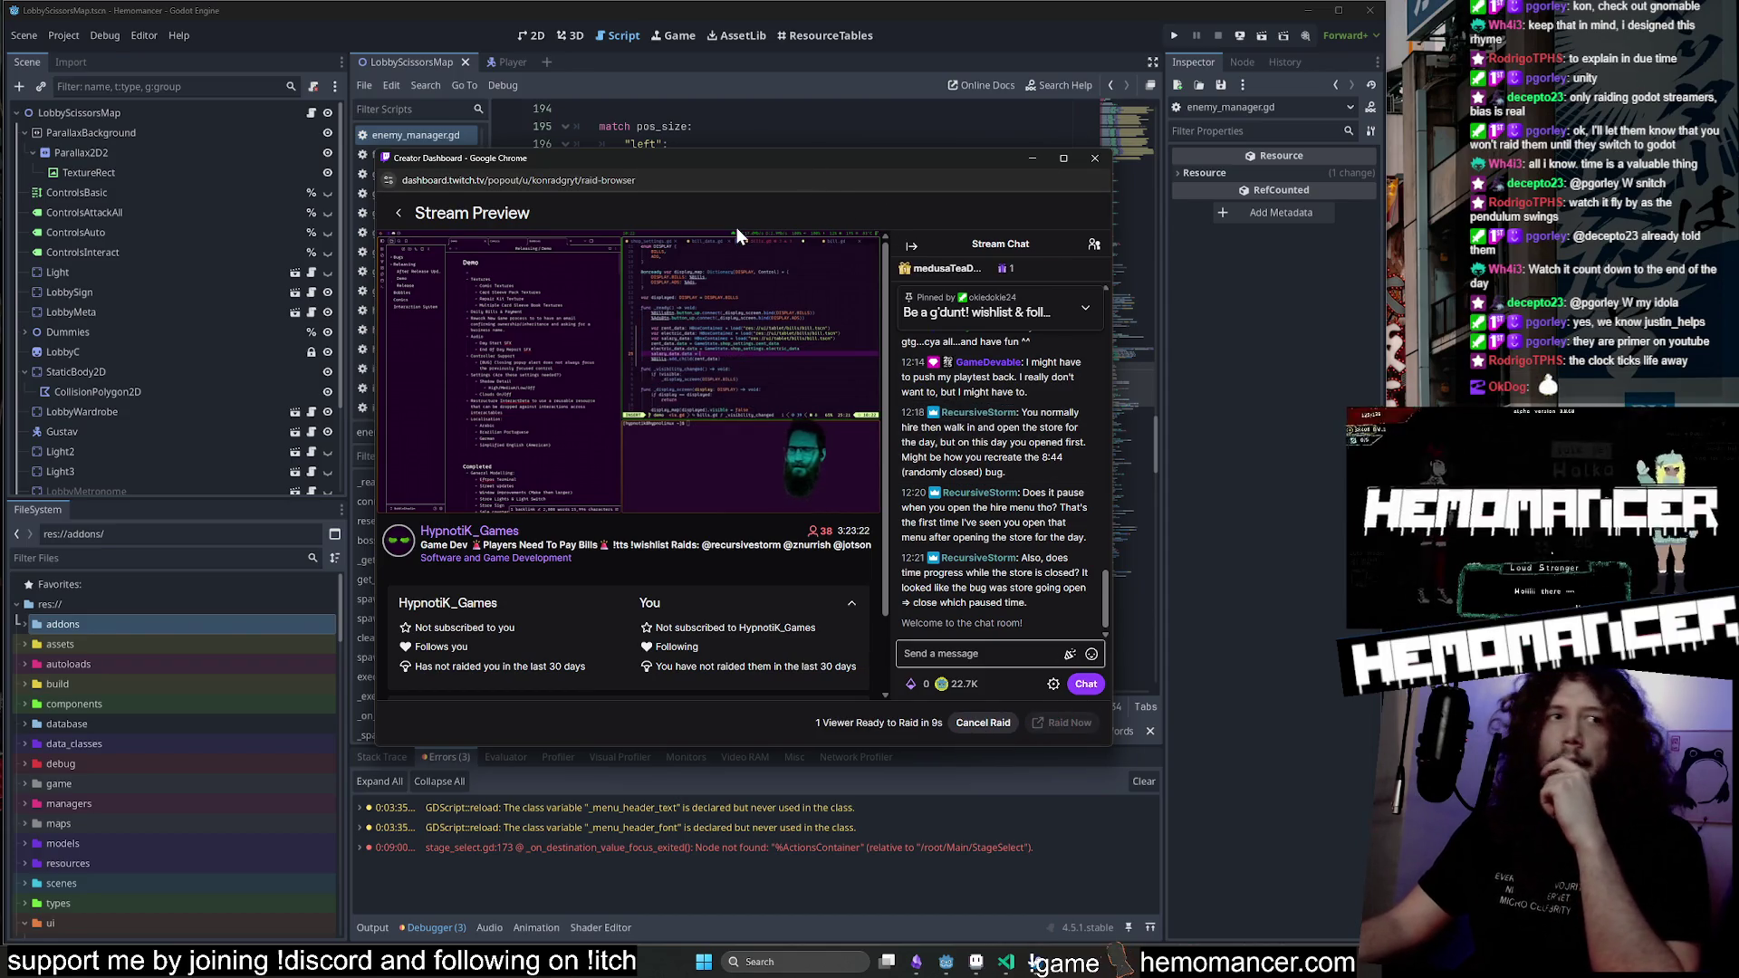
pyautogui.moveTo(895, 163)
pyautogui.mouseDown()
pyautogui.moveTo(535, 370)
pyautogui.moveTo(367, 397)
pyautogui.moveTo(0, 380)
pyautogui.mouseUp()
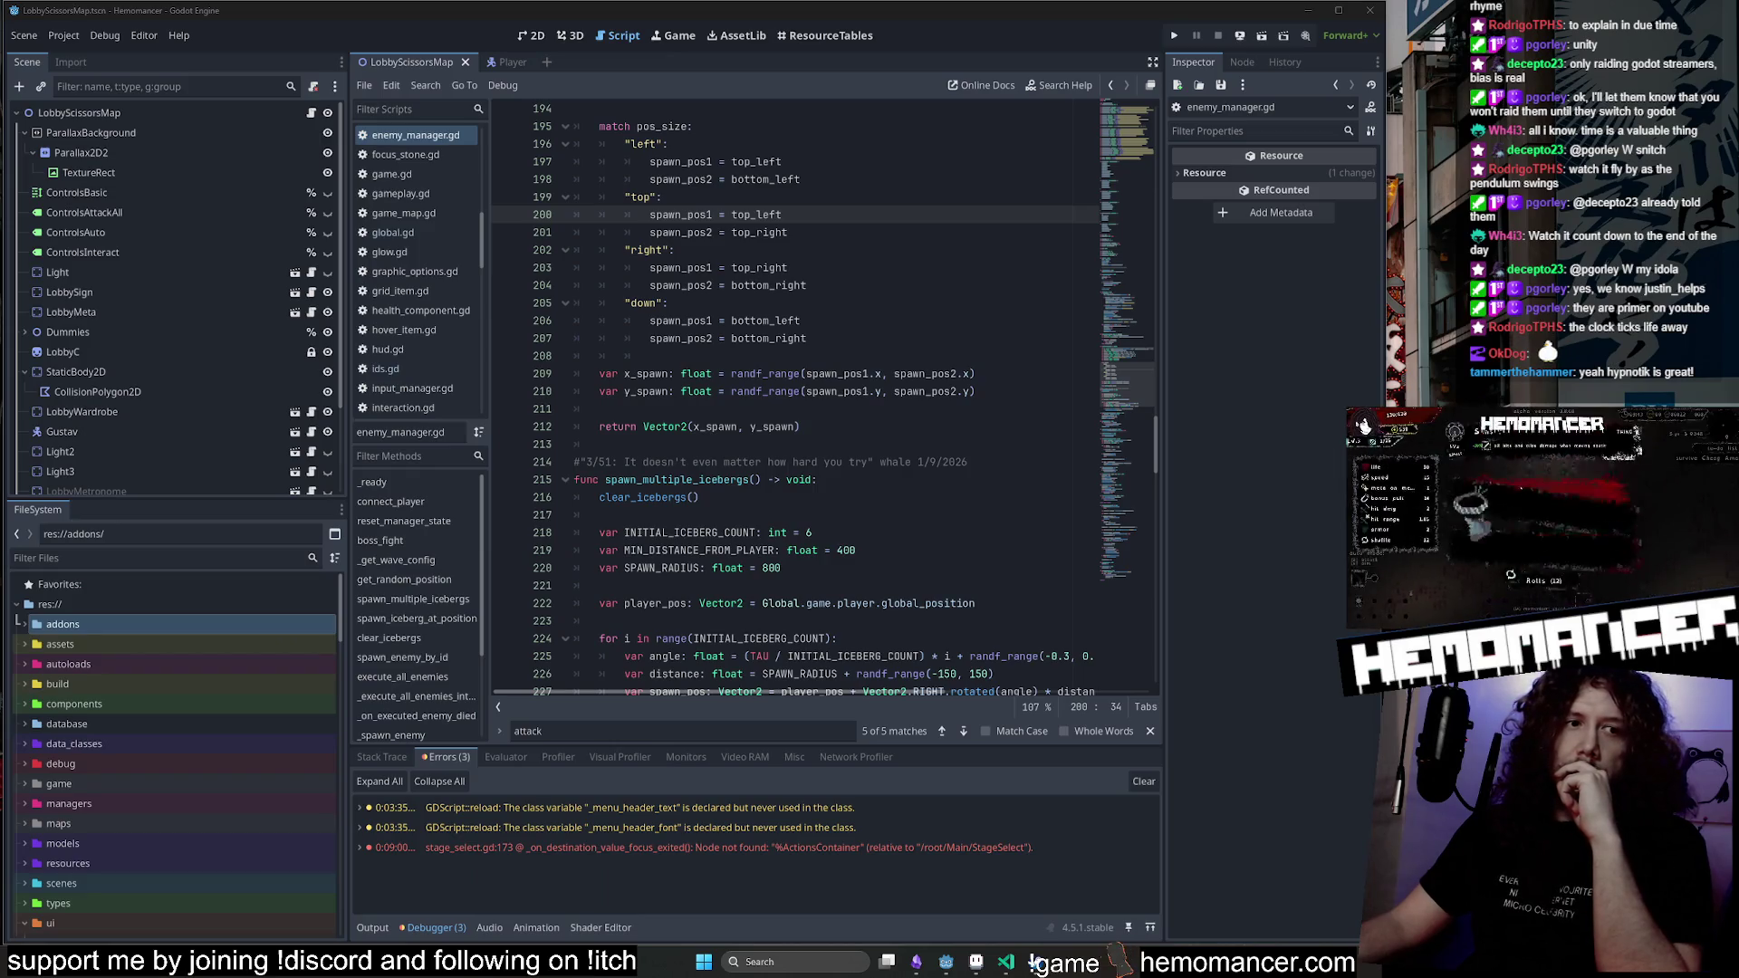